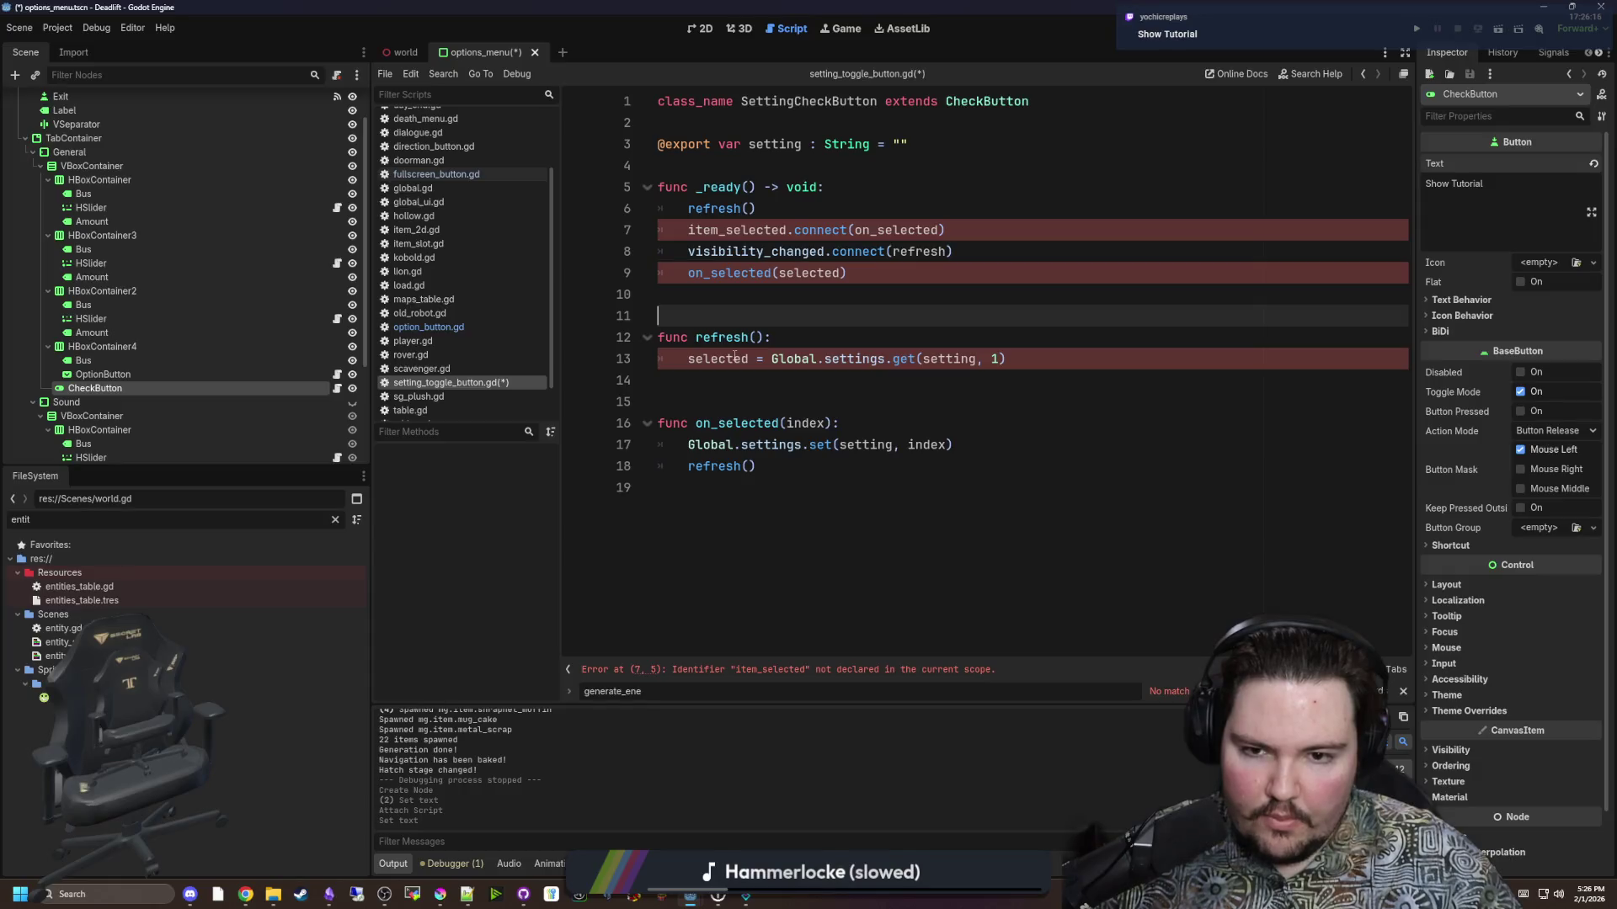
Connect the toggled signal instead of item_selected.
click(737, 166)
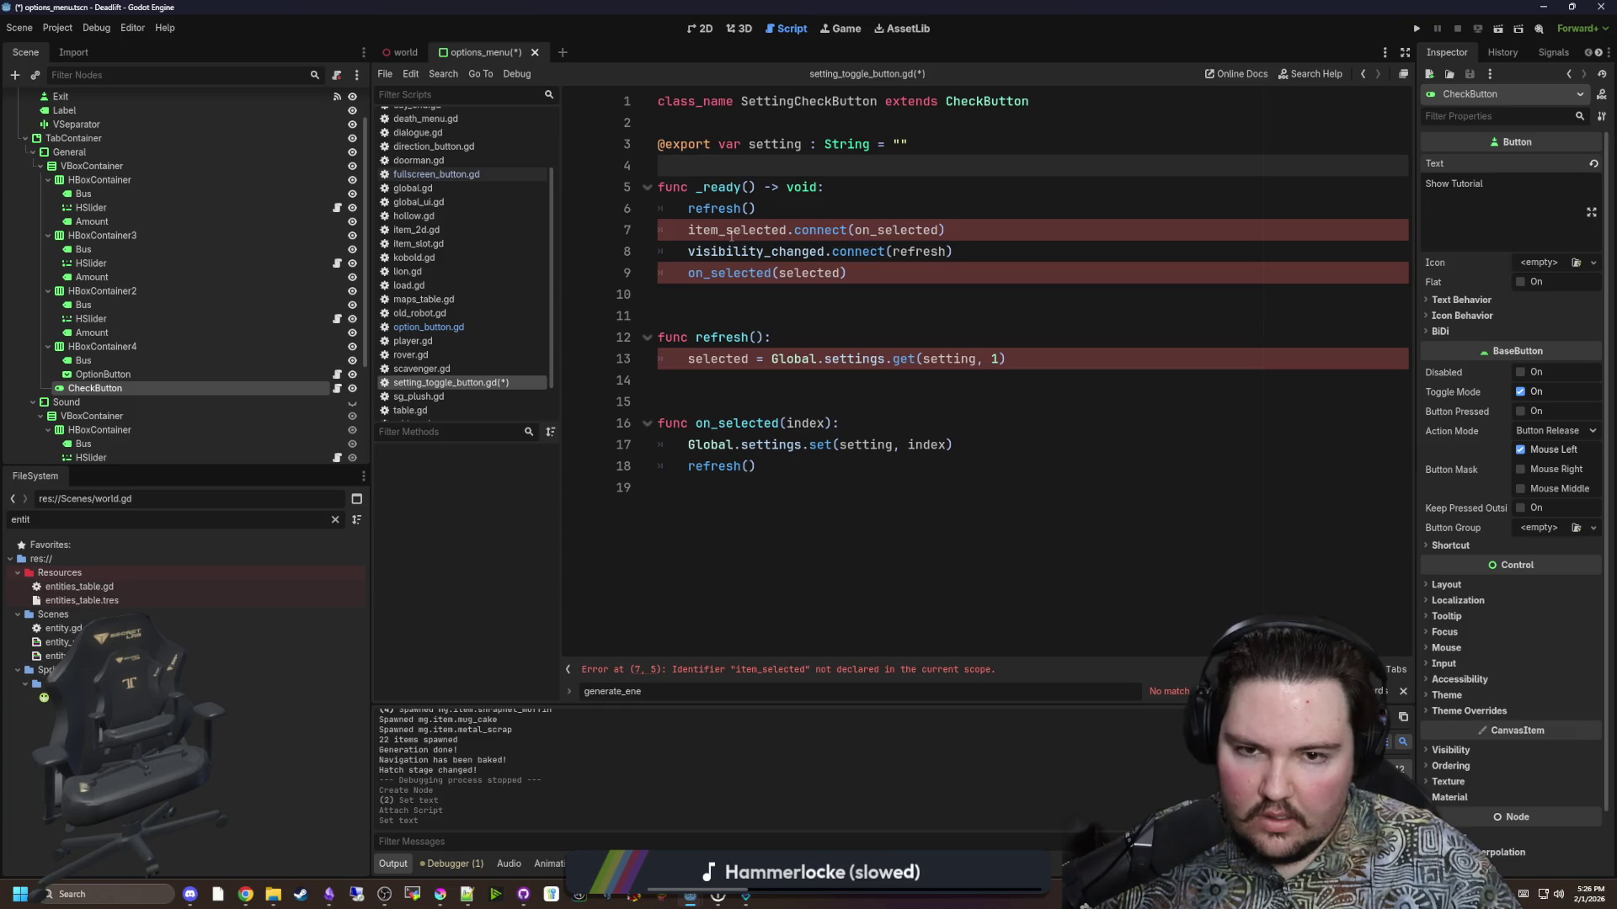
click(733, 232)
double_click(782, 240)
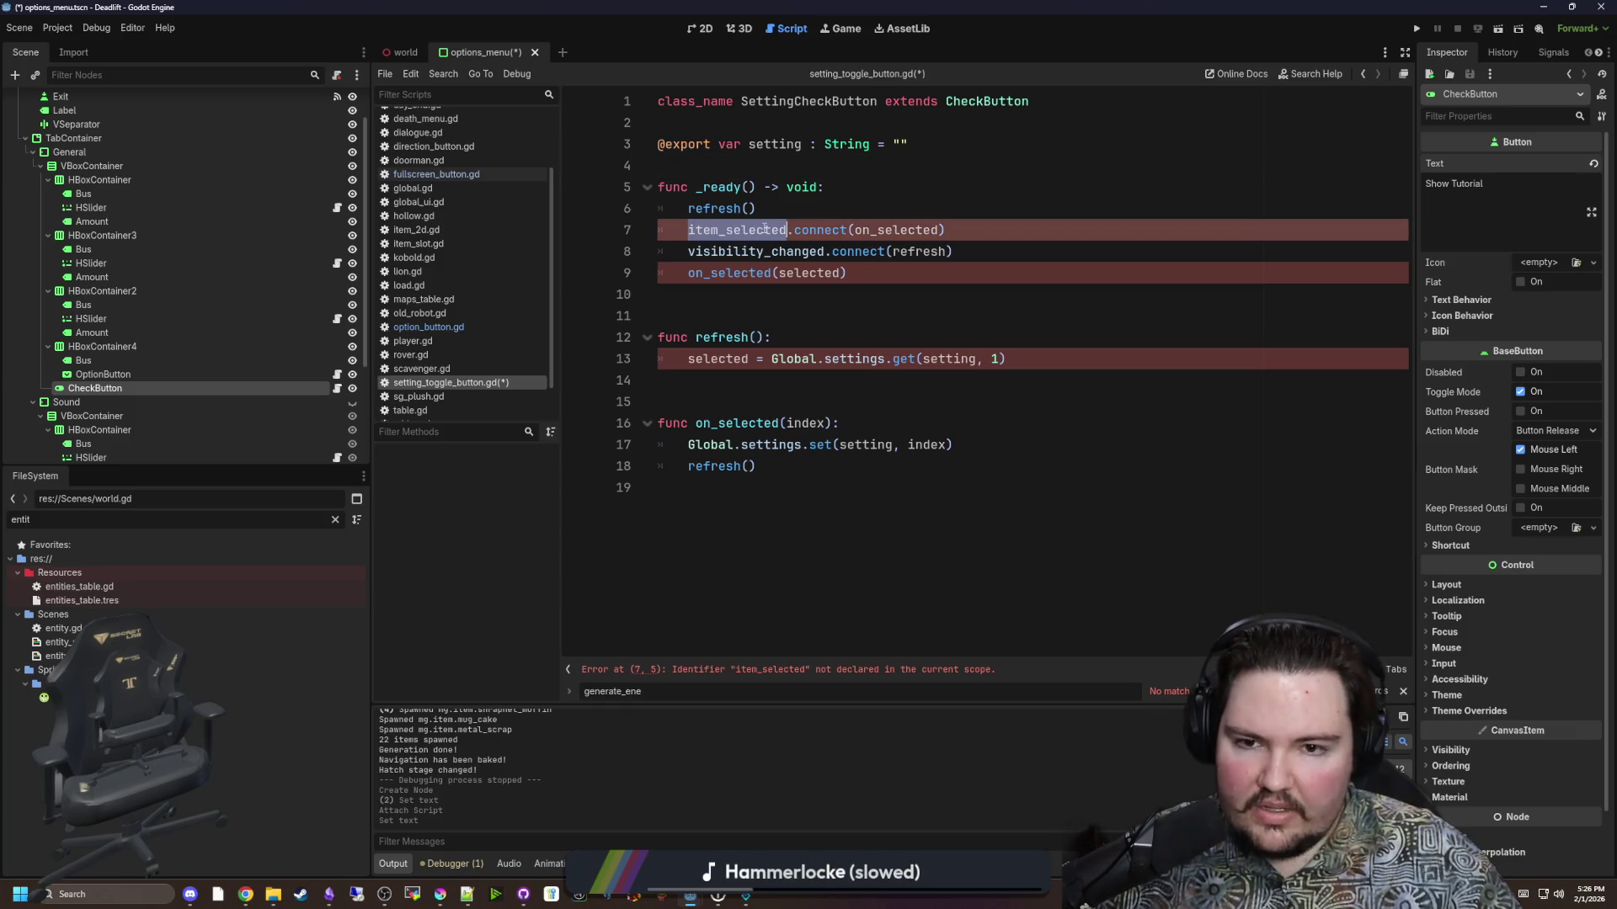
text(toggled)
key(End)
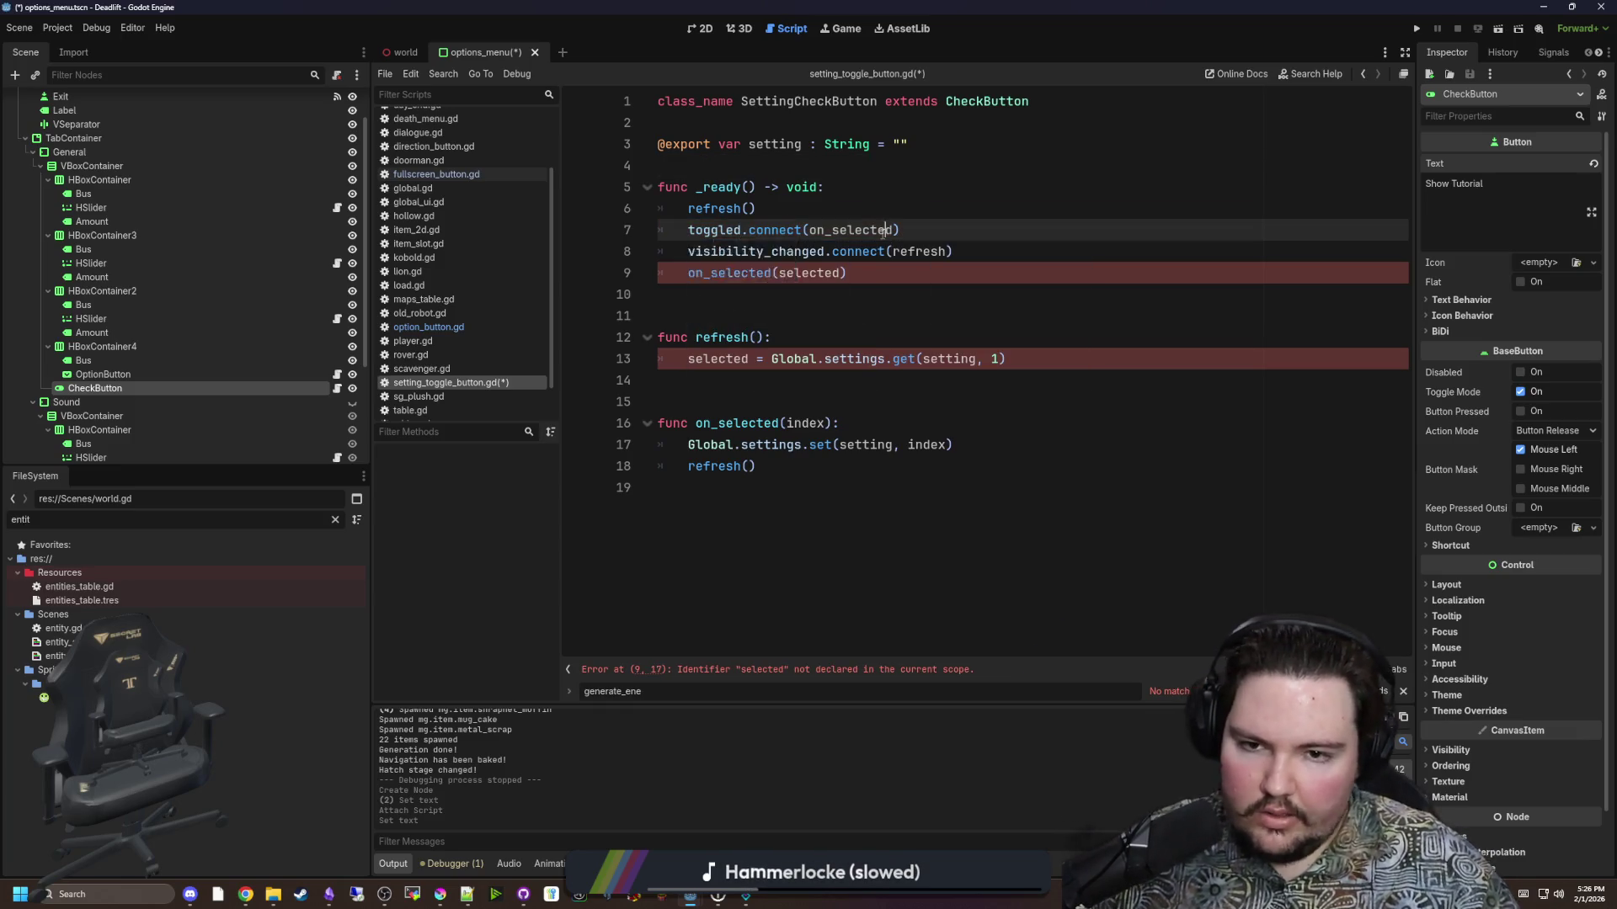
Rename the on_selected handler to on_toggled in the connect call and function definition.
double_click(871, 230)
text(on_toggled)
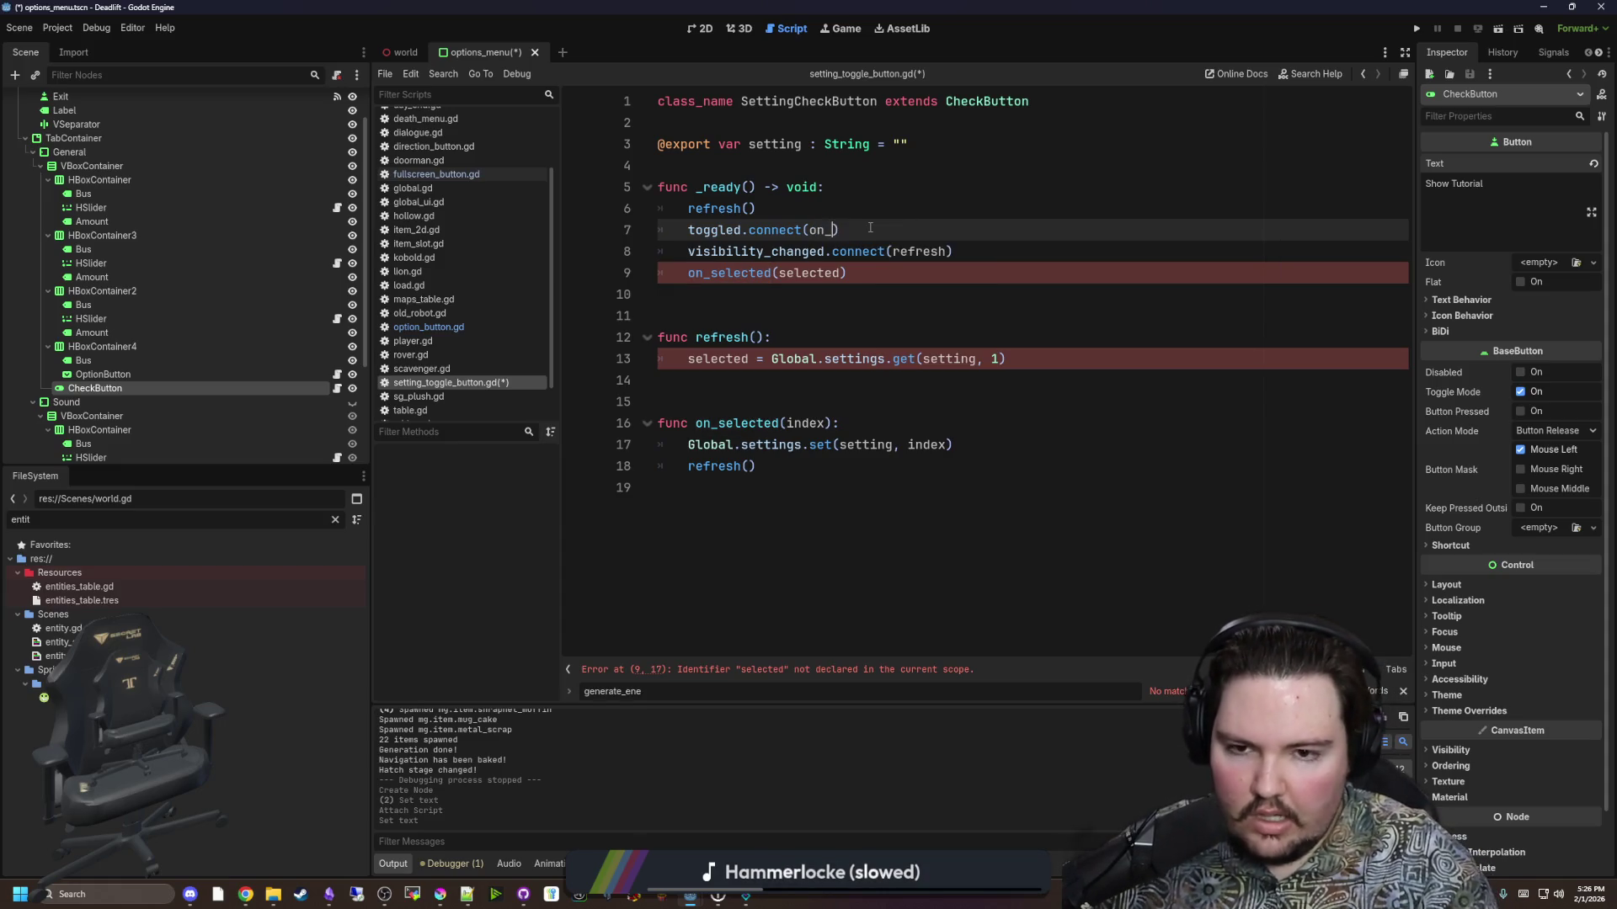
double_click(729, 424)
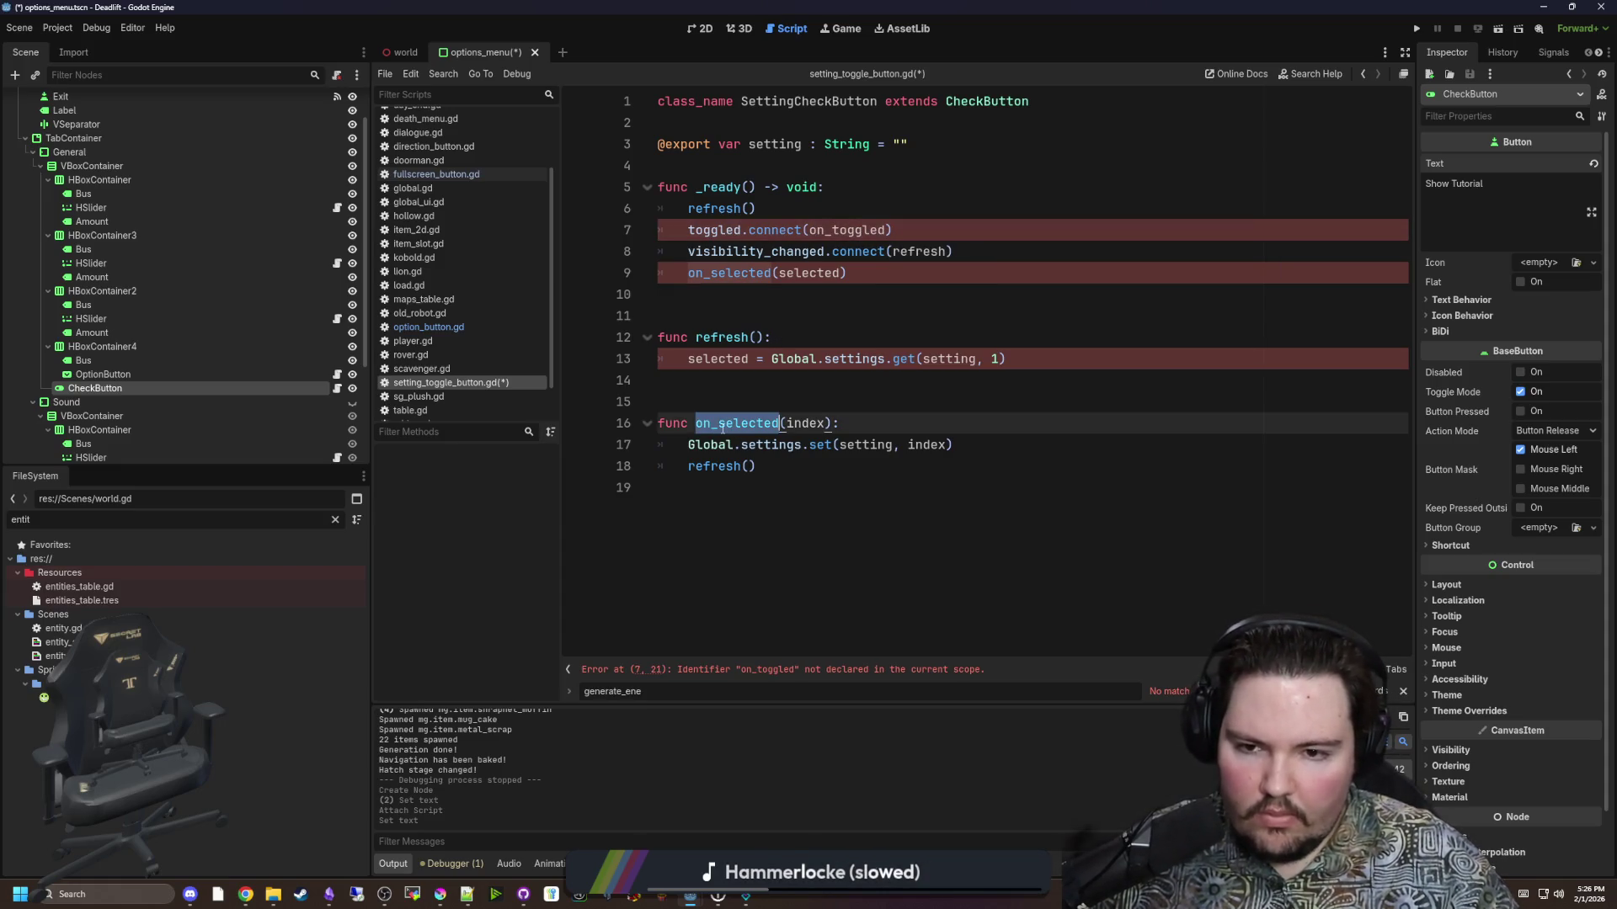
text(on_toggled)
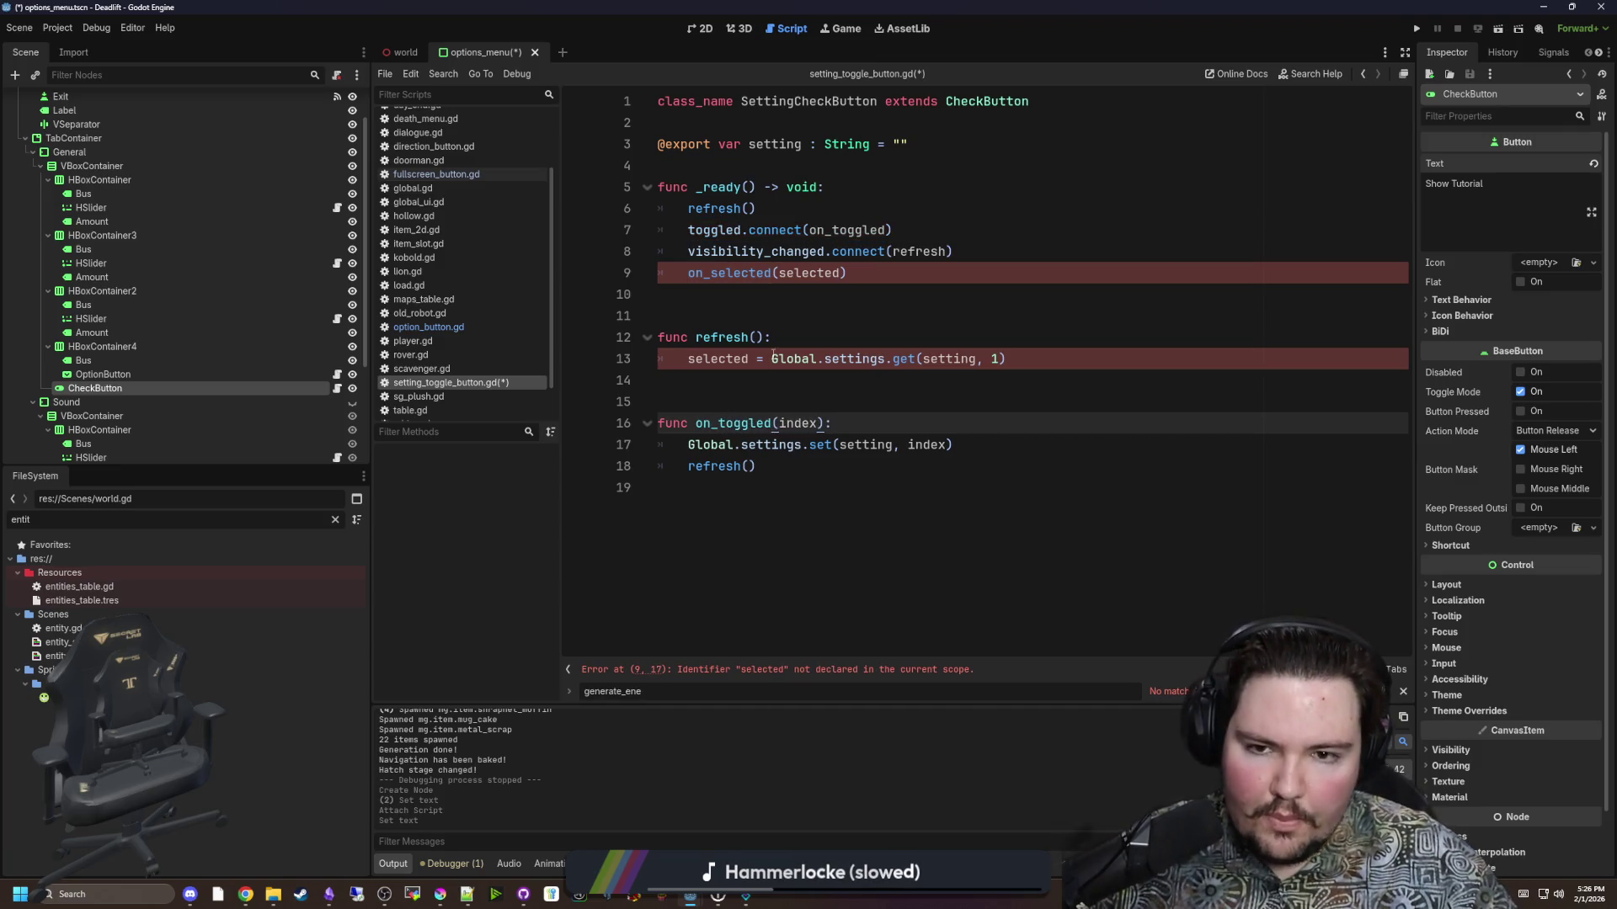
click(766, 294)
Change the _ready call to on_toggled(true).
mouse_move(725, 251)
mouse_down()
mouse_move(665, 294)
mouse_move(1023, 252)
mouse_up()
click(1024, 253)
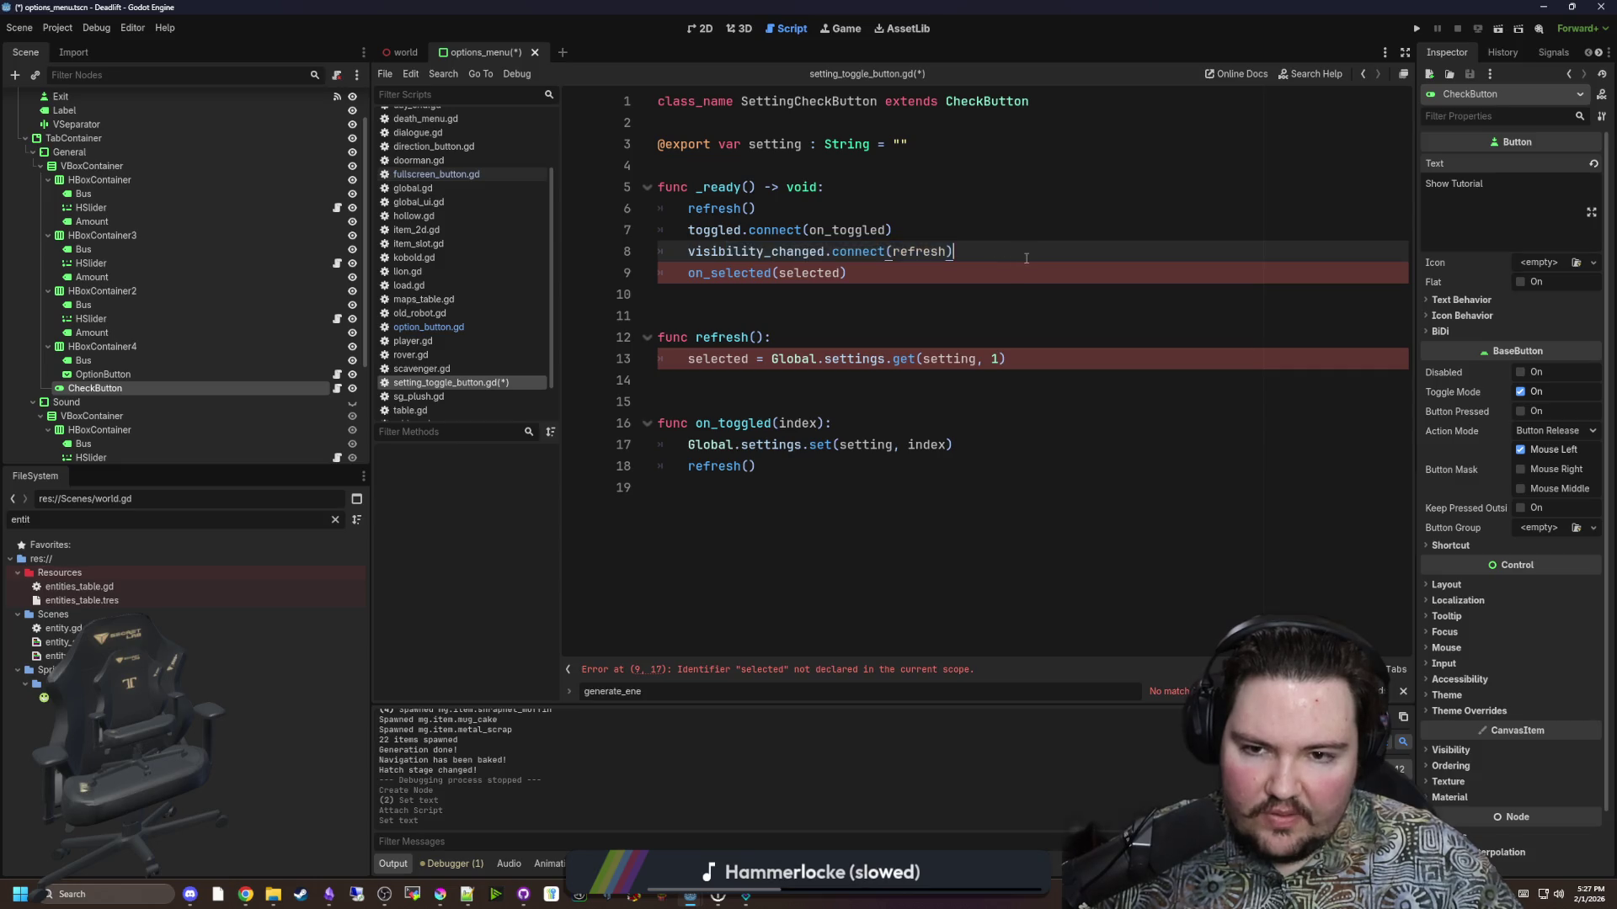
double_click(708, 278)
text(on_toggled)
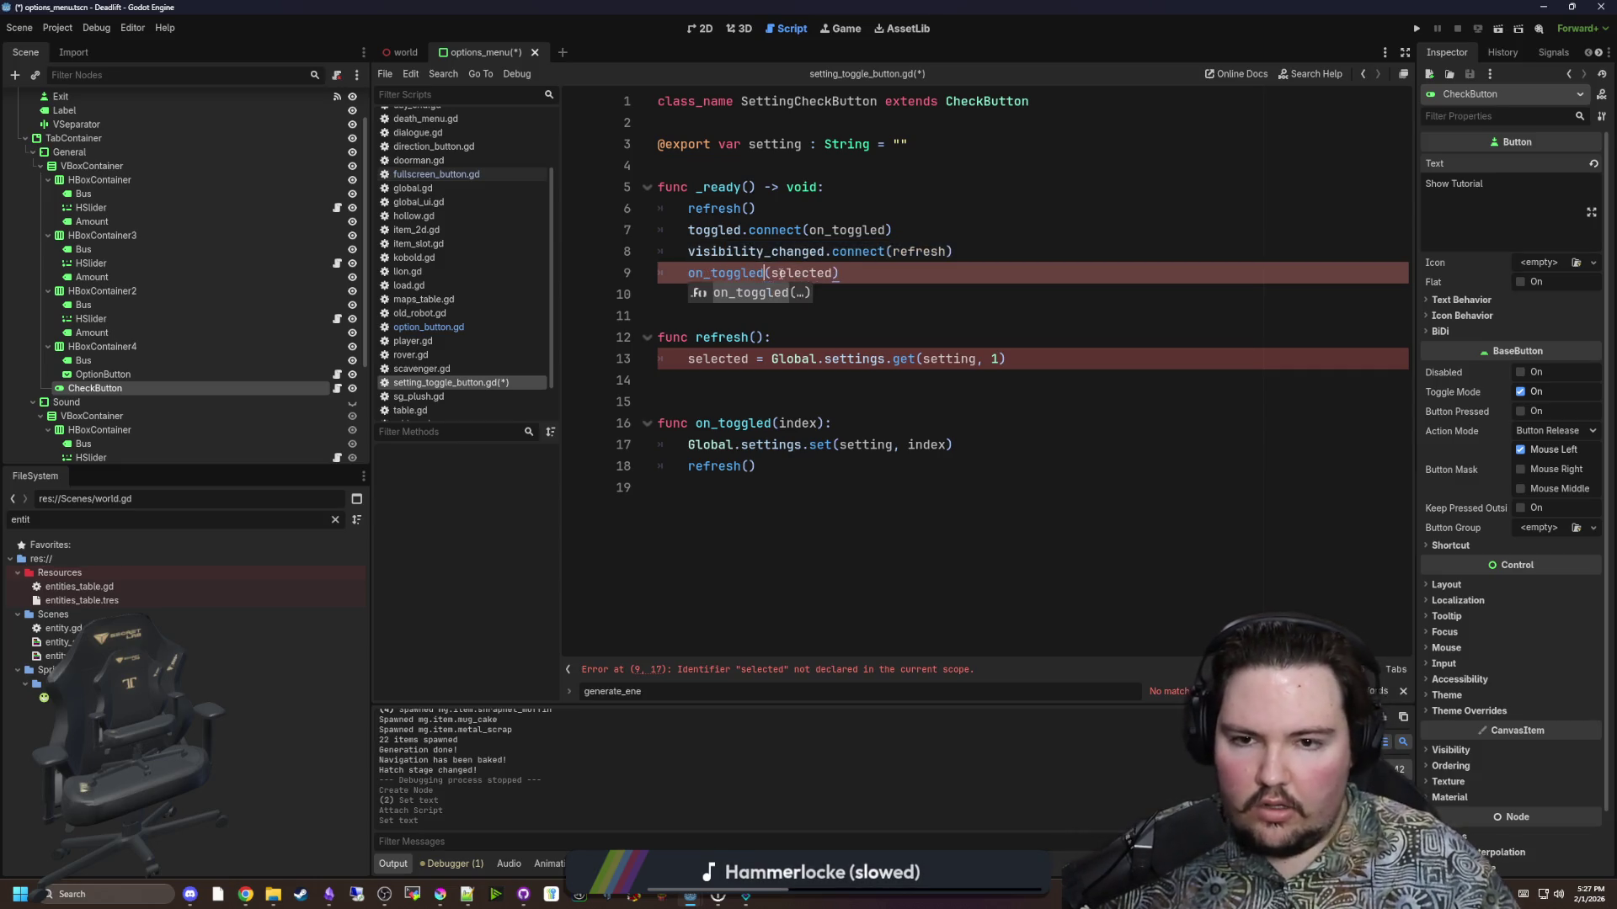
double_click(810, 272)
text(true)
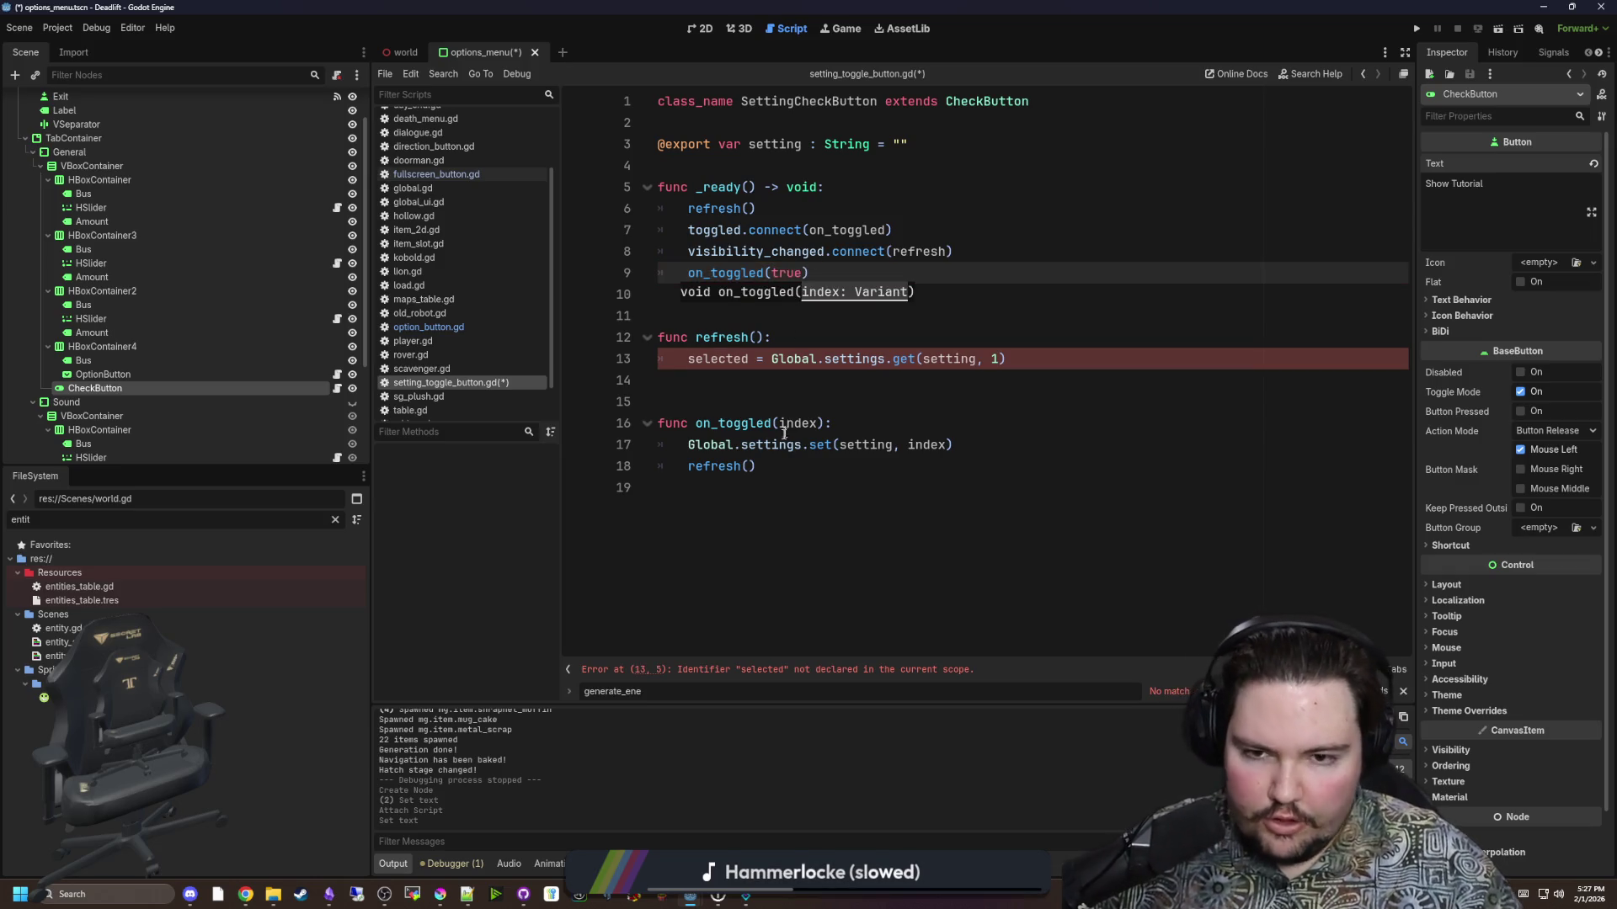
Change the on_toggled parameter from index to status : bool.
click(818, 423)
double_click(817, 423)
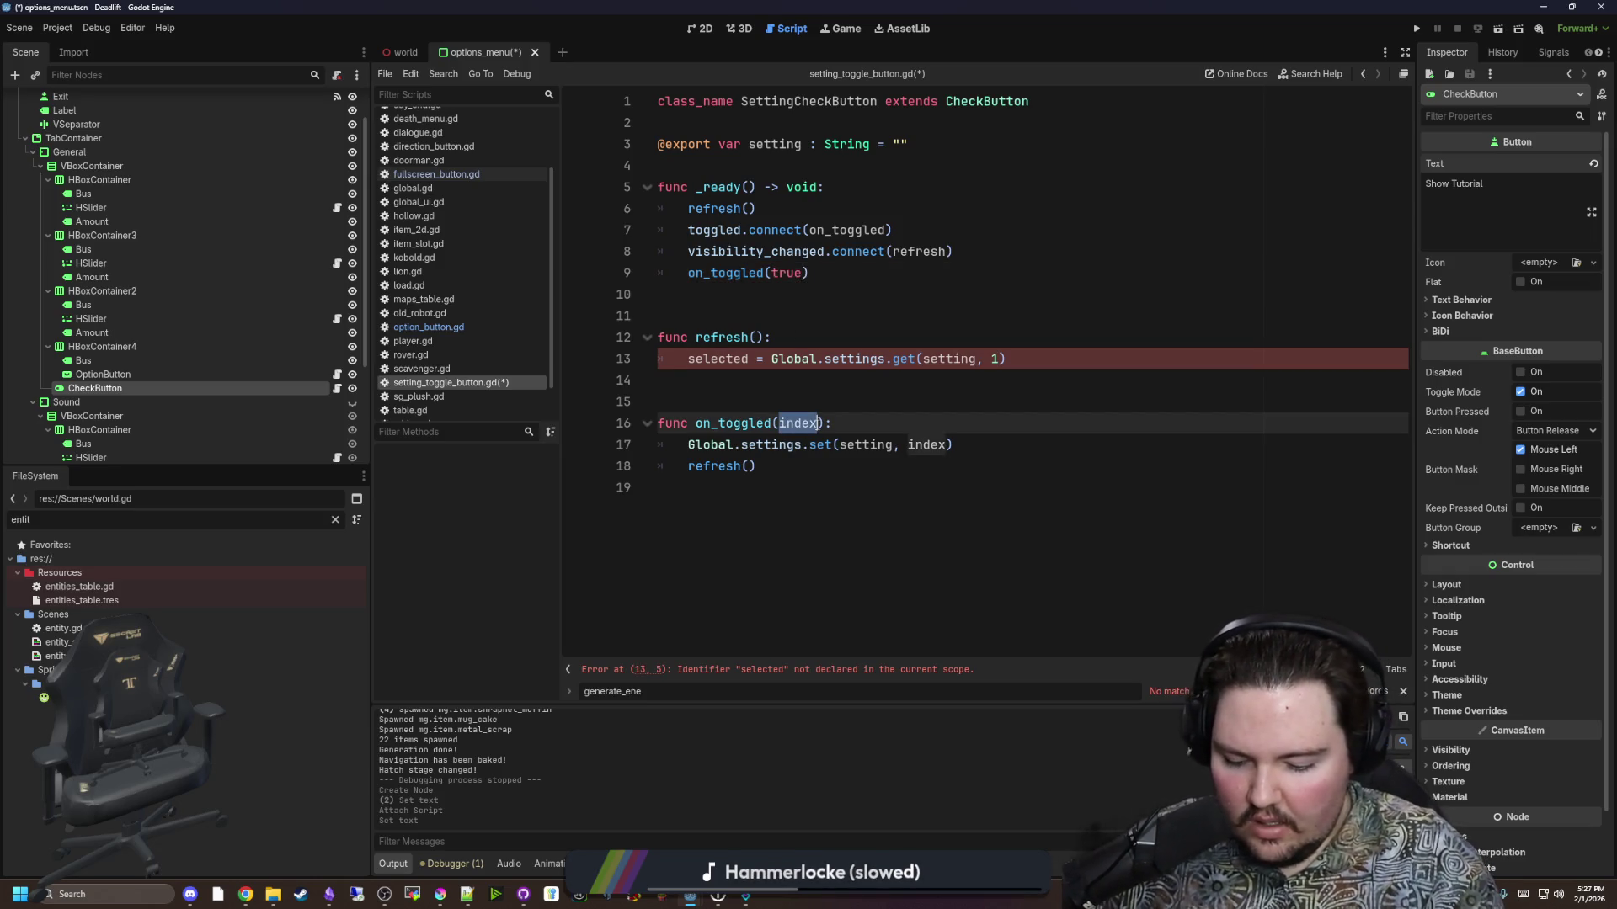
text(status : bool)
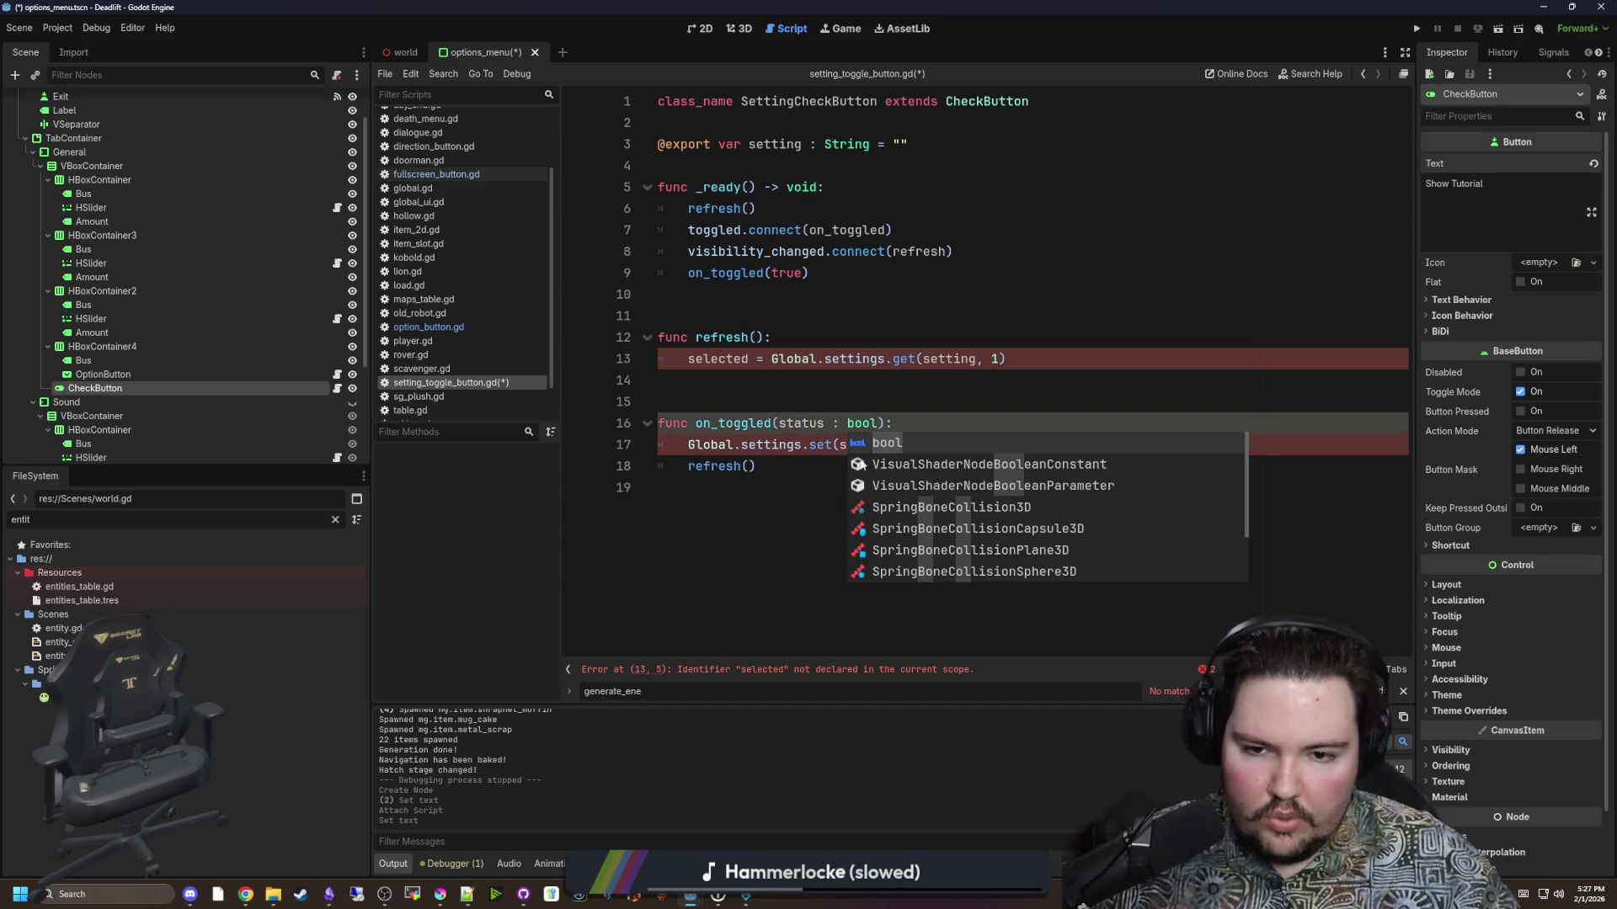
click(799, 449)
text(etting, index))
click(782, 493)
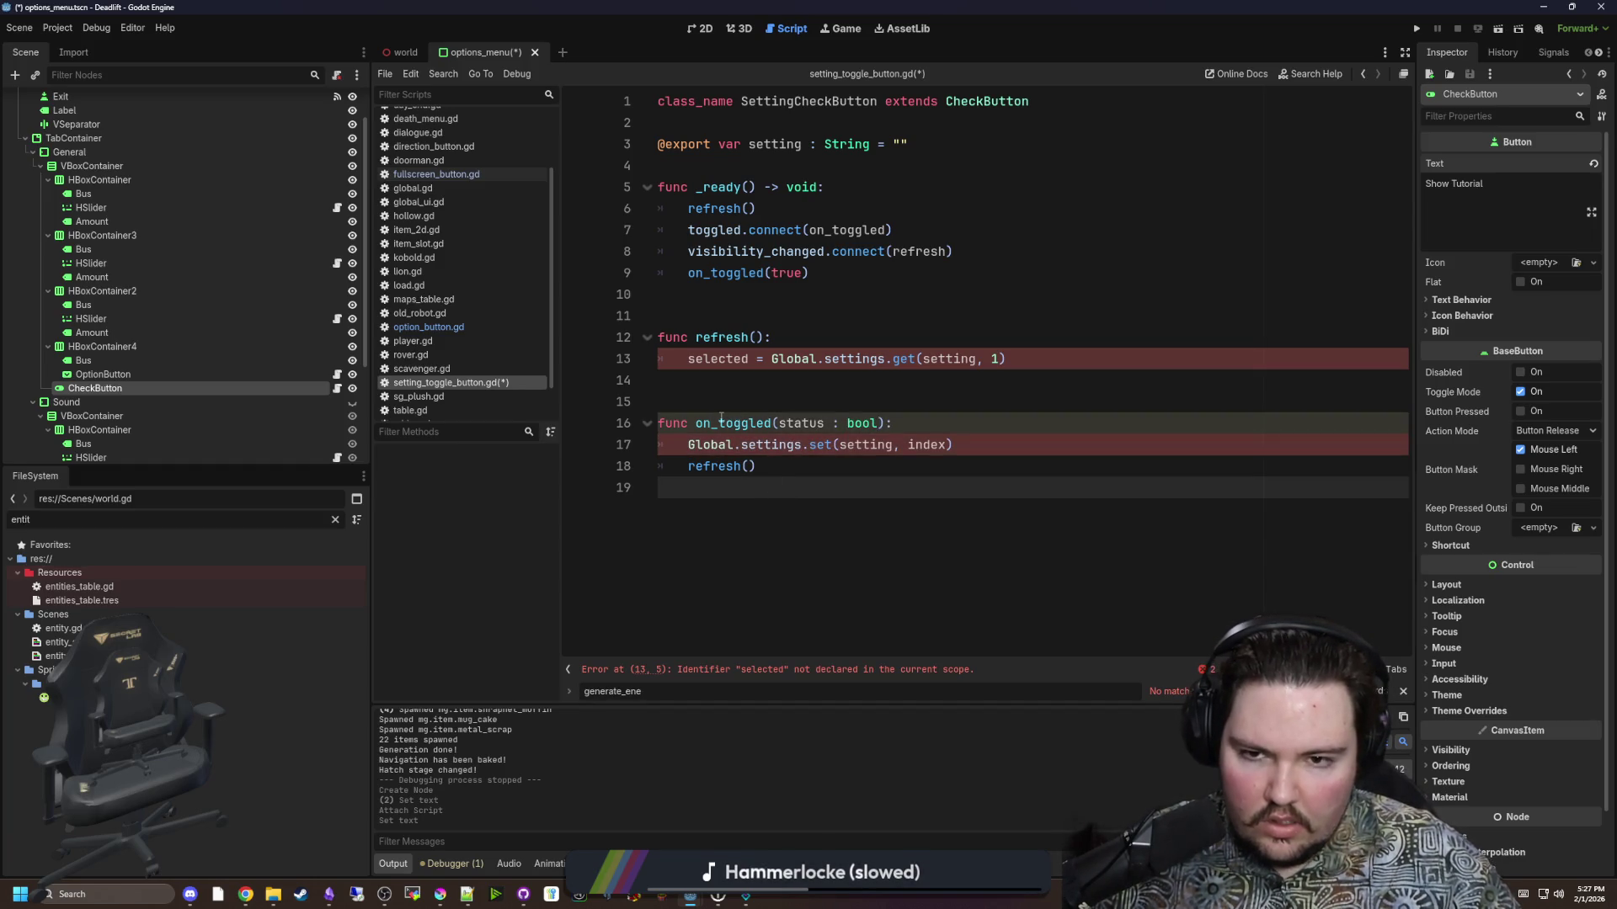
Pass status instead of index to Global.settings.set.
click(754, 394)
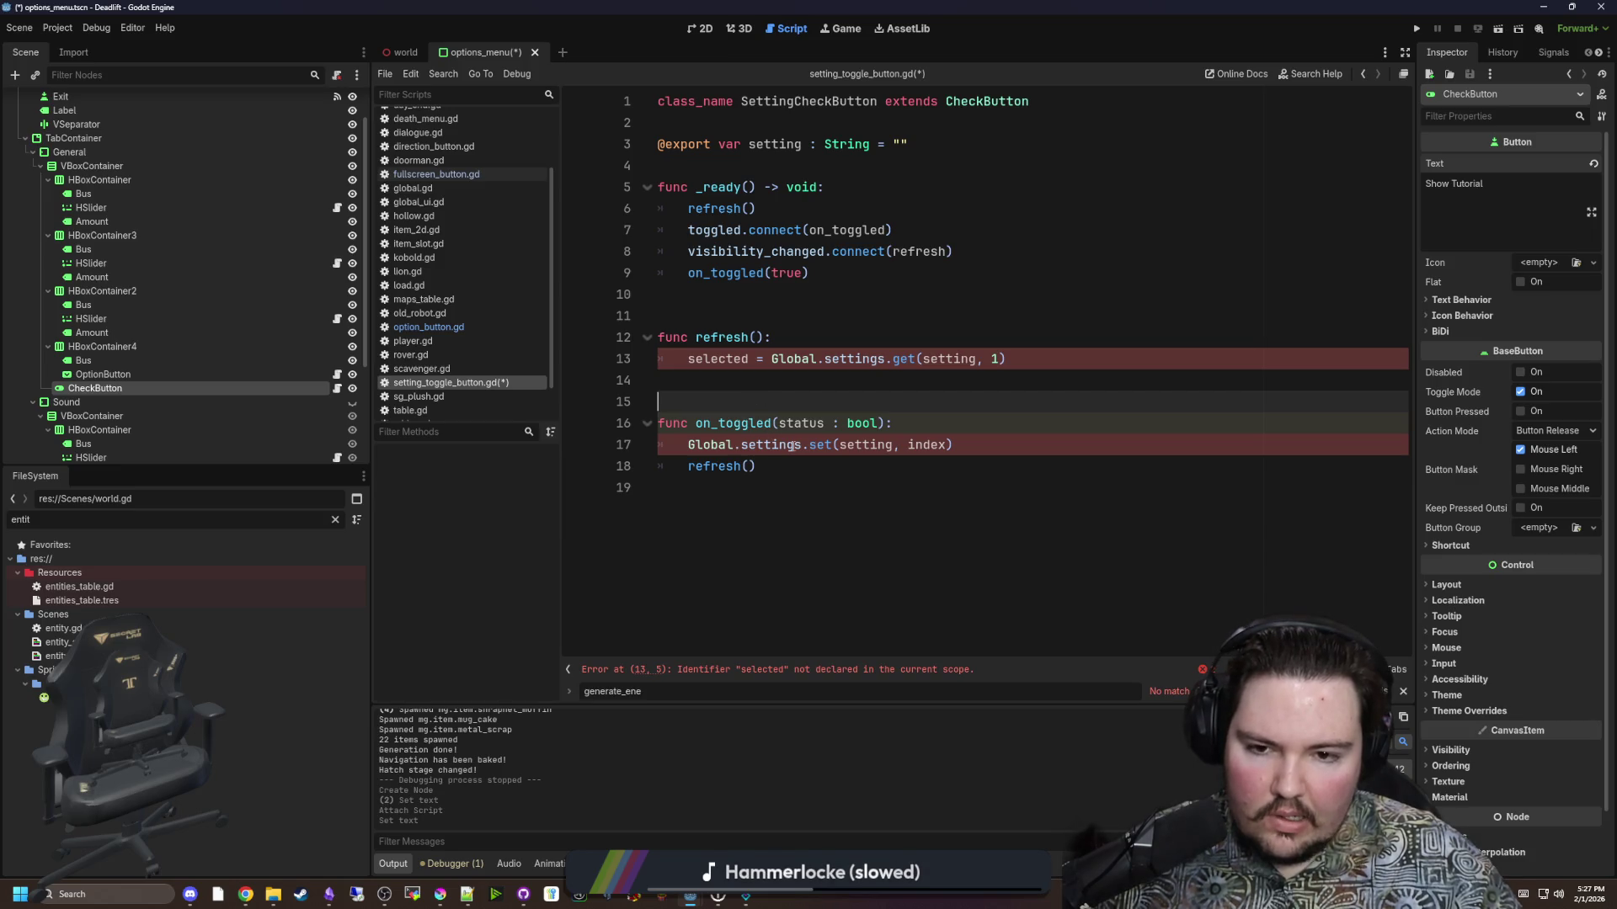
double_click(868, 445)
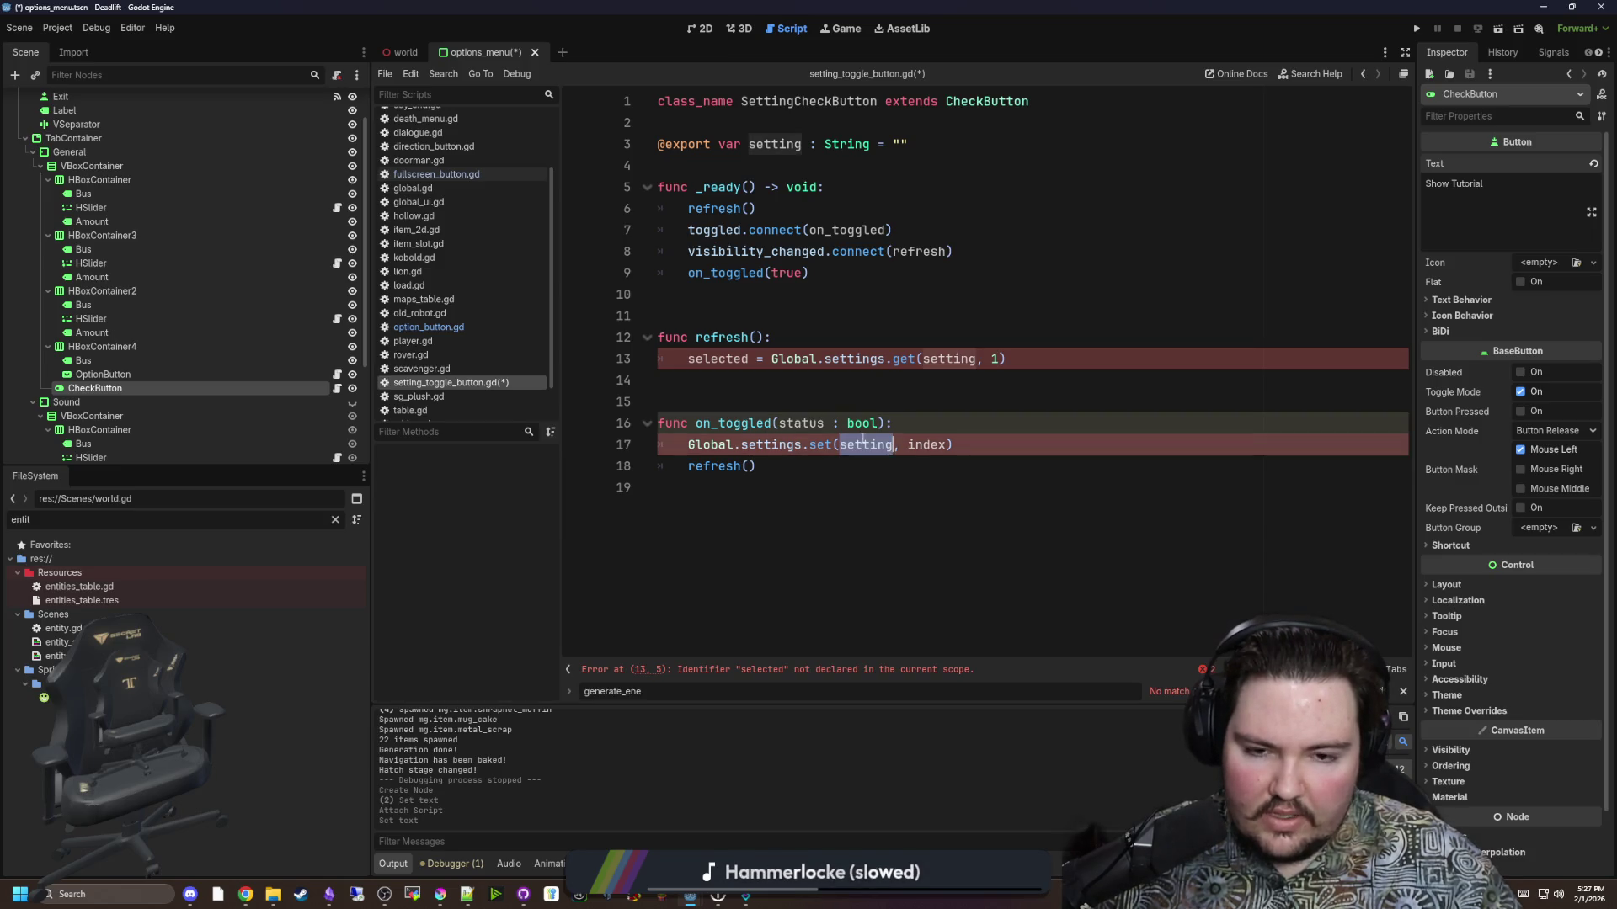
click(916, 447)
double_click(916, 446)
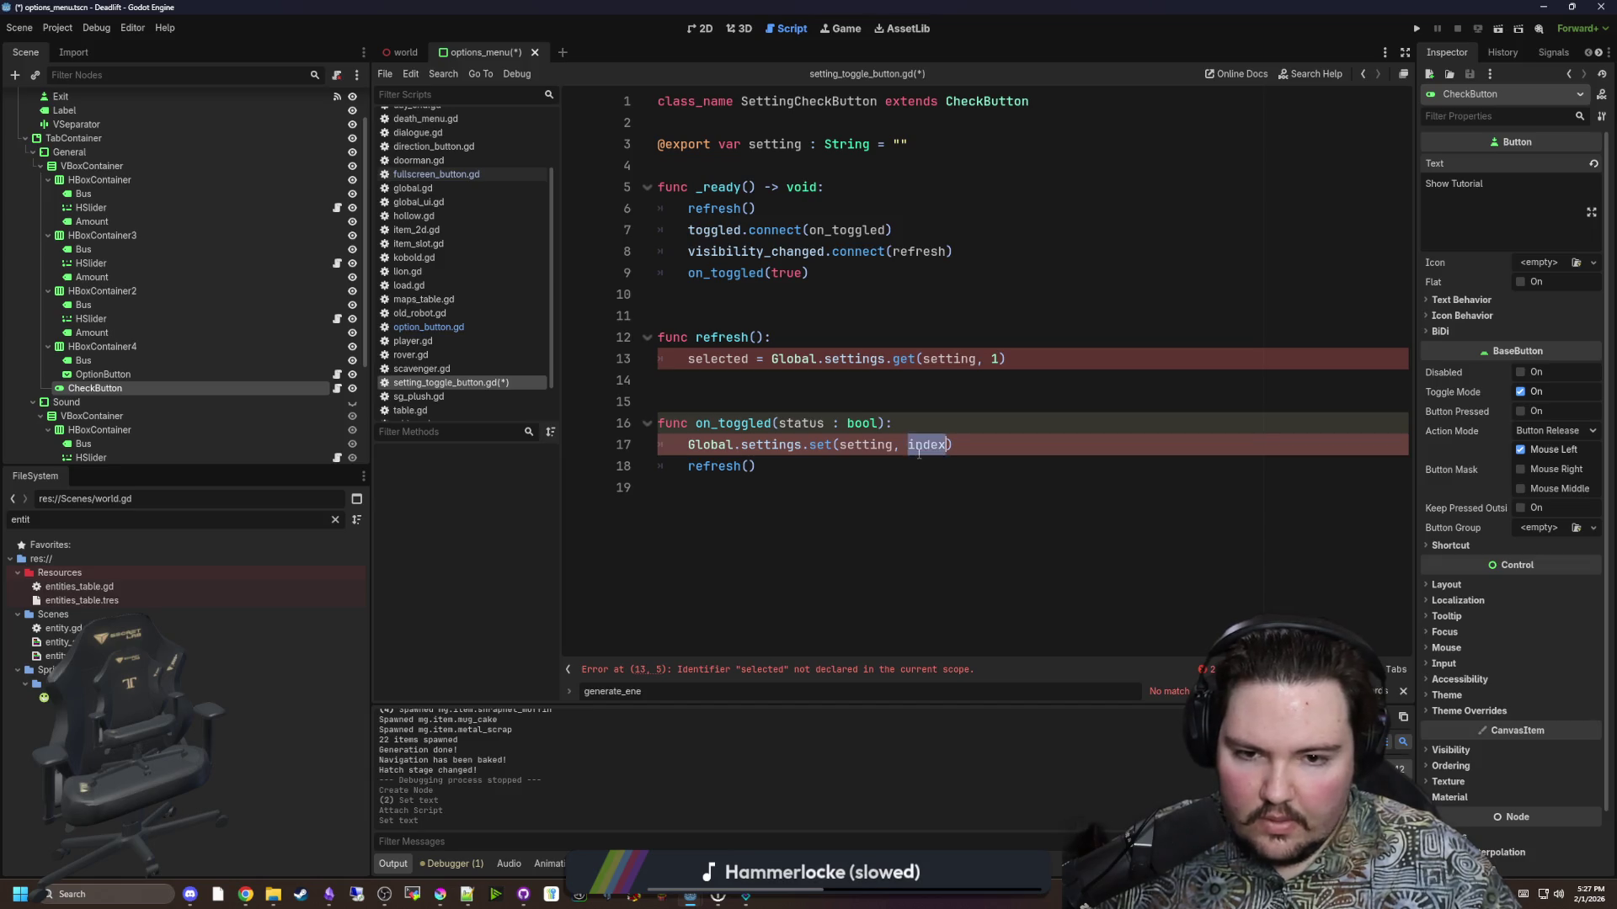
text(status)
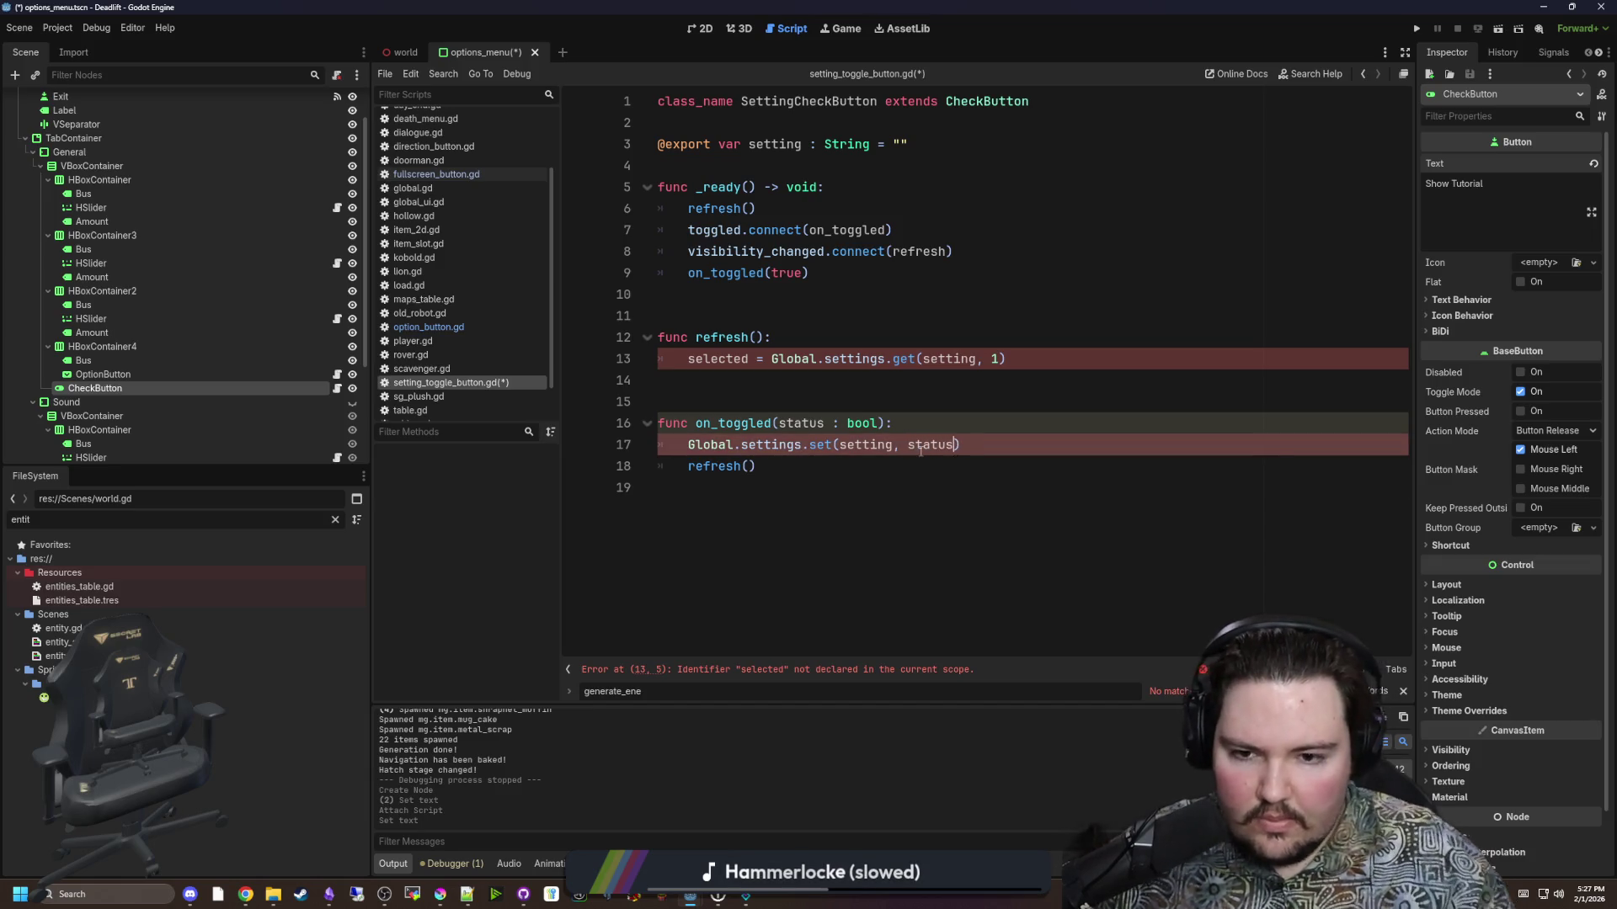
click(724, 402)
double_click(720, 359)
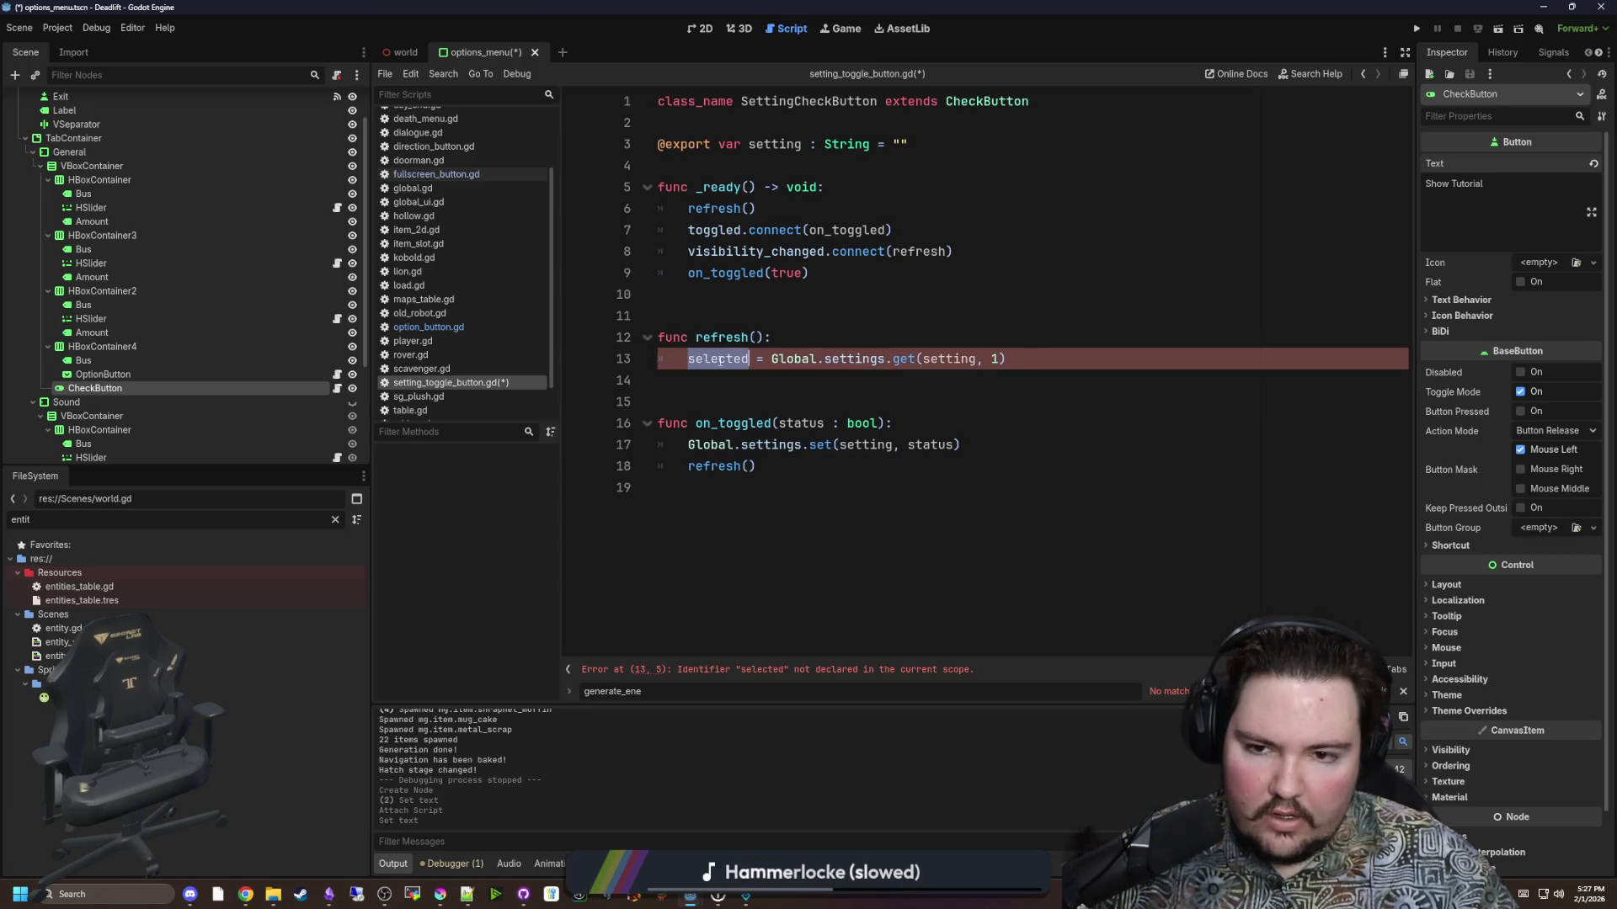
Assign toggle_mode instead of selected on line 13 of refresh().
text(togg)
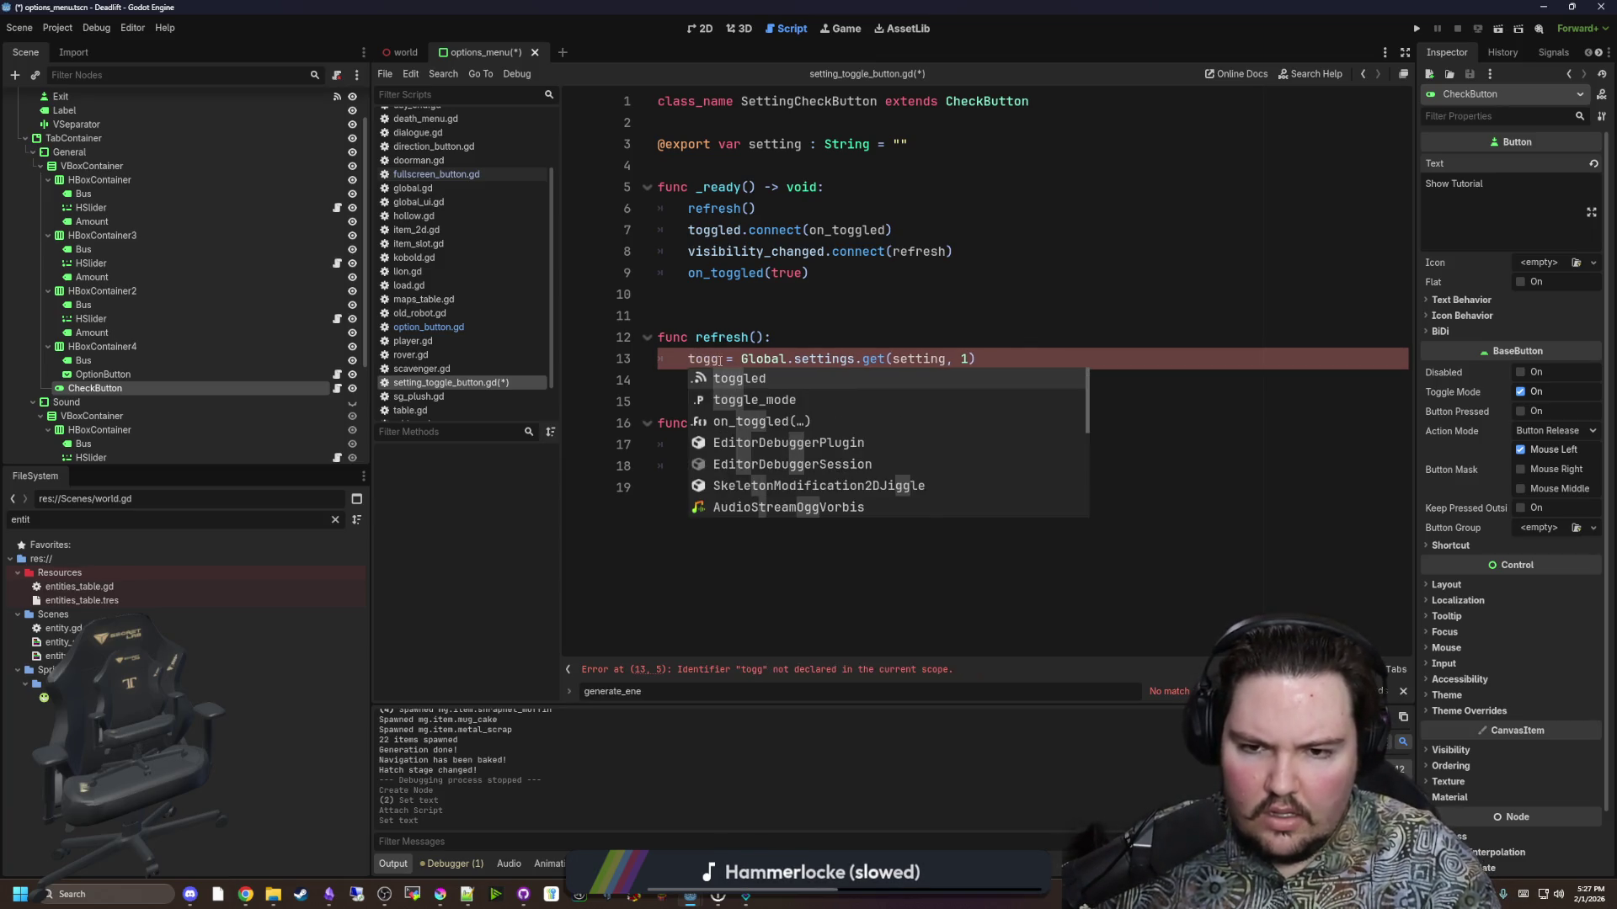
key(BackSpace)
key(BackSpace)
key(BackSpace)
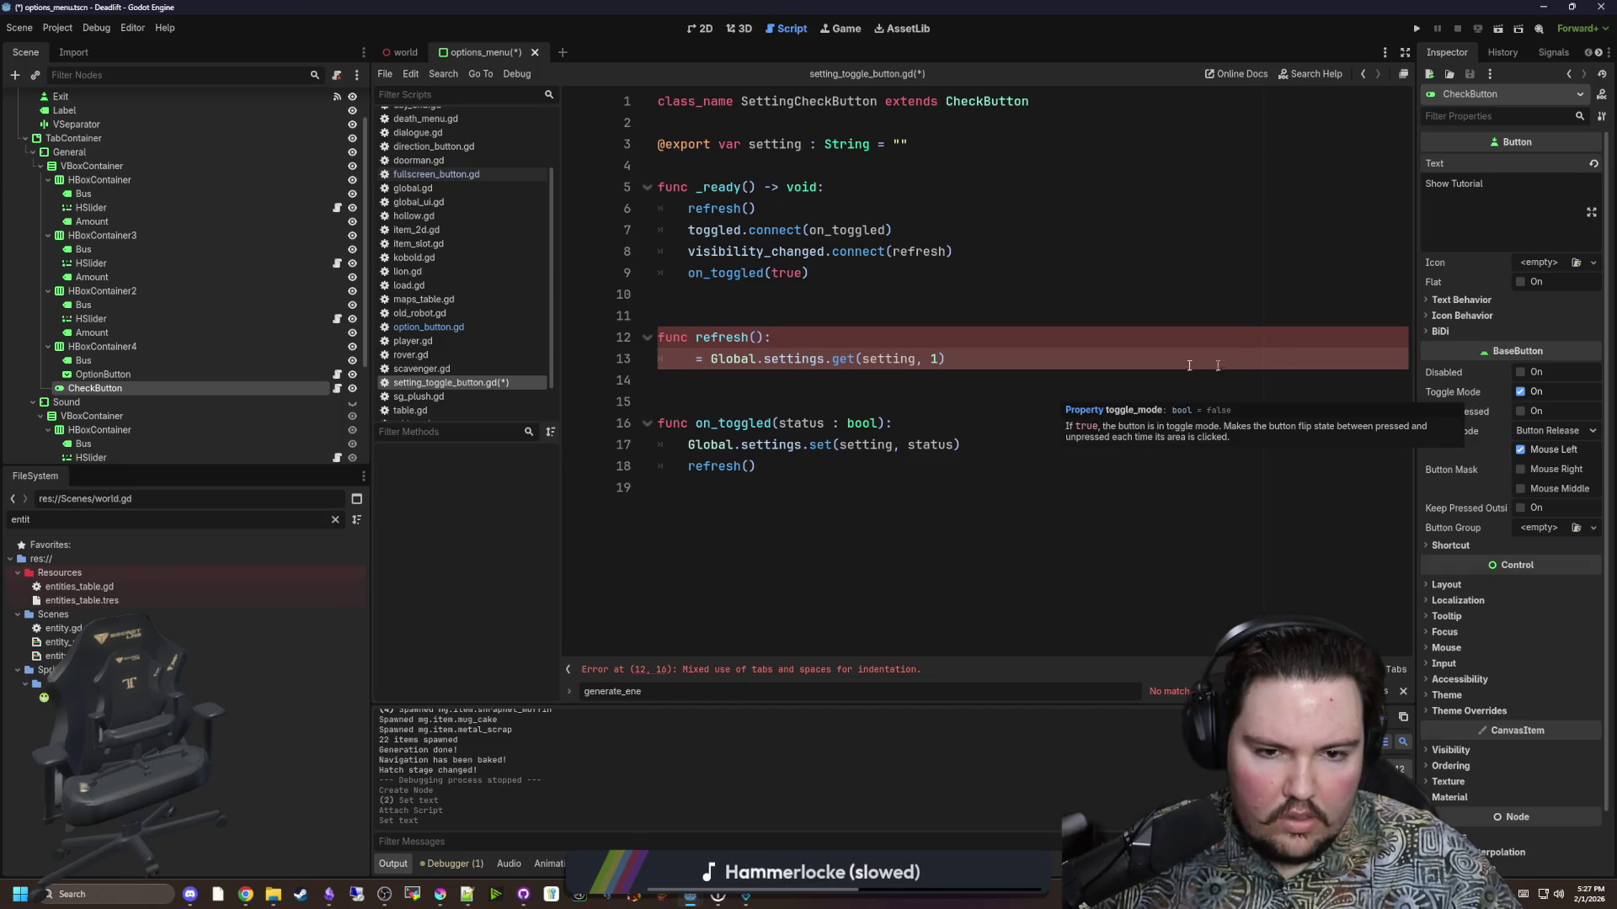
text(toggle_)
key(Return)
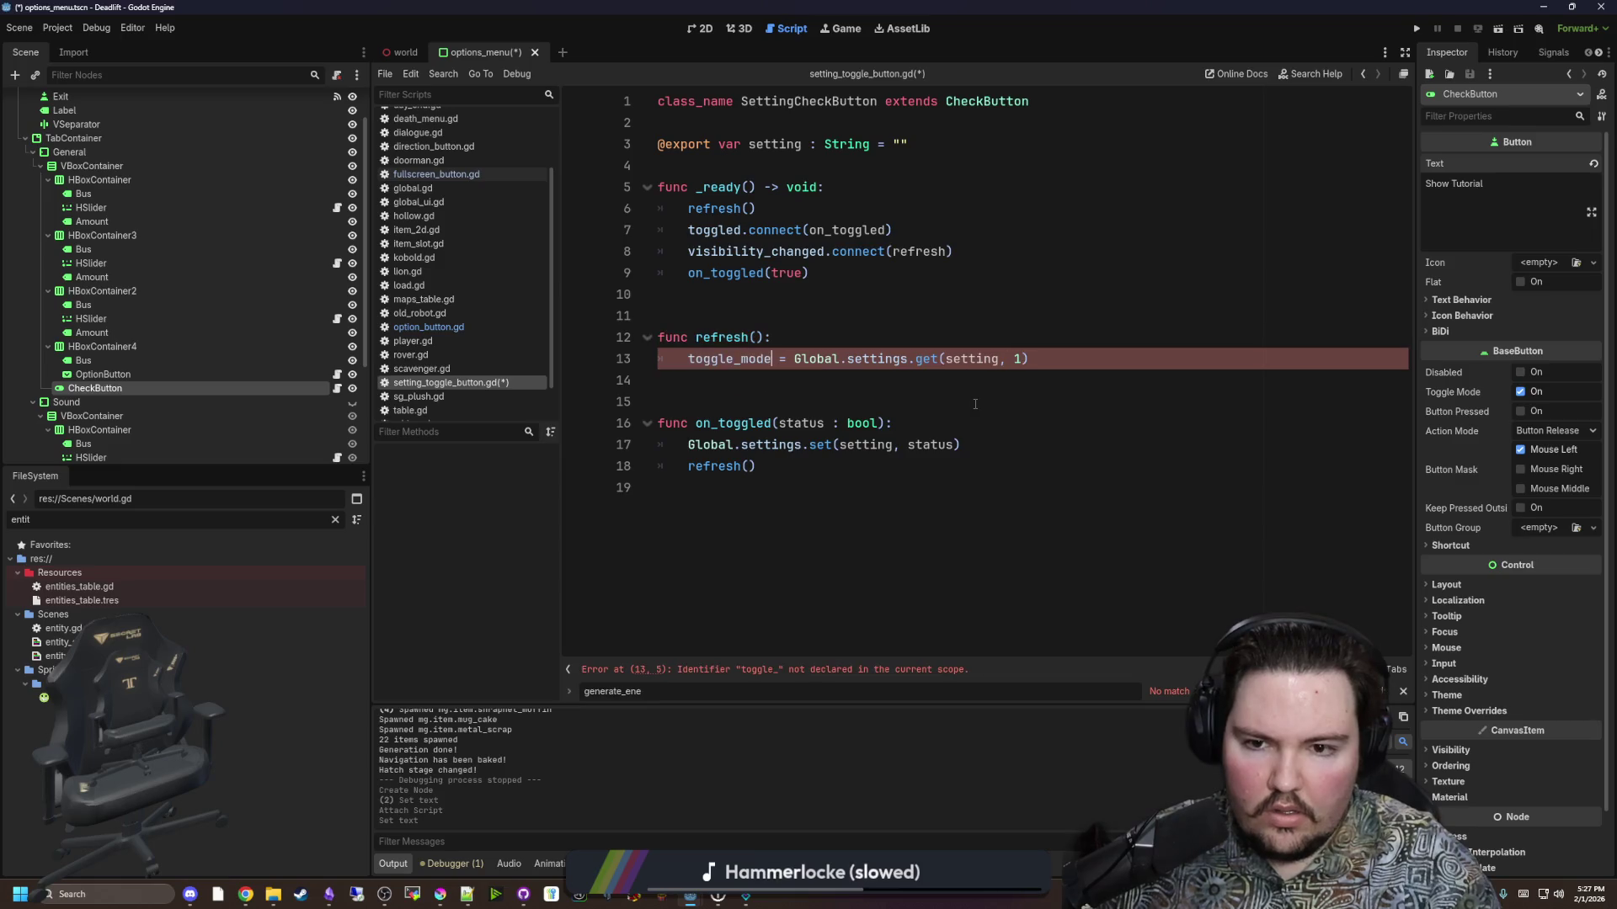
key(Up)
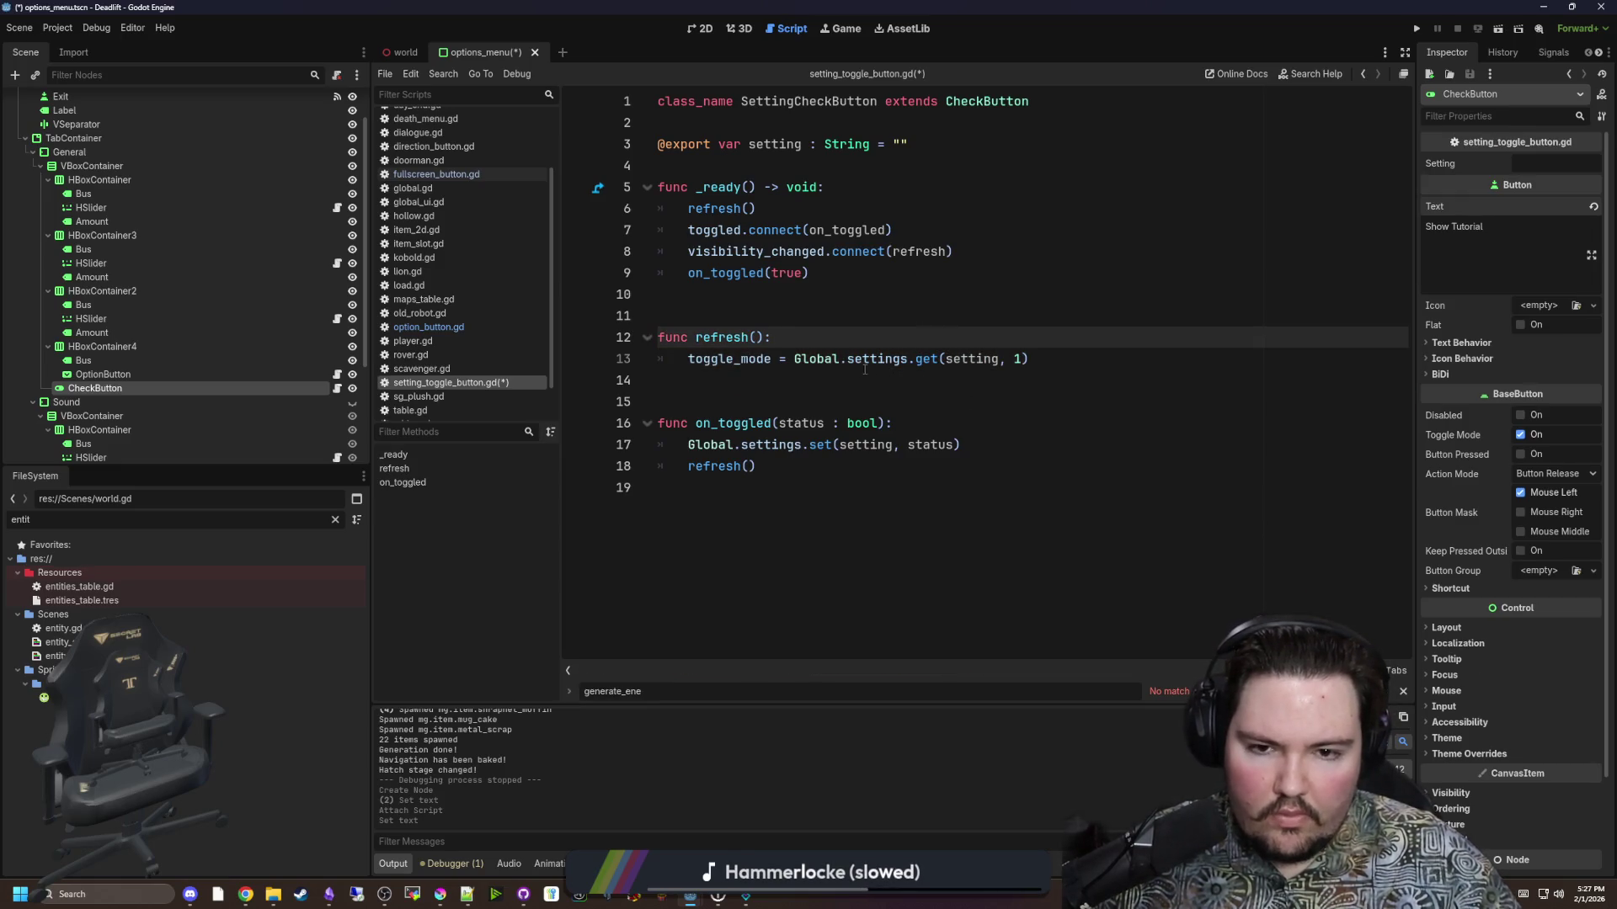
Change the Global.settings.get default value from 1 to true.
click(1020, 359)
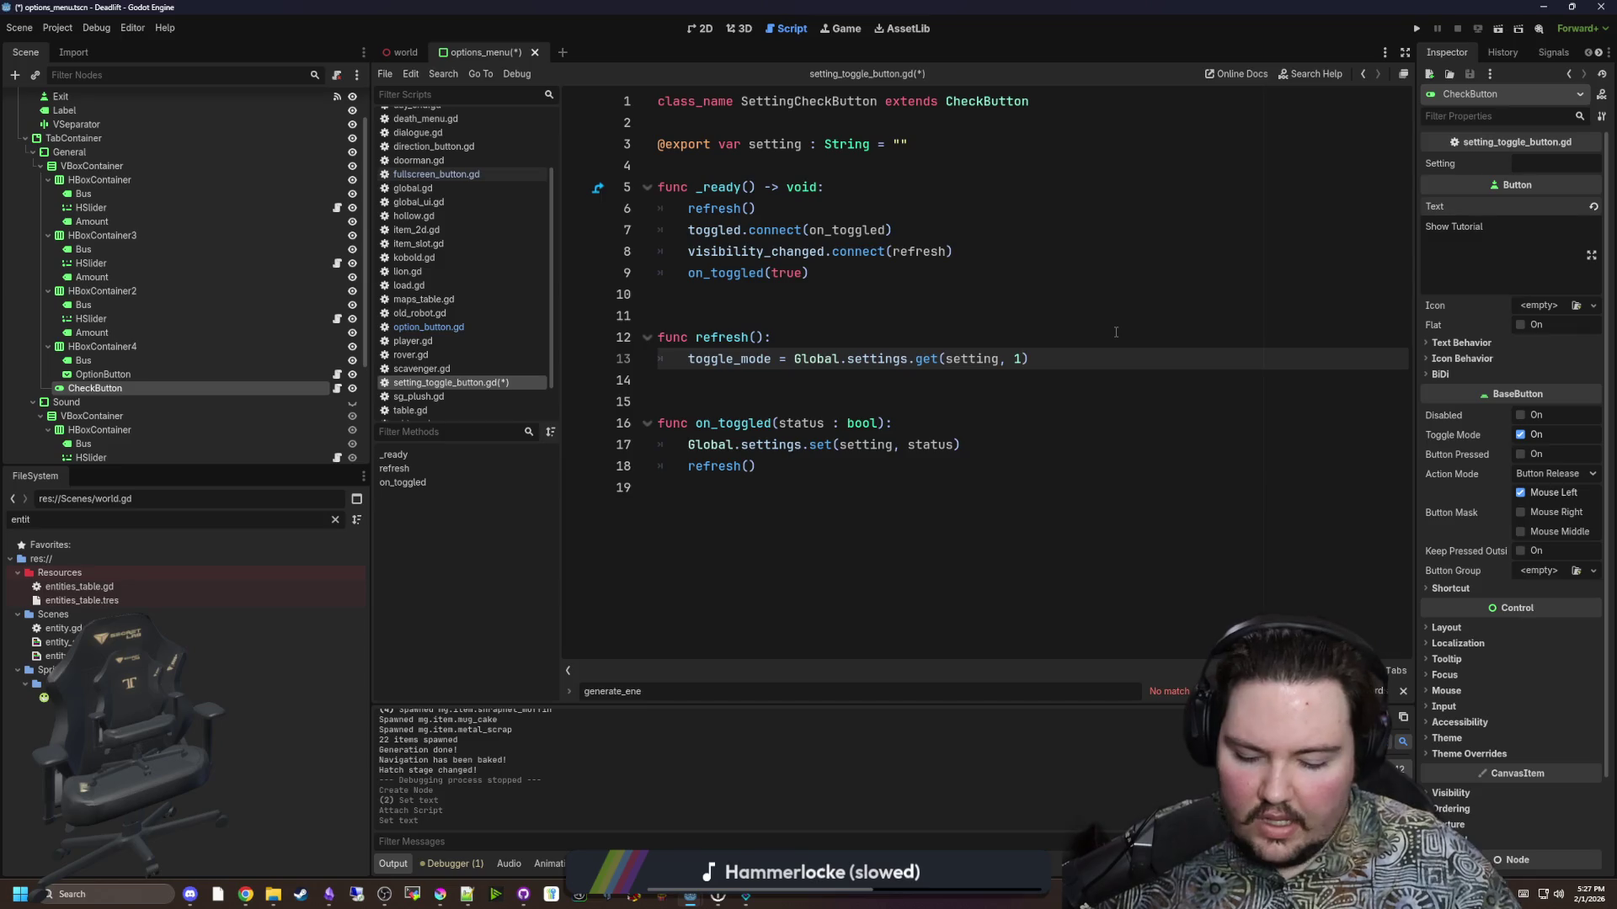
key(BackSpace)
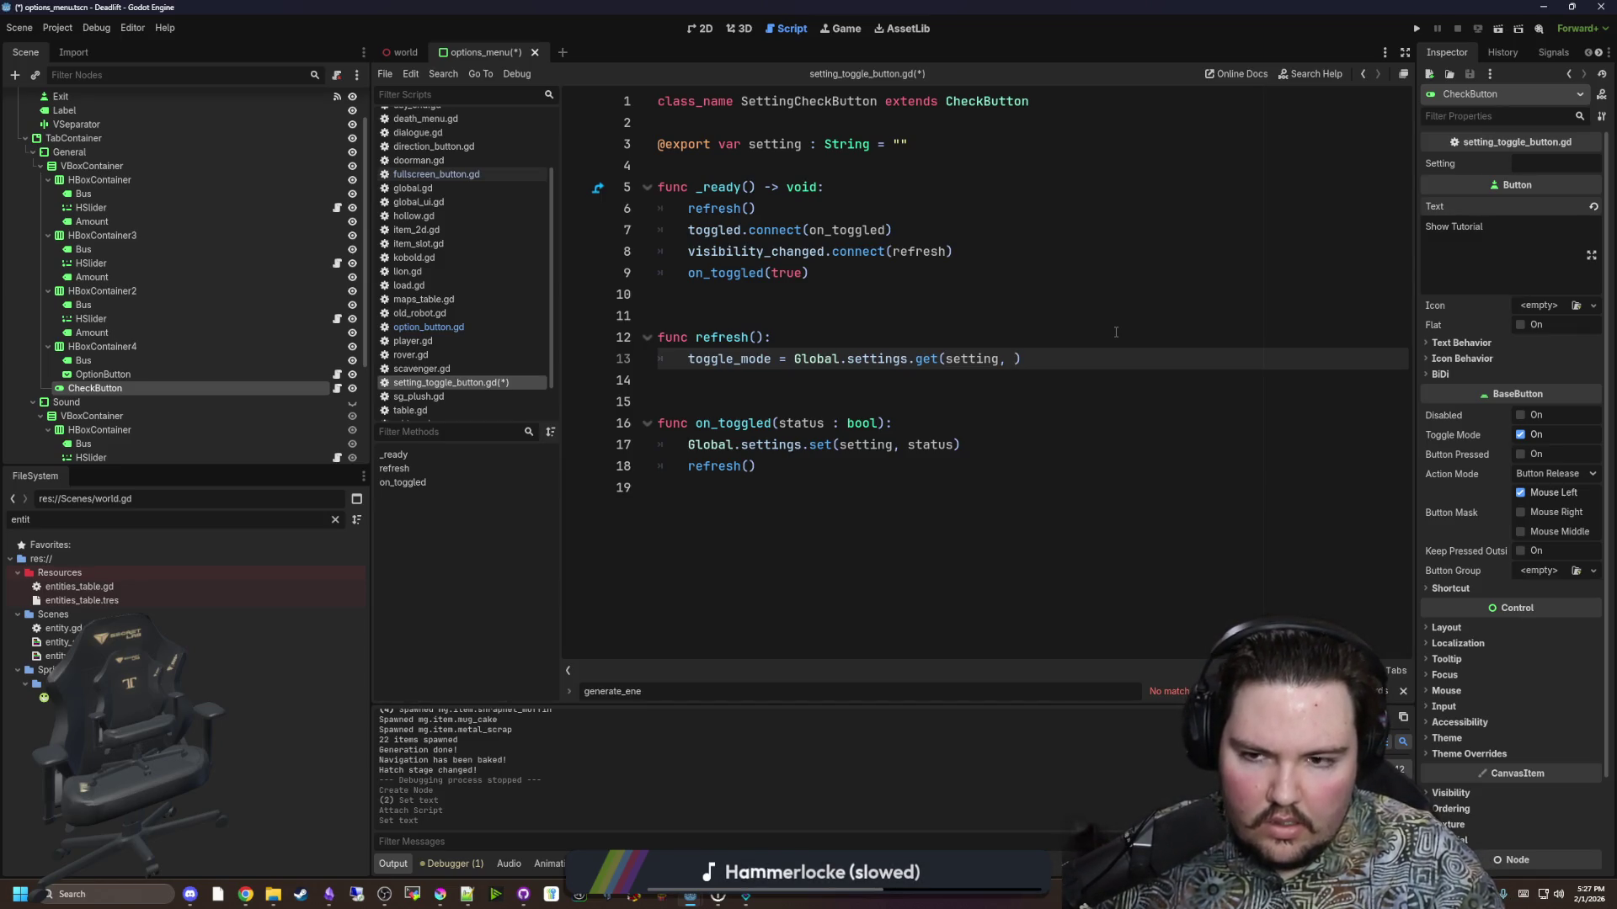
text(true)
key(Up)
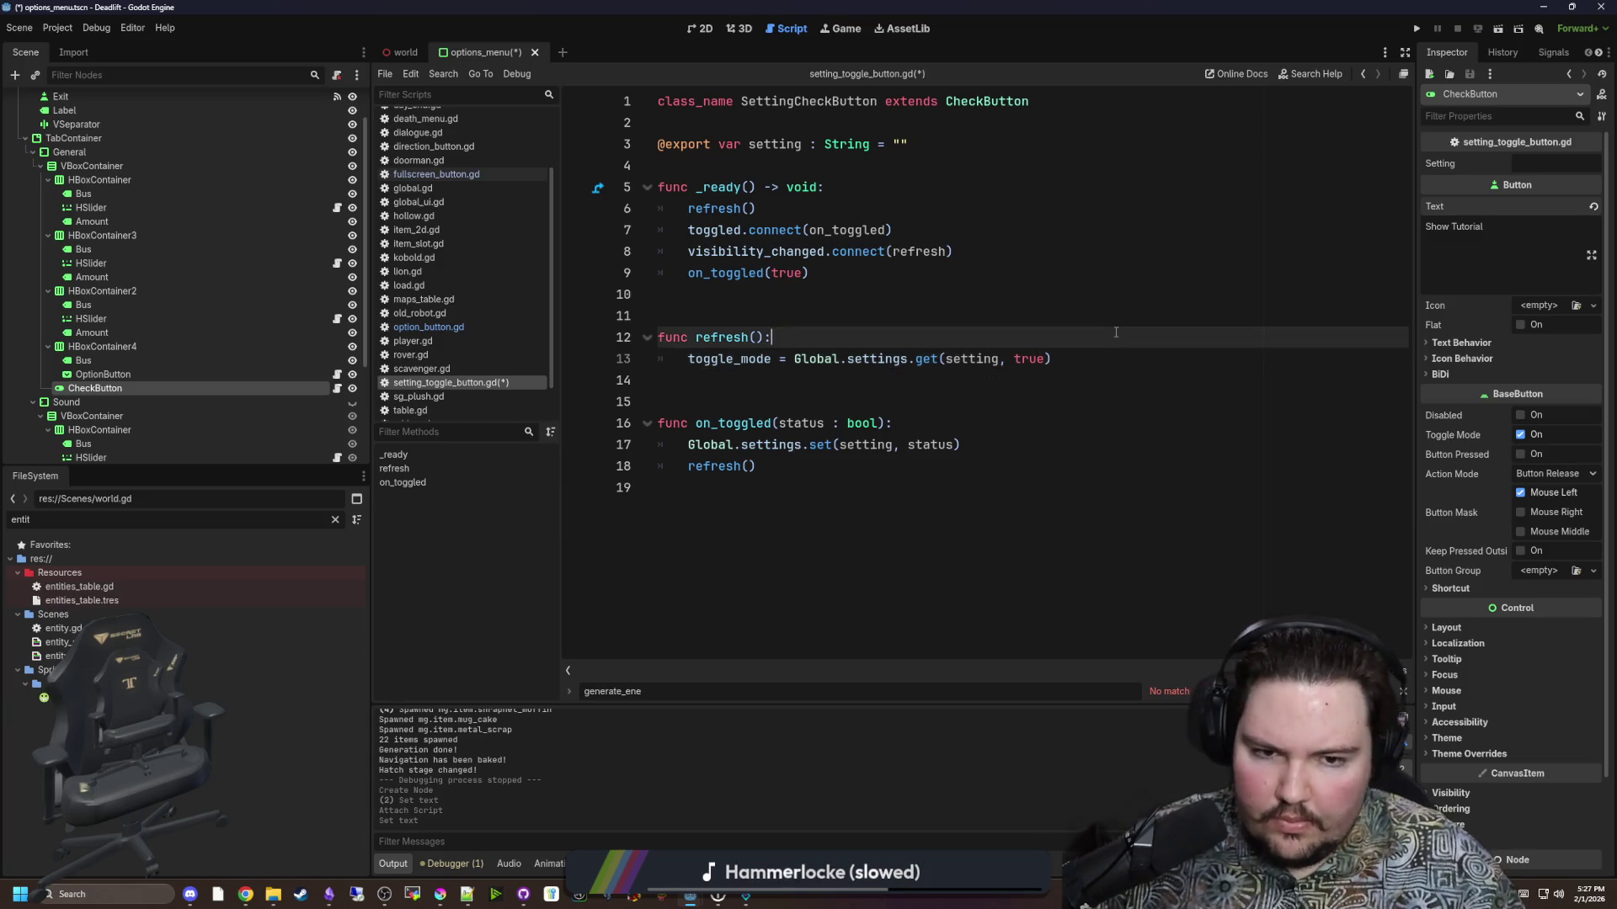
Save the script and the options_menu scene with Ctrl+S.
click(783, 319)
key(Down)
key(Down)
key(Down)
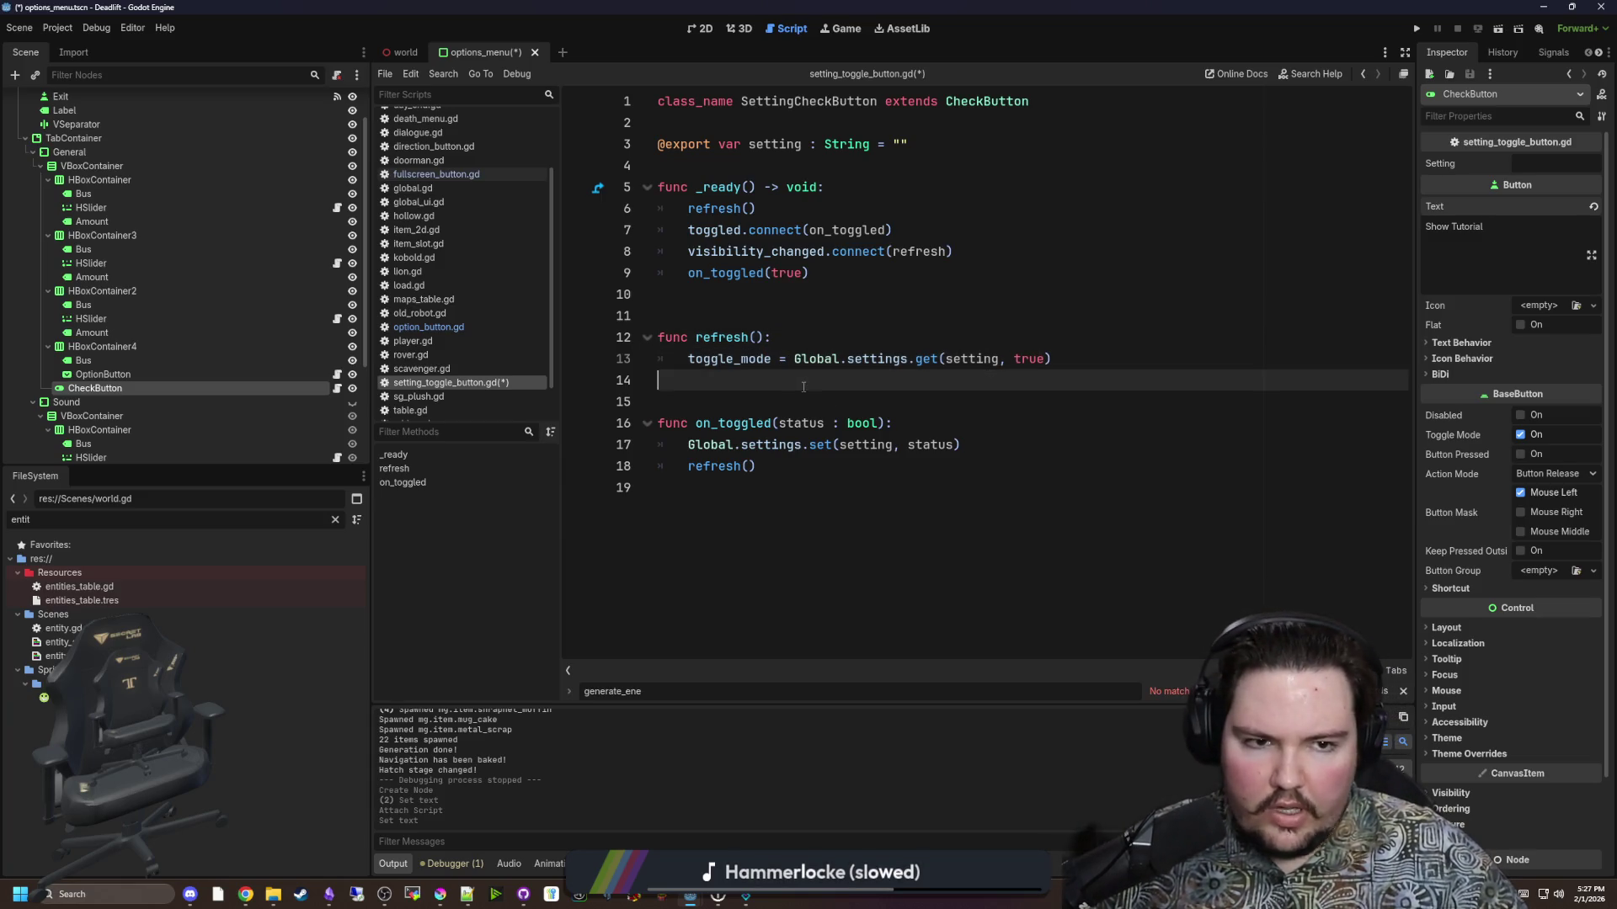
key(ctrl+s)
click(747, 302)
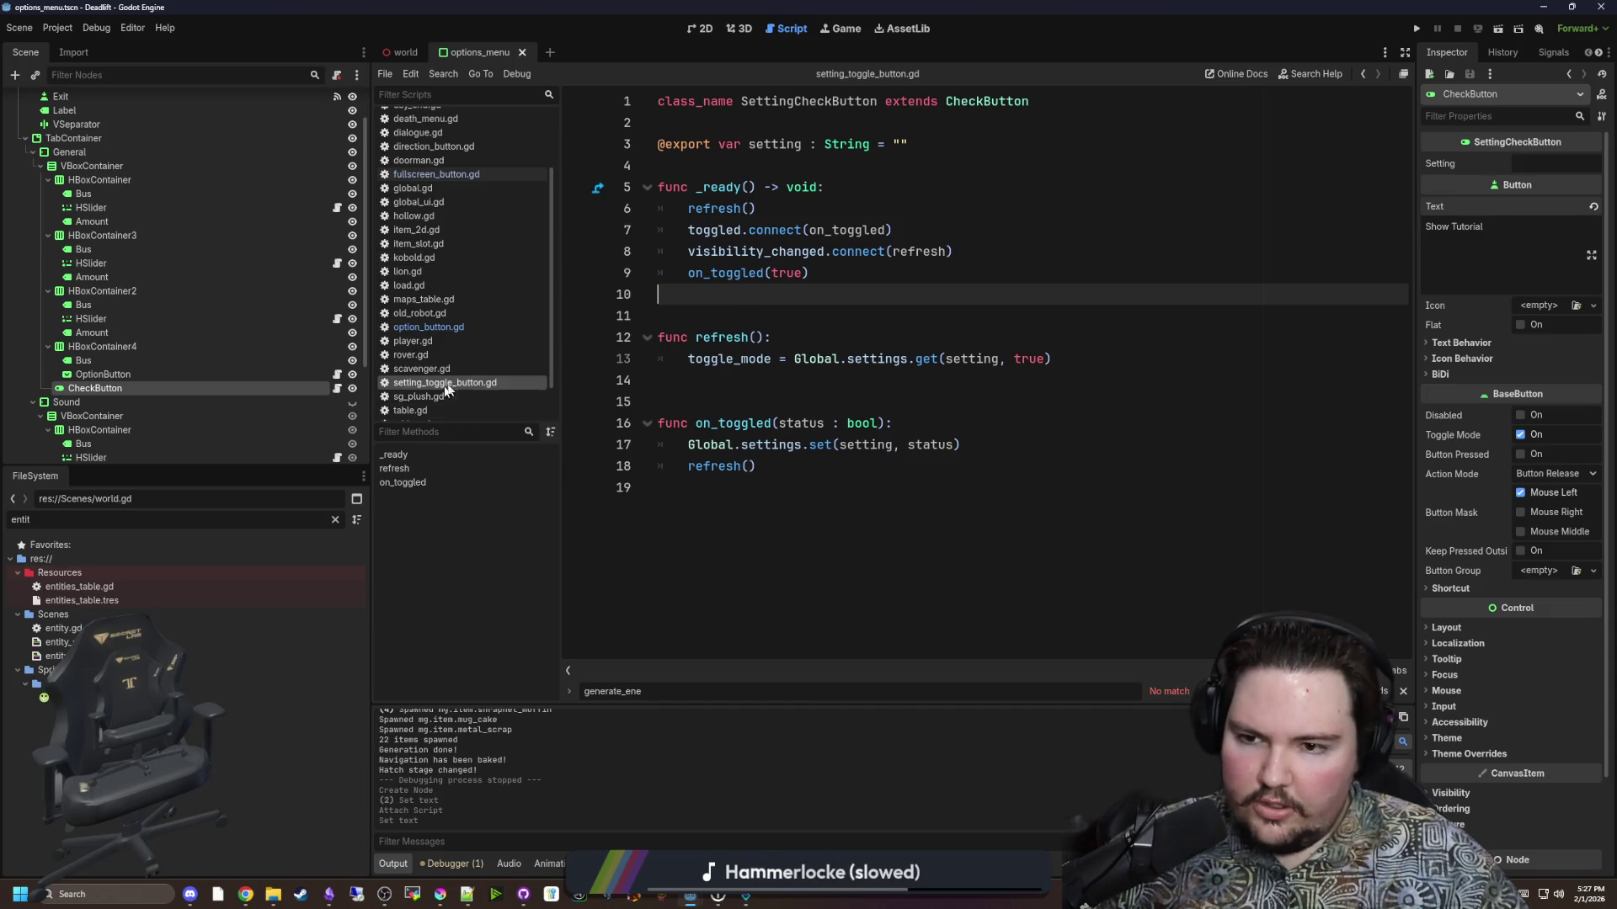
scroll(466, 325, up, 2)
click(925, 486)
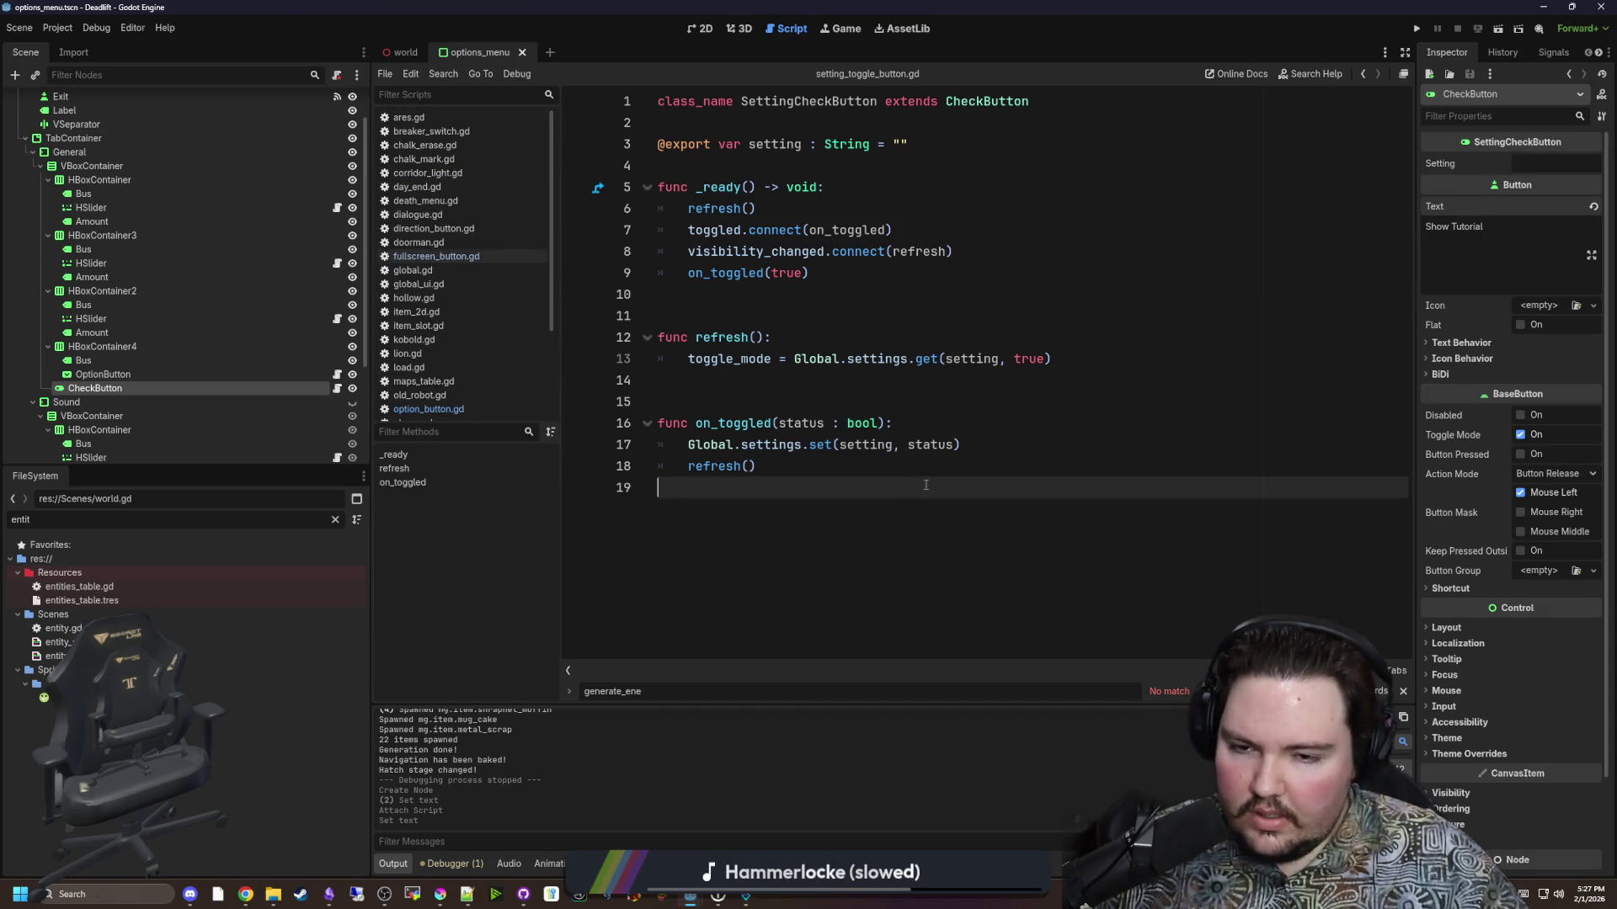
Open global.gd and search it for settings.
click(335, 520)
text(glob)
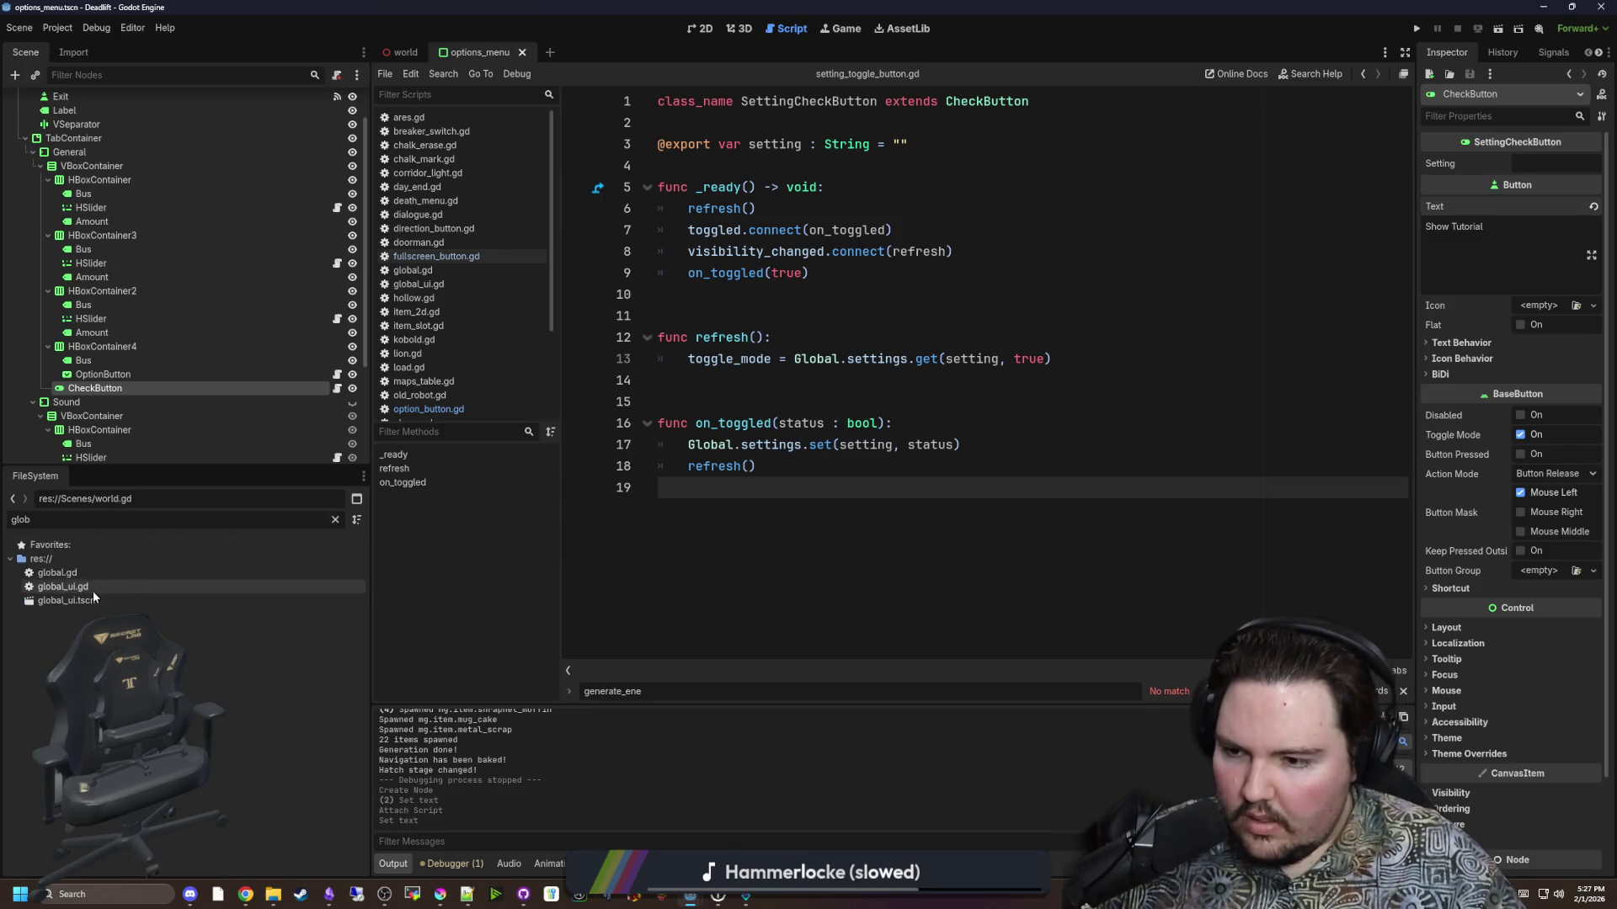
double_click(84, 574)
click(872, 380)
key(ctrl+f)
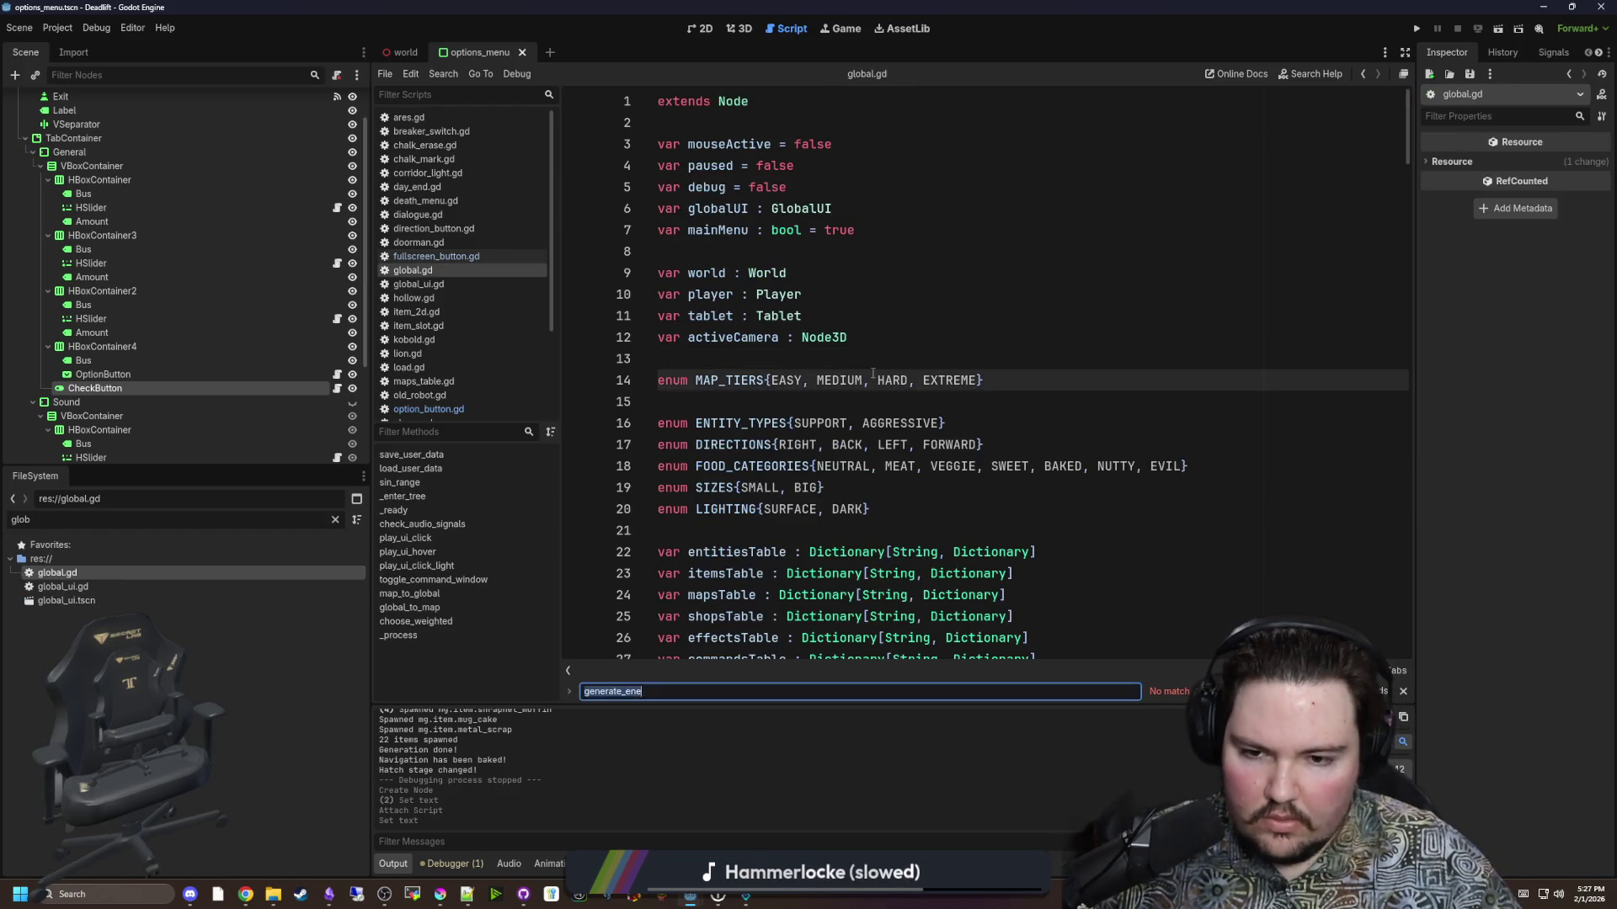
text(settings)
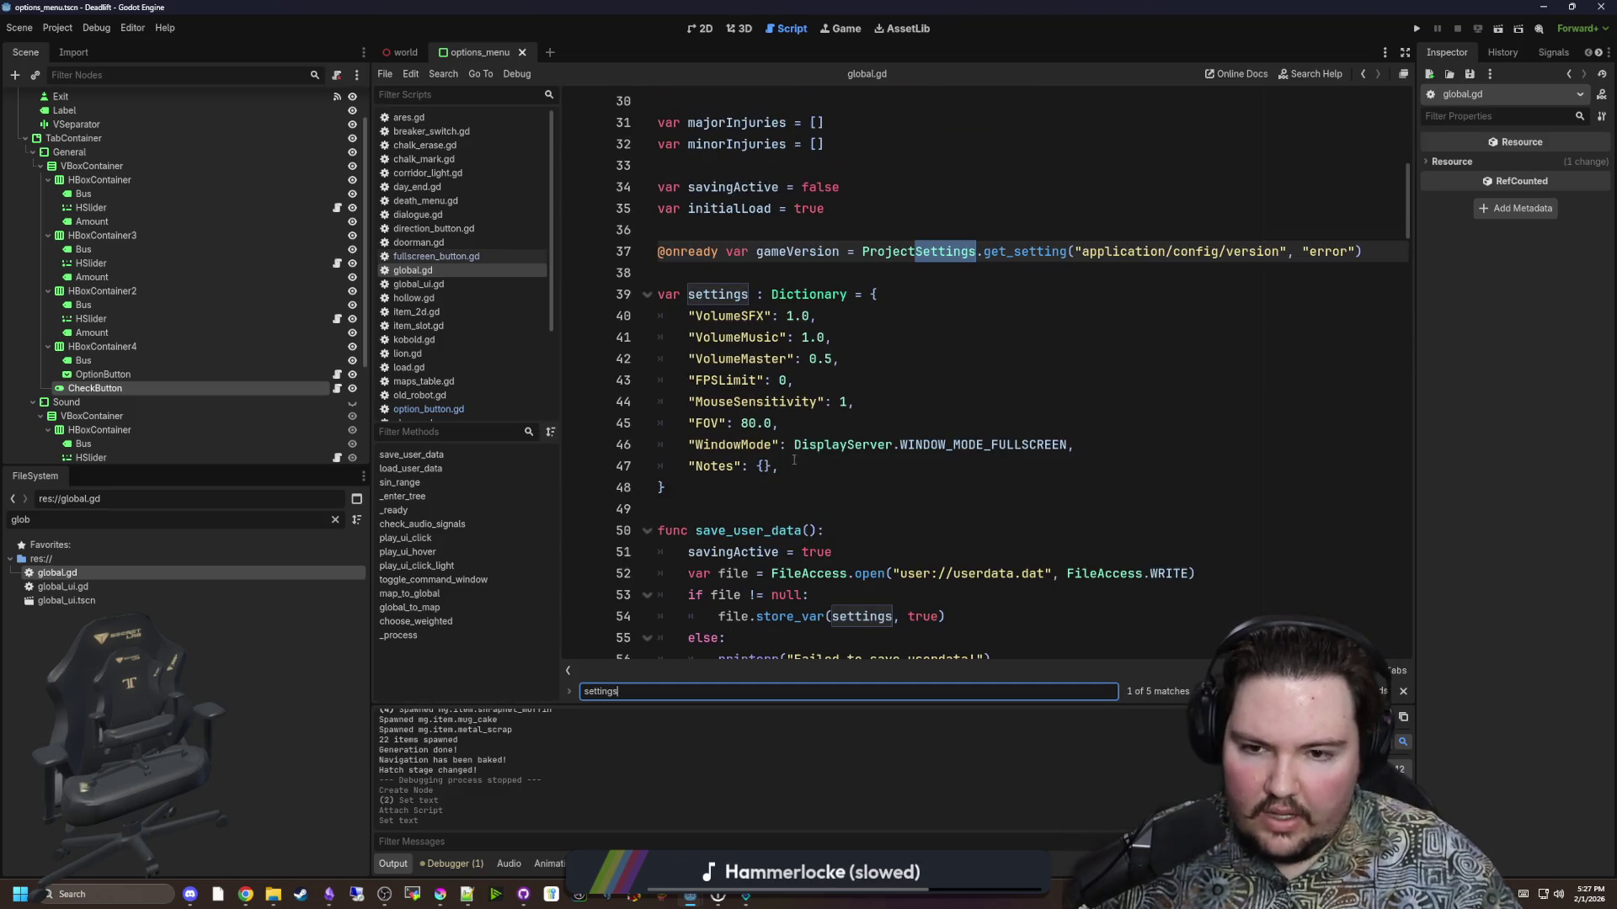
Add "ShowTutorial": true to the settings dictionary and set CheckButton's Setting to ShowTutorial.
click(794, 460)
key(Return)
text(")
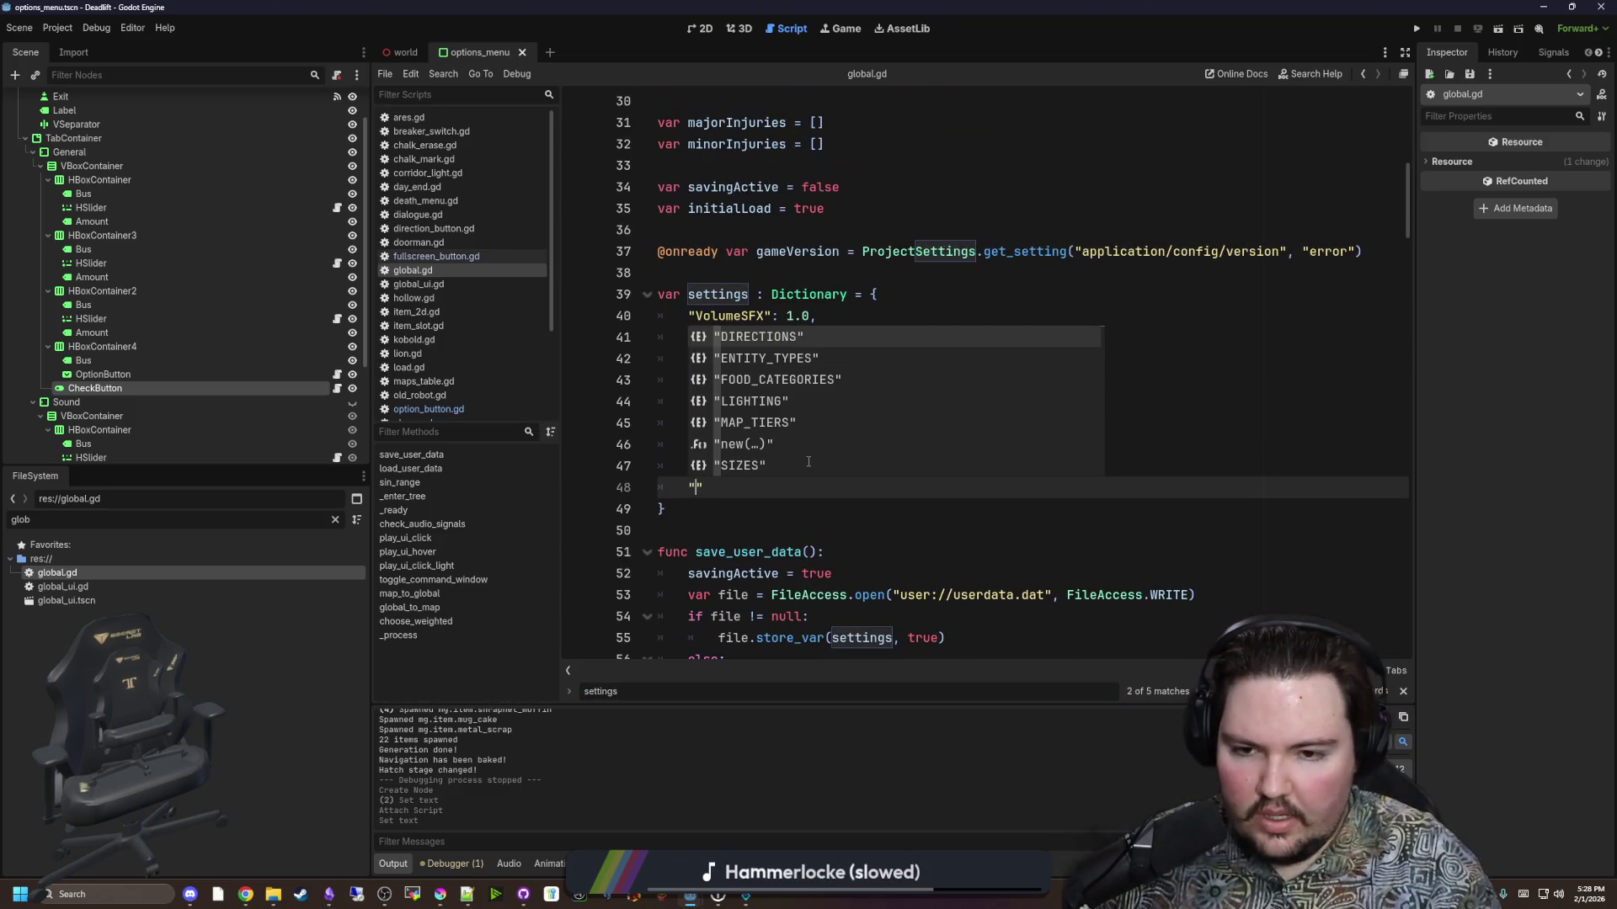
text(S)
text(howTutor)
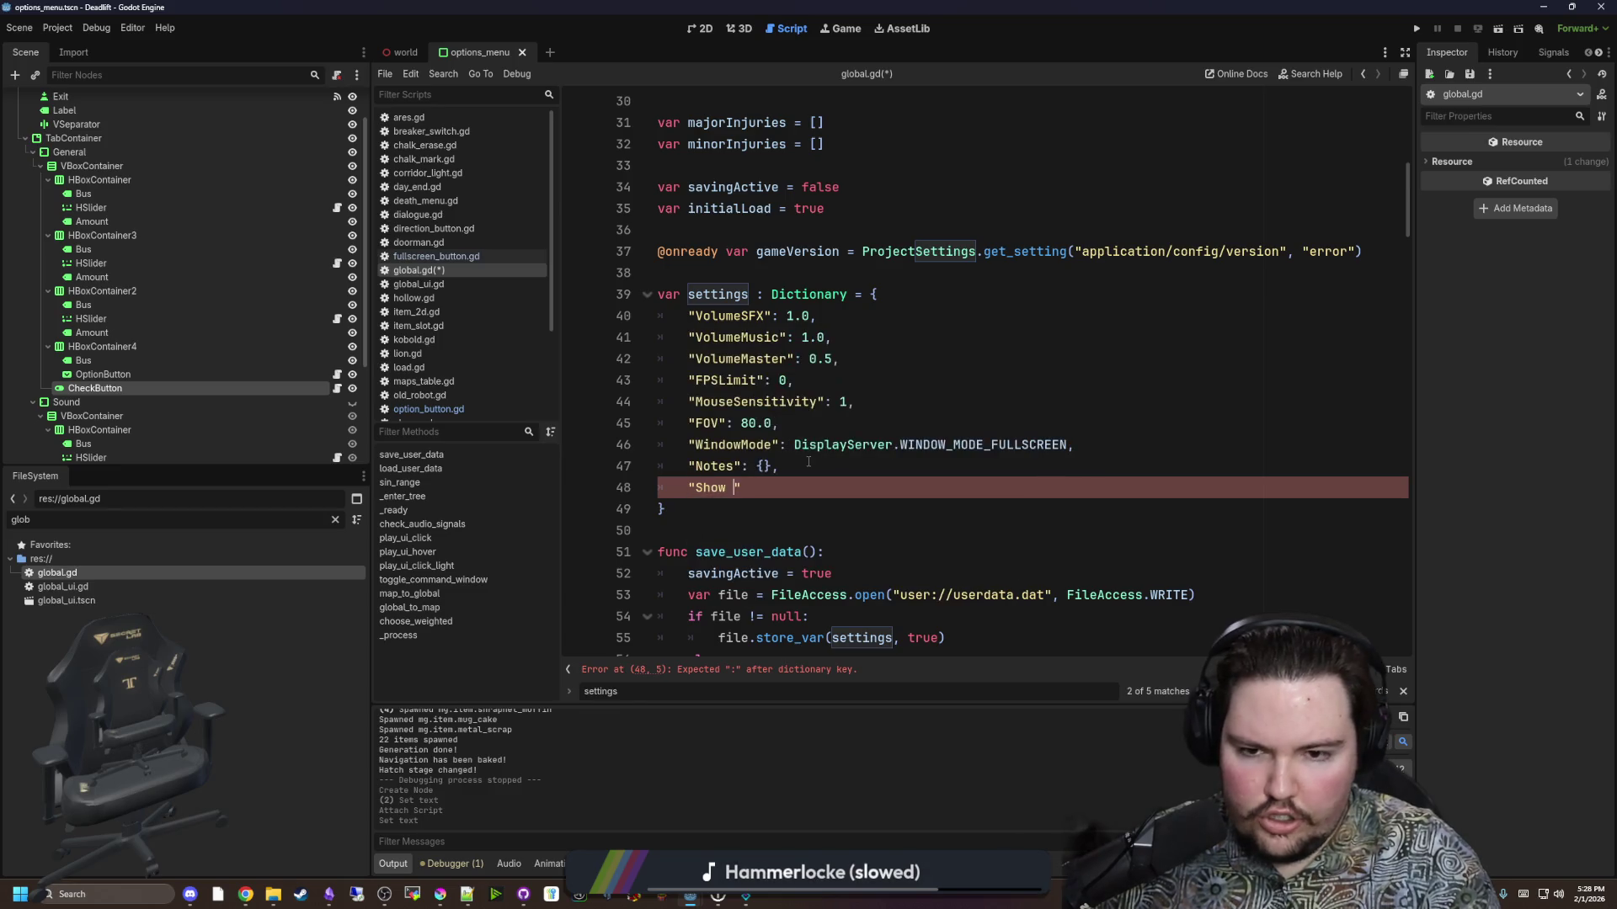
text(ial)
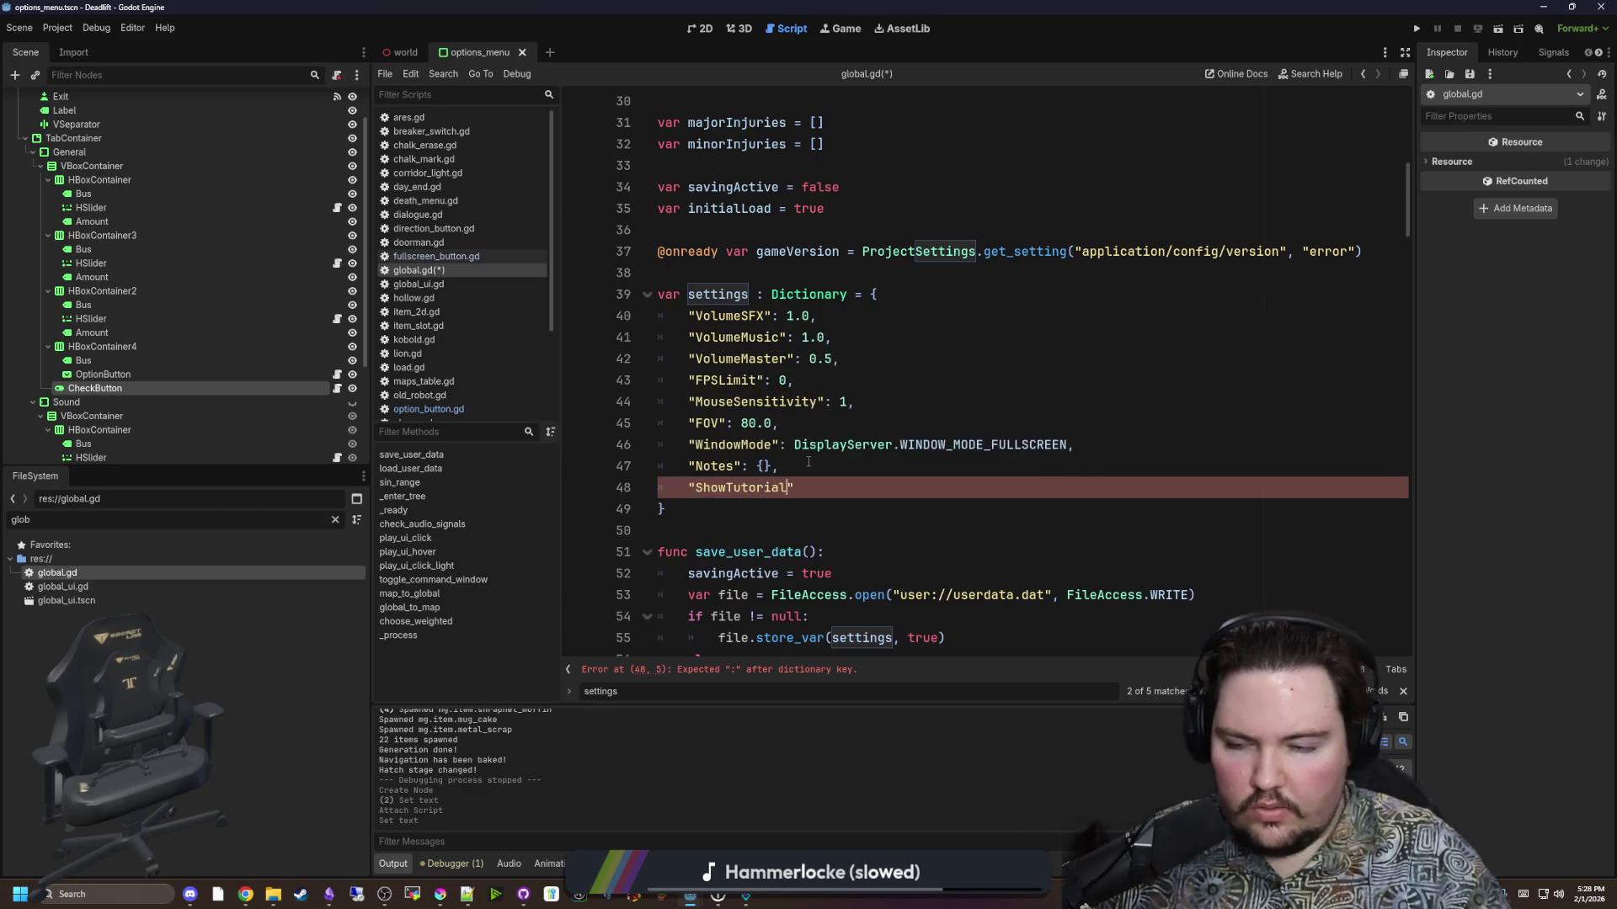
click(89, 389)
click(1556, 162)
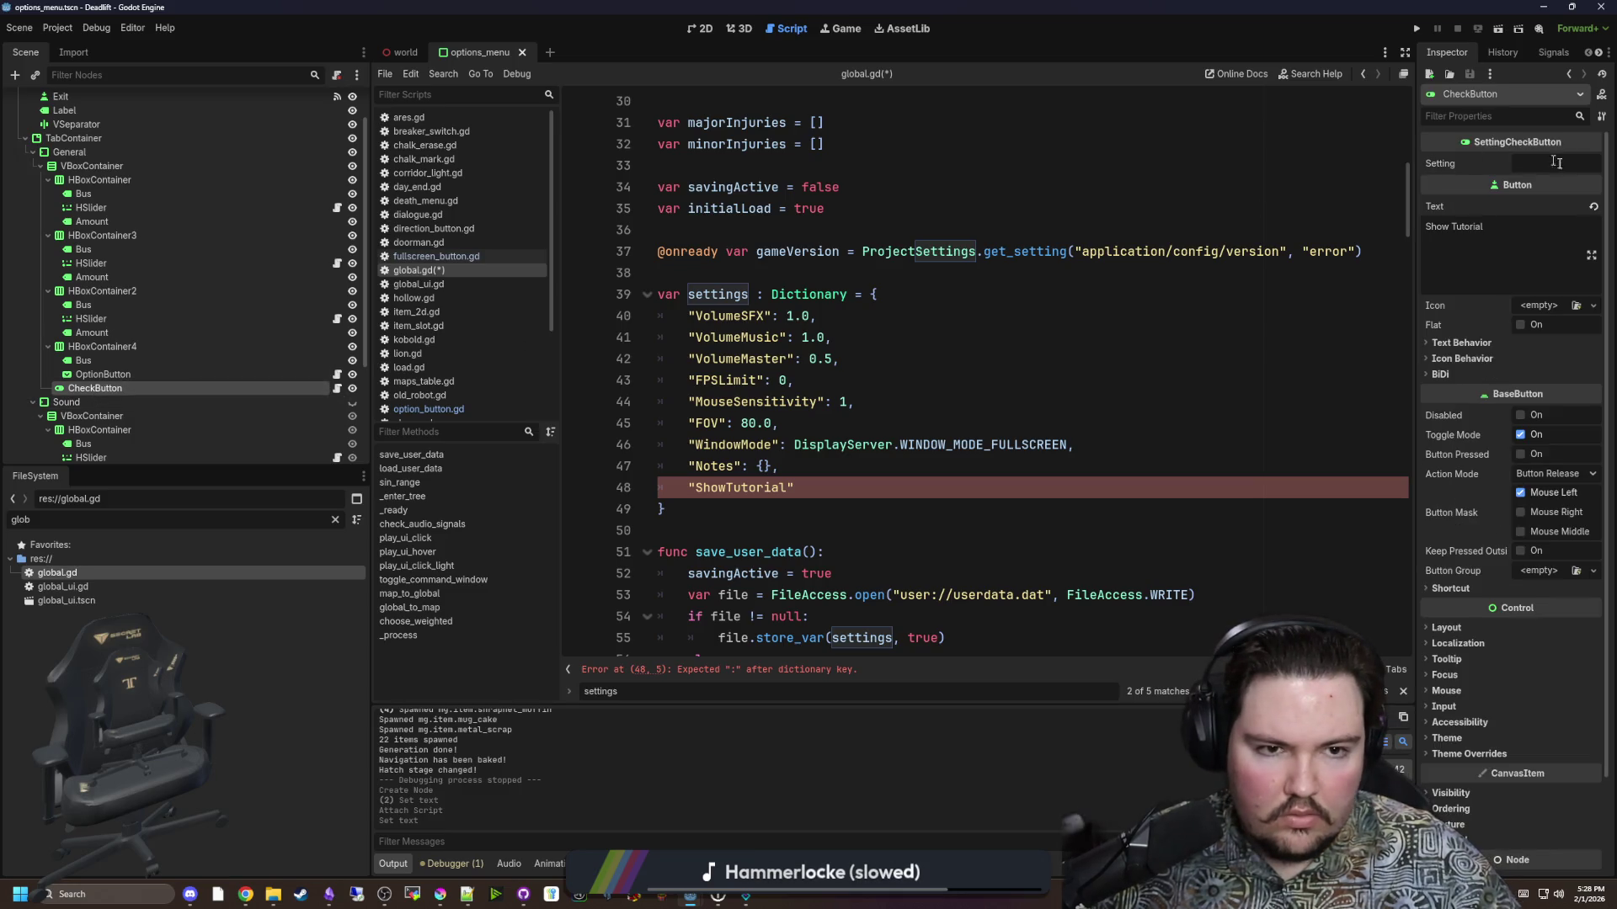
text(Shjow)
key(BackSpace)
key(BackSpace)
text(ow)
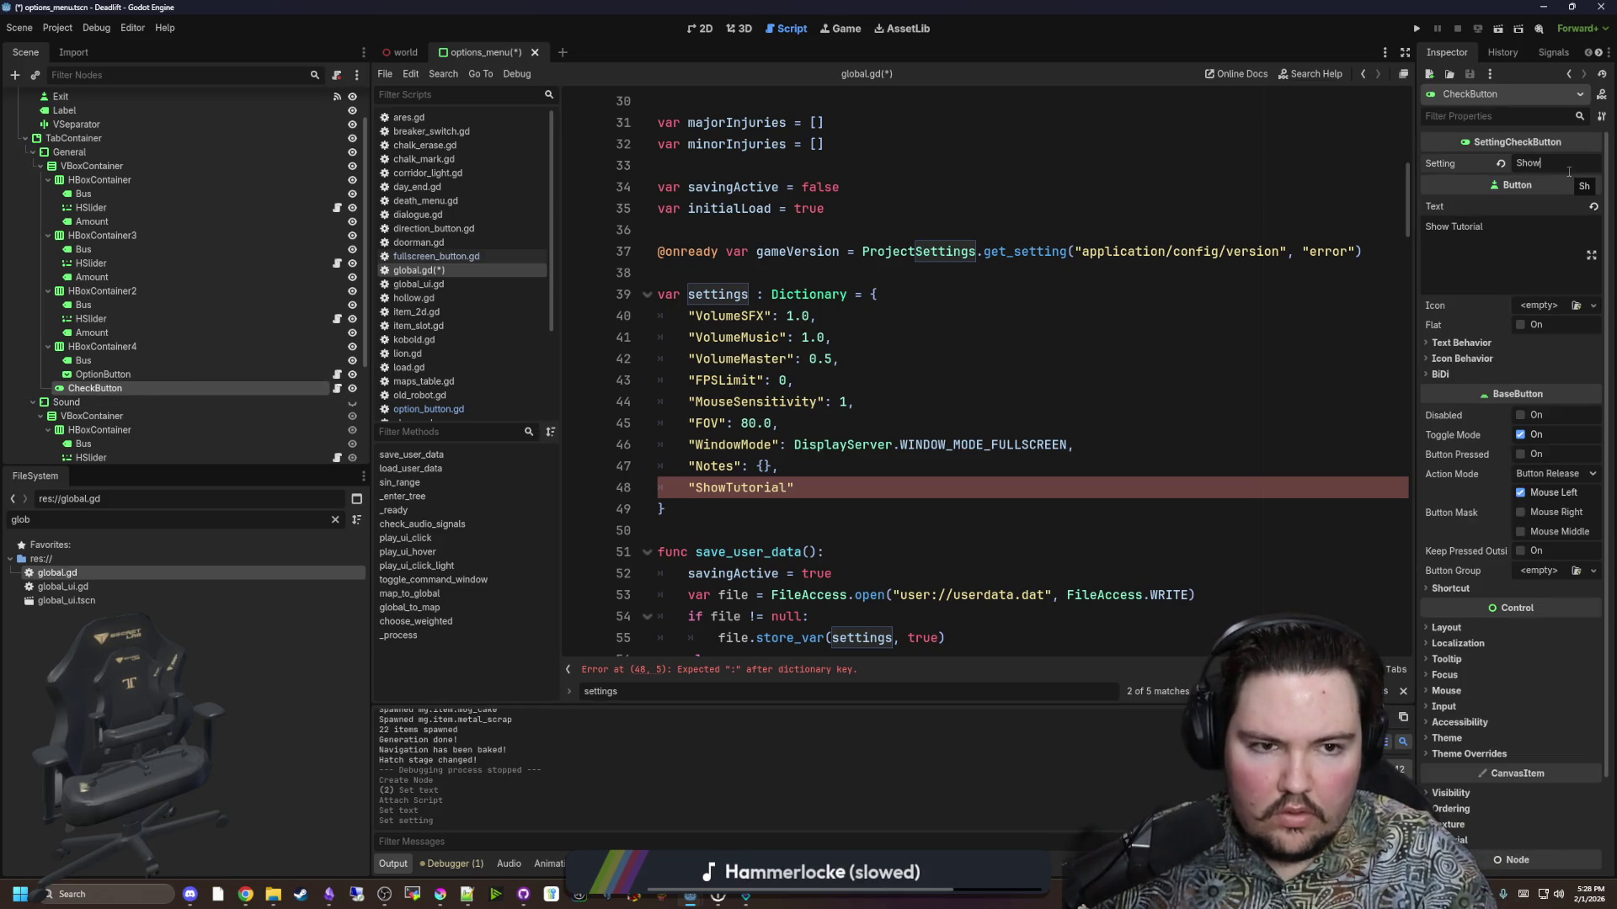
text(Tutorial)
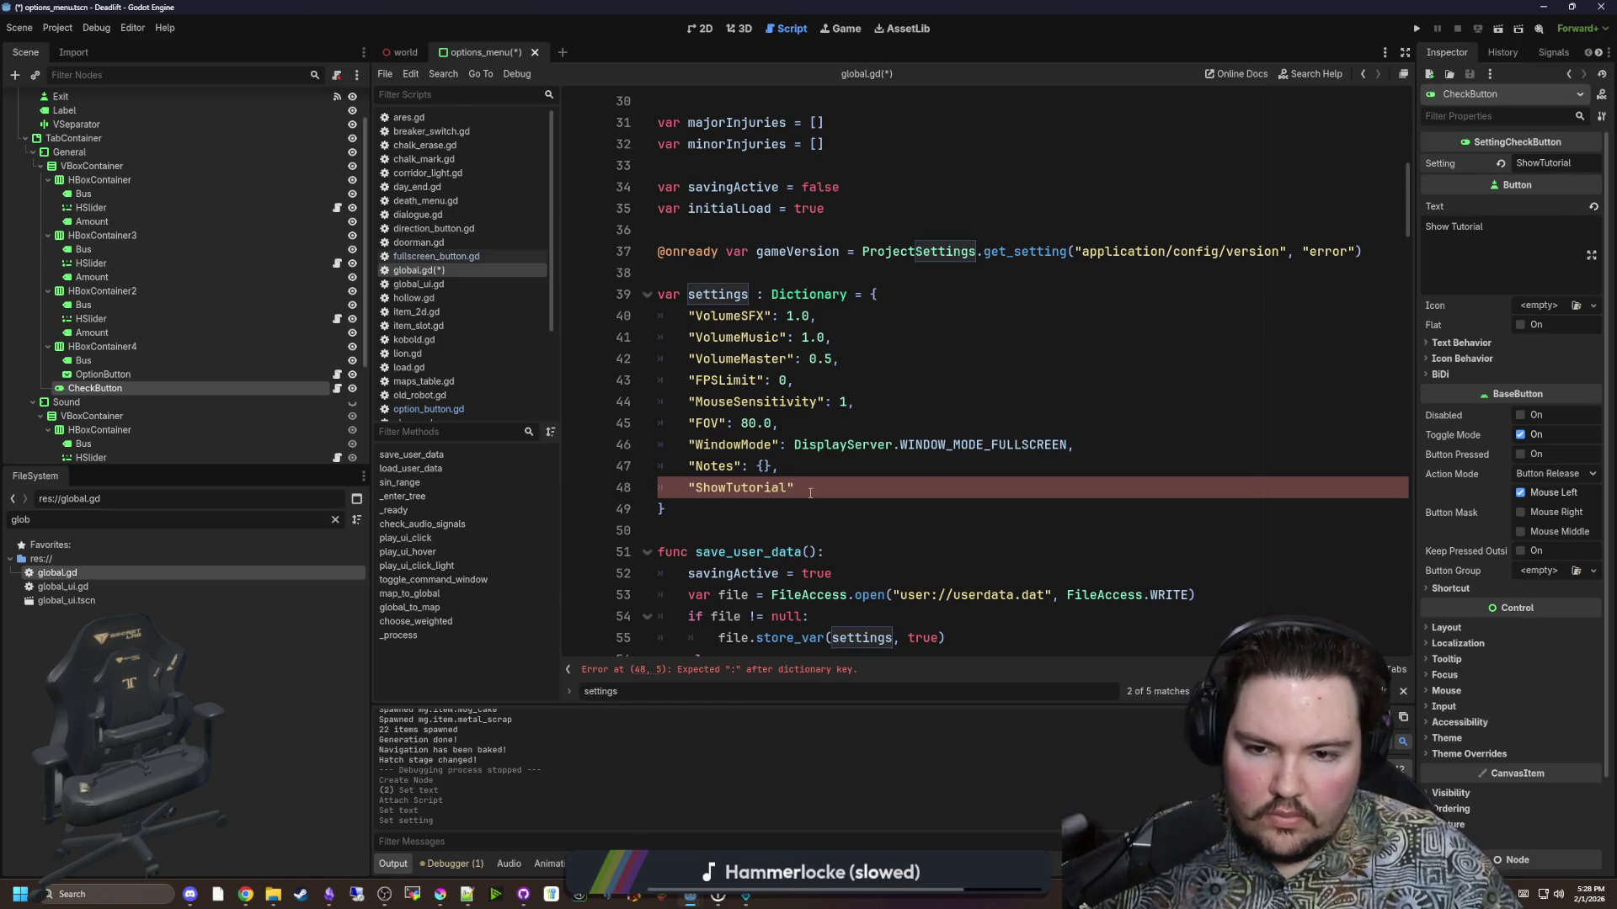
text(": )
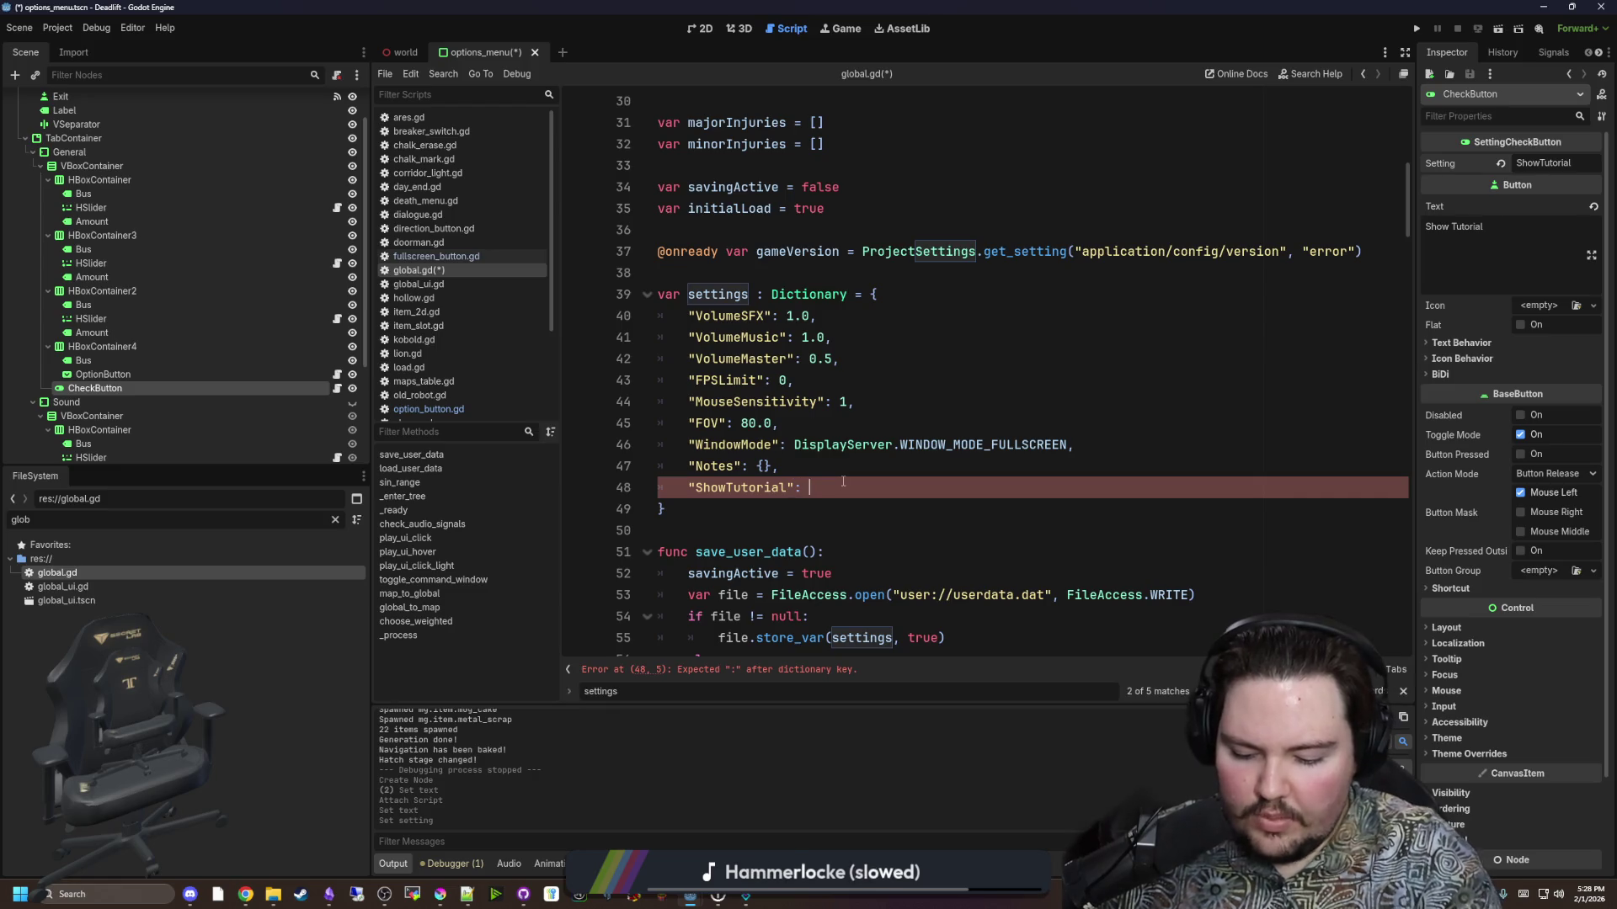
text(true,)
Save global.gd and start another search in the script.
click(883, 470)
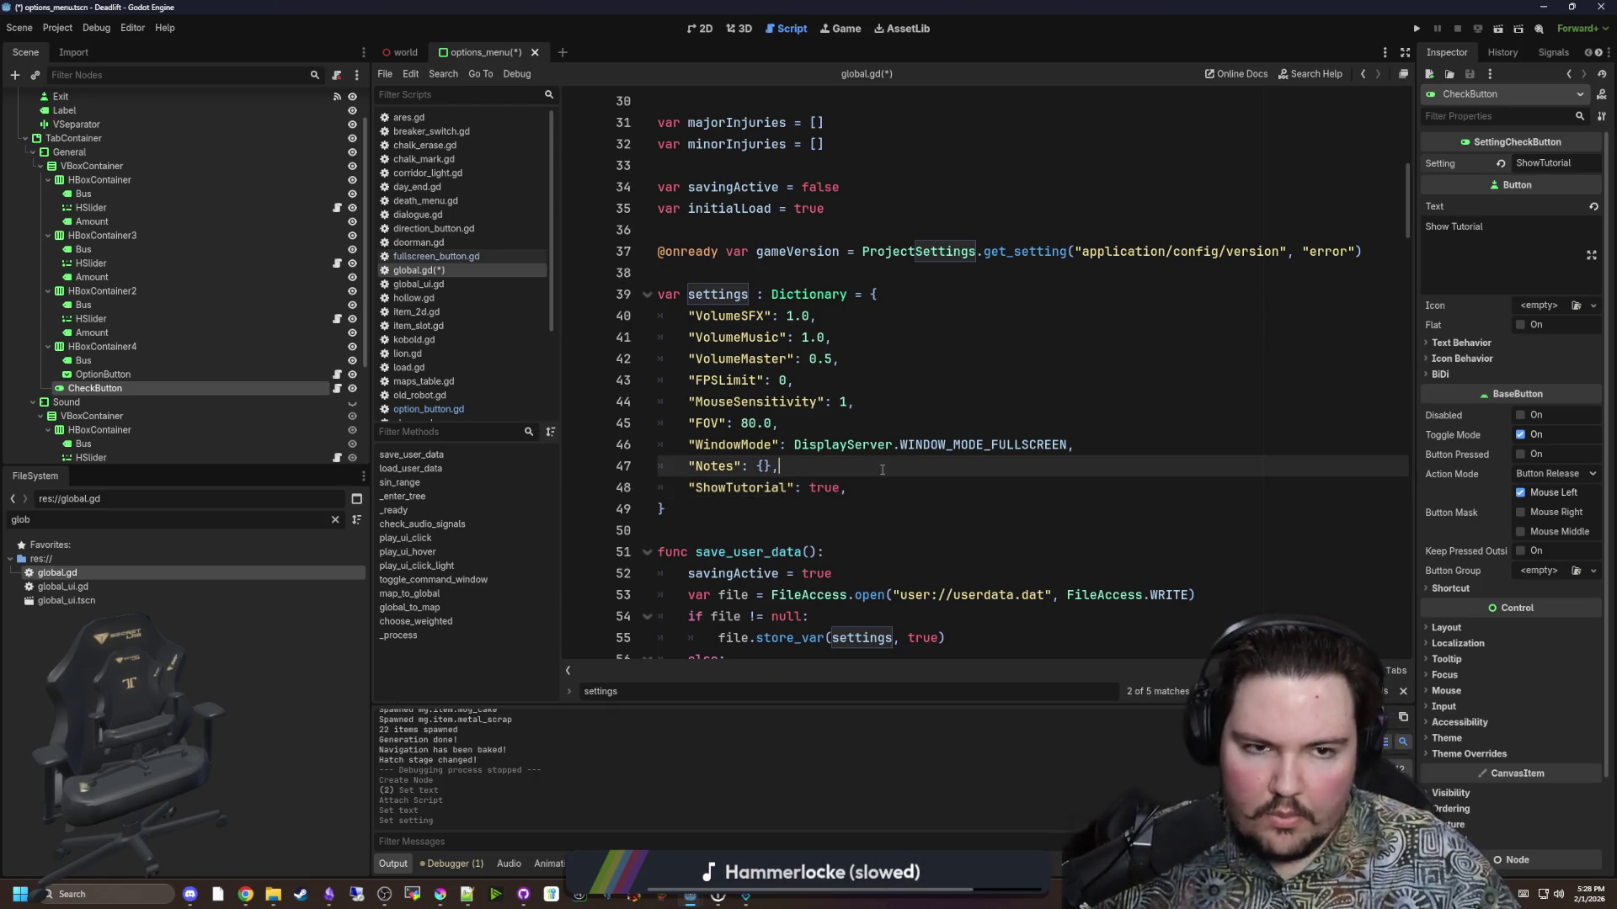
key(ctrl+s)
click(814, 509)
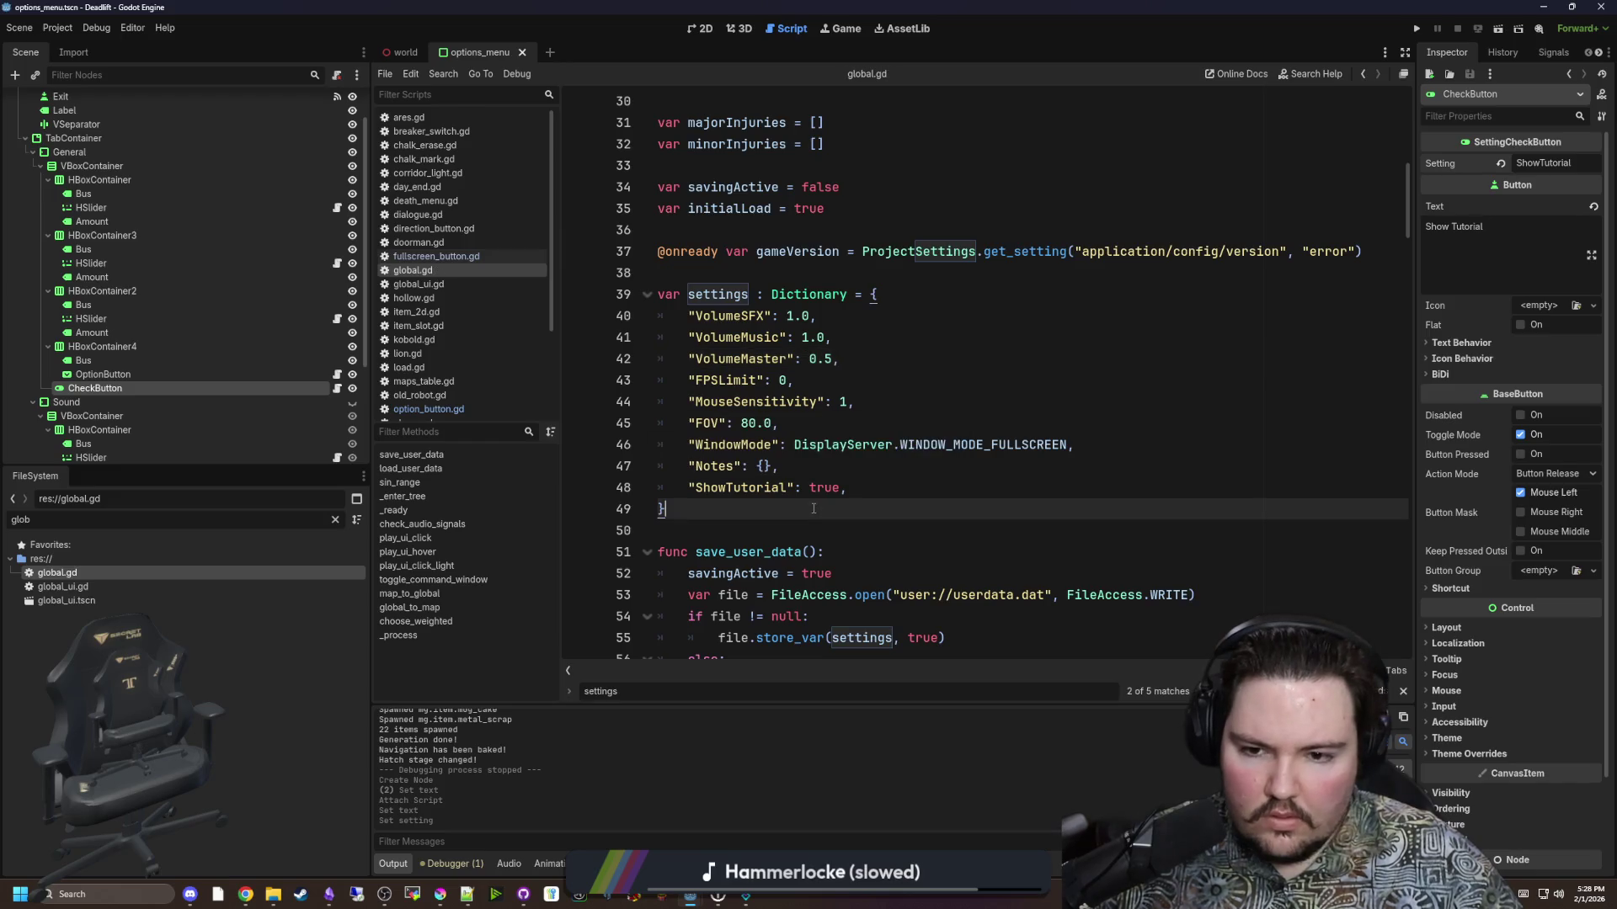
key(ctrl+f)
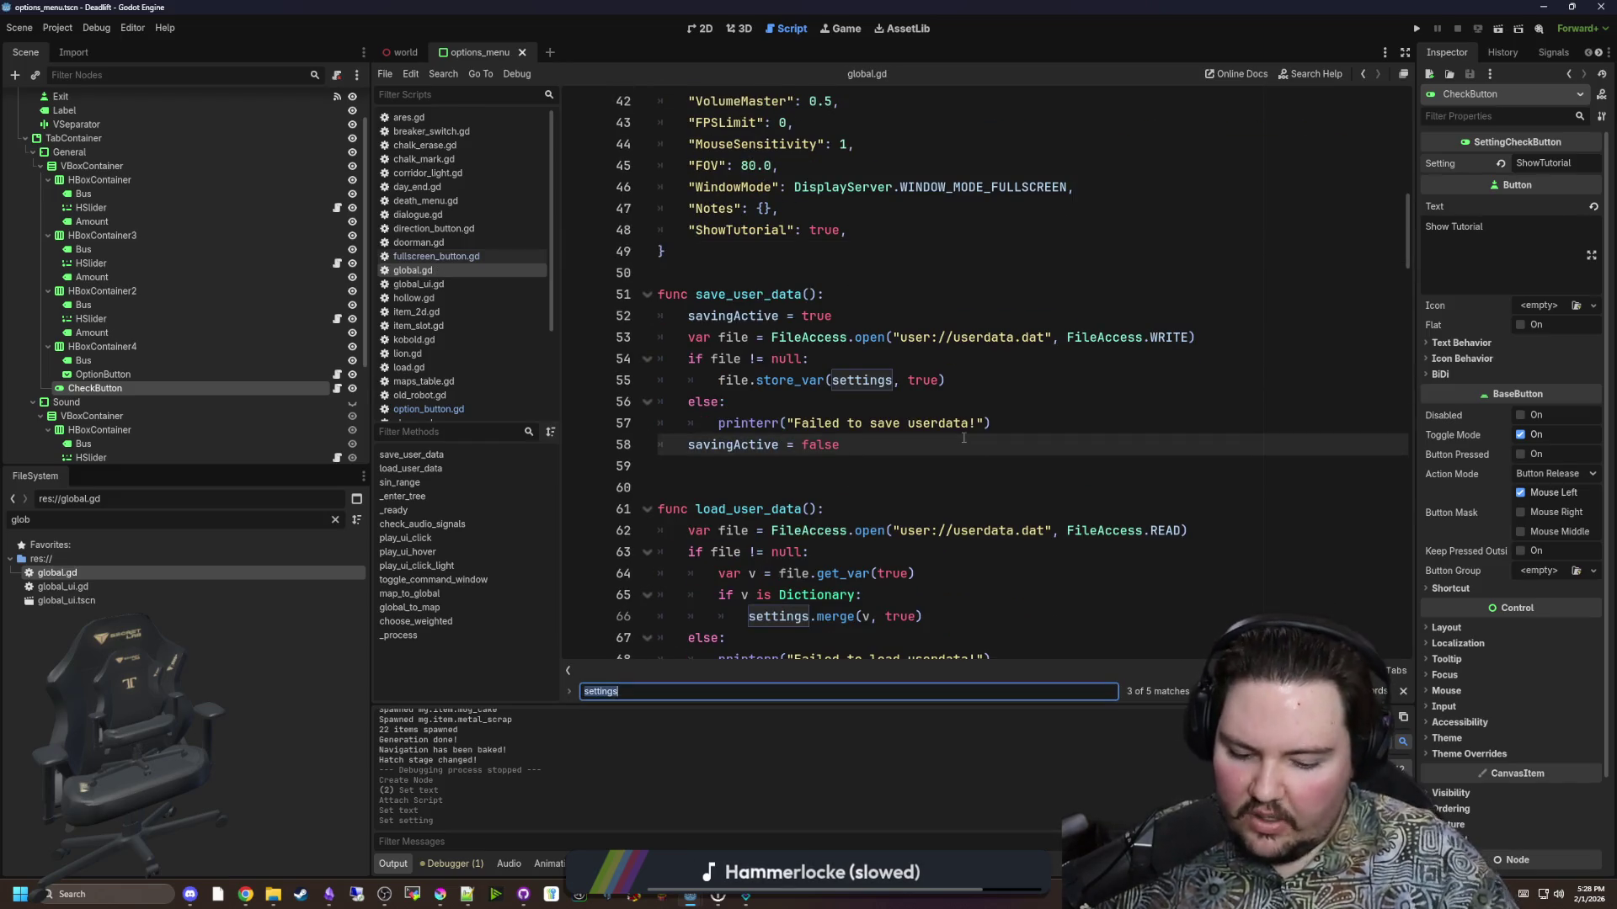
Add print(settings.ShowTutorial) as the first line of _process, save, and run the project.
text(_process)
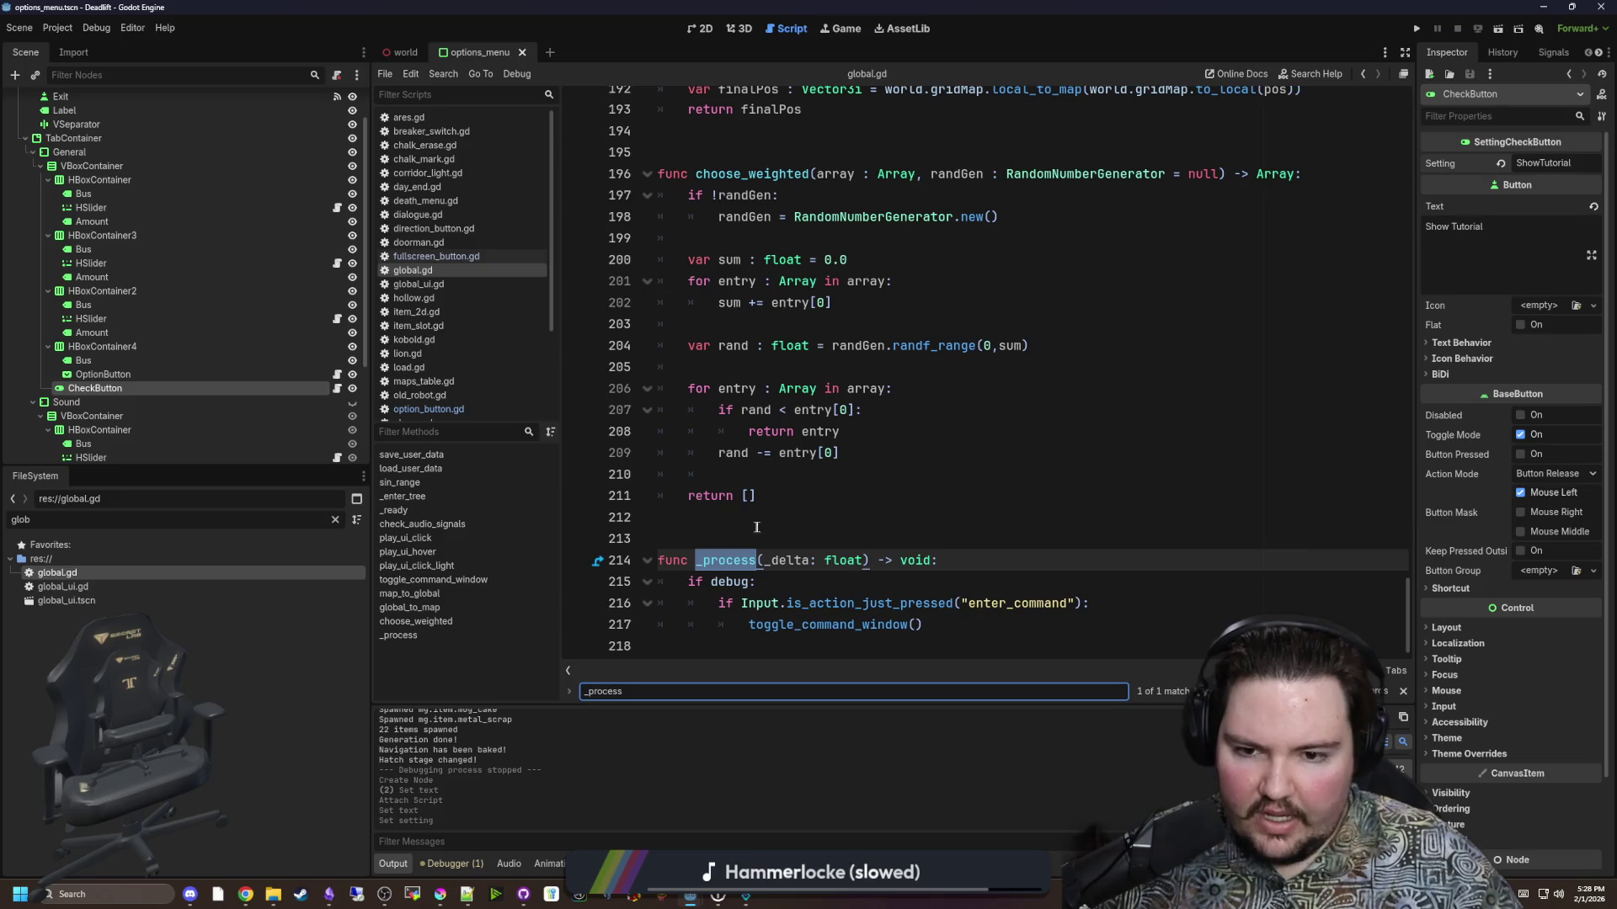
click(1028, 568)
key(Return)
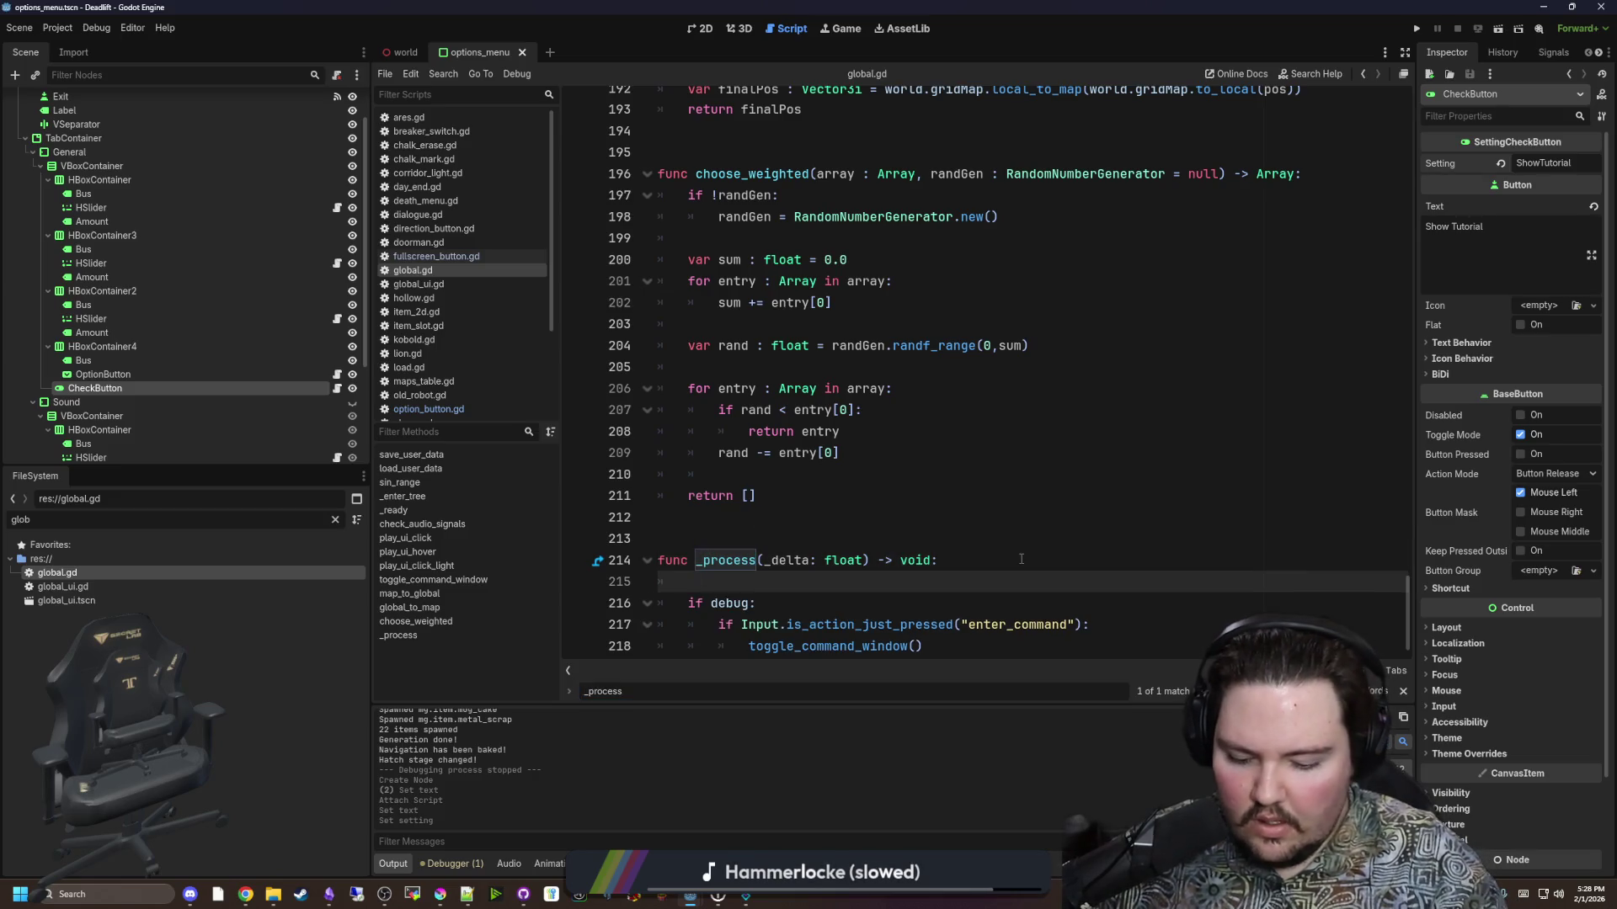
text(print()
text(settings.ShowT)
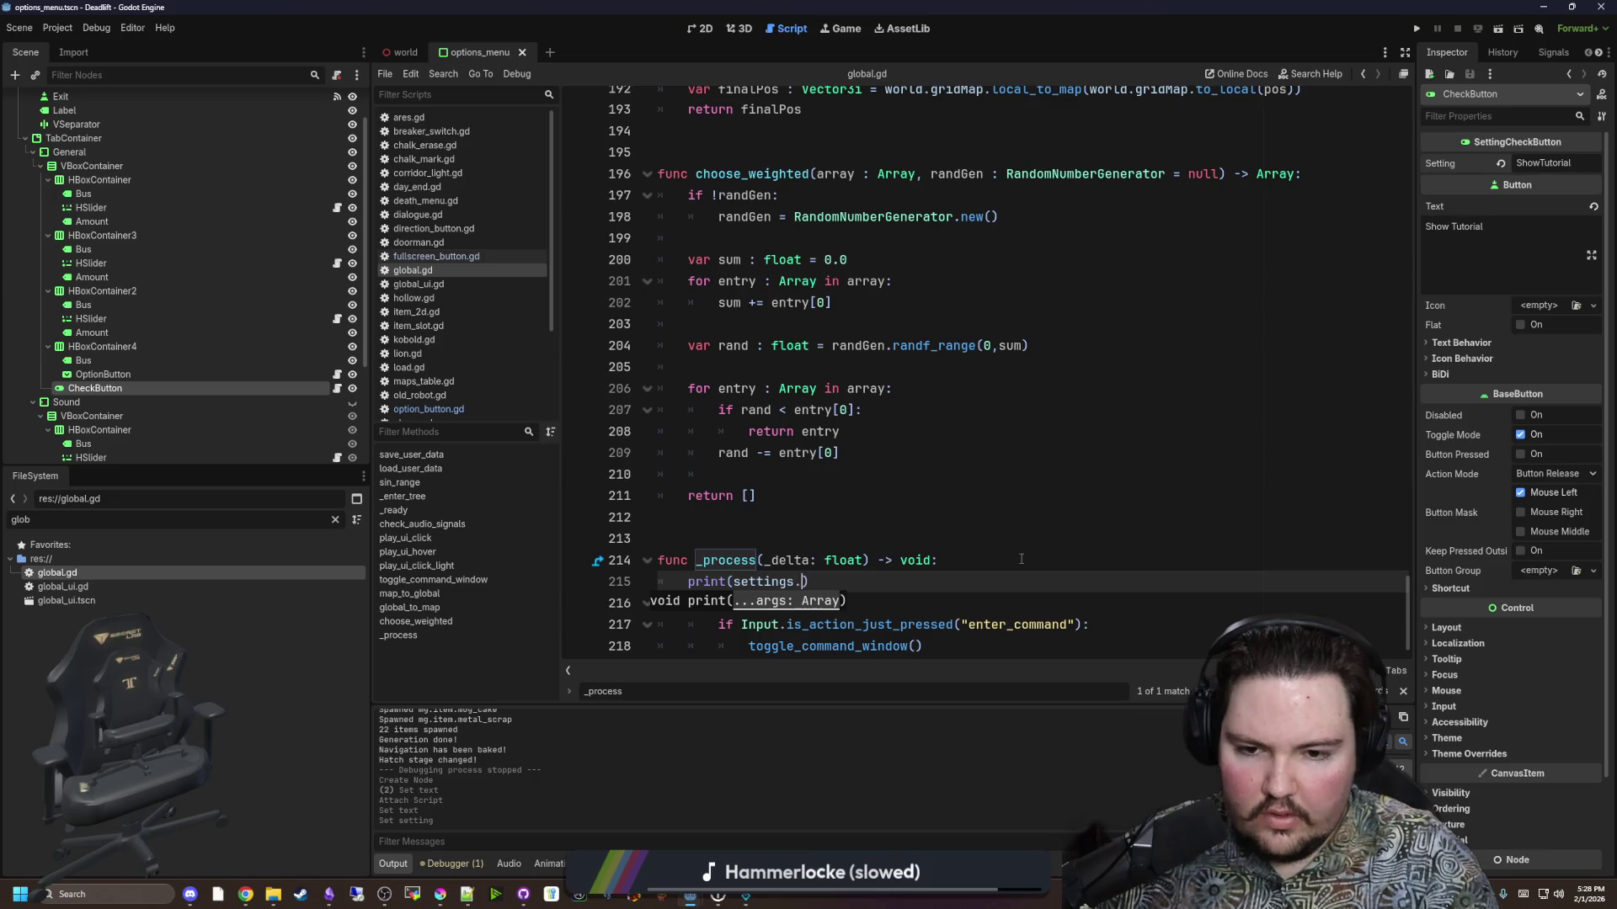
text(utorial)
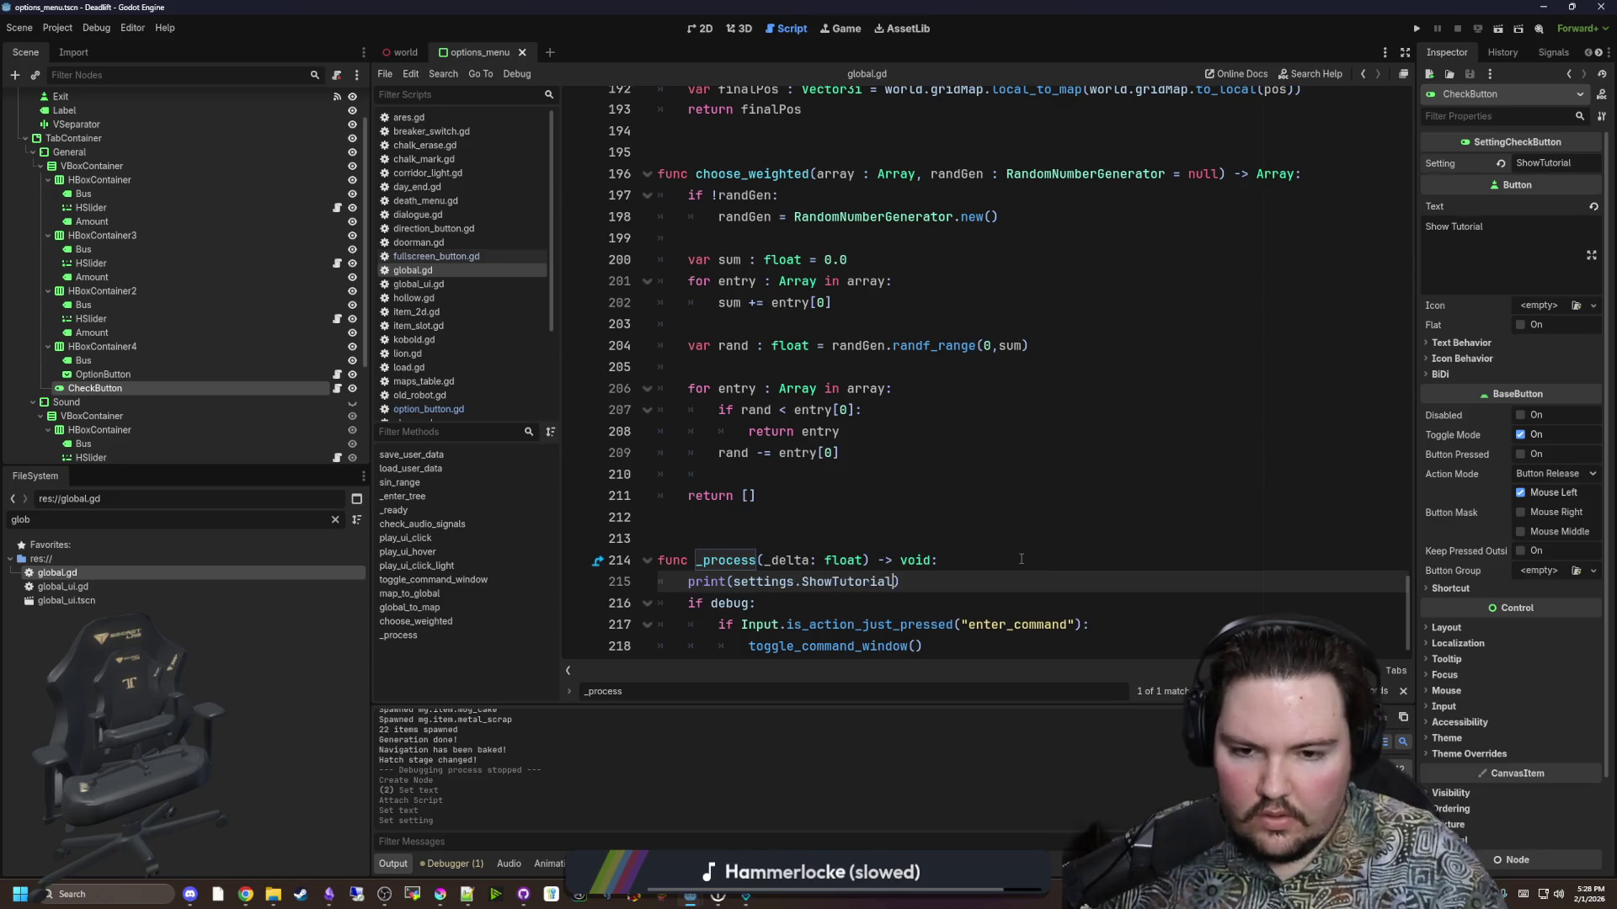
click(1021, 559)
key(ctrl+s)
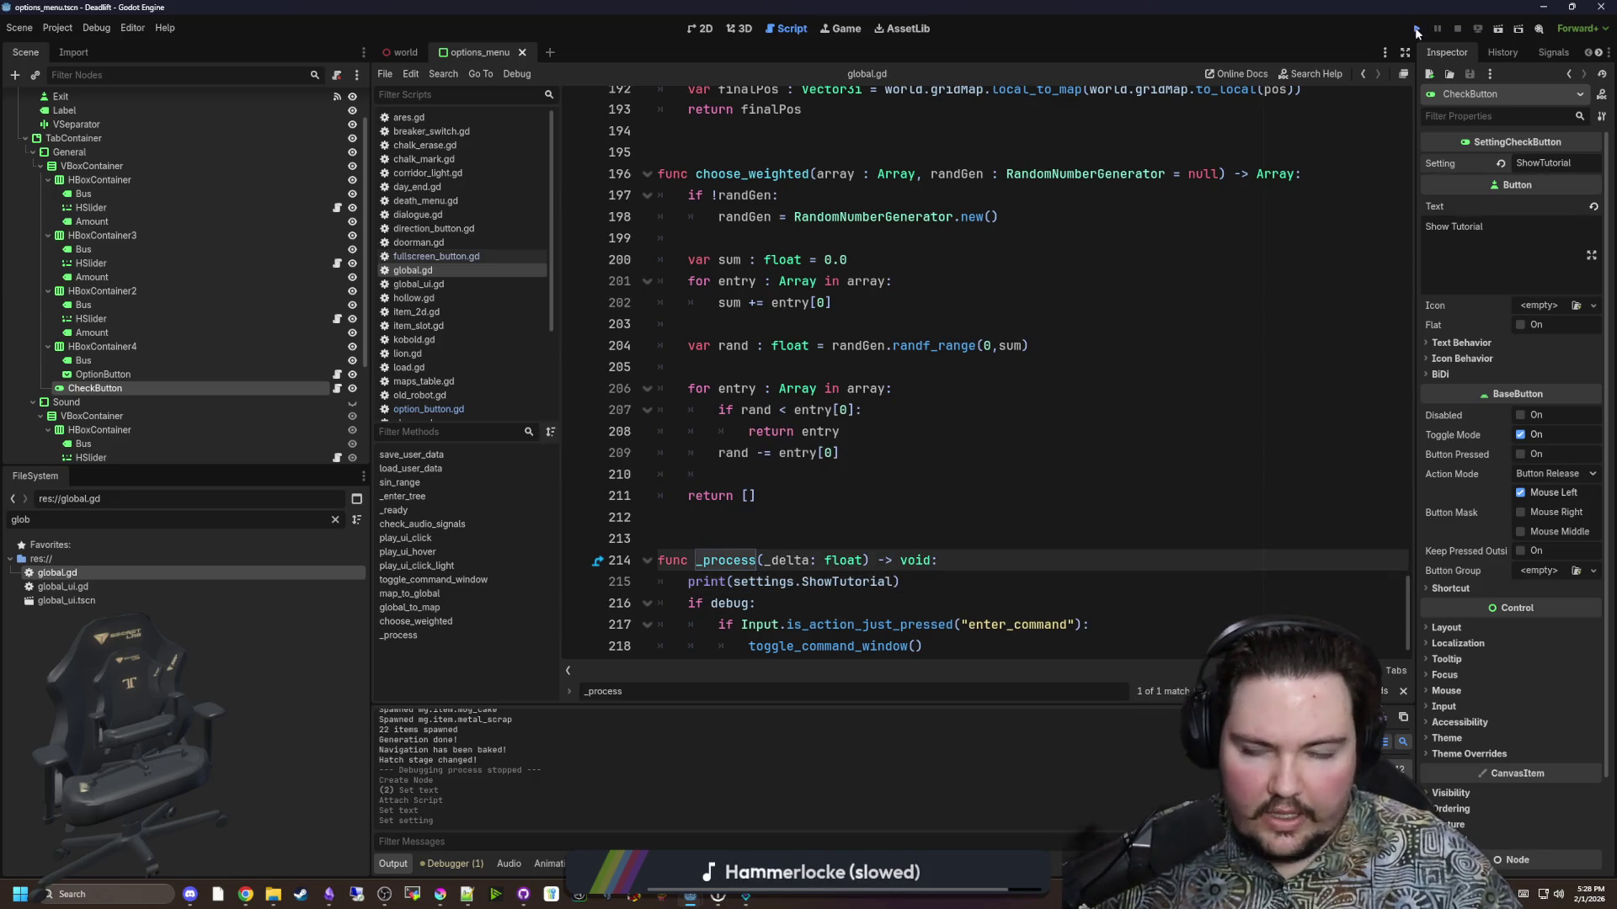
click(1416, 29)
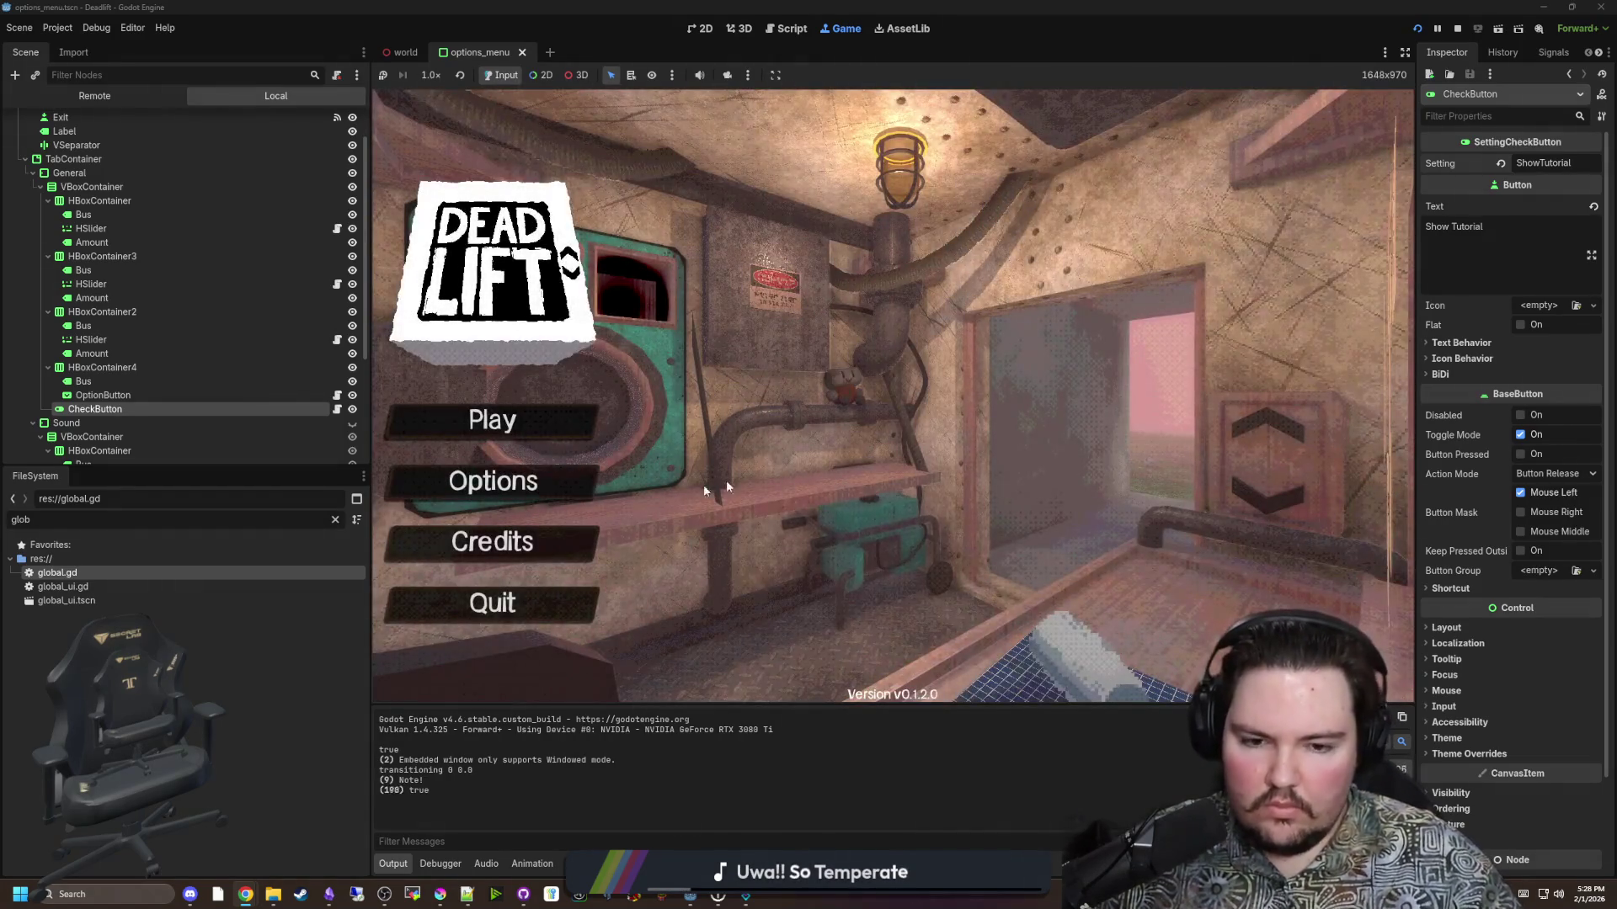
Enter debug code dwasdwa, toggle Show Tutorial in Options, then reopen setting_toggle_button.gd.
text(dwasdwa)
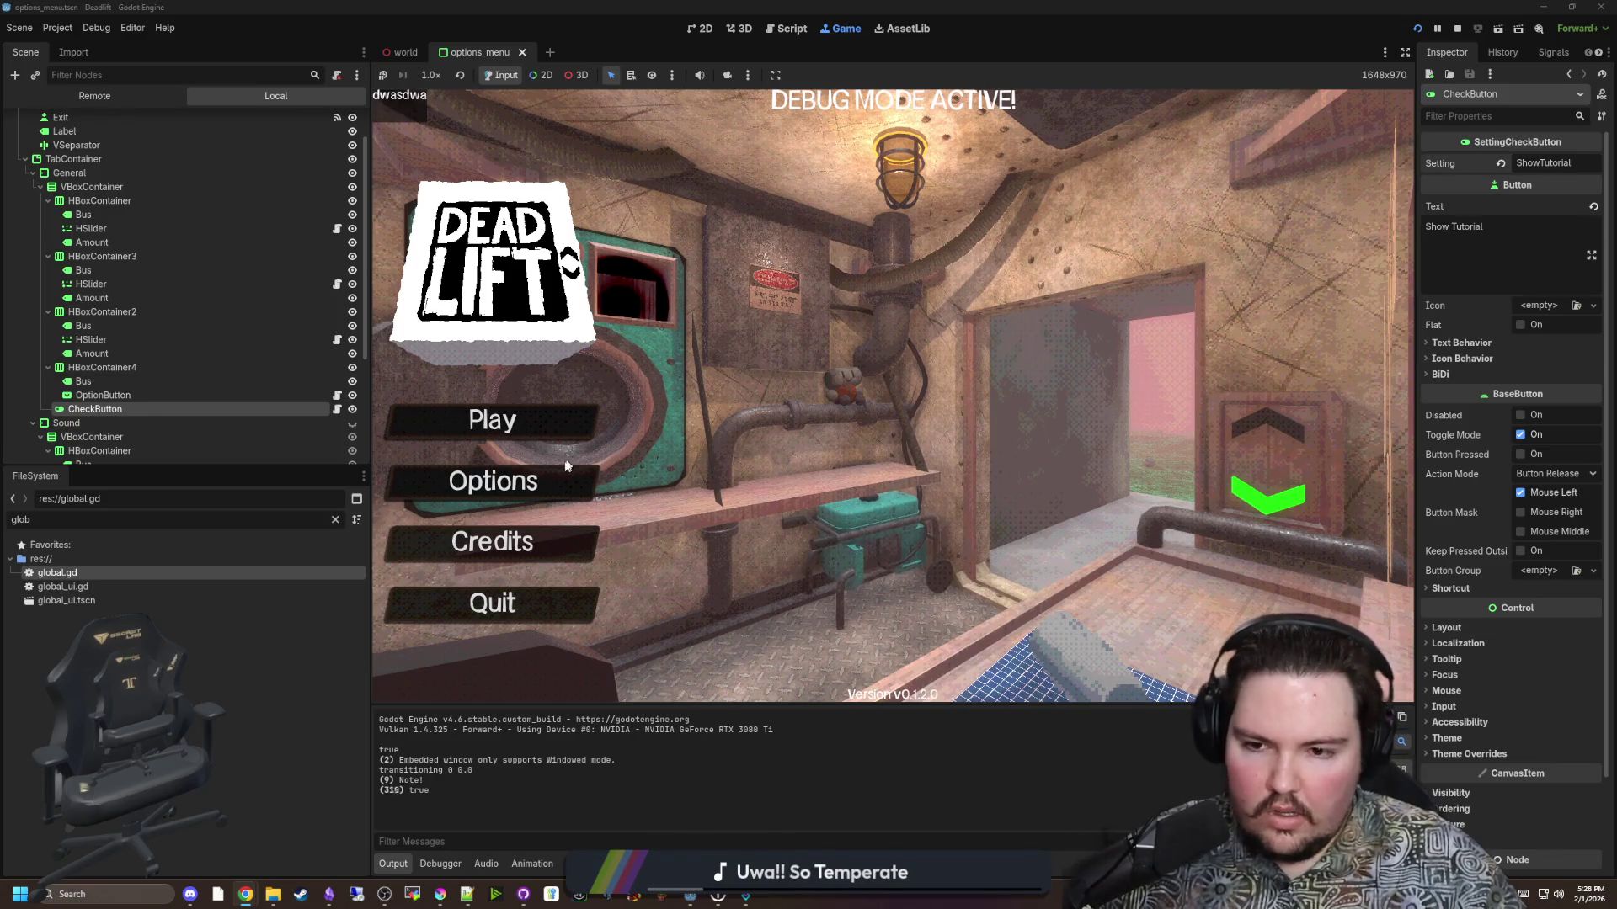
click(566, 467)
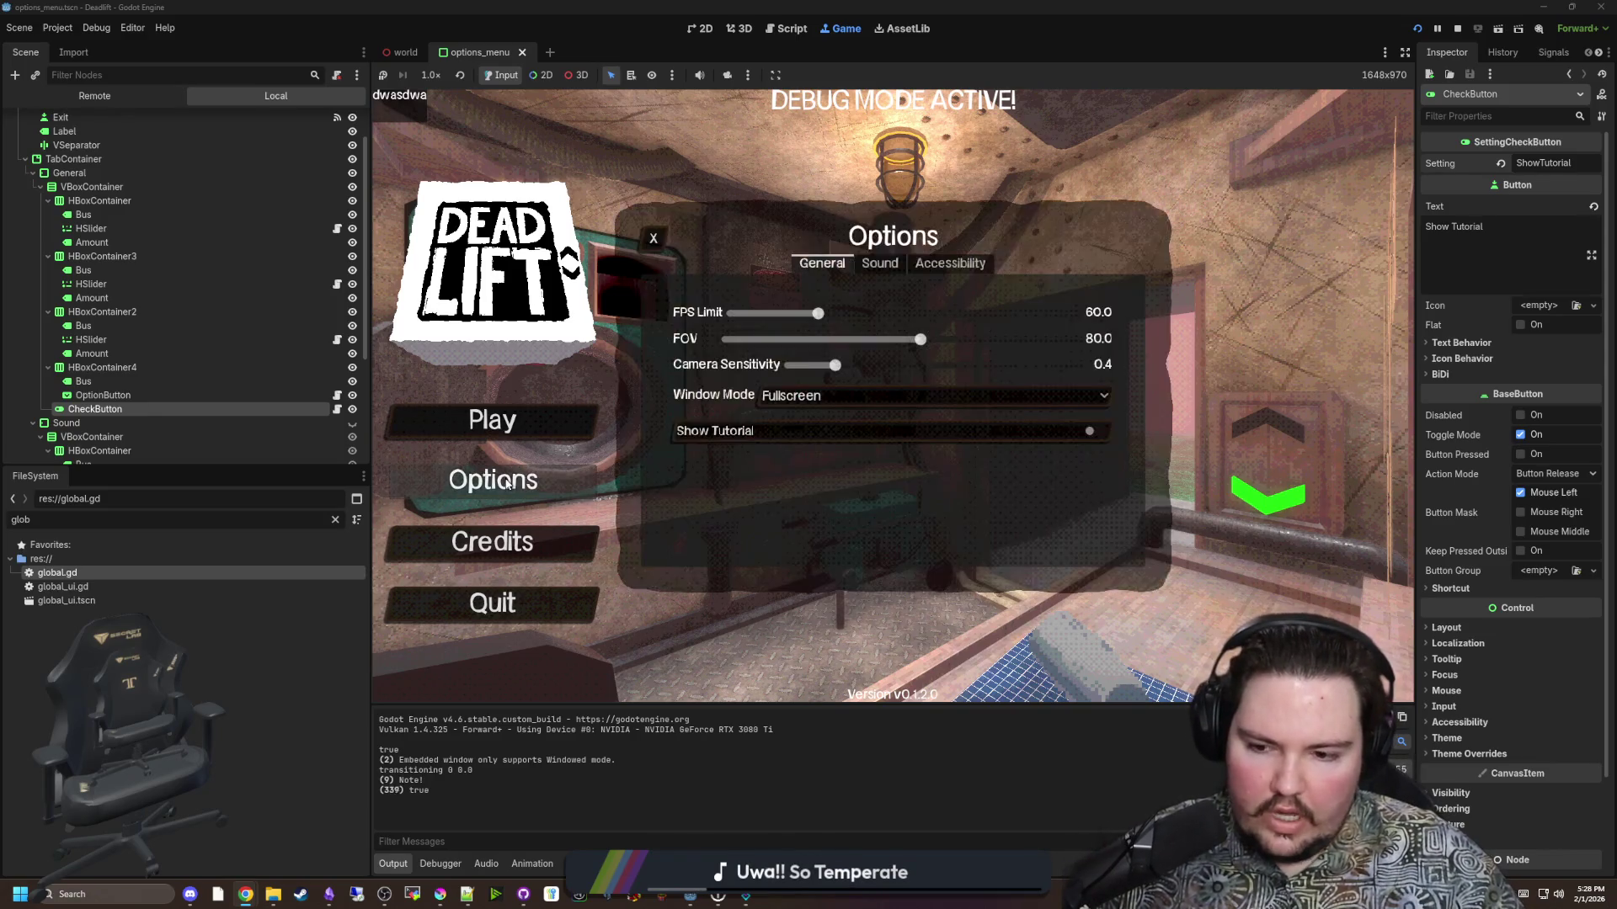
click(1076, 423)
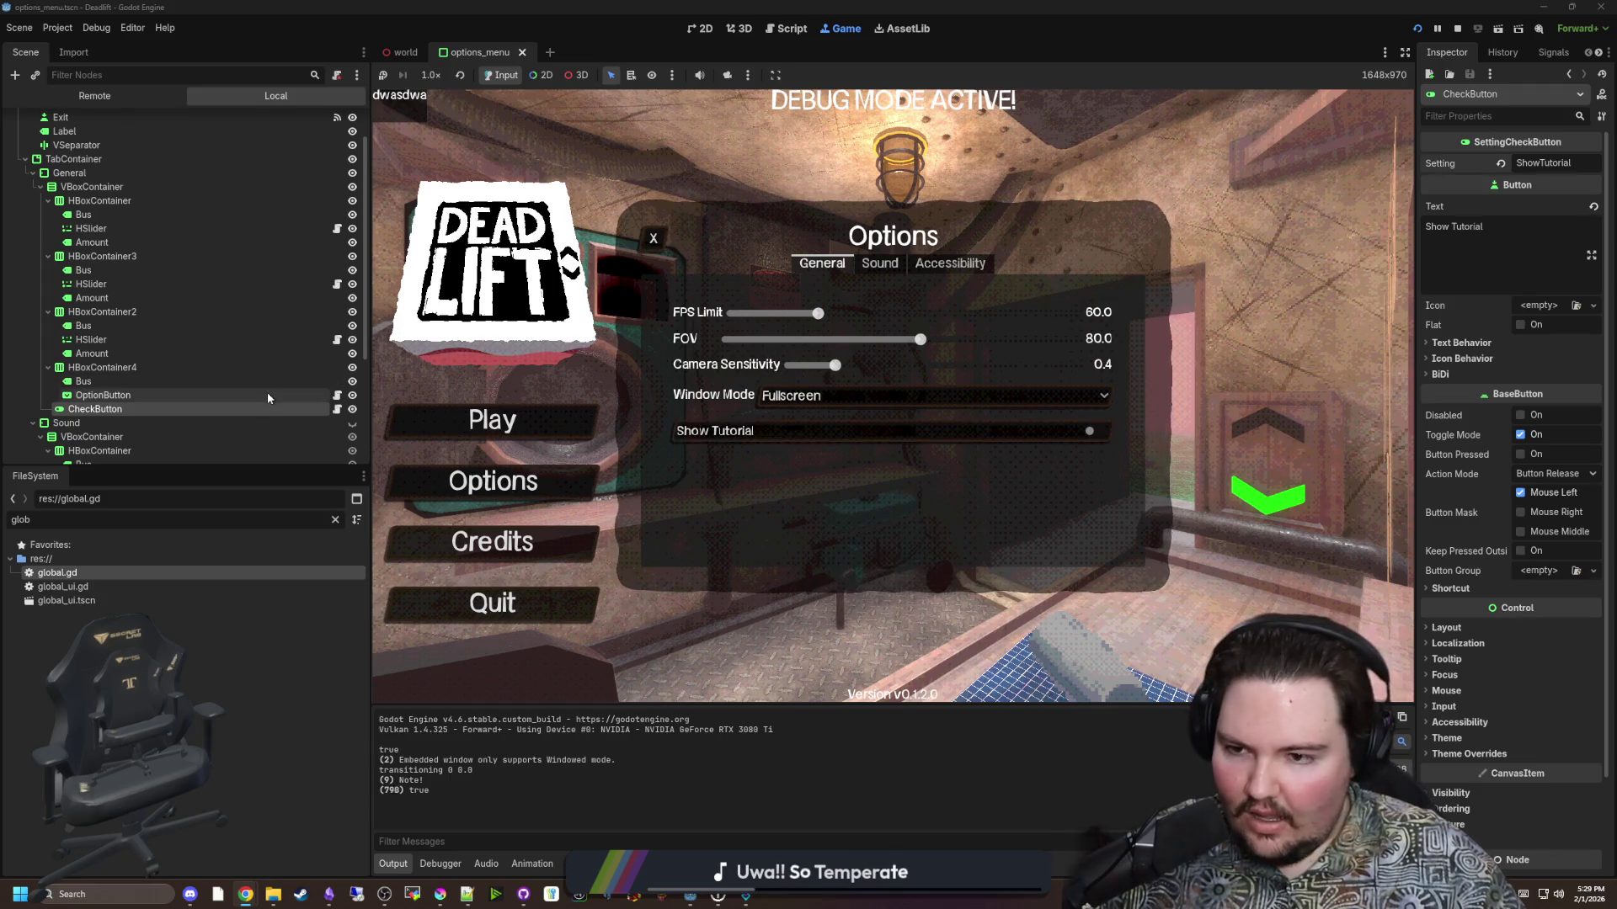
click(337, 409)
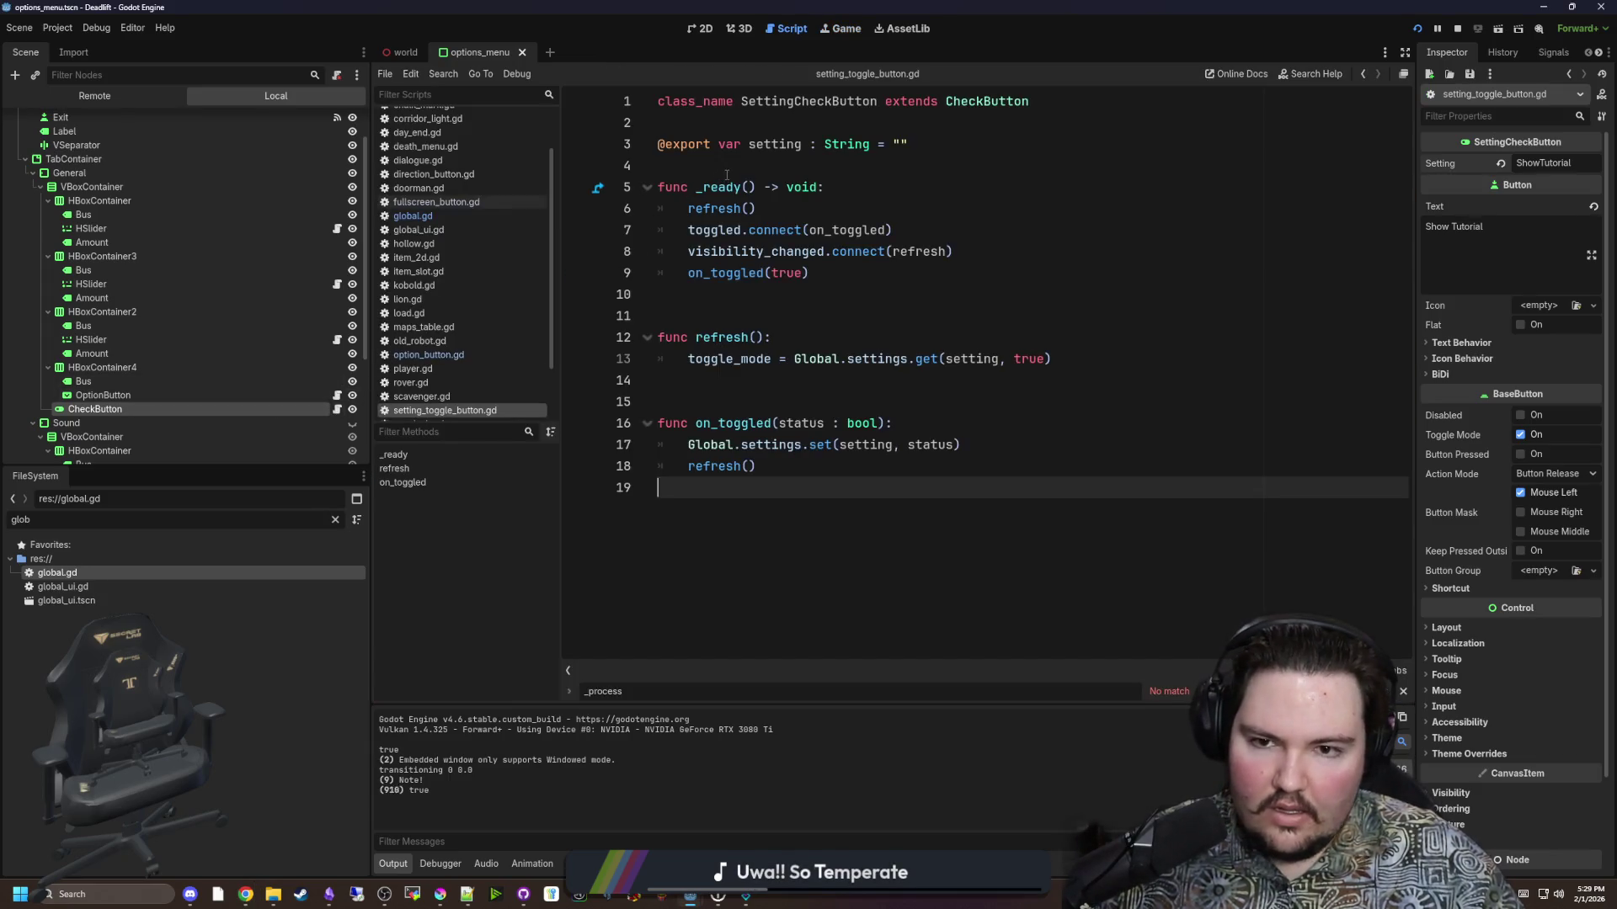
Replace true with toggle_mode in _ready's on_toggled call, then rerun and switch Show Tutorial off.
click(727, 174)
click(795, 199)
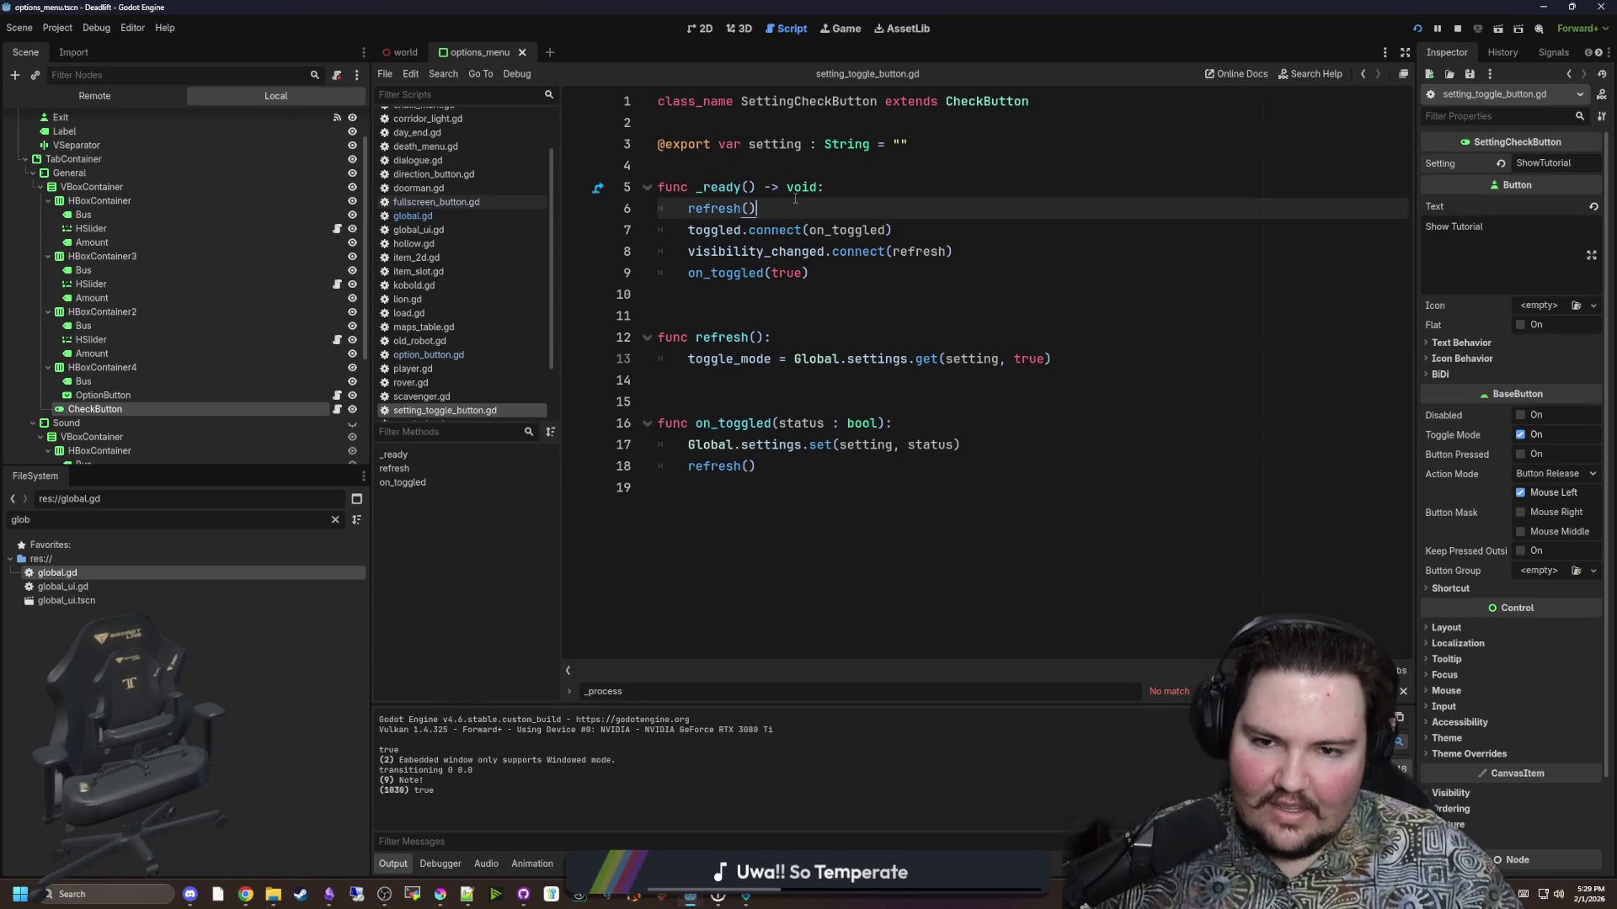
key(Down)
key(Down)
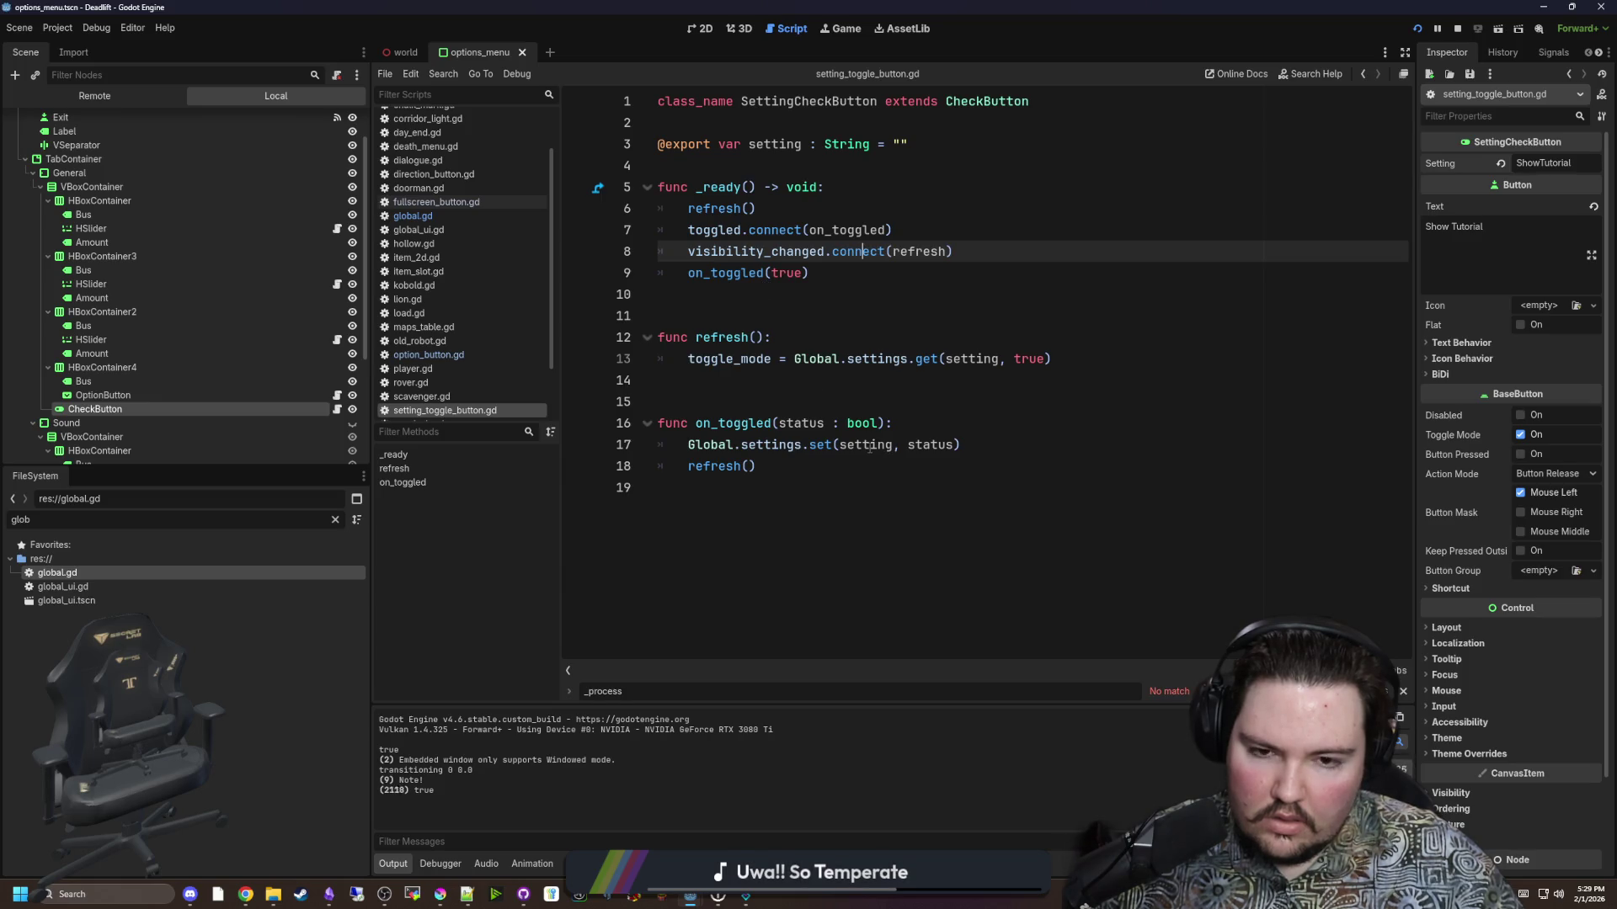
double_click(796, 272)
text(on_to)
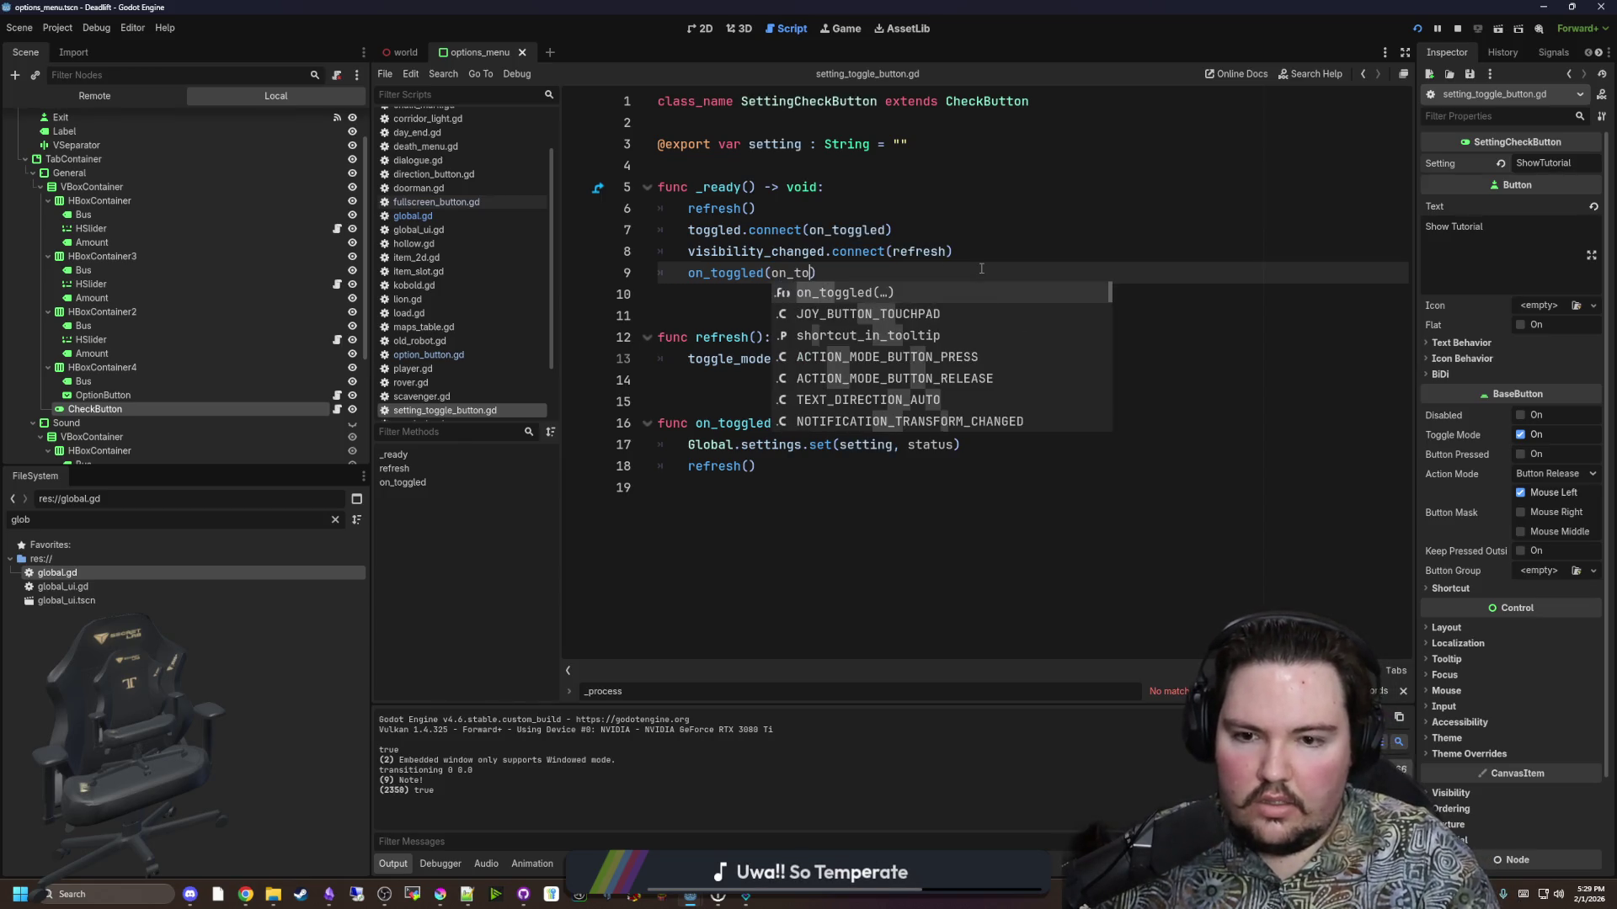
key(BackSpace)
key(BackSpace)
key(BackSpace)
text(togg)
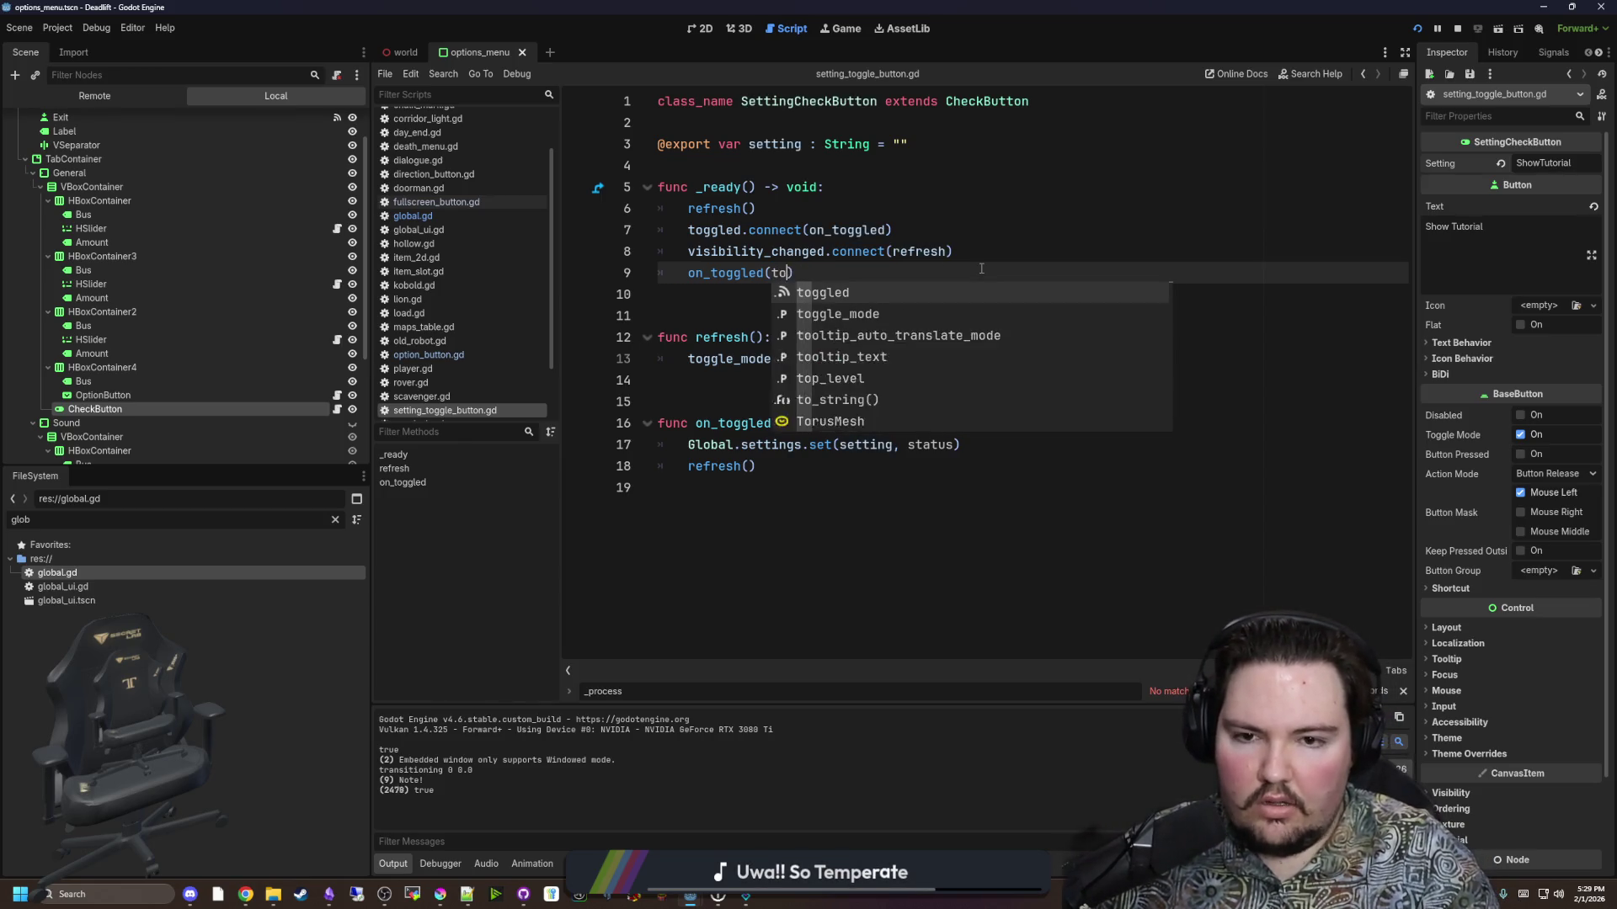
key(Down)
key(Return)
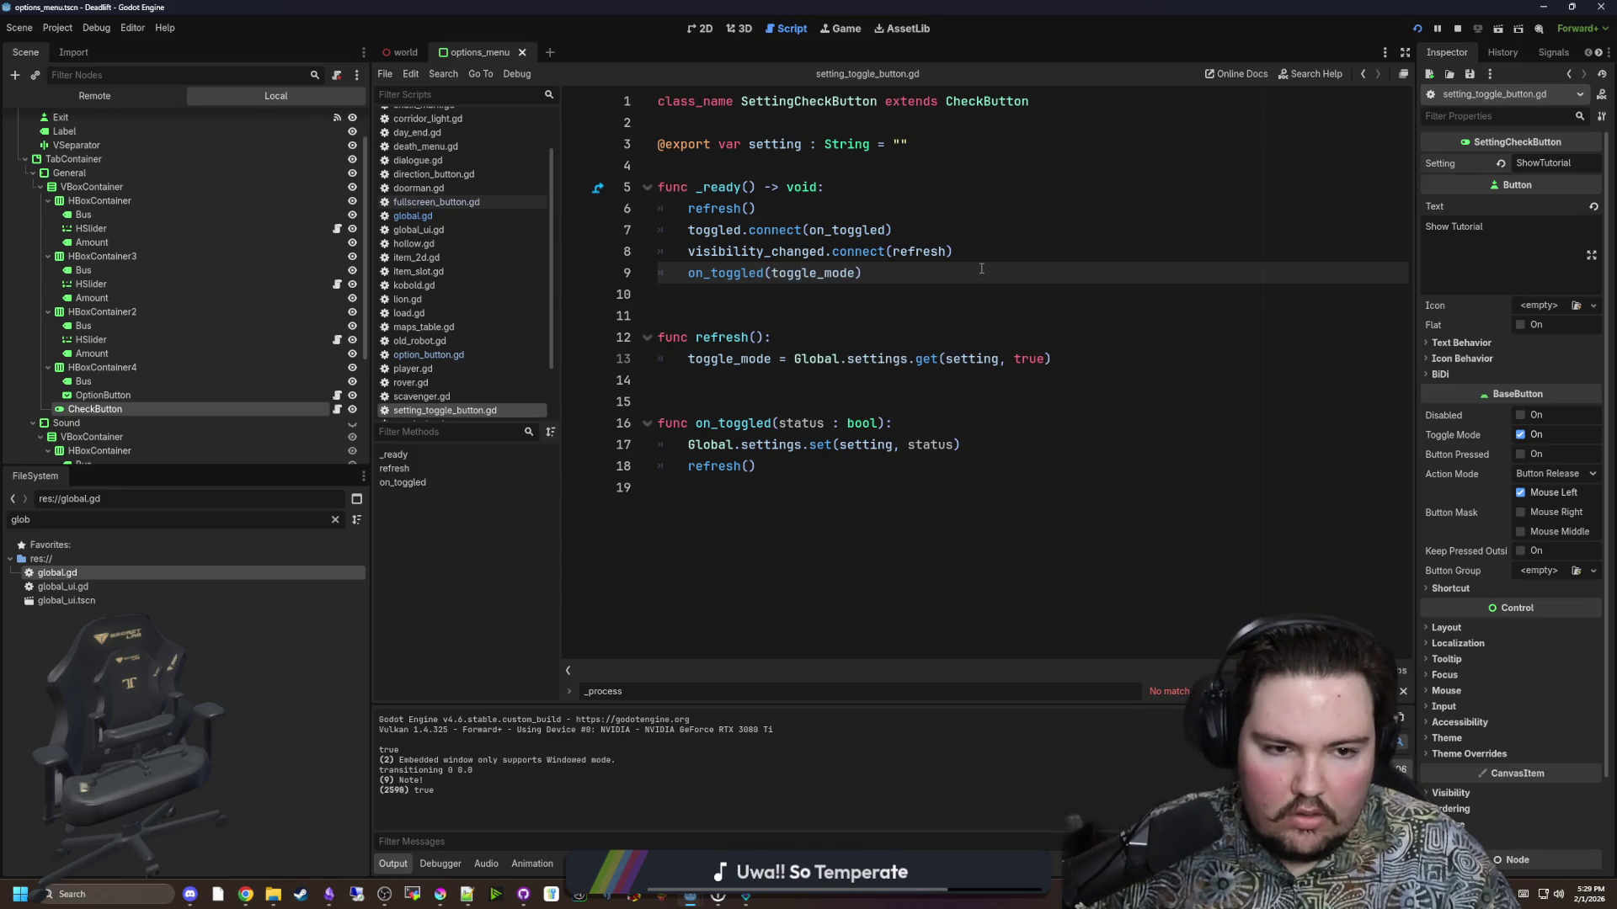
click(905, 316)
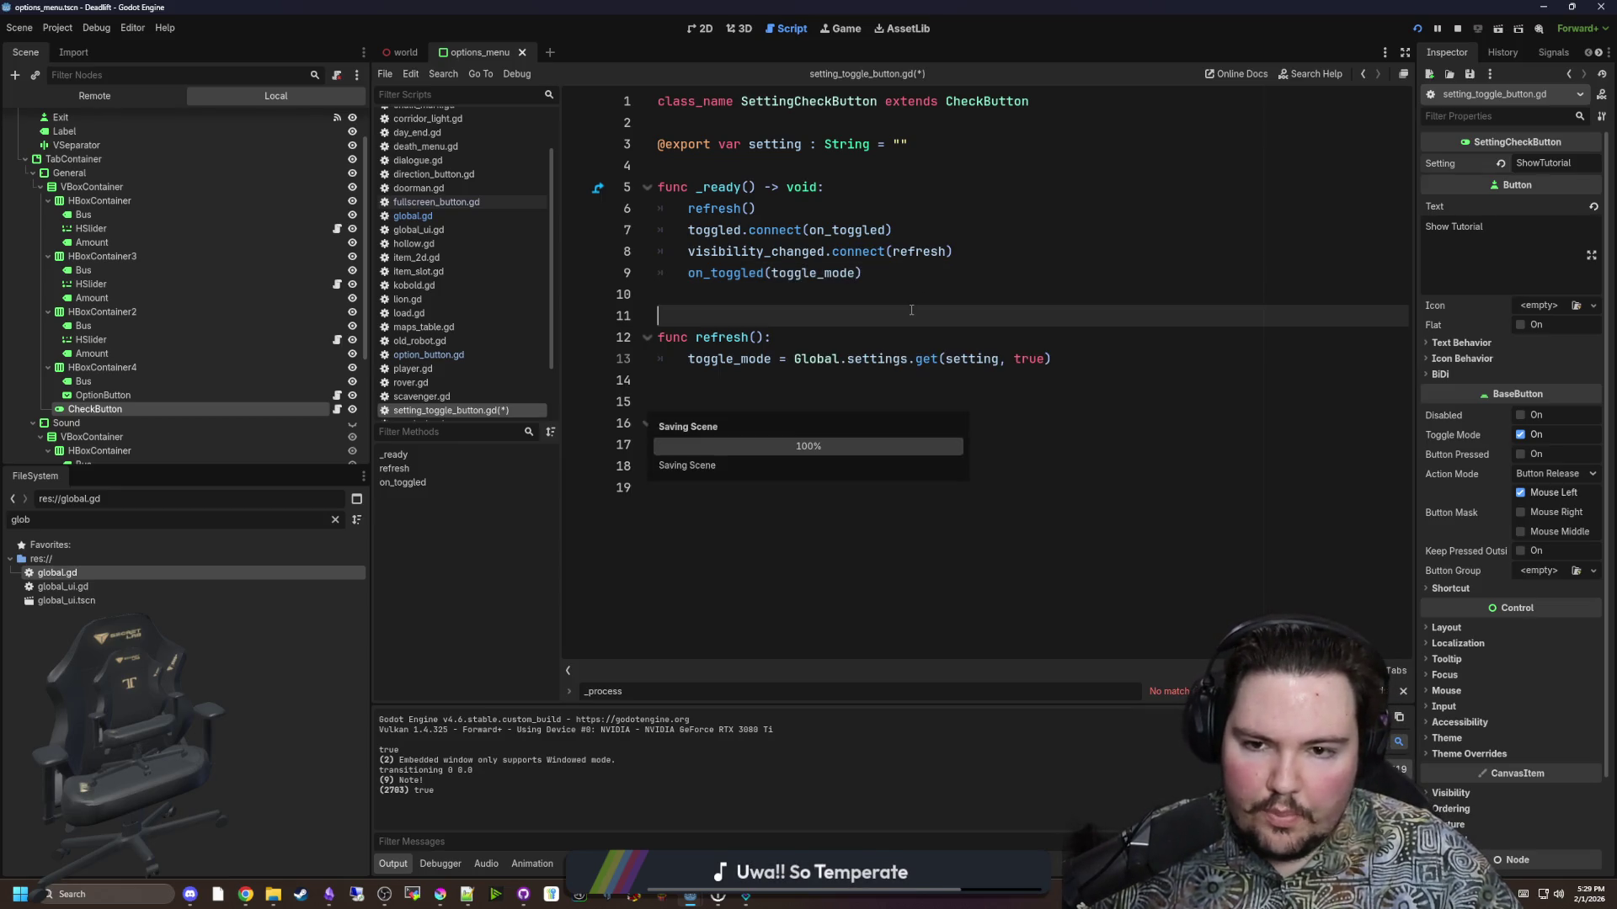
key(F5)
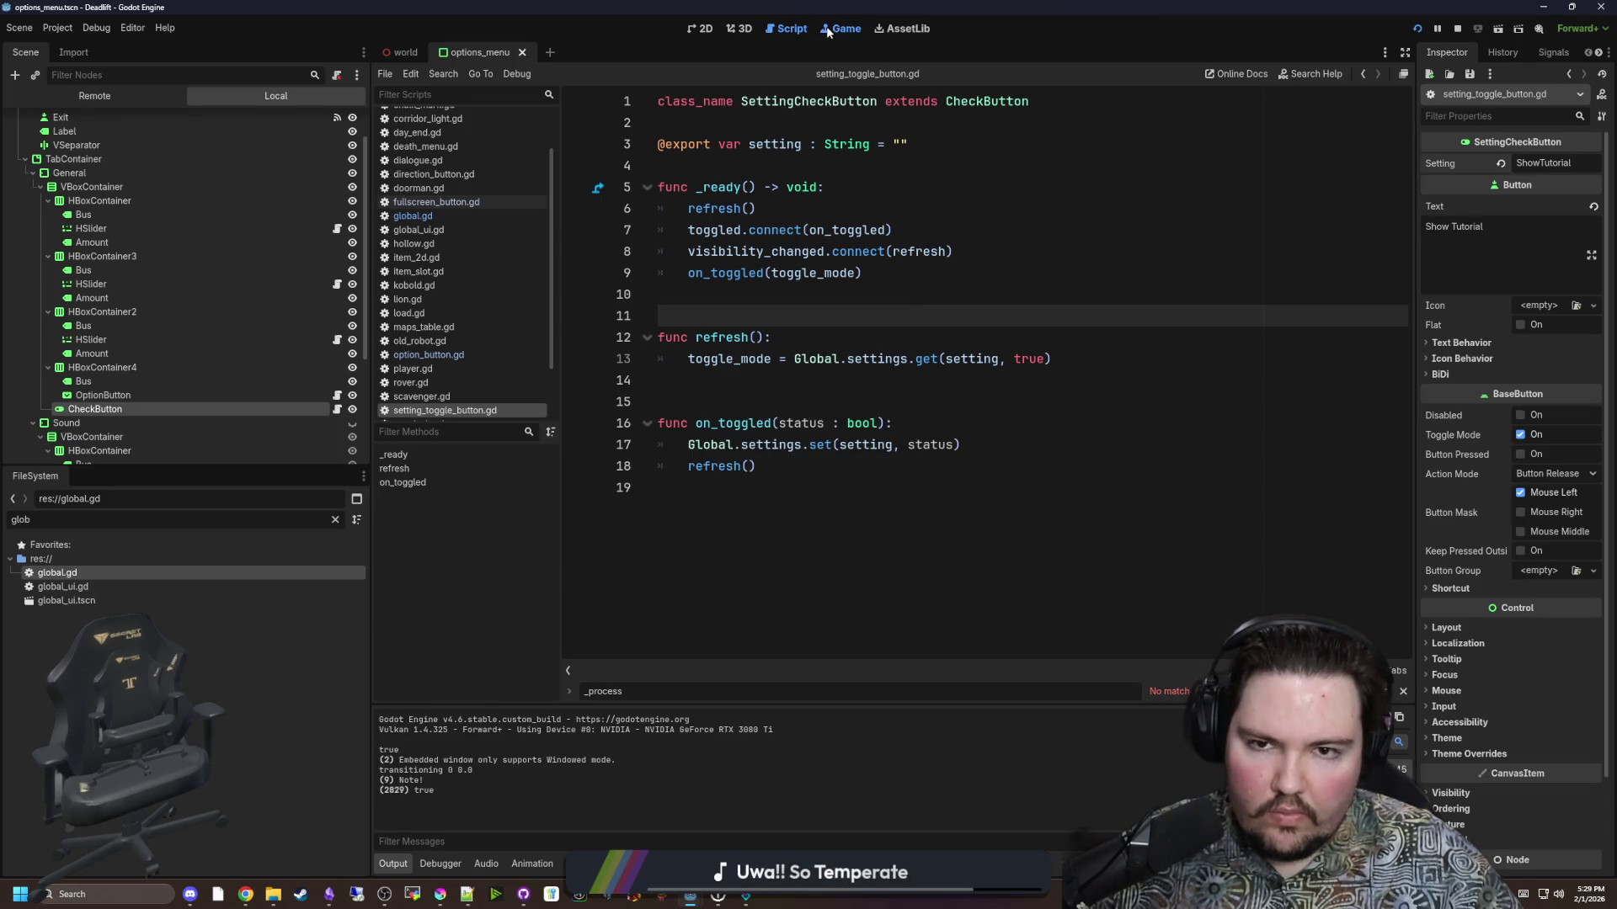
click(794, 438)
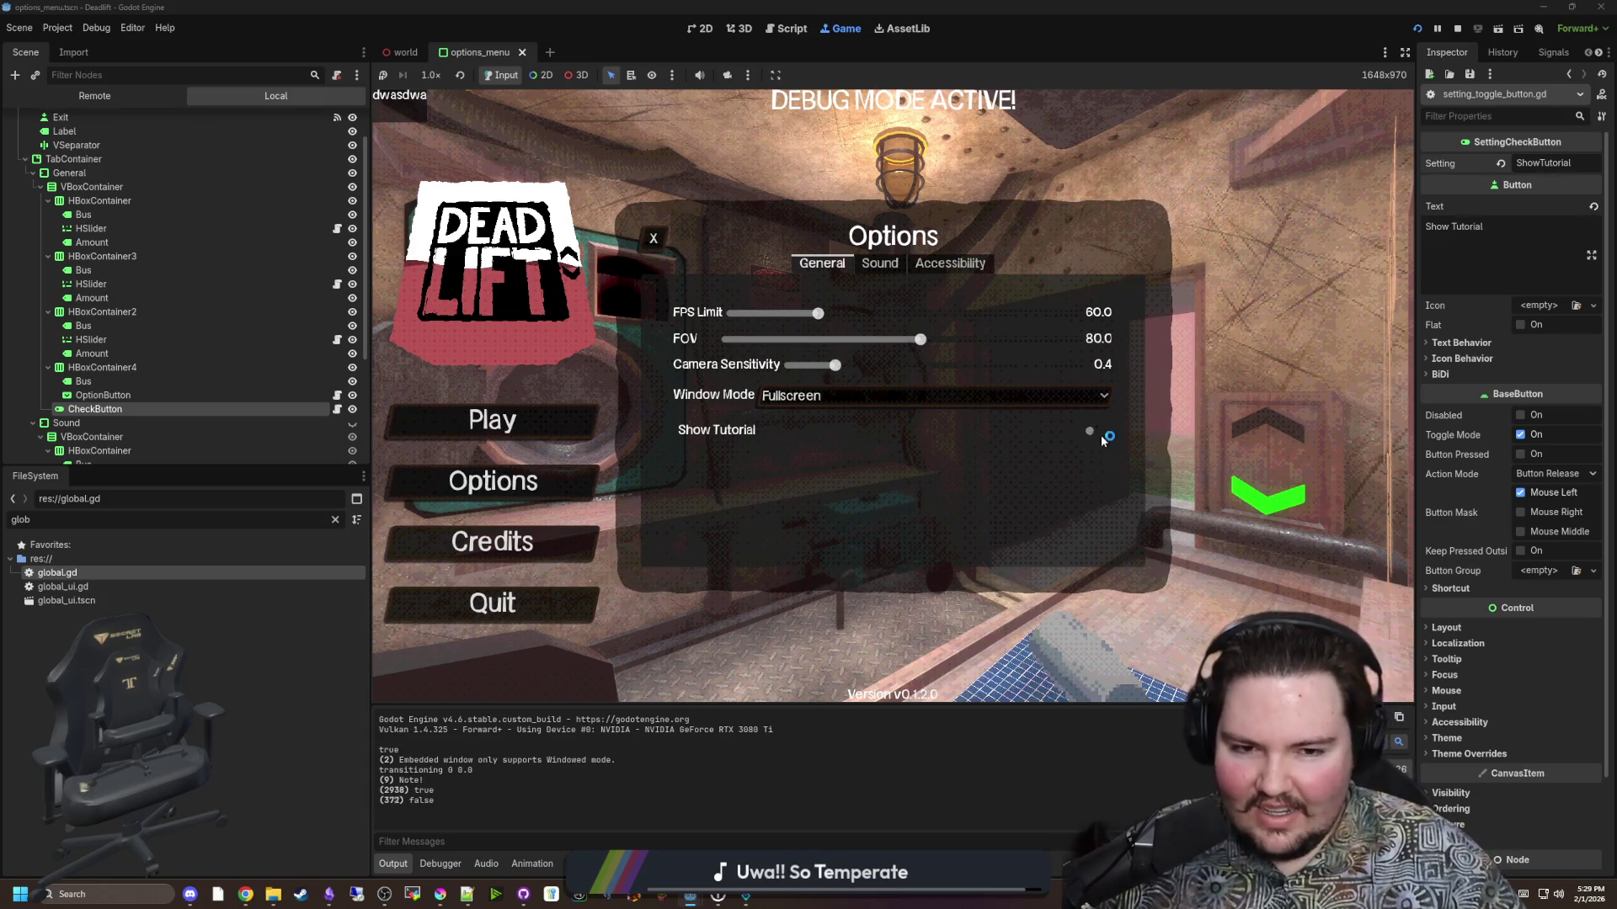
Open setting_toggle_button.gd from the CheckButton's script icon in the Scene tree.
click(337, 409)
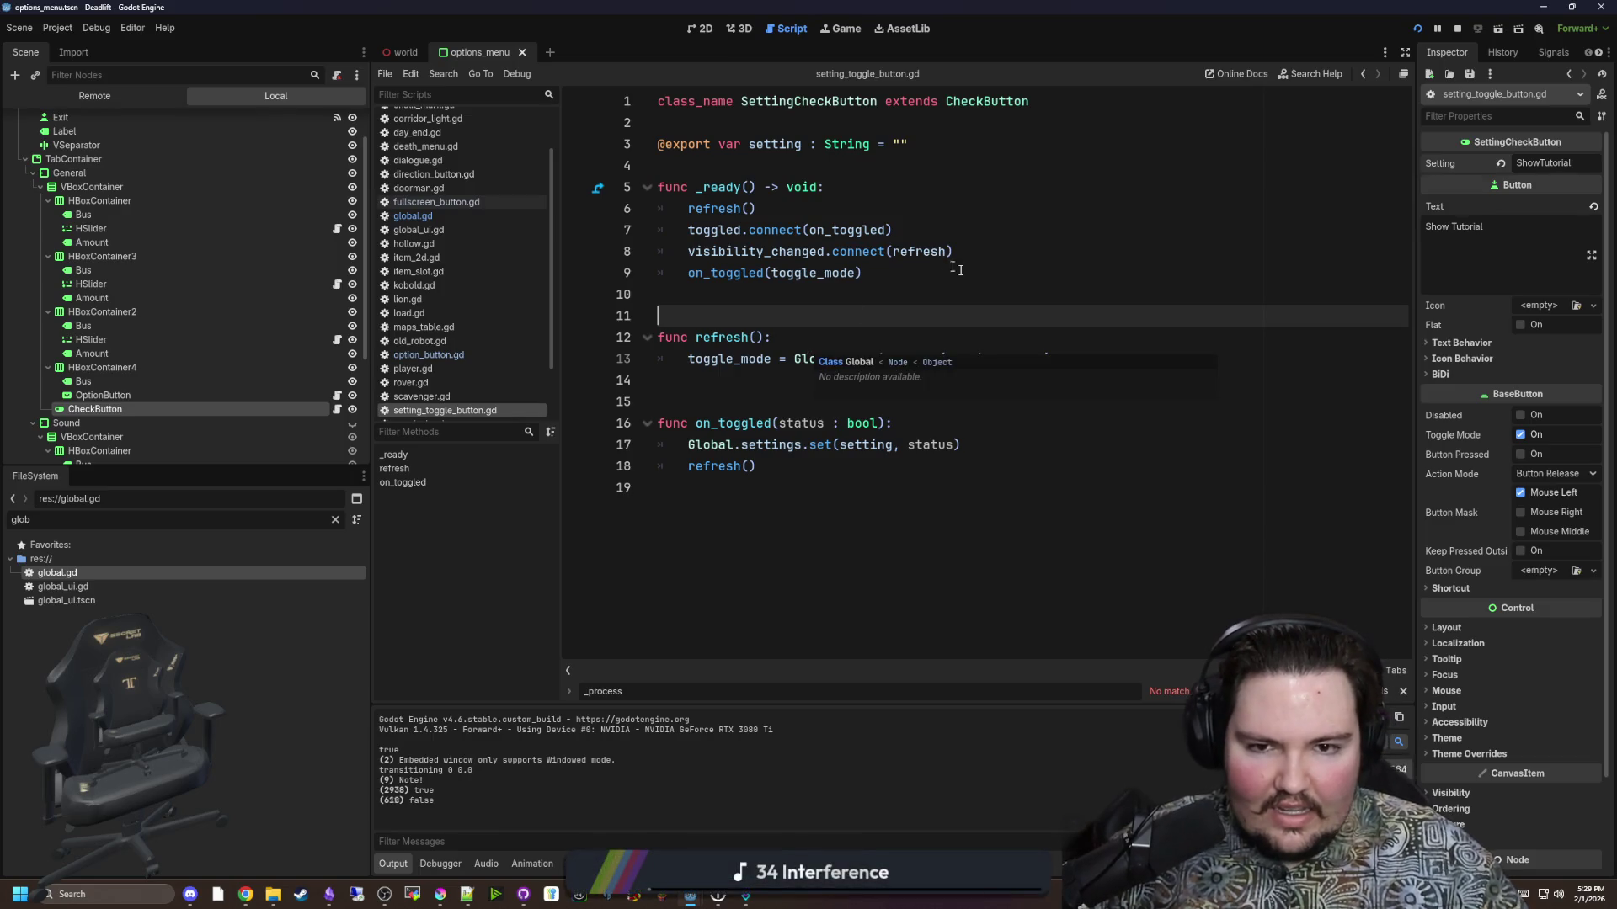
Inspect the CheckButton's available signals and properties in the Node and Inspector docks.
click(152, 409)
click(1554, 52)
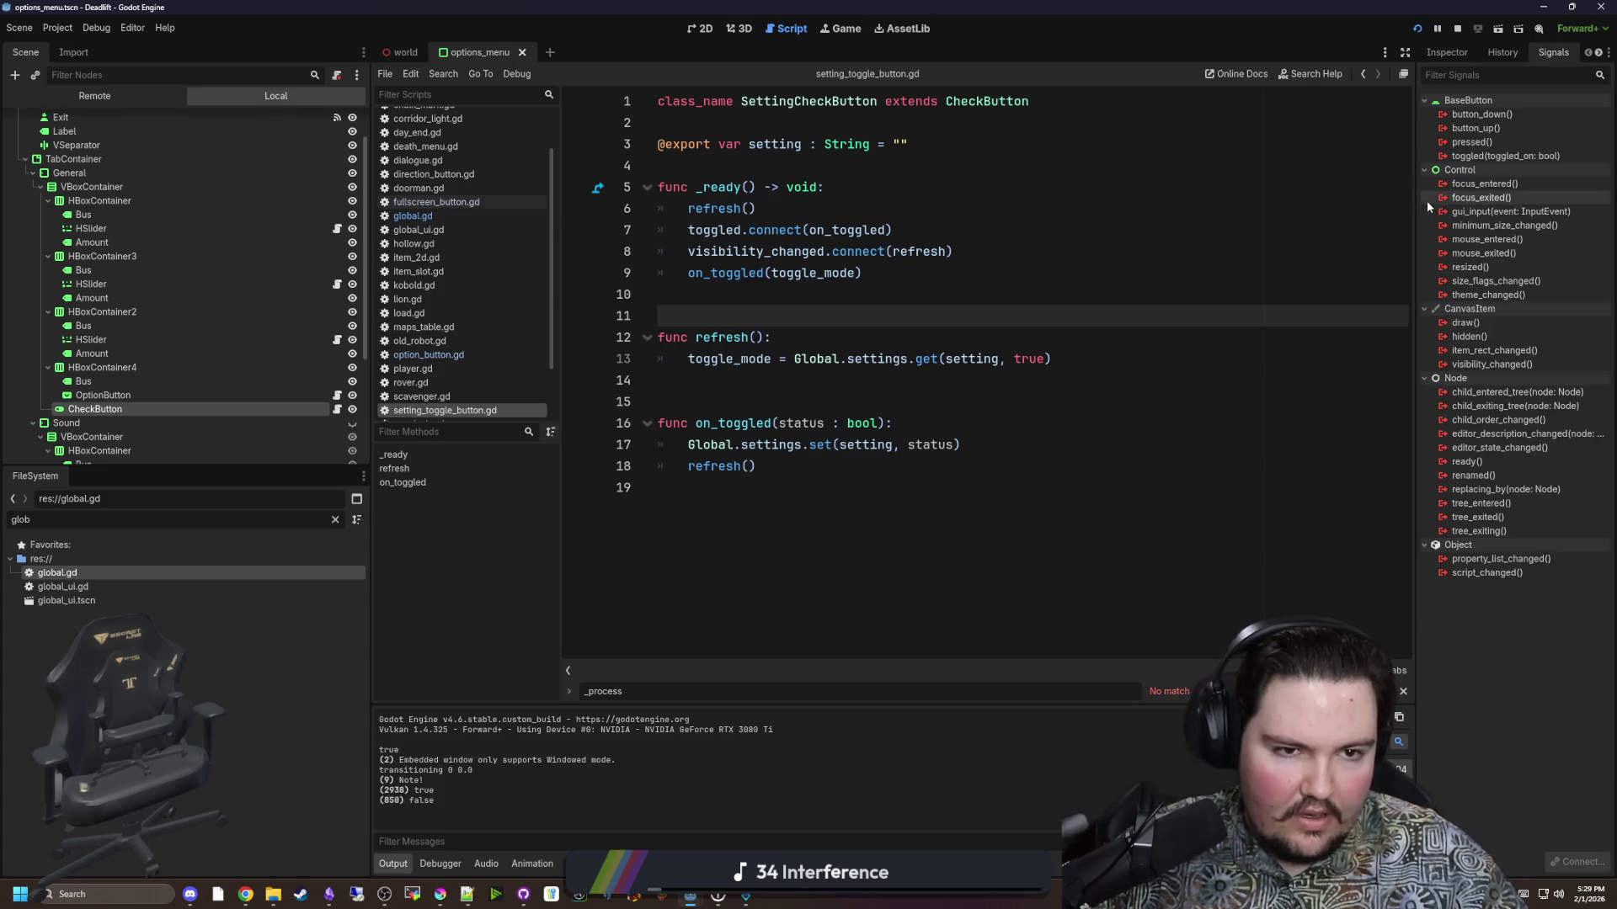
drag(1417, 193, 1362, 193)
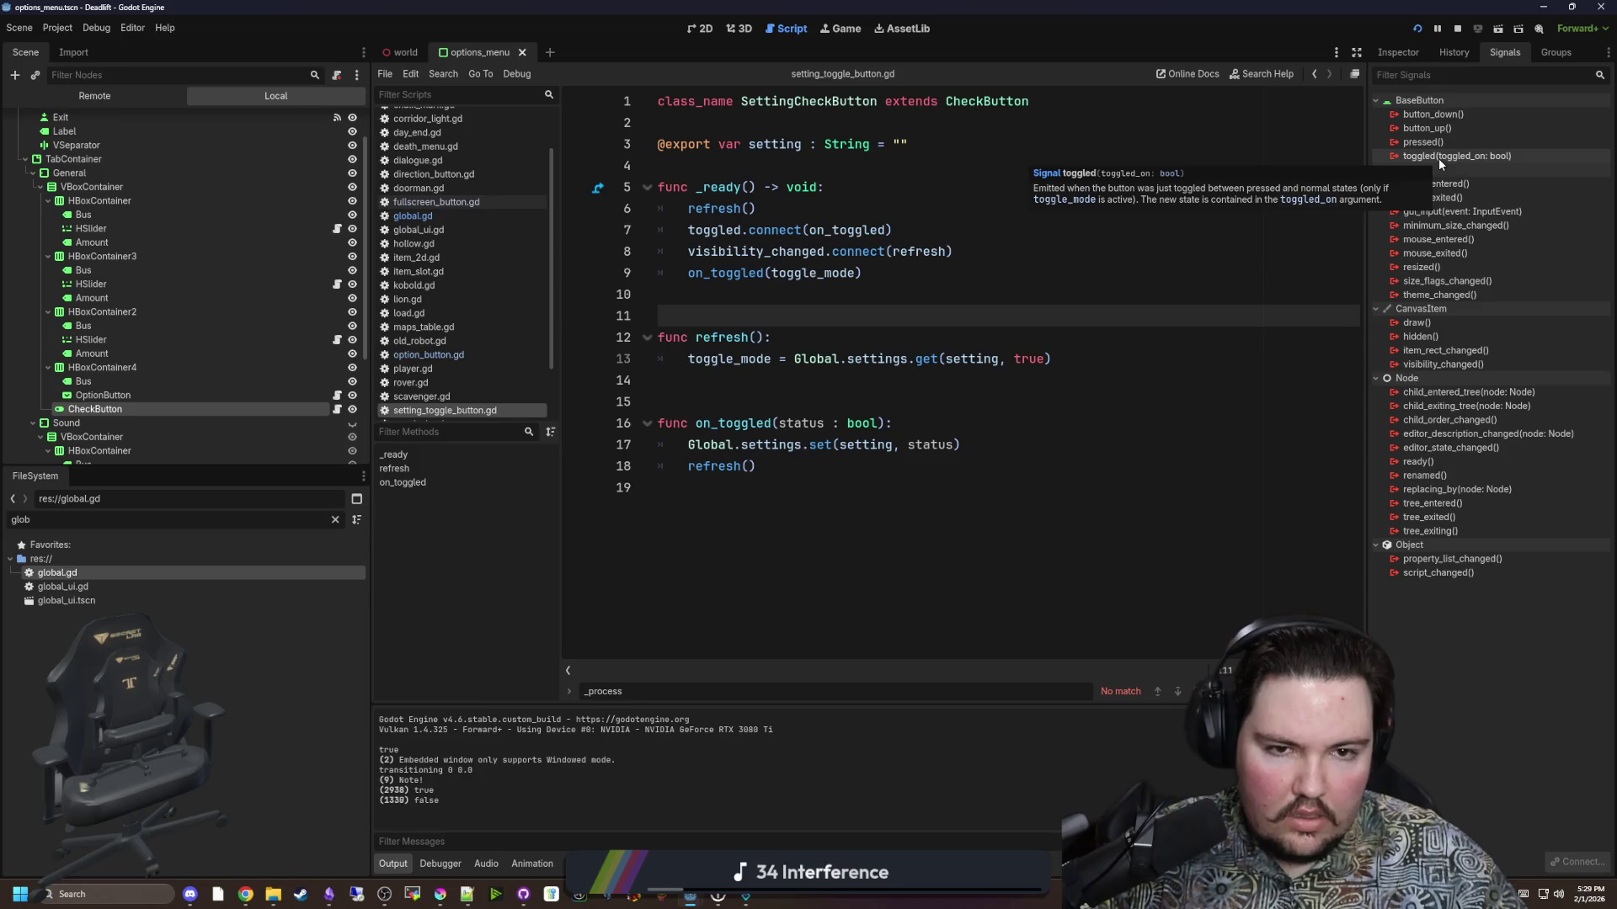
click(1408, 58)
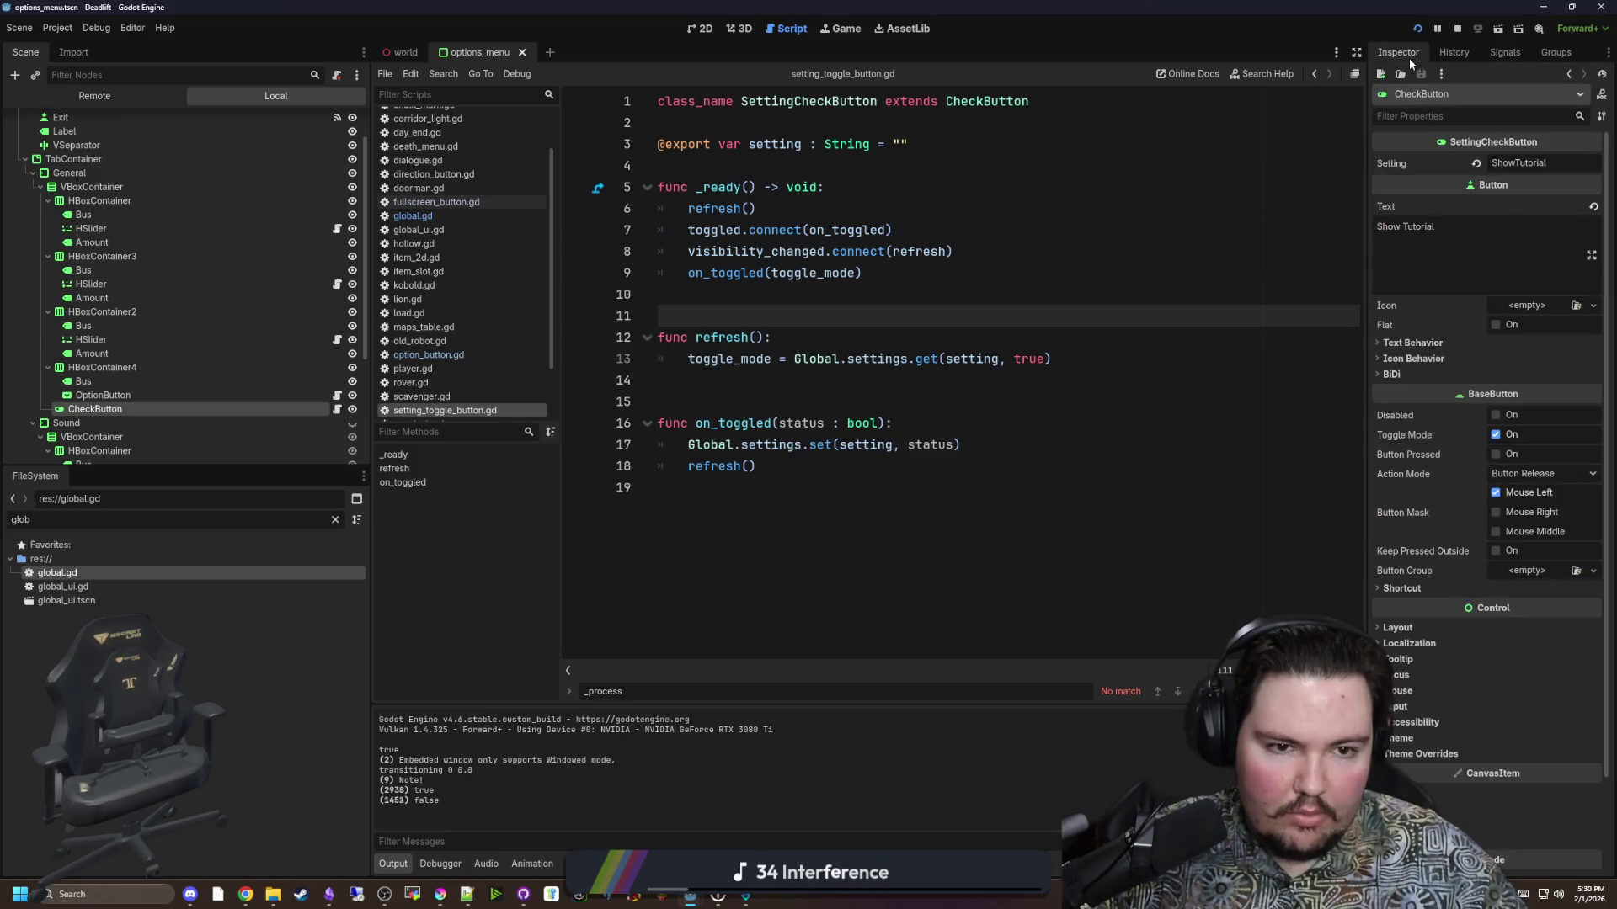
mouse_move(1425, 440)
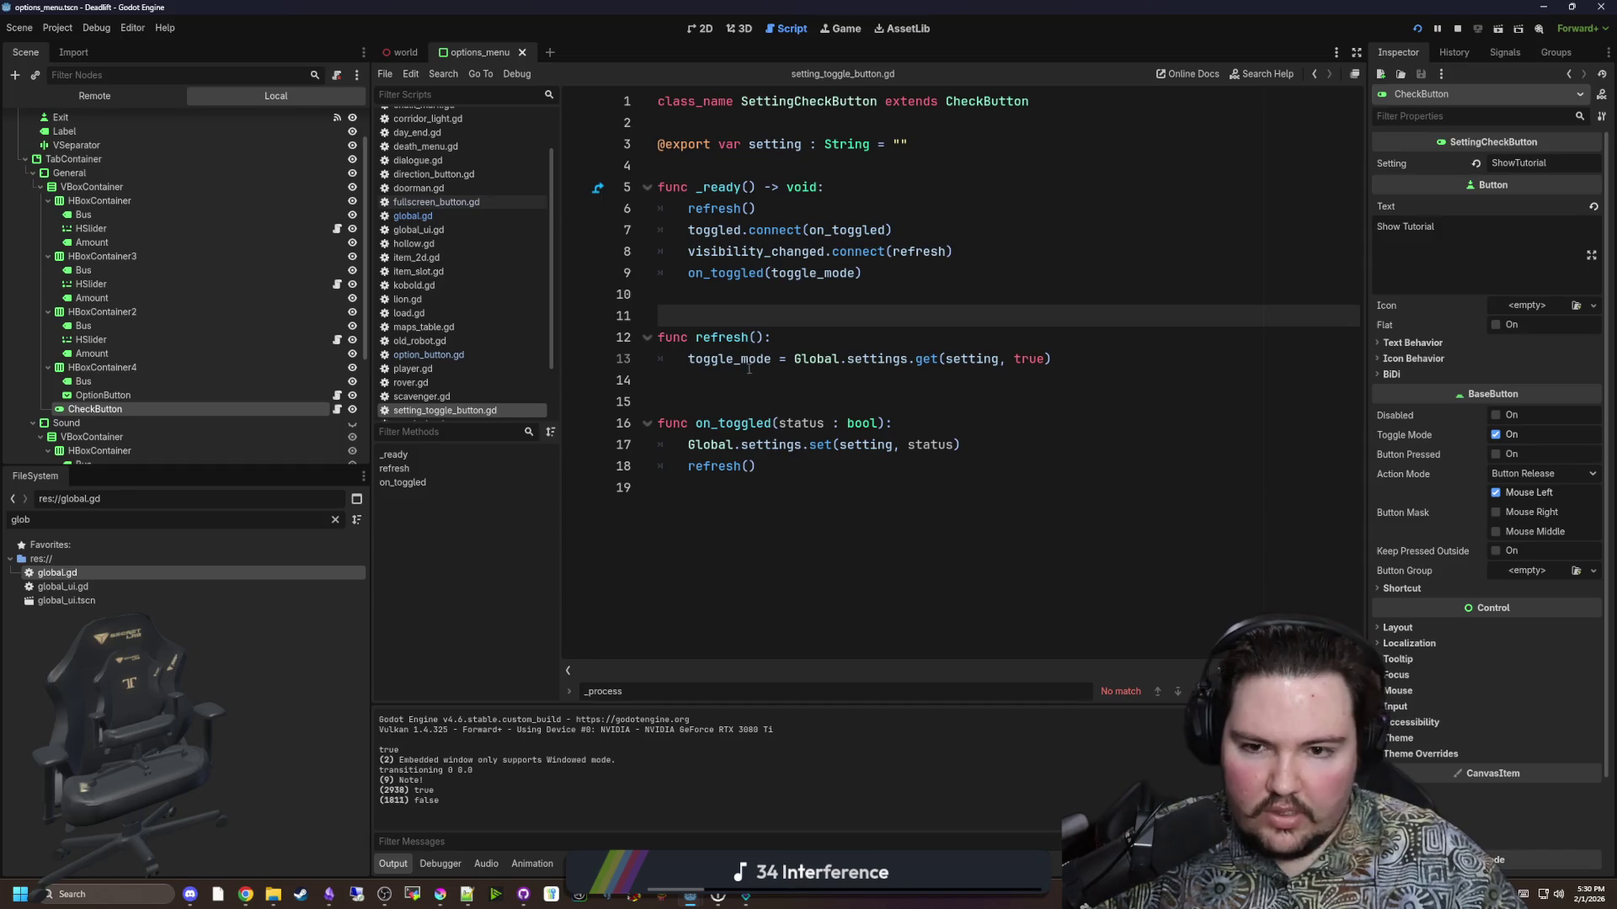
click(741, 303)
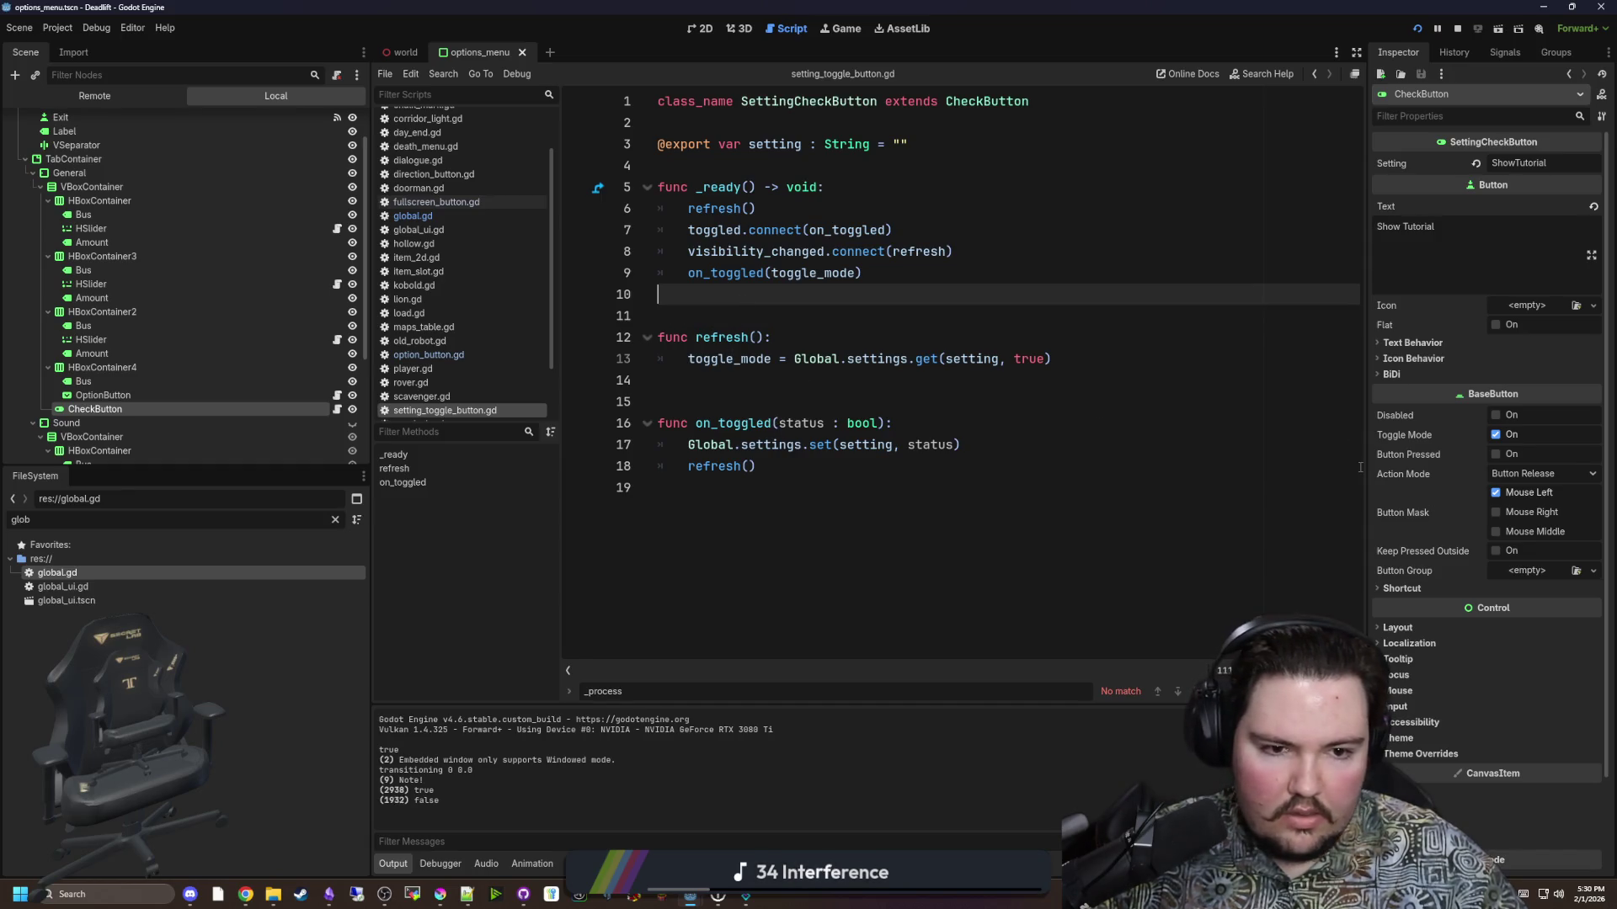
mouse_move(1428, 454)
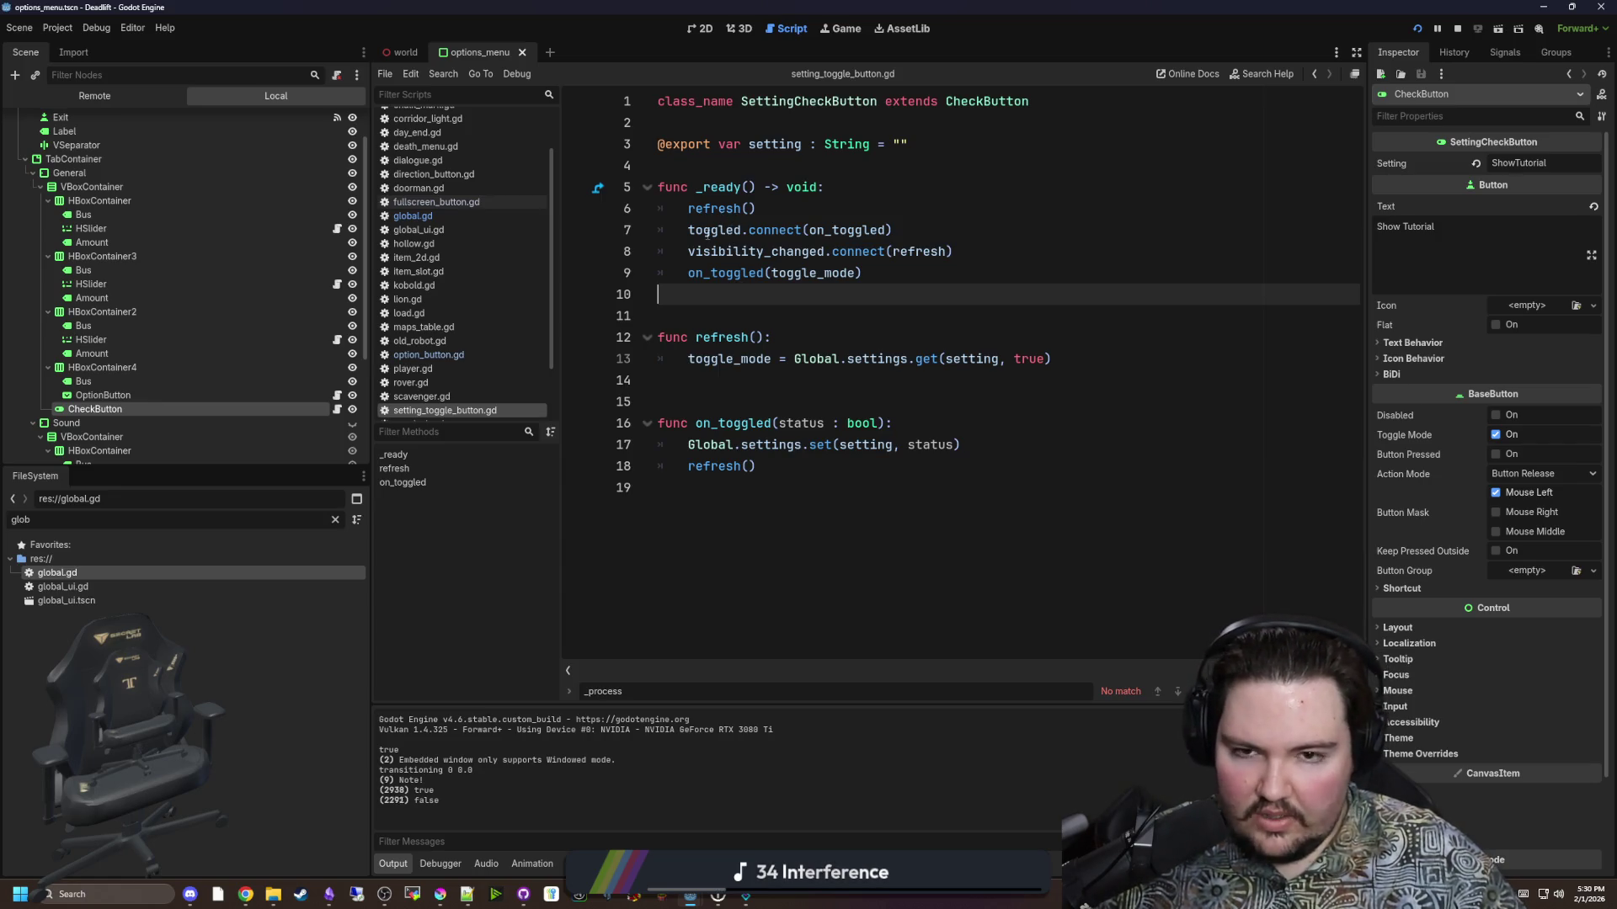
click(838, 201)
Replace toggle_mode with button_pressed in refresh() on line 13 and save.
double_click(739, 359)
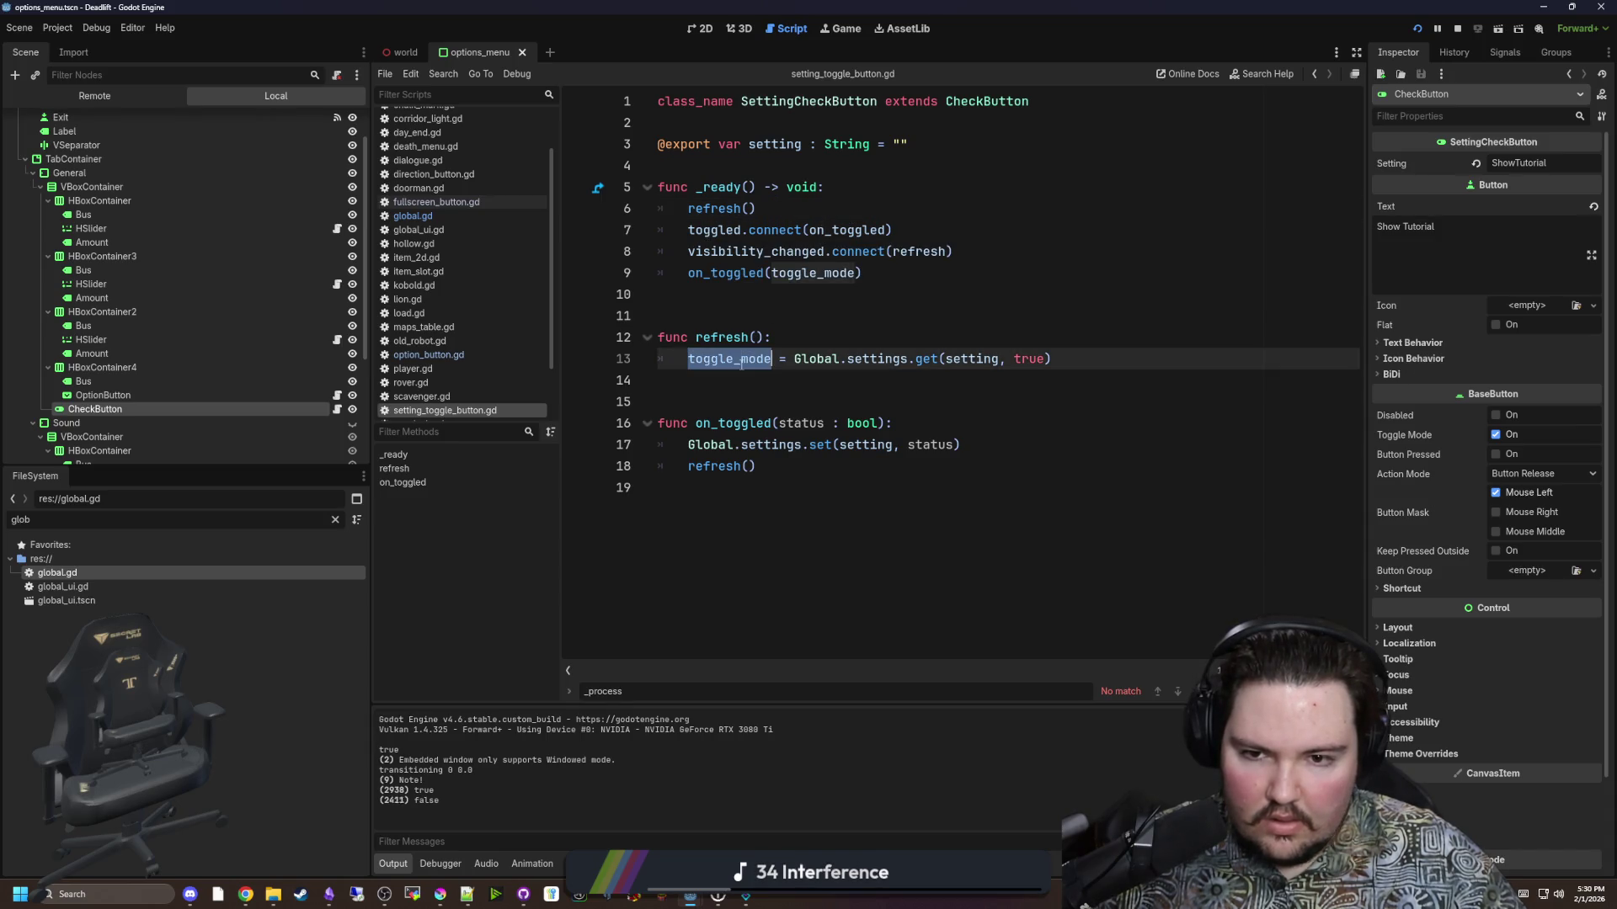
text(button)
text(_pressed)
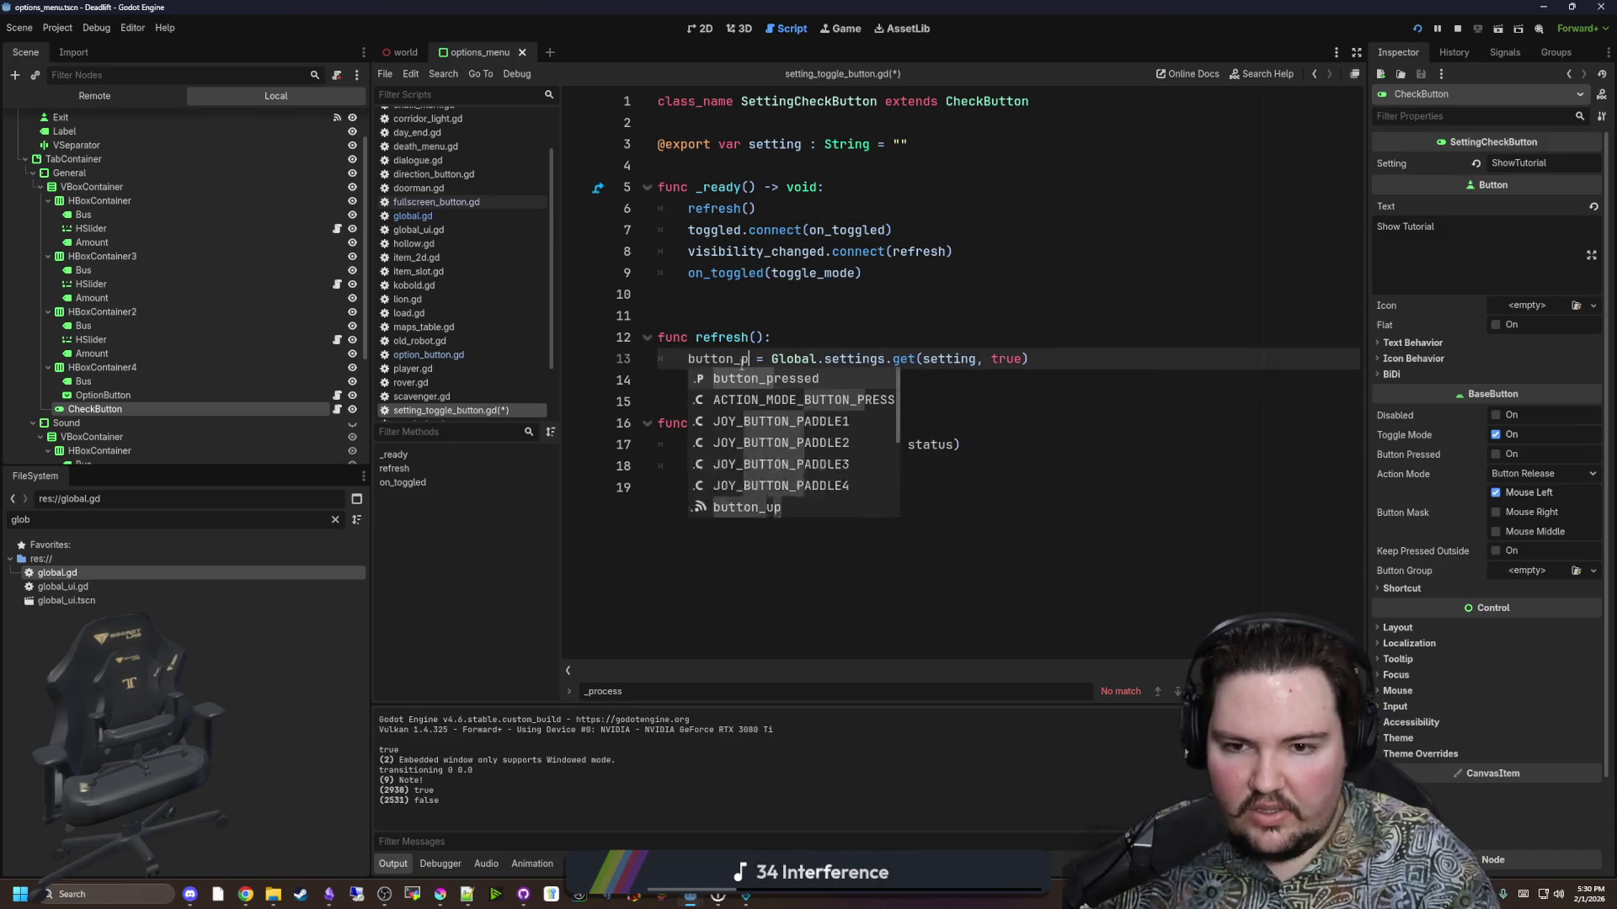
click(801, 313)
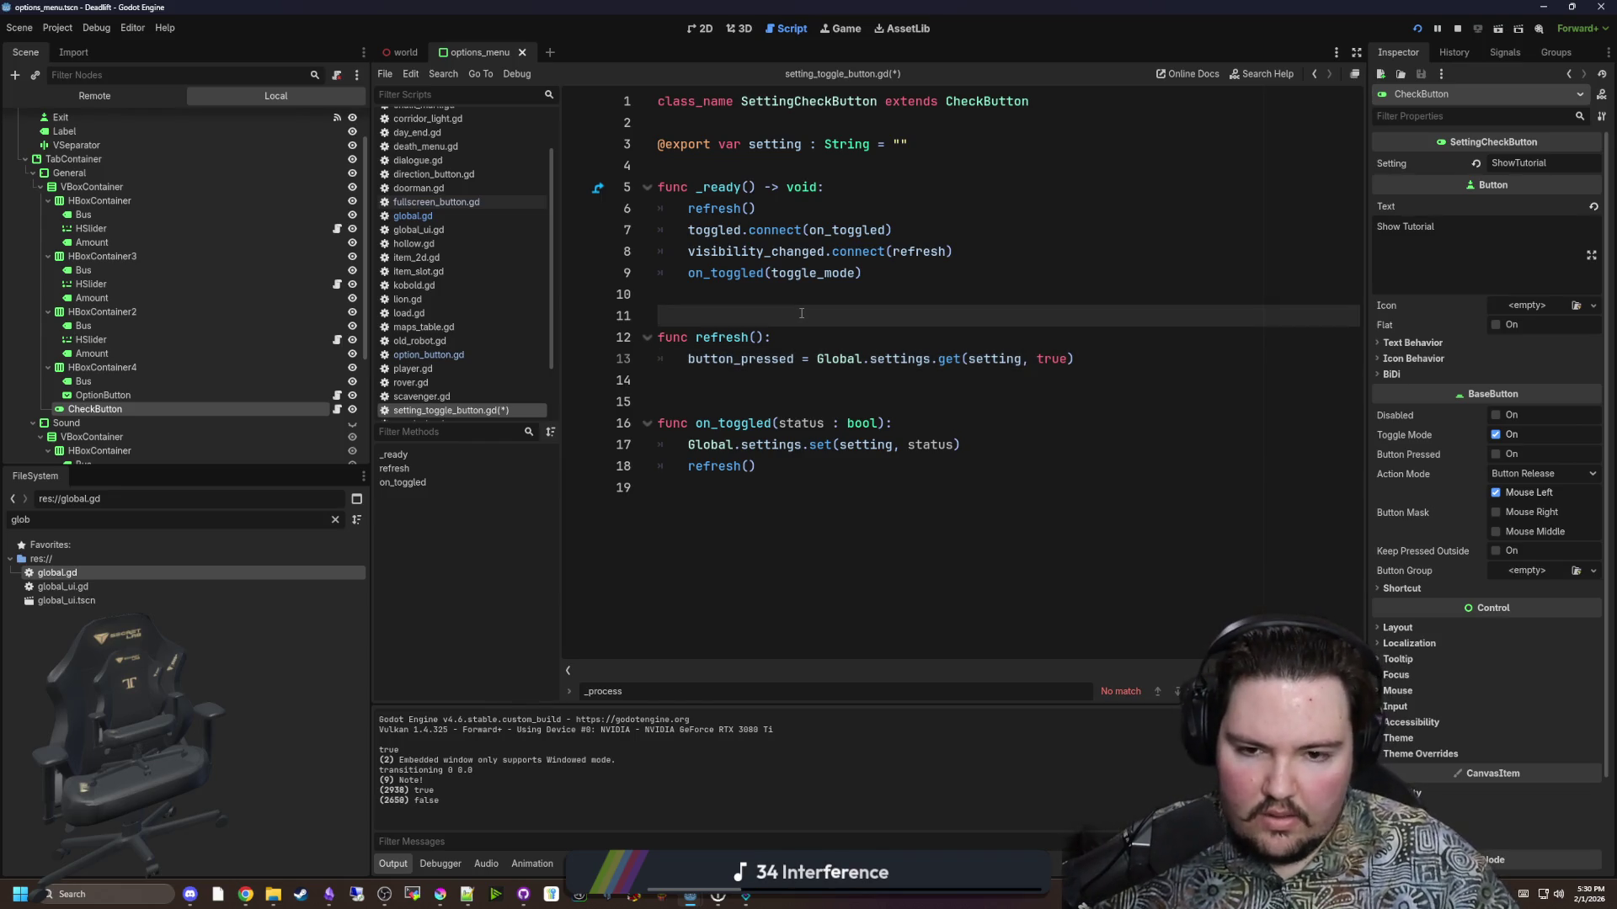
key(ctrl+s)
Replace toggle_mode with button_pressed in the _ready on_toggled call, save, and relaunch the game.
double_click(811, 276)
text(button_)
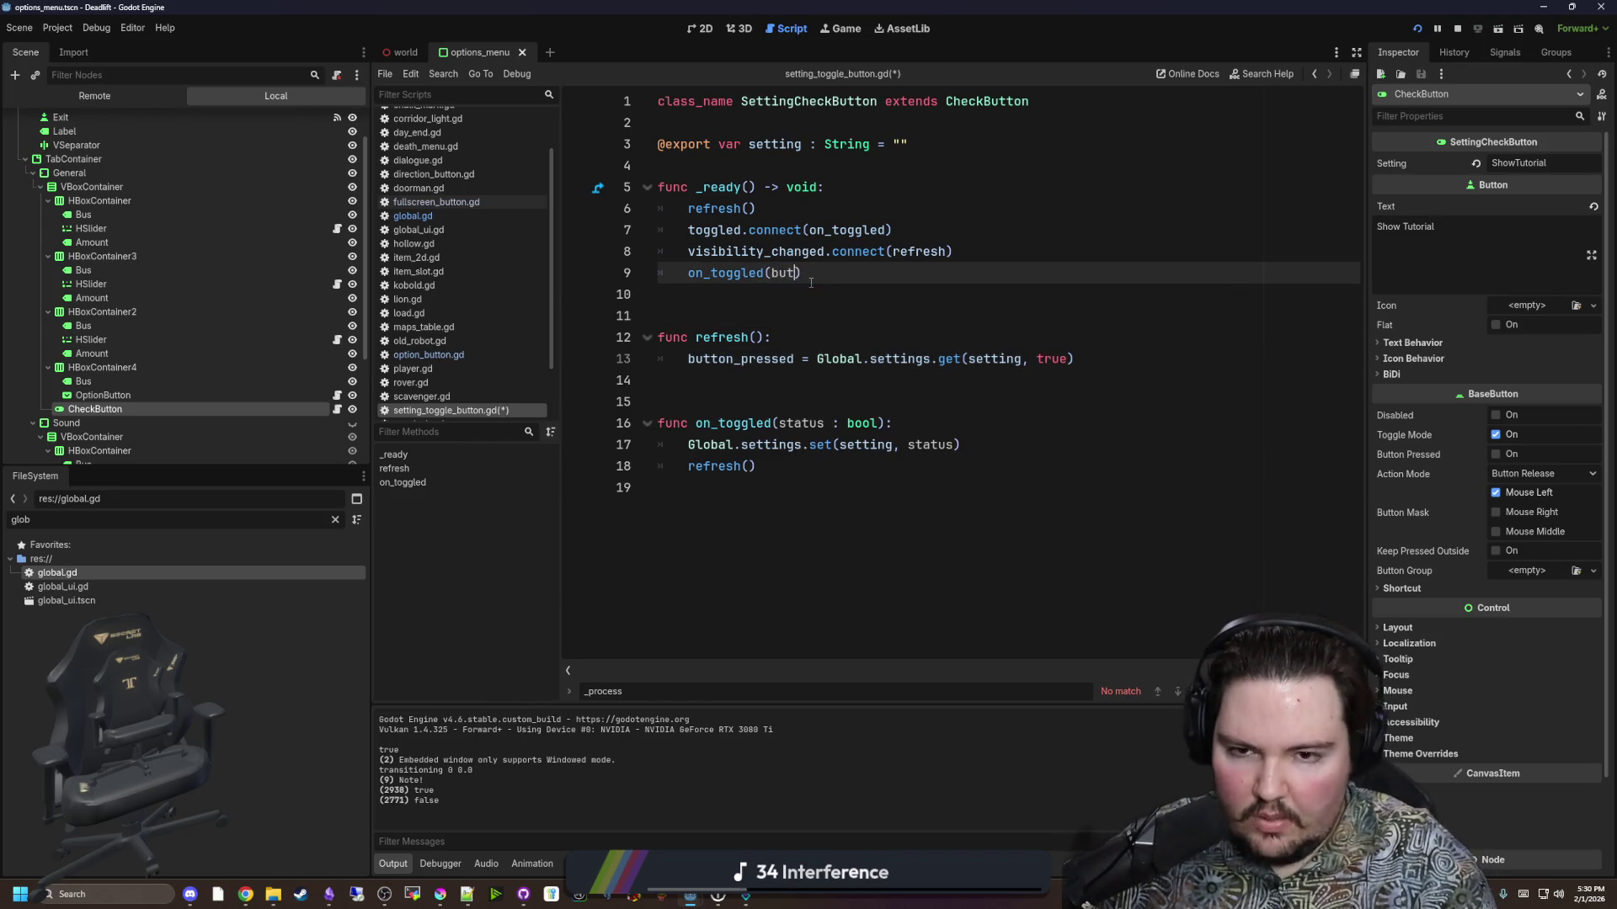
text(pre)
key(Return)
click(814, 317)
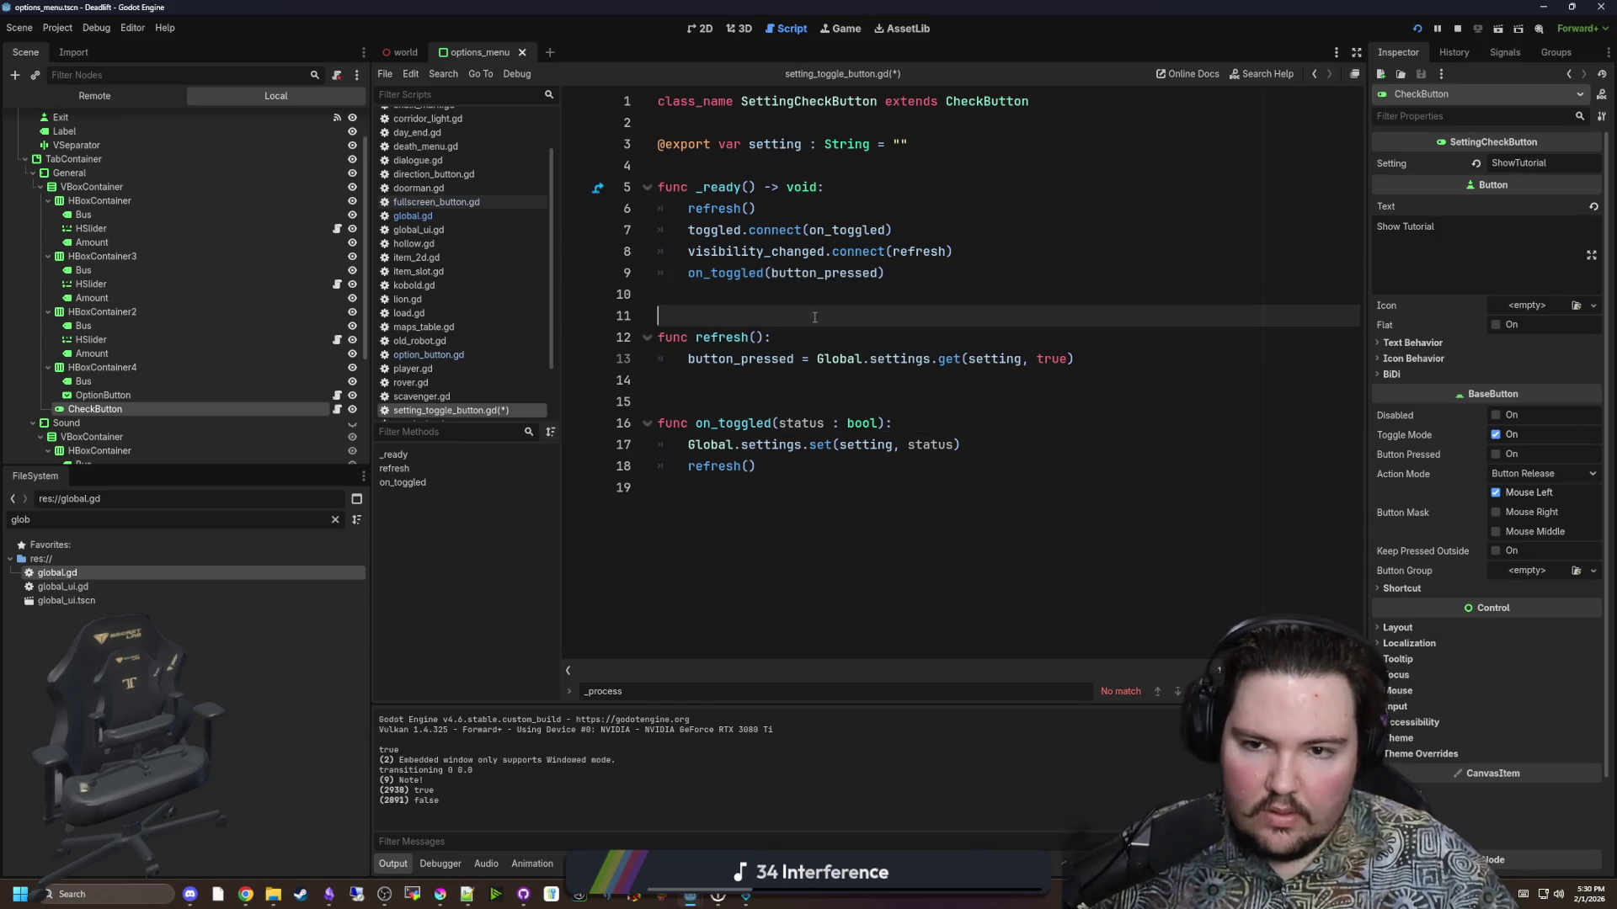
key(ctrl+s)
key(Up)
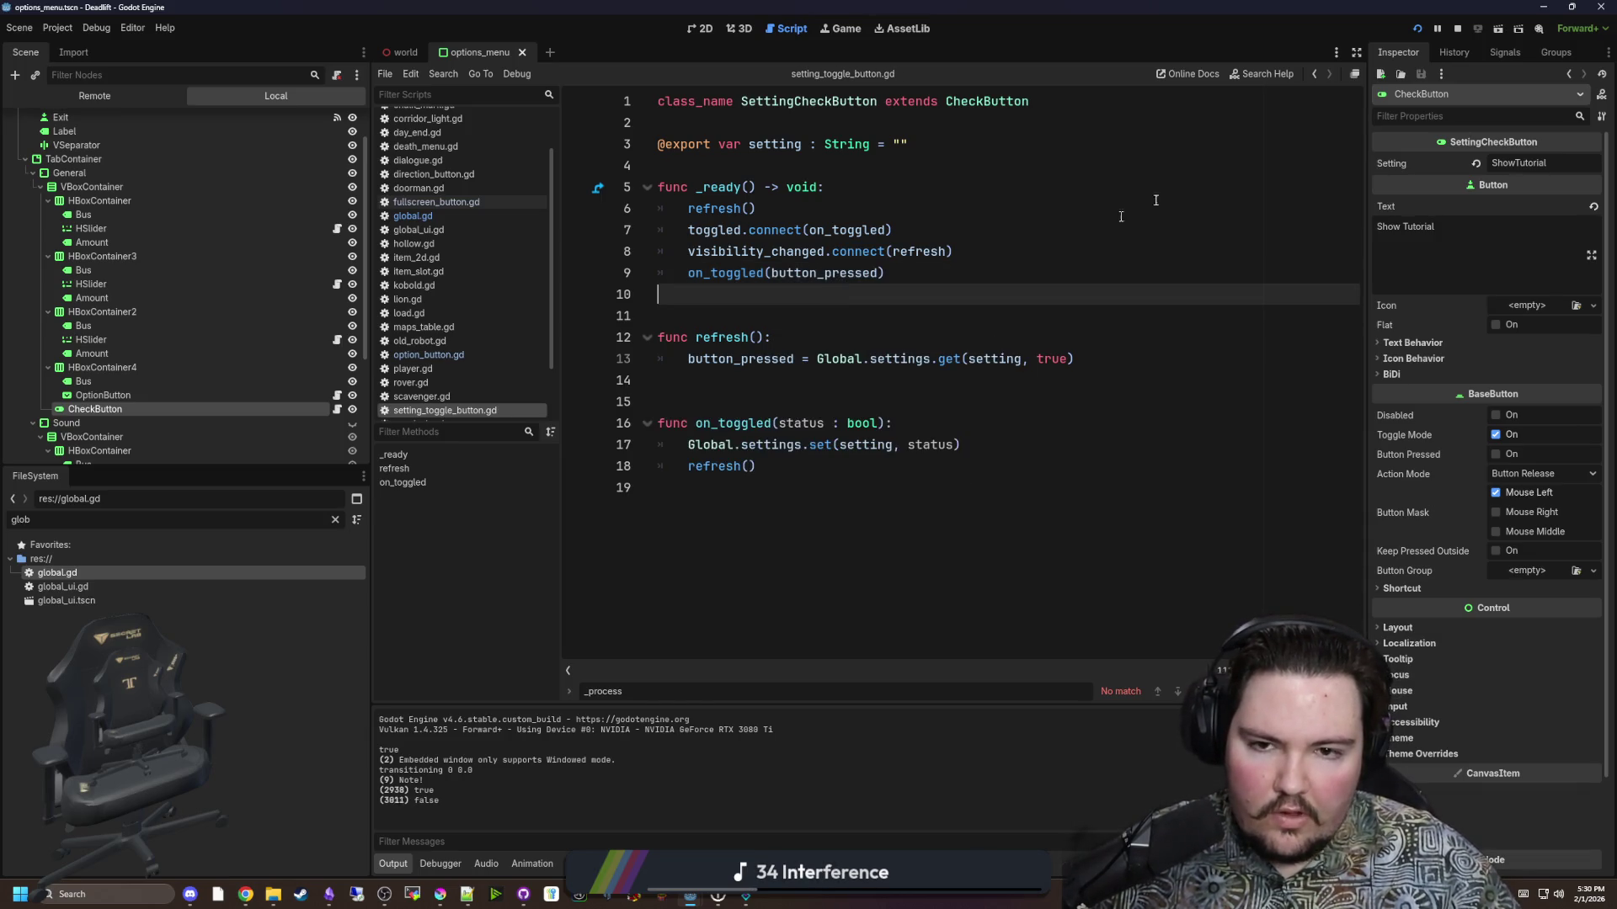
key(F5)
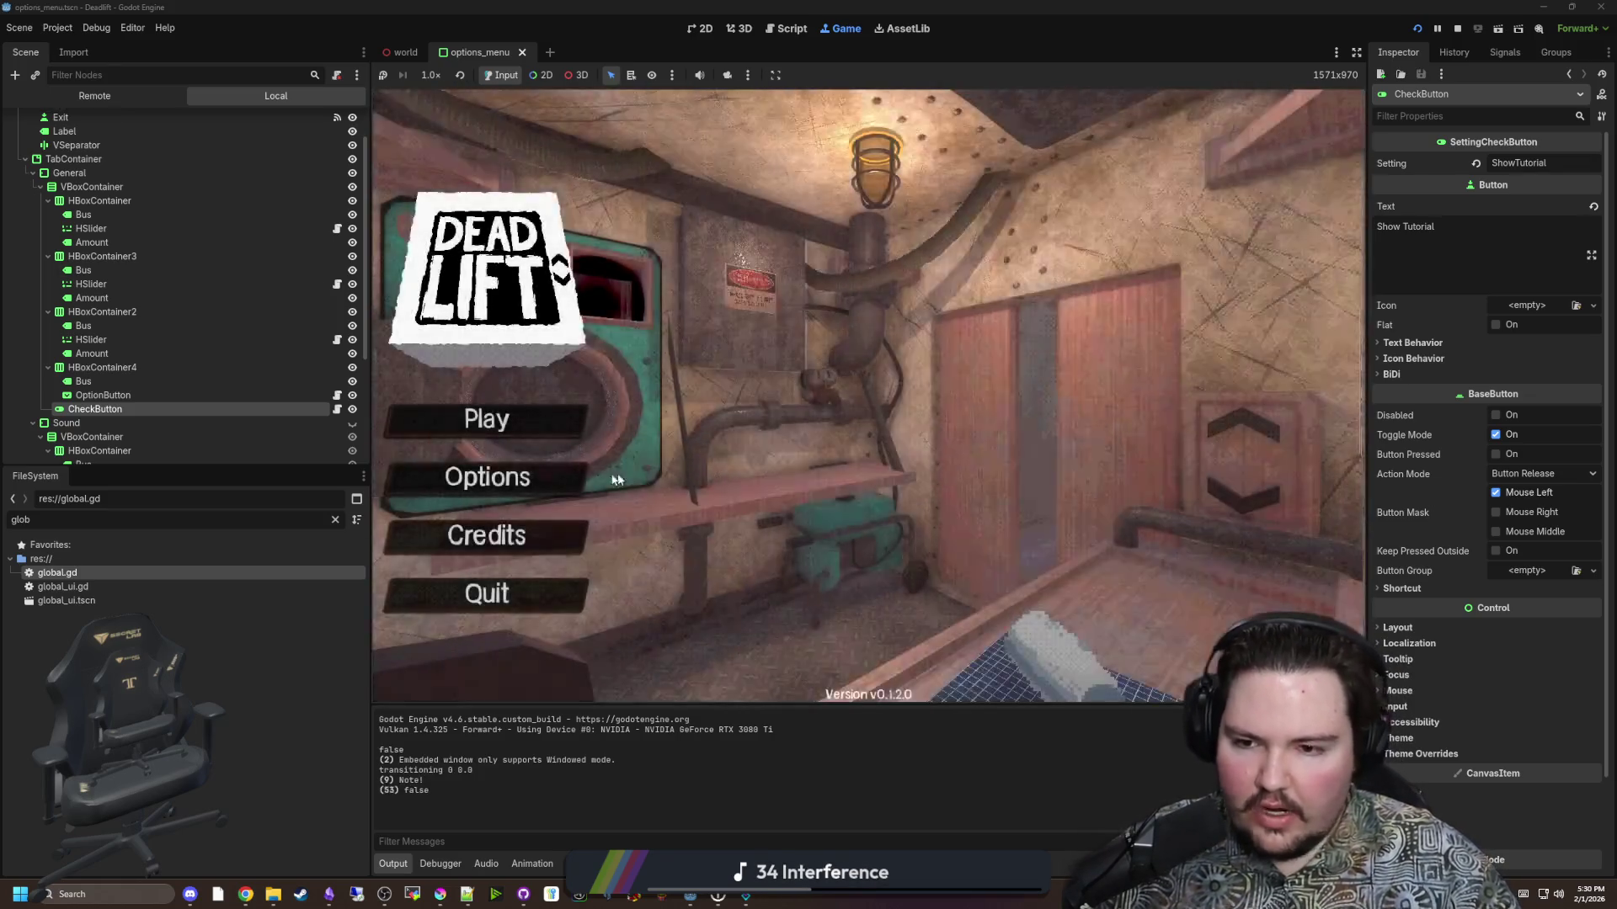
Flip Show Tutorial several times in the game's Options, leaving it on, then stop the game.
click(616, 480)
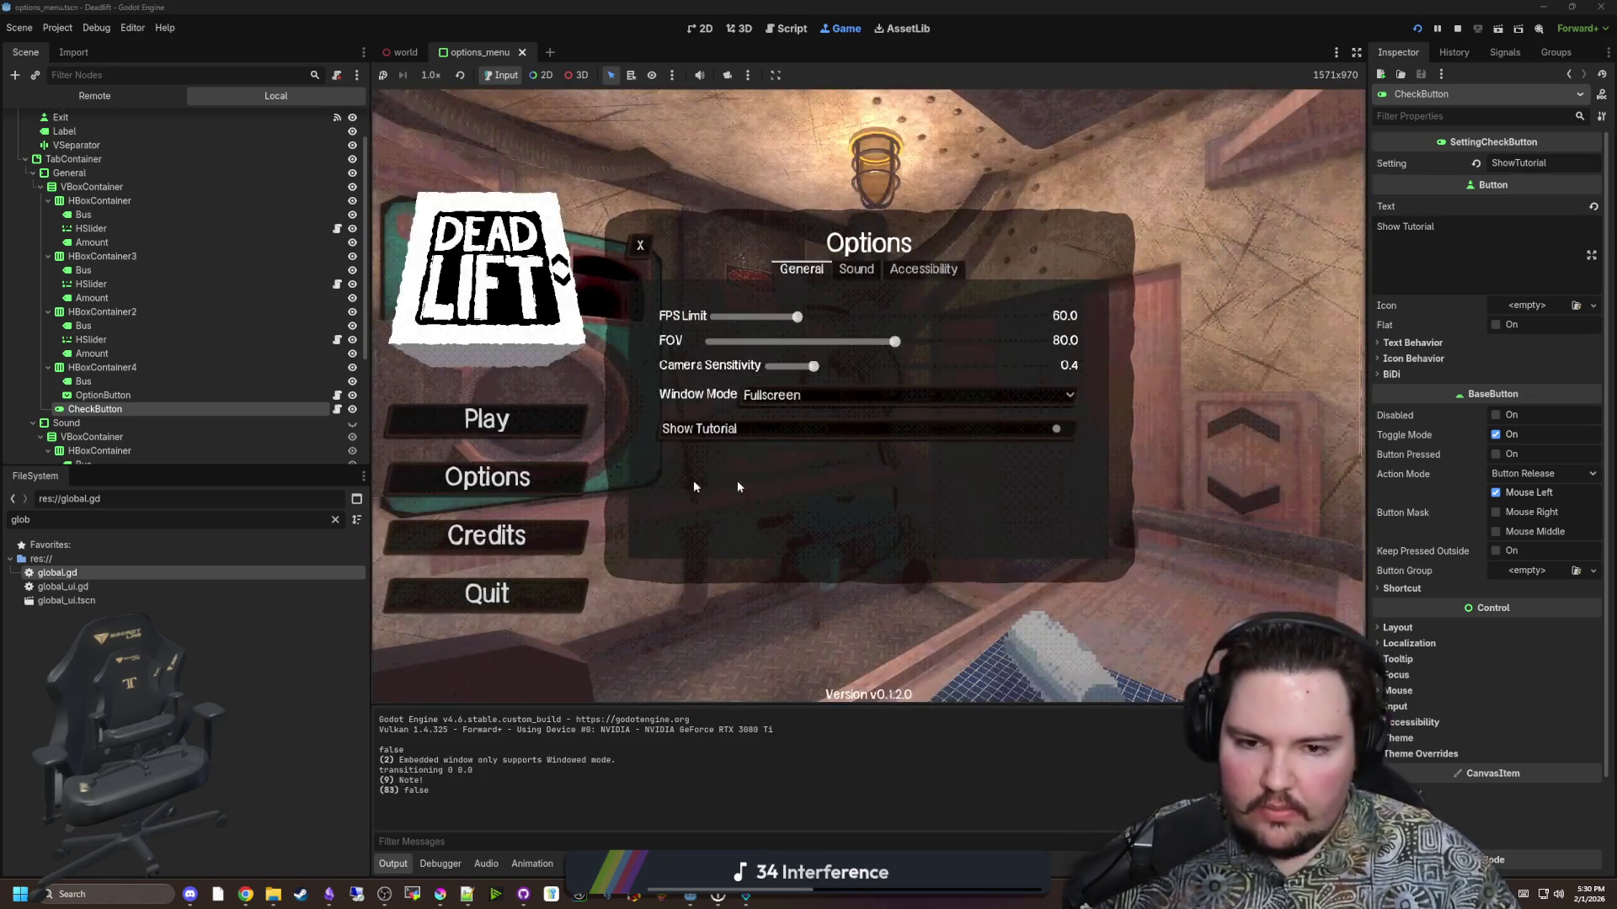
click(1036, 443)
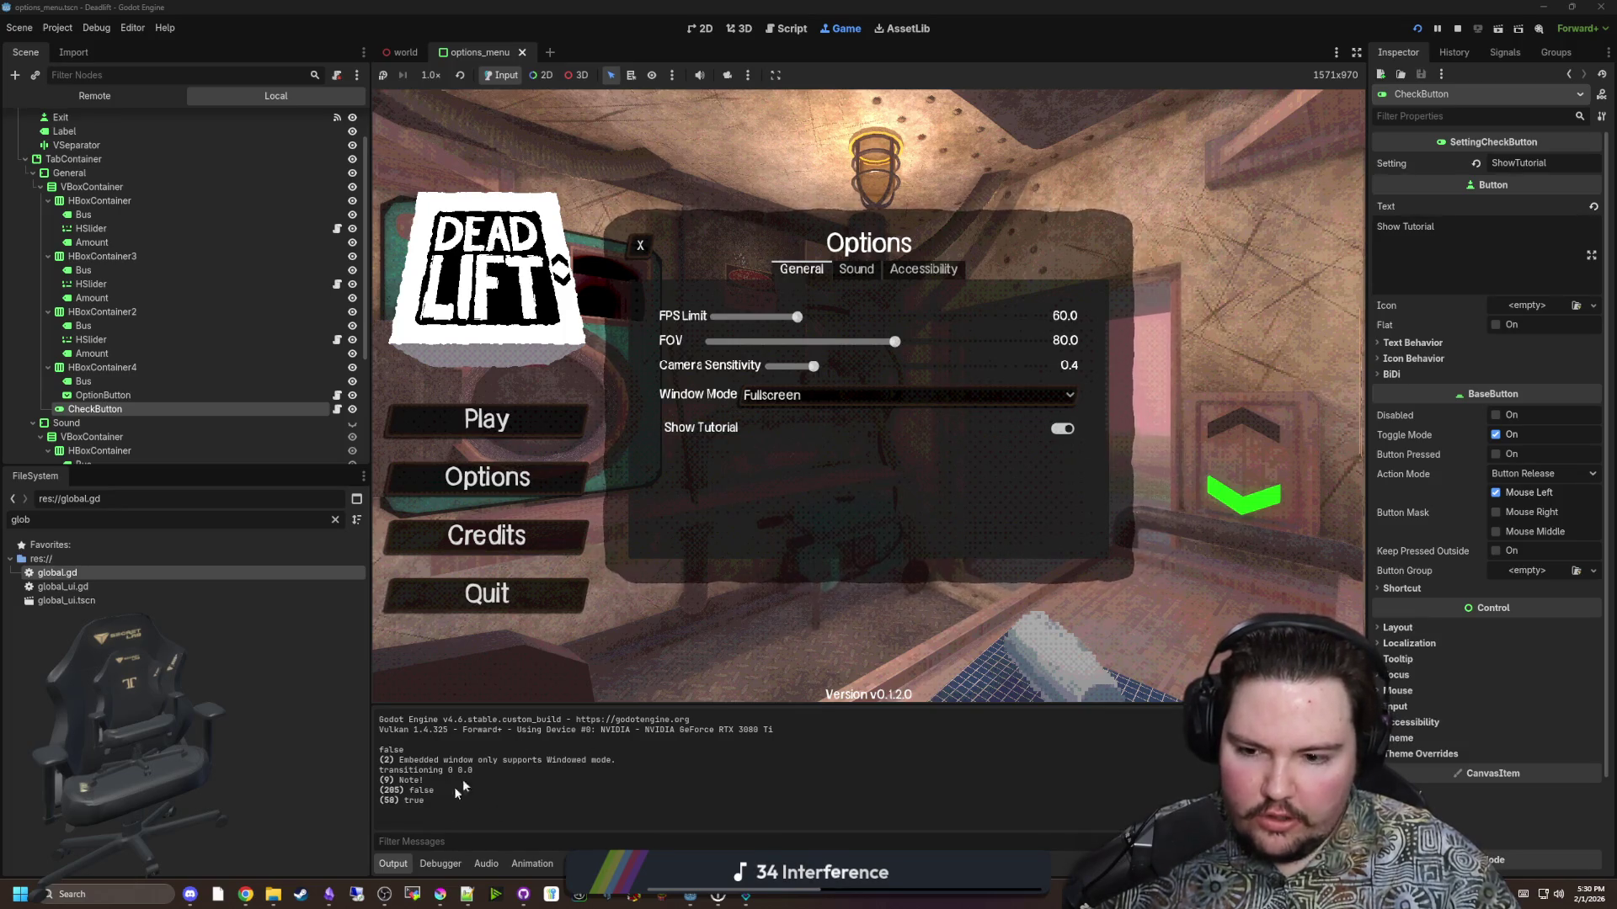
click(1038, 431)
click(1037, 431)
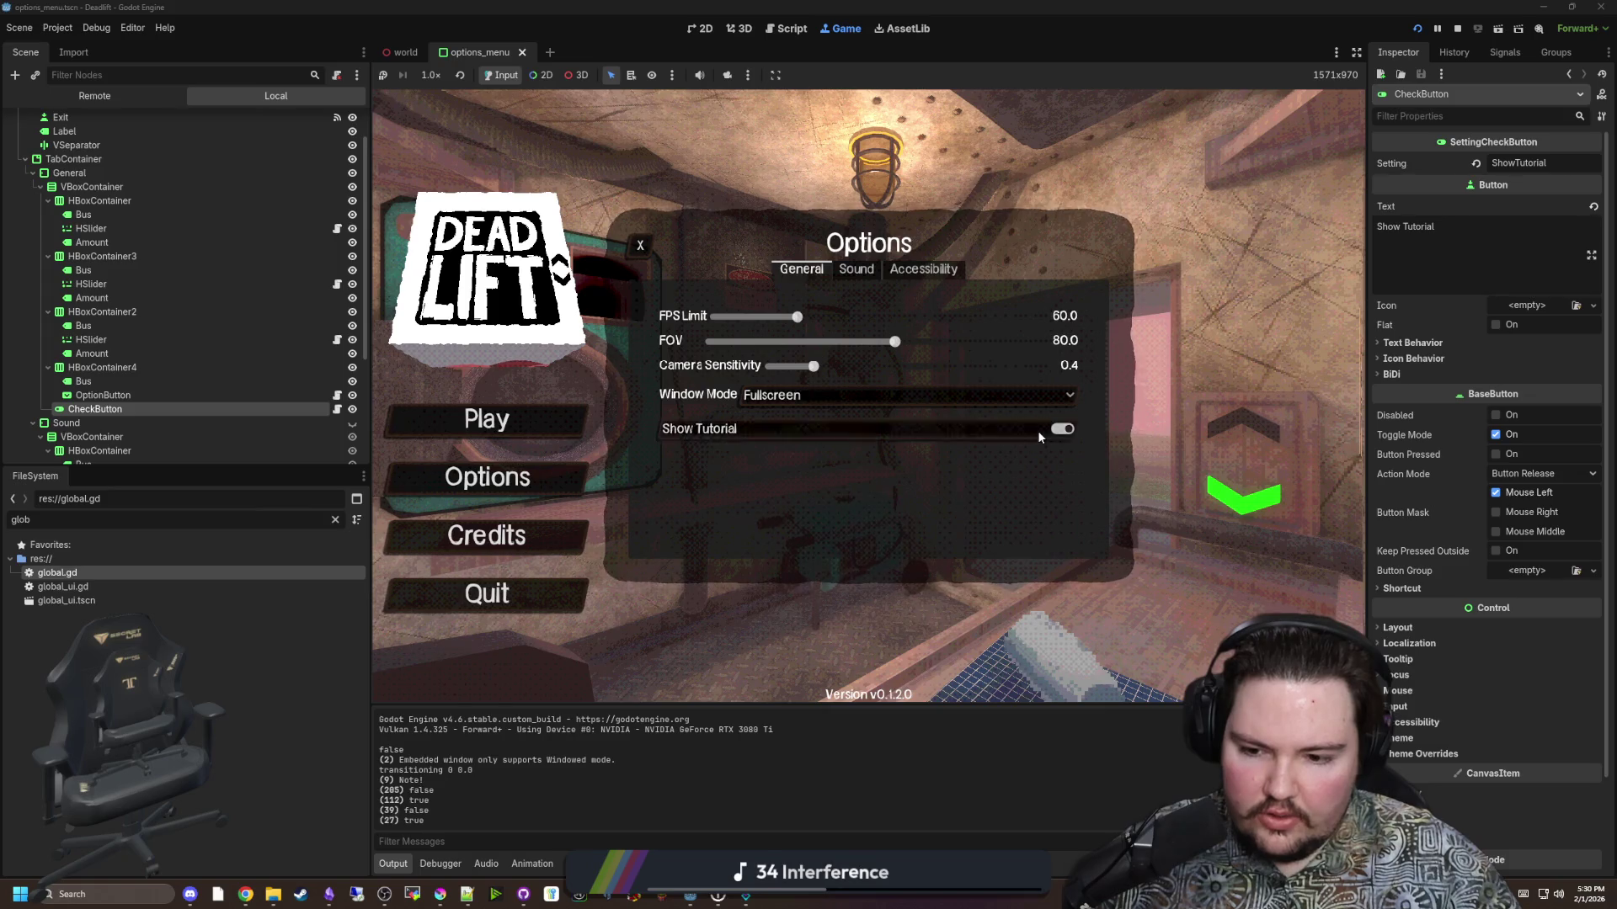
click(1038, 431)
click(1037, 431)
click(1037, 431)
click(1037, 432)
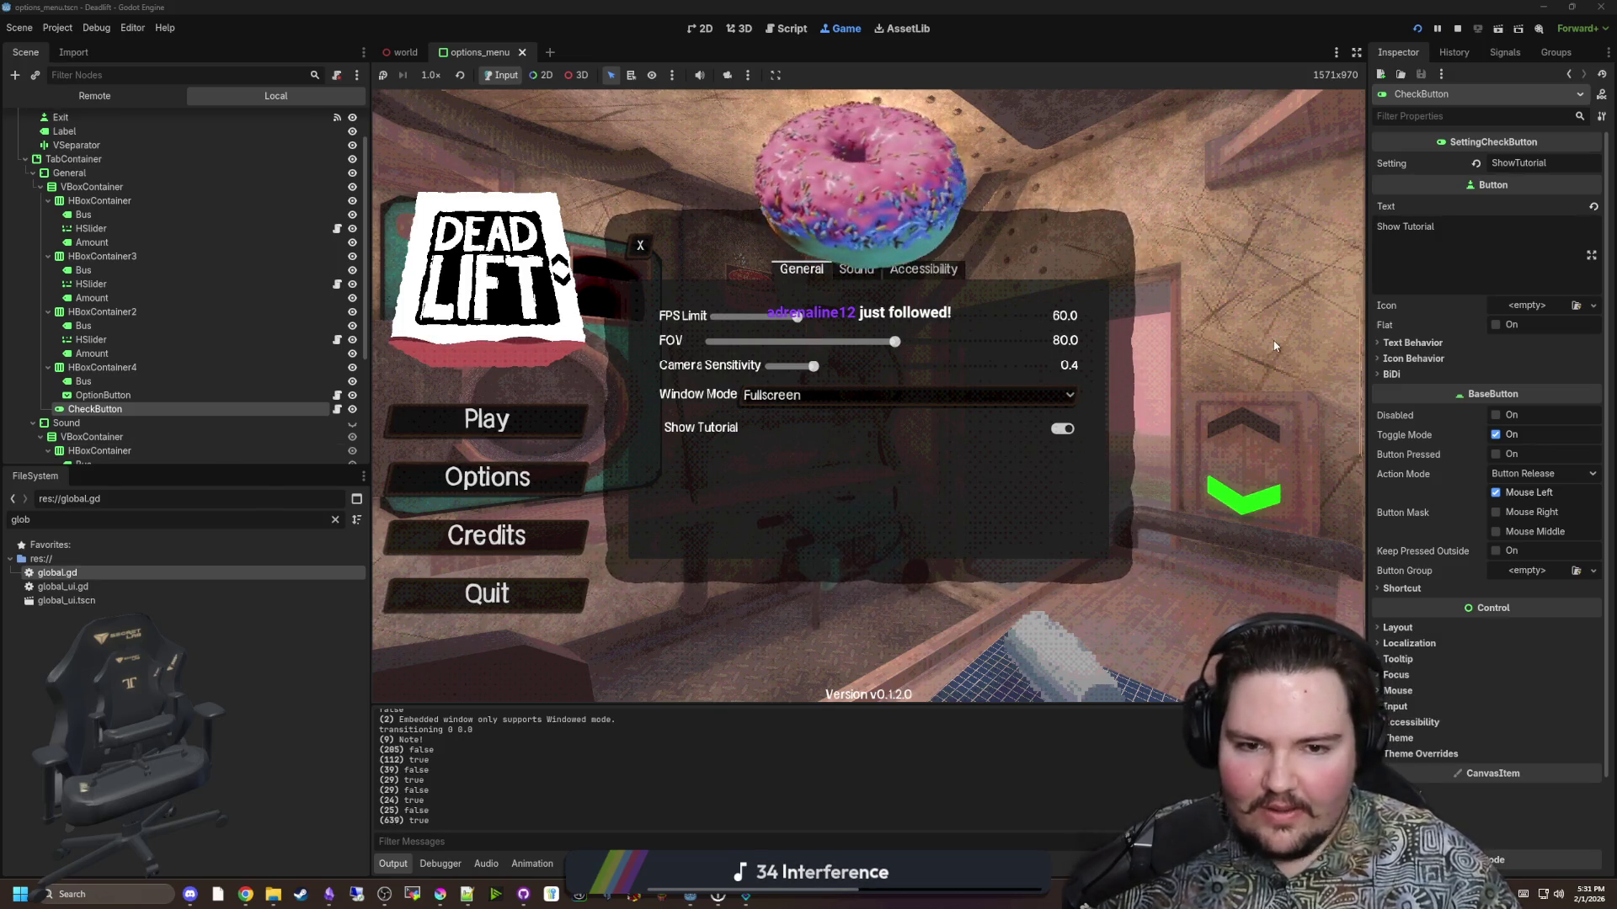
click(1459, 29)
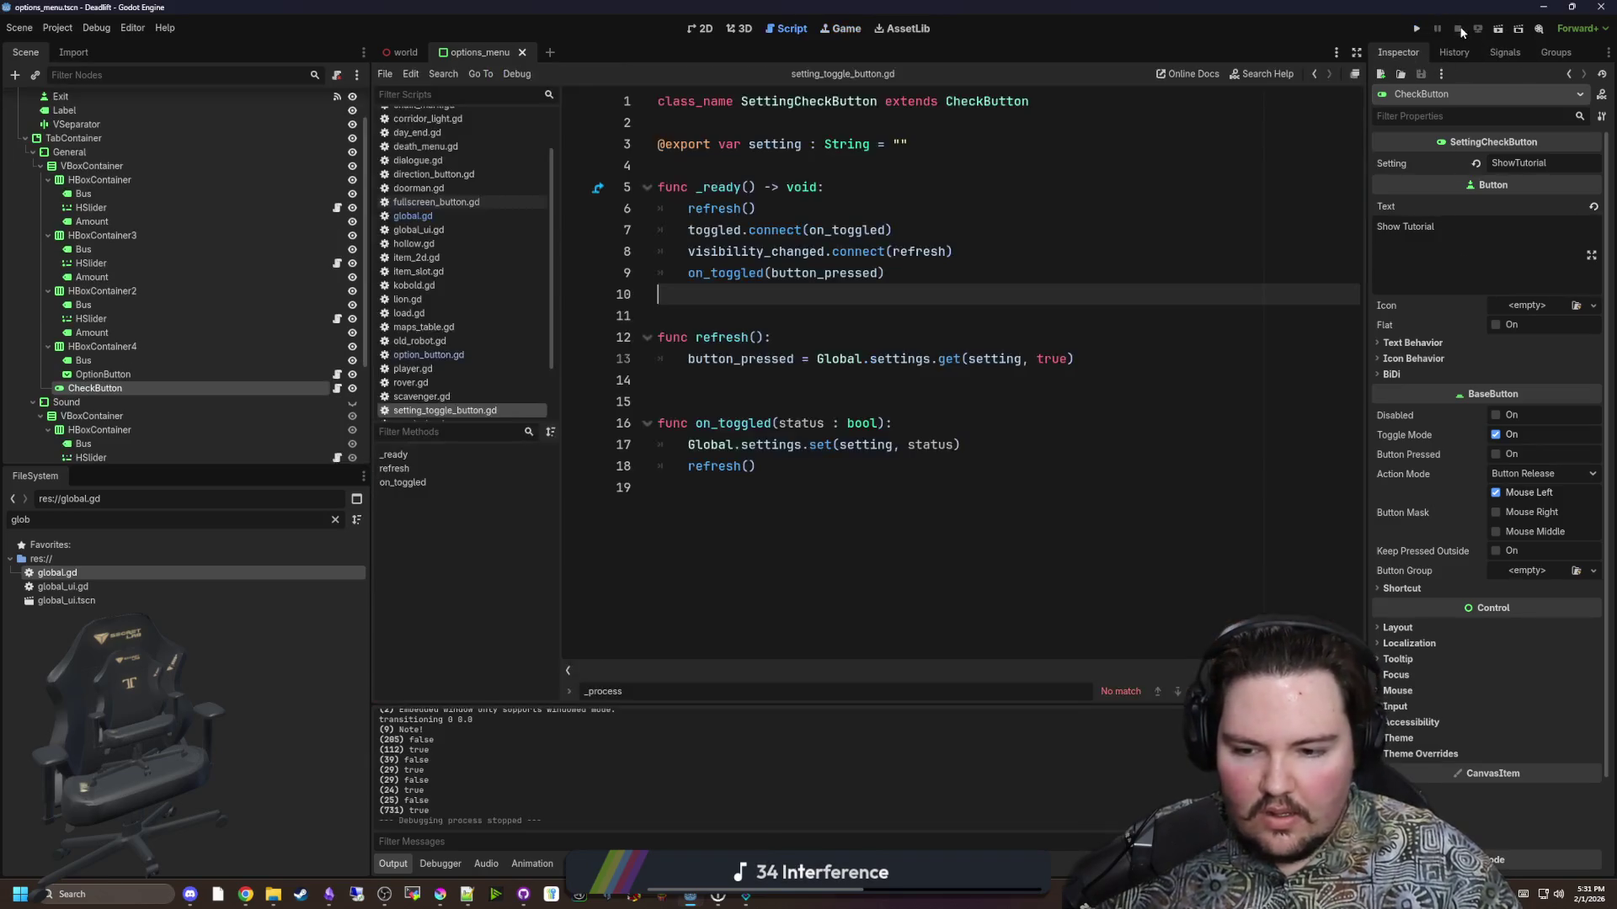
Rerun the project, flip Show Tutorial in the title Options panel back on, and close it.
click(1418, 30)
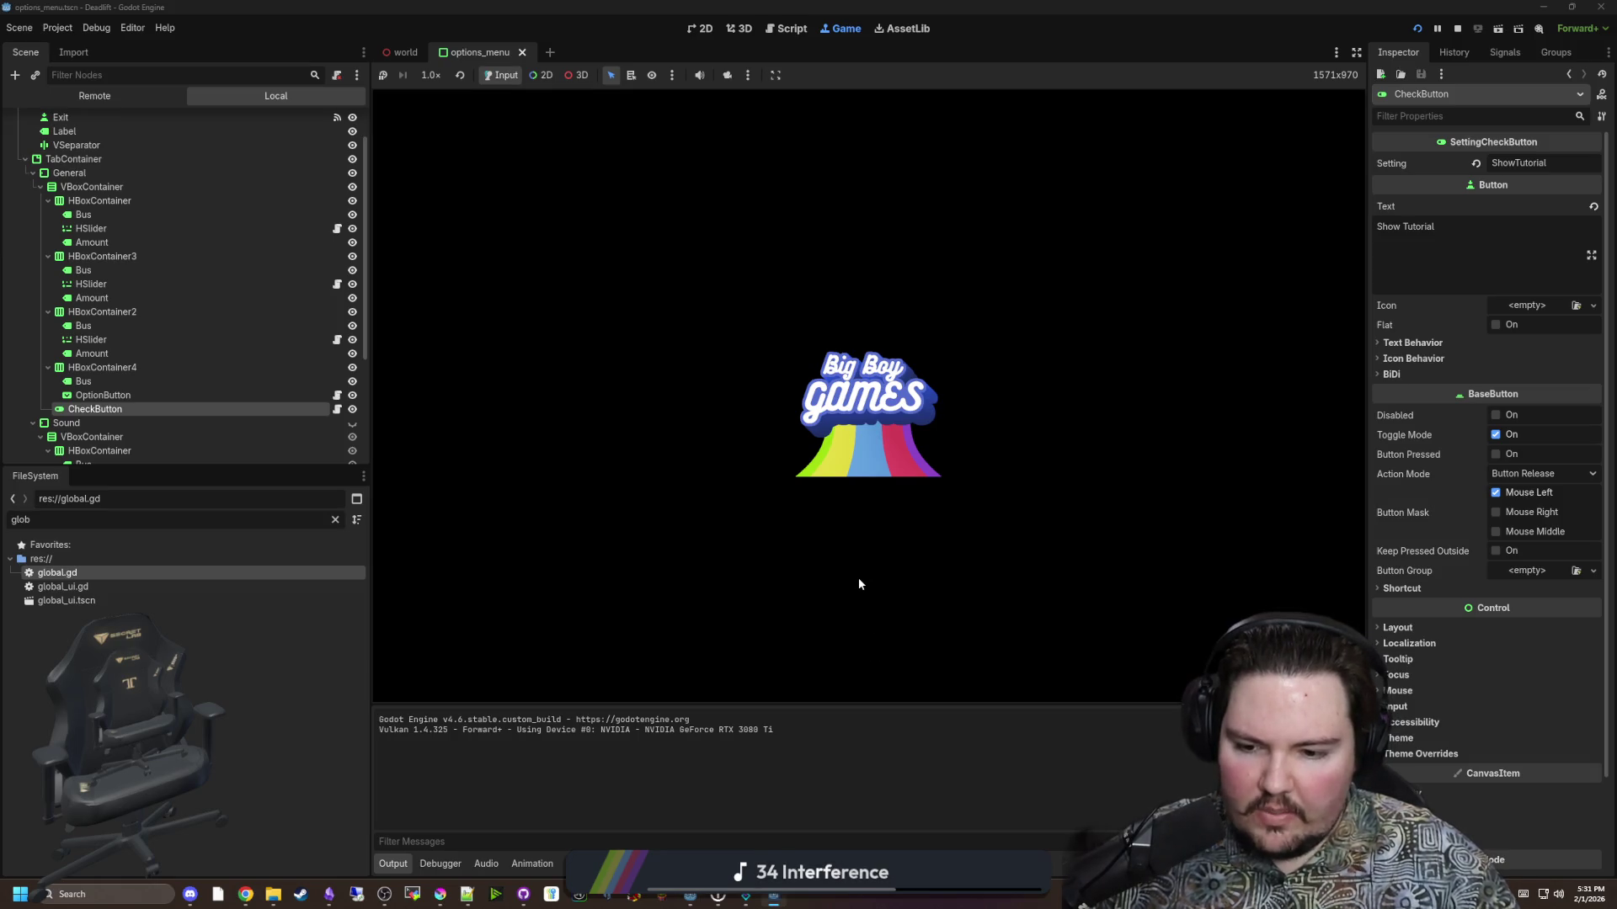
mouse_move(720, 900)
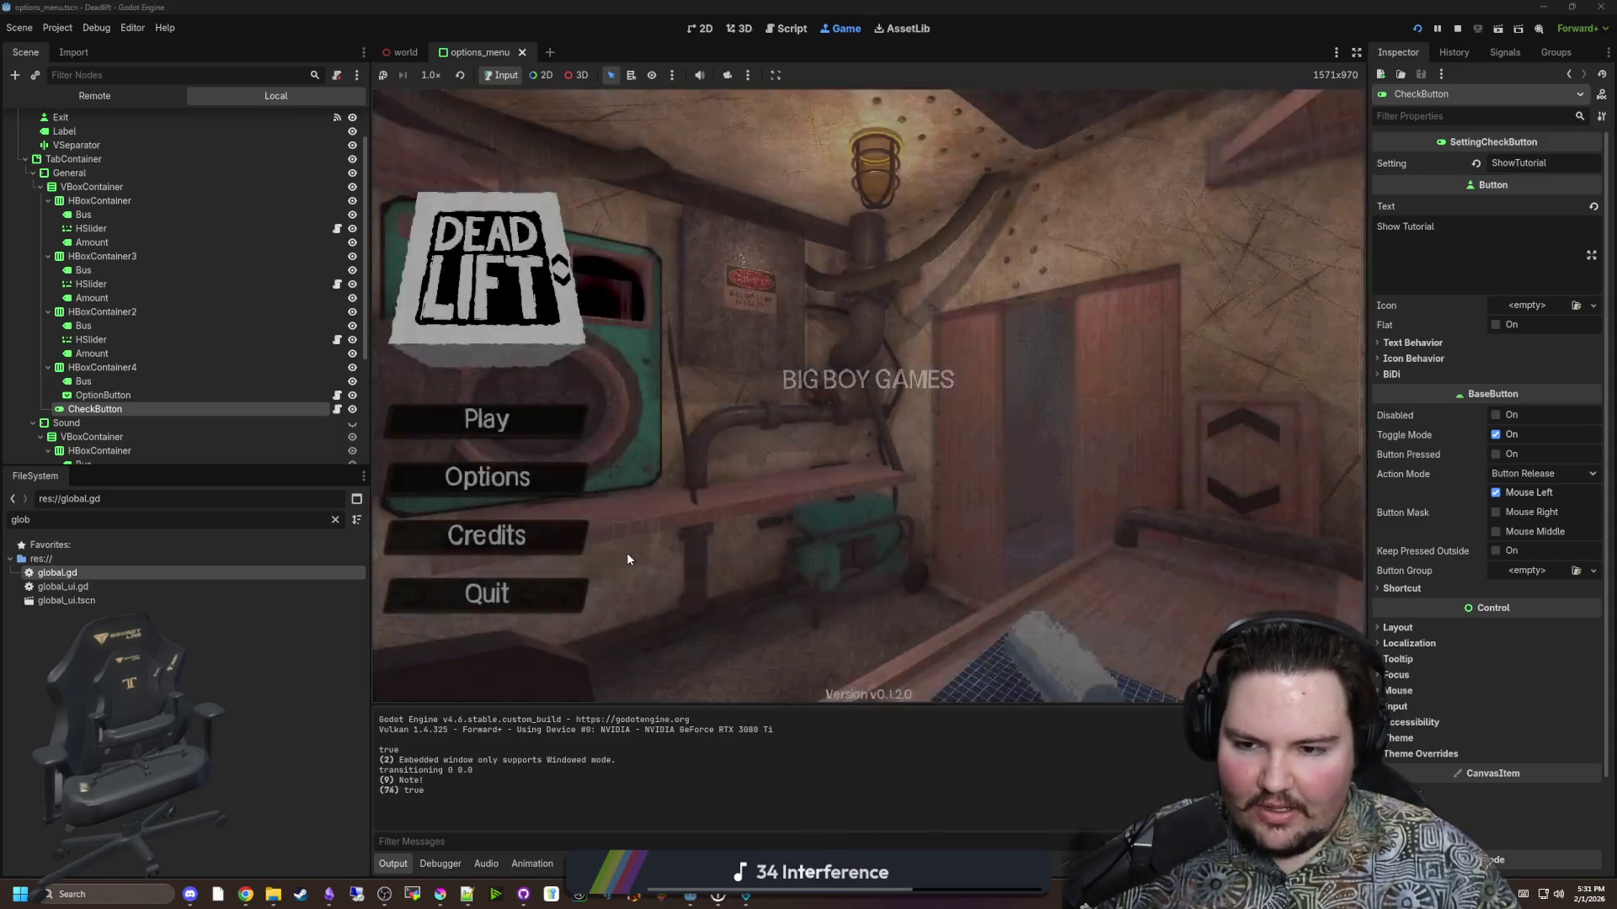
click(517, 487)
click(946, 424)
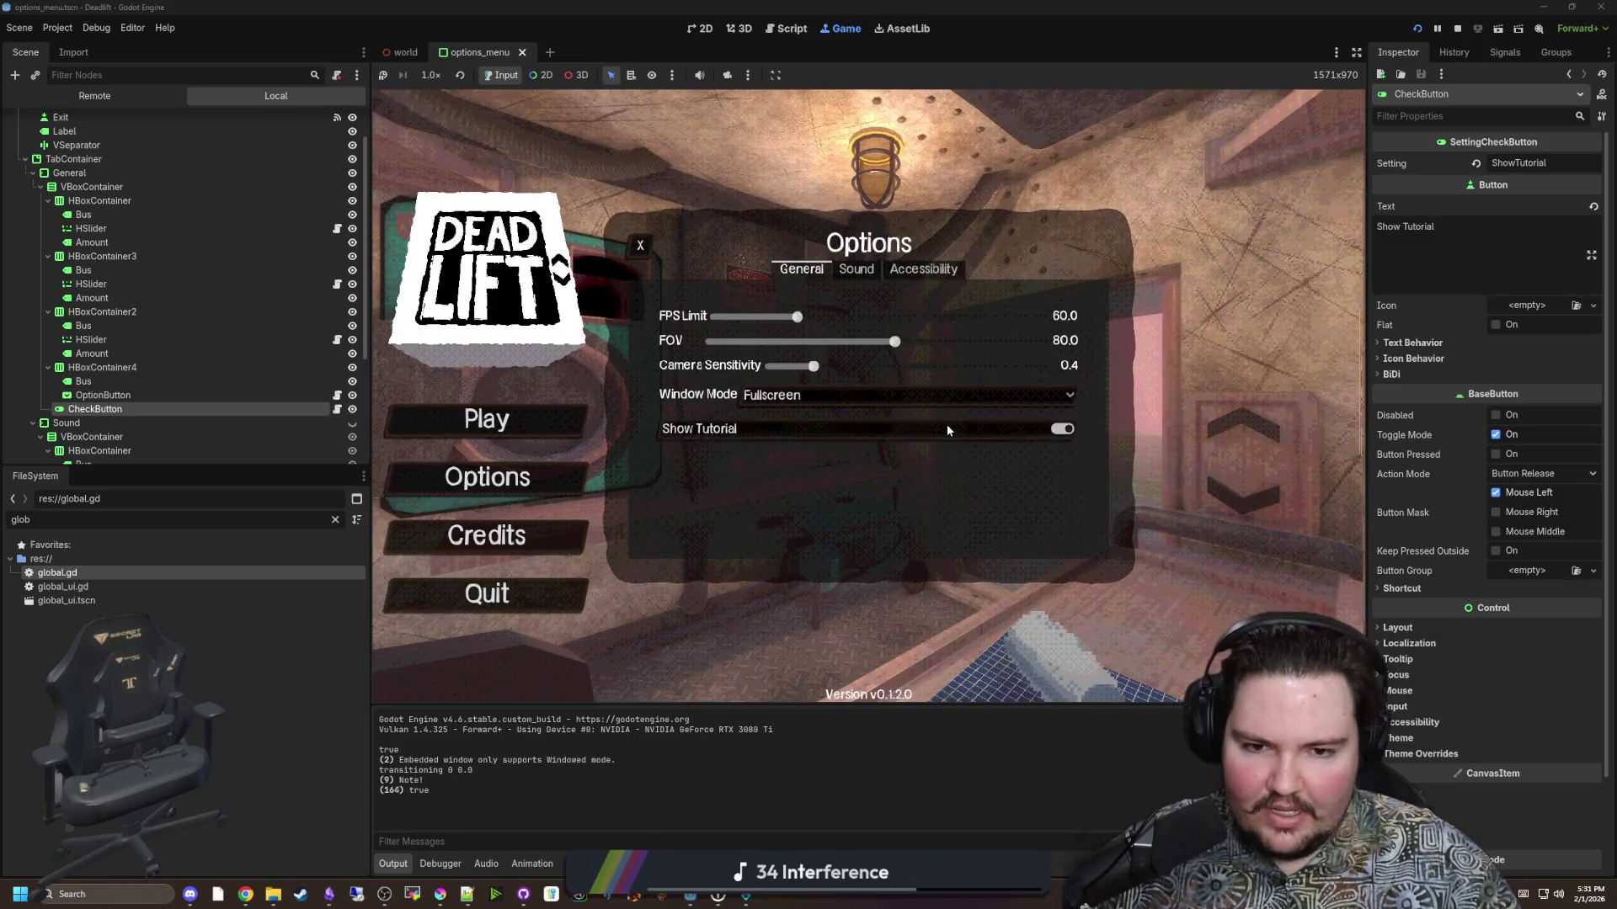
click(947, 424)
click(947, 425)
click(947, 424)
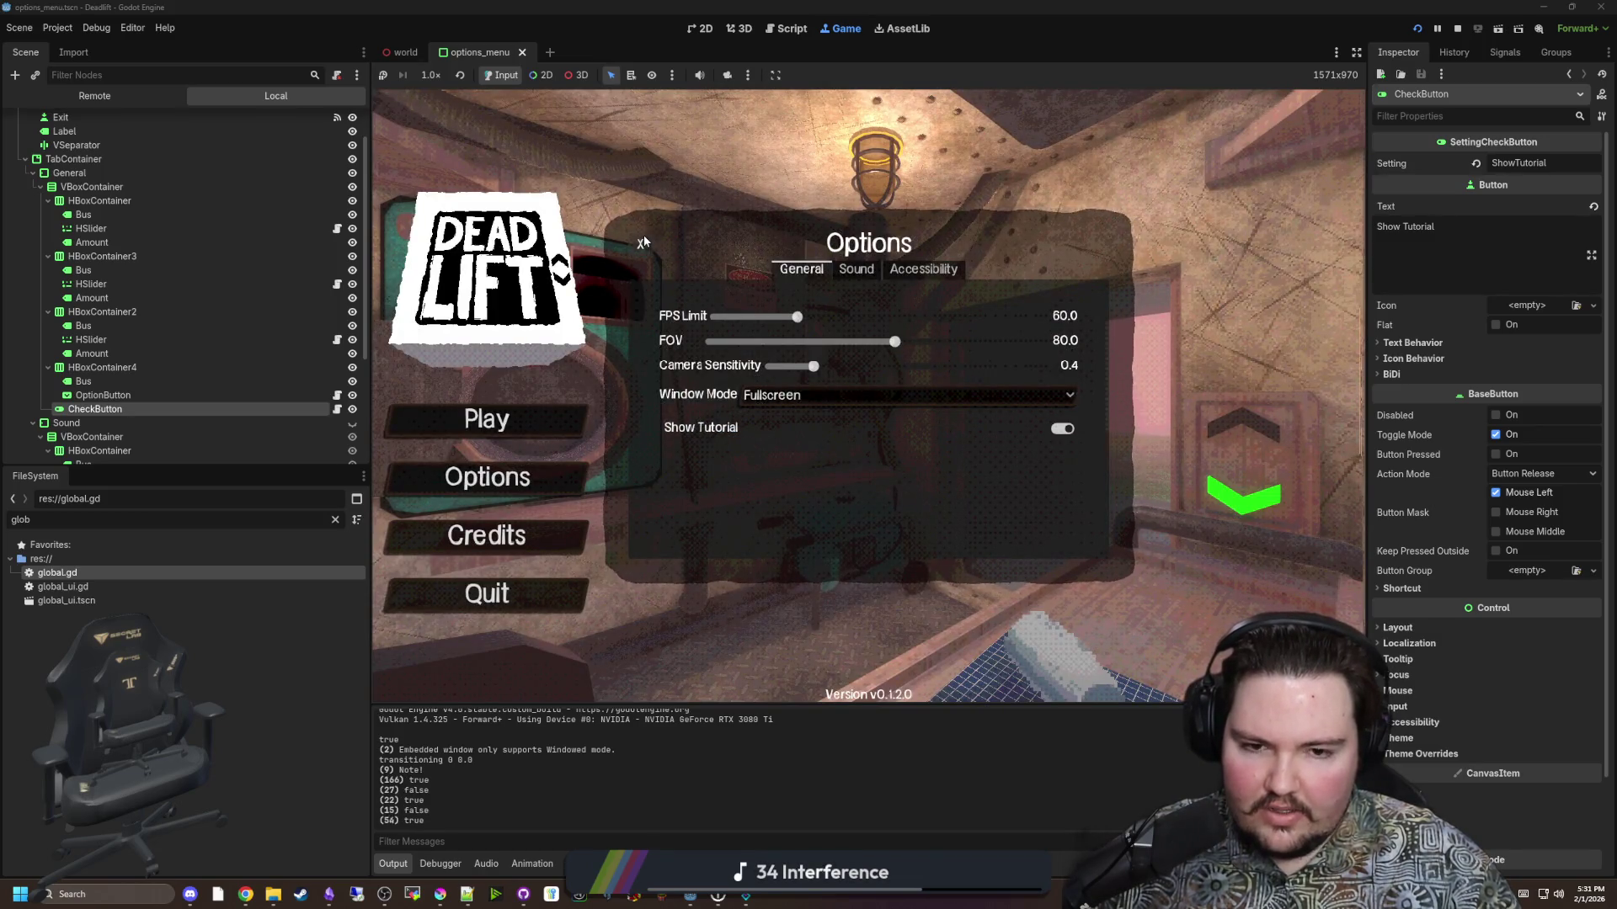
click(641, 242)
Check Options from the in-game pause menu, then restart and reopen Options from the title menu.
key(Escape)
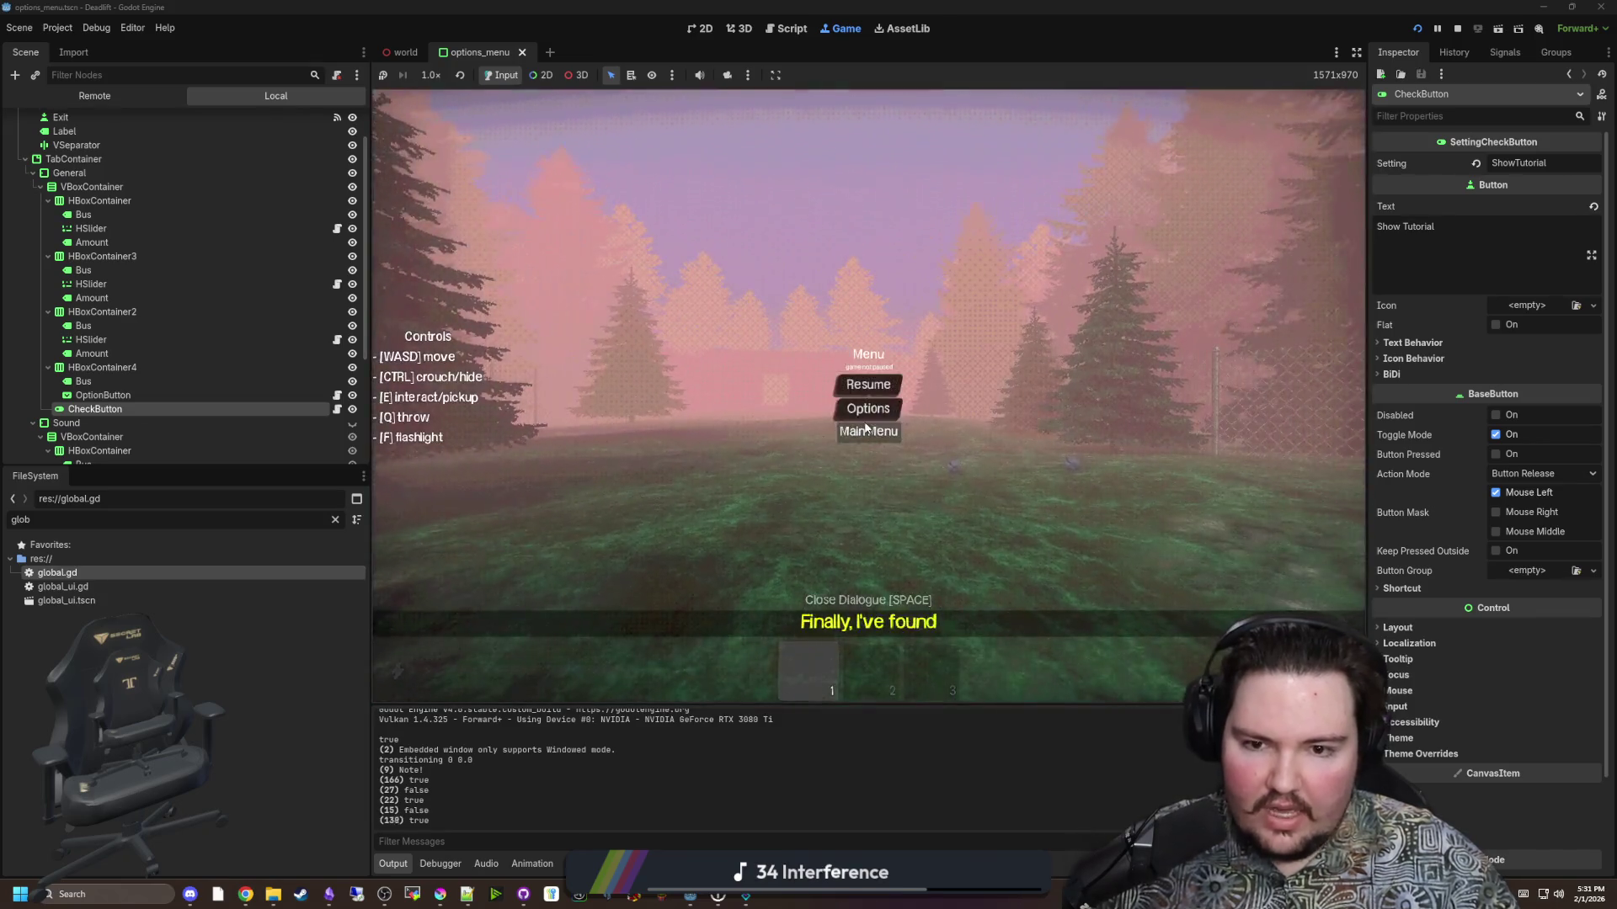
click(865, 405)
key(Escape)
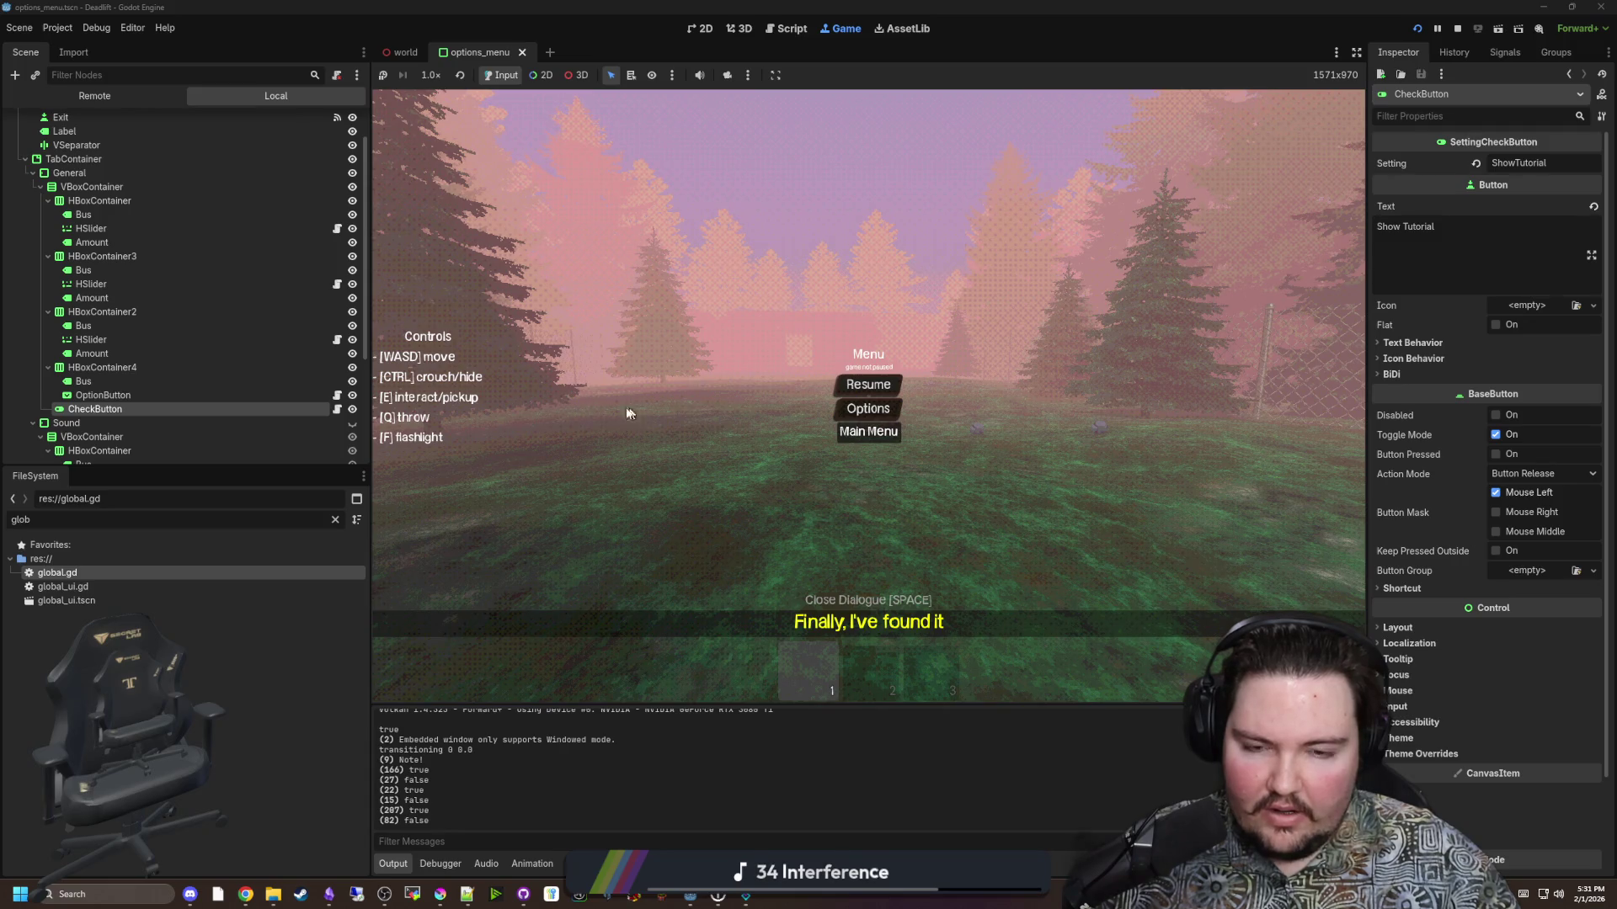
key(F5)
click(491, 480)
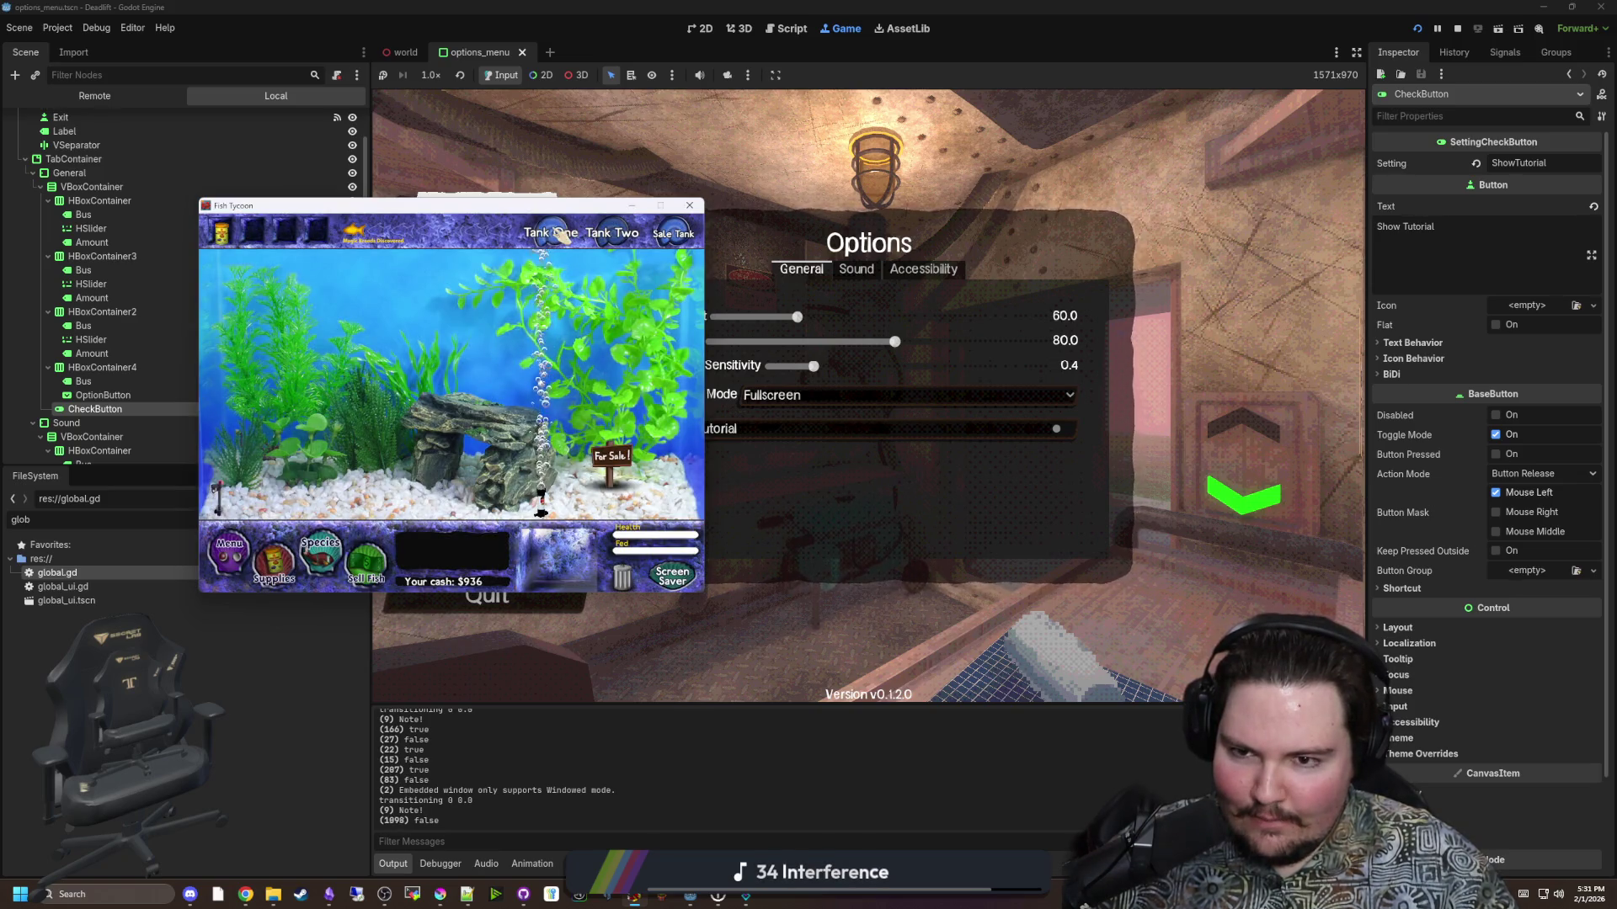
View the first Fish Tycoon tank, inspect a fish, and move the window lower right.
click(558, 234)
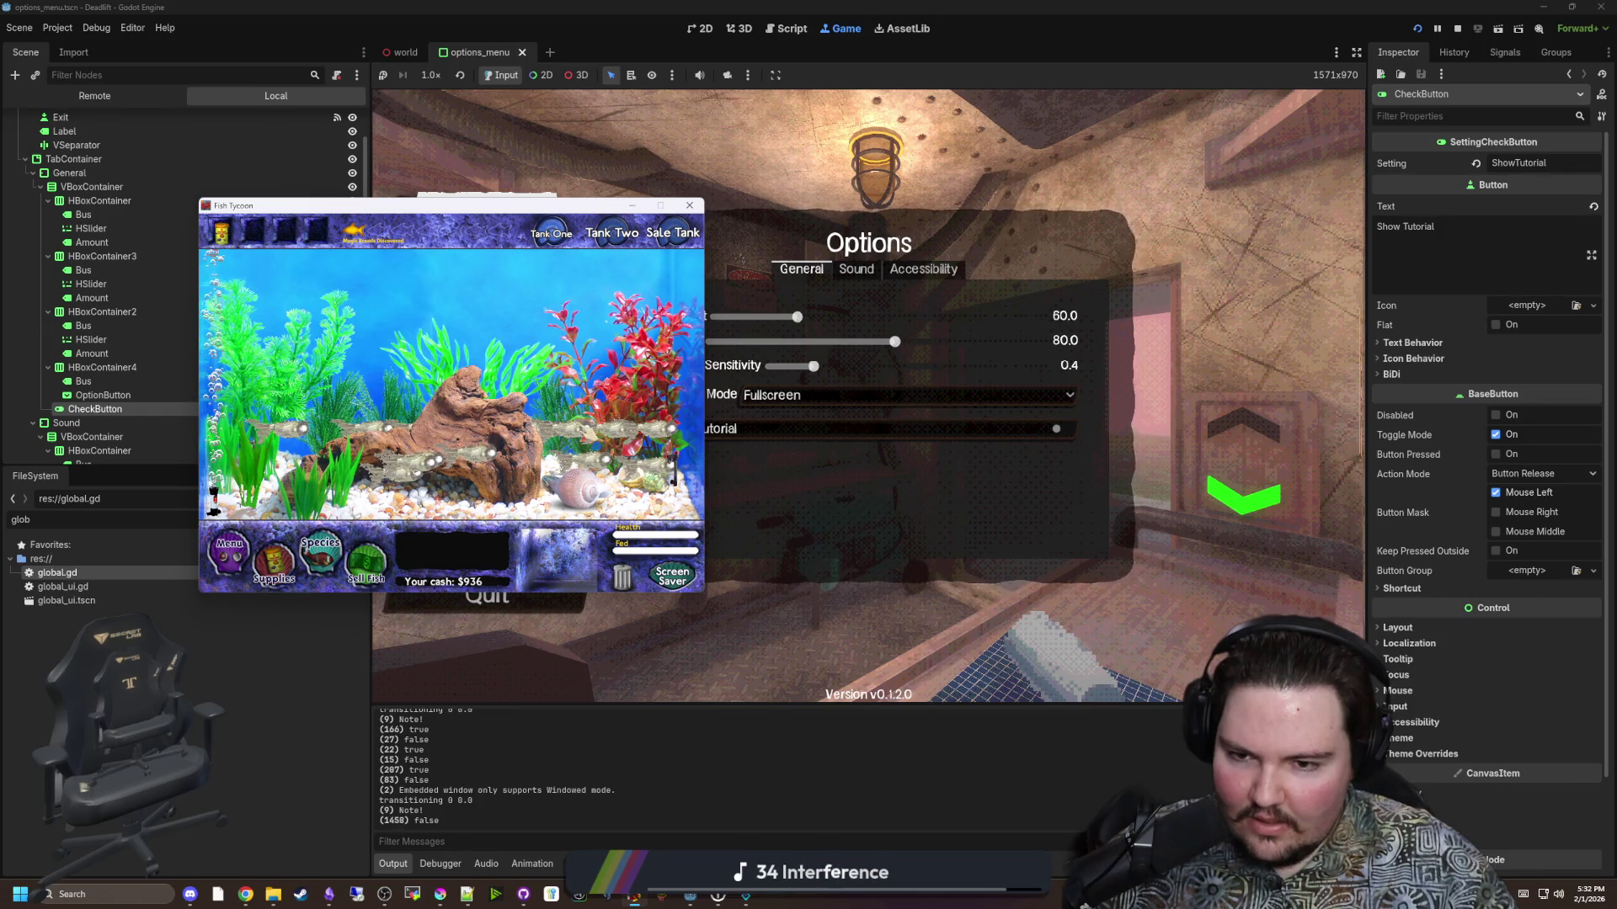
click(672, 462)
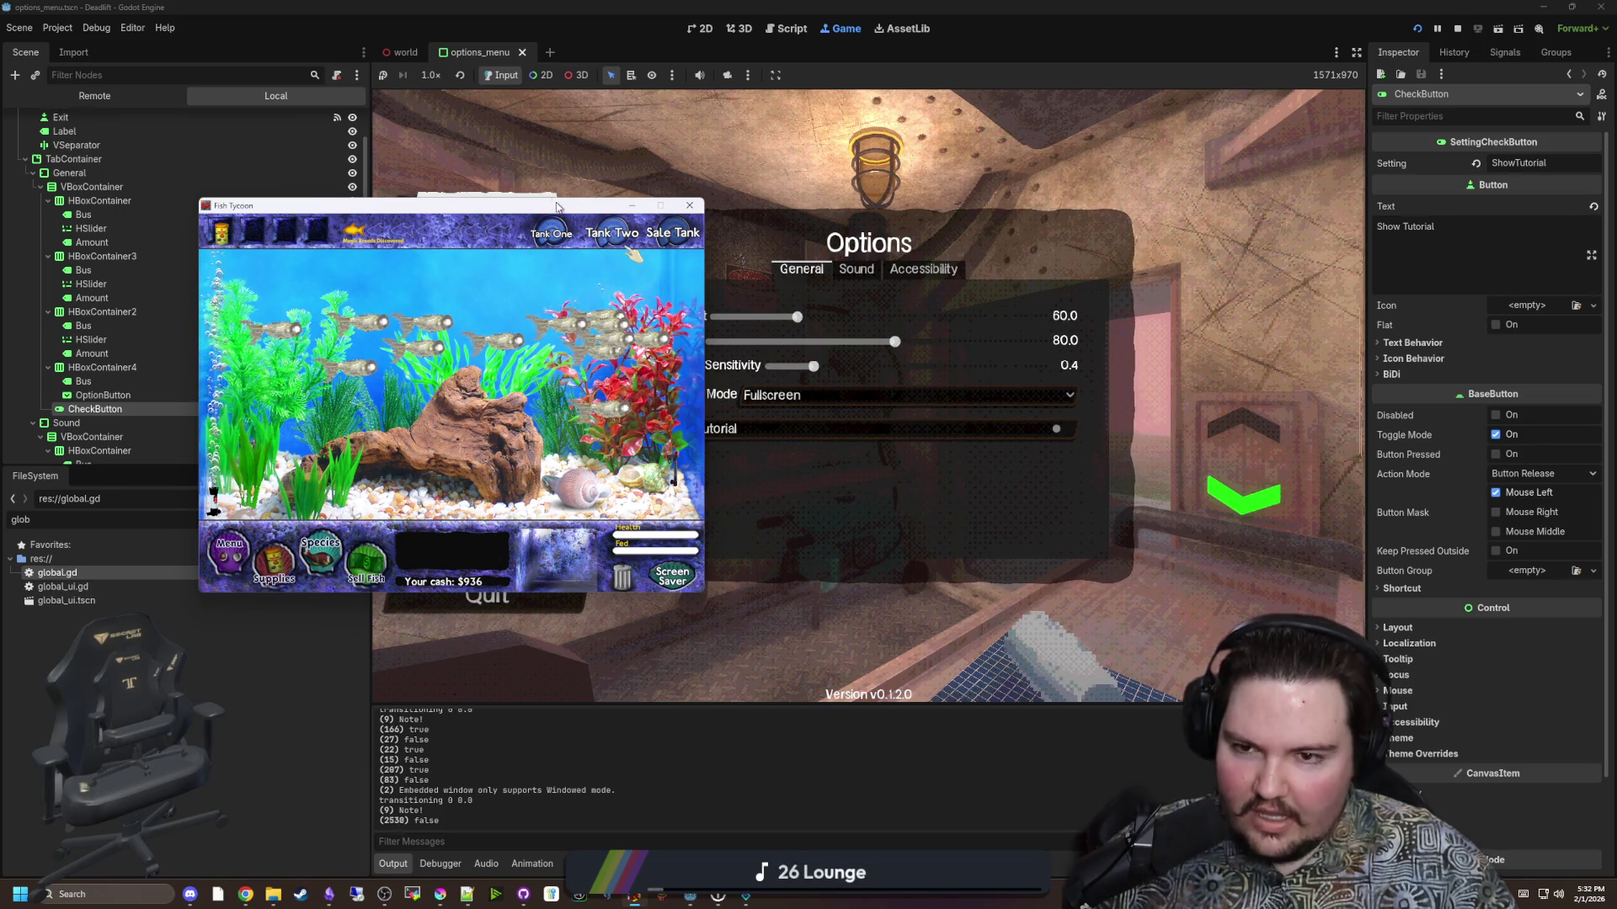
mouse_move(517, 213)
mouse_down()
mouse_move(767, 313)
mouse_move(811, 275)
mouse_up()
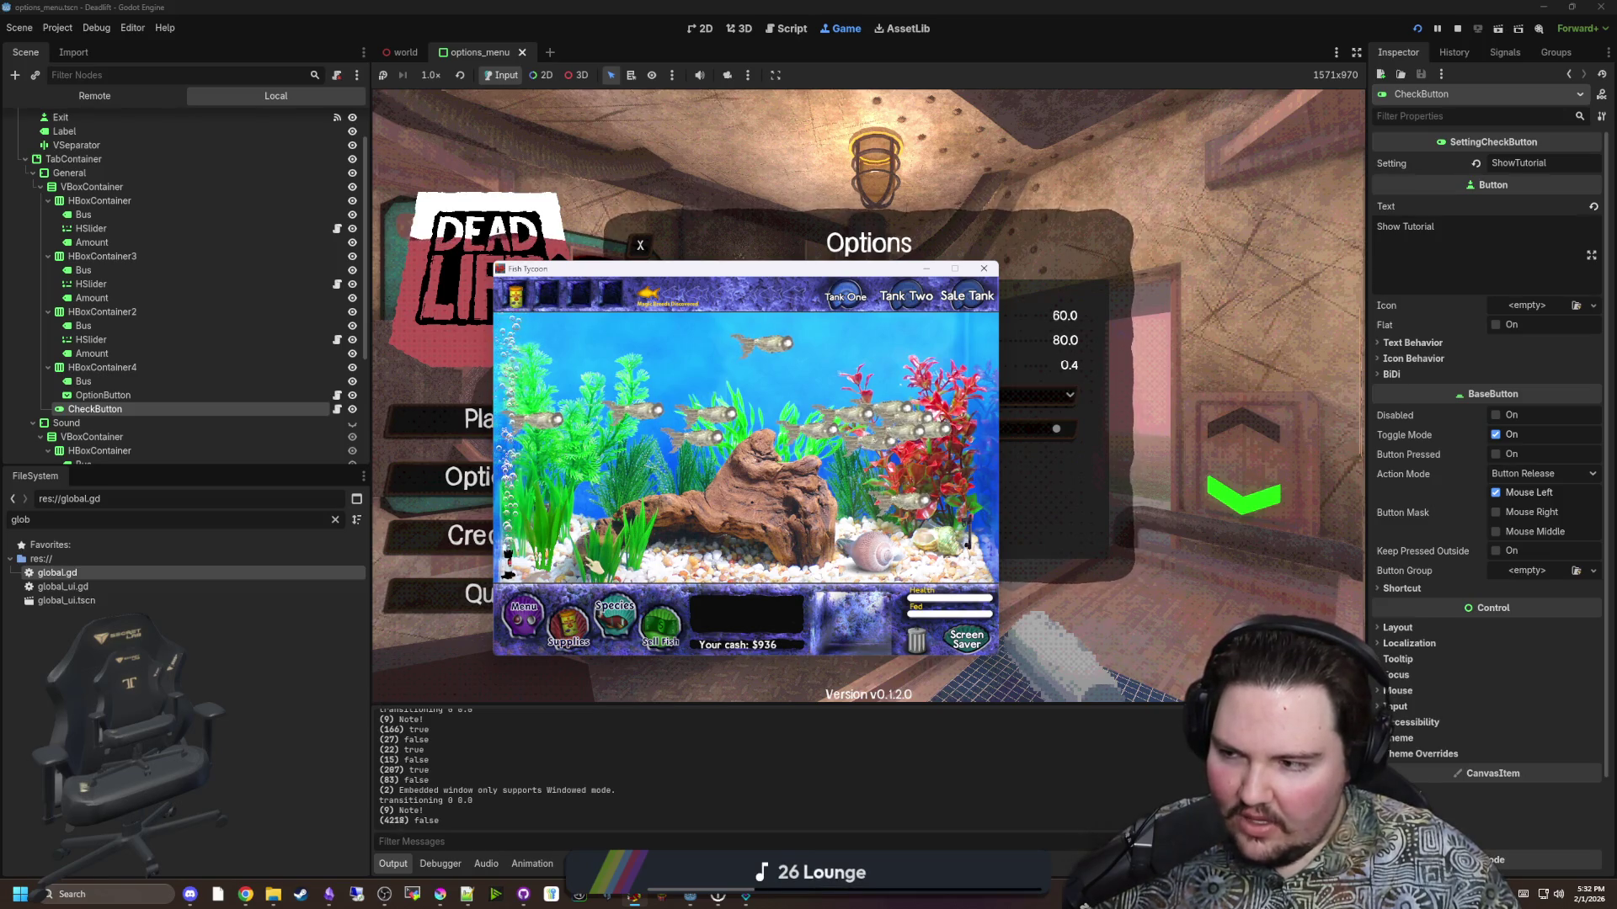
Inspect a fish, save player.gd, and open global.gd with its ShowTutorial setting.
click(909, 501)
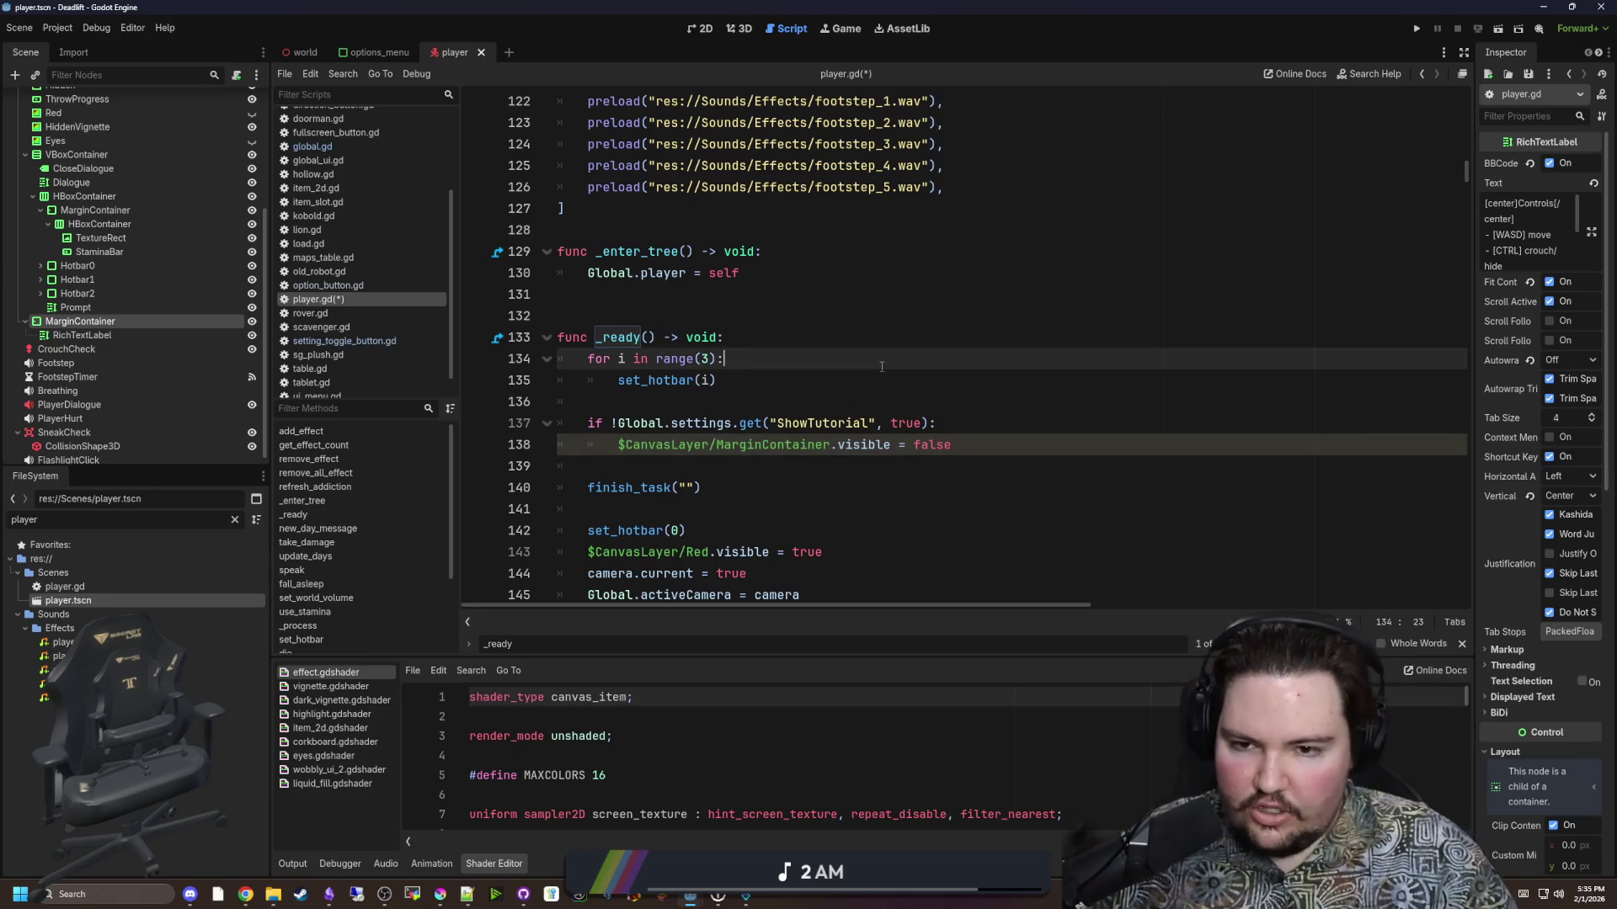
click(733, 318)
key(ctrl+s)
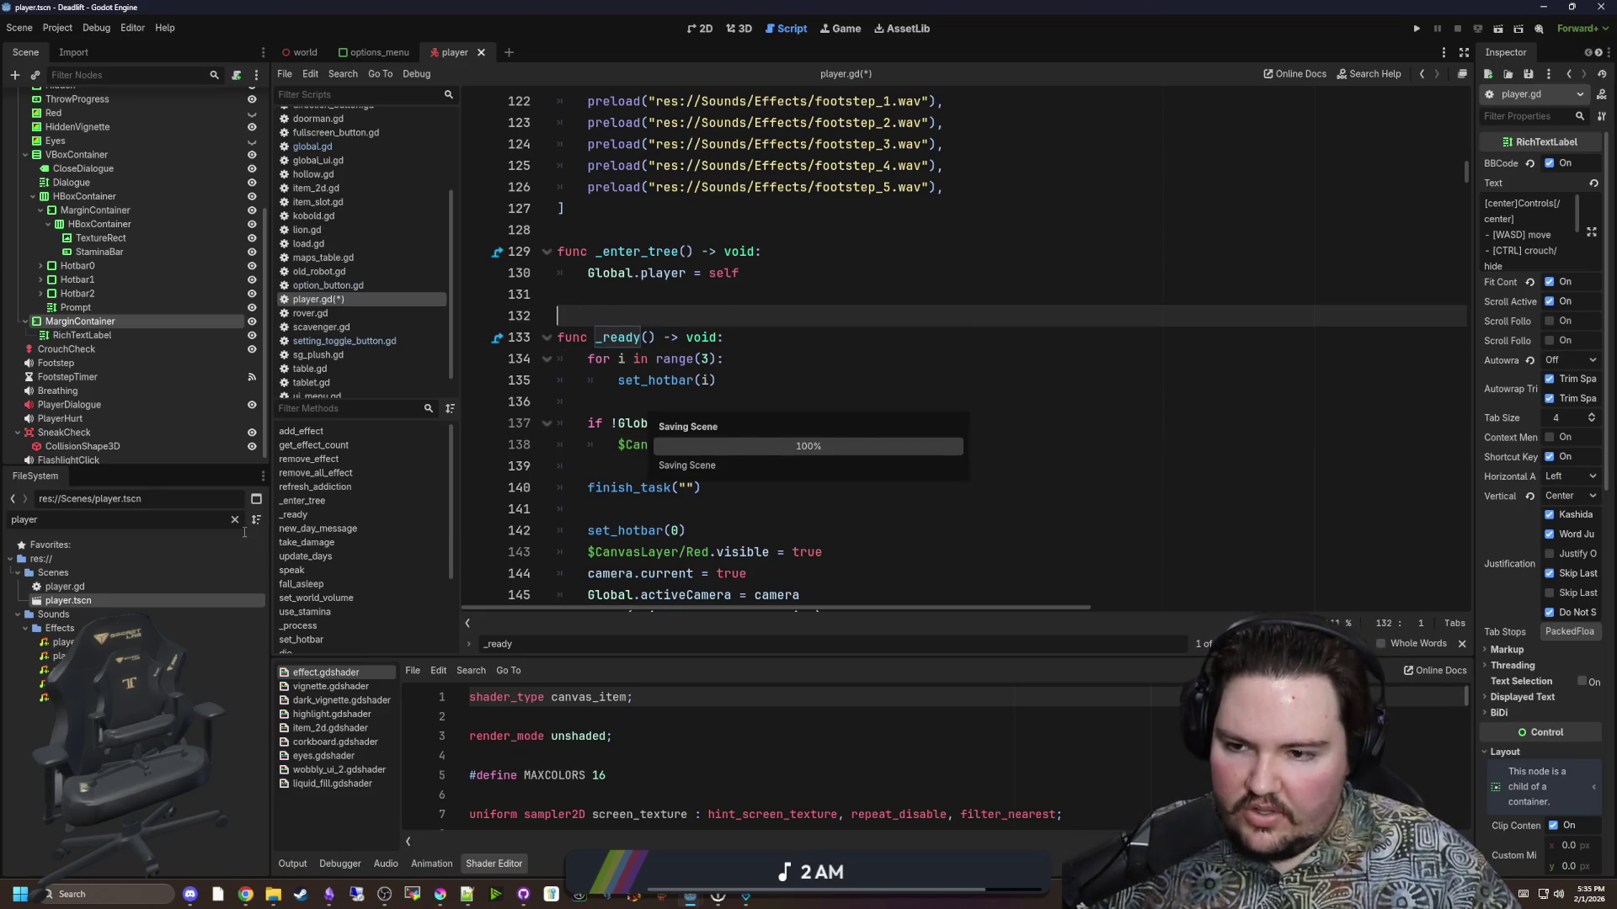
click(235, 519)
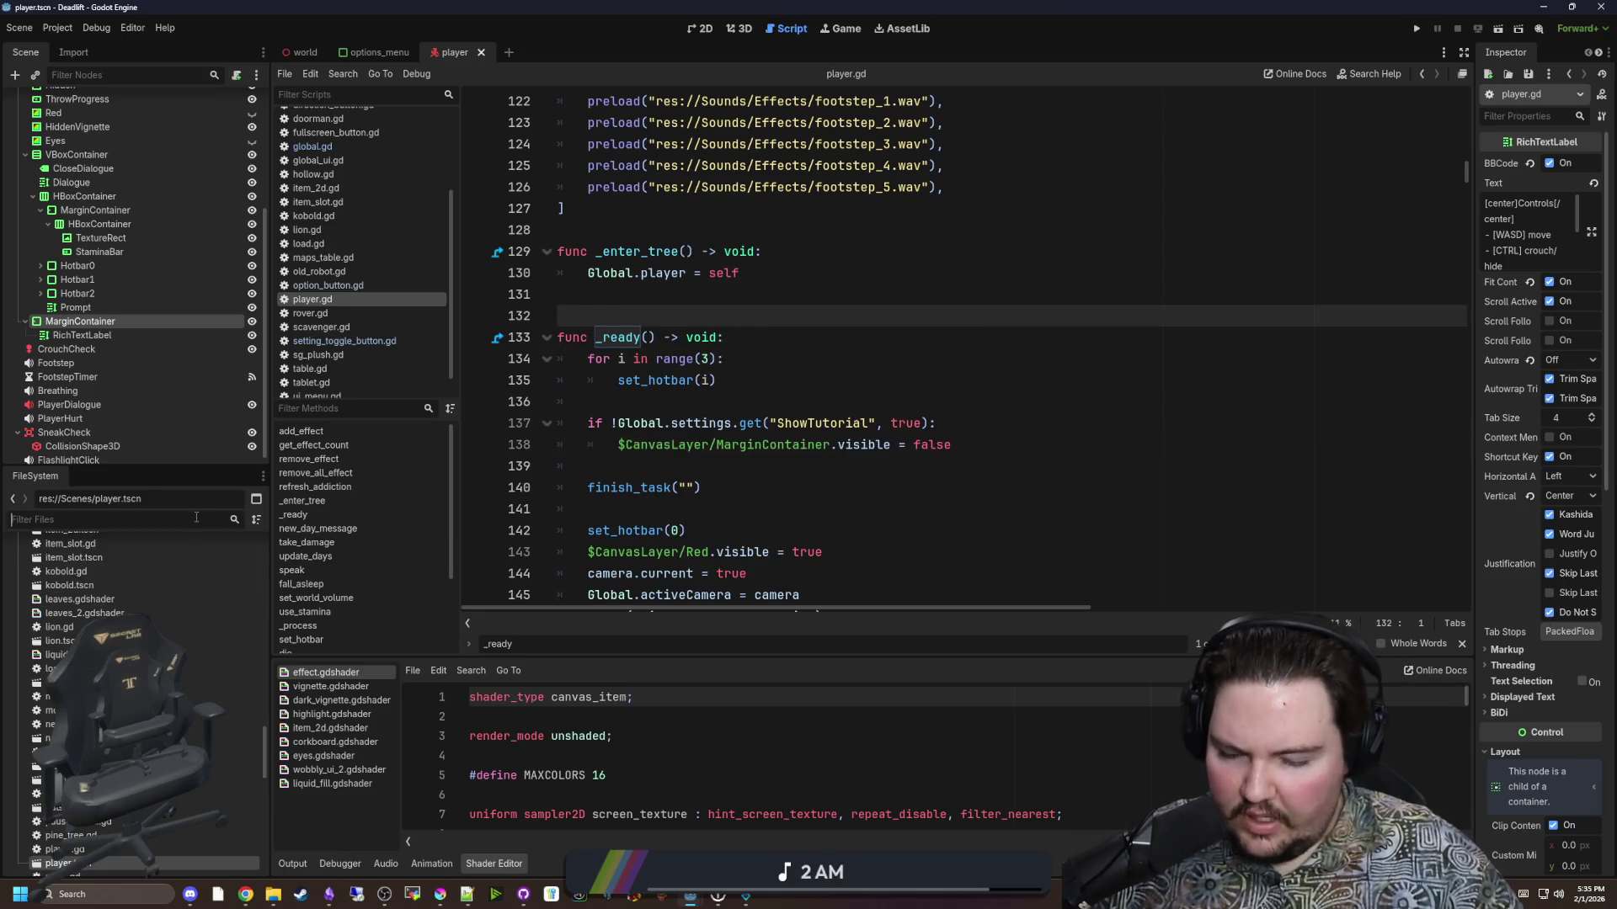
click(334, 147)
click(898, 393)
key(ctrl+s)
Review global.gd's save and load routines, then run the project to its splash screen.
scroll(674, 445, down, 2)
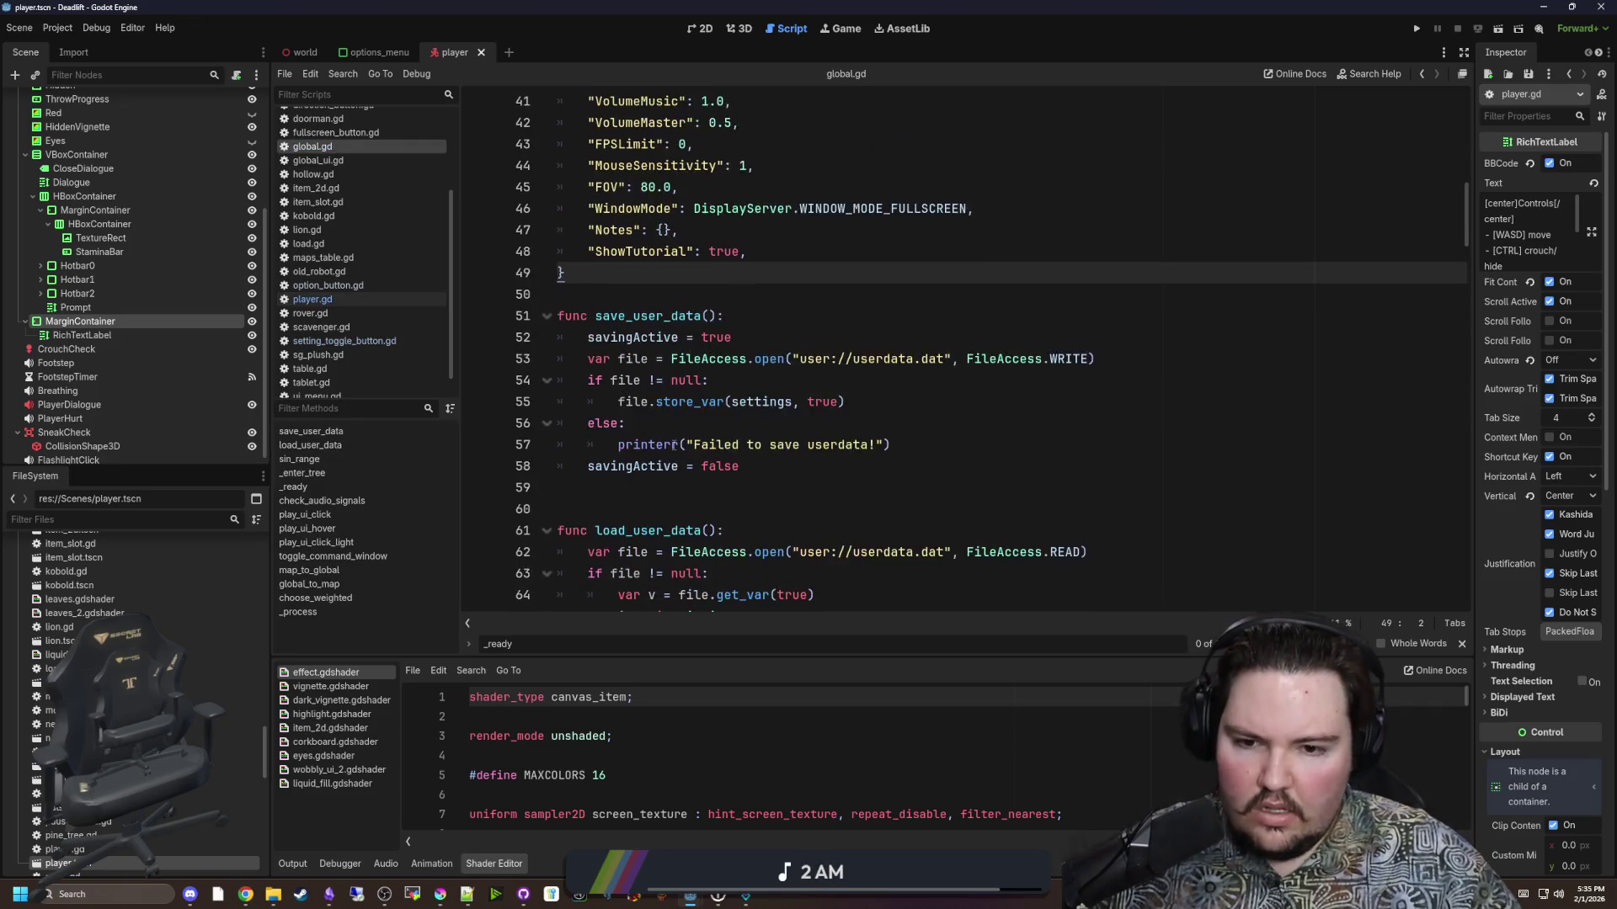
click(668, 425)
scroll(669, 426, down, 4)
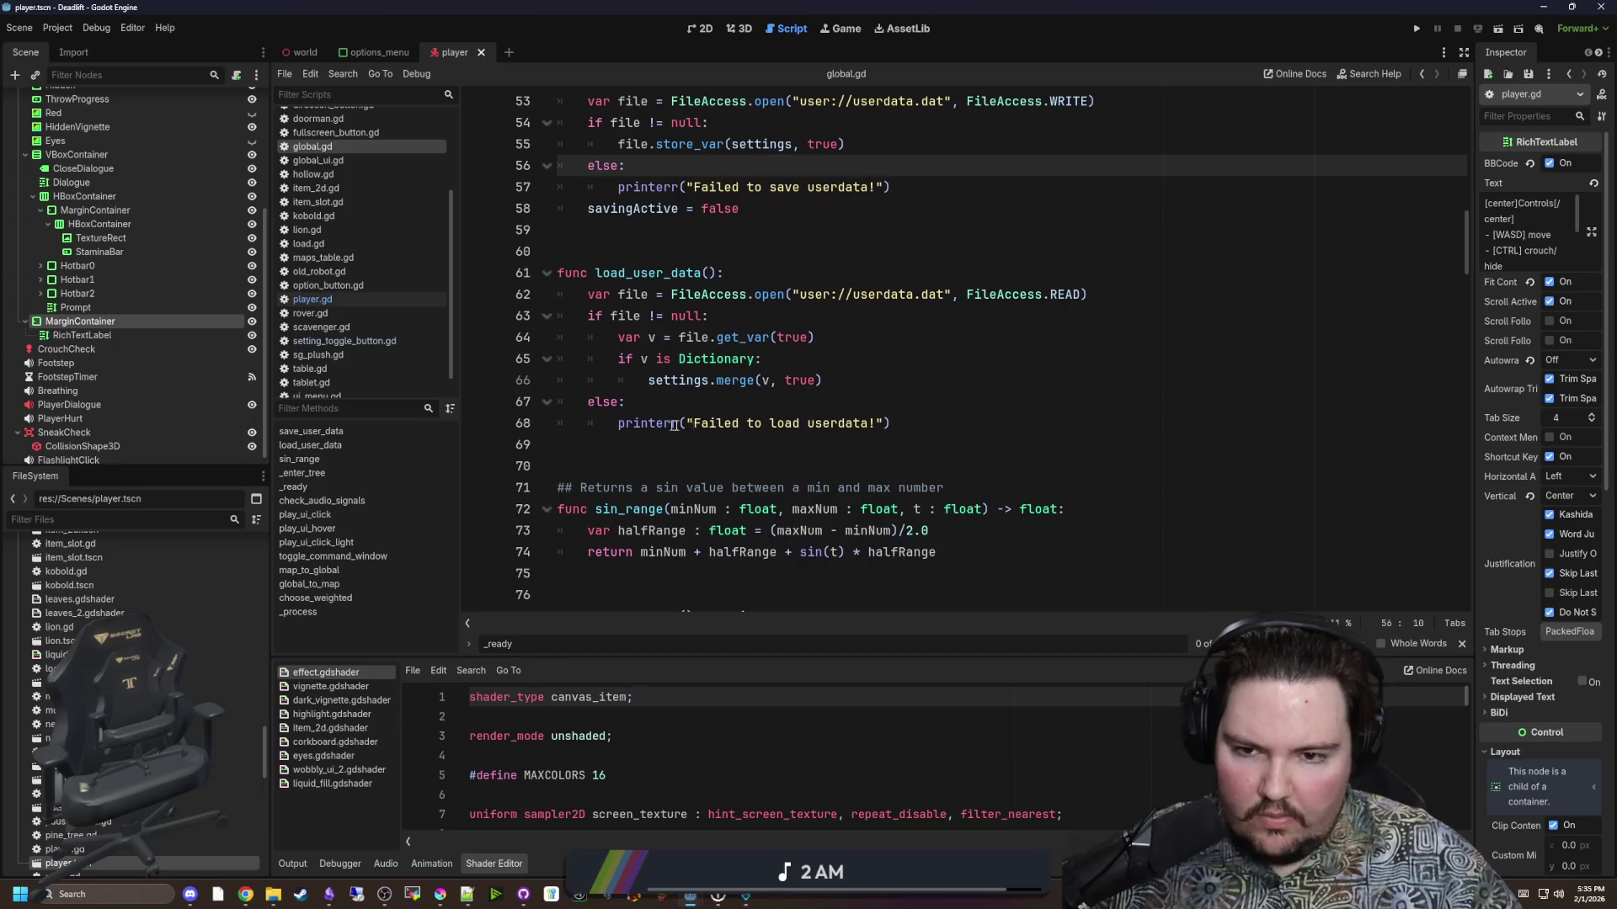
click(702, 417)
scroll(716, 434, up, 1)
scroll(823, 455, up, 1)
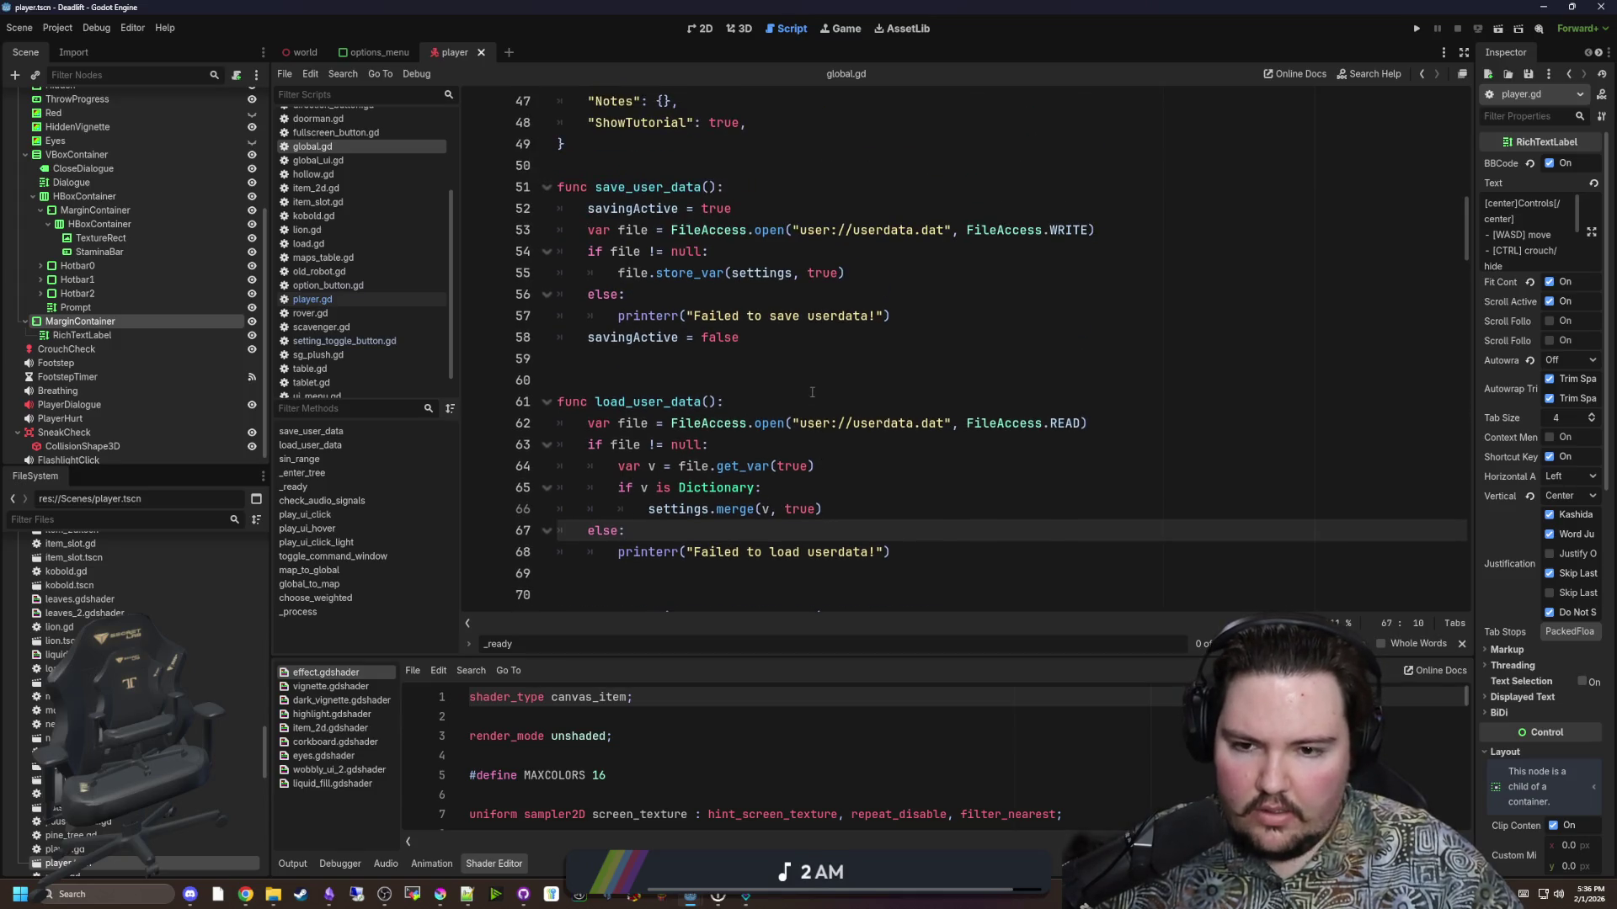
click(731, 402)
click(1415, 36)
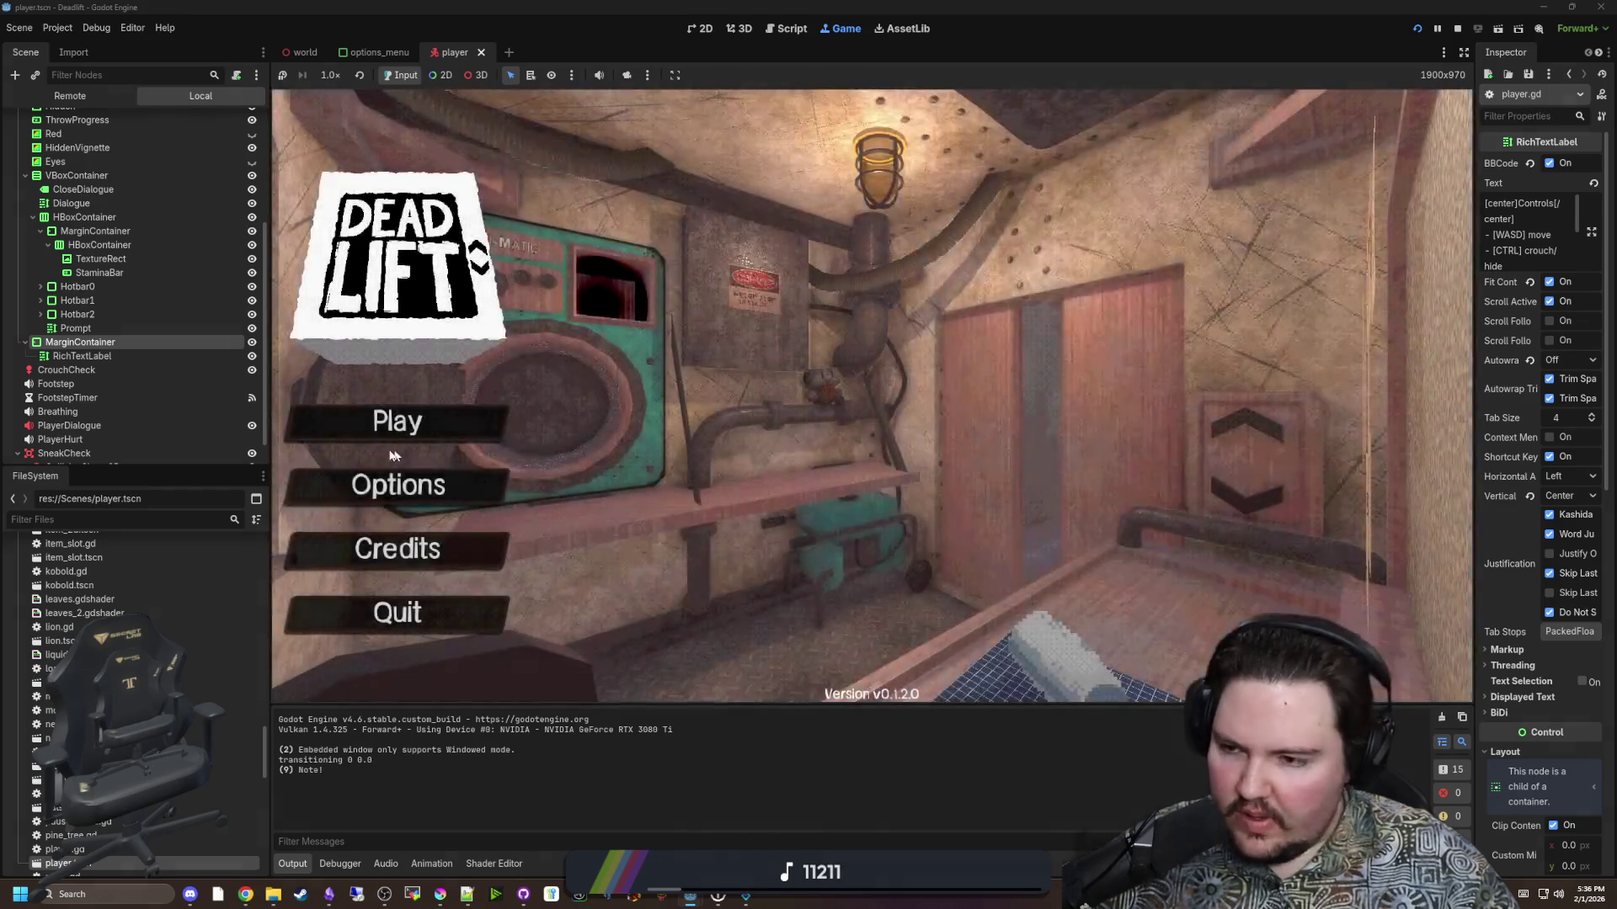
Check the game's Options for Show Tutorial, then pick up and throw the rock four times.
click(396, 485)
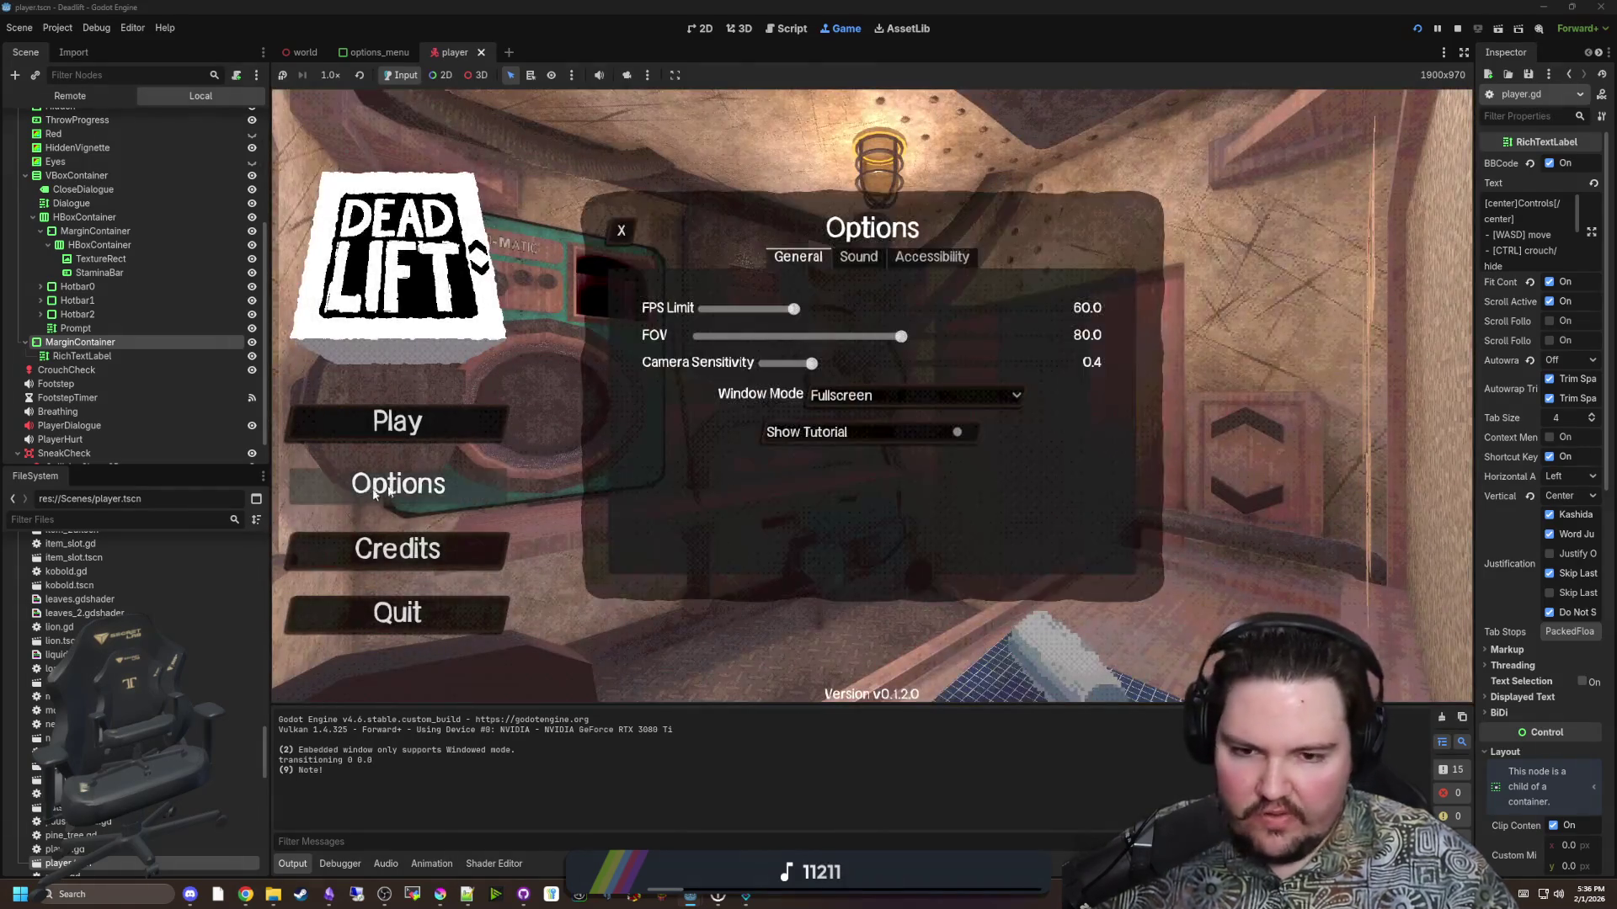
click(621, 229)
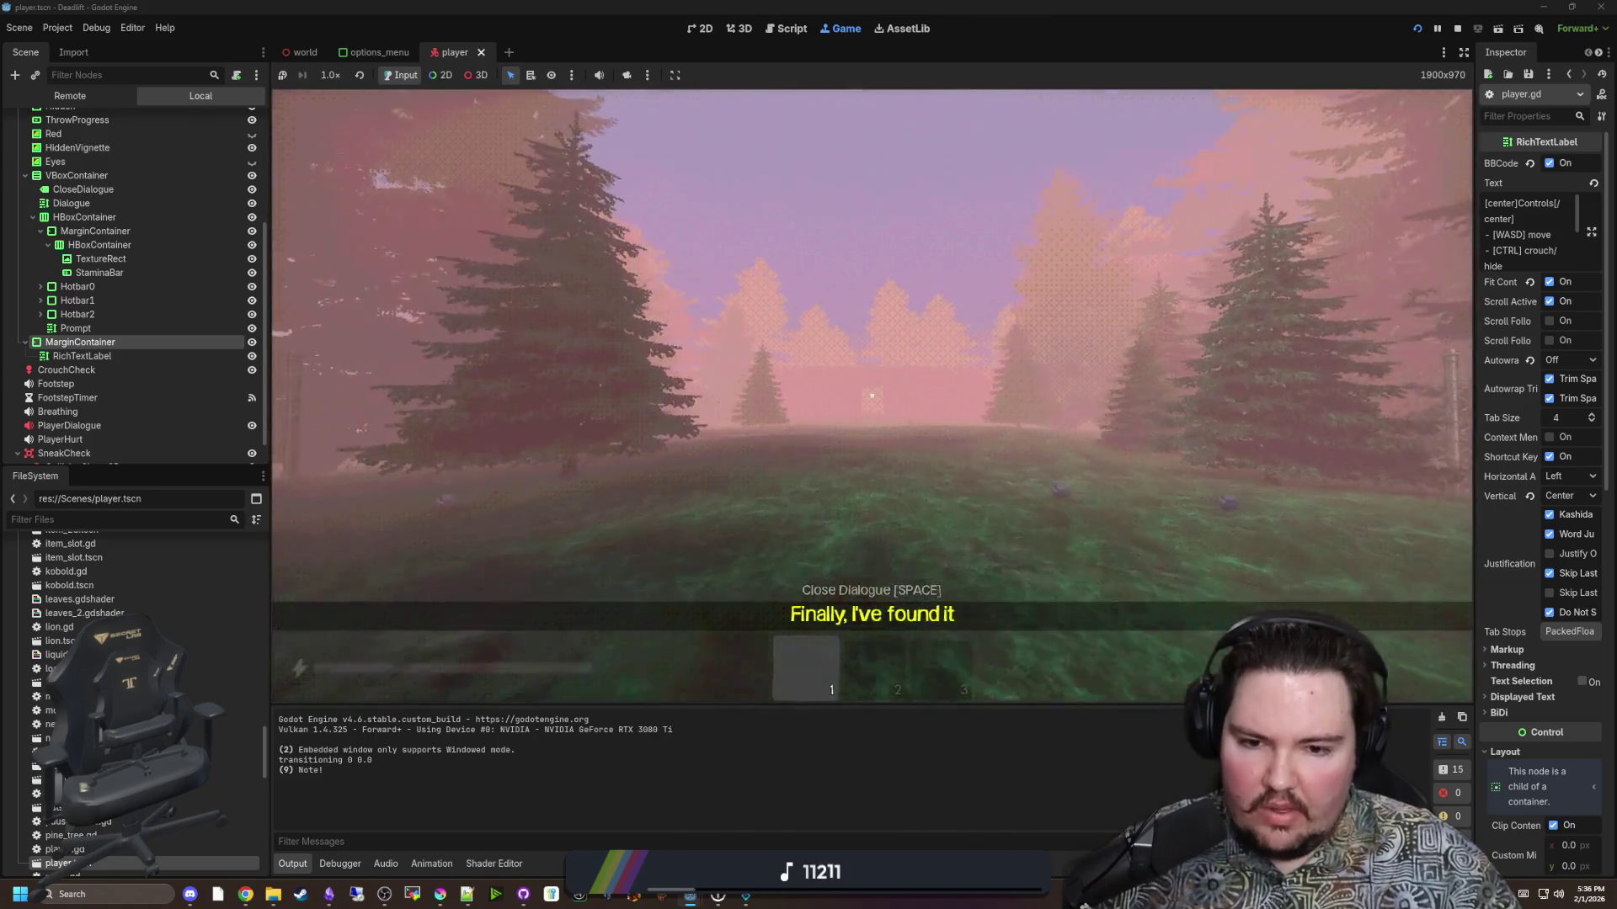
key(e)
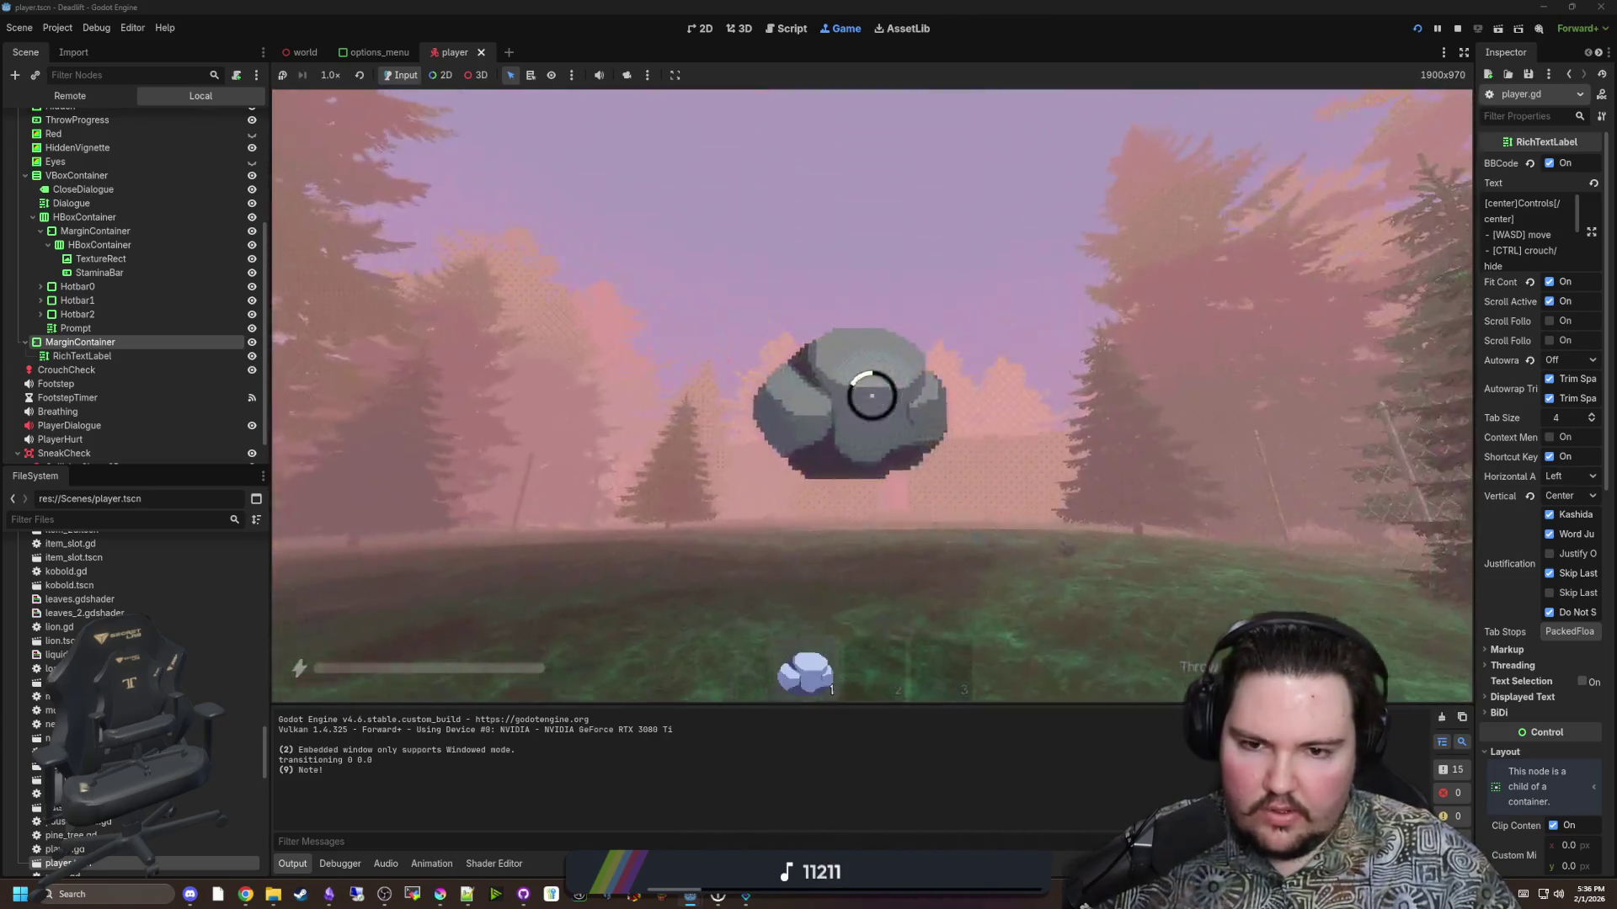
click(871, 396)
key(e)
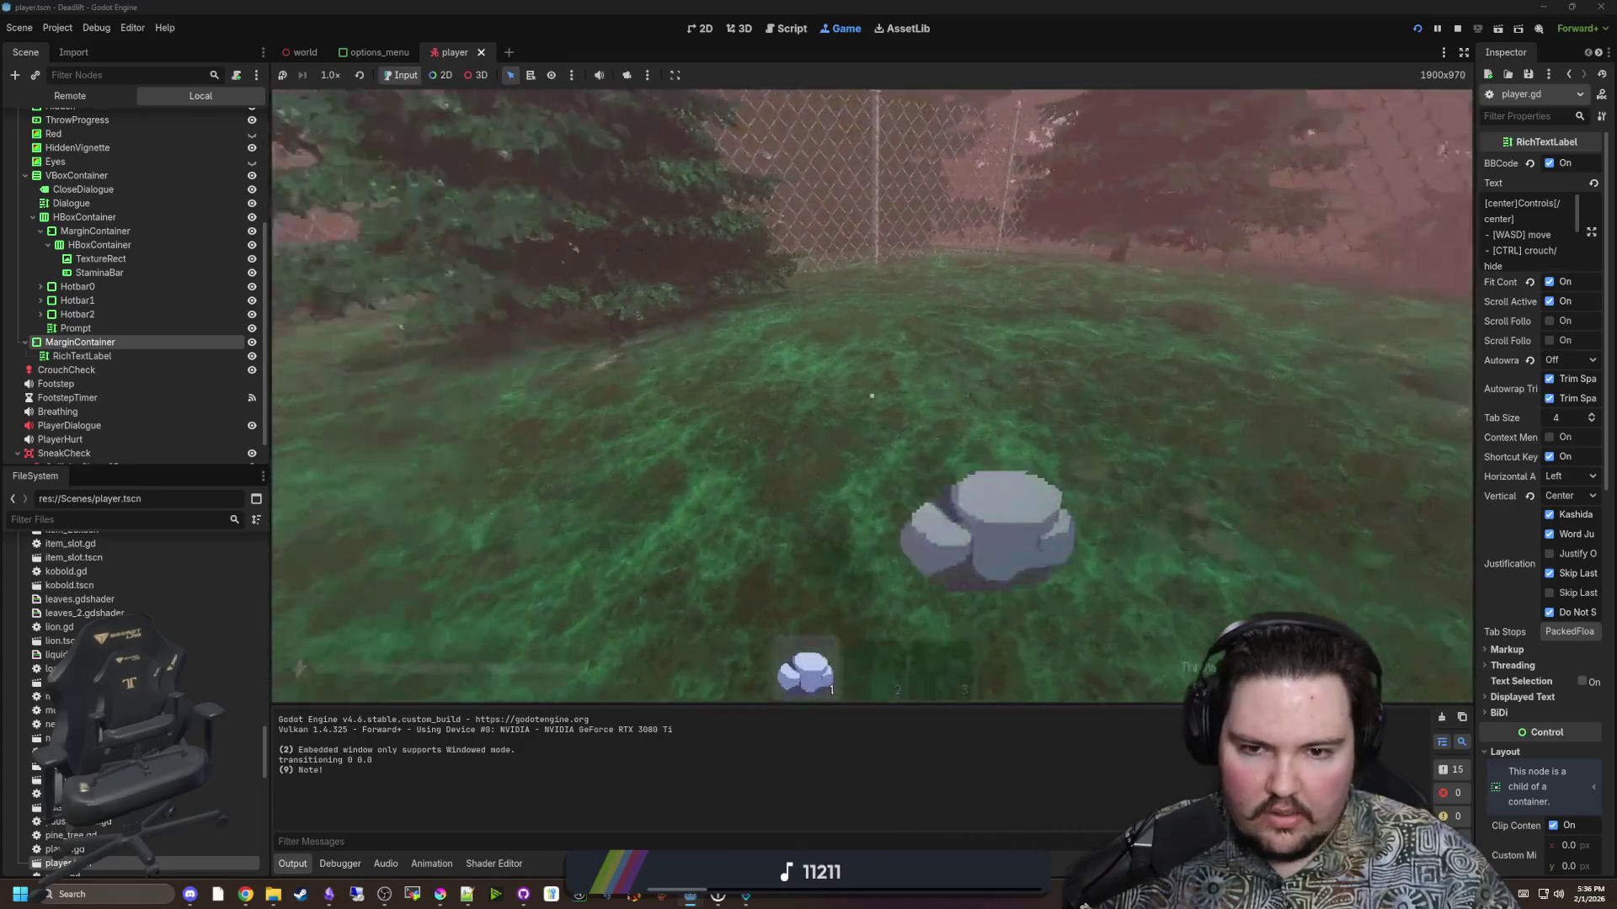
click(872, 396)
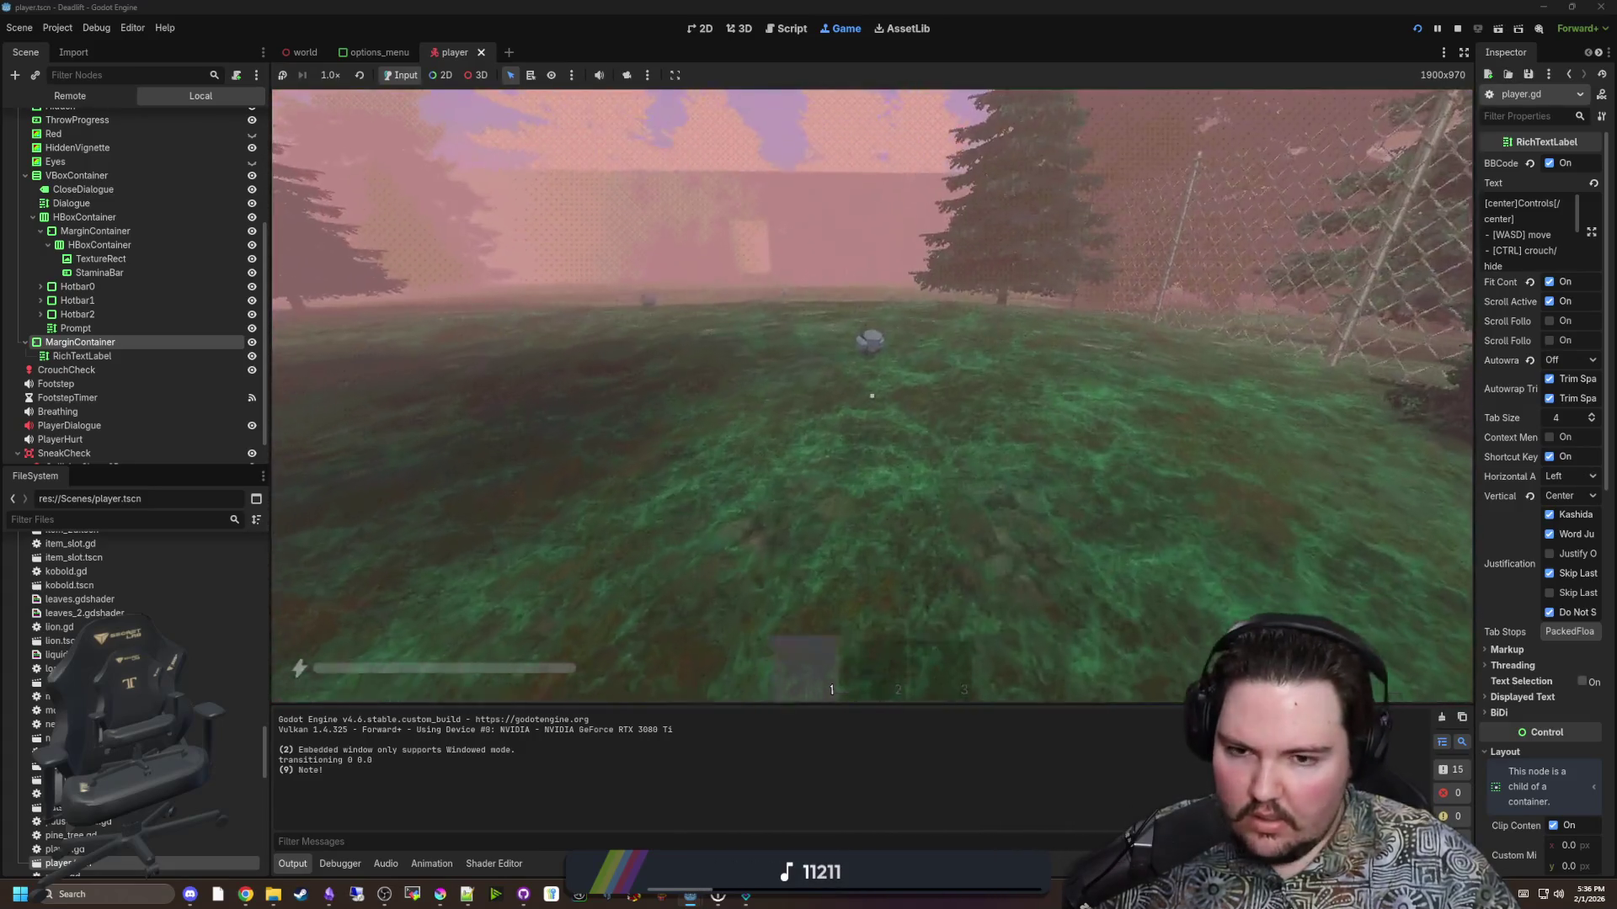
key(e)
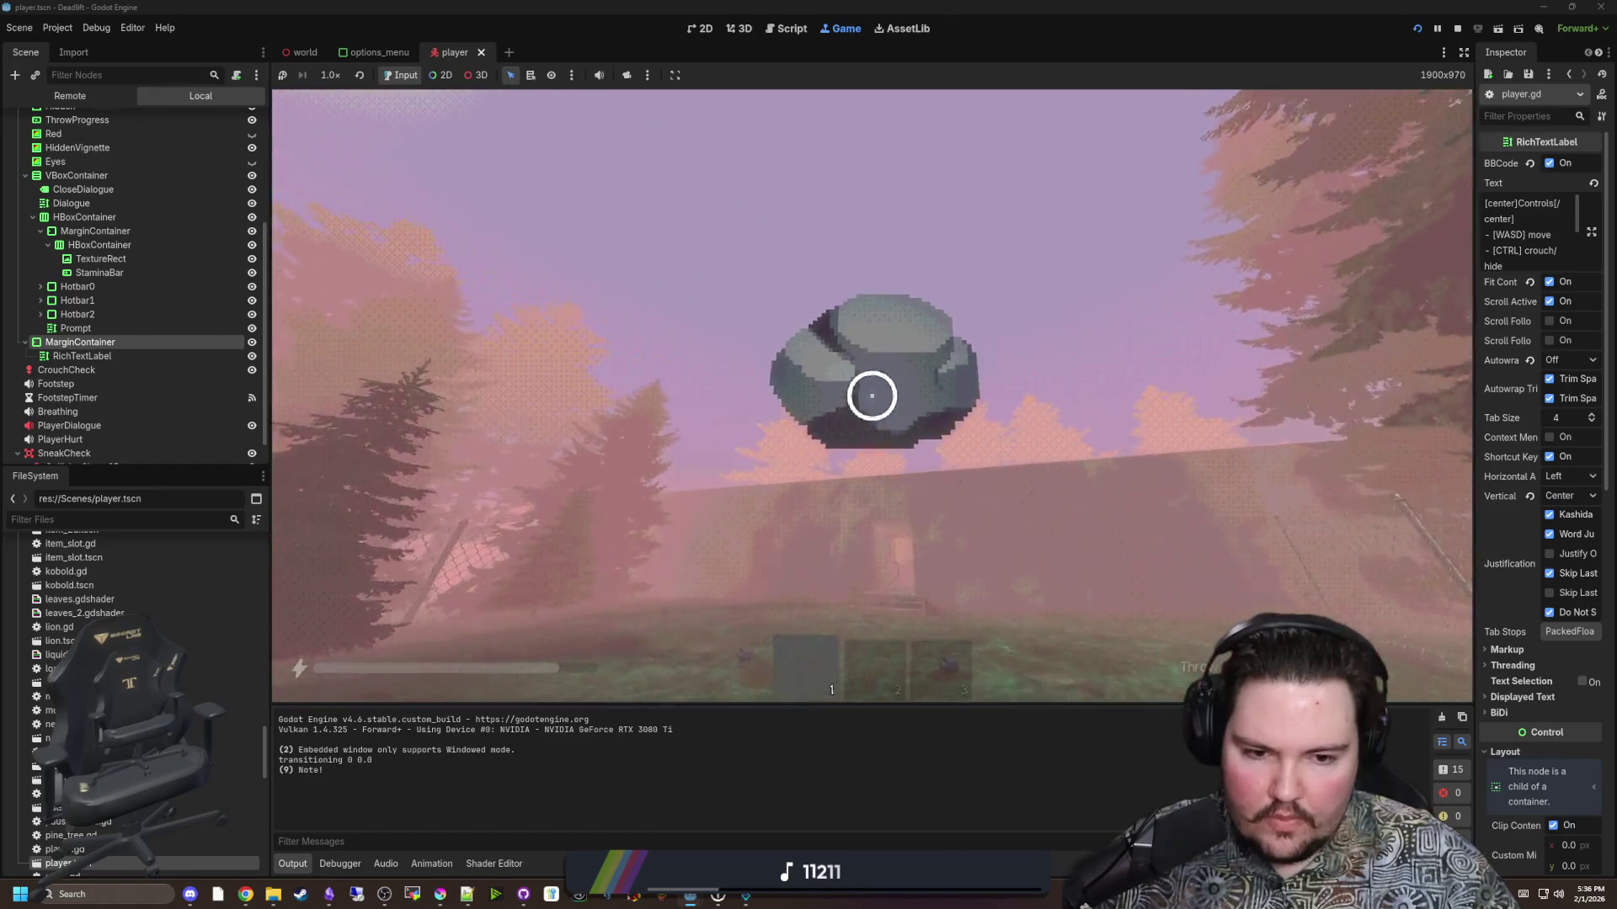
click(872, 396)
key(e)
click(872, 396)
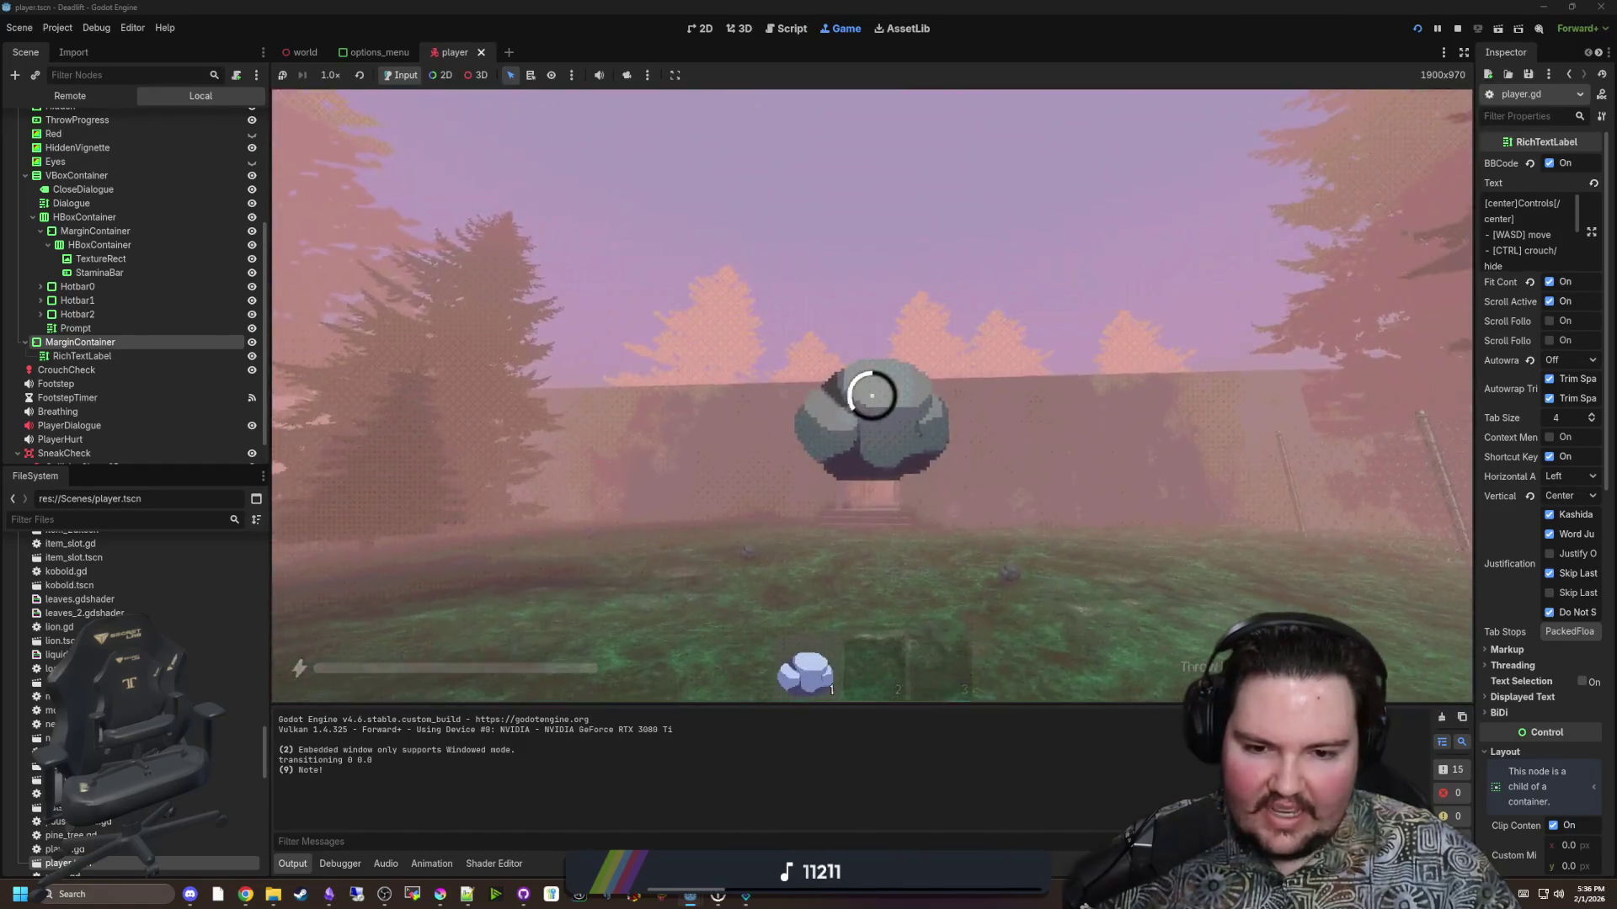
Pause the game and return to player.gd in the script editor.
key(Escape)
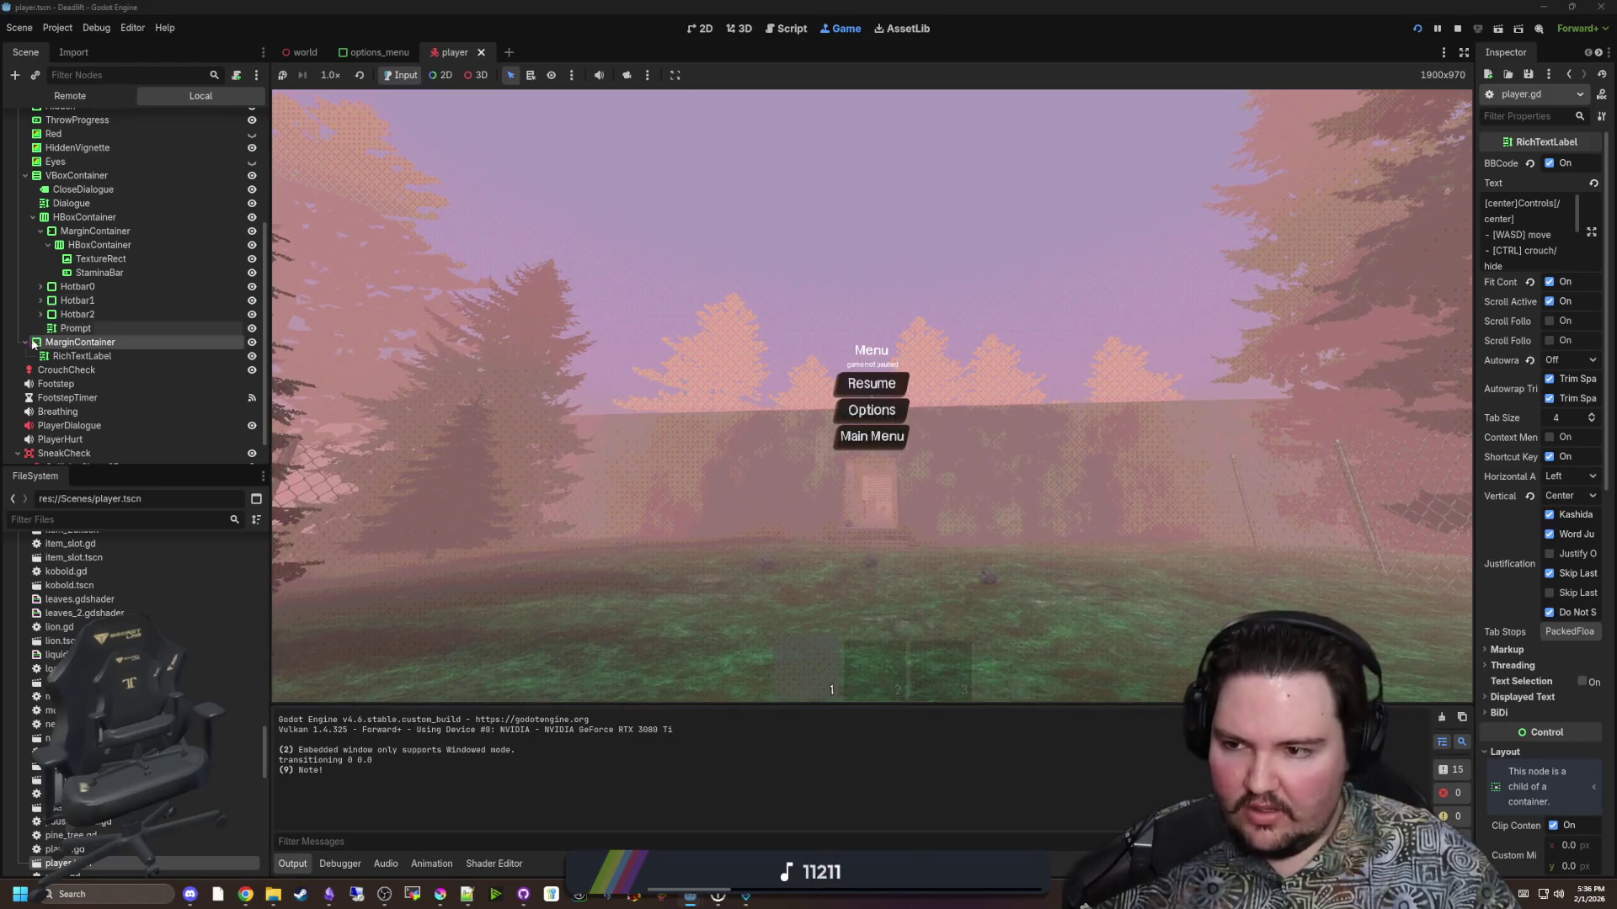
scroll(191, 166, up, 3)
click(237, 121)
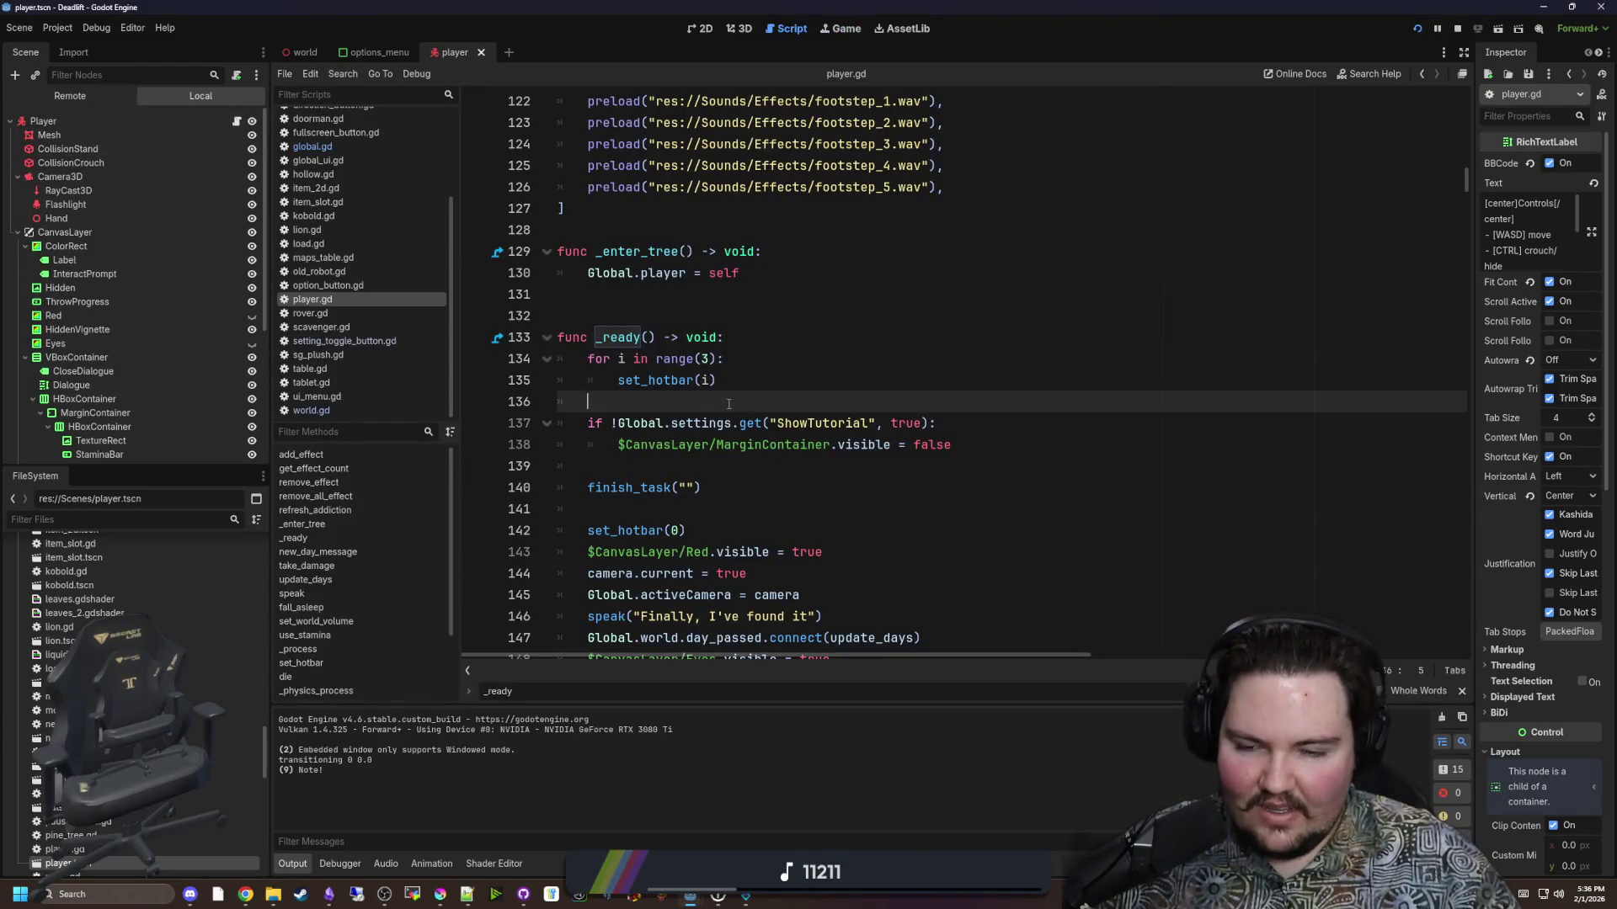
Switch the player scene to 2D, select the Prompt label, and widen the Inspector.
scroll(78, 380, down, 1)
scroll(78, 380, down, 2)
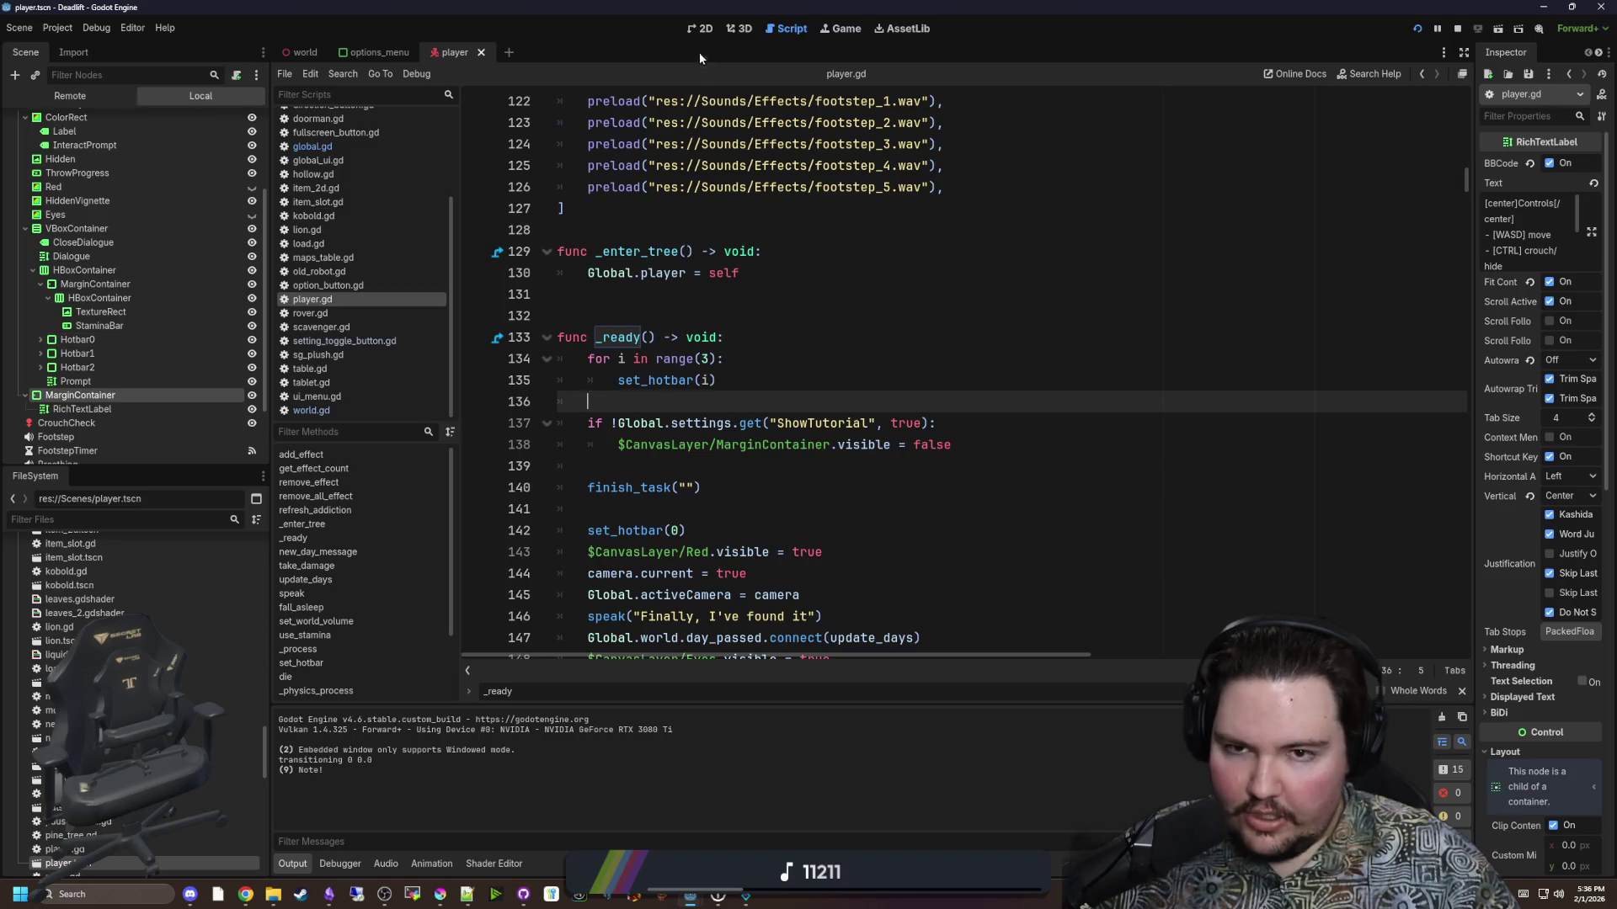
click(699, 31)
click(80, 380)
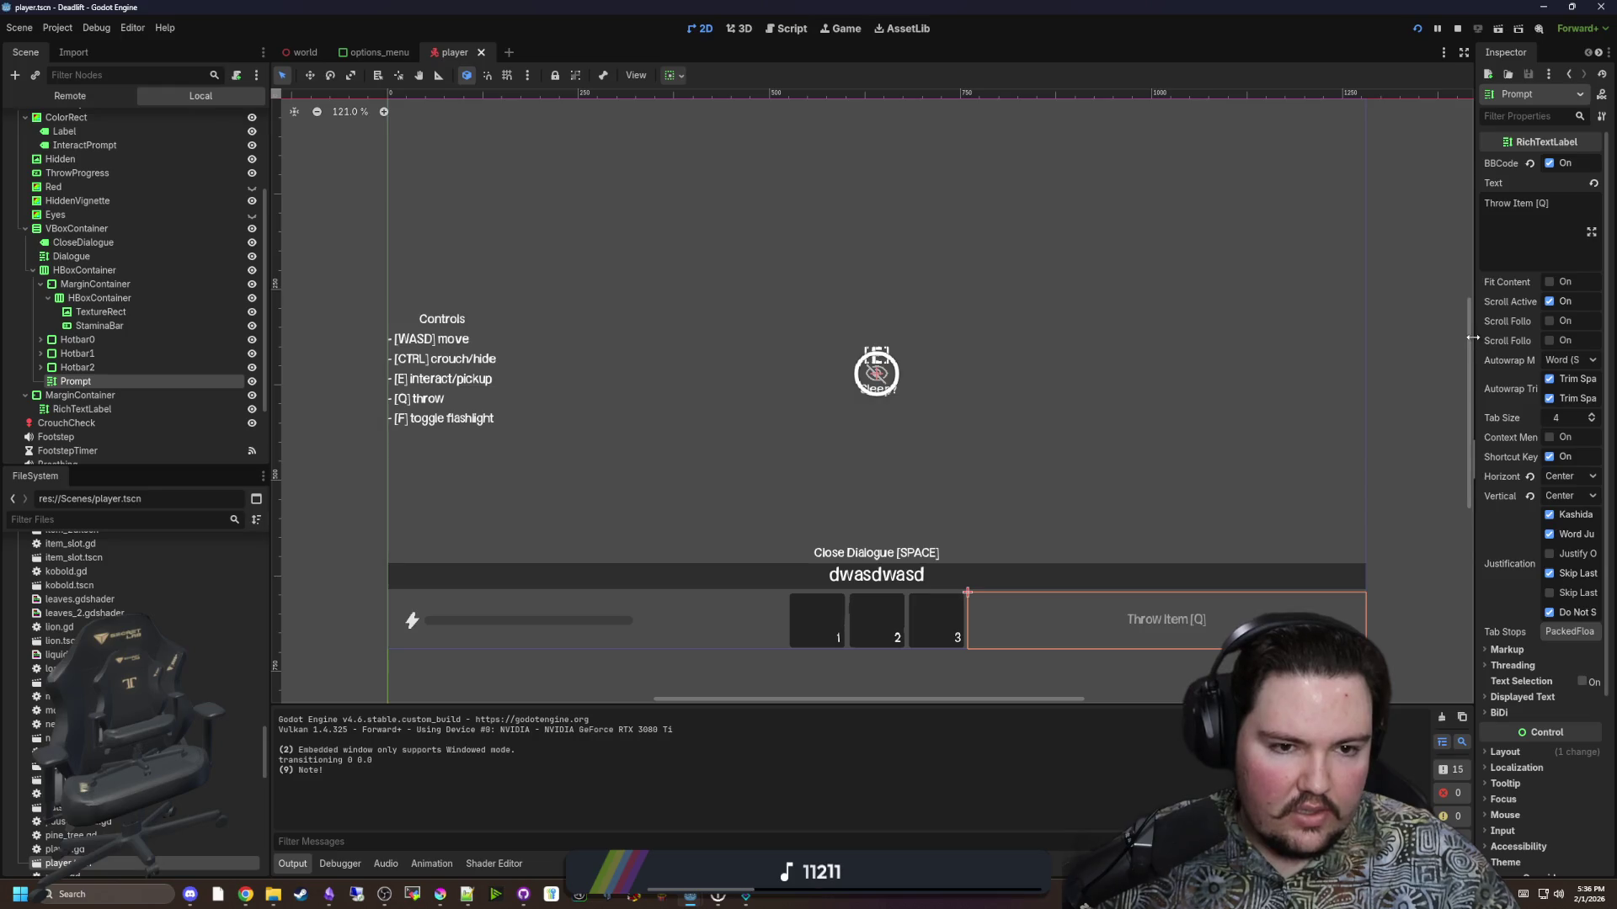
drag(1469, 337, 1210, 640)
Set the Prompt's Modulate to semi-transparent white with alpha 181 (ffffffb5).
scroll(1238, 623, down, 3)
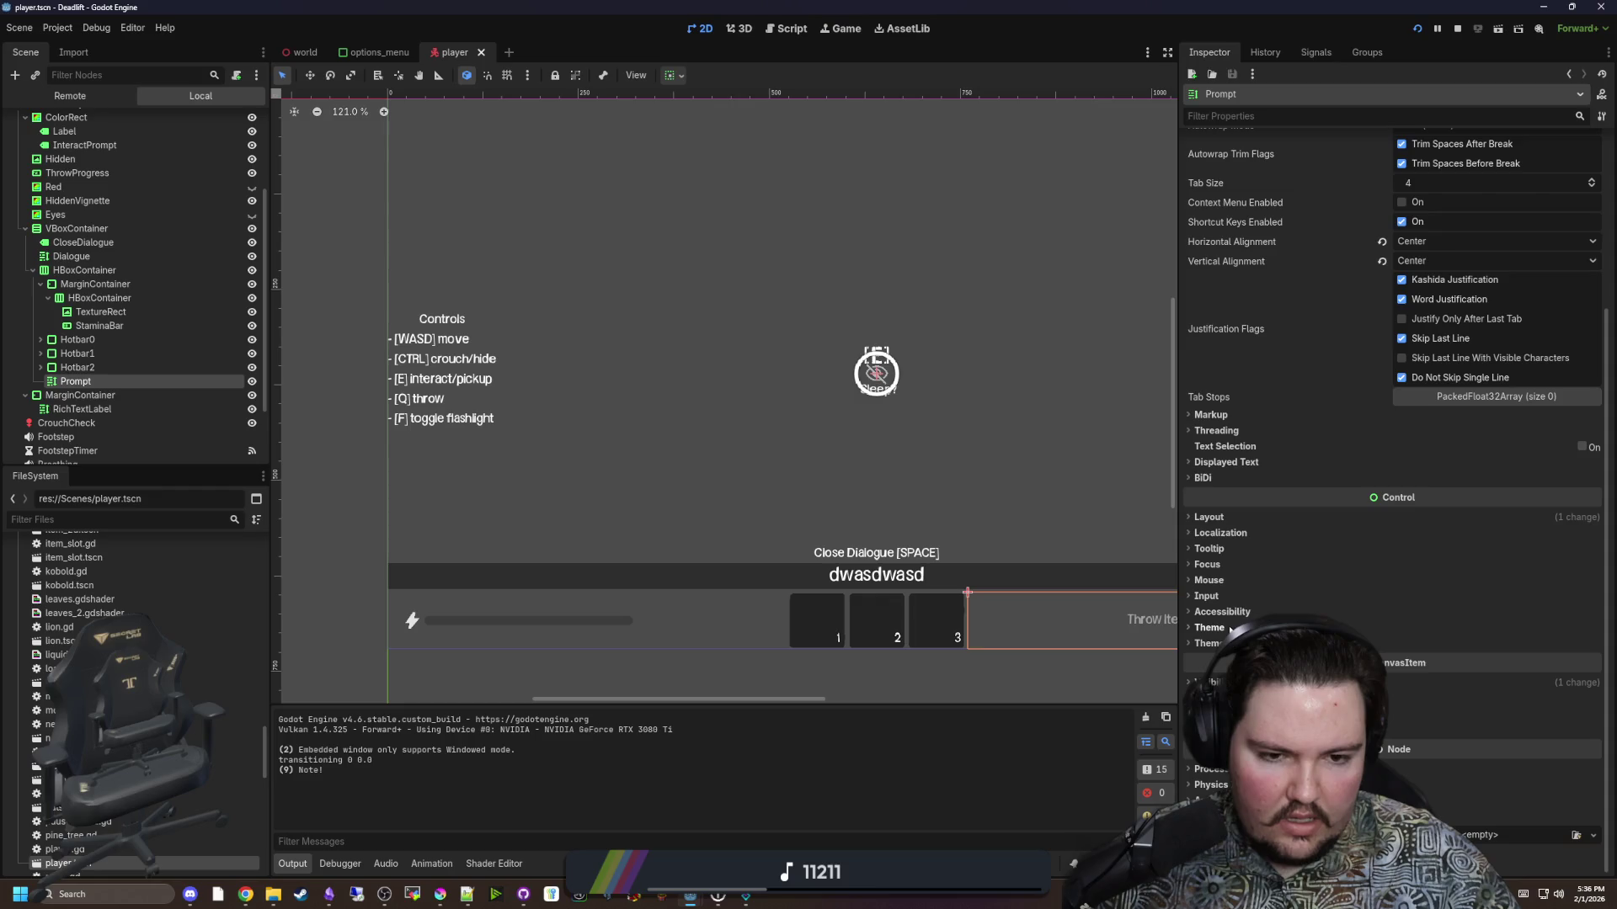
click(1210, 517)
click(1221, 518)
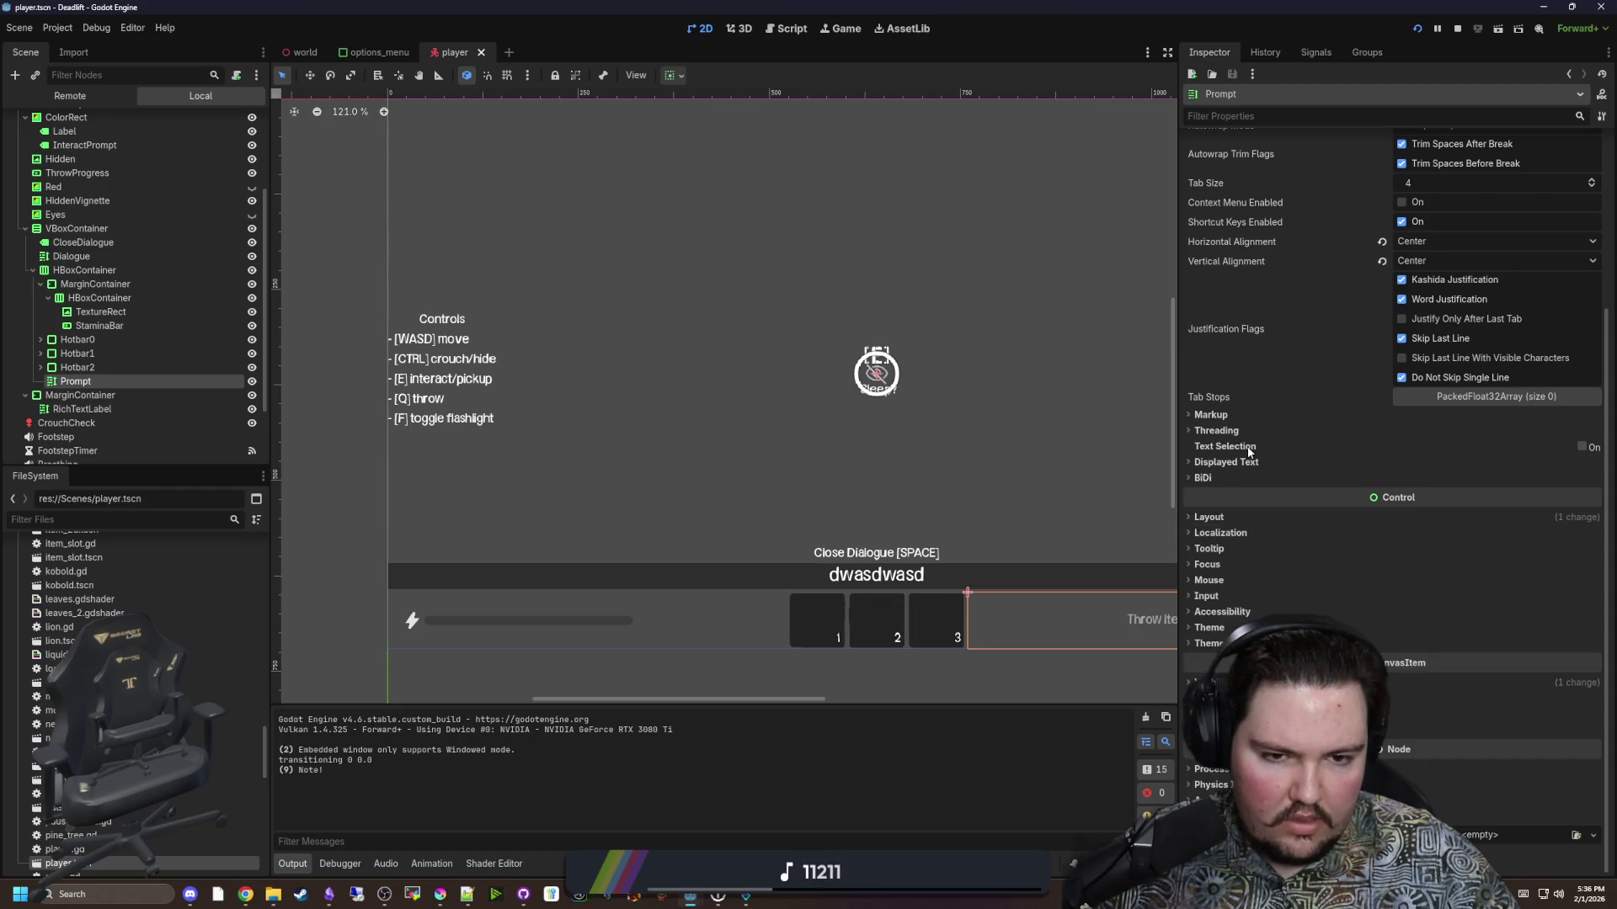
click(1213, 683)
scroll(1264, 505, down, 3)
click(1458, 536)
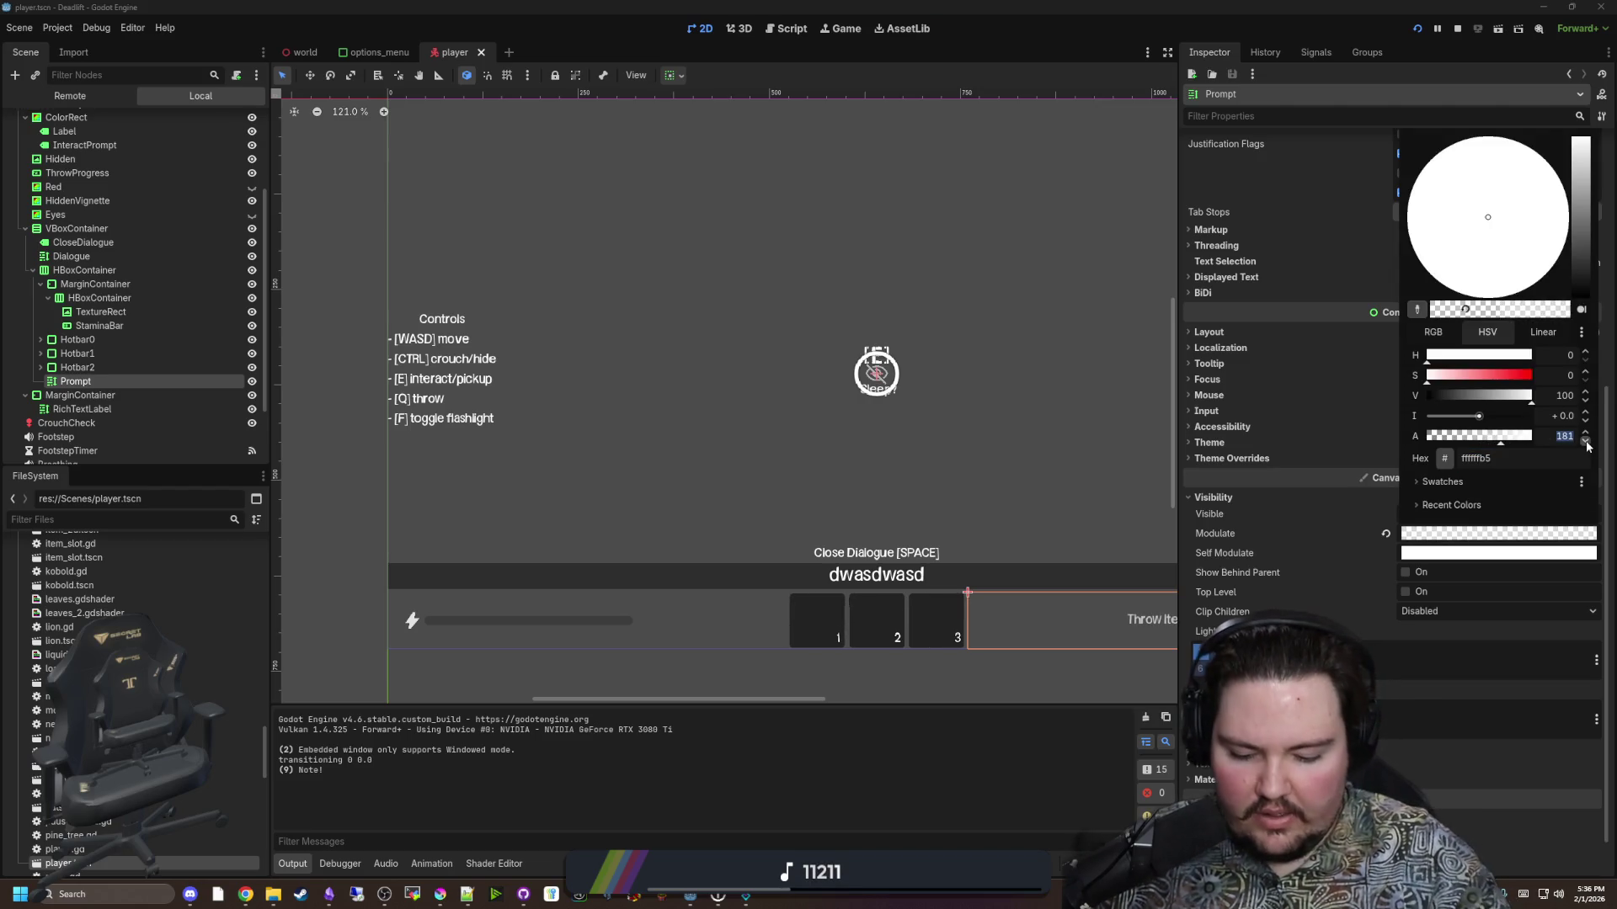
text(1)
key(Escape)
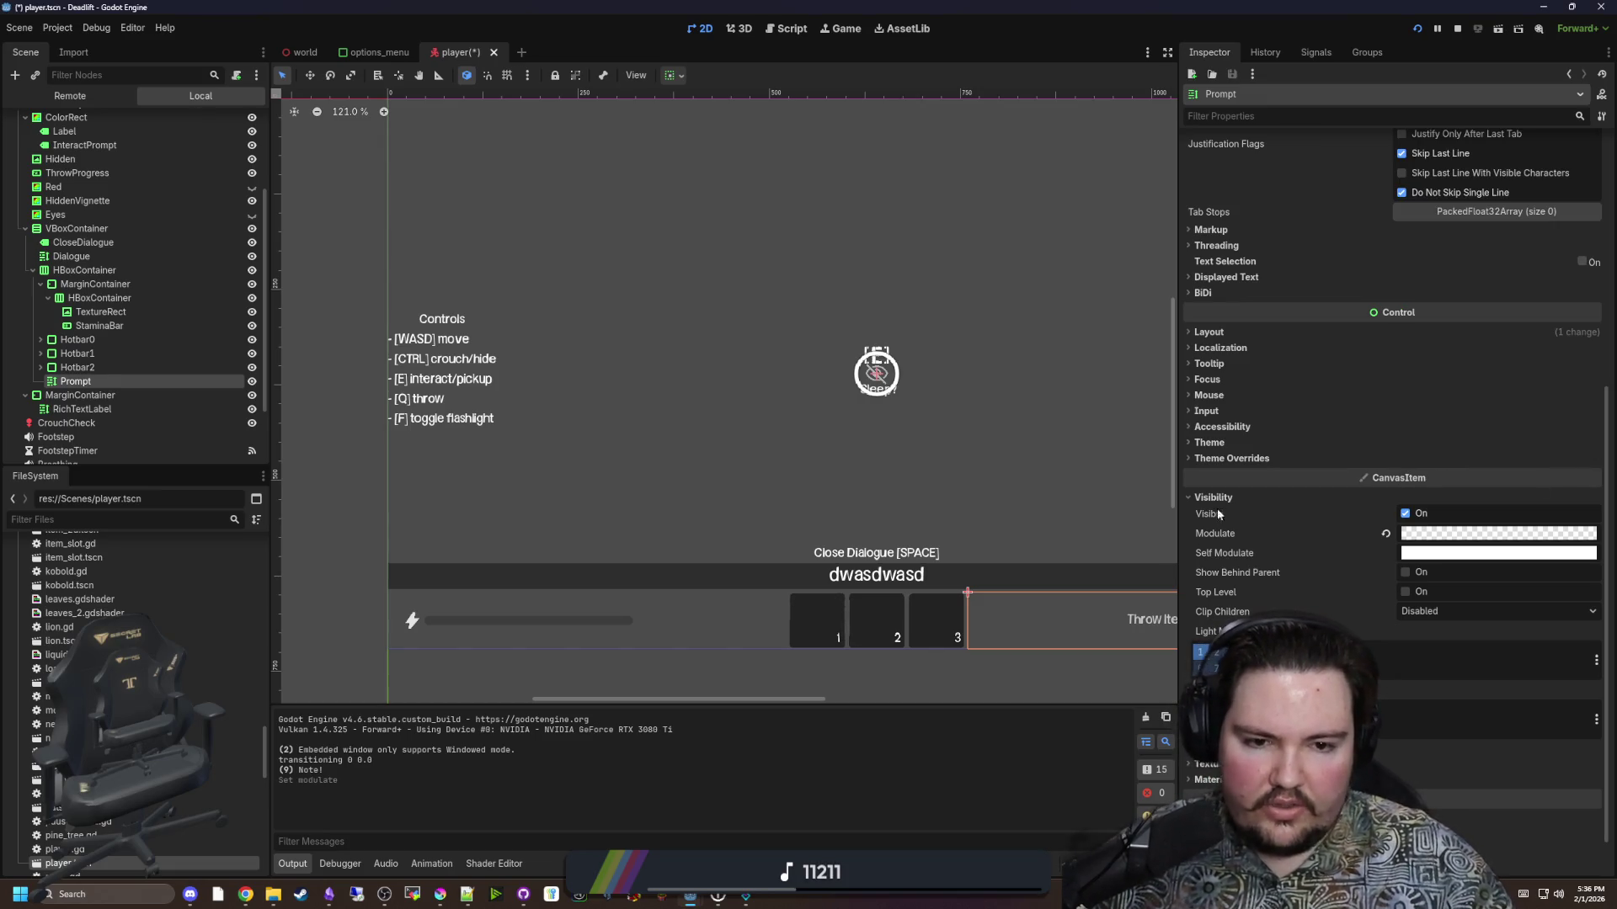
scroll(1214, 507, up, 3)
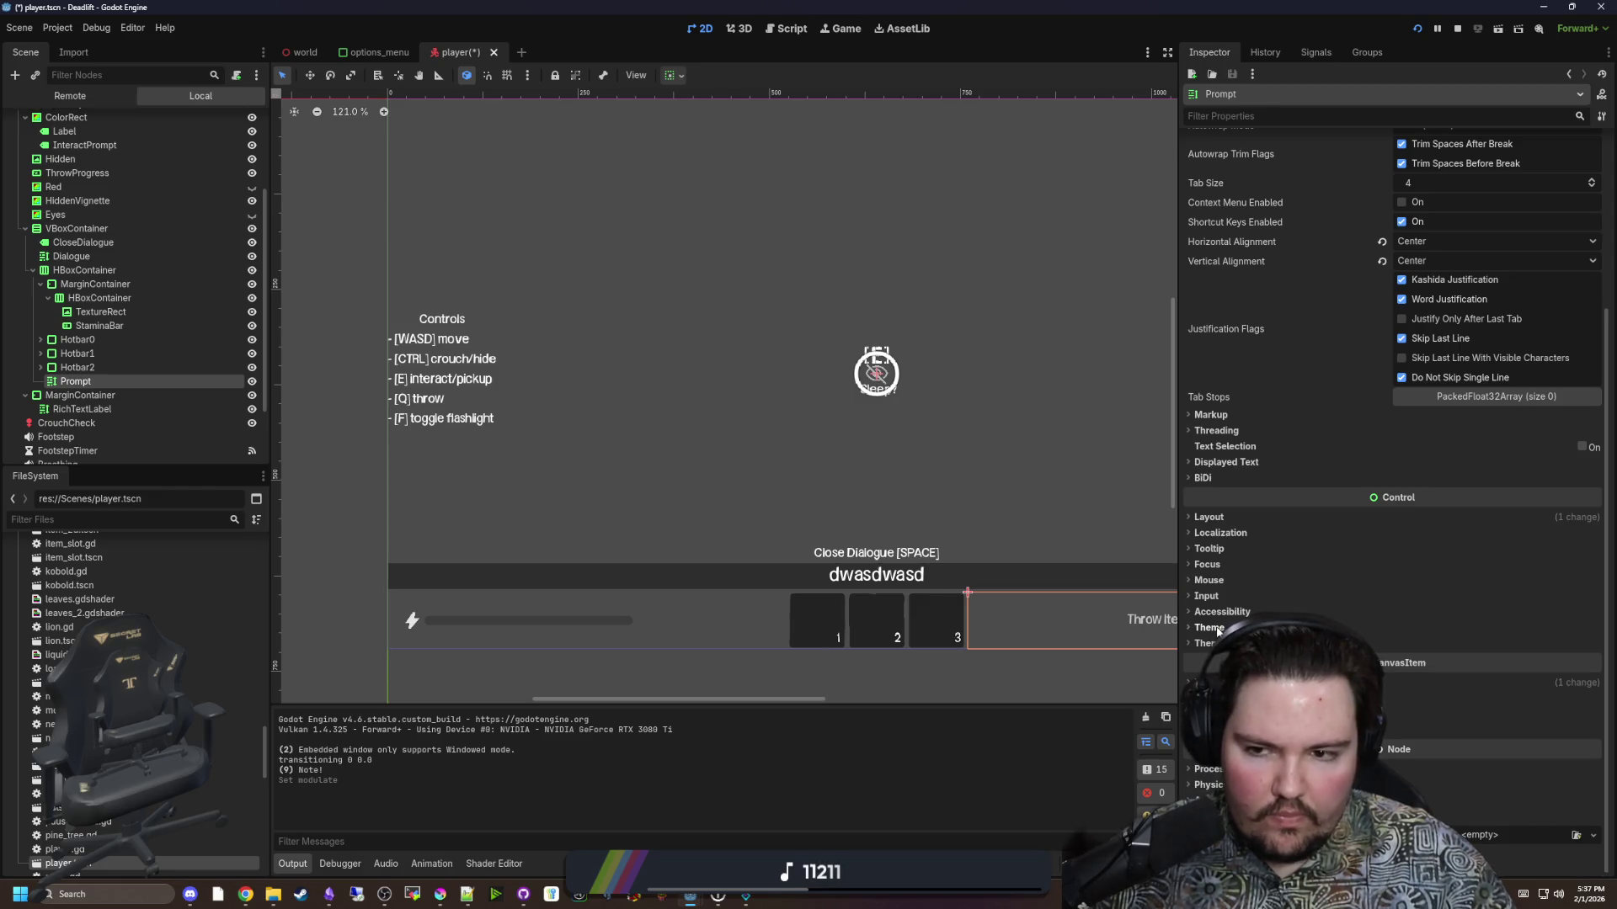
click(1204, 644)
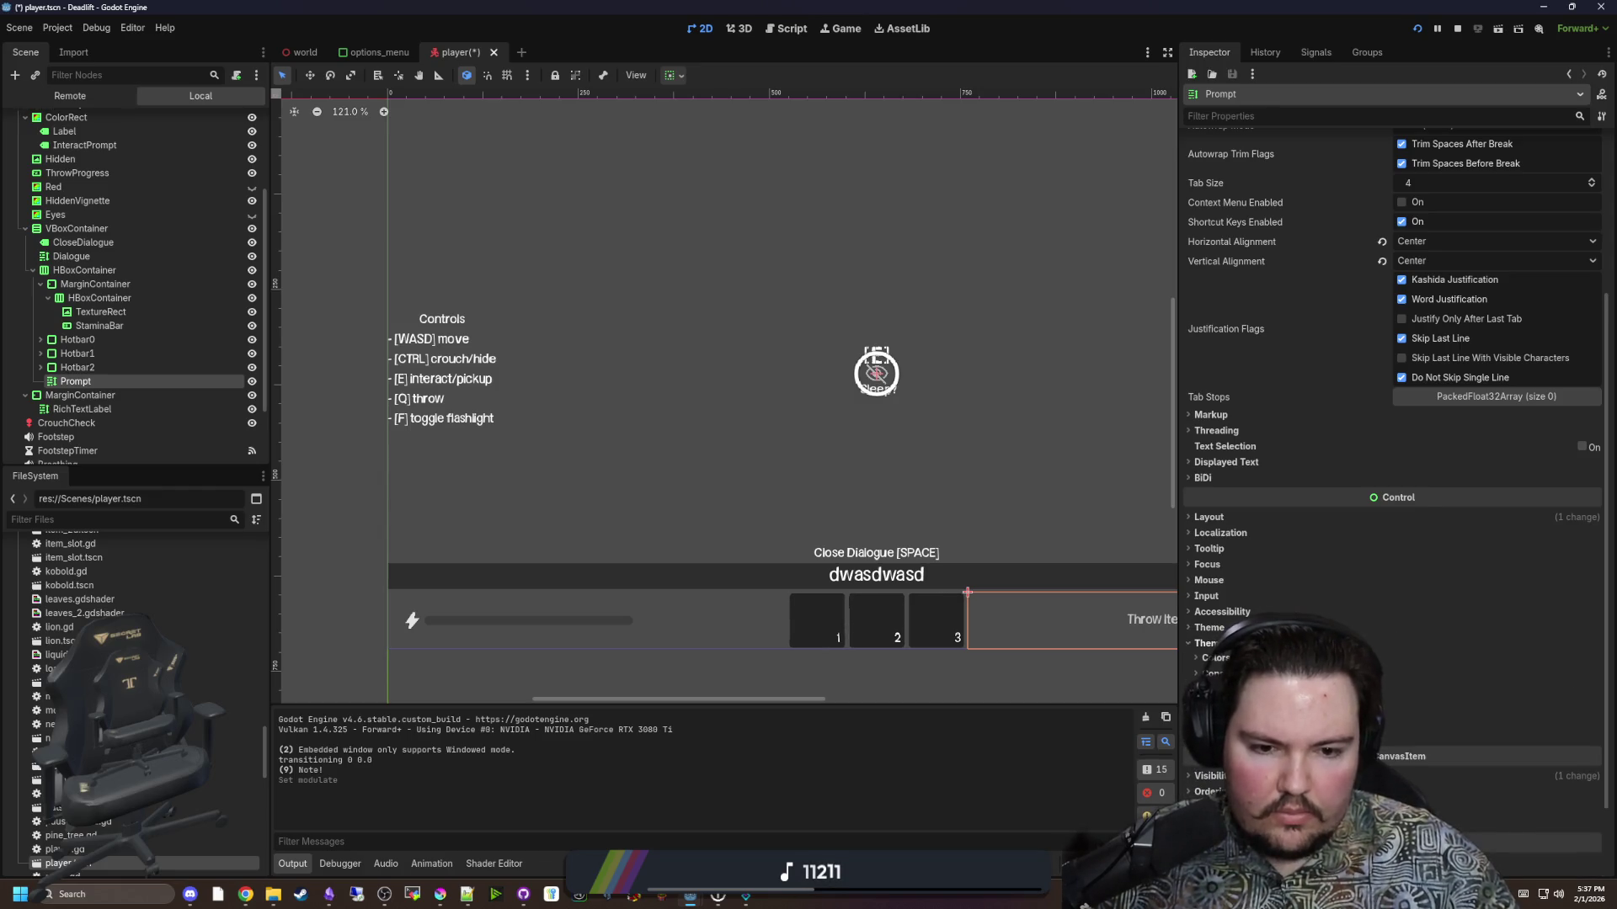
Browse the Prompt's theme override groups and pan the canvas to the Throw Item prompt.
click(1204, 643)
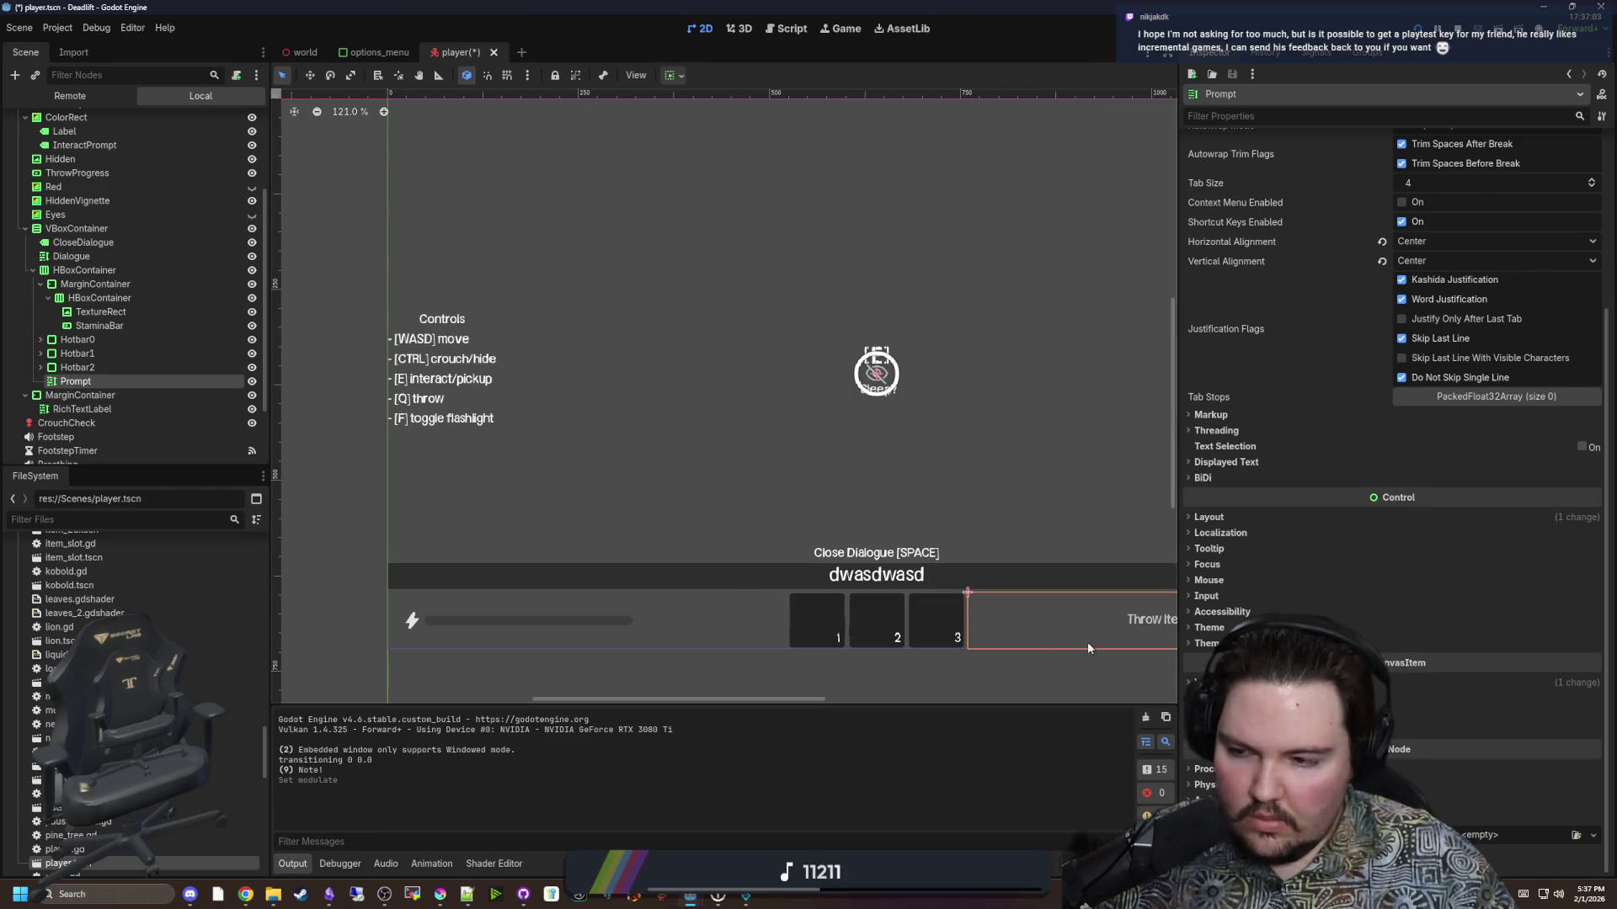
click(1204, 643)
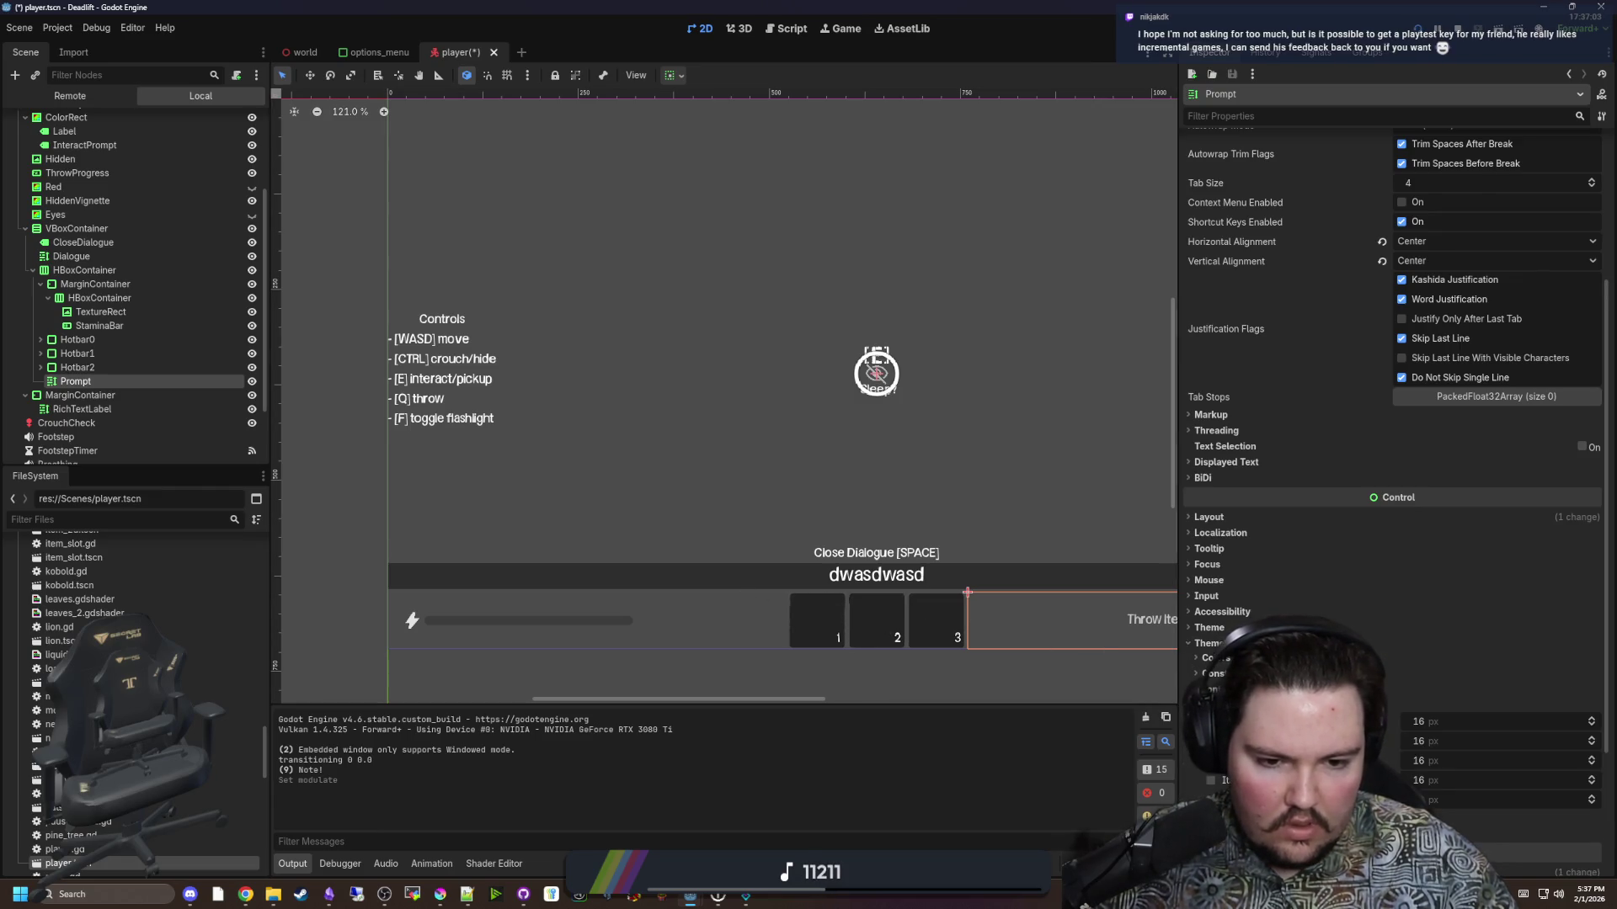
click(1213, 674)
click(1213, 688)
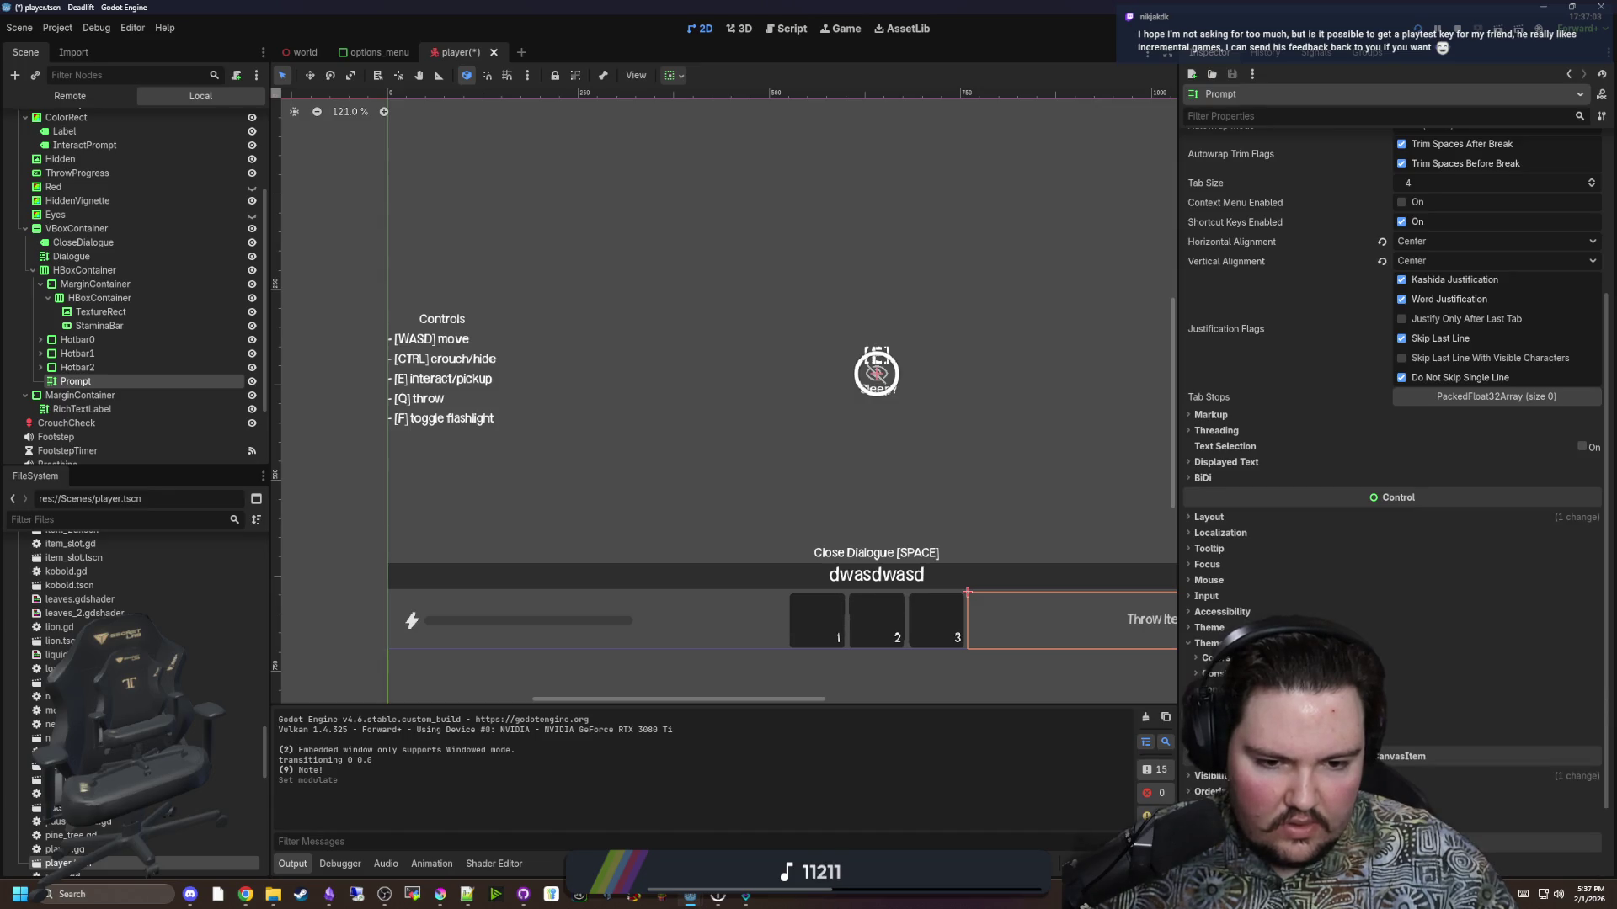
click(1213, 736)
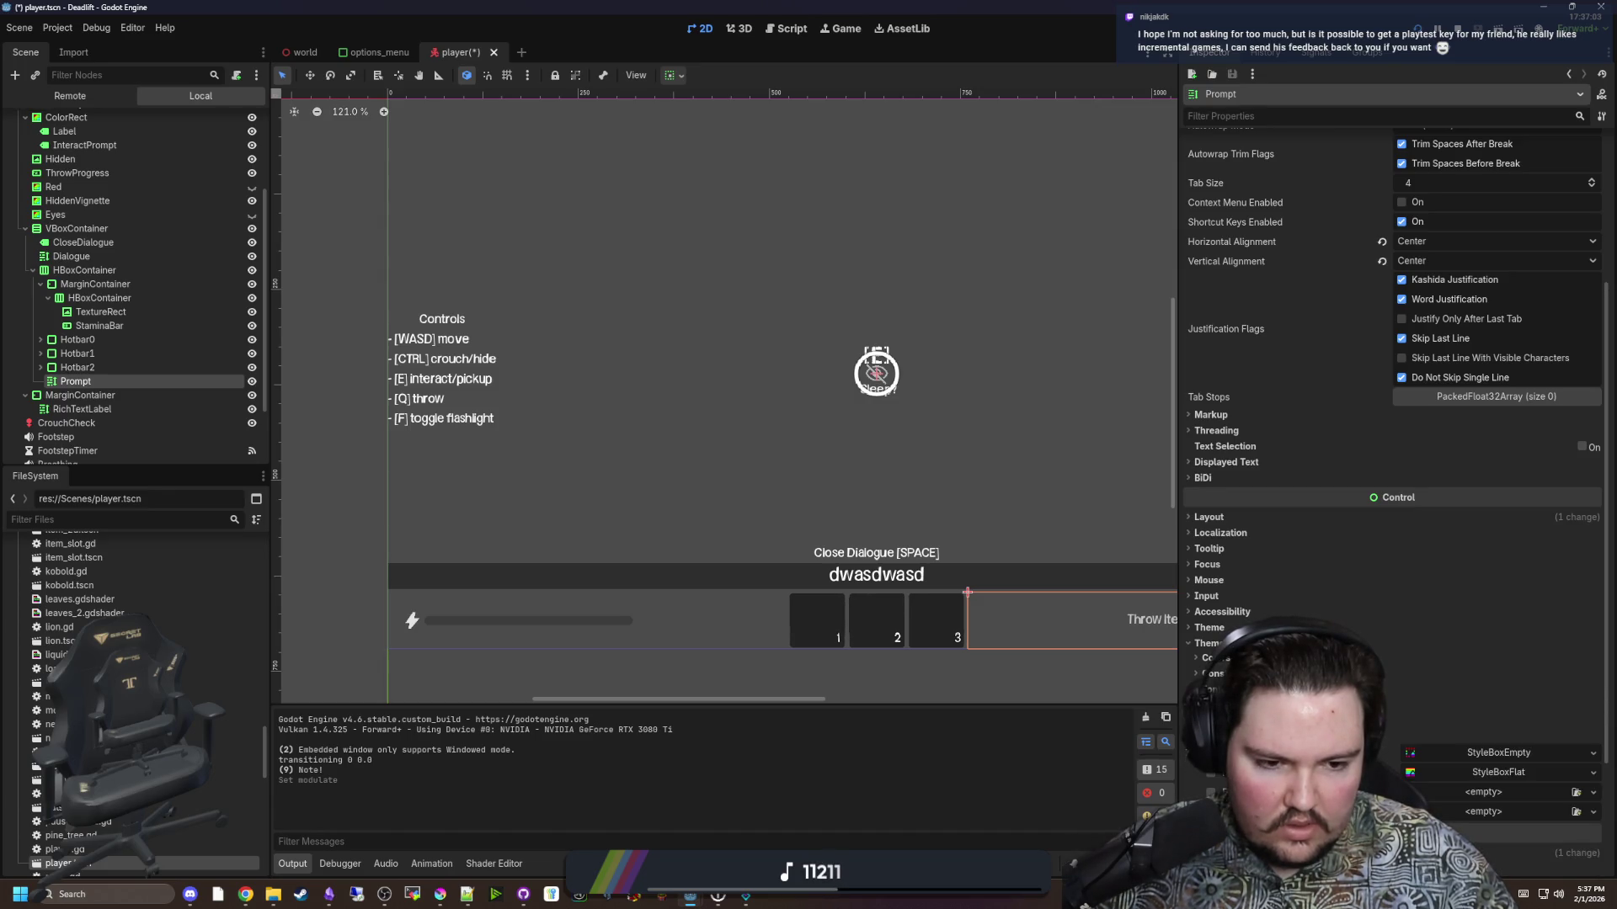
click(1213, 736)
click(1213, 658)
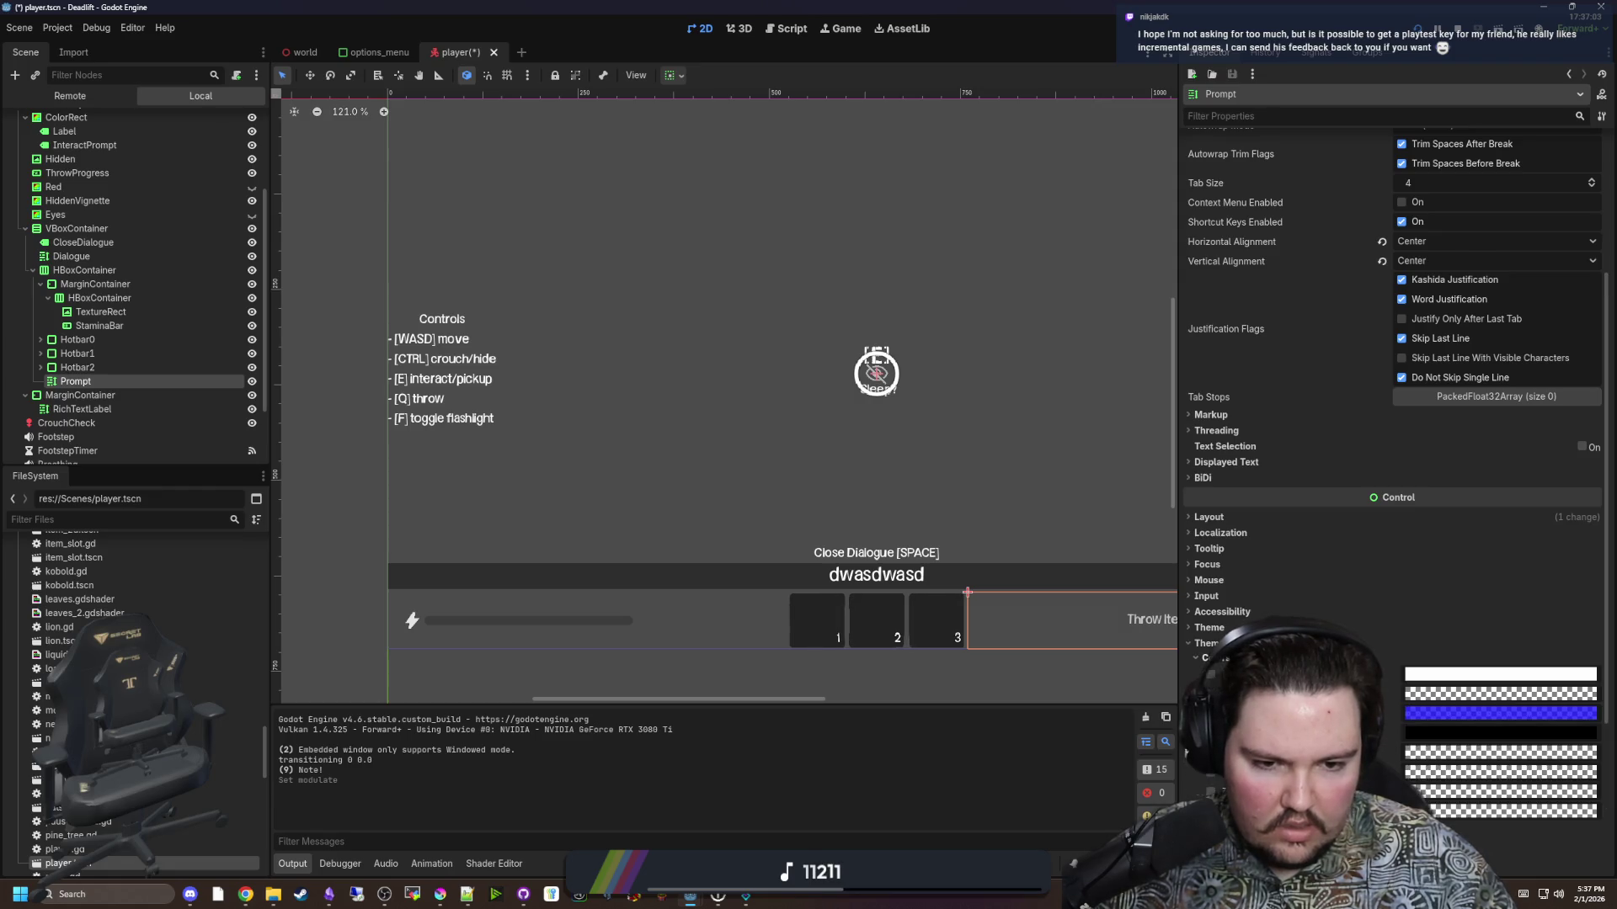
click(1212, 657)
click(1213, 673)
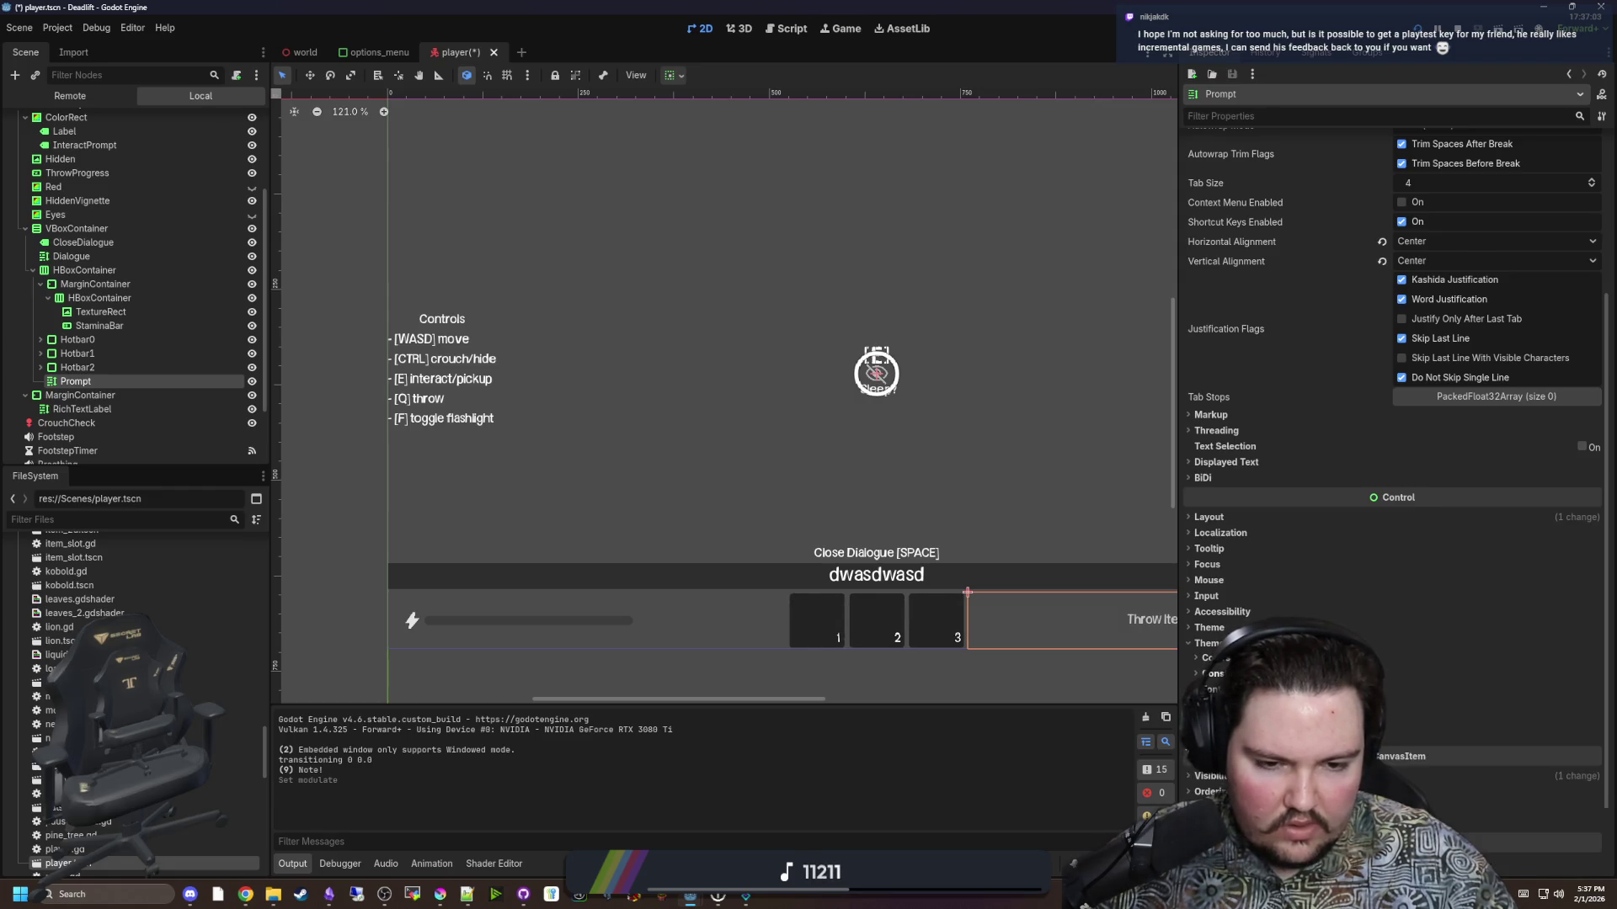
scroll(1213, 674, down, 3)
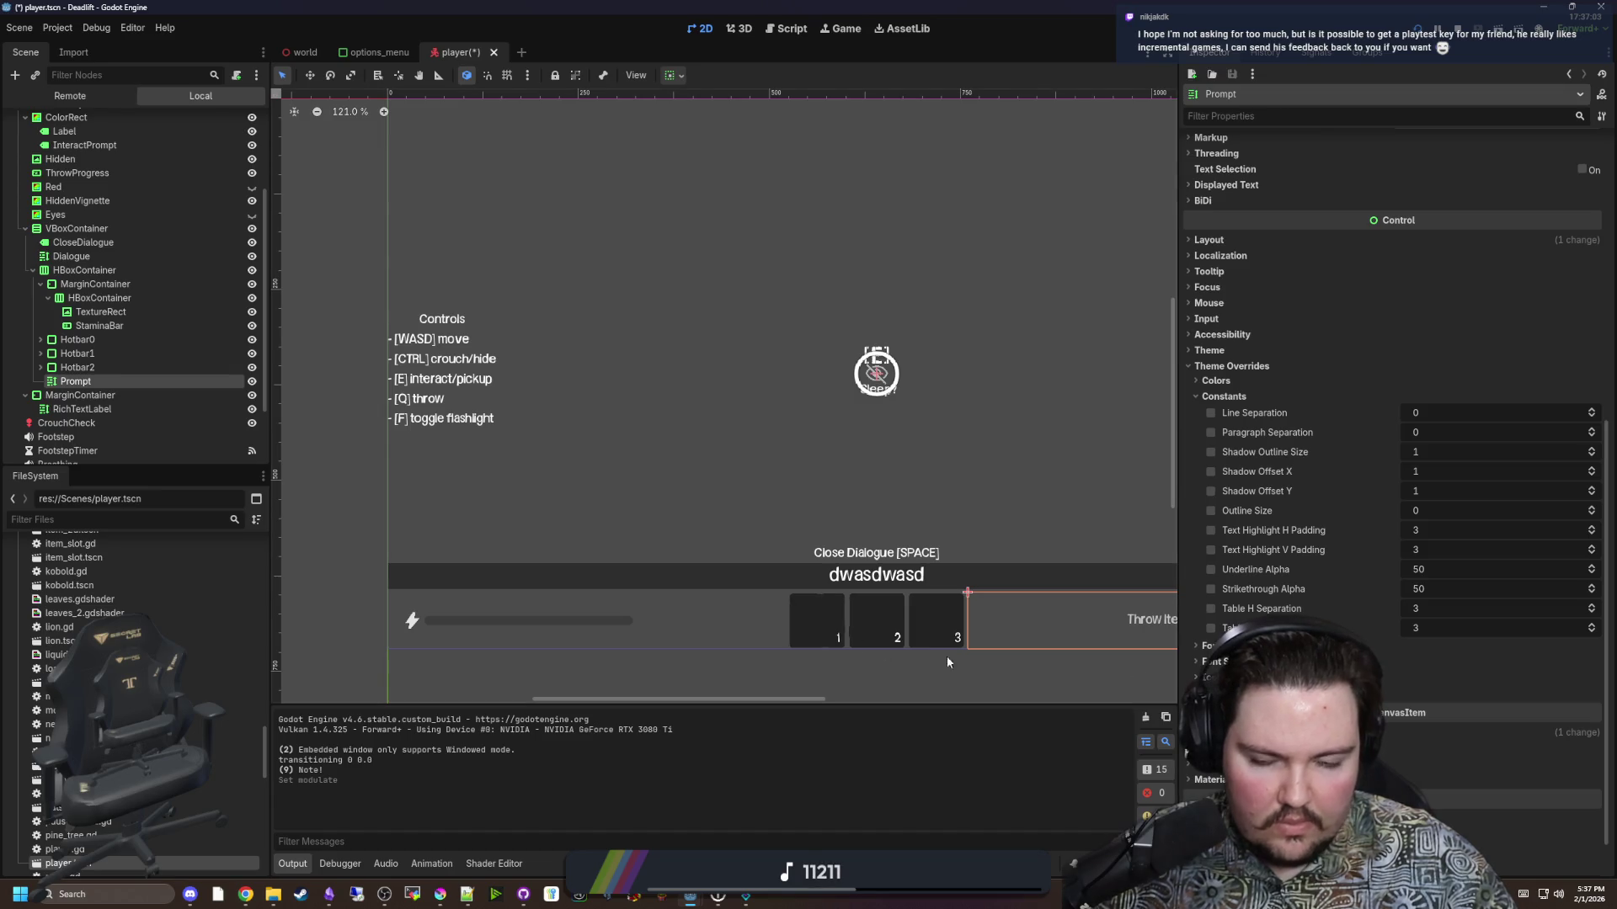
drag(948, 663, 854, 557)
scroll(904, 514, up, 8)
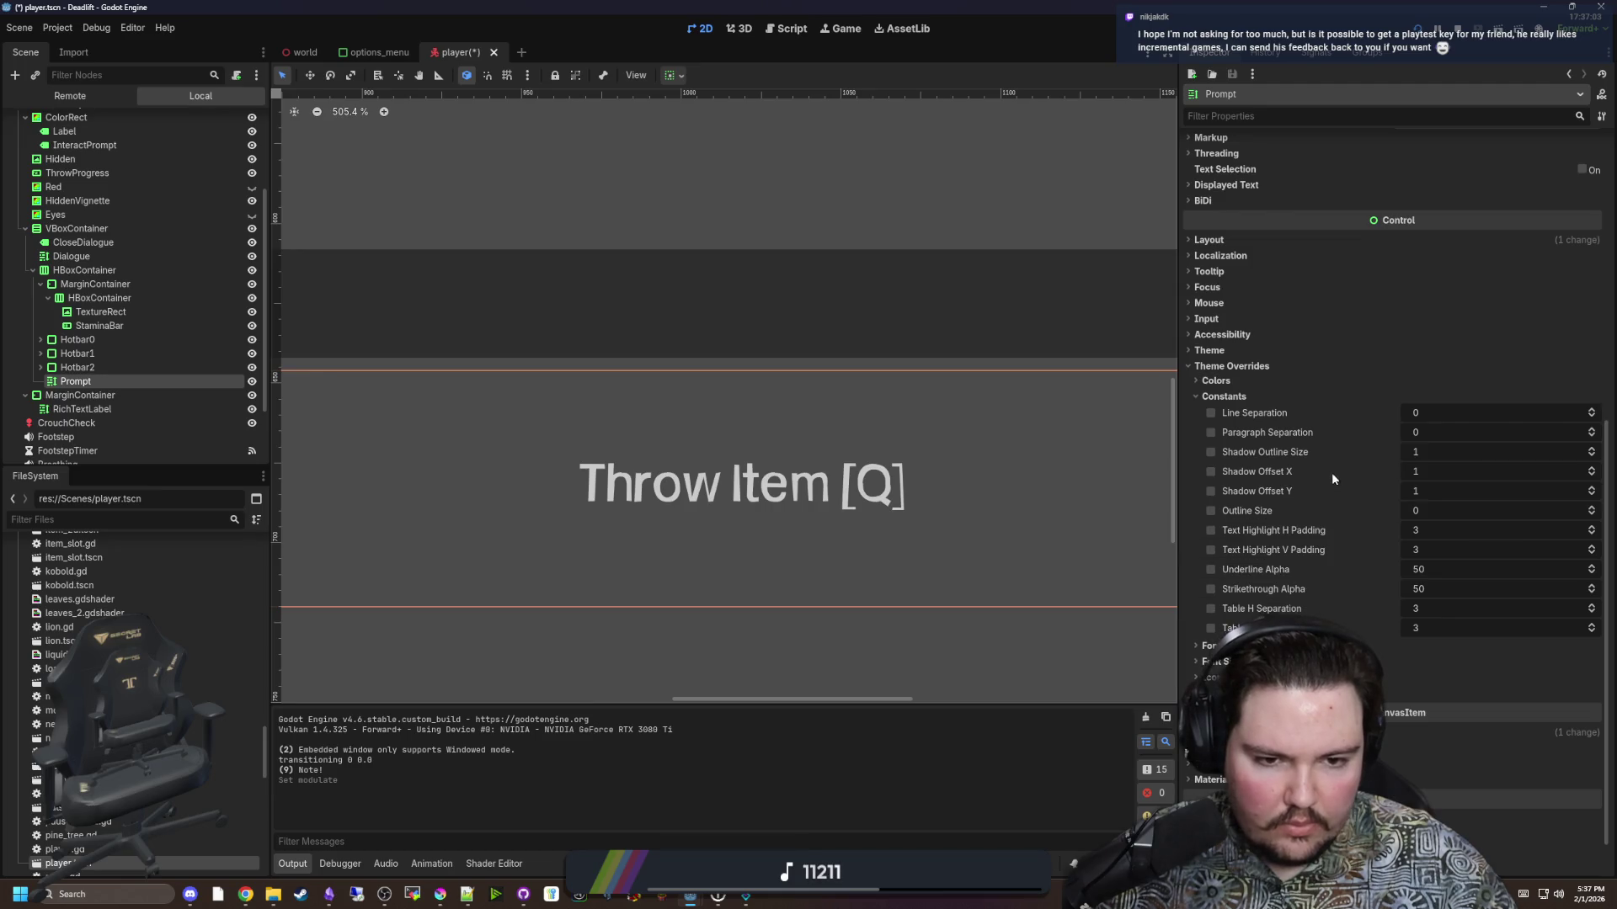
Enable Shadow Offset X and Y overrides at 1 and the Font Shadow Color override.
click(1212, 472)
click(1212, 492)
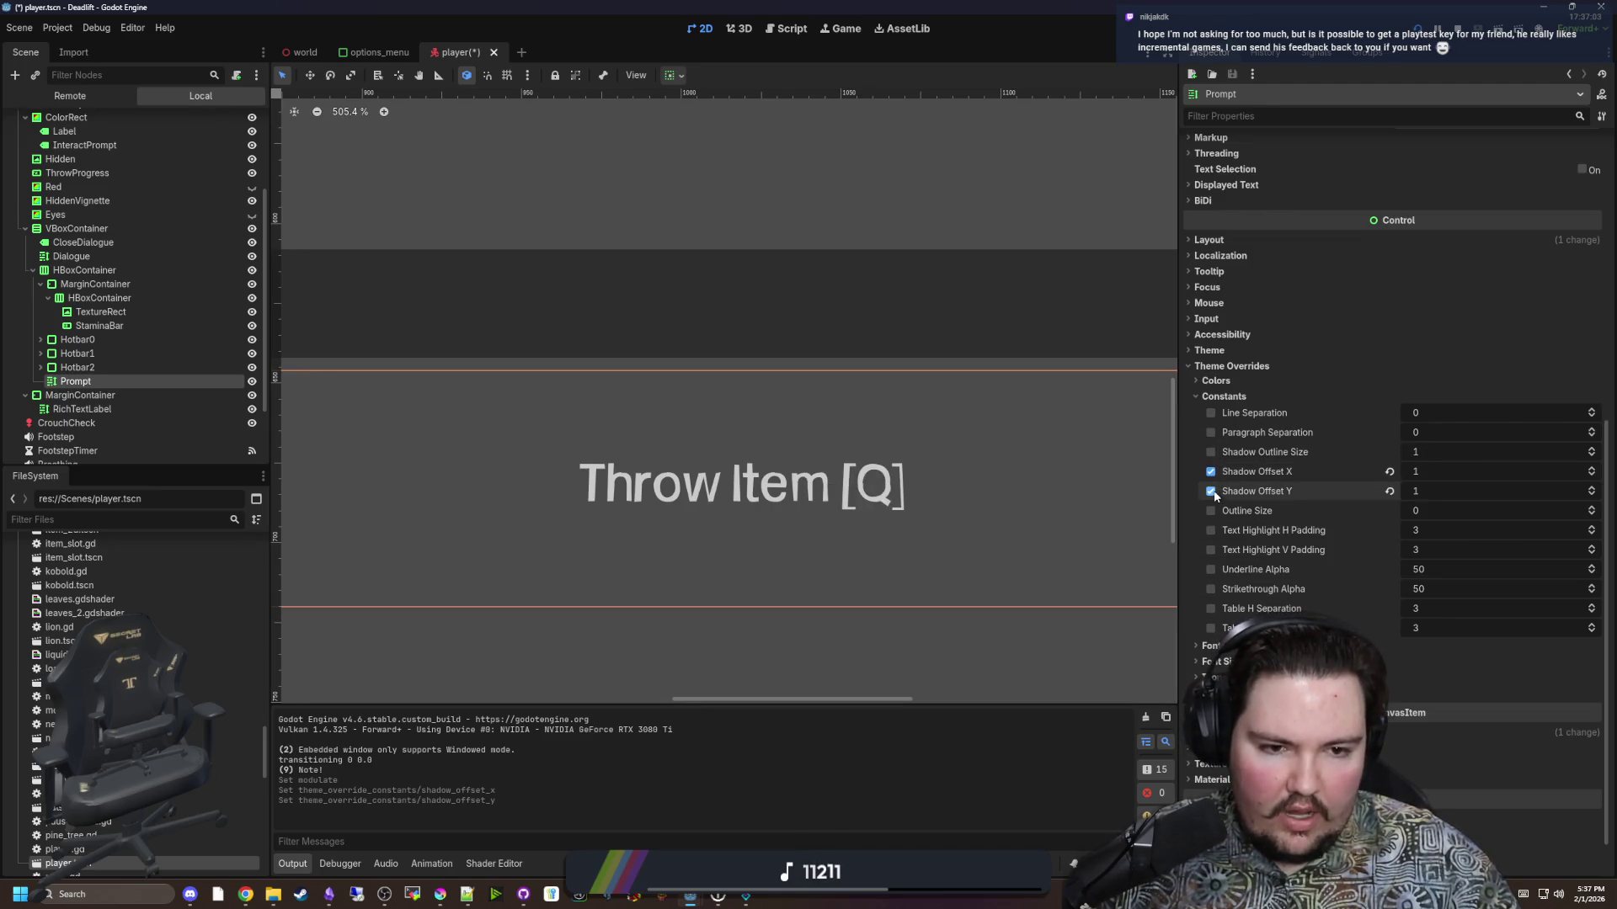
click(1217, 381)
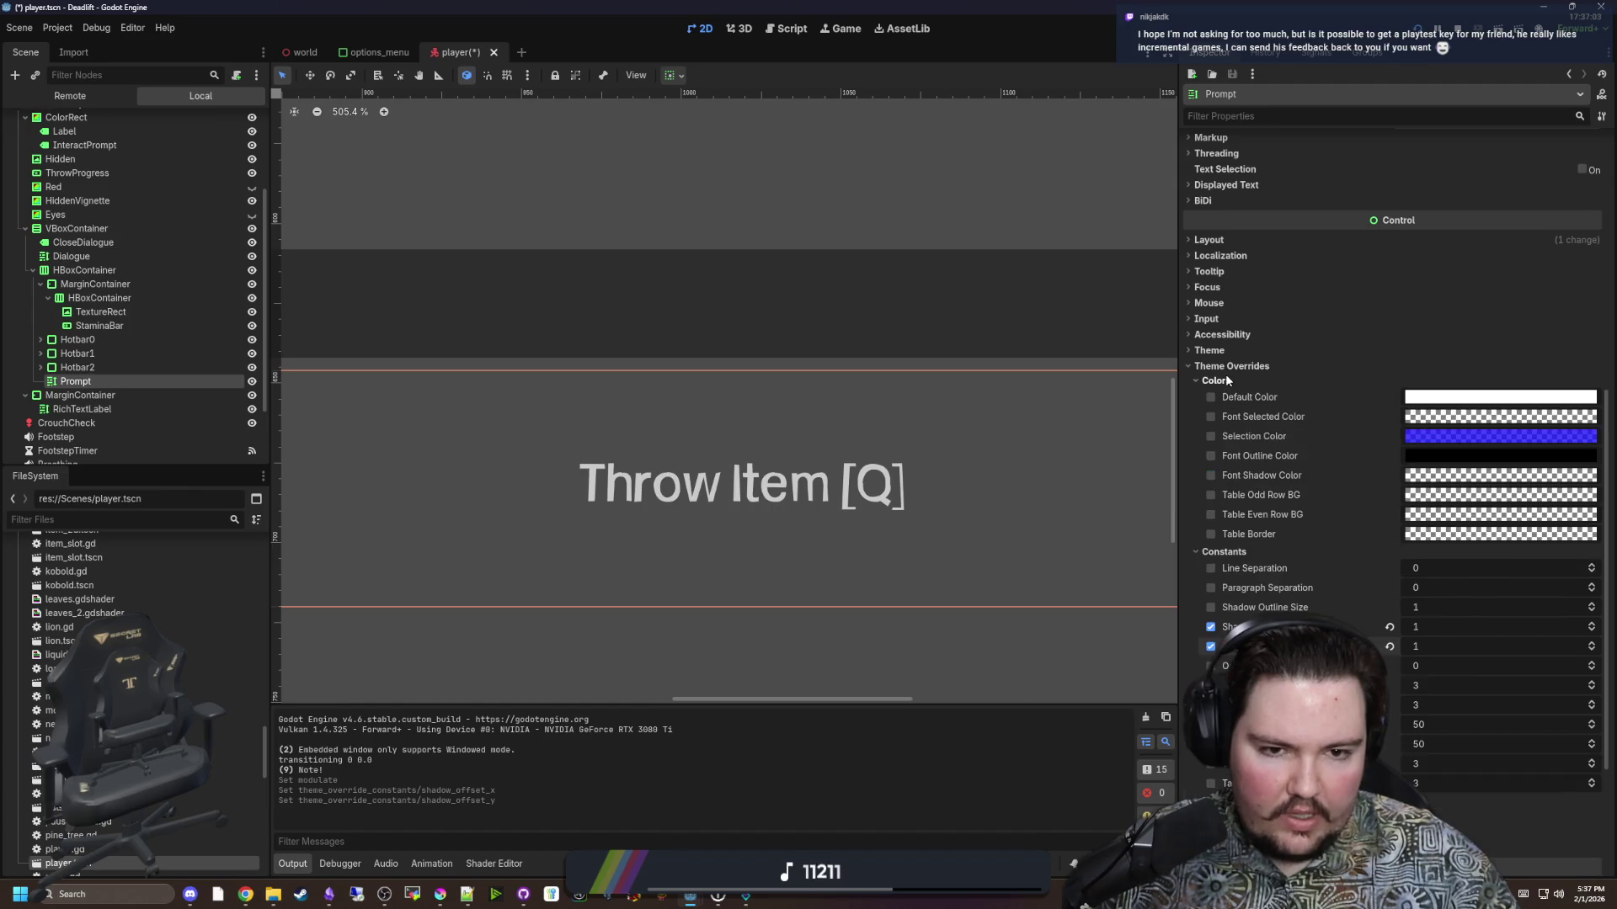
click(1211, 476)
click(1485, 475)
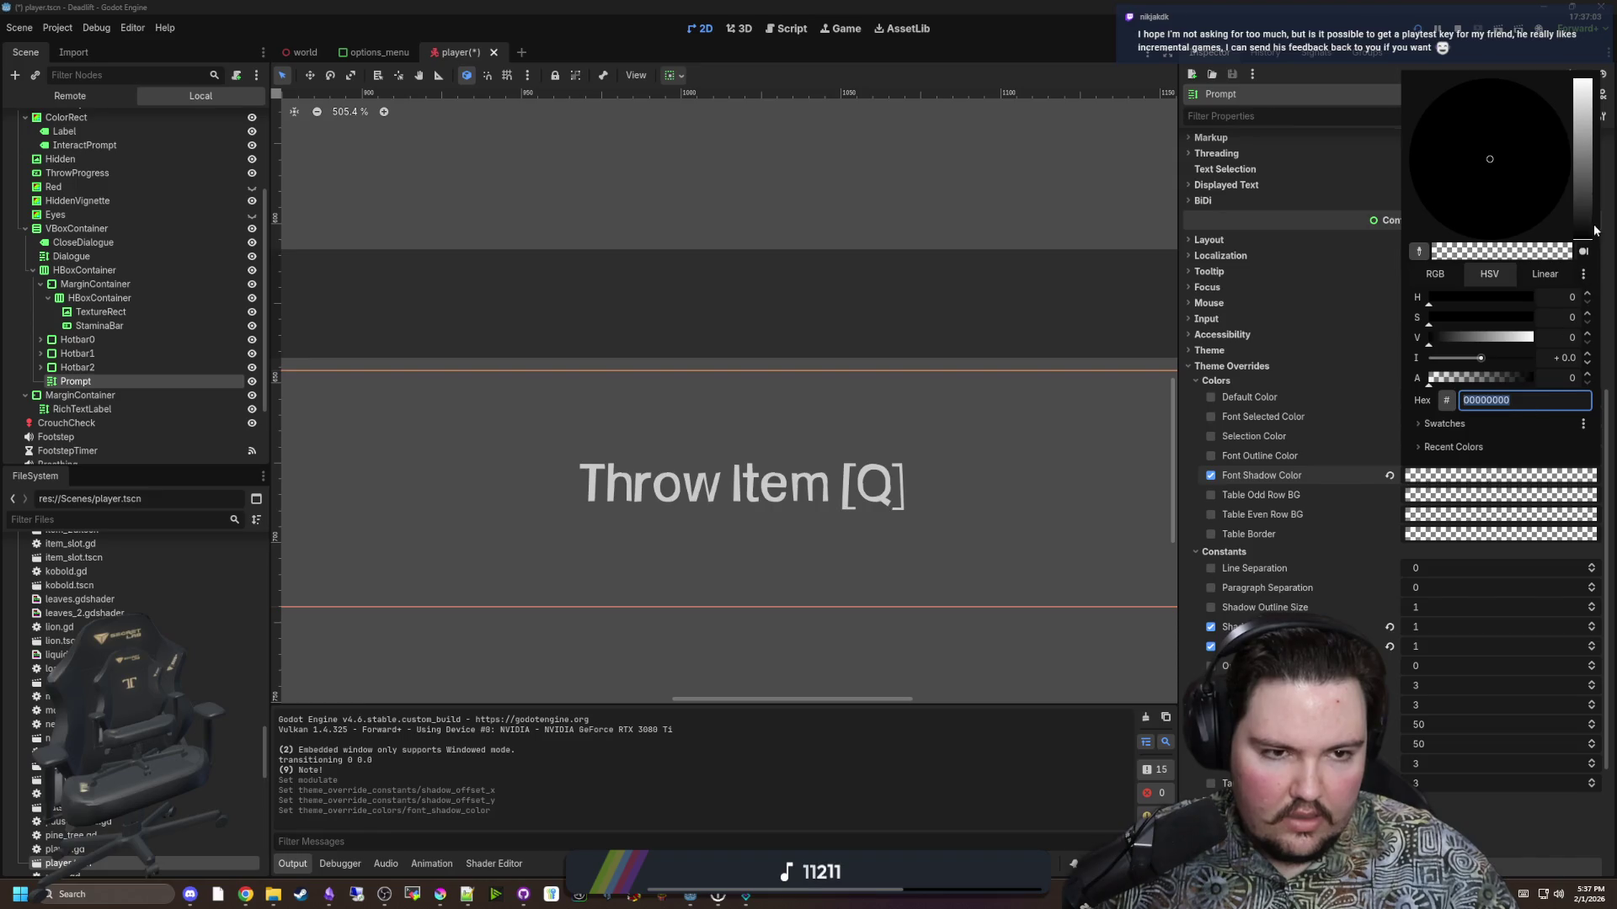
mouse_move(1480, 385)
mouse_down()
mouse_move(1515, 380)
mouse_move(1356, 397)
mouse_up()
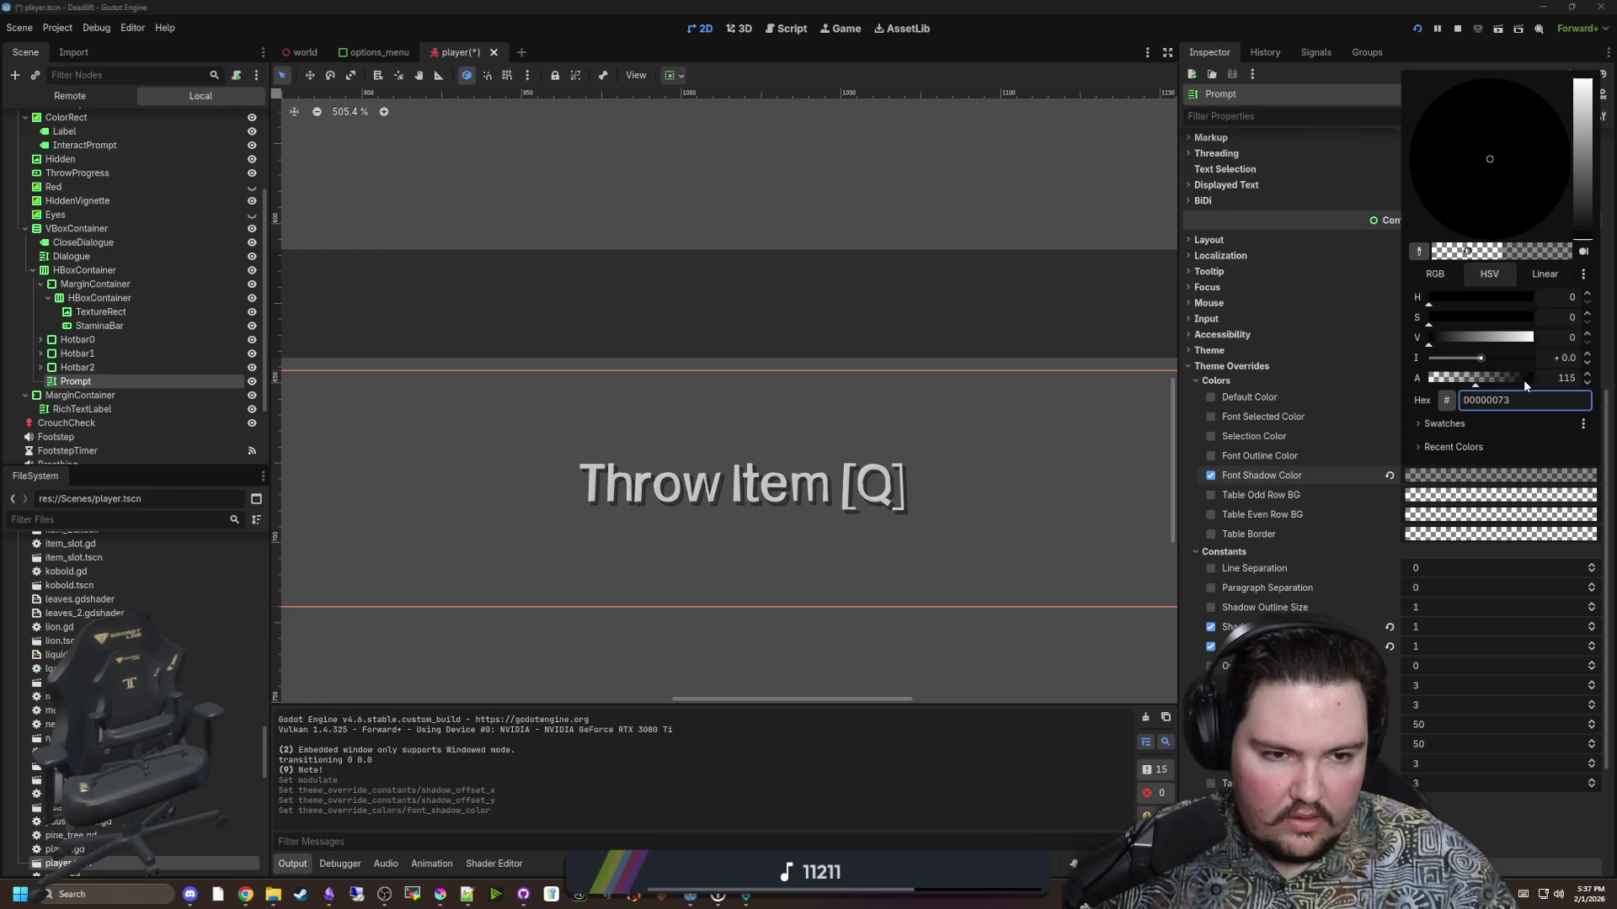
drag(1524, 381, 1476, 381)
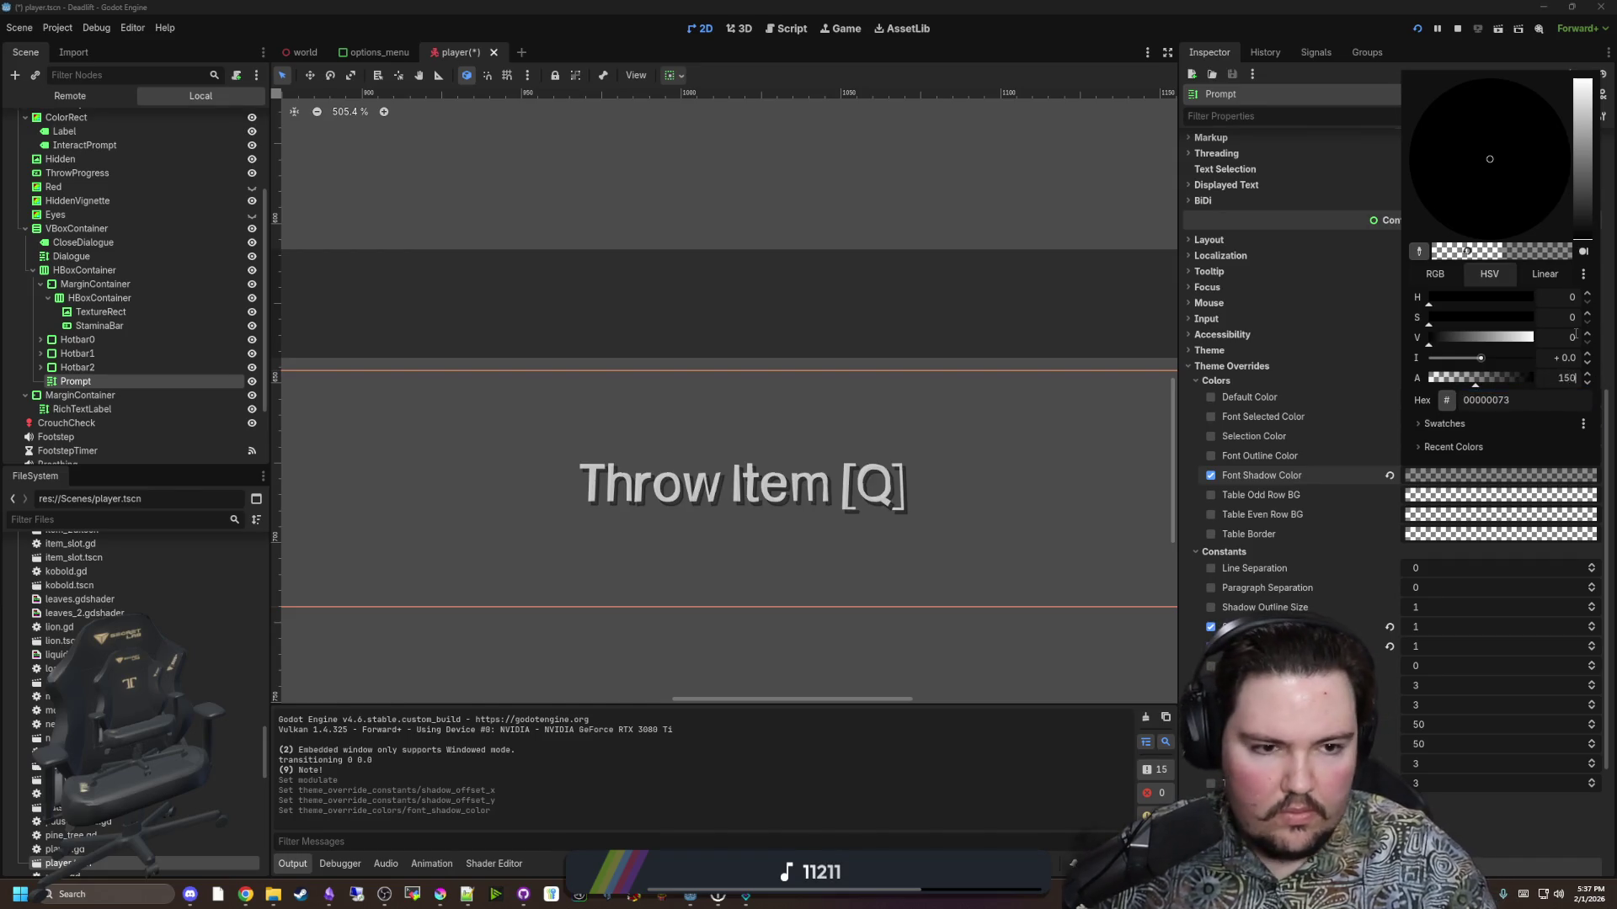
key(Escape)
Zoom in on the drop shadow behind Throw Item [Q], then enable the Shadow Outline Size override.
scroll(866, 520, down, 1)
scroll(866, 520, down, 12)
scroll(750, 511, up, 10)
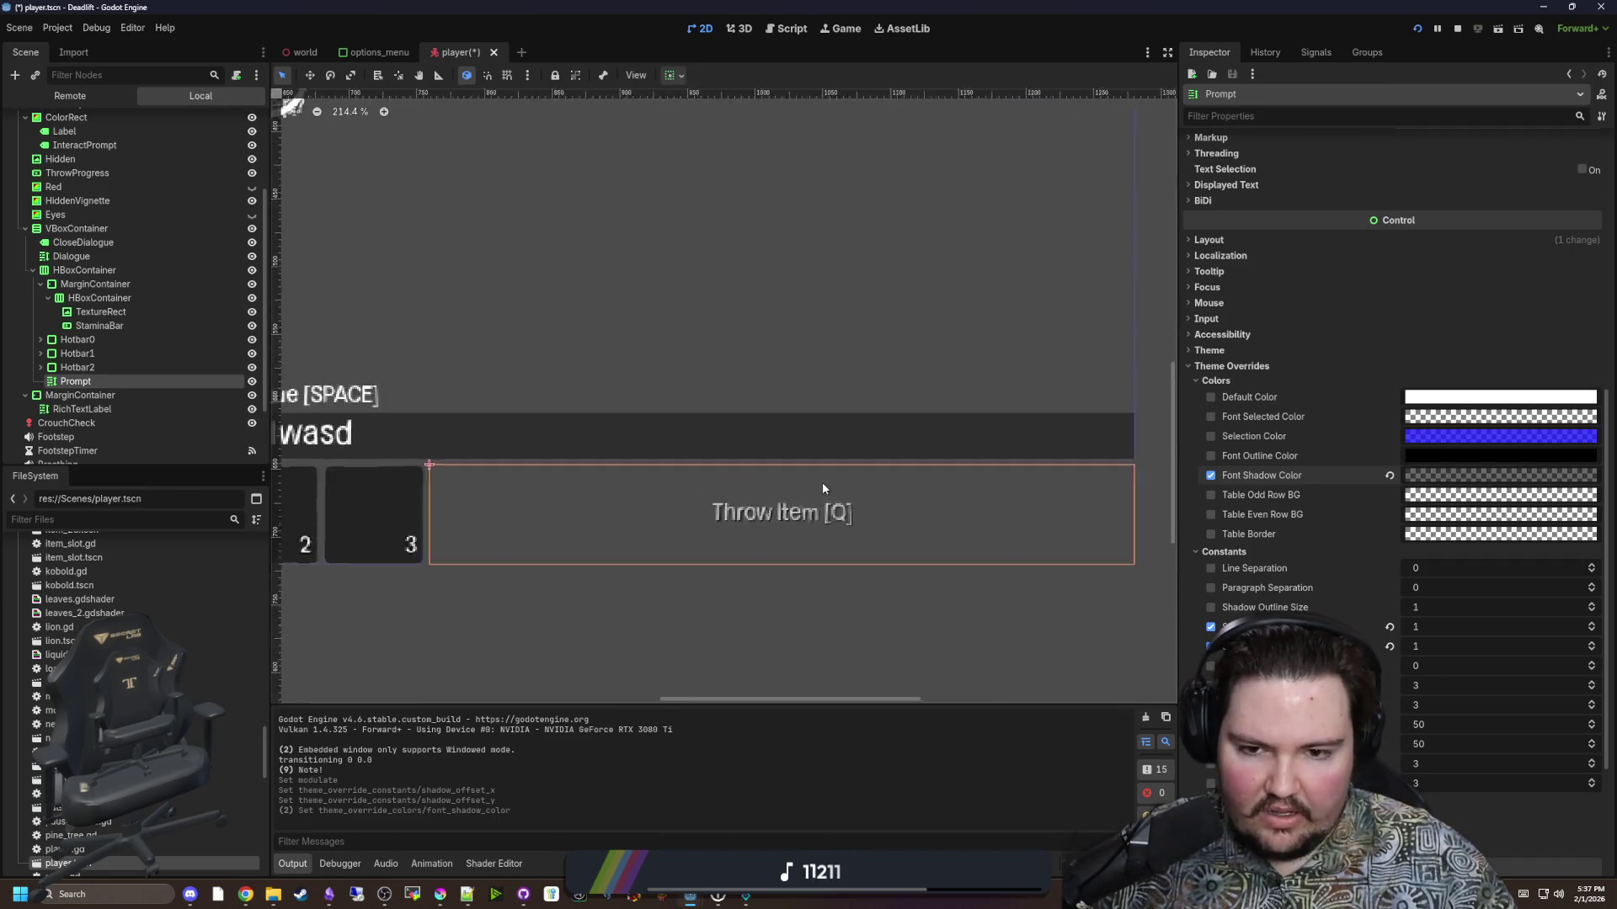
scroll(1006, 530, down, 10)
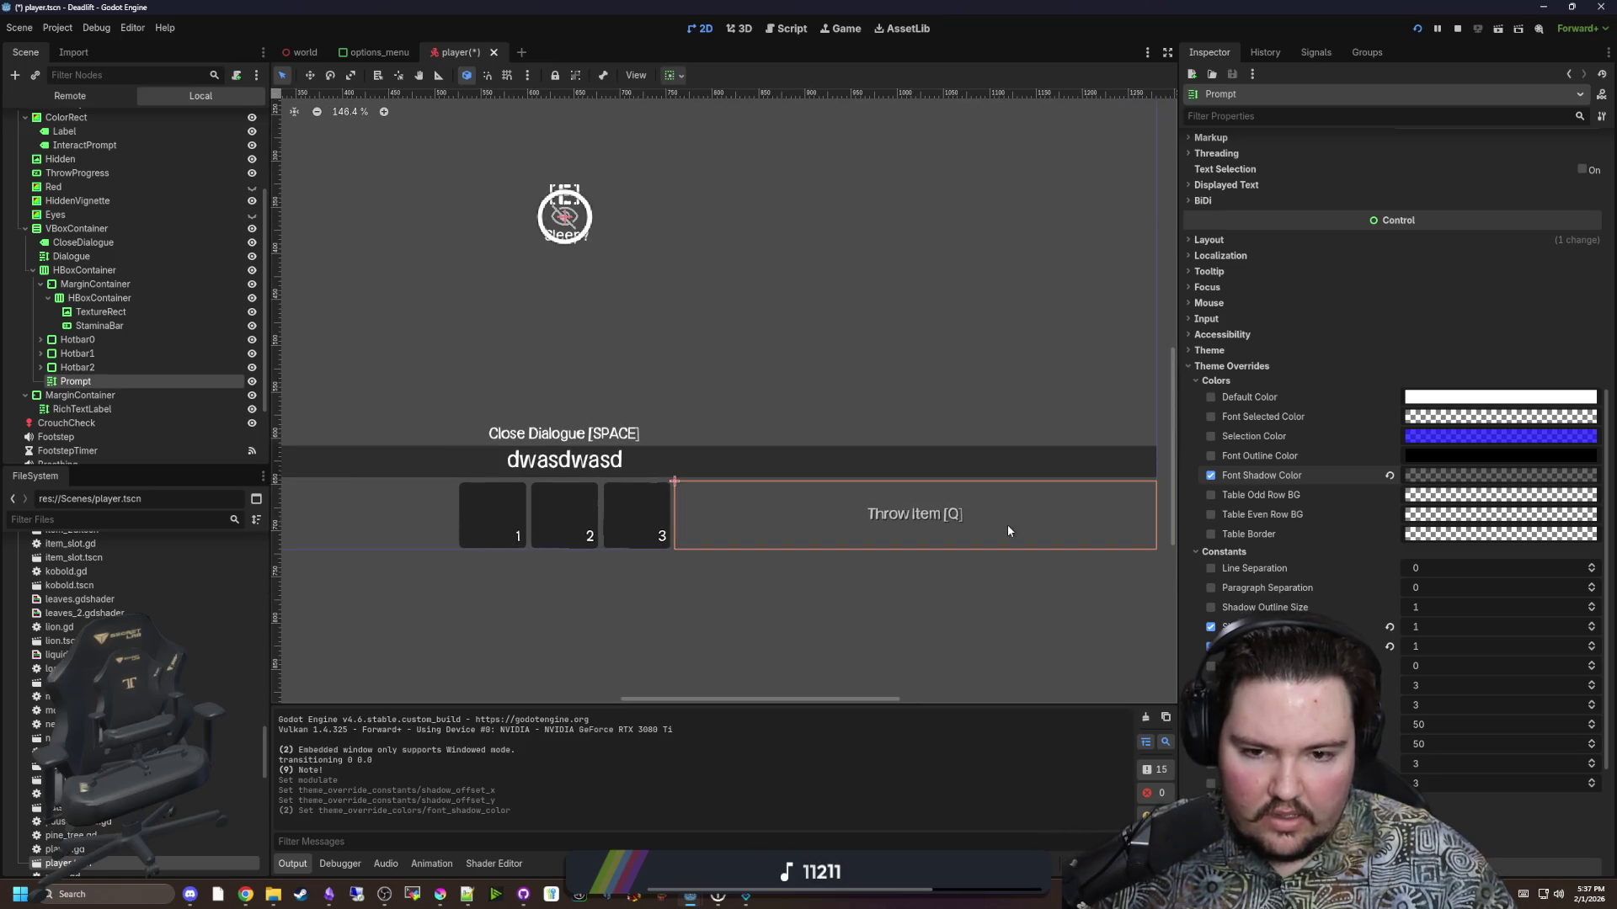
scroll(966, 531, up, 15)
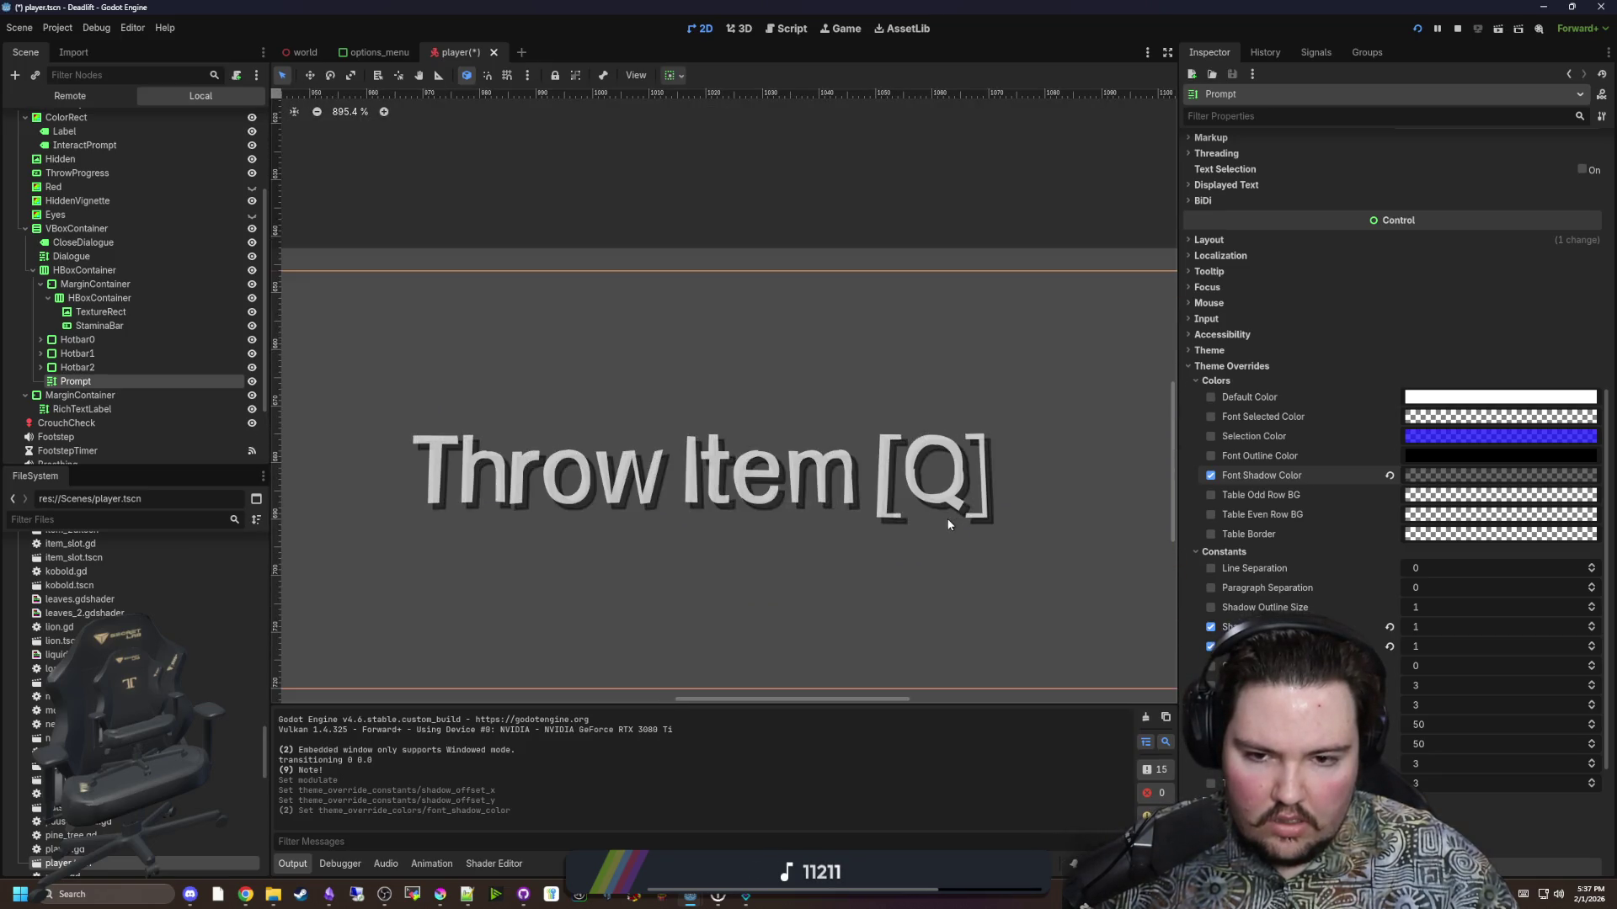
scroll(671, 562, up, 17)
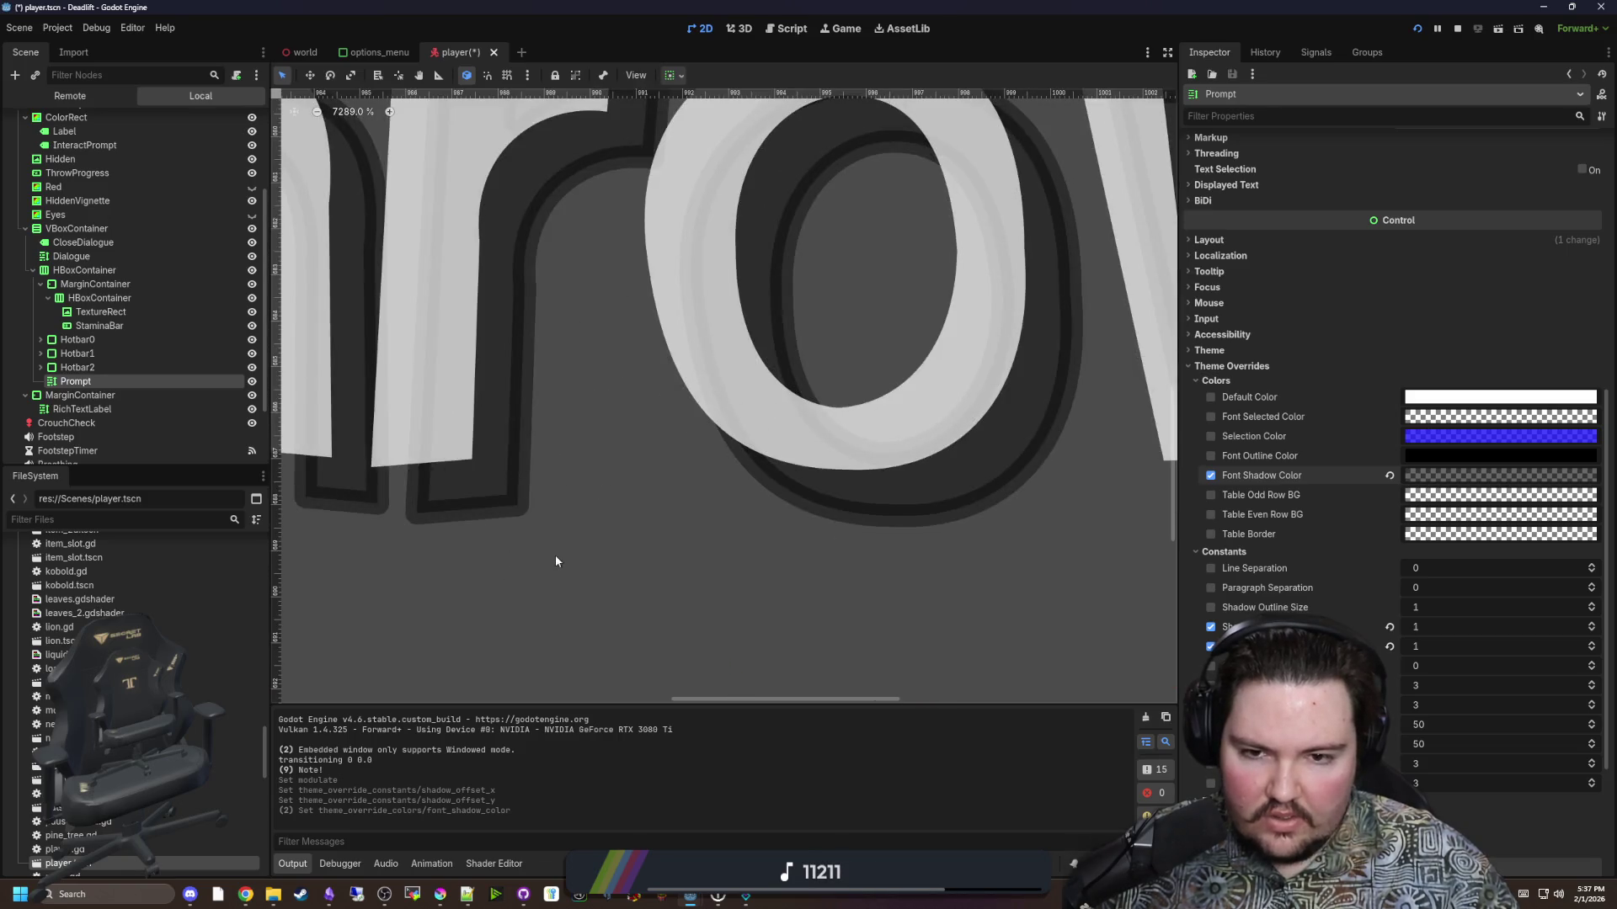
scroll(555, 561, down, 4)
scroll(418, 269, up, 3)
scroll(502, 415, down, 8)
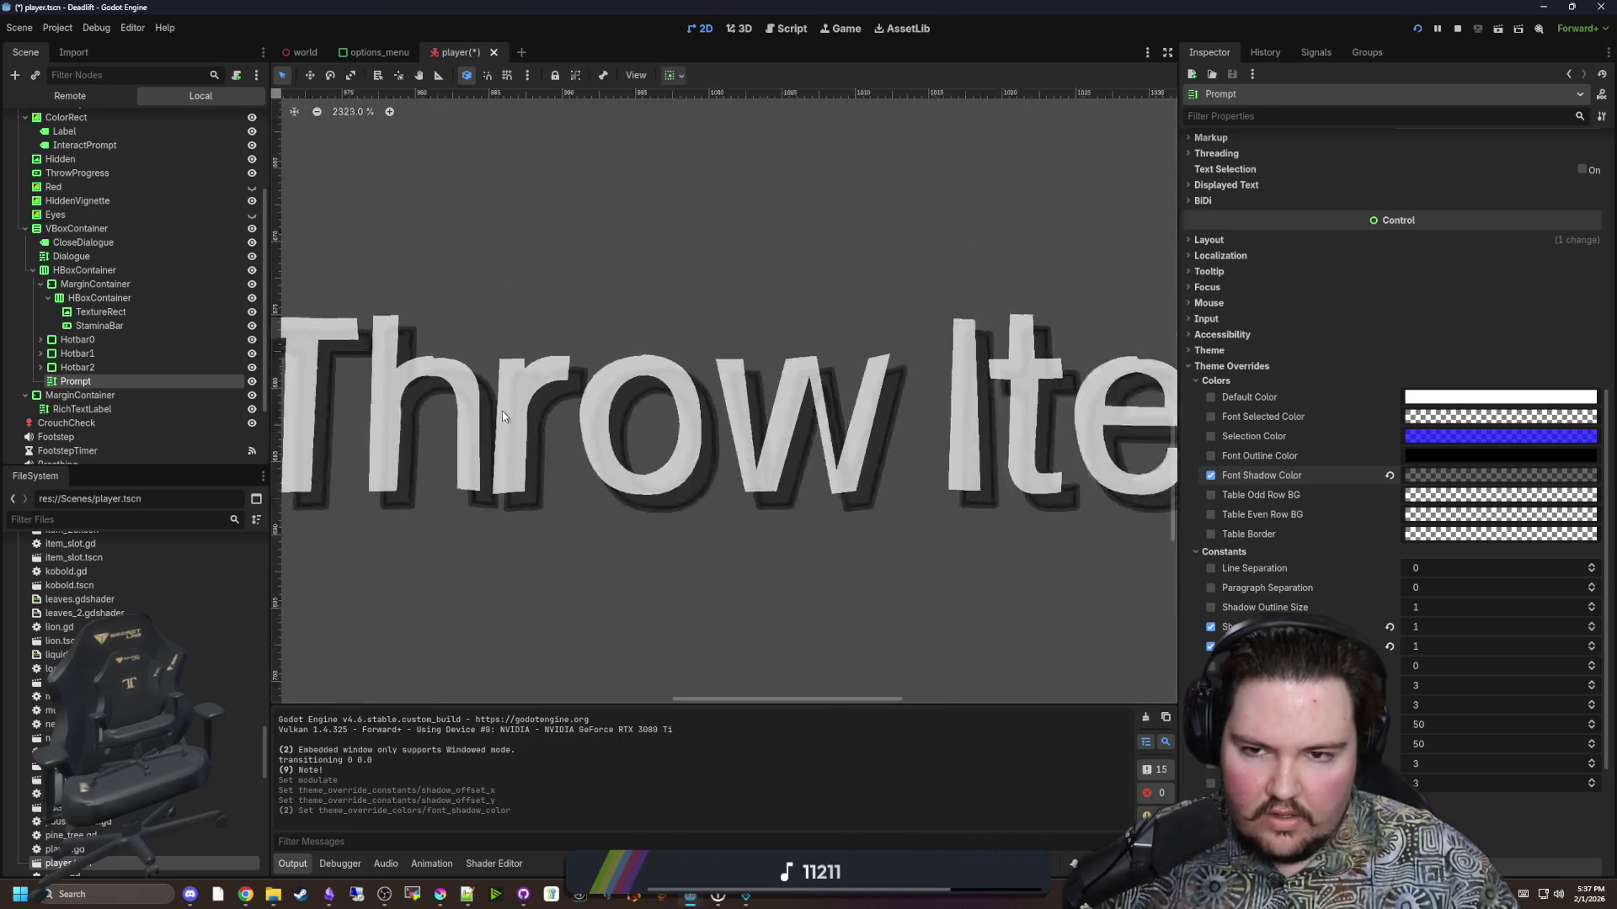
scroll(501, 415, down, 3)
scroll(487, 463, down, 5)
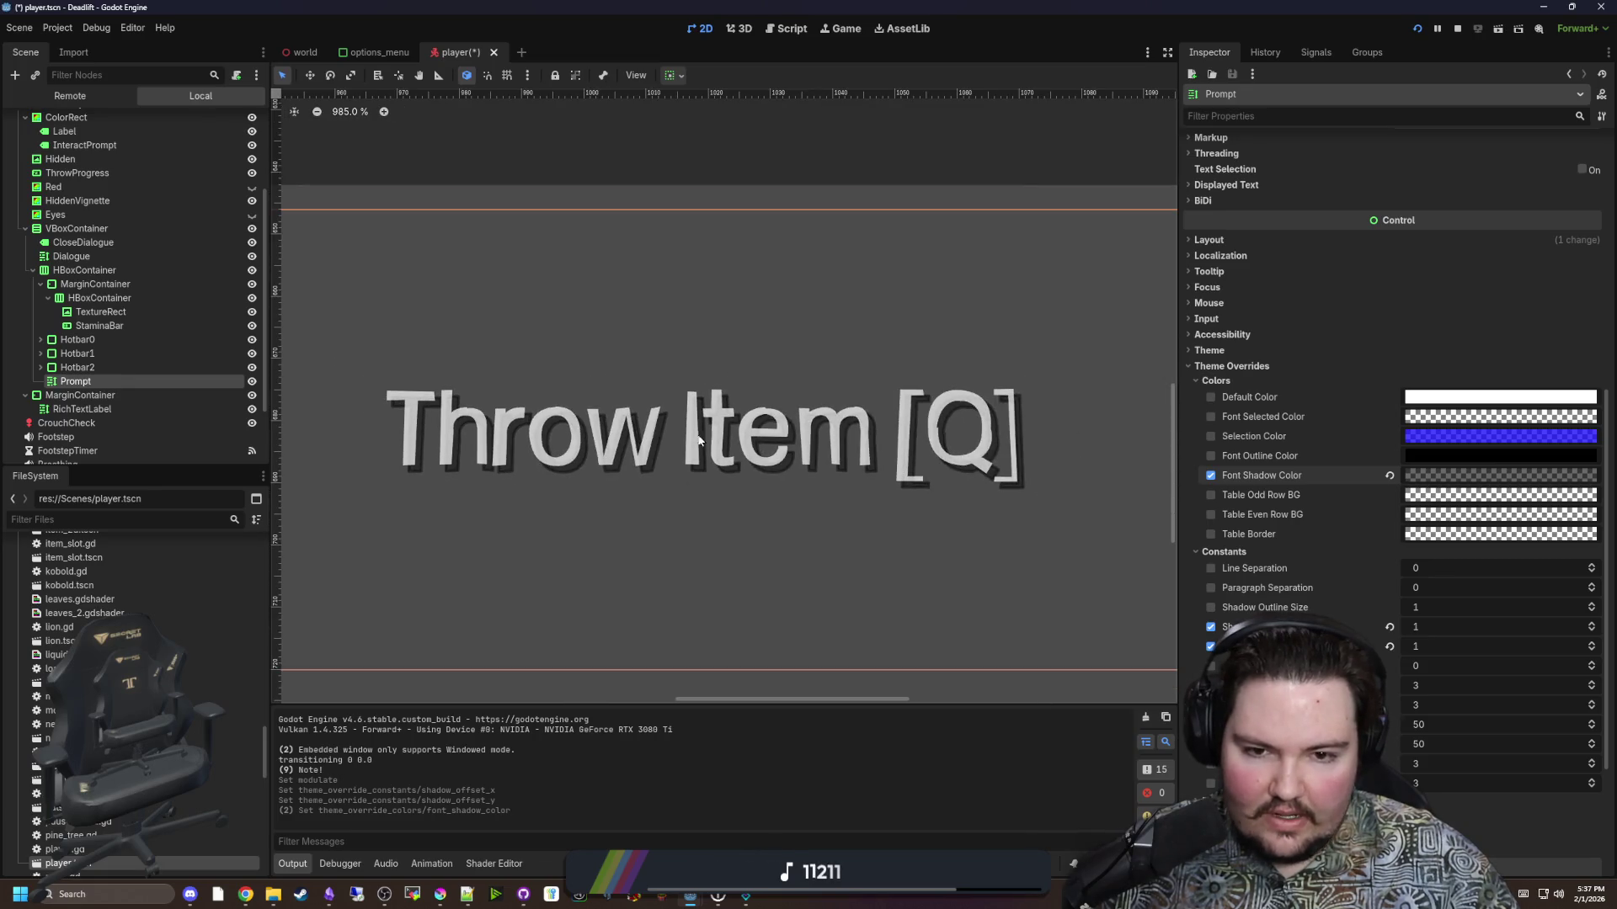
scroll(698, 439, down, 4)
scroll(800, 446, up, 20)
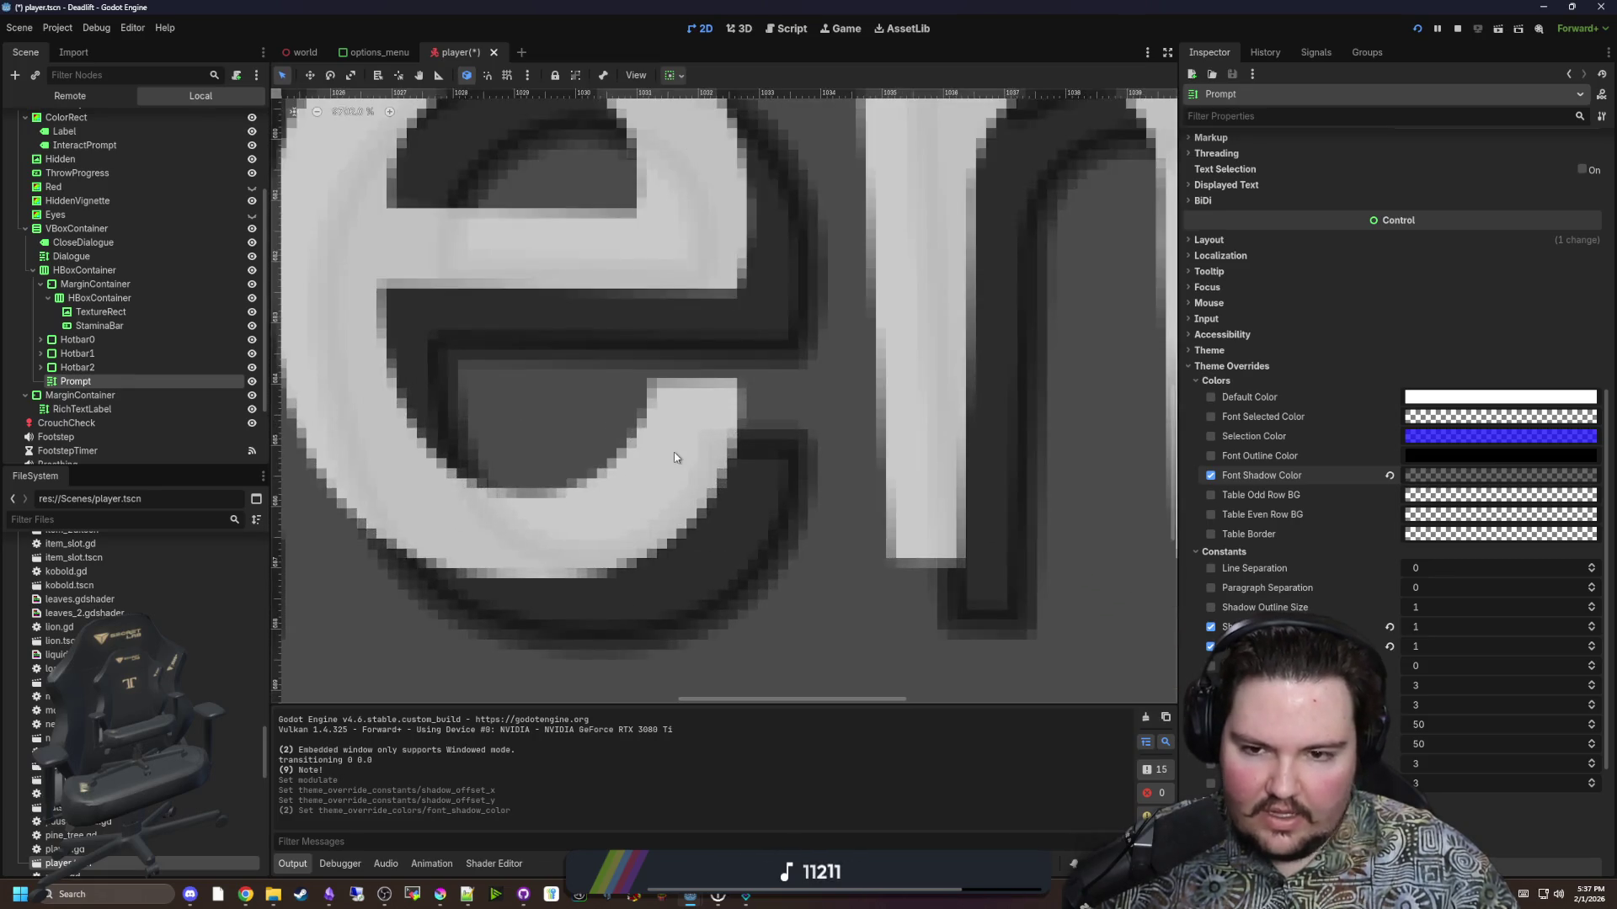
scroll(640, 480, up, 2)
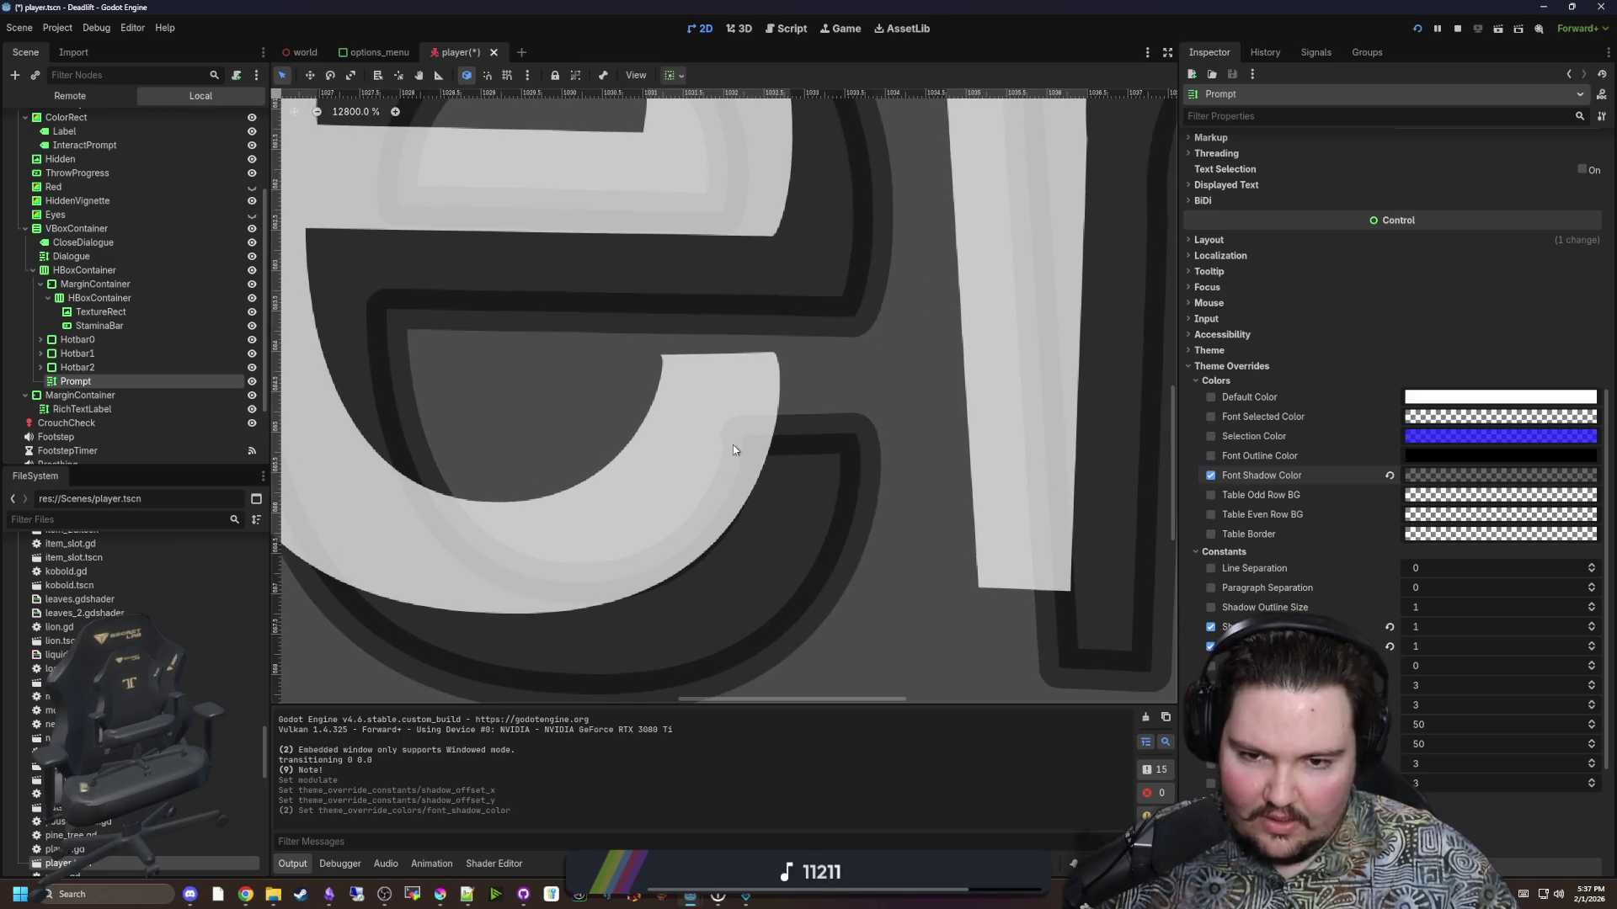
scroll(733, 449, down, 5)
scroll(1092, 517, up, 5)
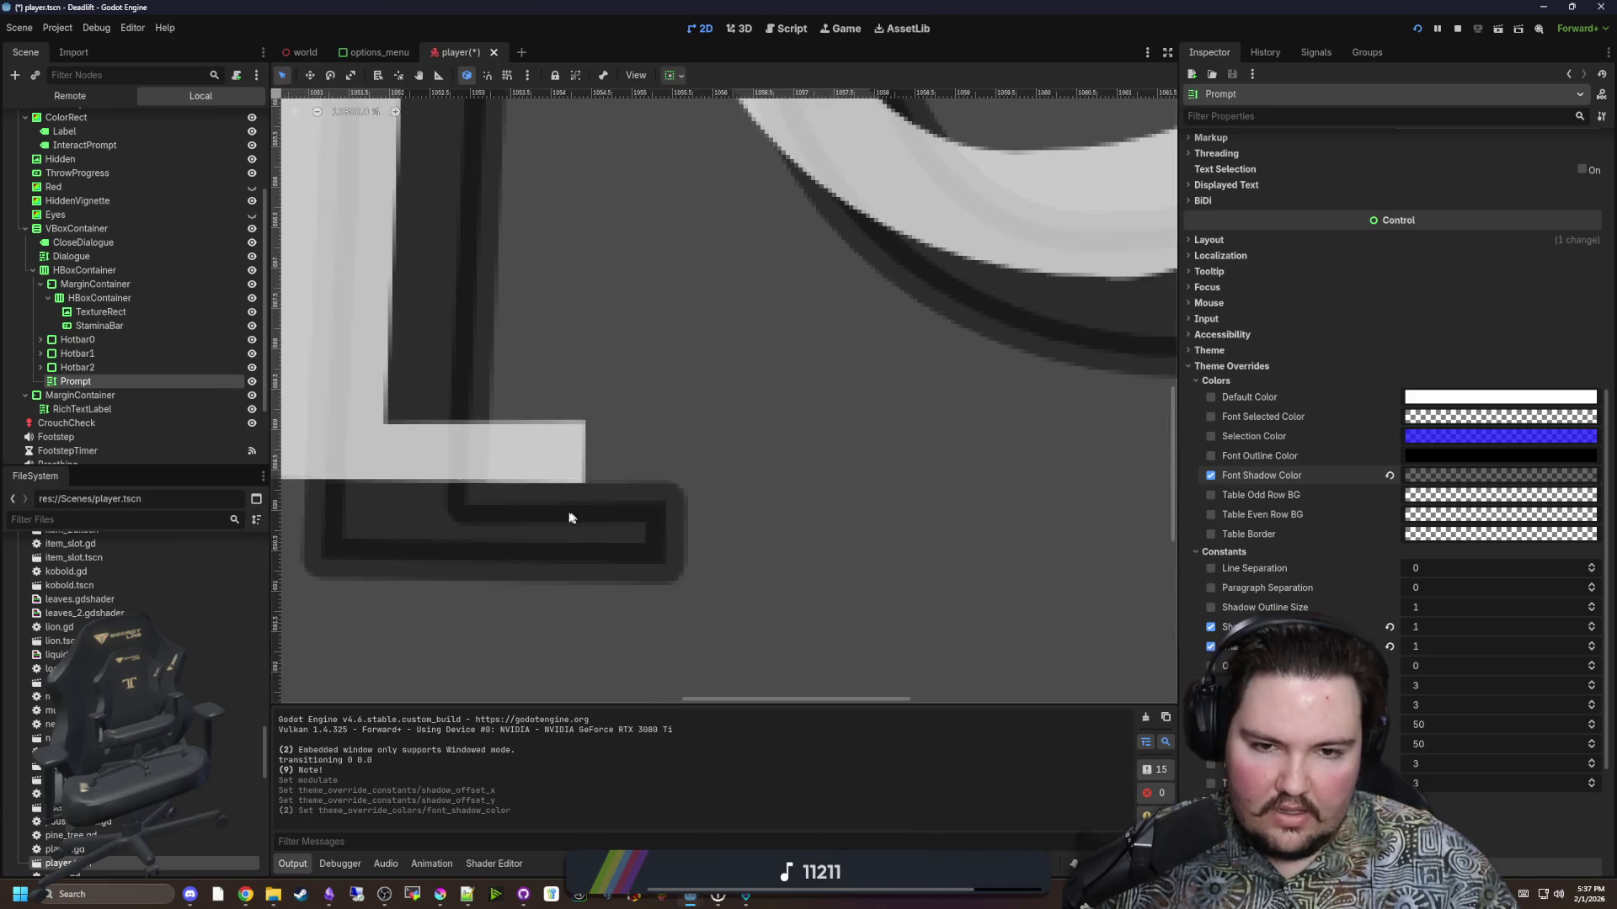
scroll(570, 517, down, 4)
scroll(820, 511, up, 3)
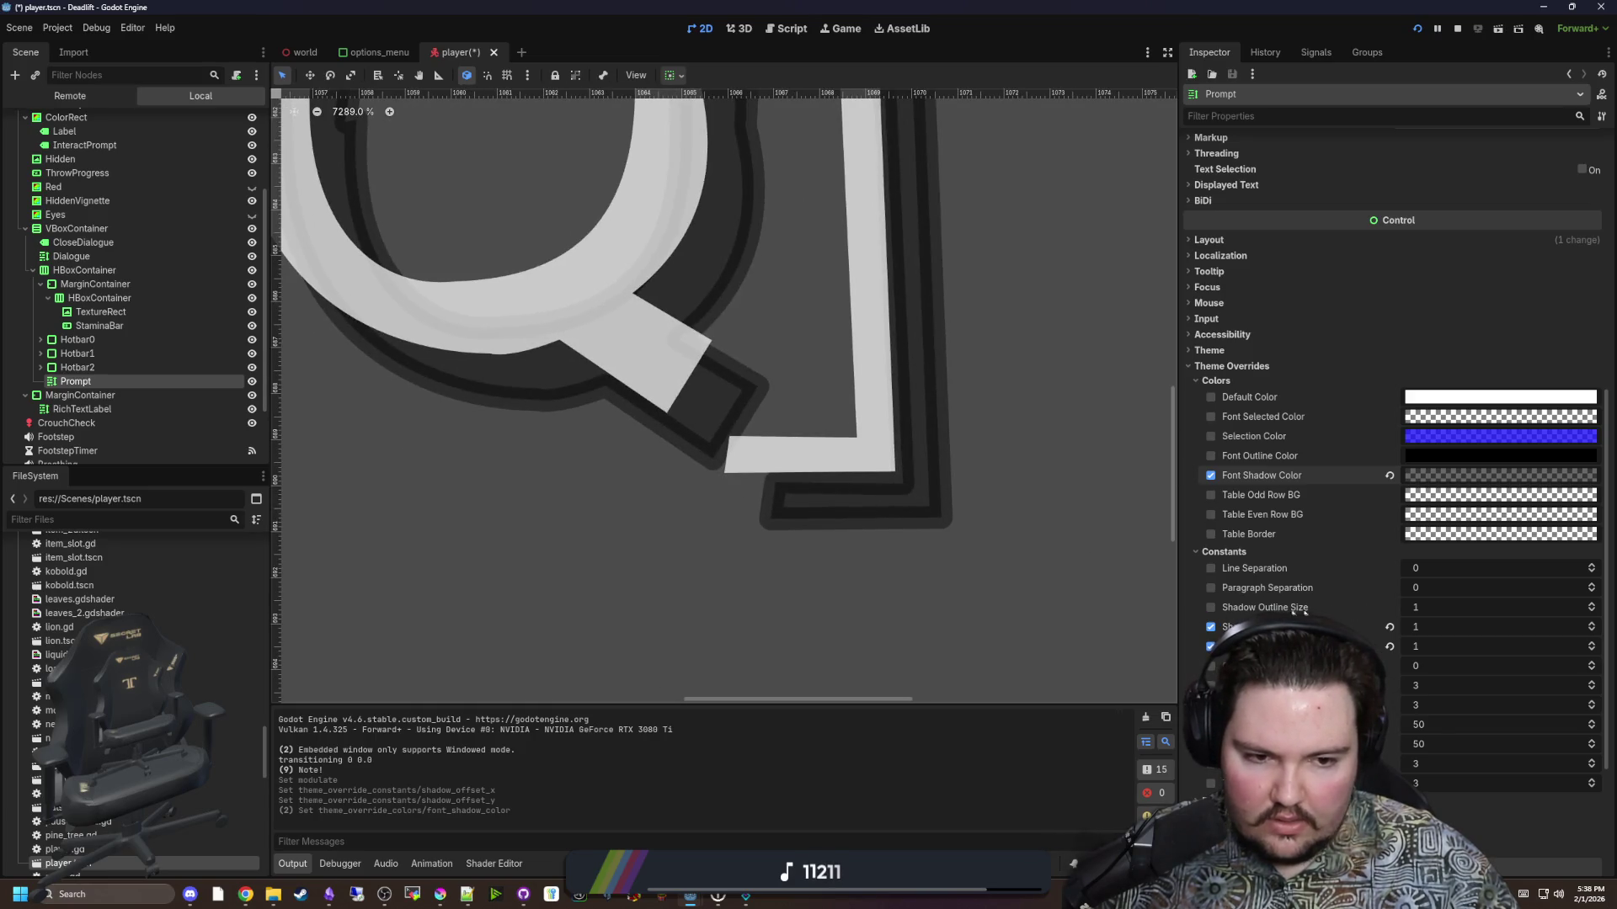
click(1211, 607)
Drag the Prompt's Shadow Outline Size override down to 0 for a plain offset shadow.
drag(1457, 611, 1440, 611)
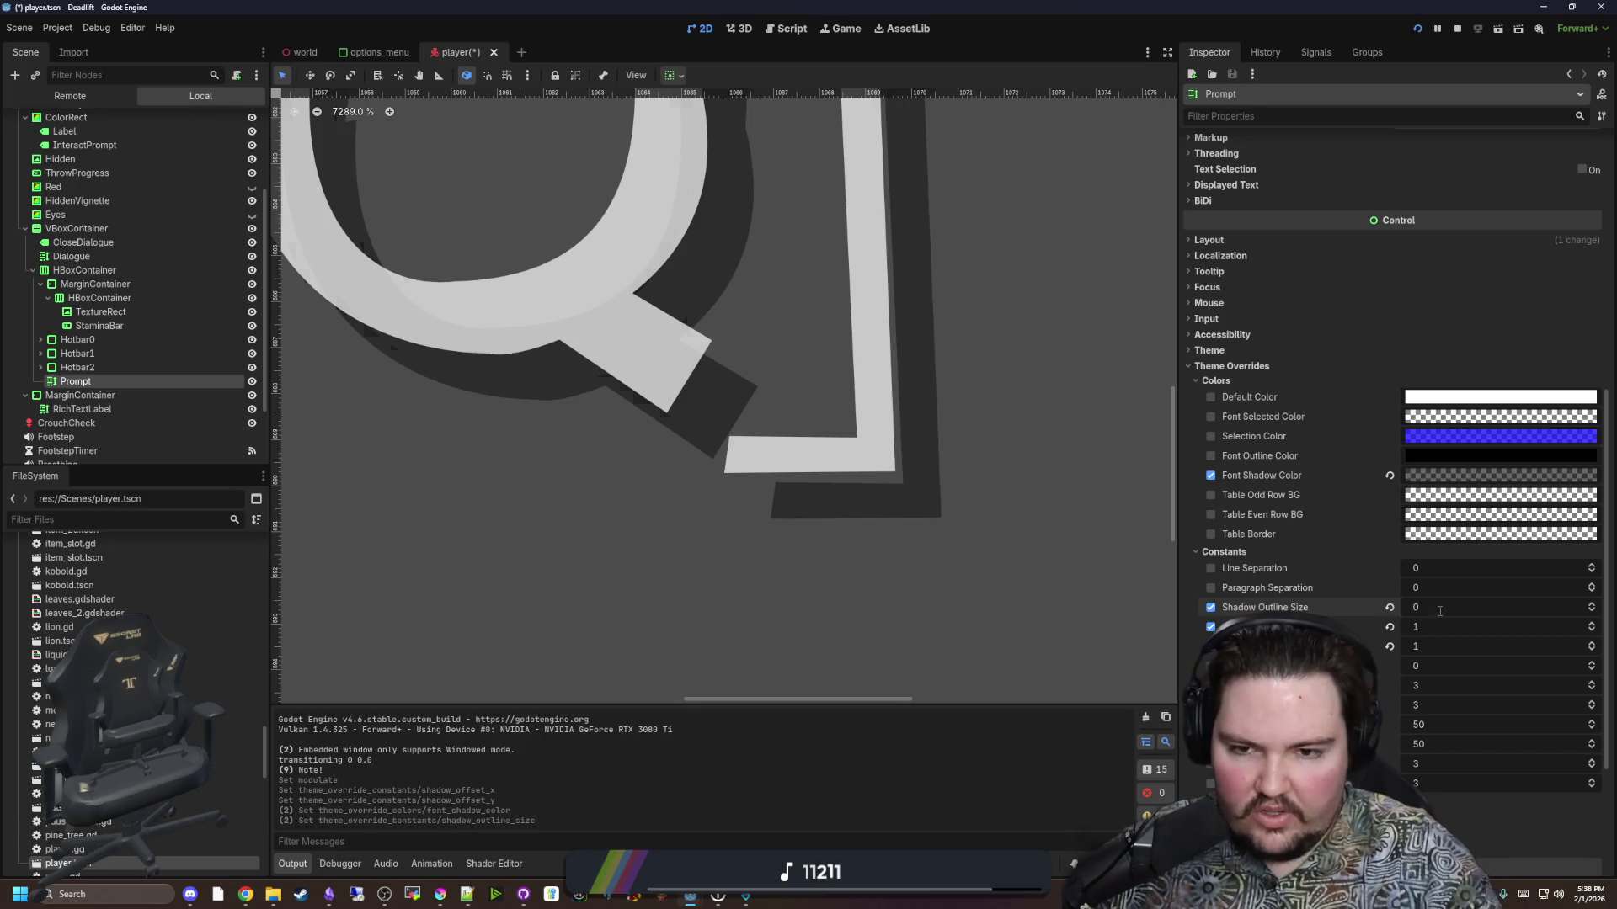
scroll(878, 531, down, 3)
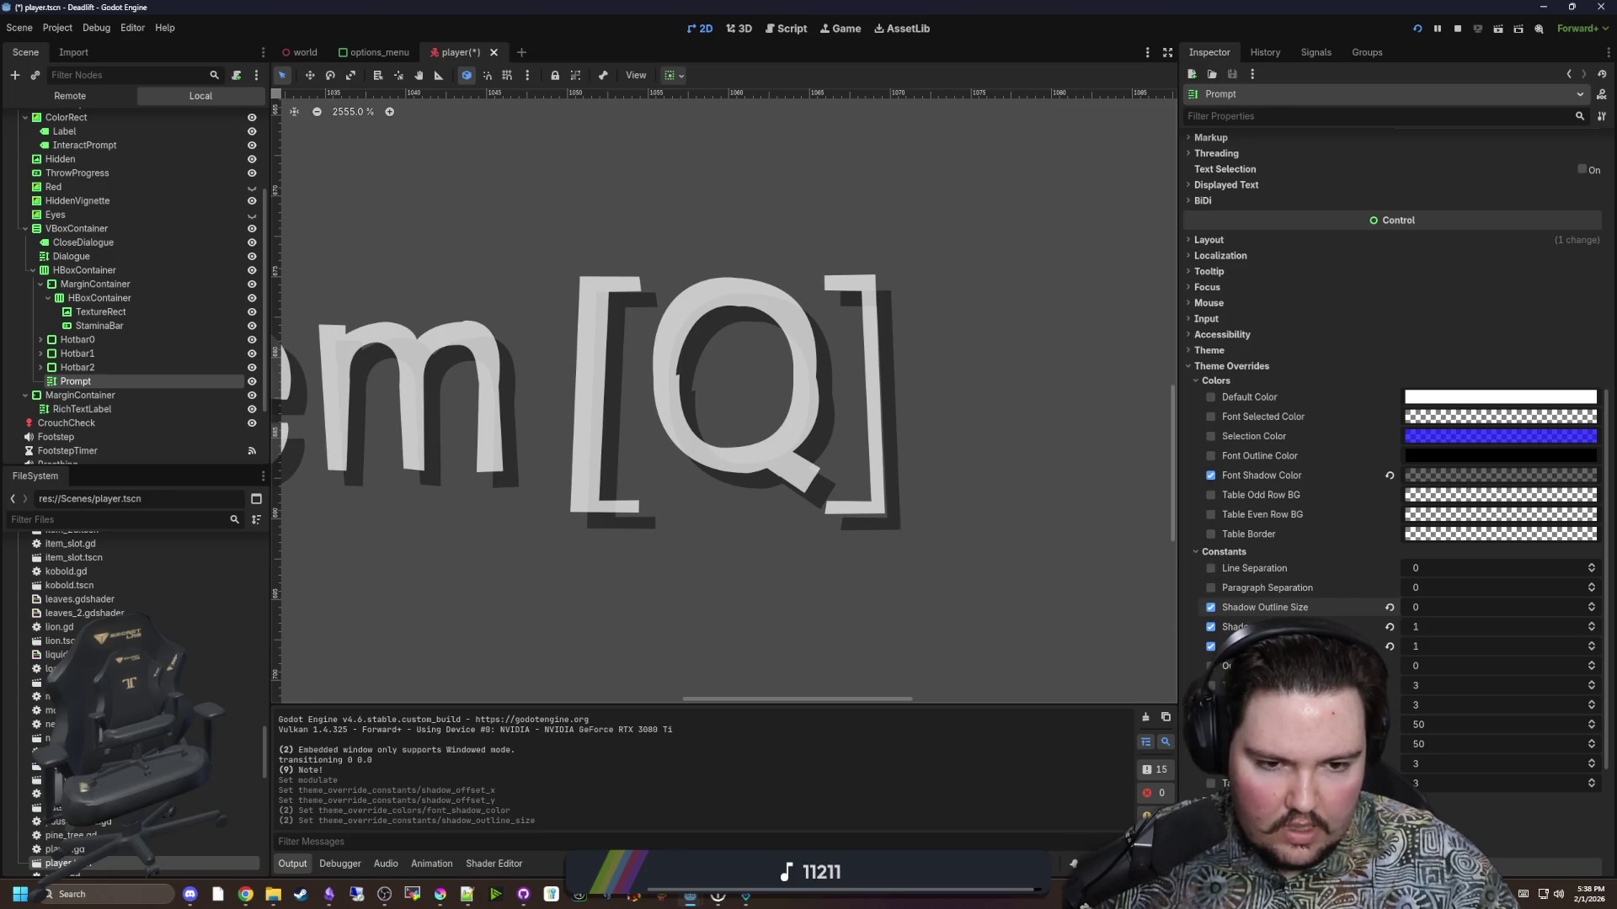
scroll(982, 461, down, 15)
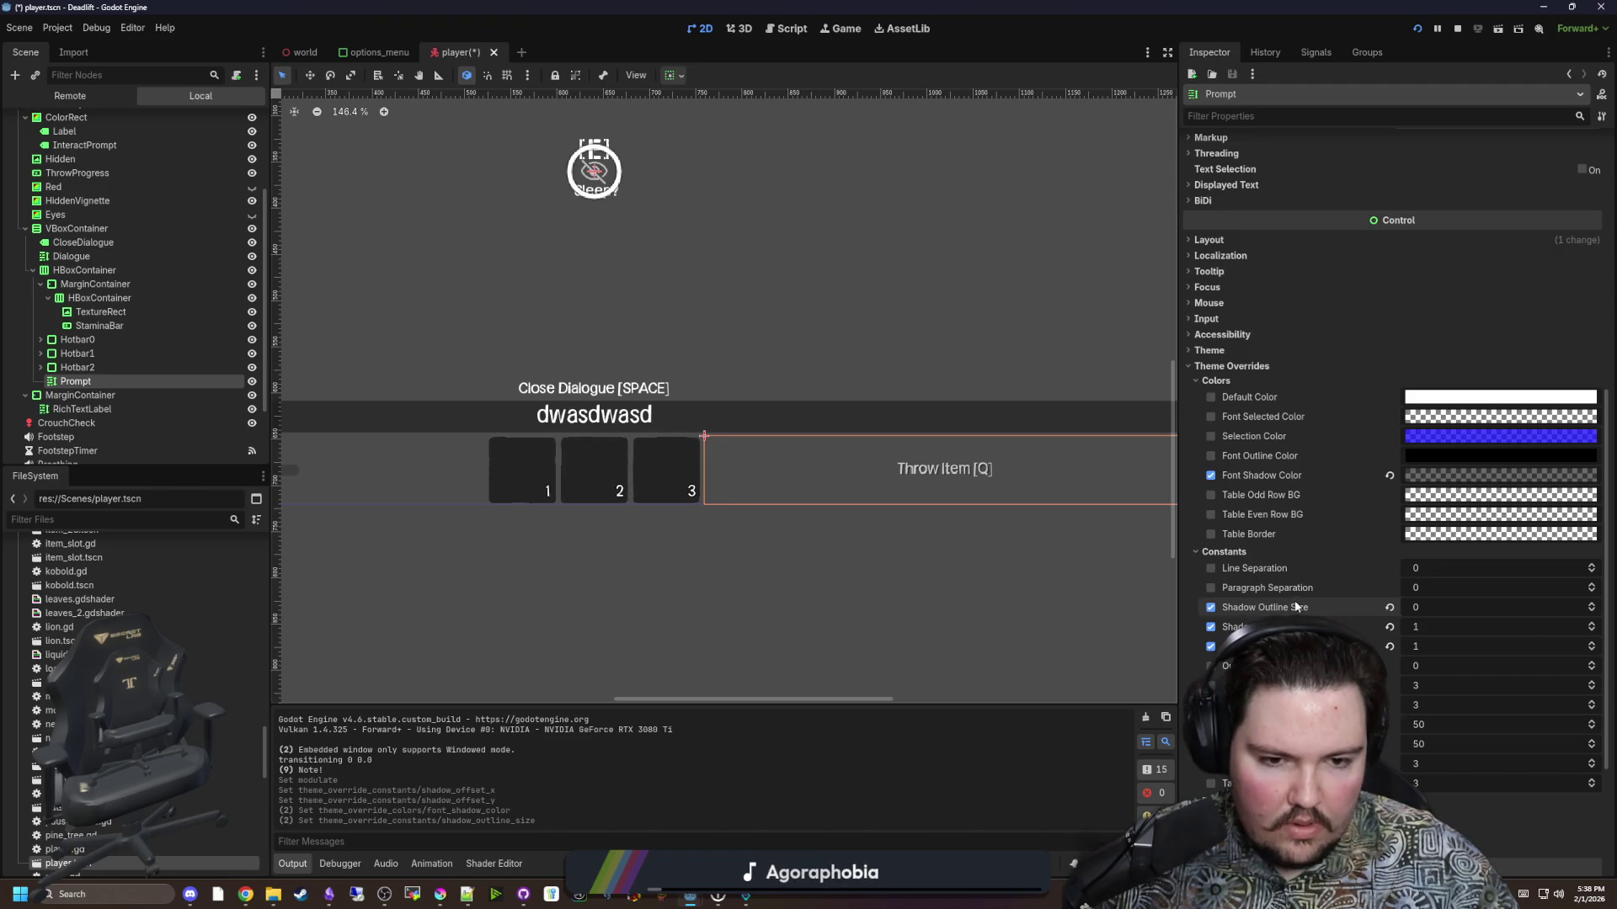
scroll(1339, 606, down, 3)
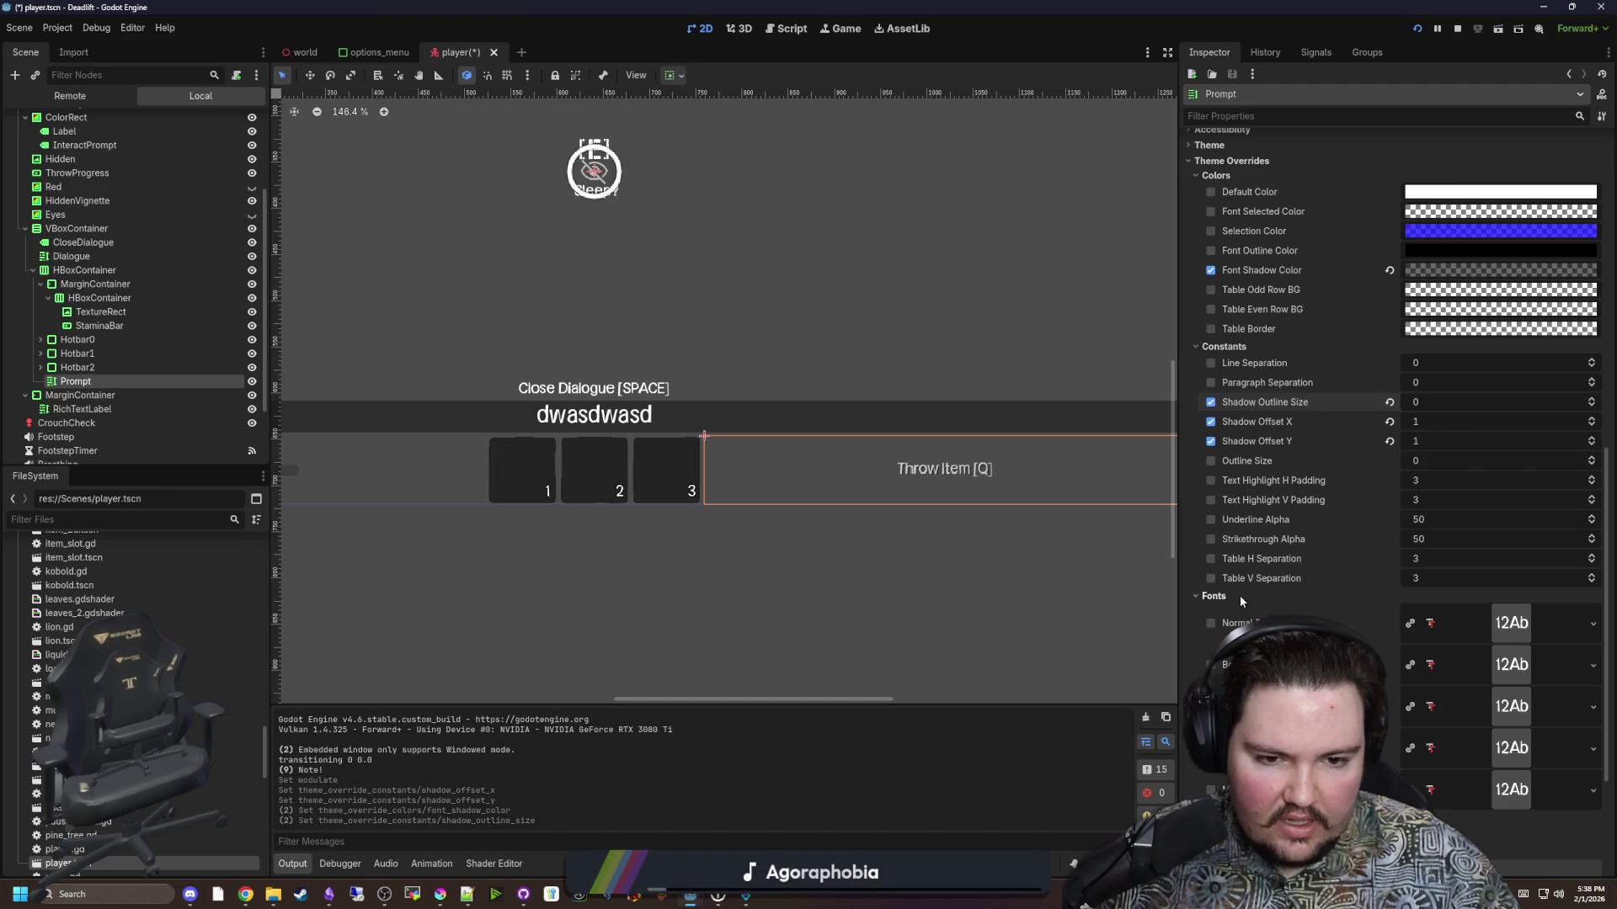
Save the player scene and view the running game paused on its menu.
key(ctrl+s)
key(ctrl+s)
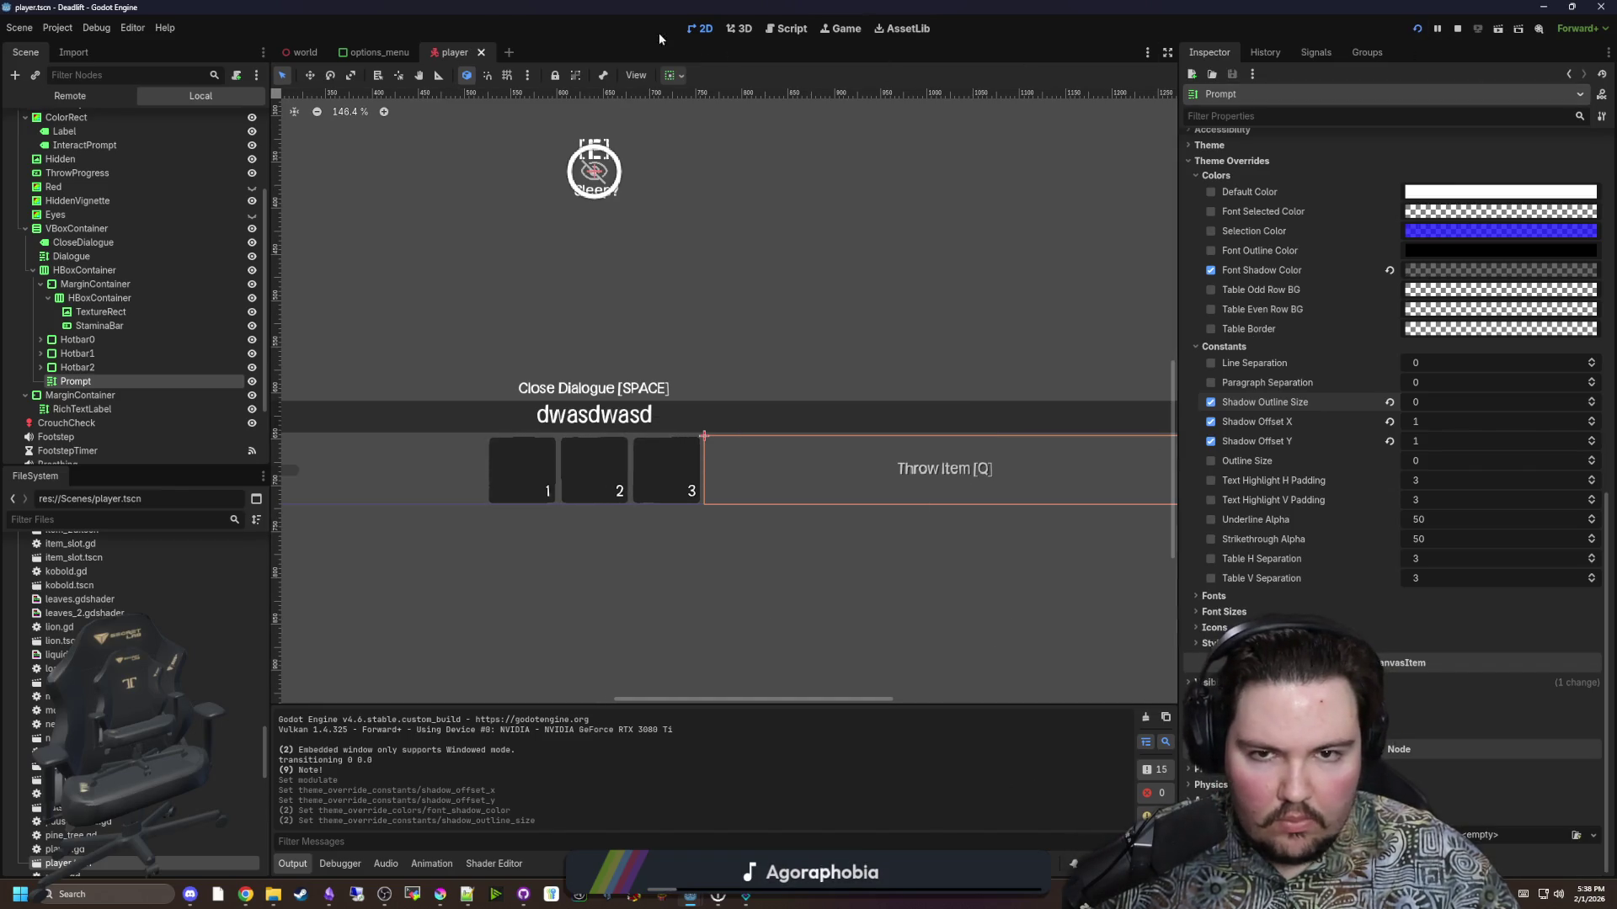
click(854, 29)
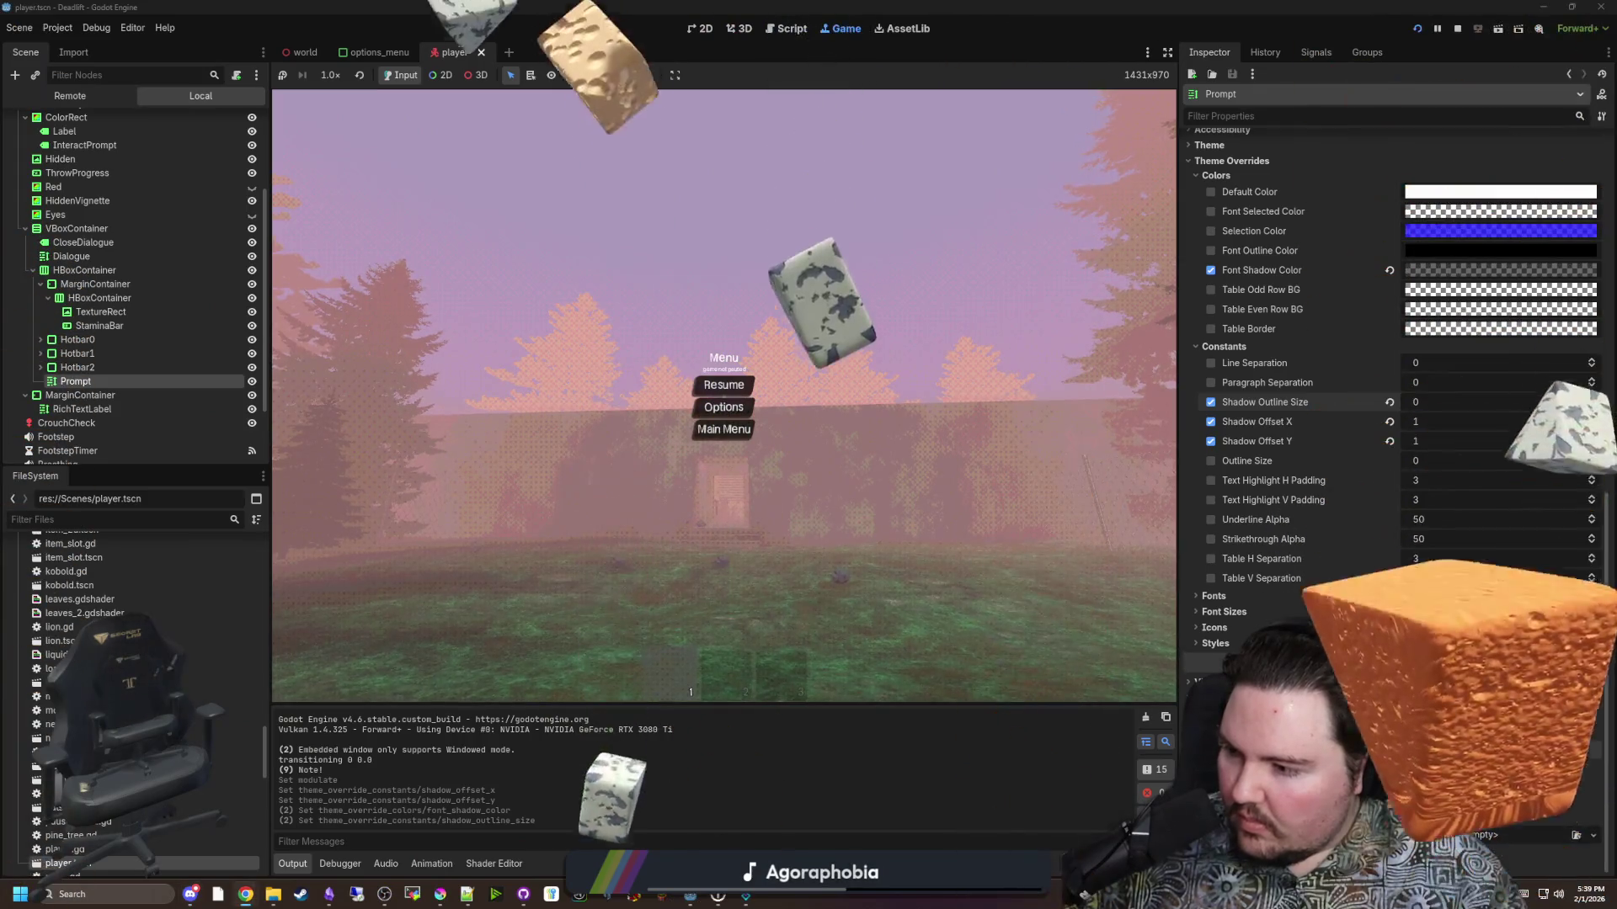
Resume the game, walk to the rock, pick it up and throw it, then pause again.
click(729, 388)
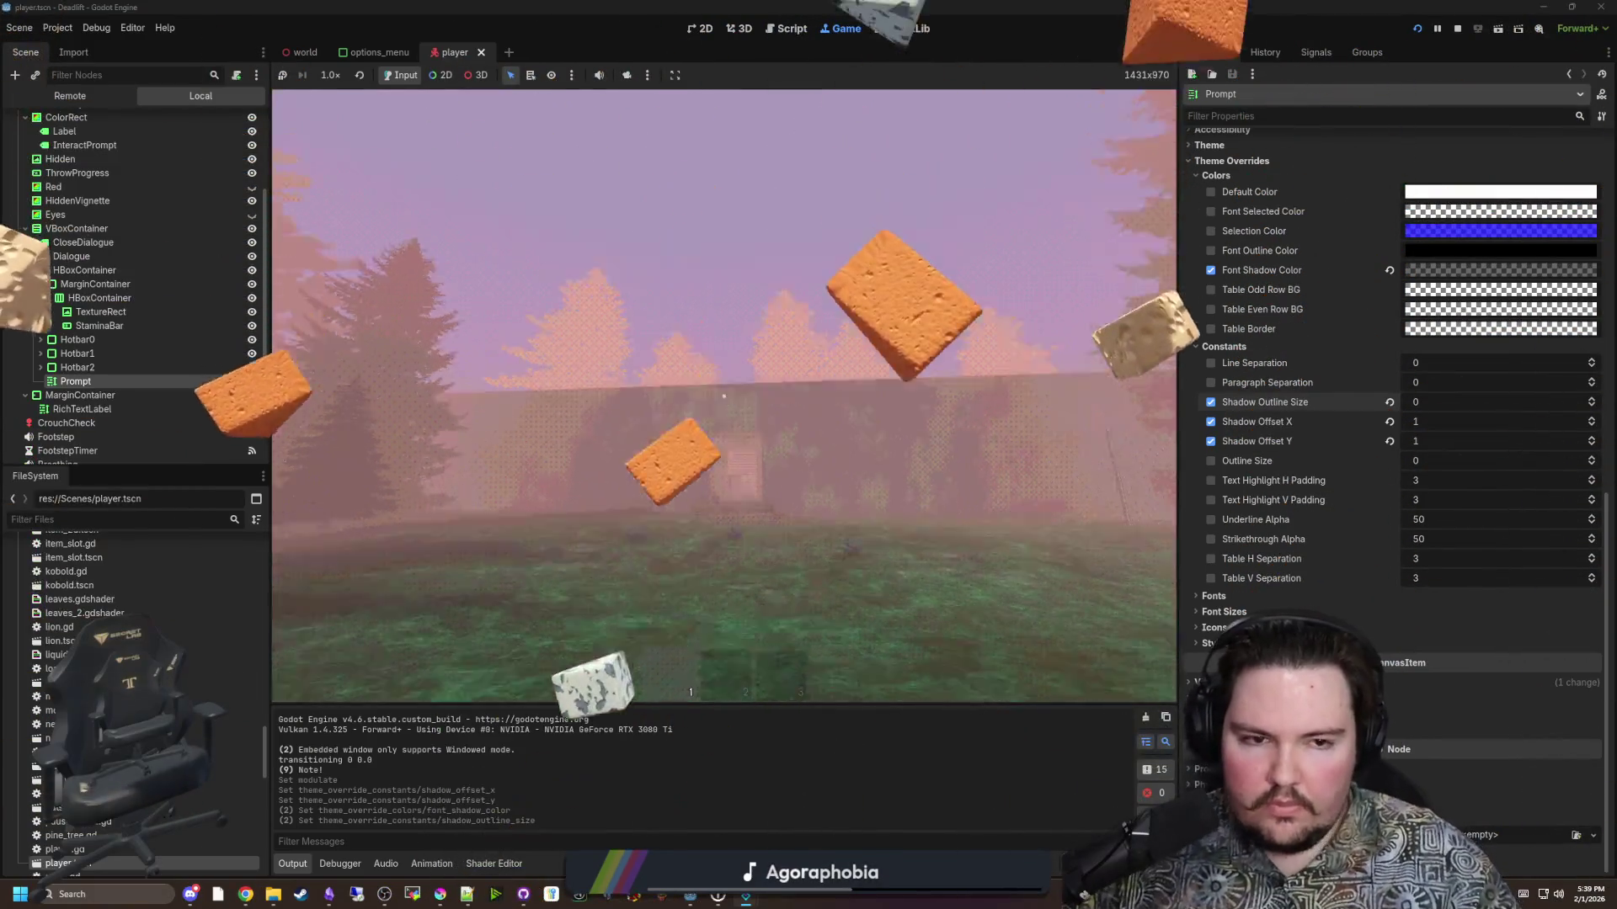
key(w)
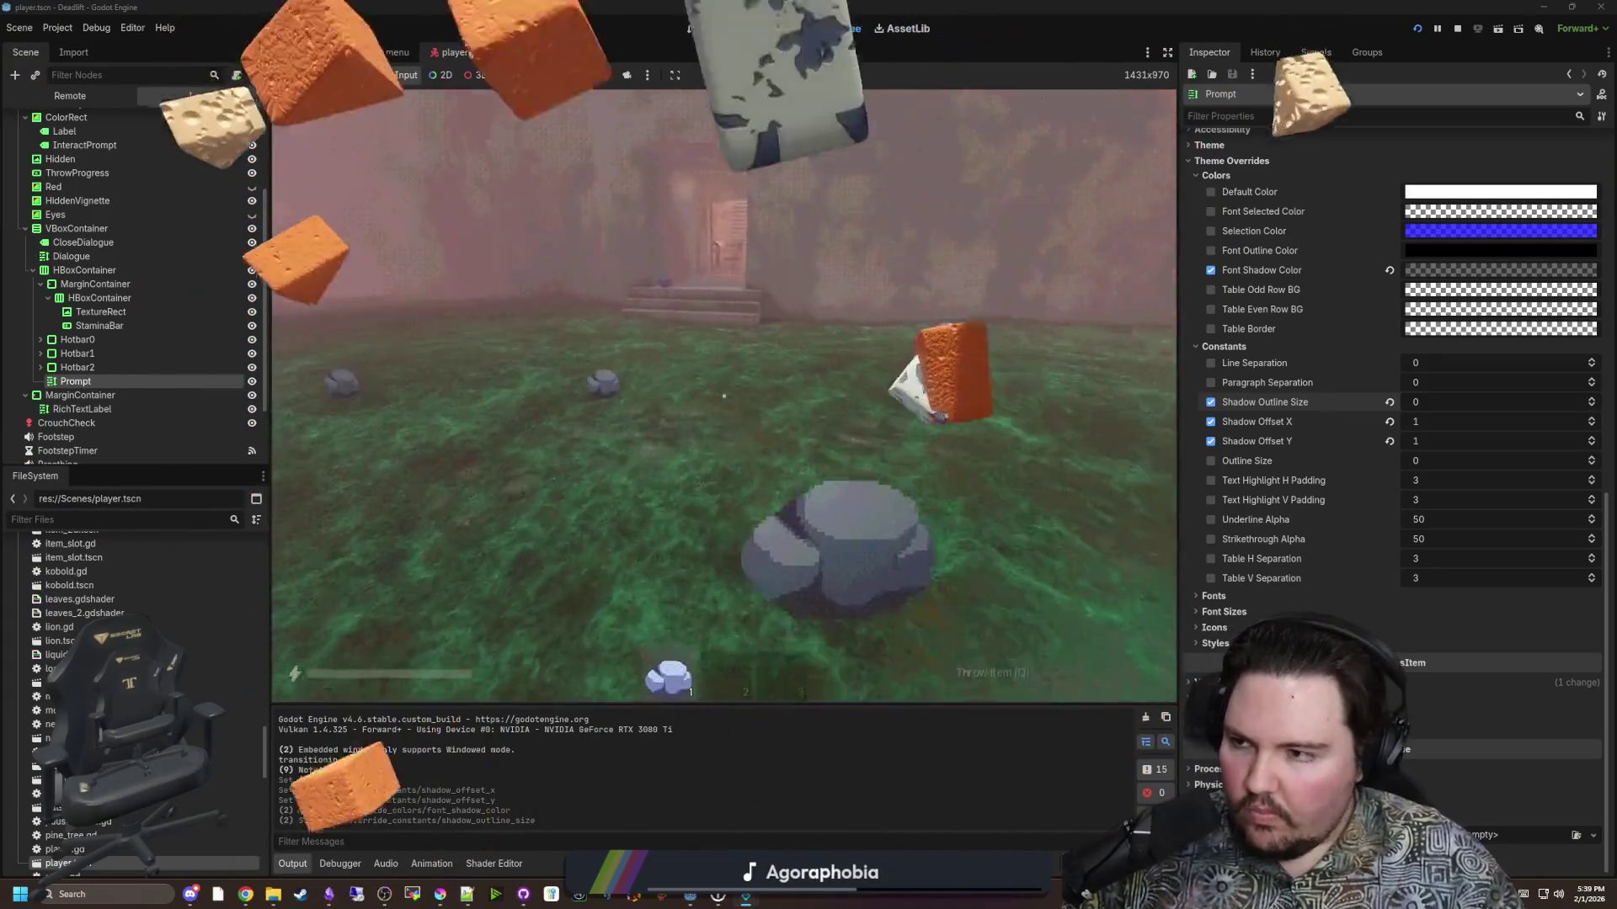
key(e)
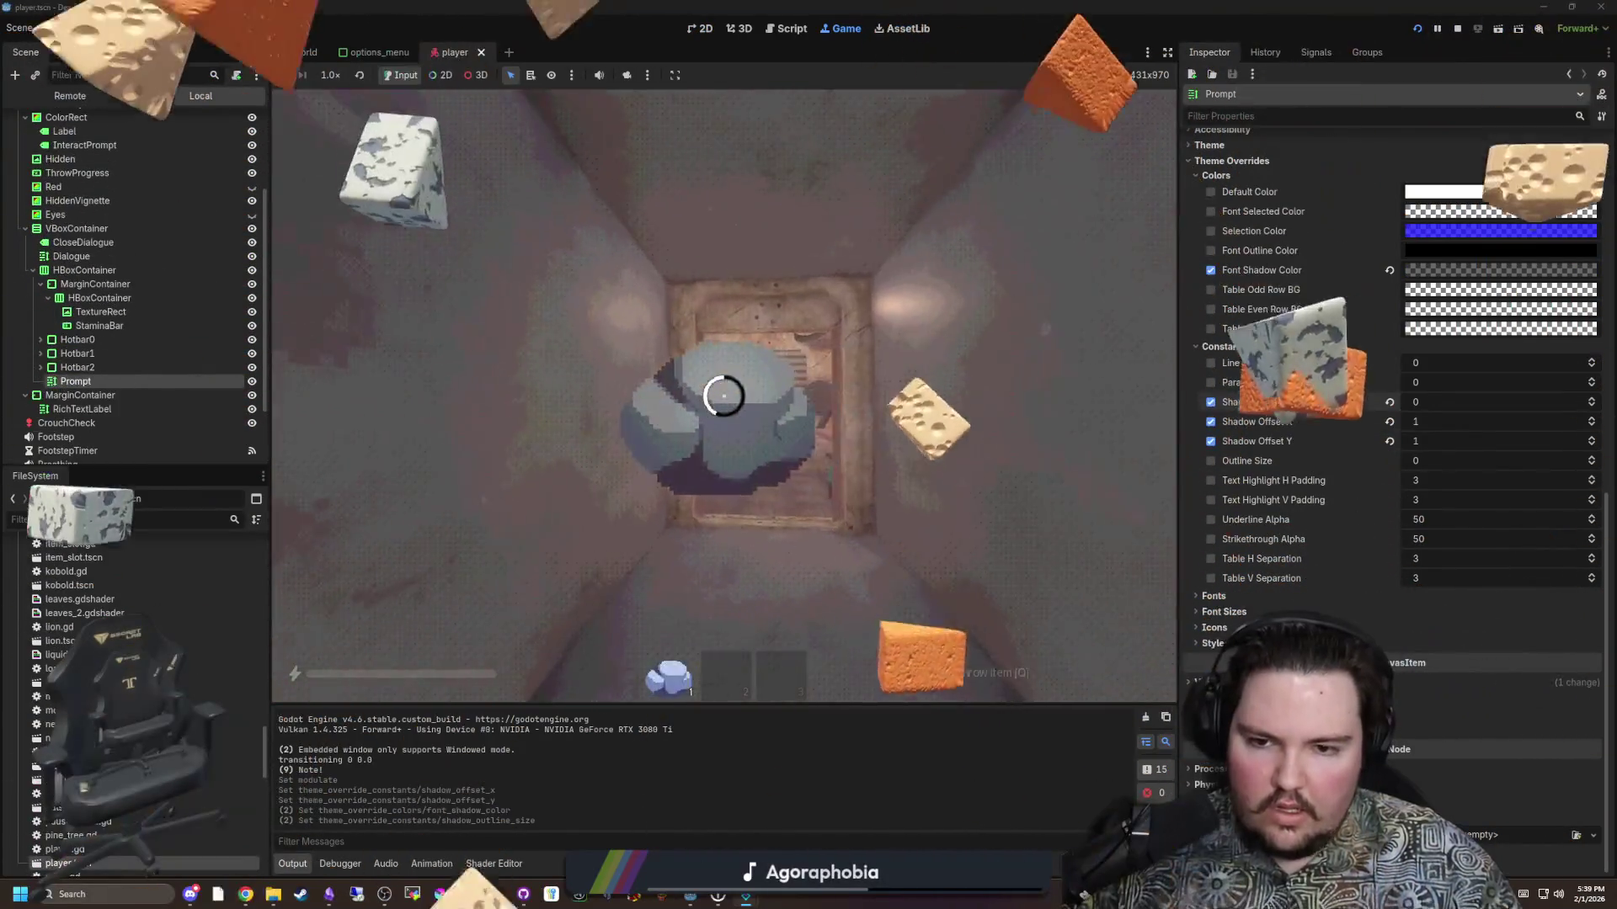
click(723, 396)
key(s)
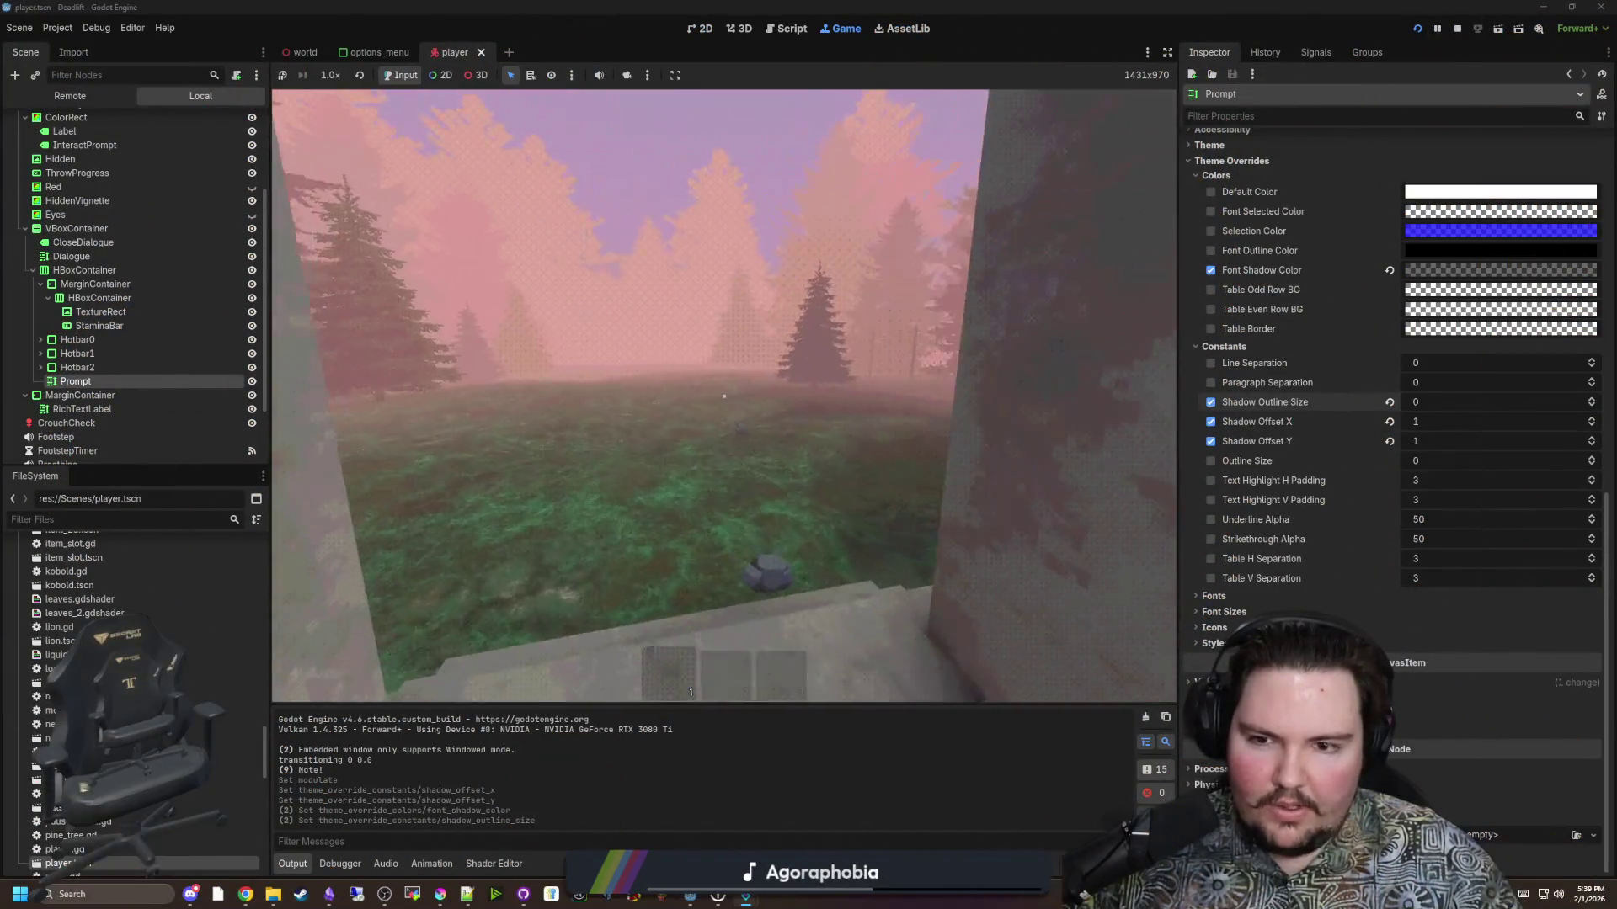
key(Escape)
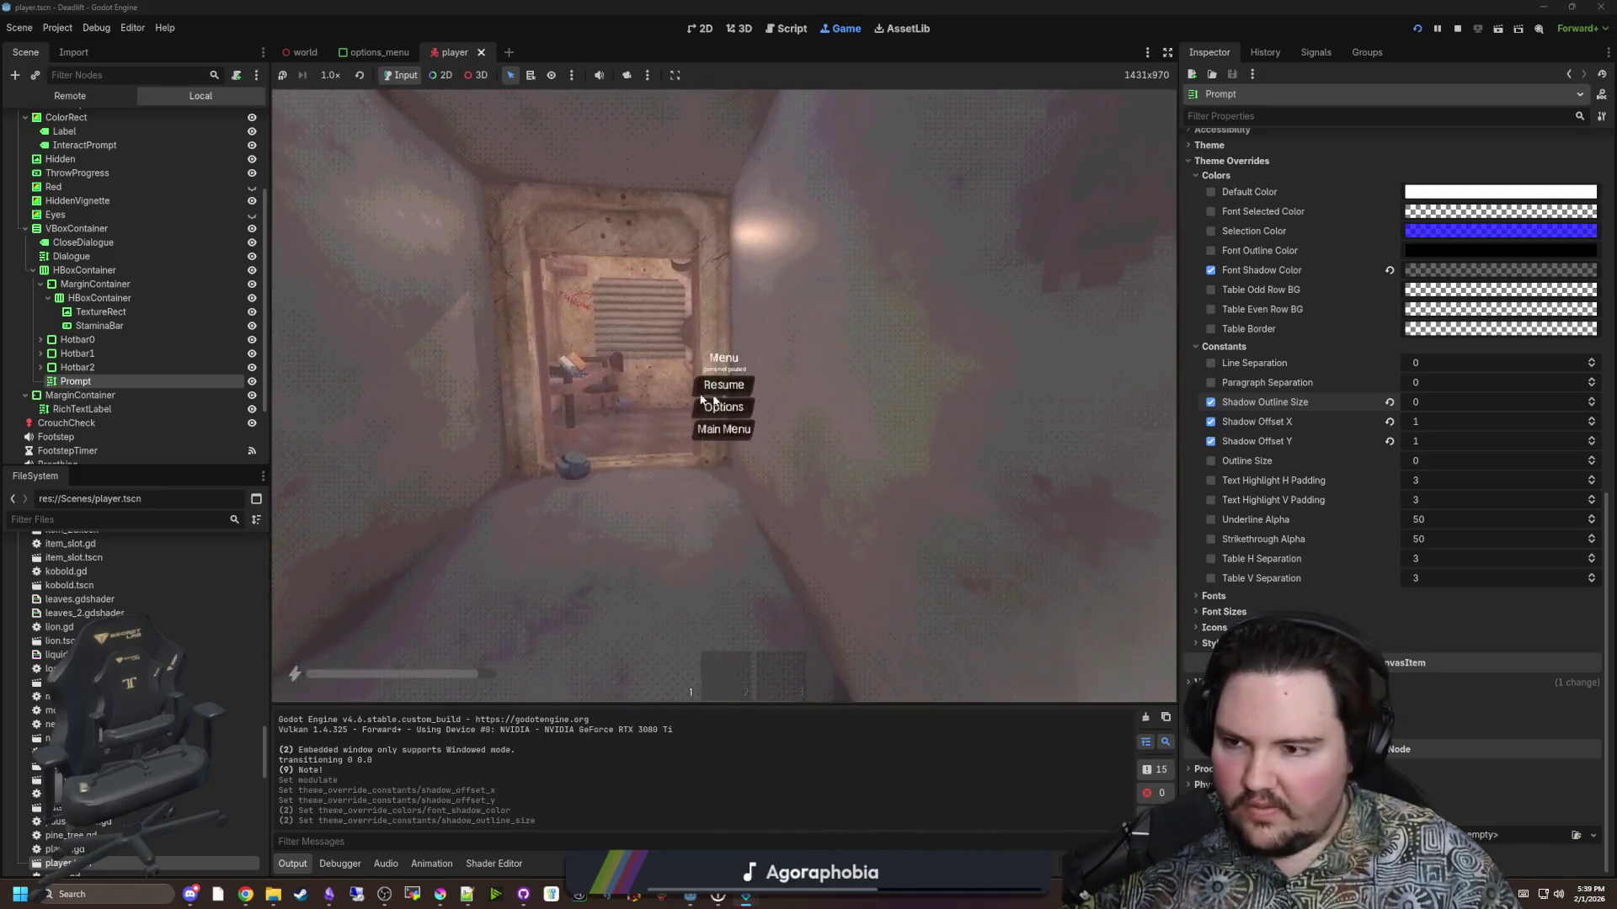
Open the world scene in the editor, then move to the Deadlift changelog note.
click(302, 54)
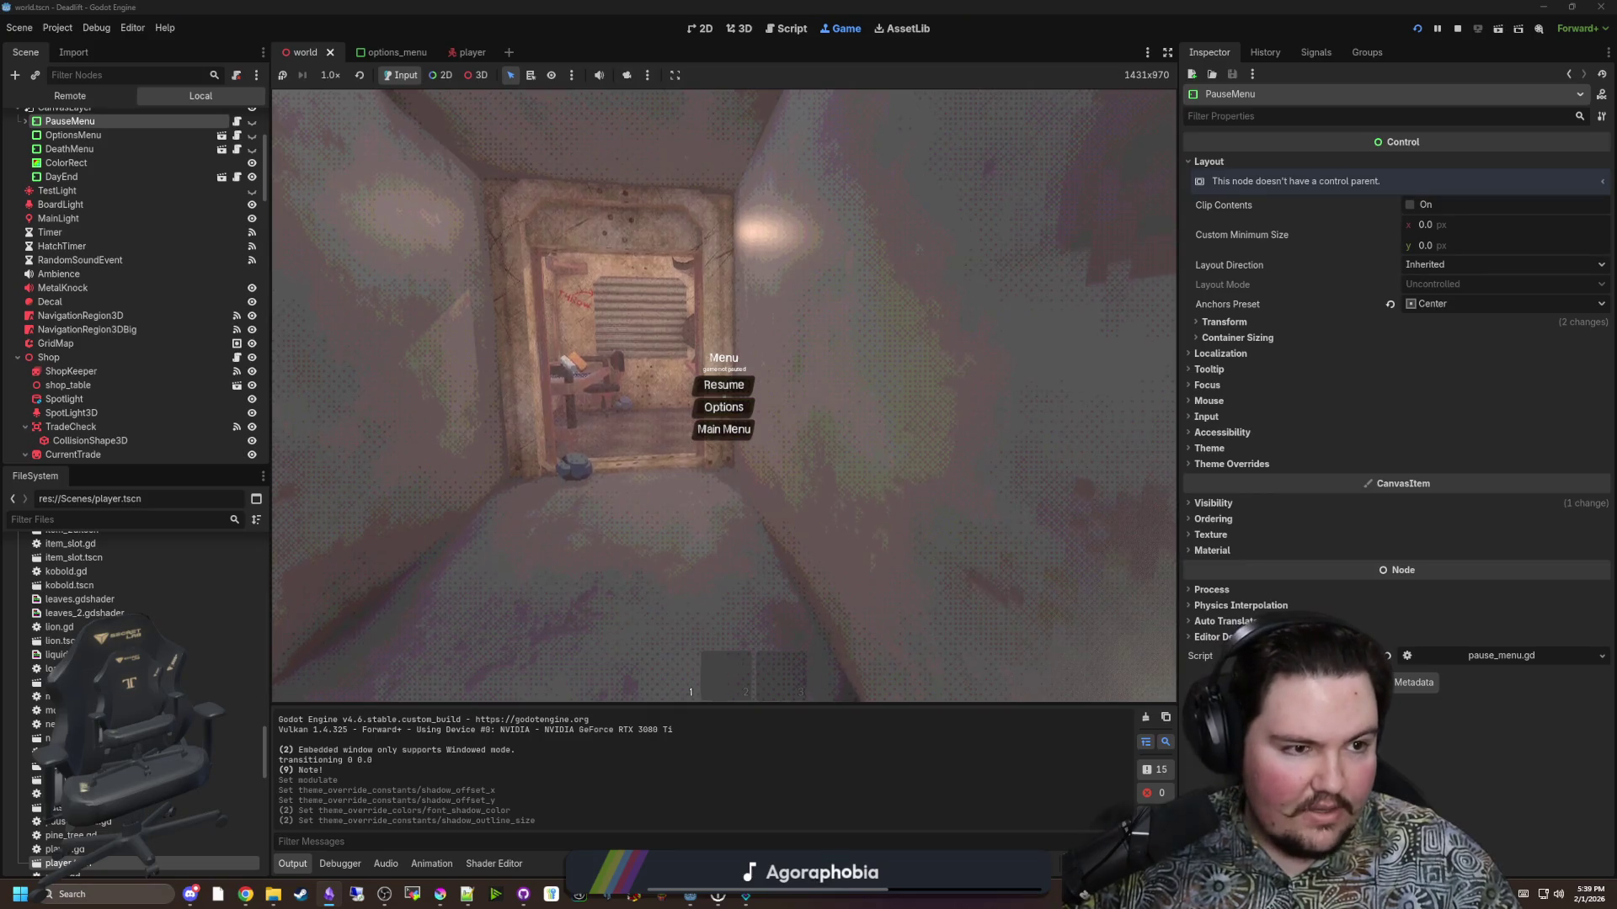
key(alt+Tab)
scroll(833, 550, down, 20)
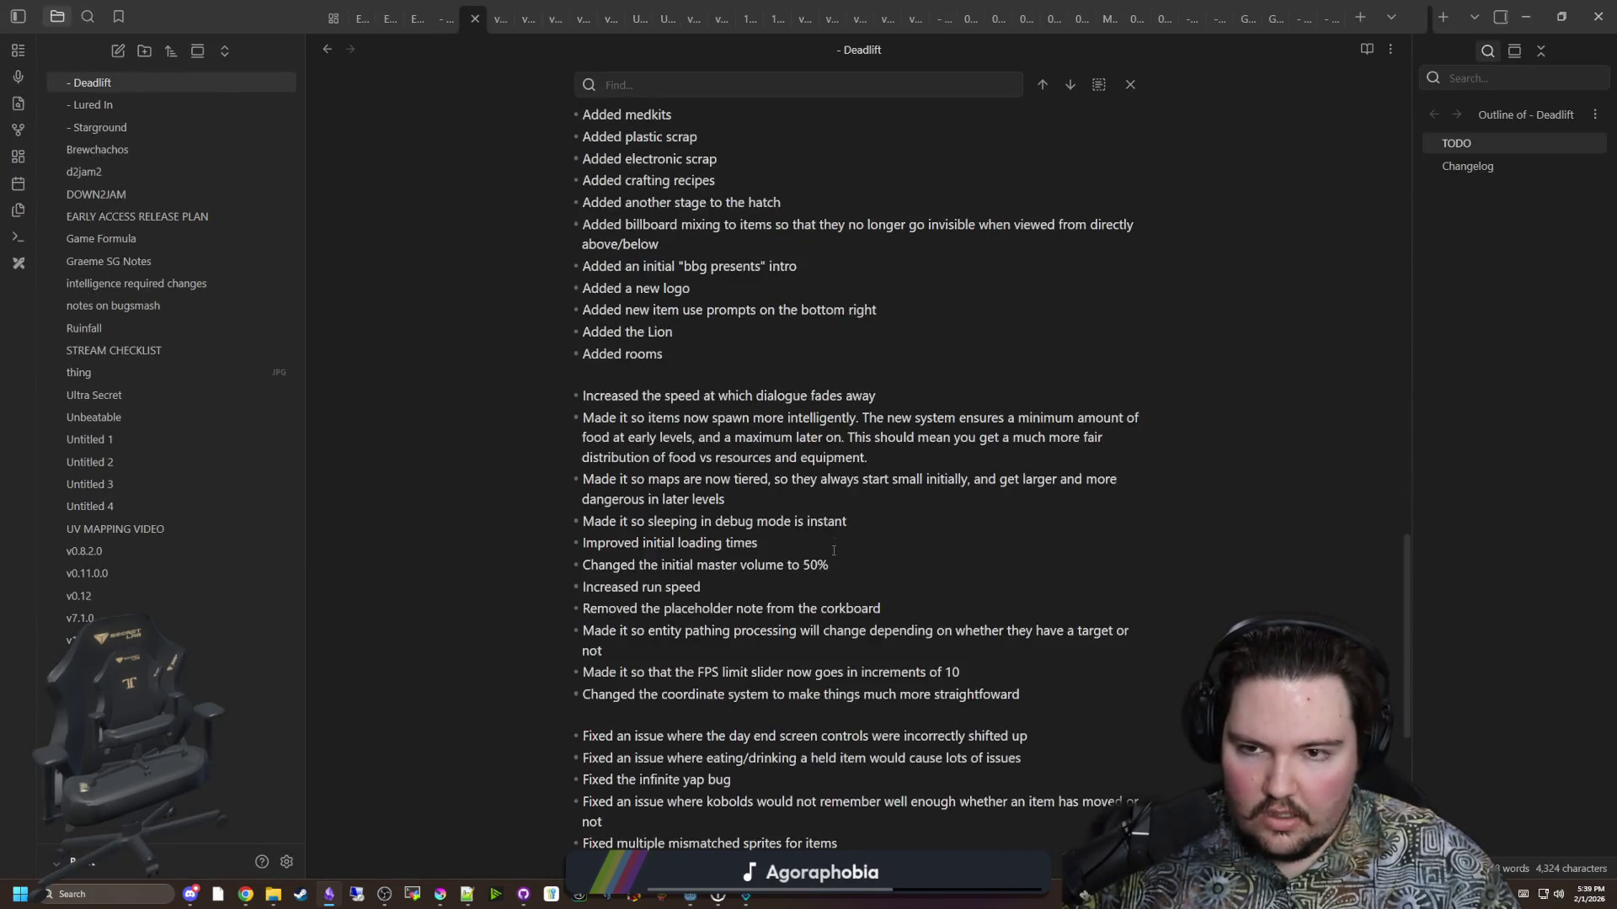
Add the bullet 'Added a button to disable the initial tutorial' below Added rooms.
scroll(834, 551, up, 12)
scroll(833, 551, down, 10)
click(771, 605)
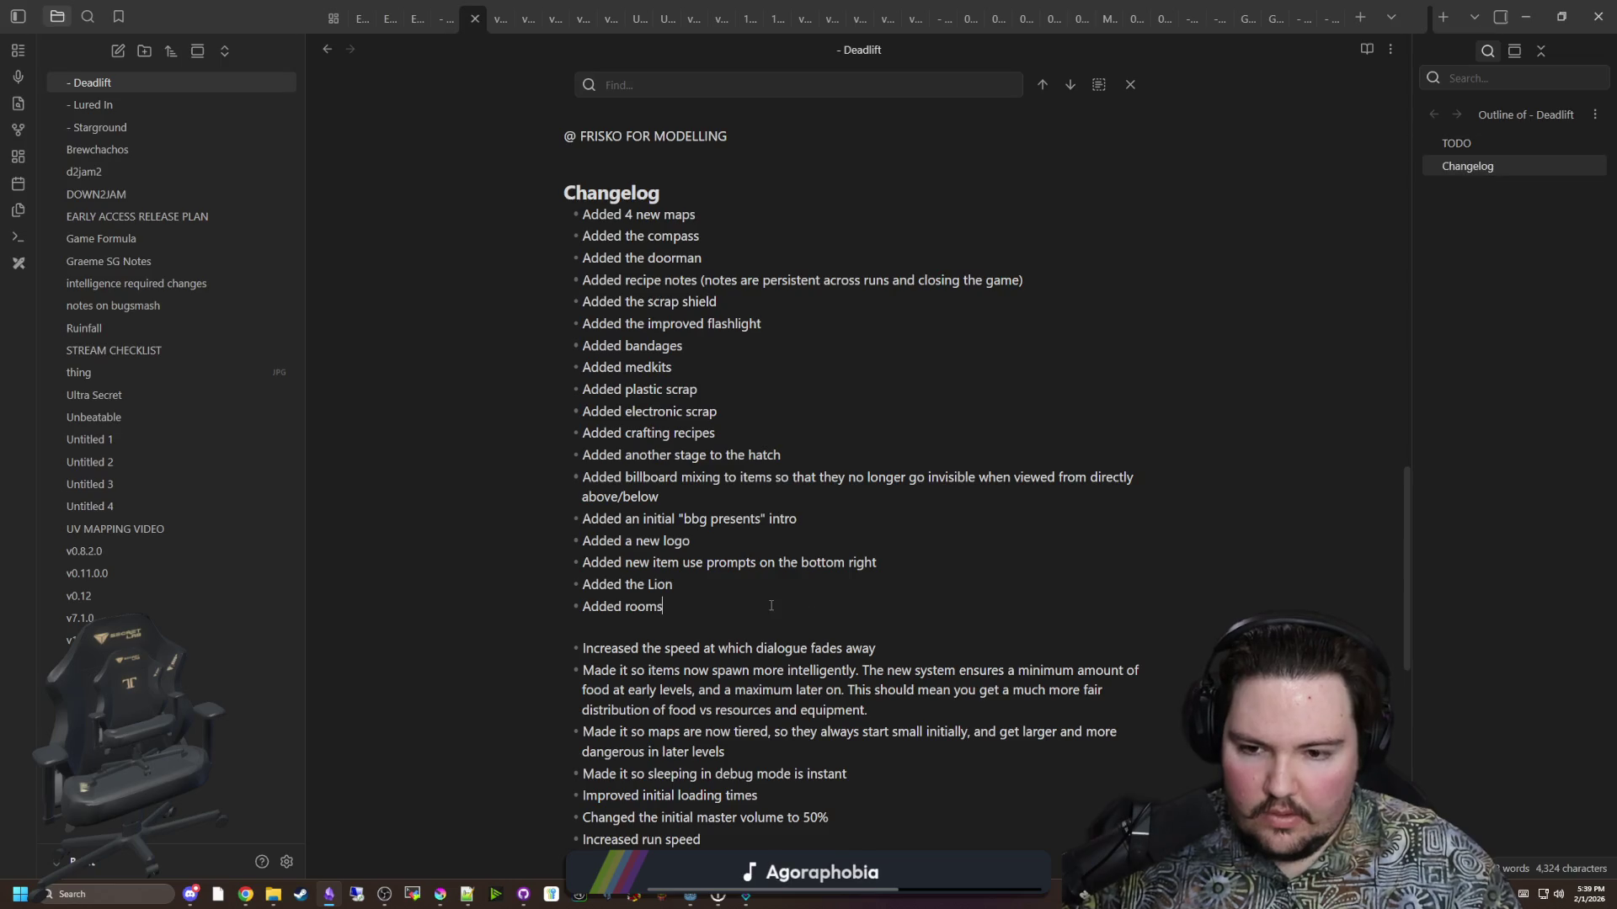
key(Return)
text(A)
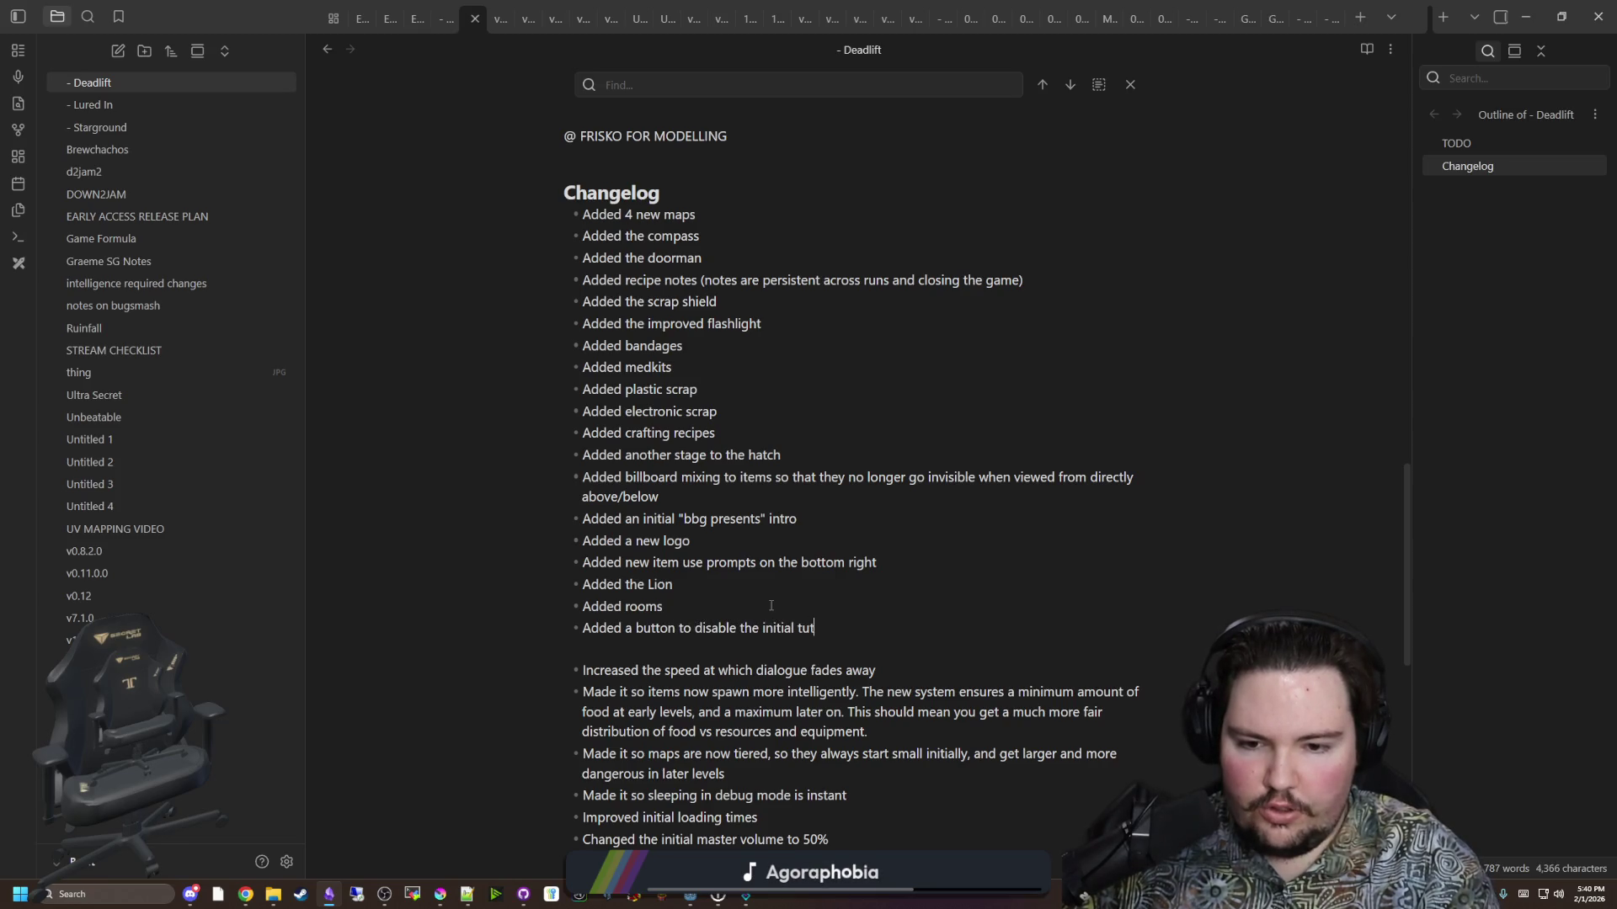
Add the bullet 'Slightly changed the layout of every map', then return to Godot.
scroll(770, 605, down, 5)
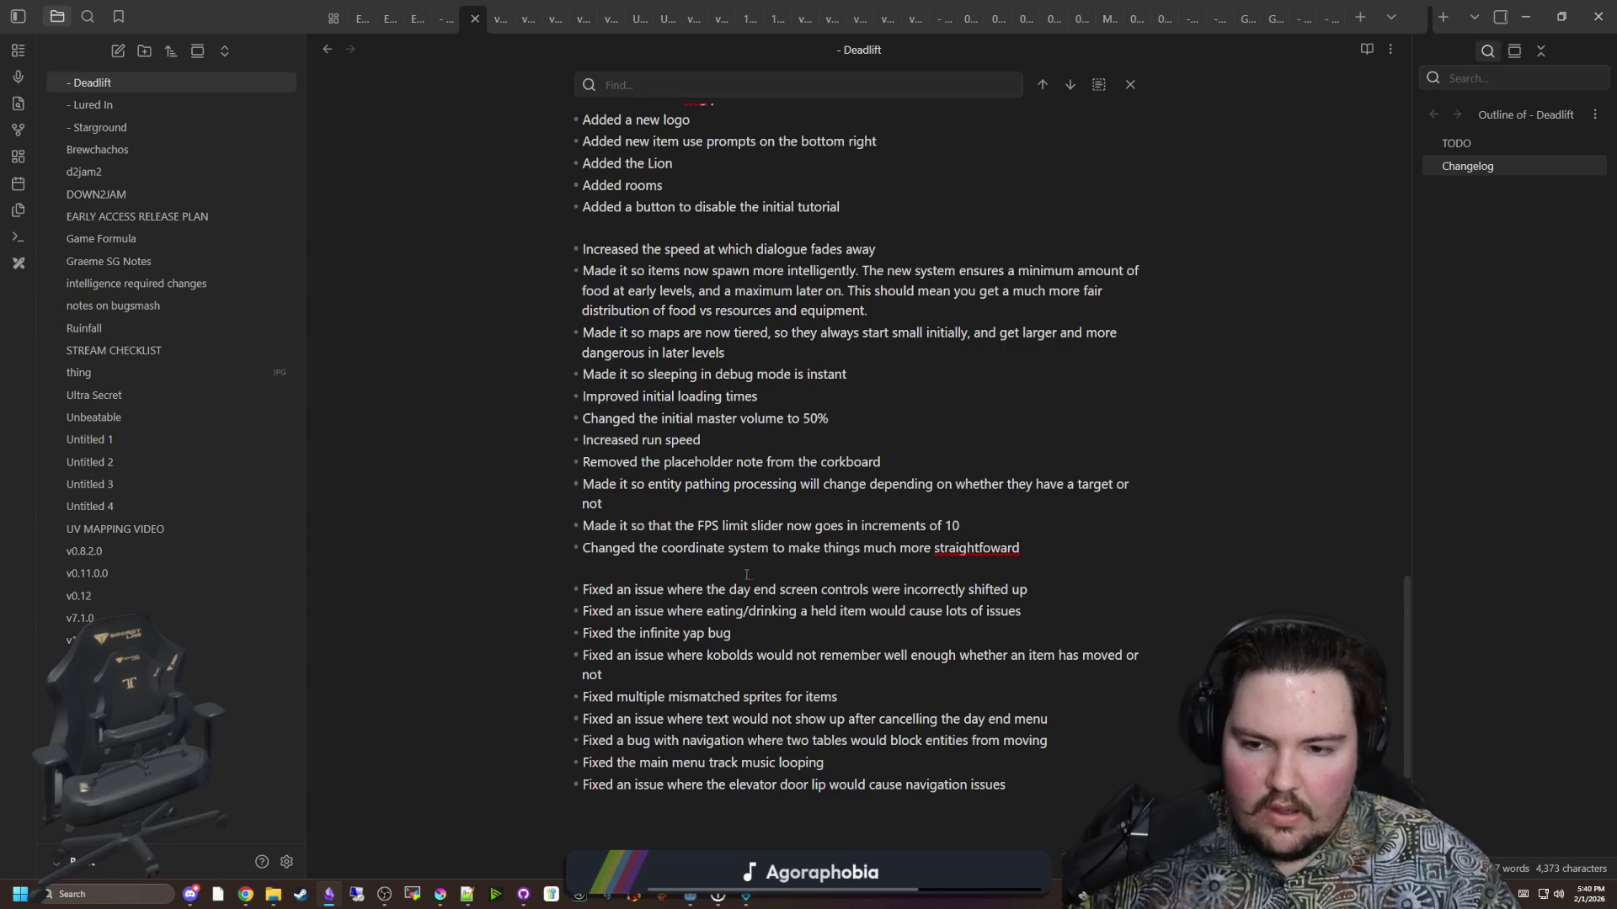
key(Return)
text(Changed the layout of every map)
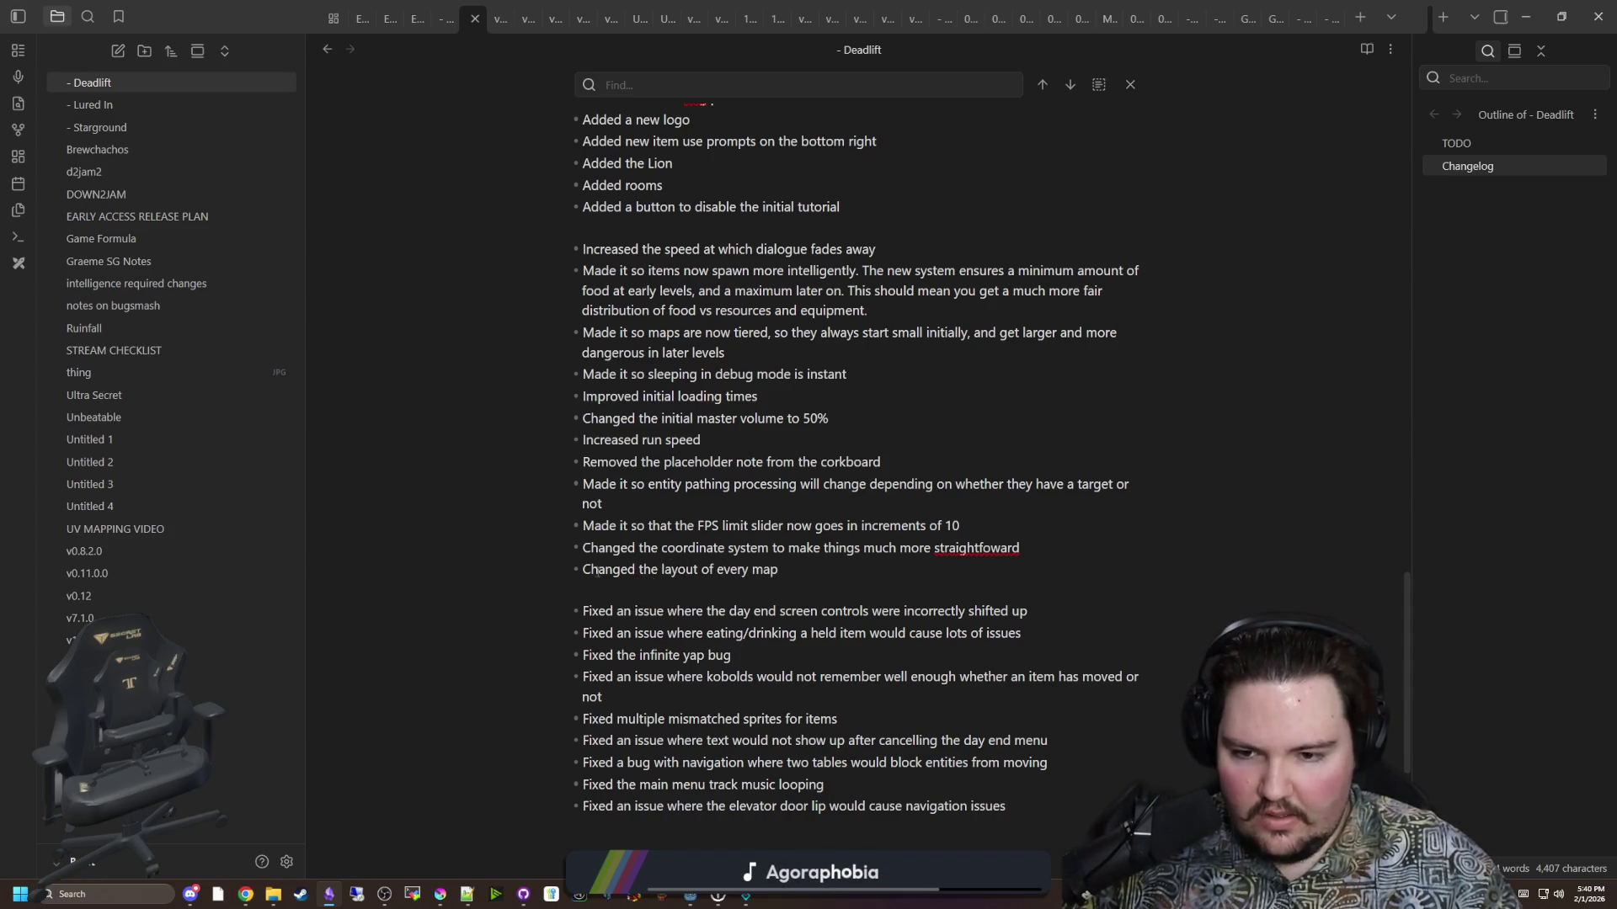
text(Slightly)
key(Delete)
text(c)
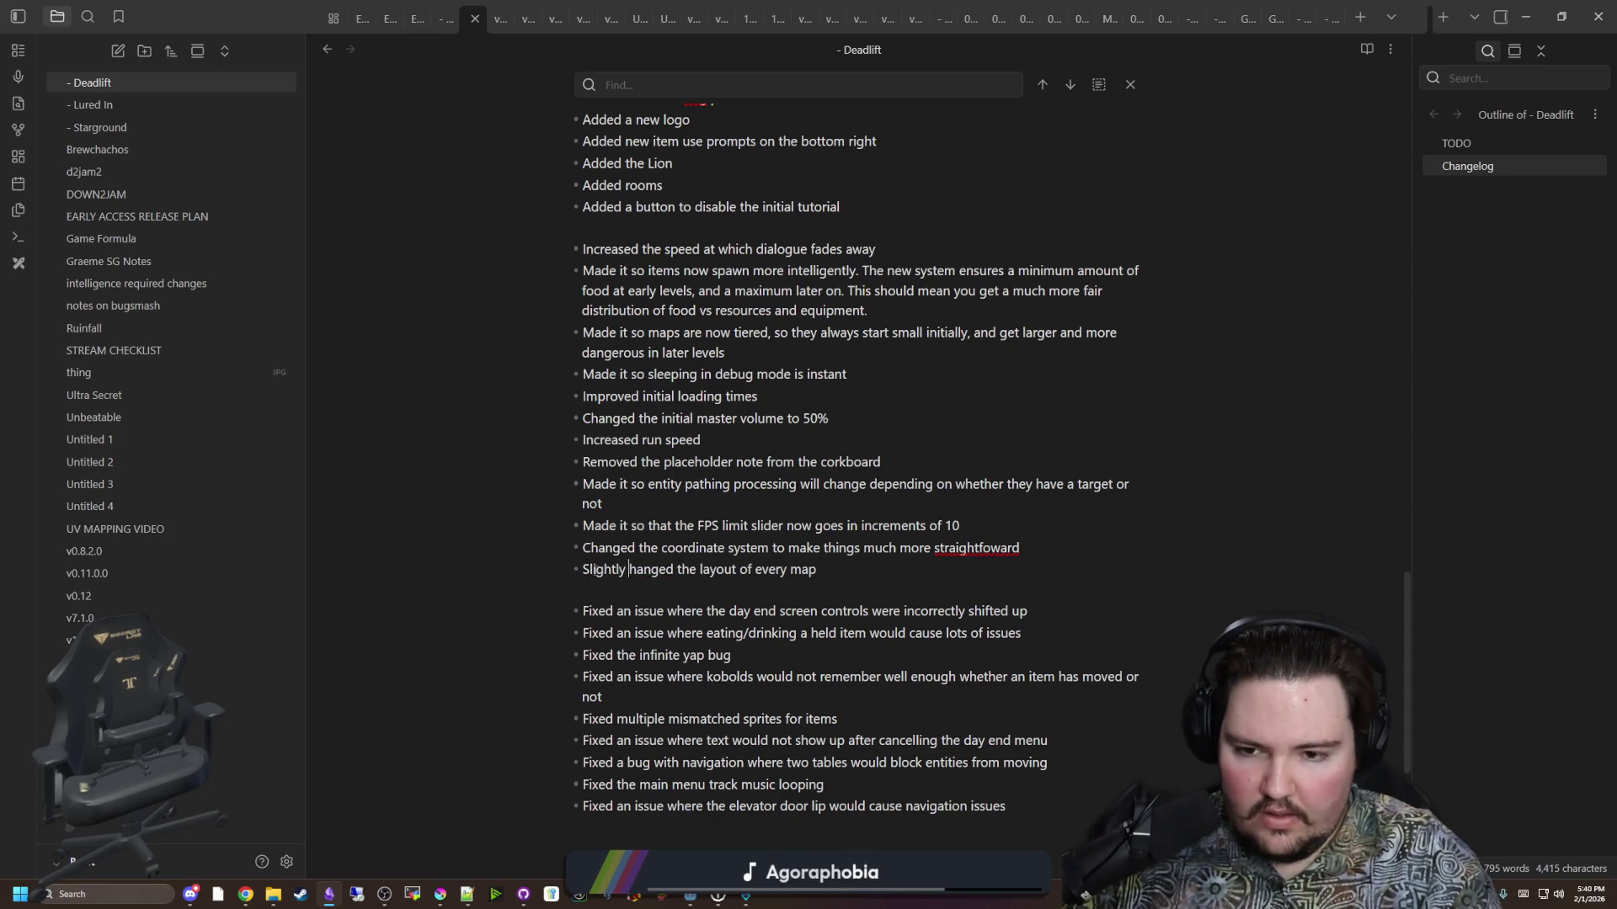
click(824, 570)
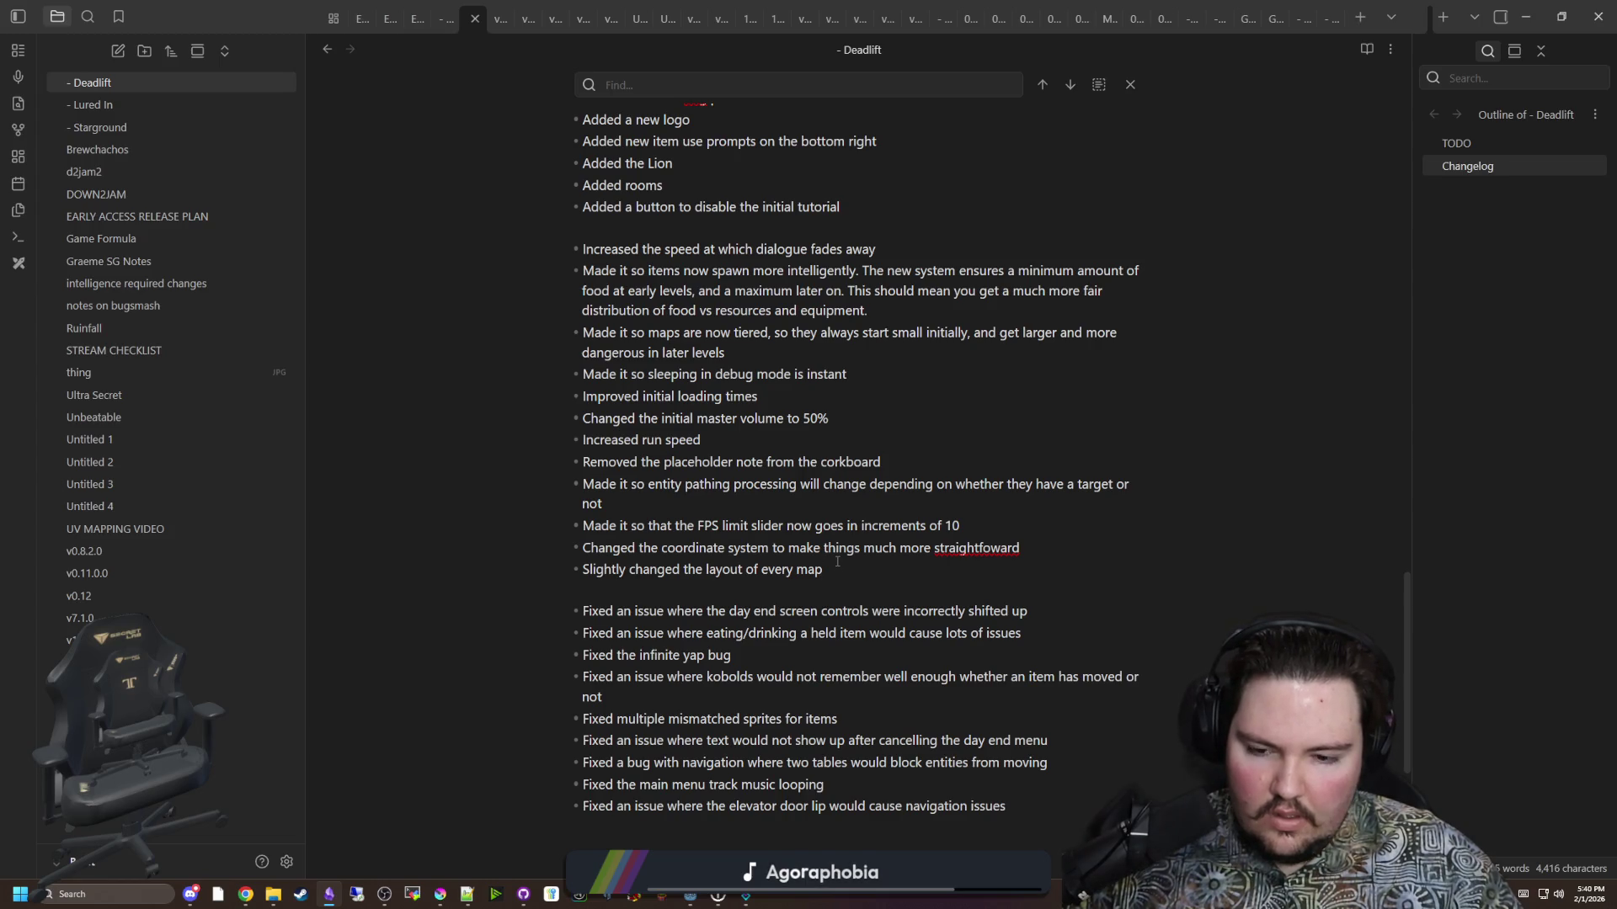
scroll(832, 566, up, 10)
key(alt+Tab)
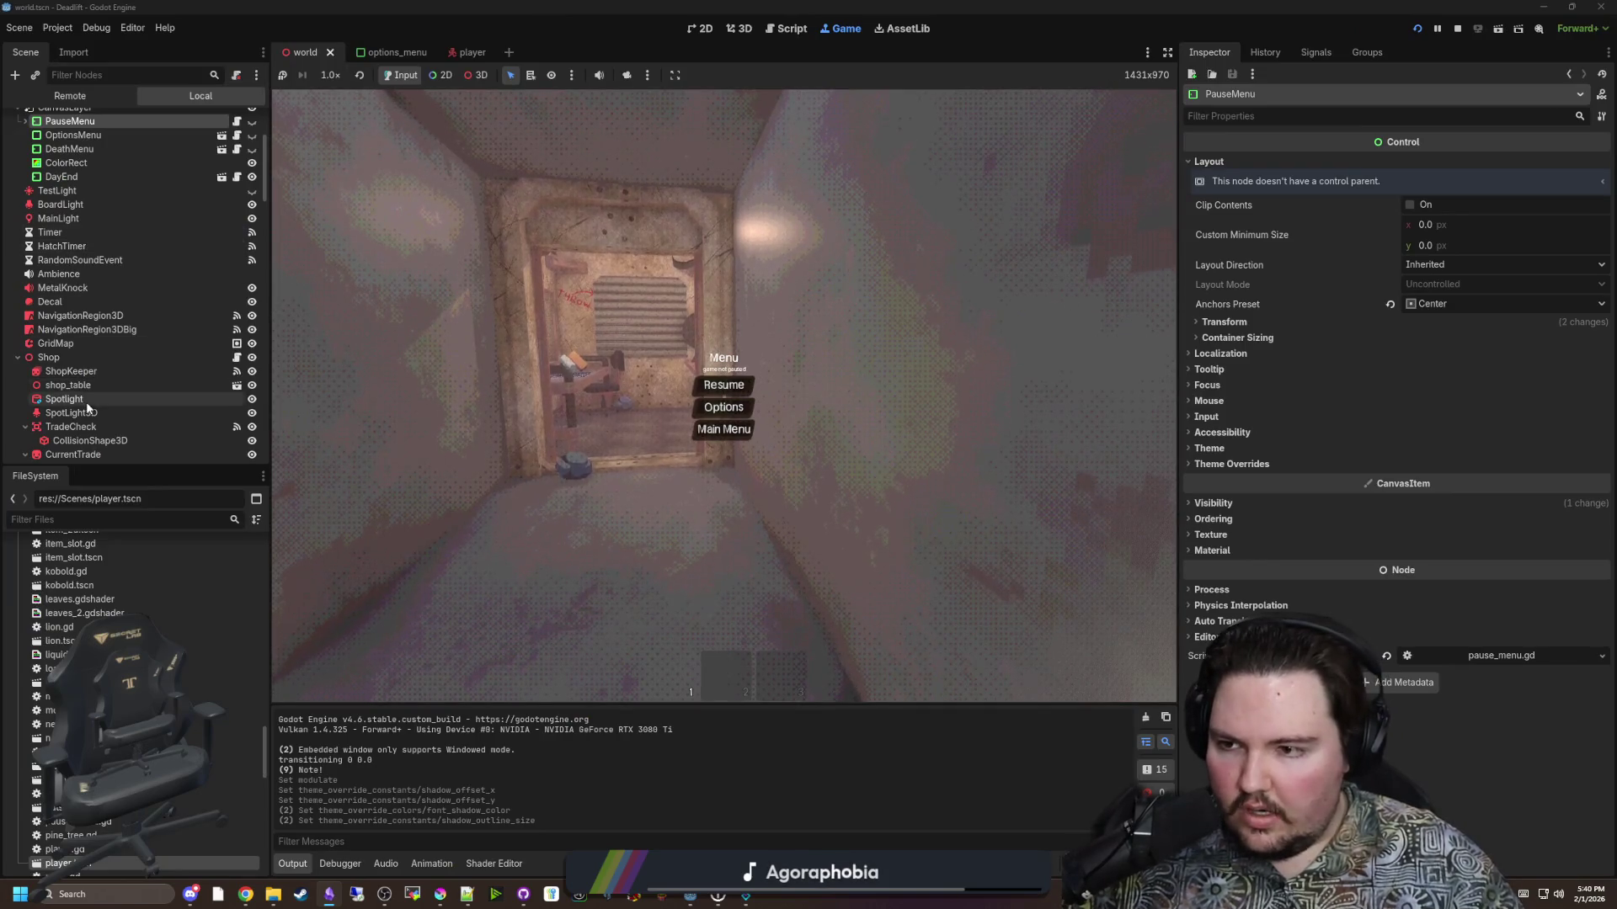
Drag the WorldEnvironment Color Correction gradient's fill points from top-left to bottom-right.
scroll(94, 247, up, 4)
click(76, 135)
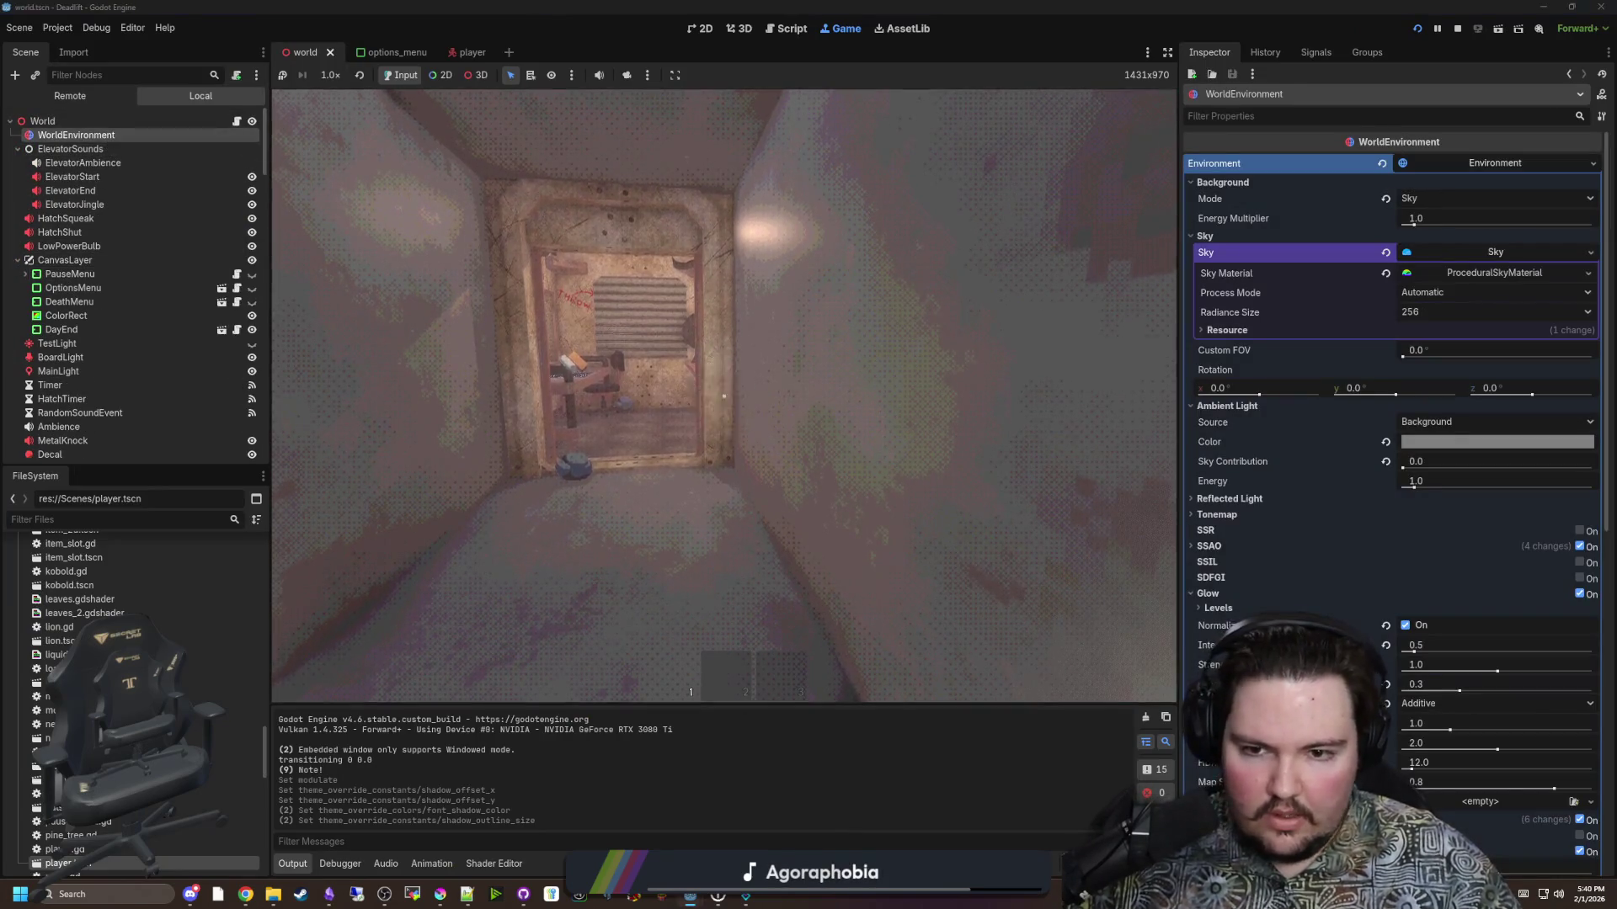
scroll(1403, 523, down, 8)
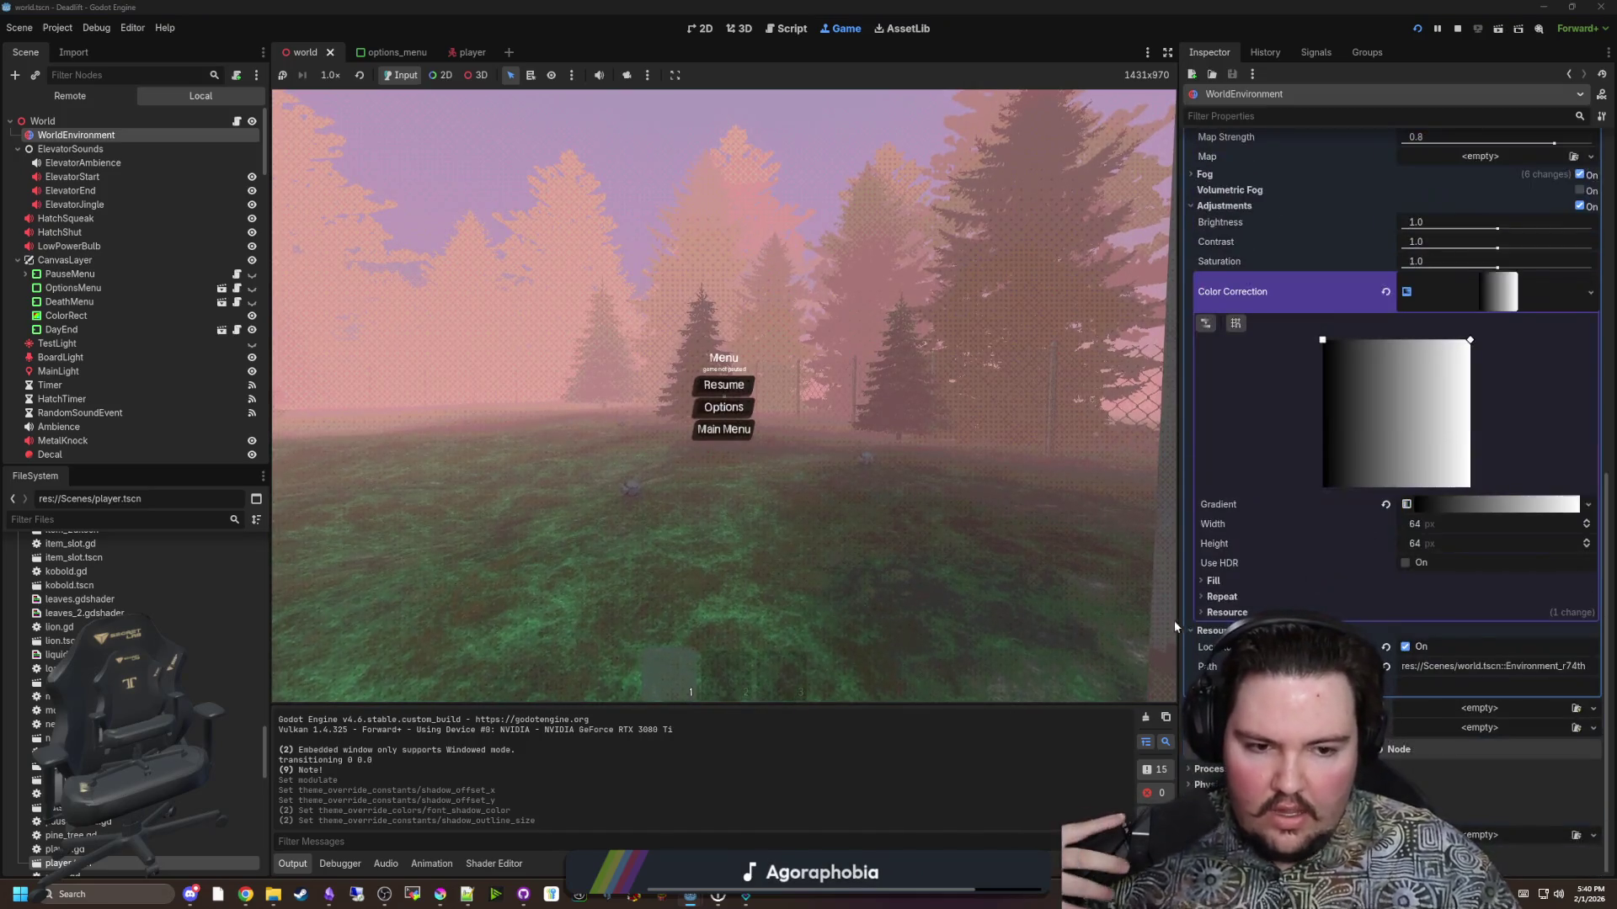
drag(1174, 588, 1002, 590)
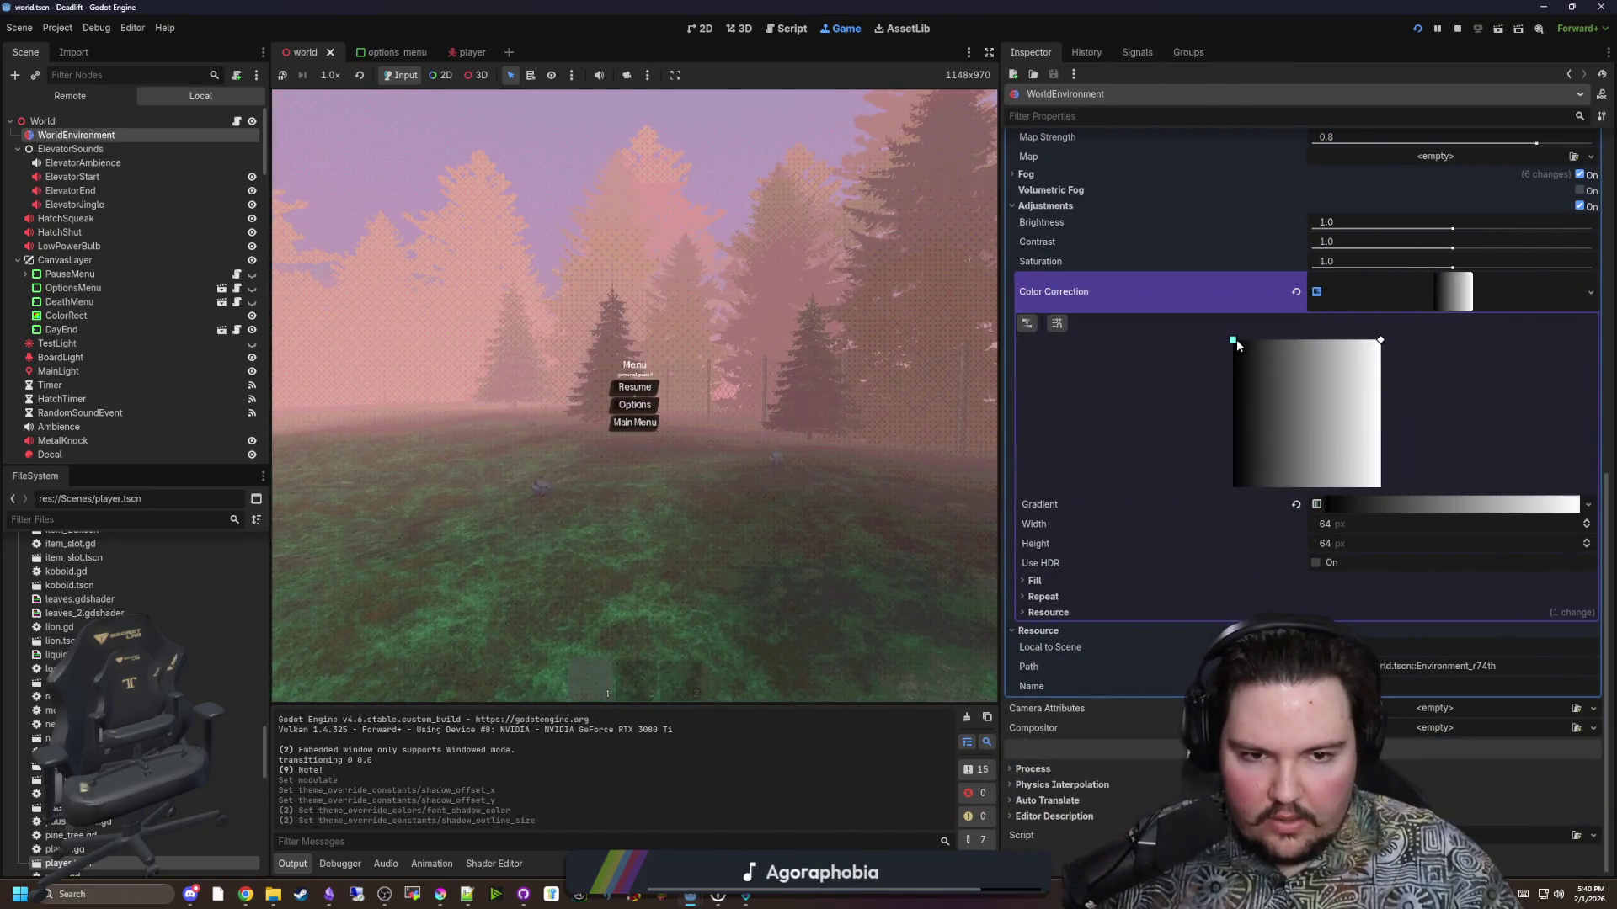
mouse_move(1235, 341)
mouse_down()
mouse_move(1261, 352)
mouse_move(1285, 433)
mouse_move(1290, 482)
mouse_move(1256, 472)
mouse_move(1391, 448)
mouse_move(1381, 487)
mouse_move(1184, 529)
mouse_move(1232, 405)
mouse_move(1233, 340)
mouse_up()
drag(1381, 341, 1380, 488)
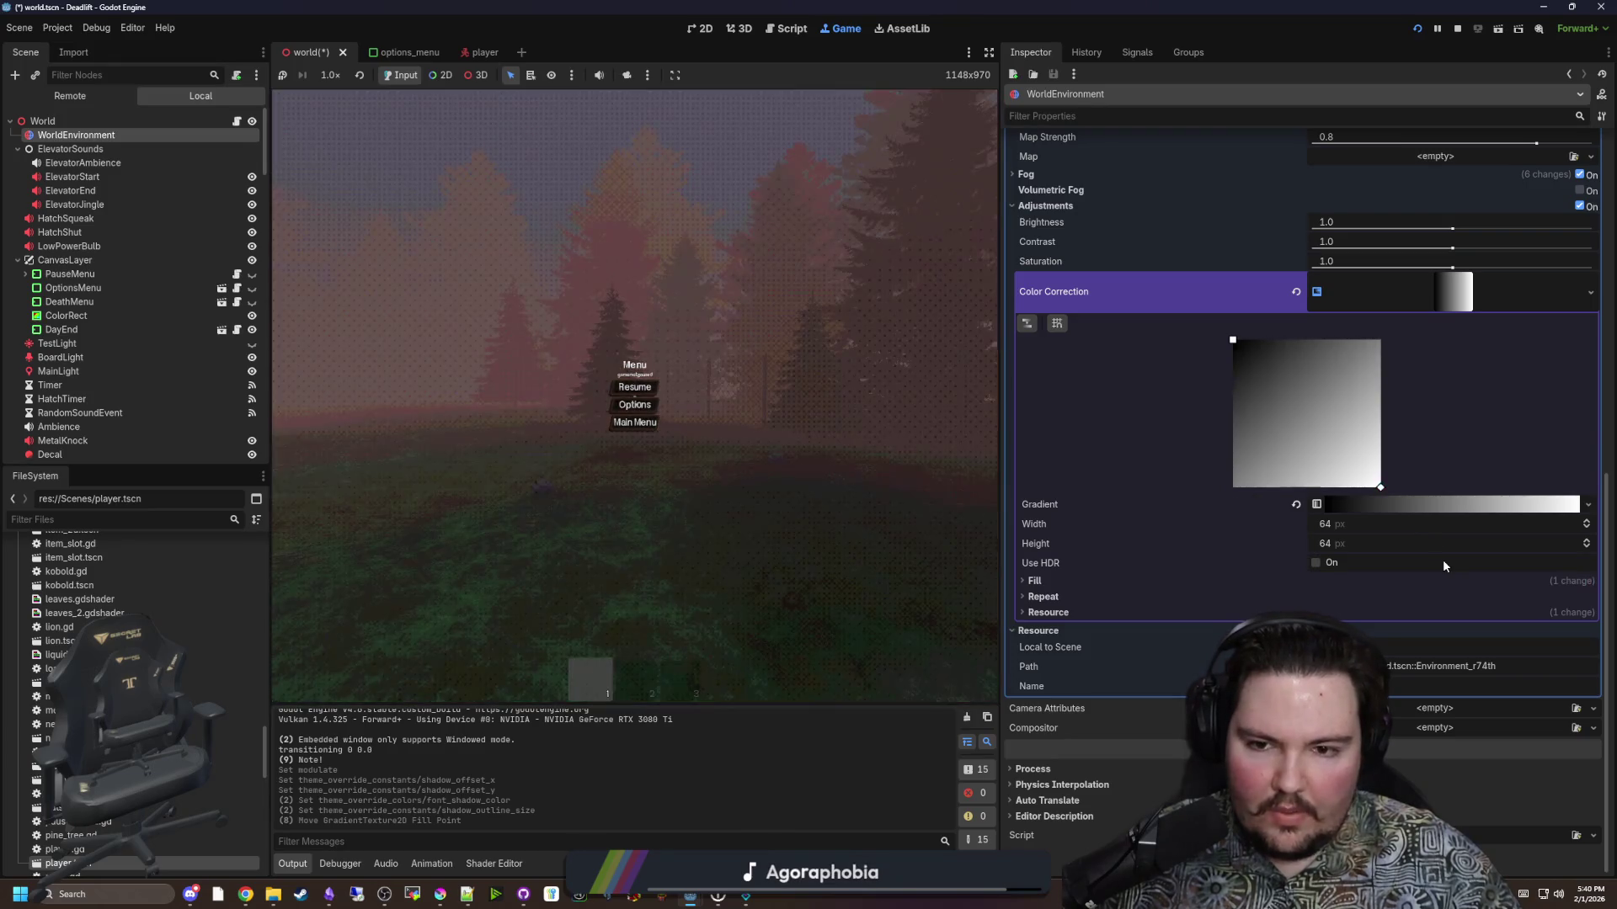
Resume the game, walk into the elevator to check the darker grading, then pause.
click(648, 388)
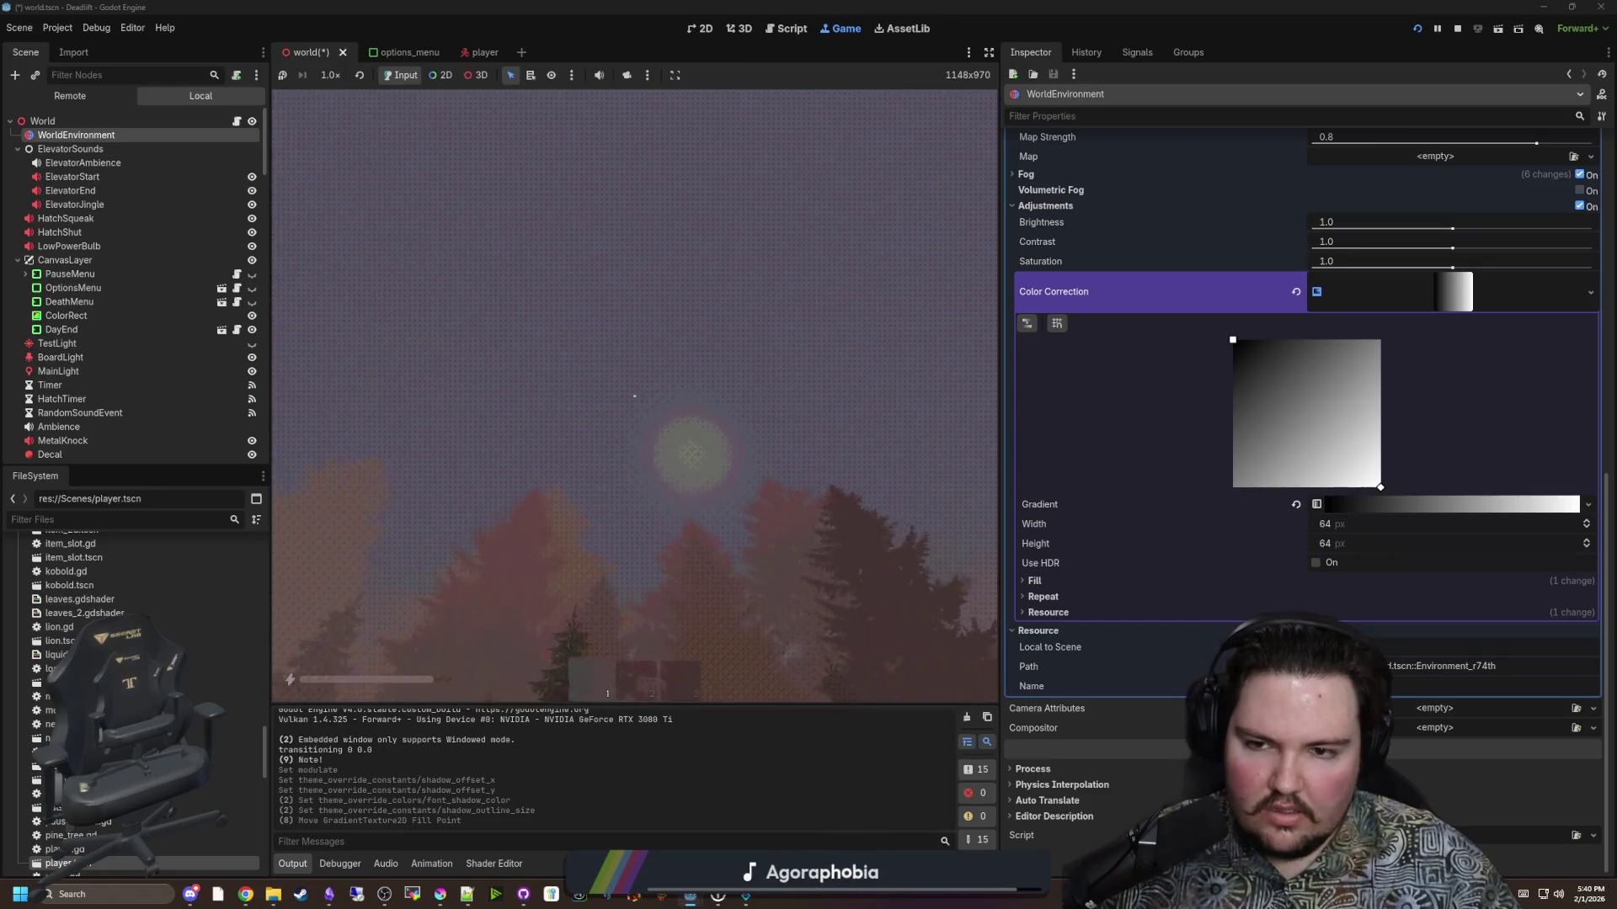
key(w)
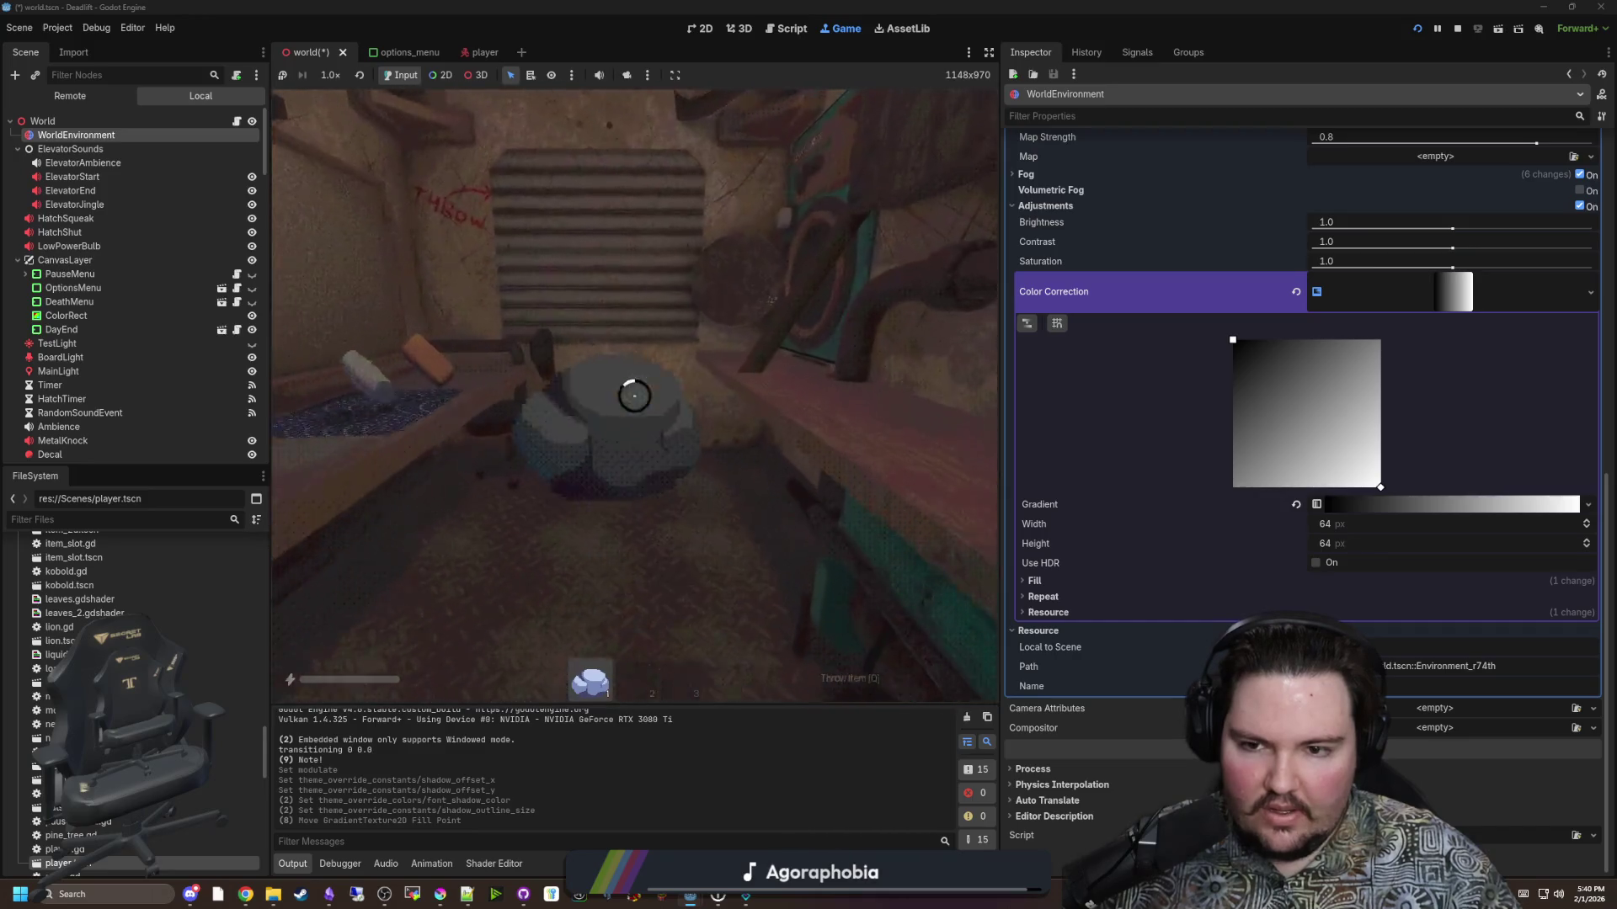
key(Escape)
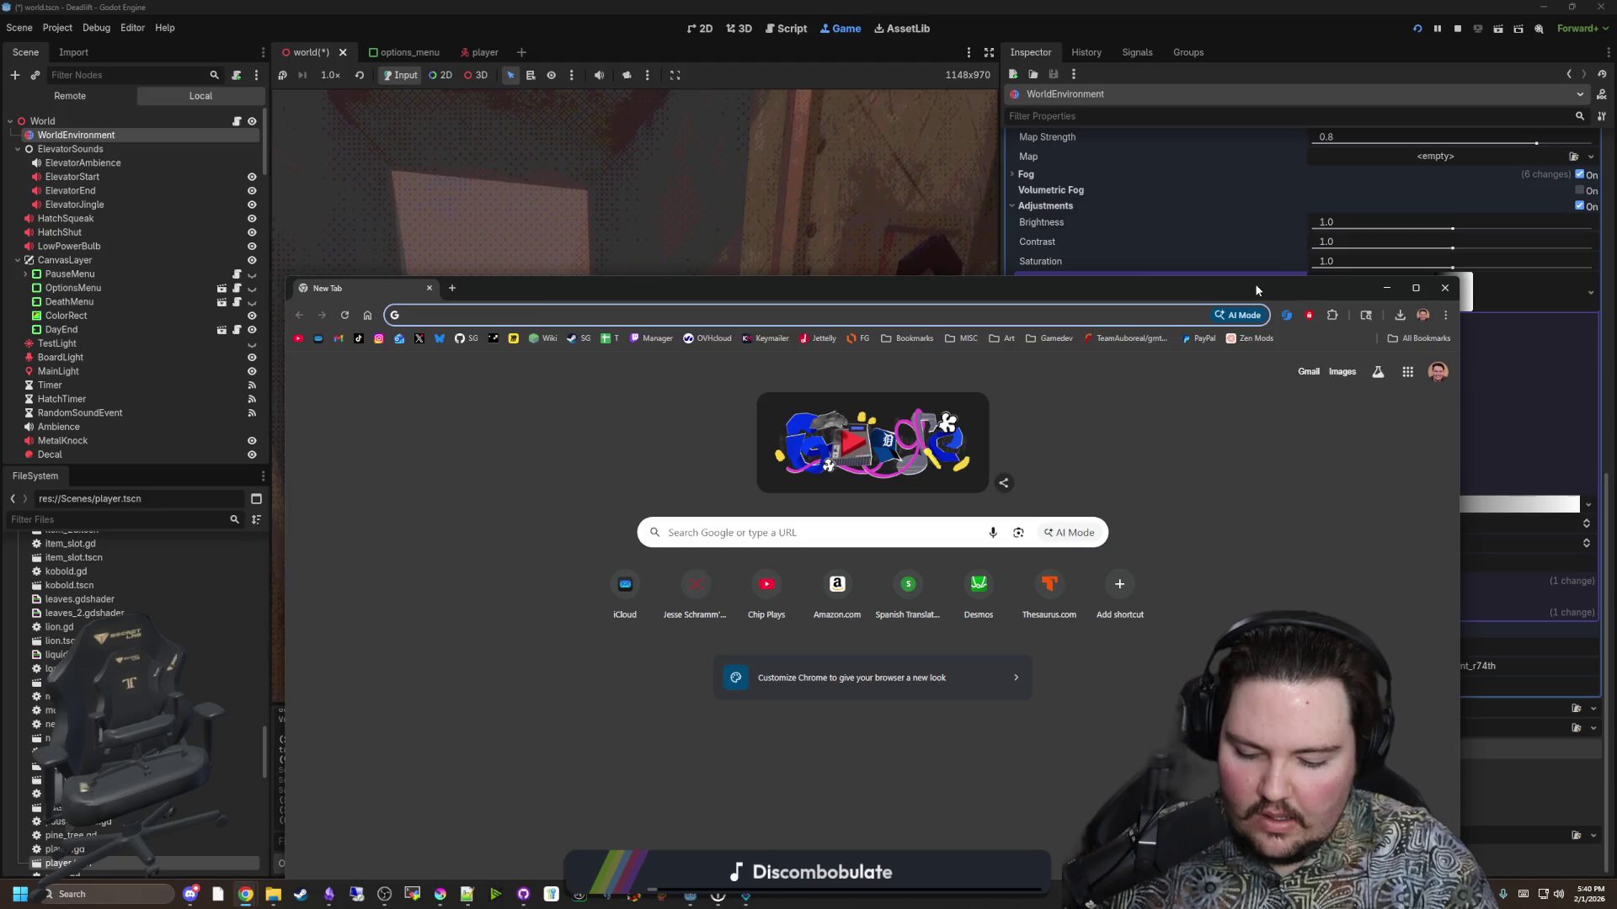
Search the web for 'lut tables', then for 'godot luts'.
text(lut tables)
key(Return)
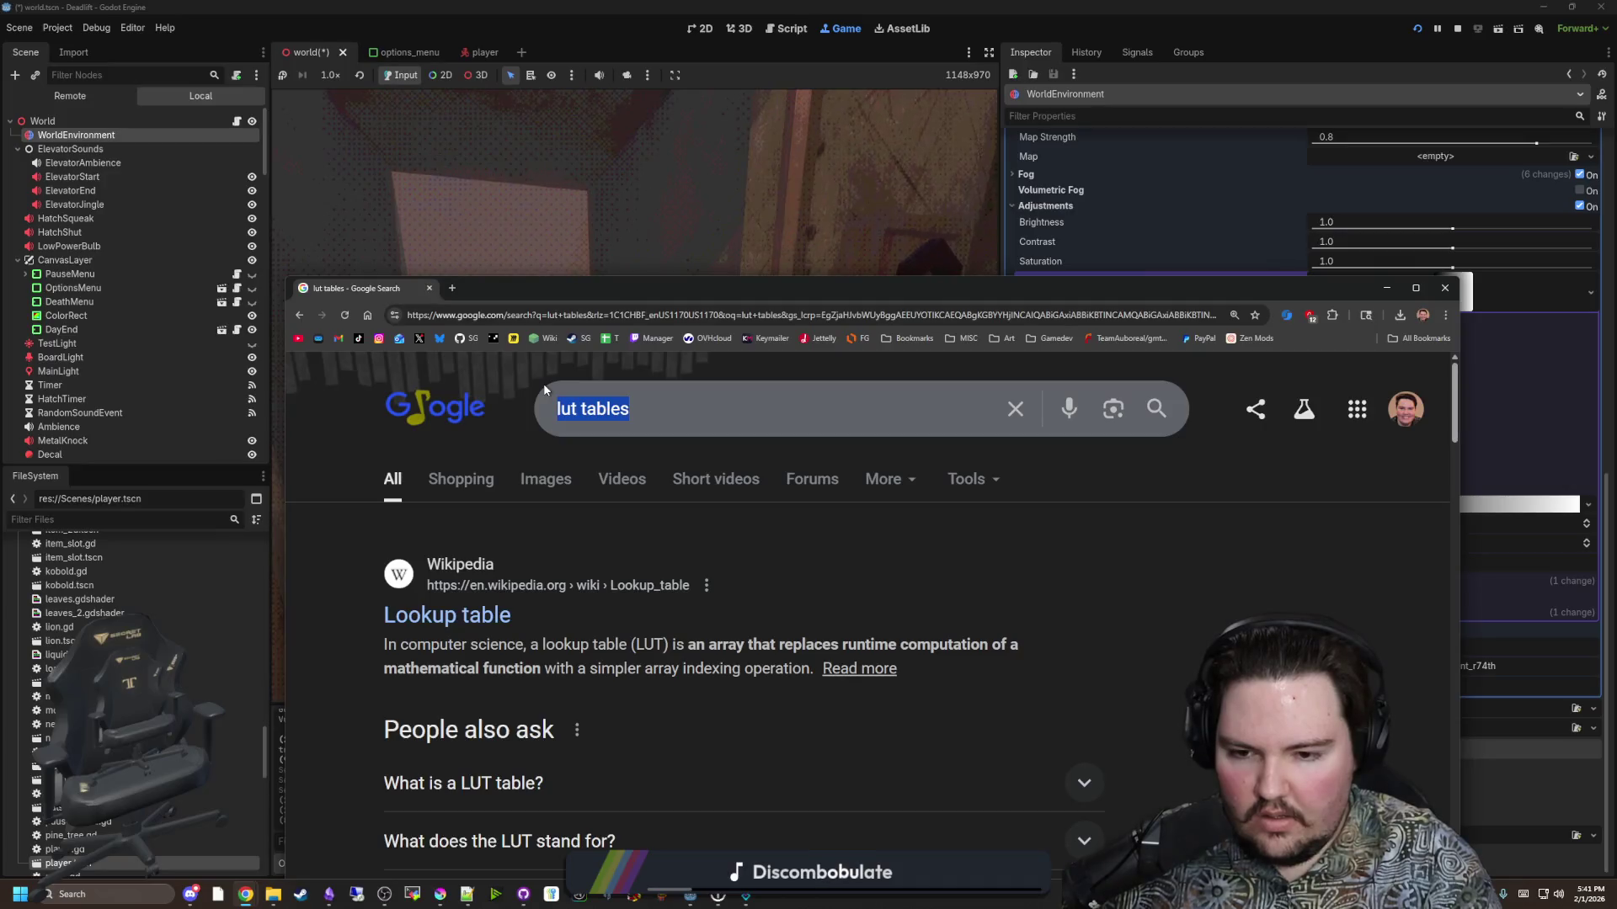
text(godot luts)
key(Return)
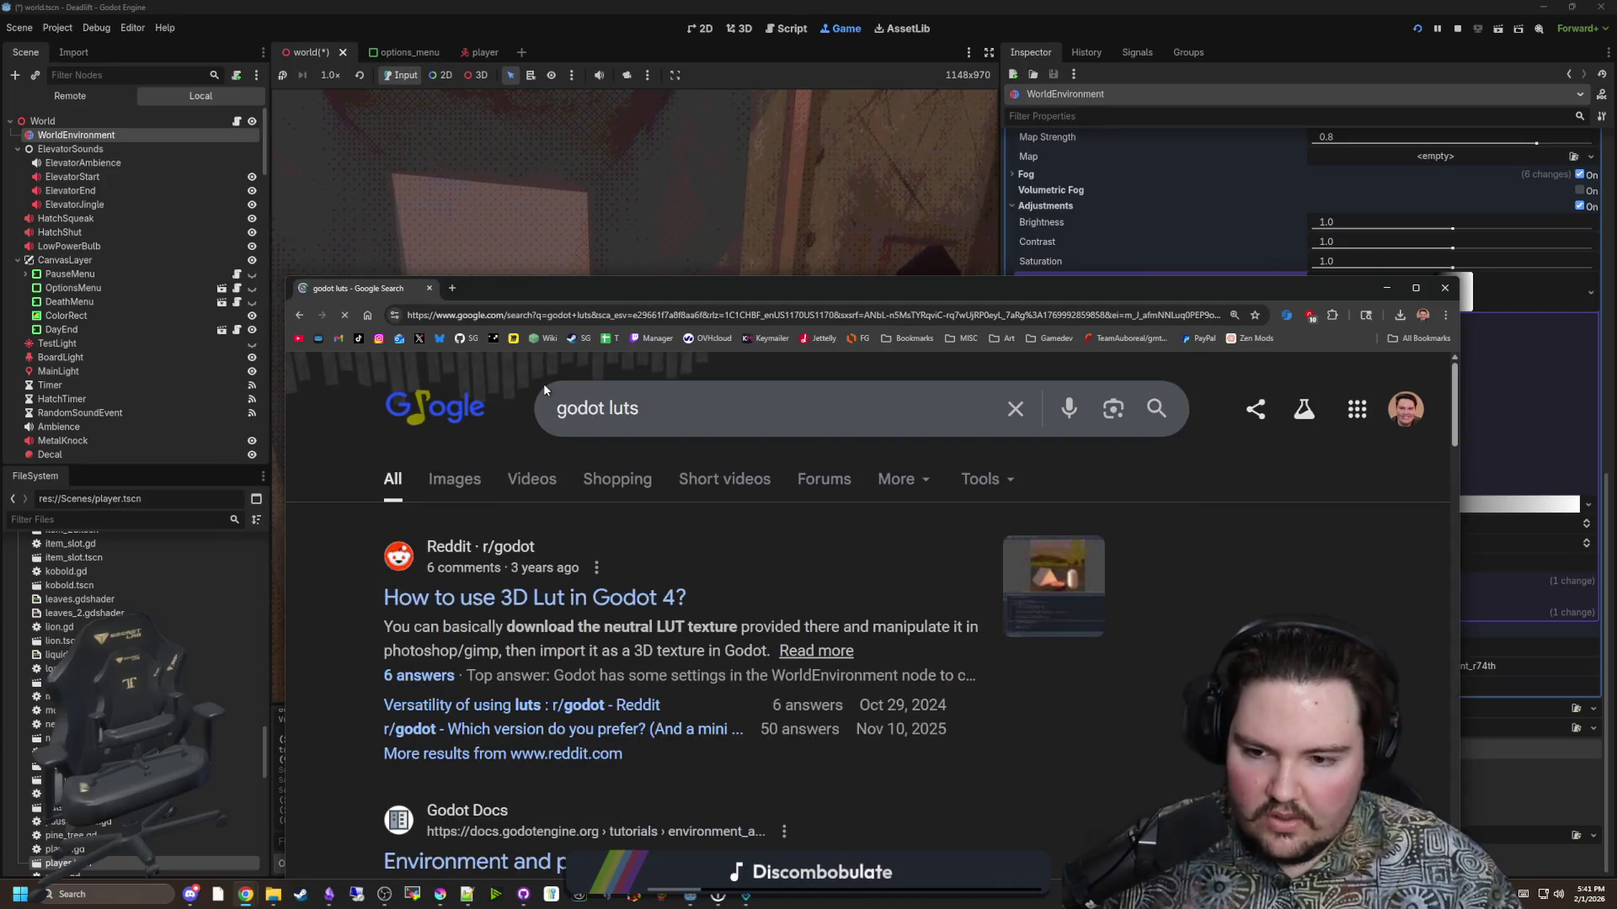
Open the Reddit 3D LUT thread in a new tab and the Godot docs Environment page.
middle_click(495, 595)
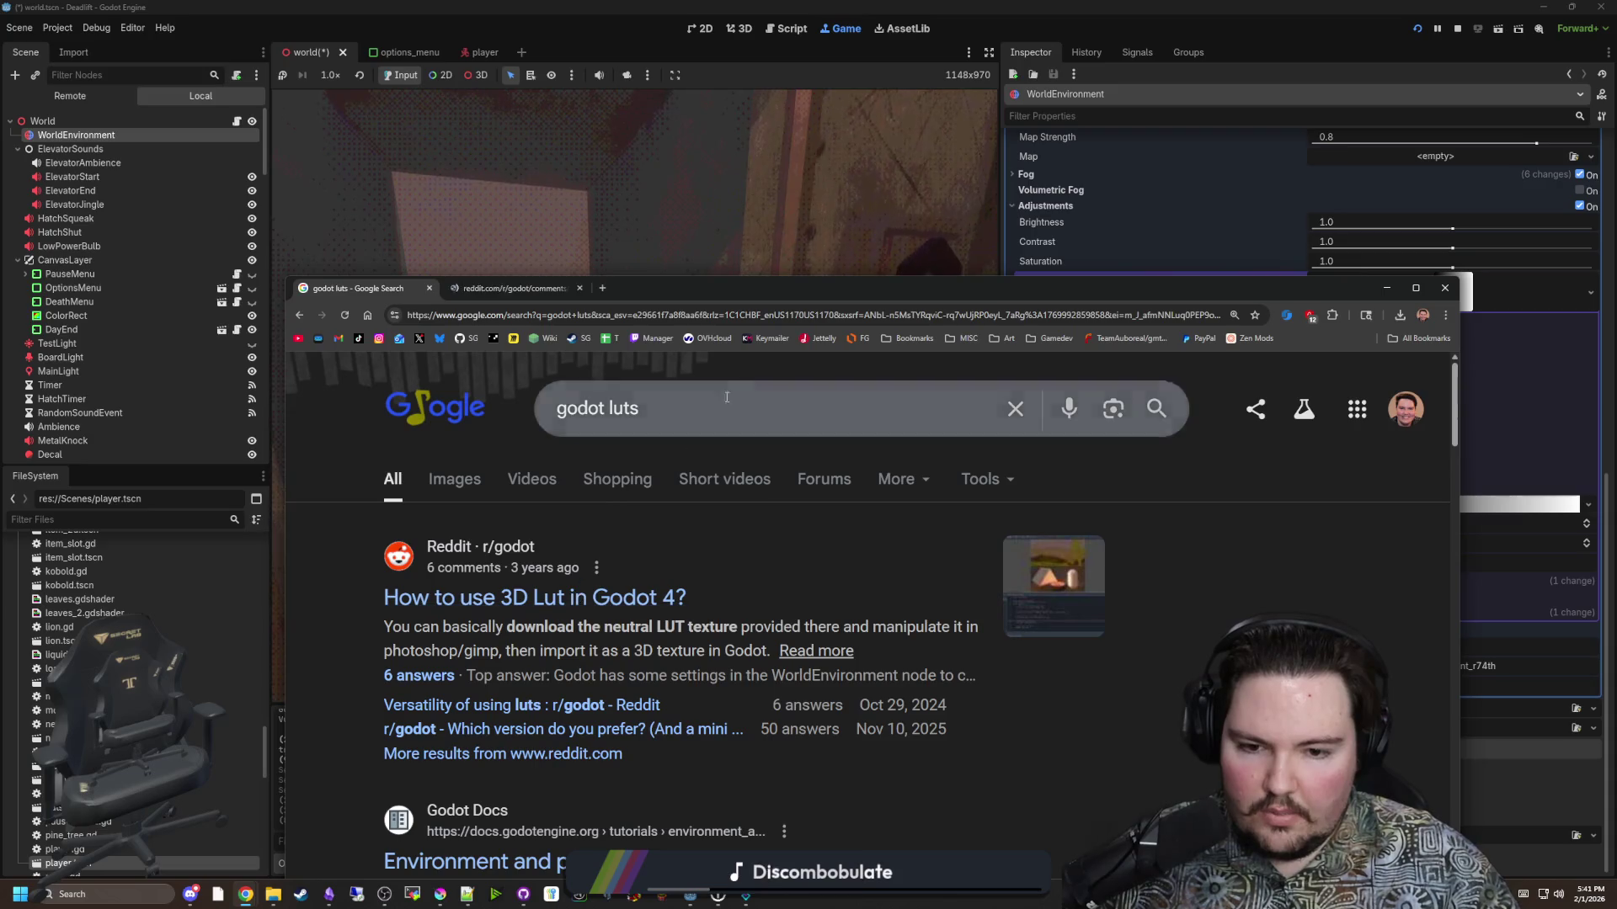
click(806, 274)
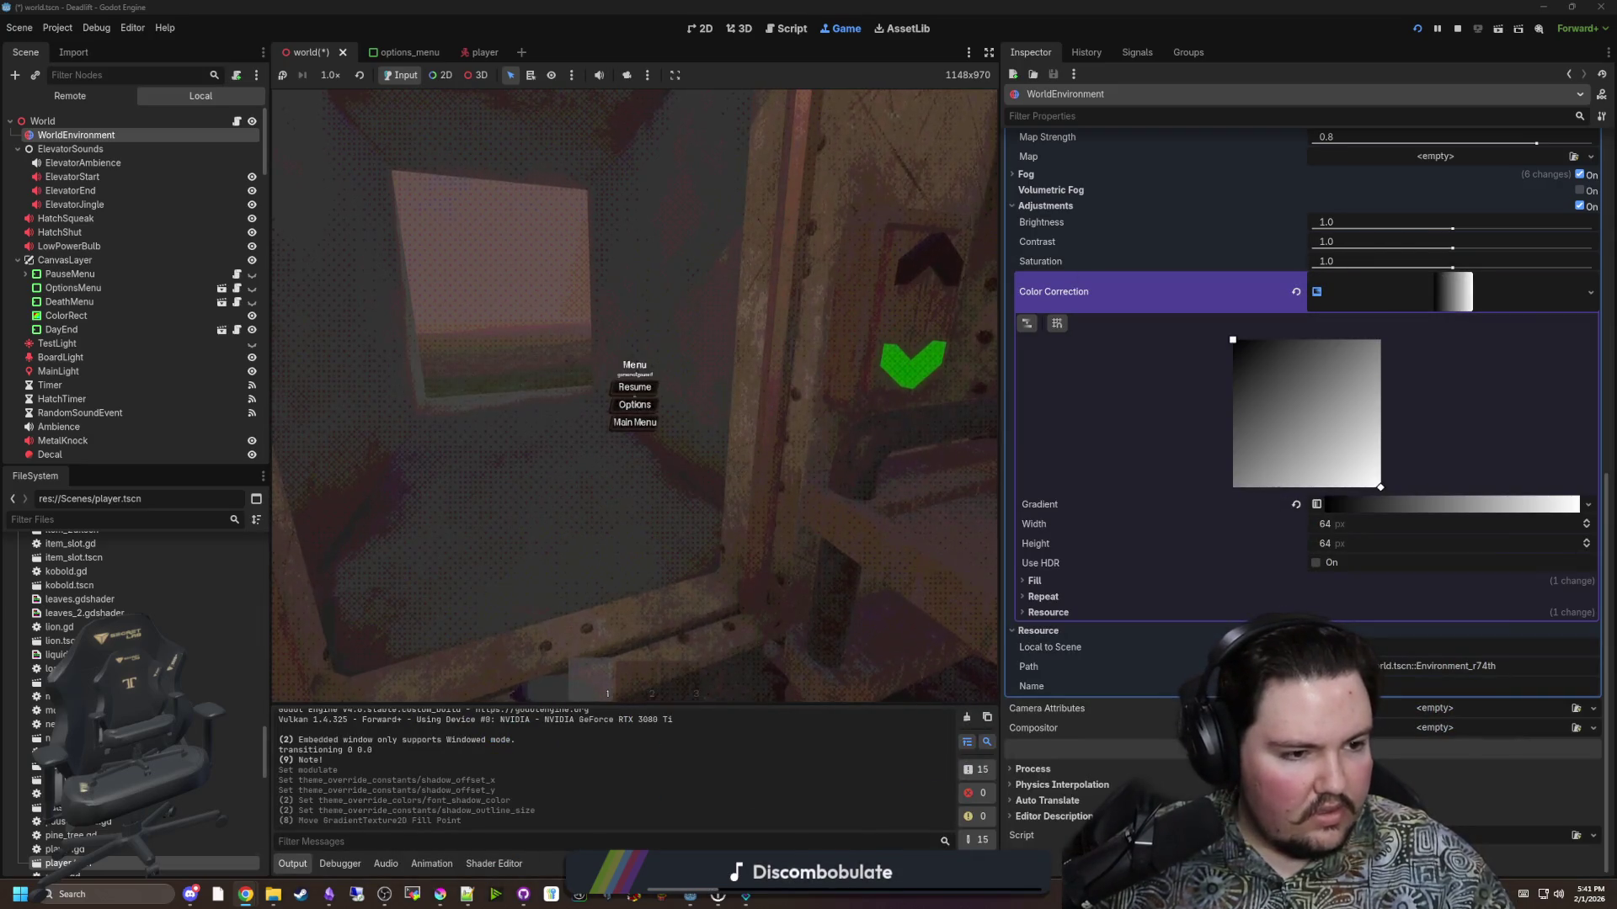
key(alt+Tab)
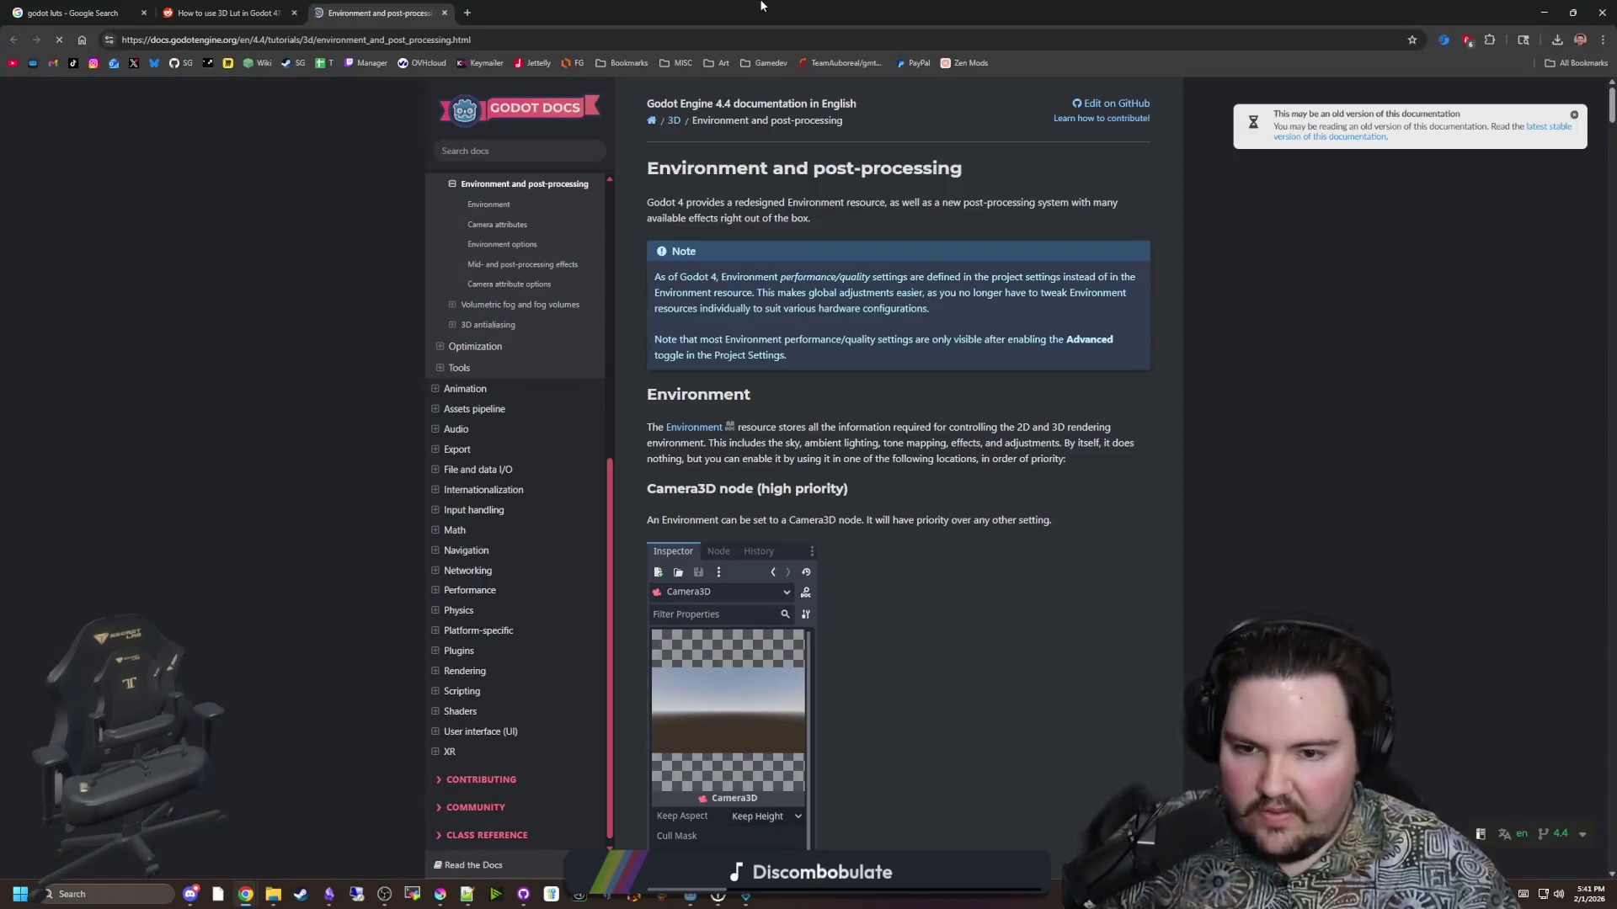
Find the LUT mentions on the Environment and post-processing docs page.
scroll(768, 548, down, 5)
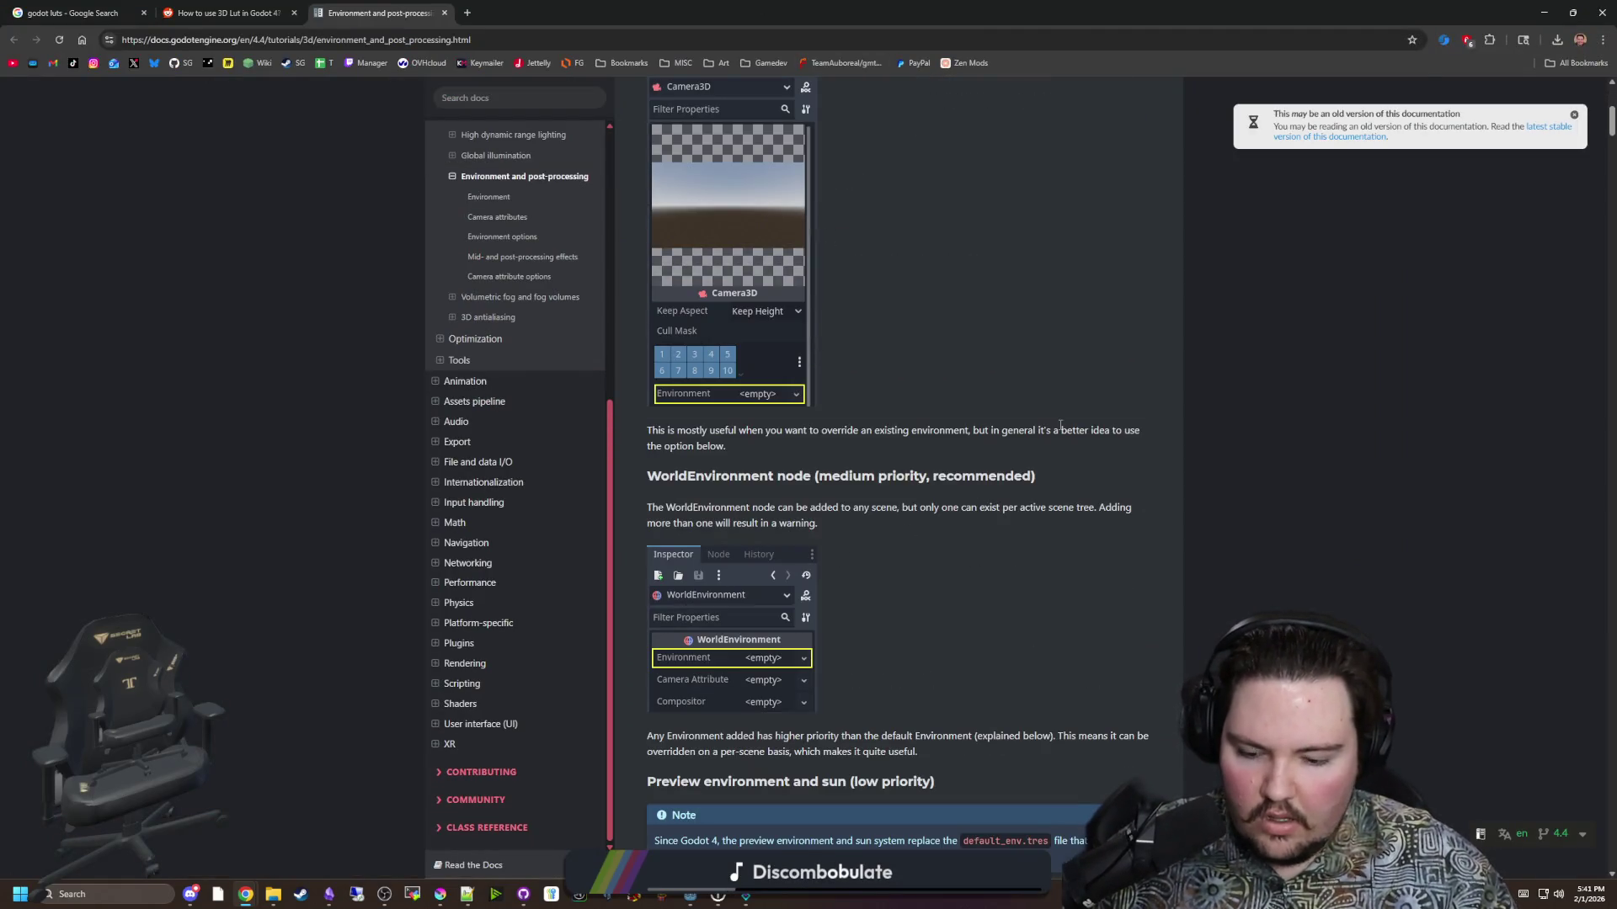
key(ctrl+f)
text(LUT)
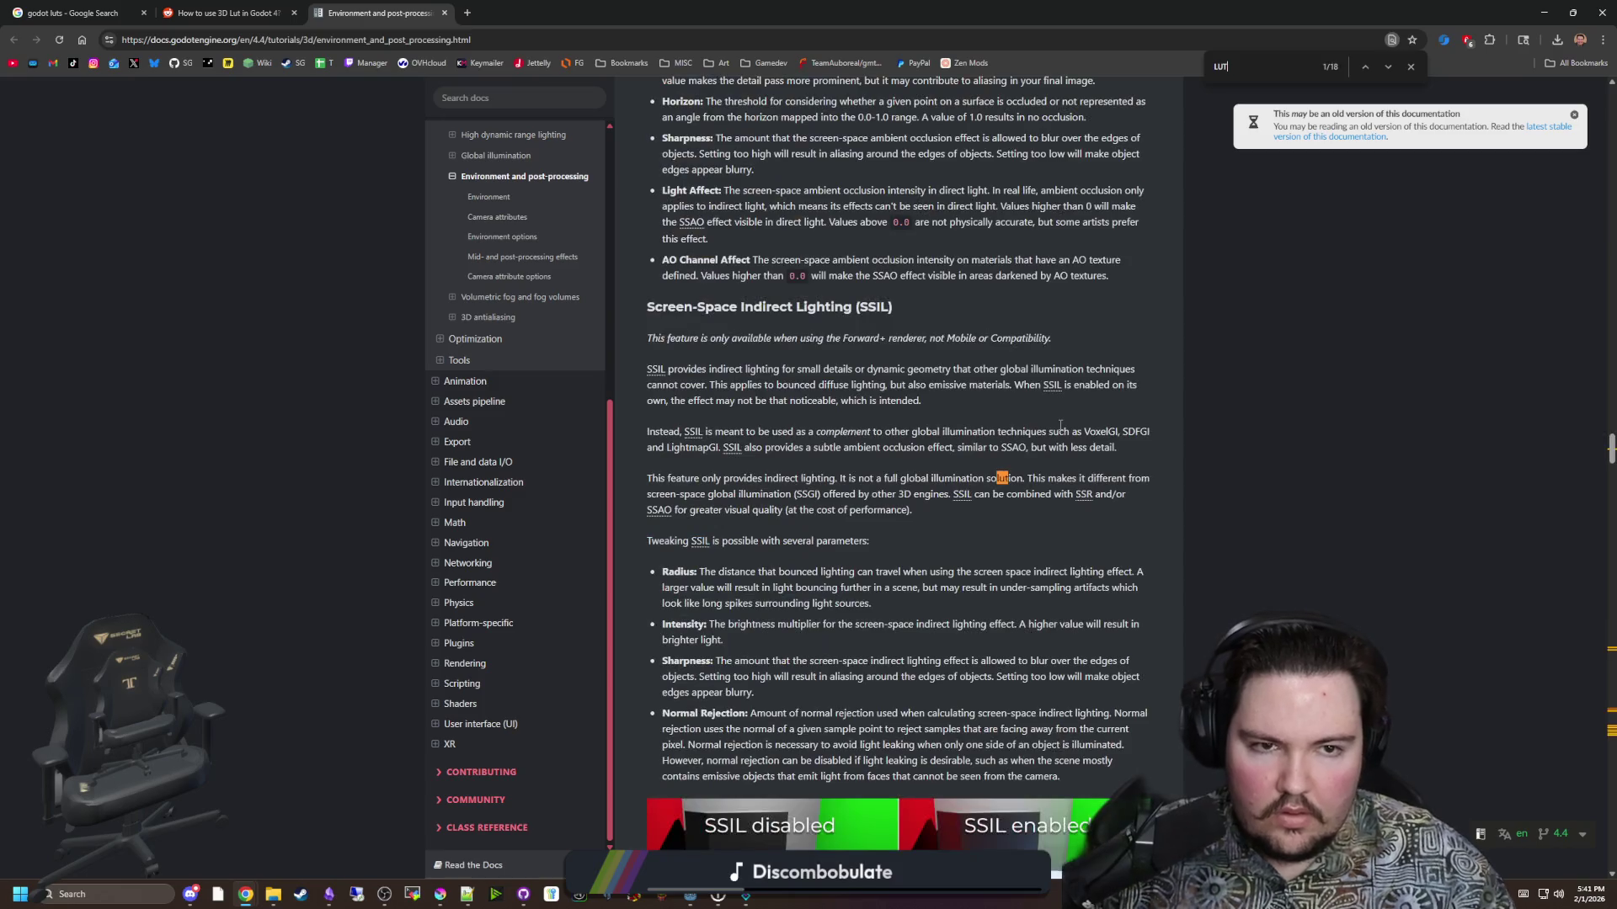
key(Return)
key(Return)
key(Return)
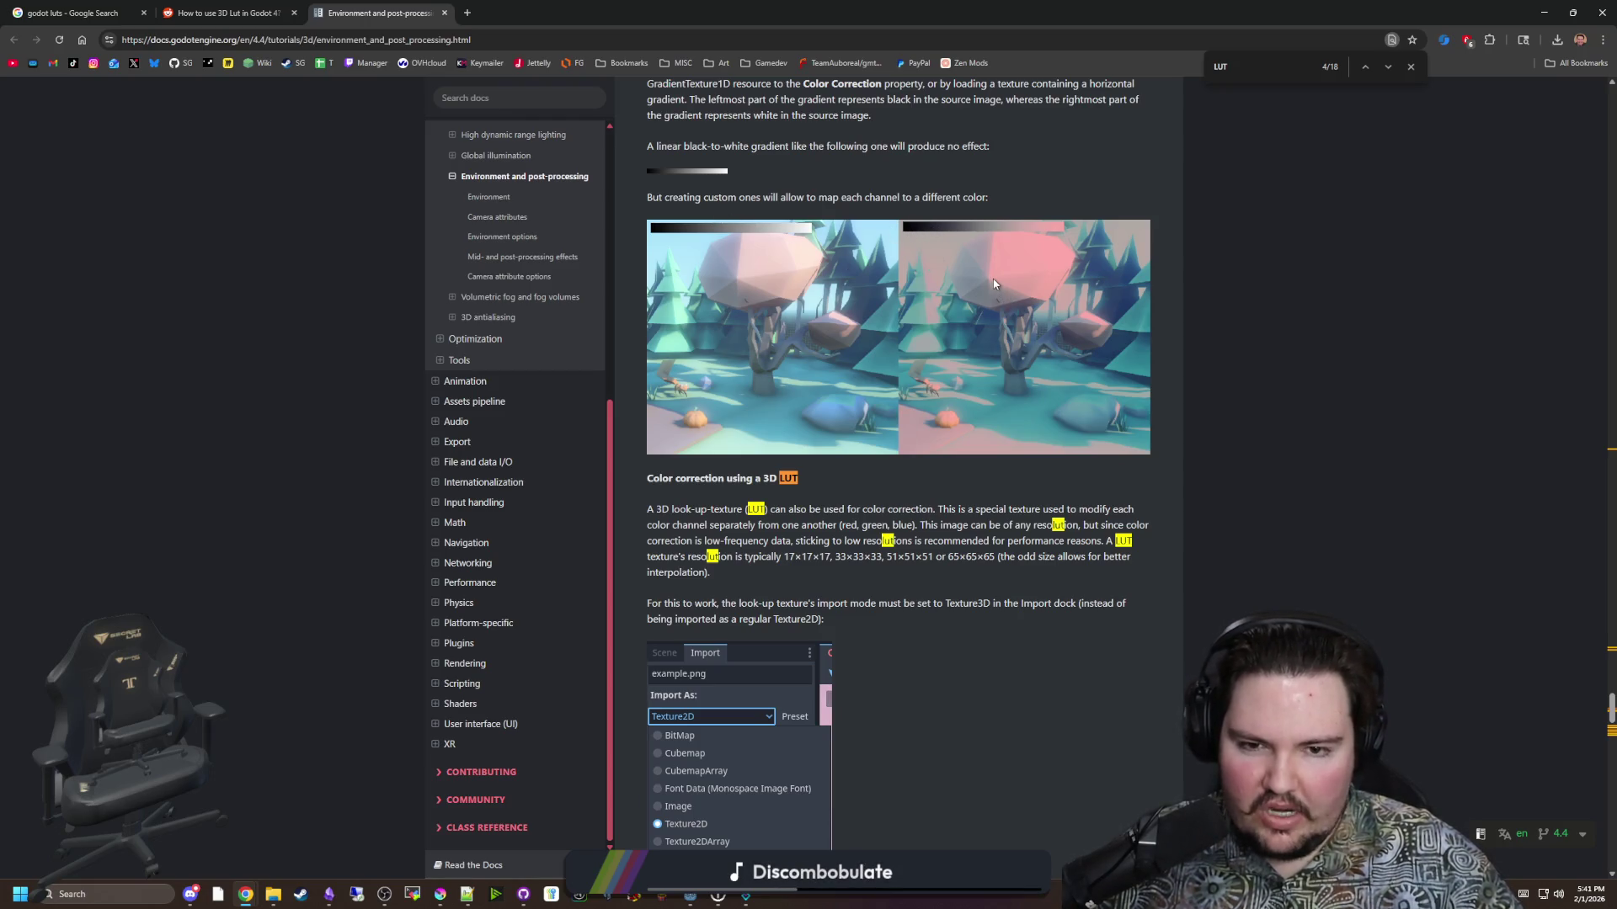
Scroll to the 3D LUT section's Without/With comparison, then return to the Godot editor.
scroll(994, 283, down, 3)
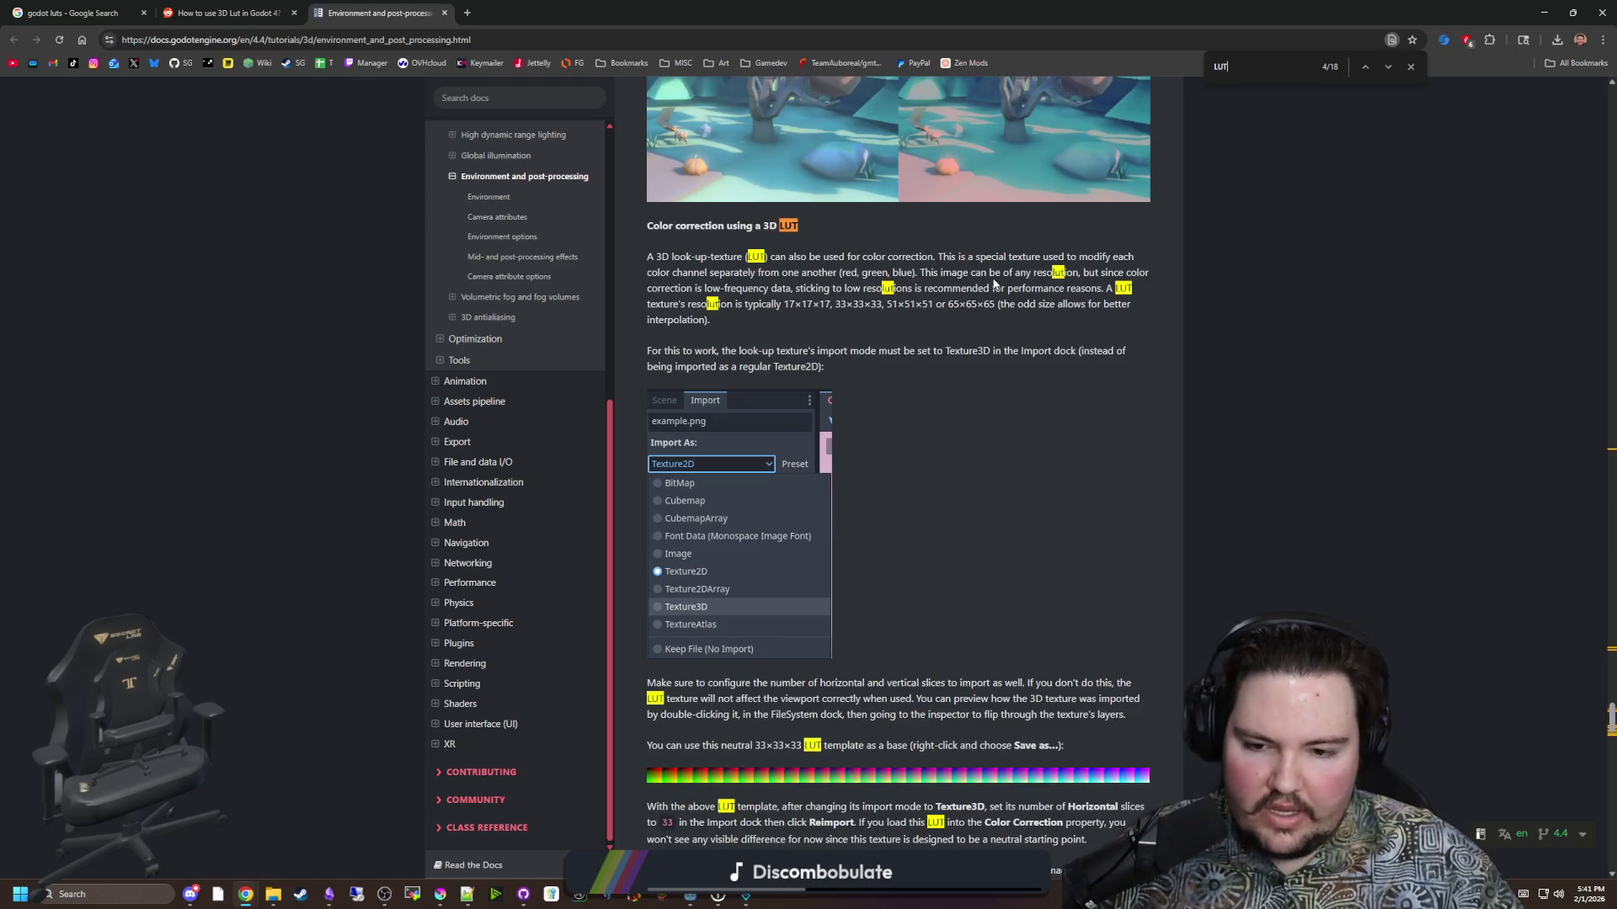
scroll(994, 284, down, 4)
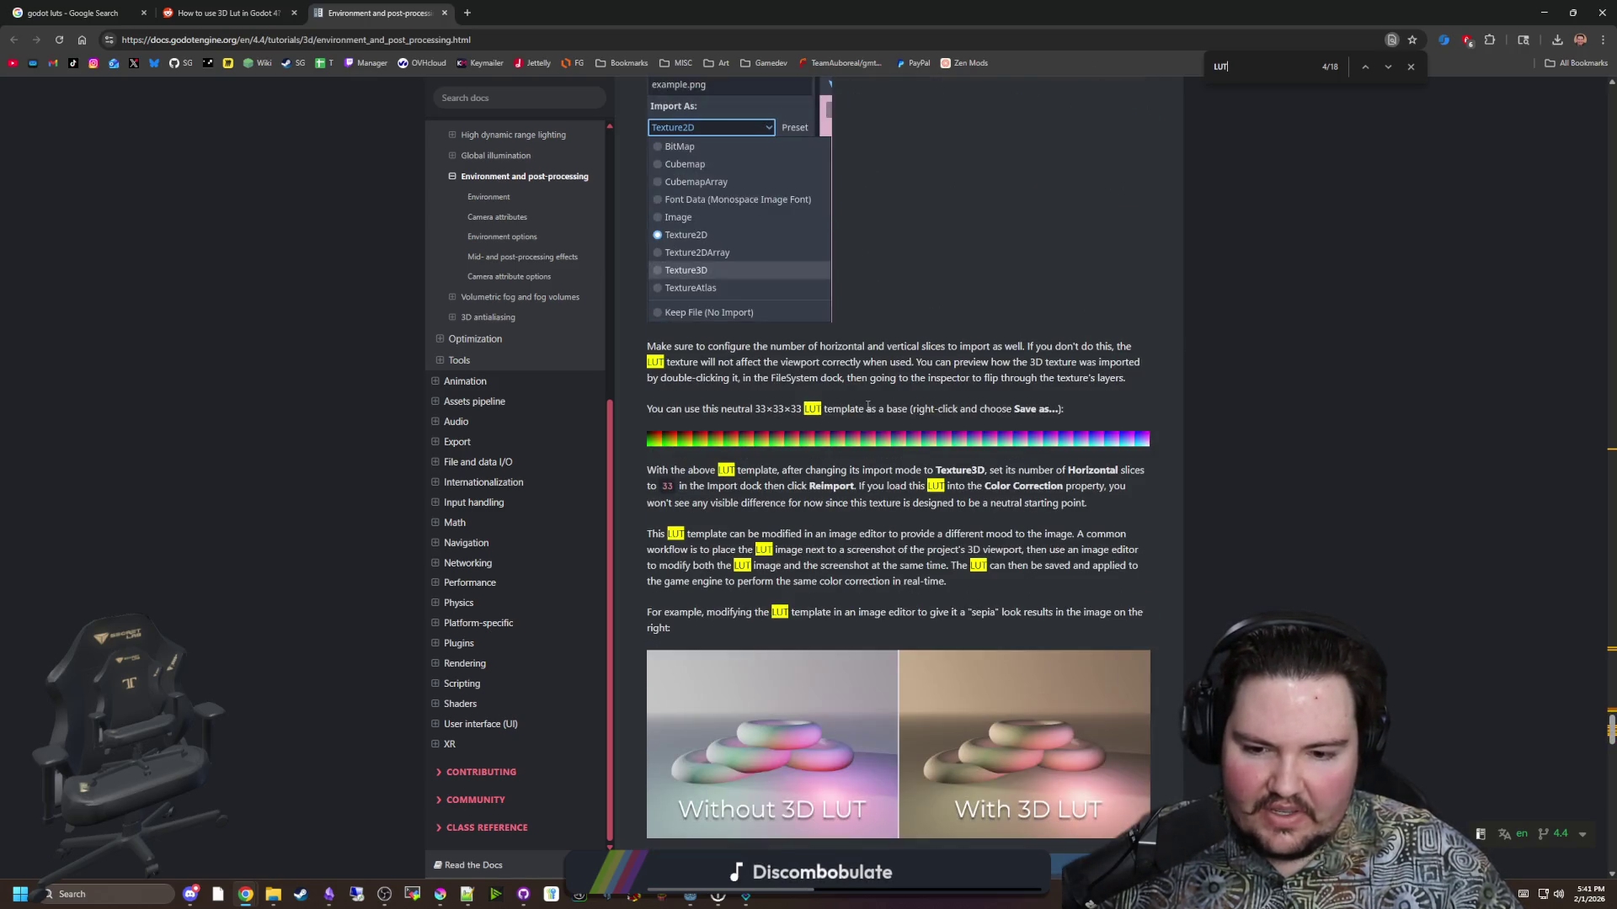
scroll(868, 405, down, 4)
scroll(867, 405, down, 4)
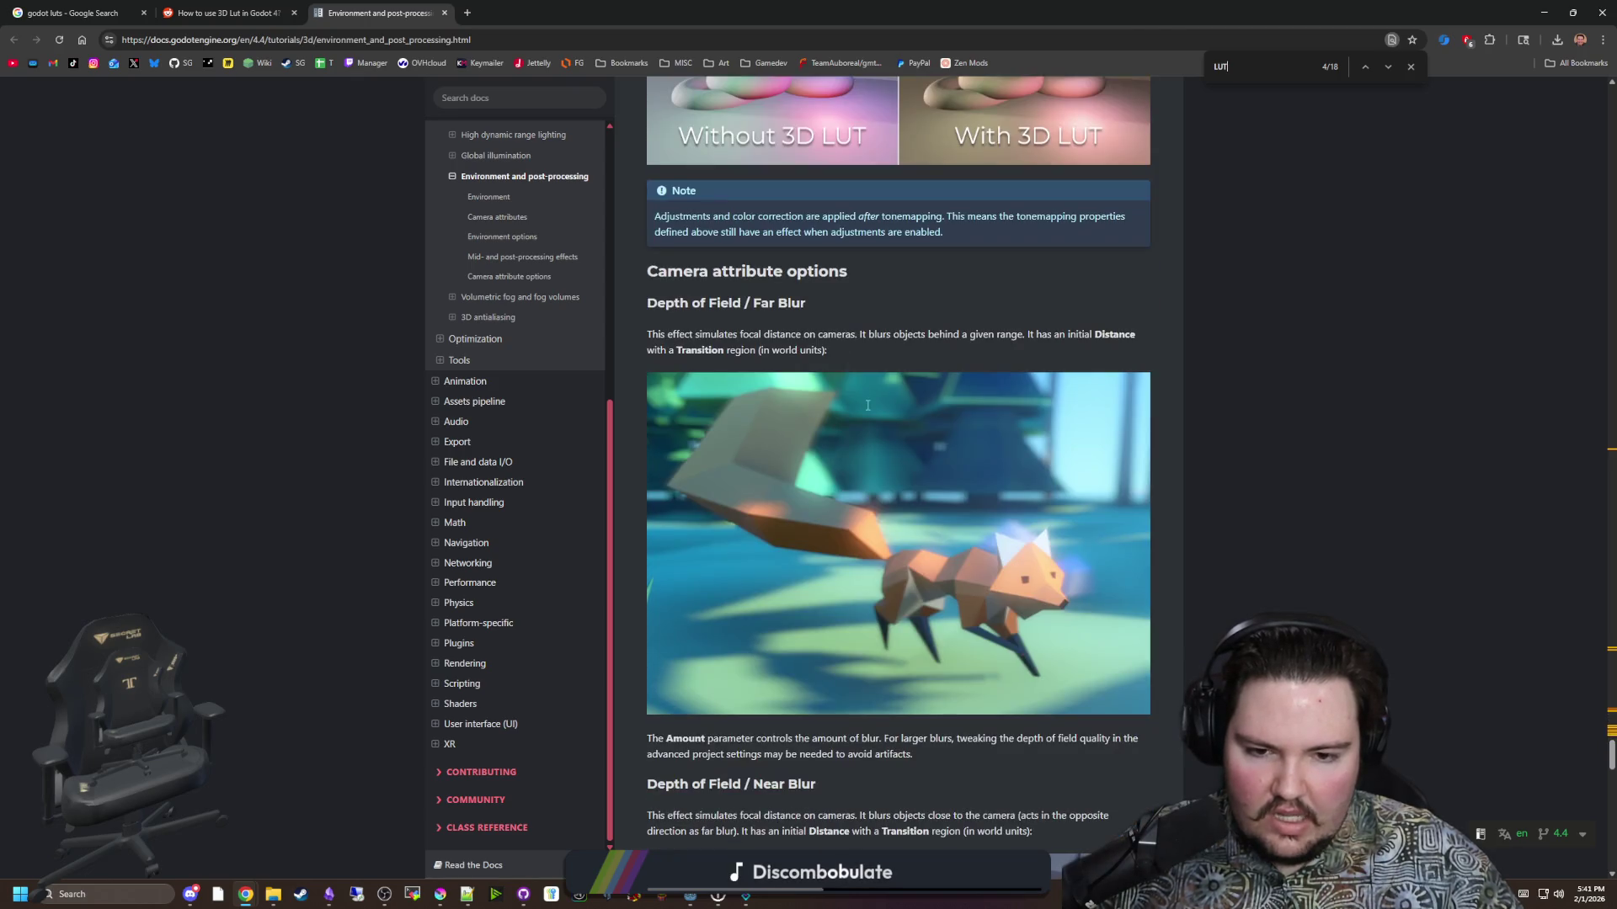
scroll(868, 405, down, 3)
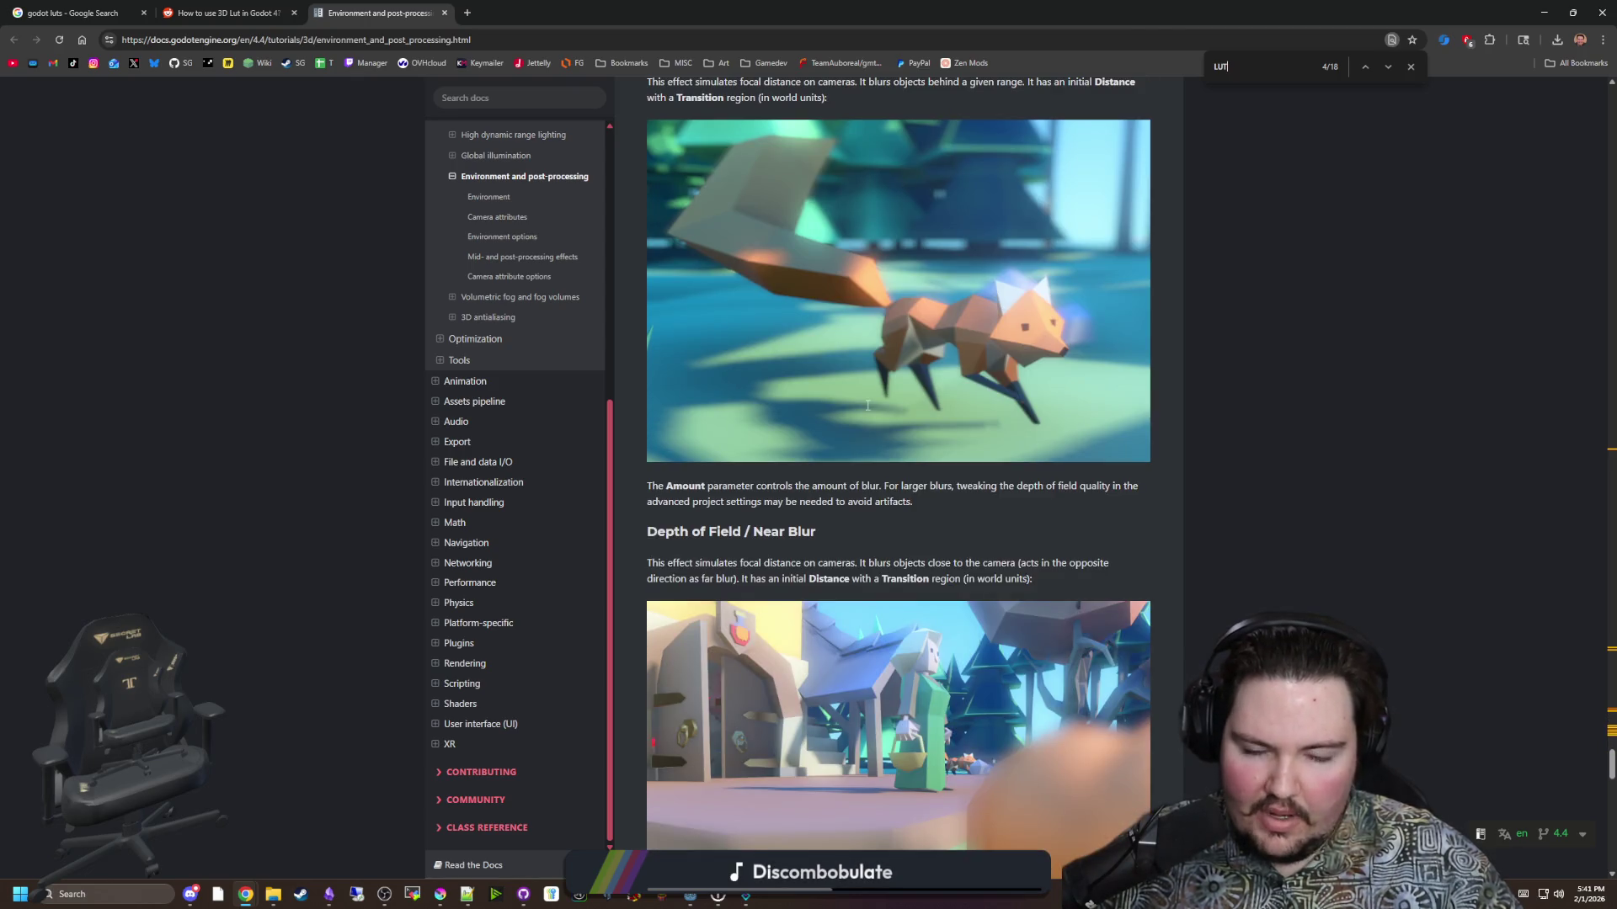
scroll(867, 405, down, 5)
scroll(868, 405, down, 1)
scroll(867, 405, down, 8)
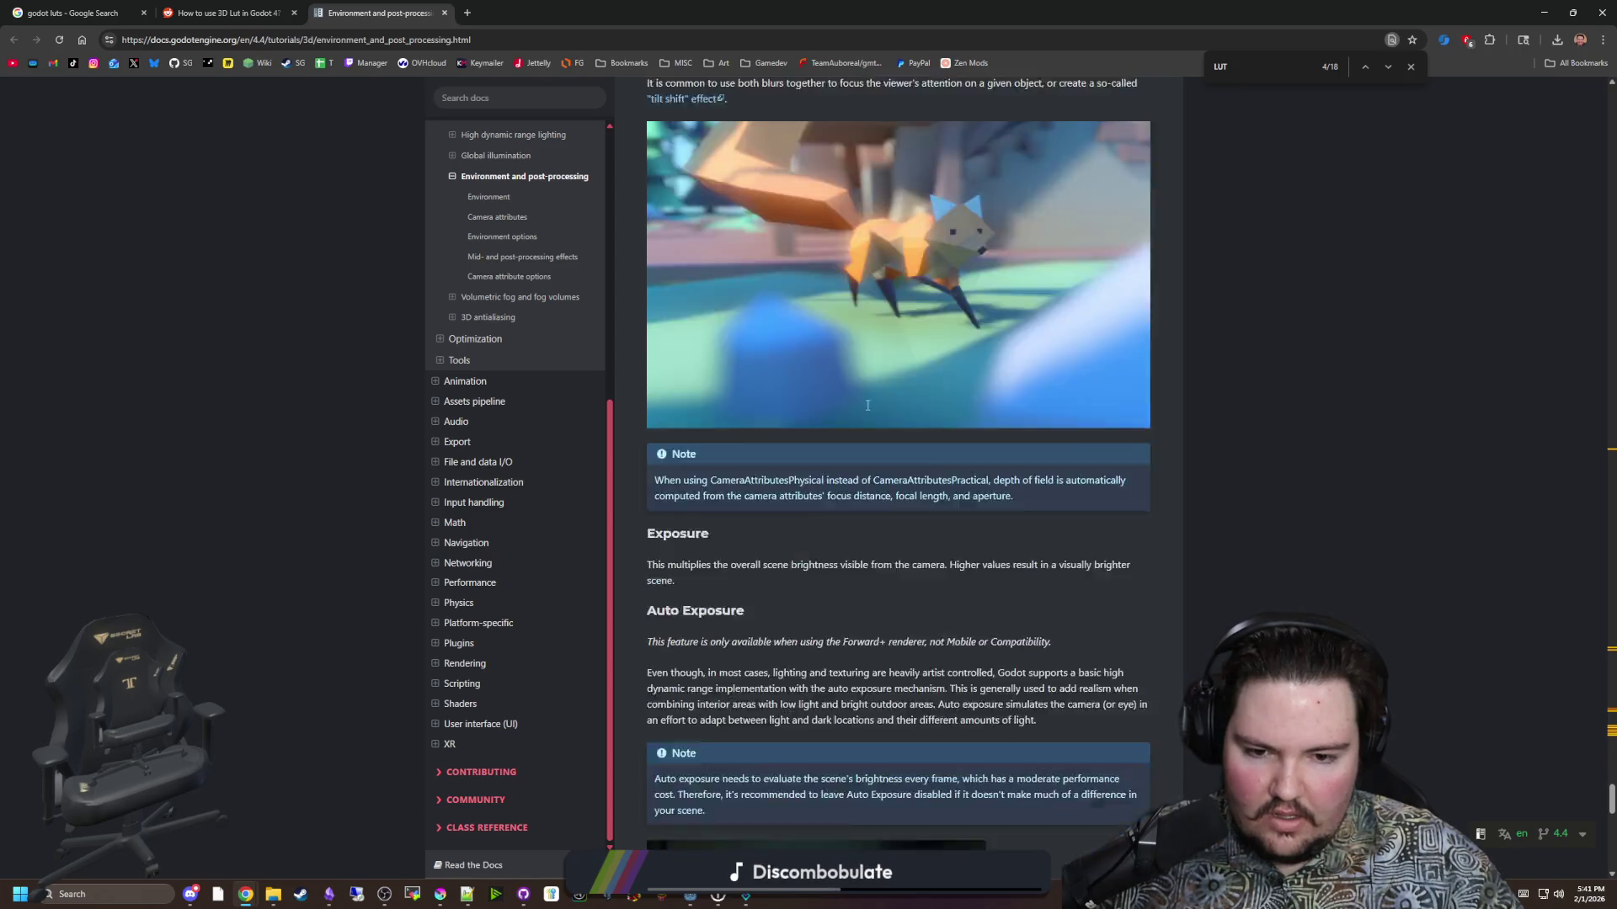
scroll(867, 405, up, 10)
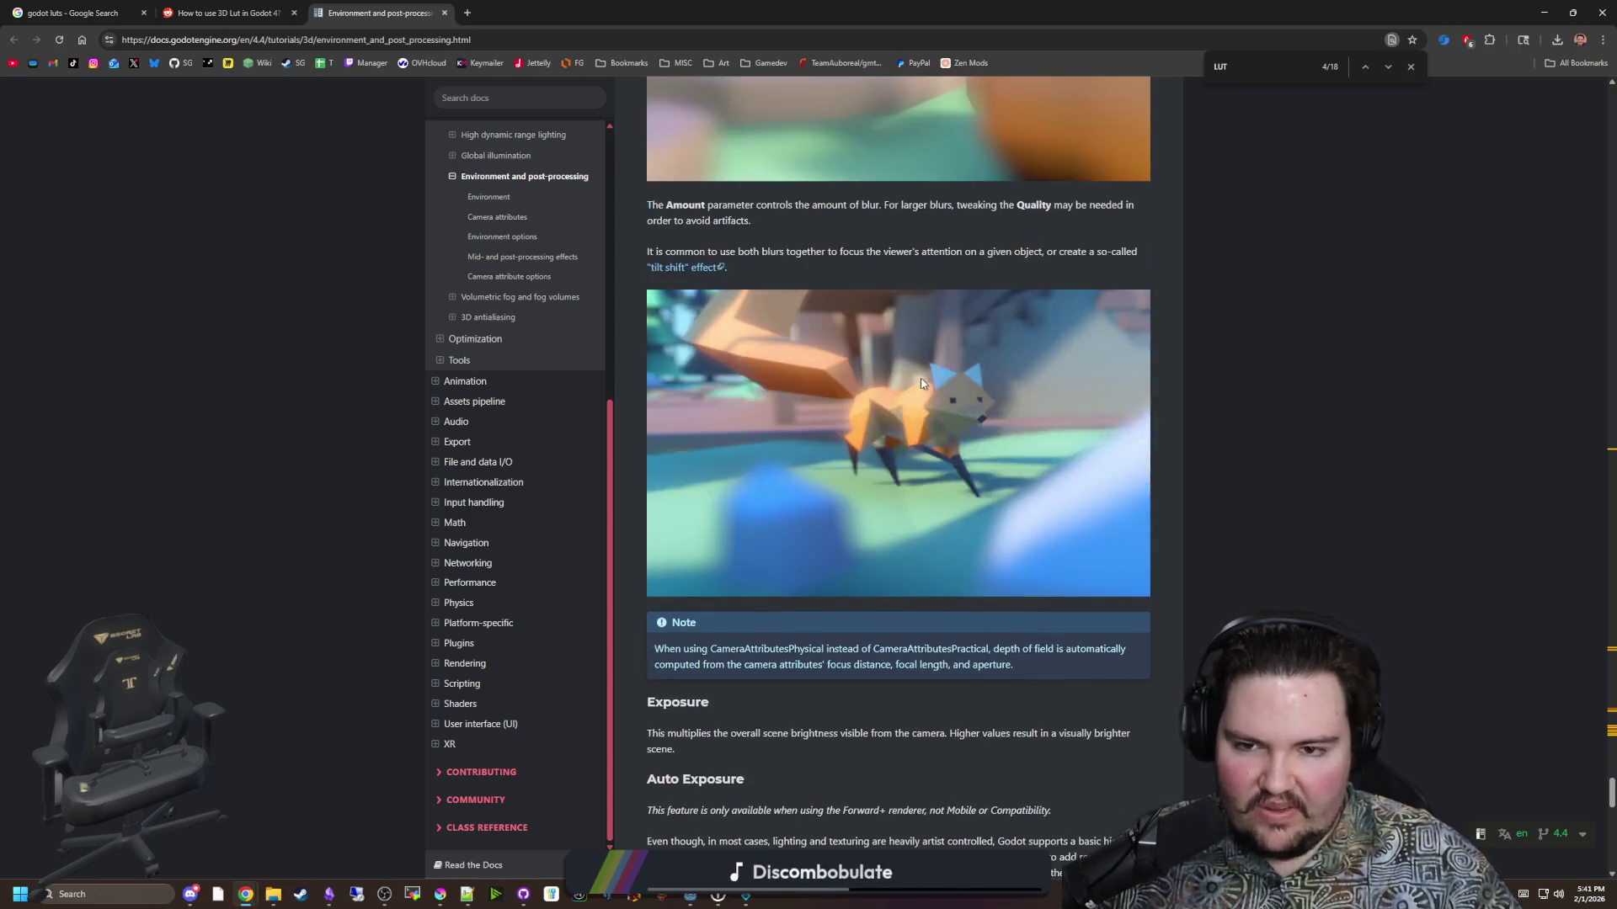
scroll(920, 386, up, 5)
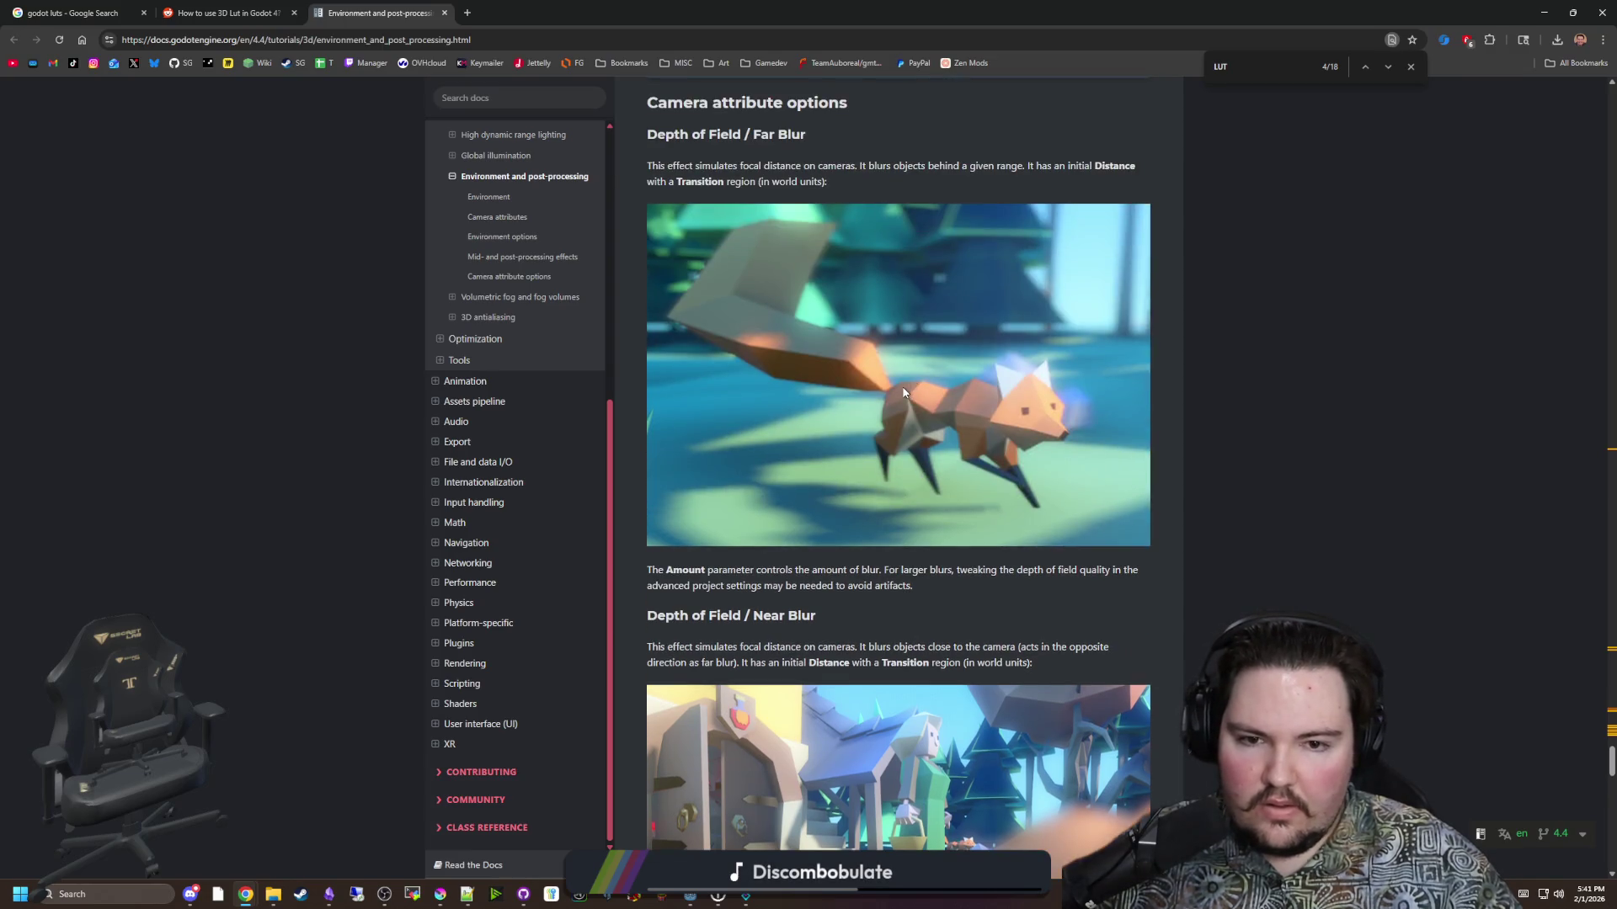
scroll(903, 393, up, 9)
scroll(918, 615, down, 1)
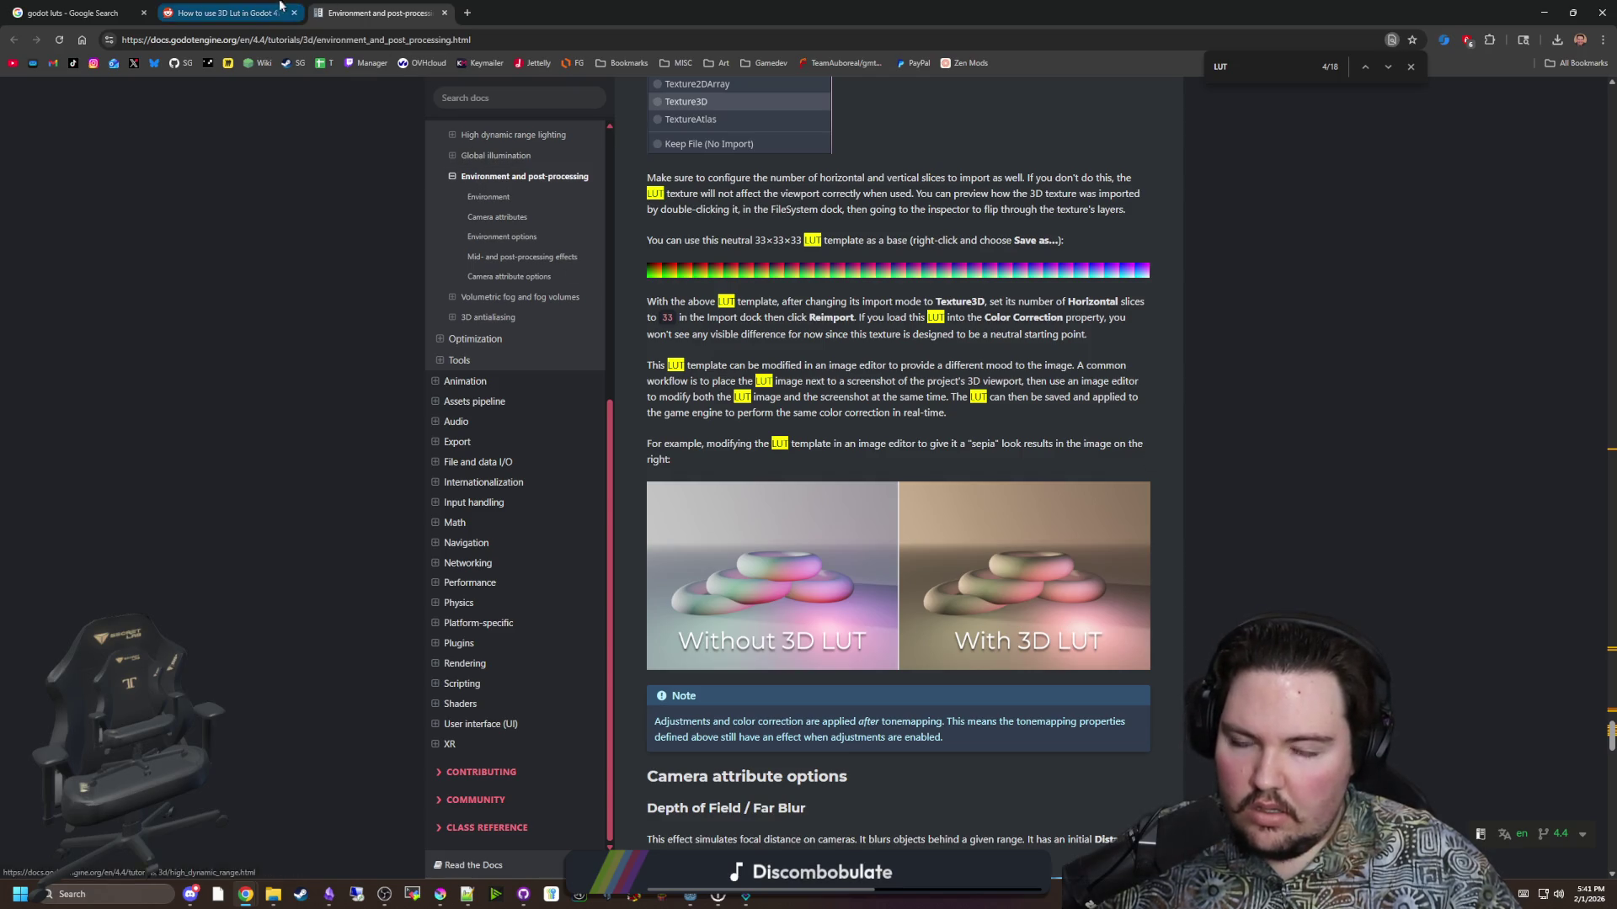
click(224, 12)
key(alt+Tab)
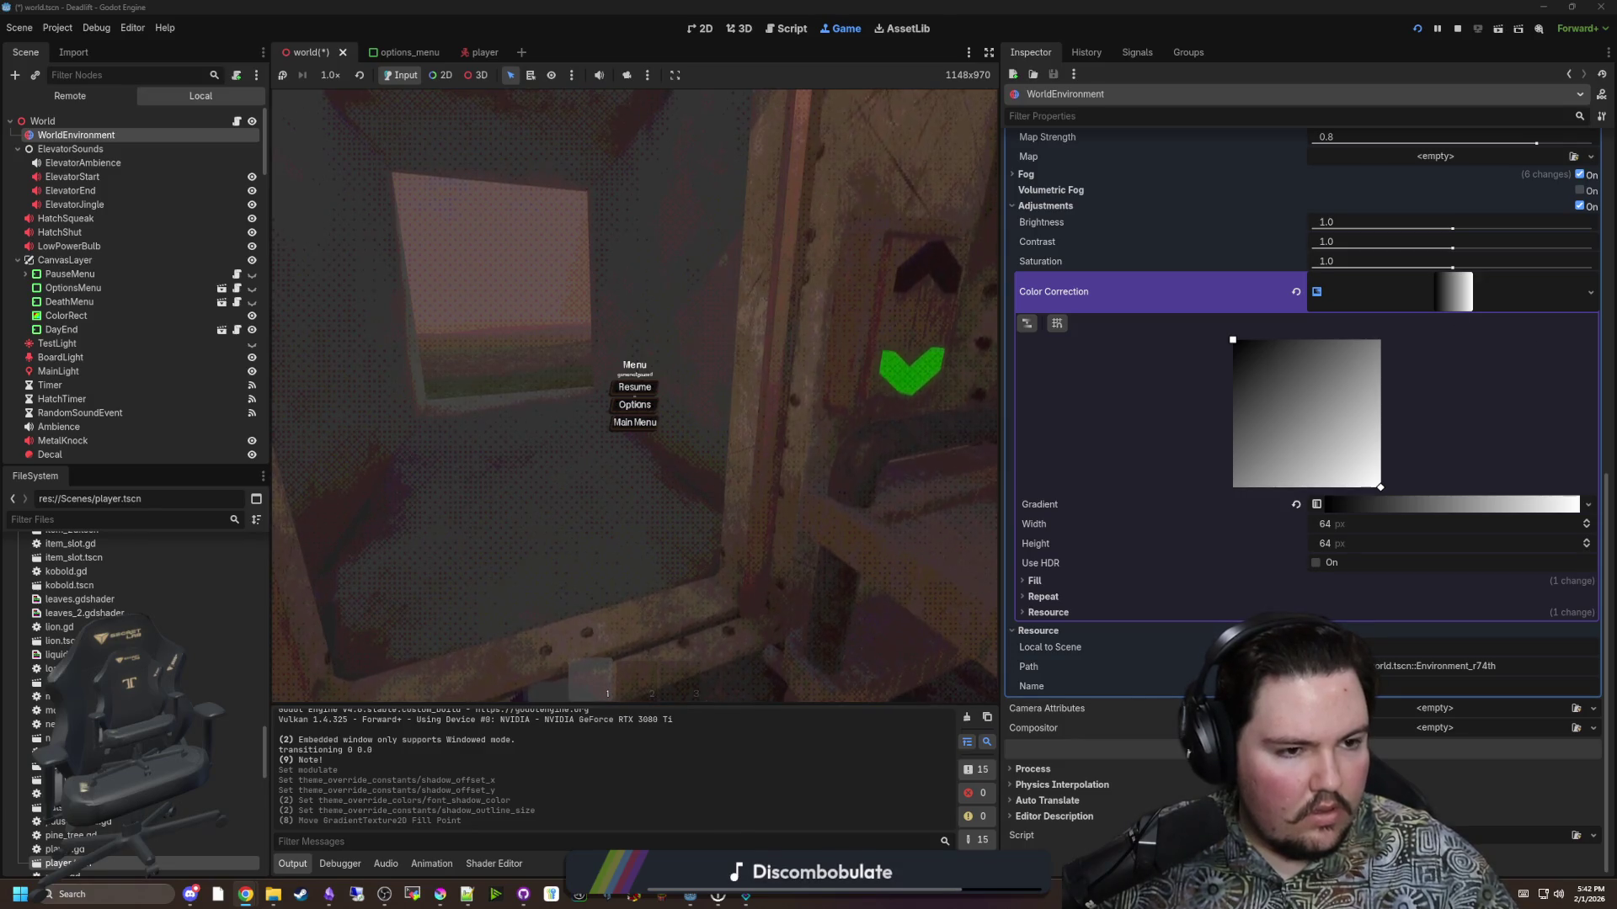
Switch from the Godot editor to the Godot Shaders site in Chrome.
key(alt+Tab)
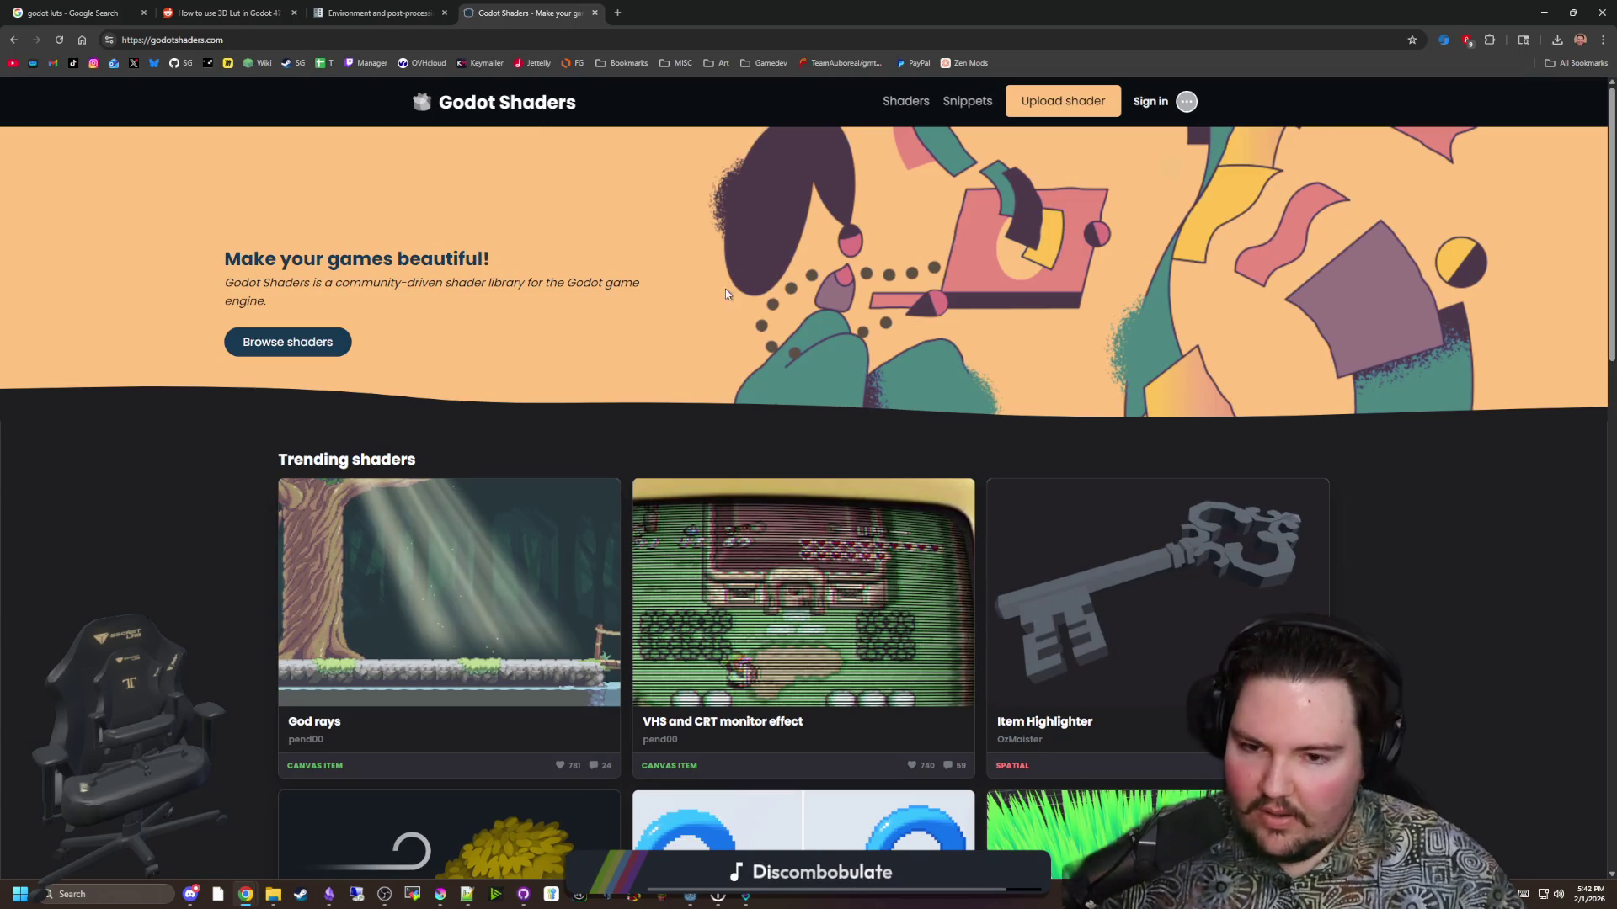
Browse the Godot Shaders listing, keeping the Newest ordering.
scroll(724, 328, down, 3)
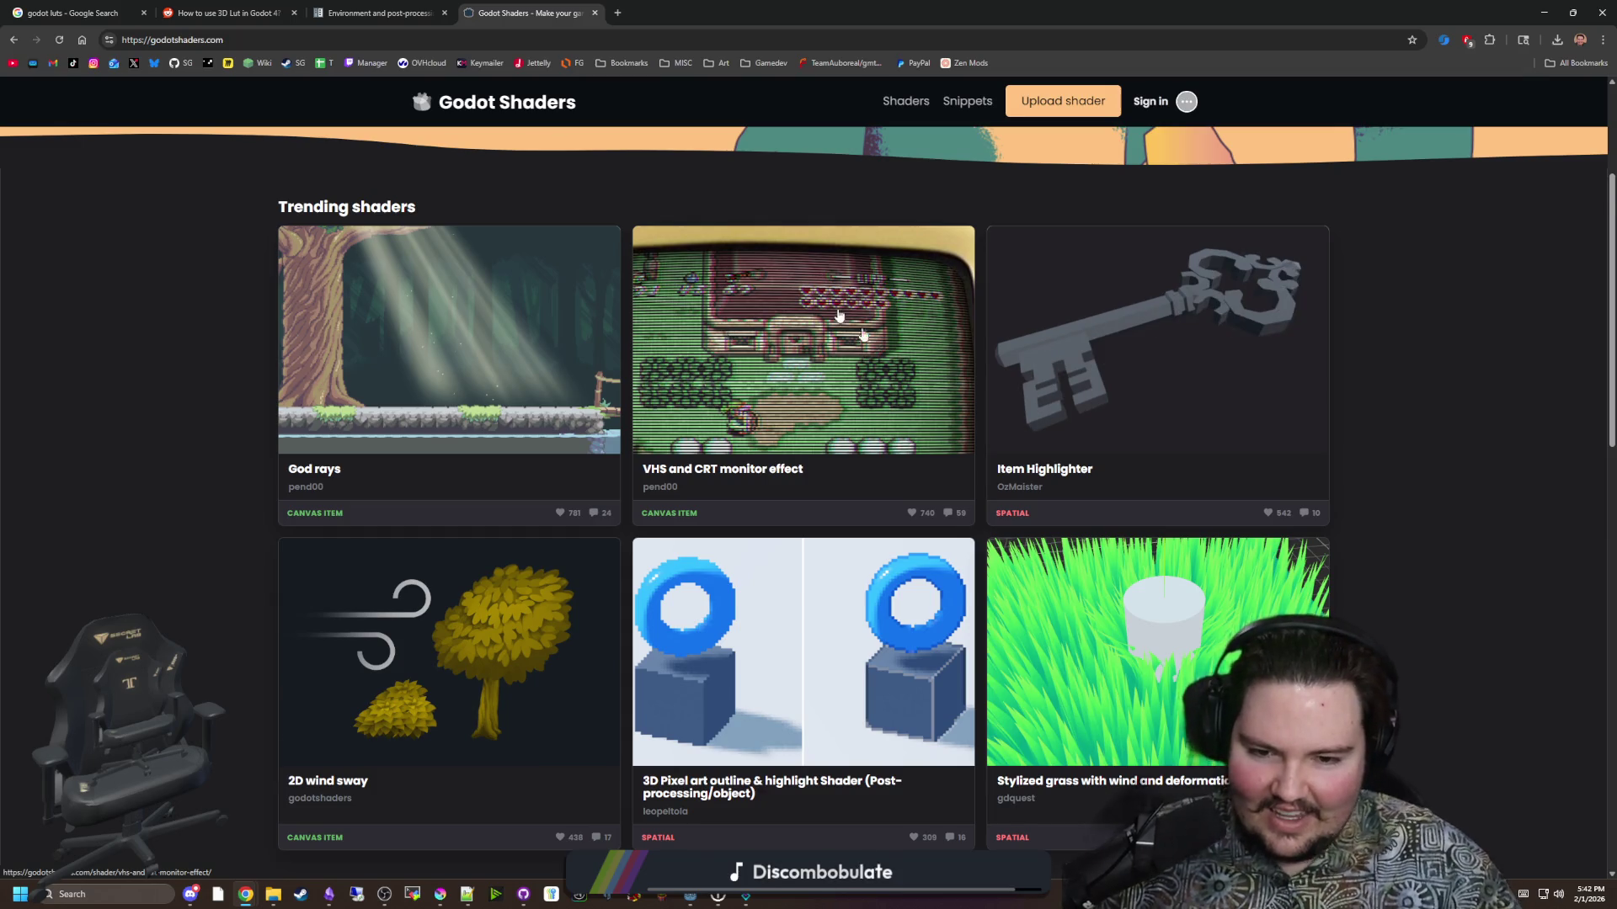
scroll(840, 317, down, 4)
scroll(762, 581, down, 12)
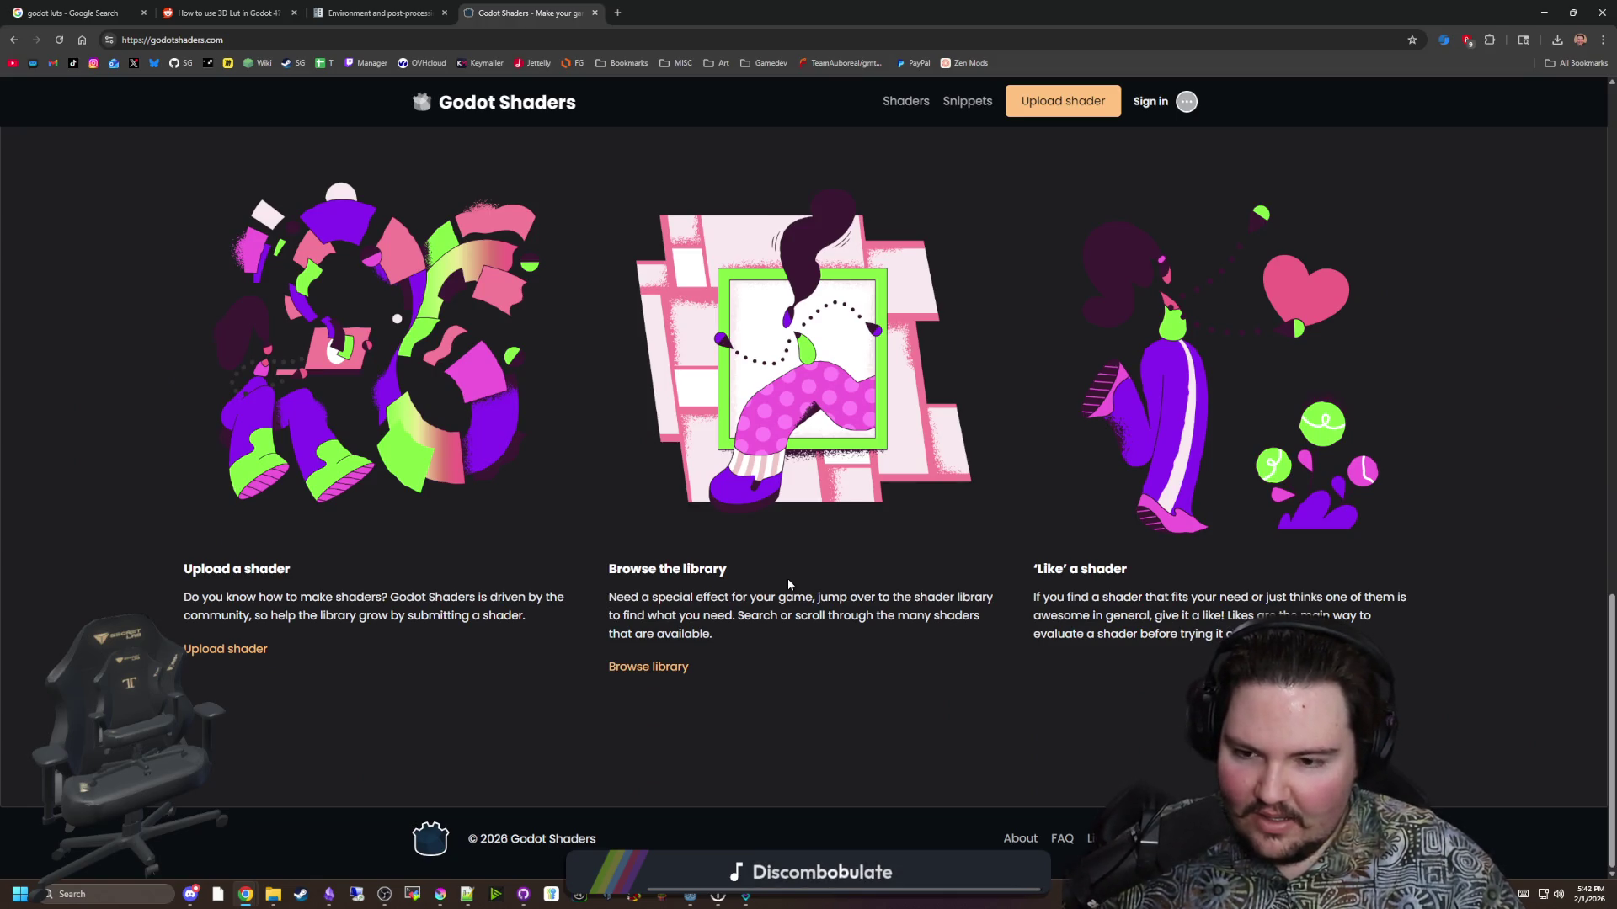
scroll(800, 577, up, 7)
scroll(813, 567, up, 10)
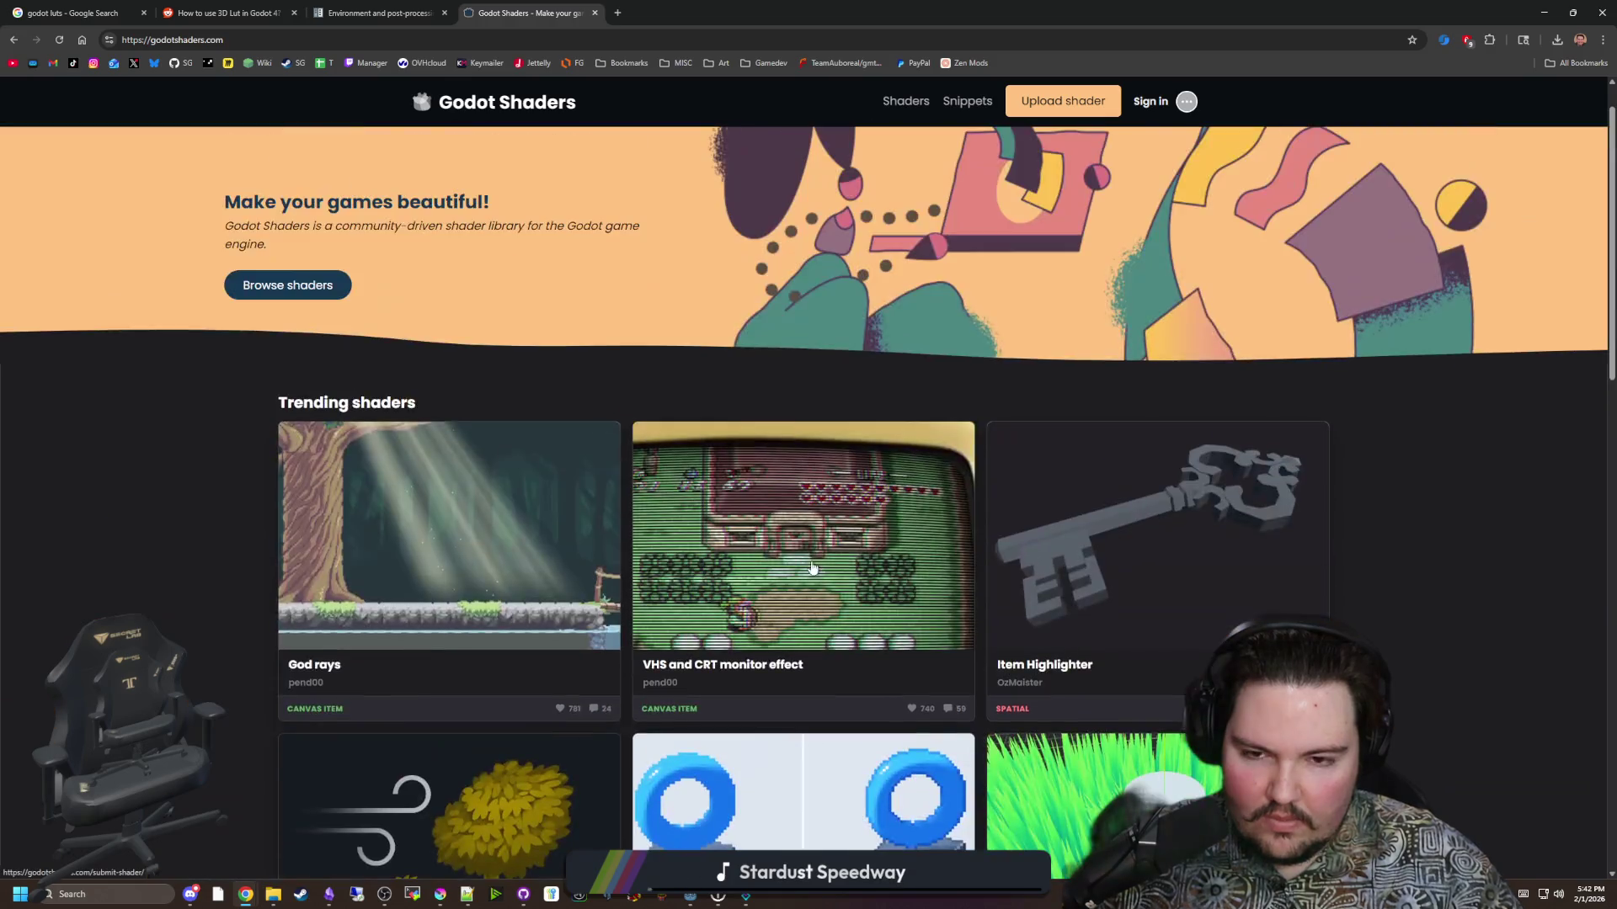
scroll(830, 673, down, 4)
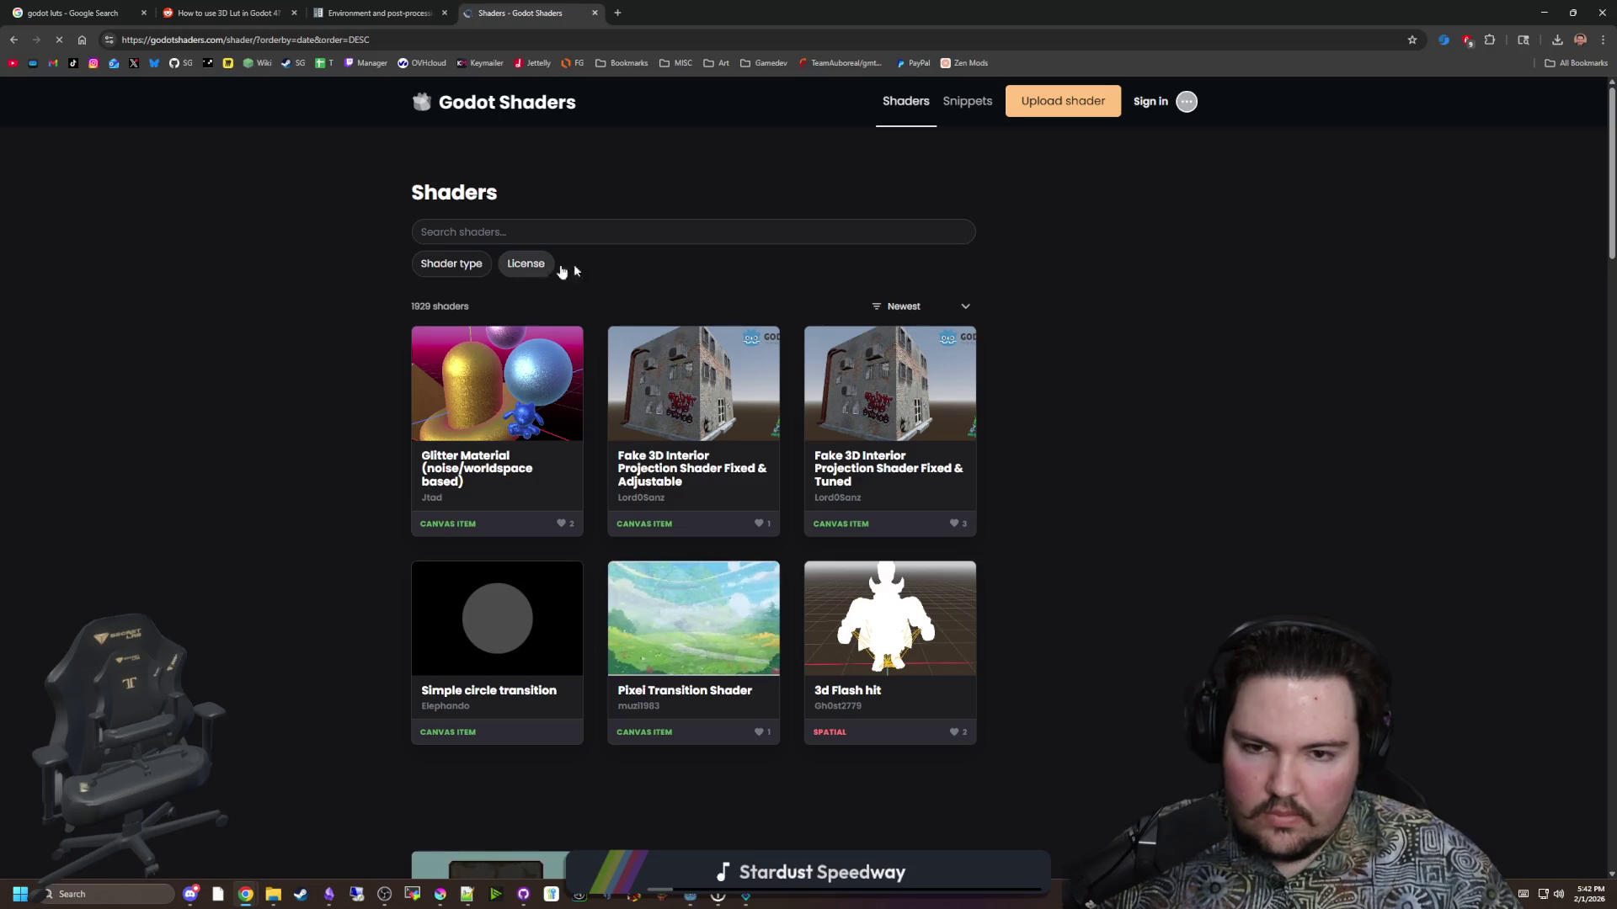
click(920, 321)
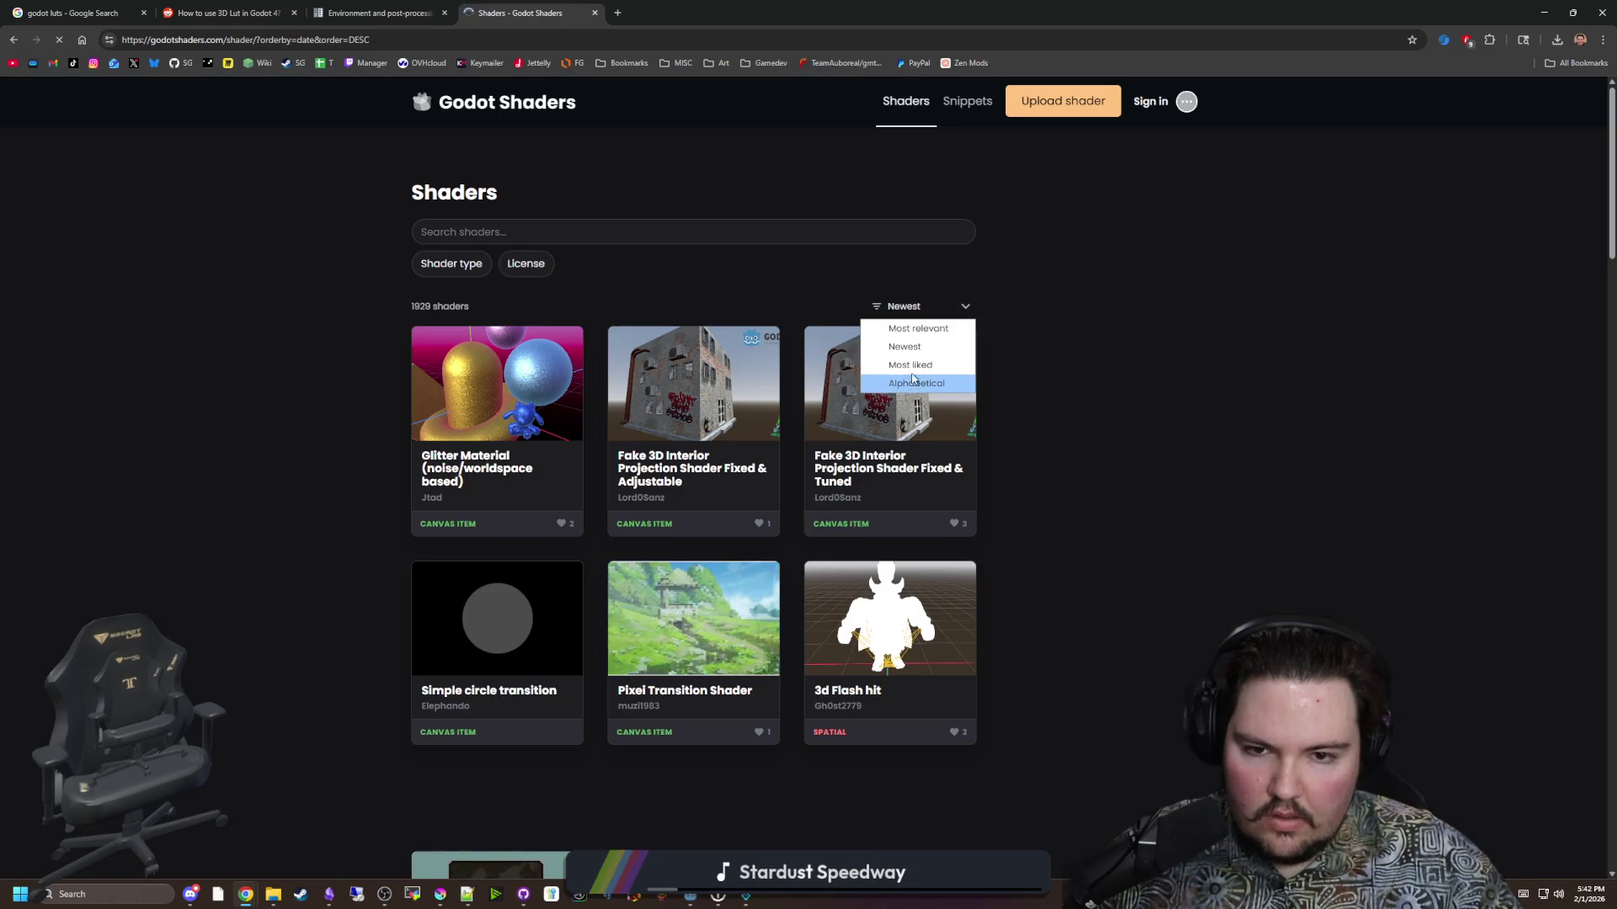
click(943, 306)
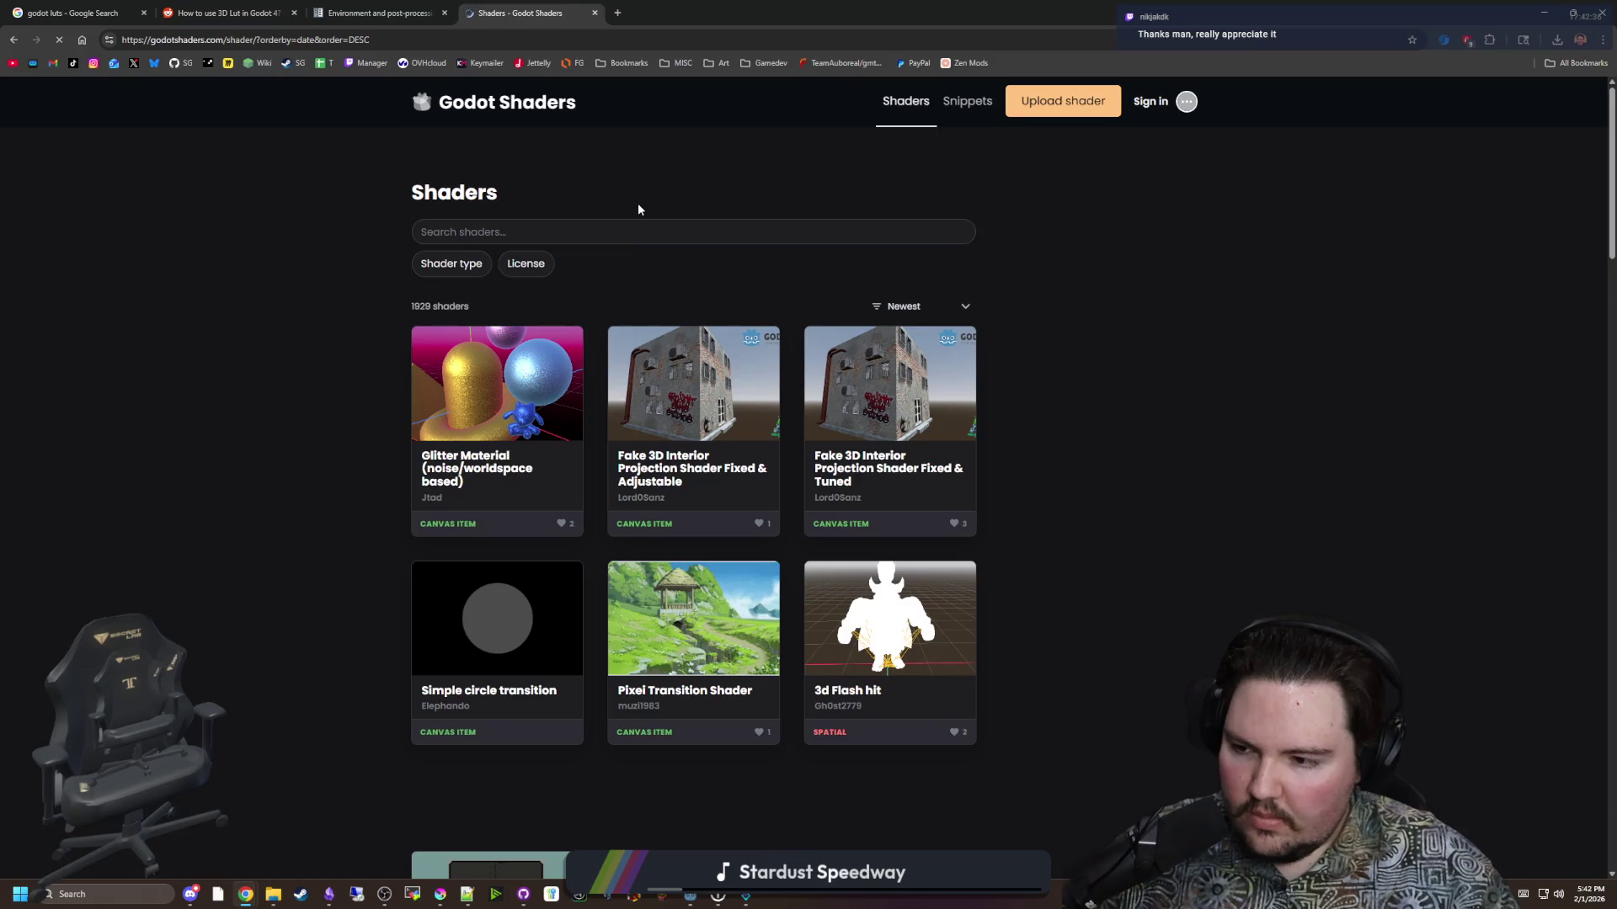
Scroll through the shader list and move on to its second page.
scroll(498, 498, down, 4)
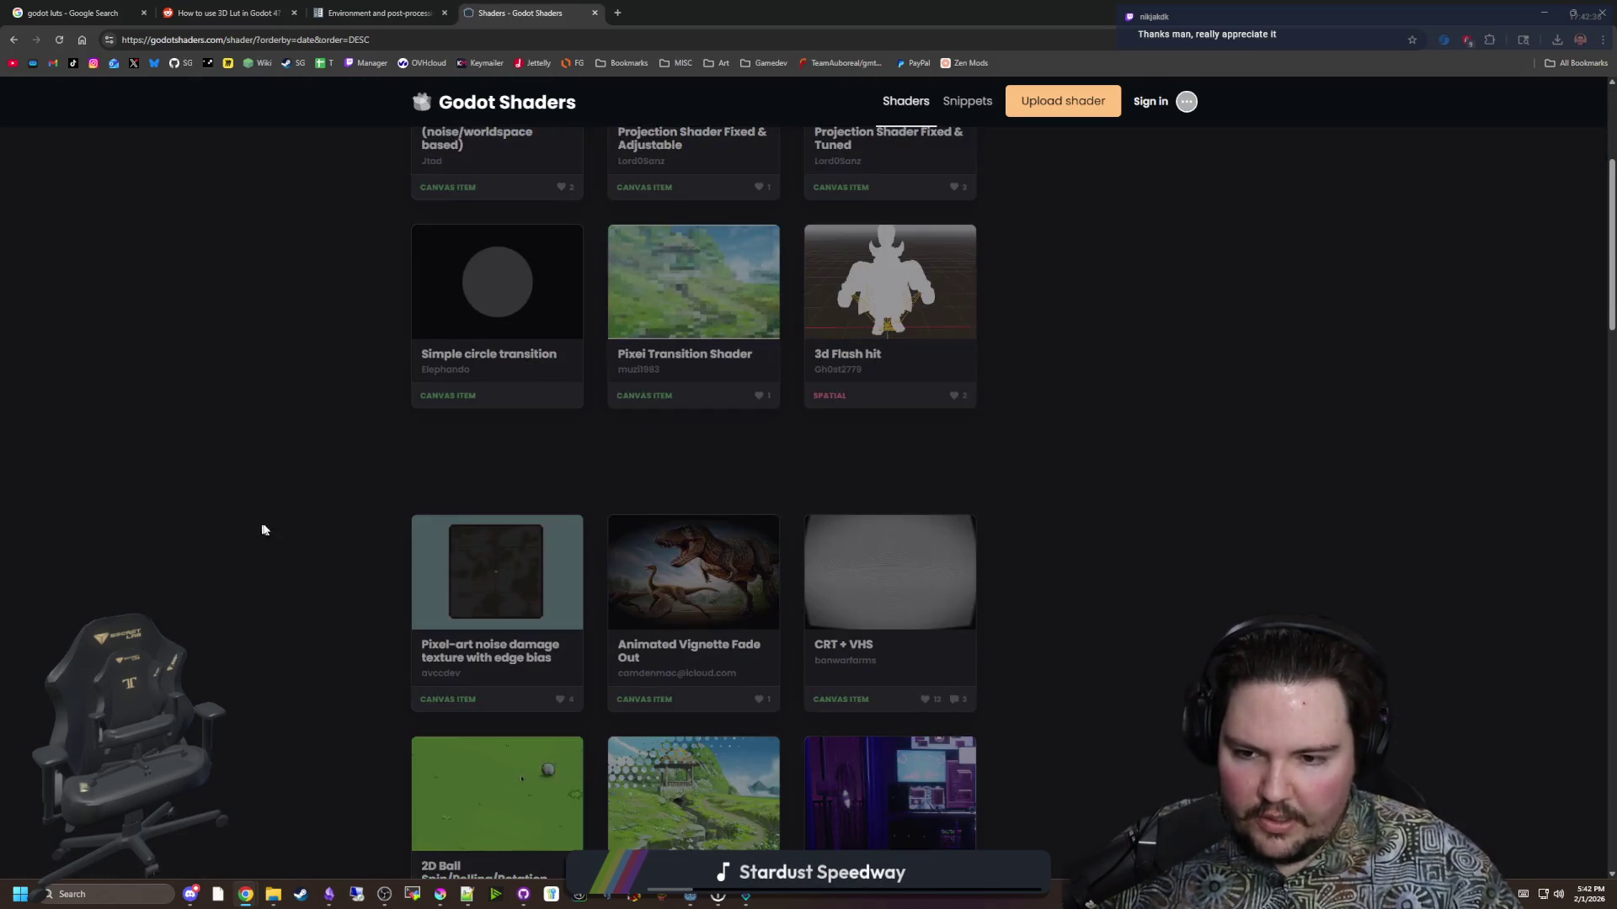
scroll(1073, 666, down, 3)
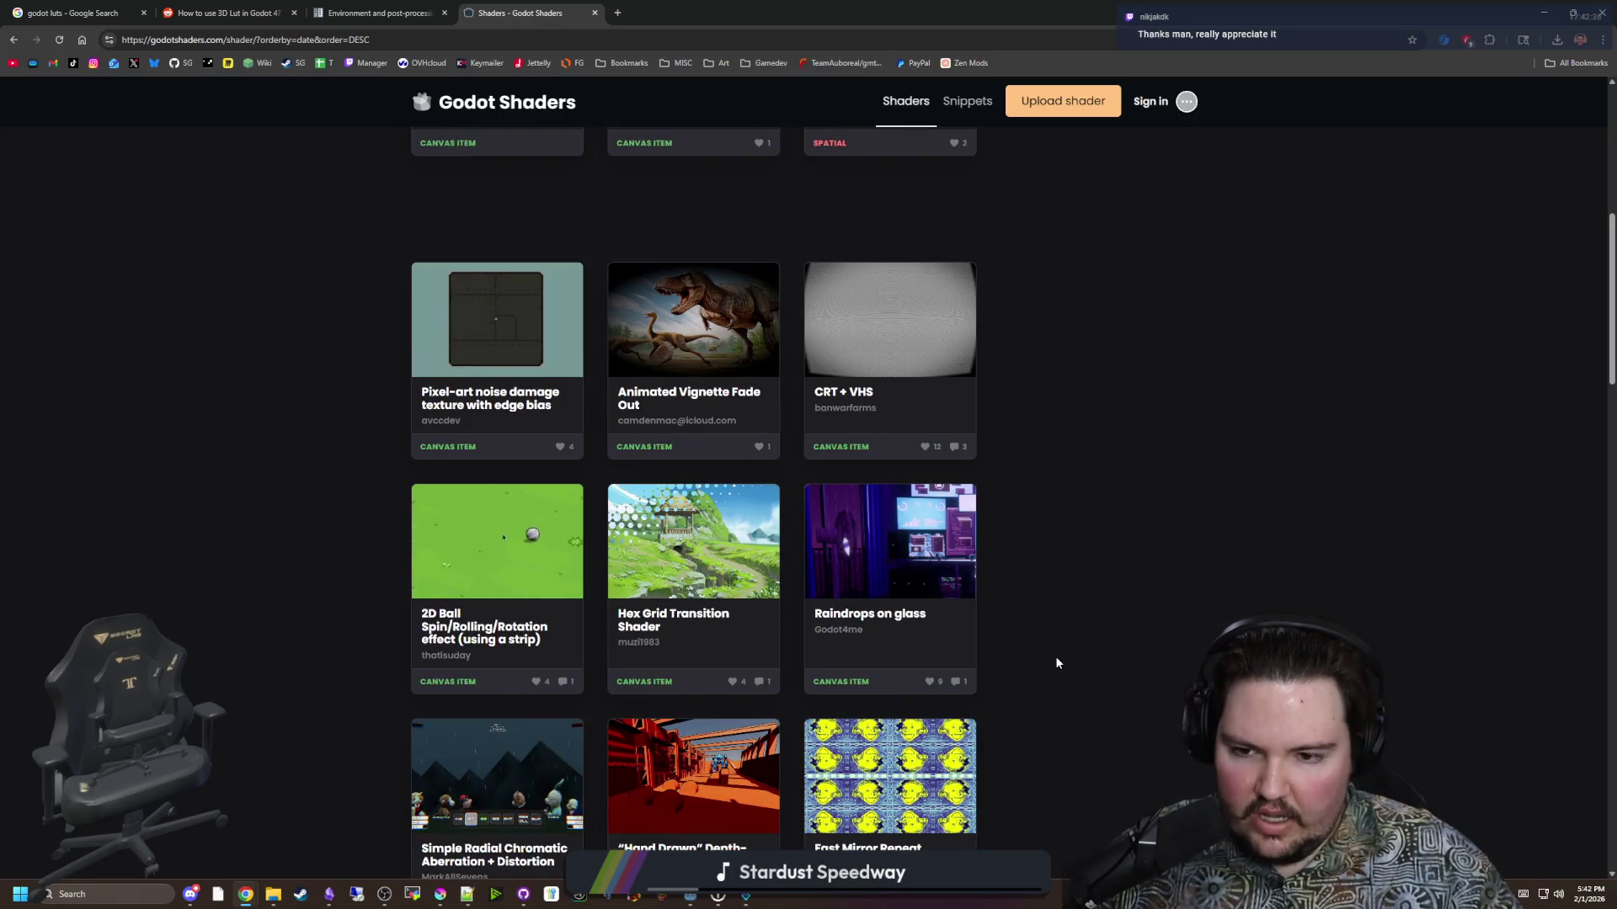
scroll(1057, 663, down, 2)
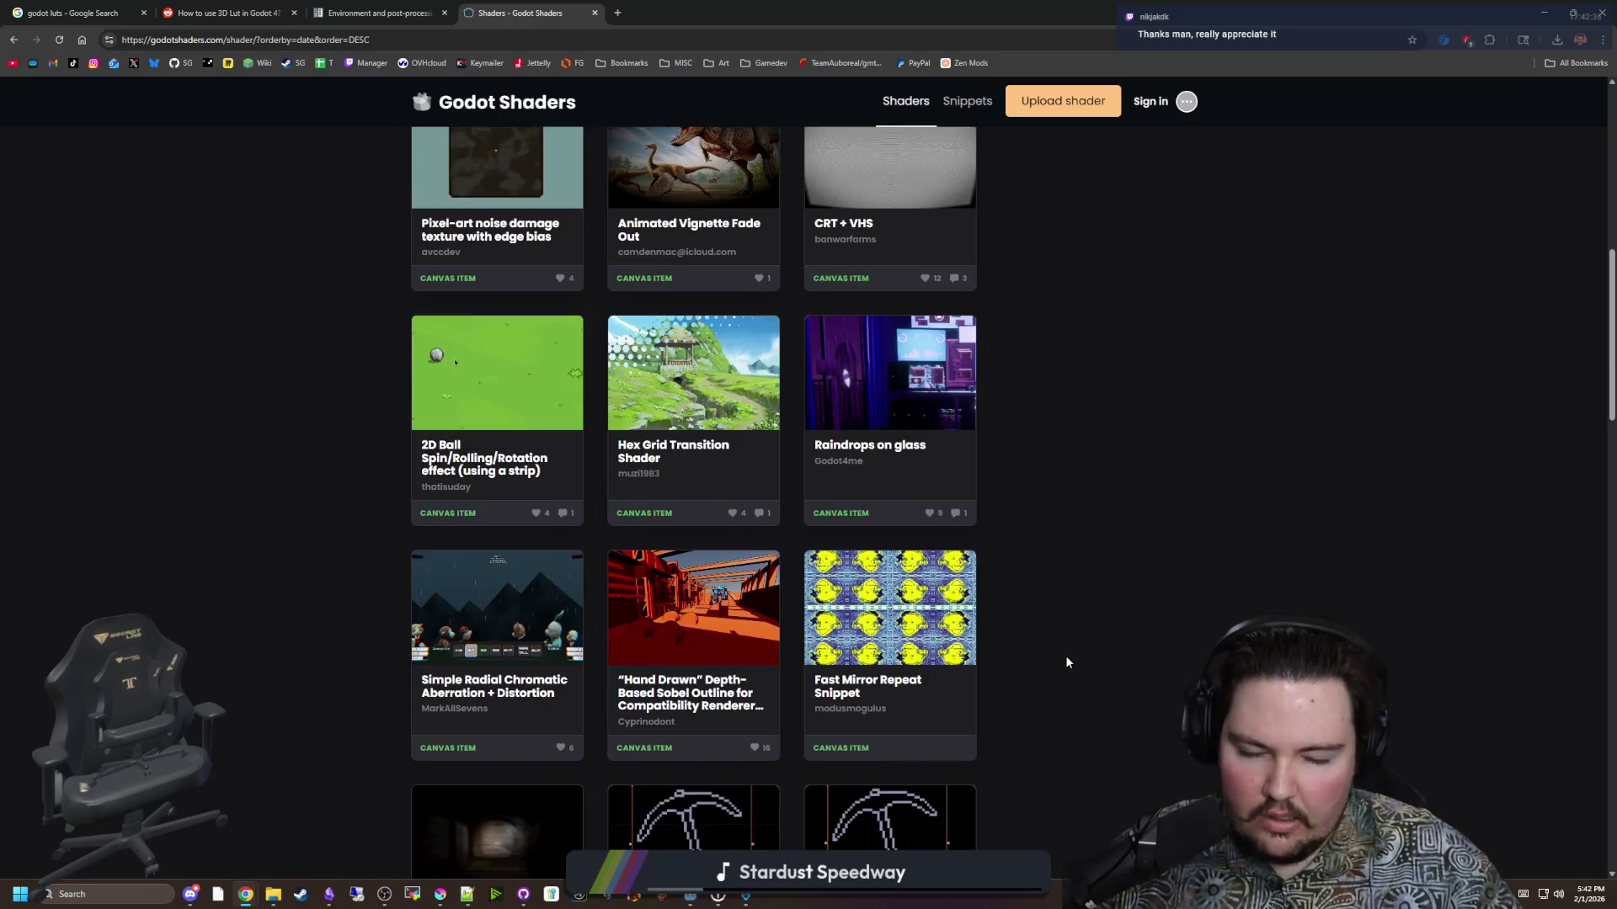
scroll(1067, 657, down, 4)
scroll(1085, 651, down, 2)
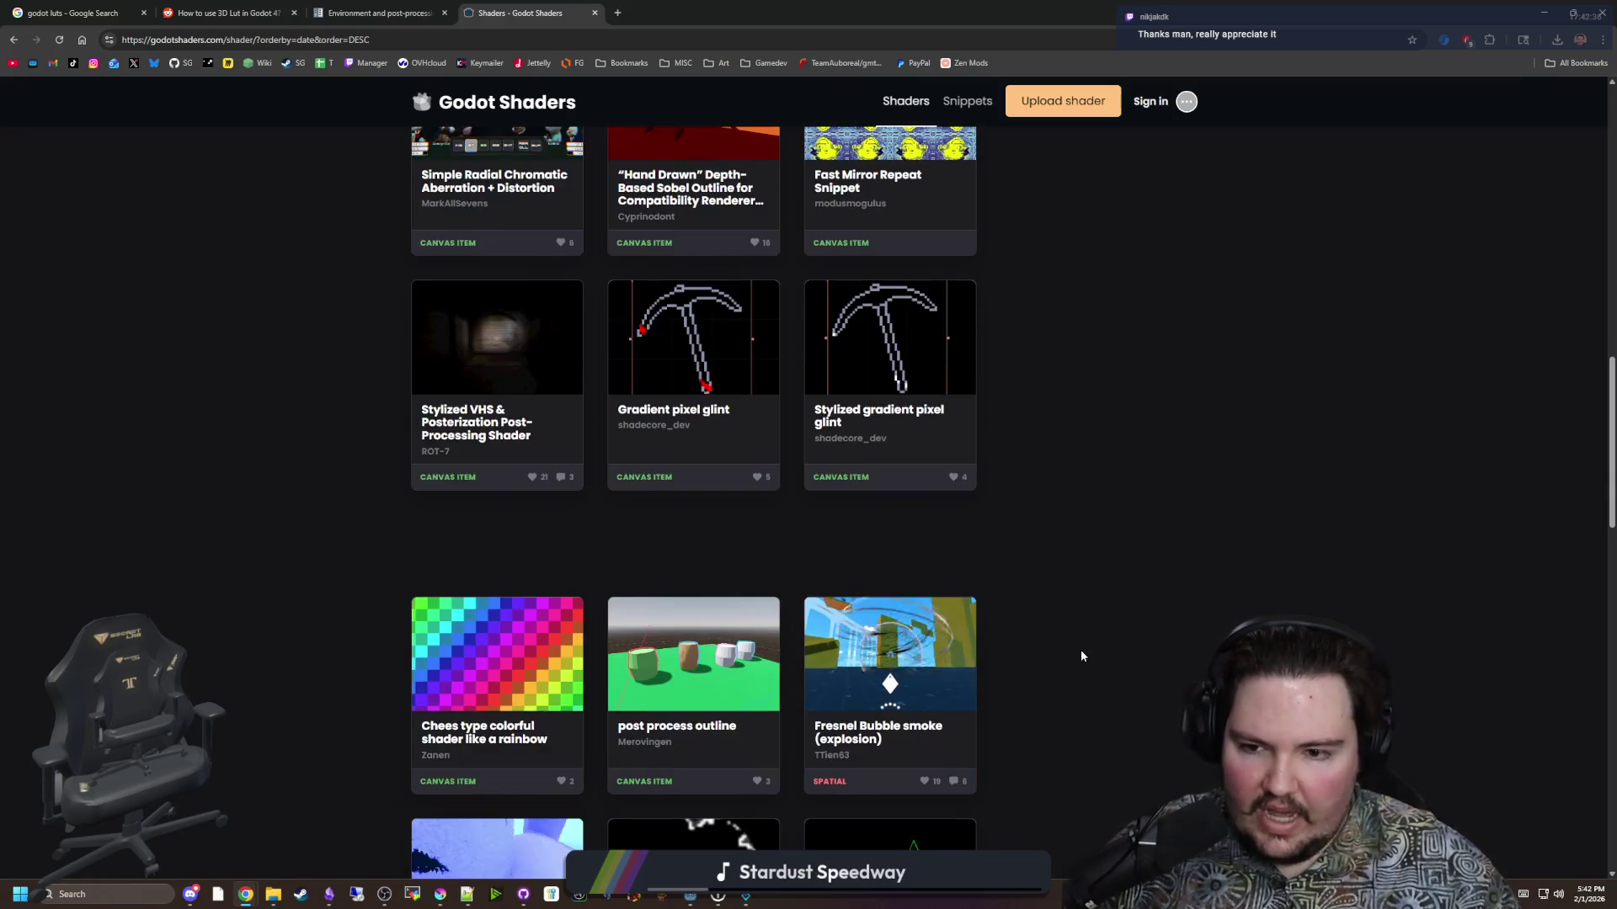
scroll(1087, 644, down, 4)
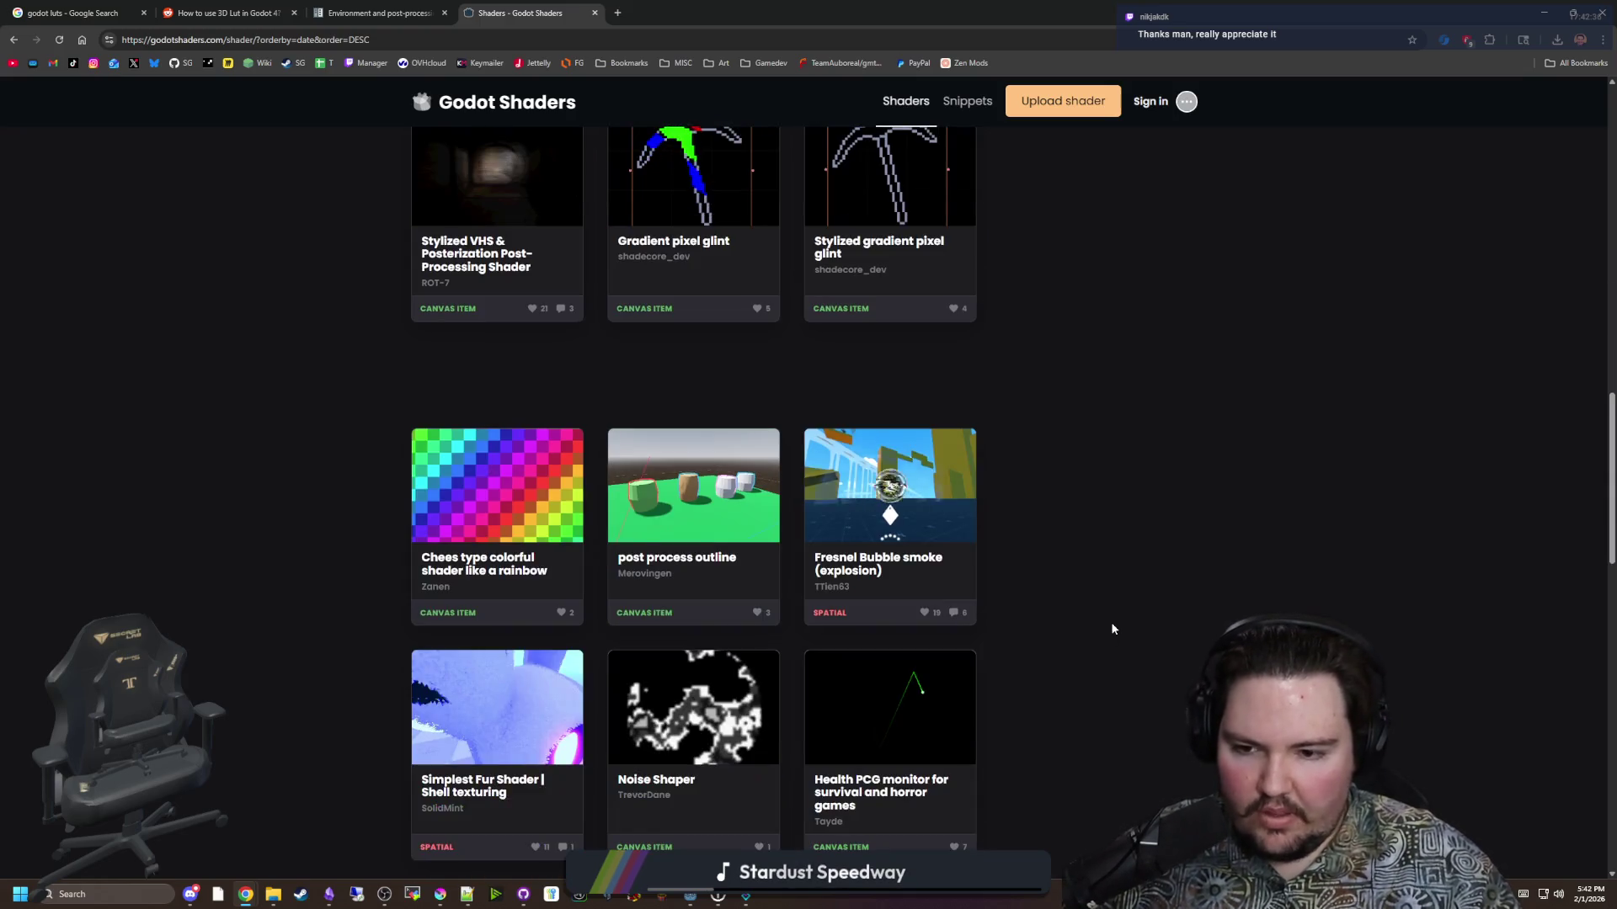
scroll(1132, 619, down, 2)
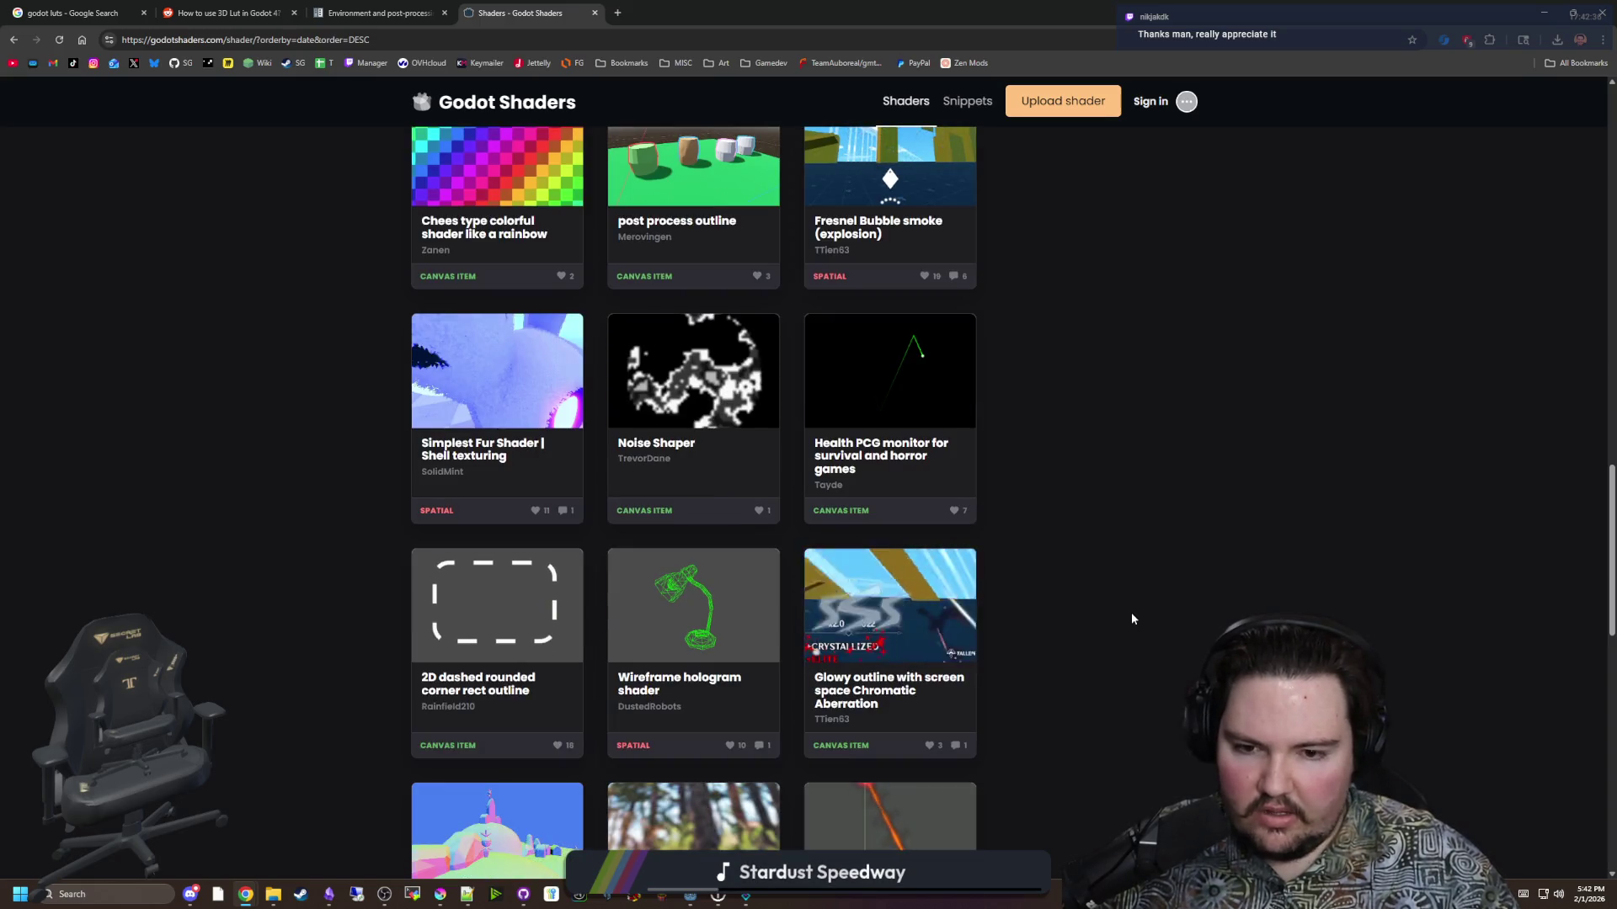
scroll(1144, 648, down, 3)
scroll(1173, 638, down, 4)
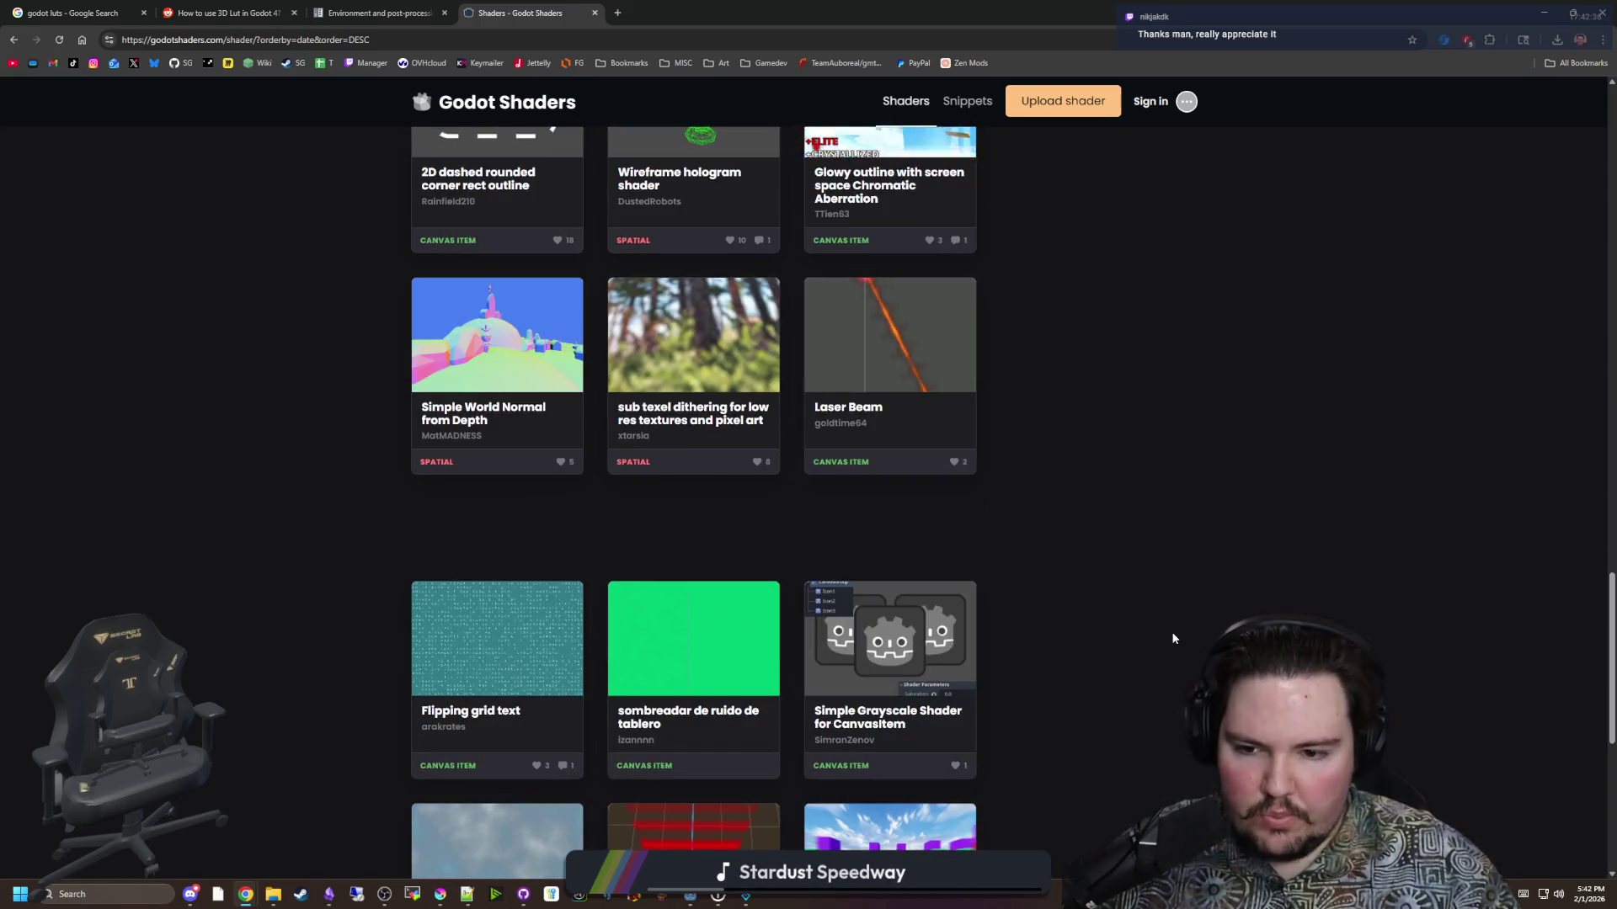
scroll(1173, 638, down, 2)
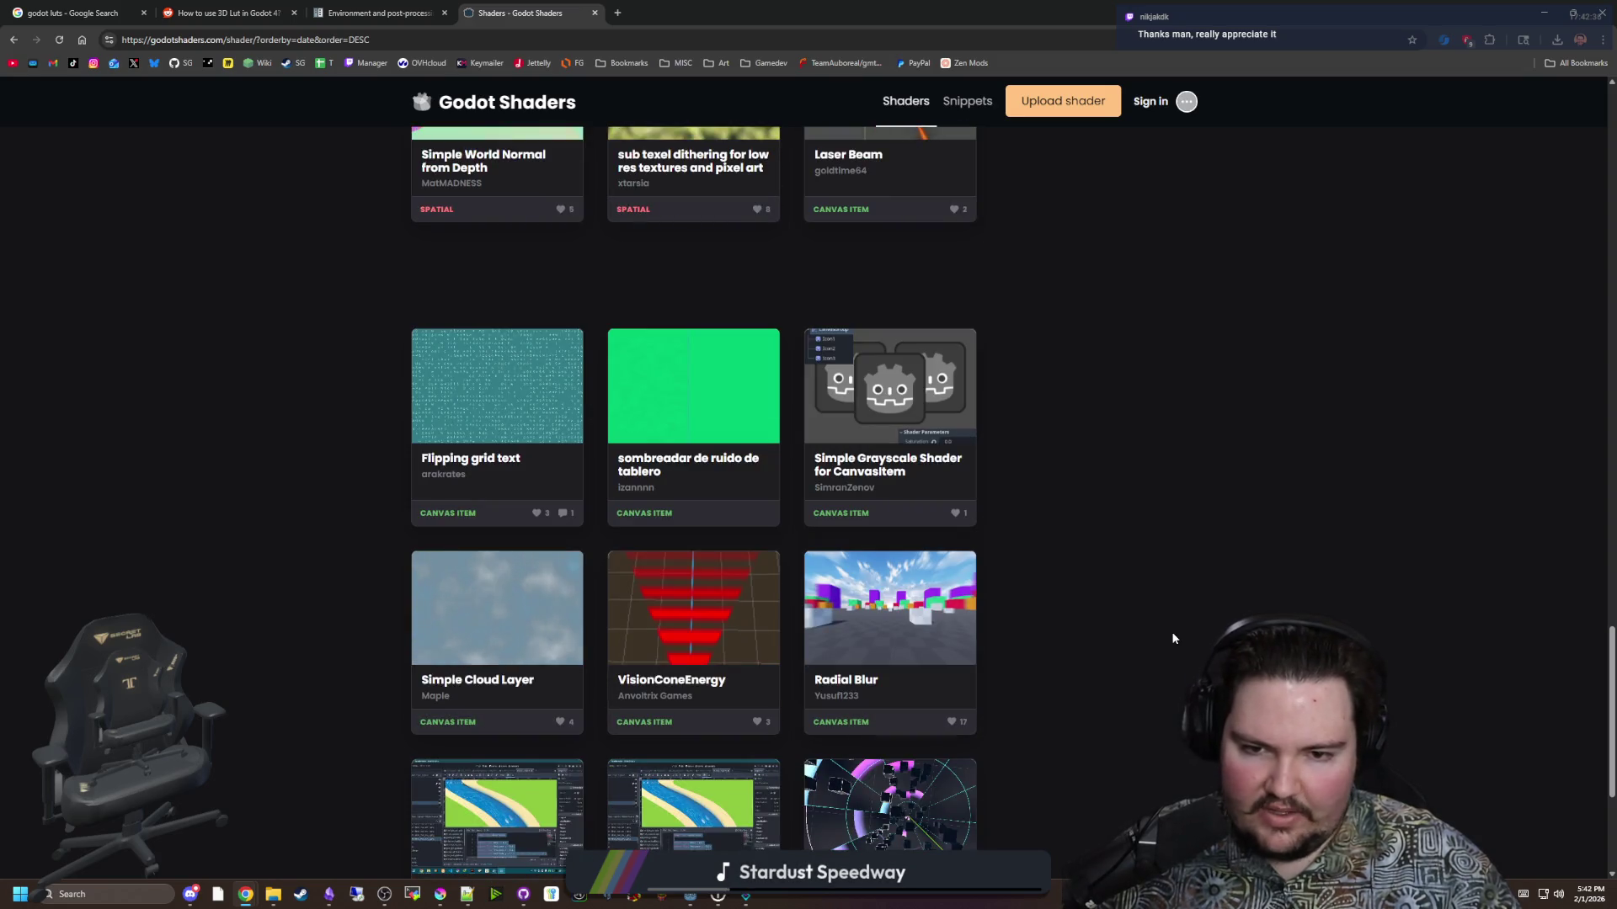
scroll(1172, 638, down, 1)
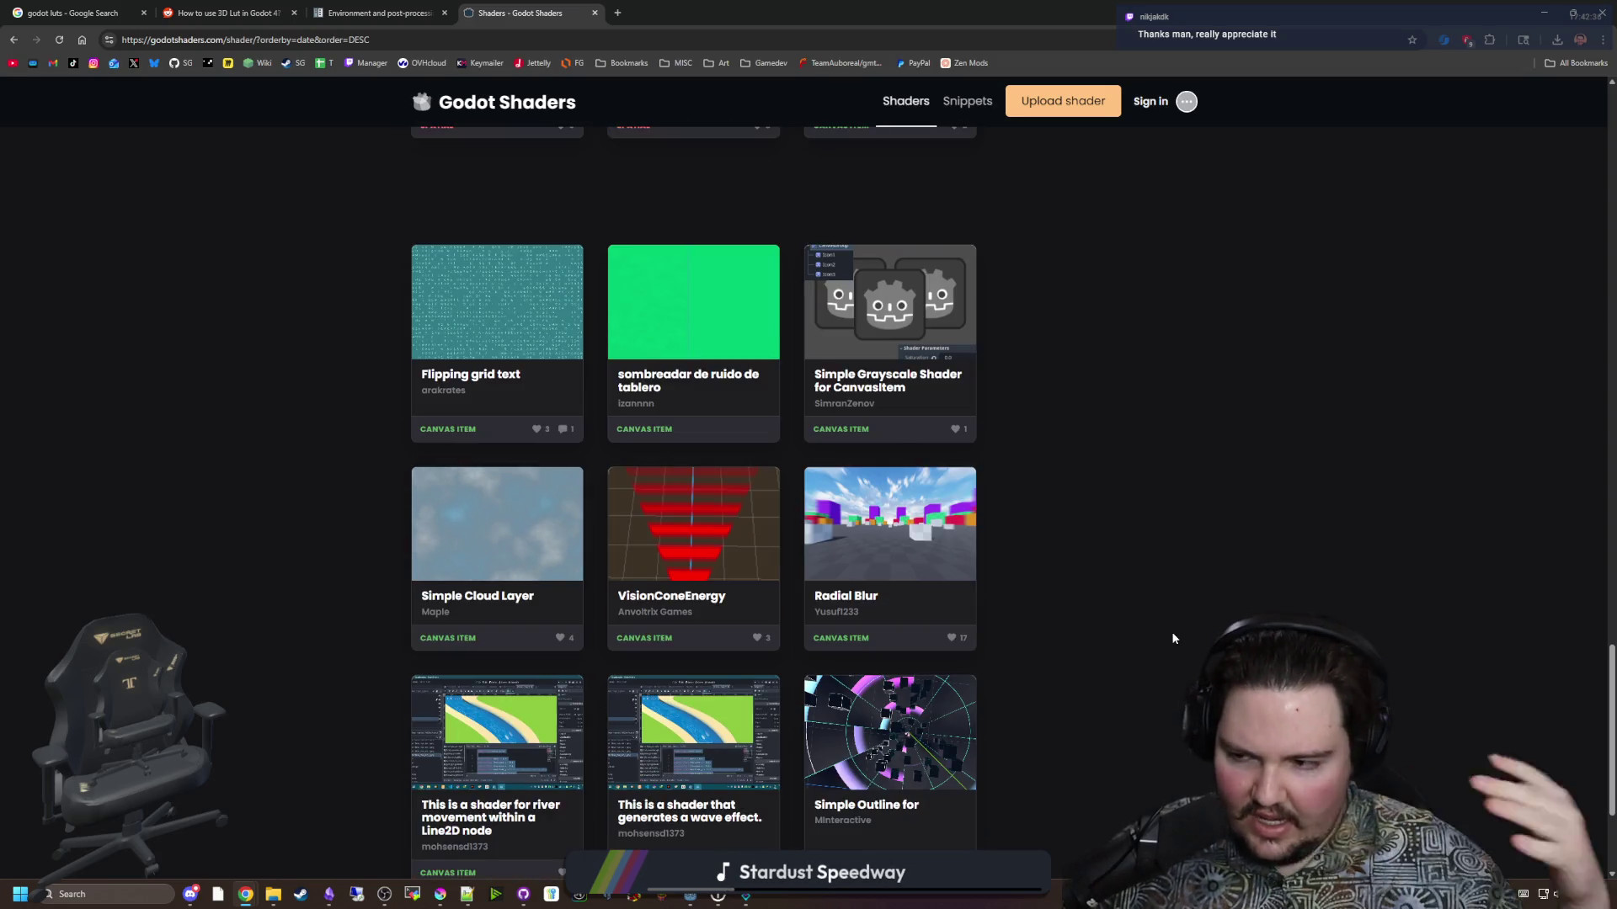
scroll(1083, 632, down, 2)
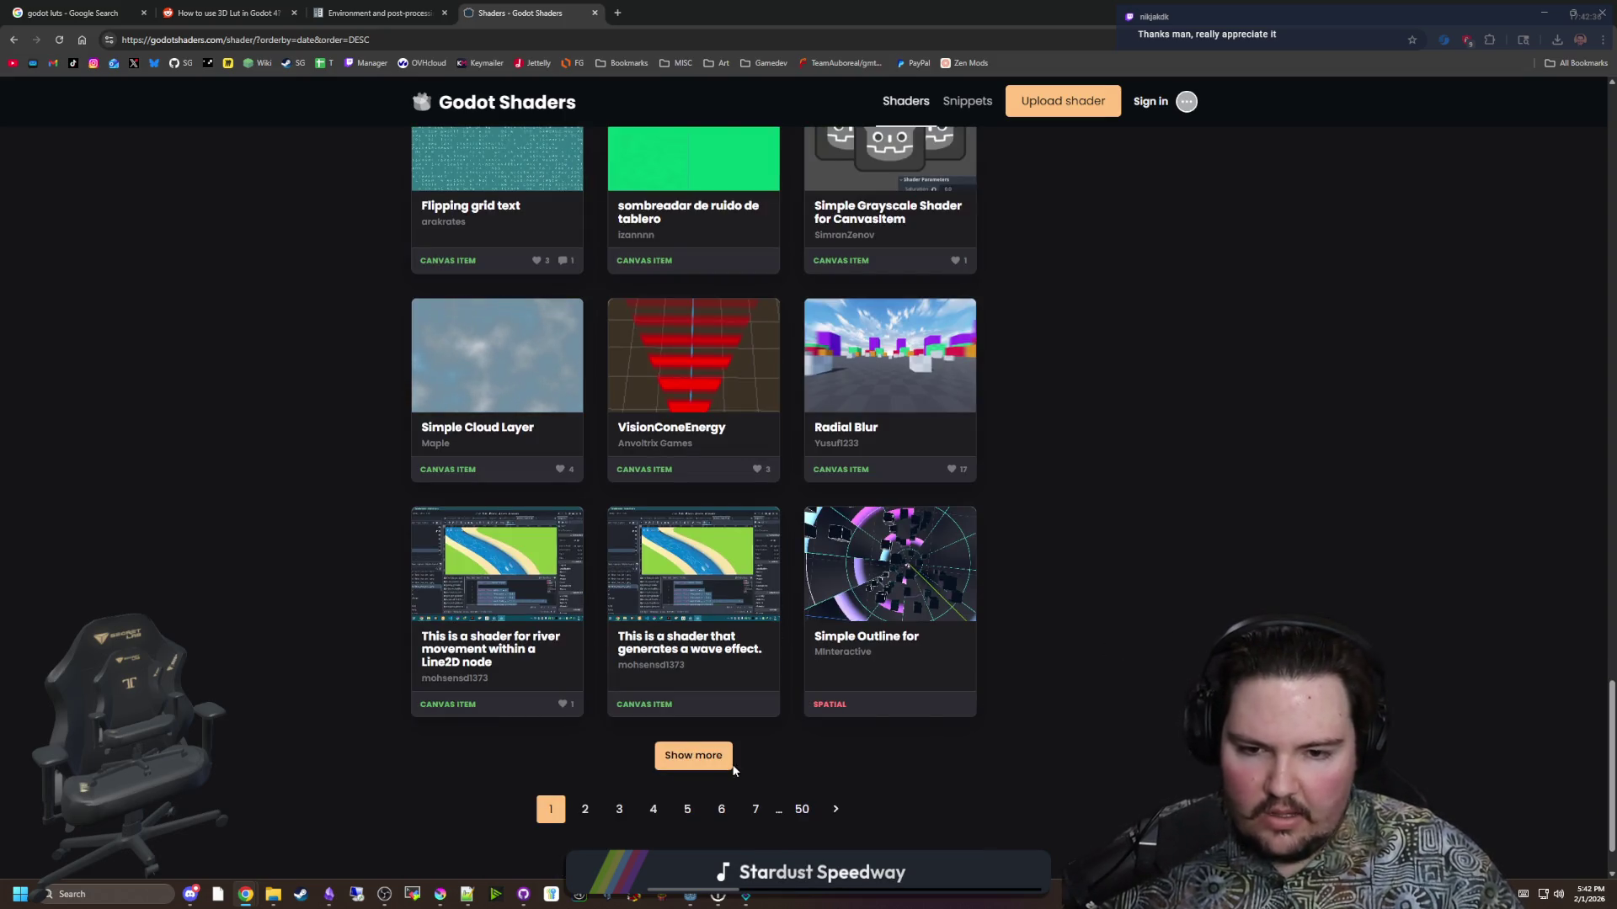
click(592, 806)
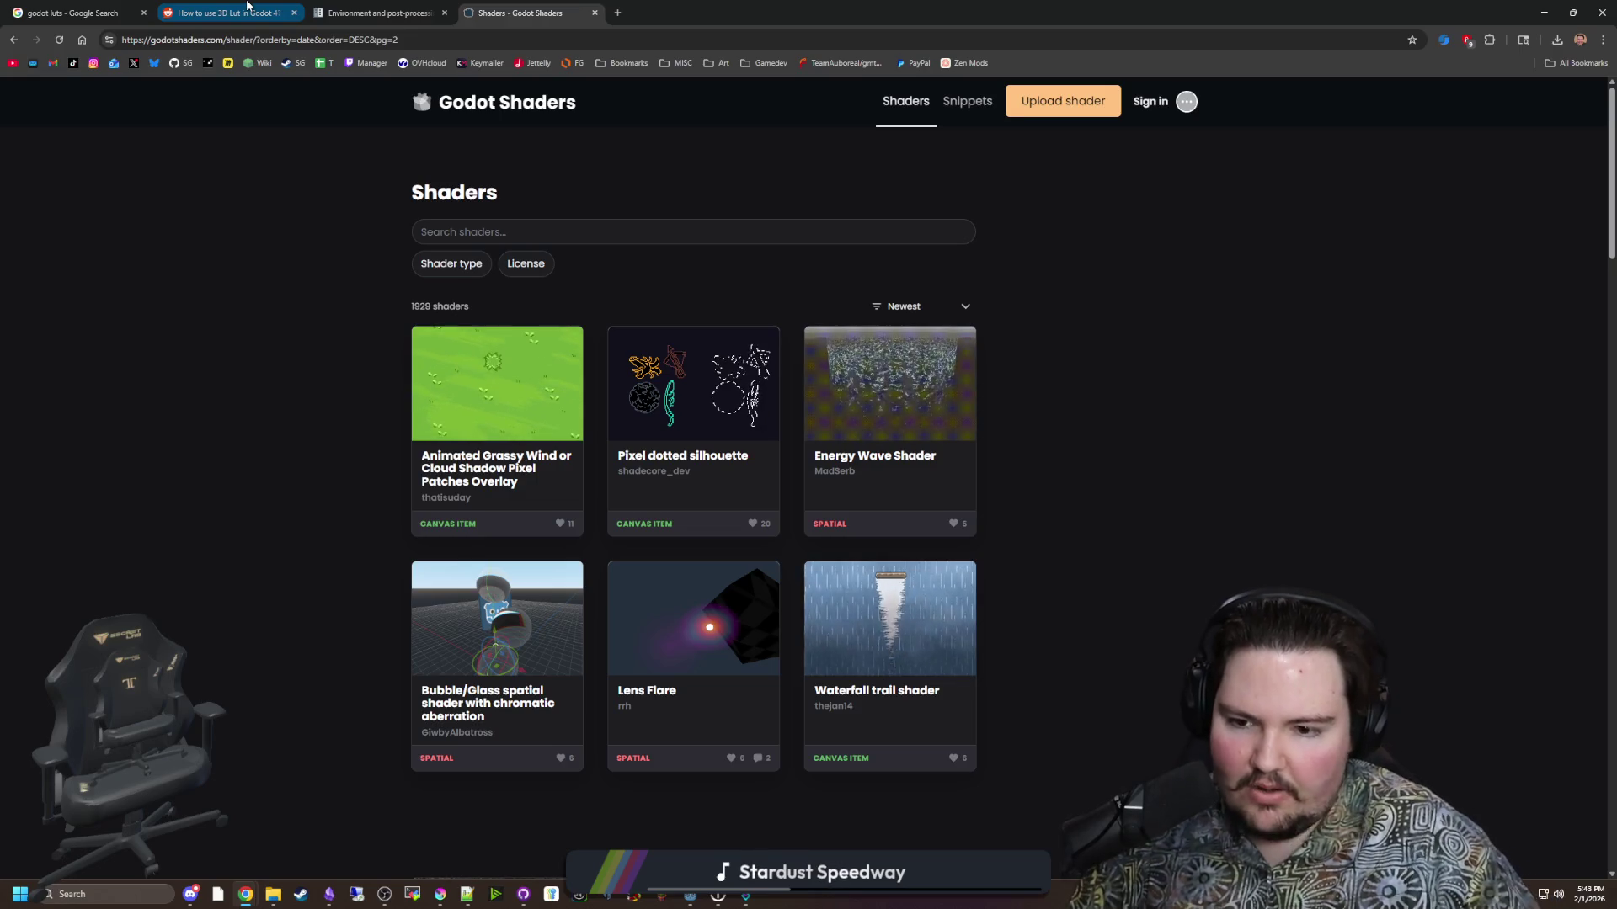
Look through the second page of shaders.
scroll(361, 372, down, 4)
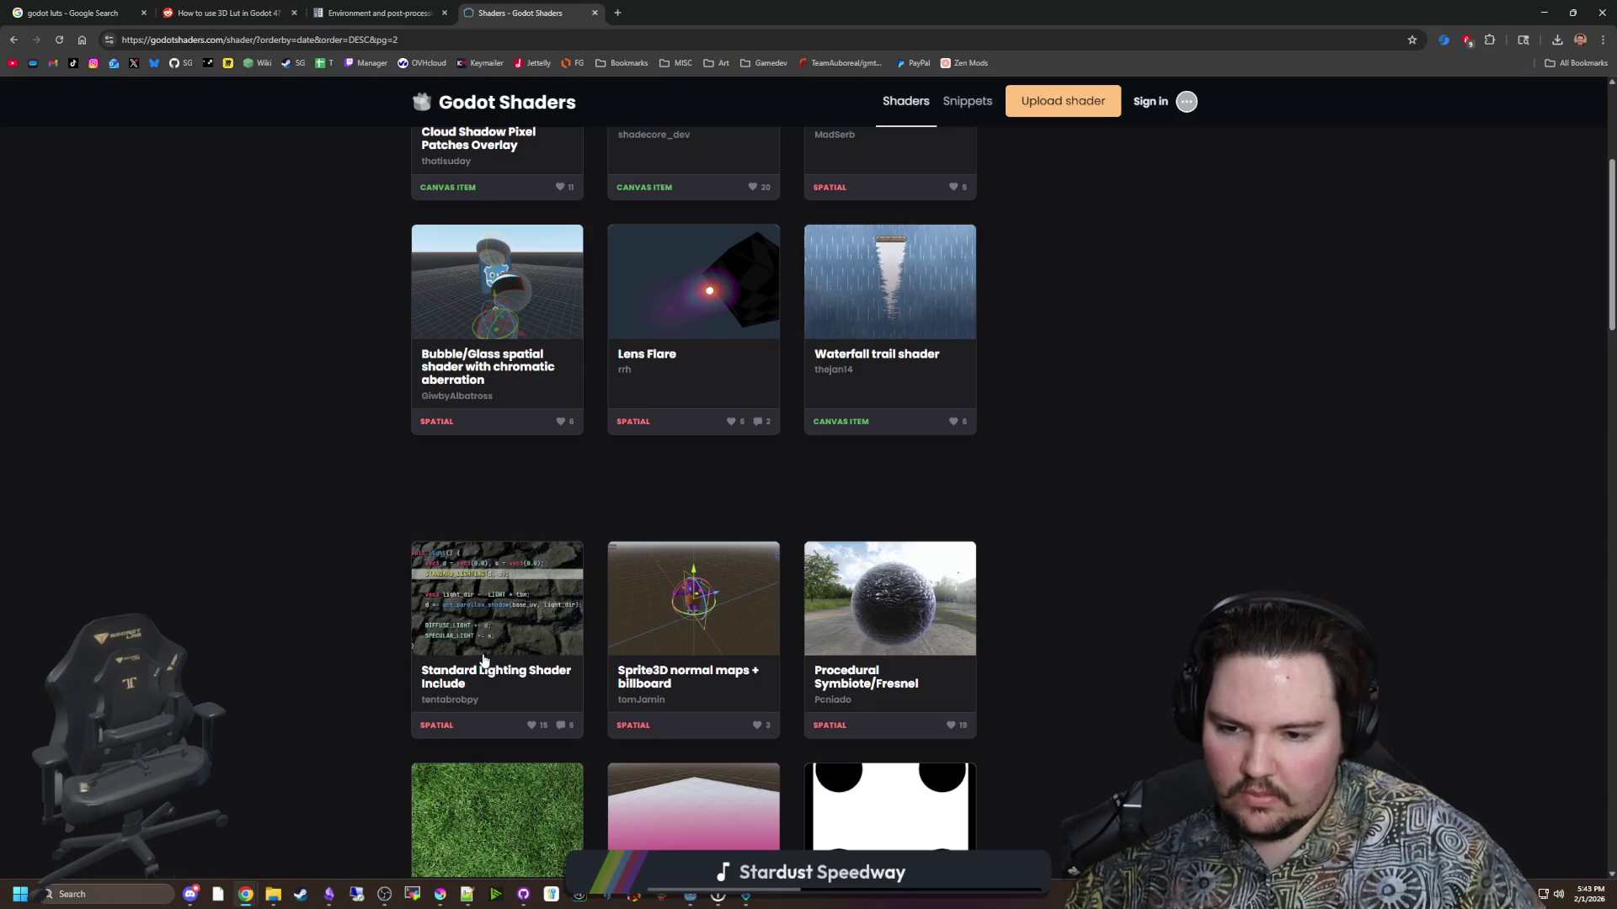
scroll(709, 625, down, 2)
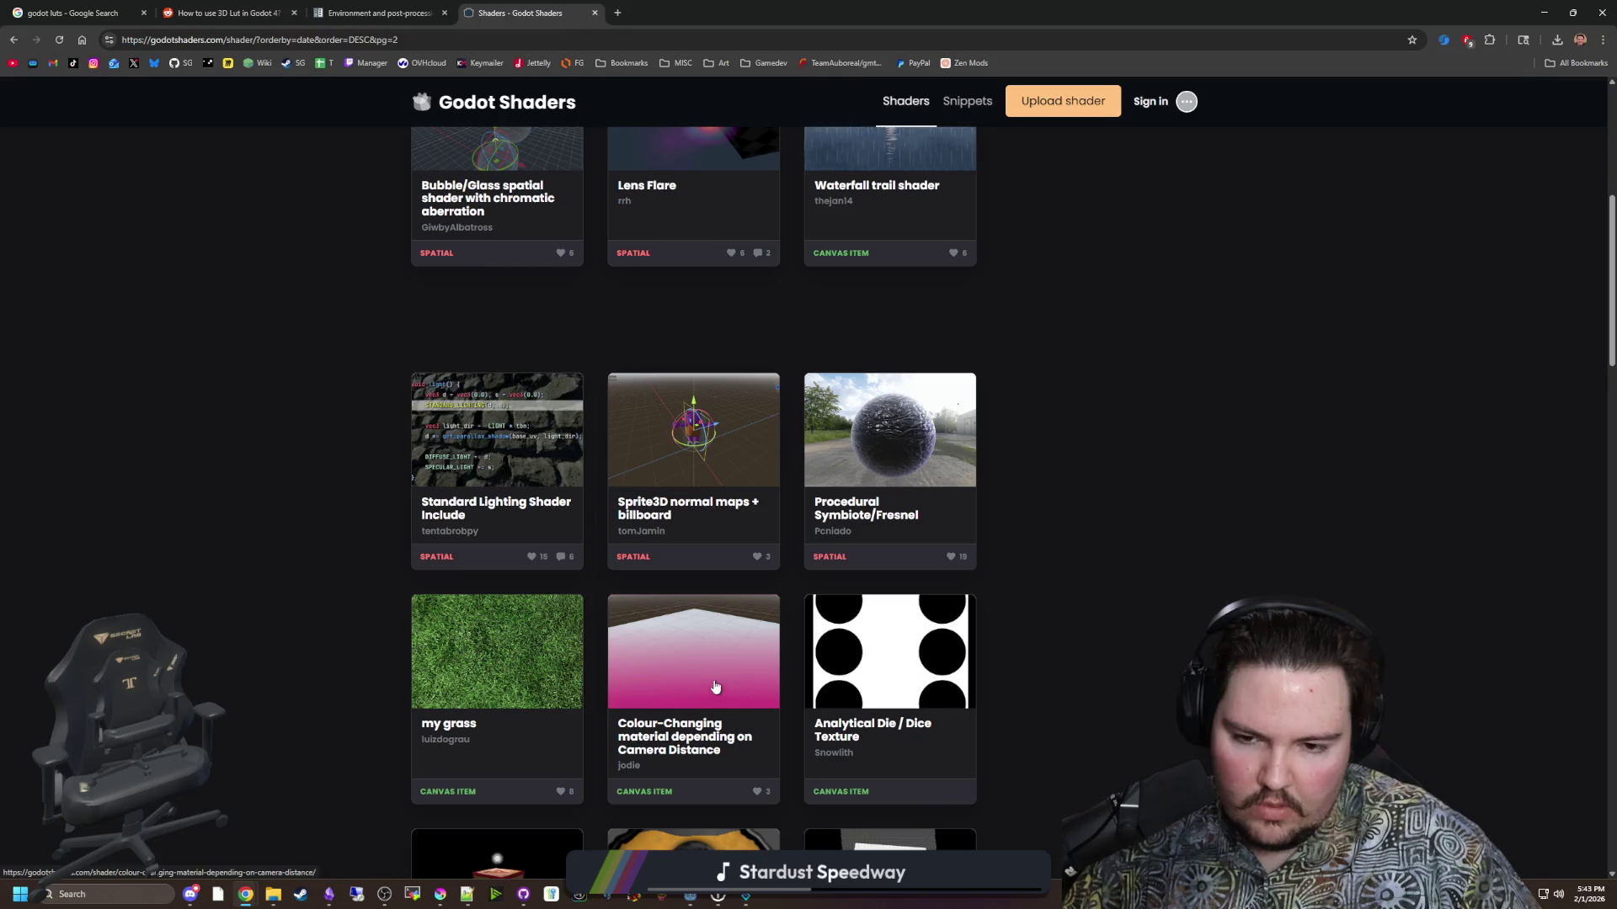
scroll(641, 651, down, 2)
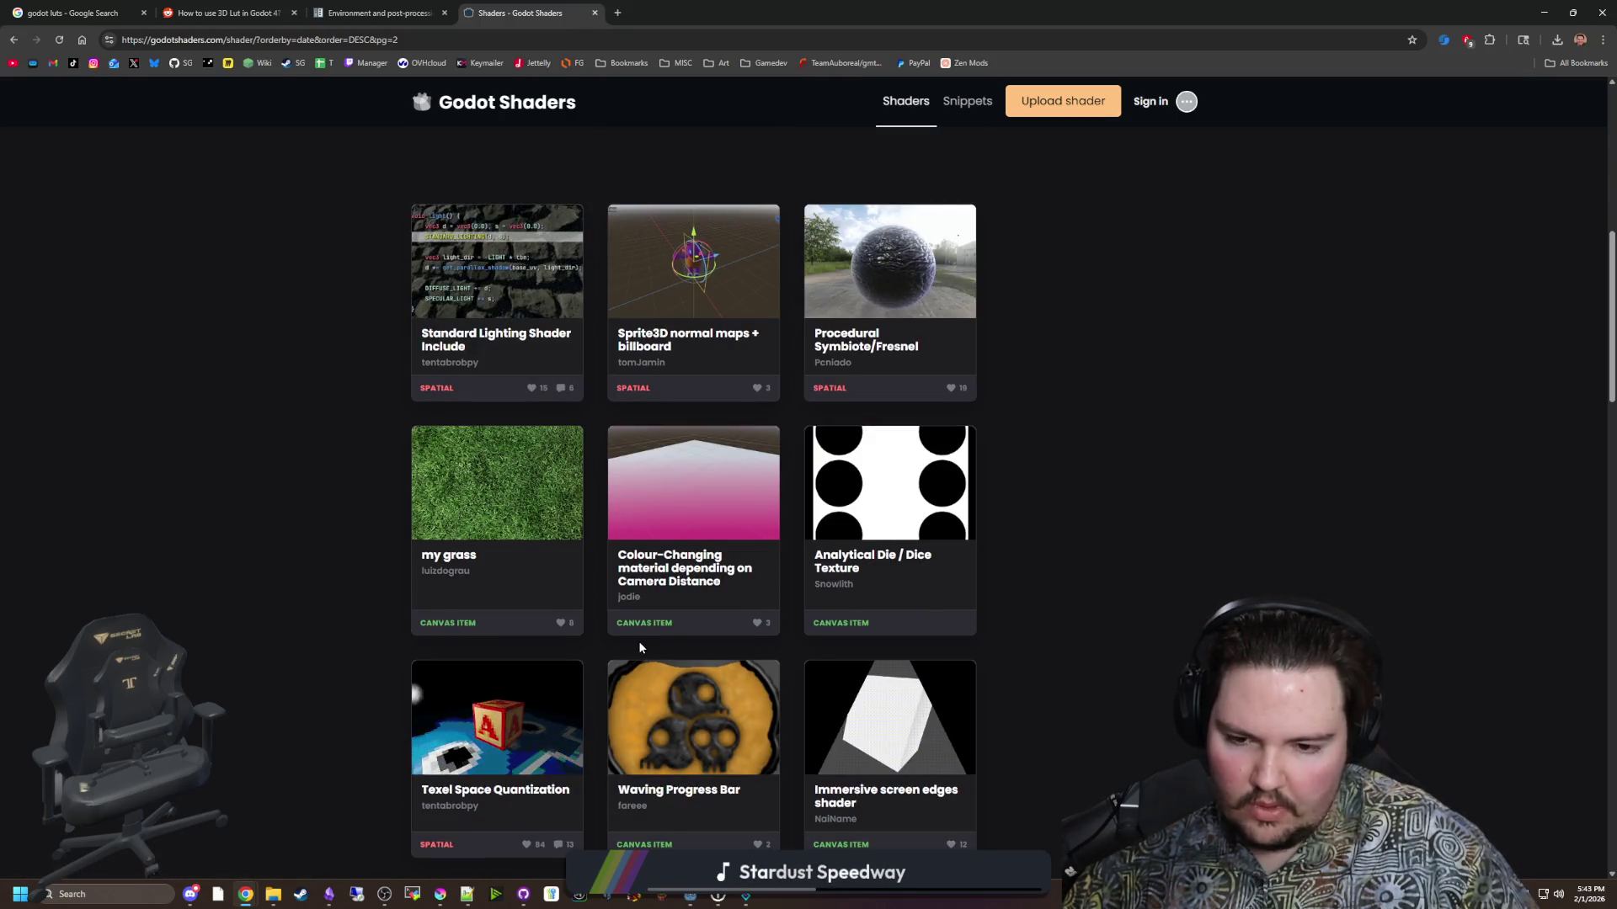
scroll(639, 647, down, 2)
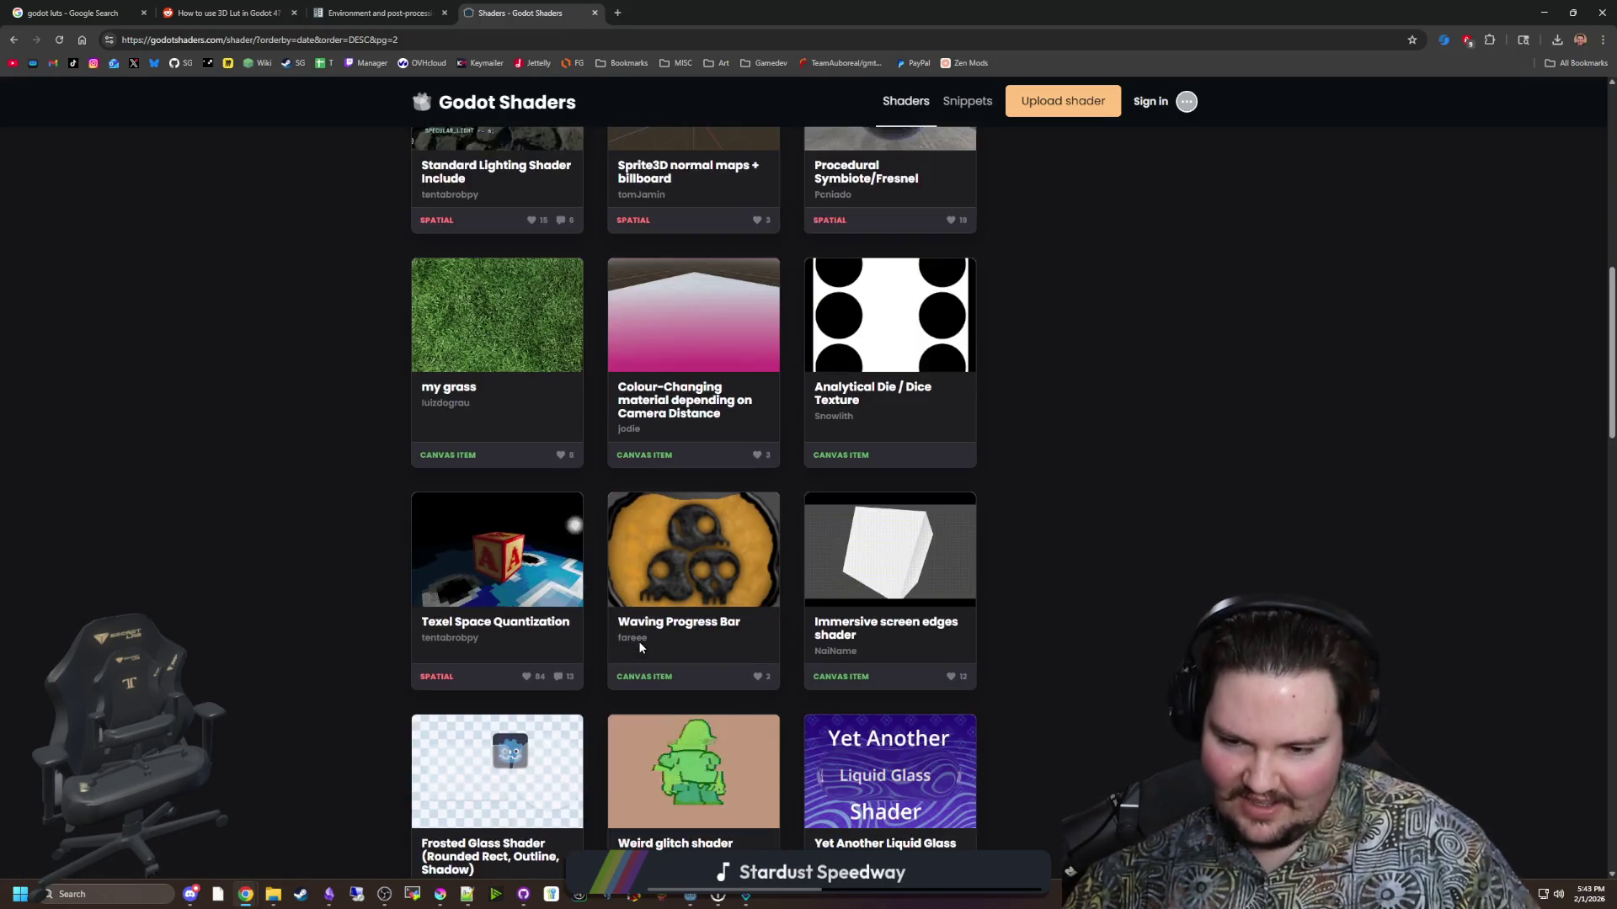
scroll(642, 650, down, 2)
scroll(842, 650, up, 10)
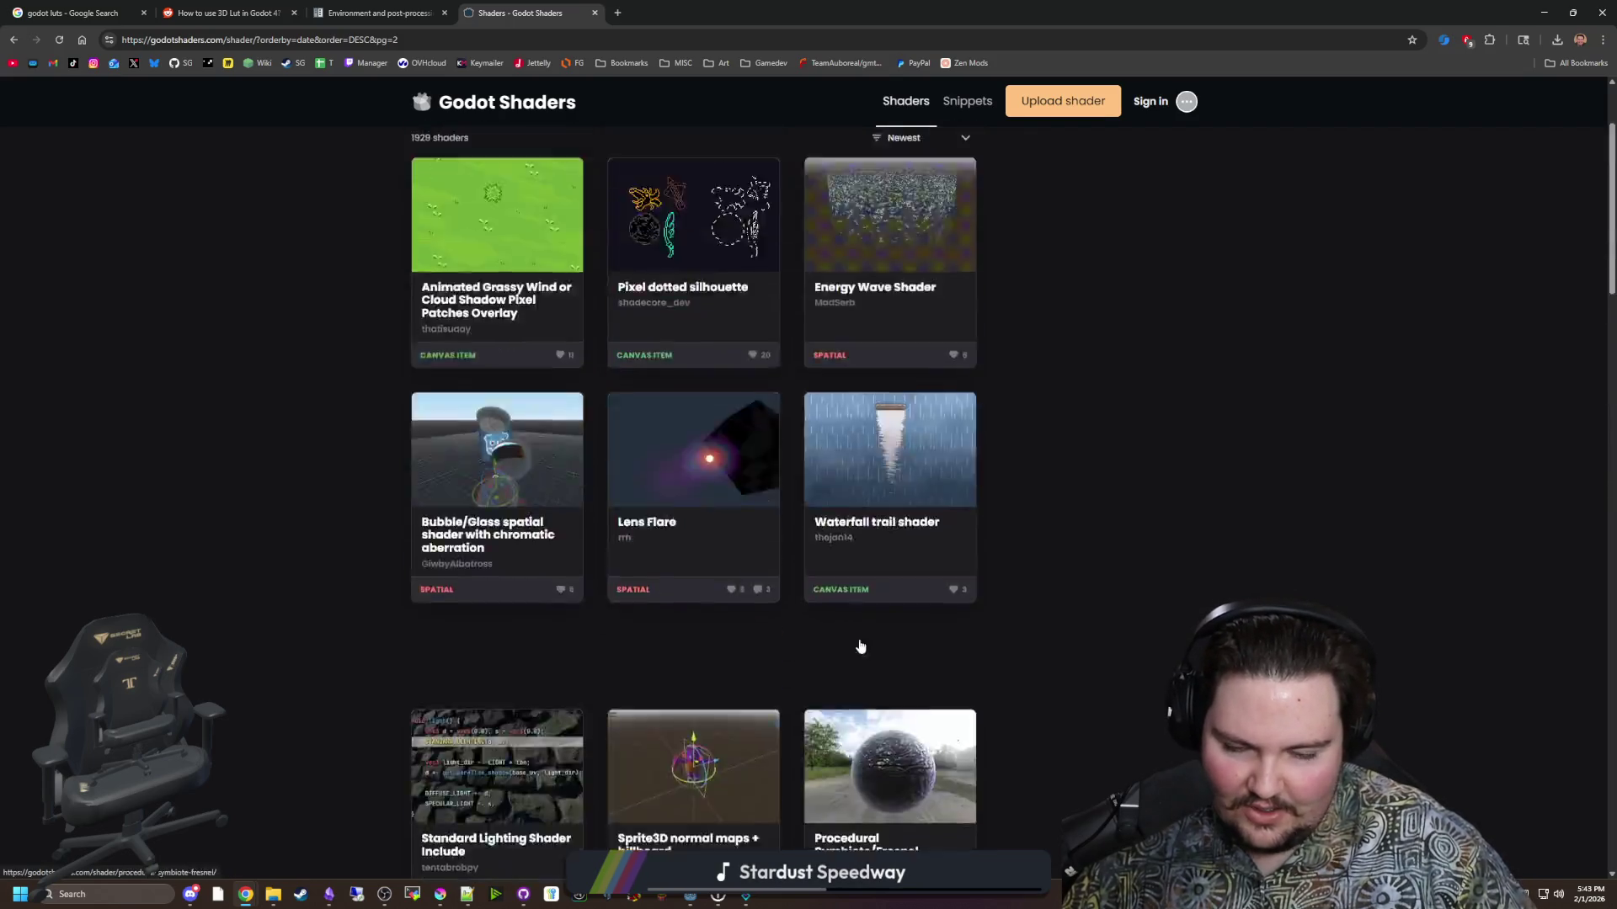
Search the shader library for 'lut', then return to the Godot editor.
click(587, 231)
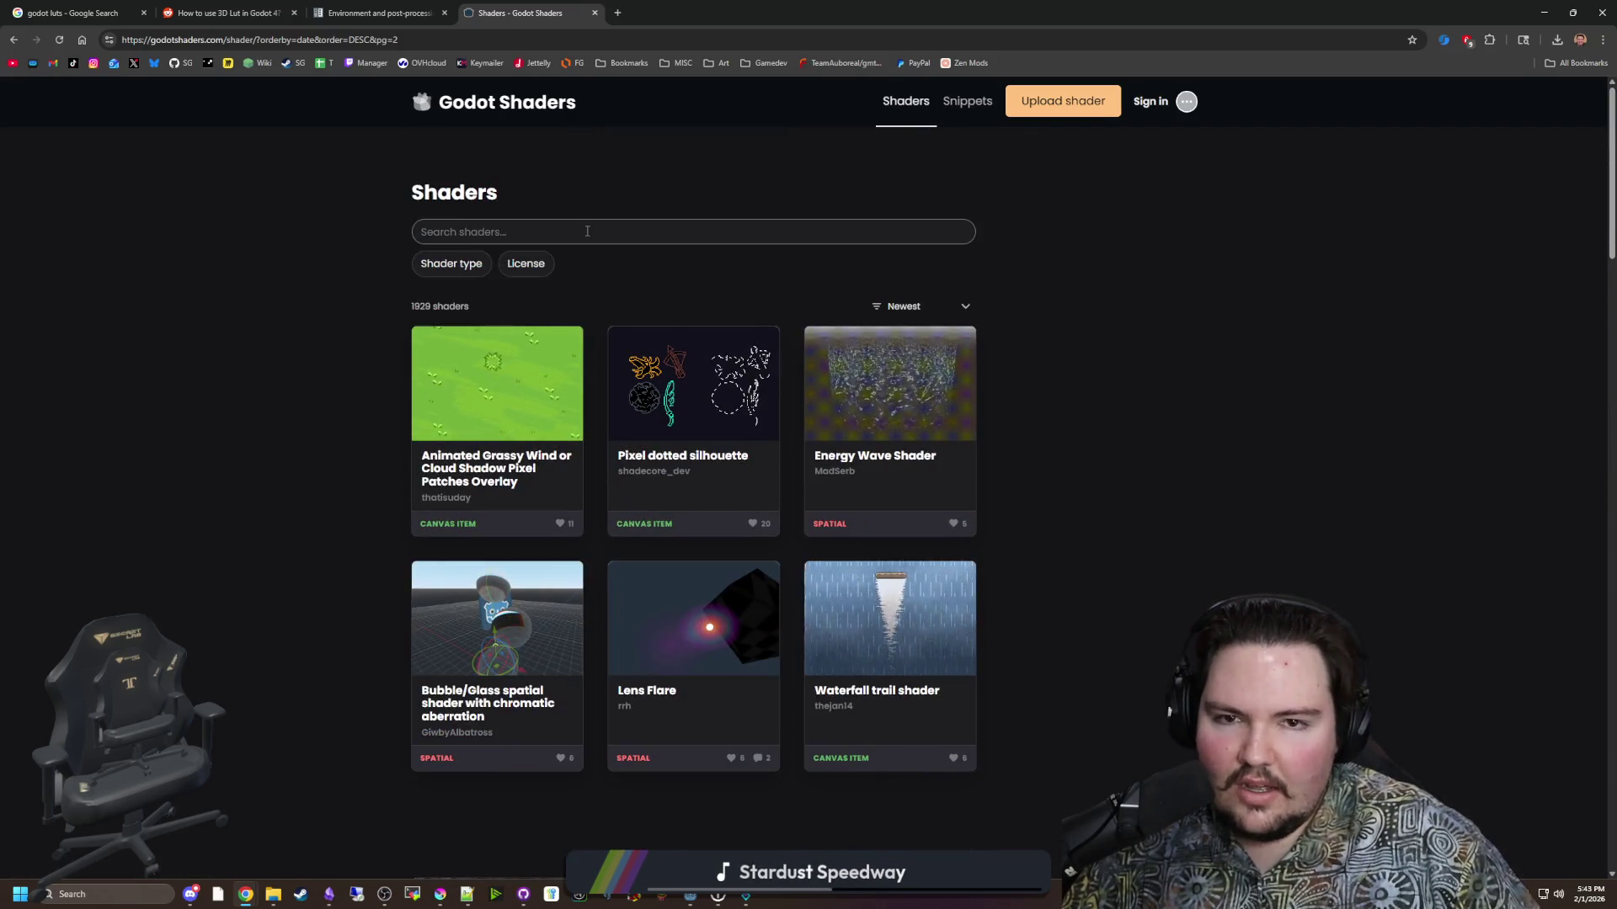
text(lut)
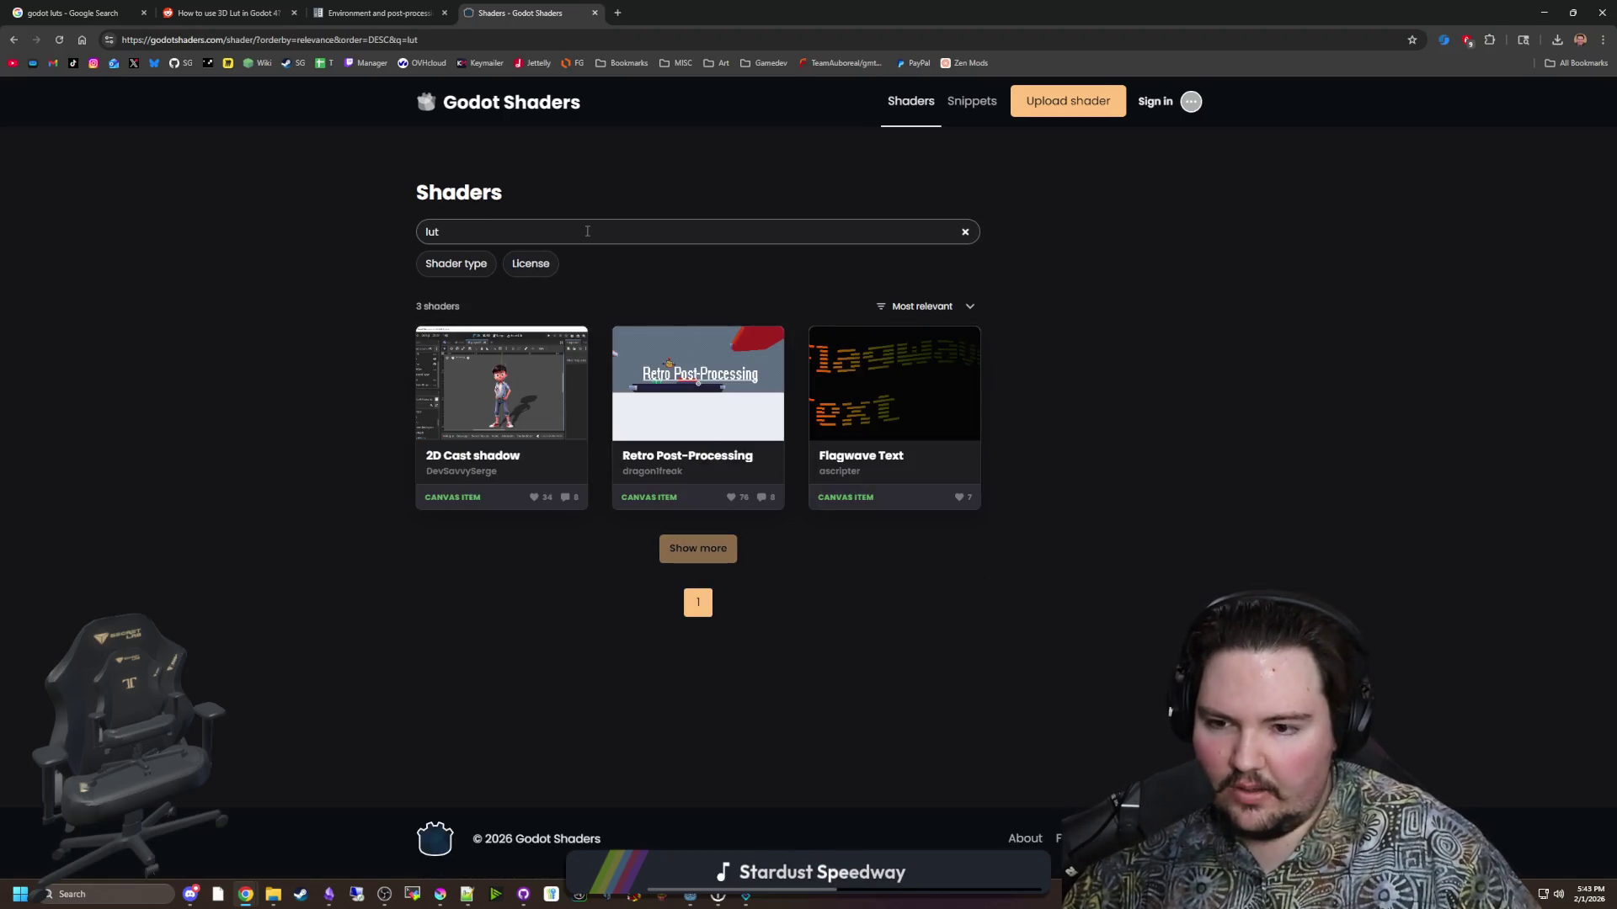
click(701, 545)
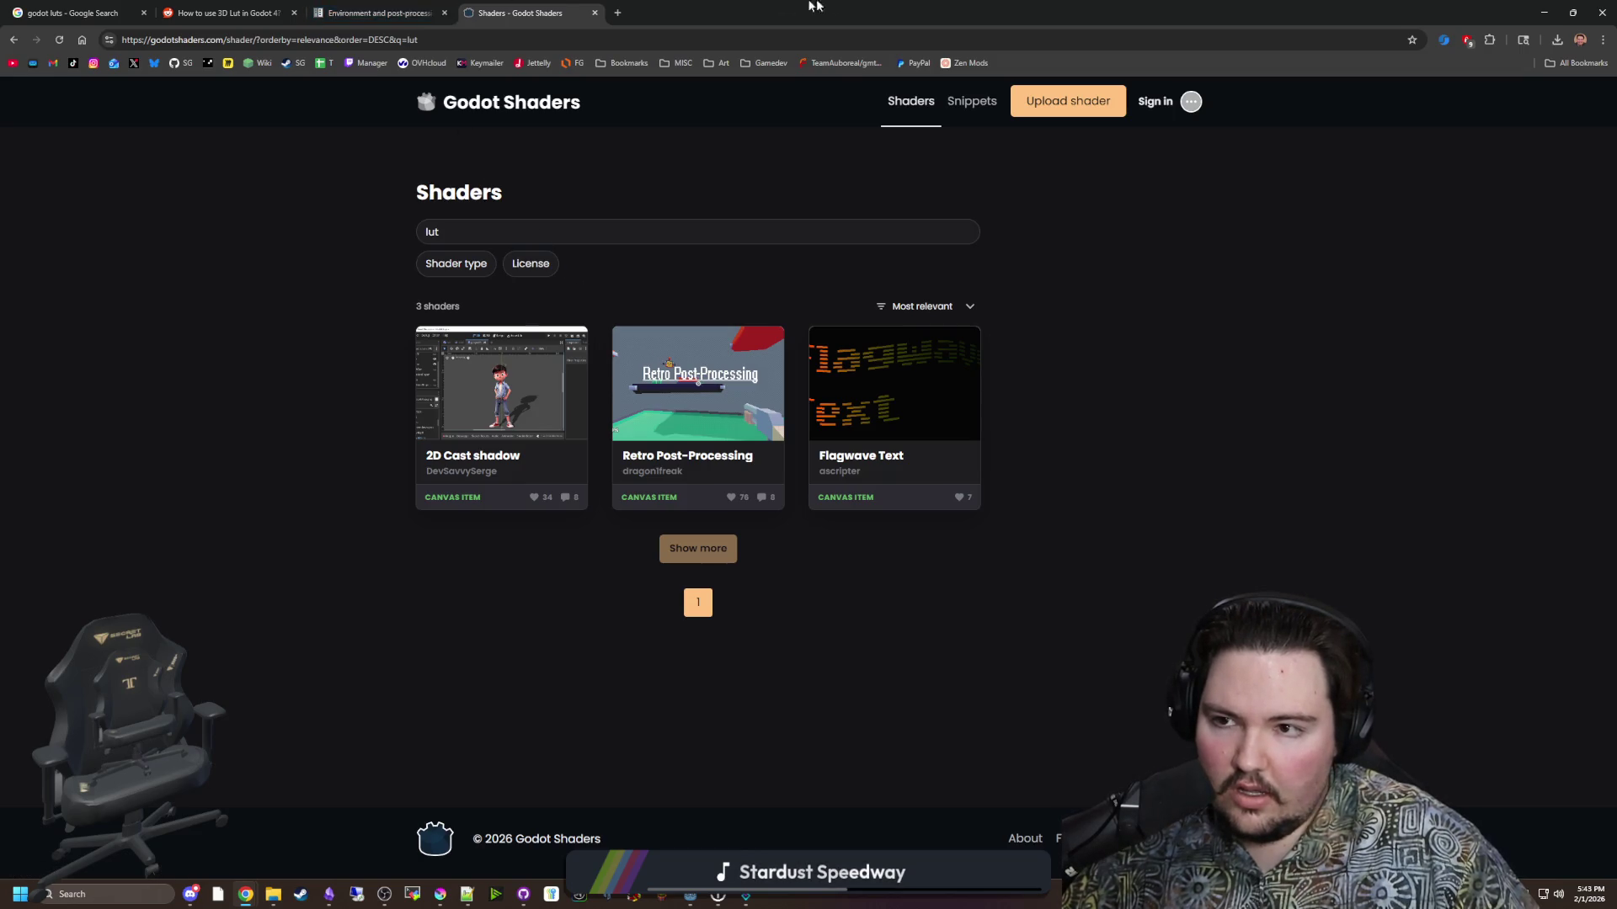
key(alt+Tab)
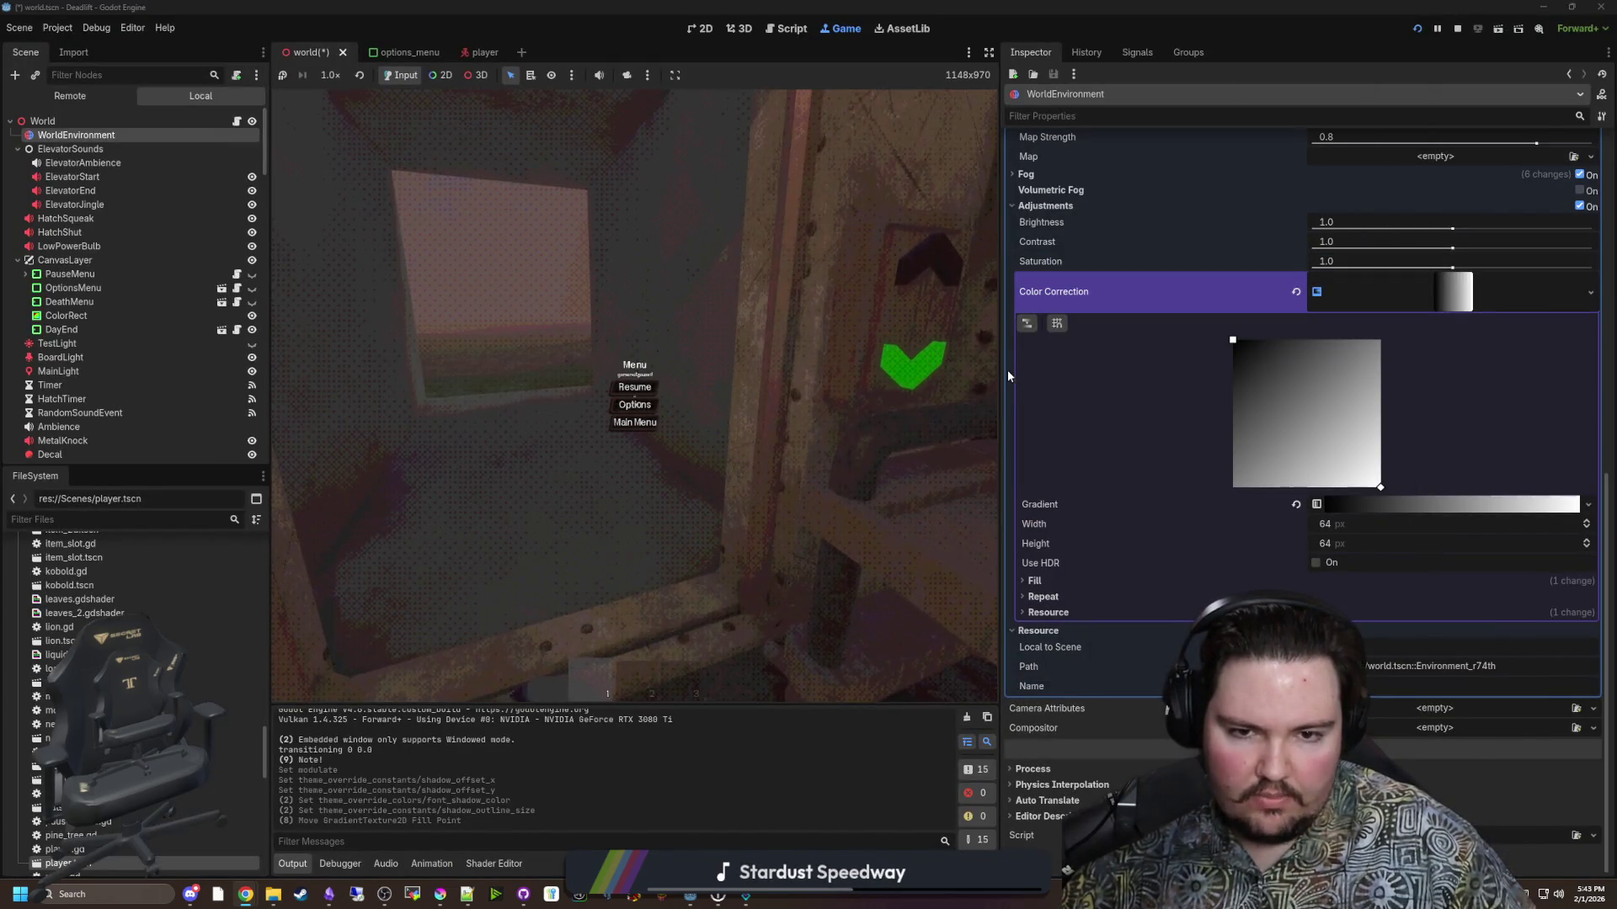
Replace WorldEnvironment's Color Correction texture with a new GradientTexture1D.
drag(1002, 369, 800, 370)
click(1195, 291)
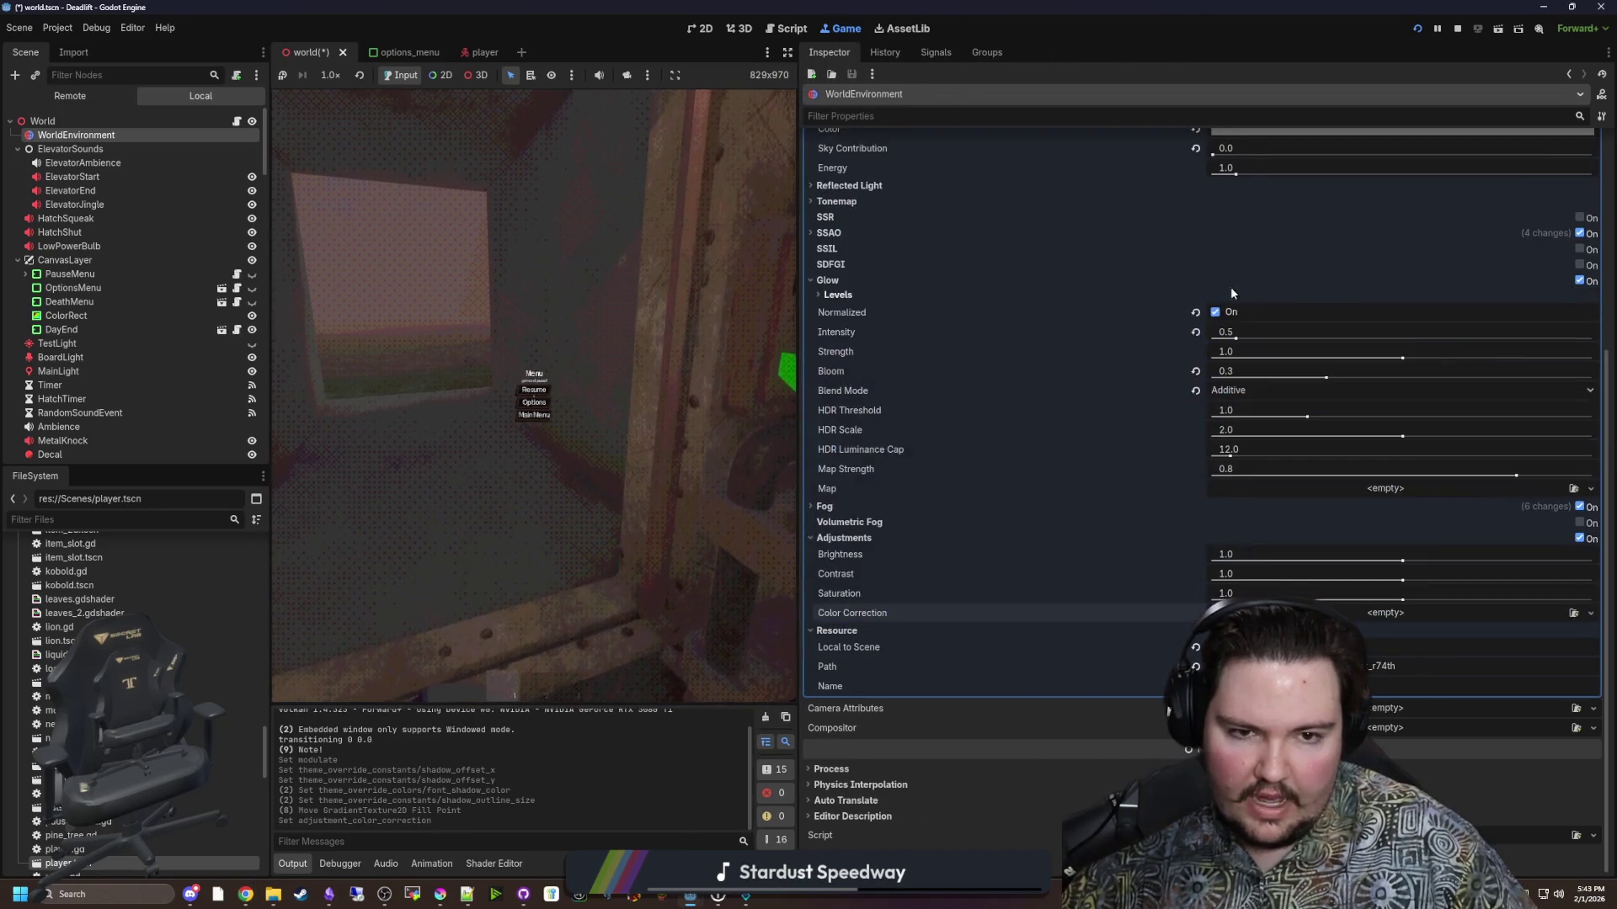
click(1385, 612)
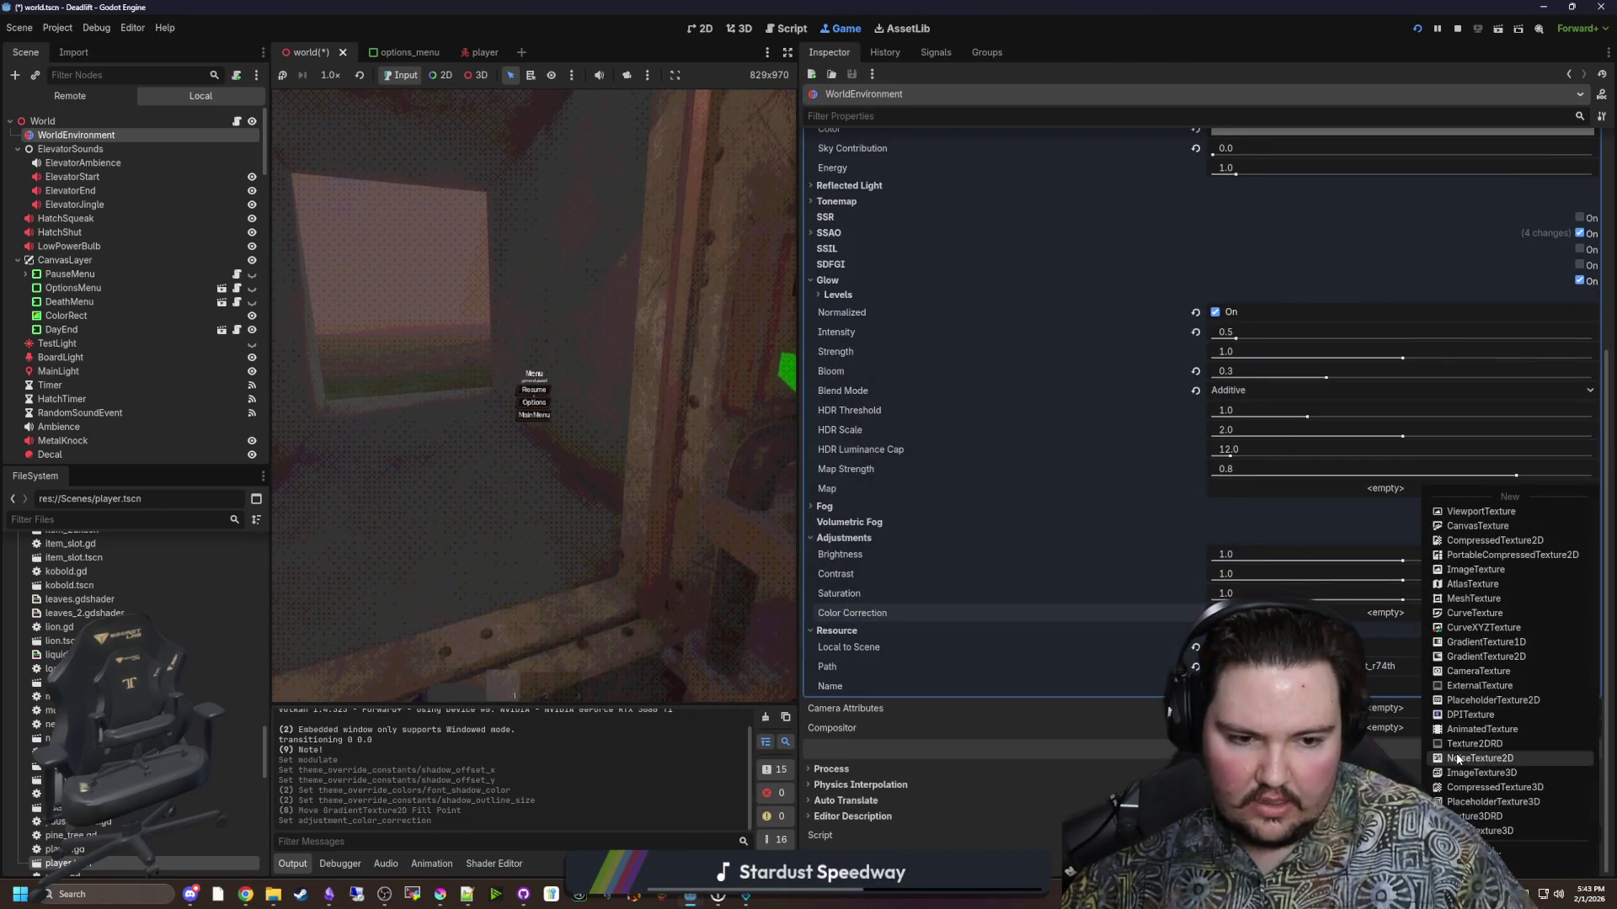
click(1486, 641)
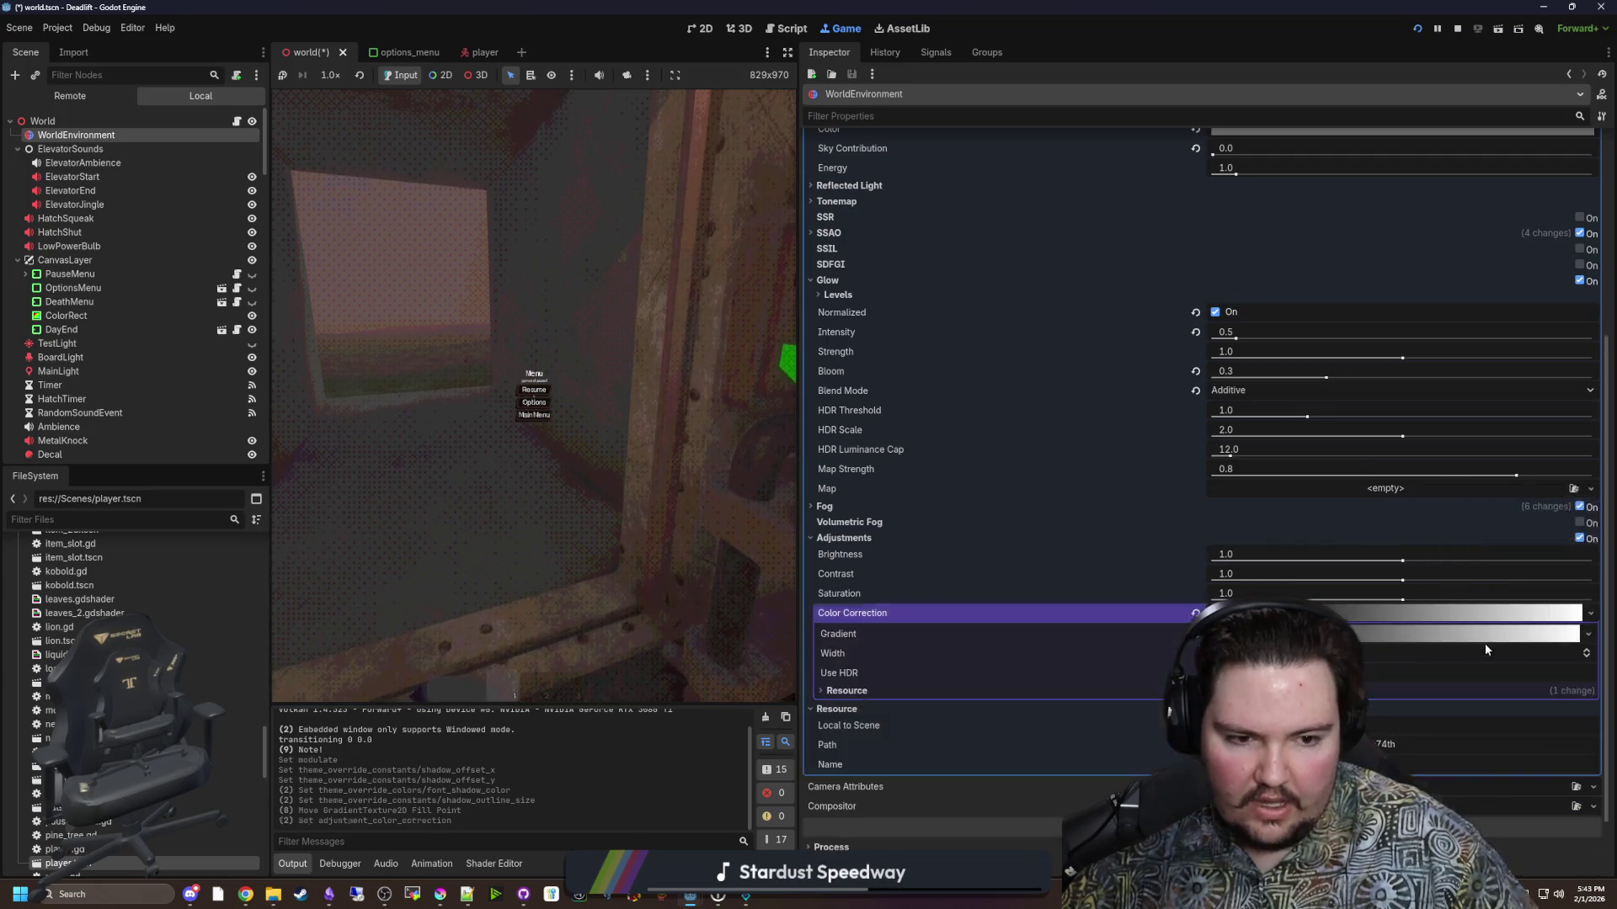
Stop the game, save the scene and relaunch it with a wider game view.
key(F8)
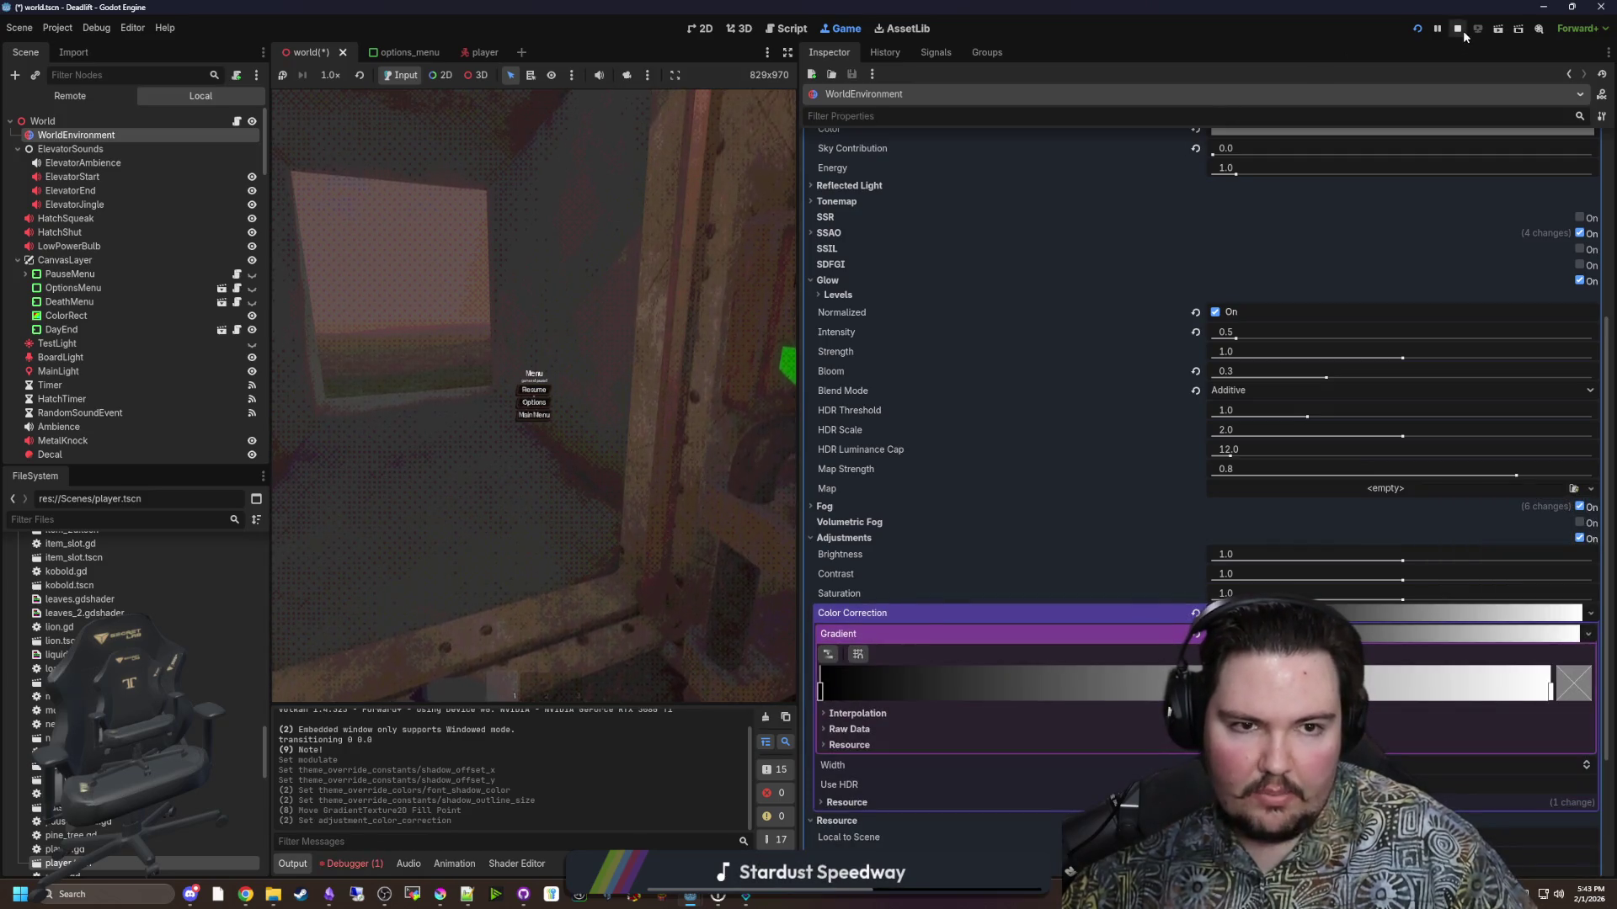
key(F5)
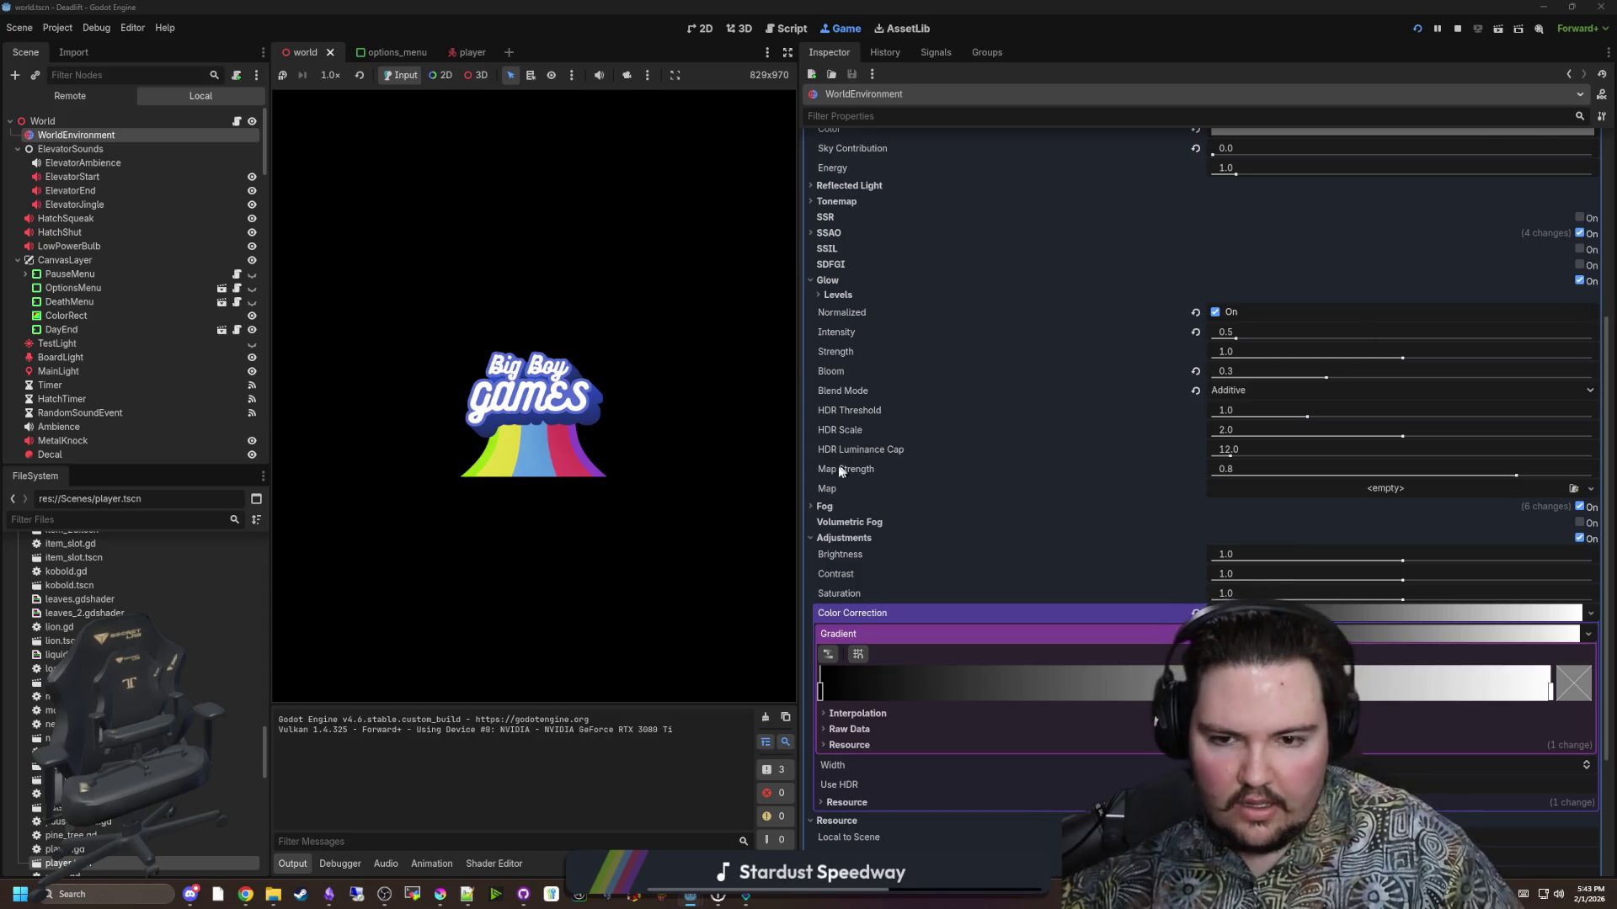
drag(798, 463, 1037, 471)
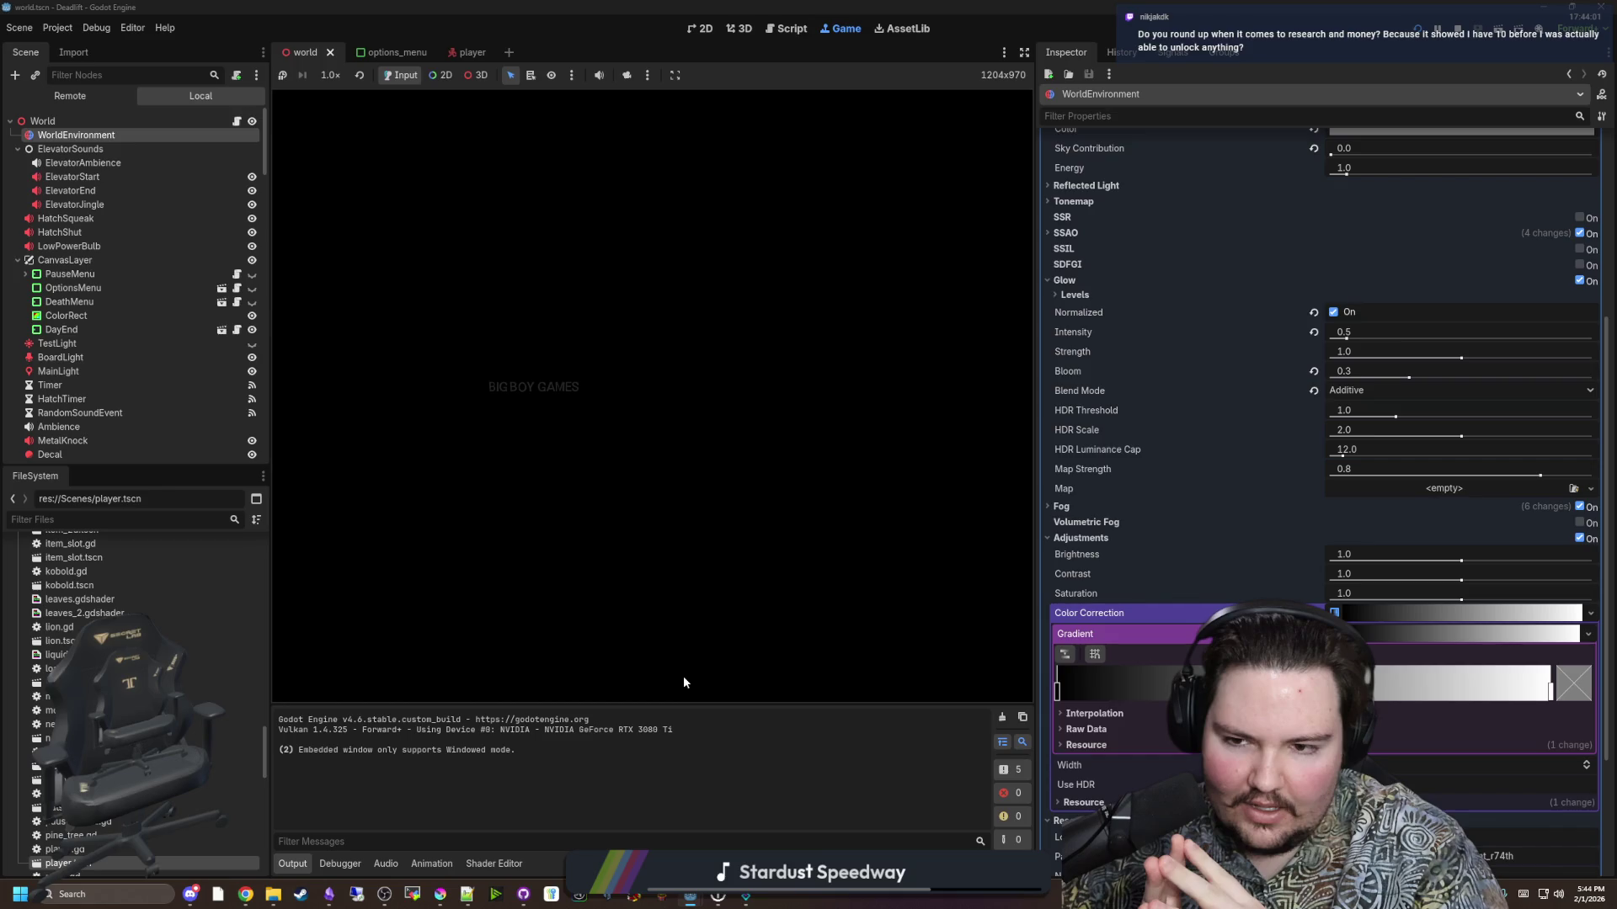
Stop the running game once it has started up.
mouse_move(749, 894)
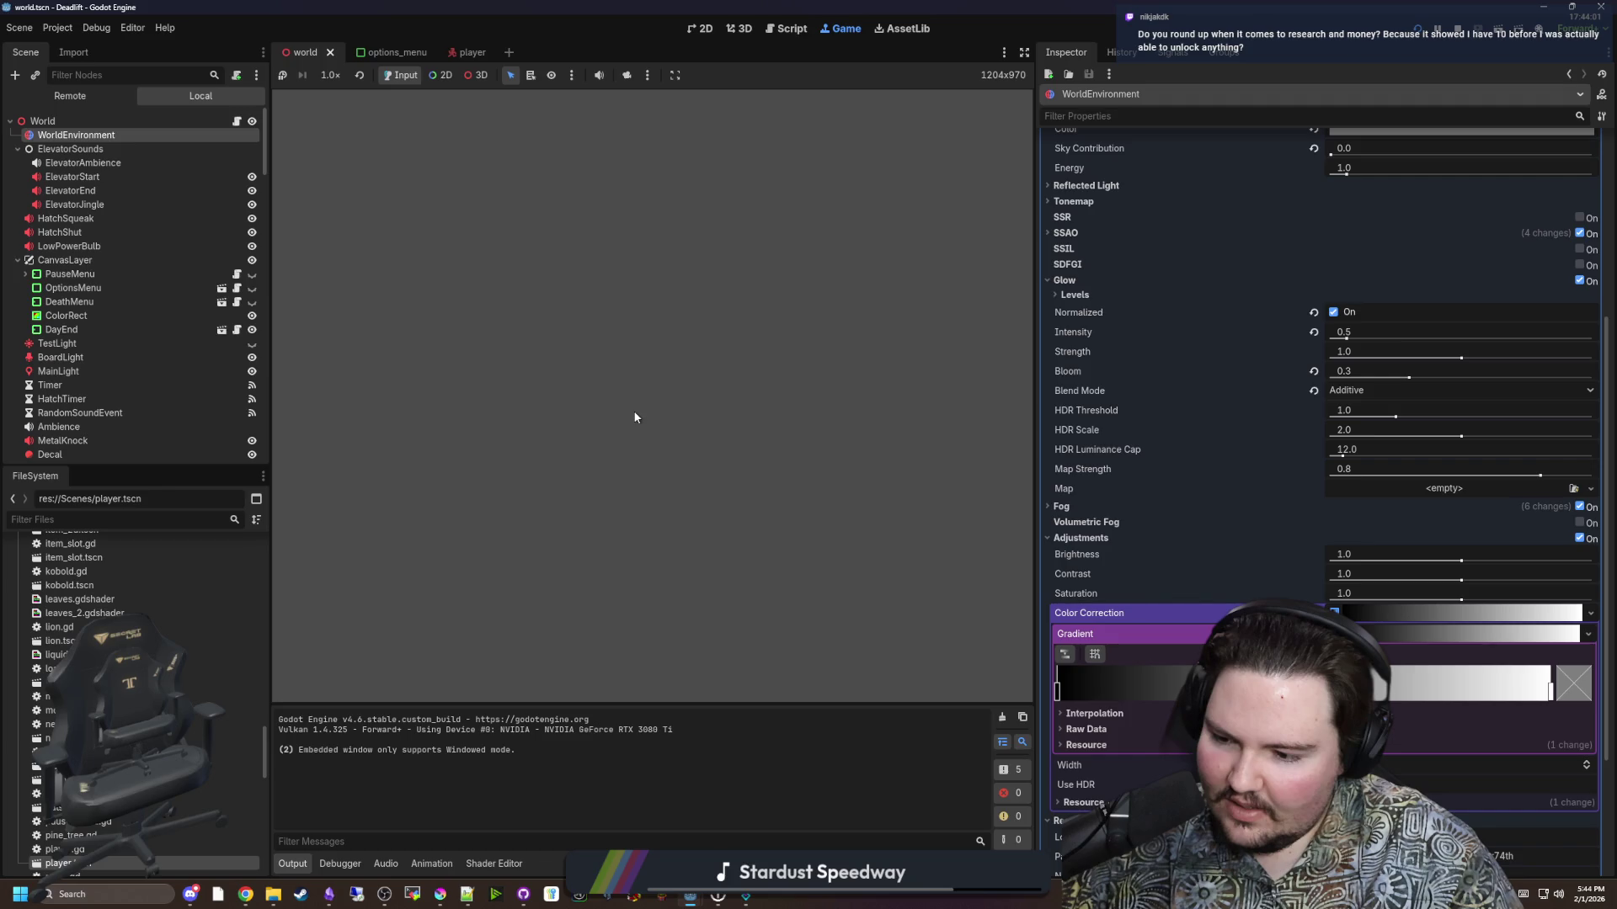
key(F8)
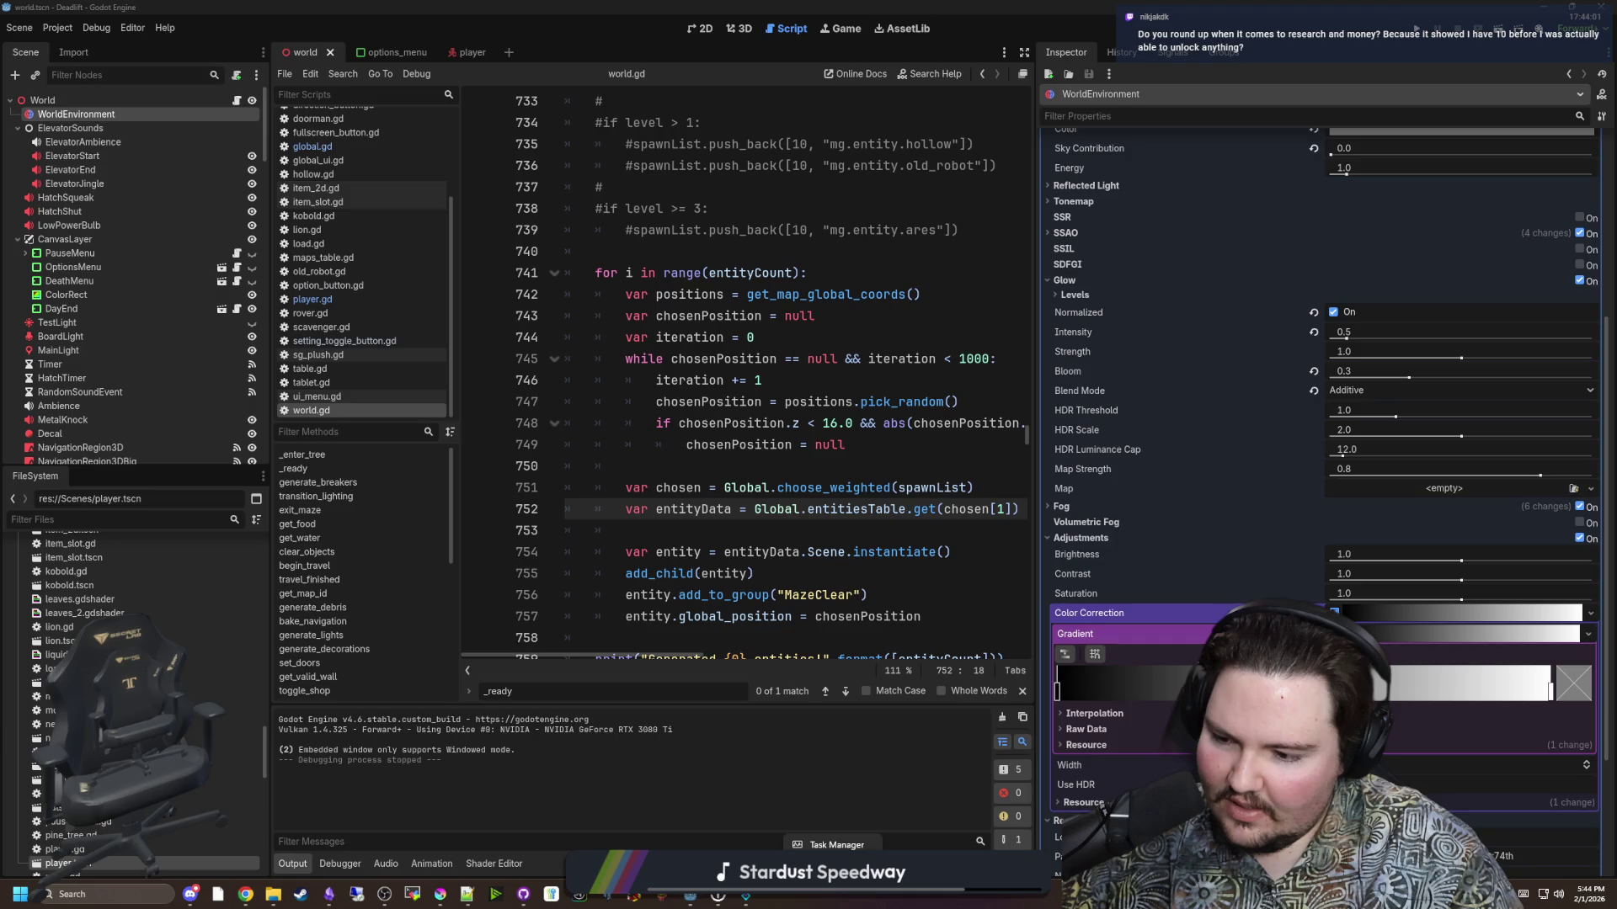
Check GPU load in Task Manager and re-sort Chrome's own task manager list.
click(833, 844)
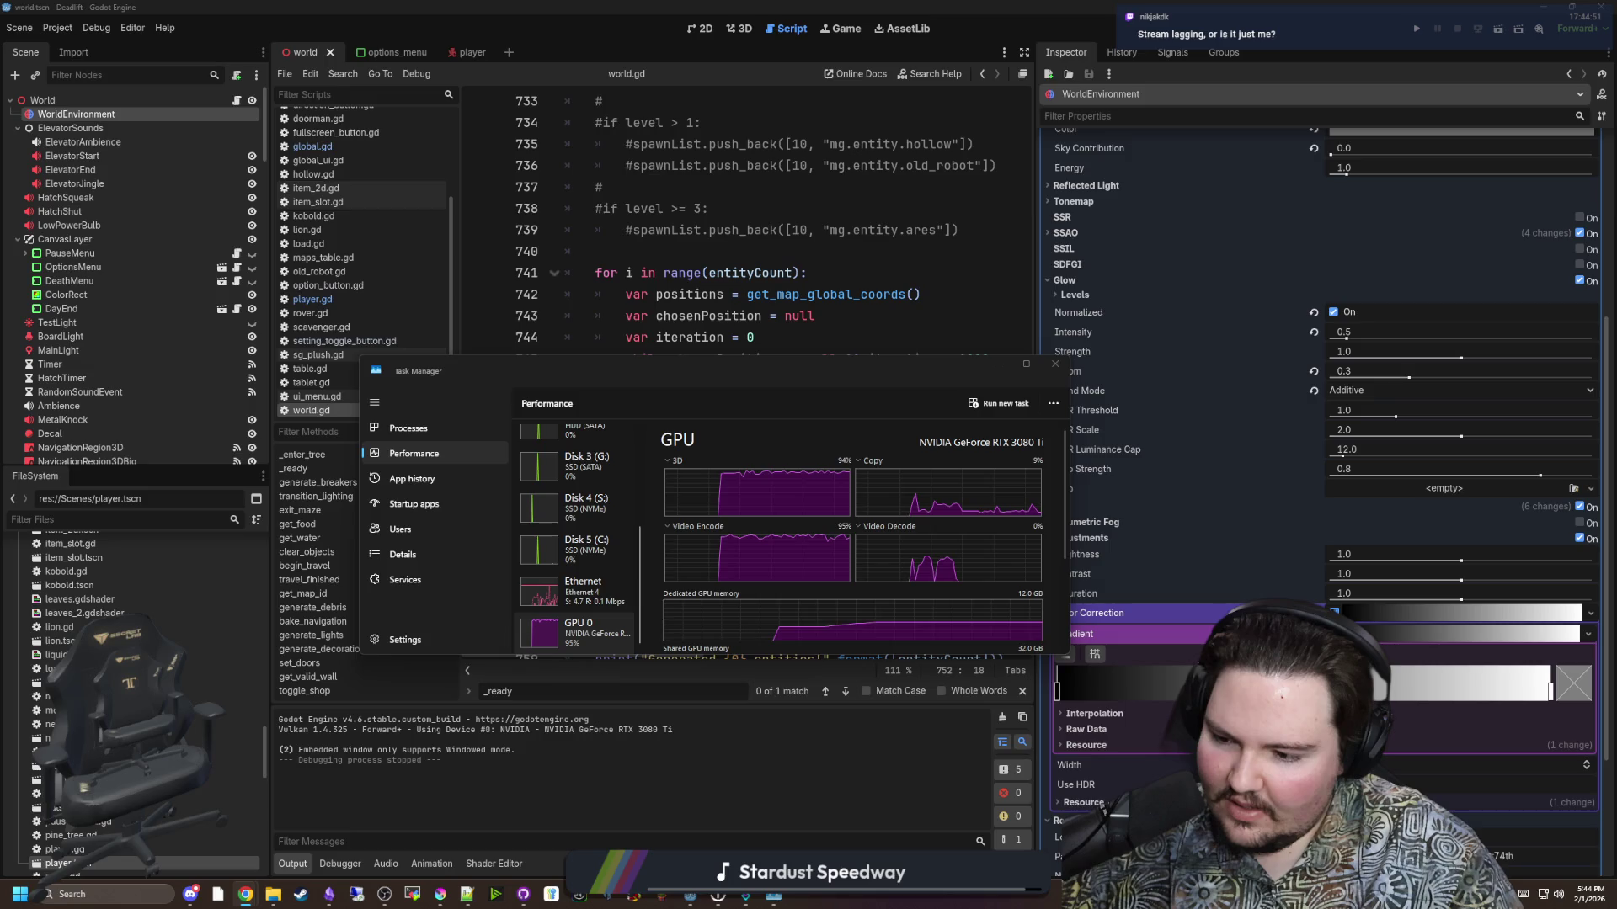
drag(410, 5, 410, 227)
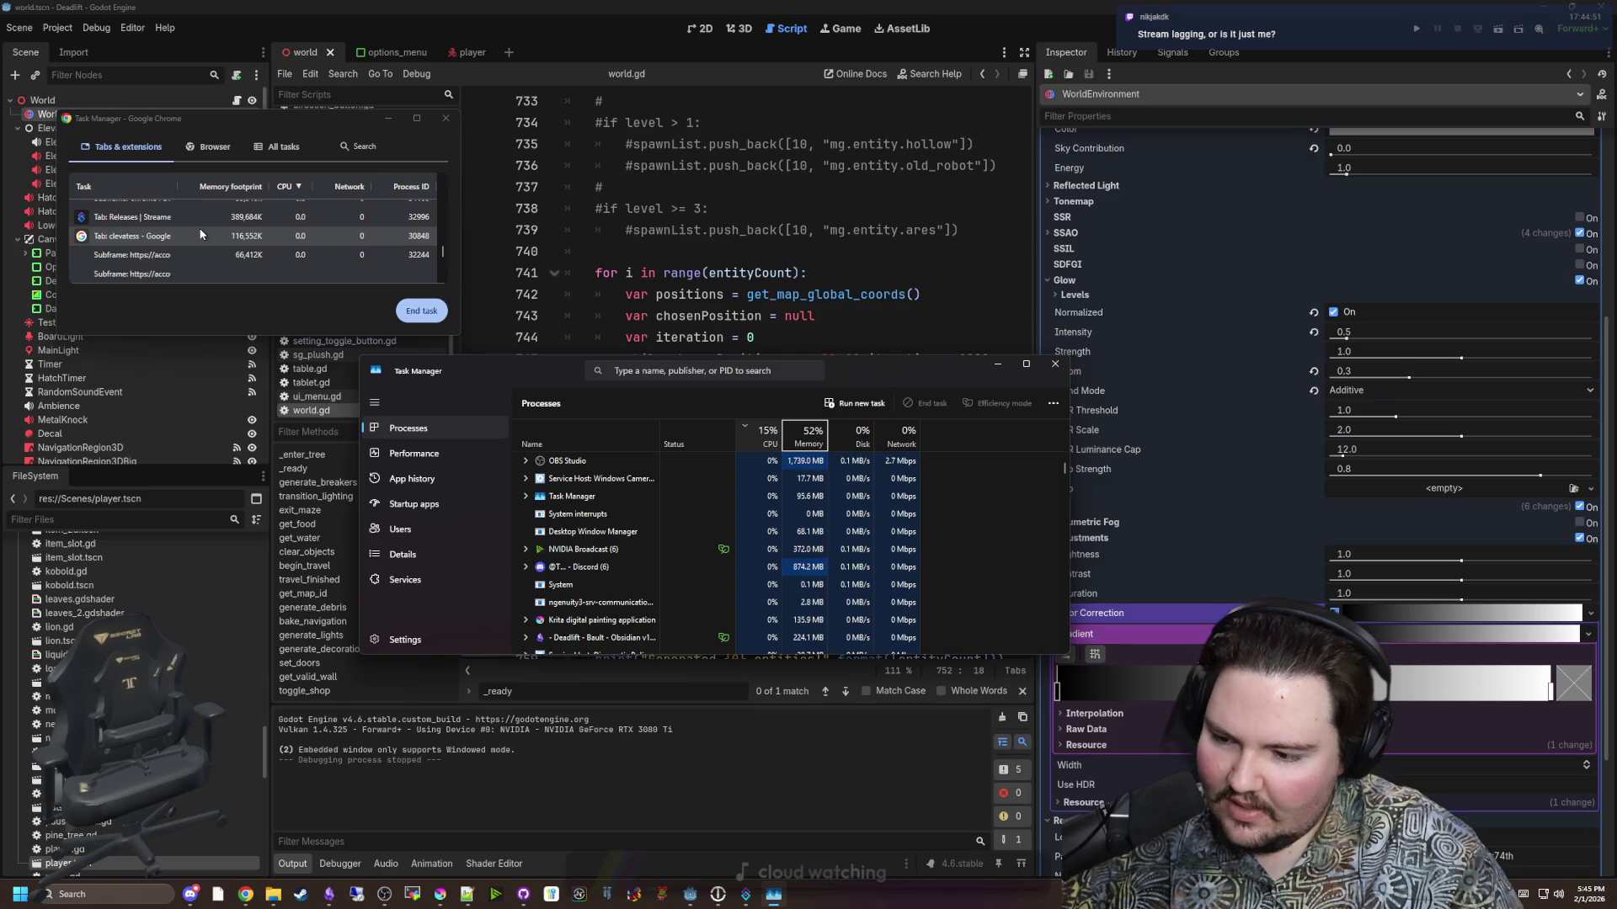
click(201, 234)
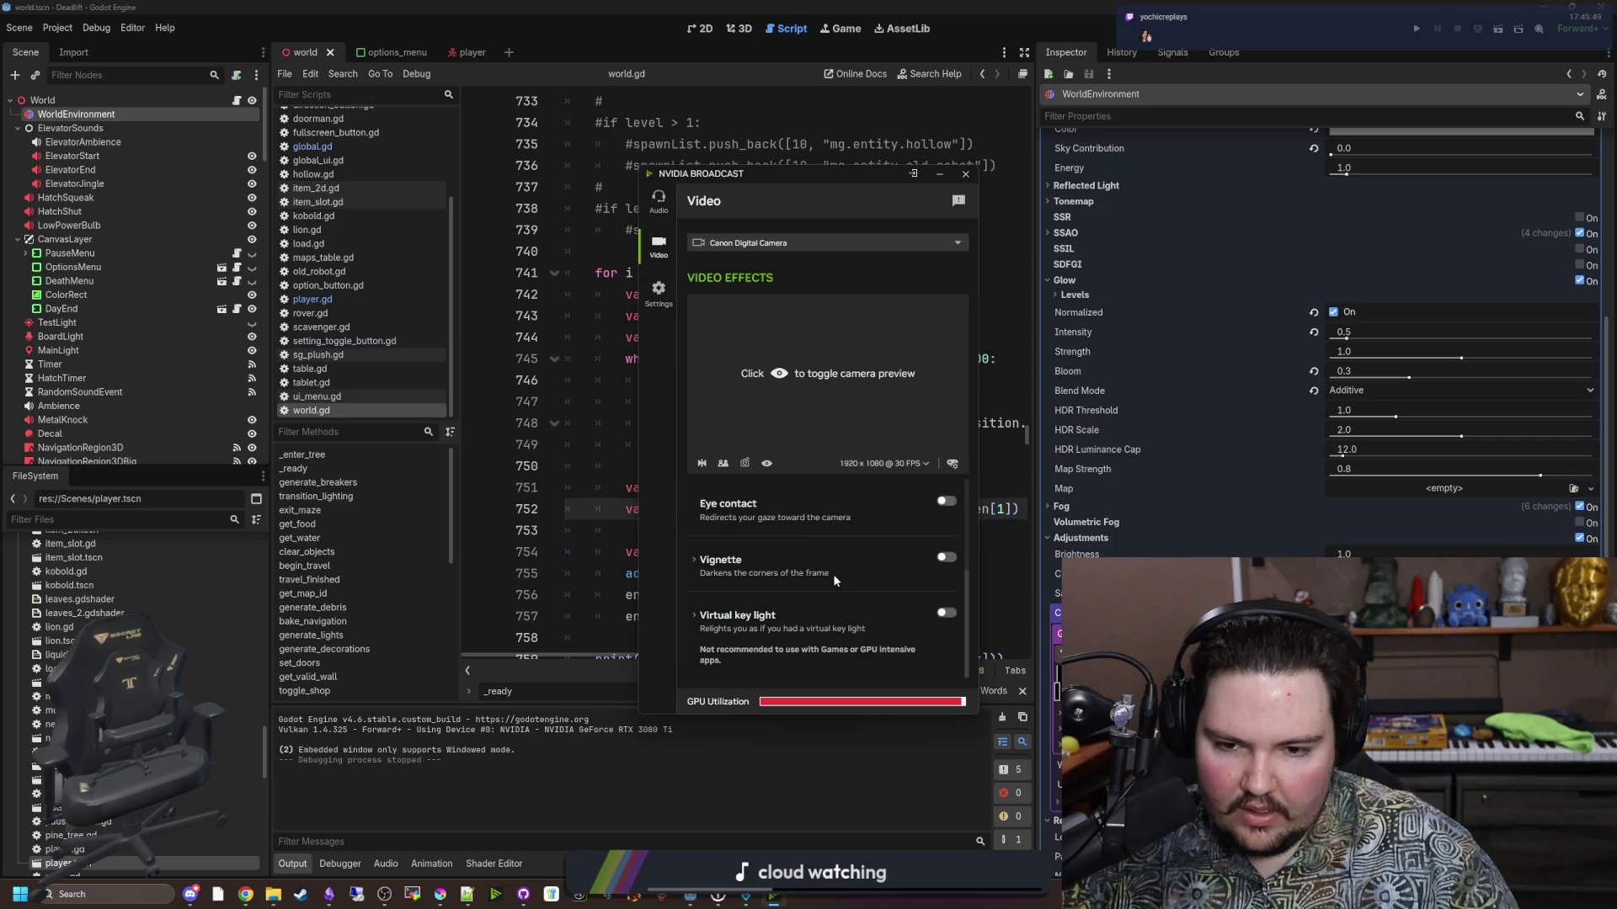
scroll(835, 580, up, 3)
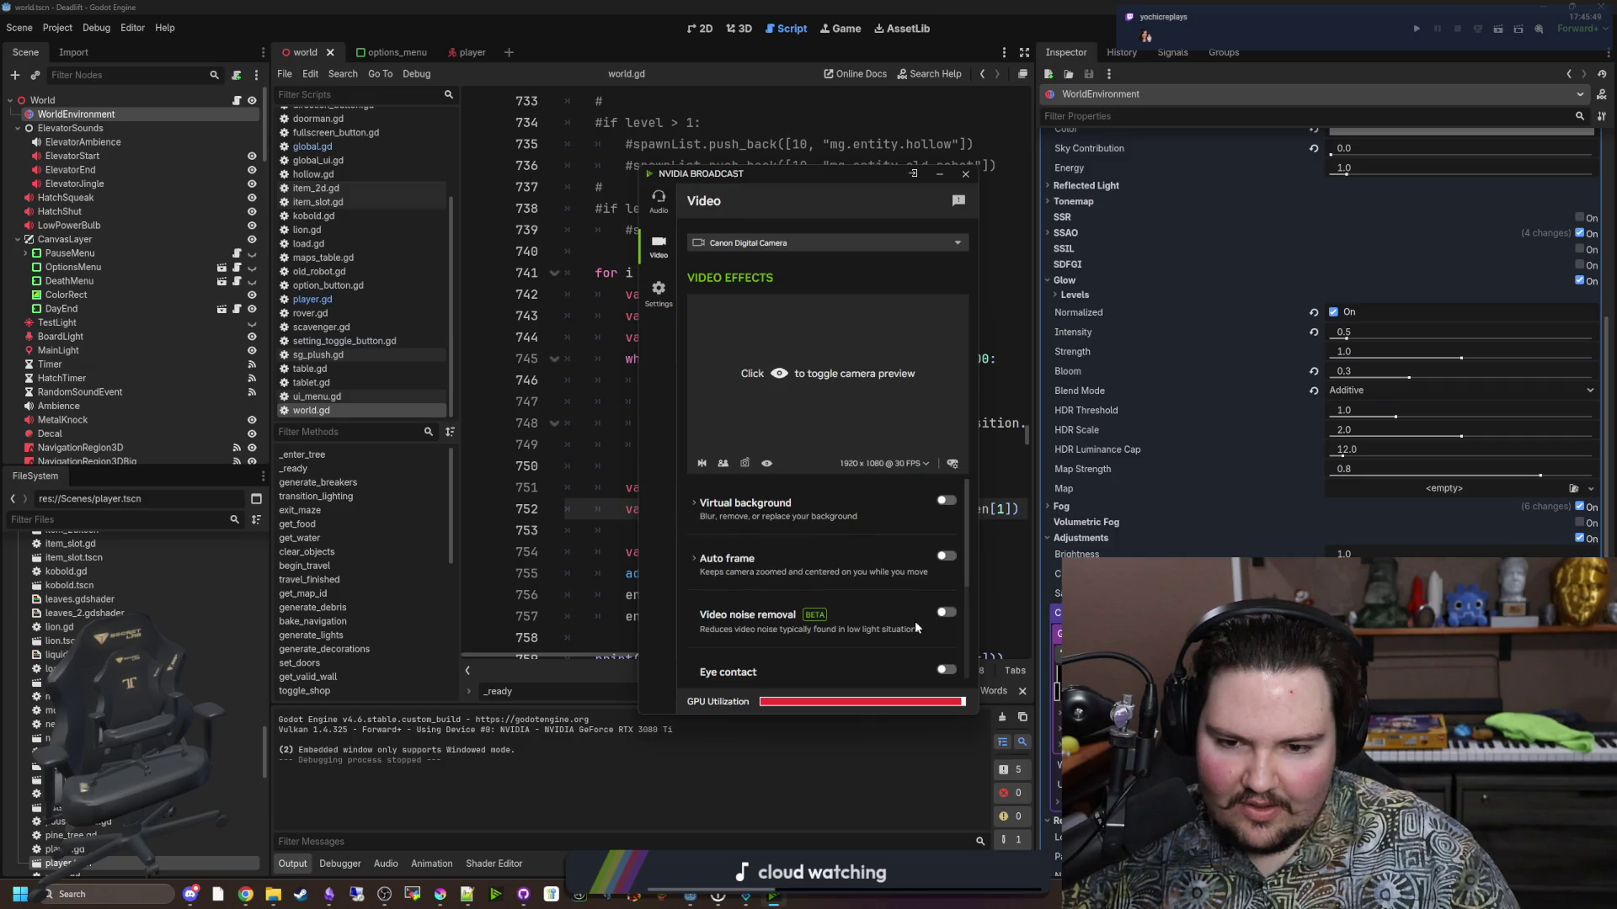
Try NVIDIA Broadcast's Eye contact, Vignette and Auto frame effects, turning each back off.
click(943, 670)
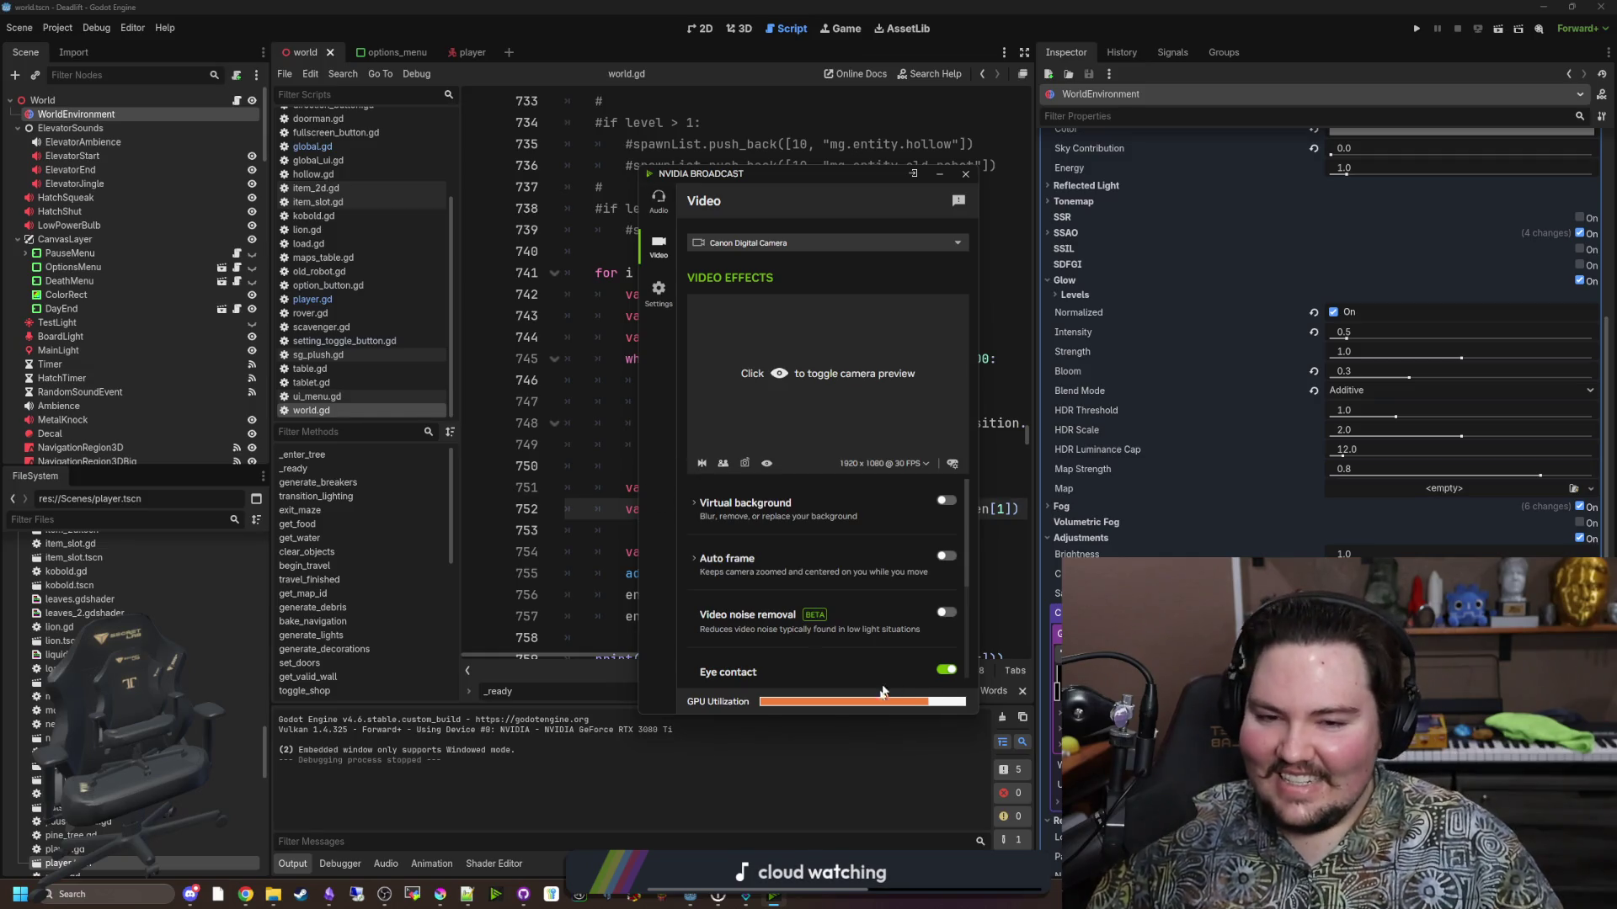
click(949, 670)
scroll(813, 570, down, 3)
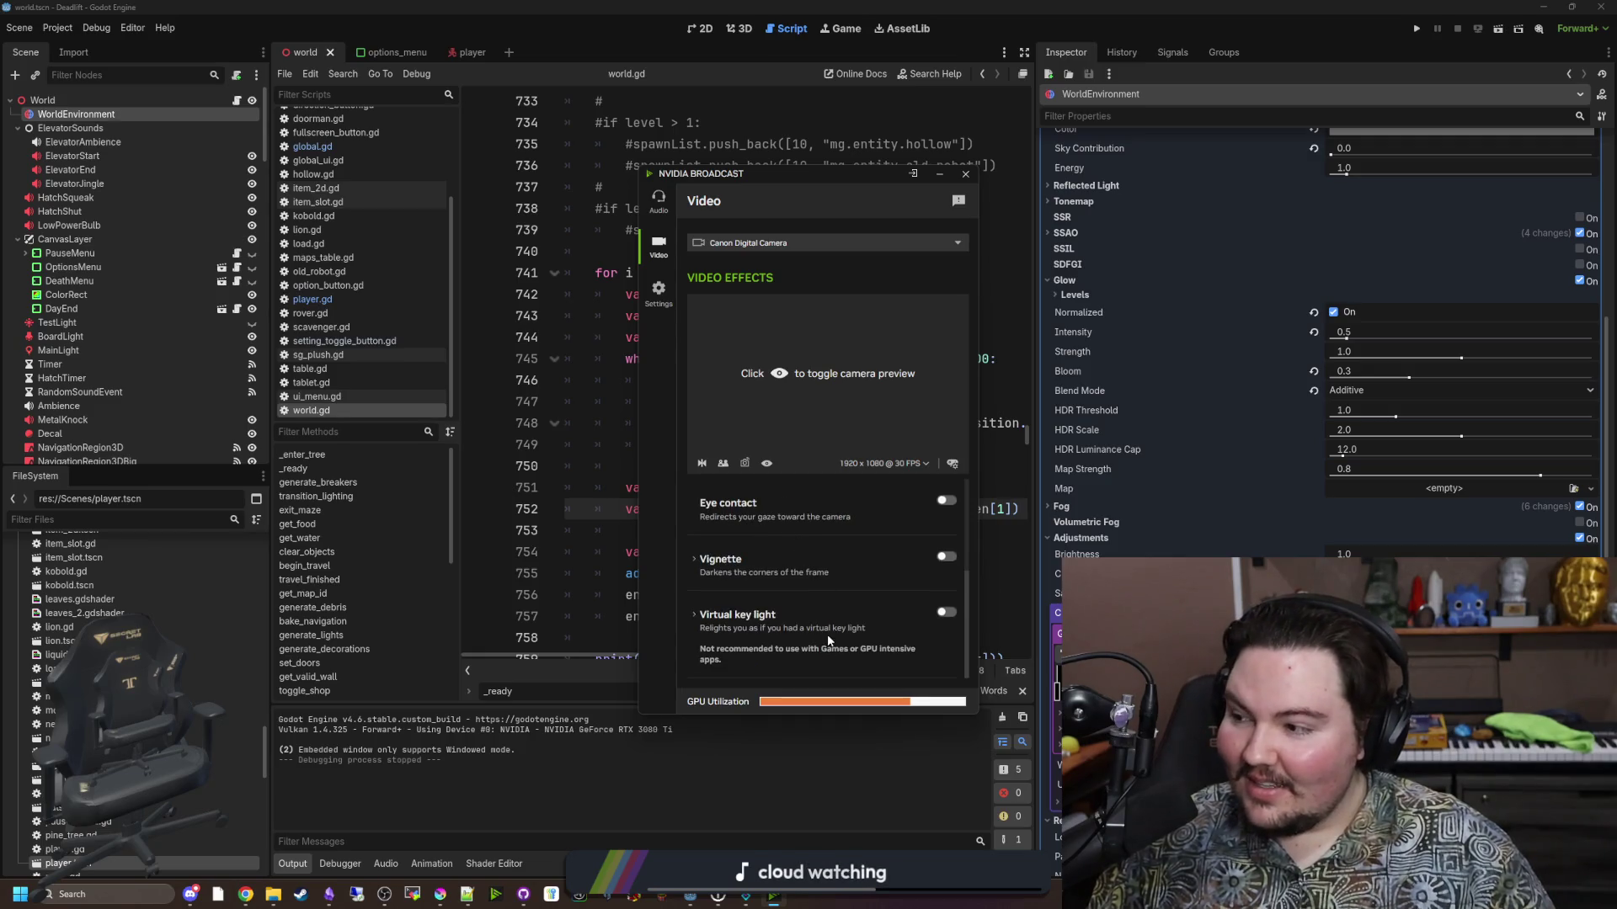
click(947, 559)
click(946, 559)
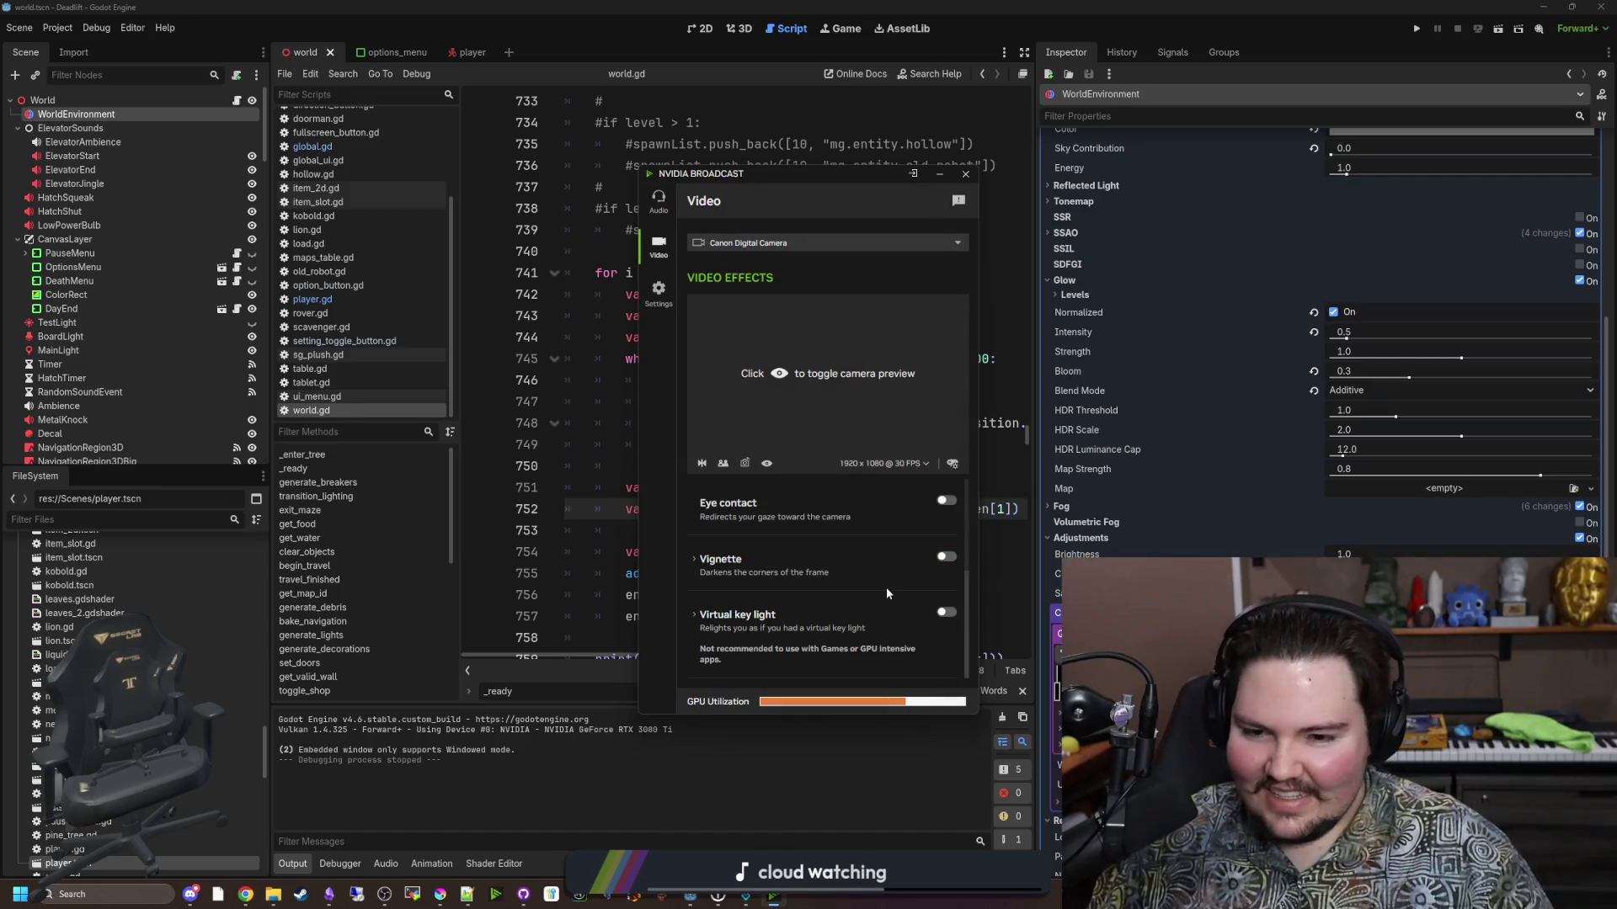
scroll(886, 581, up, 1)
scroll(921, 585, up, 1)
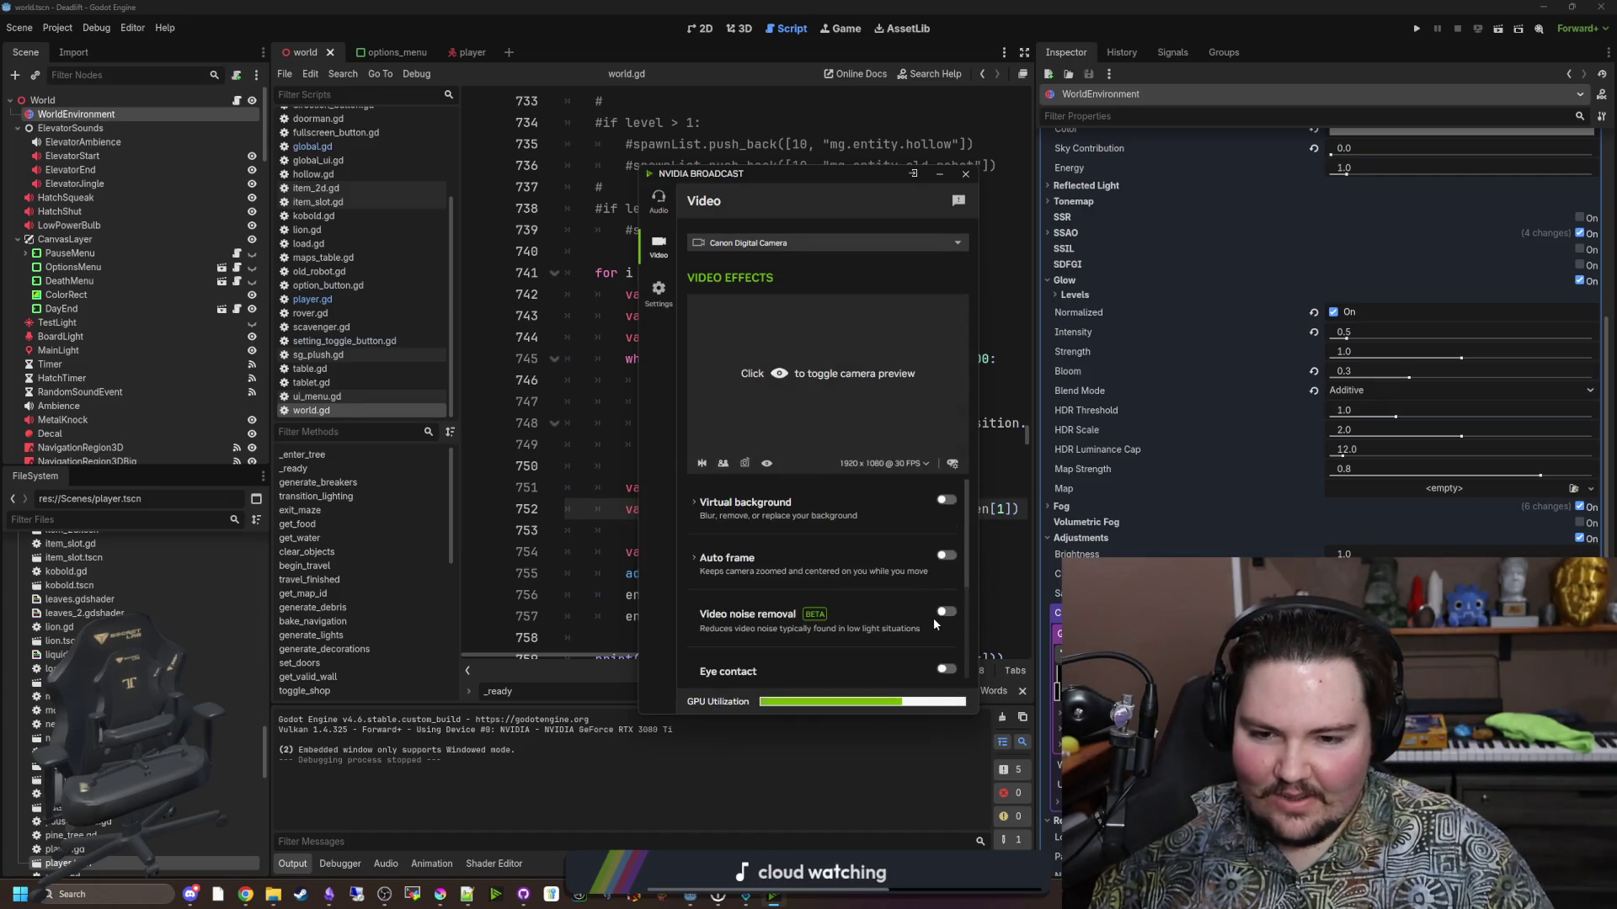
click(946, 557)
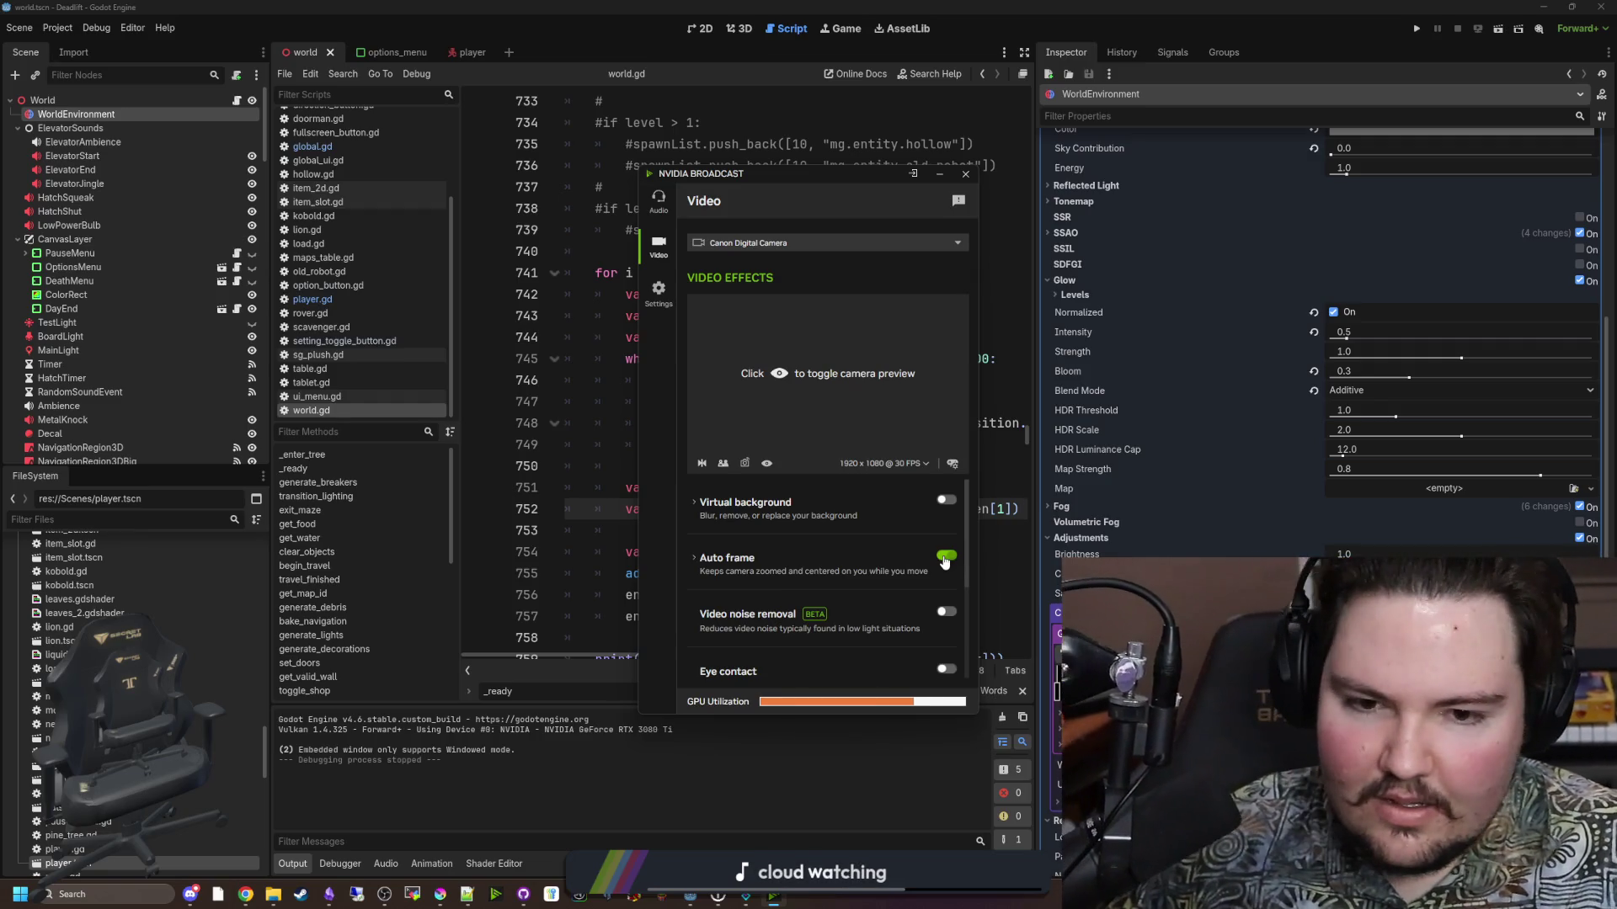
click(945, 557)
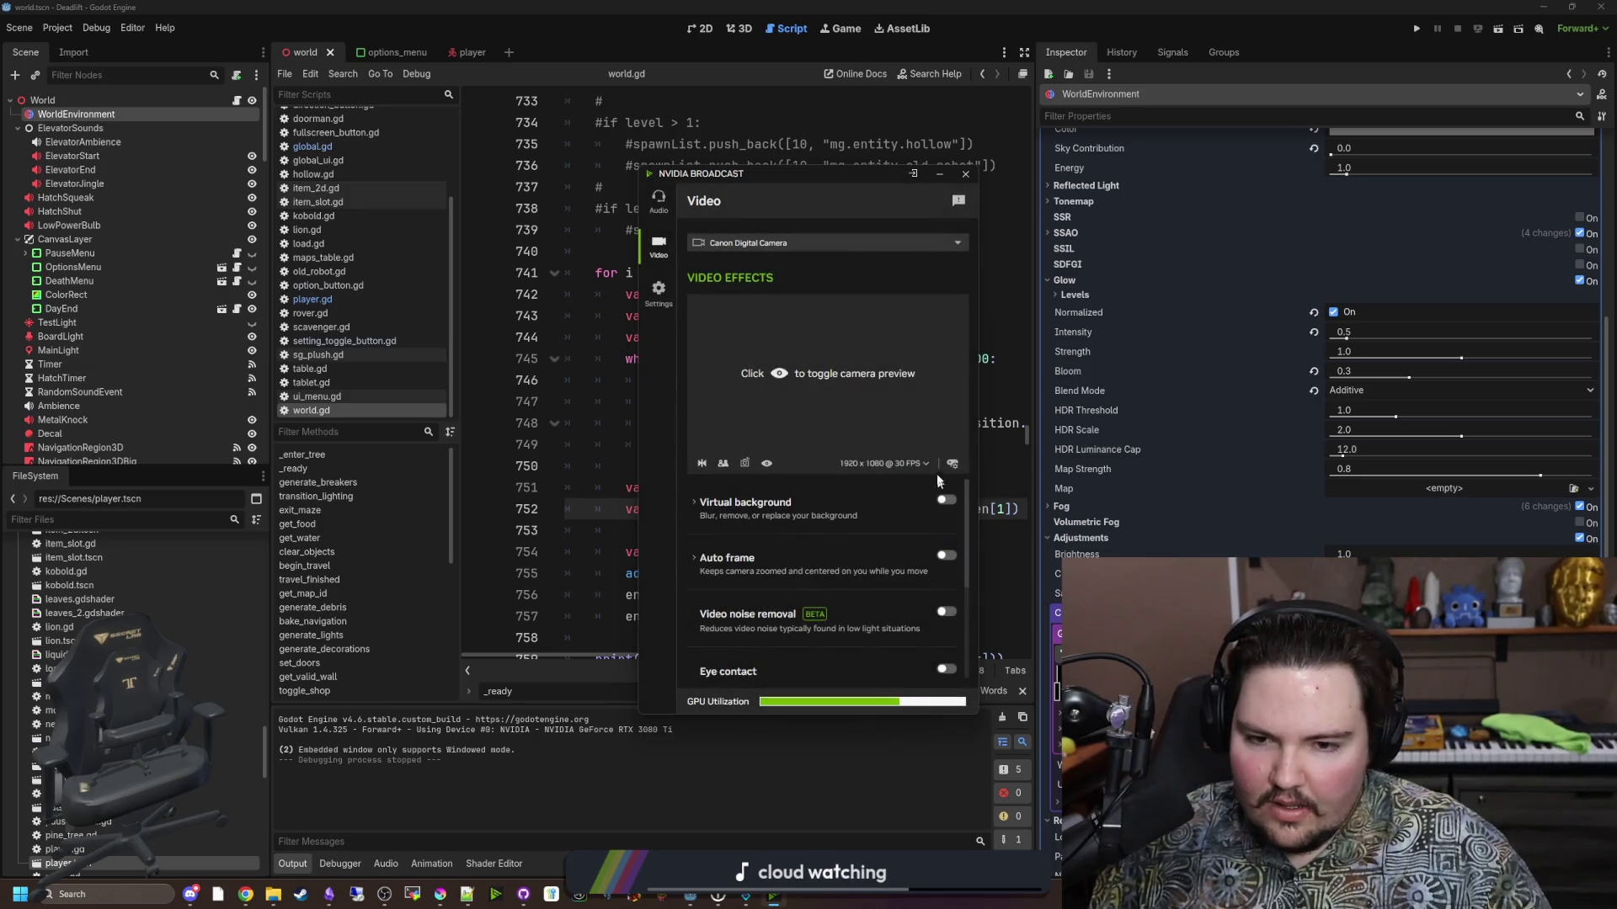
click(762, 380)
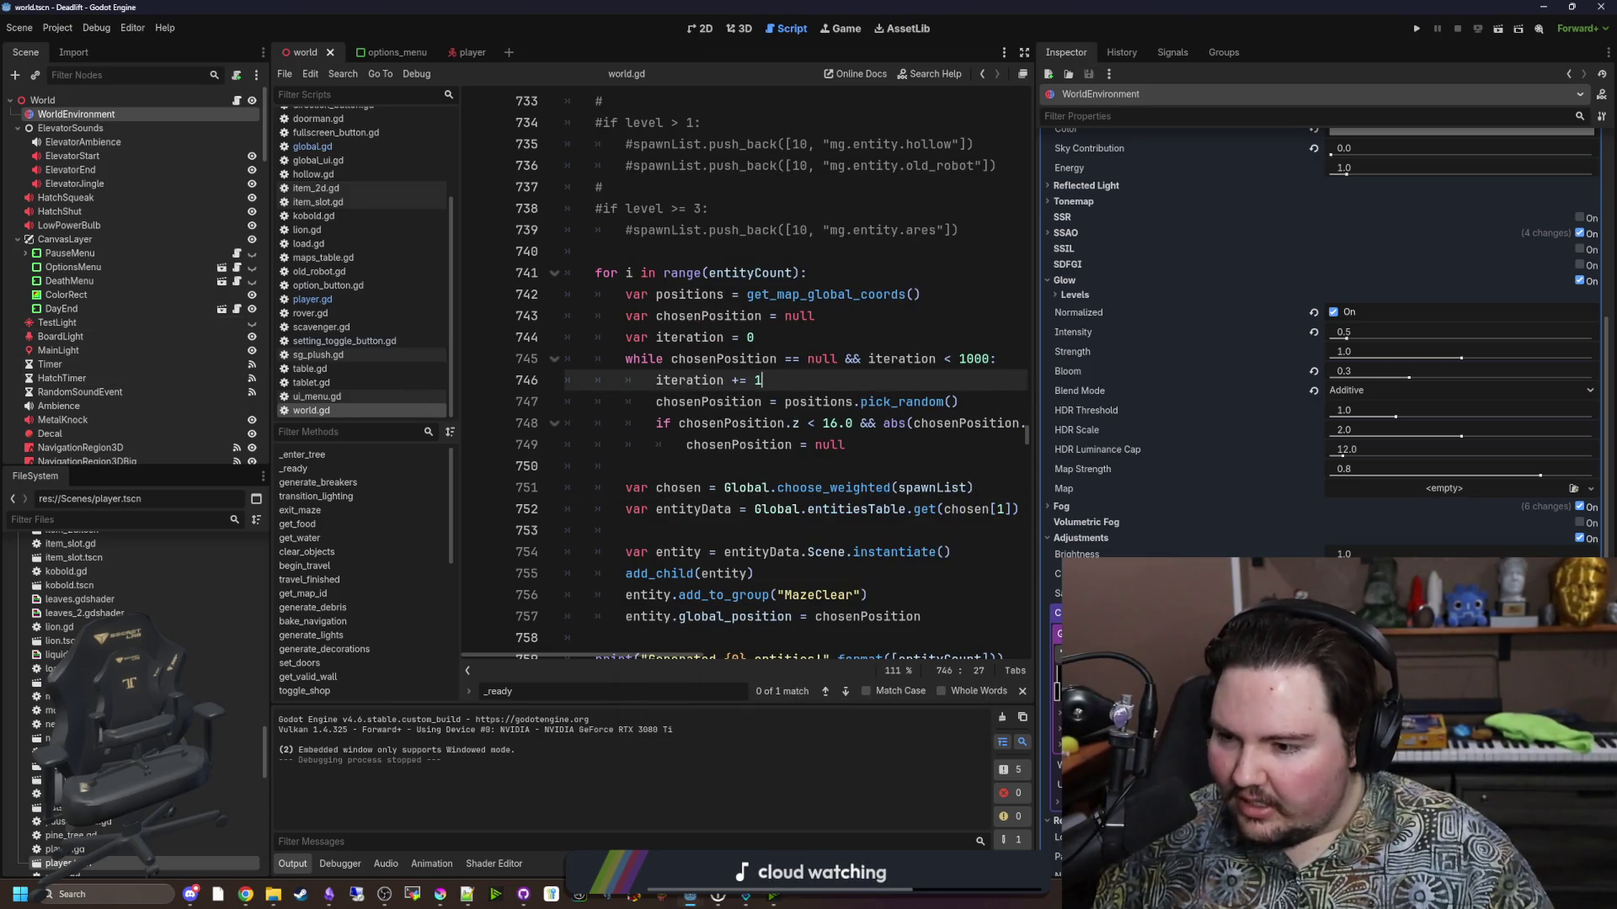
Place the cursor on blank line 753 of world.gd and run the project.
click(772, 526)
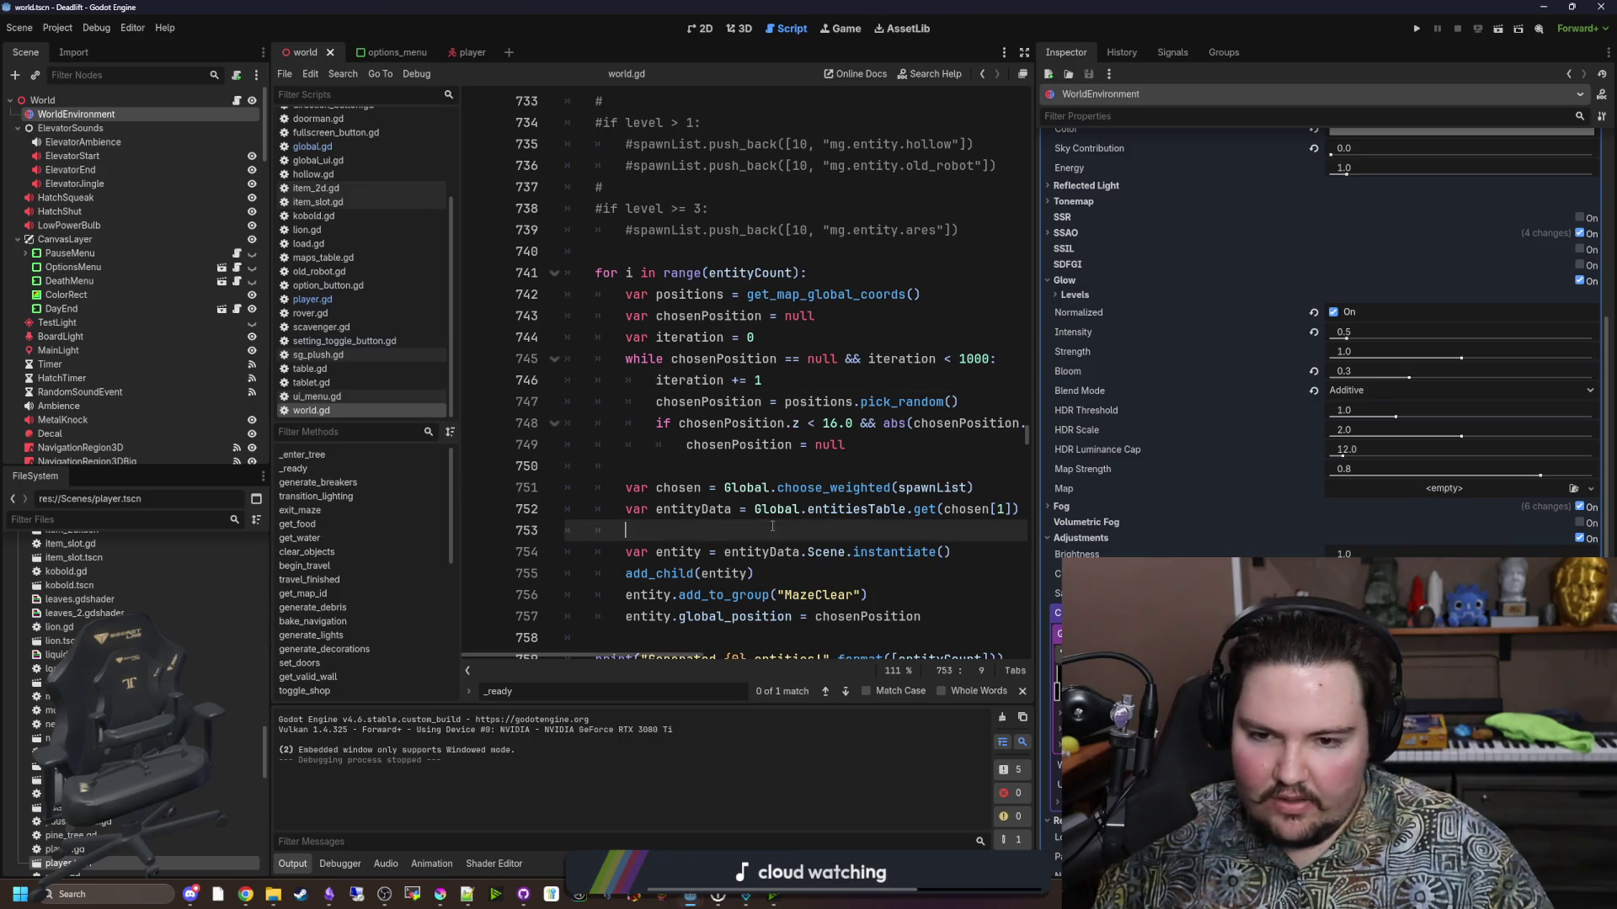
click(1417, 28)
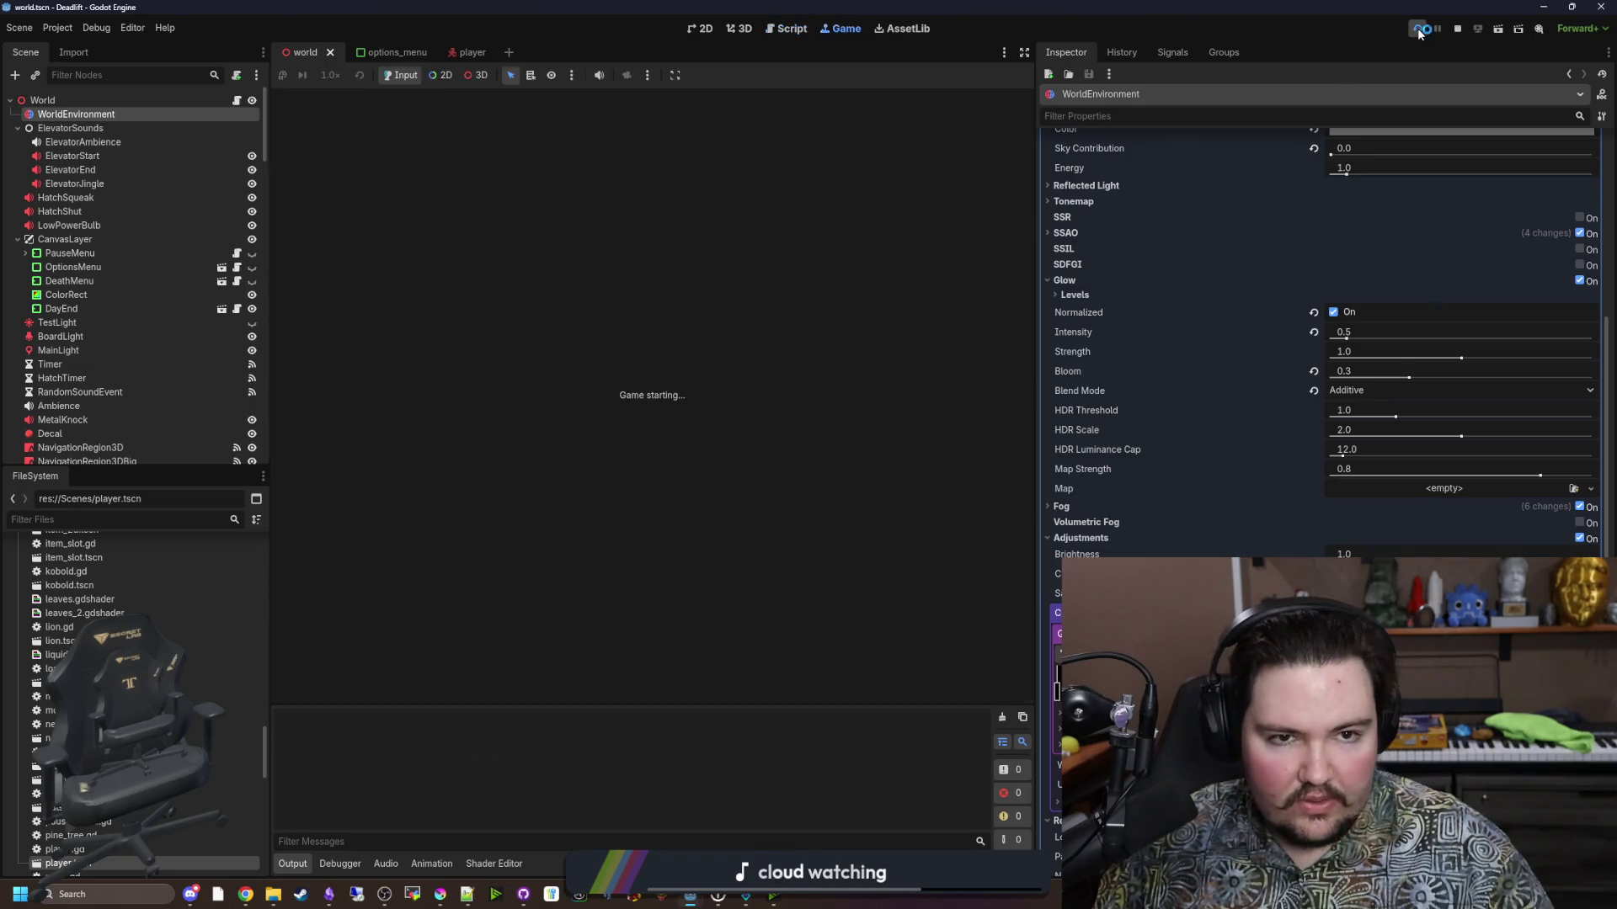
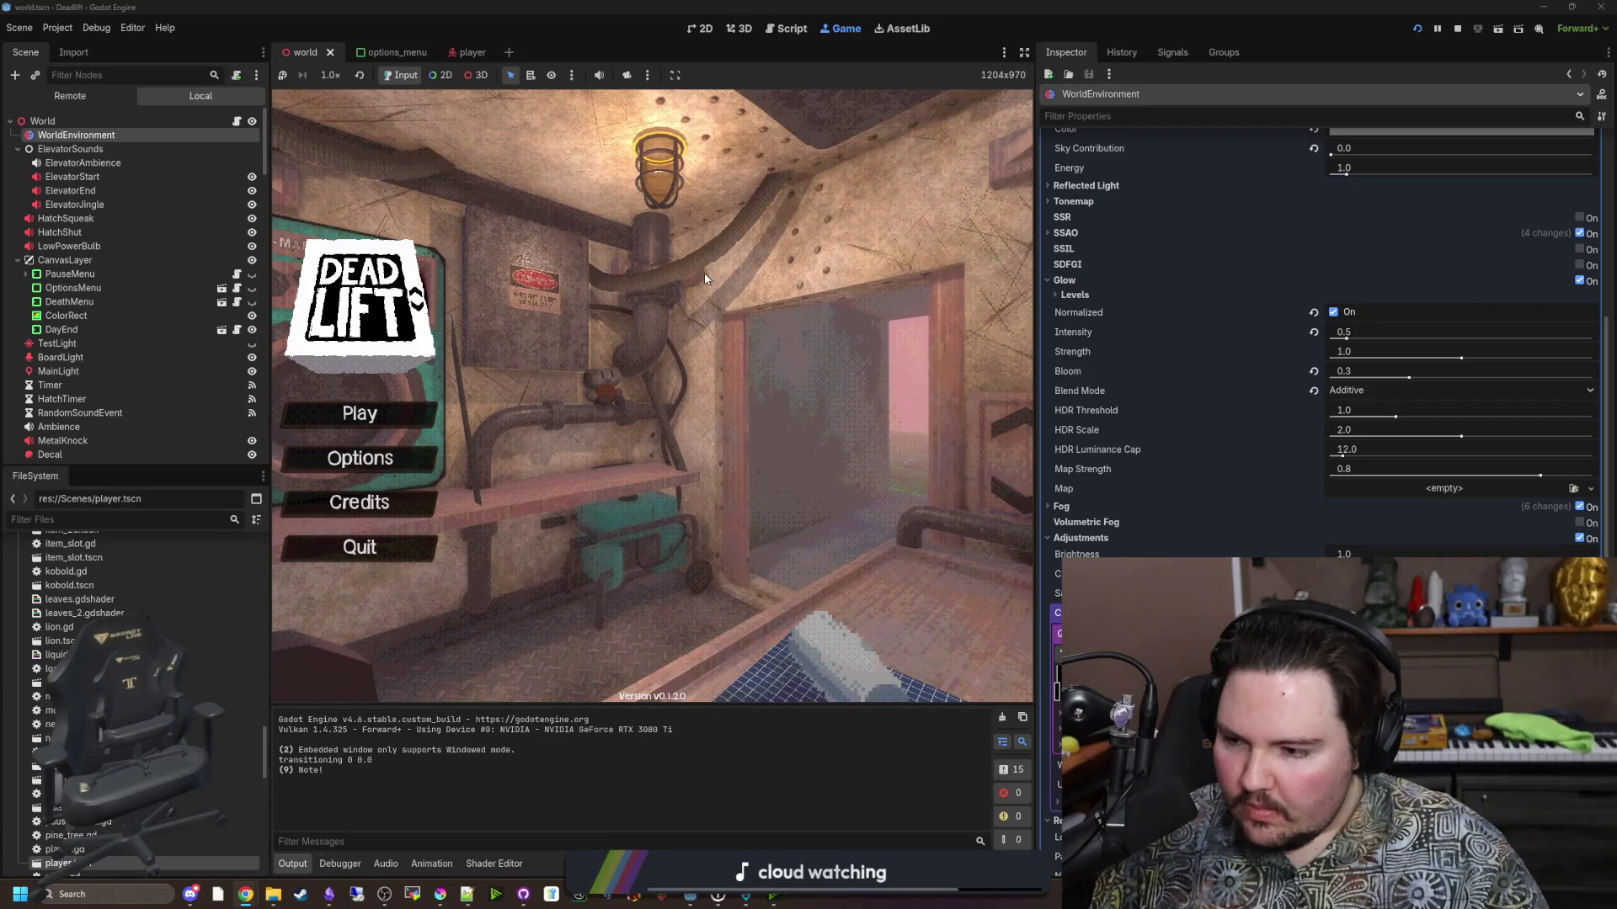
Resize the inspector and scene docks to widen the game view to 1515 px, then redo and undo the gradient point move.
drag(1027, 495, 1260, 495)
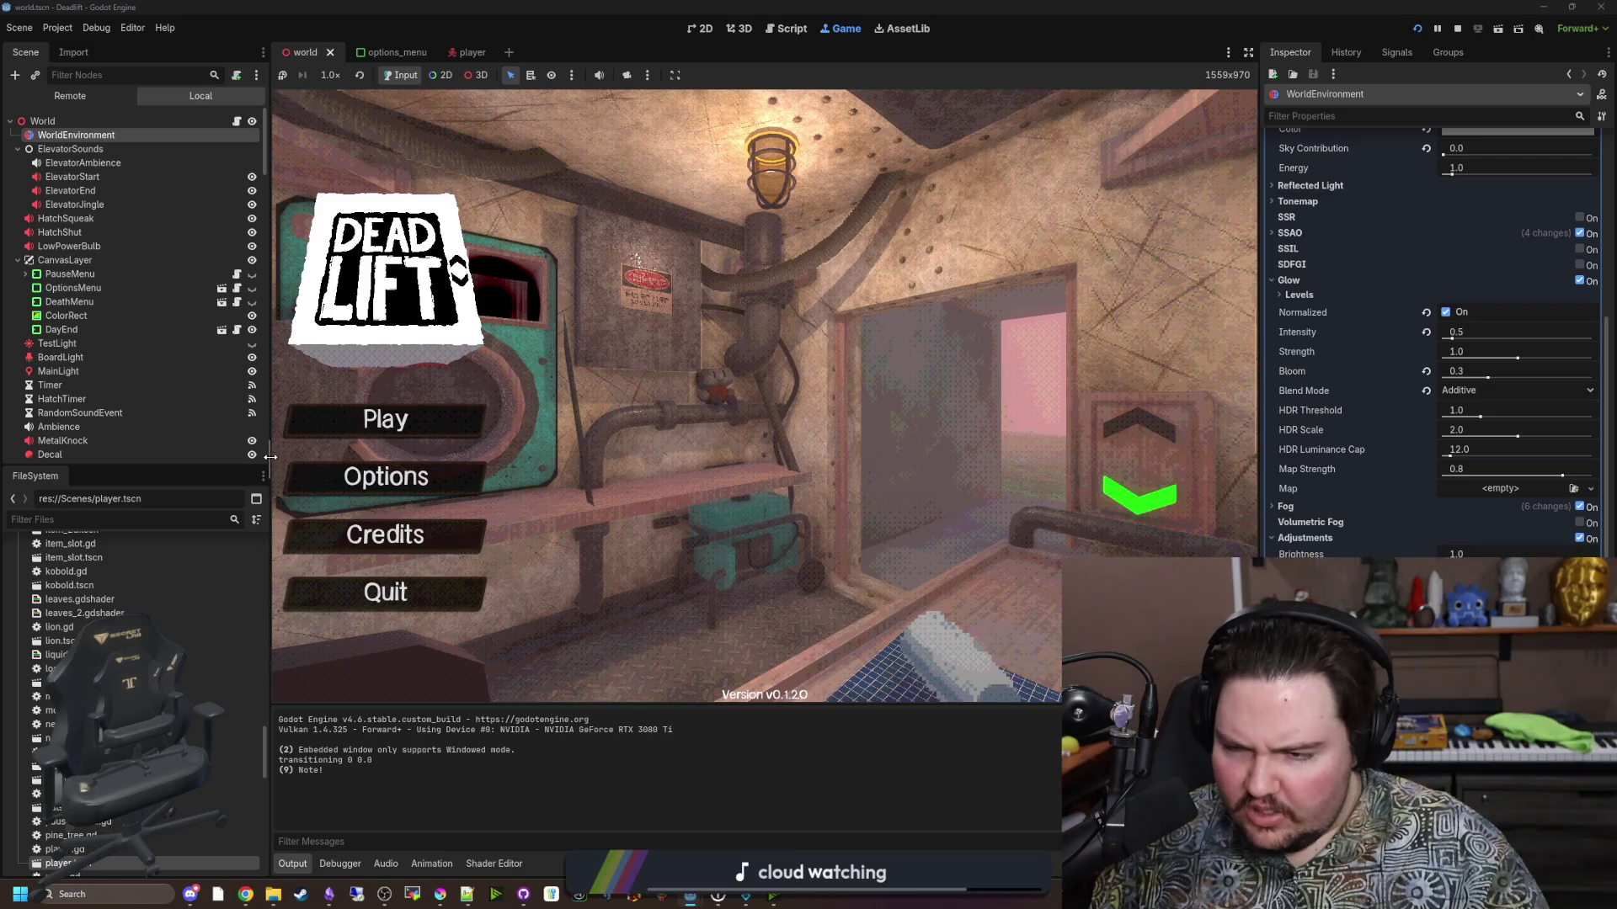
drag(270, 459, 189, 461)
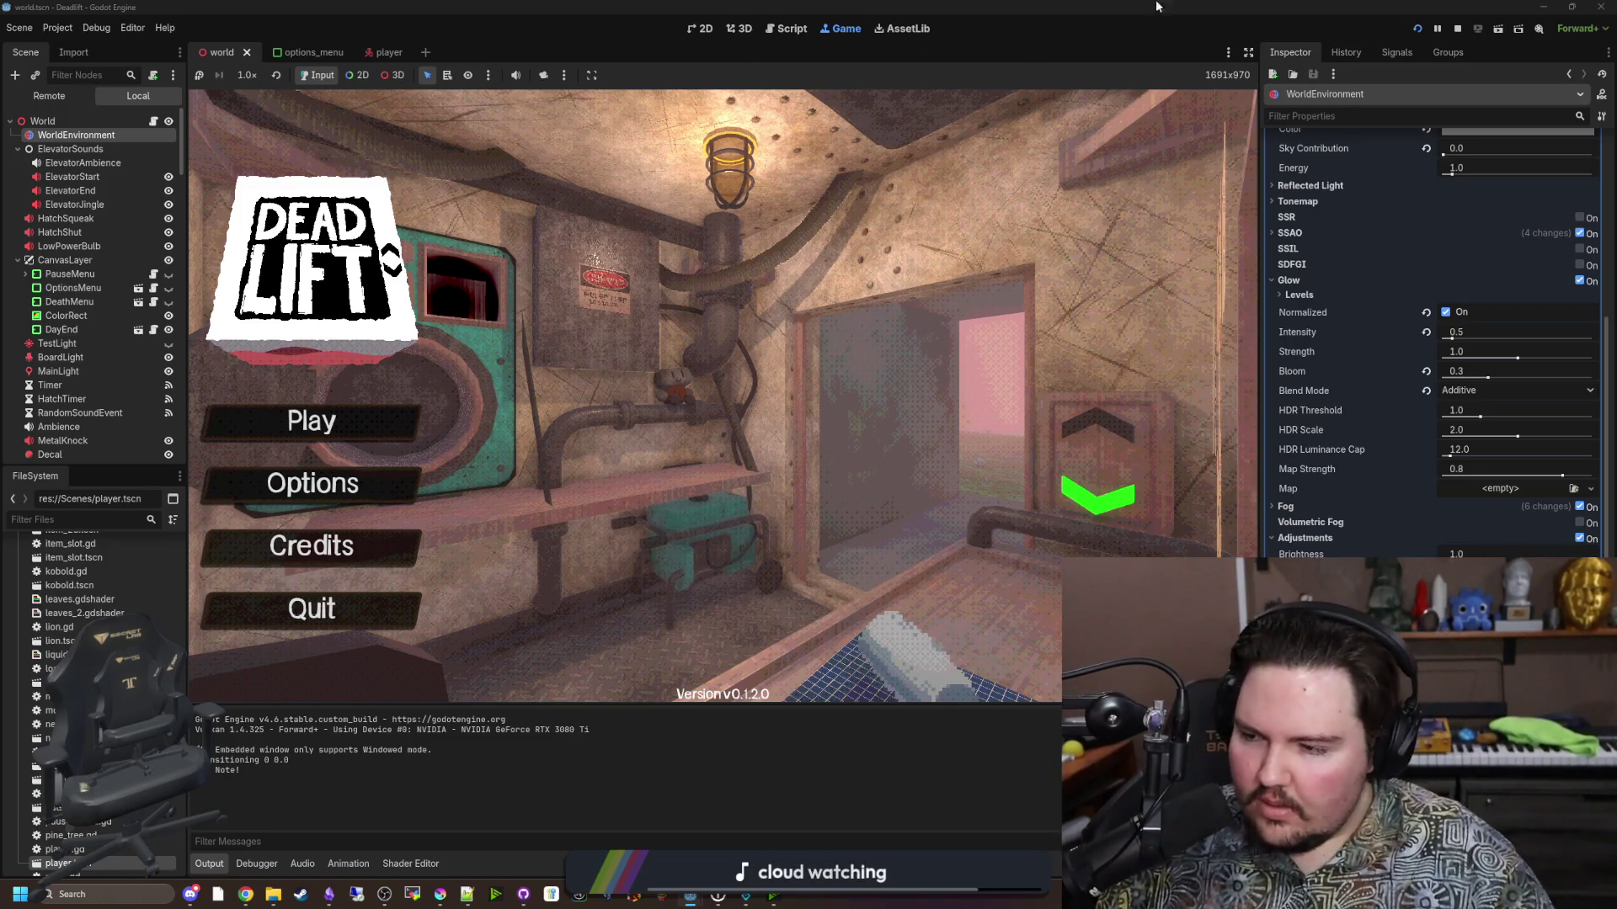
drag(1261, 478, 1146, 476)
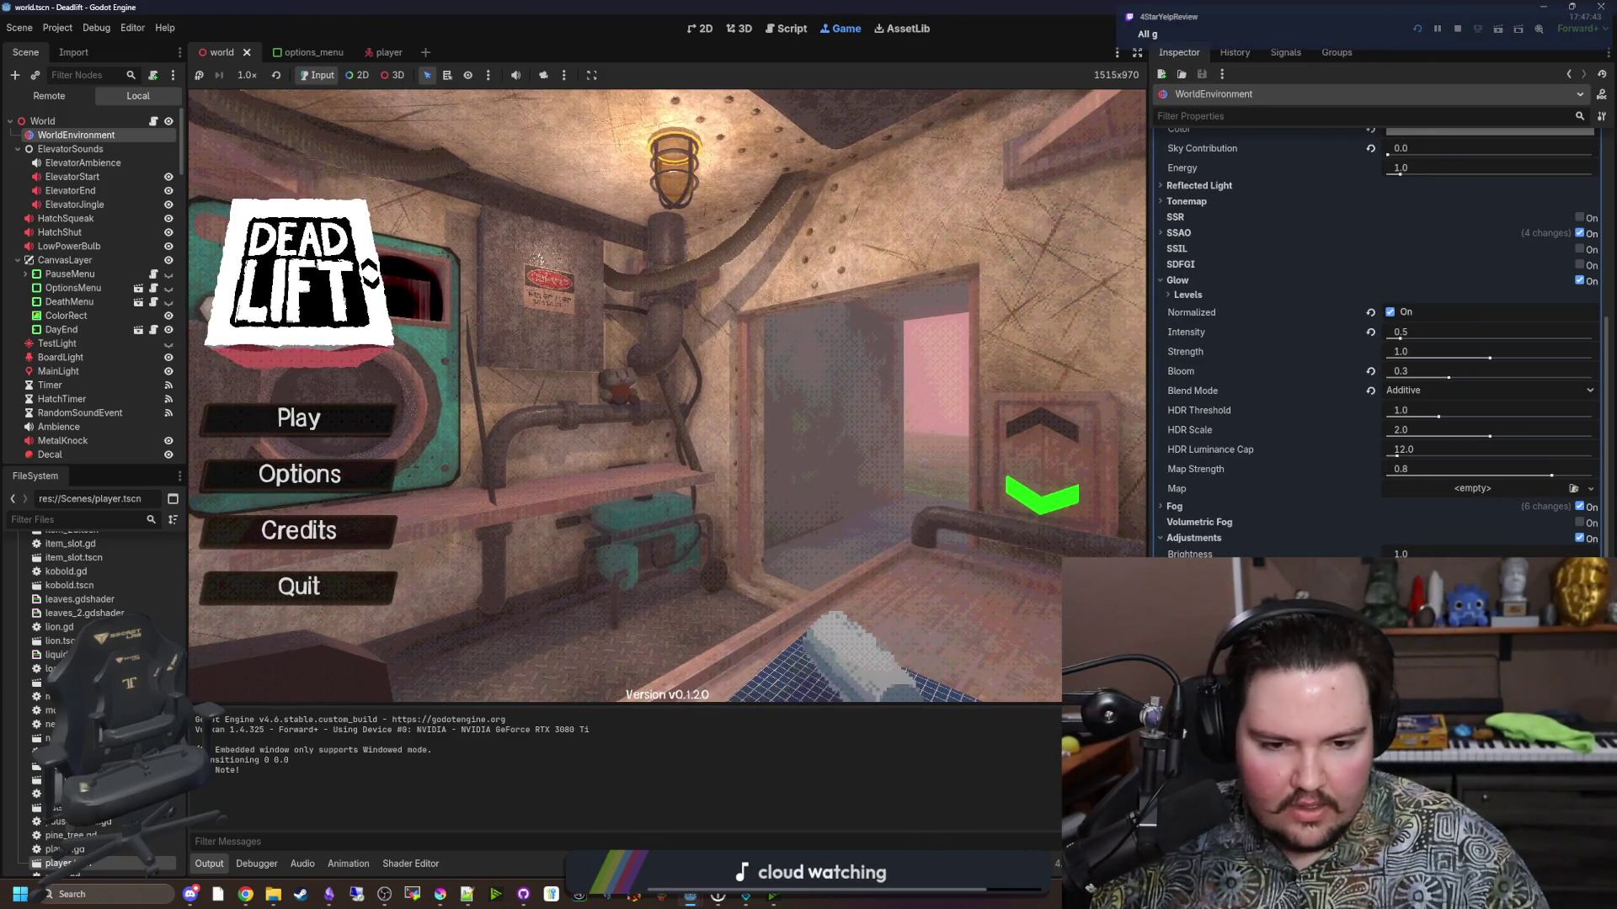
key(ctrl+z)
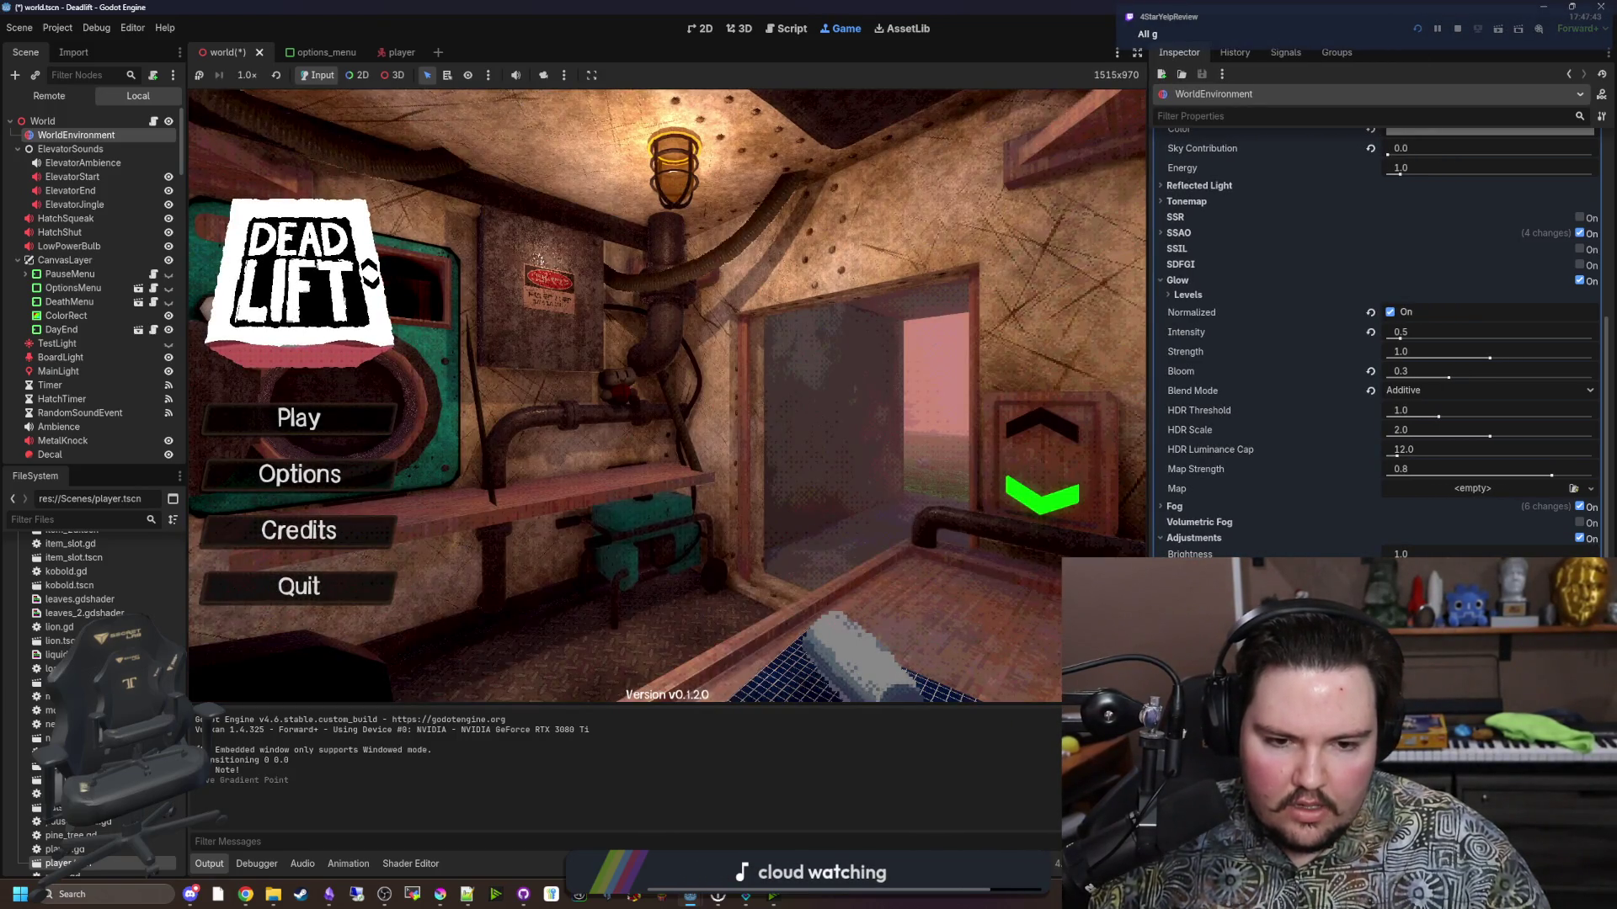
key(ctrl+z)
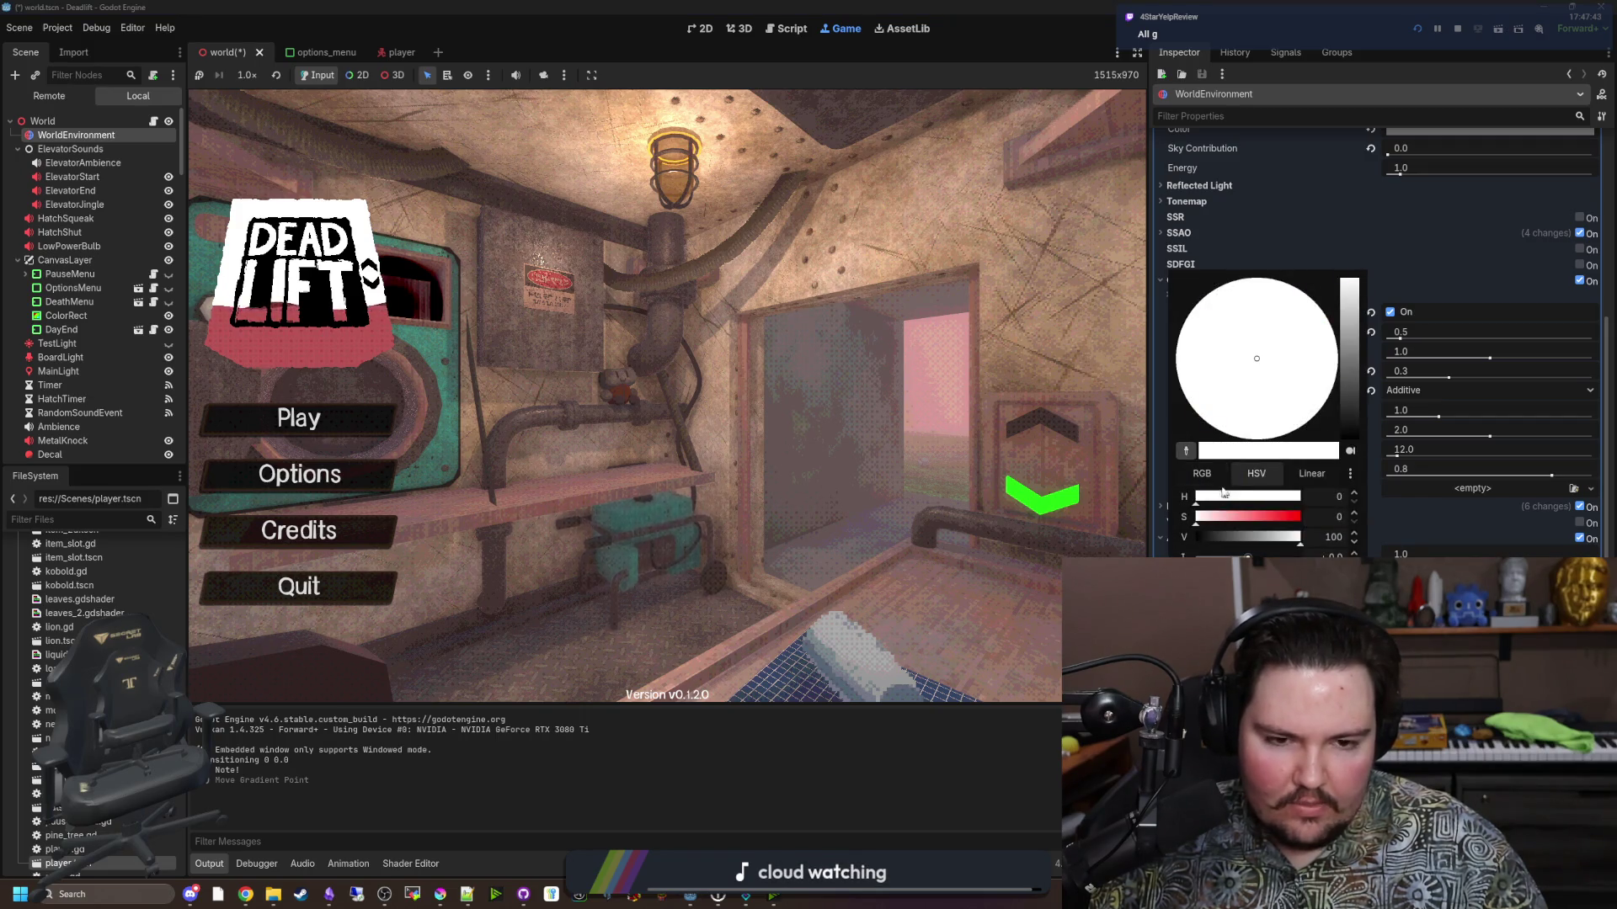
Set the bright gradient point to a pale peach, H28 S22 V100.
click(1218, 520)
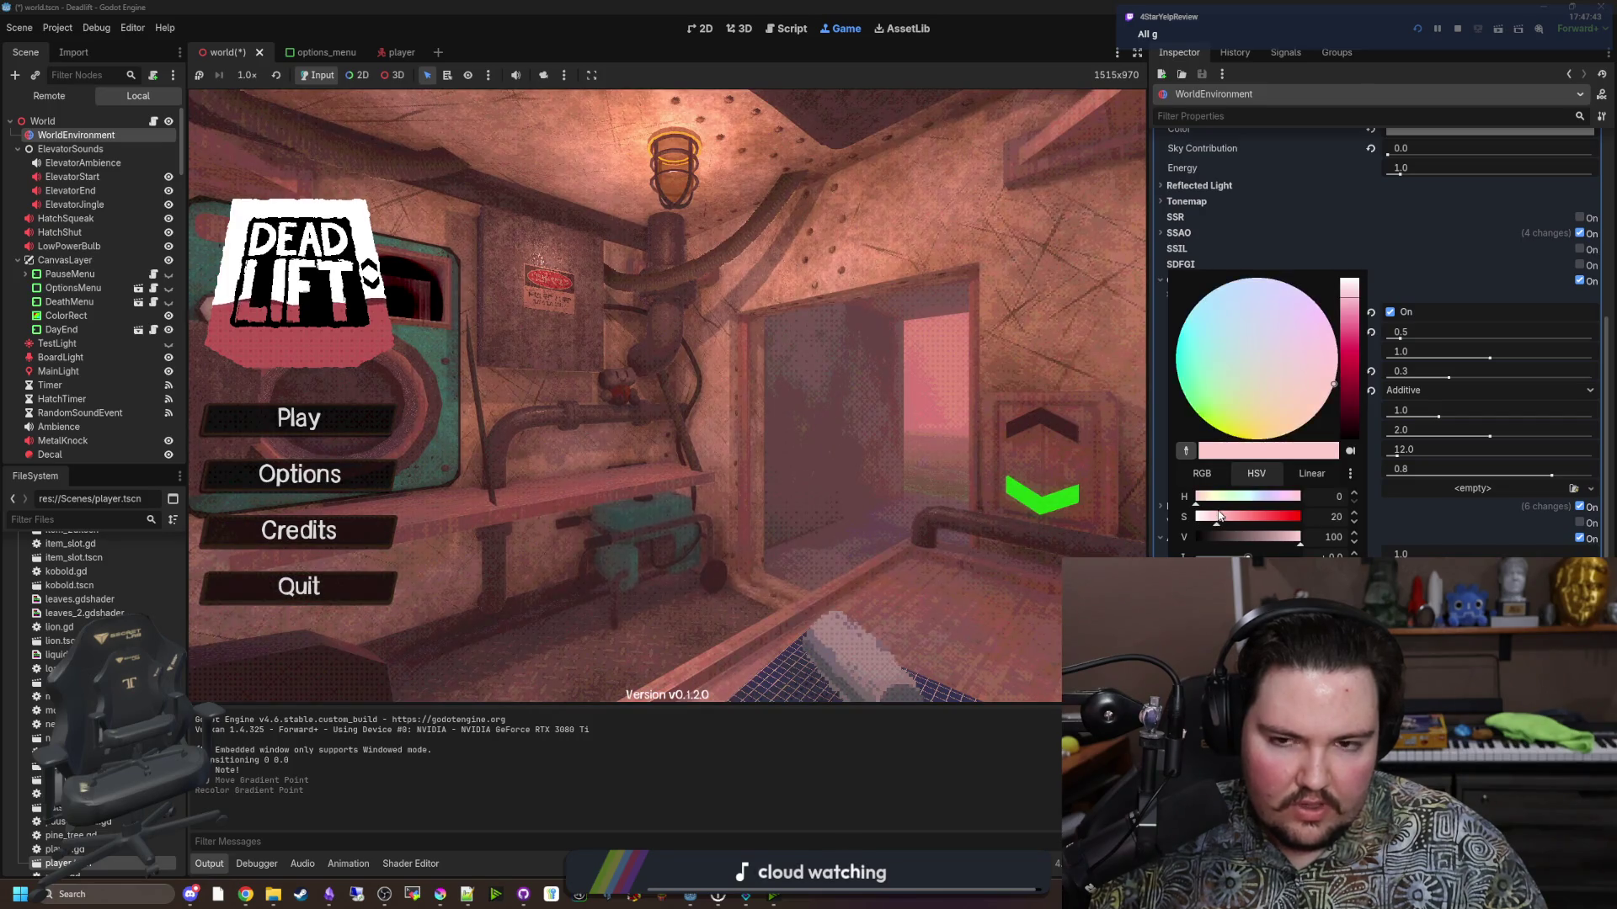
drag(1331, 385, 1327, 402)
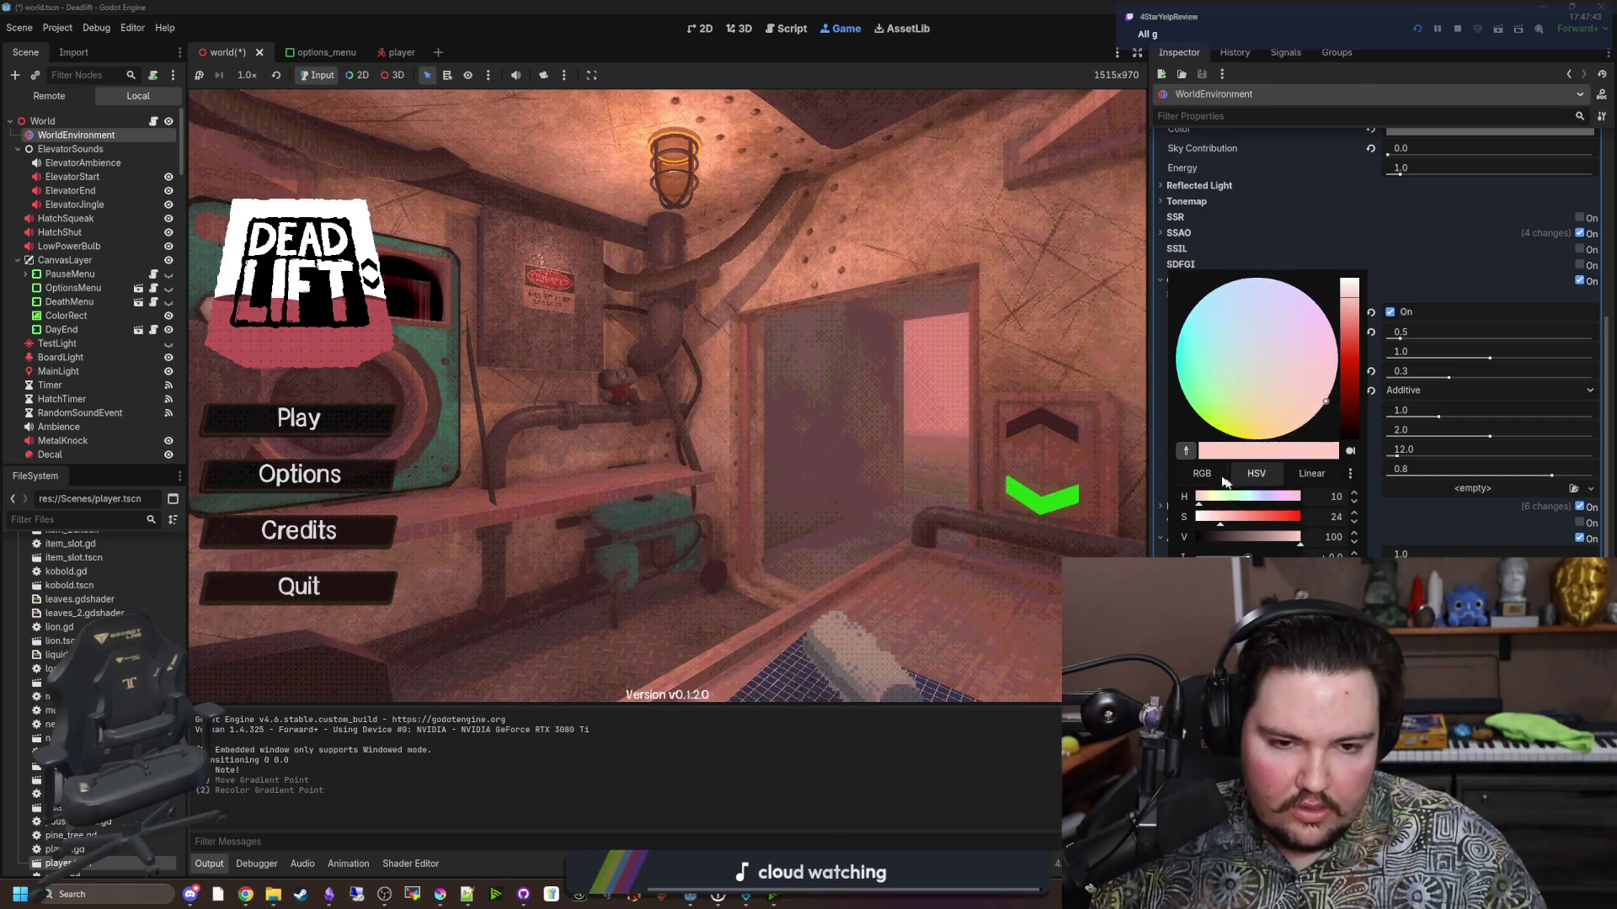
click(1202, 473)
click(1272, 539)
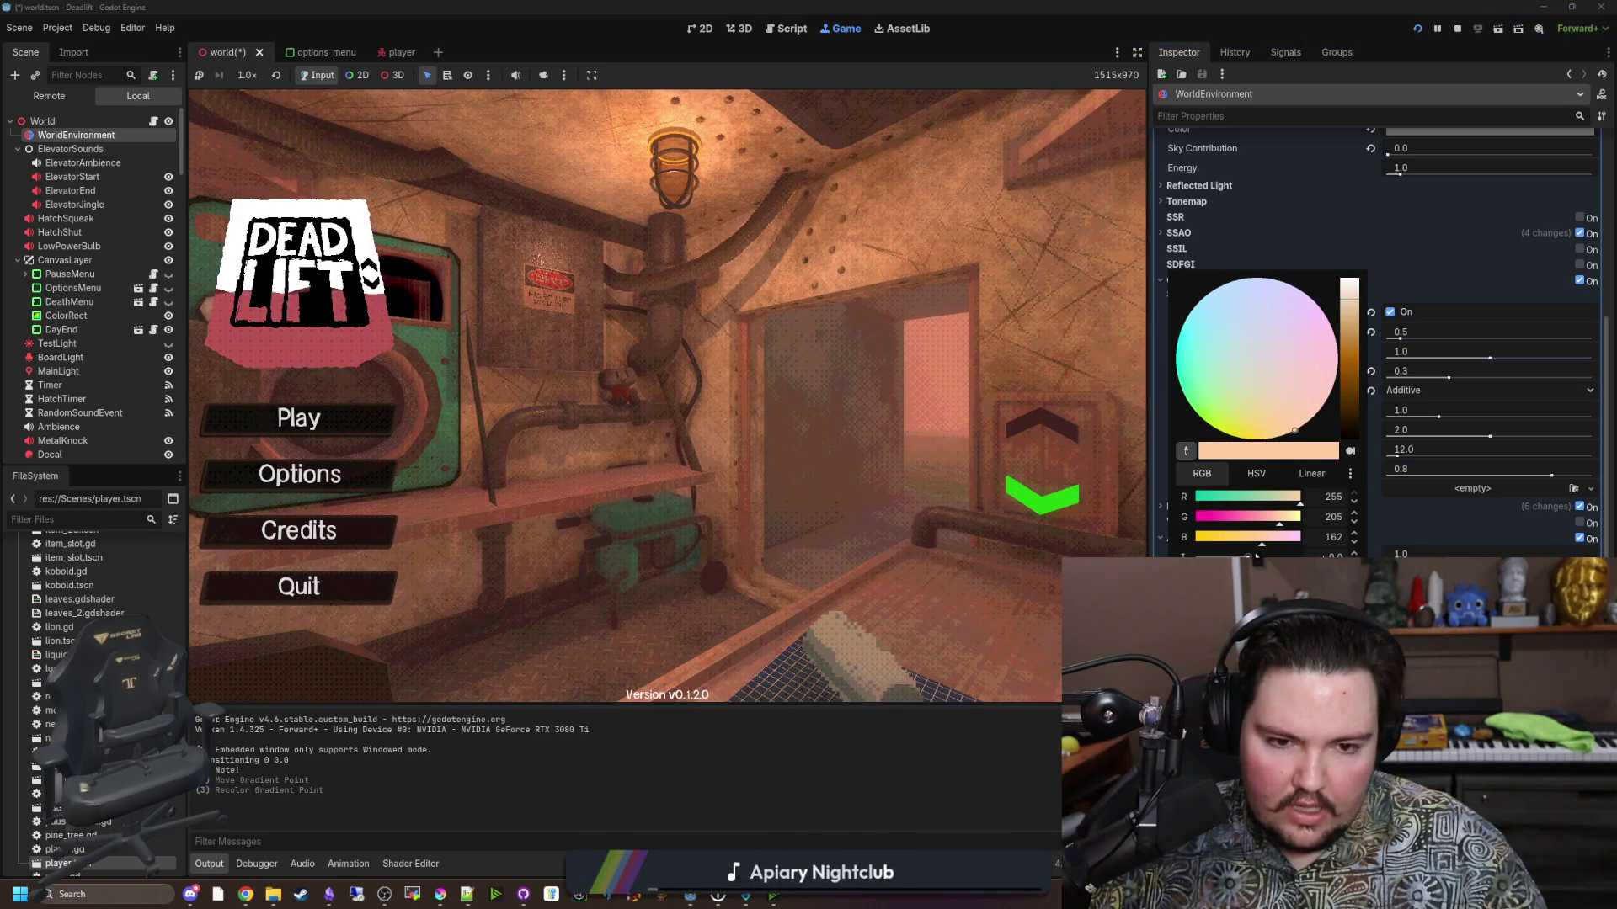
click(1255, 473)
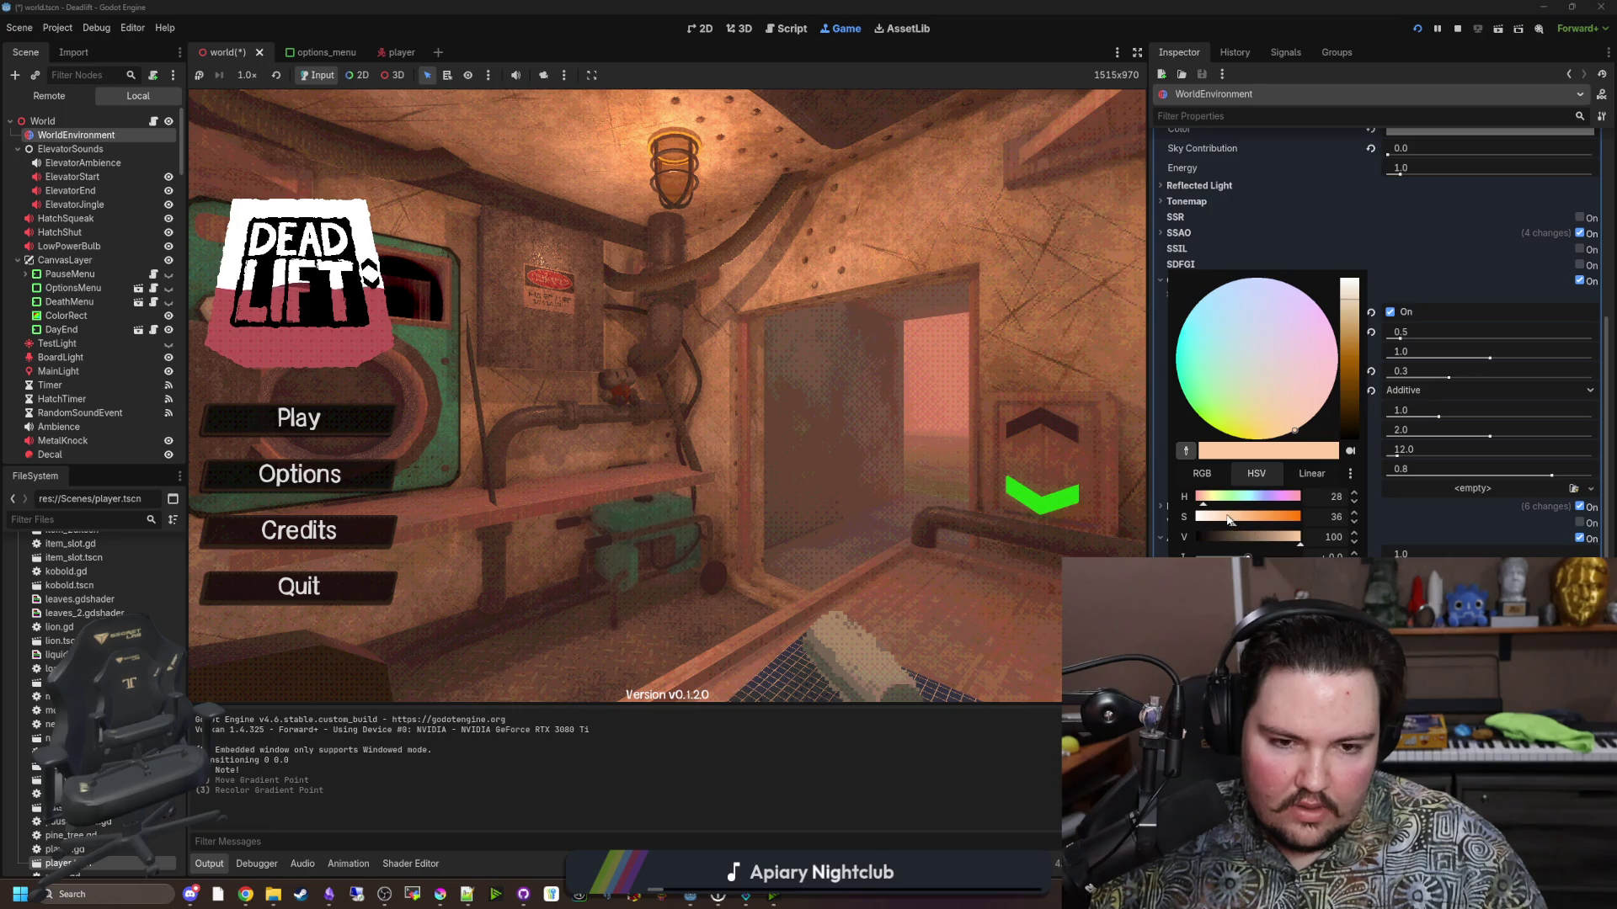
drag(1228, 519, 1217, 521)
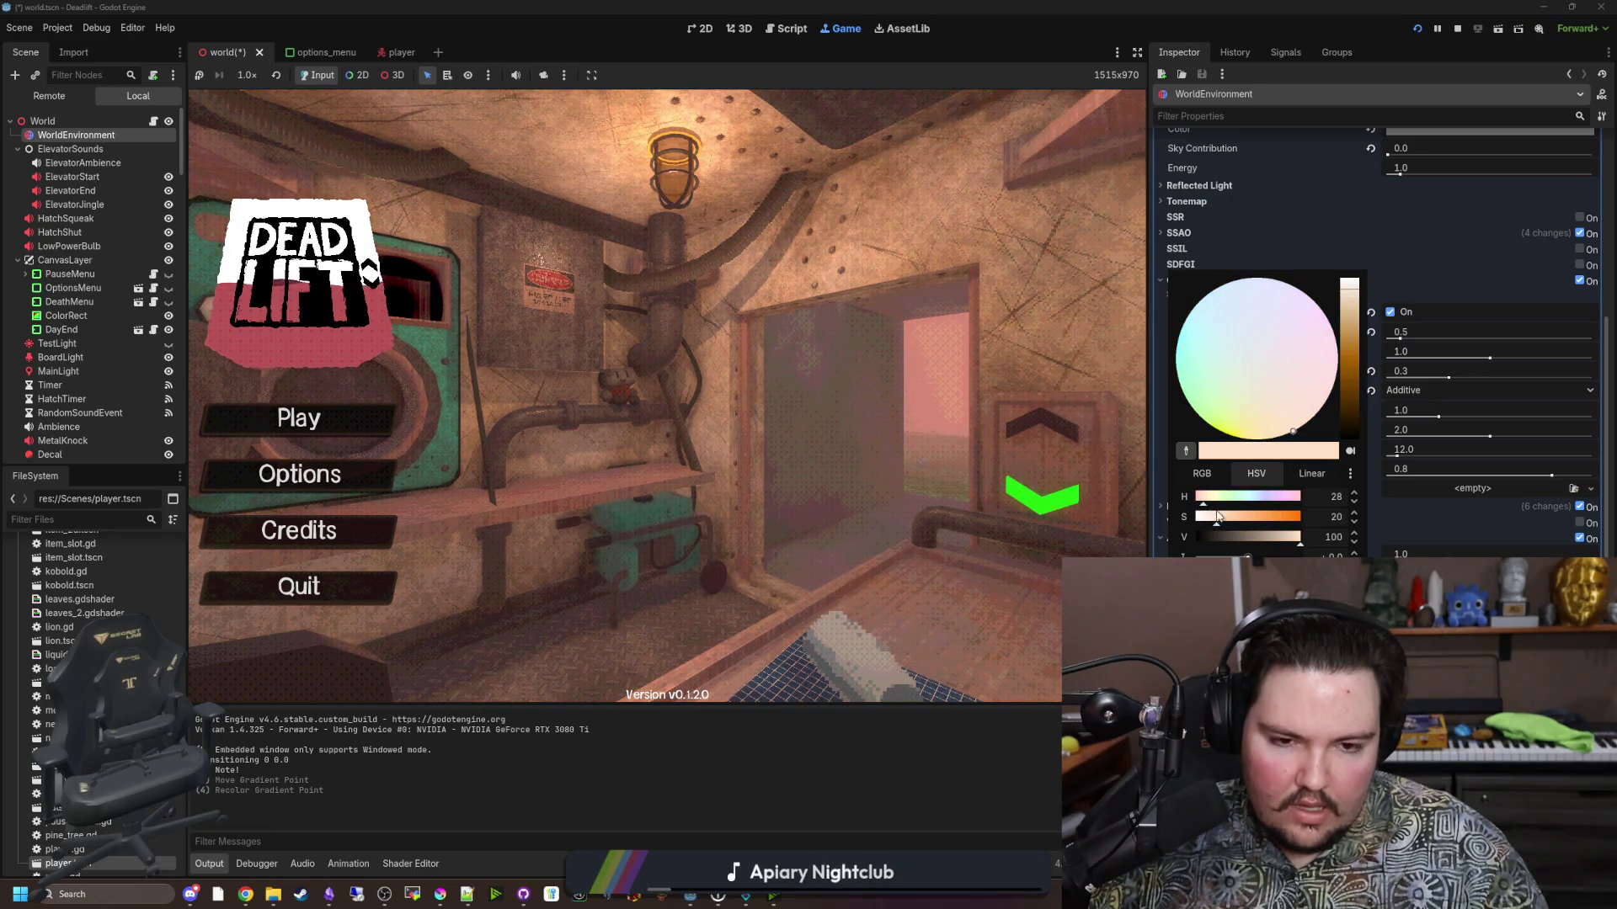
click(1207, 517)
drag(1206, 523, 1221, 526)
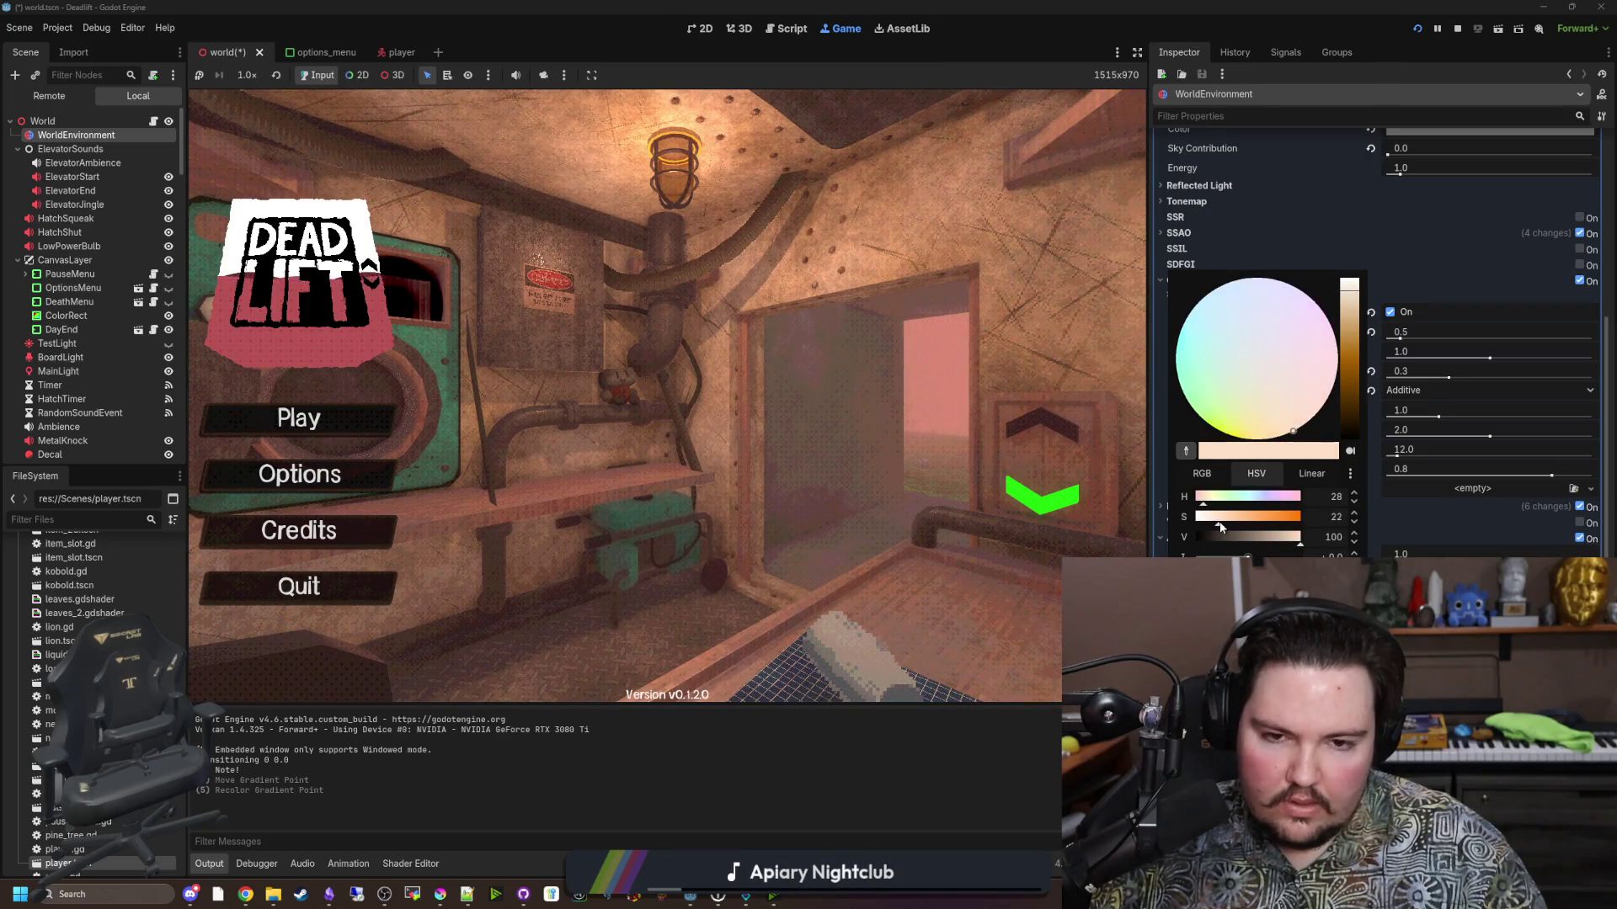
click(1030, 765)
Set the dark gradient point to deep blue, RGB 0, 0, 21.
click(1246, 616)
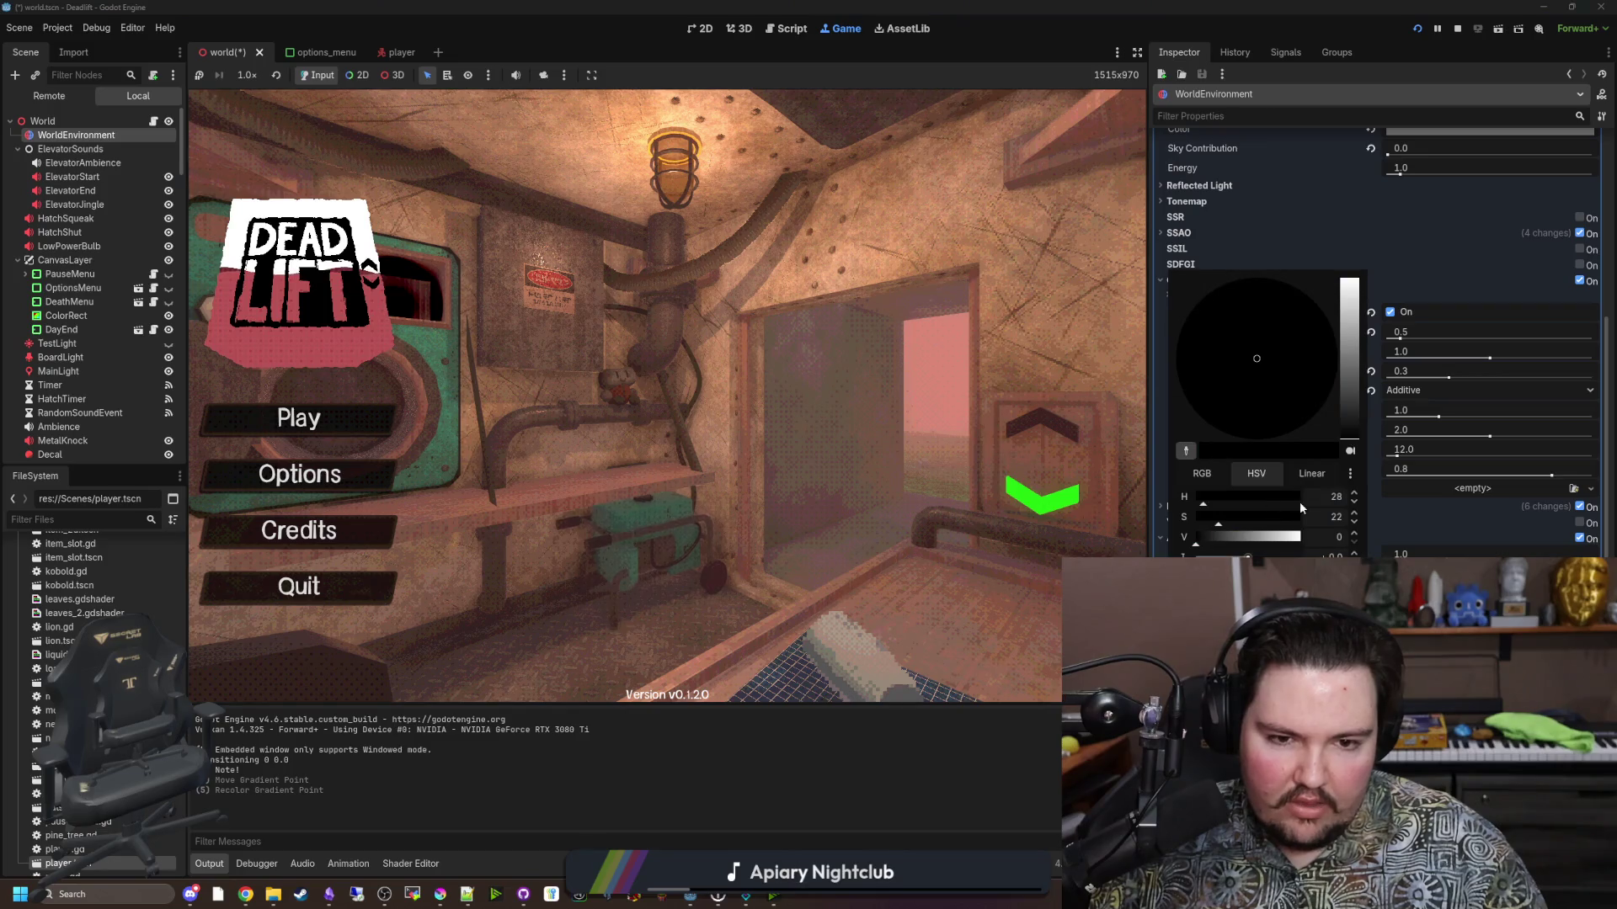
click(1202, 474)
click(1209, 539)
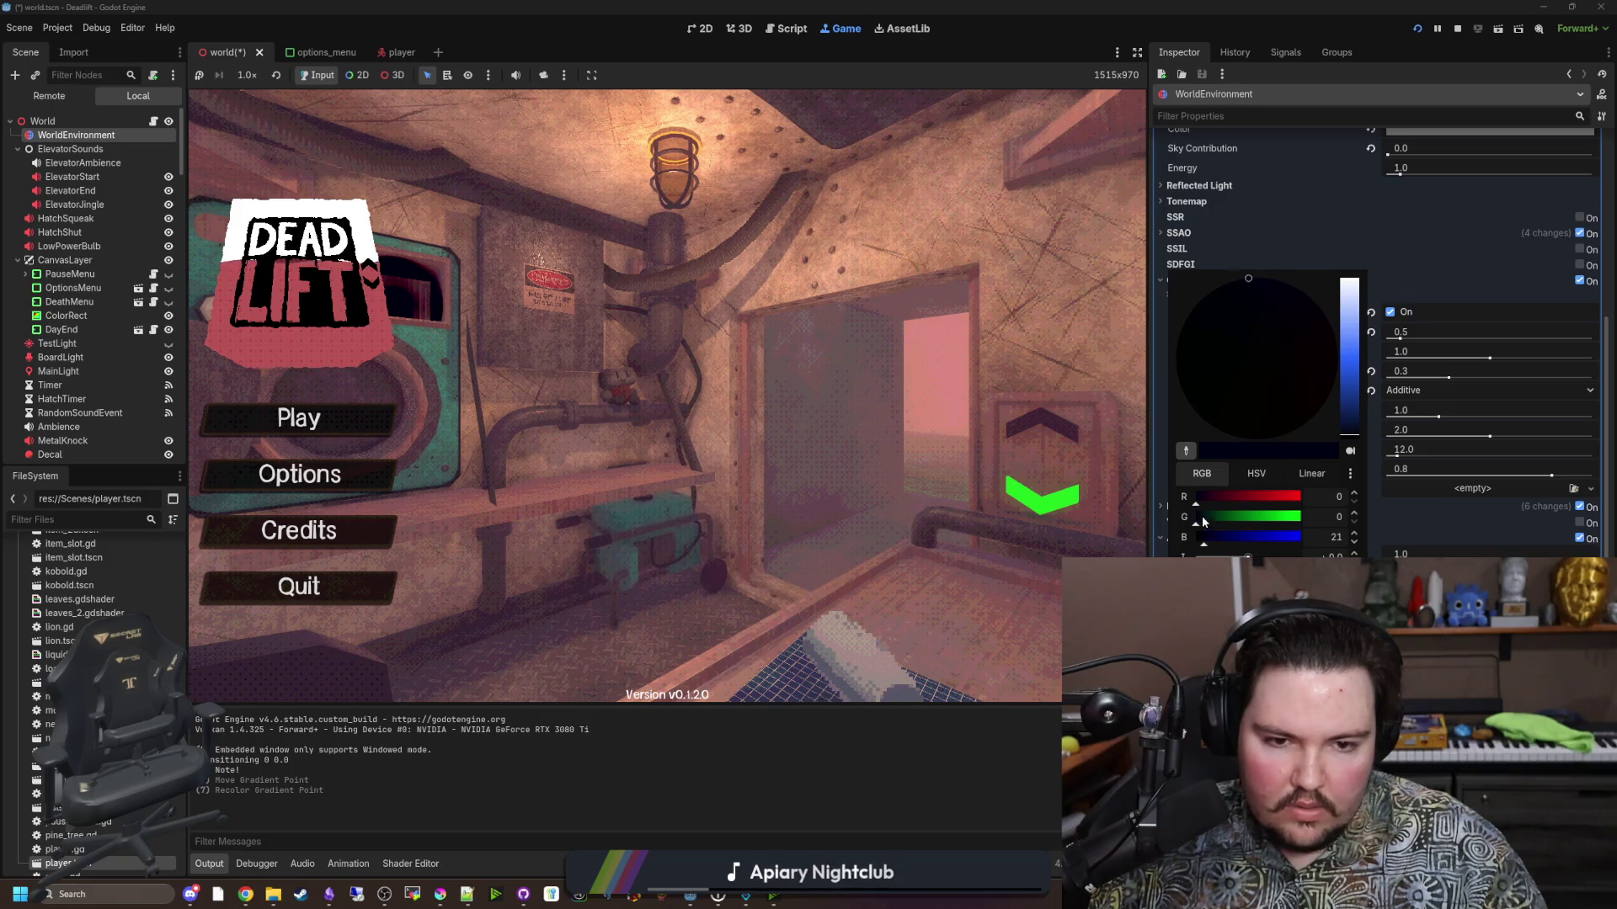
click(1002, 767)
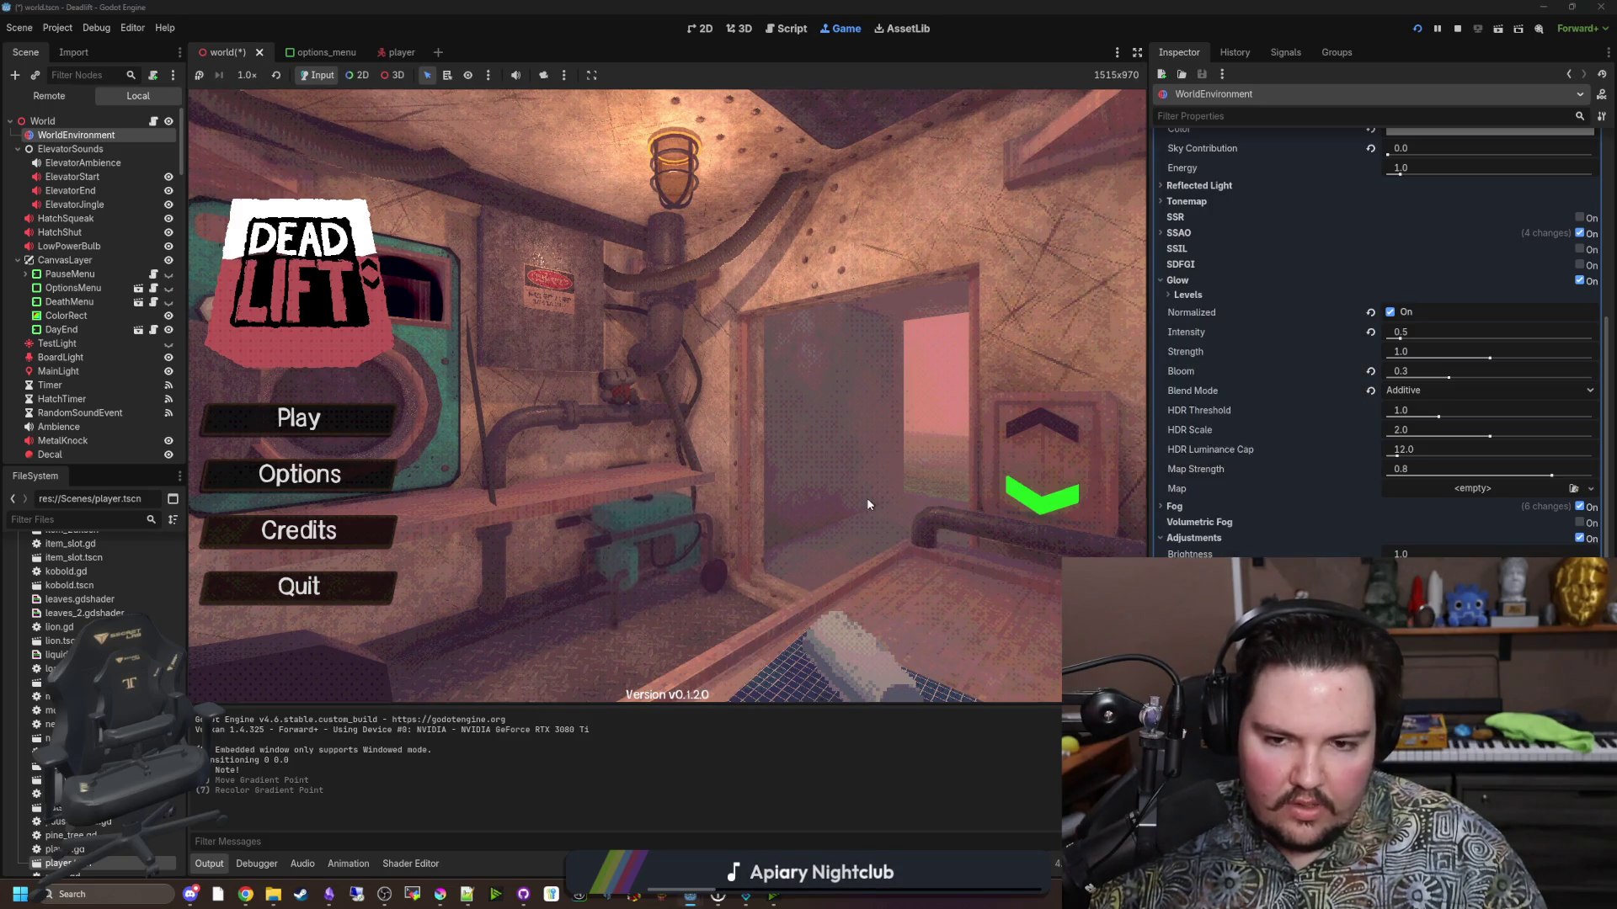
Enter the debug code, start playing from the main menu, look around the dark elevator, and pause.
text(dwasdwa)
click(345, 474)
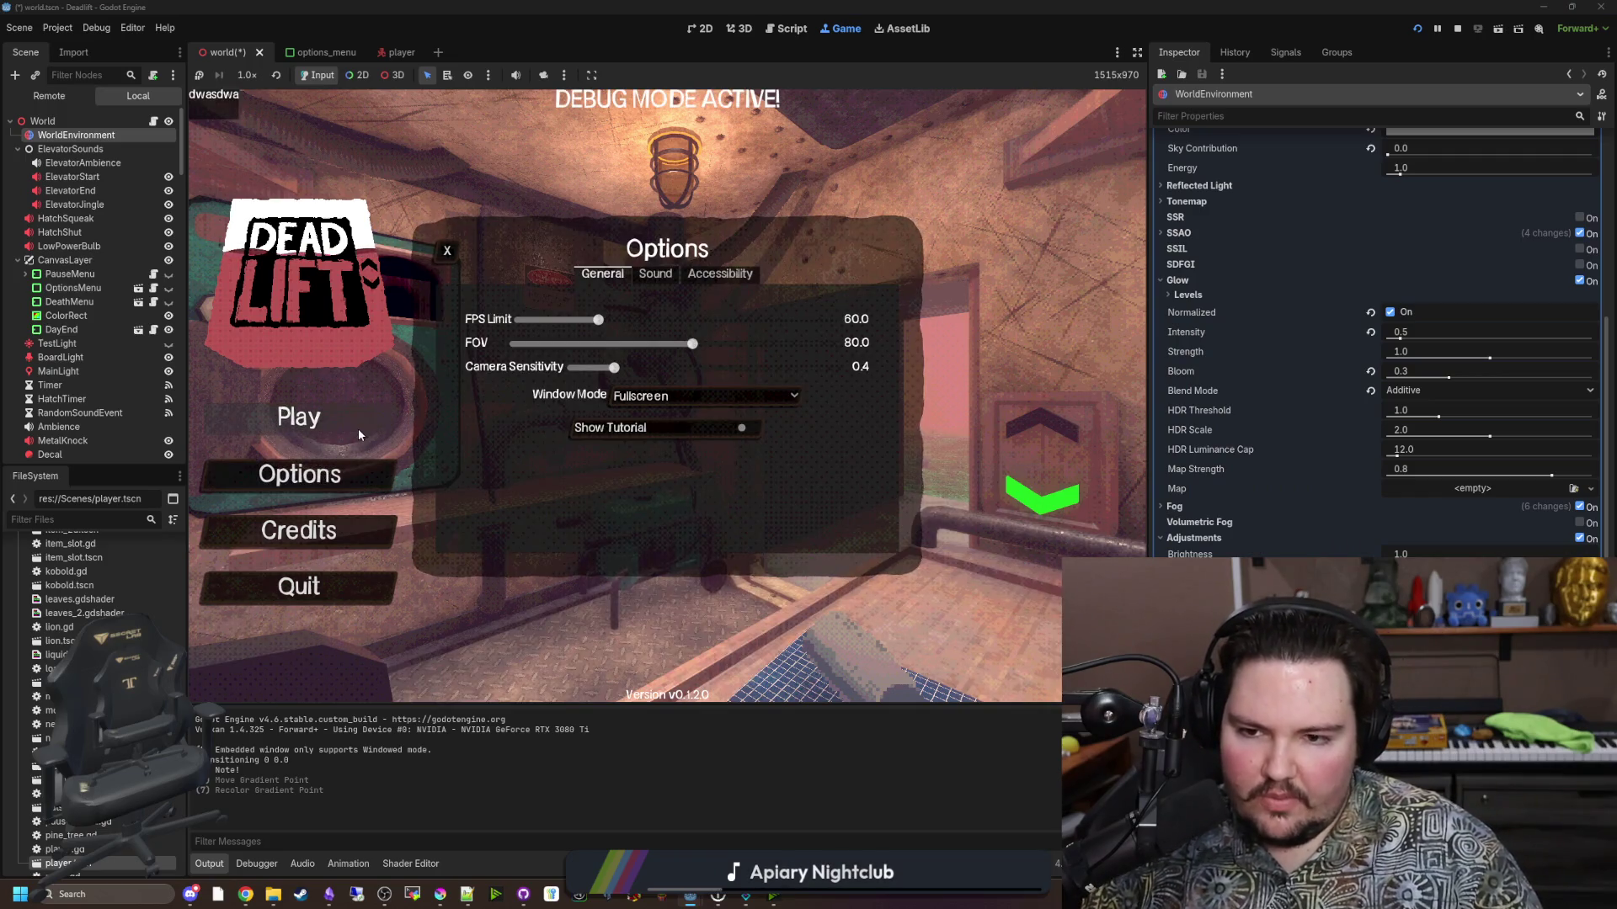
click(447, 250)
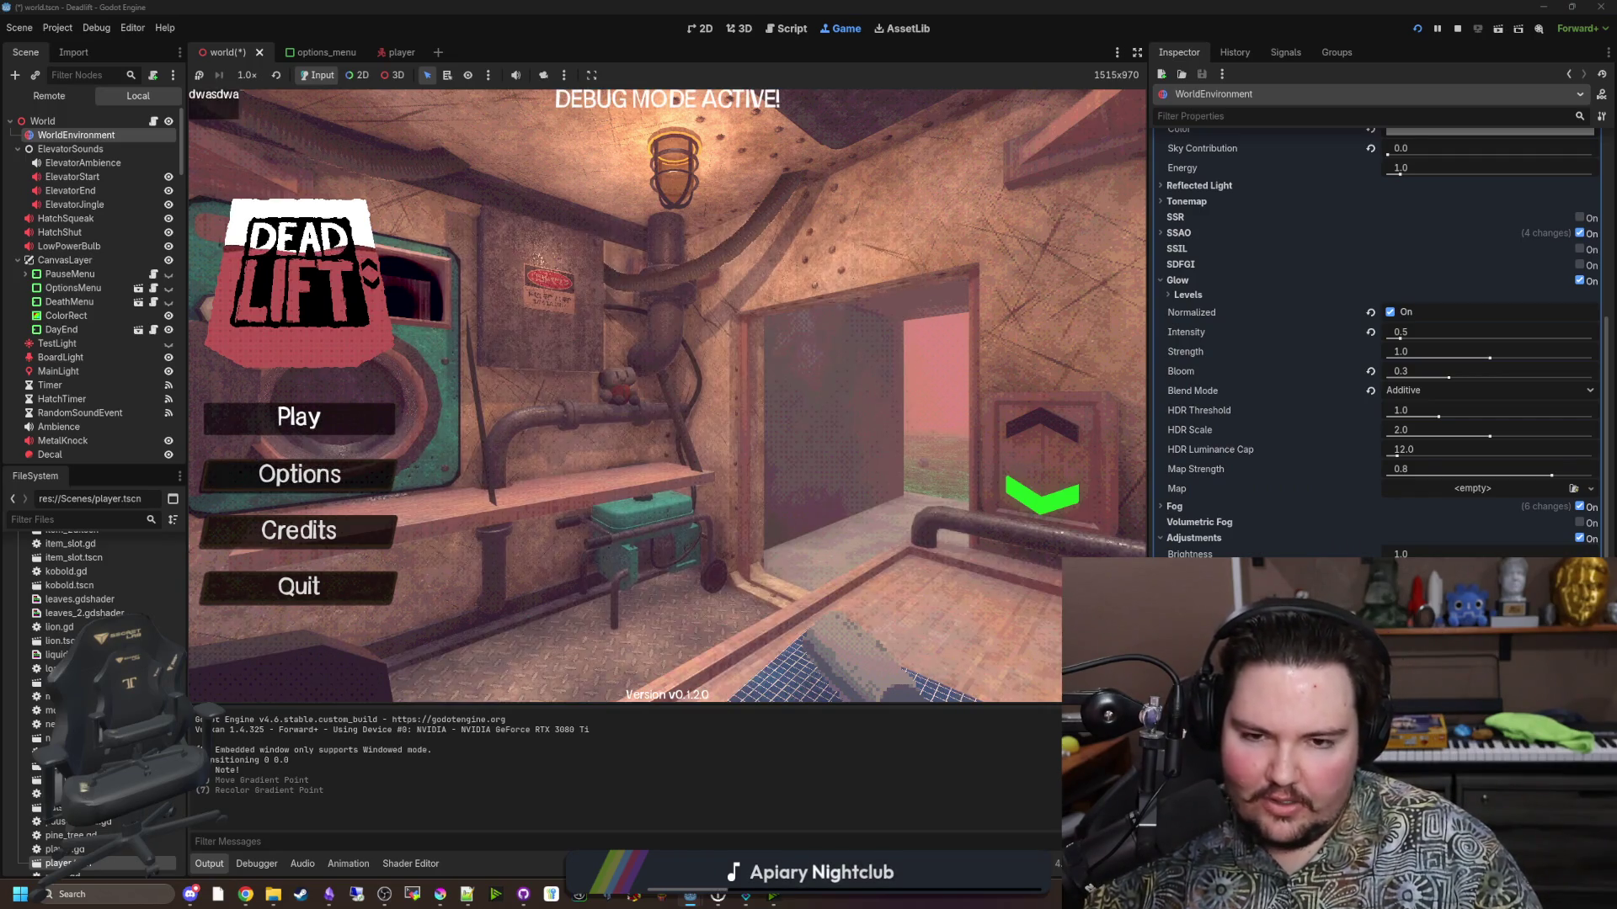
click(299, 417)
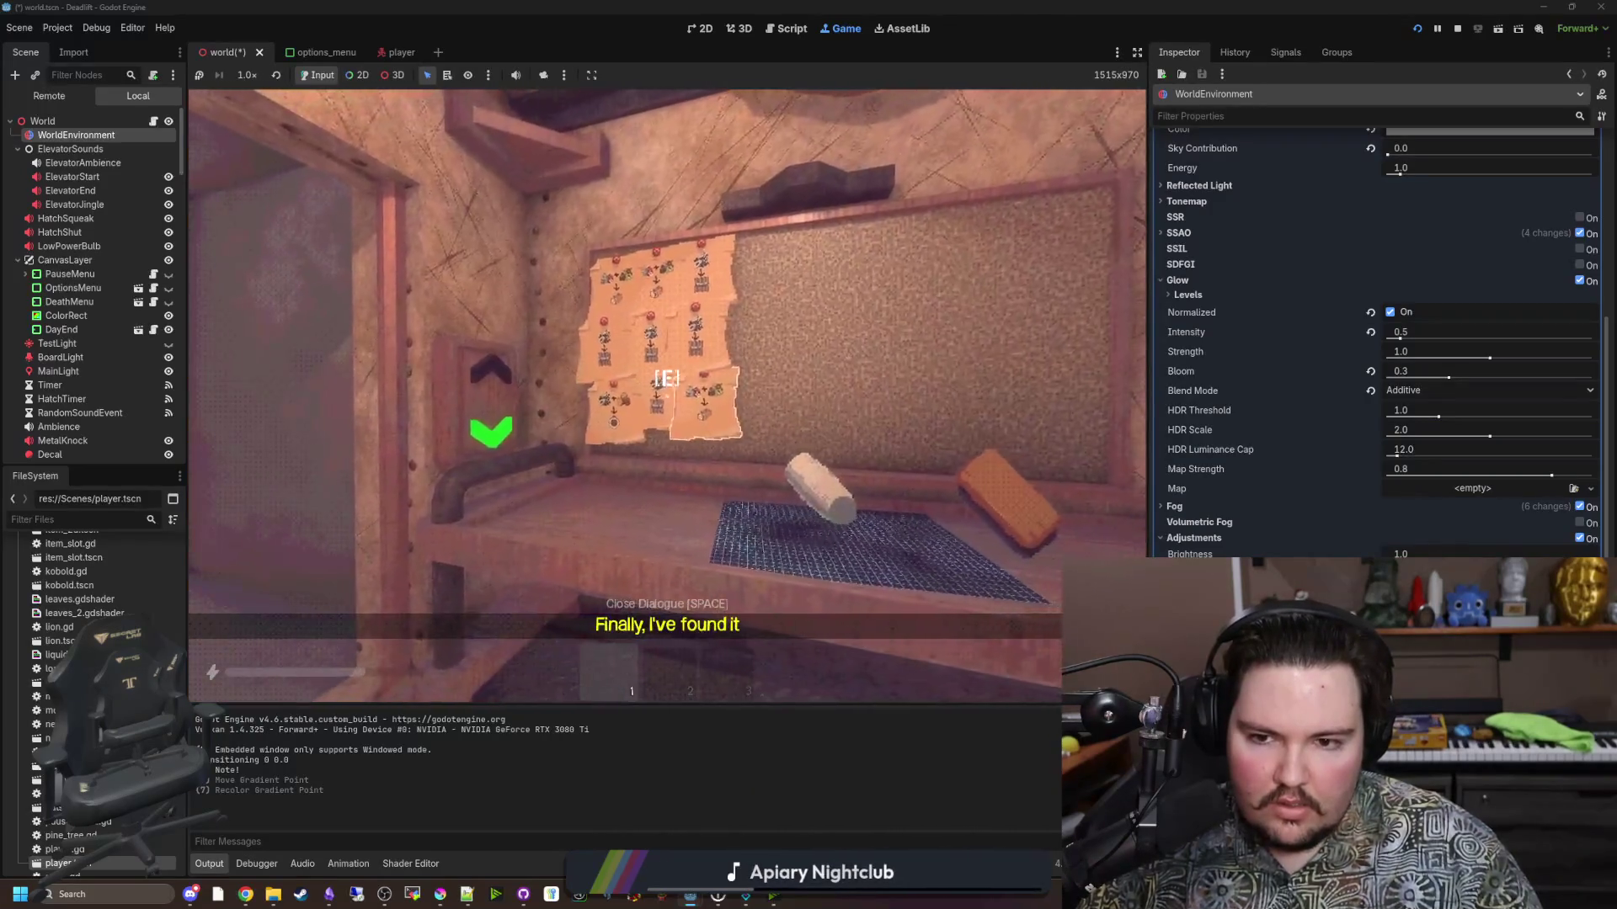
key(F3)
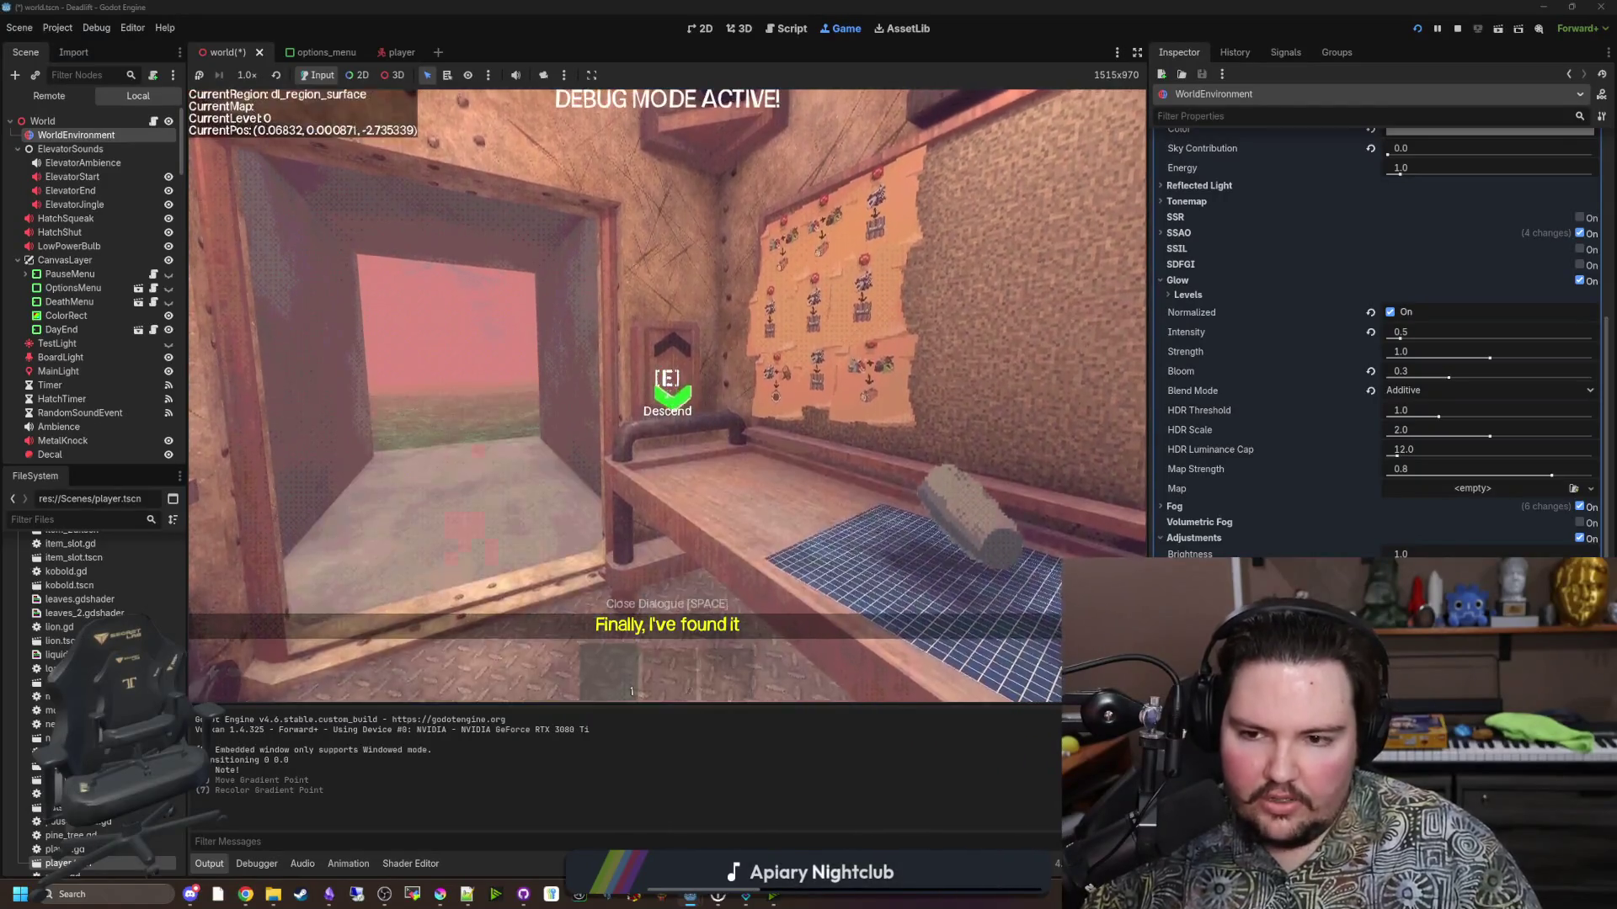
key(F3)
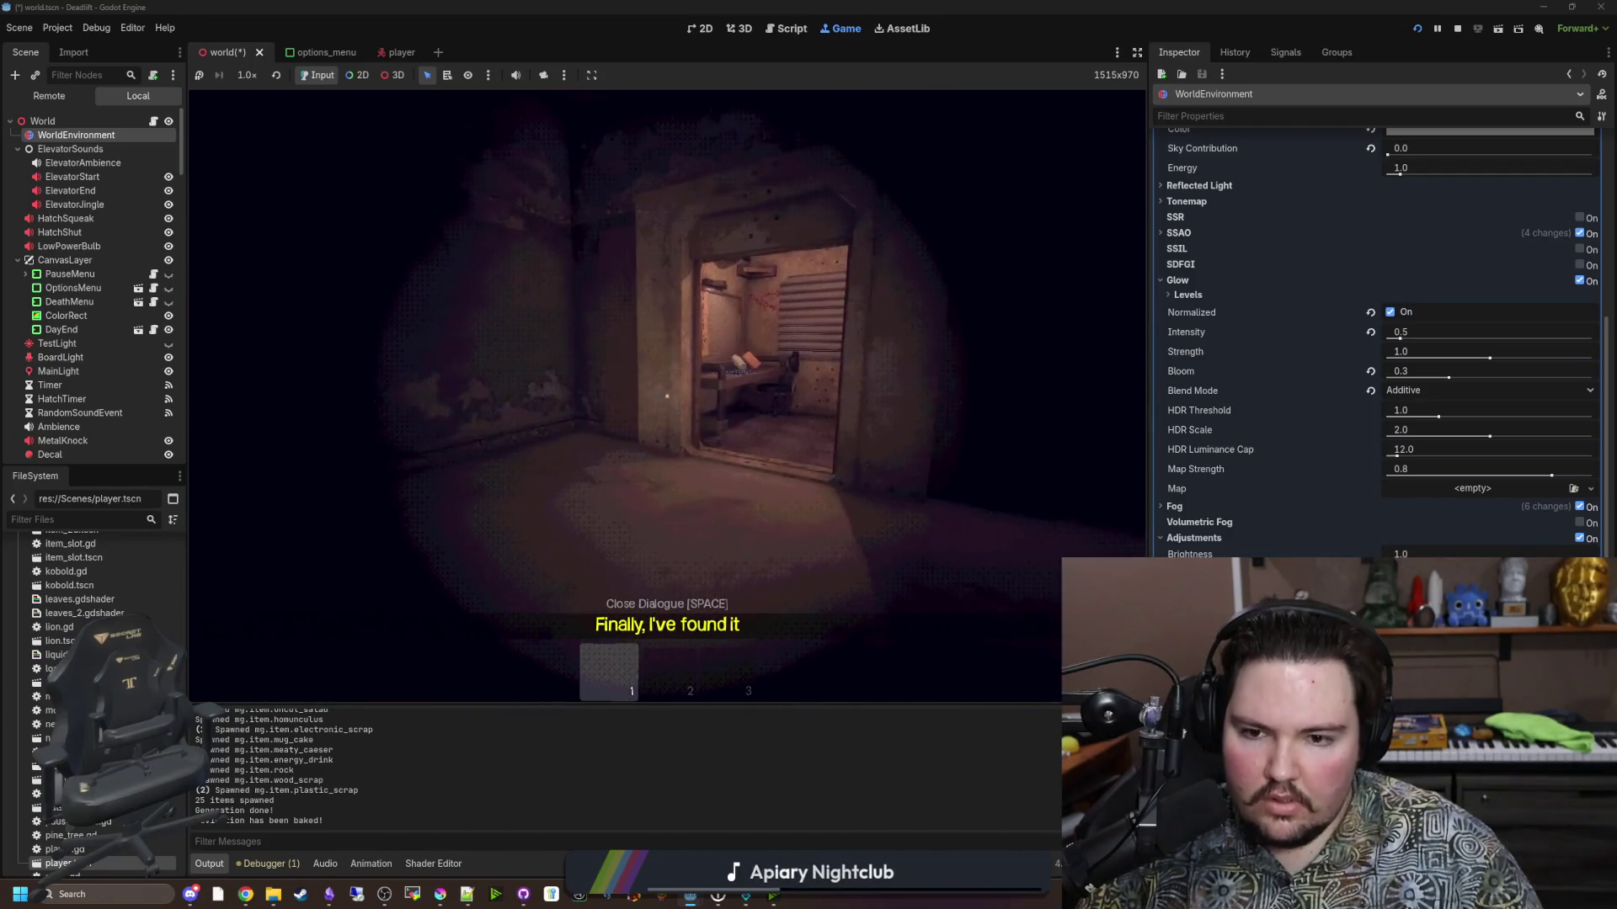
key(super)
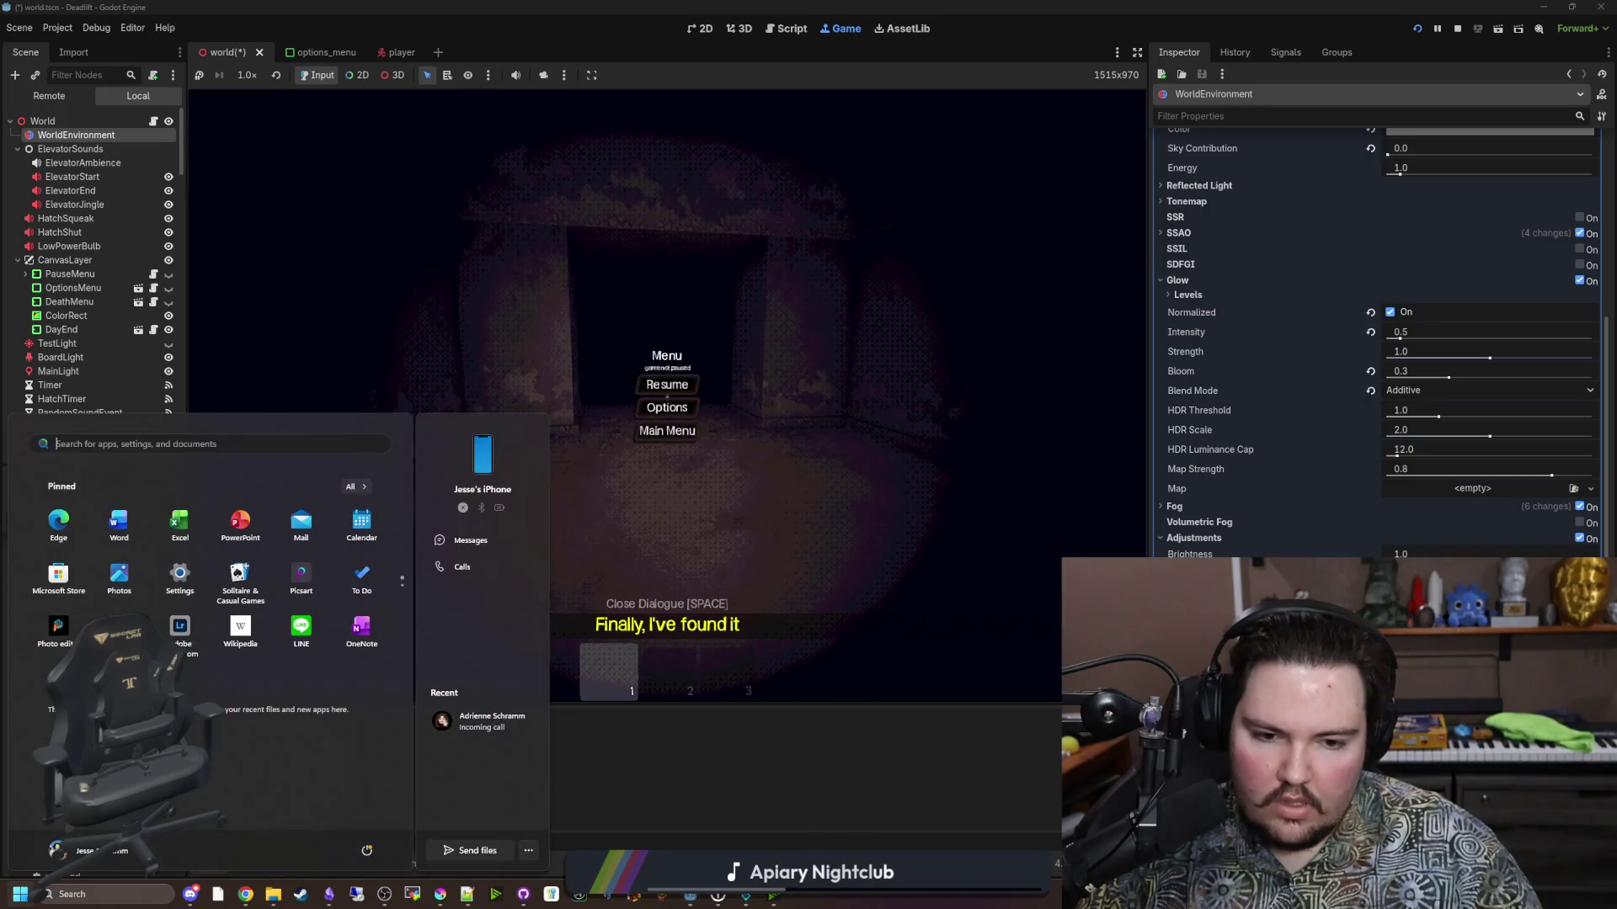
Lower the dark gradient point's saturation to brighten the scene, and check it in the resumed game.
key(Escape)
click(1489, 131)
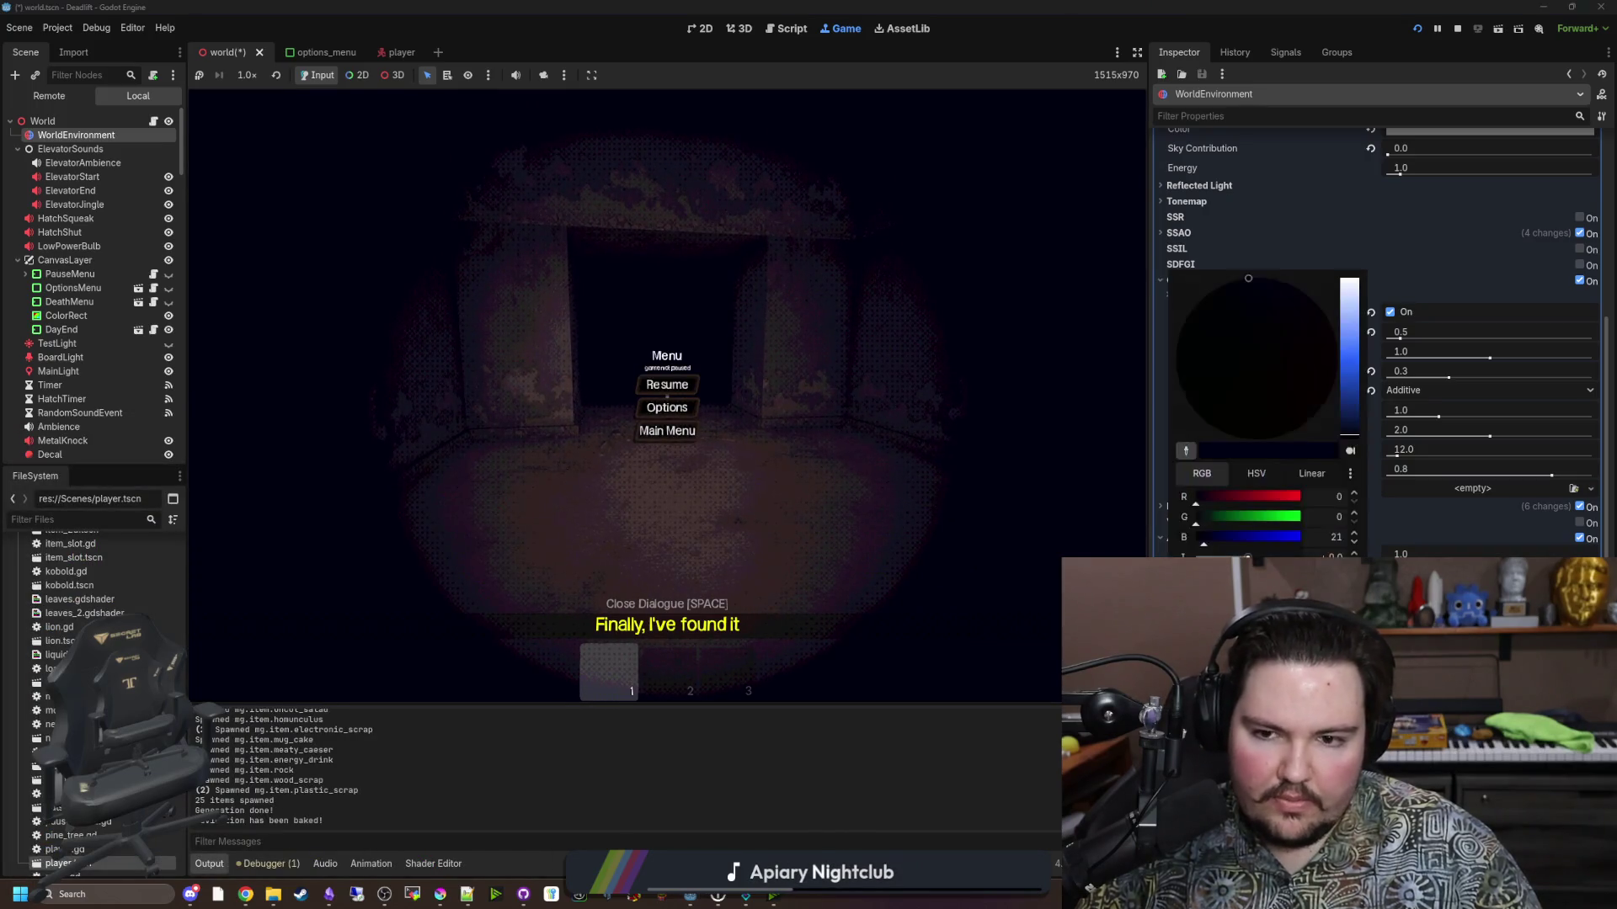
click(1254, 474)
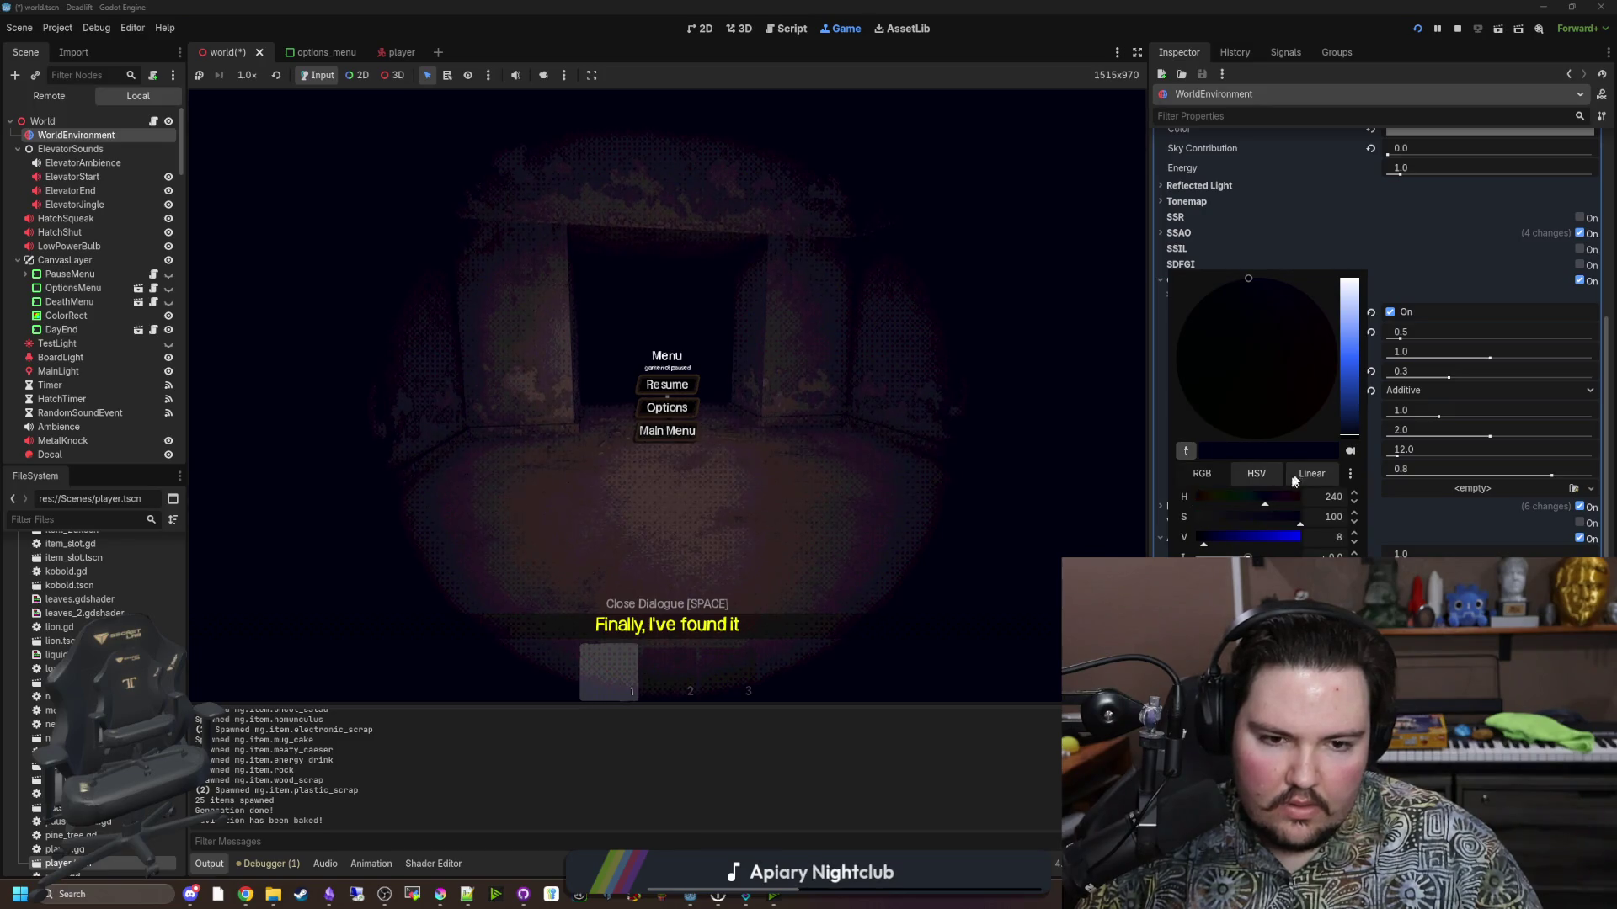
mouse_move(1260, 515)
mouse_down()
mouse_move(1171, 521)
mouse_move(1246, 526)
mouse_move(1225, 539)
mouse_up()
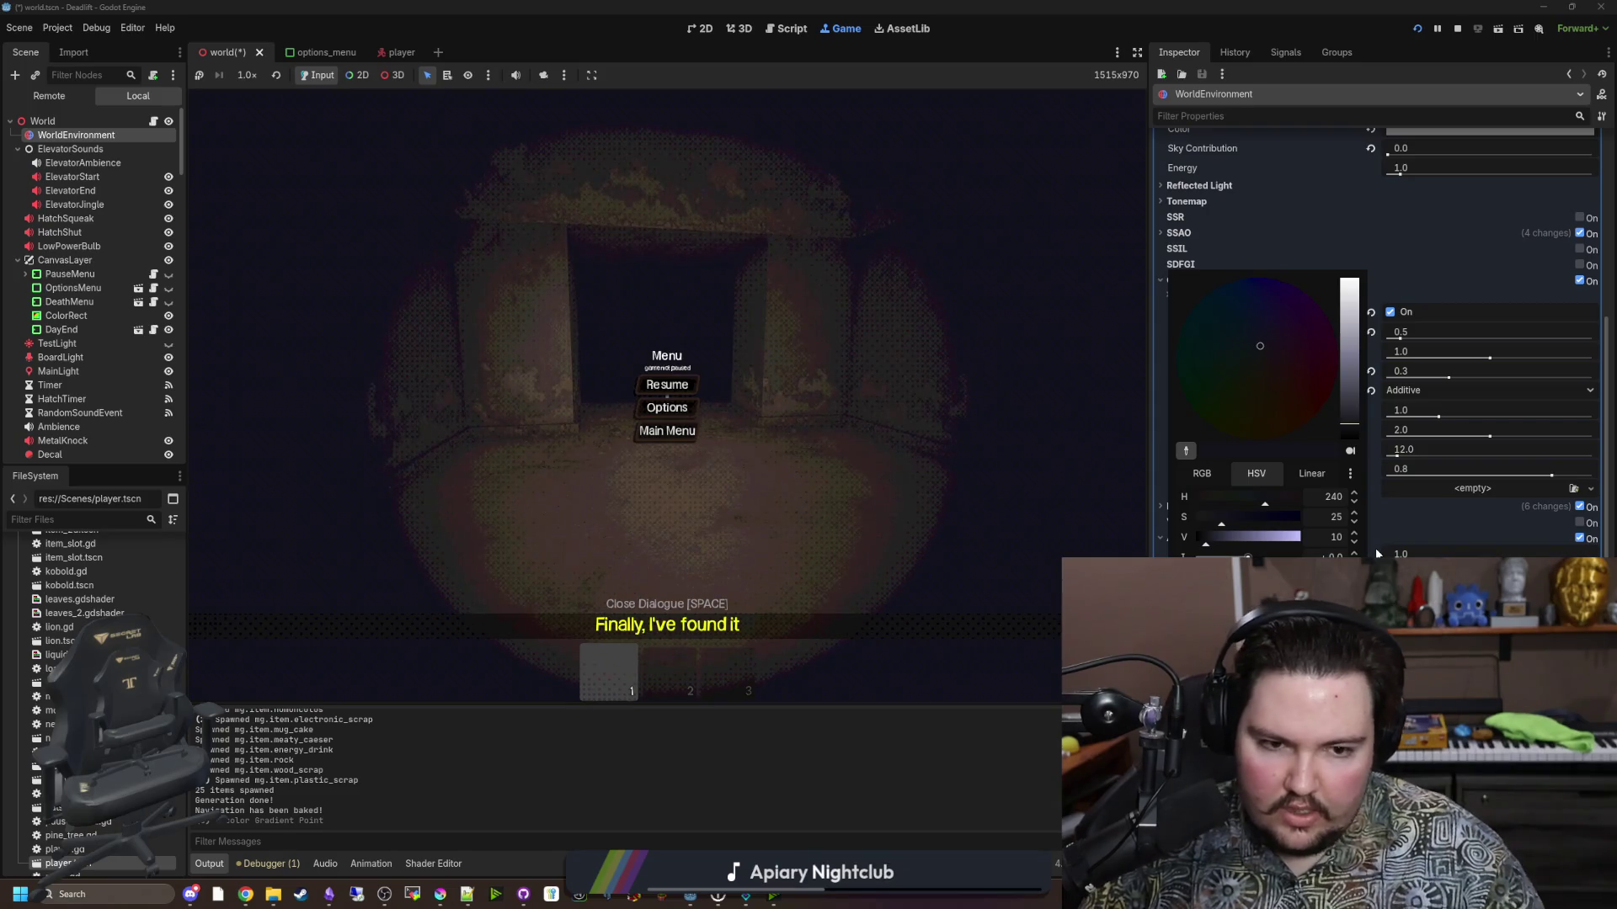
click(667, 385)
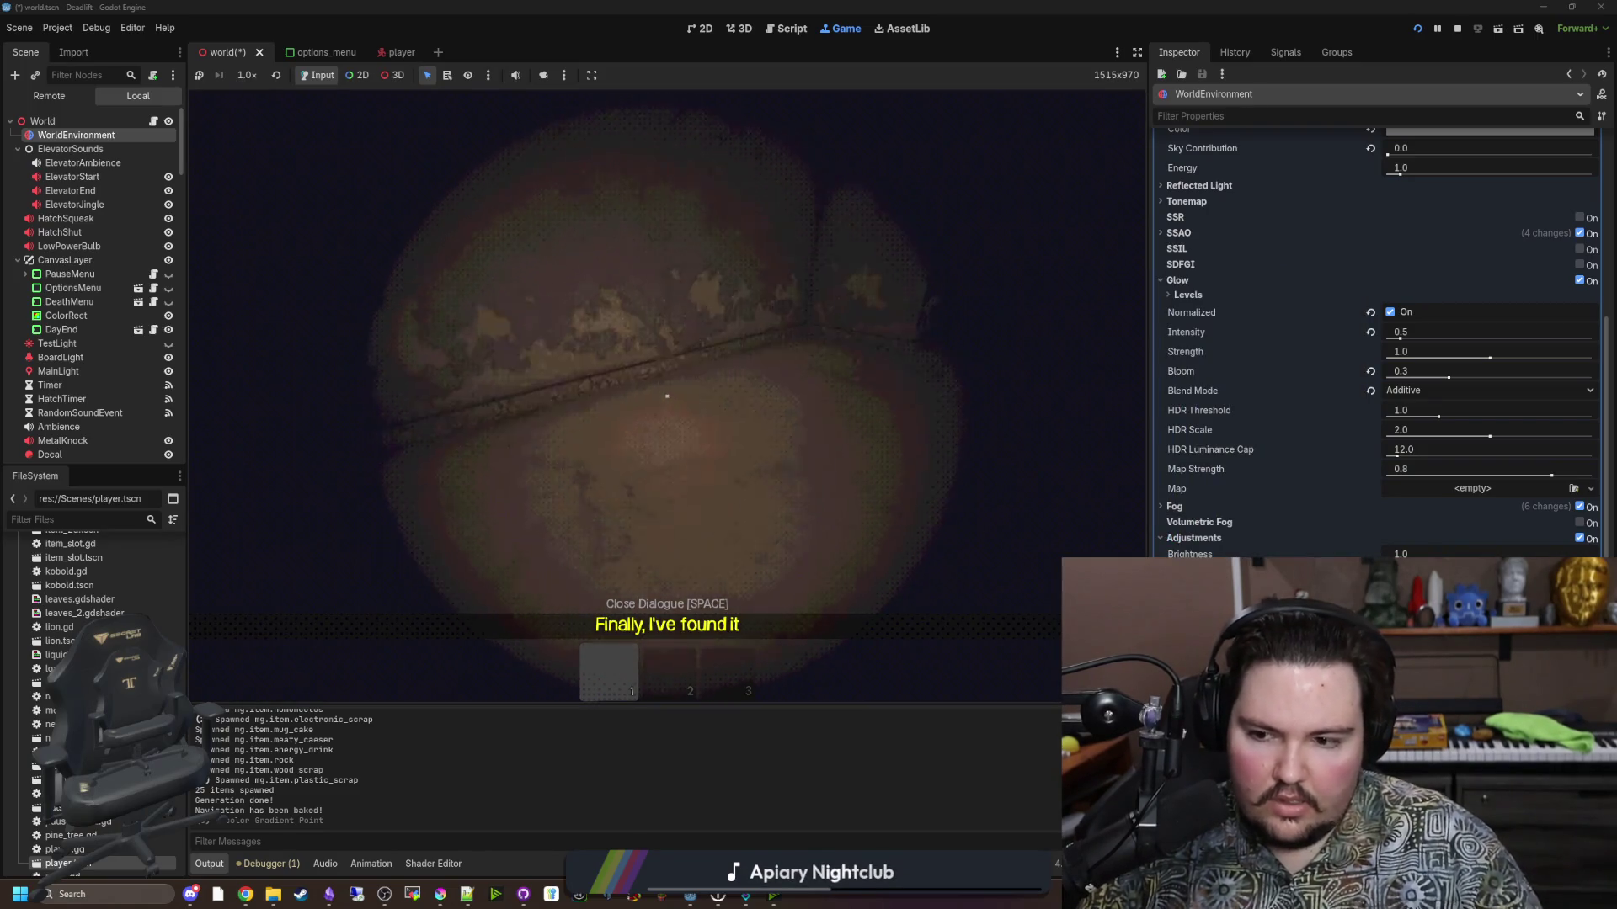
key(Escape)
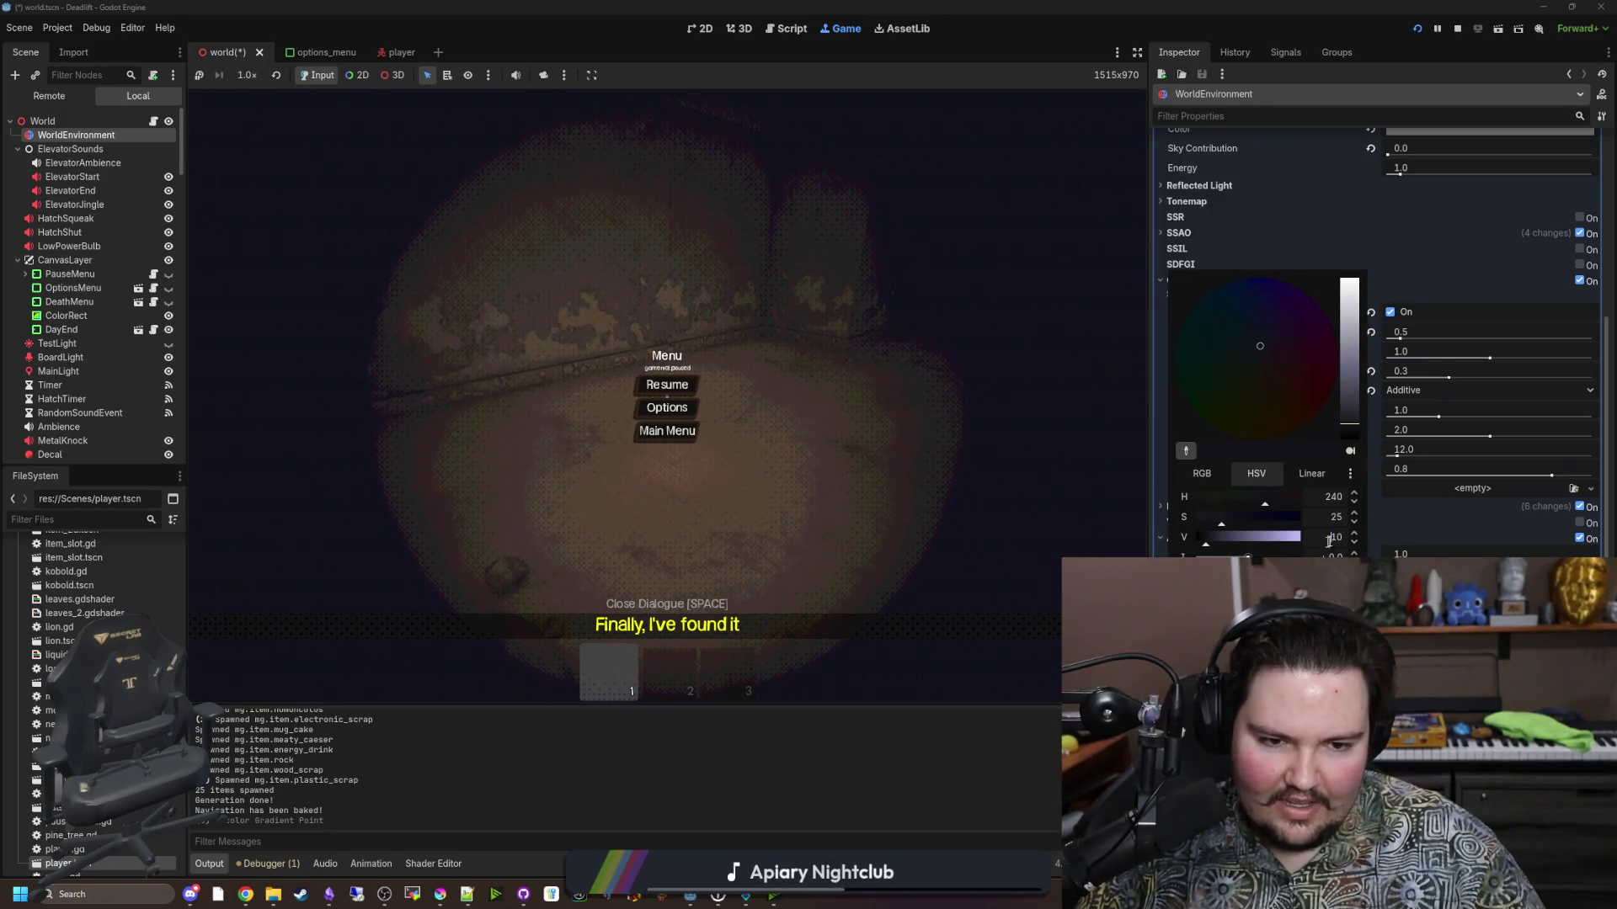
Set the dark point's brightness to 5, readjust its saturation, and resume the game.
click(1335, 537)
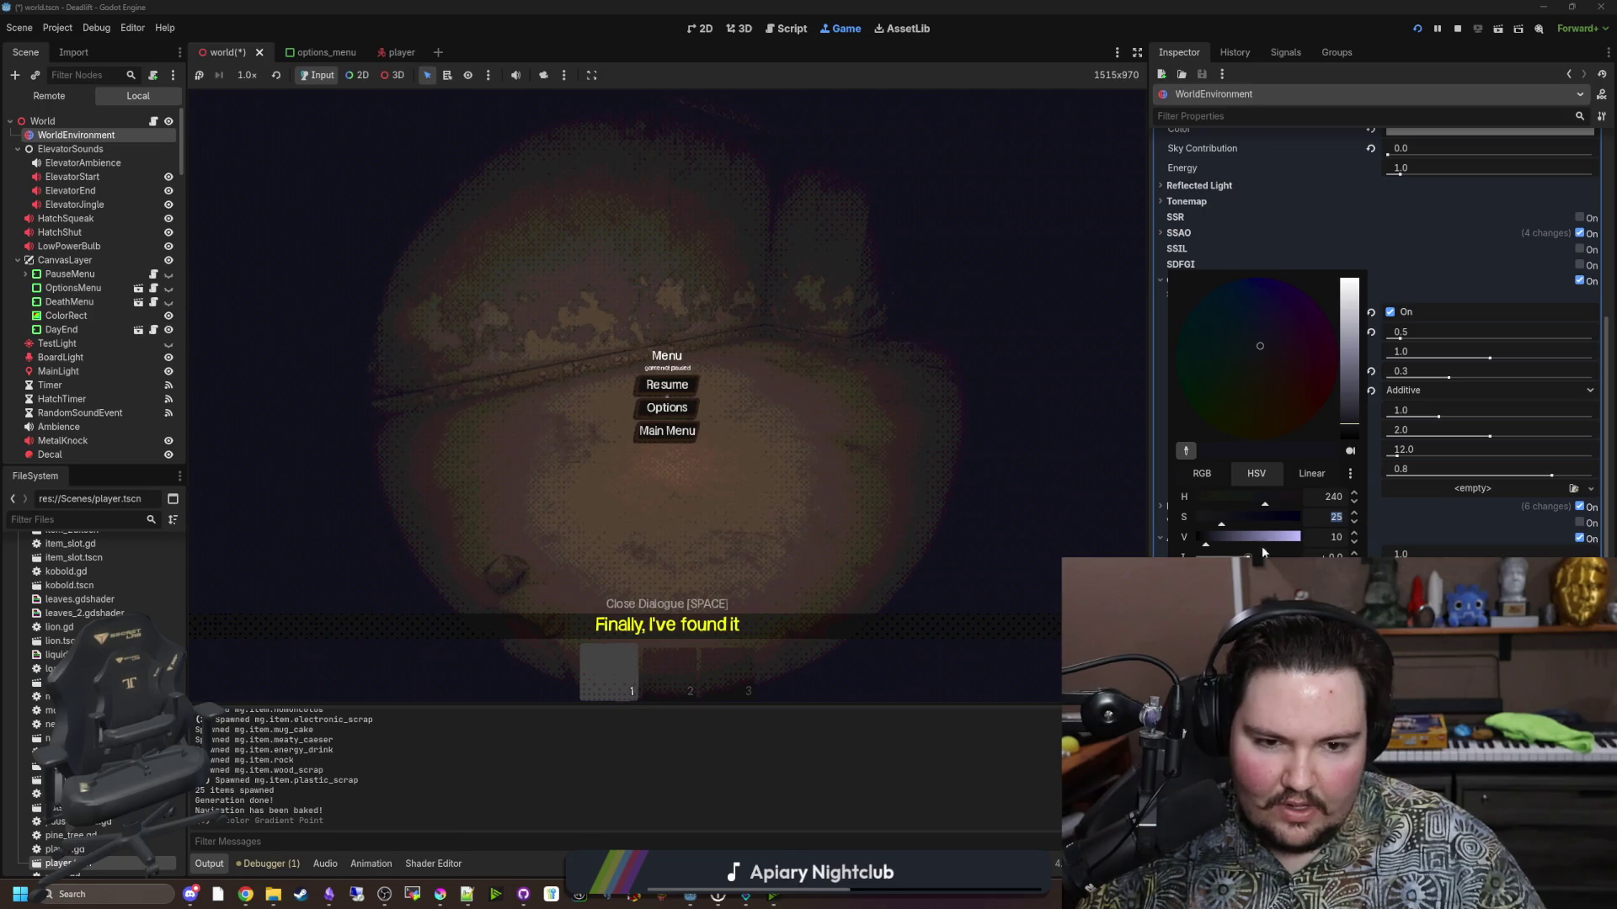
click(1202, 537)
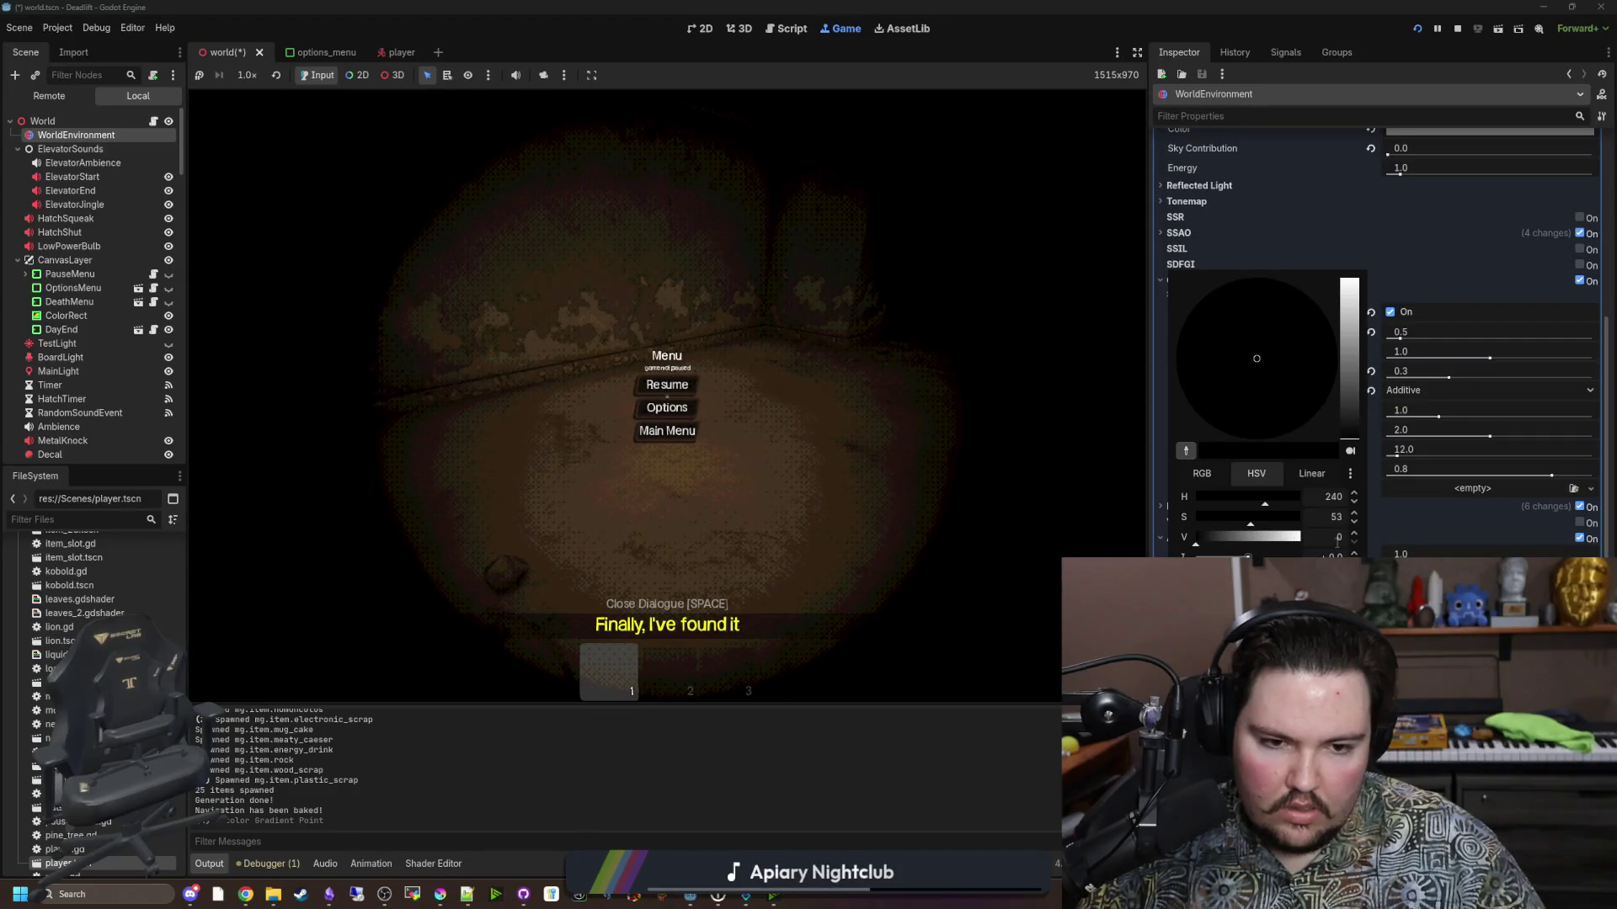
text(5)
click(1297, 517)
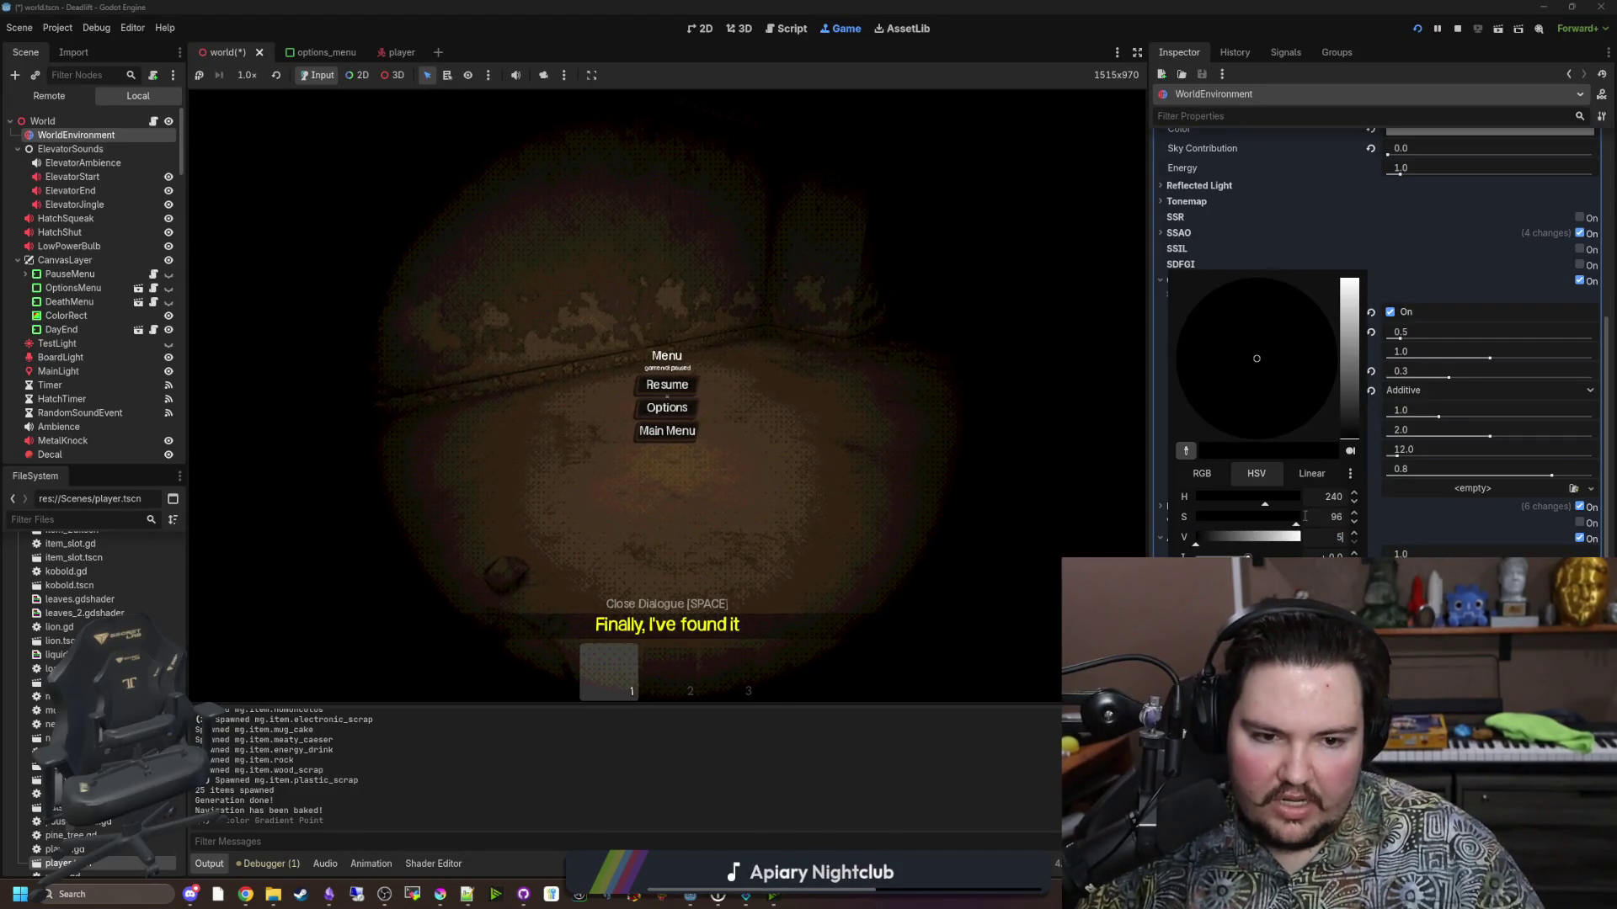
key(Return)
click(1235, 517)
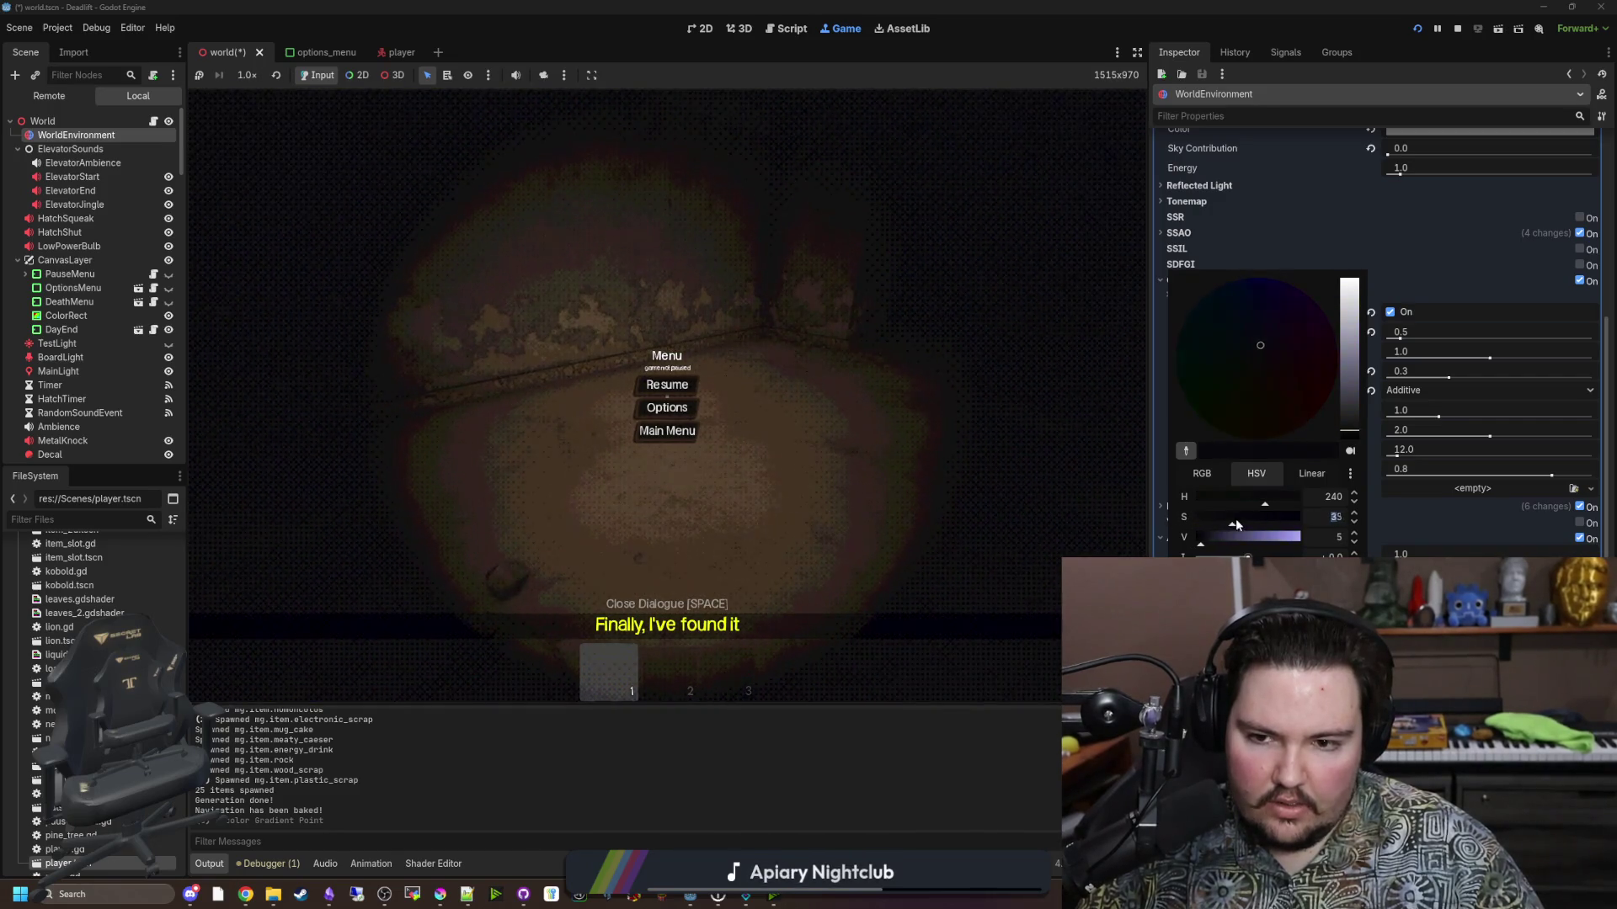
drag(1235, 523, 1224, 527)
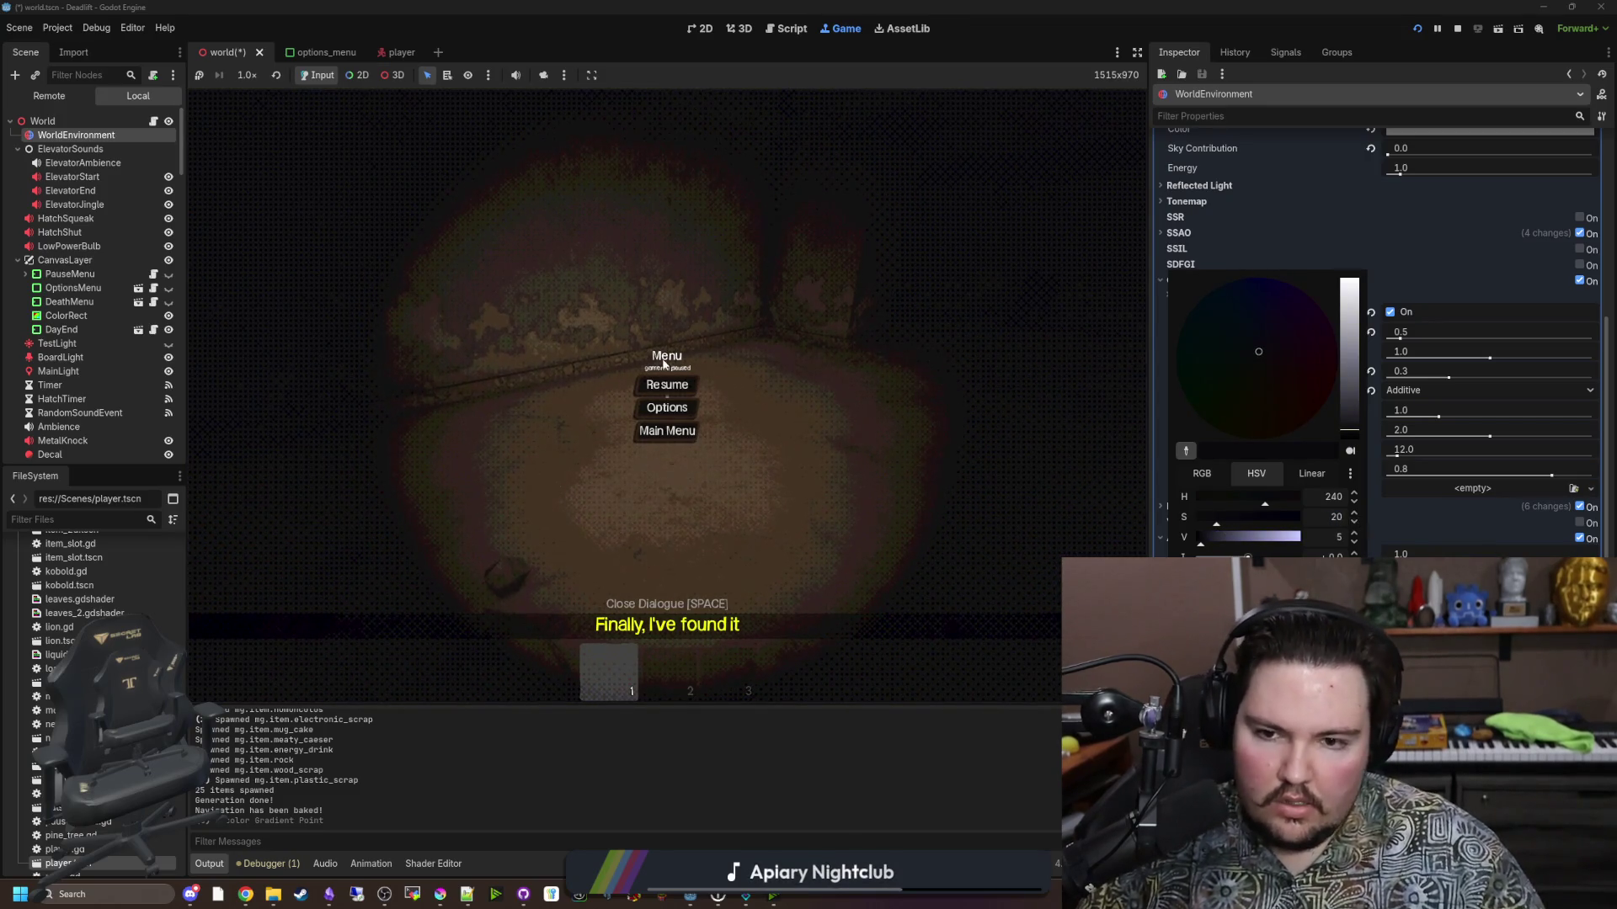
click(667, 385)
Walk forward through the doorway and down the corridor into the room.
key(w)
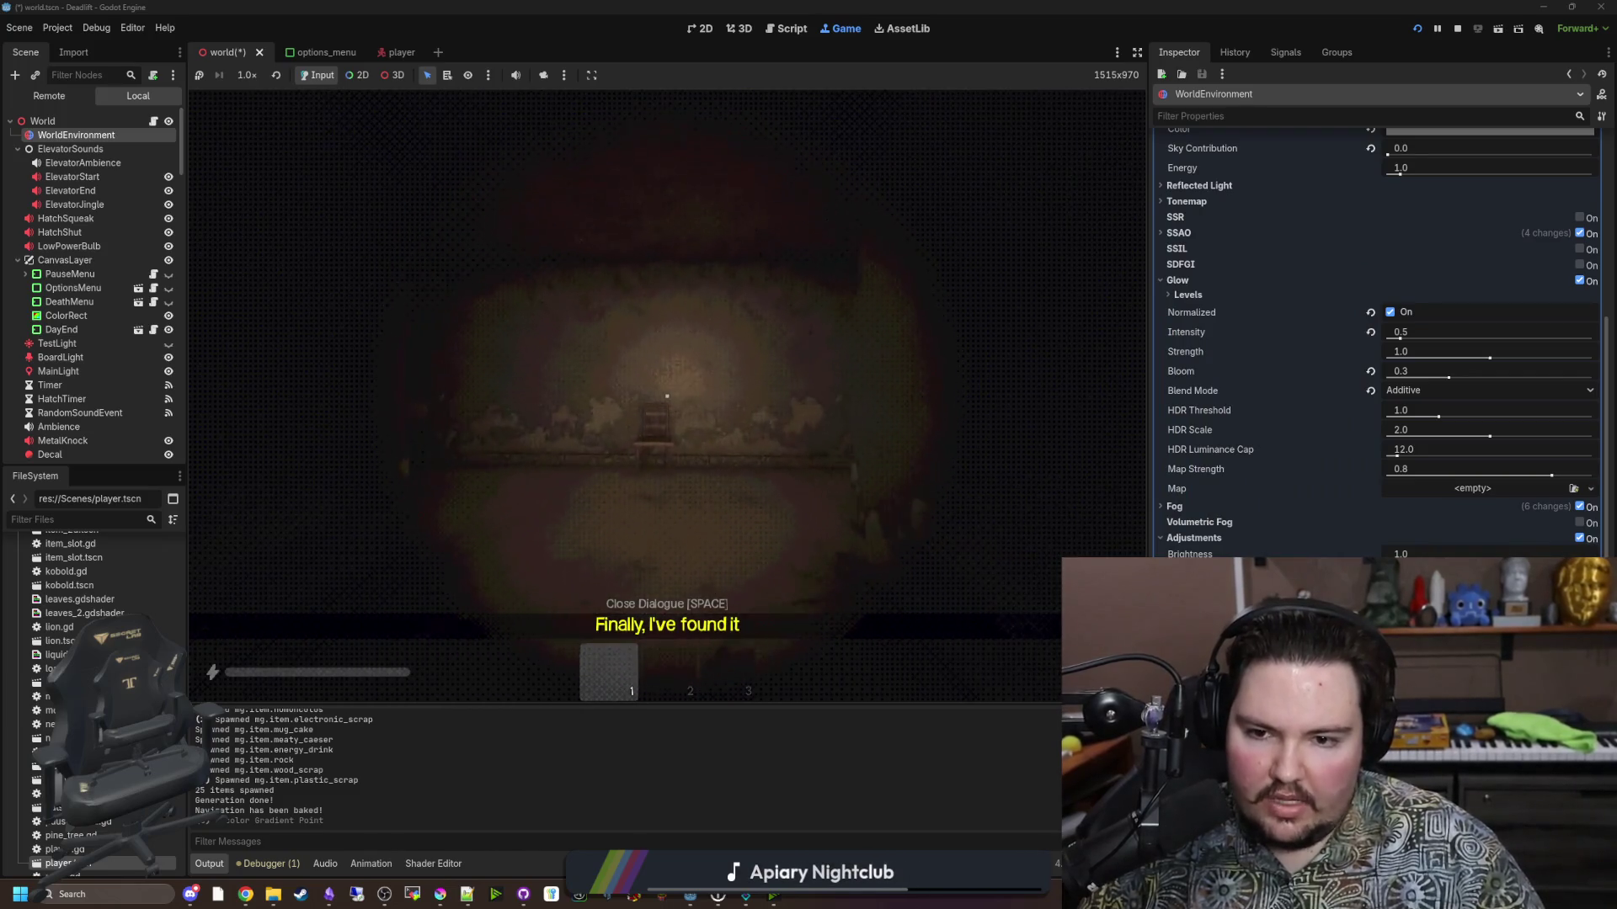
mouse_move(667, 396)
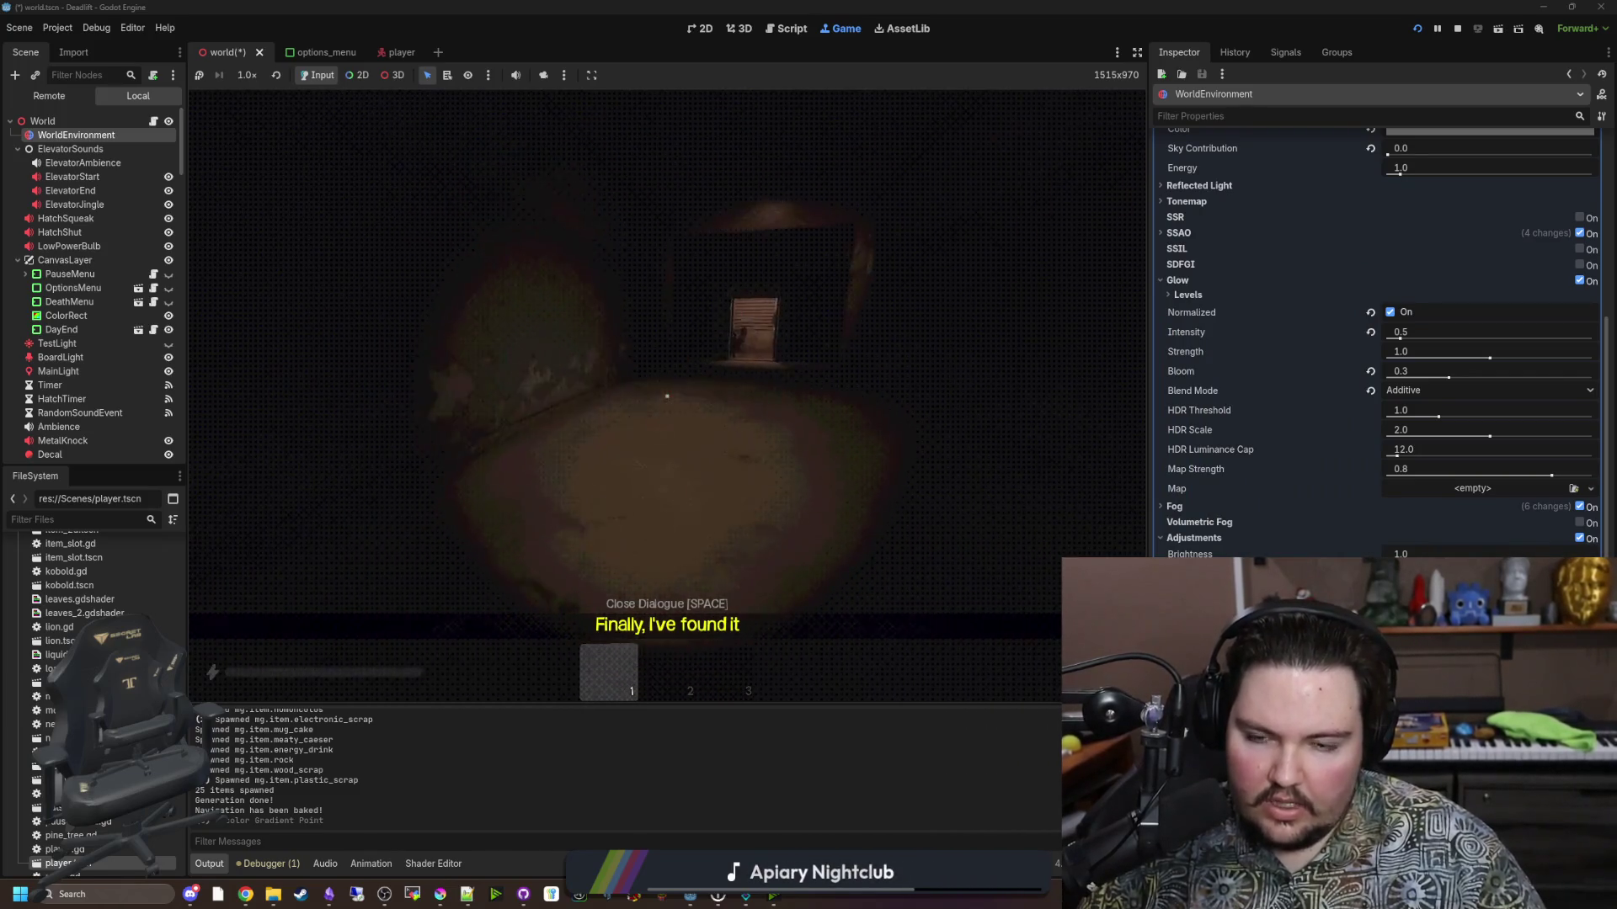
key(w)
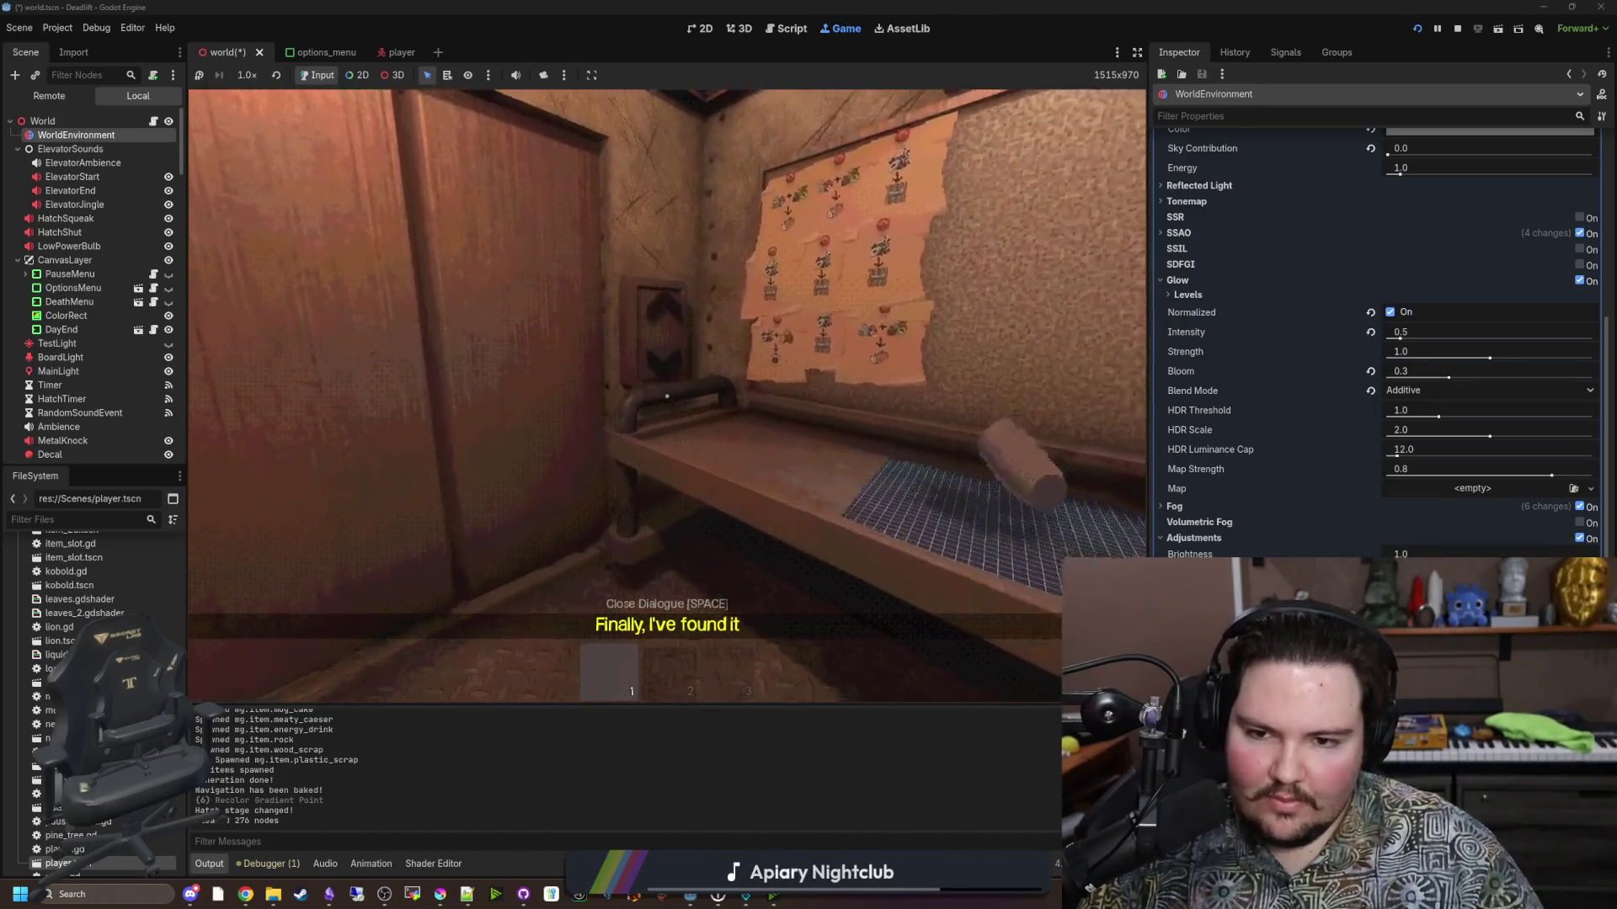
Pause the game and place a new browser window over the editor.
key(Escape)
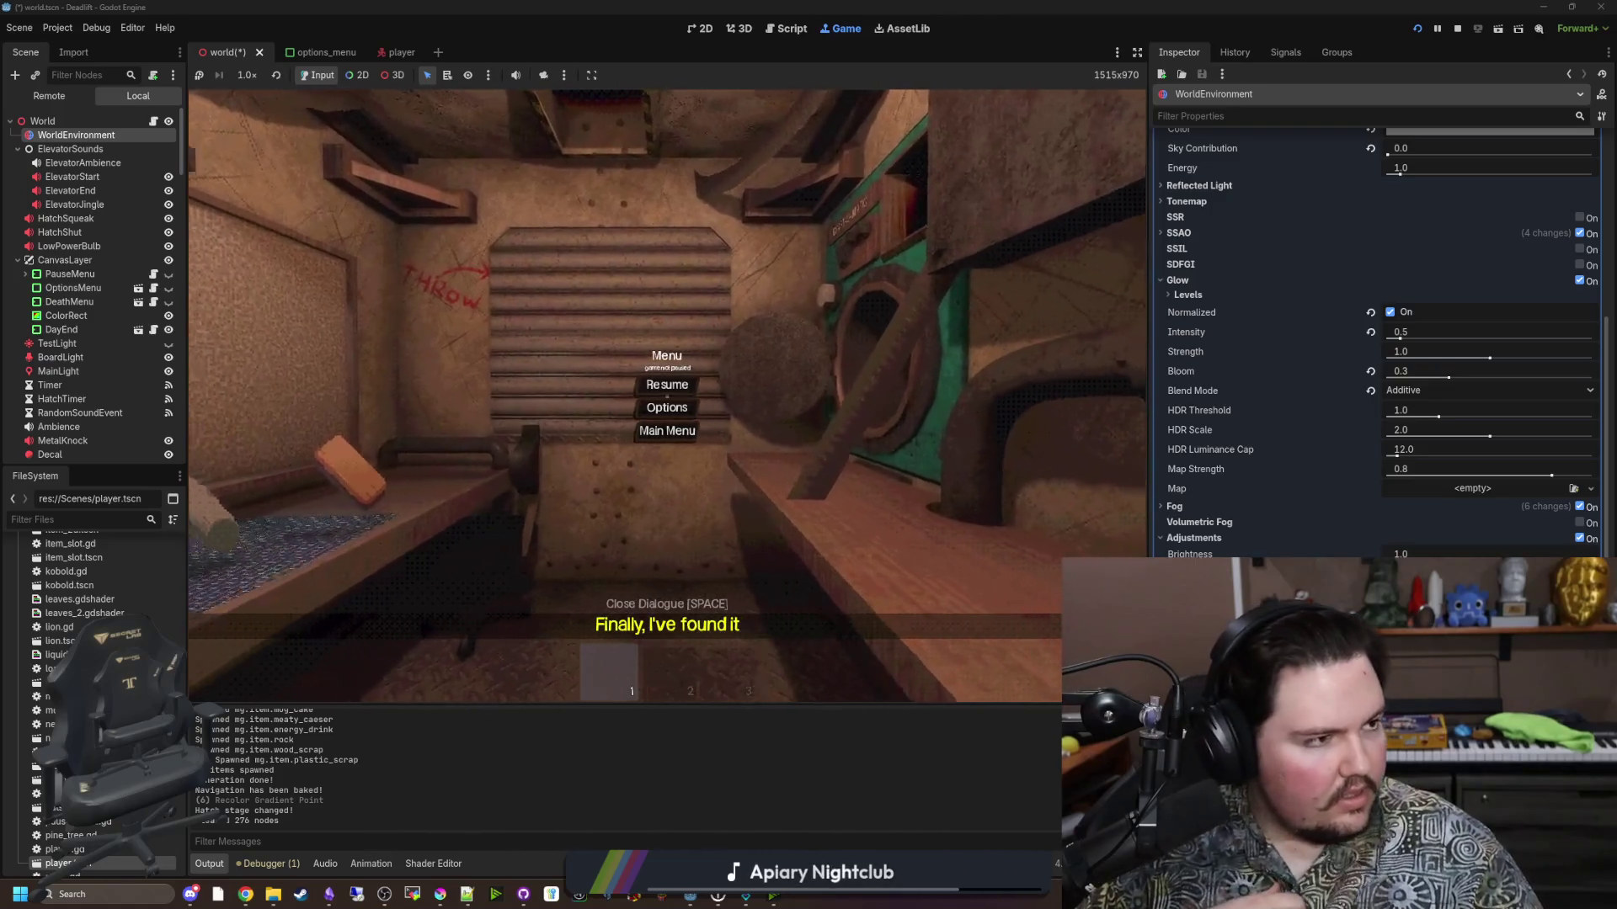
key(alt+Tab)
drag(1101, 311, 1065, 198)
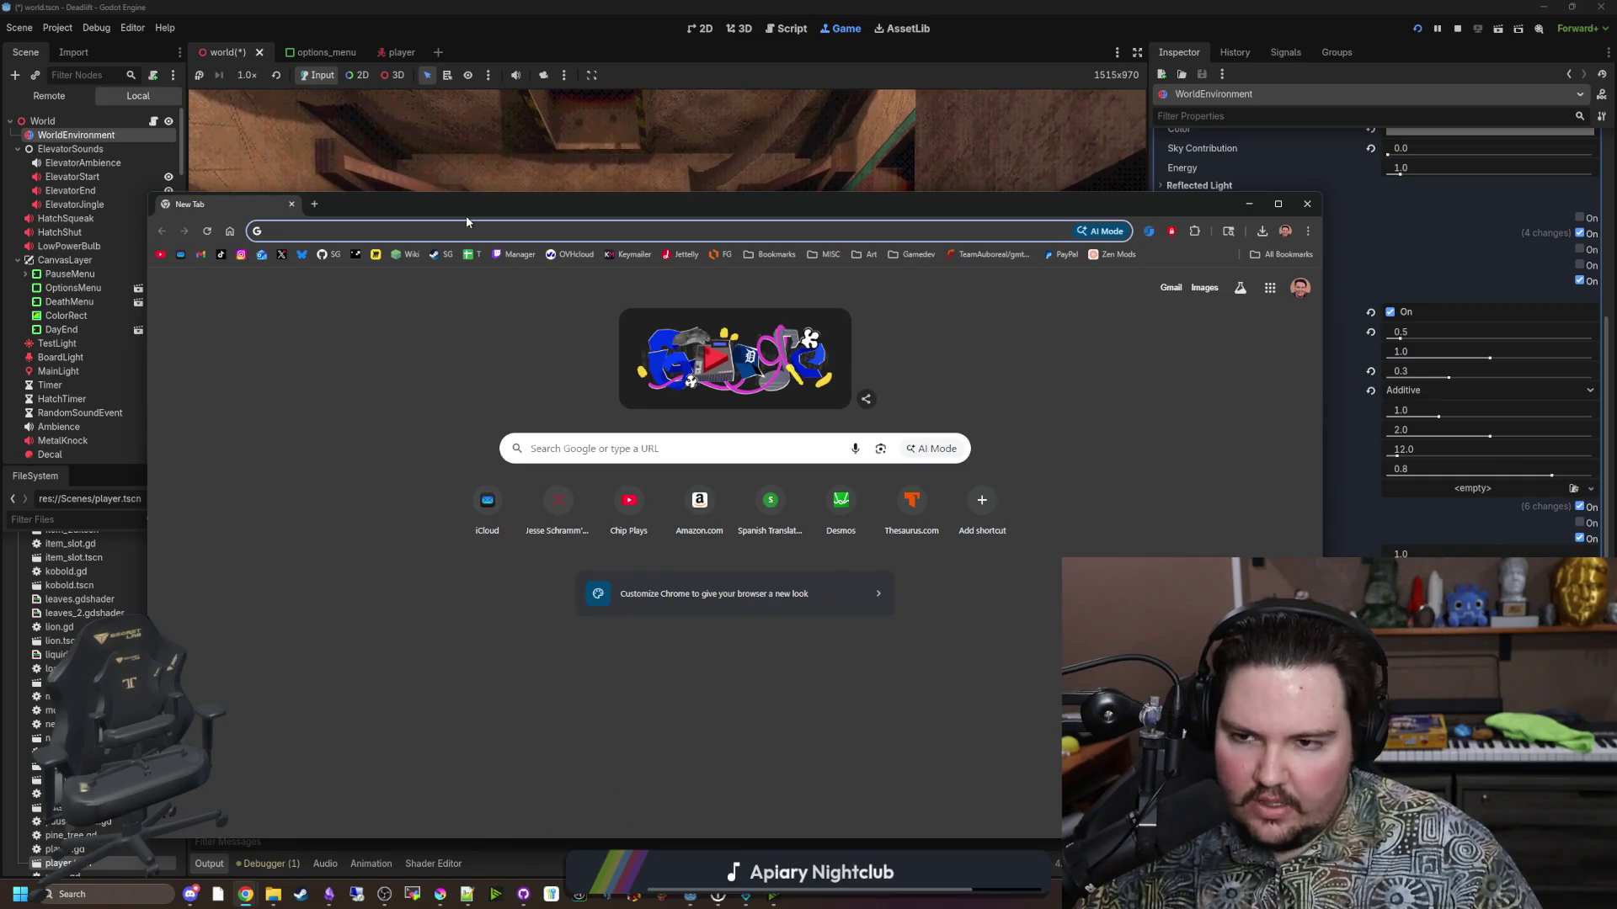
Go to GitHub, open the maze-game repository, and check its existing forks.
text(githu)
key(Return)
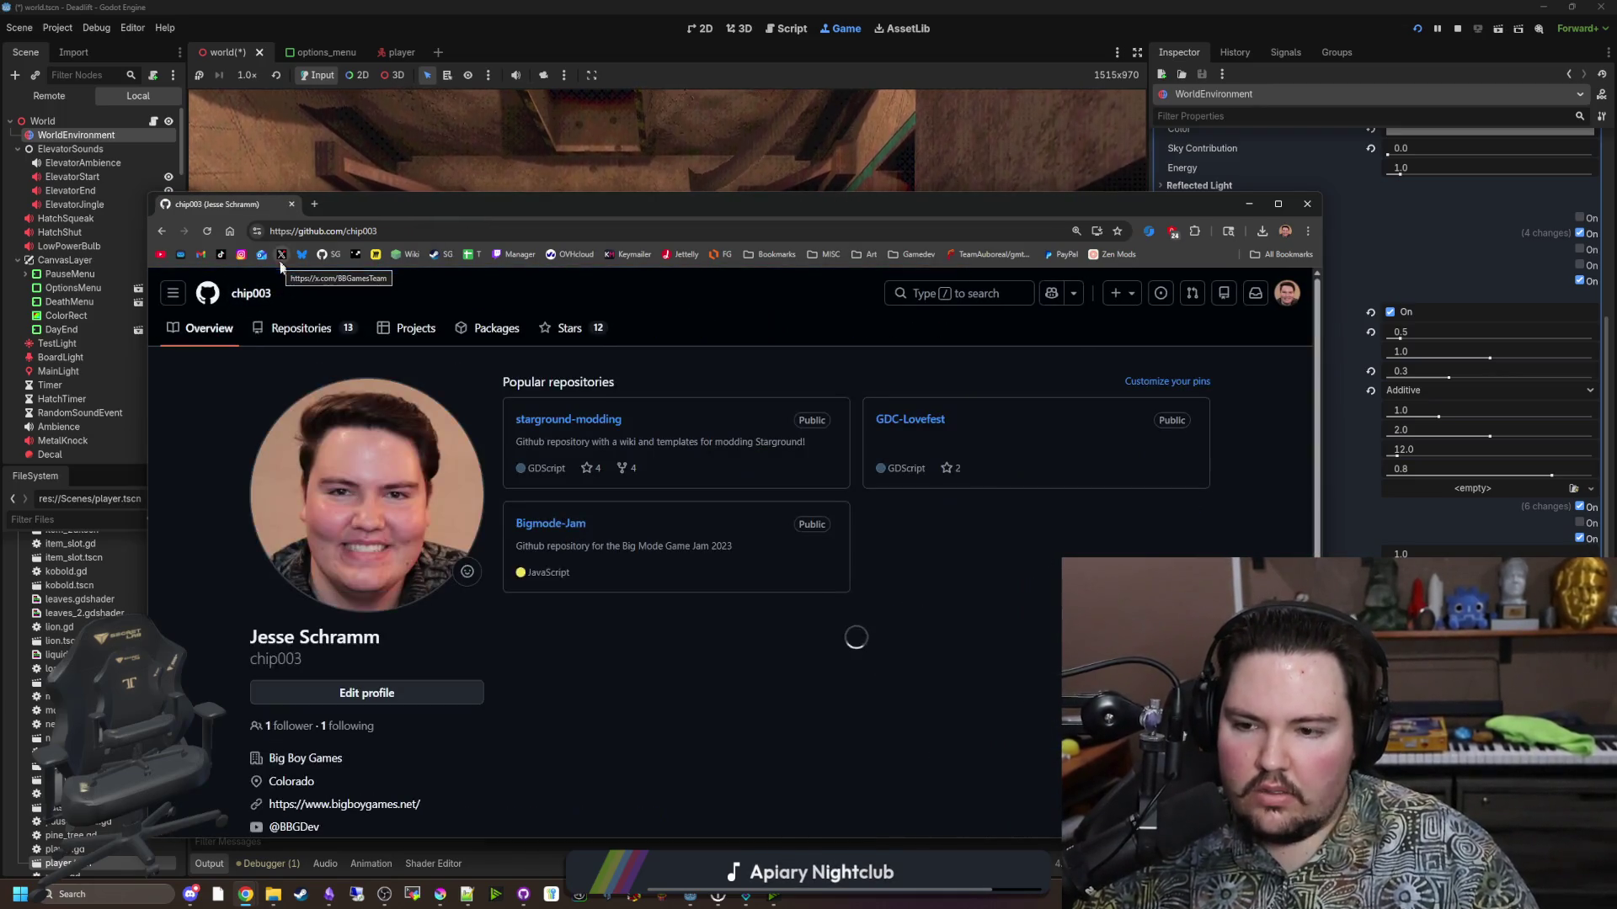
click(291, 328)
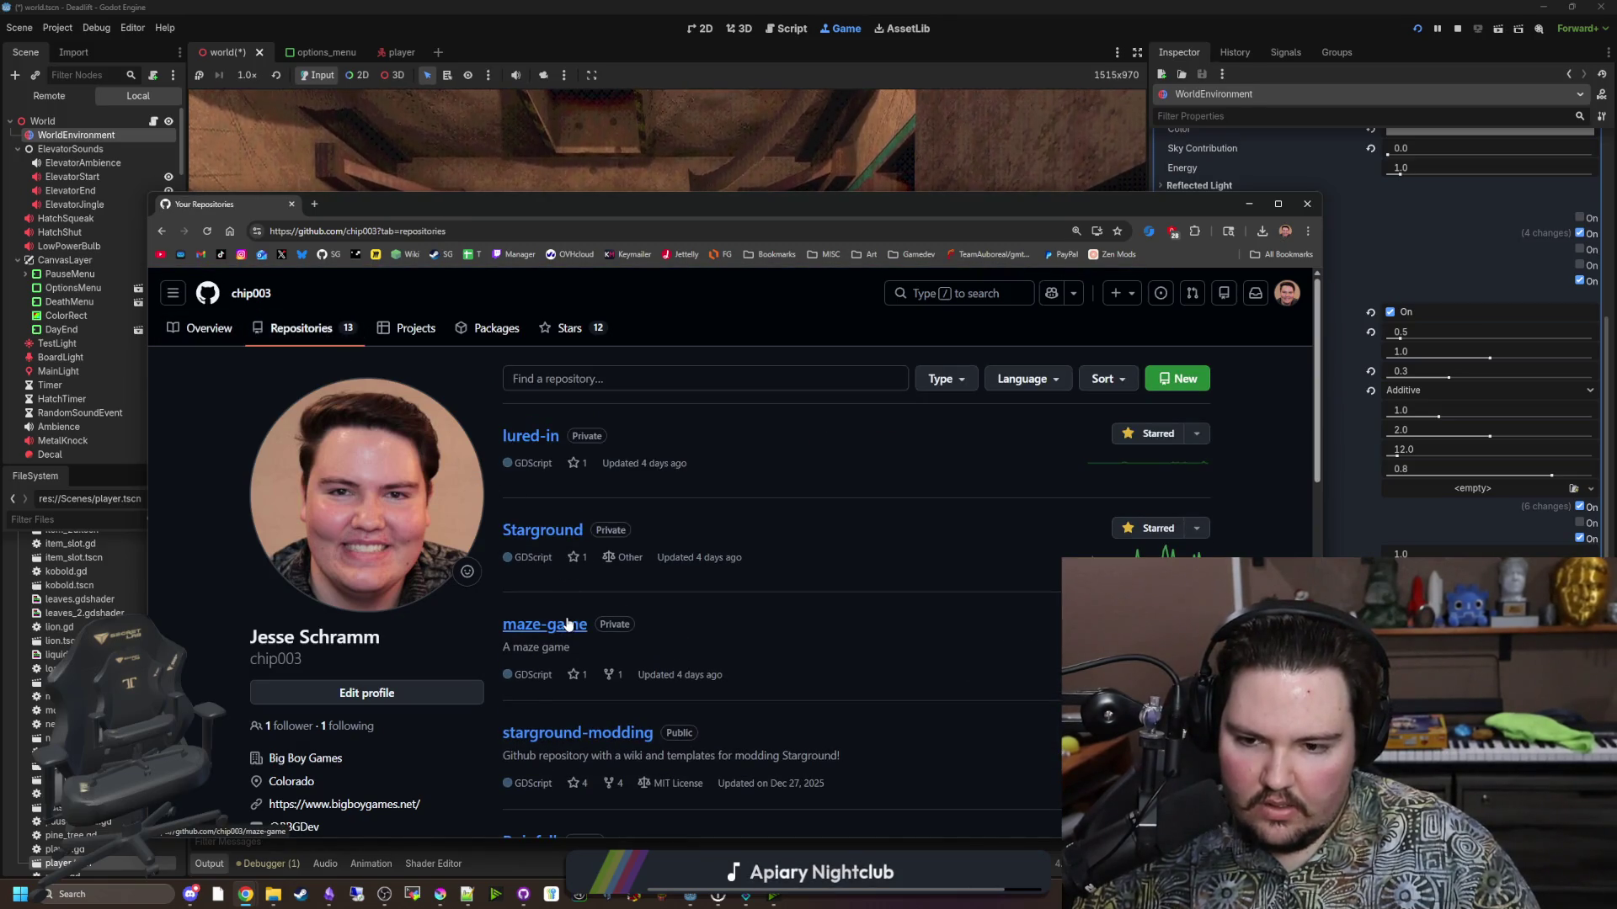
click(567, 624)
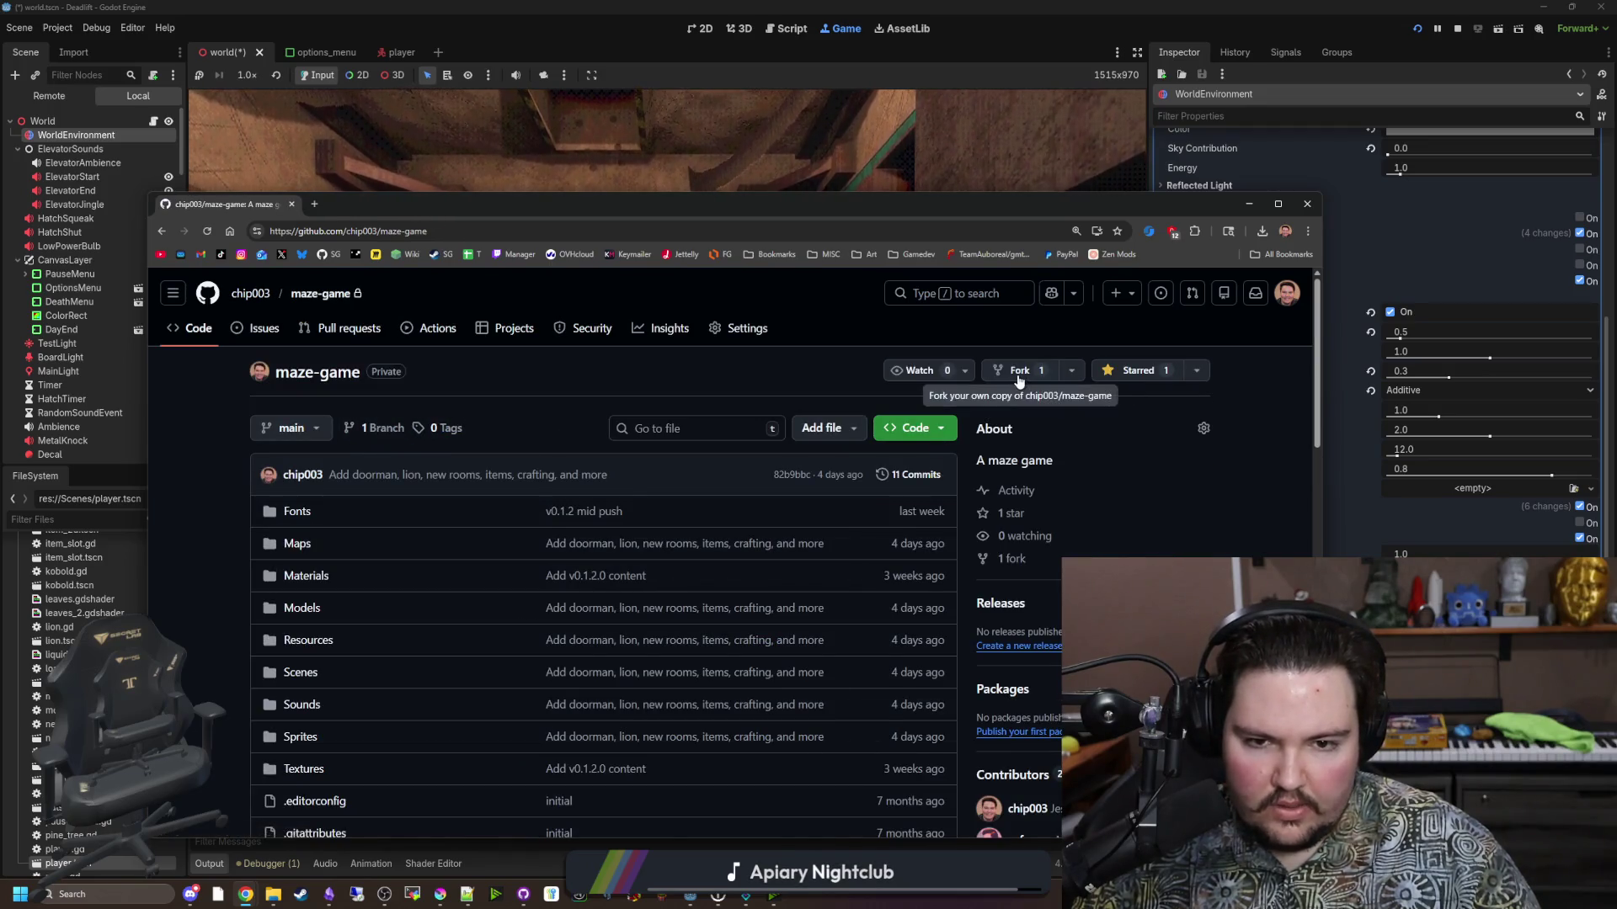
click(1019, 374)
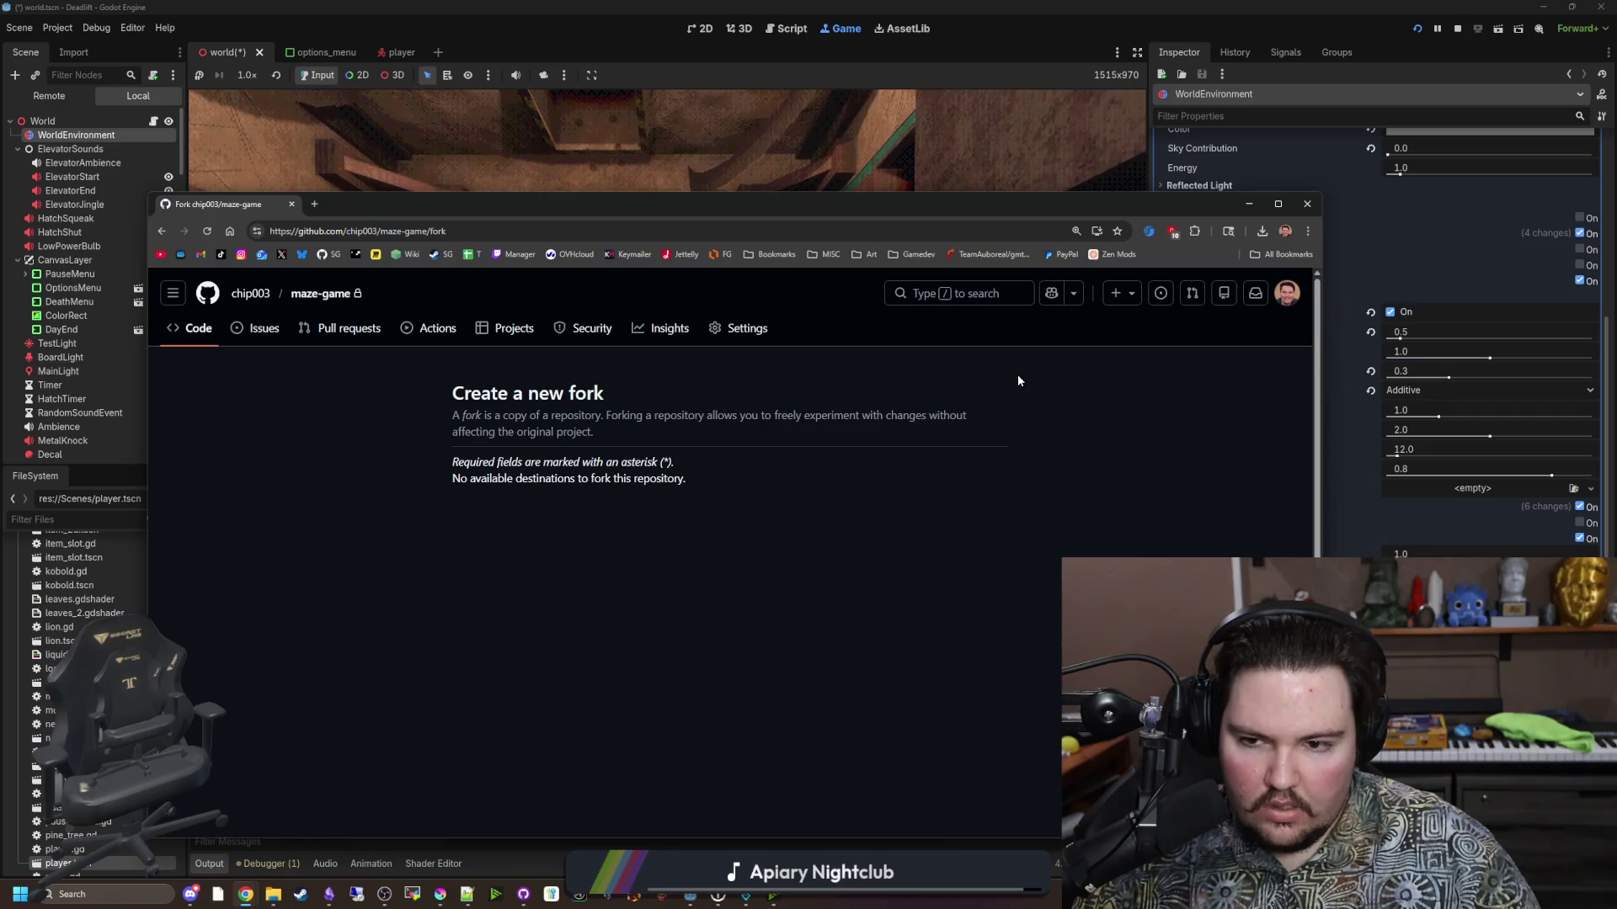
key(alt+Left)
click(1074, 371)
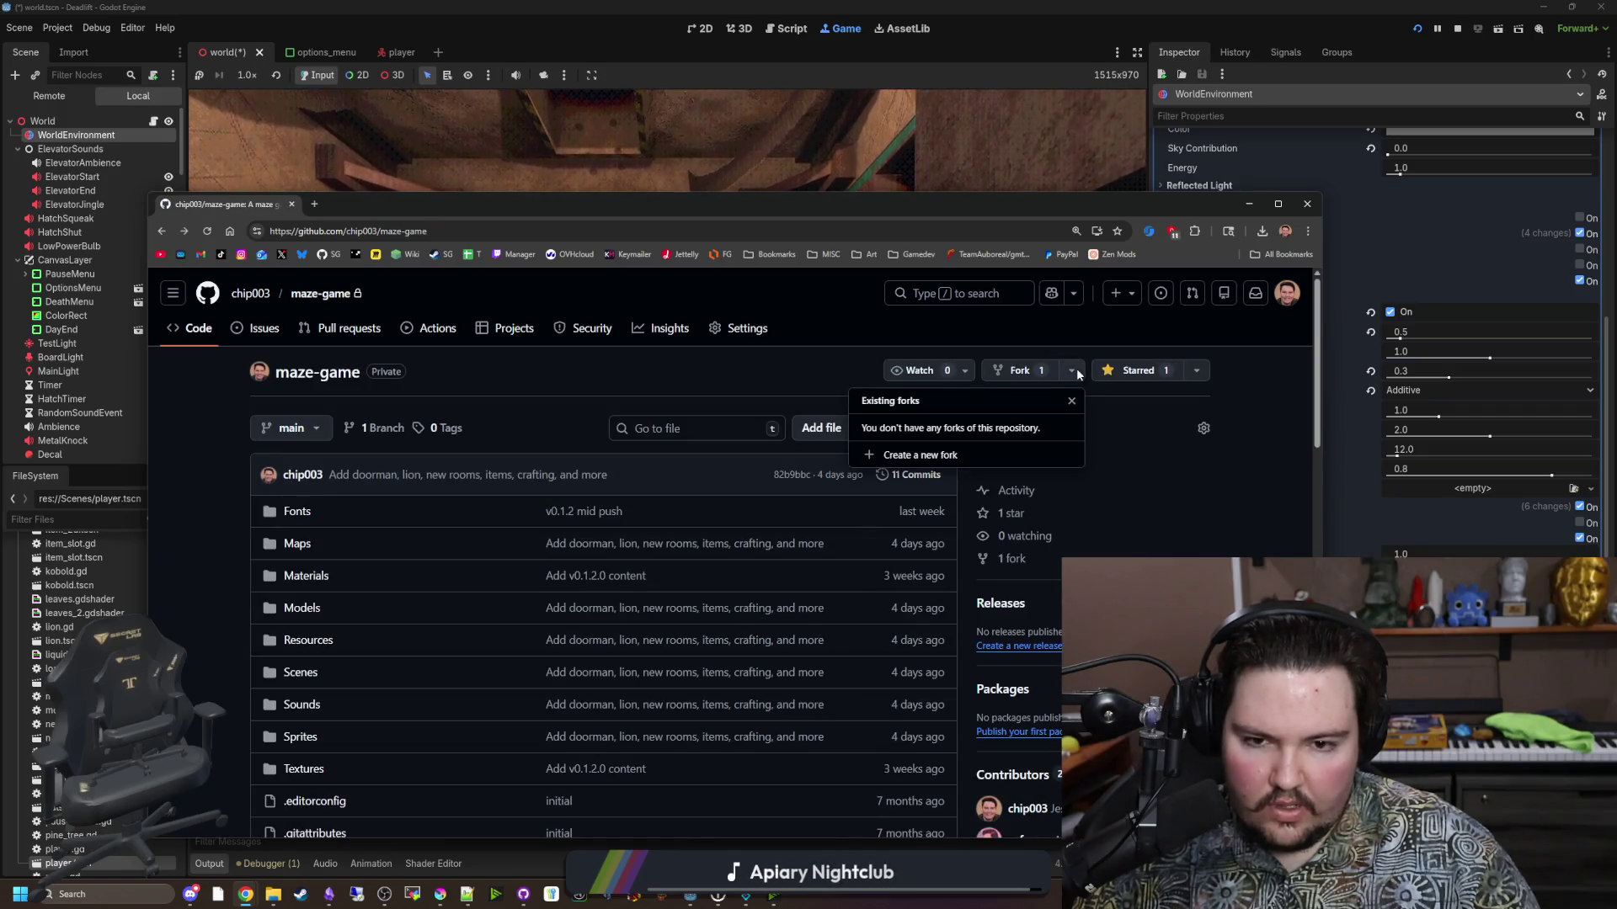
click(1074, 371)
Open the maze-game fork, look over its page and clone options, and compare its 4 commits ahead.
click(1004, 560)
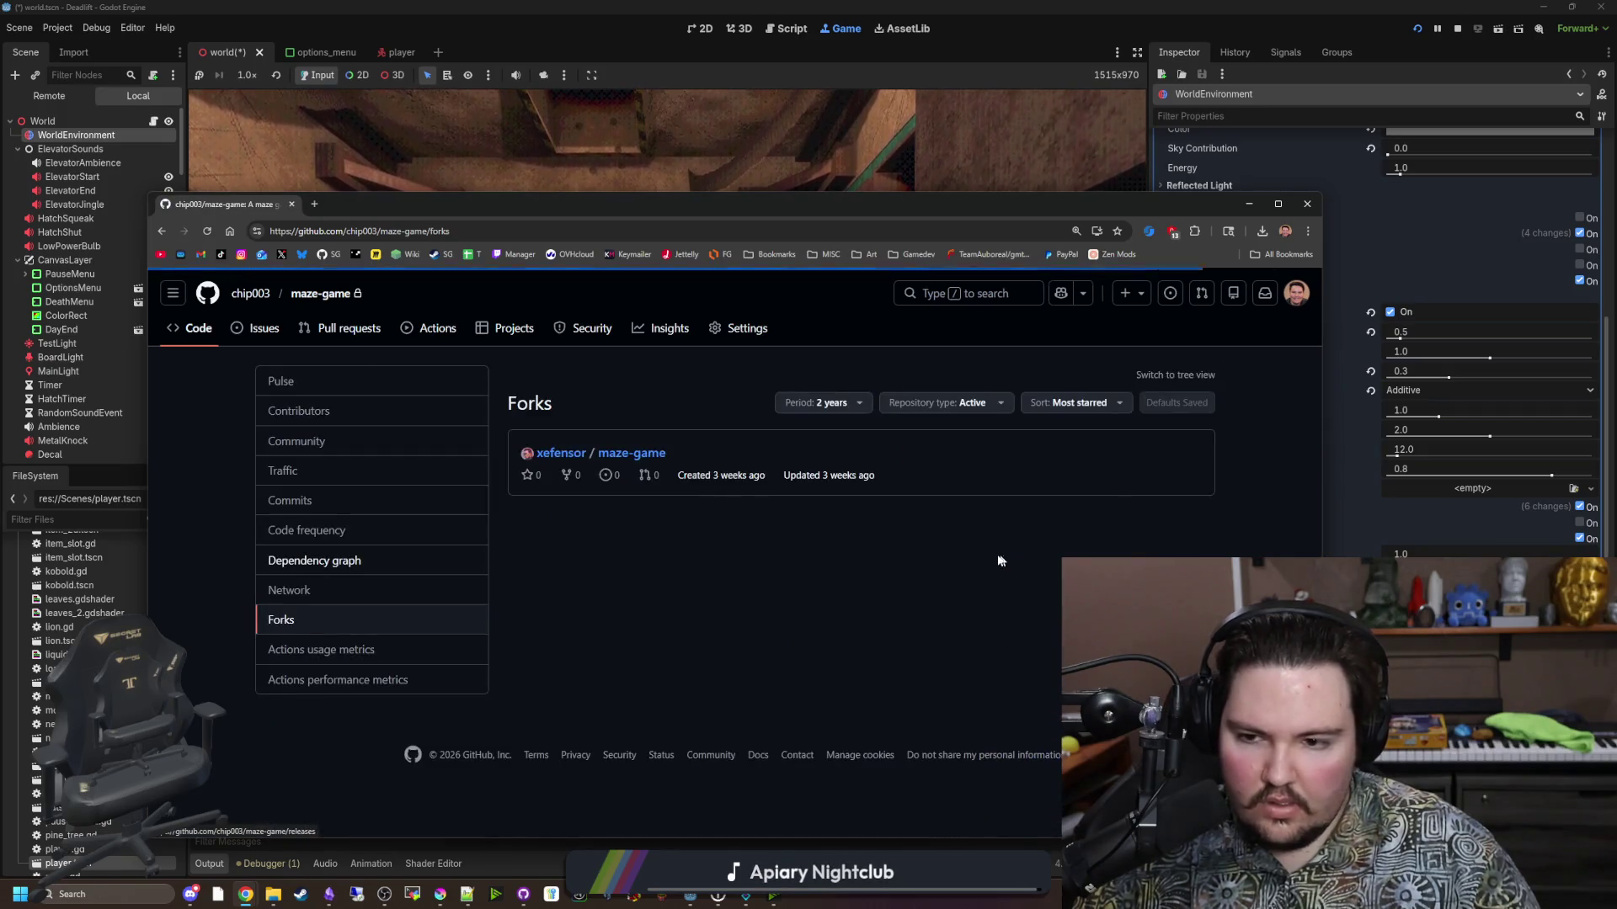
click(606, 456)
scroll(363, 486, down, 7)
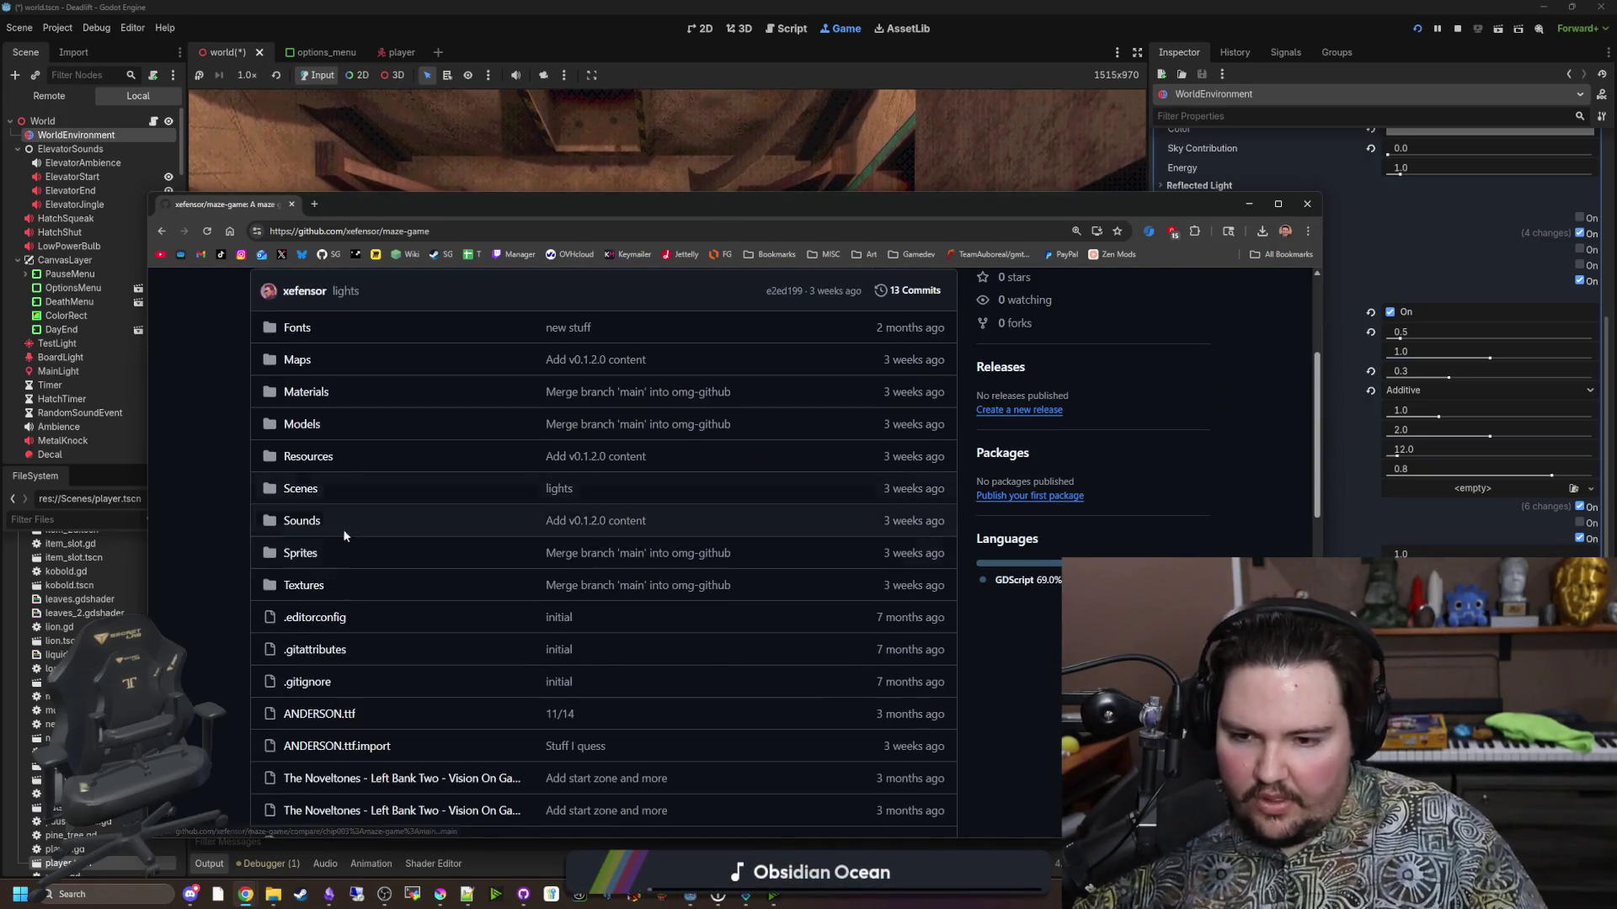
scroll(349, 503, down, 8)
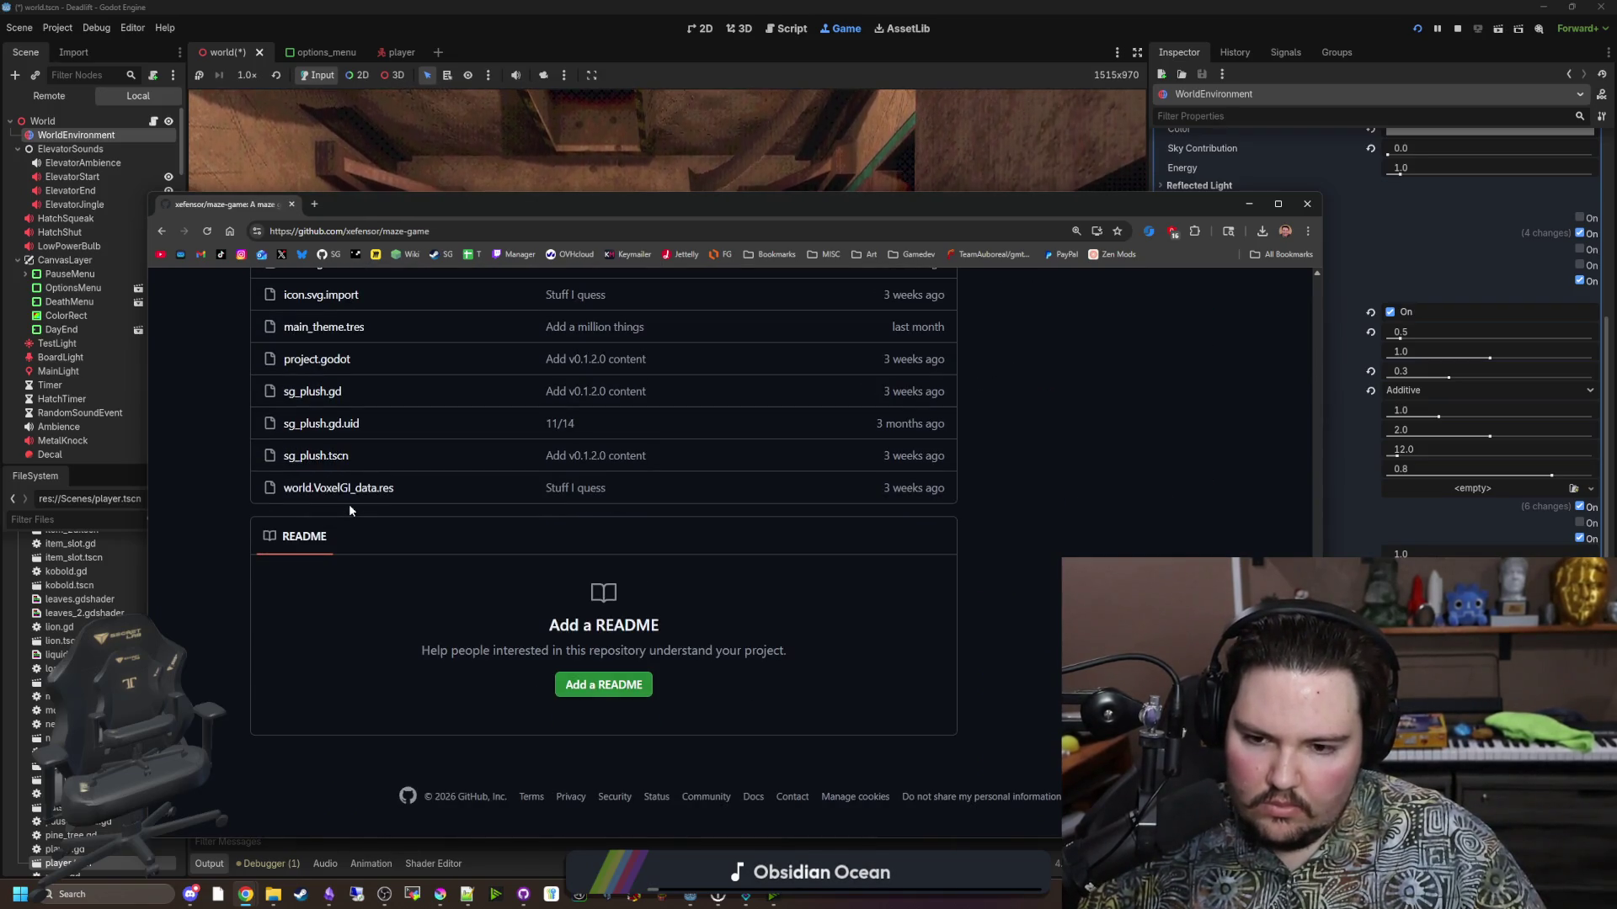
scroll(337, 497, up, 10)
scroll(535, 598, up, 6)
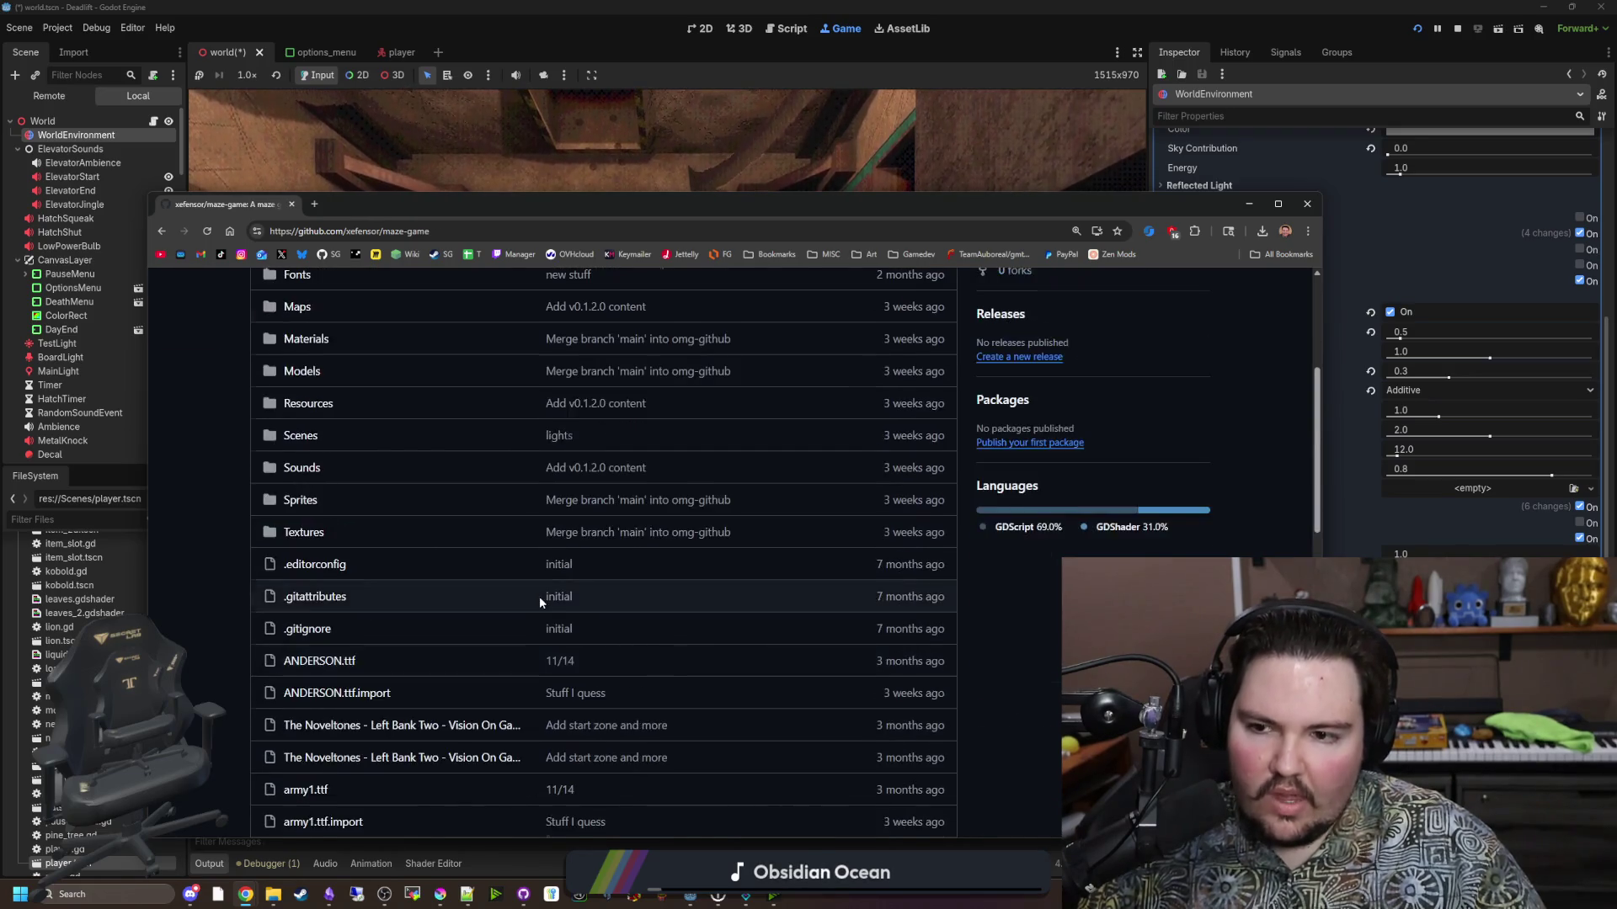
click(935, 446)
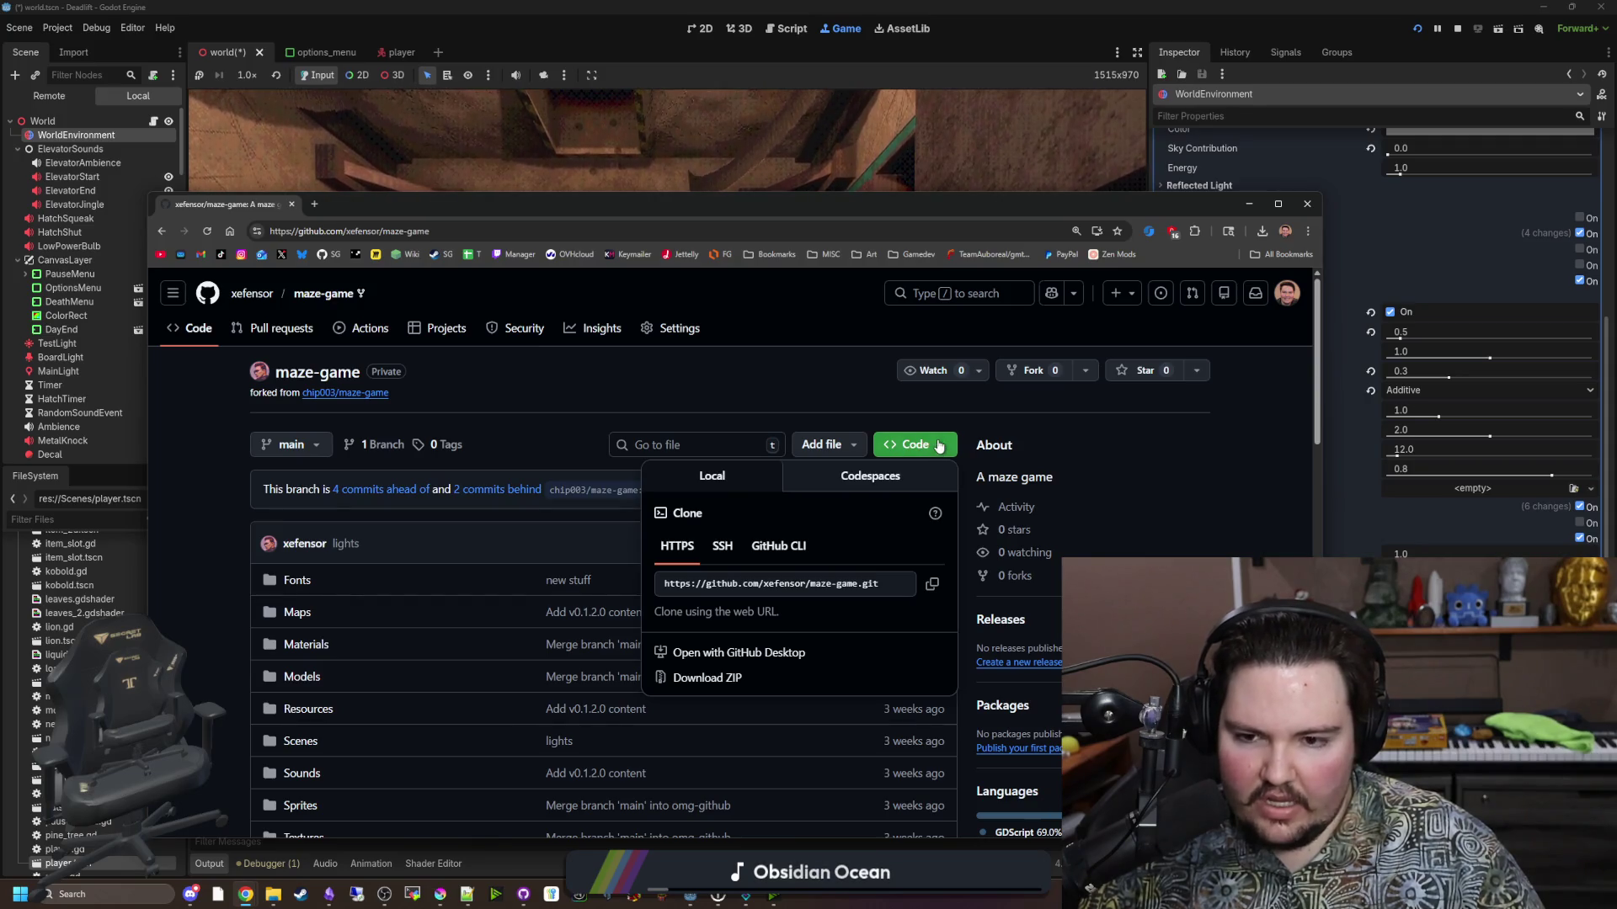
click(384, 557)
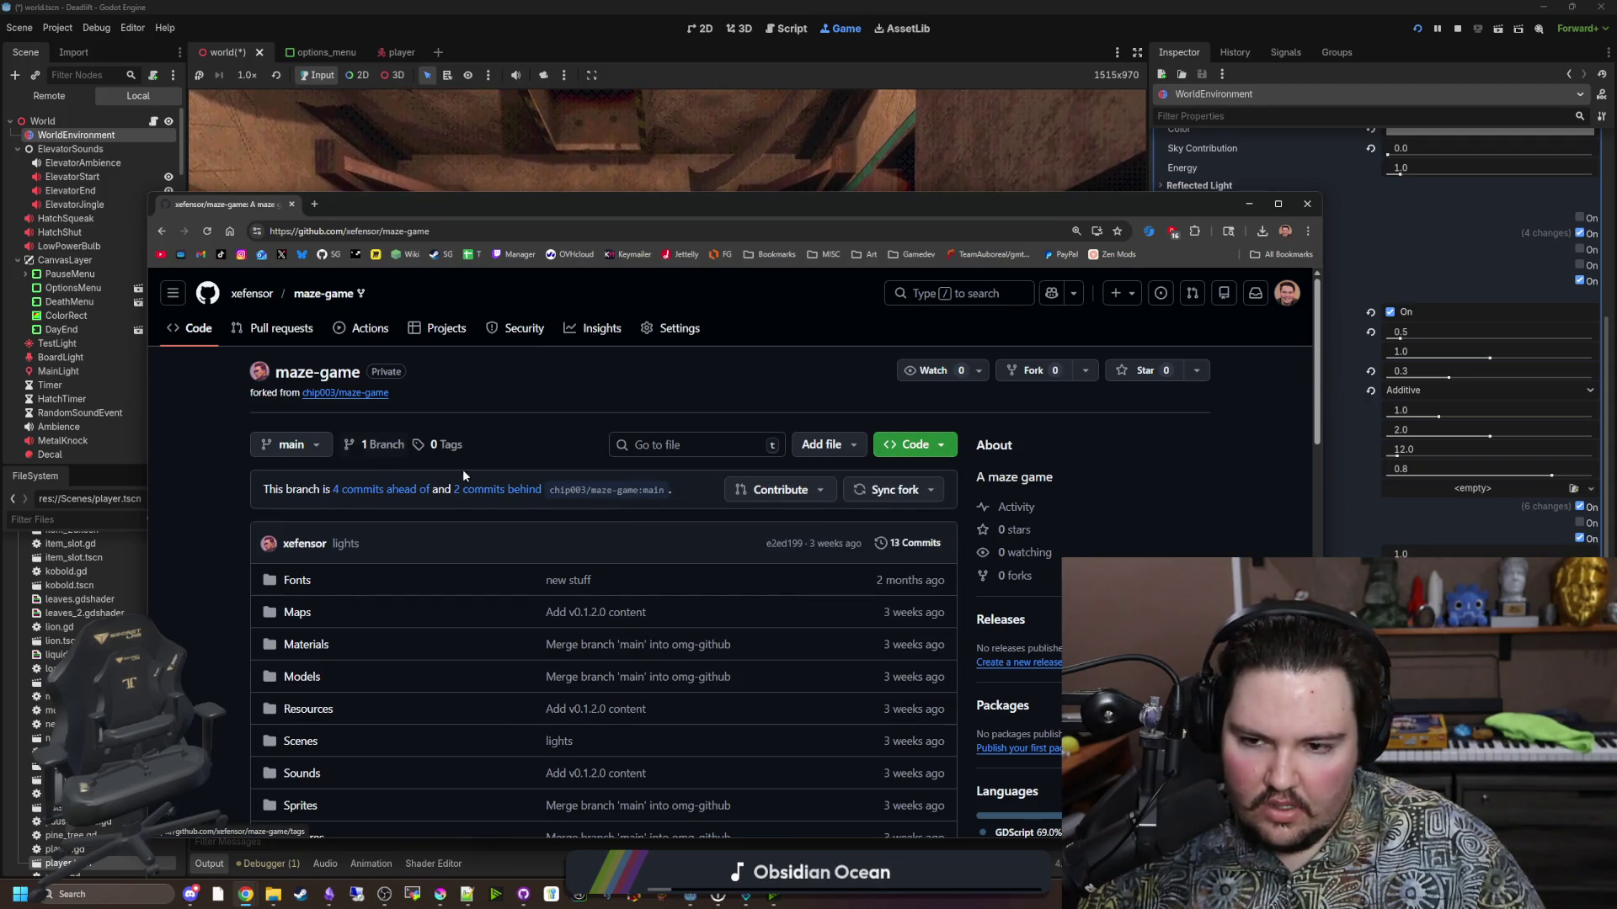
click(372, 491)
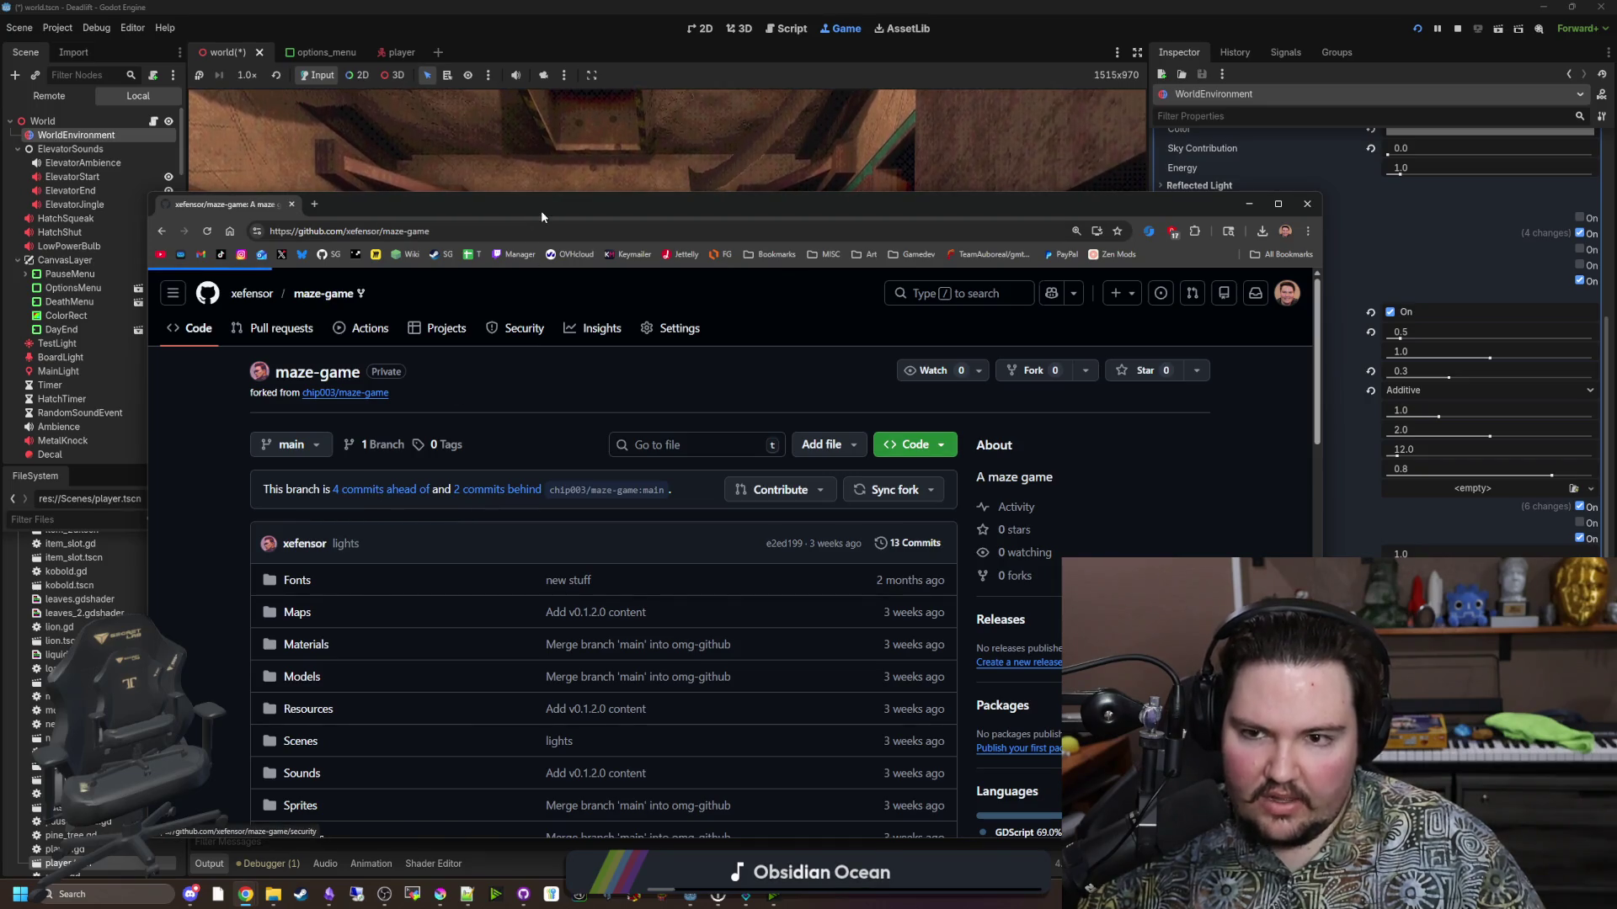
double_click(541, 211)
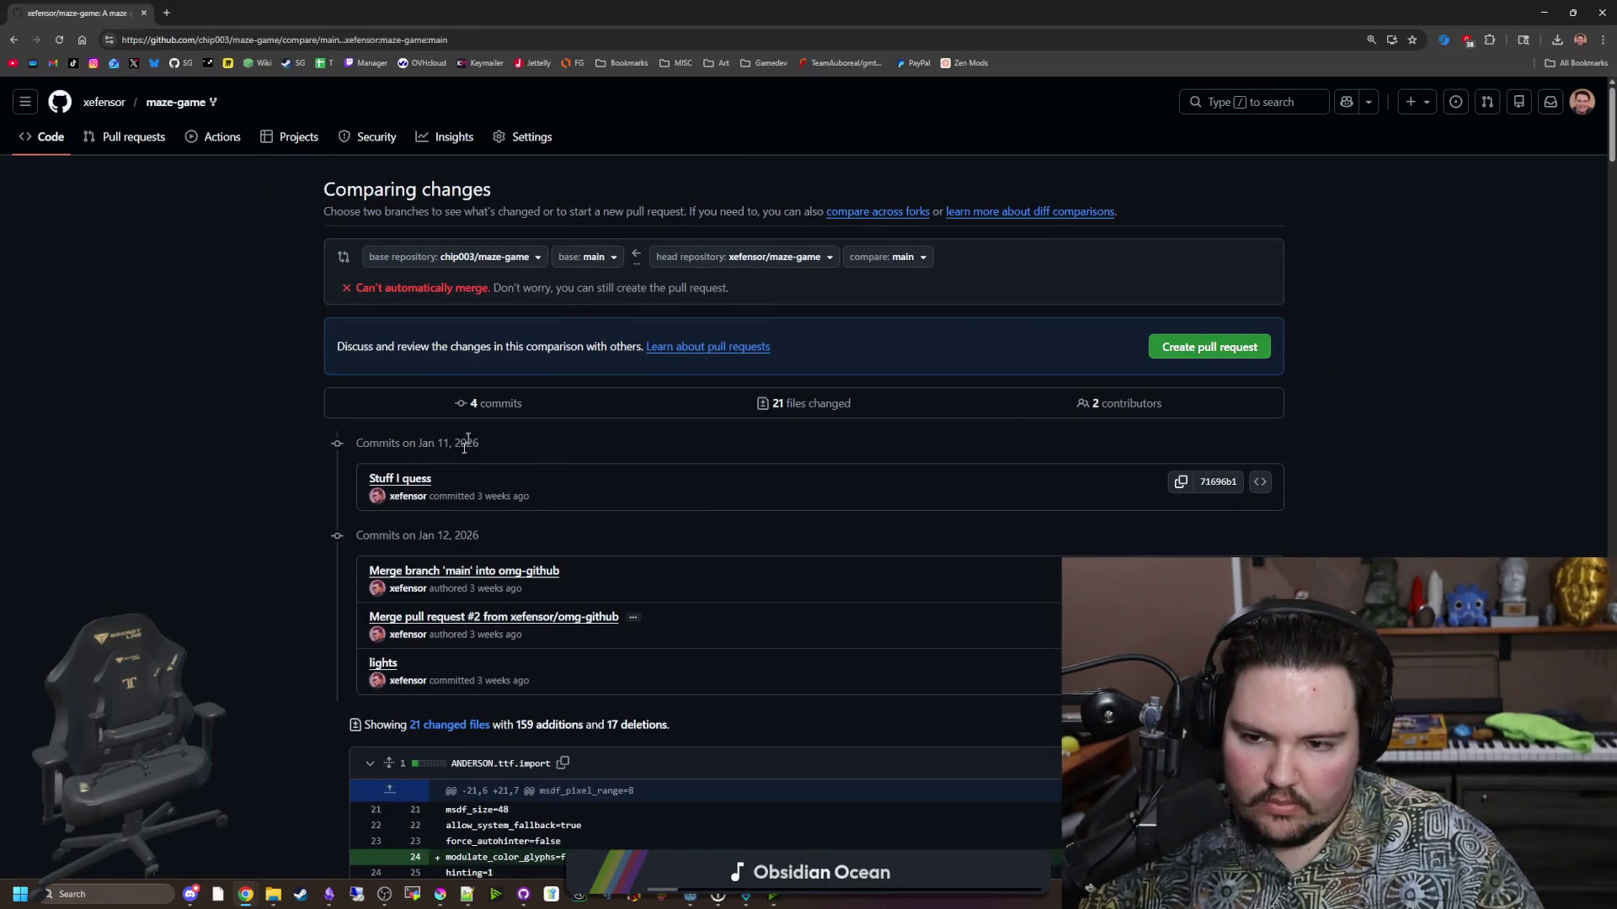
Review the 'Stuff I guess' commit, then inspect the base repository and compare branch dropdowns.
click(401, 480)
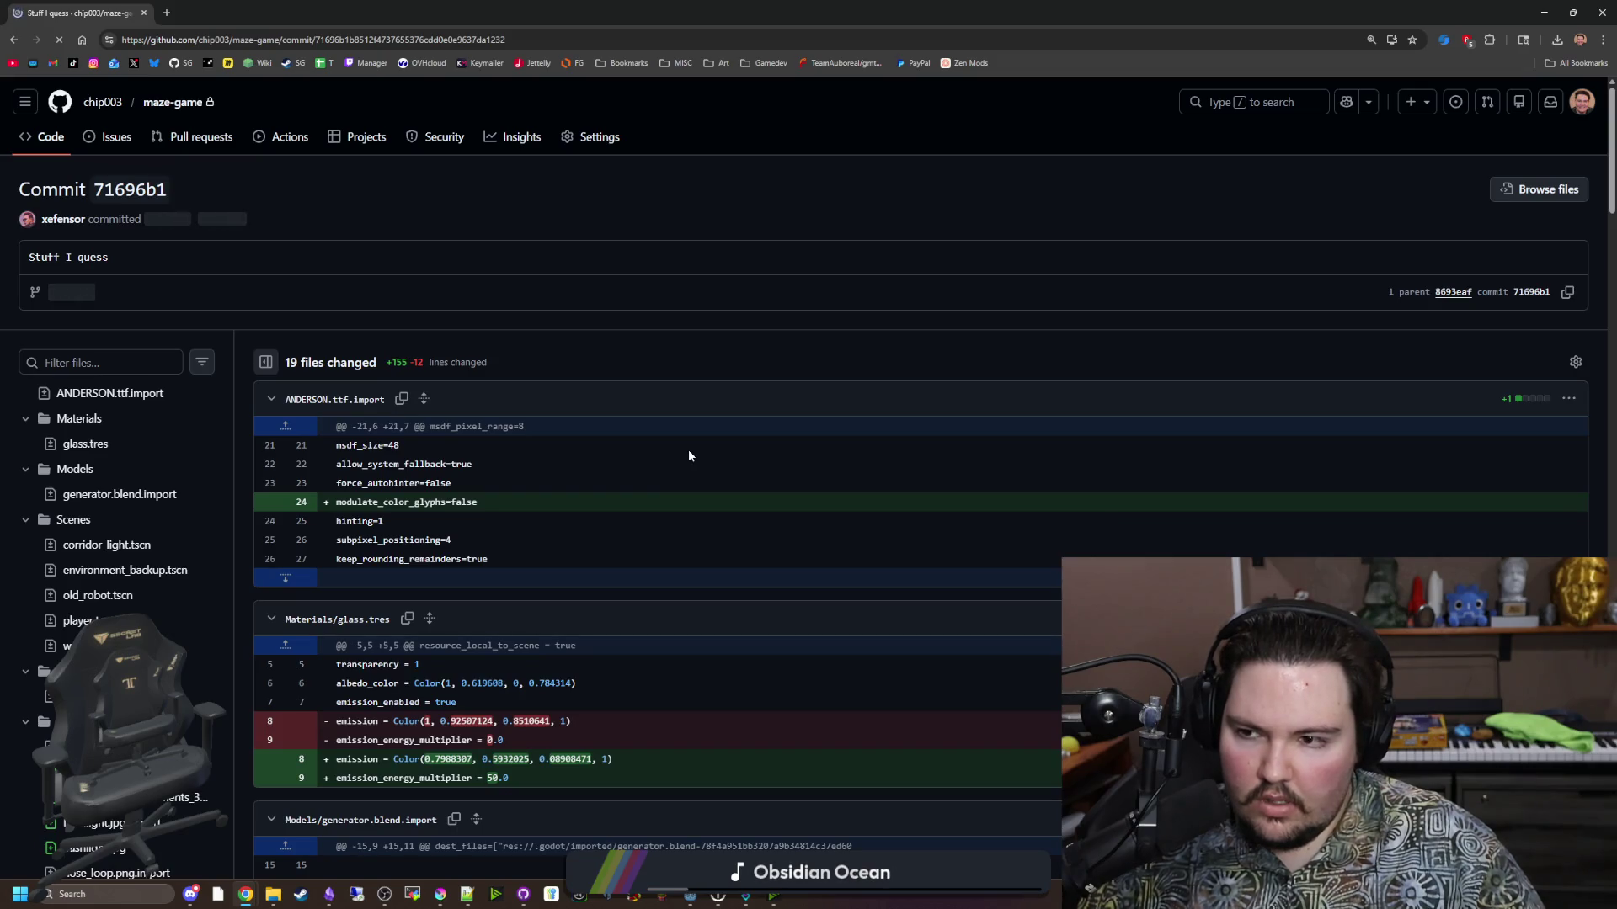
key(alt+Left)
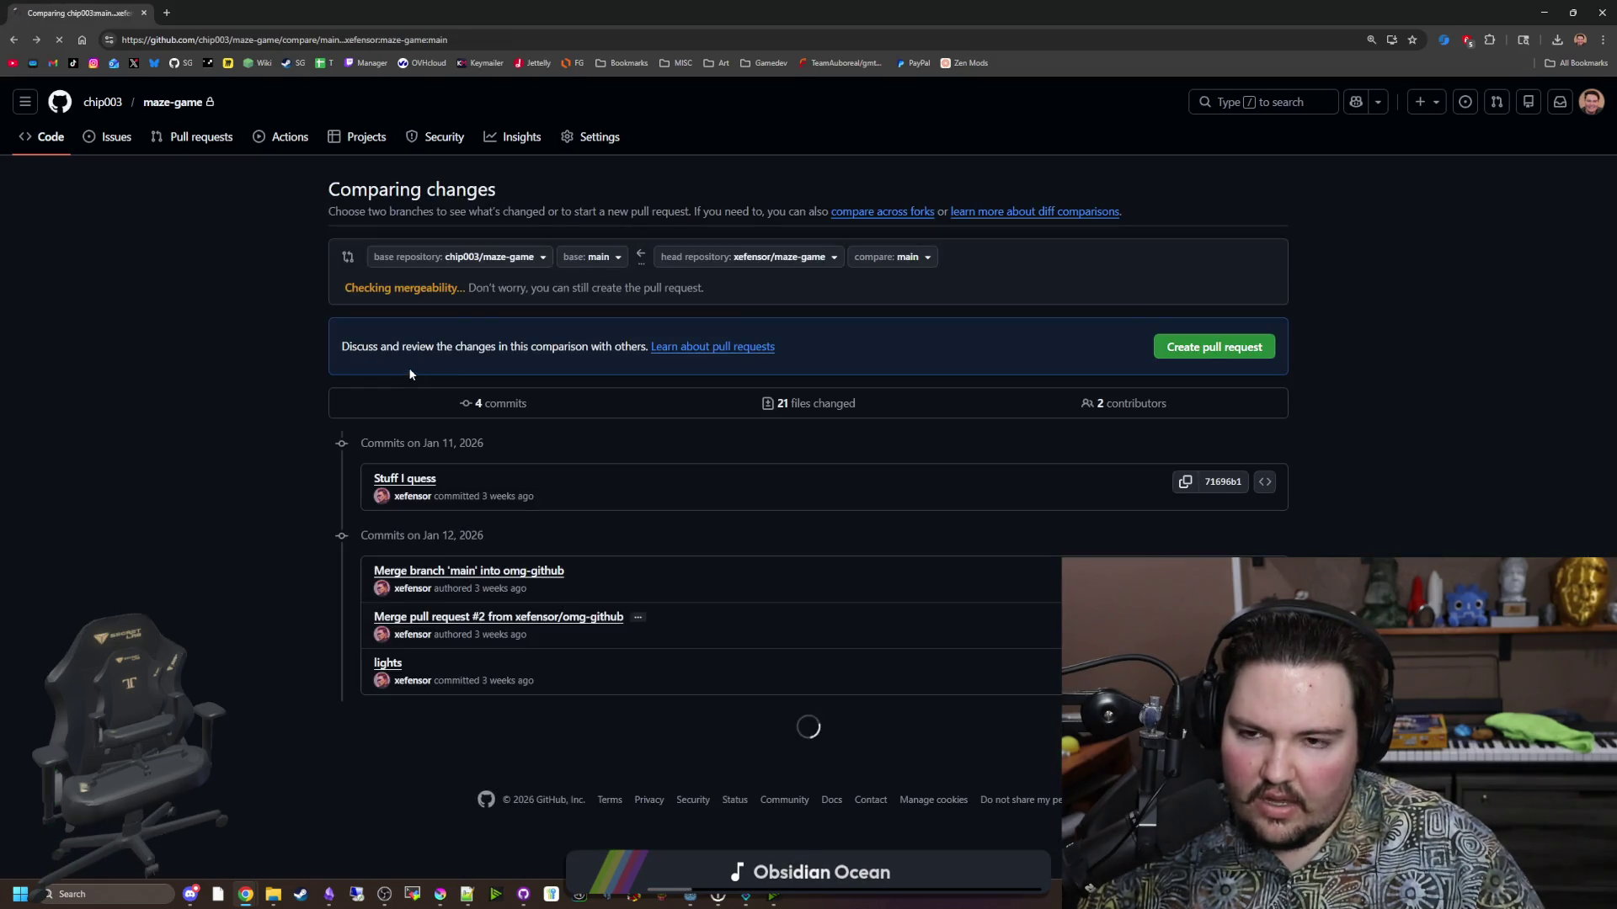
click(525, 264)
click(527, 261)
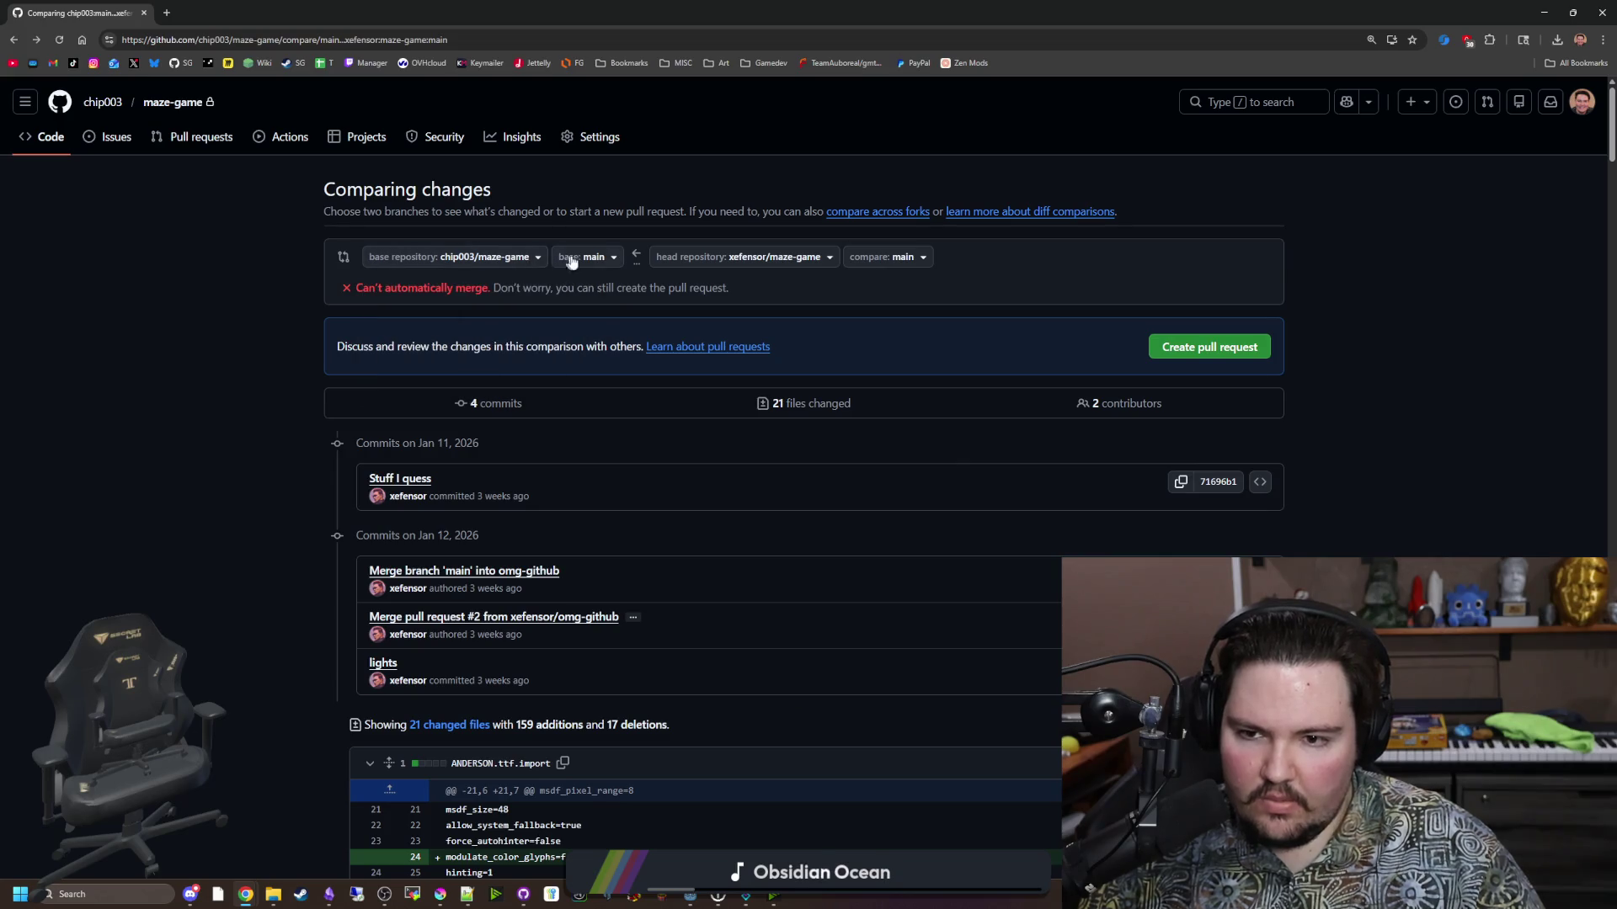
click(882, 258)
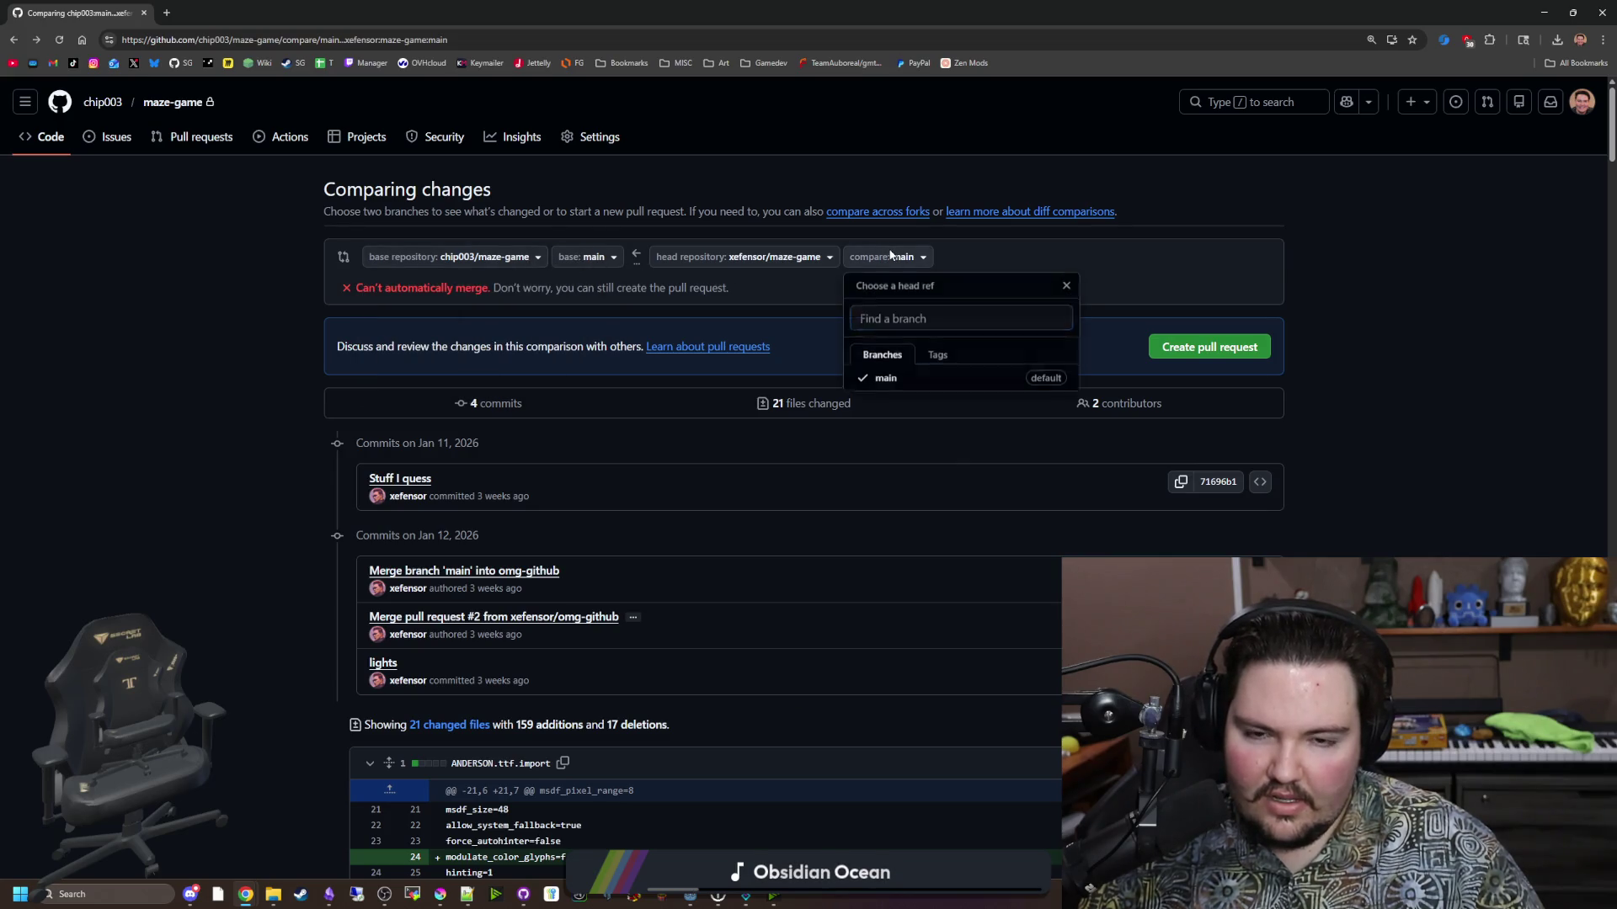
click(902, 259)
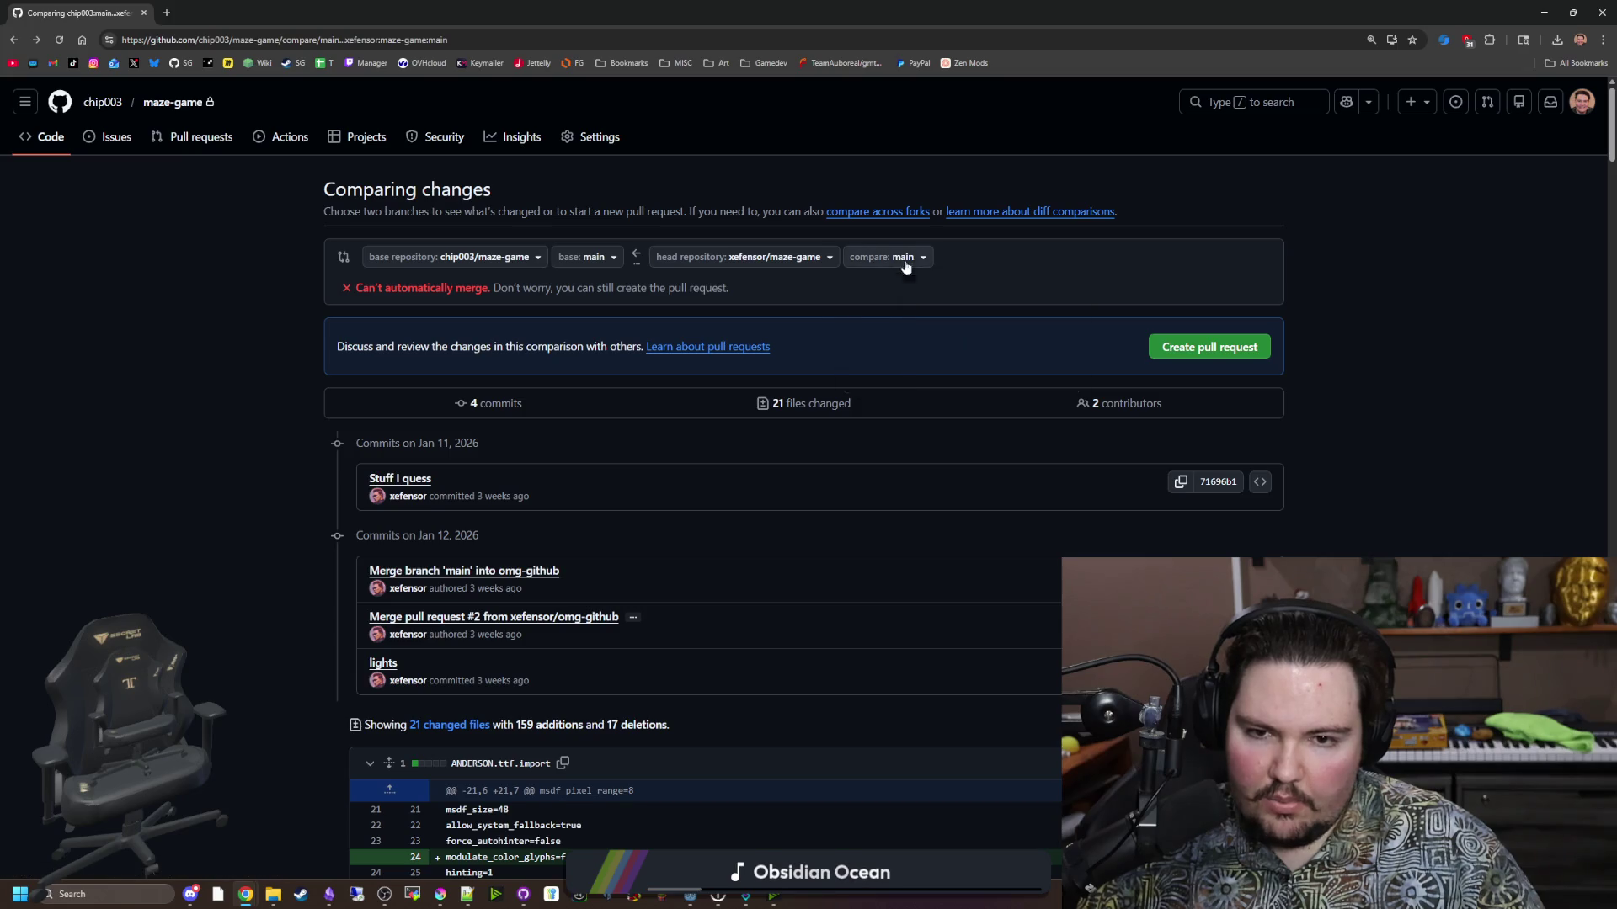
click(907, 261)
click(907, 261)
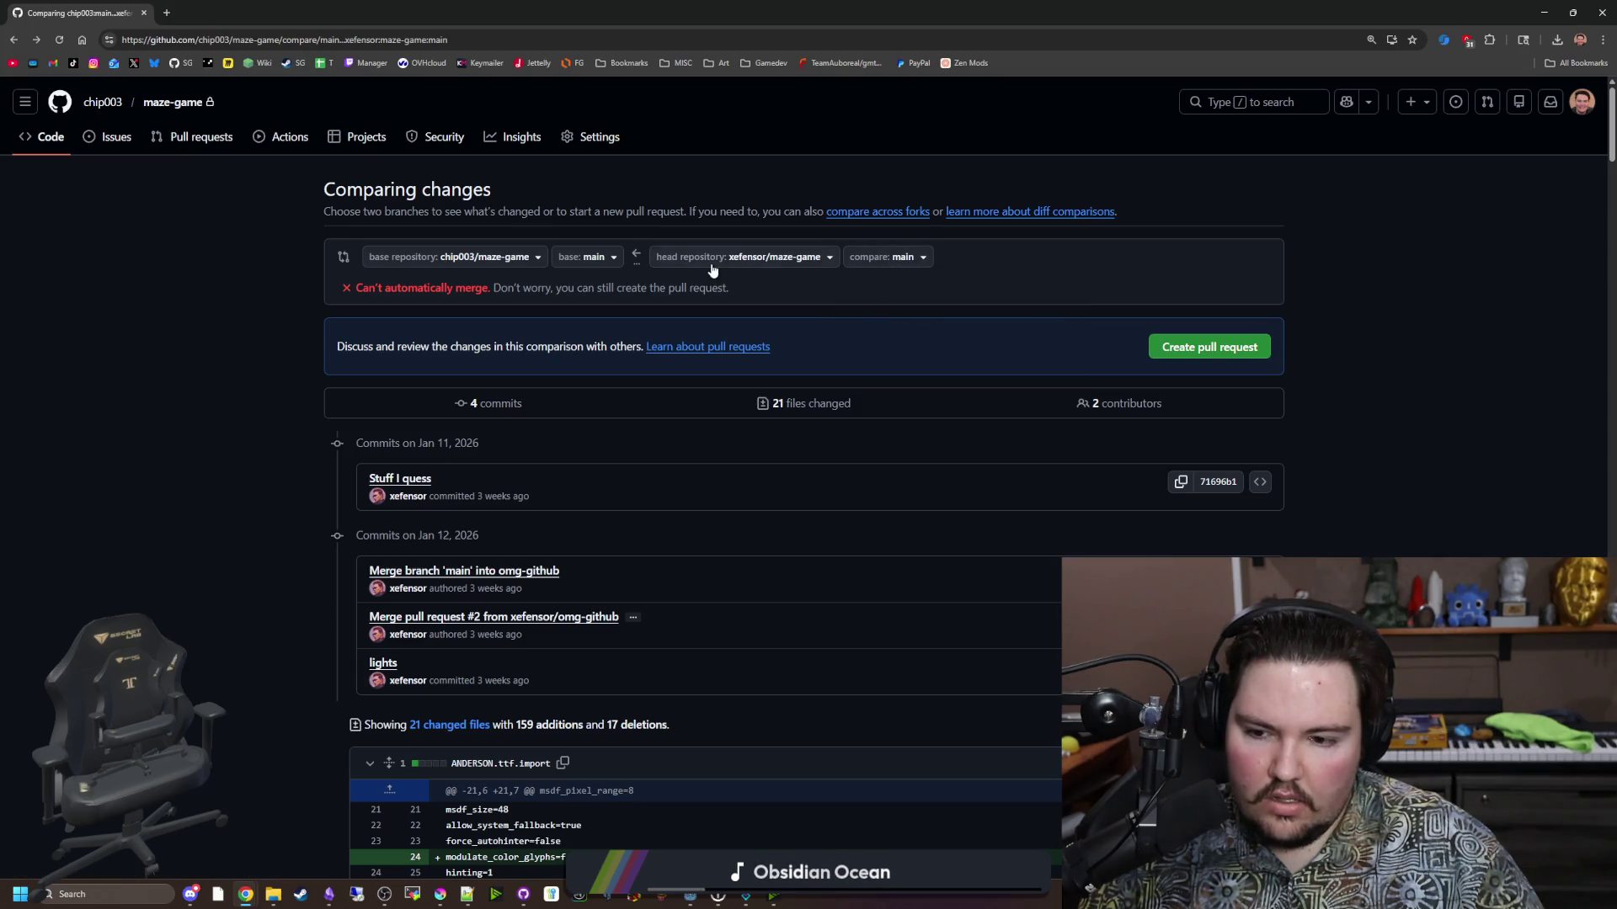
scroll(339, 579, down, 4)
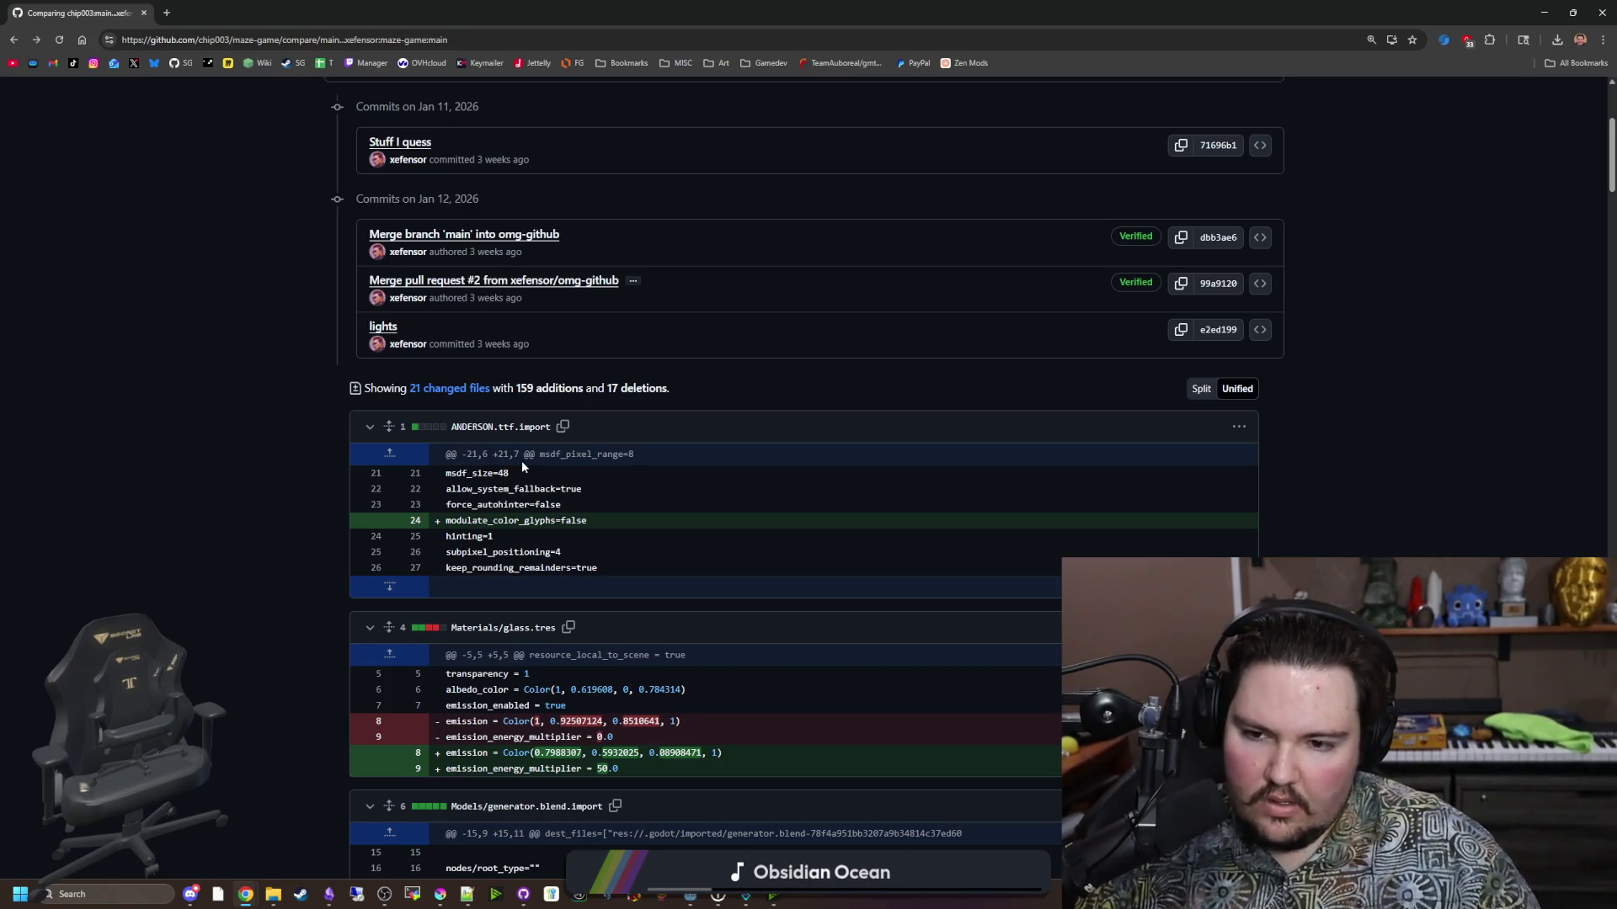
scroll(522, 461, down, 2)
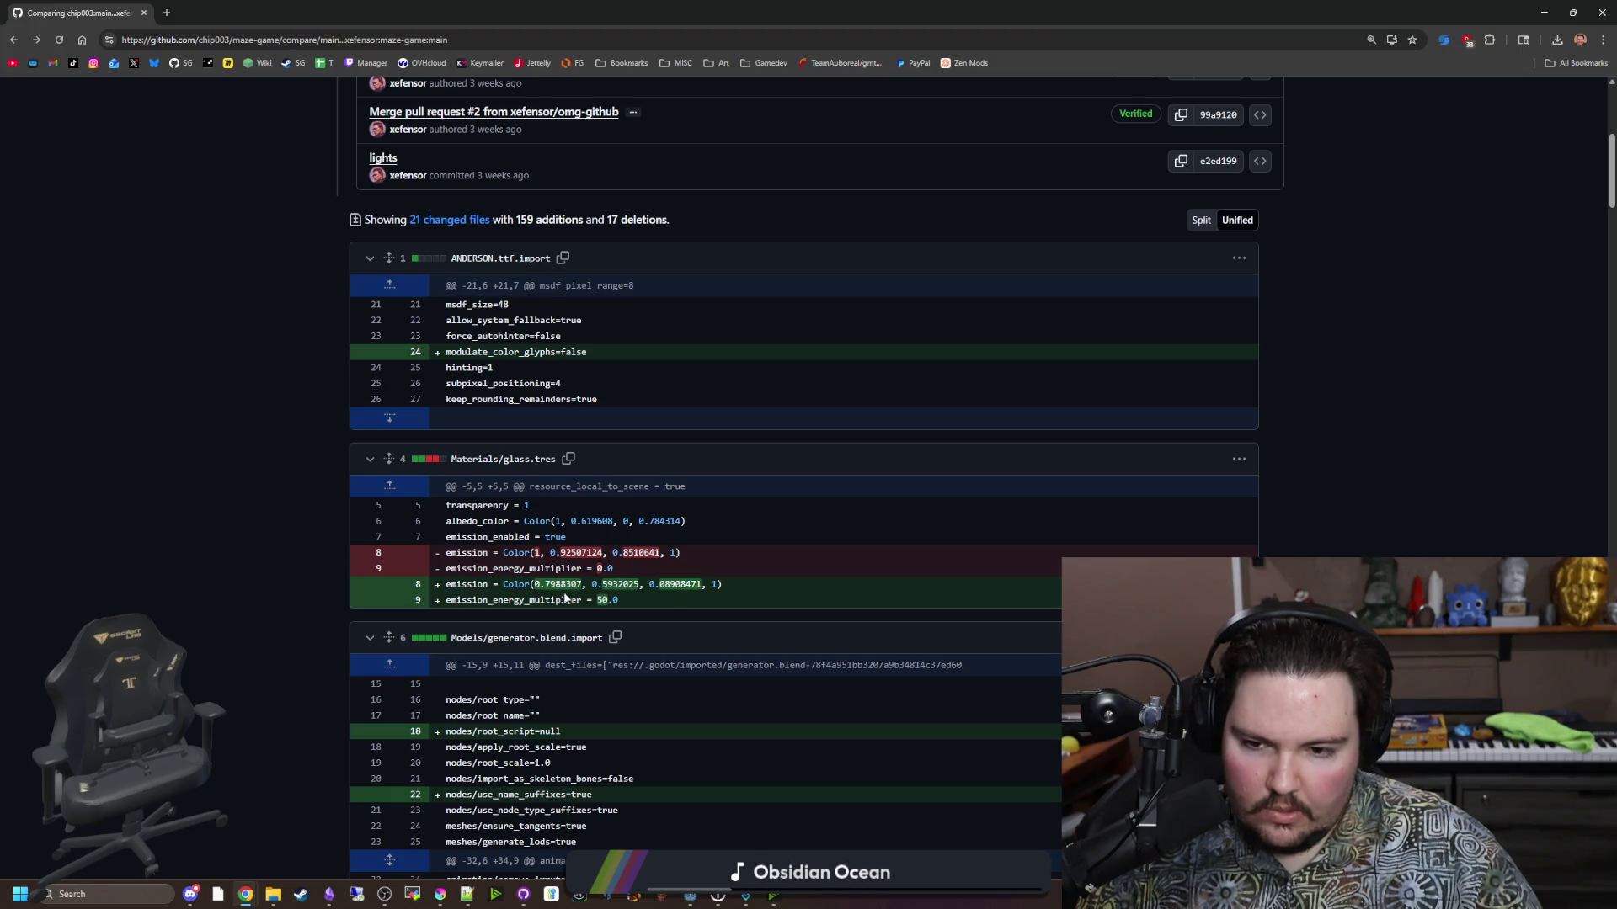
drag(628, 608, 444, 601)
click(486, 606)
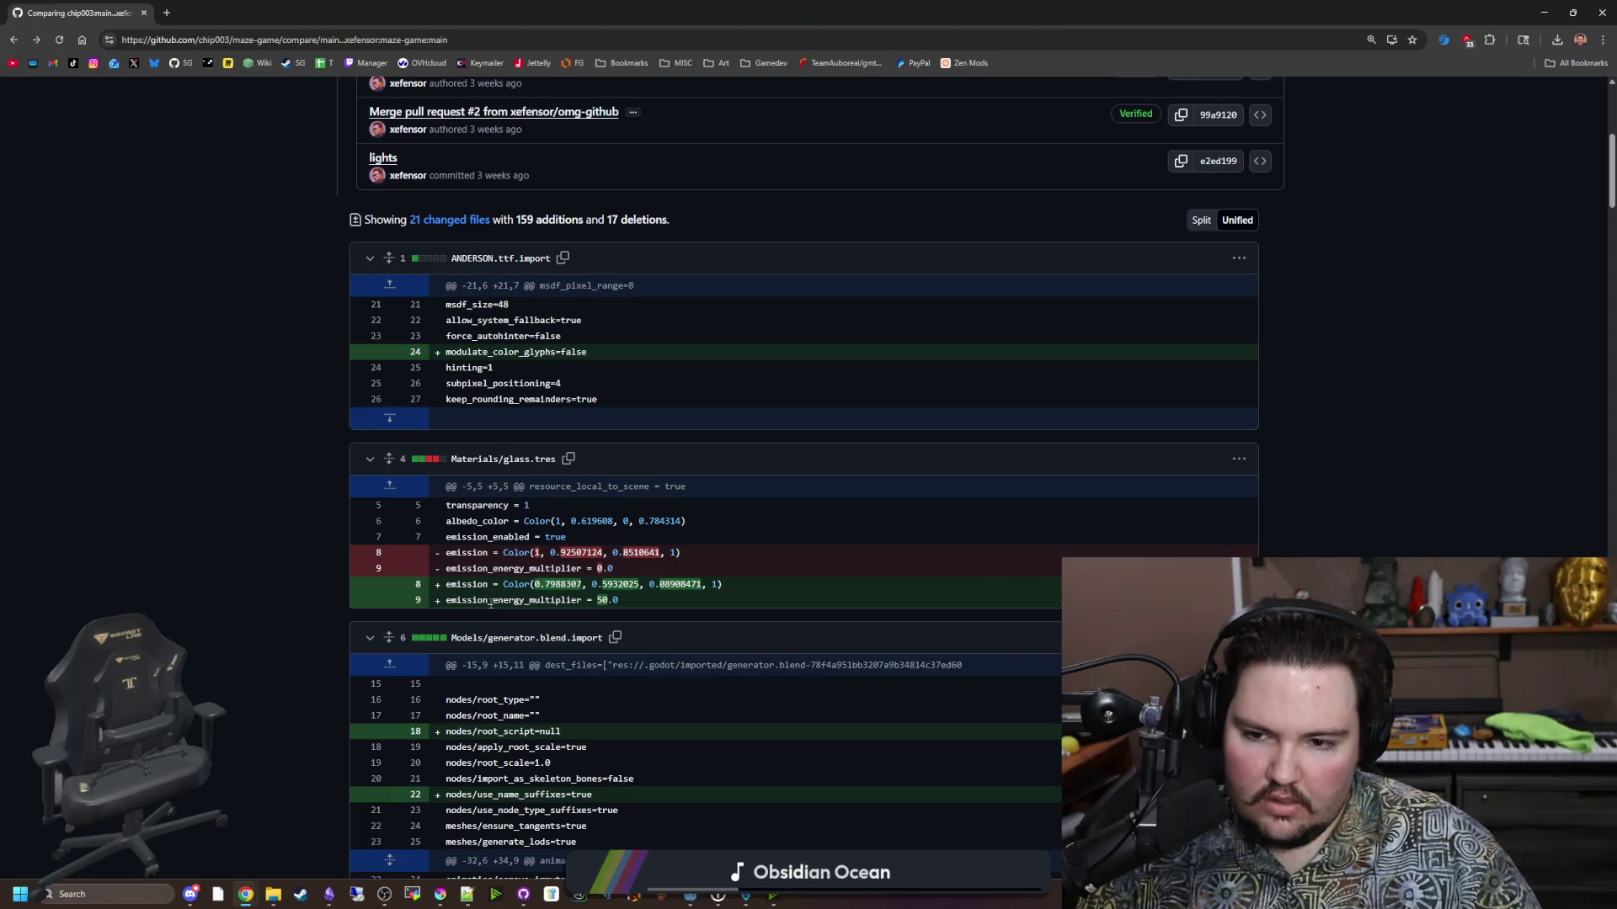
scroll(490, 603, down, 8)
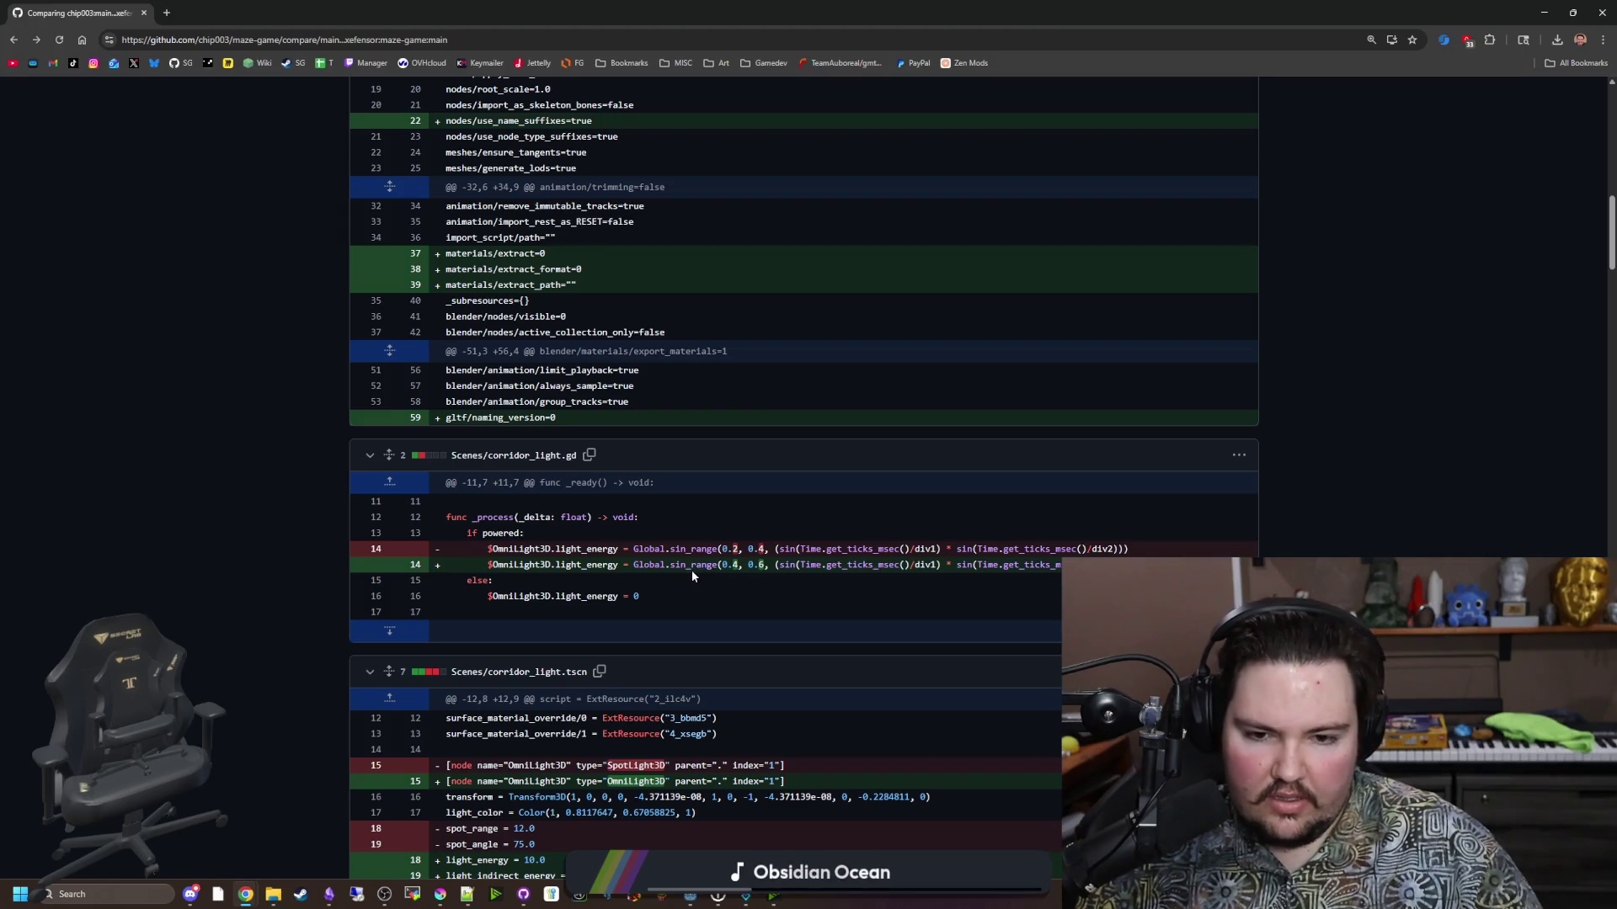
scroll(693, 575, down, 4)
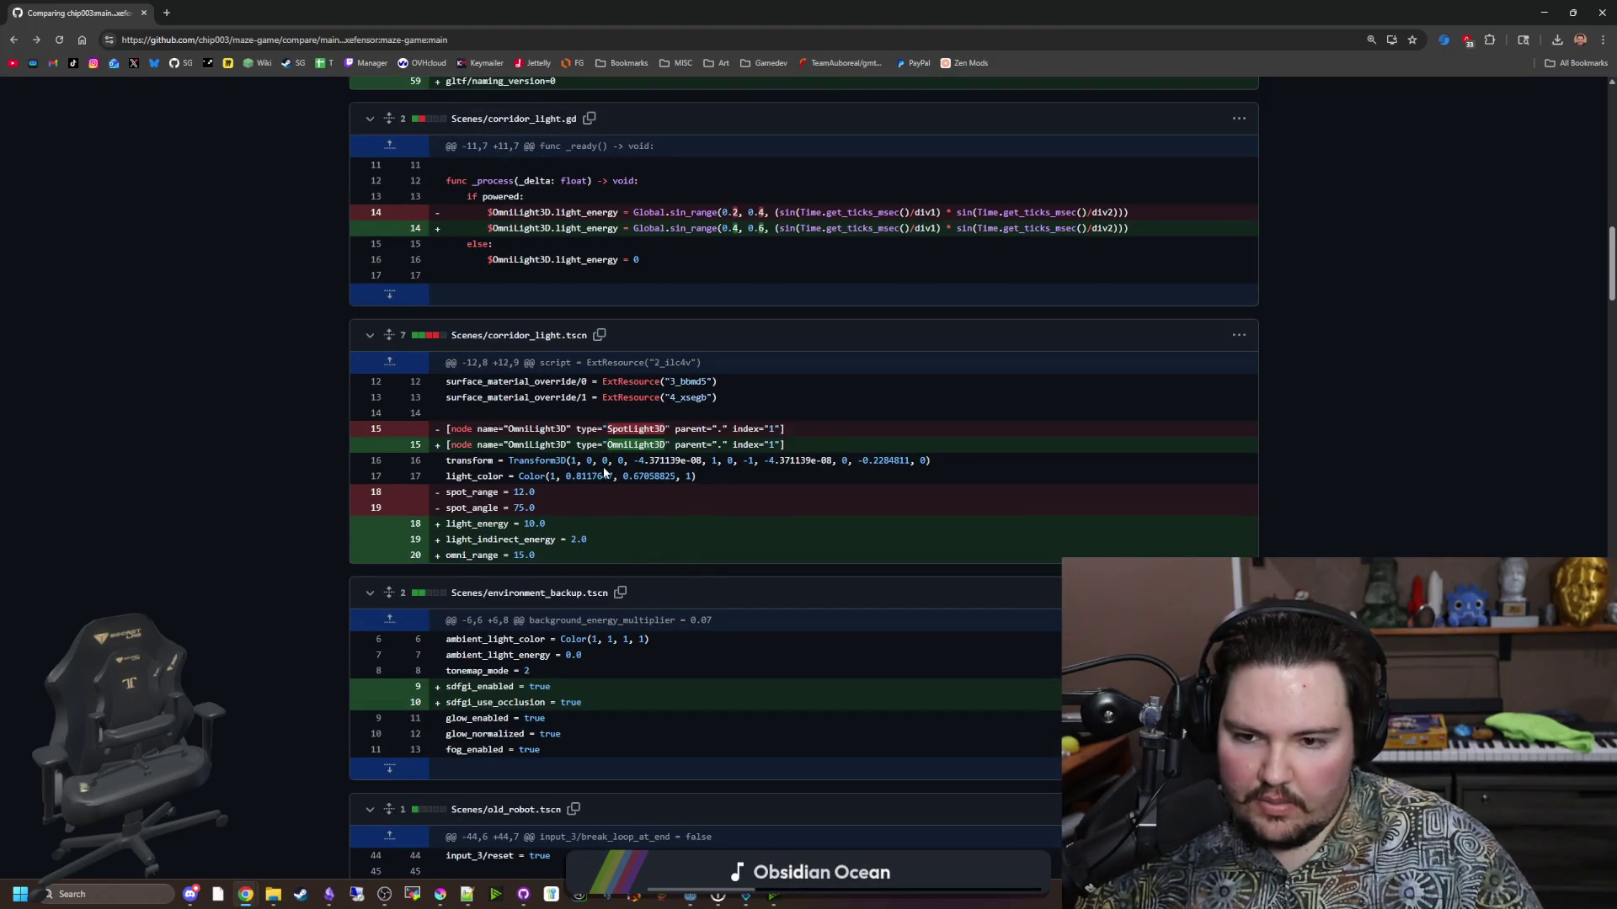
scroll(579, 545, down, 1)
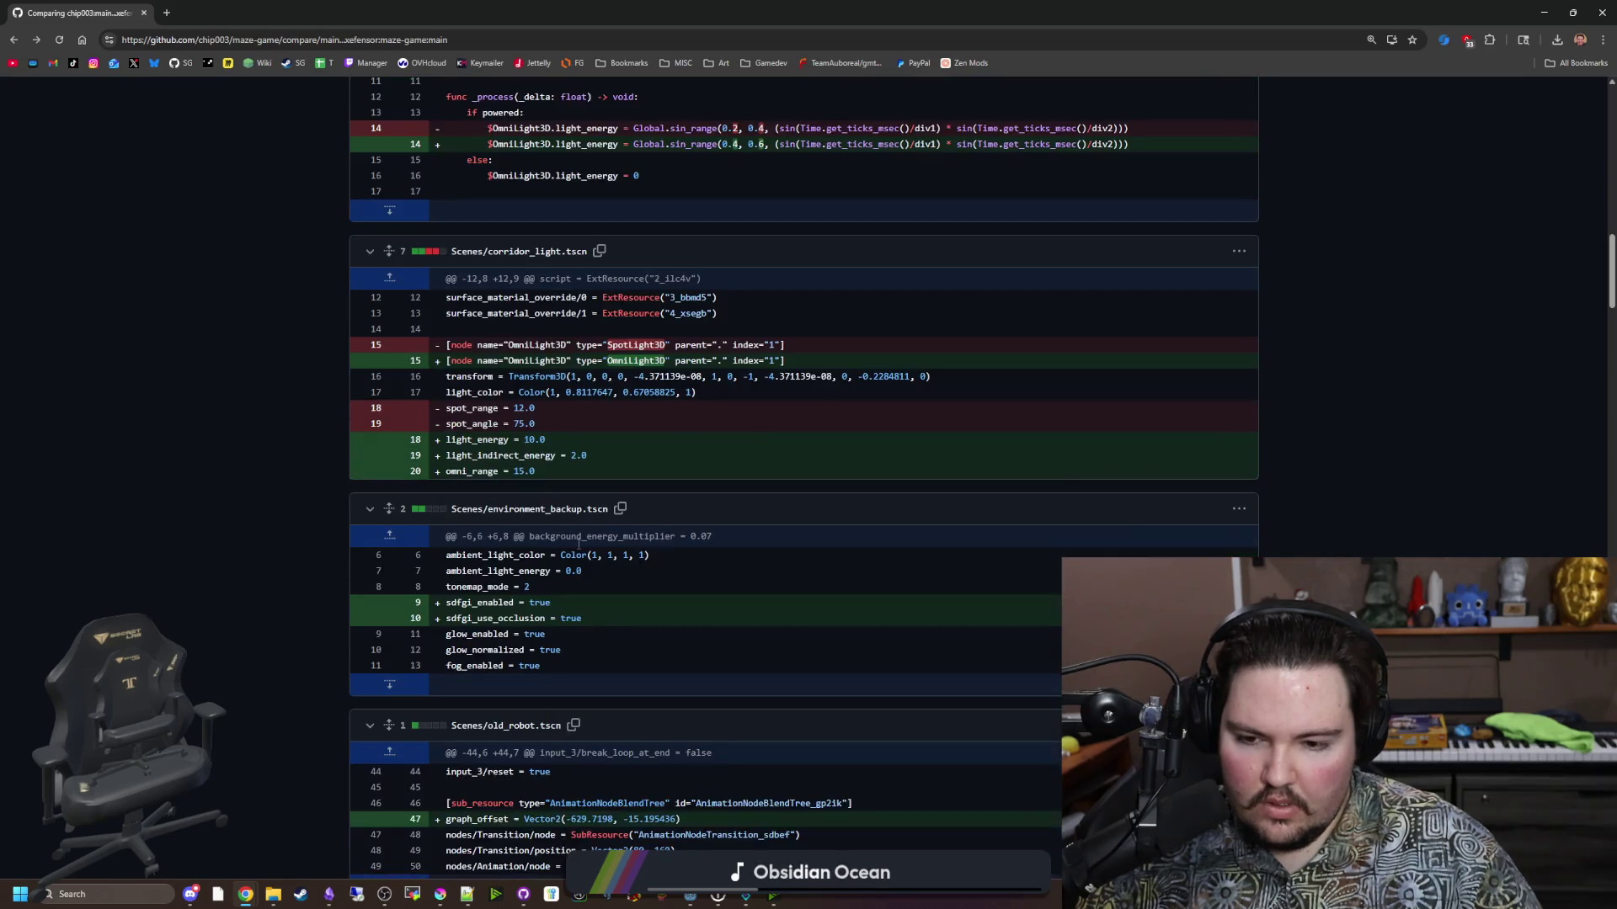
scroll(556, 637, down, 3)
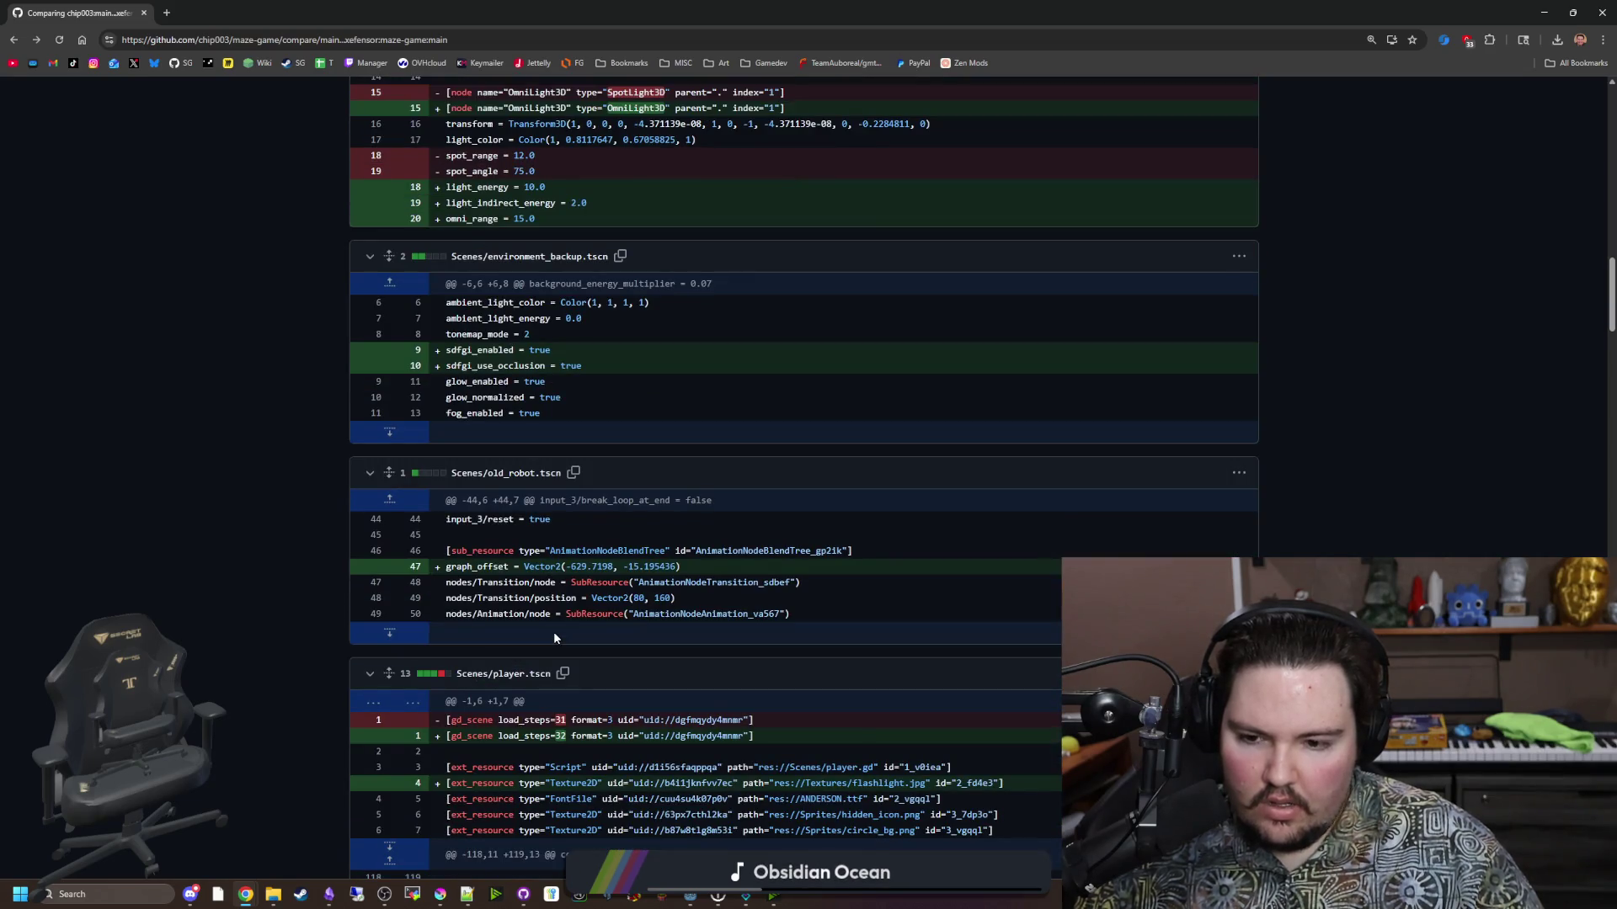
scroll(553, 637, up, 2)
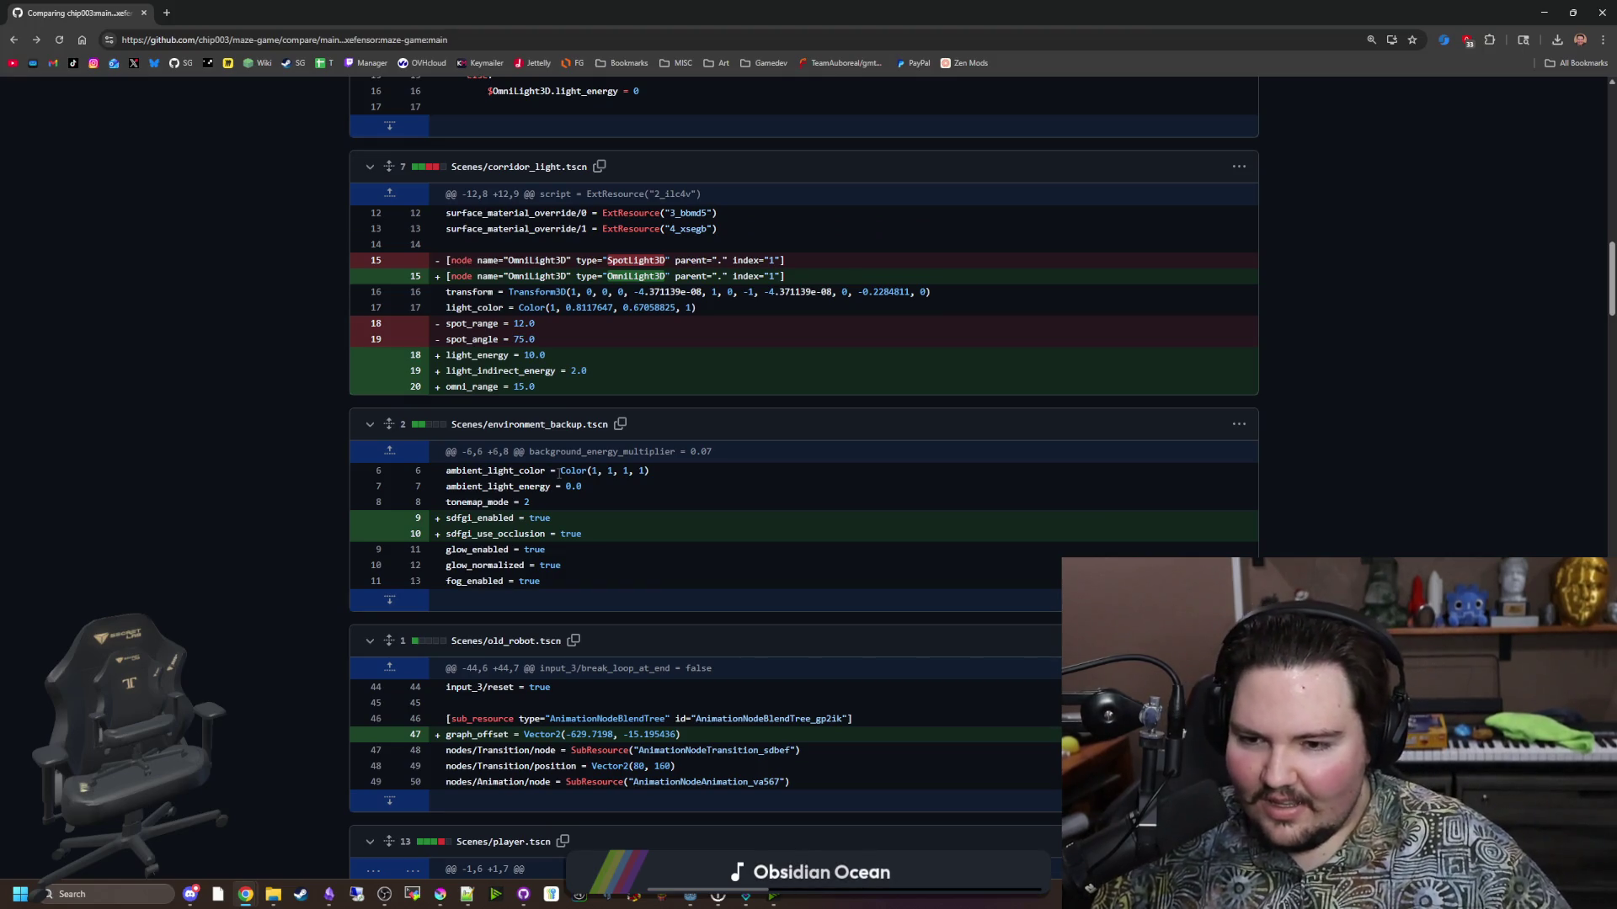
scroll(640, 364, down, 5)
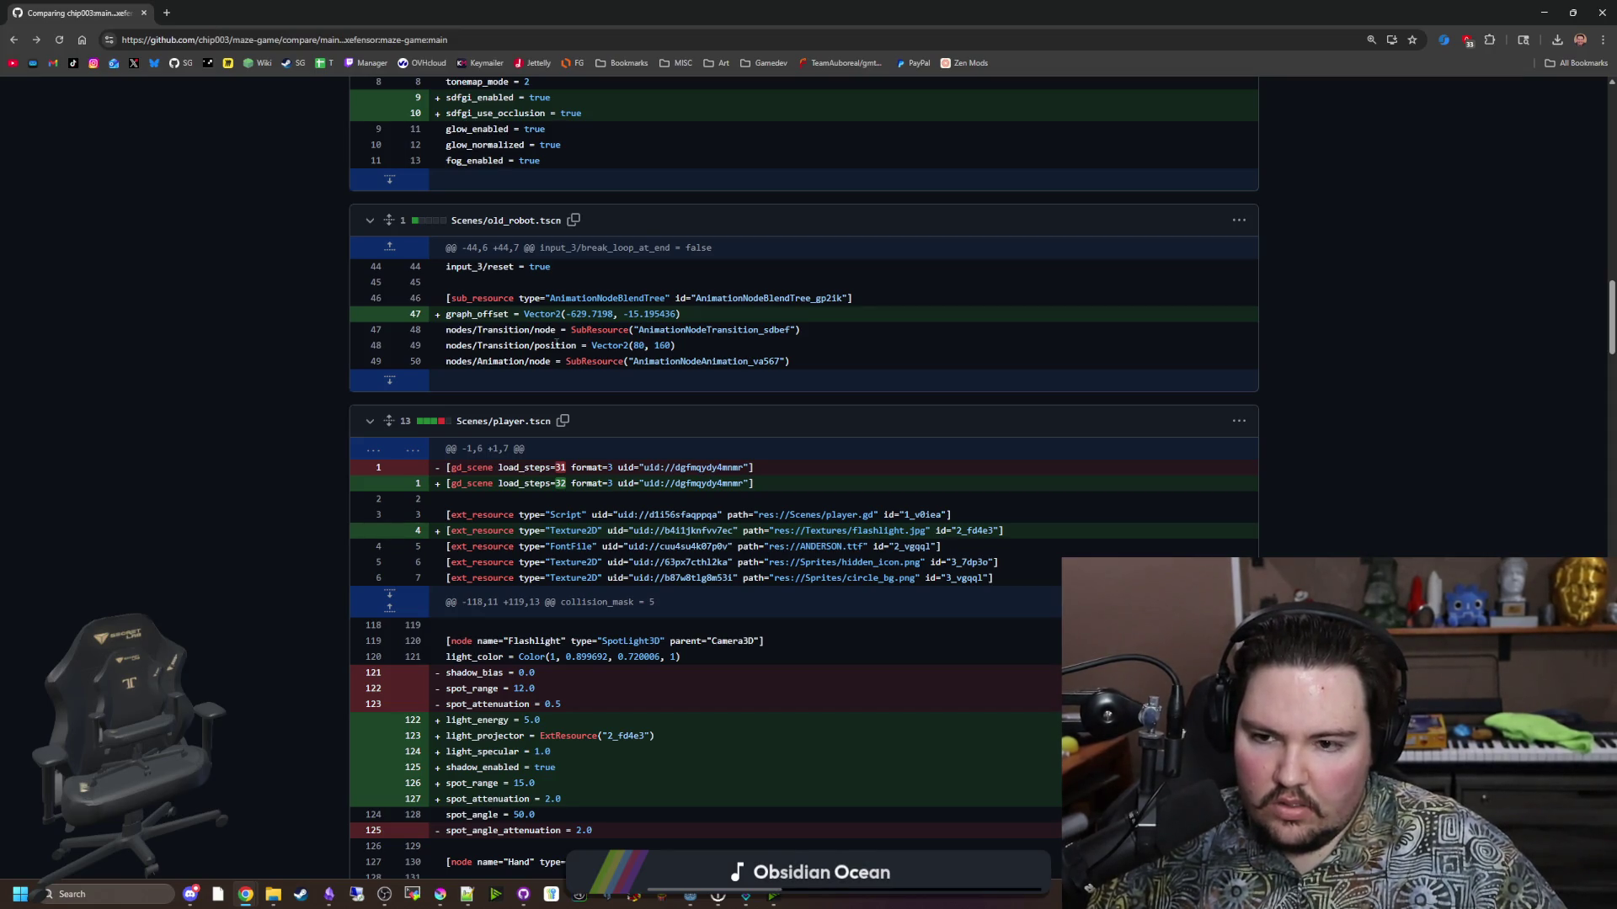
scroll(583, 546, down, 3)
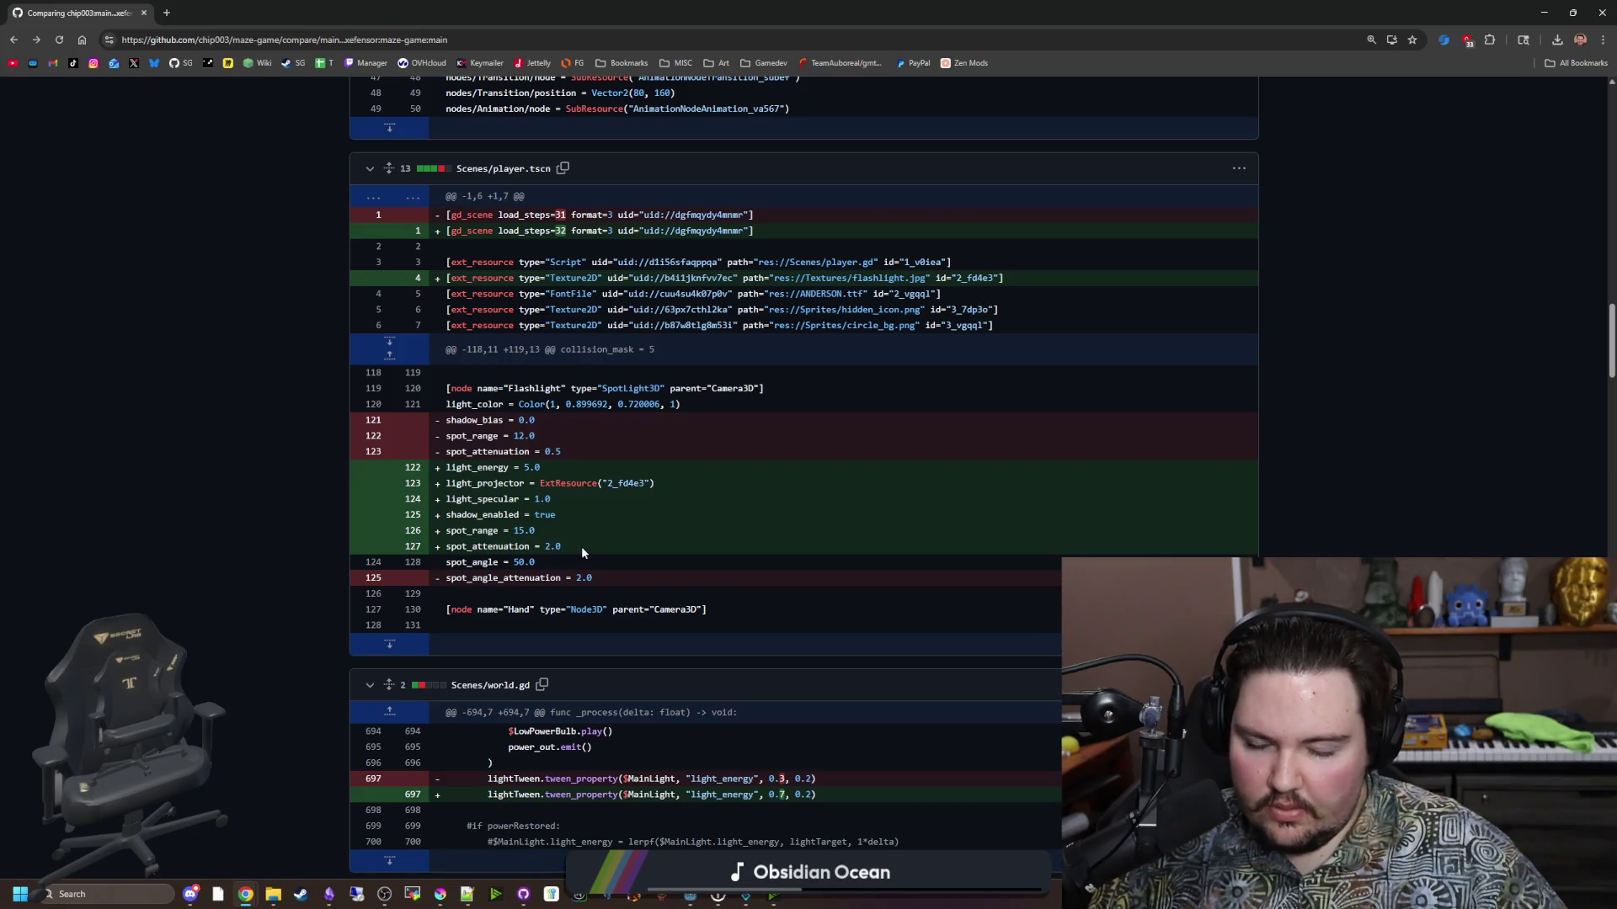
scroll(581, 547, down, 4)
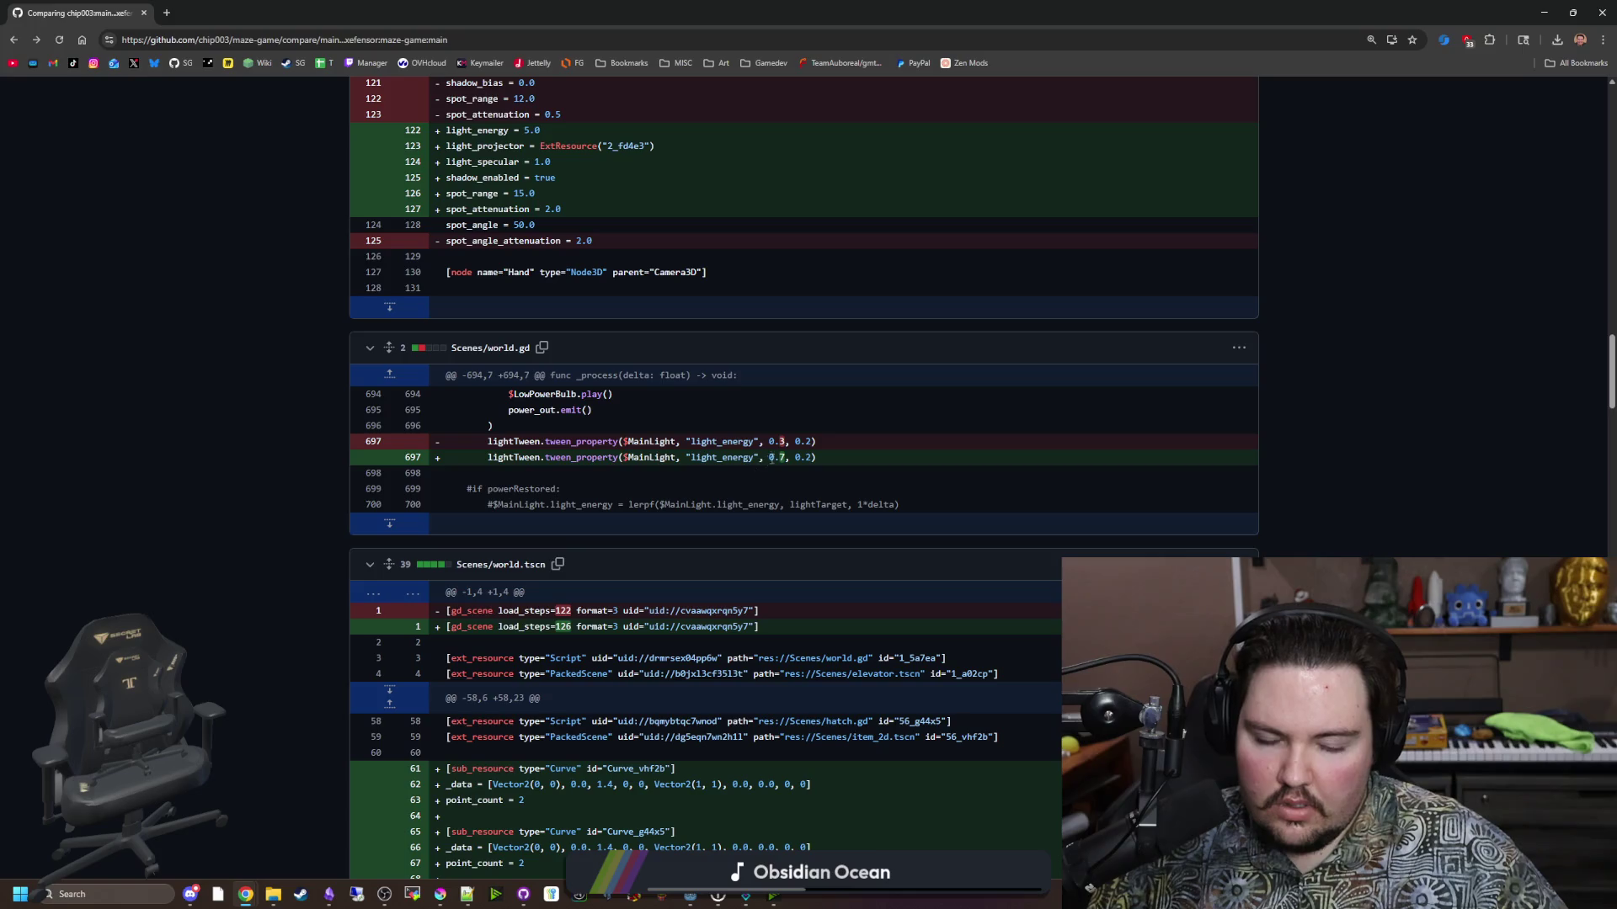
scroll(710, 497, down, 2)
scroll(711, 515, down, 3)
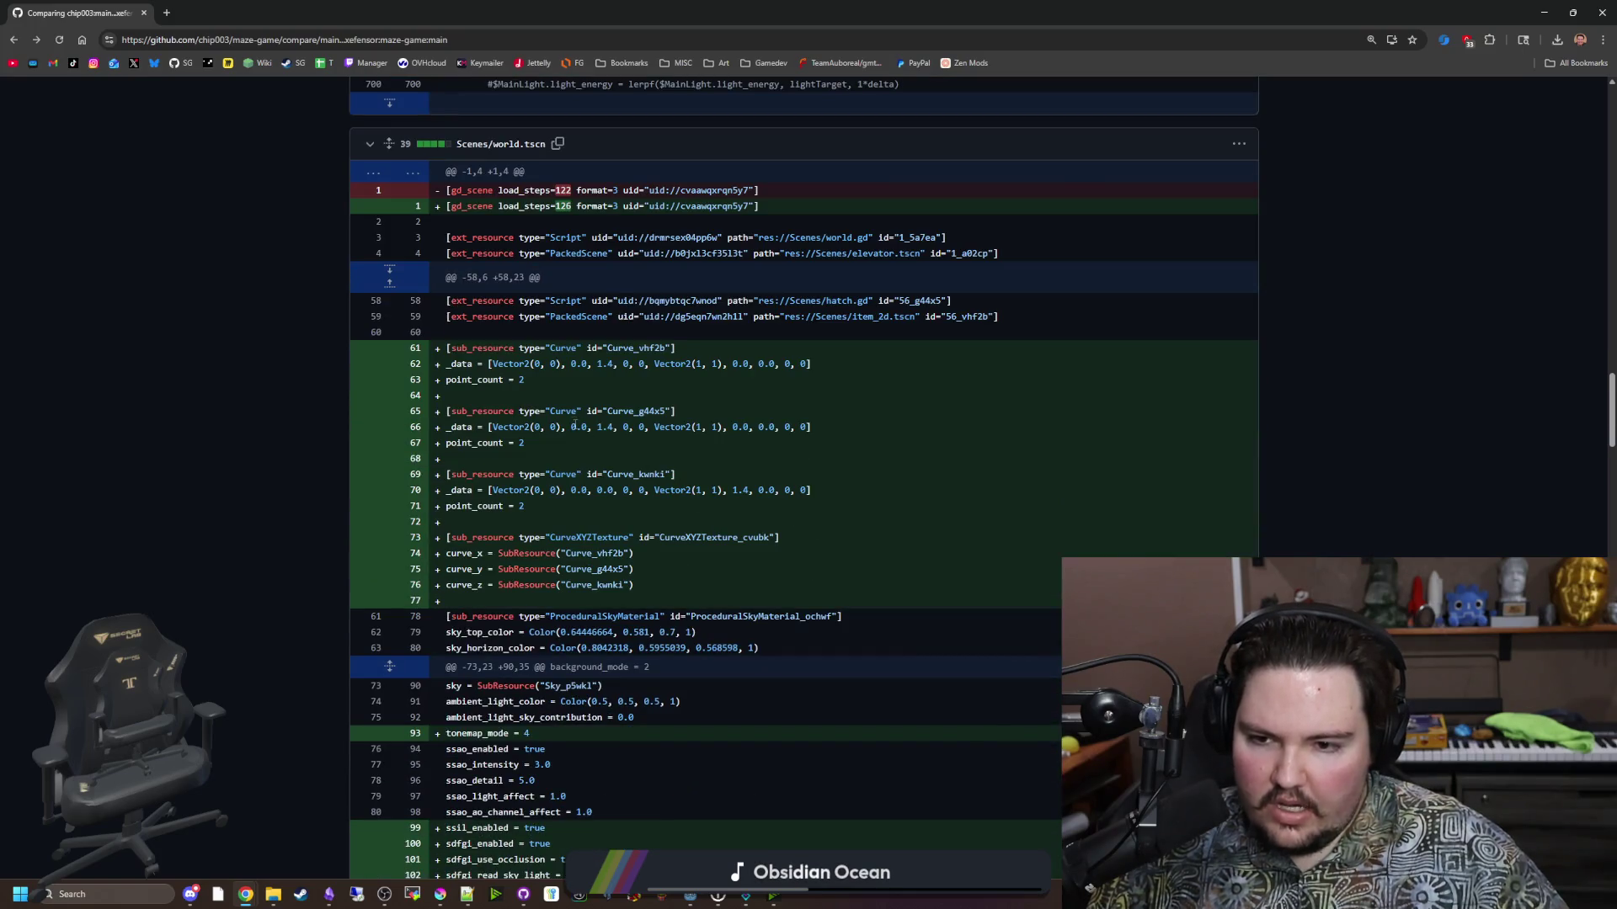
scroll(600, 474, down, 2)
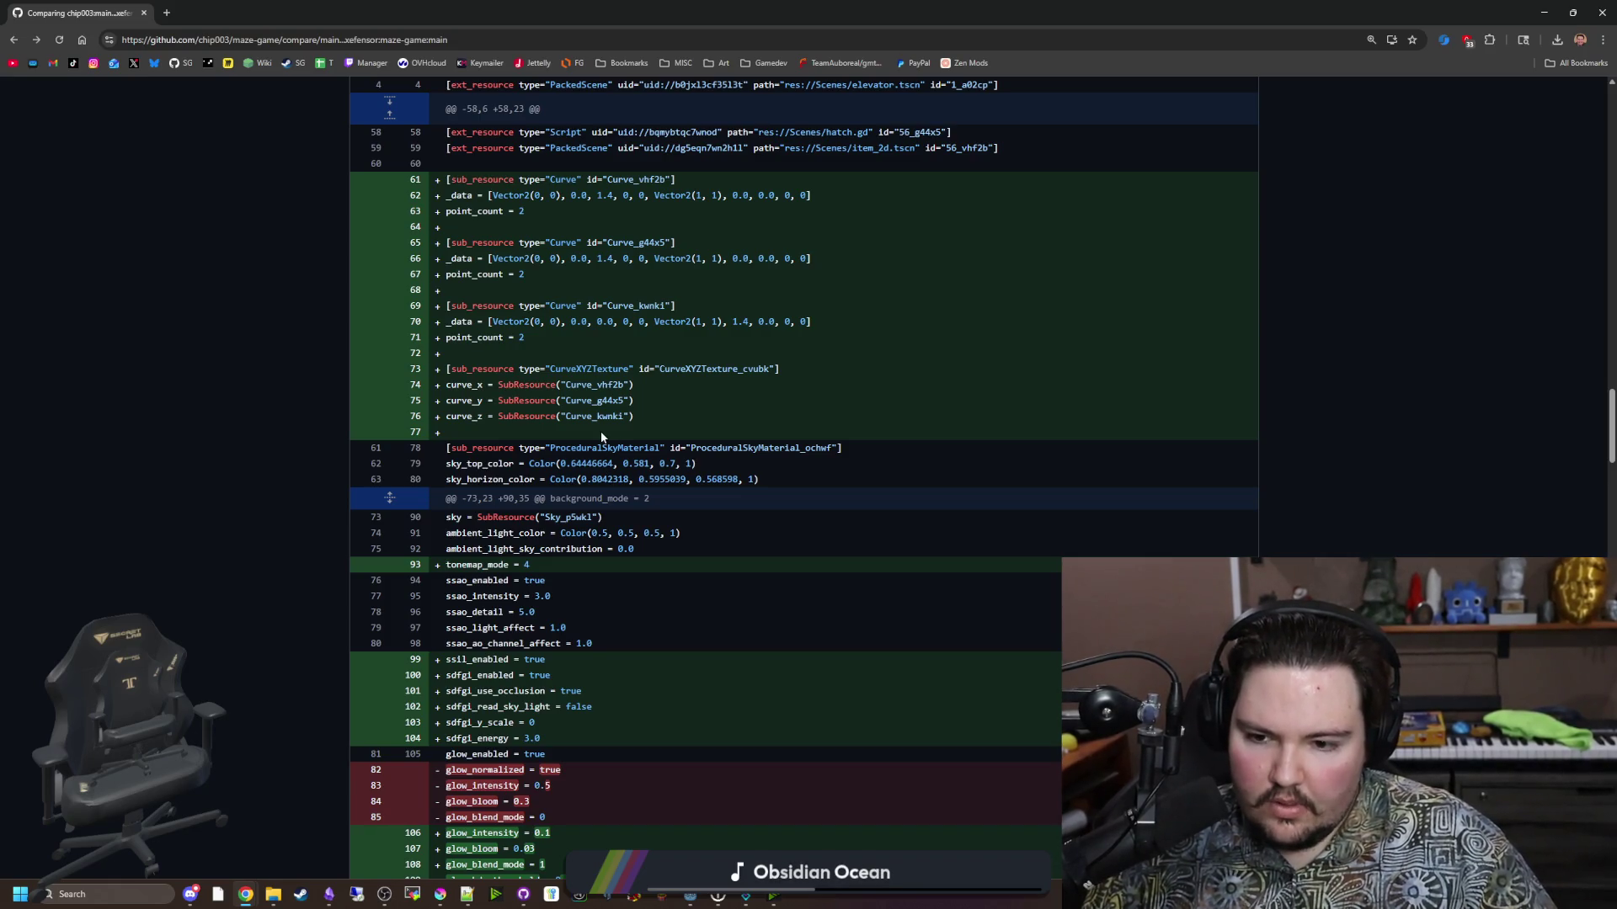
scroll(602, 437, down, 2)
drag(462, 397, 506, 396)
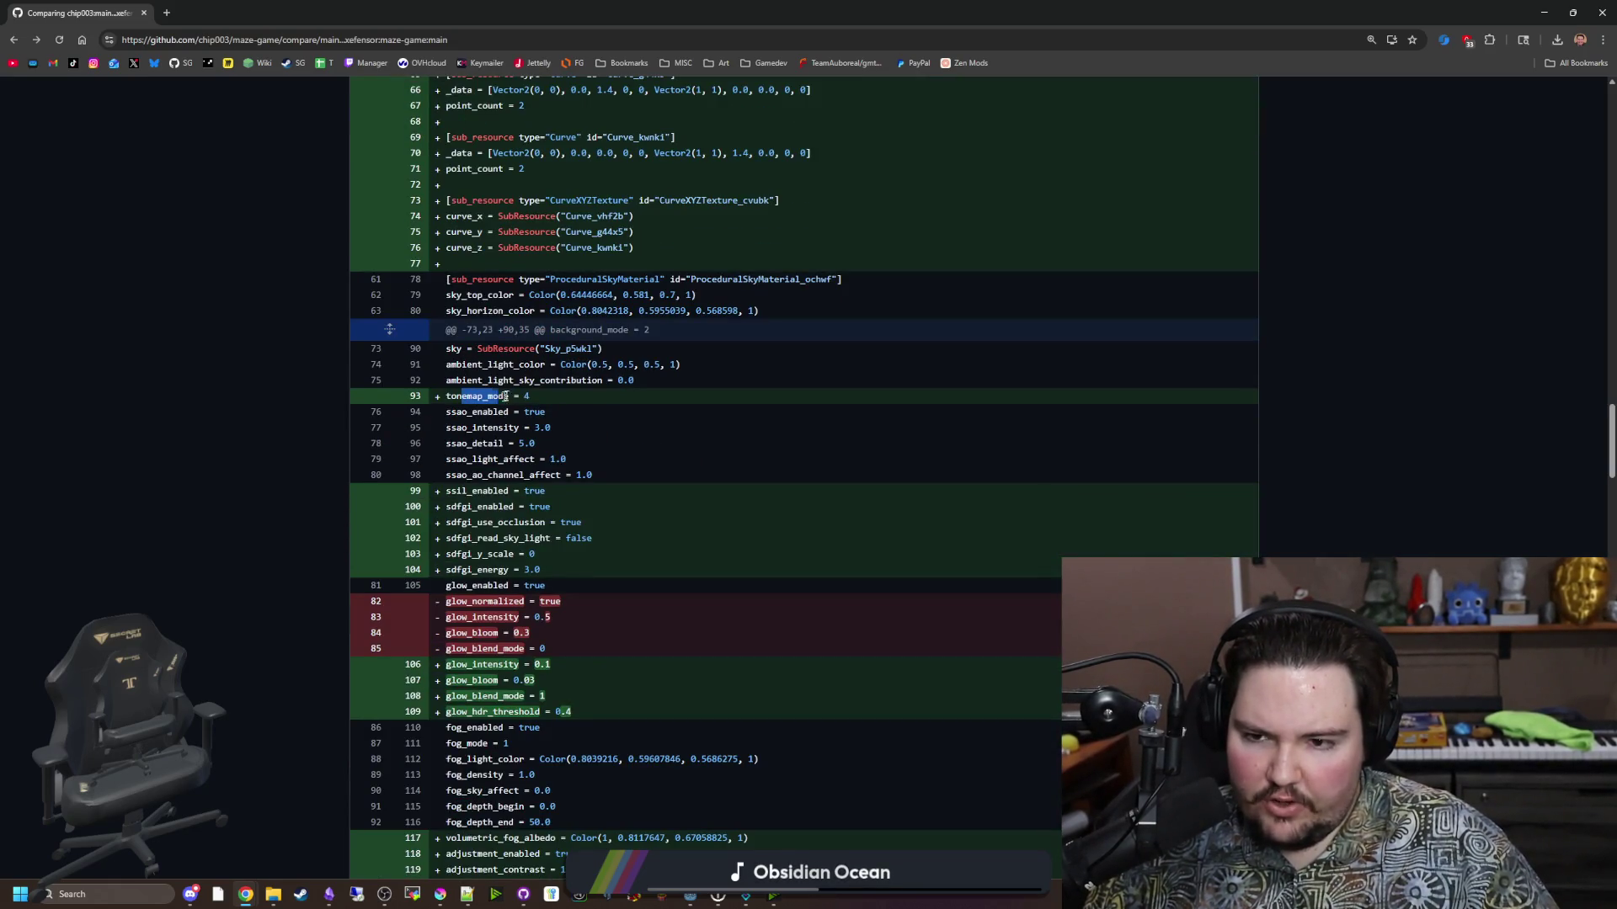
click(531, 394)
scroll(531, 394, down, 2)
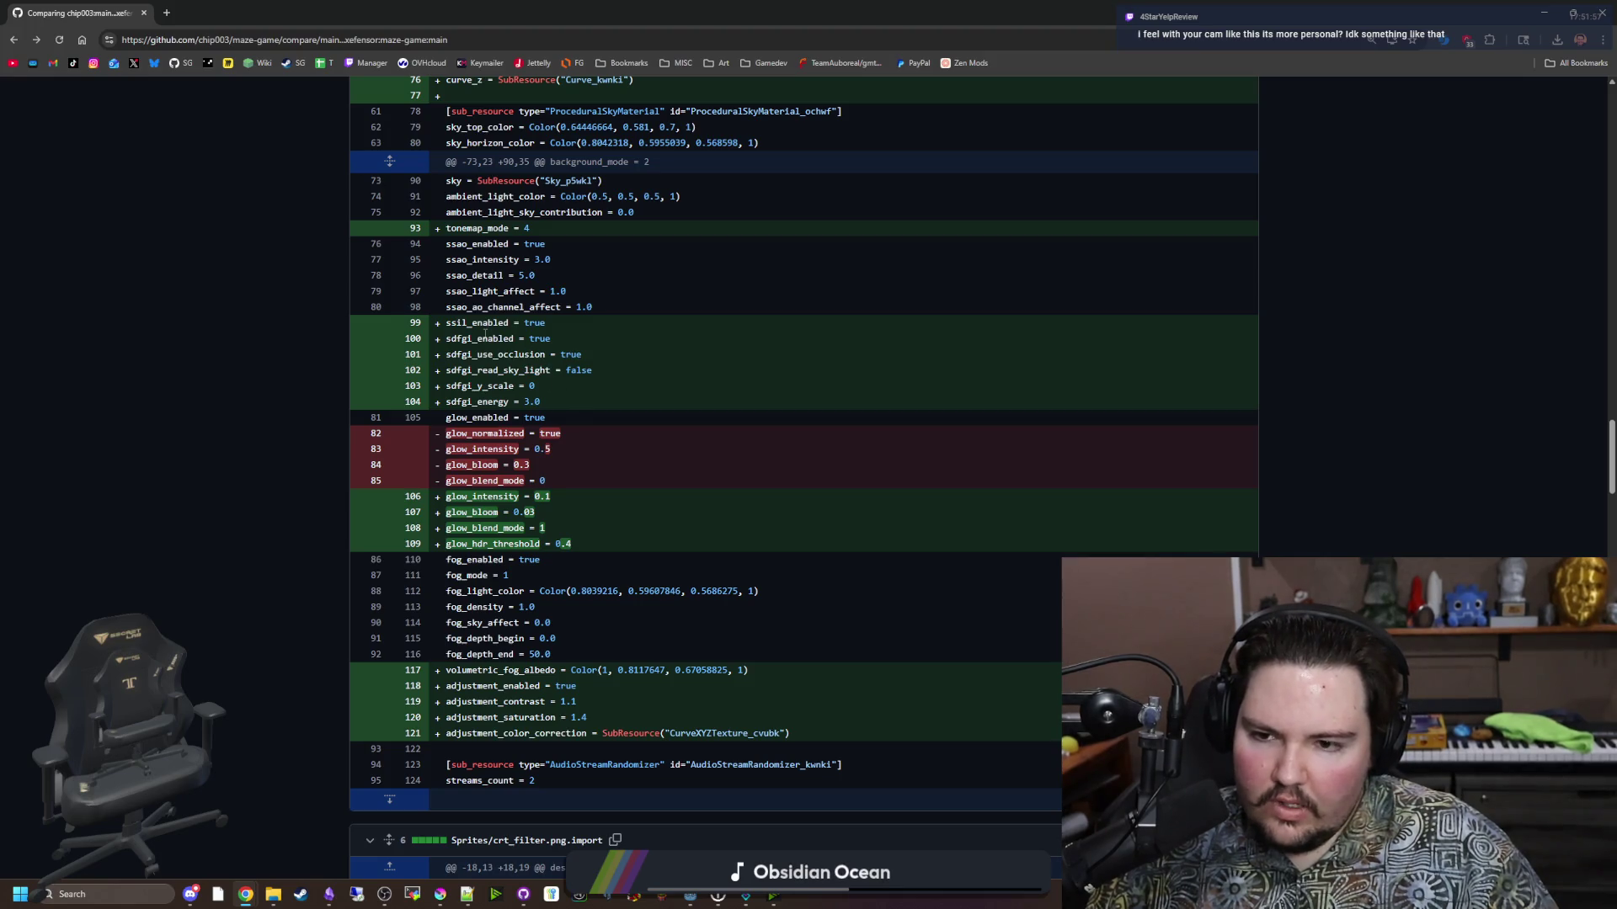
mouse_move(556, 330)
mouse_down()
mouse_move(556, 404)
mouse_move(446, 325)
mouse_up()
click(566, 408)
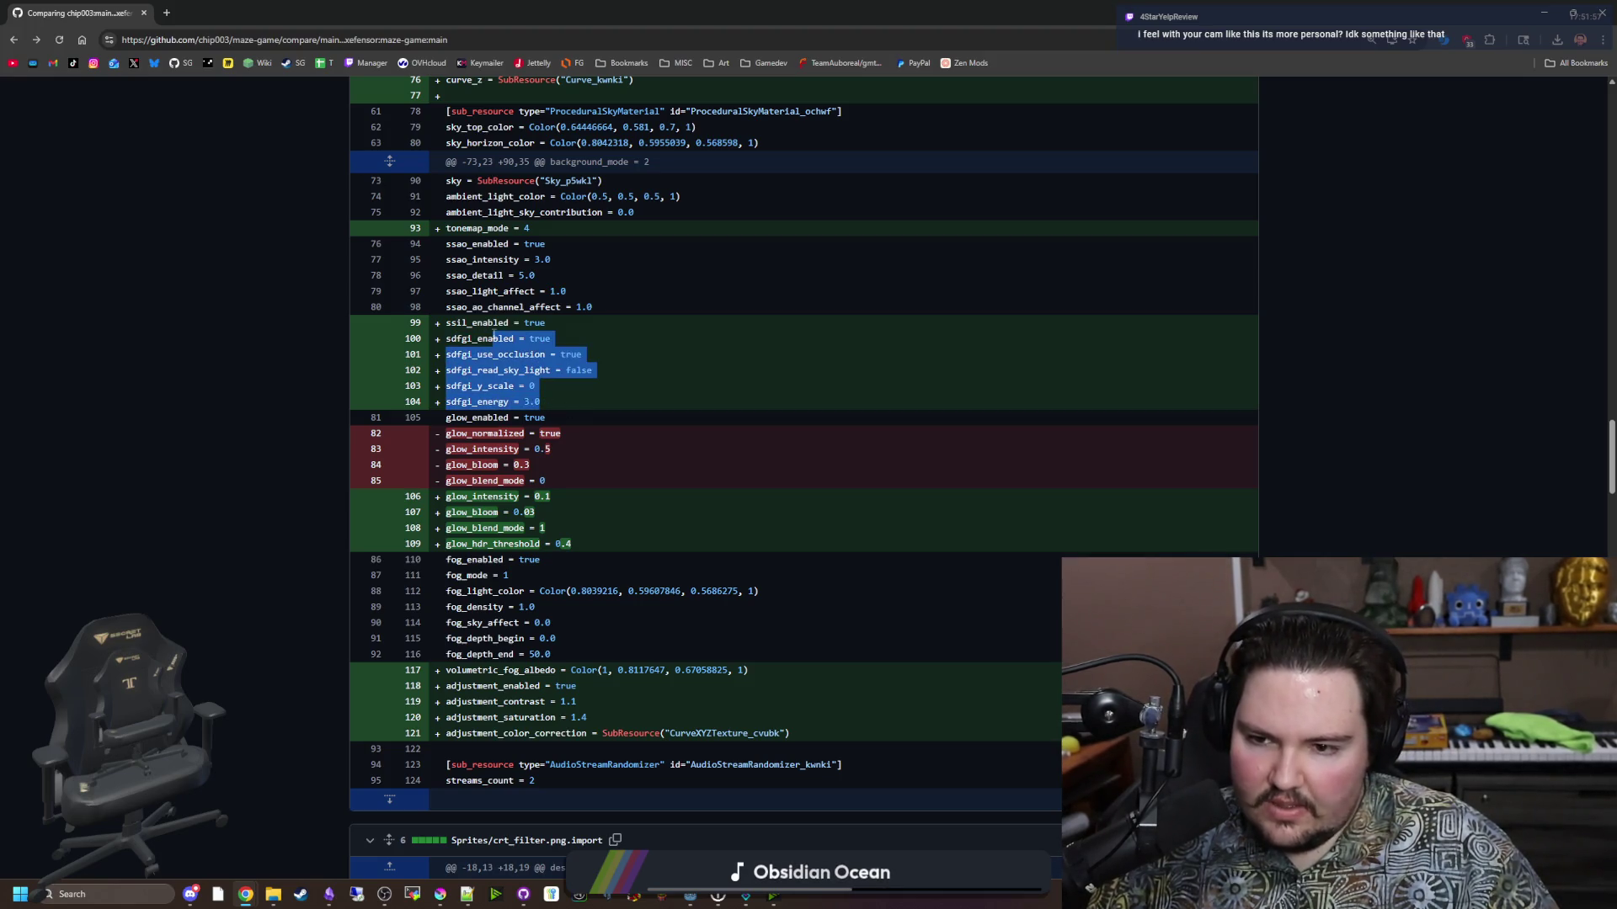
click(507, 422)
scroll(507, 423, down, 1)
drag(589, 459, 452, 347)
click(495, 380)
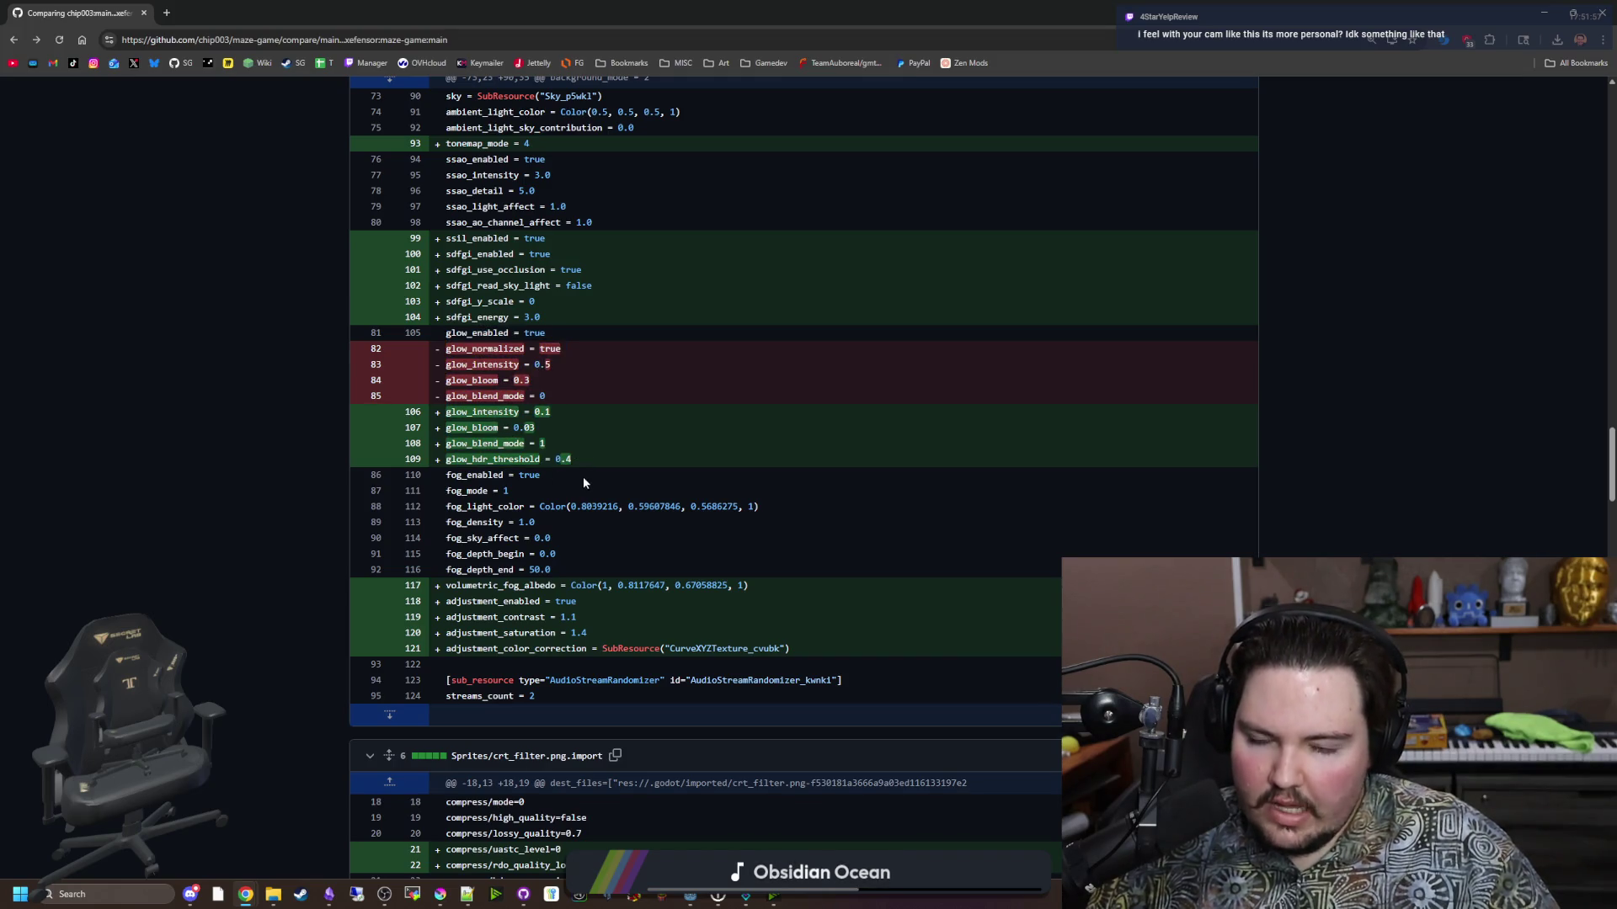
mouse_move(590, 459)
mouse_down()
mouse_move(450, 355)
mouse_move(455, 334)
mouse_up()
click(455, 334)
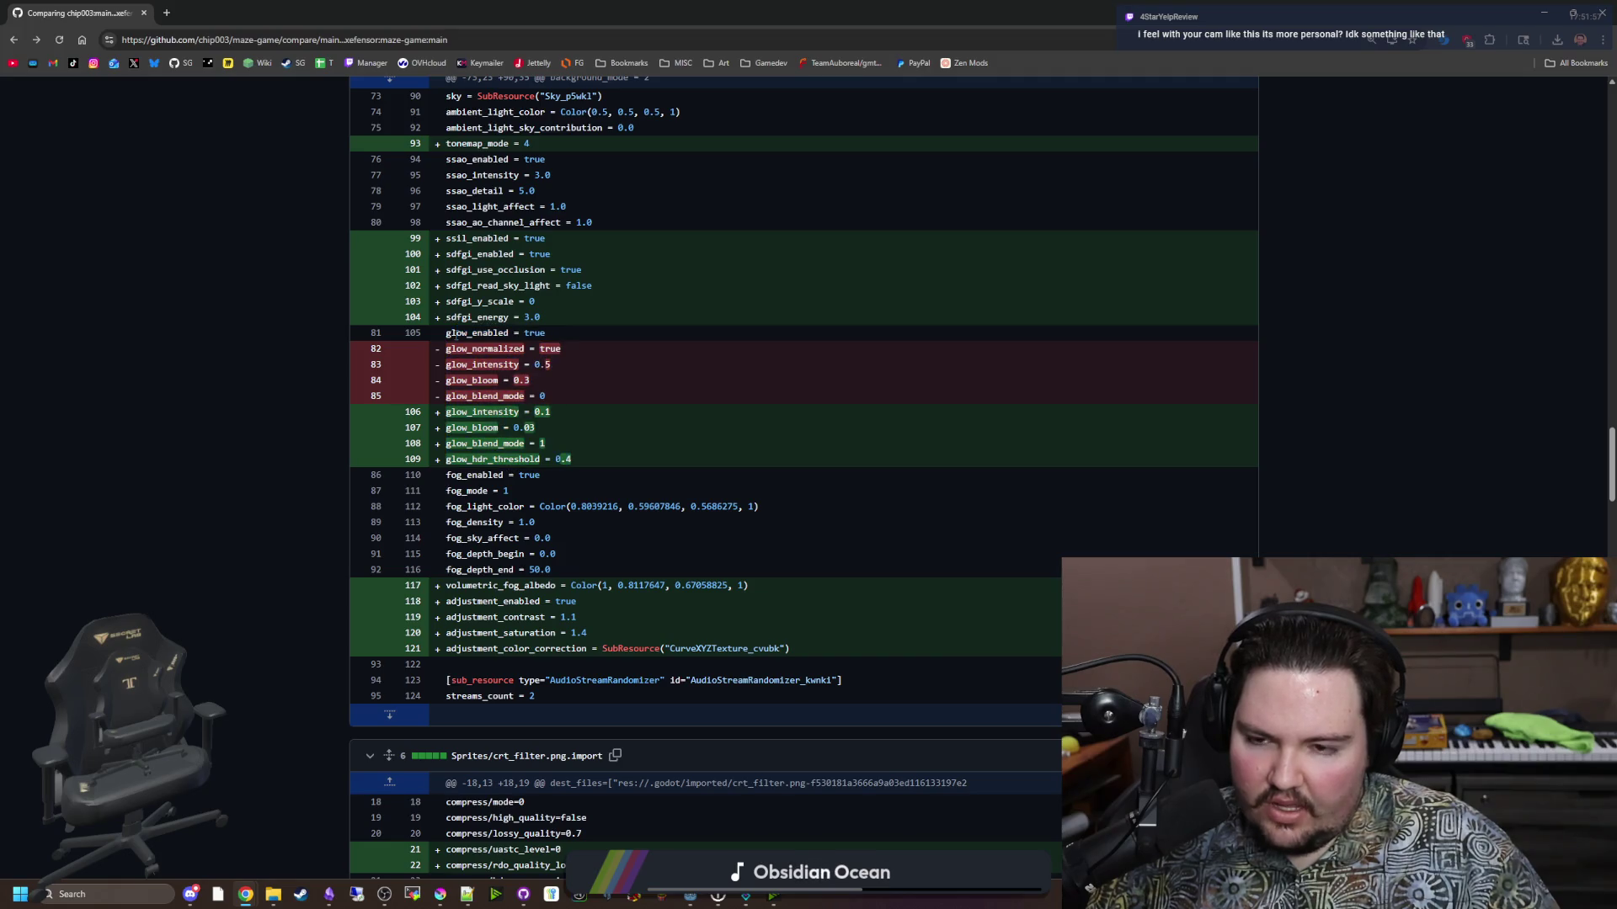
scroll(544, 437, down, 1)
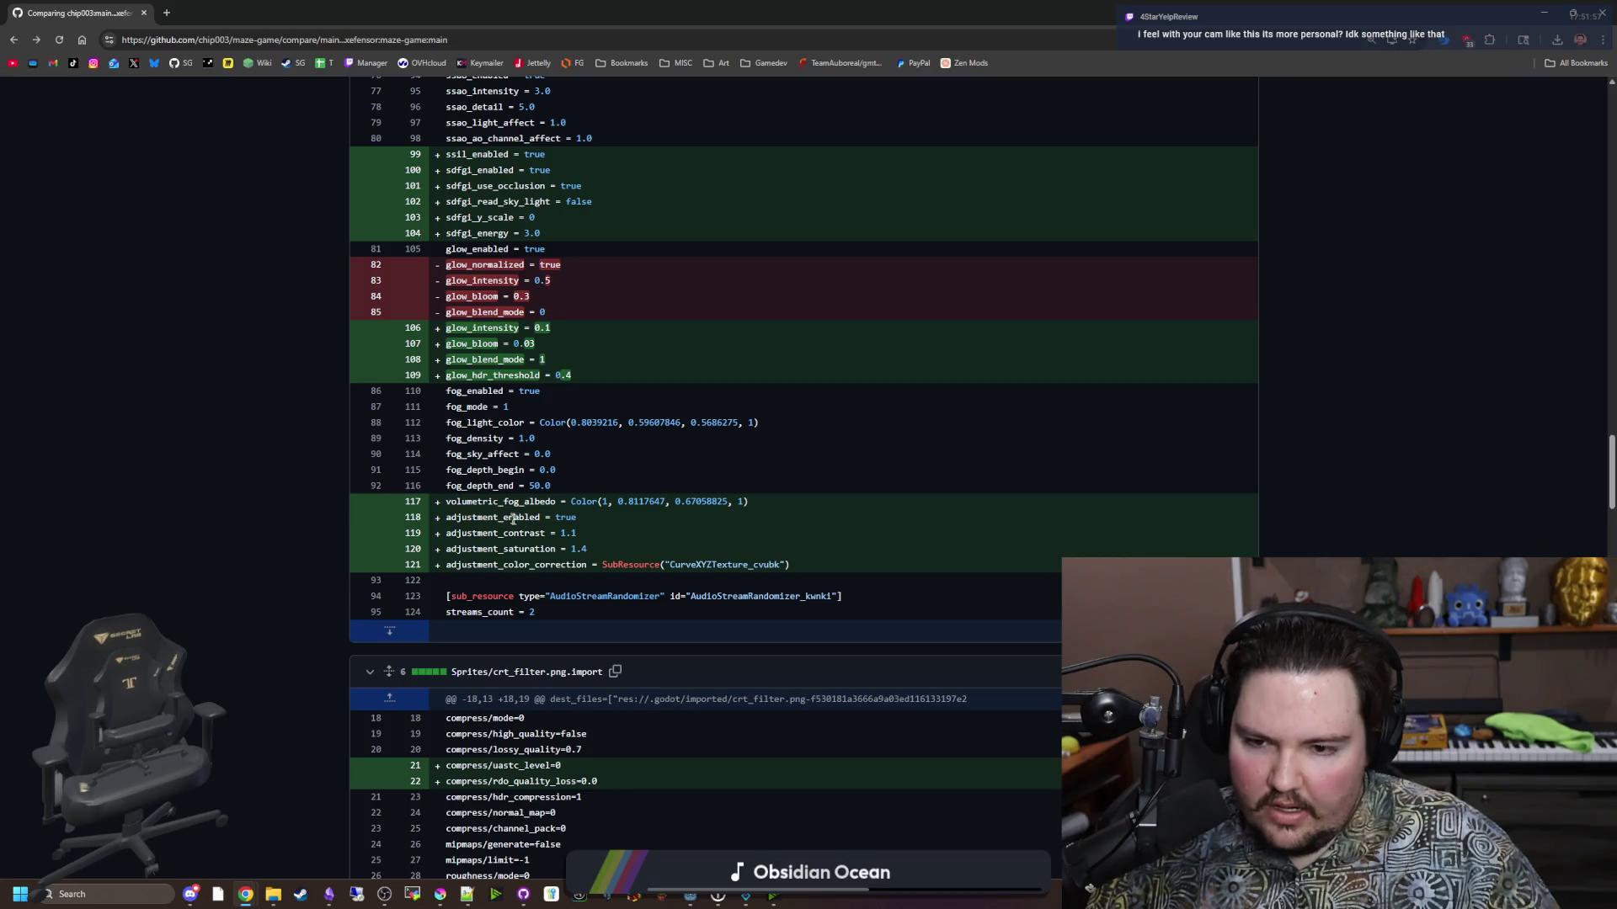
mouse_move(800, 564)
mouse_down()
mouse_move(447, 565)
mouse_move(430, 502)
mouse_move(770, 505)
mouse_move(671, 558)
mouse_move(446, 517)
mouse_move(488, 532)
mouse_up()
click(599, 550)
click(489, 532)
drag(589, 549, 481, 546)
click(481, 545)
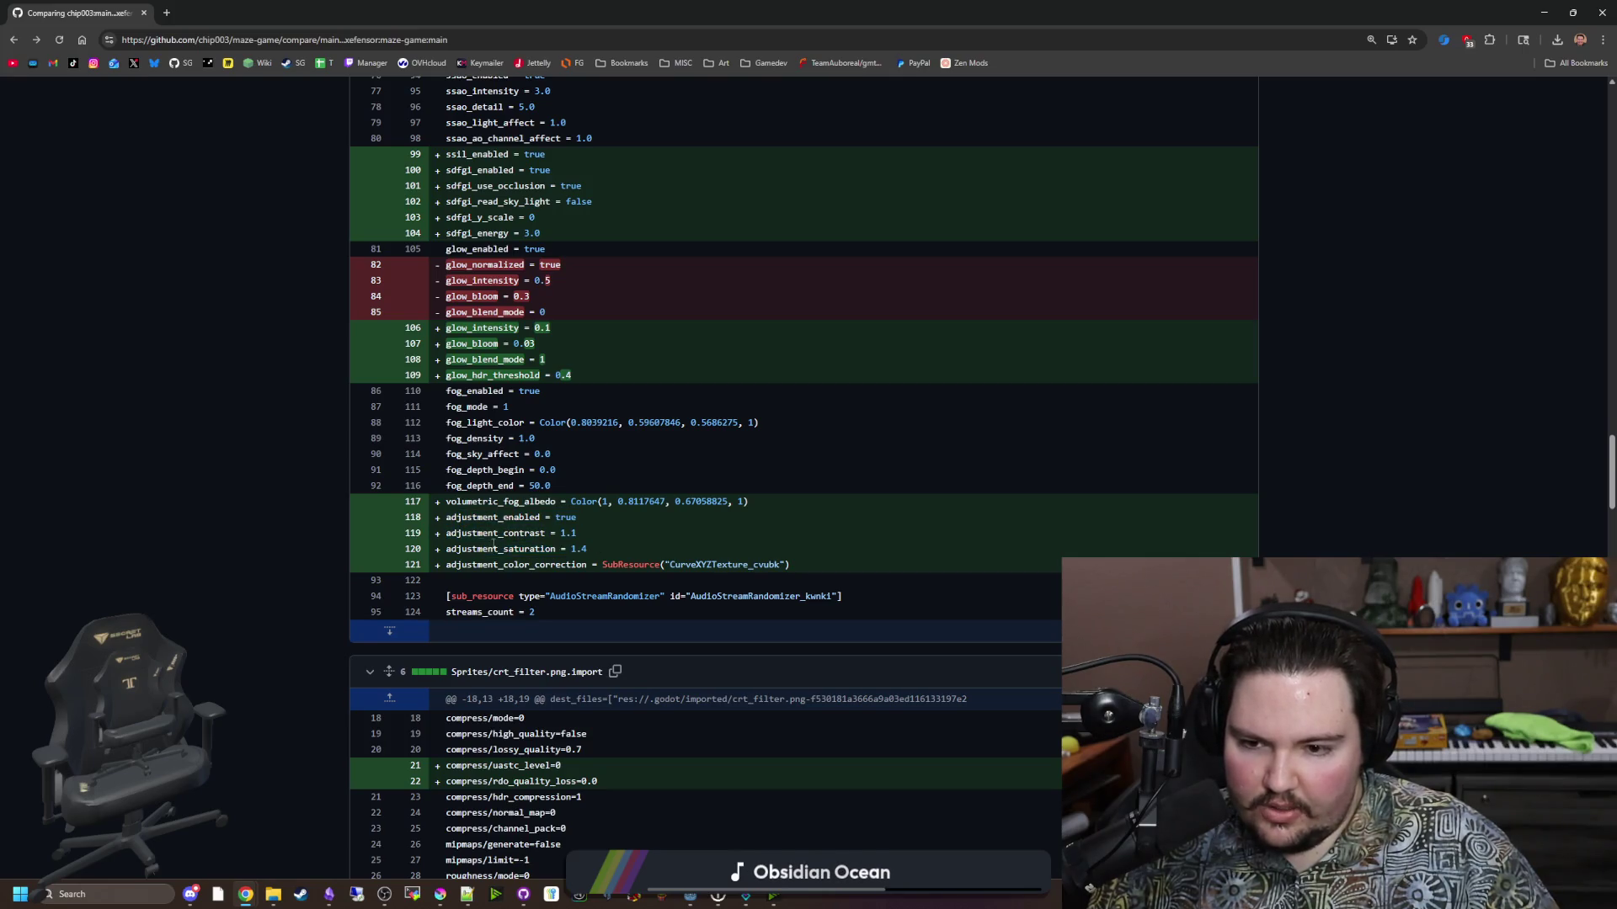
scroll(495, 545, down, 3)
scroll(509, 530, down, 5)
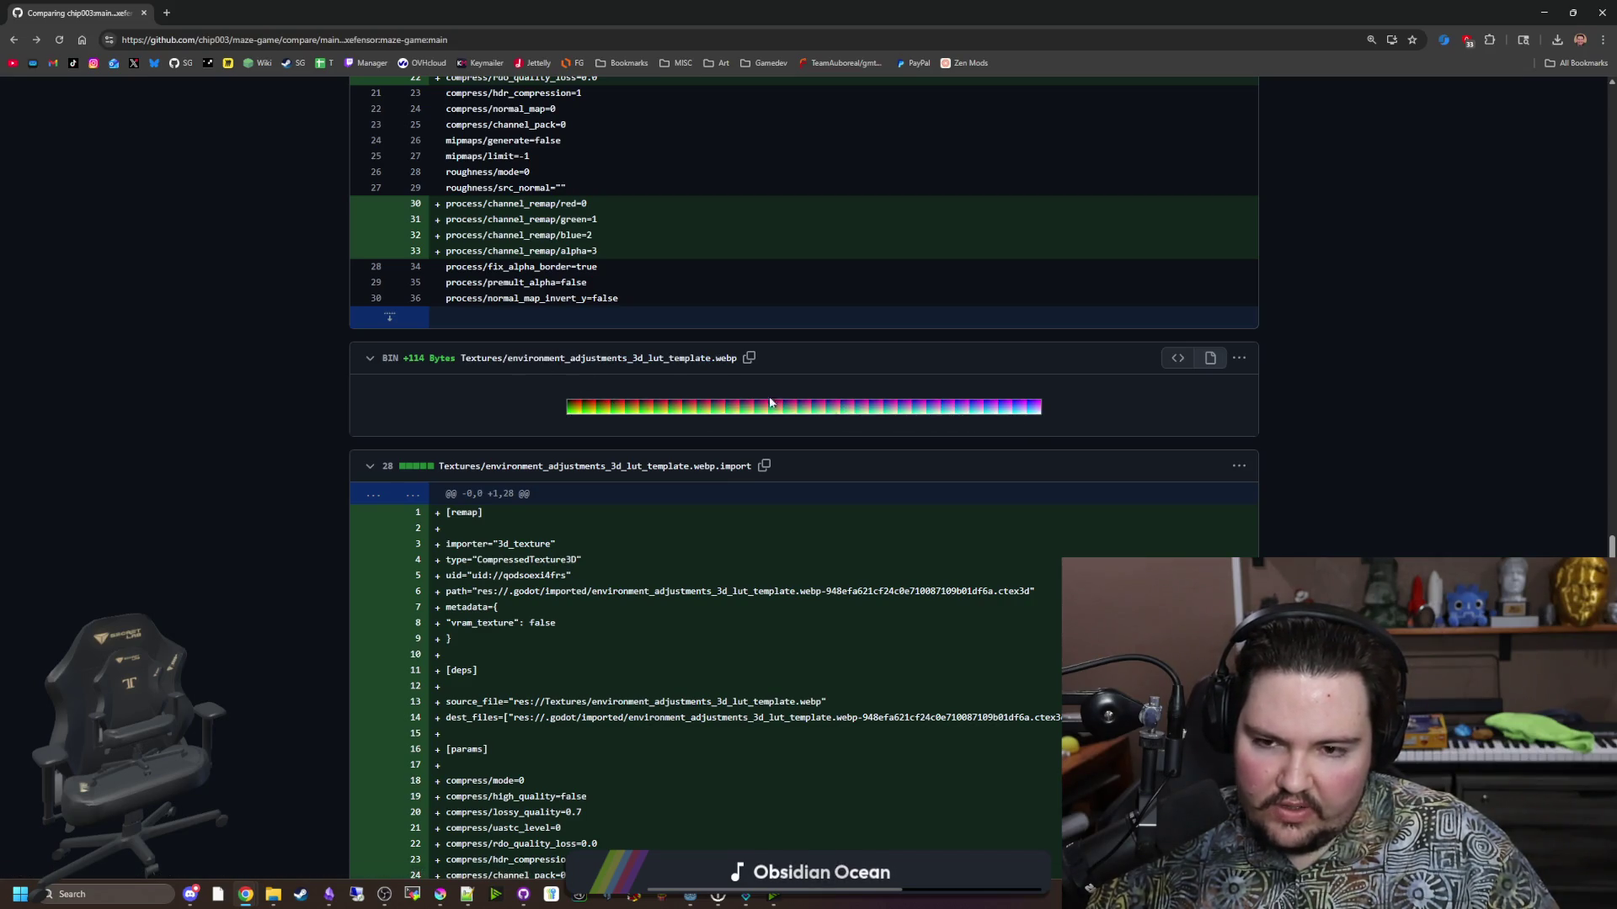
Scroll through the comparison diff, then switch back to the Godot editor.
scroll(770, 402, down, 13)
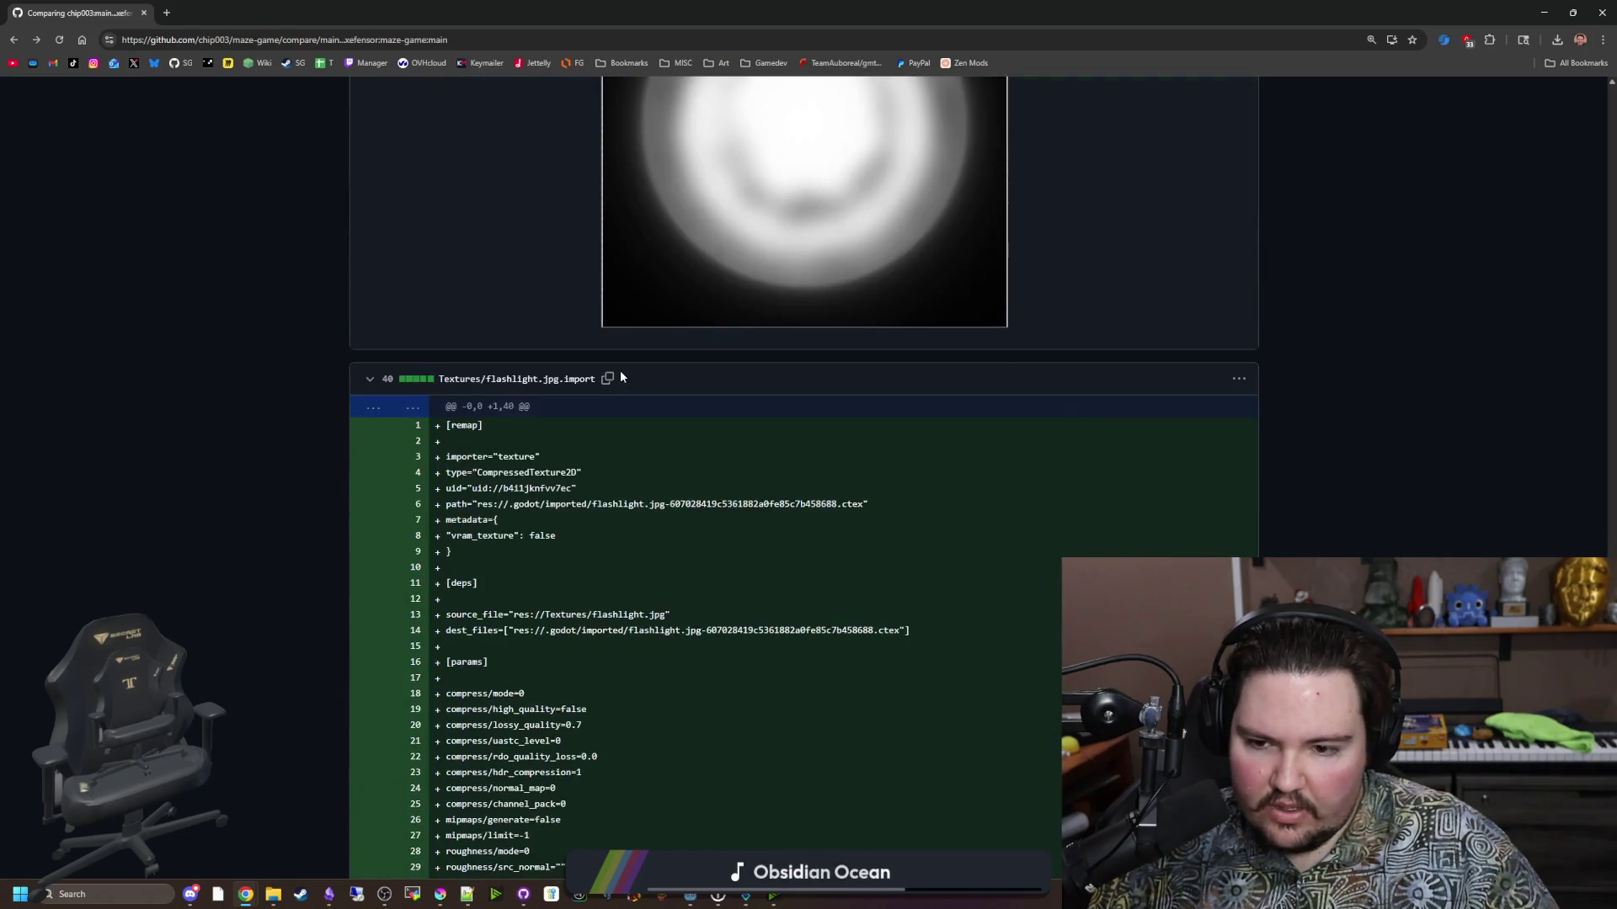
scroll(622, 377, down, 15)
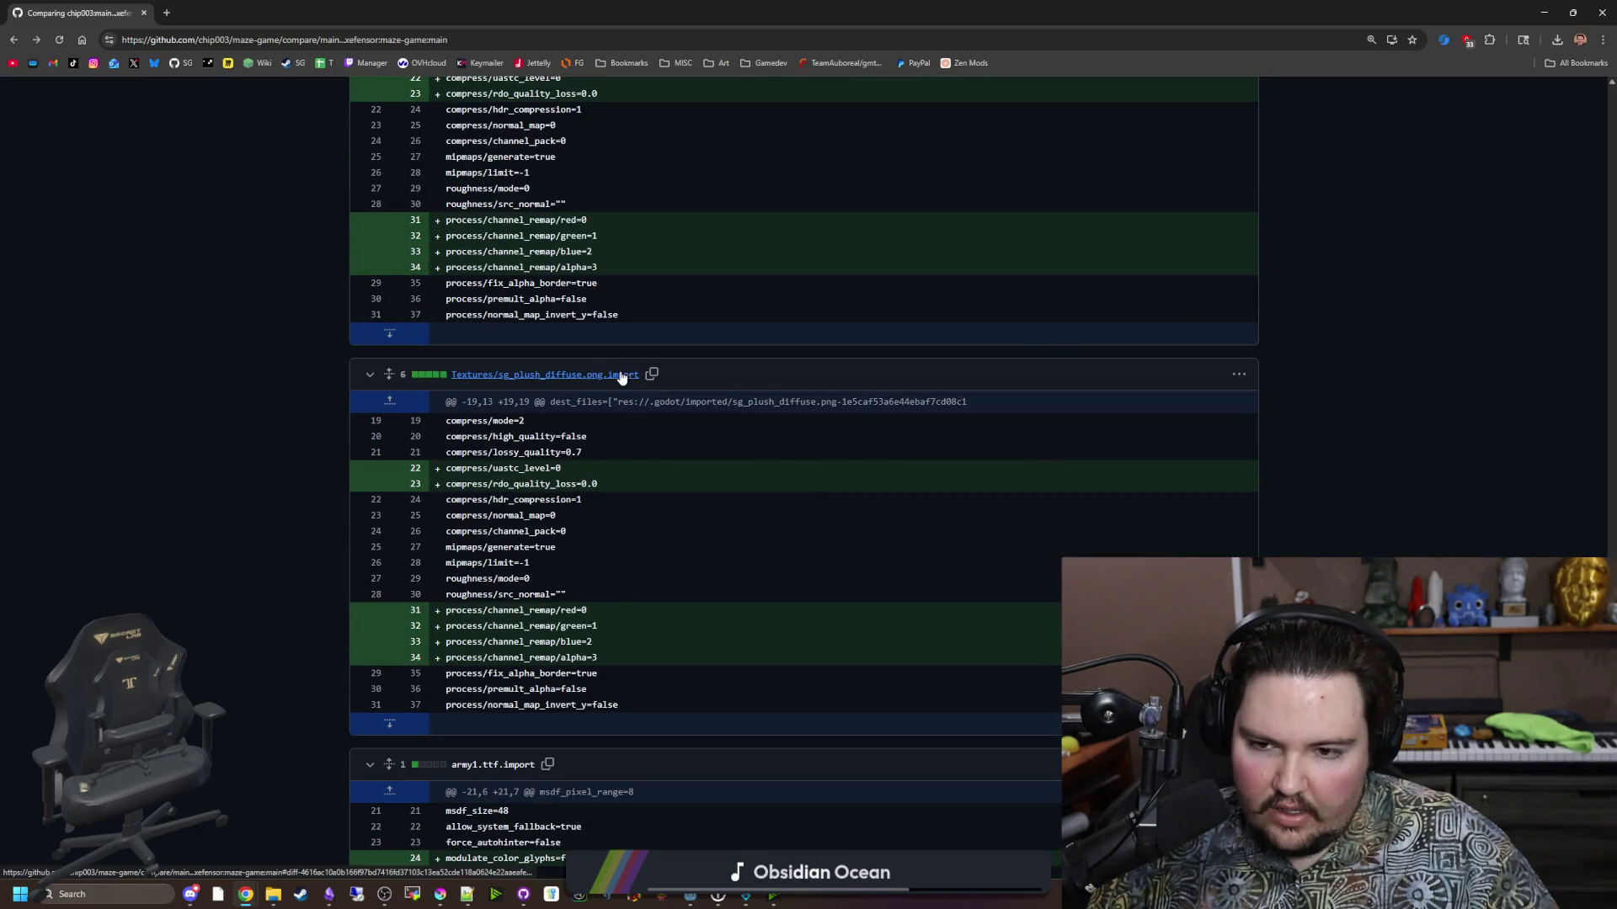
right_click(585, 478)
scroll(320, 476, down, 7)
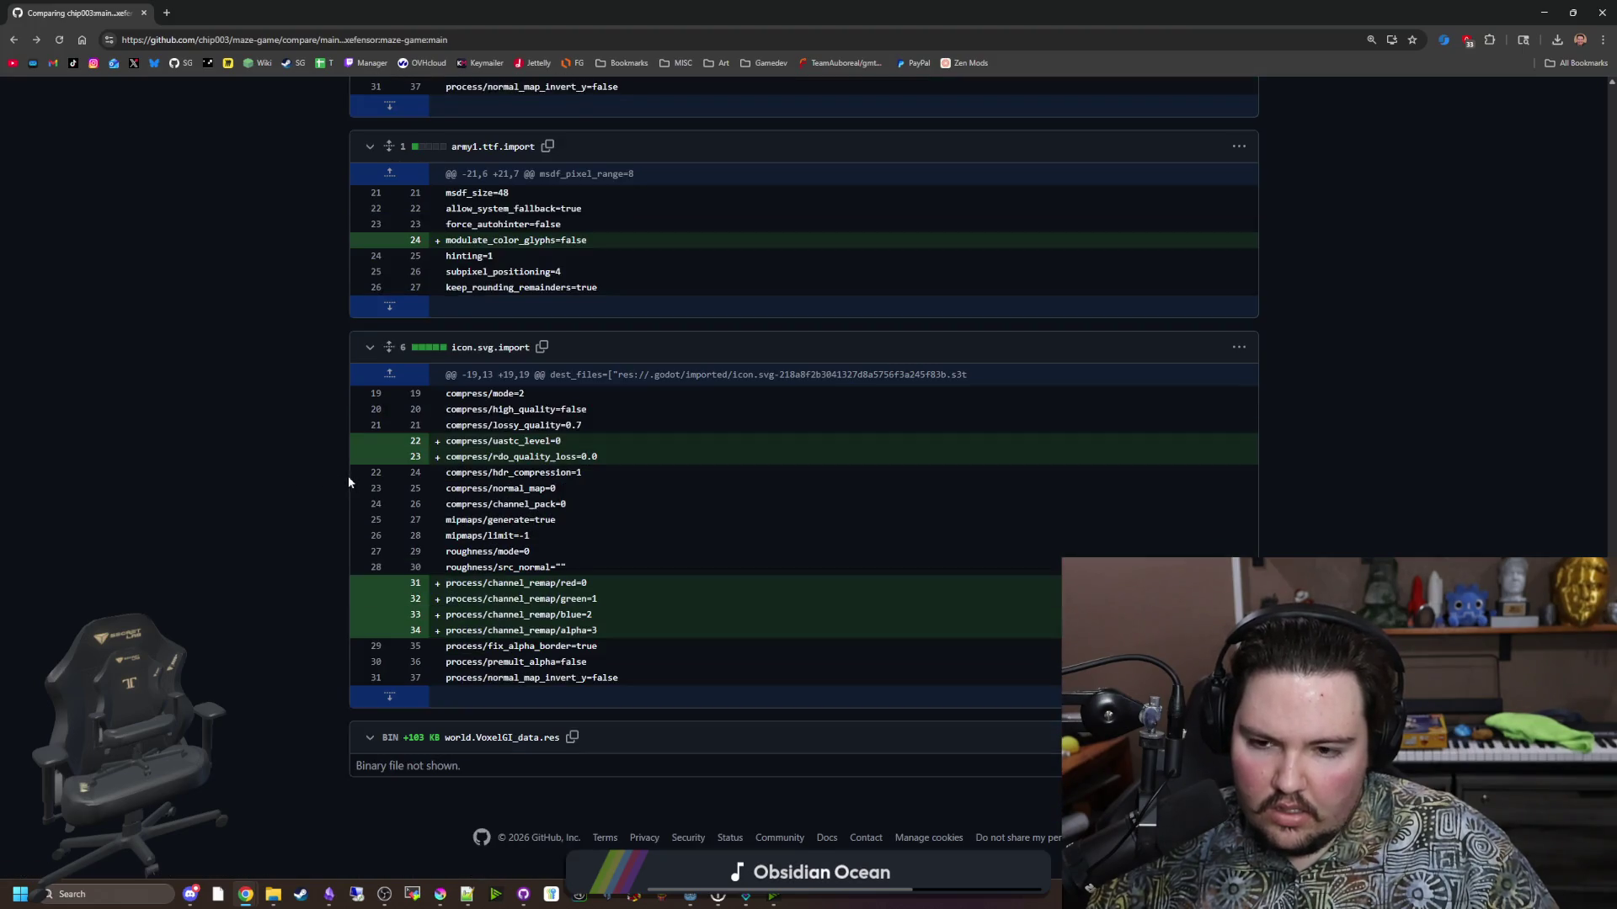
scroll(349, 482, up, 20)
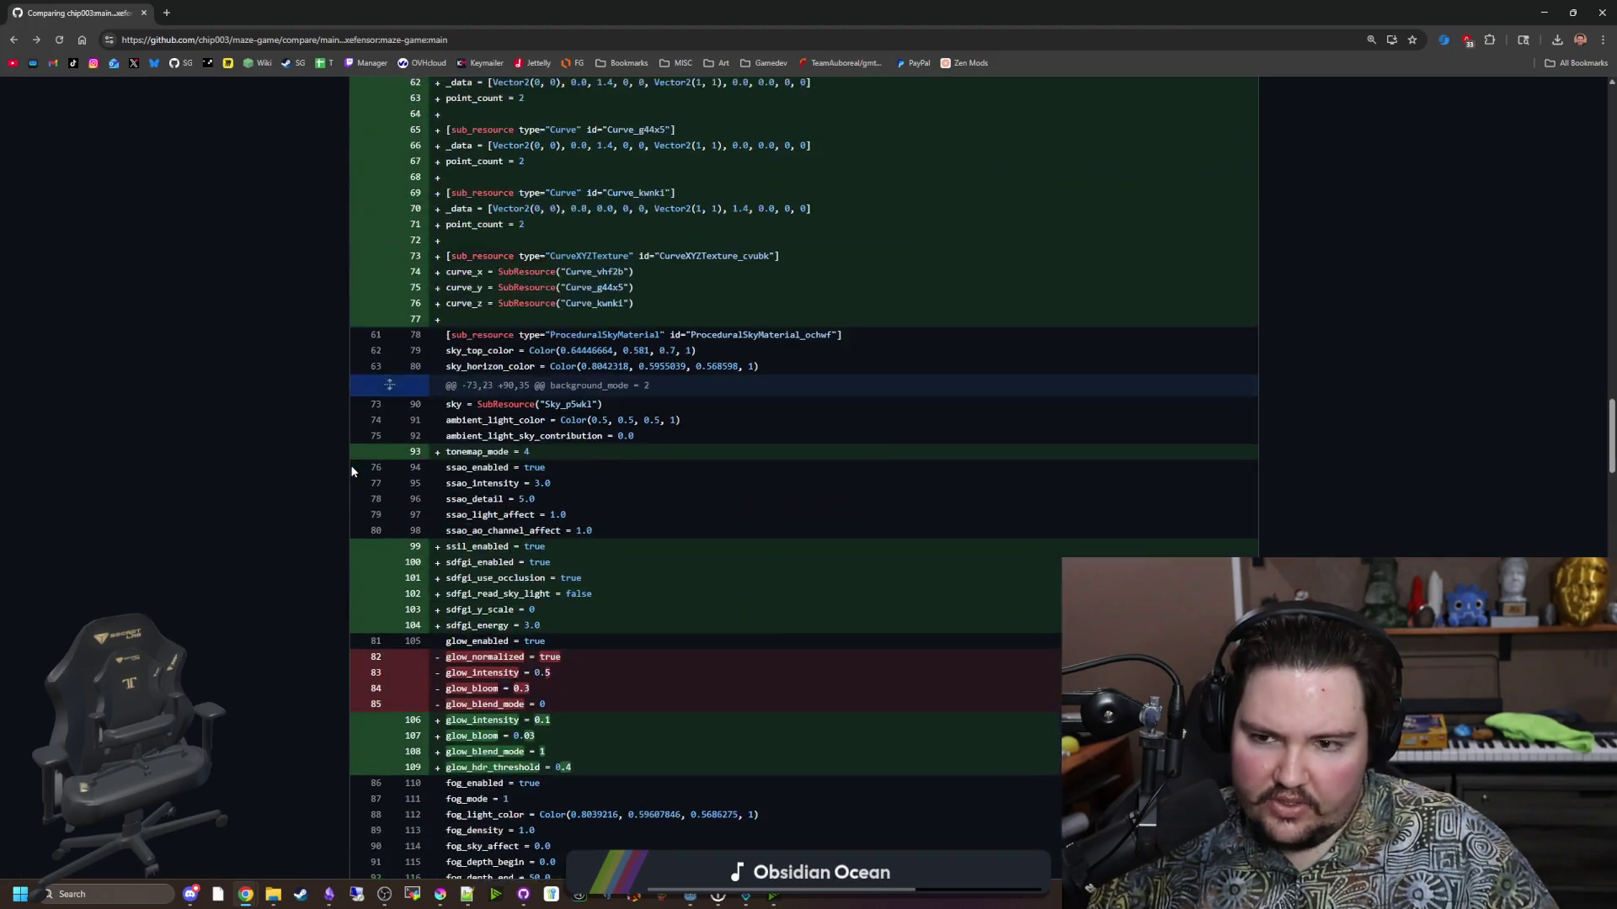
scroll(352, 472, down, 3)
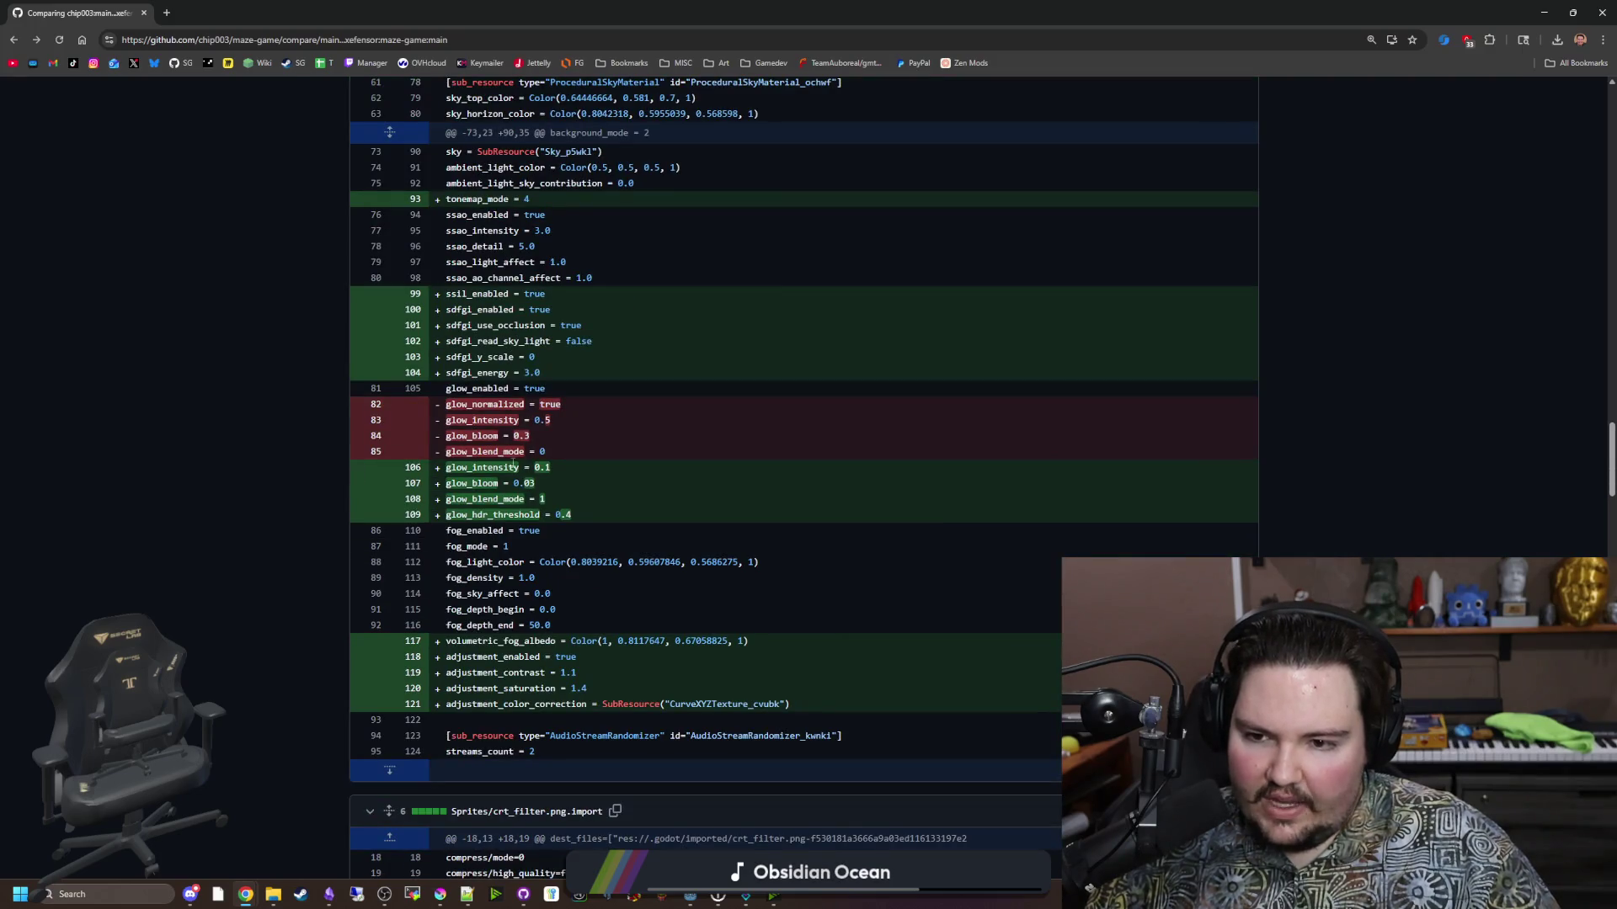
scroll(505, 472, up, 12)
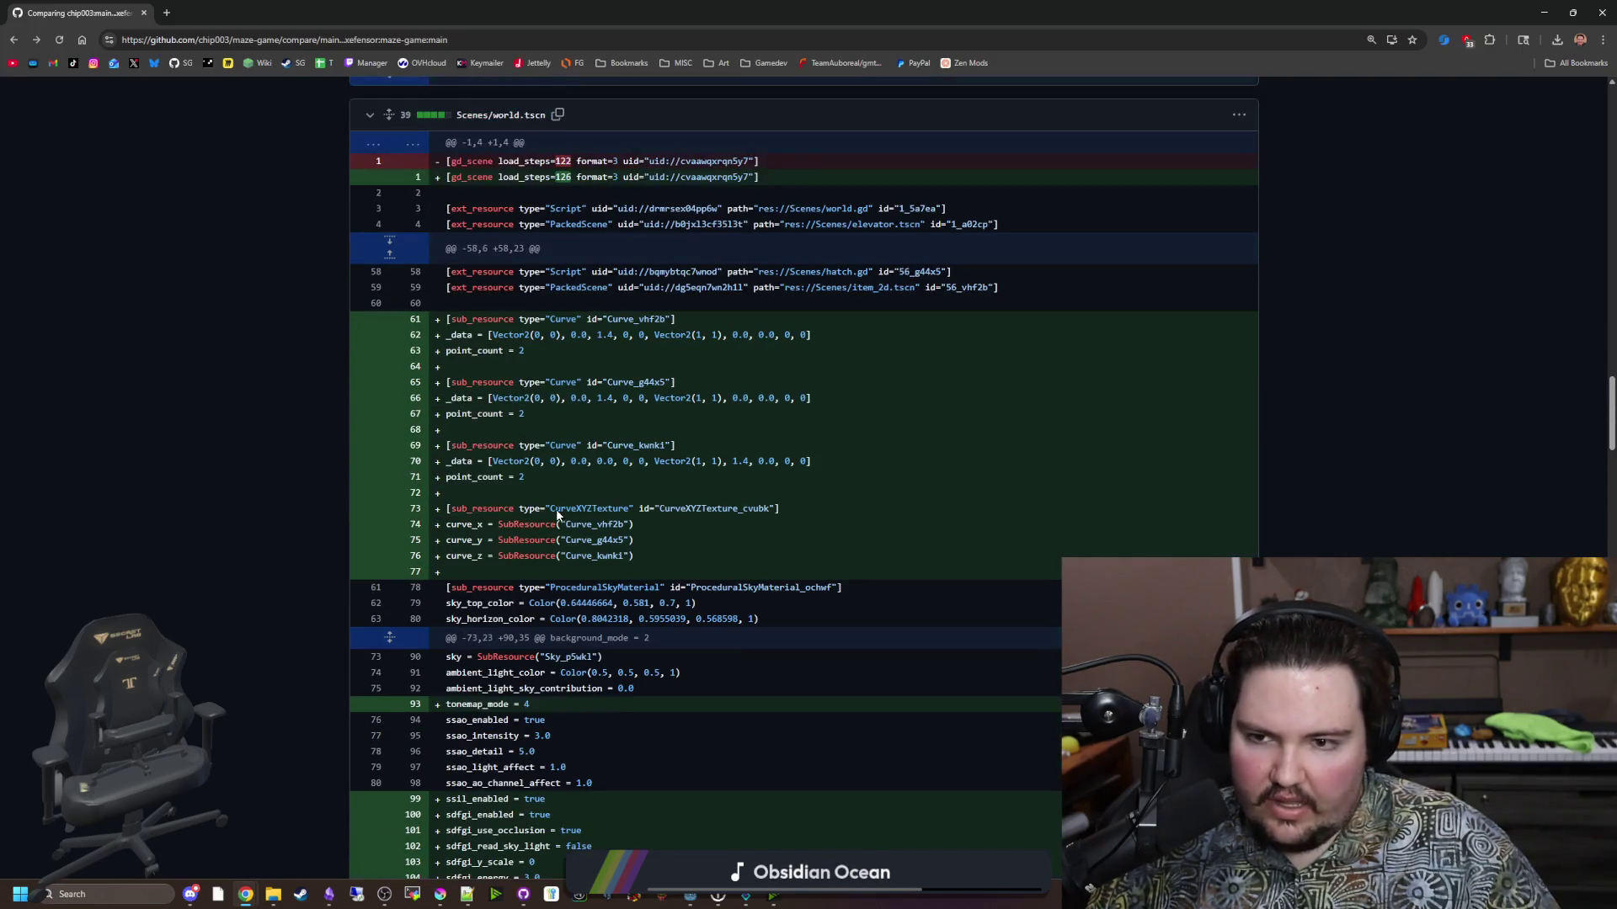
scroll(547, 539, up, 4)
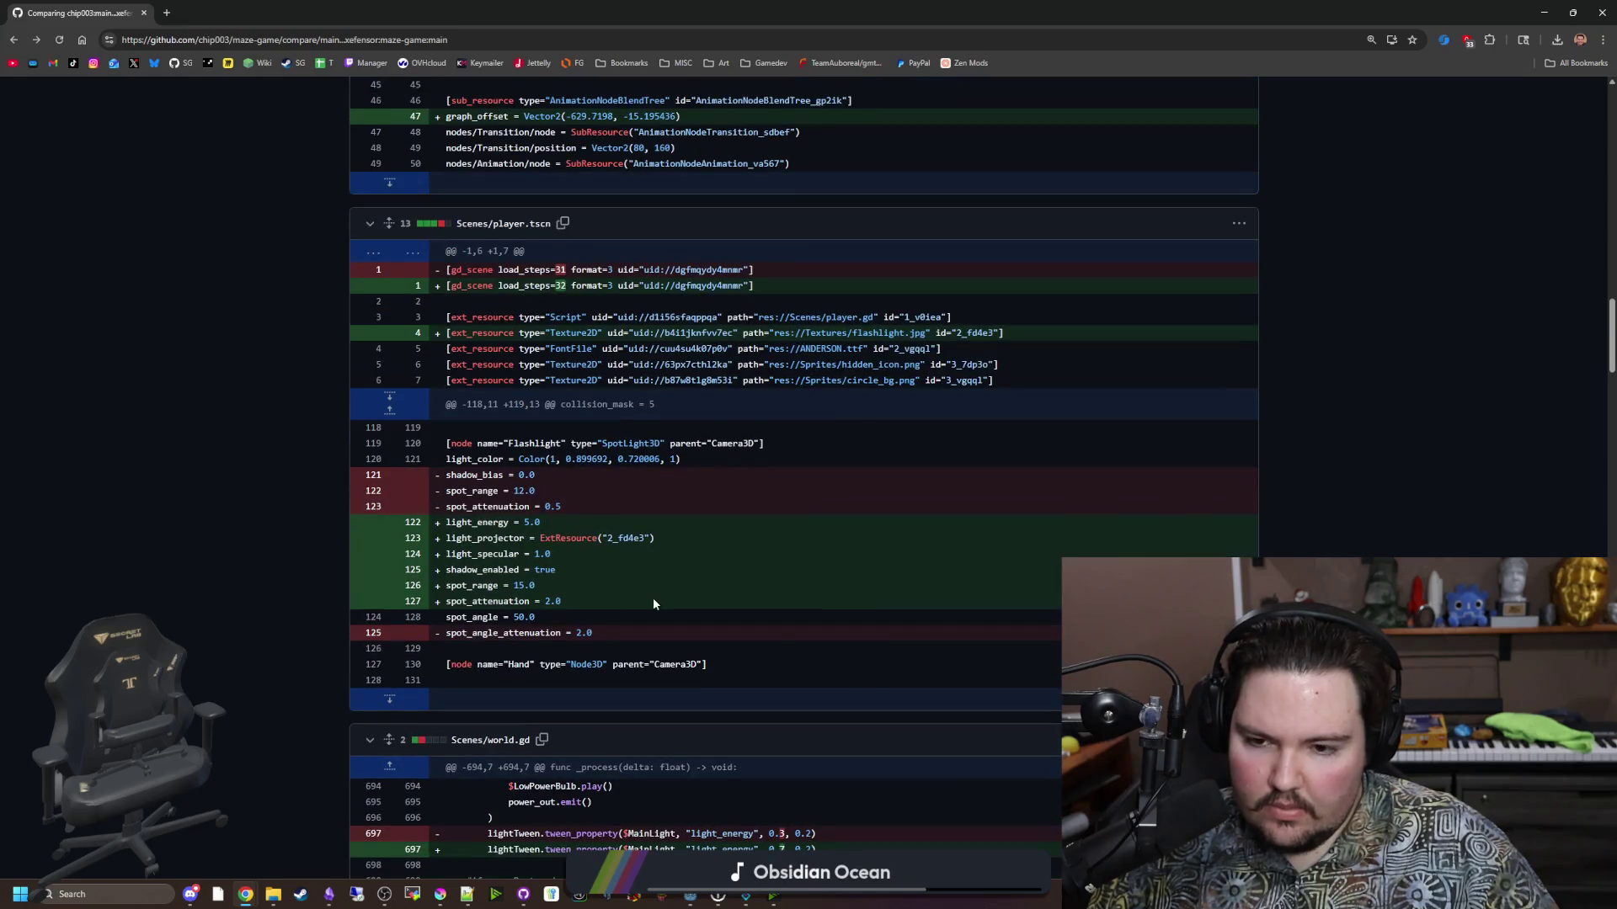
scroll(547, 539, up, 10)
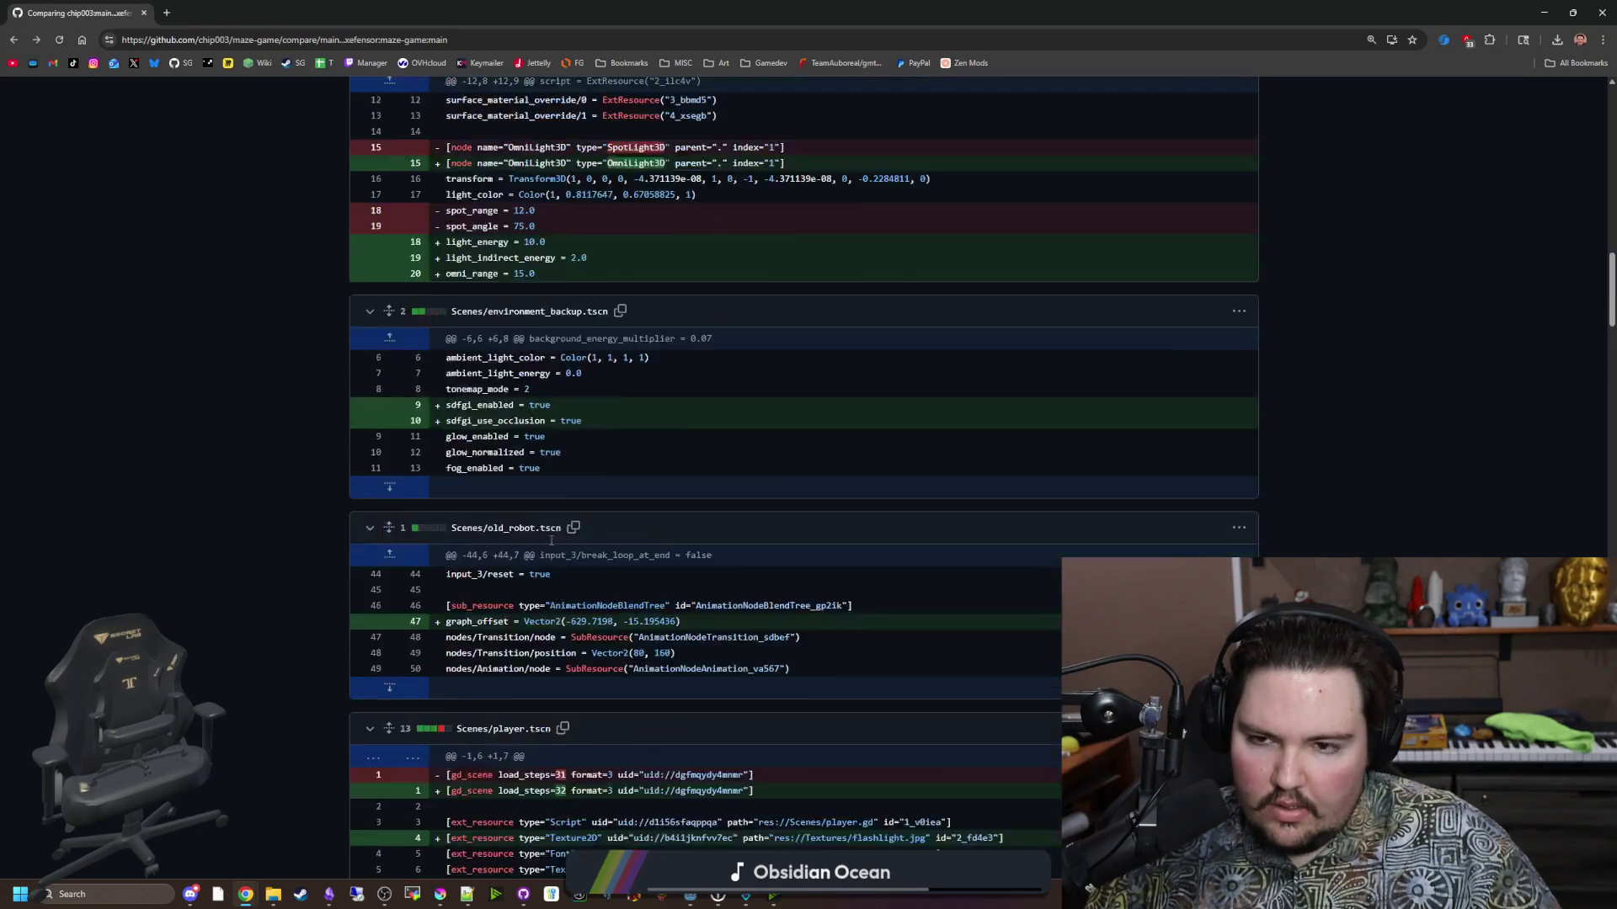
scroll(552, 542, down, 10)
key(alt+Tab)
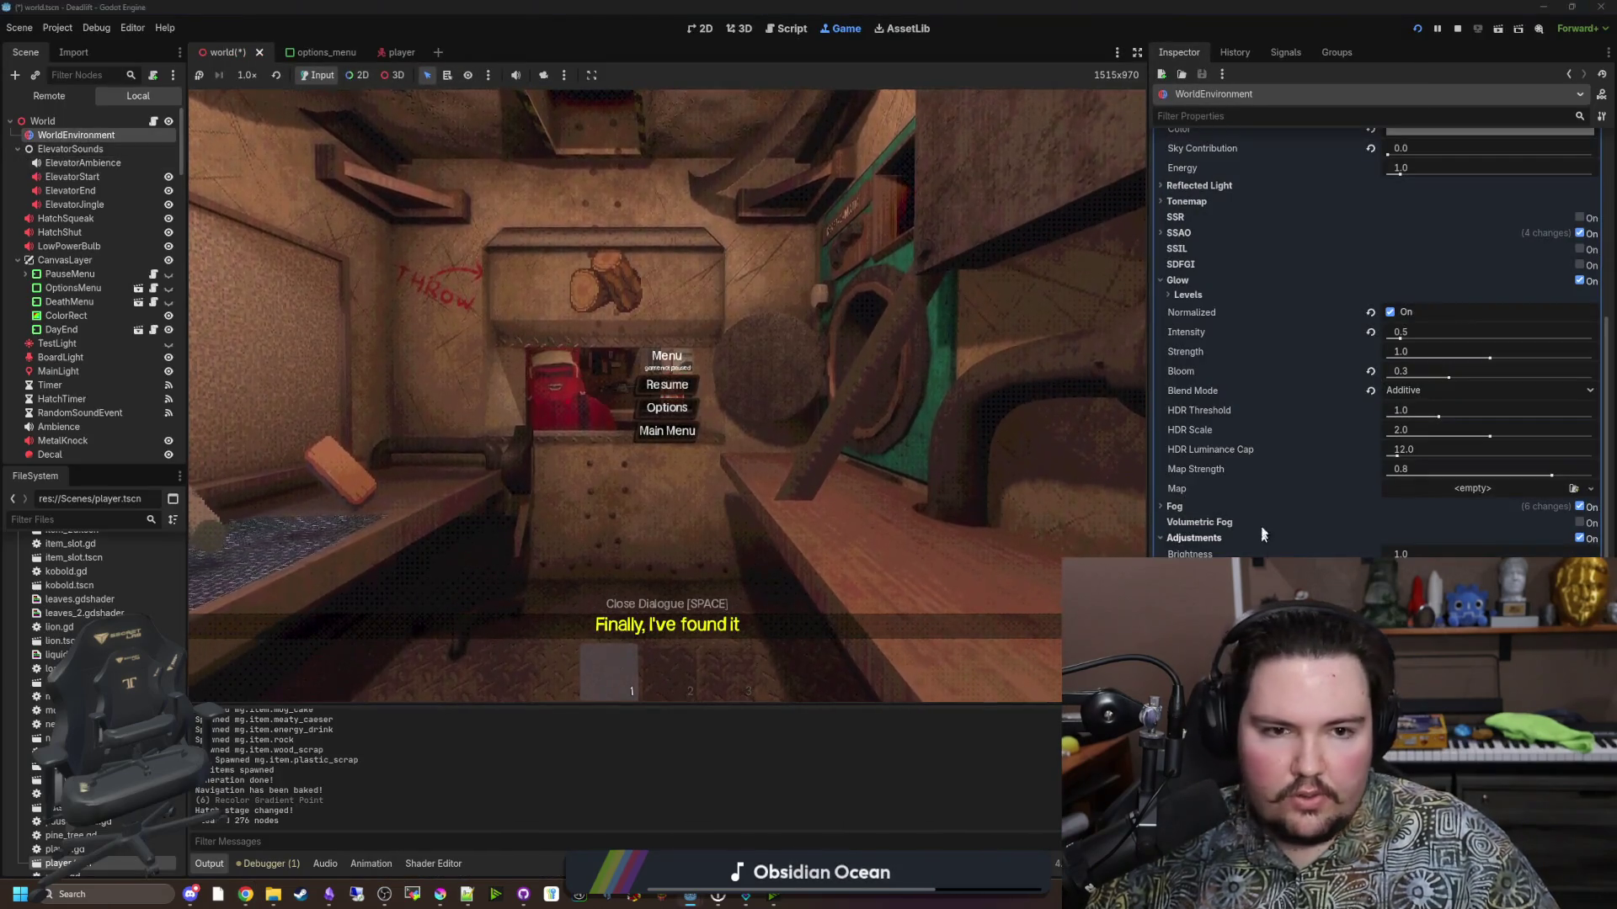
Enable SSR, SSIL and SDFGI on the WorldEnvironment.
click(1579, 217)
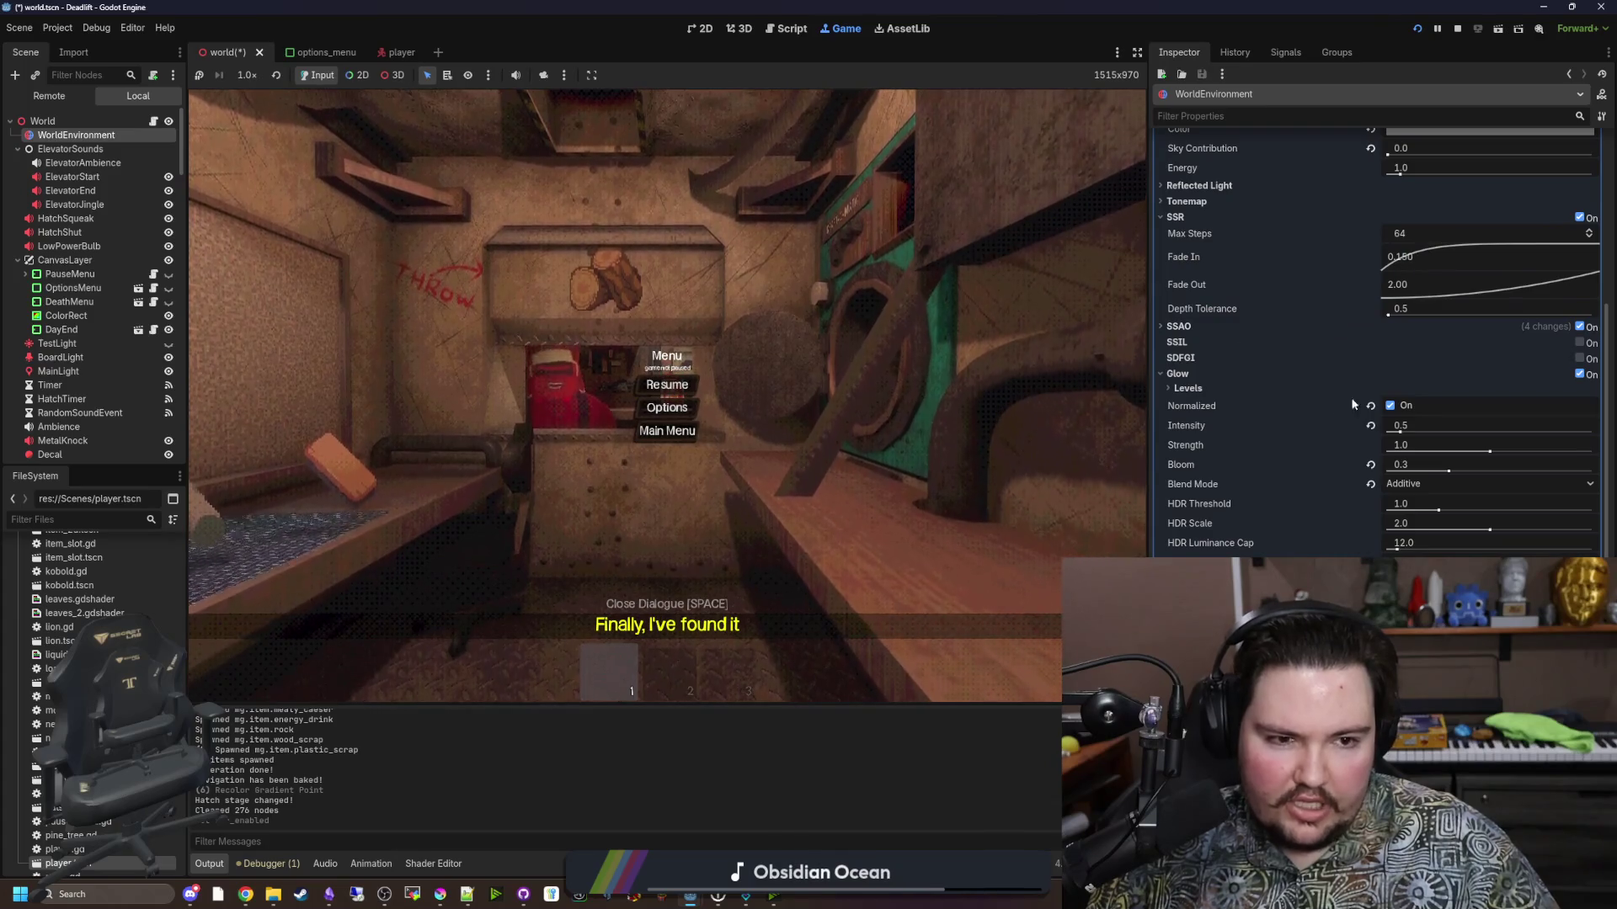
click(1190, 329)
click(1191, 330)
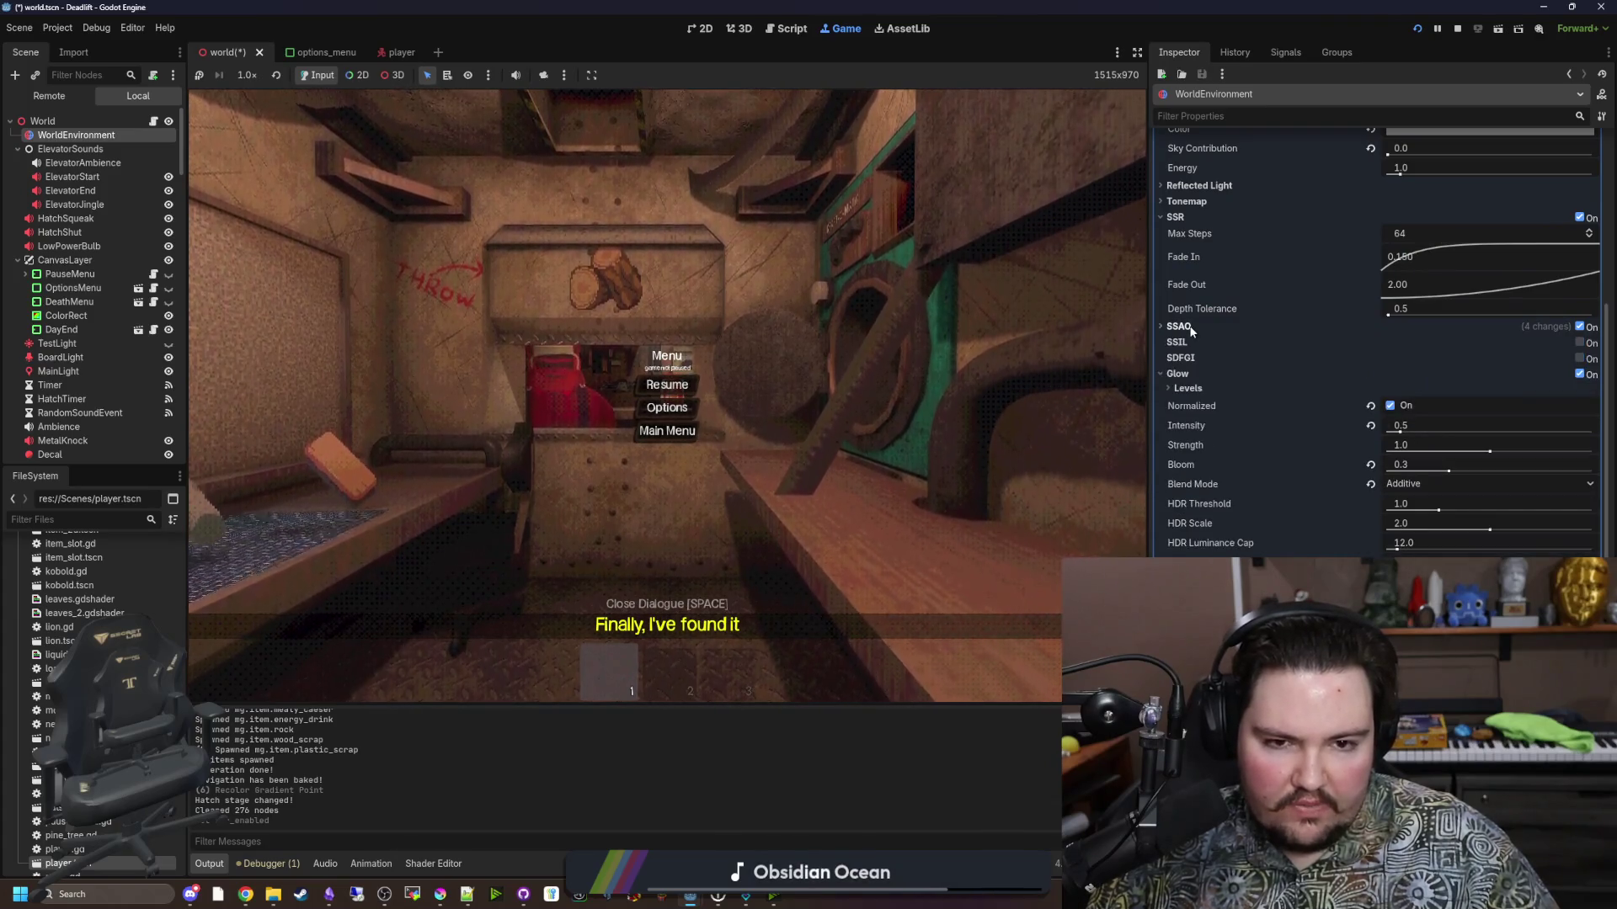
click(1580, 342)
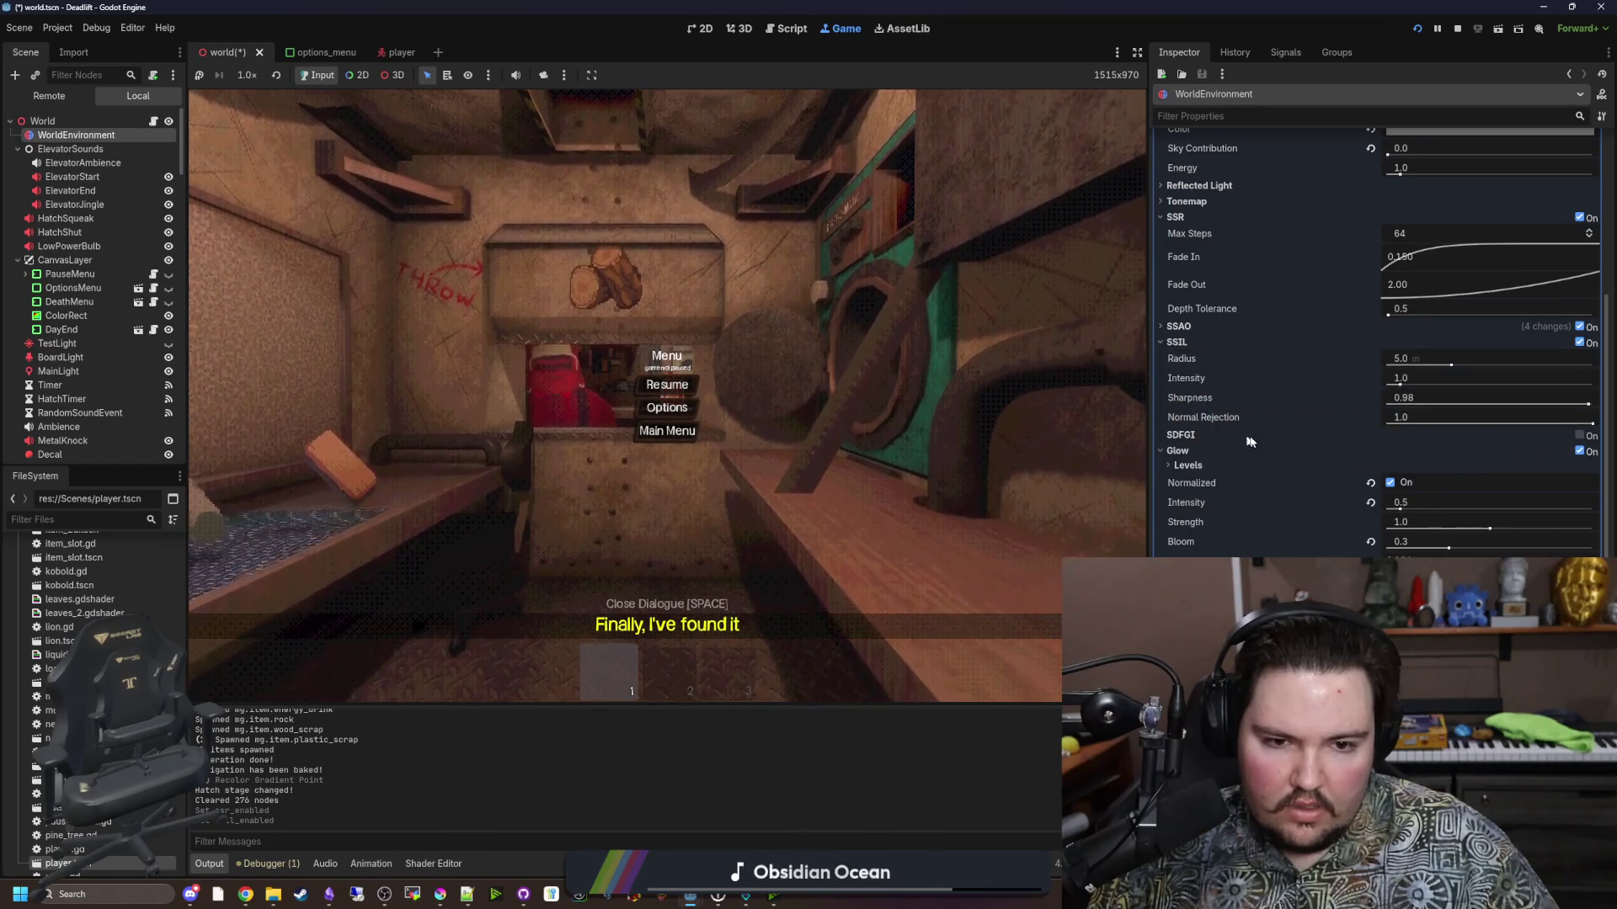
click(1580, 435)
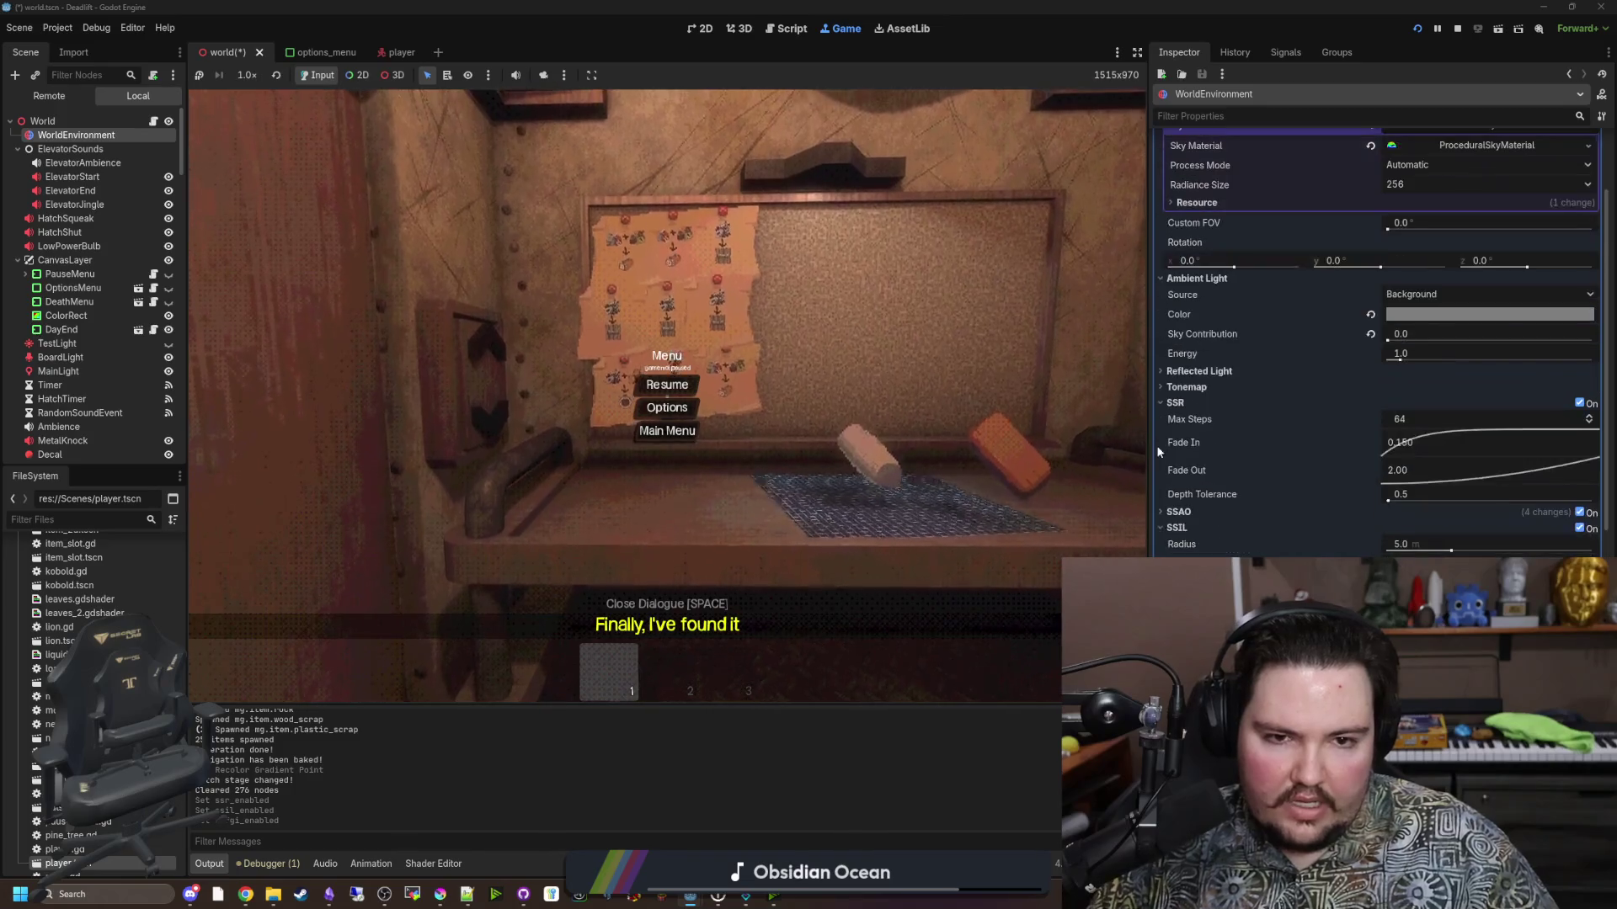
Collapse the SSR, SSIL, SDFGI, Glow and Fog groups and stop the running game.
click(1175, 217)
click(1176, 342)
click(1180, 450)
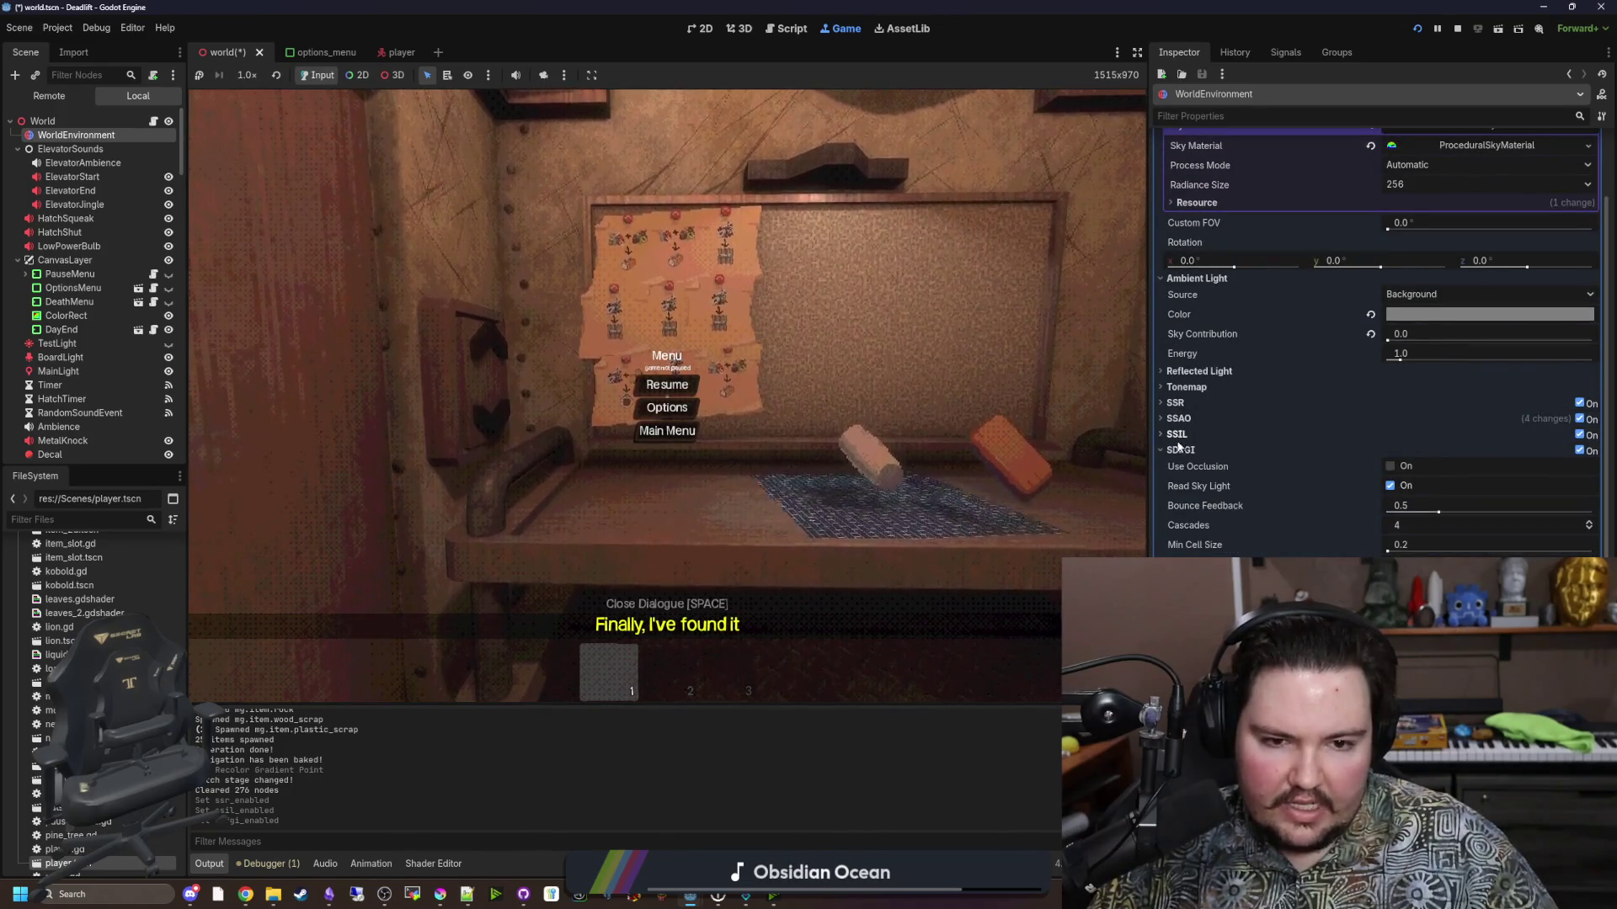
click(1176, 465)
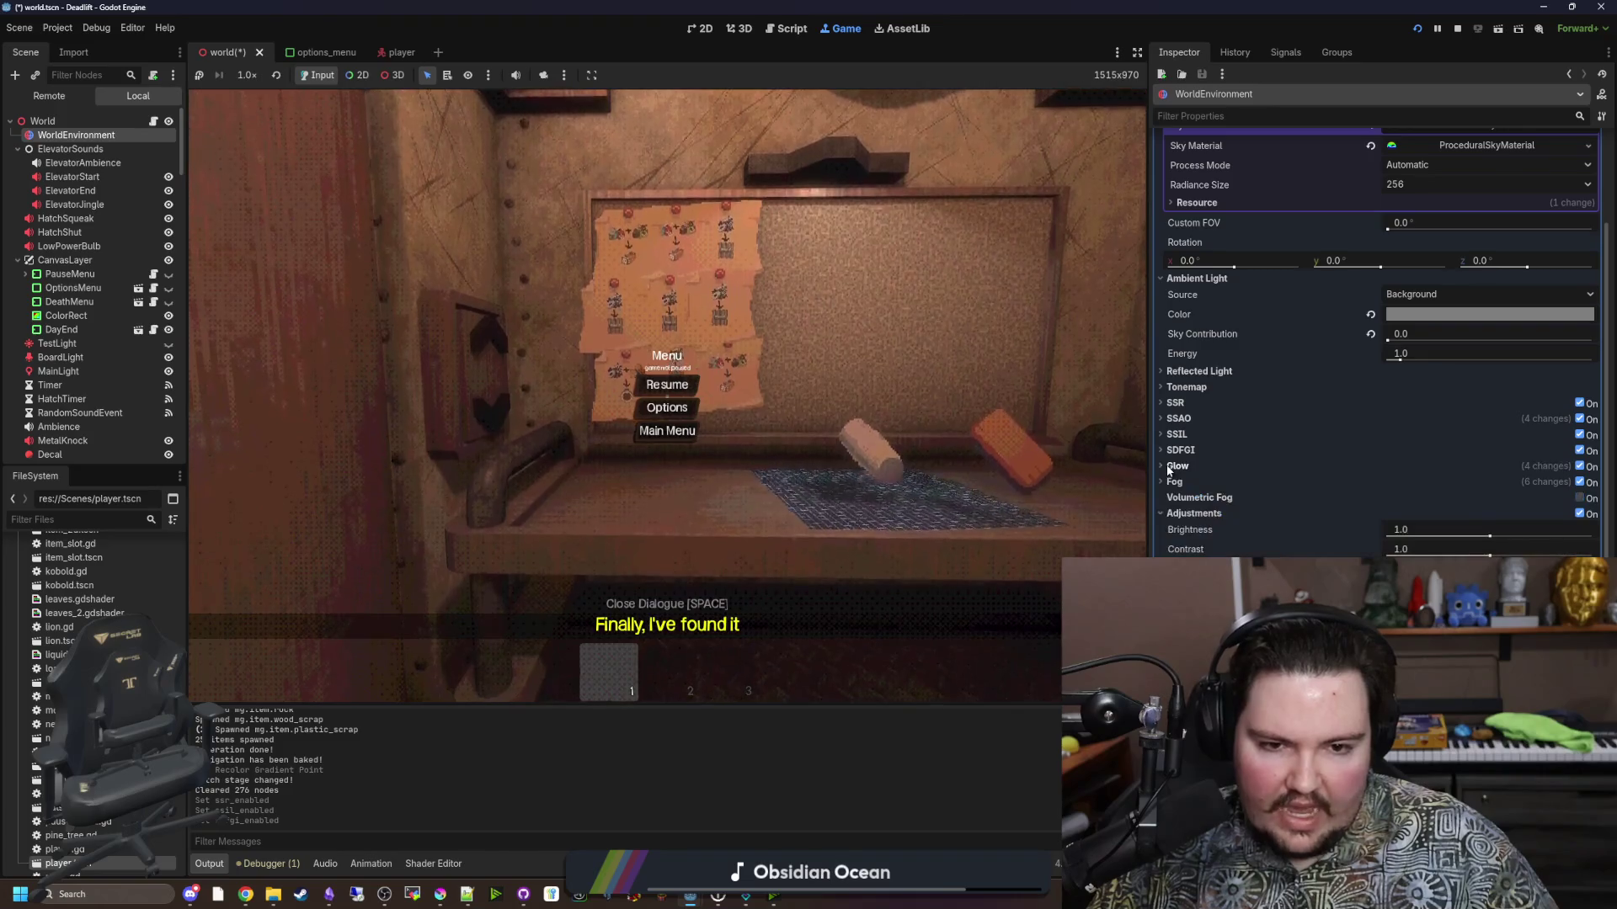
click(1174, 482)
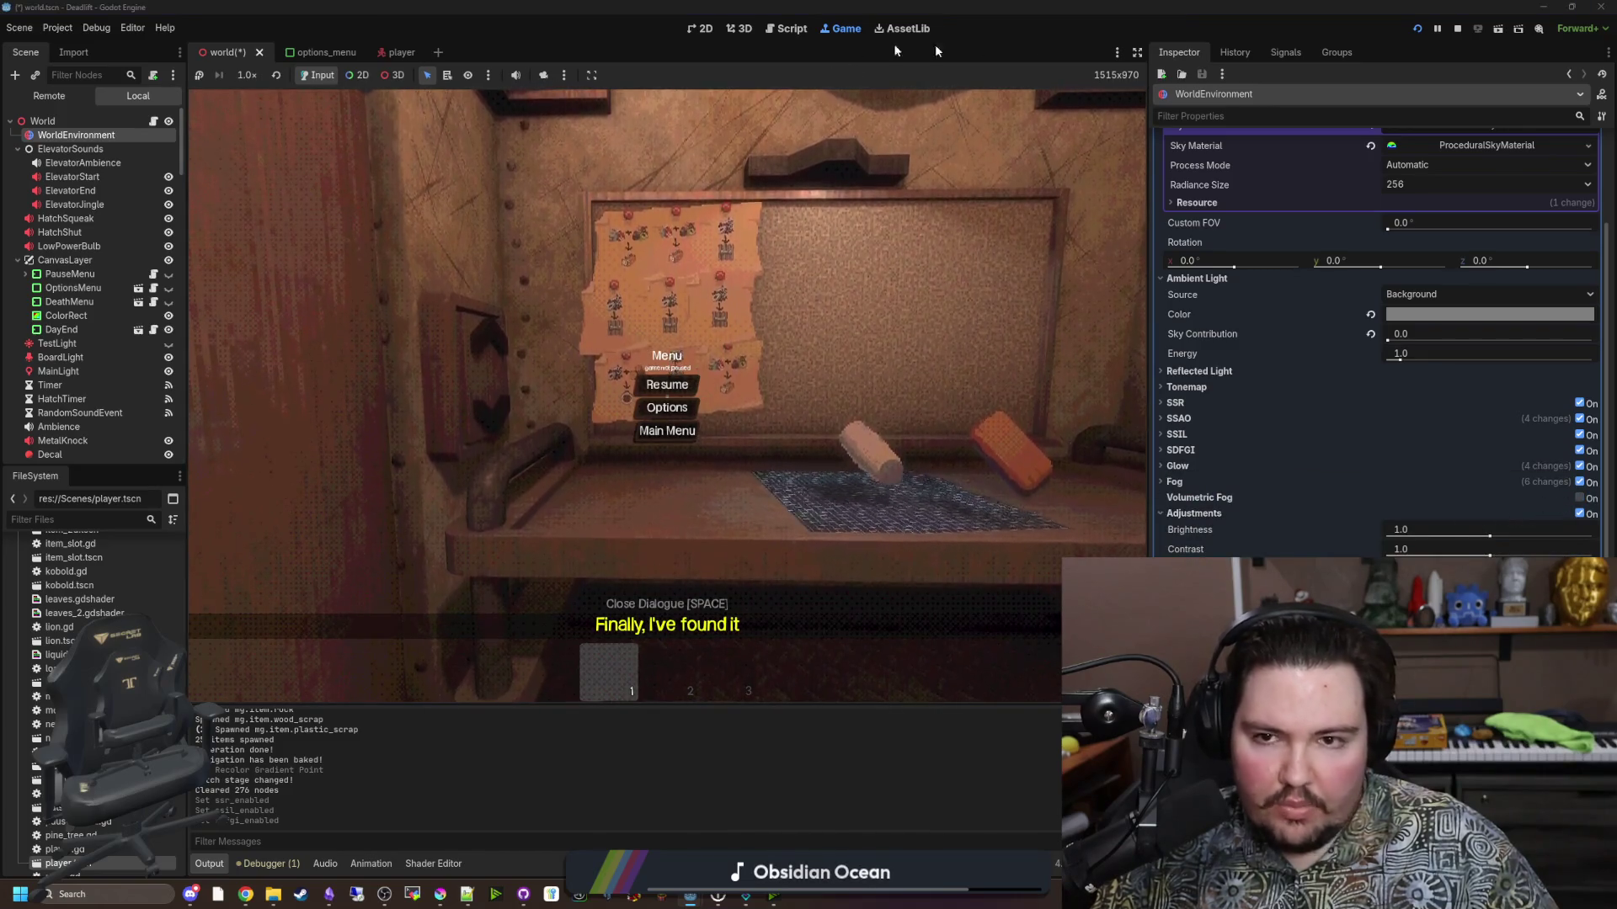
click(1456, 29)
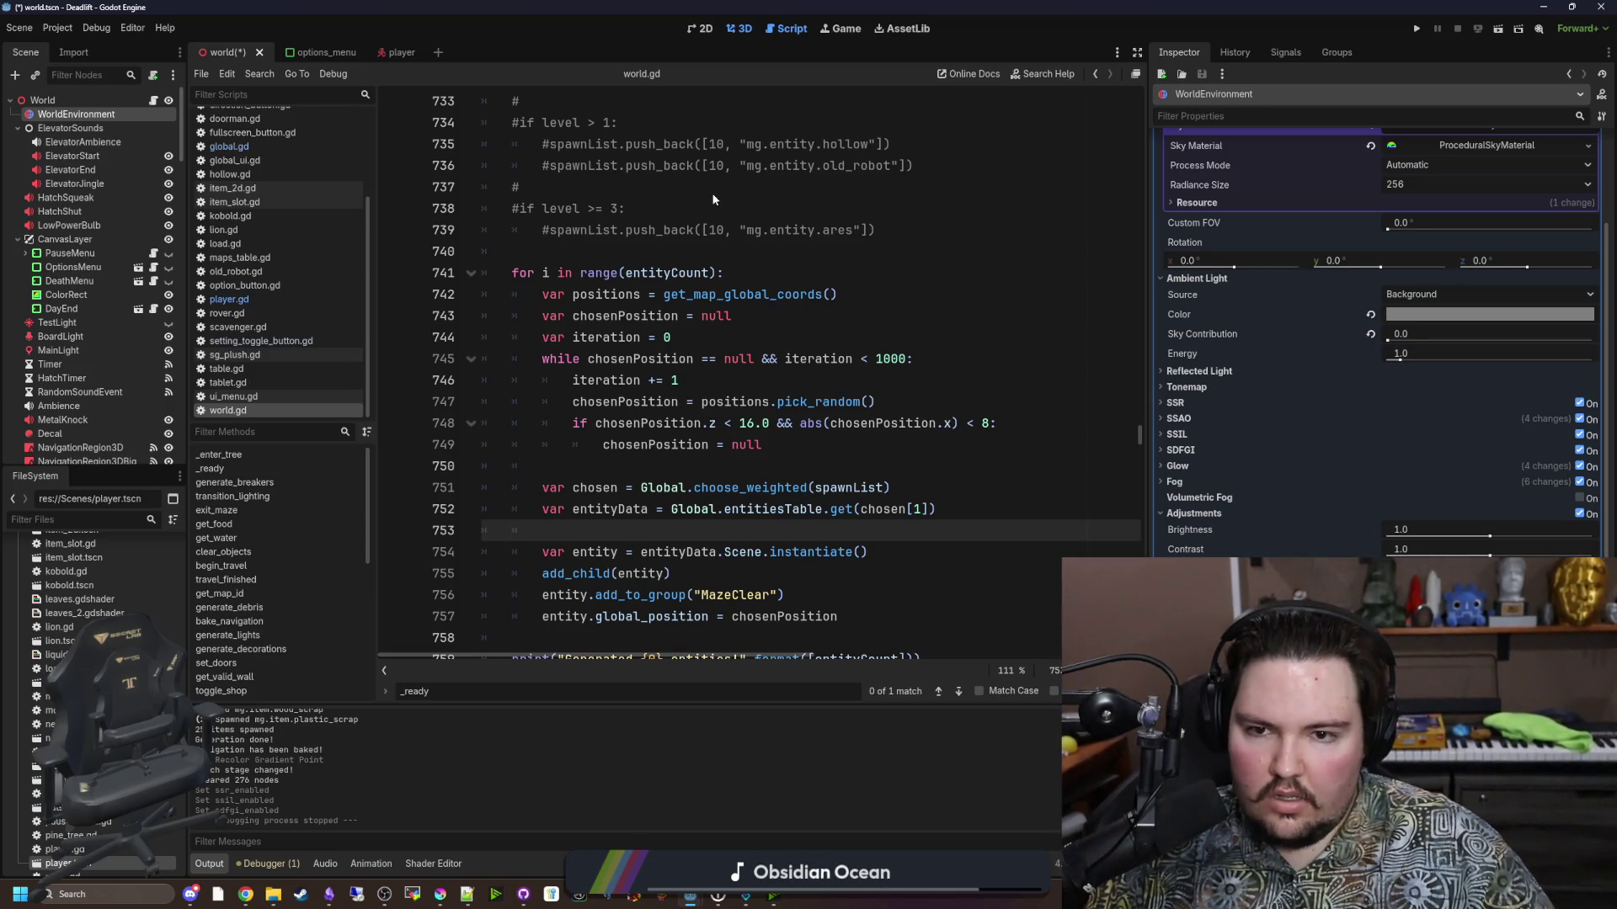
In the 3D view, compare lighting by toggling SDFGI, leave it enabled, and toggle its occlusion.
key(ctrl+F2)
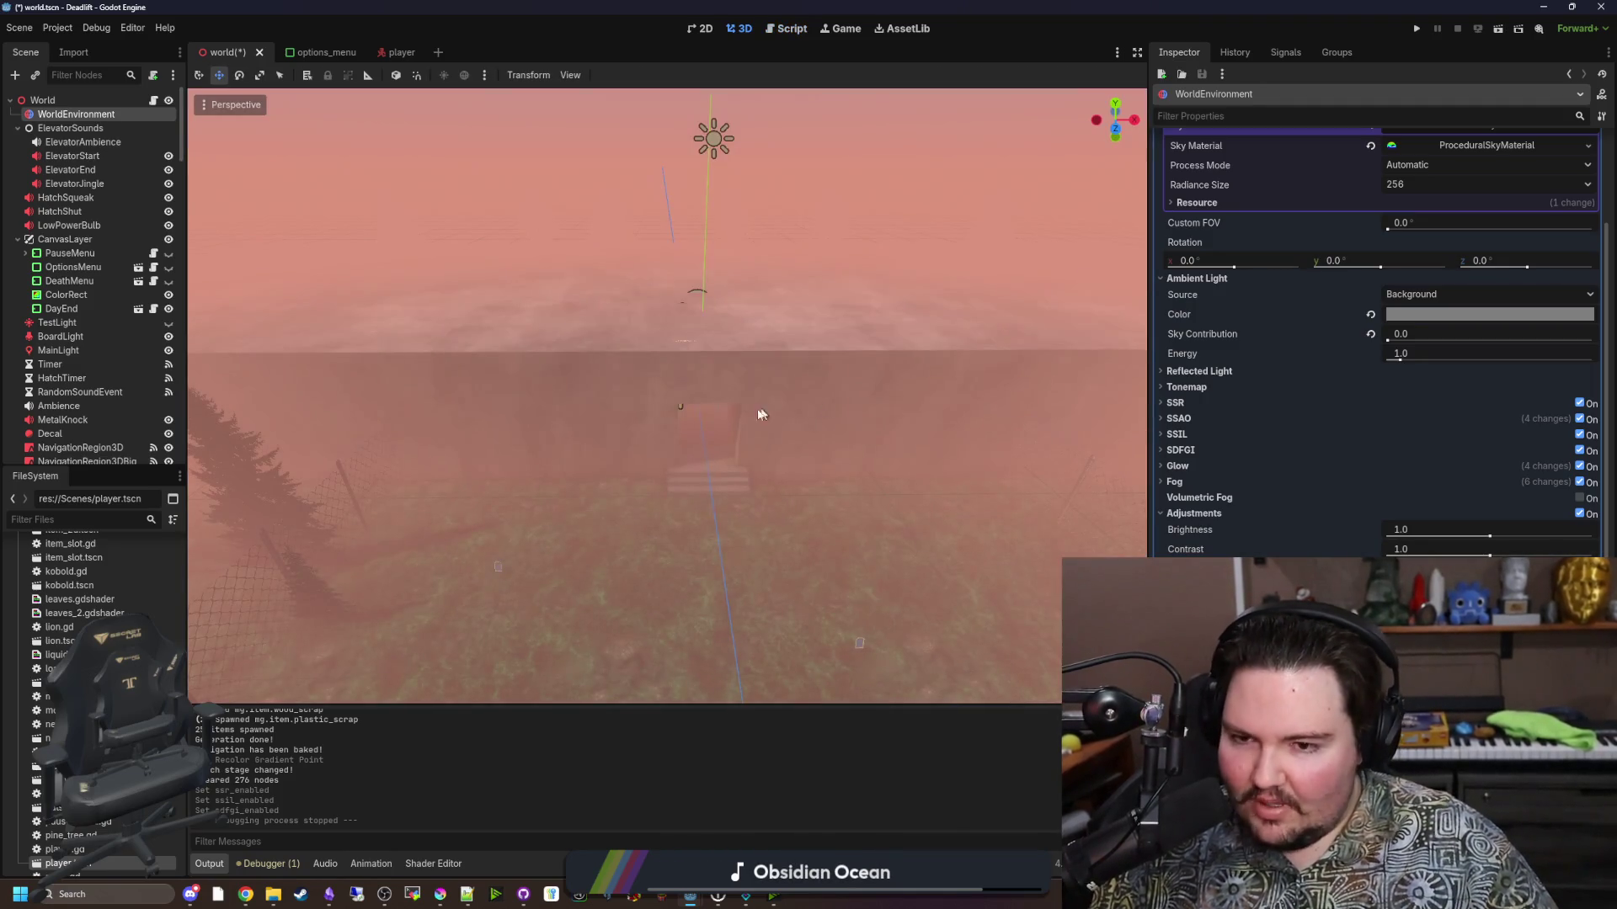
drag(762, 415, 762, 414)
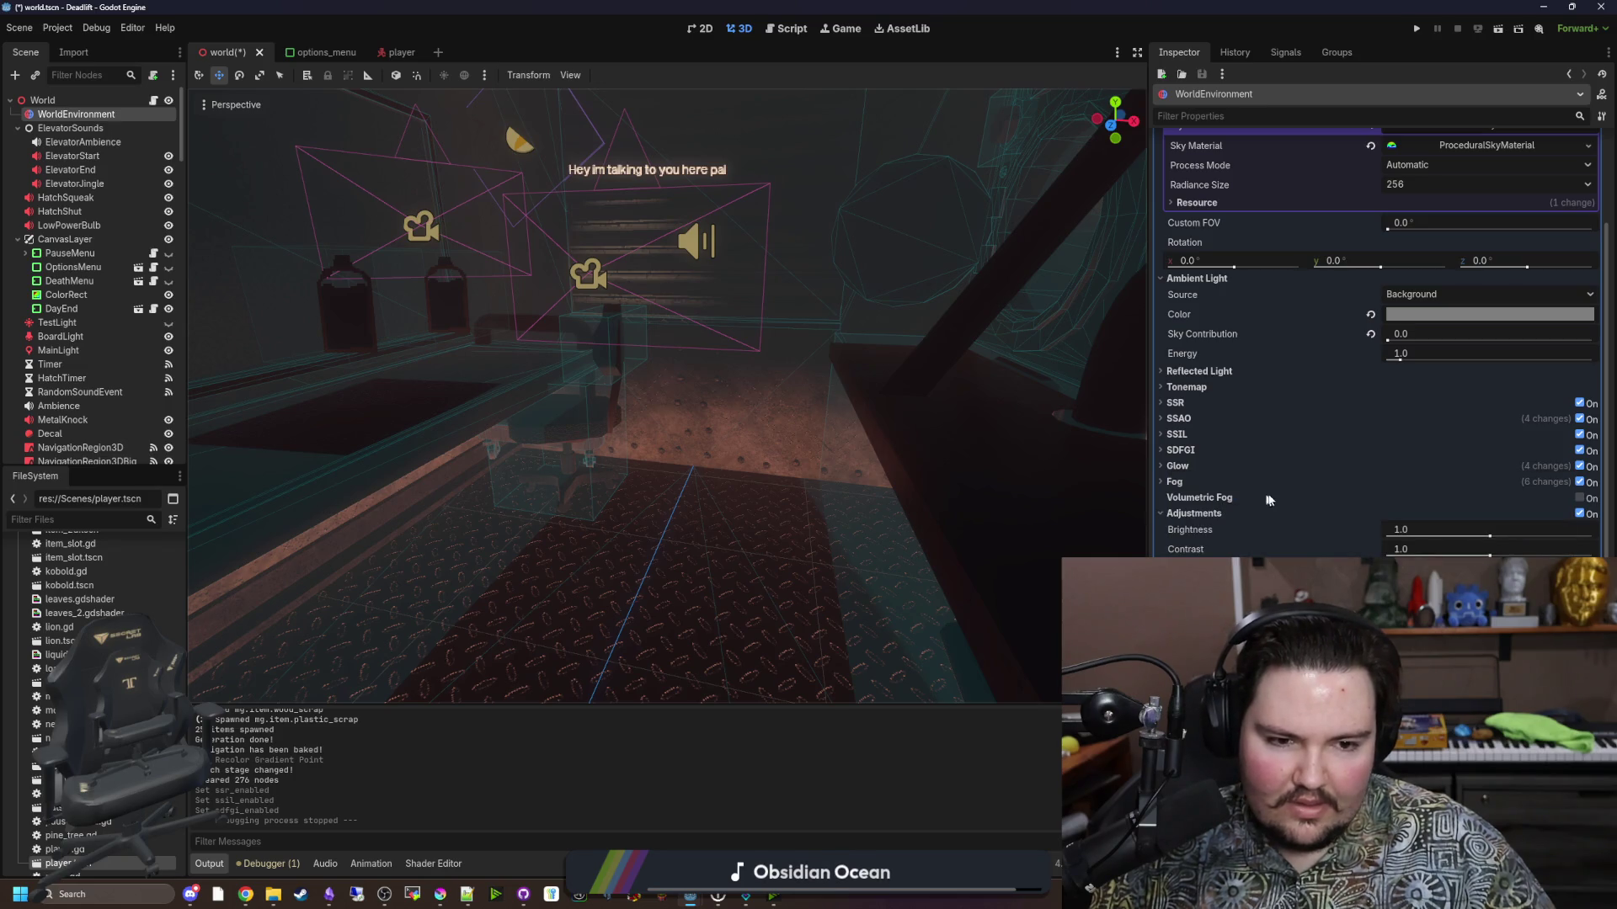
click(1579, 451)
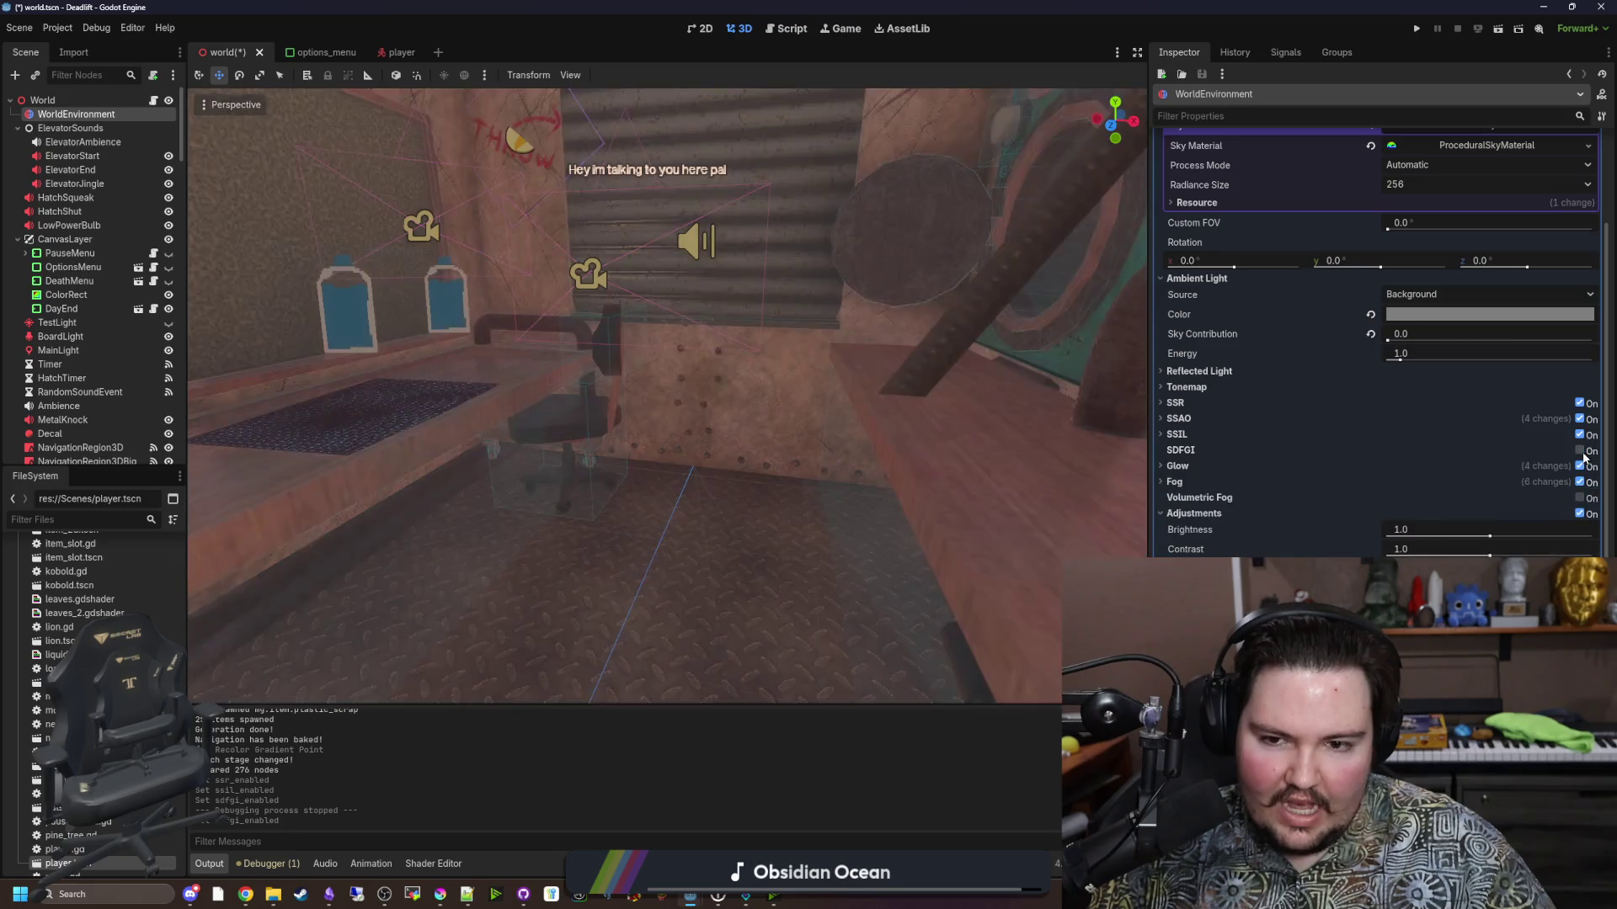
click(1581, 451)
click(1581, 451)
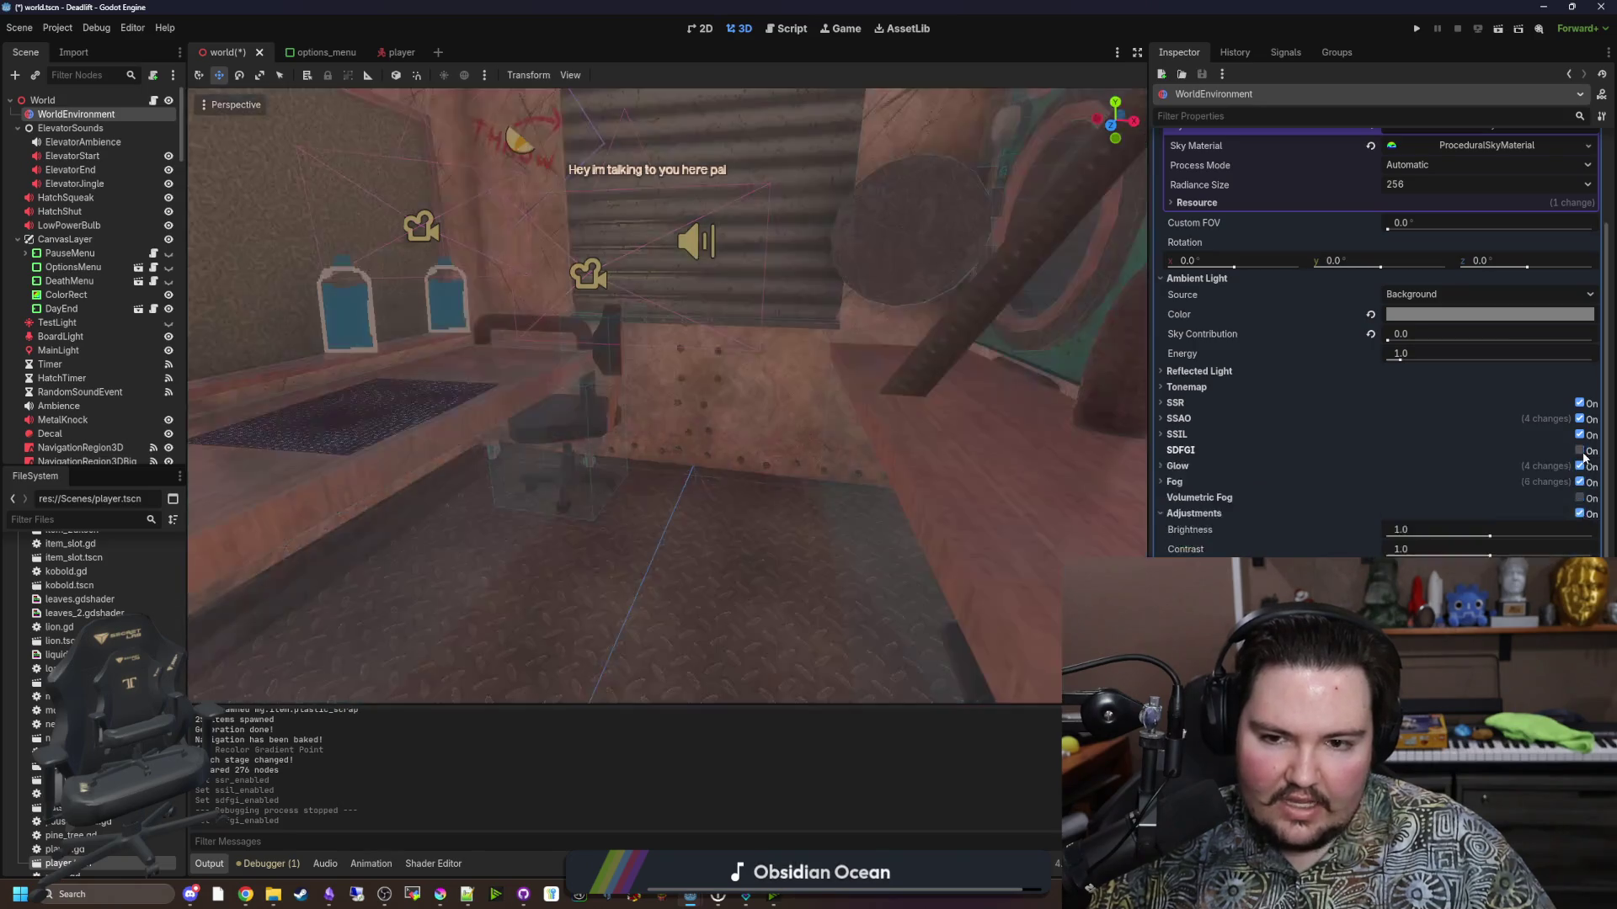
click(1581, 451)
click(1581, 451)
click(1581, 451)
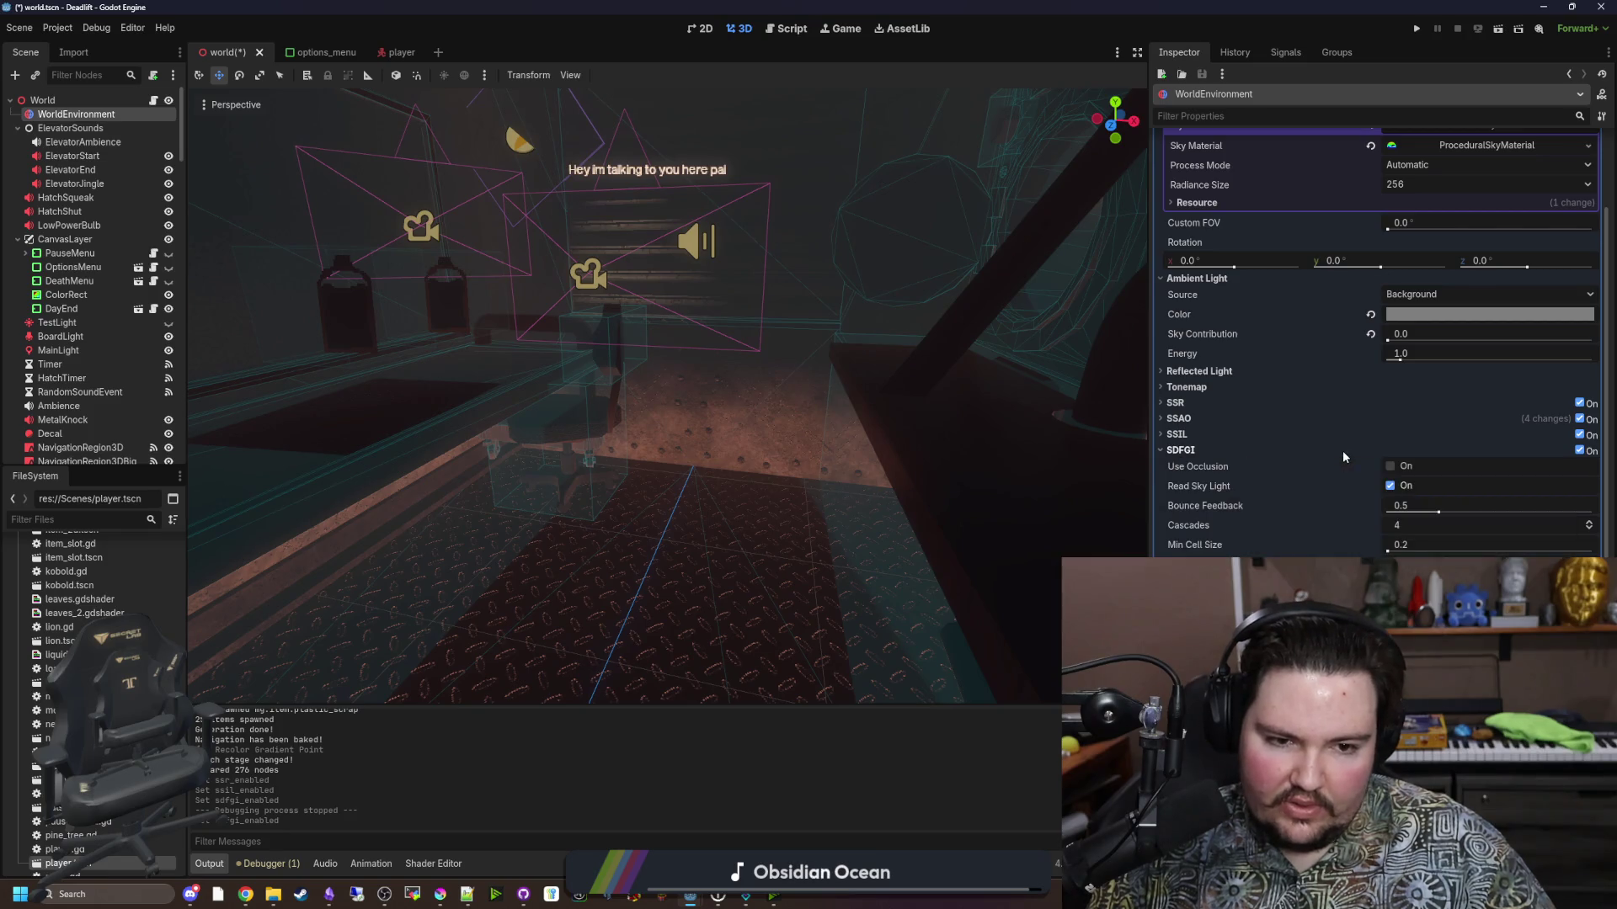
click(1391, 468)
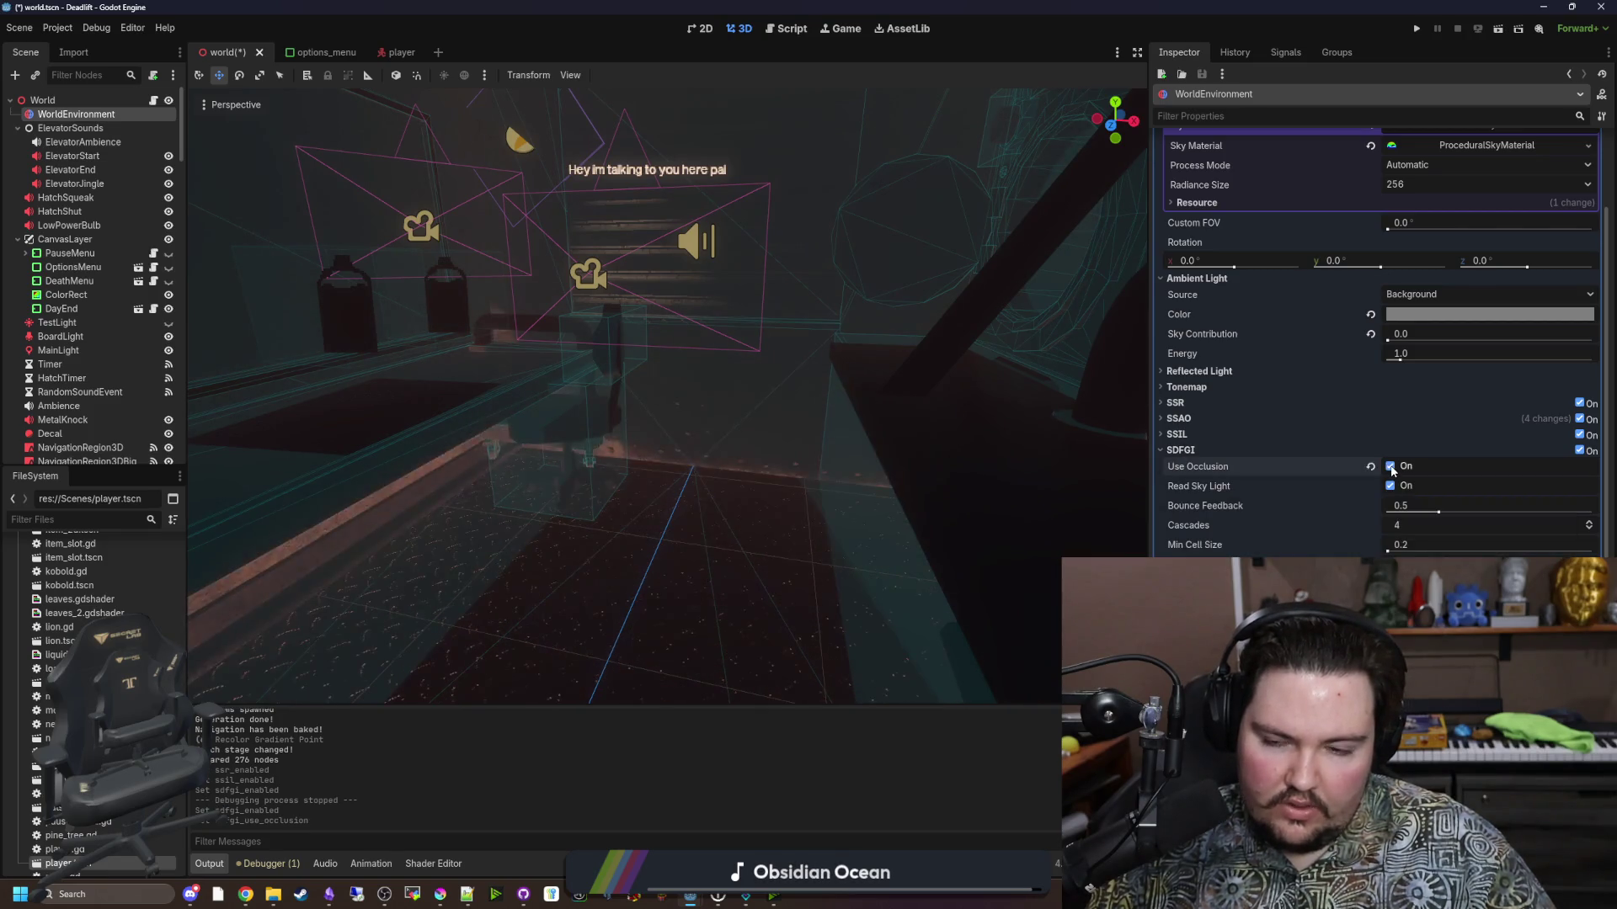
Fly the camera through the level, save the world scene, and run the game with F5.
key(w)
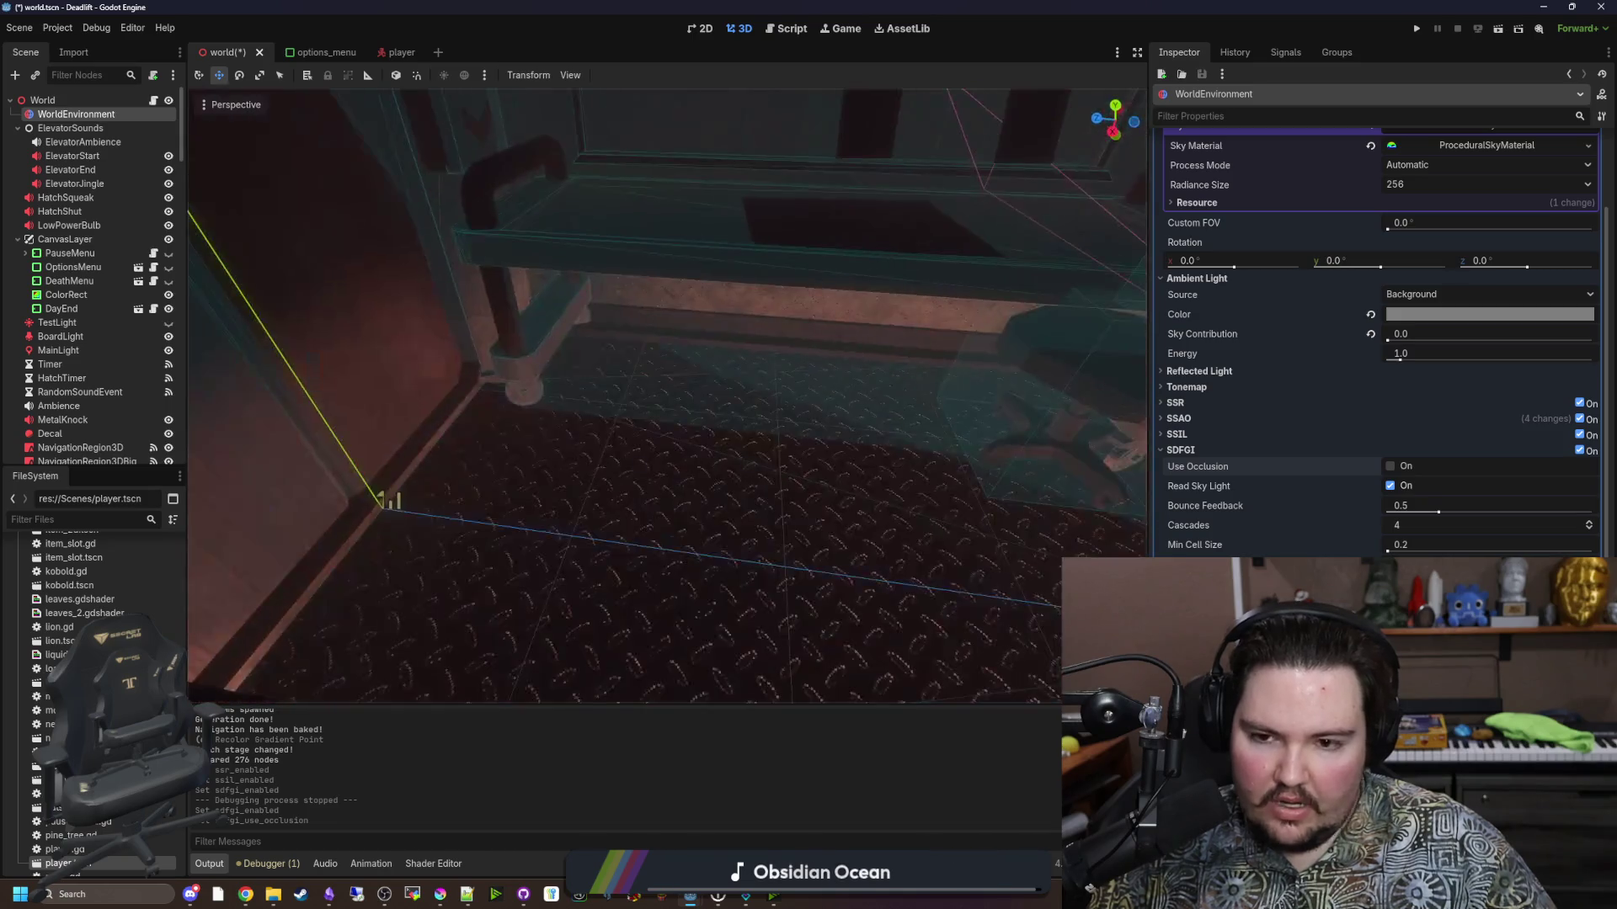
key(w)
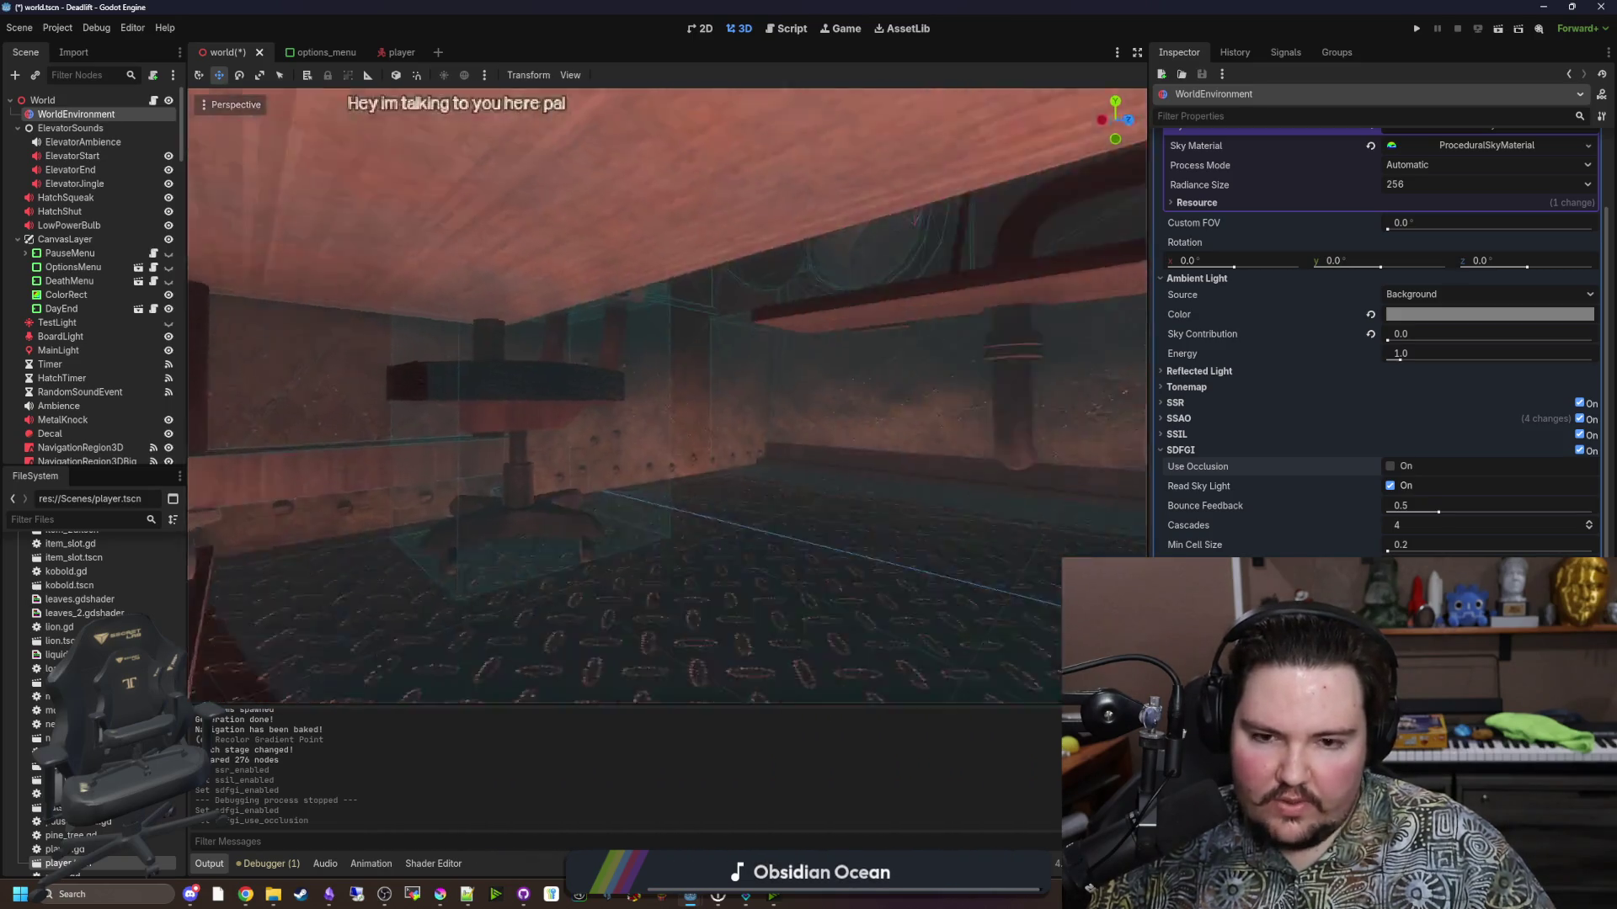
key(w)
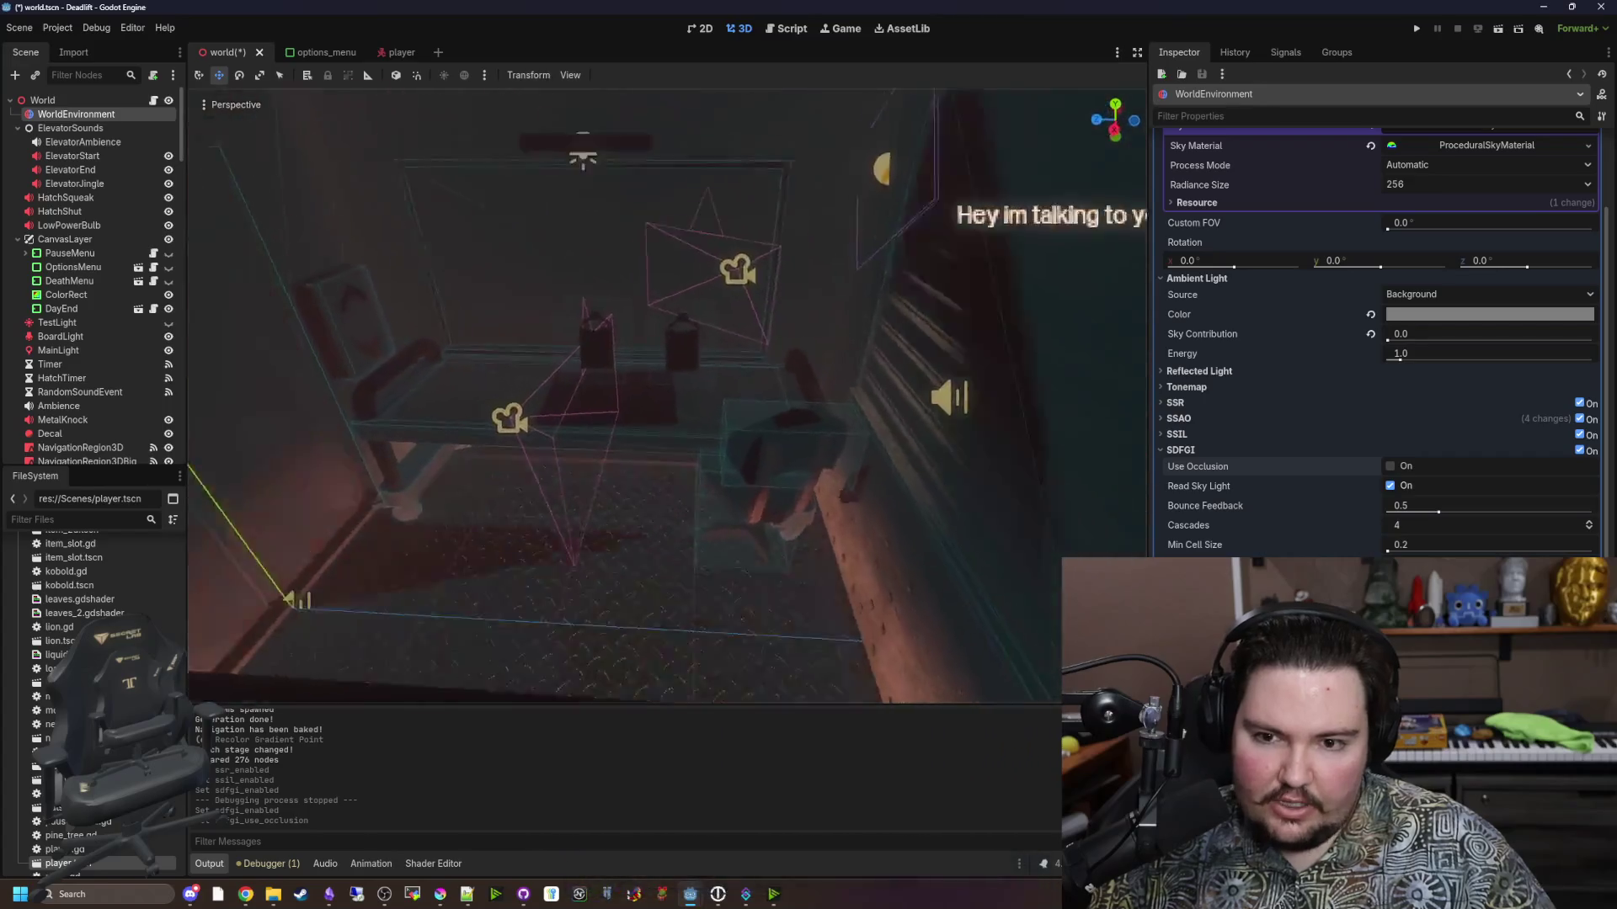
key(ctrl+s)
key(F5)
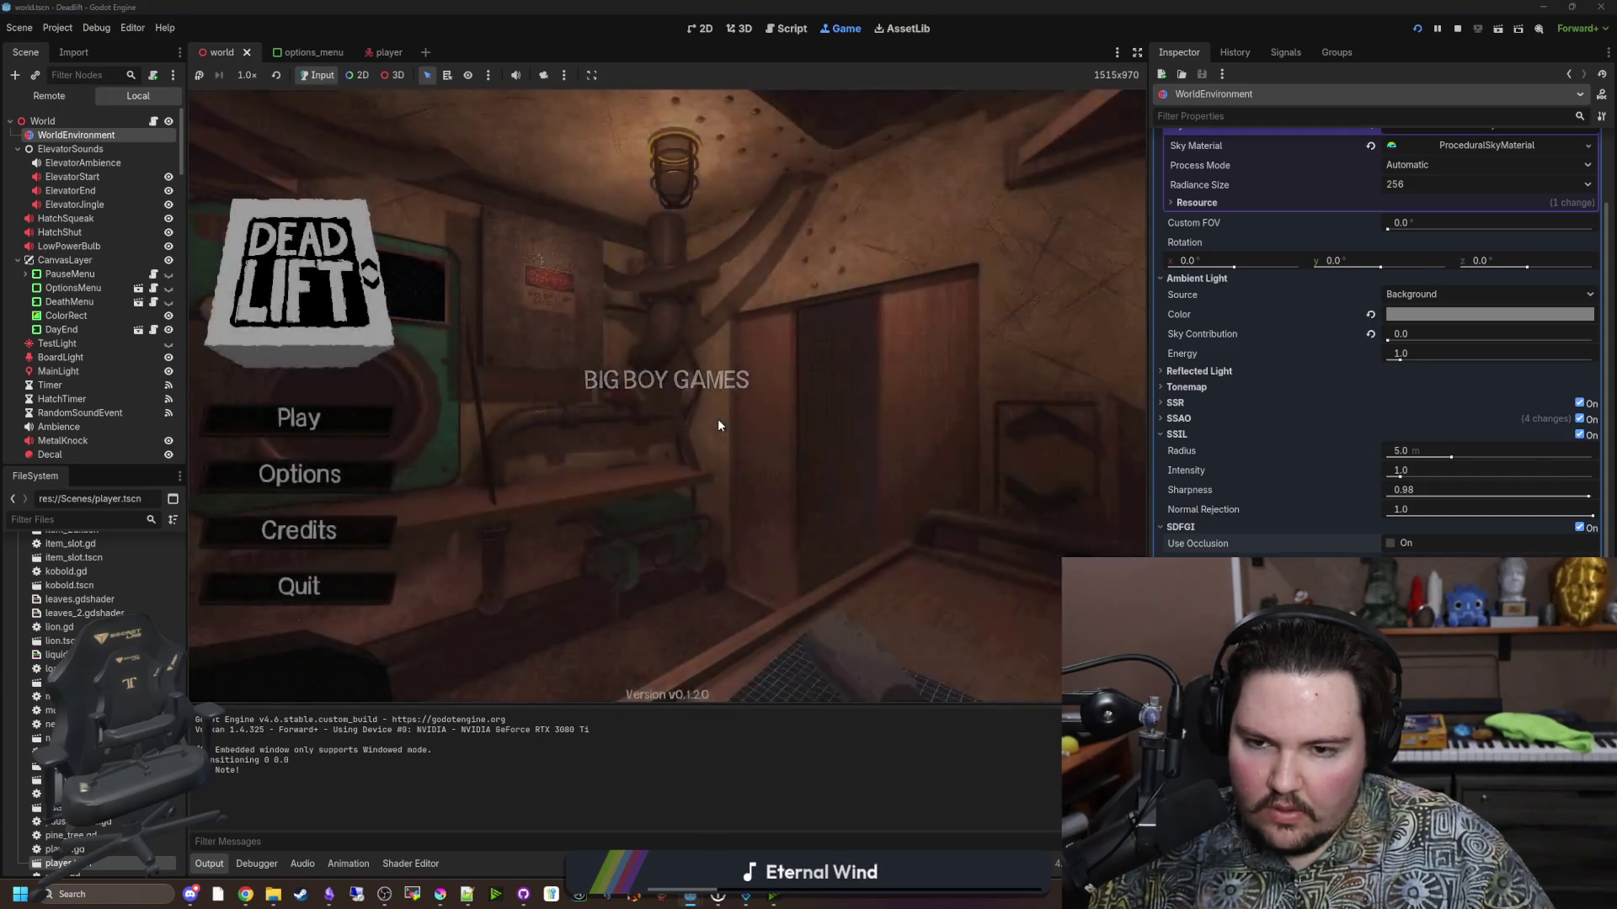
Start a new Dead Lift game from the title menu, reaching the elevator dialogue.
text(dwasdwa)
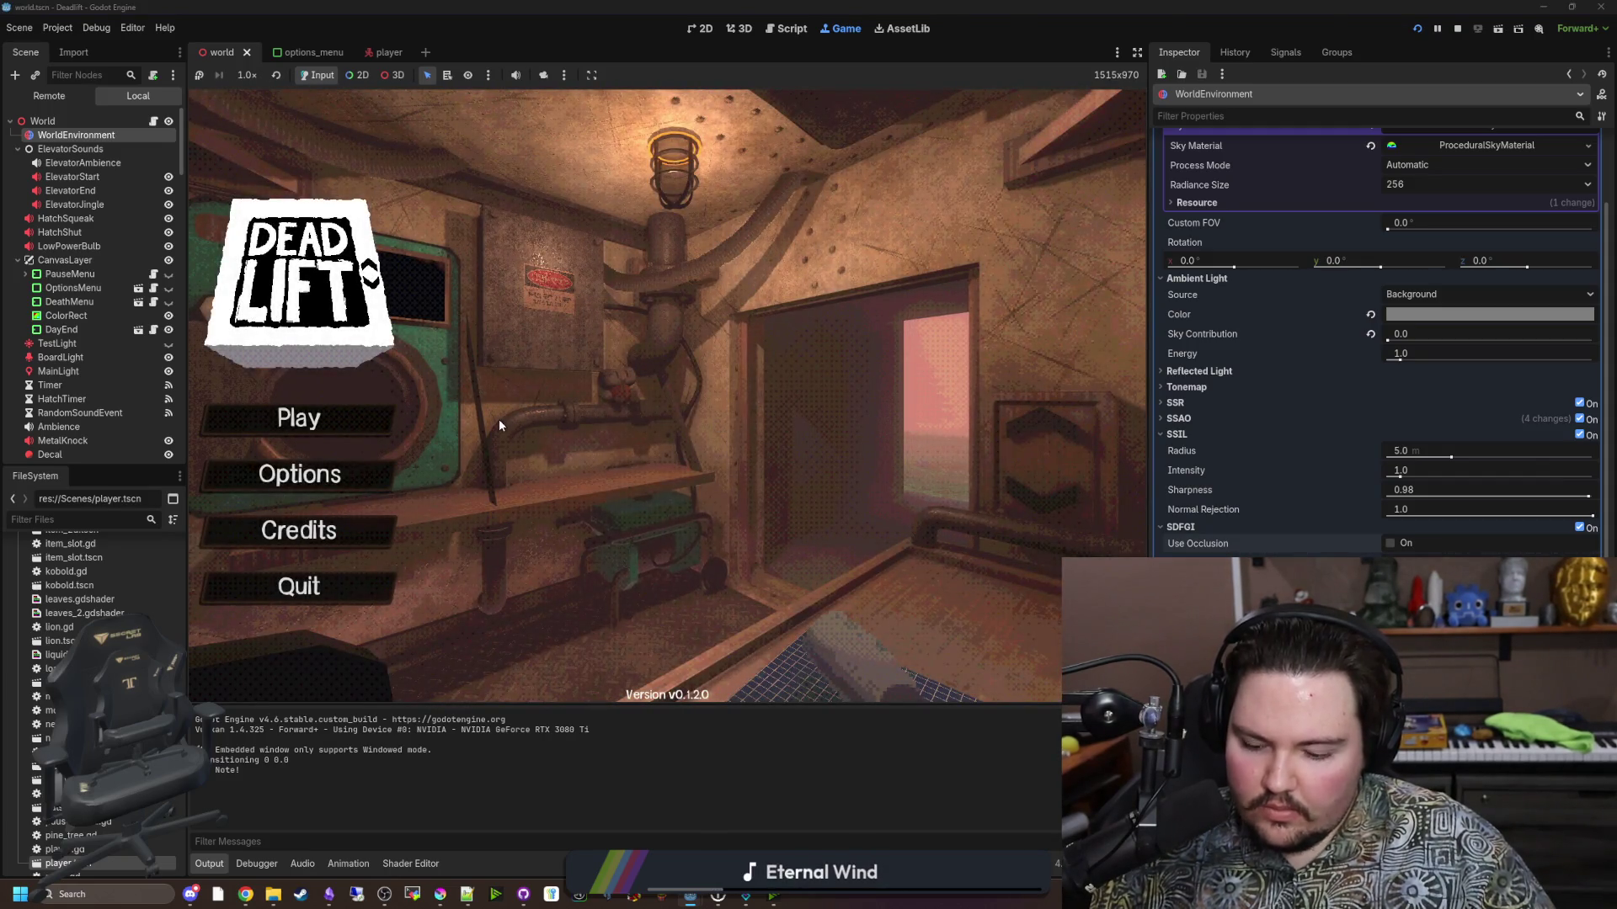
click(340, 428)
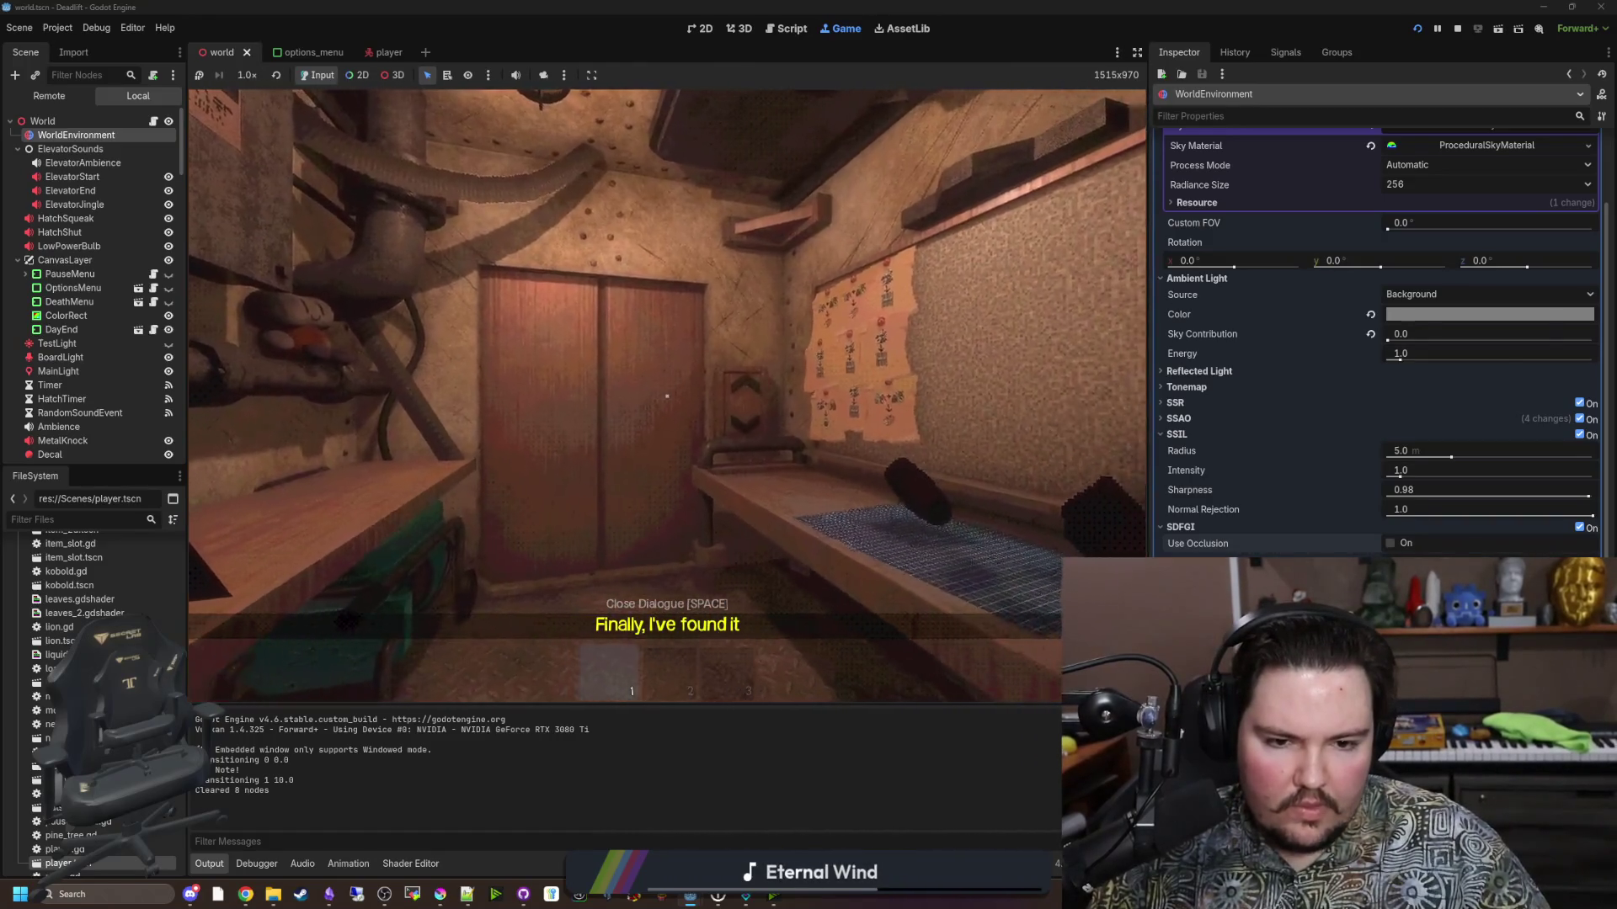
Enable SDFGI Use Occlusion in the Inspector and resume the paused game.
key(super)
click(1390, 543)
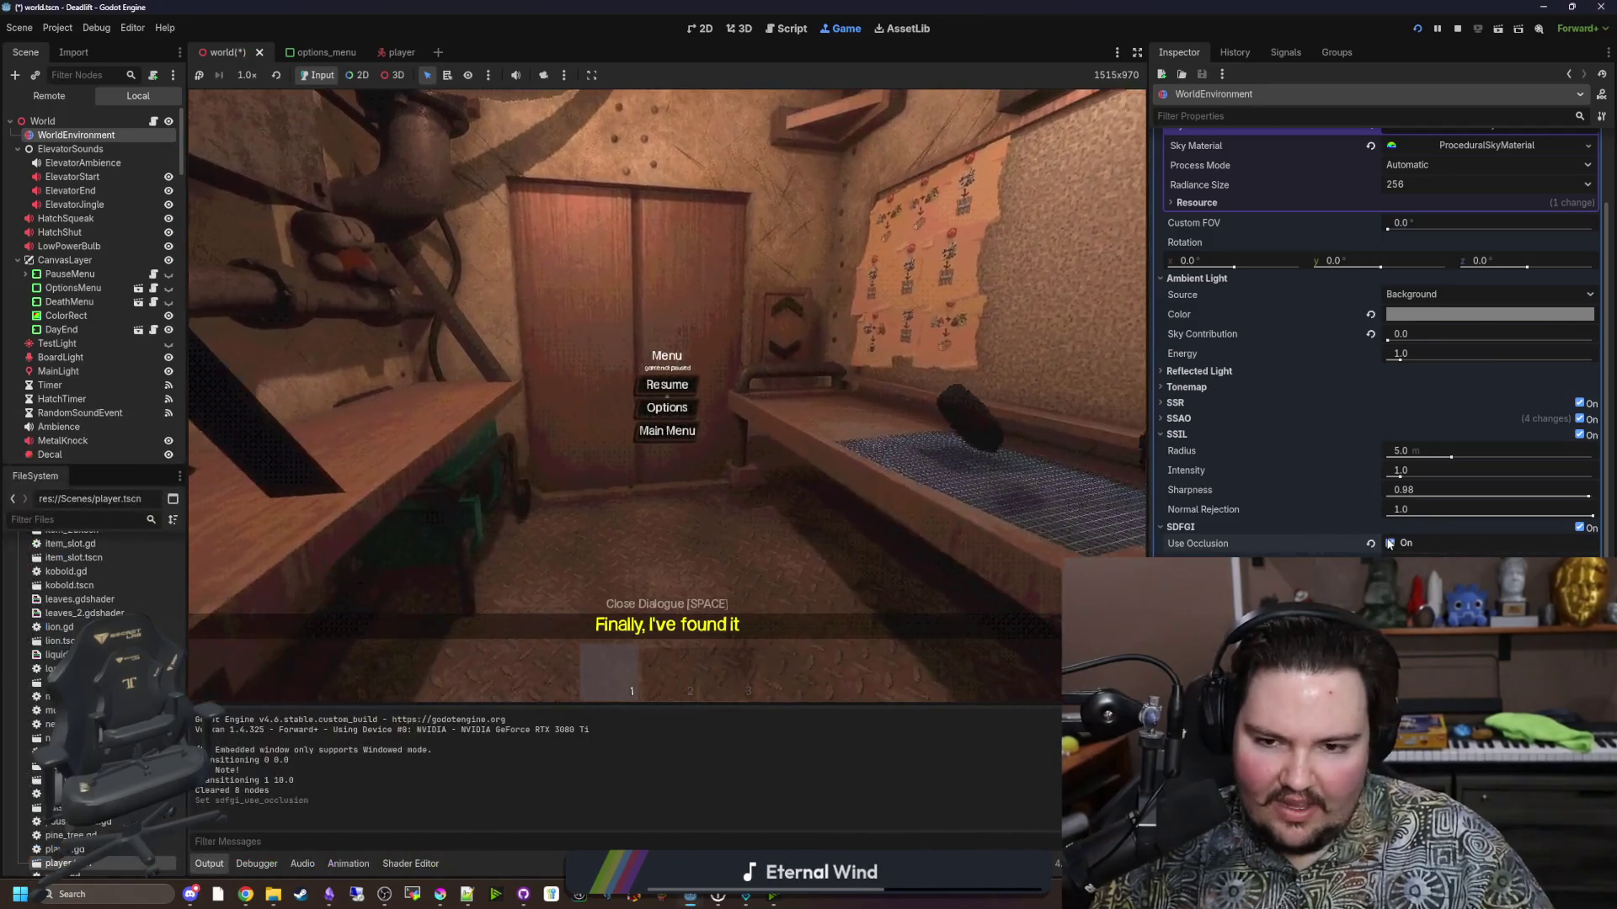
click(686, 431)
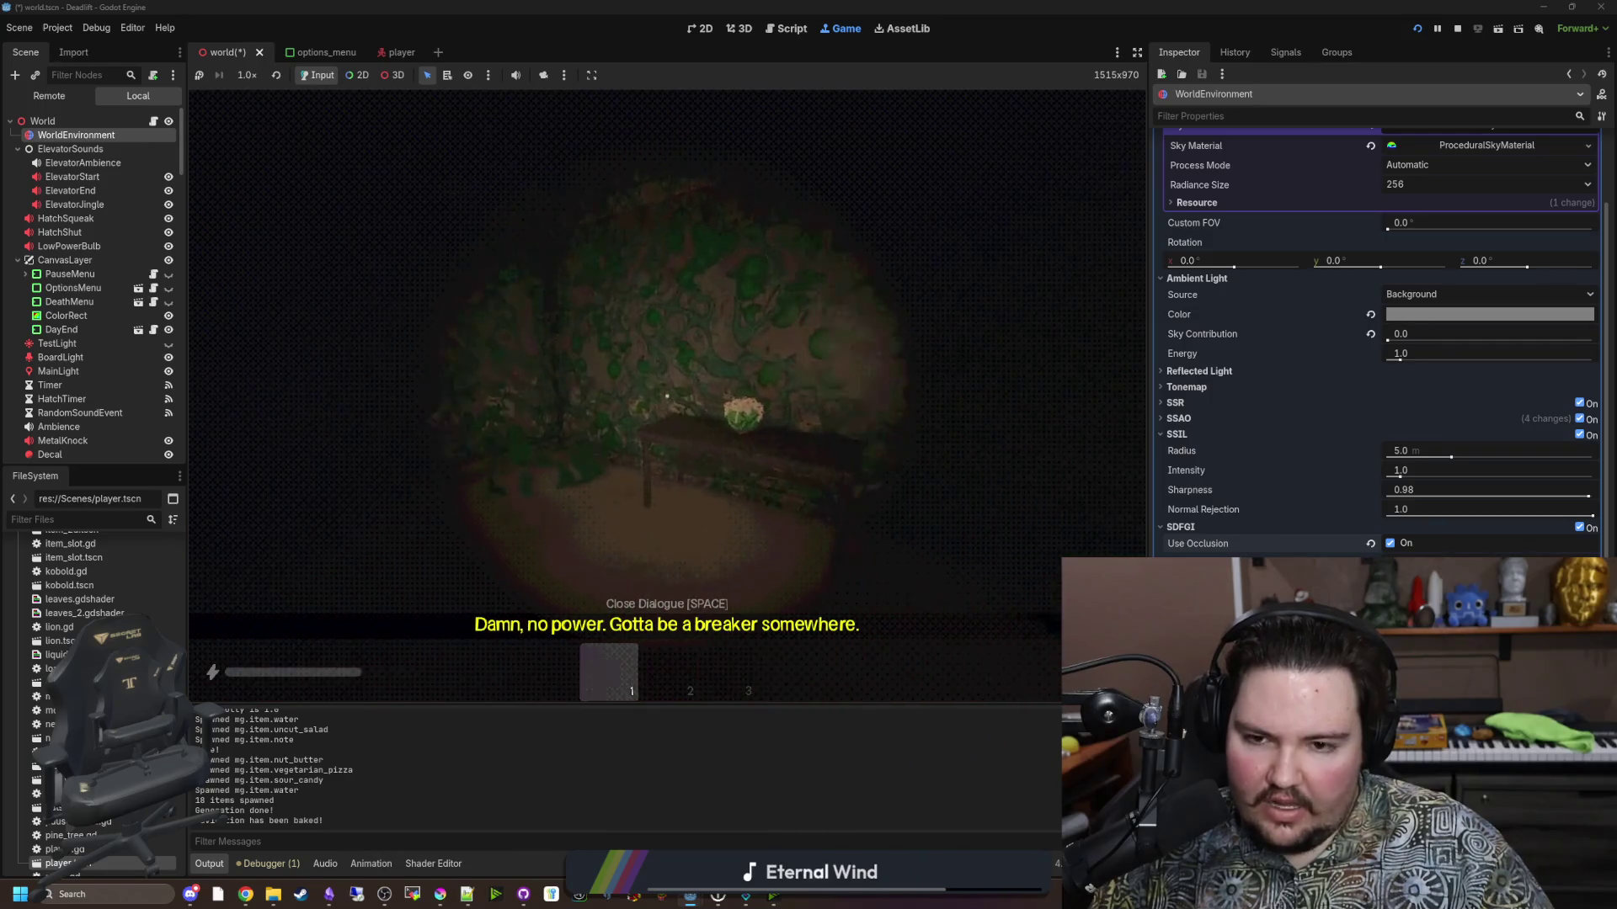
Walk through the corridor into the dark breaker room and pause the game.
key(F3)
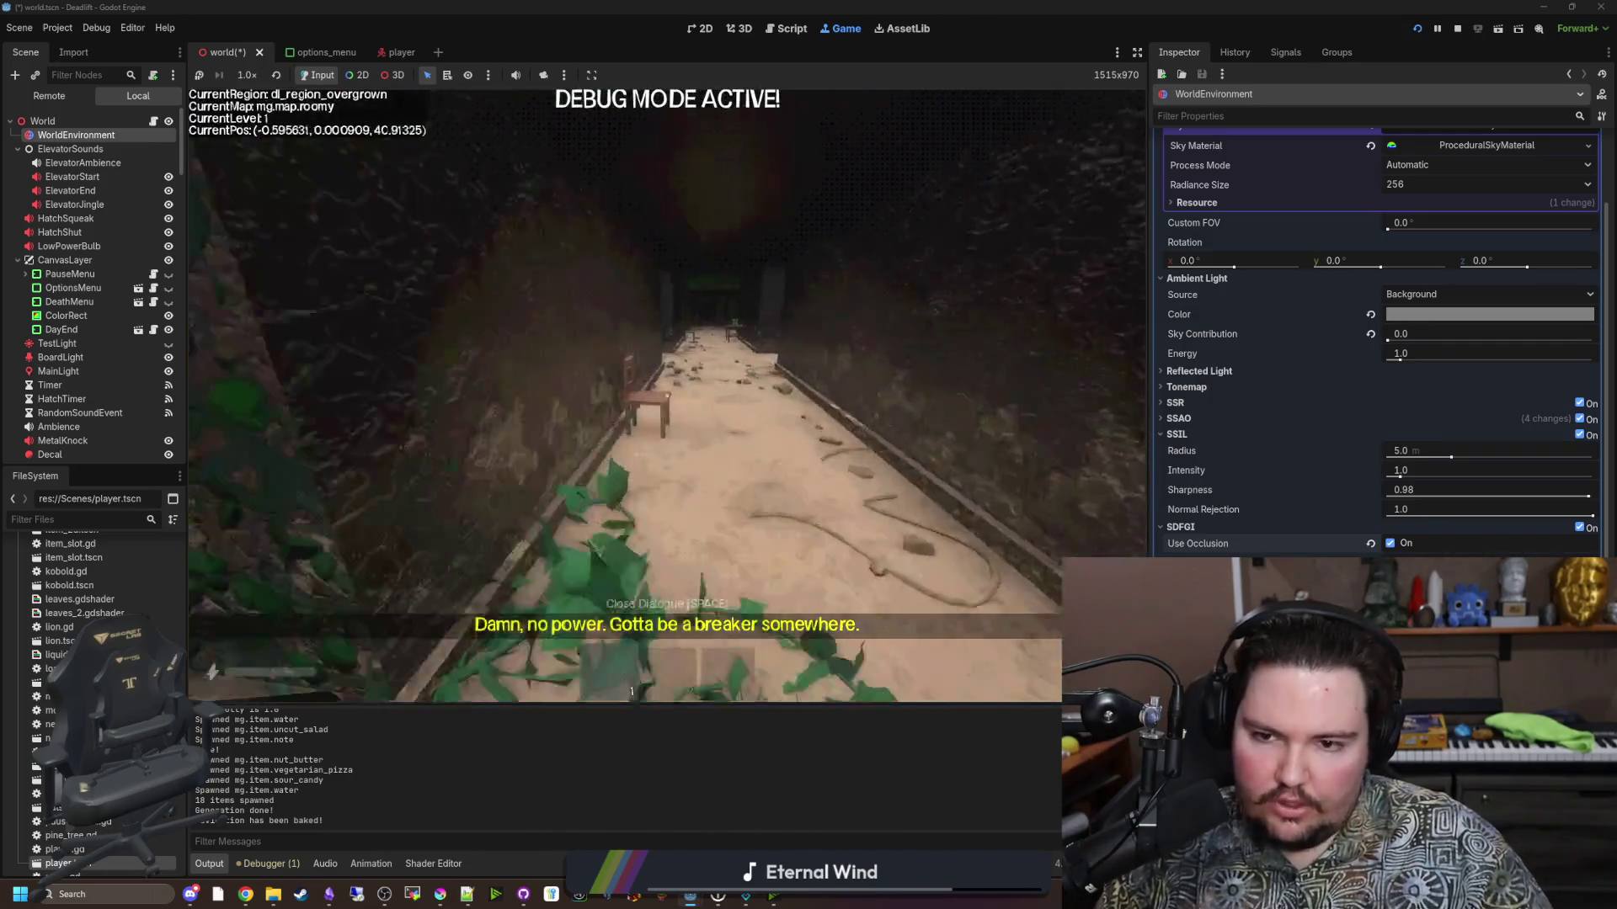
key(w)
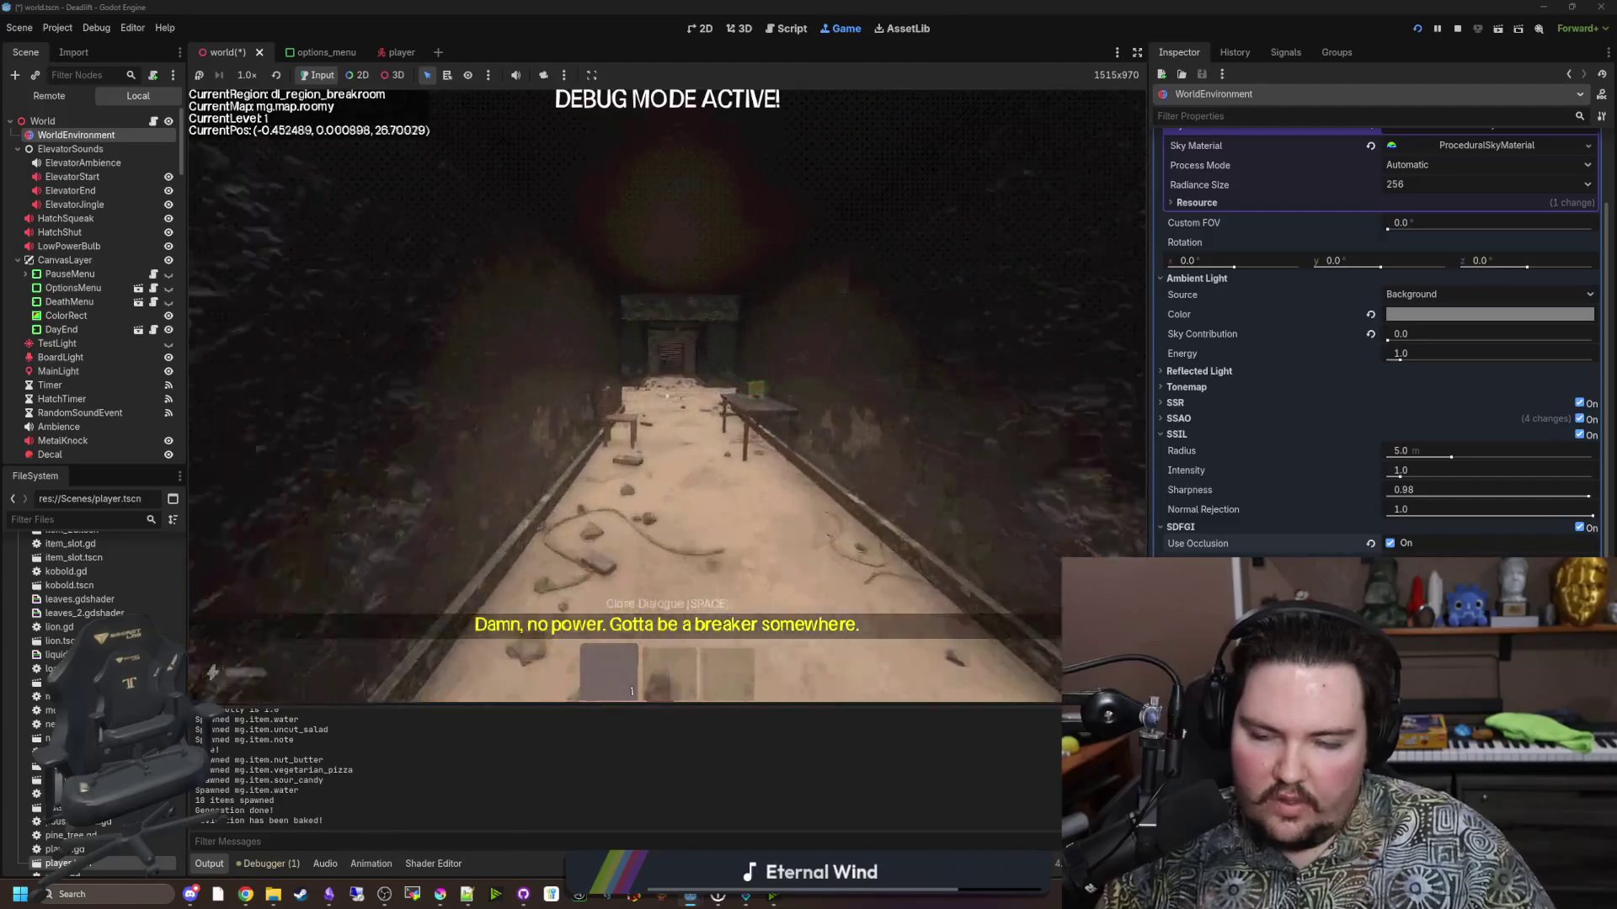
key(w)
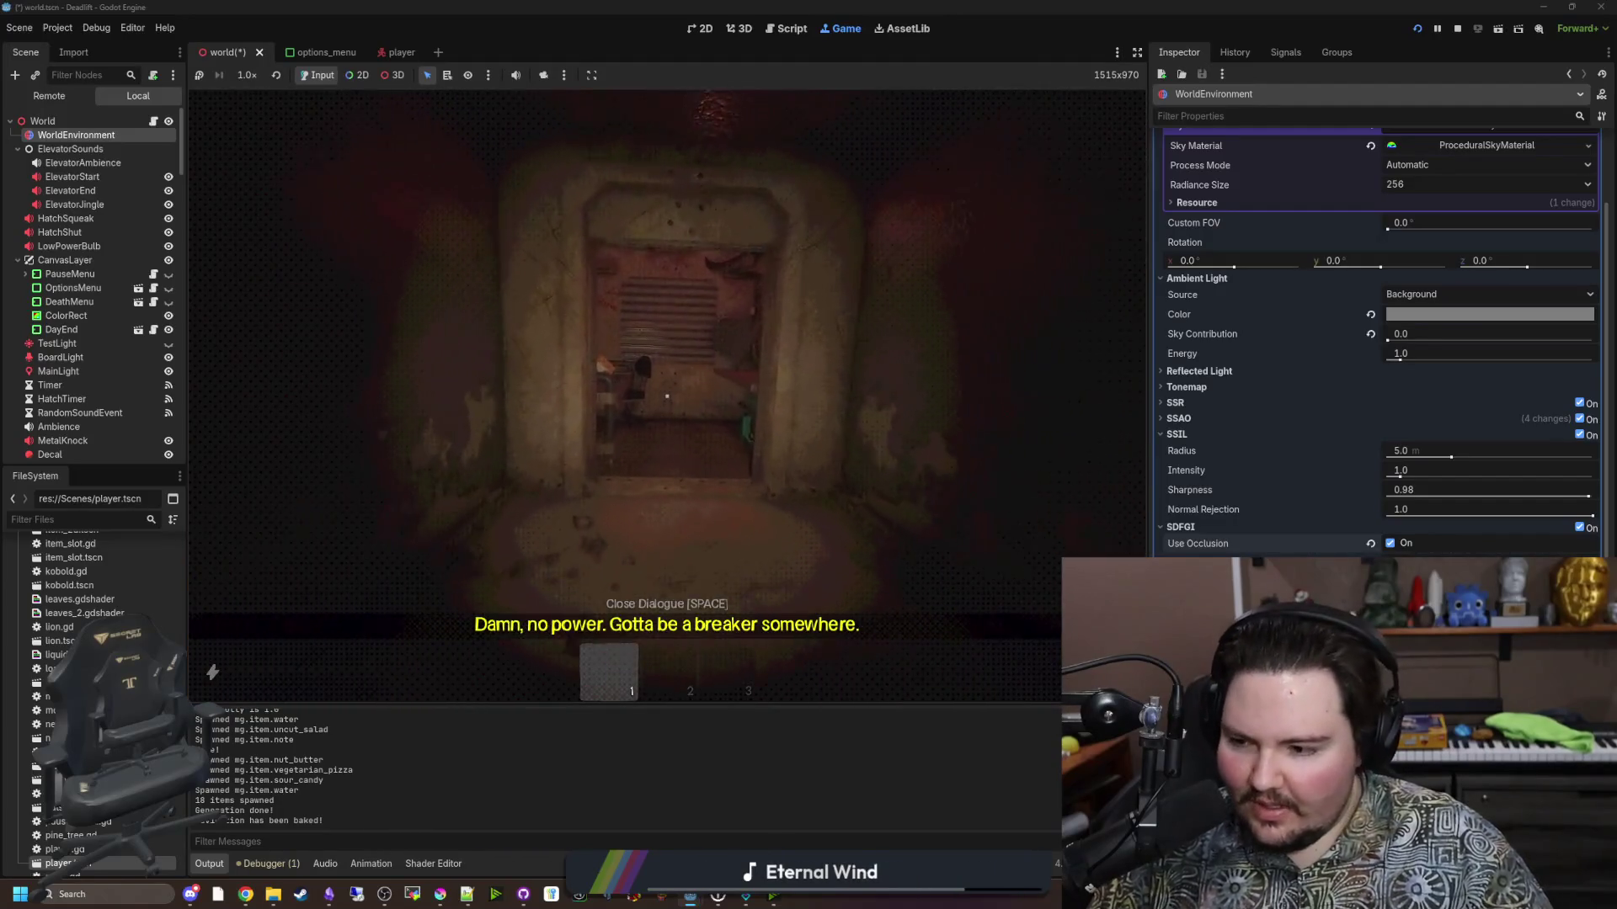
mouse_move(667, 396)
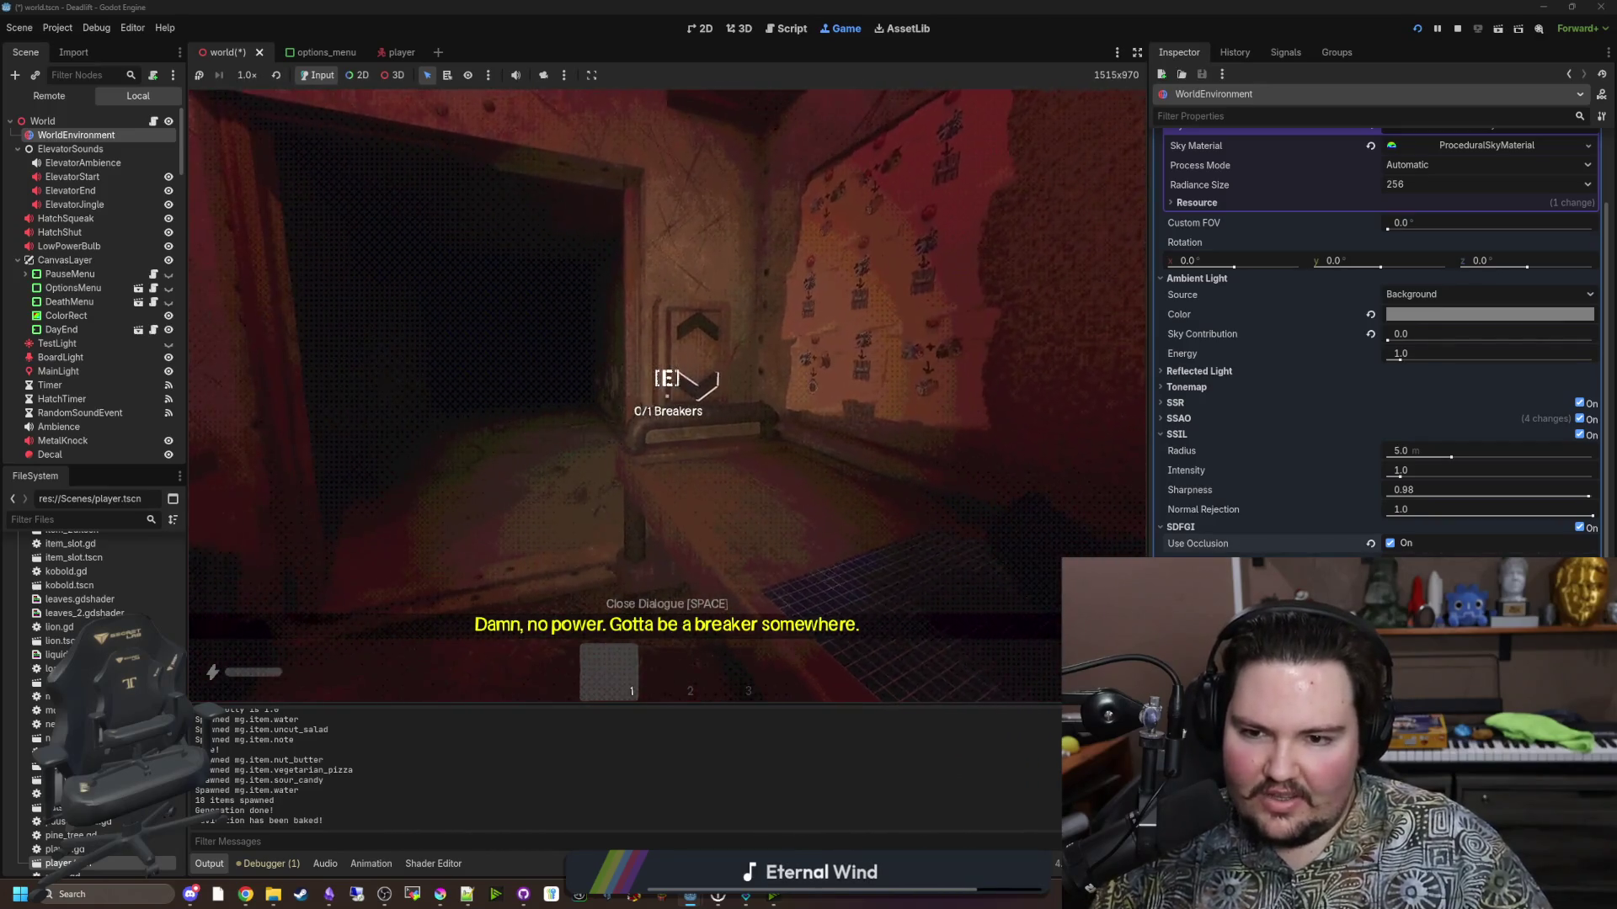
key(F3)
key(F3)
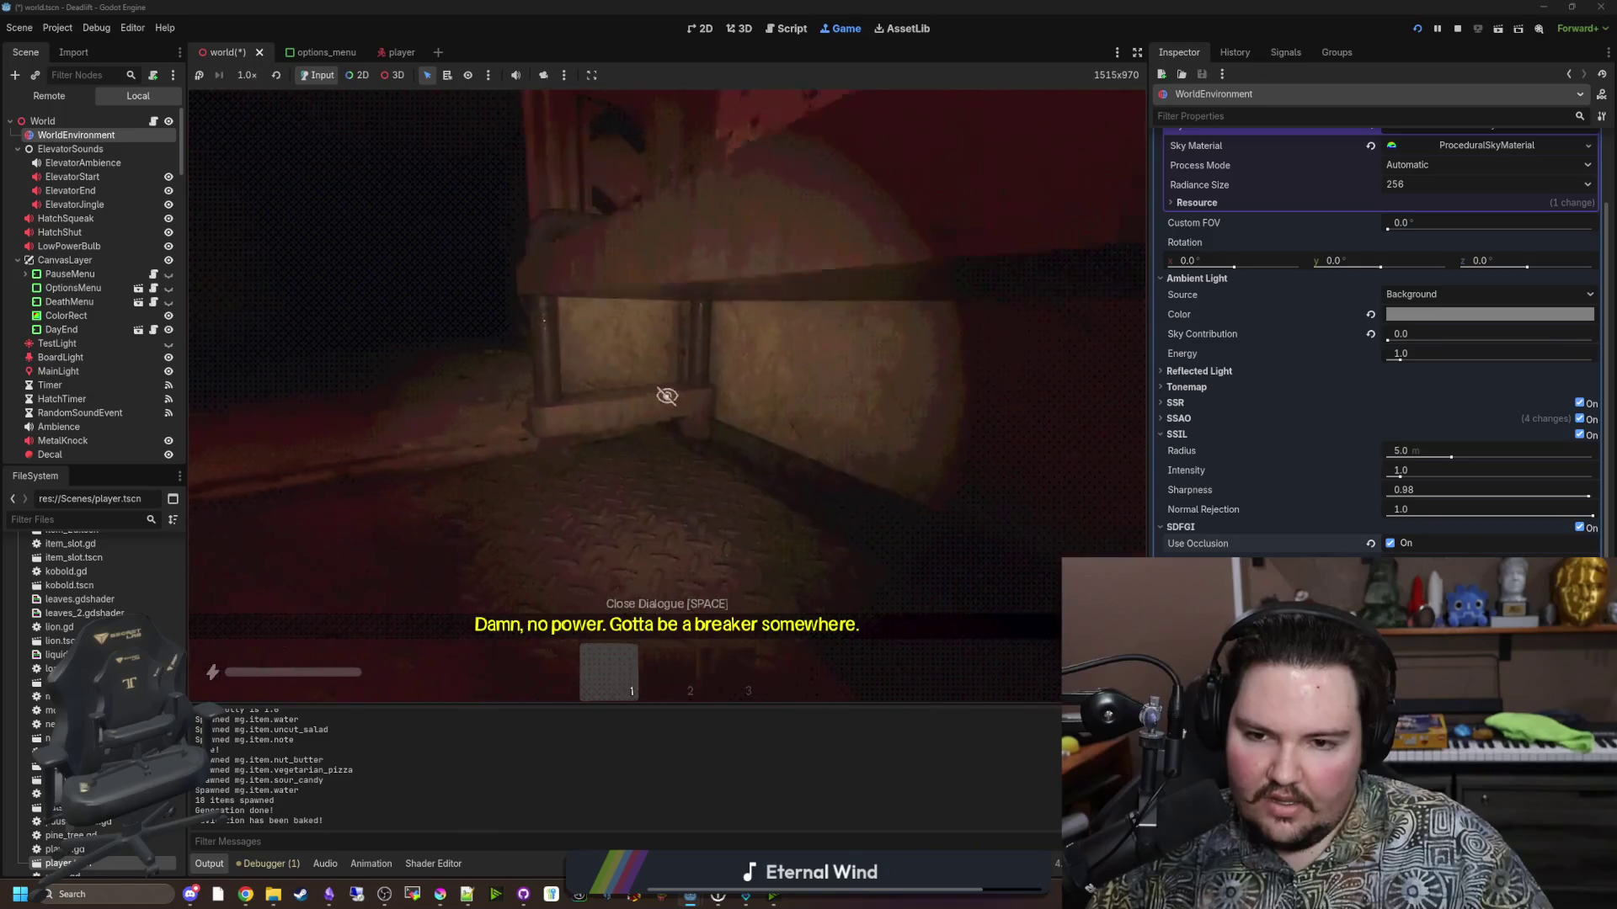
key(Escape)
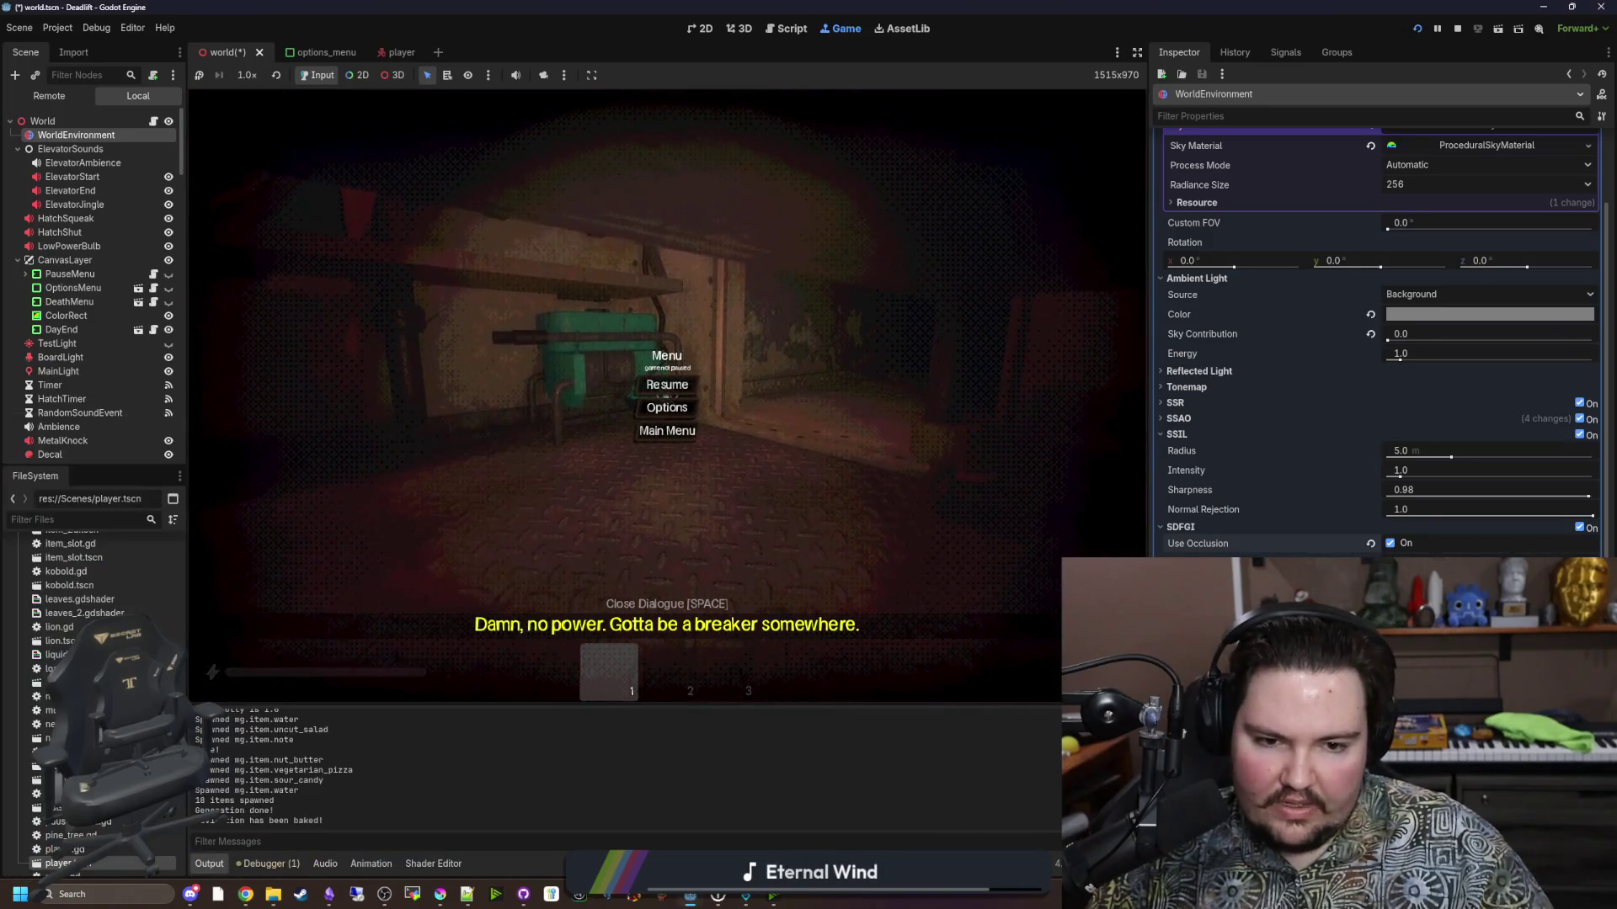
Turn off SDFGI and SSIL, then flip SSAO on and off repeatedly to compare shading.
click(1581, 527)
click(1168, 435)
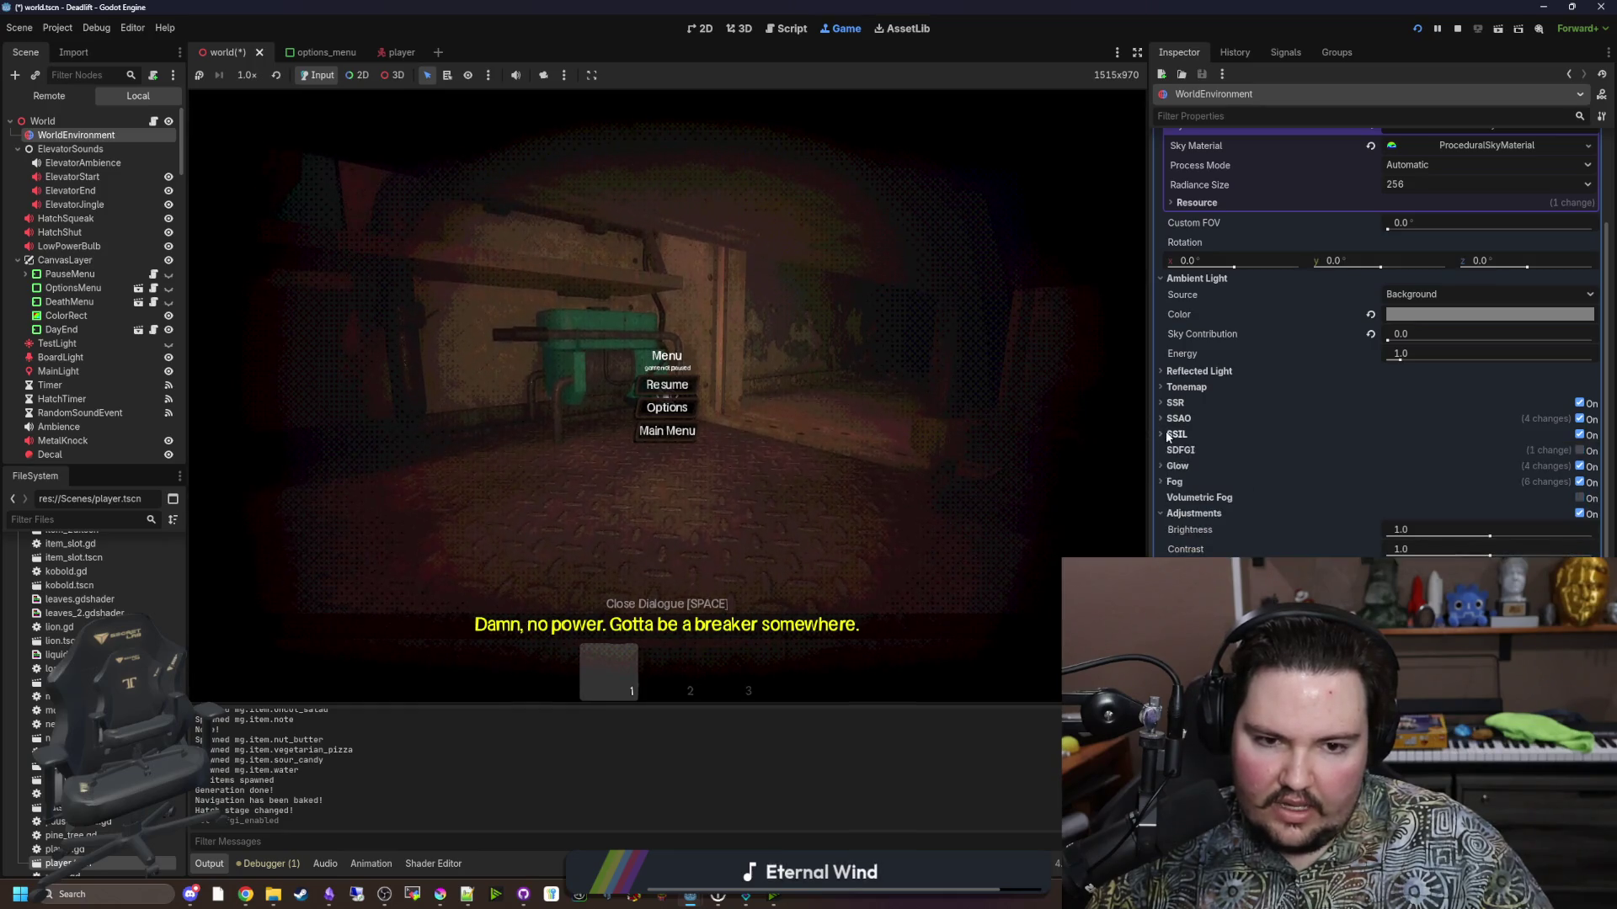
click(1580, 435)
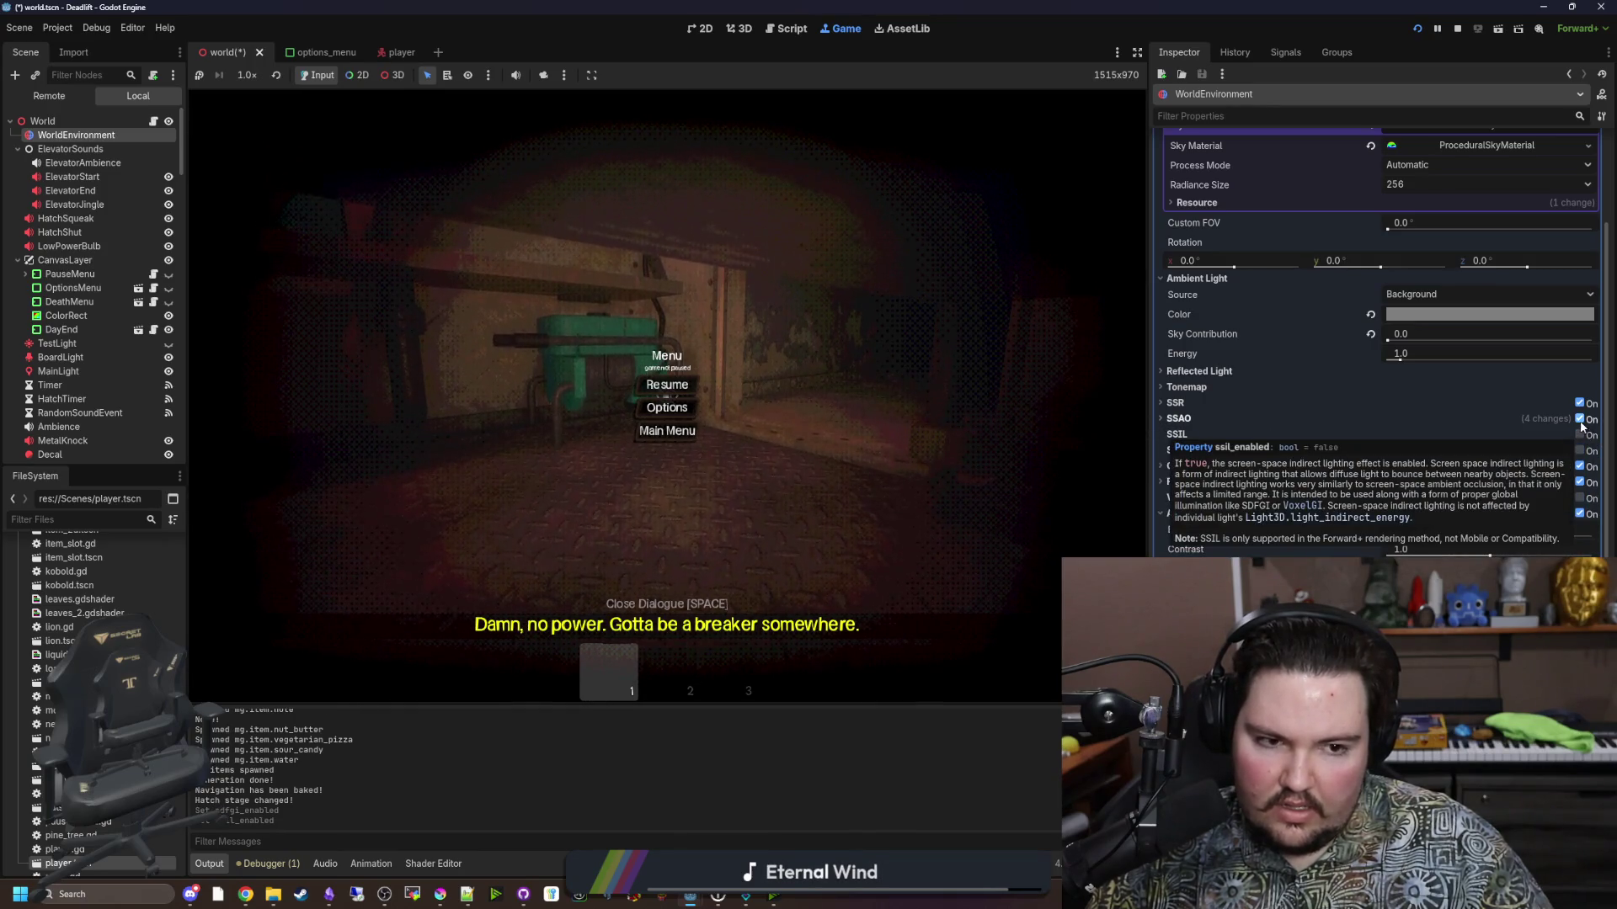
click(1581, 420)
click(1581, 421)
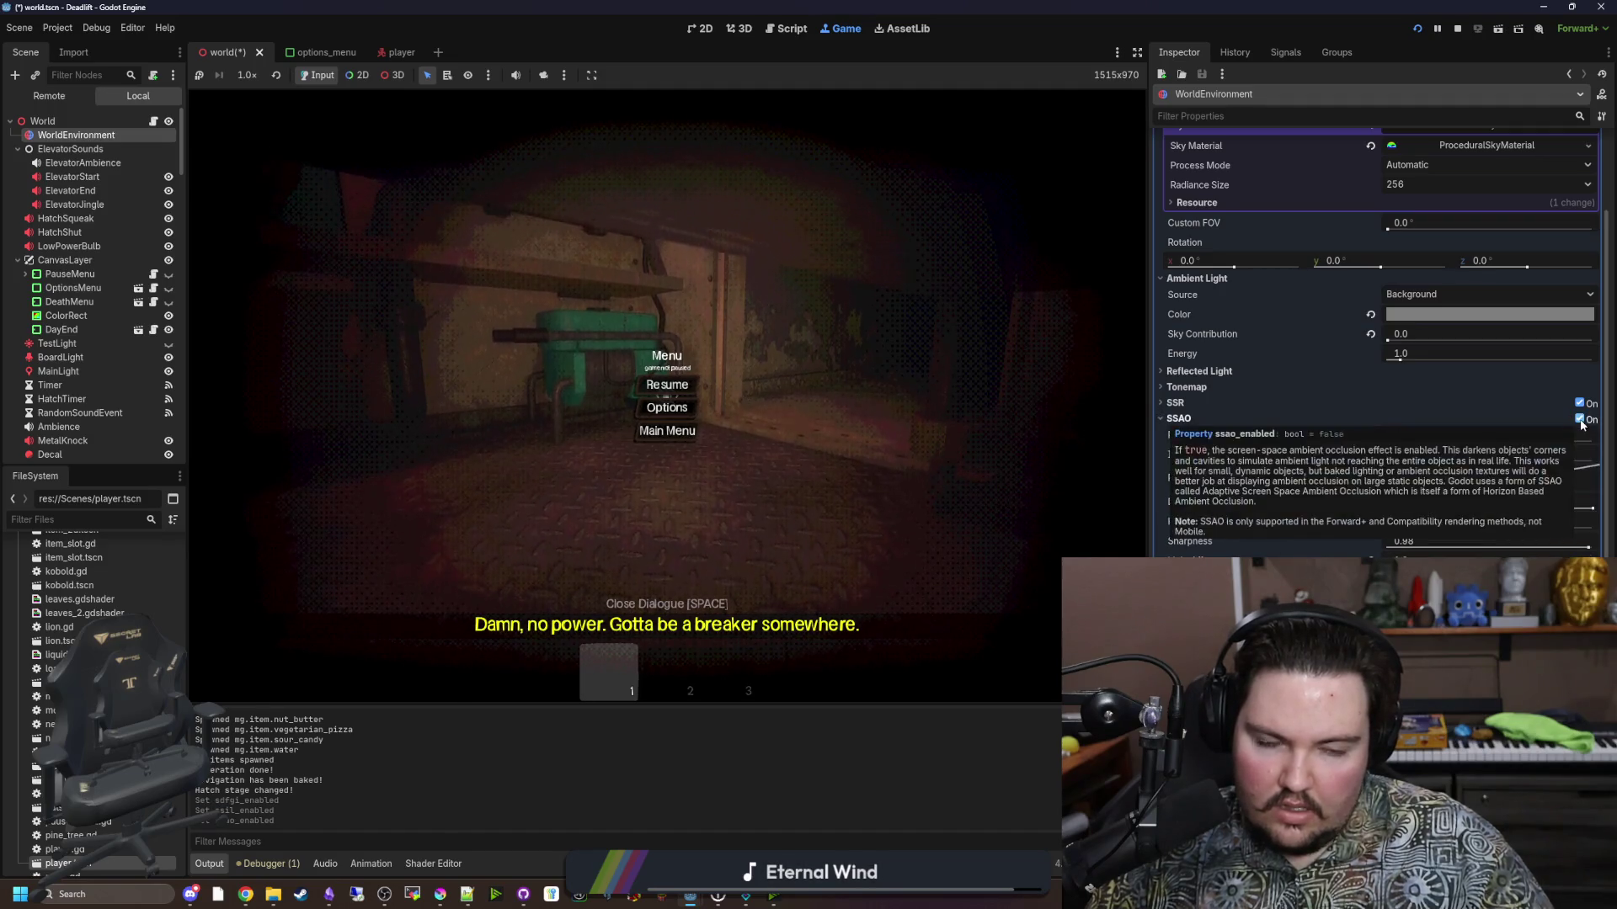
click(1580, 420)
click(1581, 421)
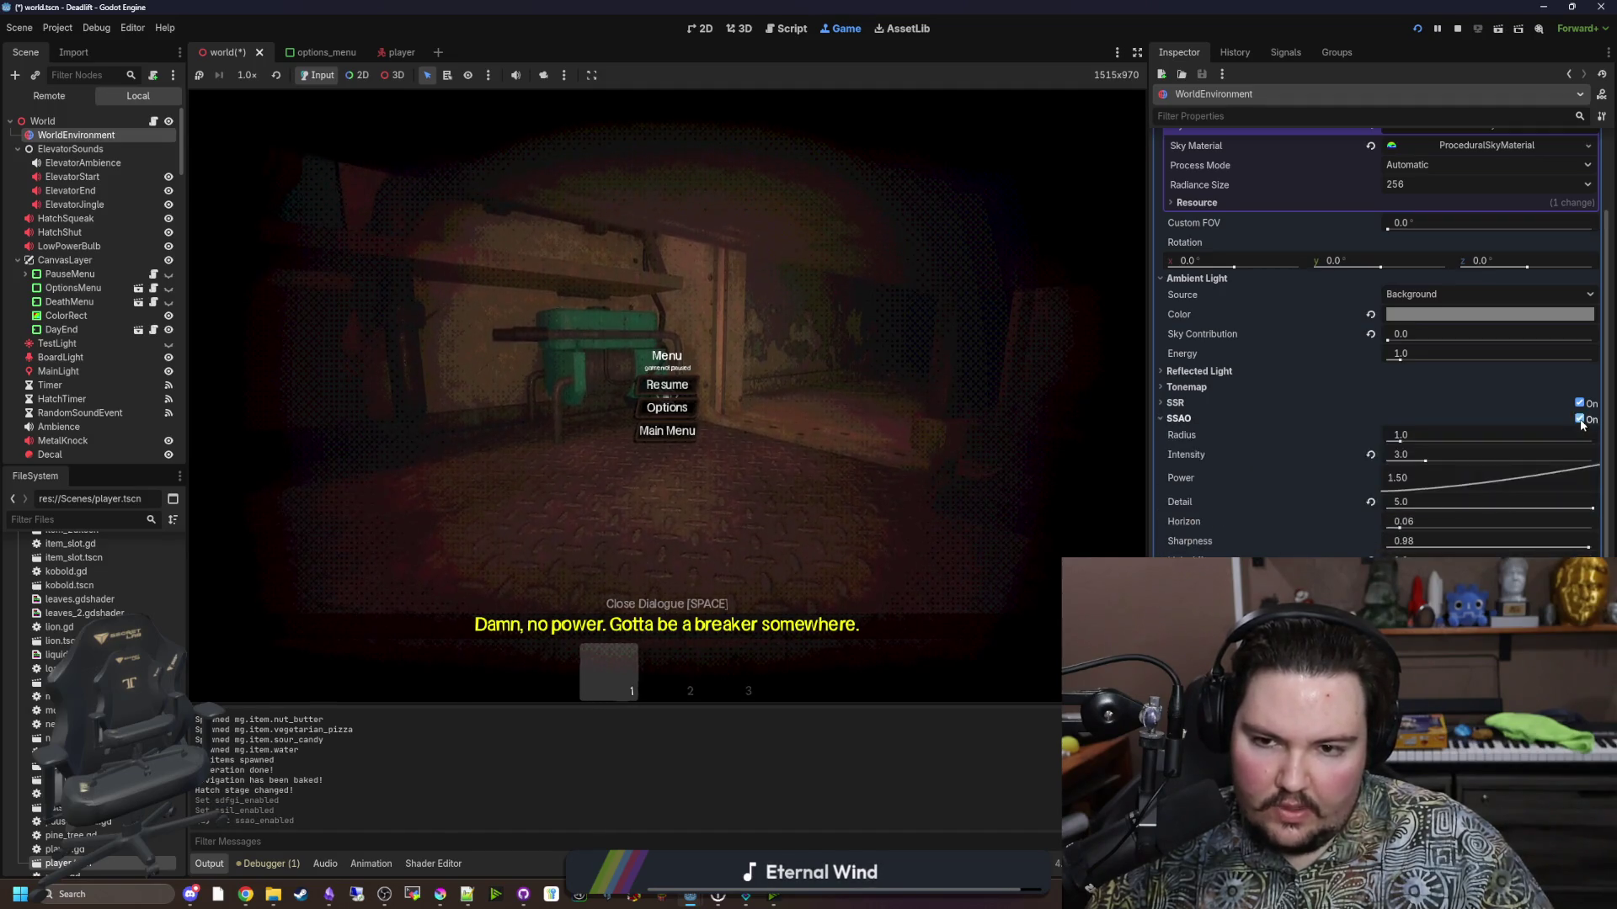
click(1581, 420)
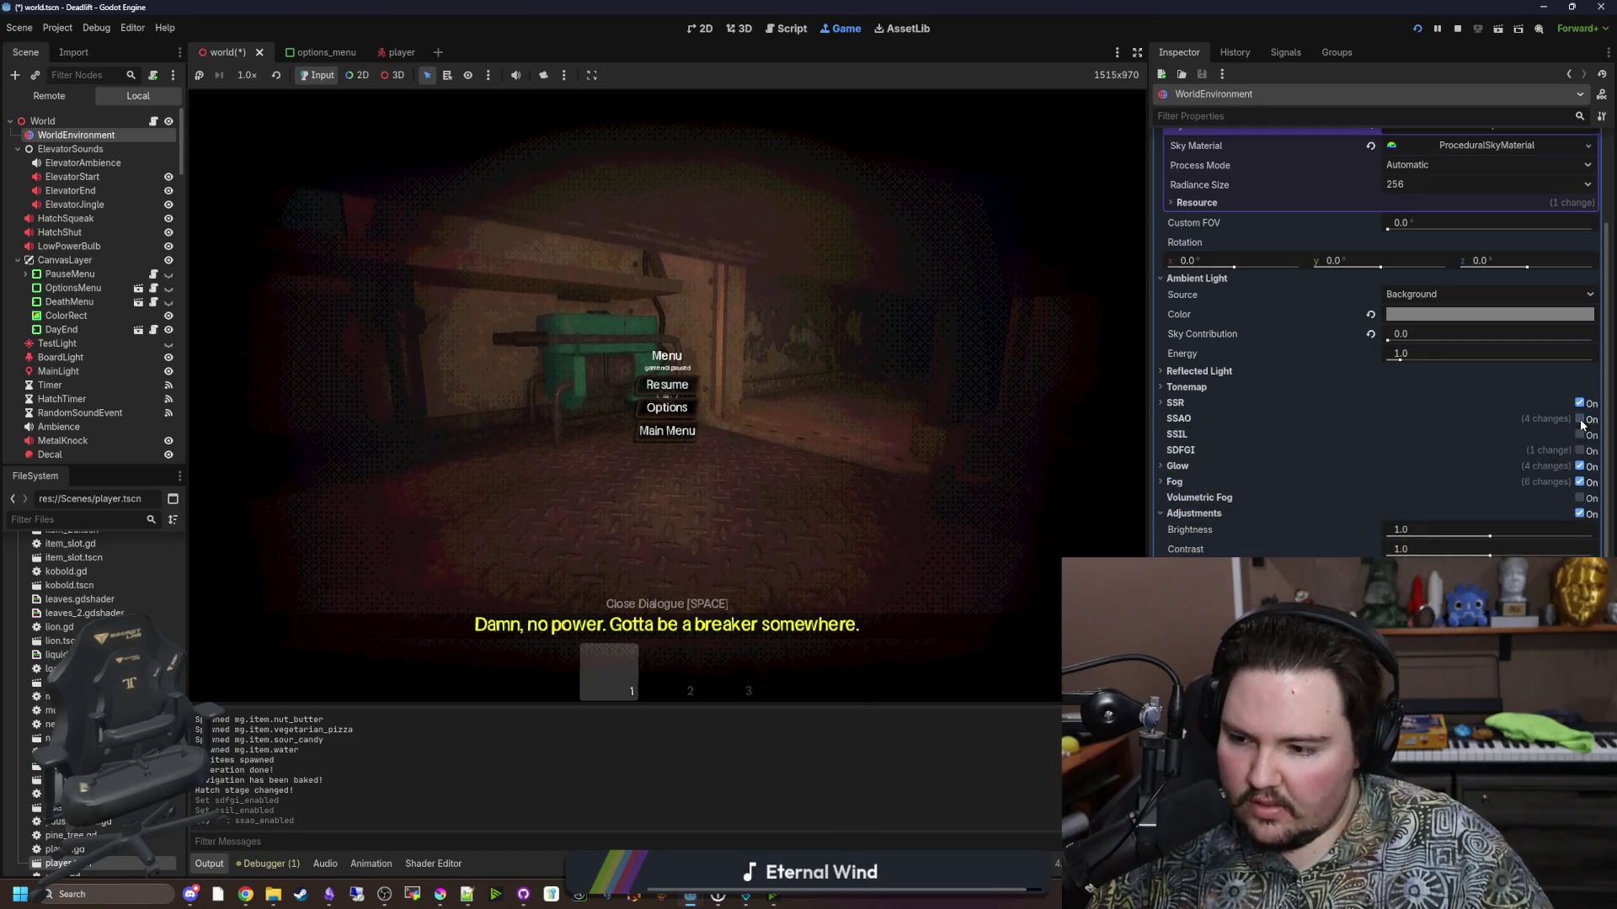
click(1580, 420)
click(1580, 420)
click(1580, 420)
click(1581, 420)
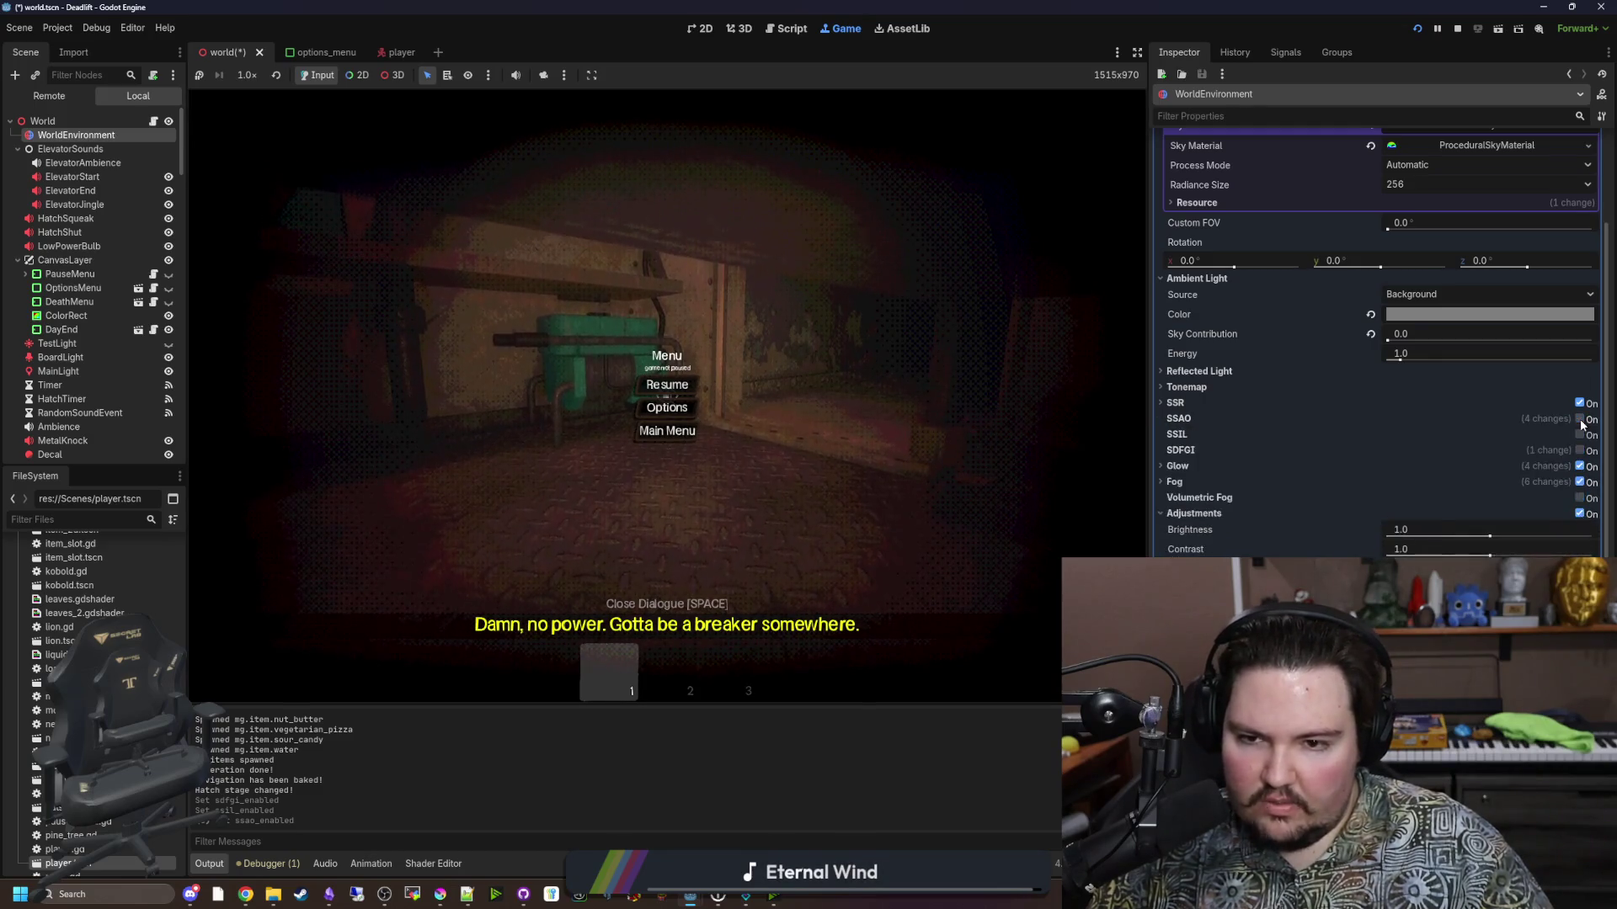
click(1580, 420)
click(1581, 420)
click(1581, 420)
click(1581, 420)
click(1581, 420)
click(1581, 420)
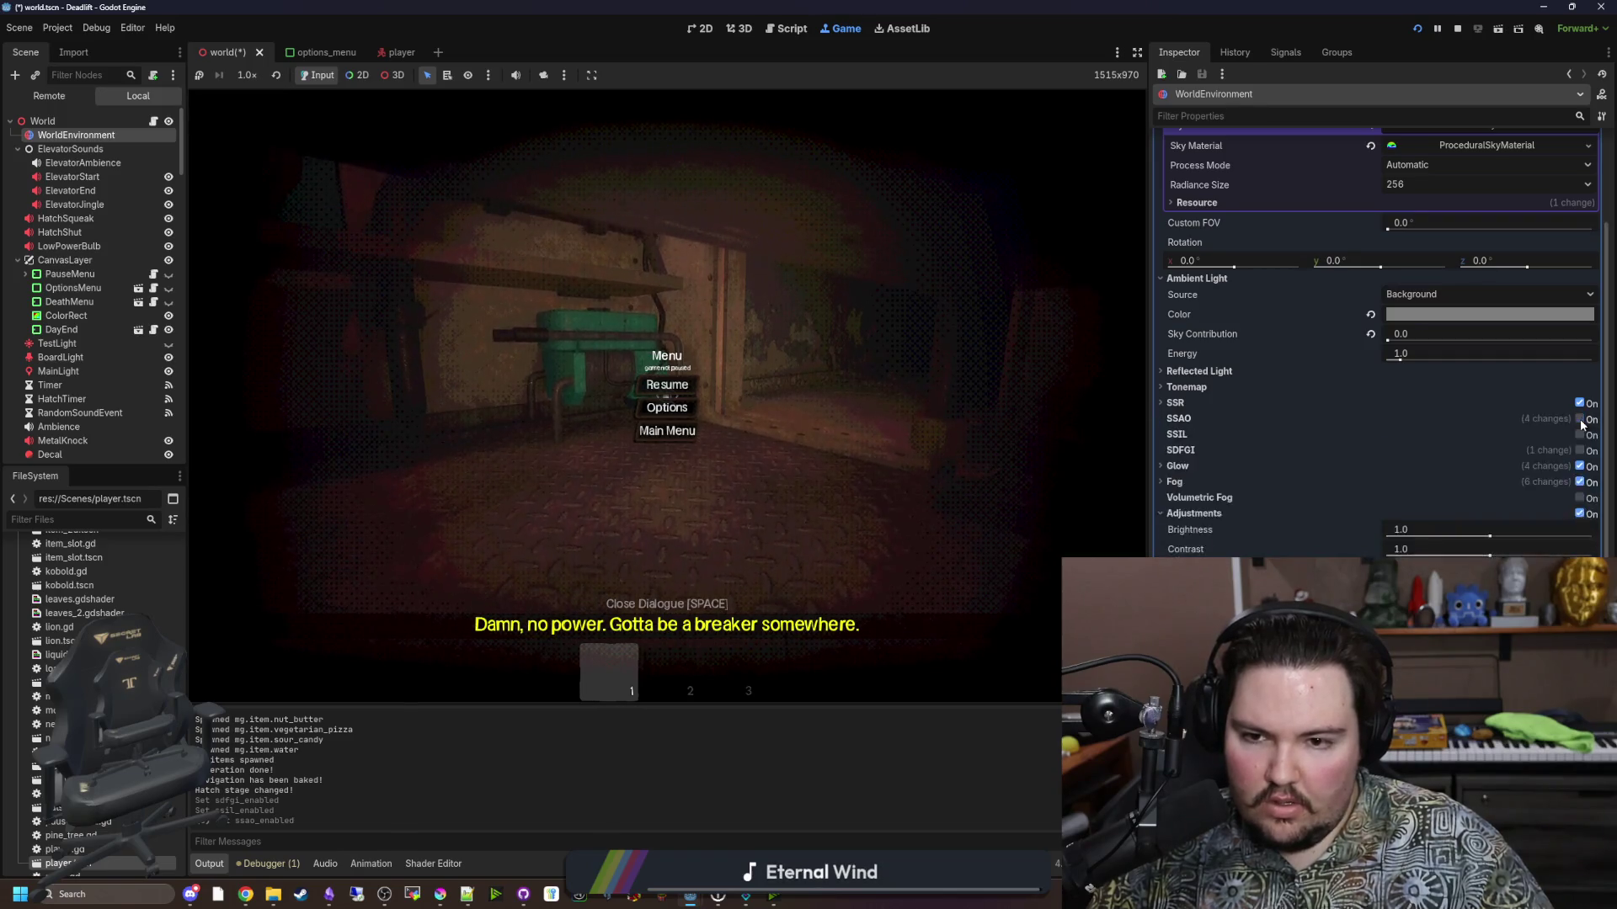
click(1581, 421)
click(1580, 421)
click(1581, 420)
click(1581, 420)
click(1581, 420)
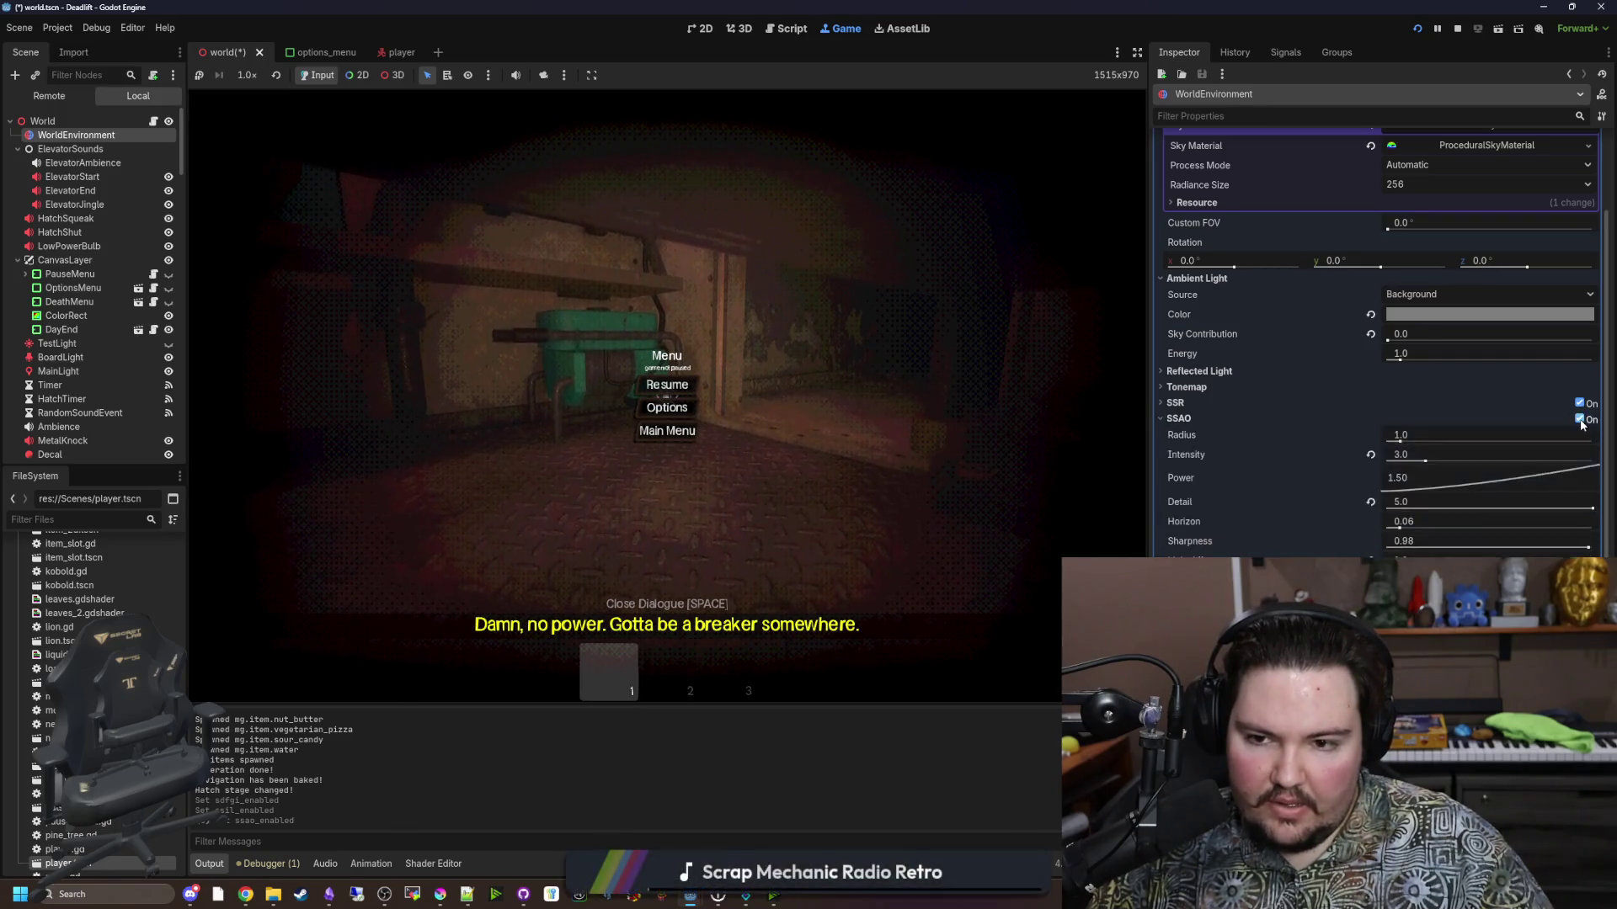
click(1580, 420)
click(1580, 420)
click(1581, 420)
click(1580, 420)
click(1580, 420)
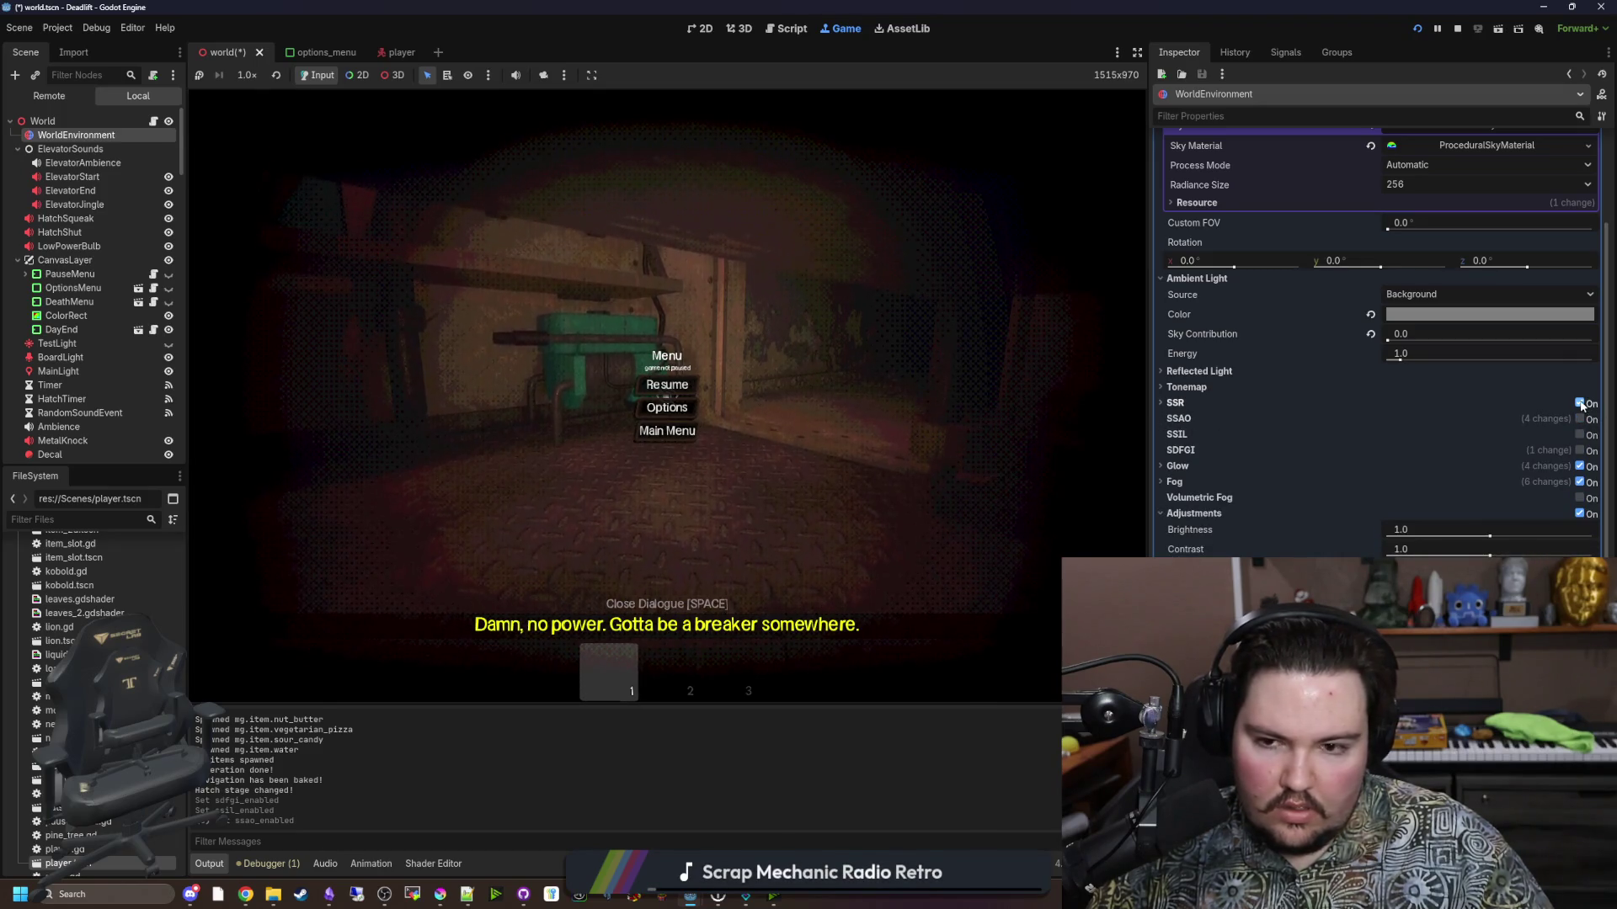
Turn off screen-space reflections on the WorldEnvironment.
click(1581, 404)
click(1581, 404)
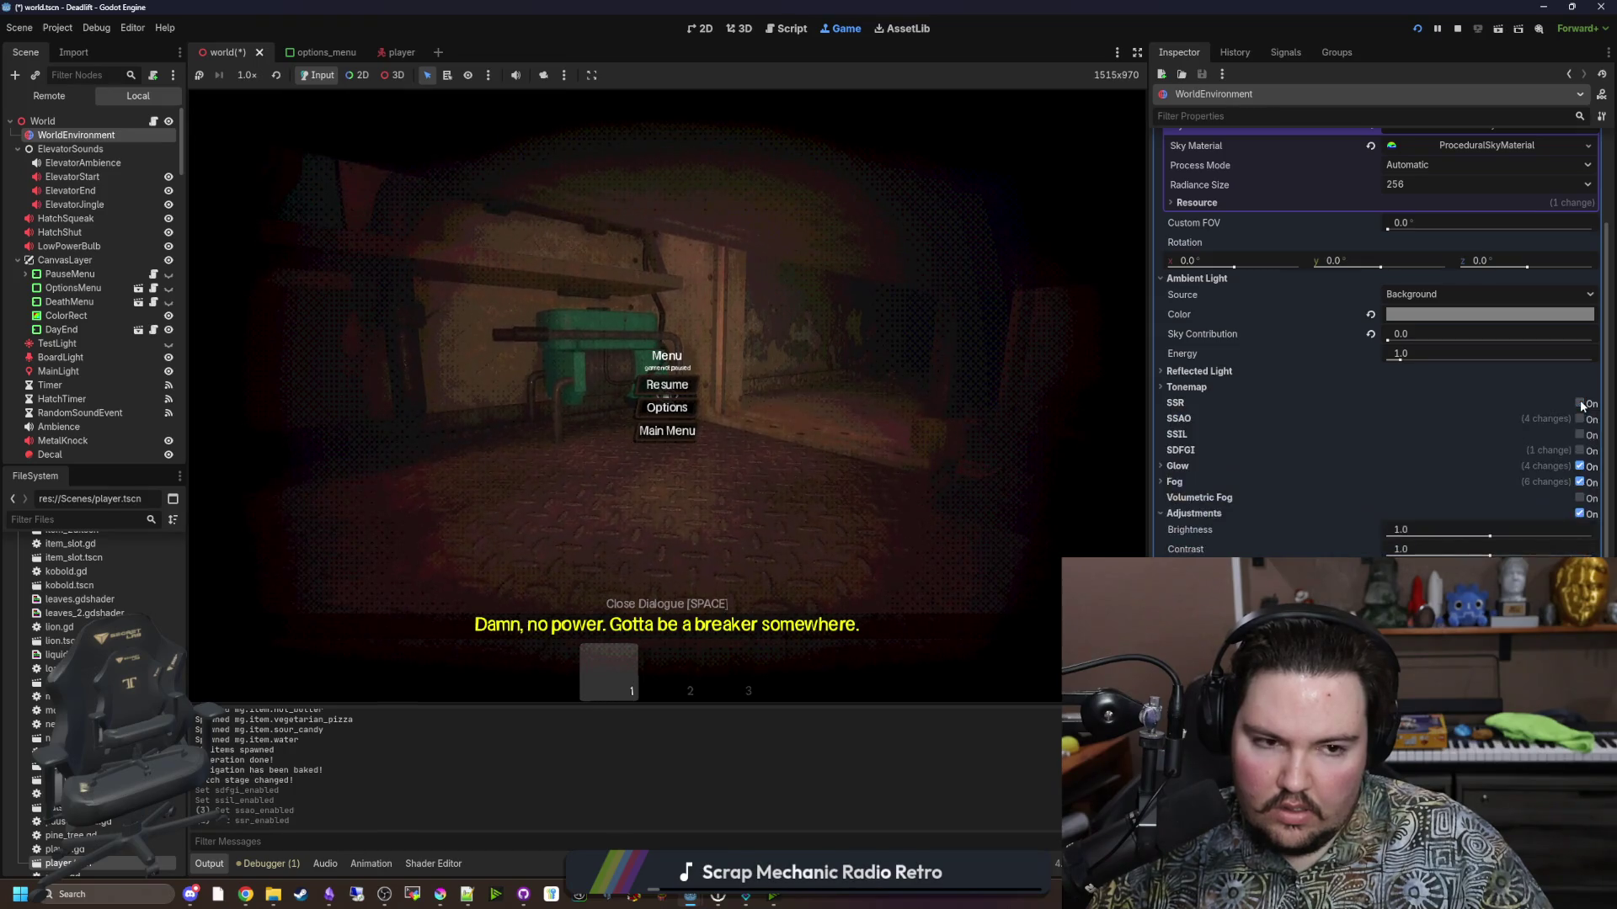
click(1580, 405)
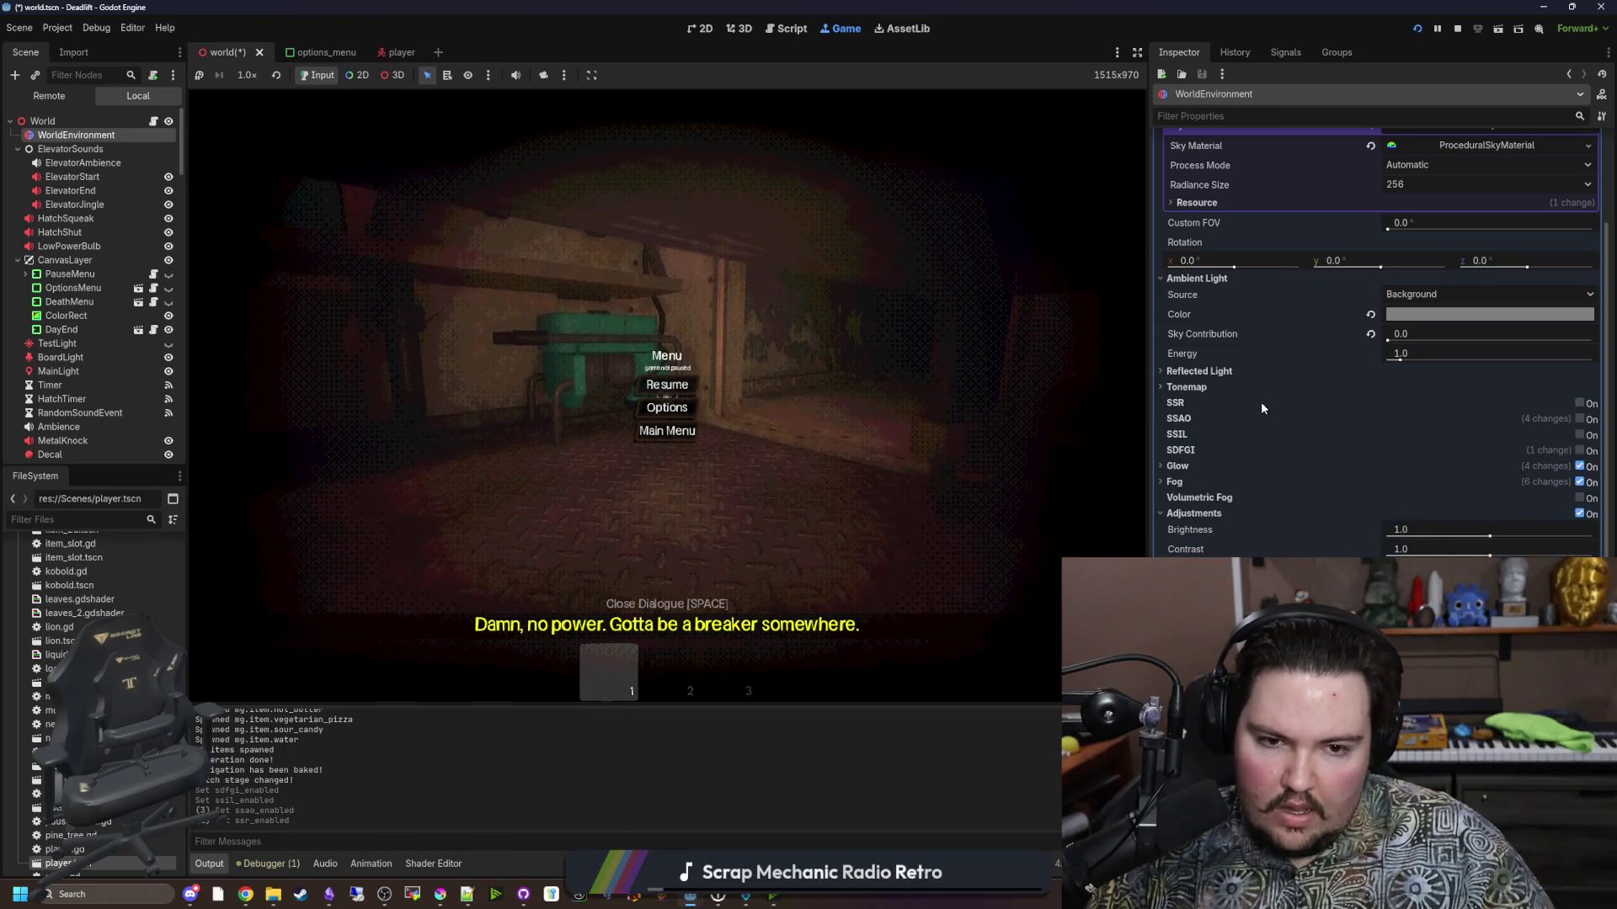
Set the tonemap mode to ACES, trying Filmic first, and raise exposure to 4.0.
click(1186, 387)
click(1420, 403)
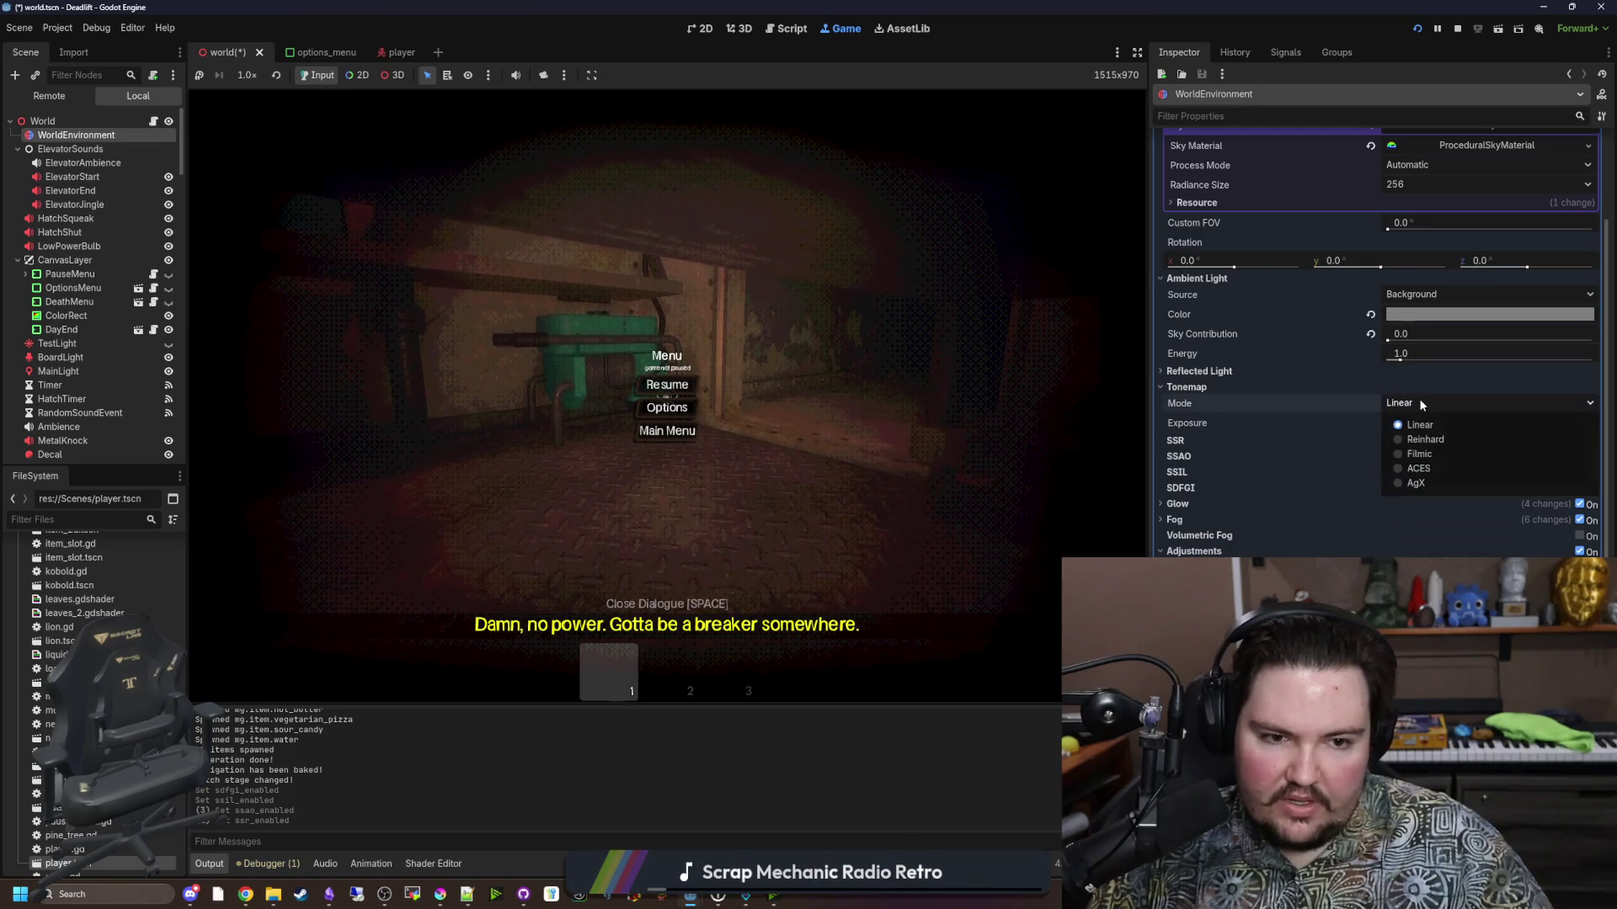
click(1421, 453)
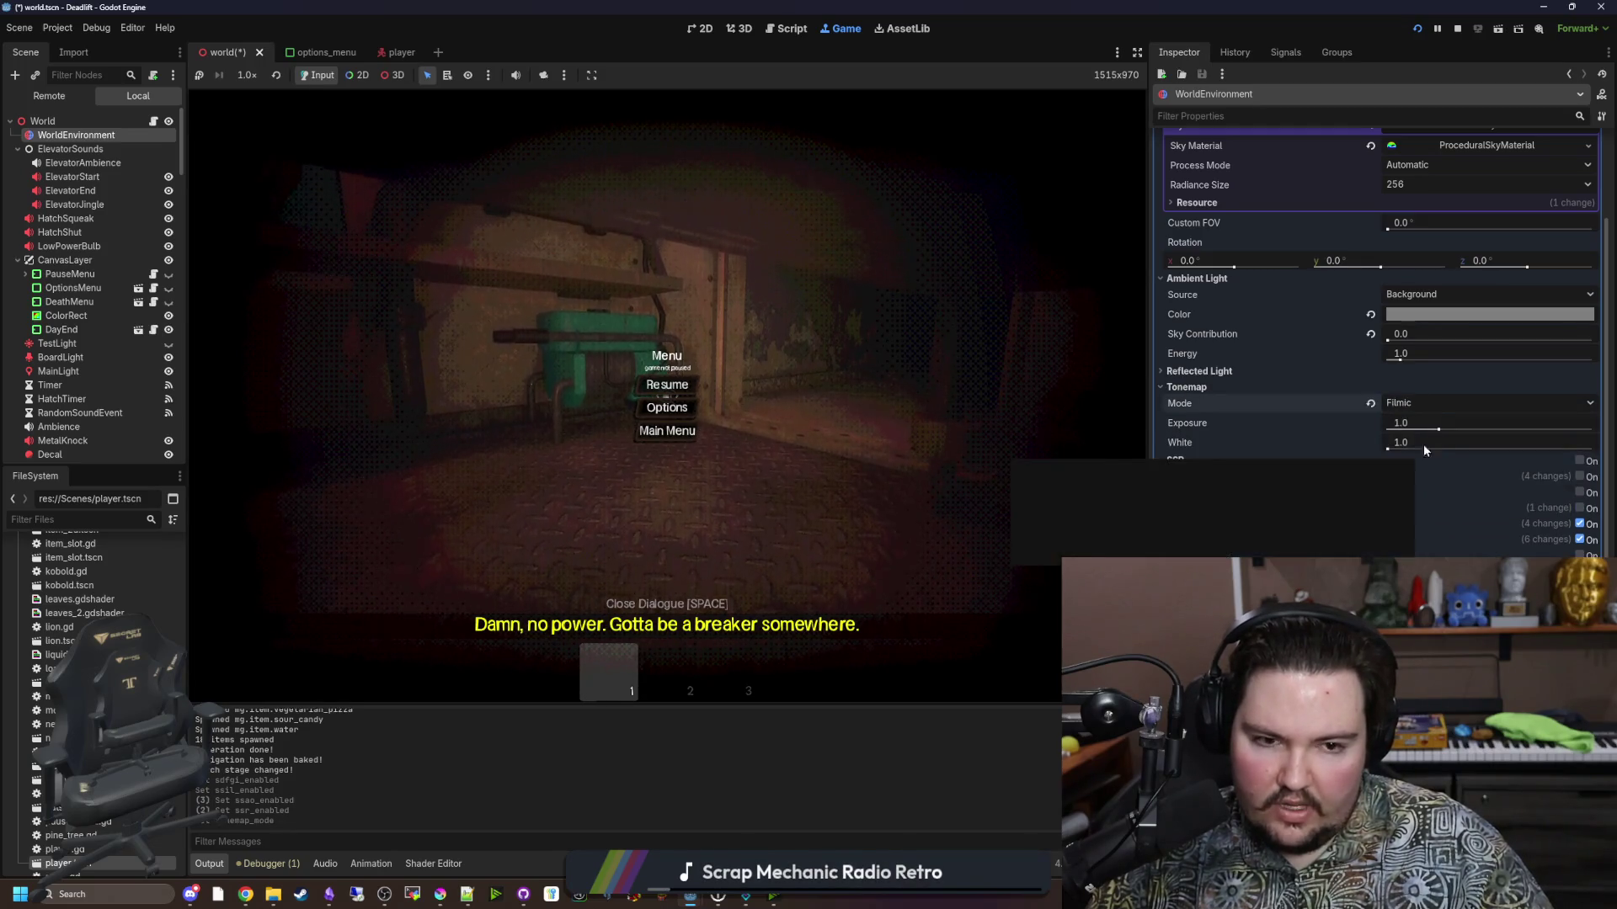
click(1439, 461)
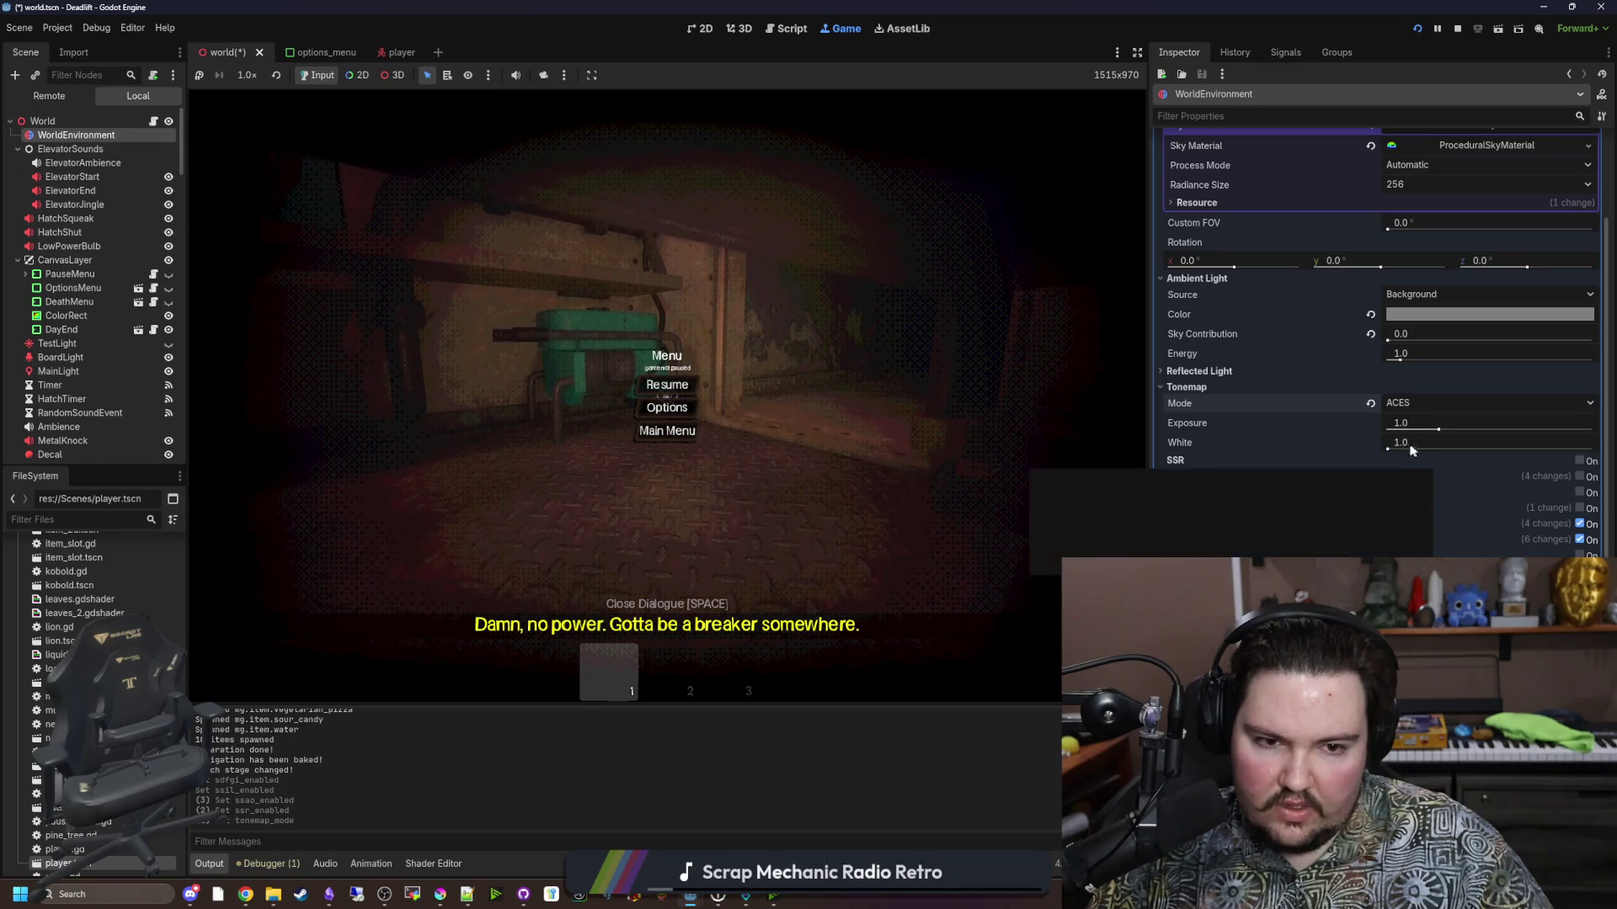
drag(1437, 429, 1596, 430)
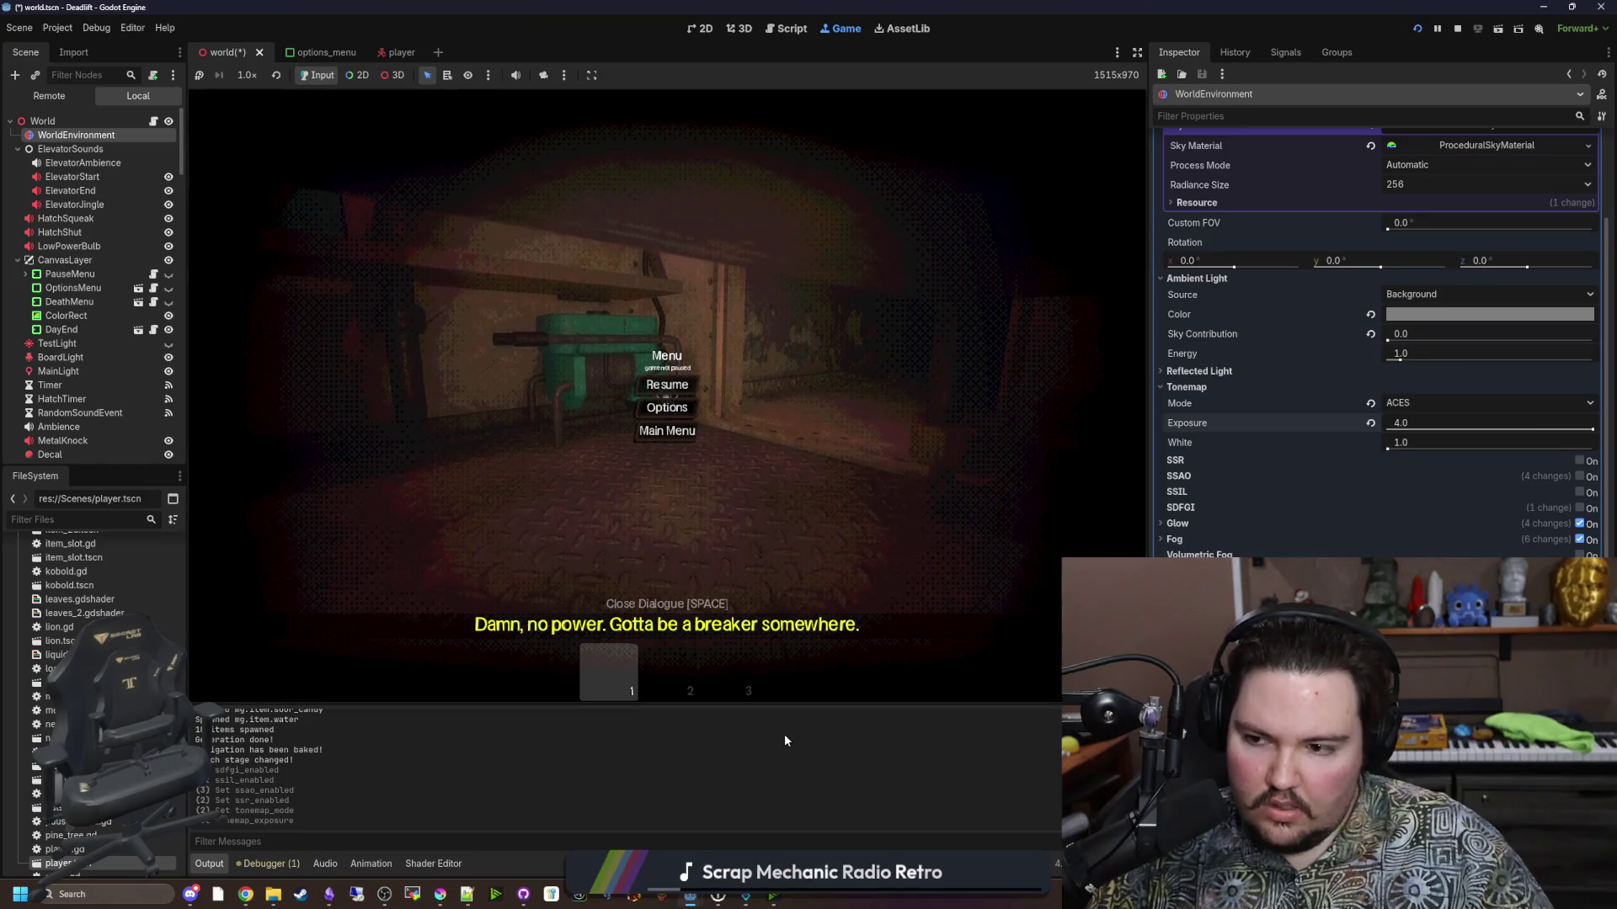
Save the world scene with Ctrl+S and stop the running game.
key(ctrl+s)
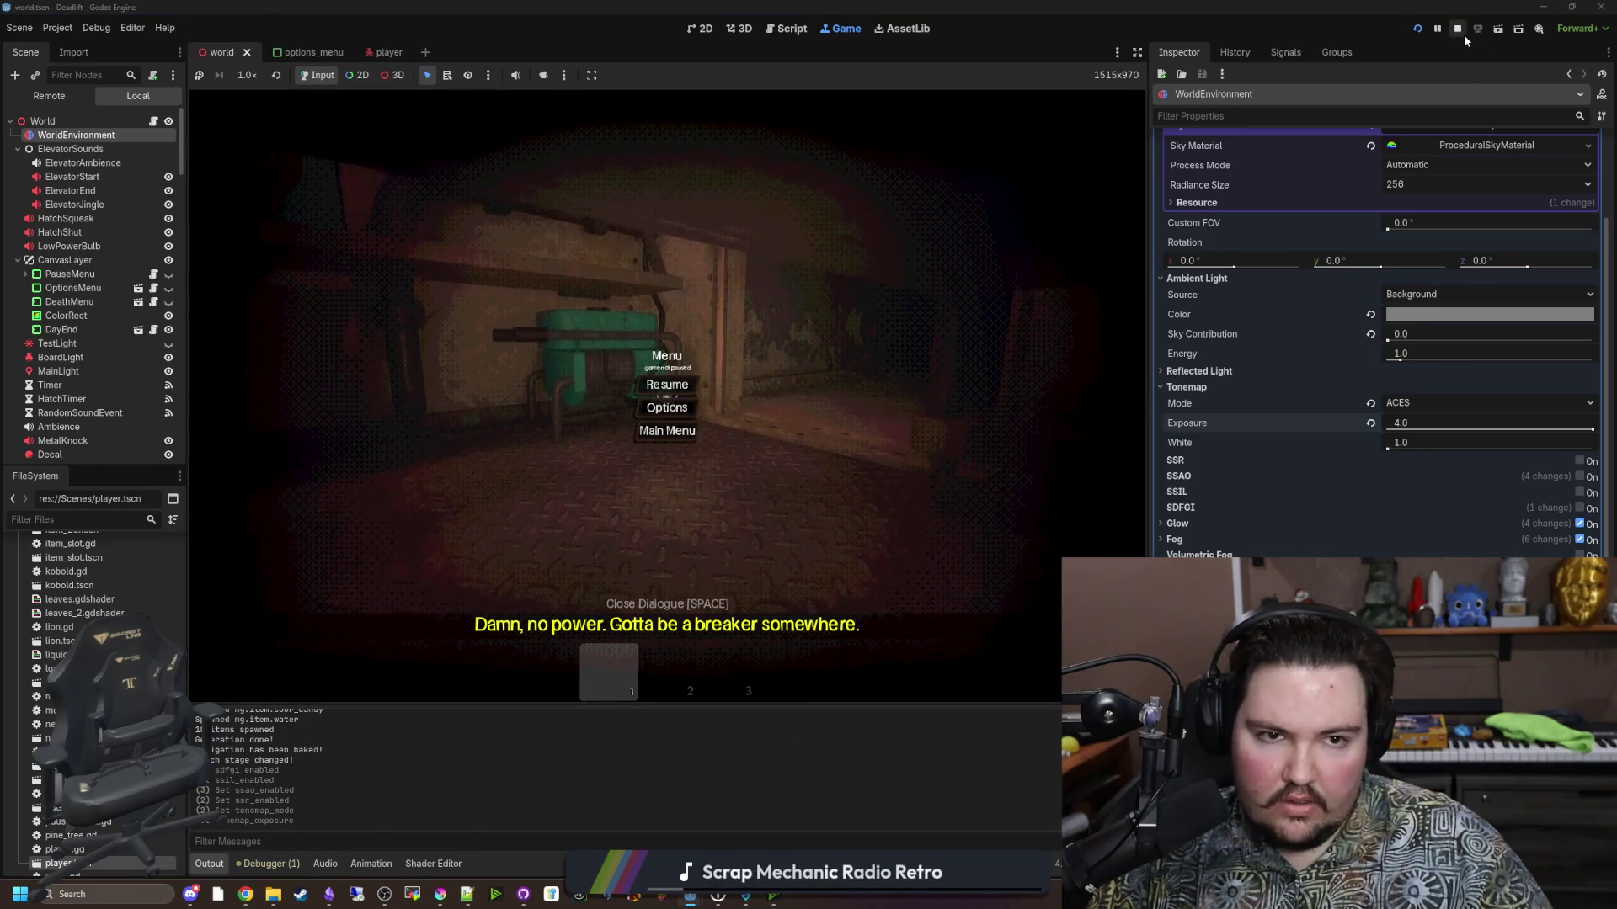
click(1459, 34)
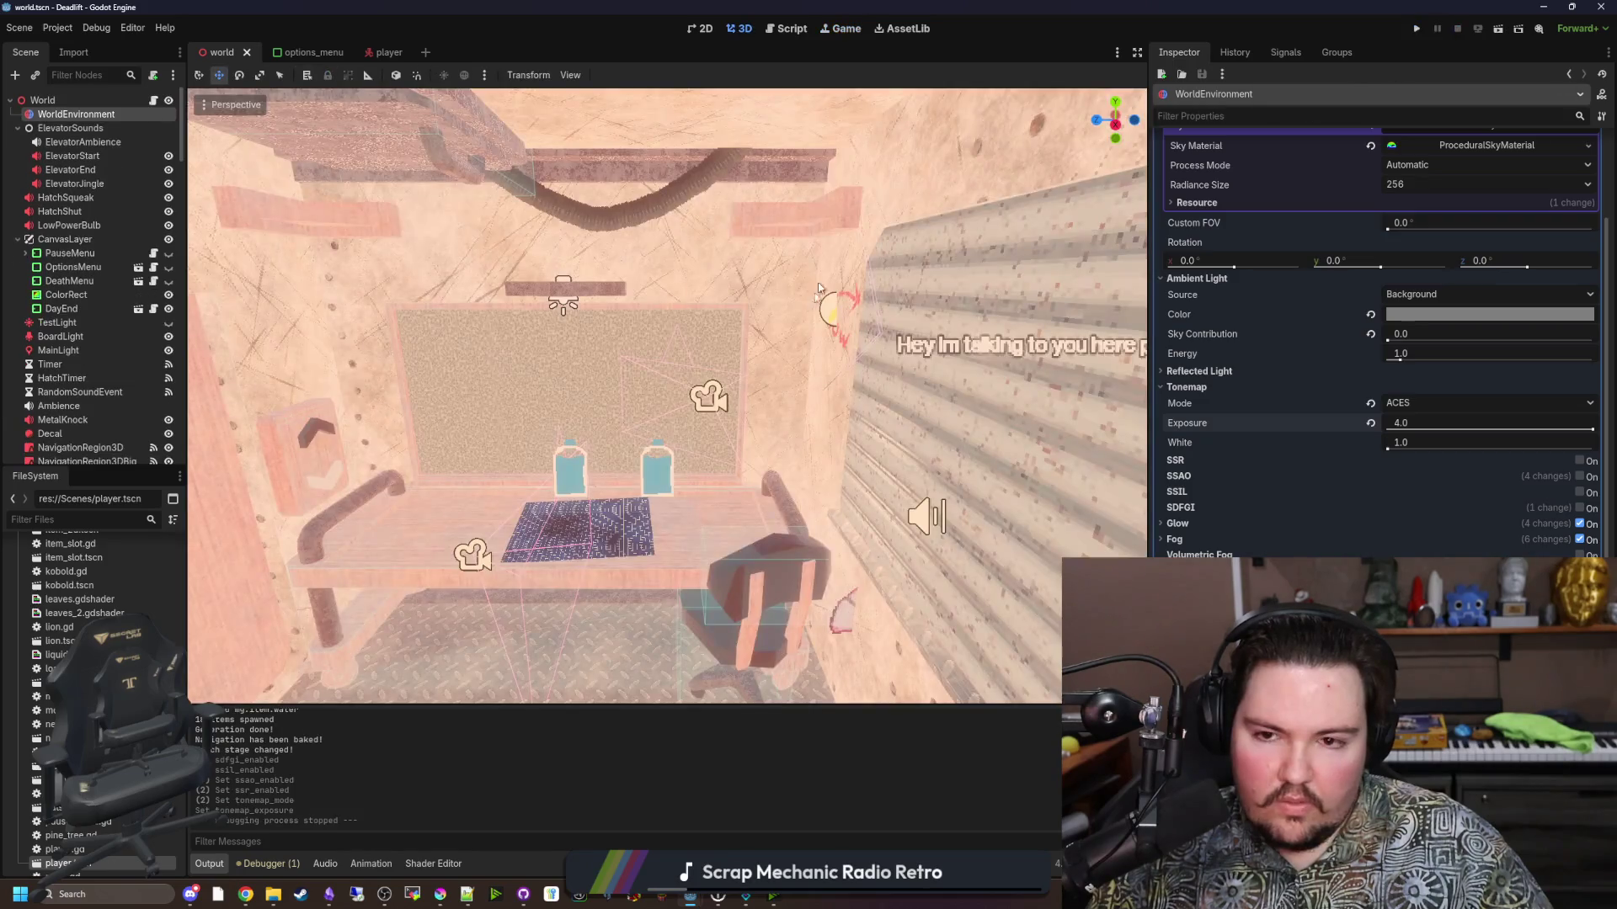
Revert tonemap exposure to 1.0 and leave SSR enabled after toggling it to compare.
click(1372, 424)
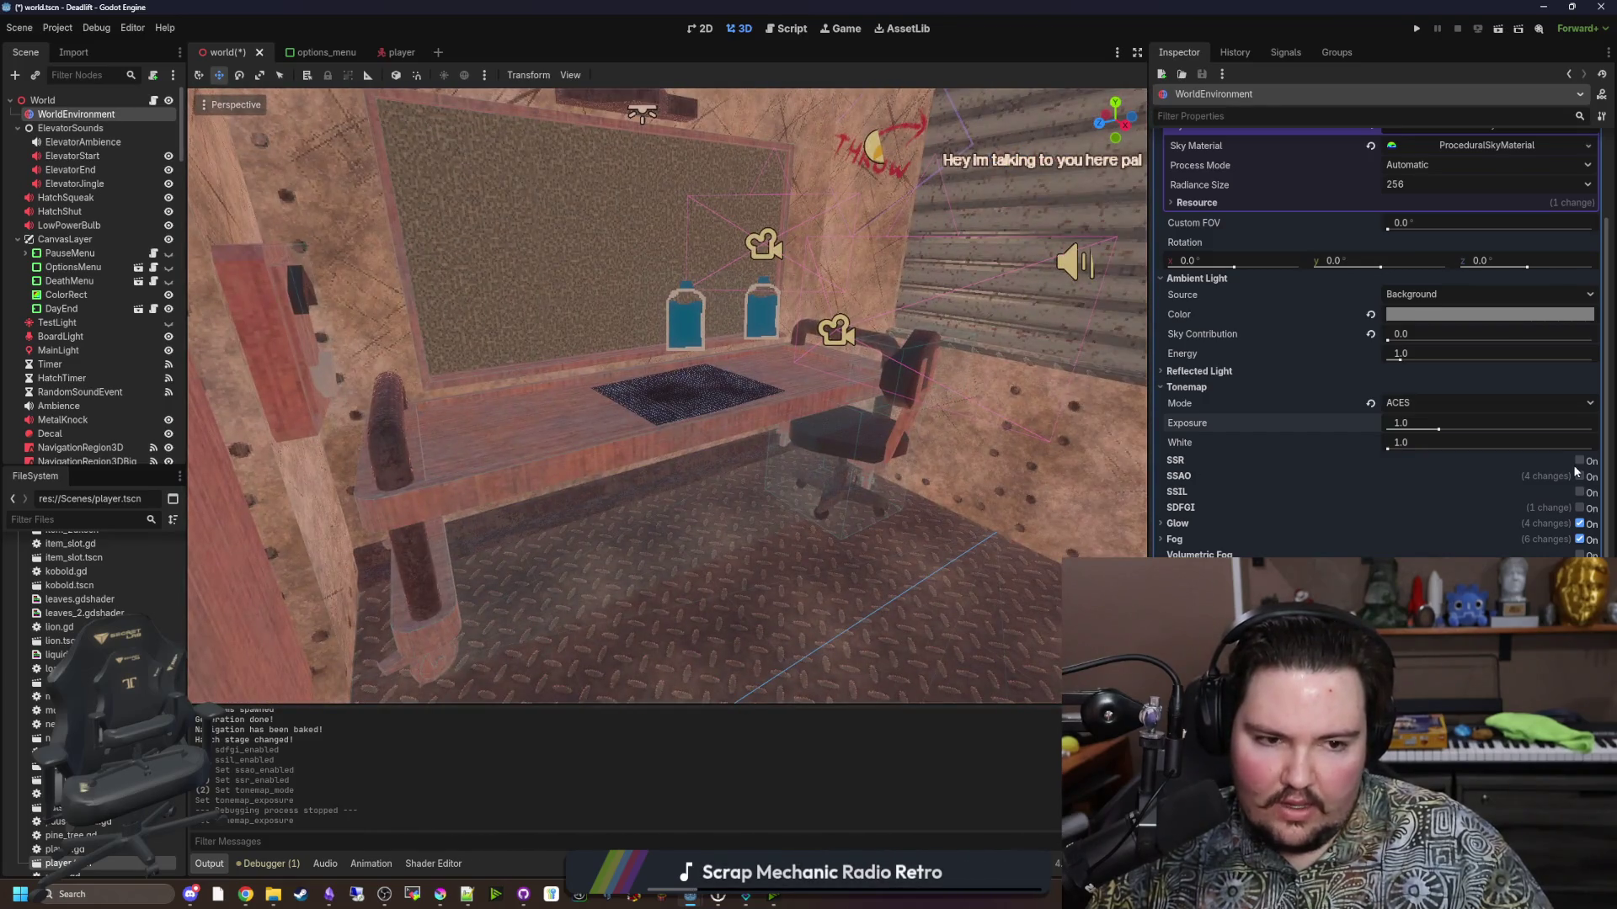
click(1580, 461)
click(1580, 462)
click(1579, 462)
click(1580, 461)
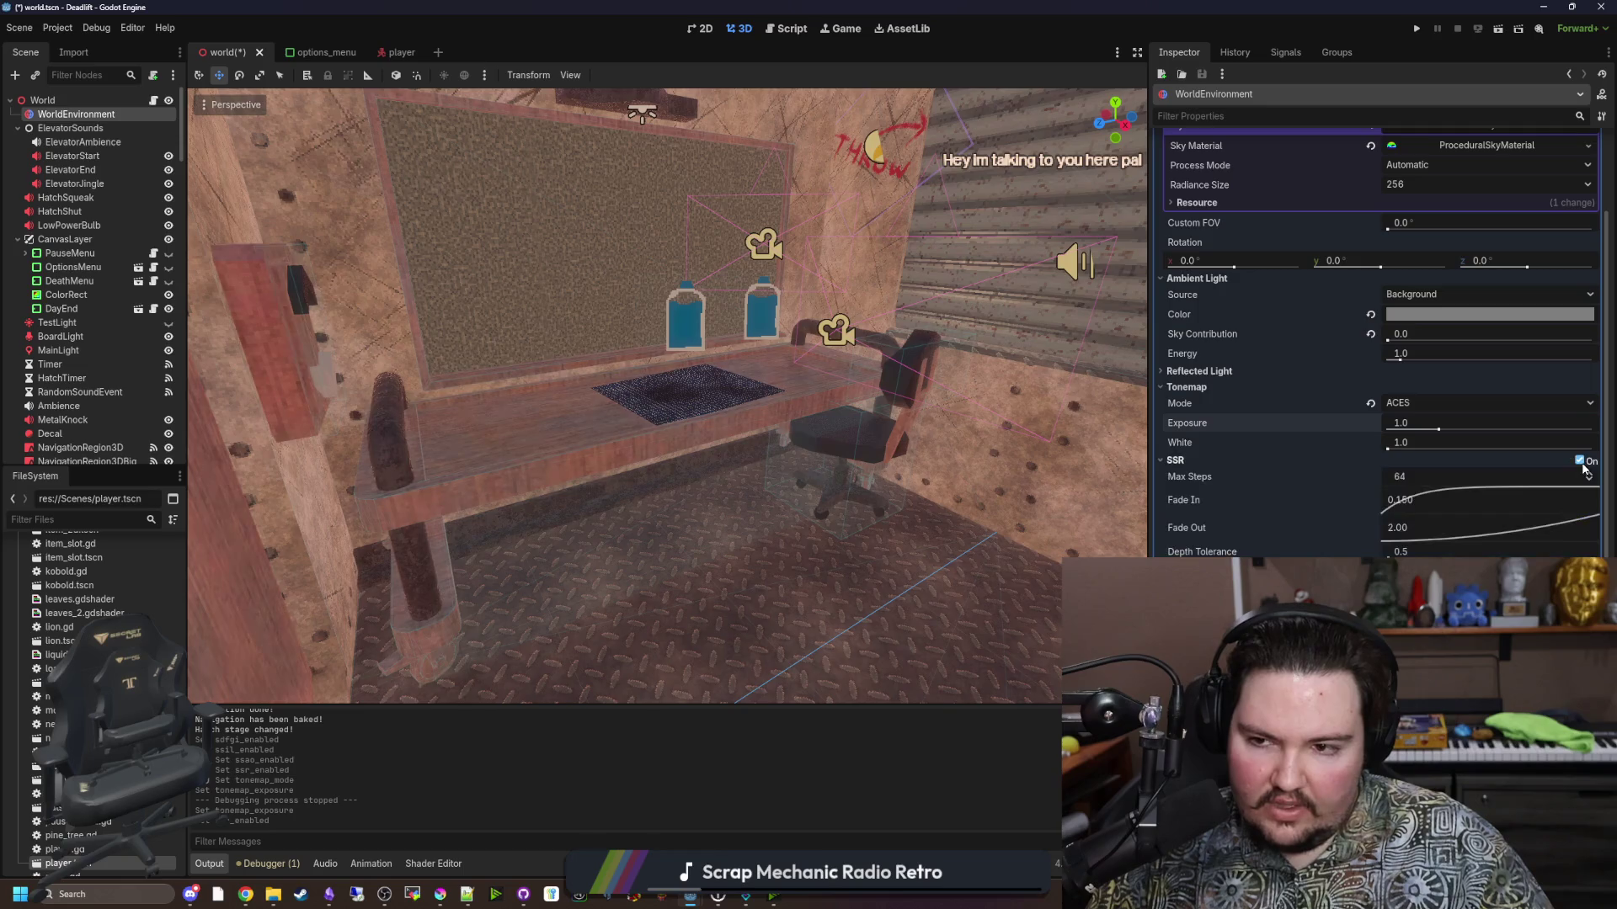
click(1580, 461)
click(1580, 462)
double_click(1580, 461)
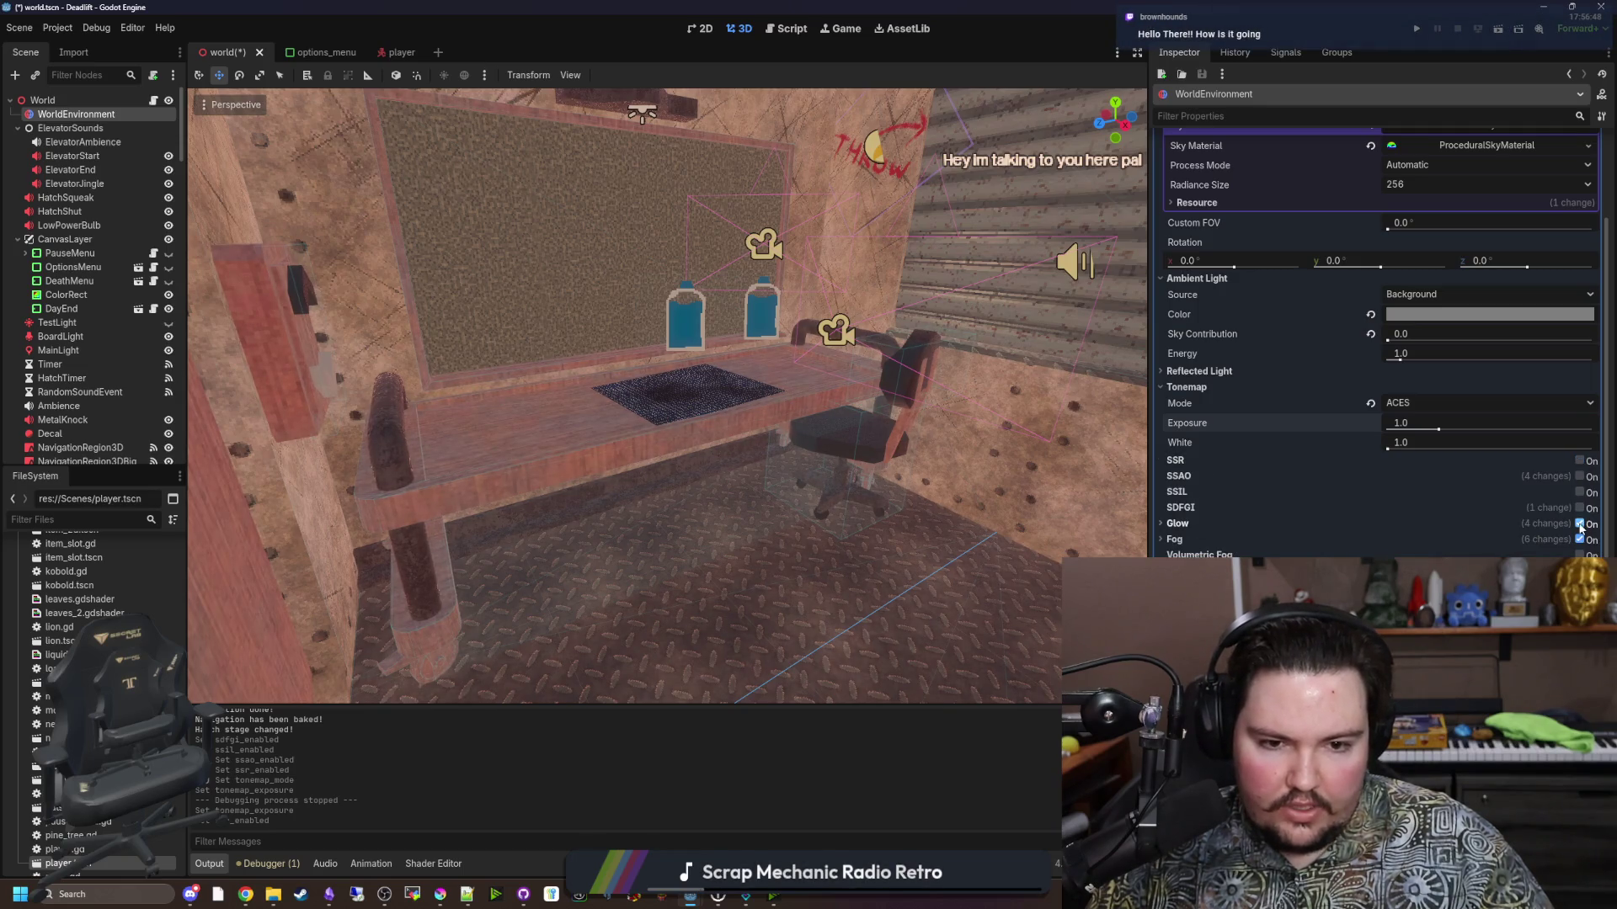
click(1580, 462)
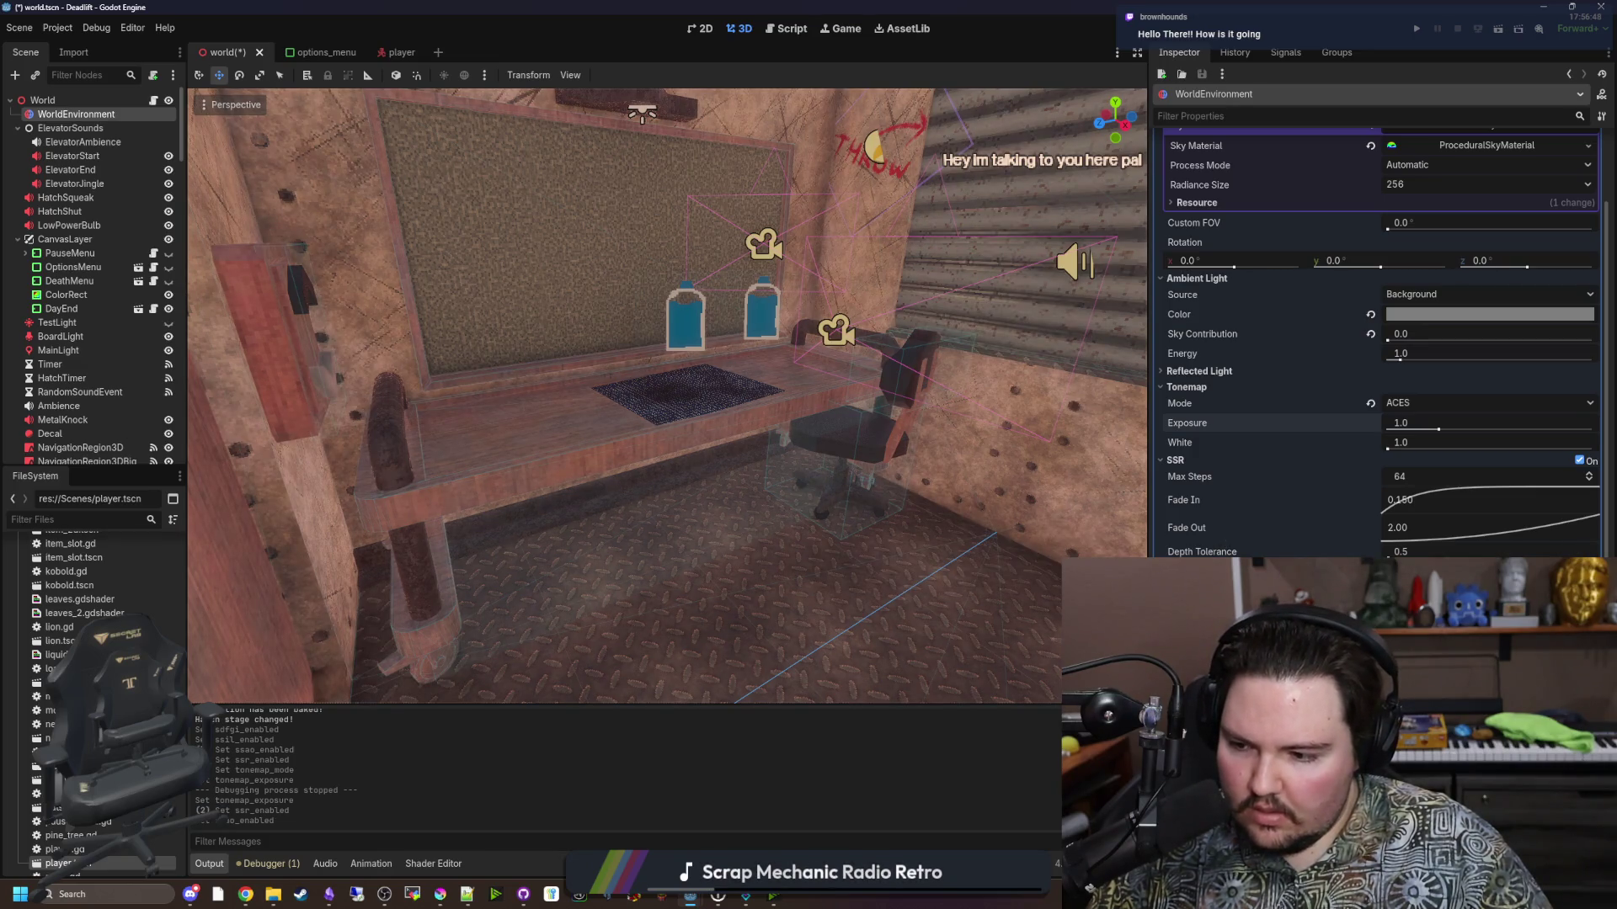
scroll(1339, 530, down, 5)
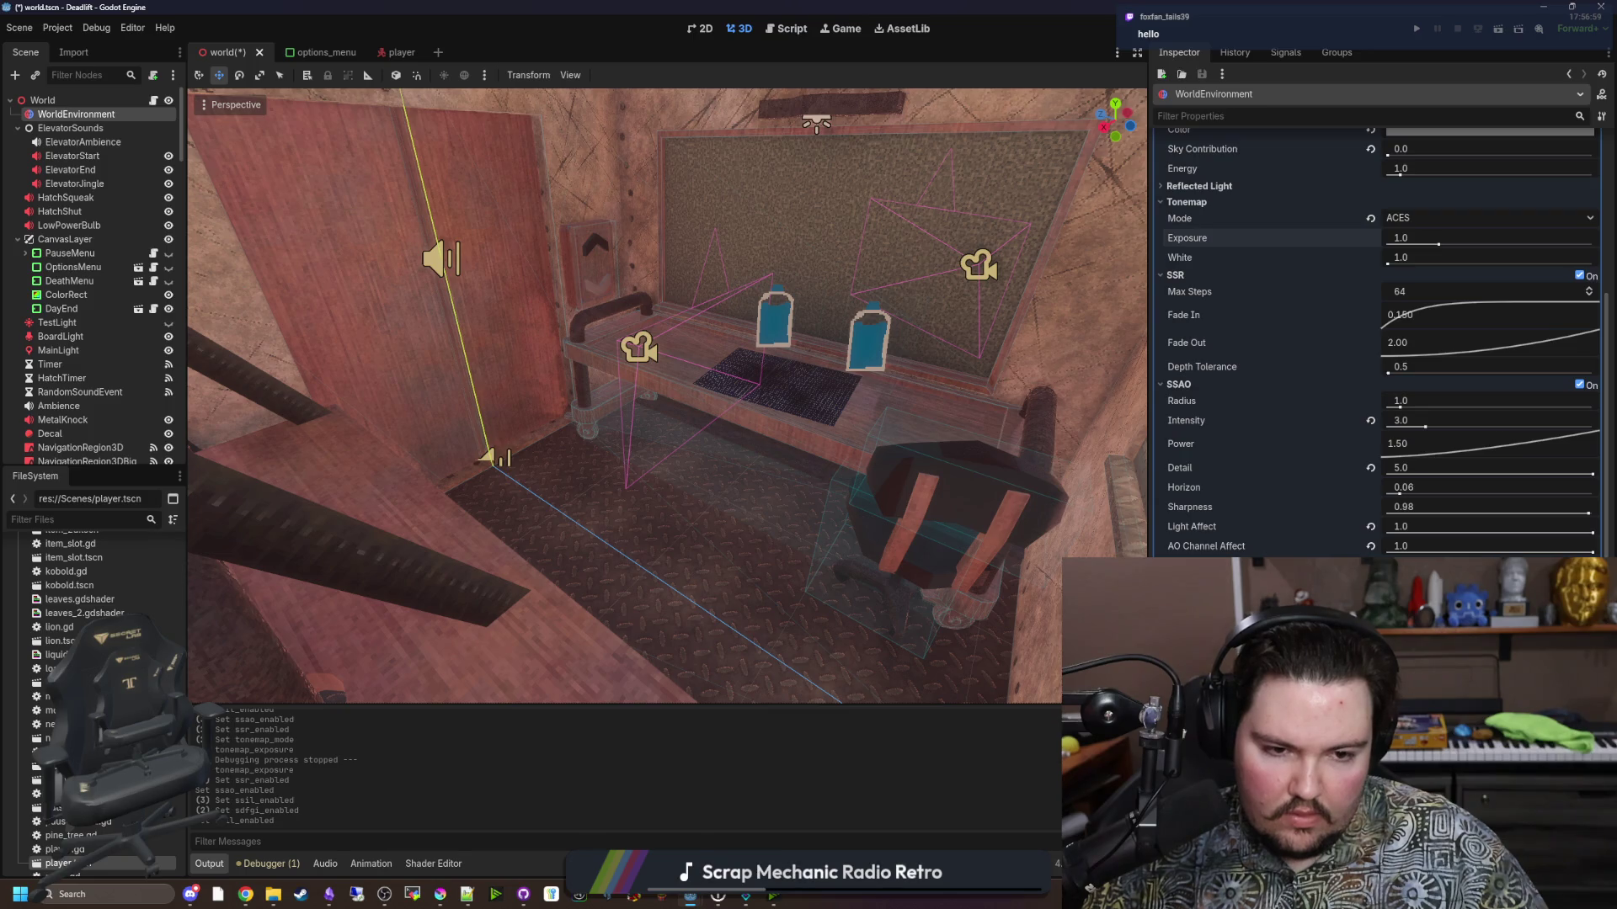
key(ctrl+z)
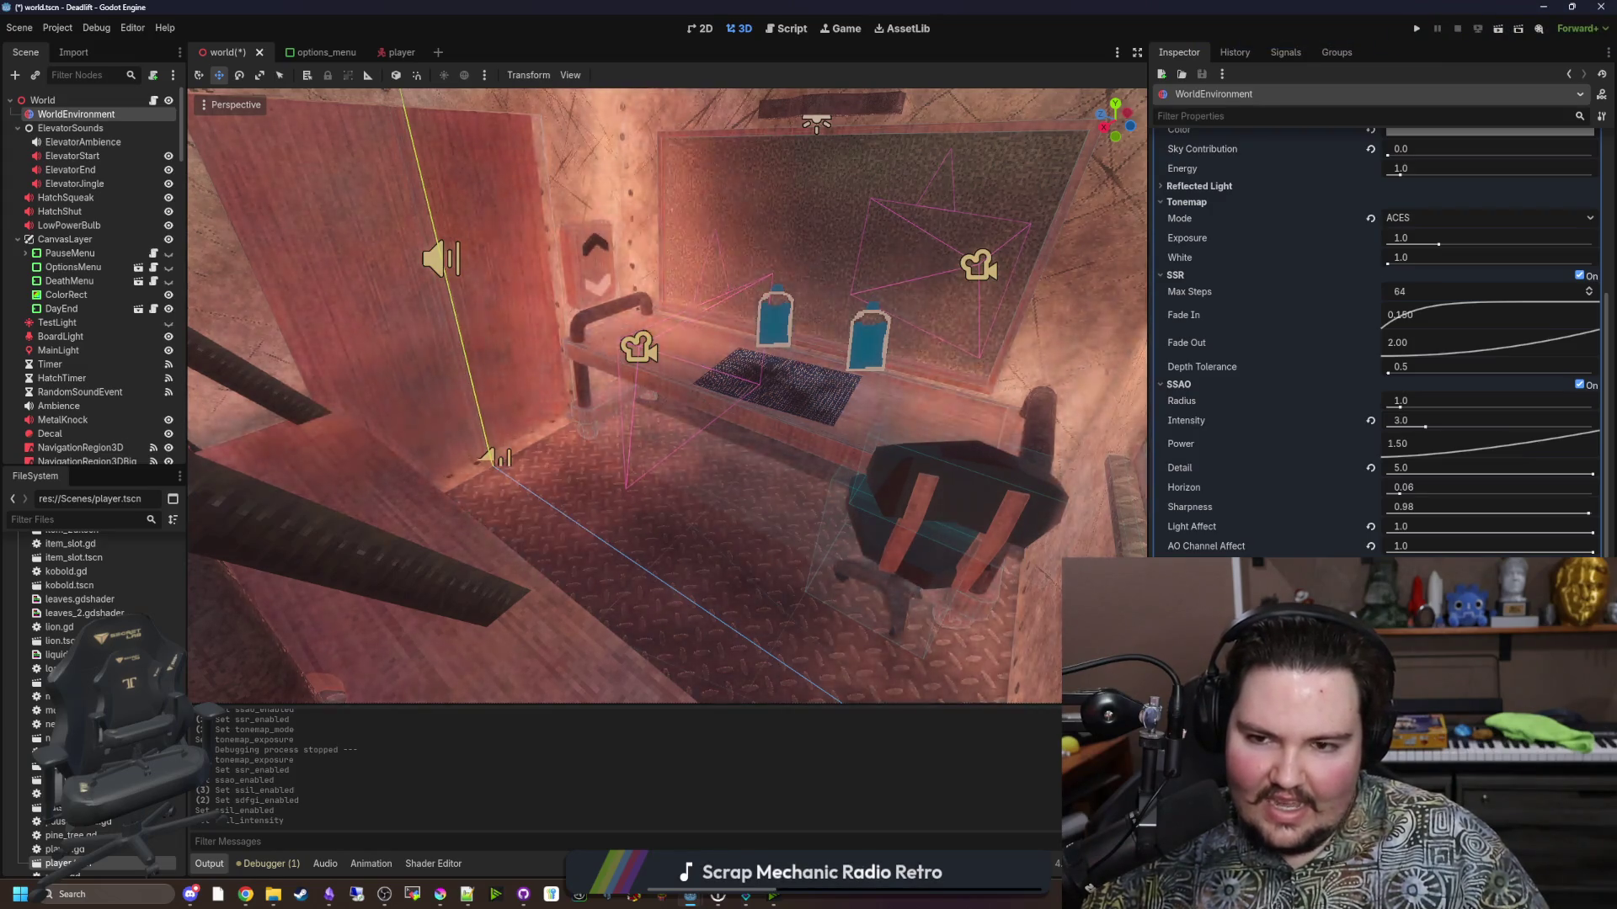
mouse_move(690, 291)
mouse_down()
mouse_move(539, 253)
mouse_move(690, 291)
mouse_move(881, 388)
mouse_move(758, 337)
mouse_up()
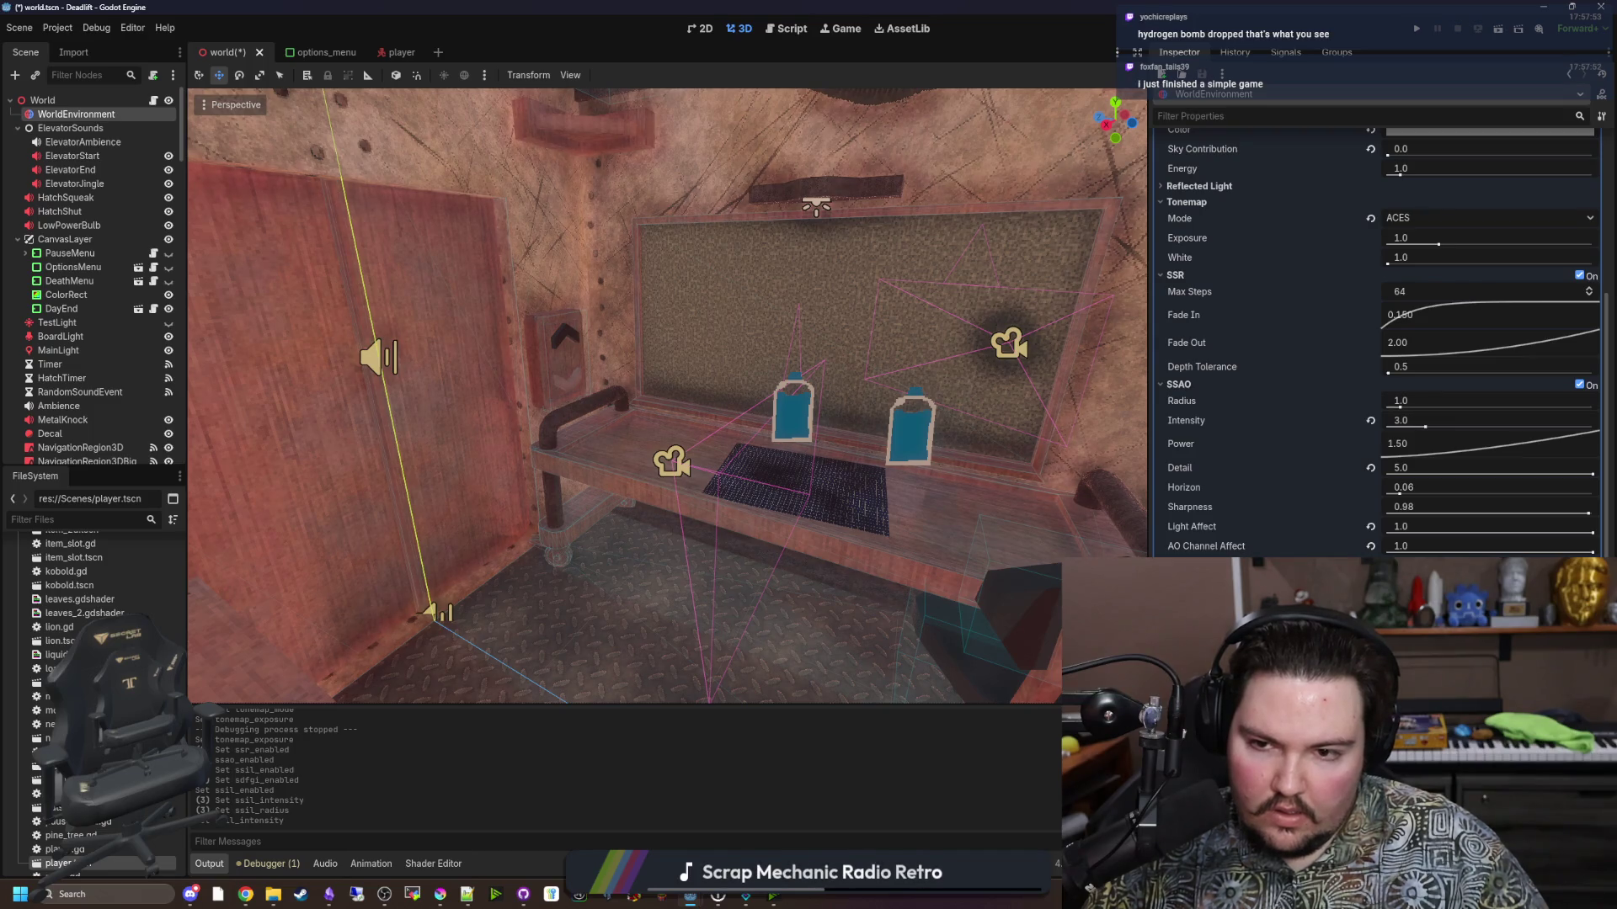
mouse_move(667, 396)
mouse_down()
mouse_move(667, 337)
mouse_move(758, 371)
mouse_move(716, 337)
mouse_move(674, 379)
mouse_up()
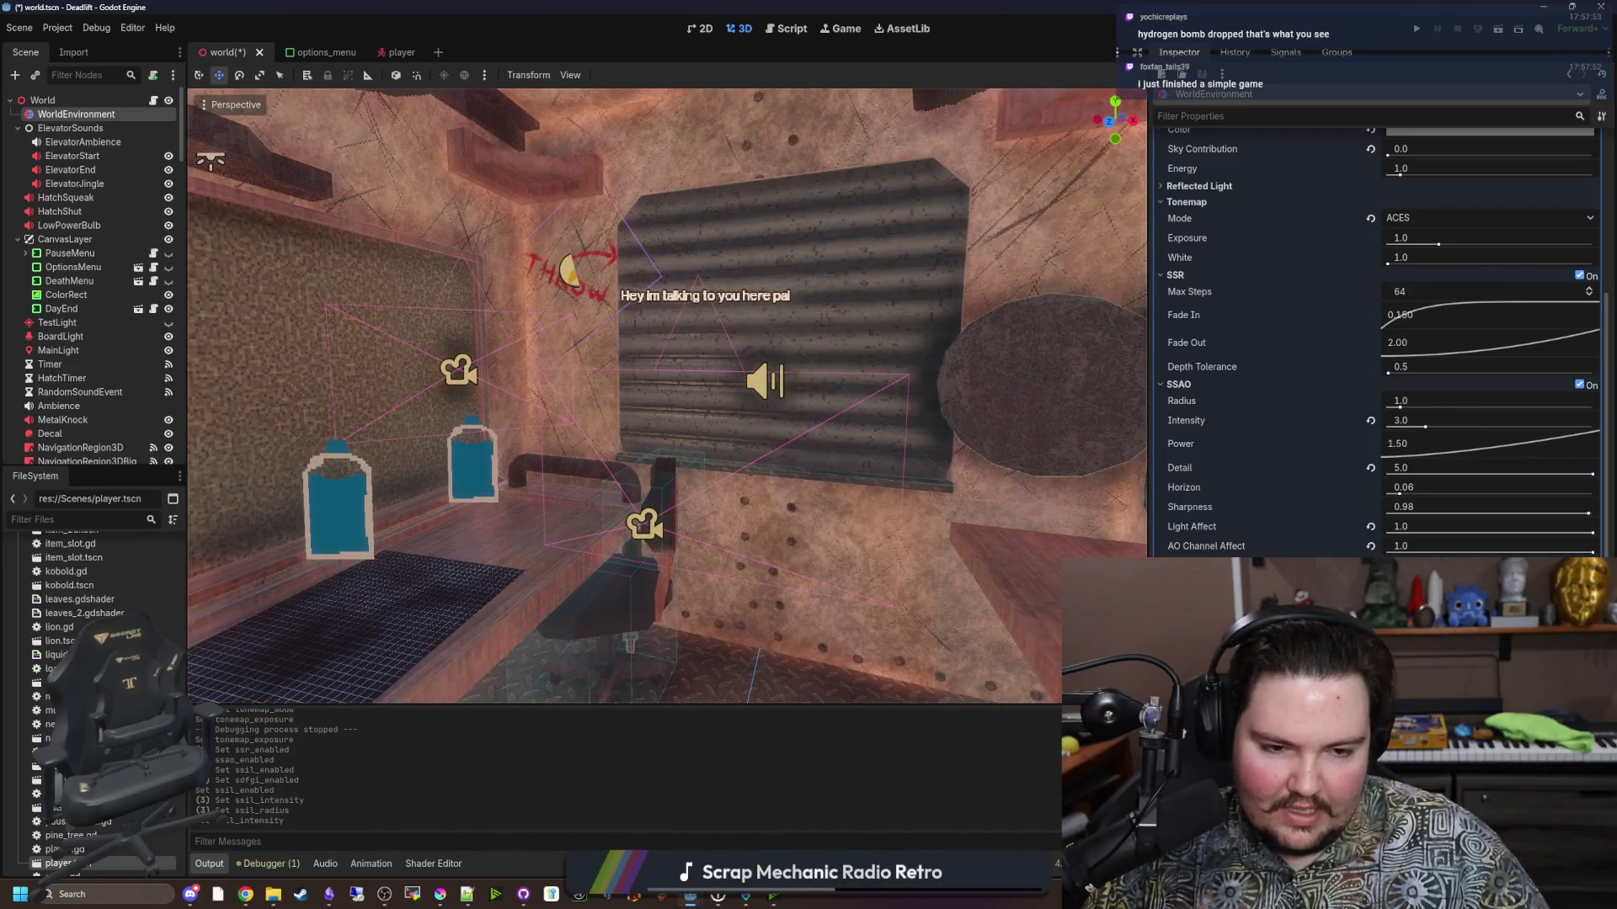
mouse_move(673, 379)
mouse_down()
mouse_move(741, 337)
mouse_move(708, 362)
mouse_up()
mouse_move(954, 477)
mouse_down()
mouse_move(935, 468)
mouse_move(954, 477)
mouse_up()
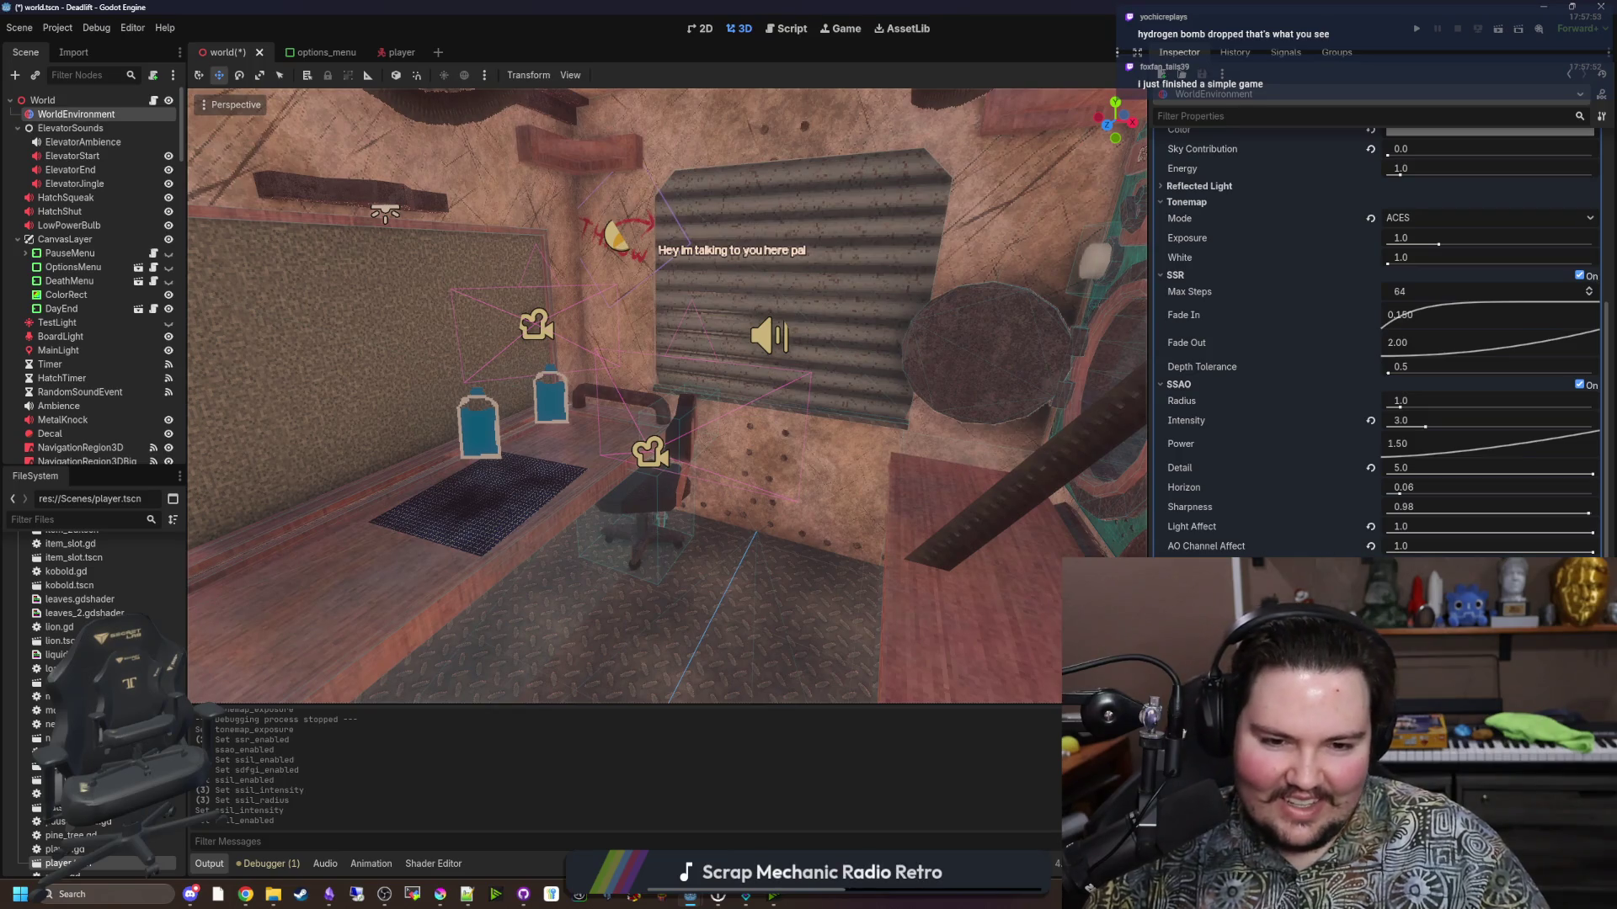
scroll(1300, 486, up, 5)
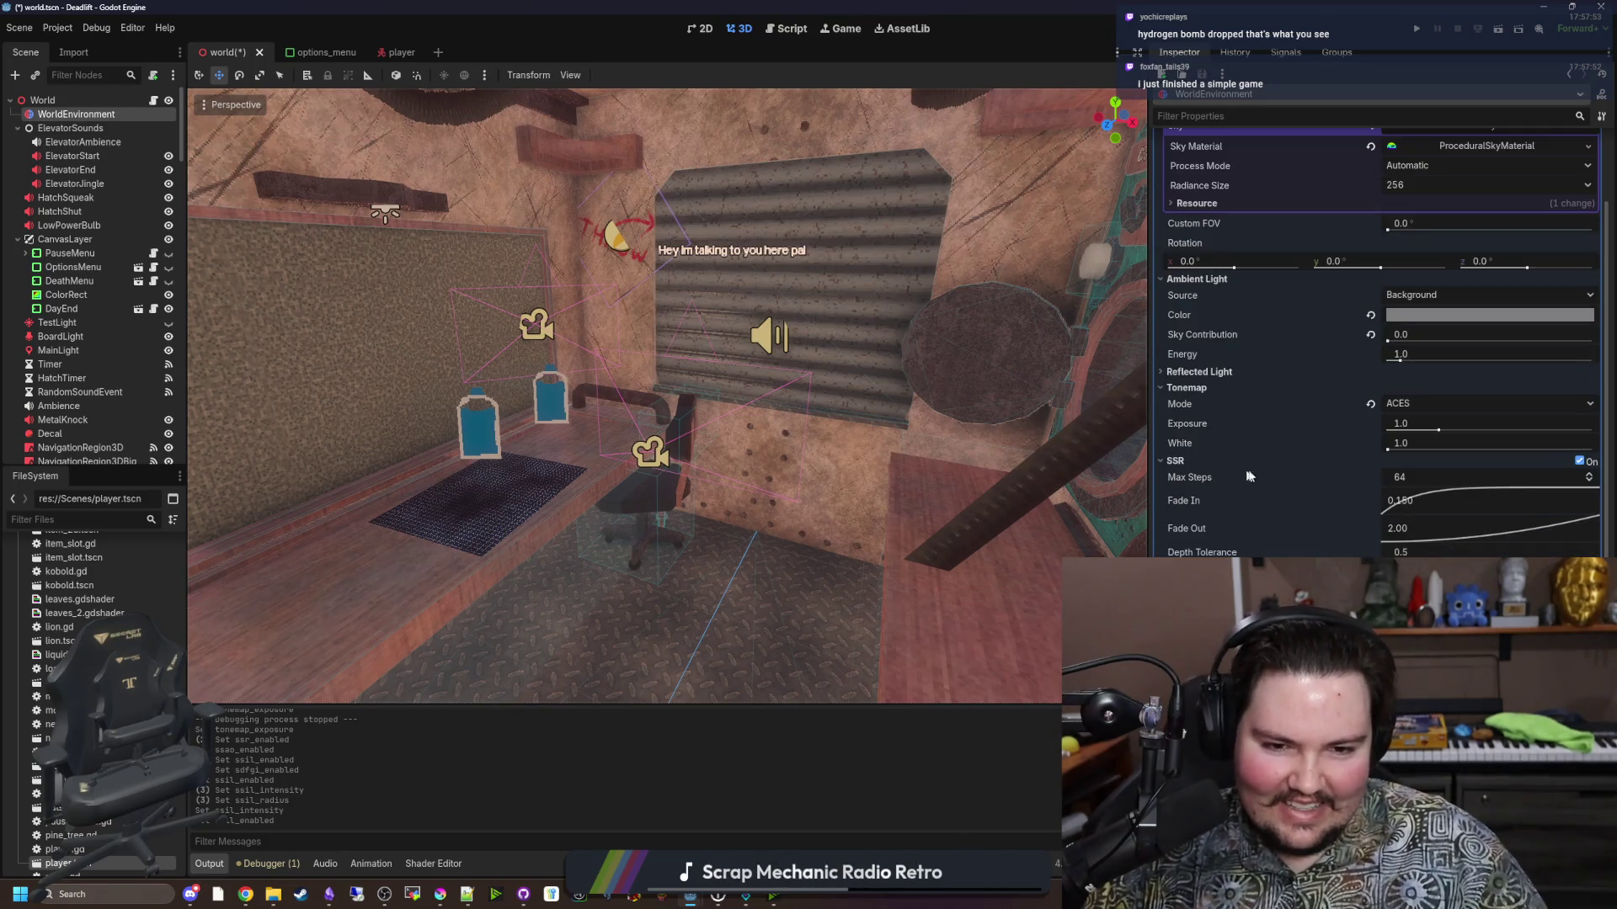
click(1578, 462)
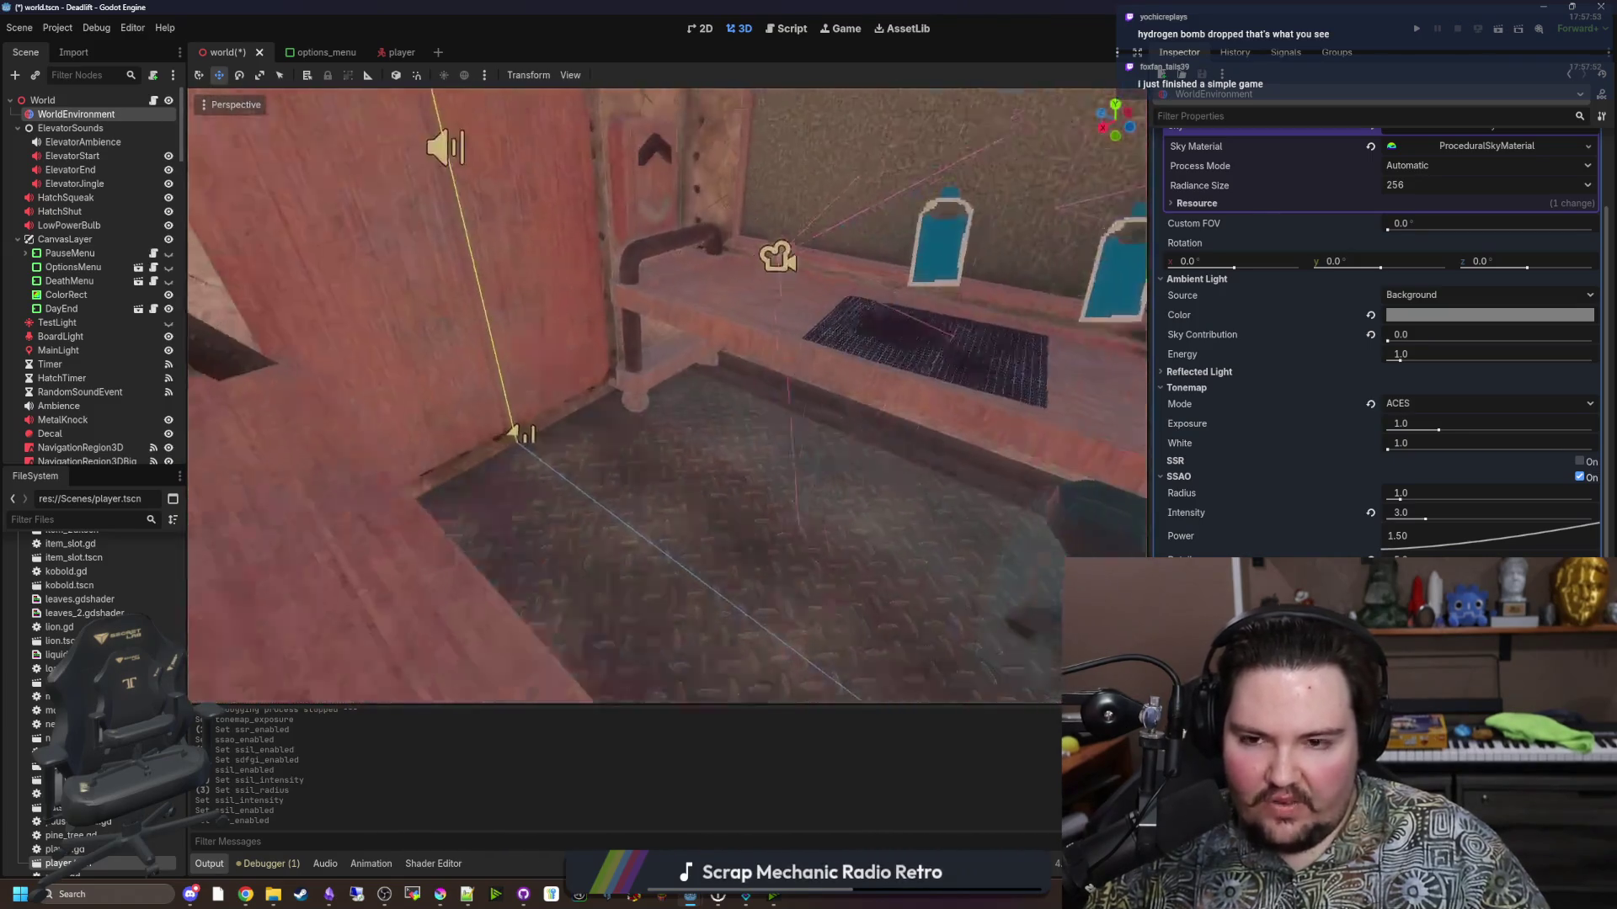
drag(625, 395, 625, 353)
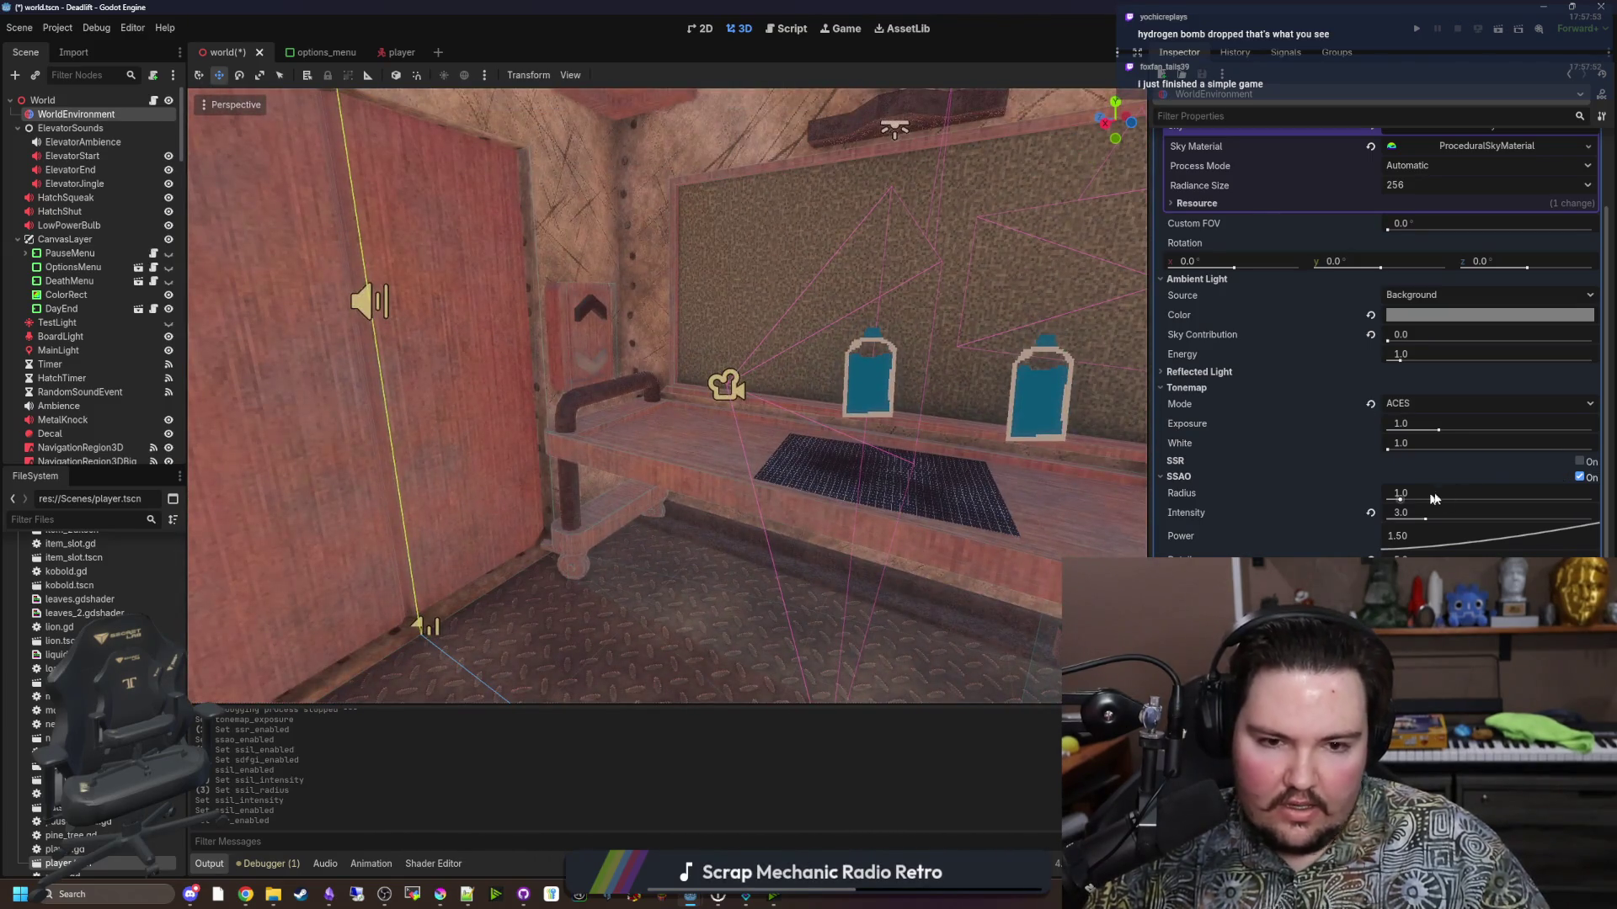
click(1579, 462)
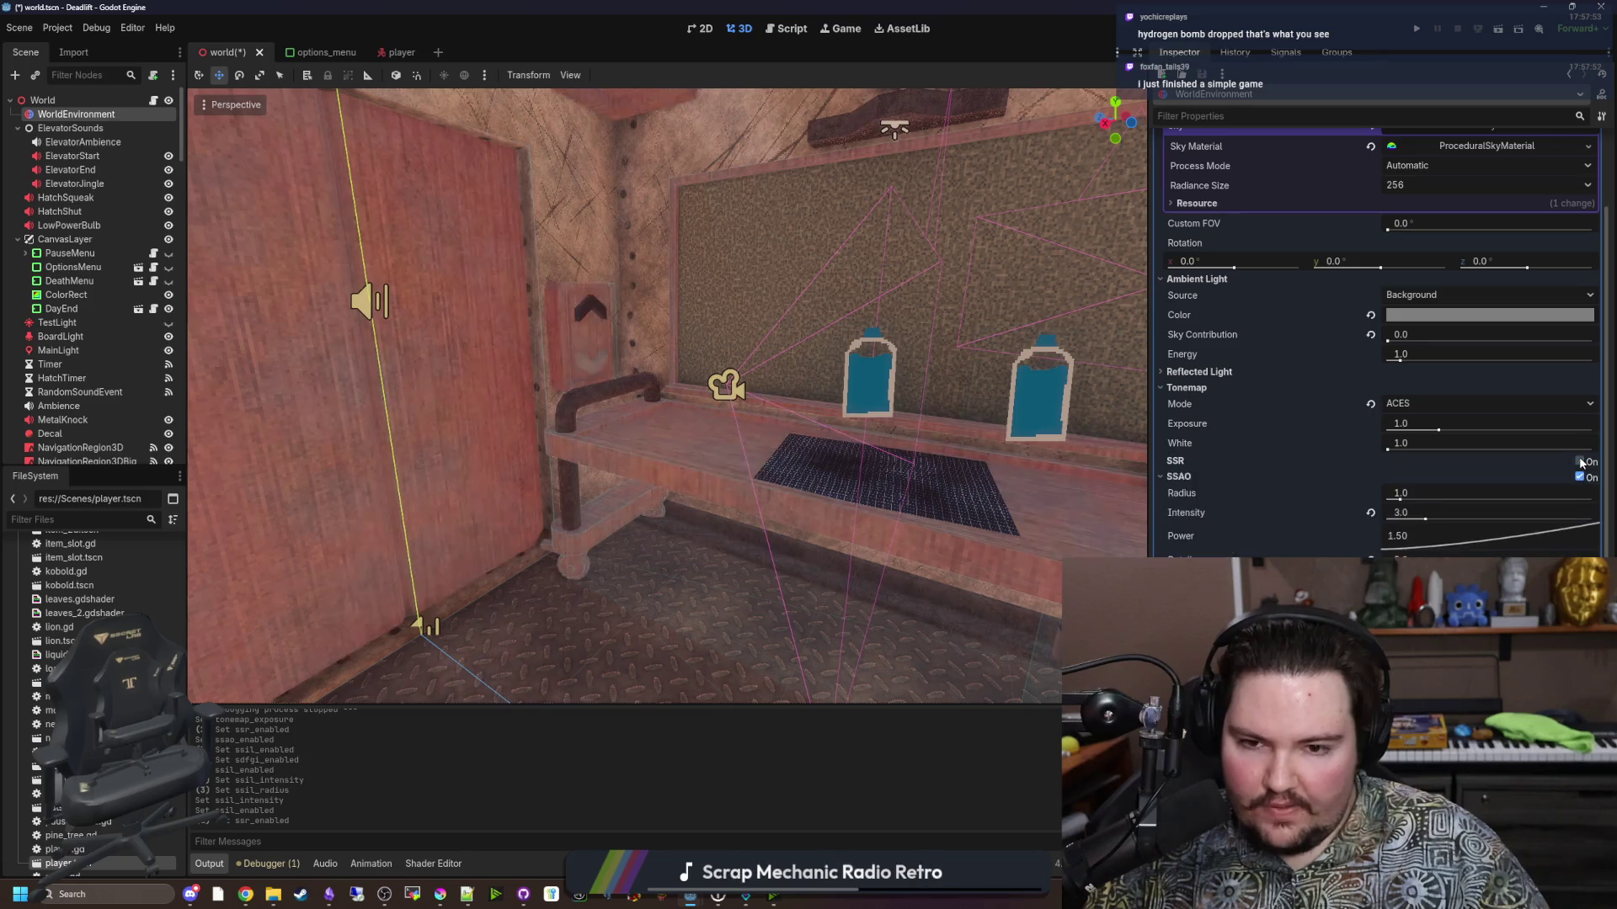
click(1579, 462)
click(1579, 462)
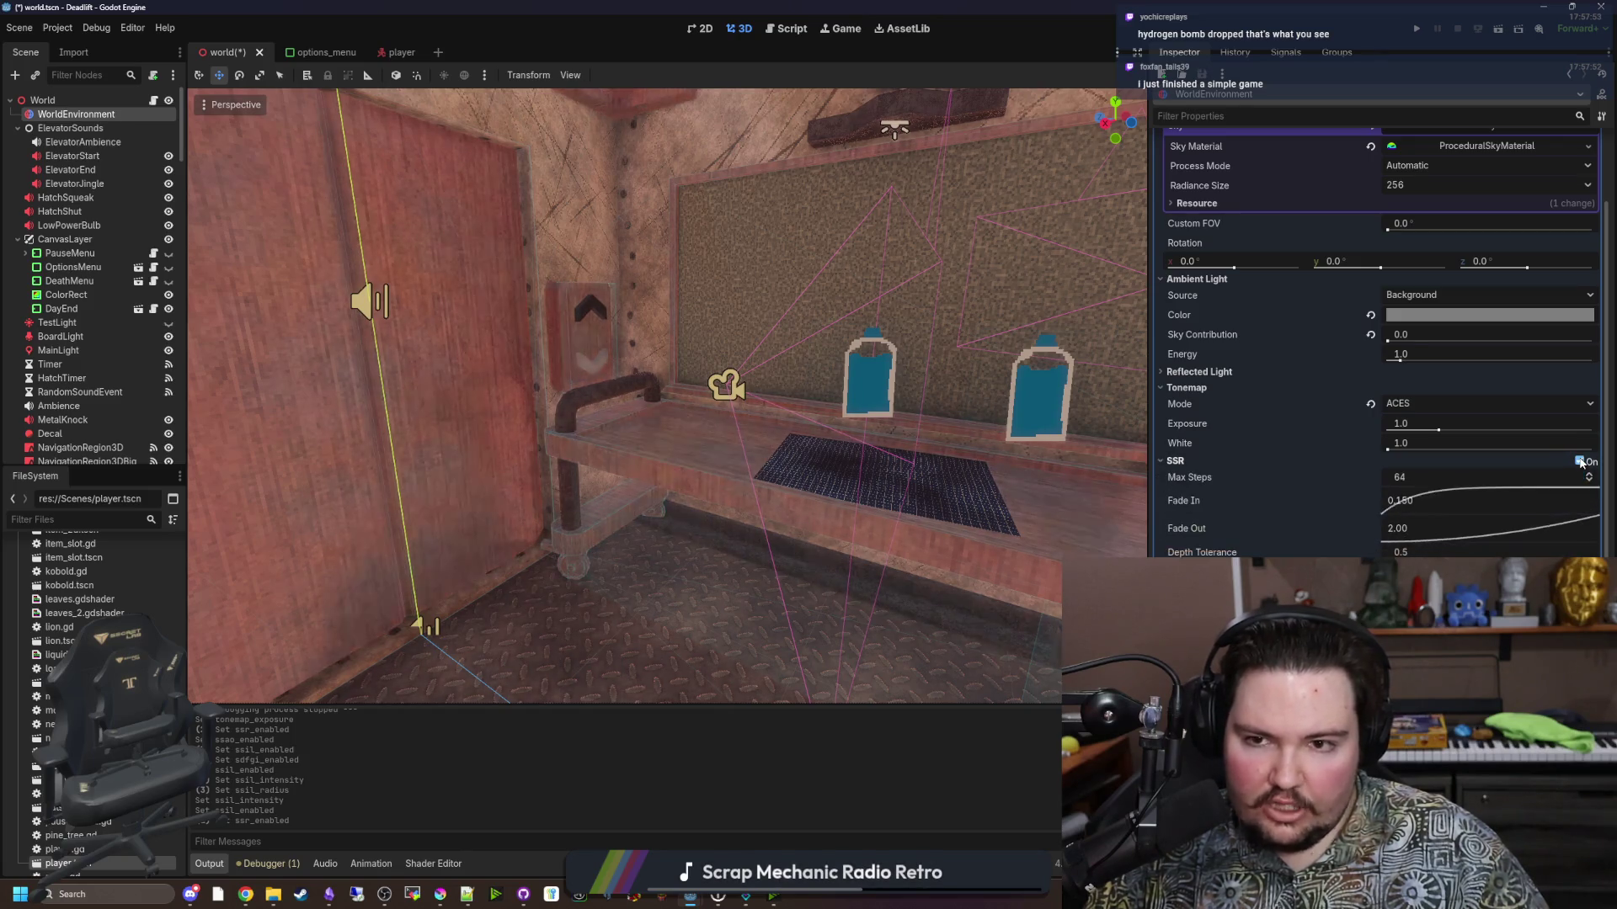
click(1579, 461)
click(1580, 462)
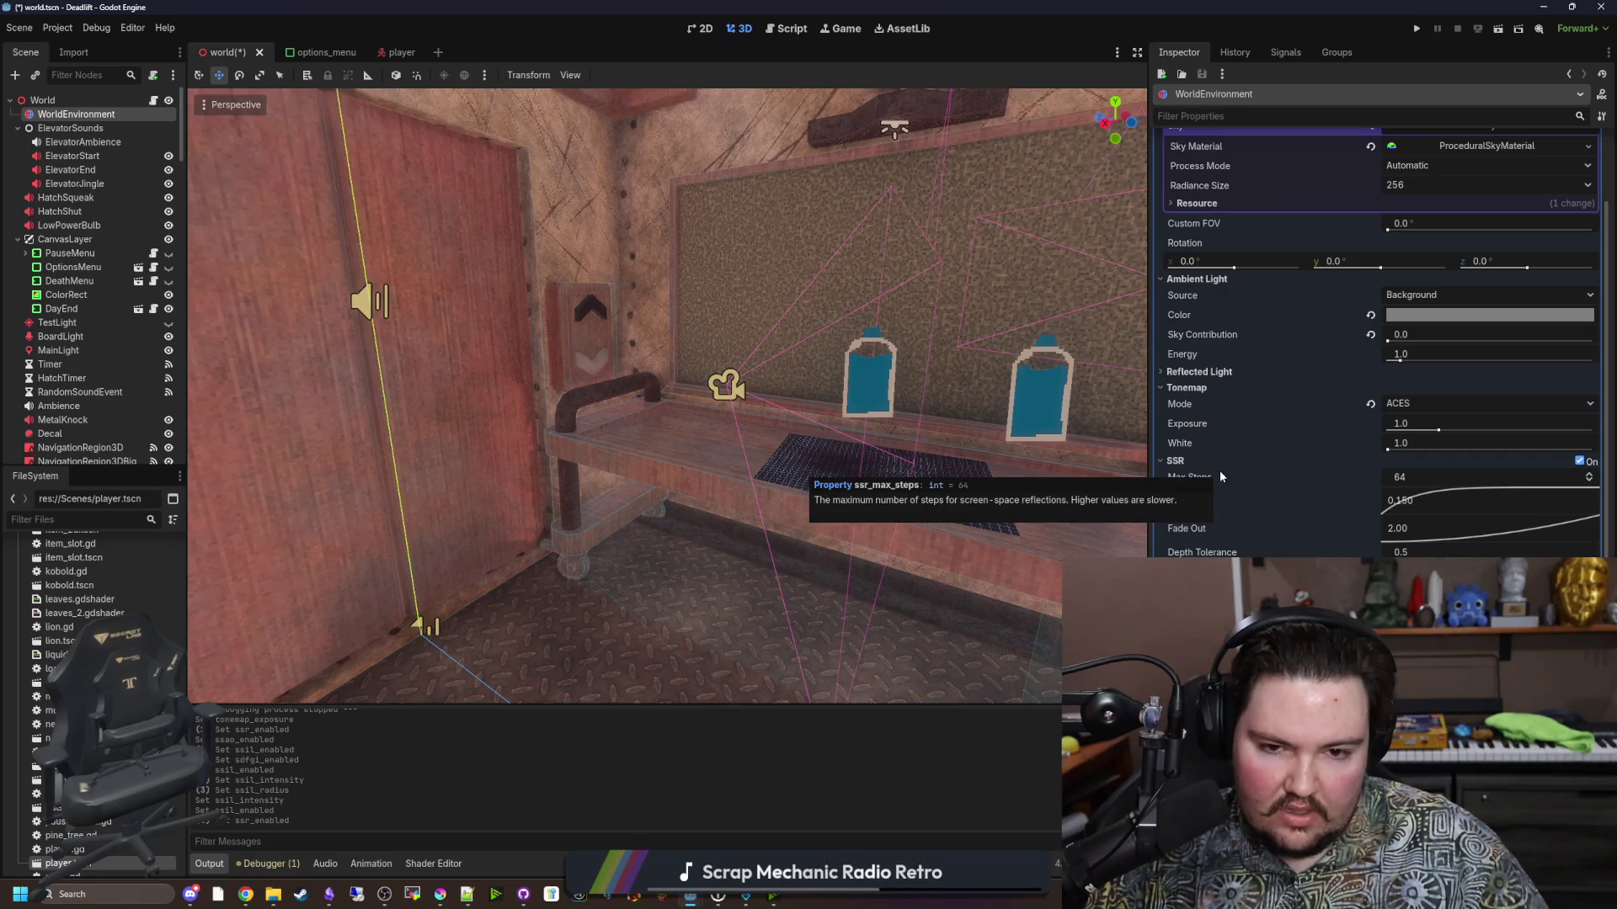
Change the SSR Max Steps value from 64 to 32.
click(1422, 477)
text(16)
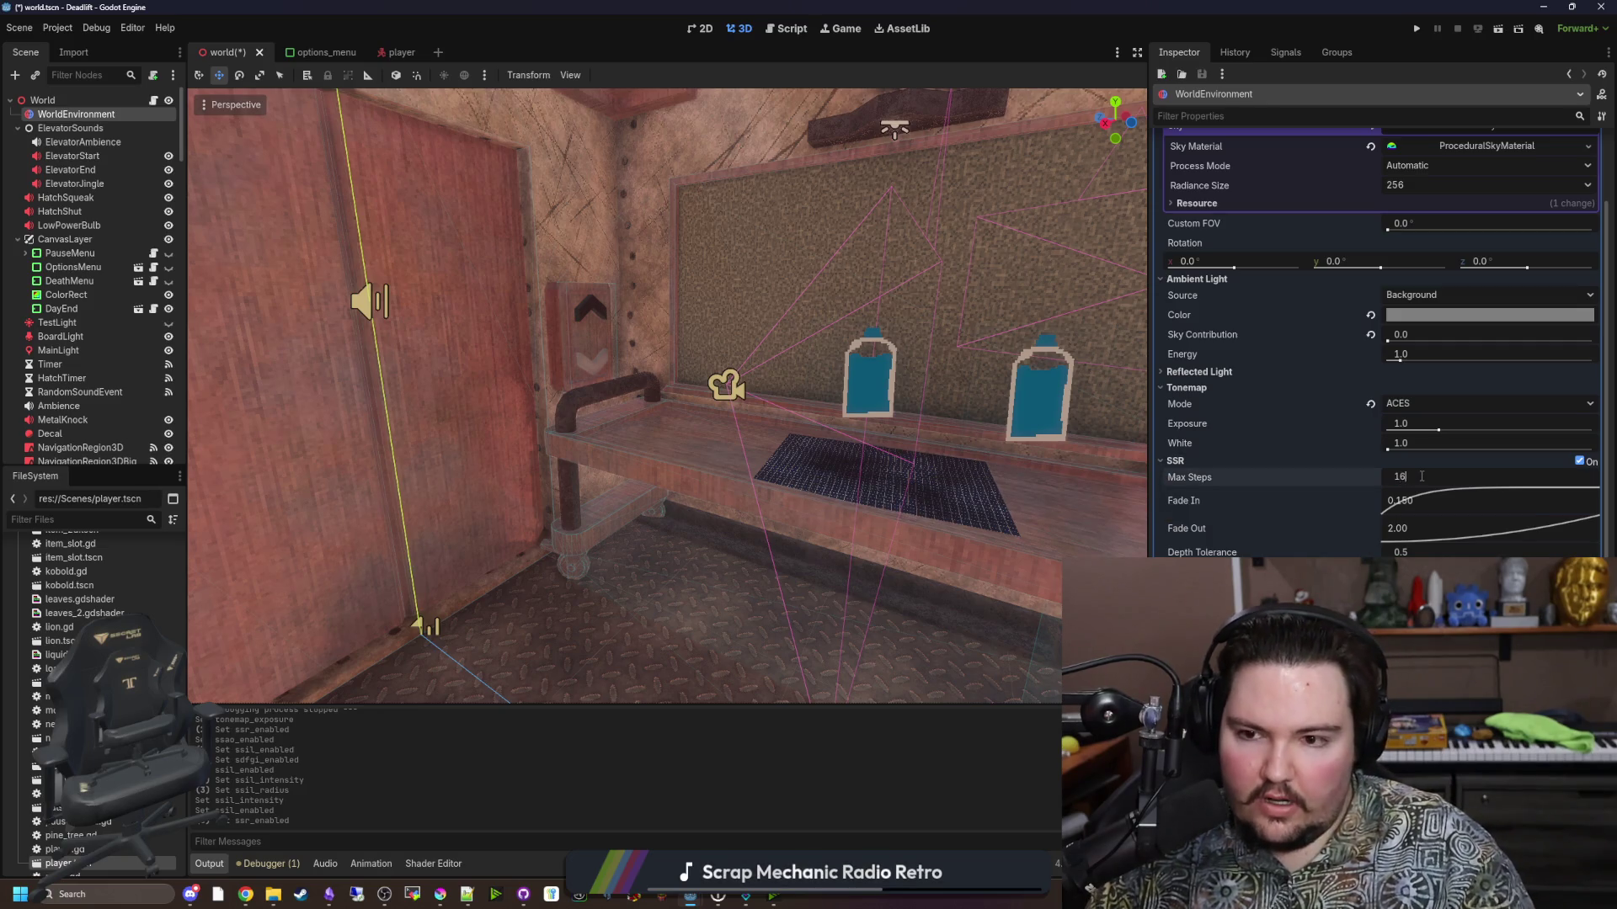
key(BackSpace)
key(BackSpace)
text(32)
key(Return)
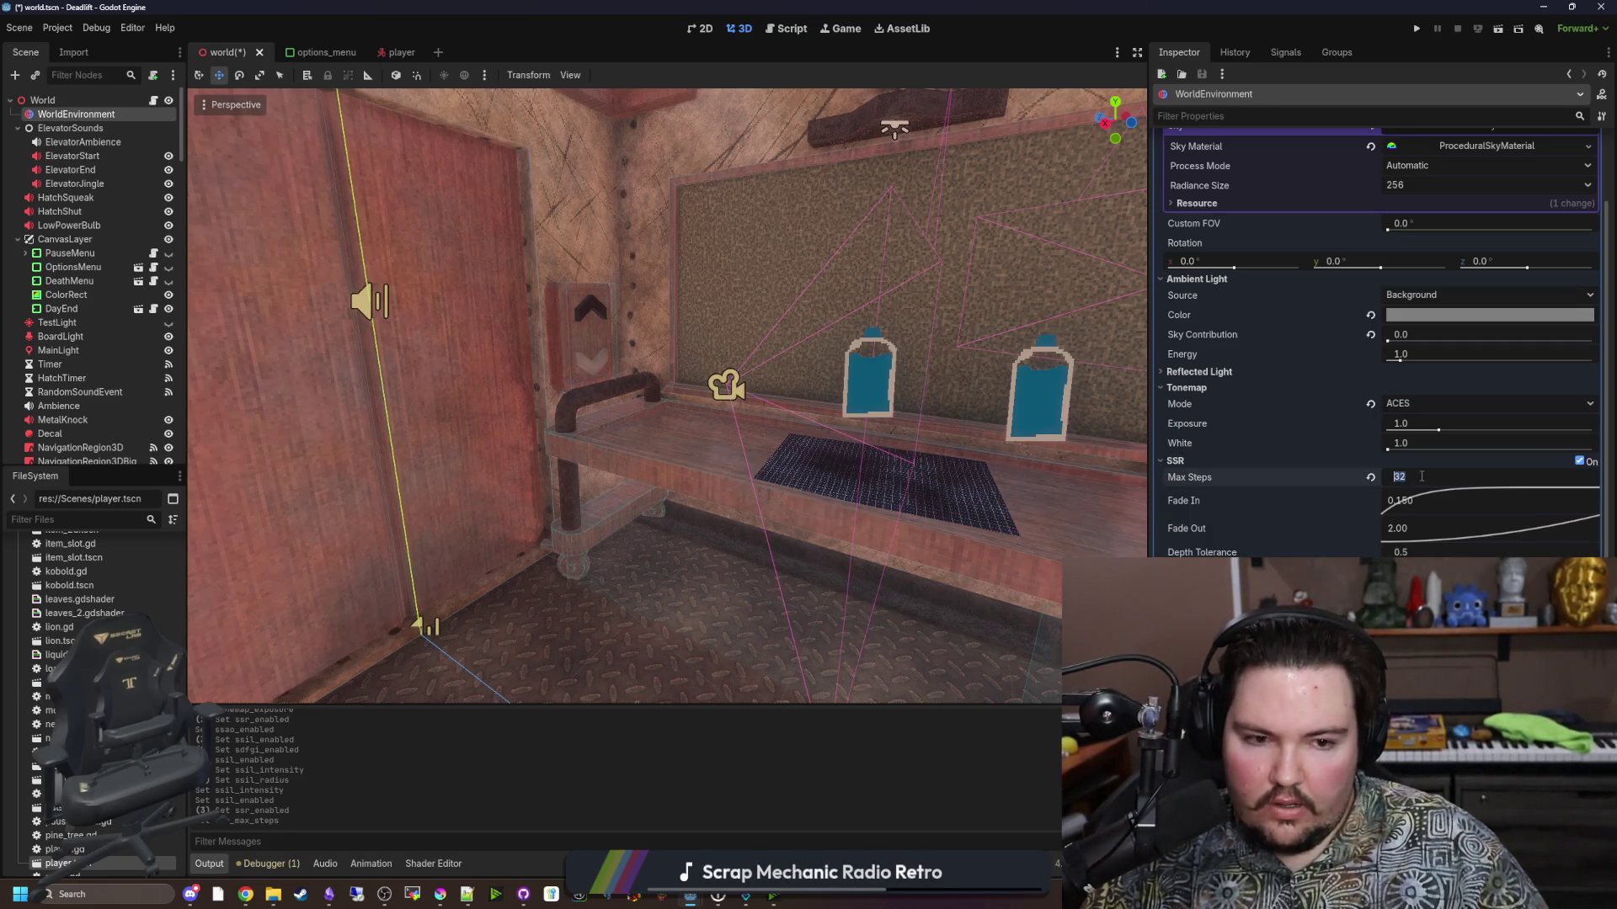
key(Escape)
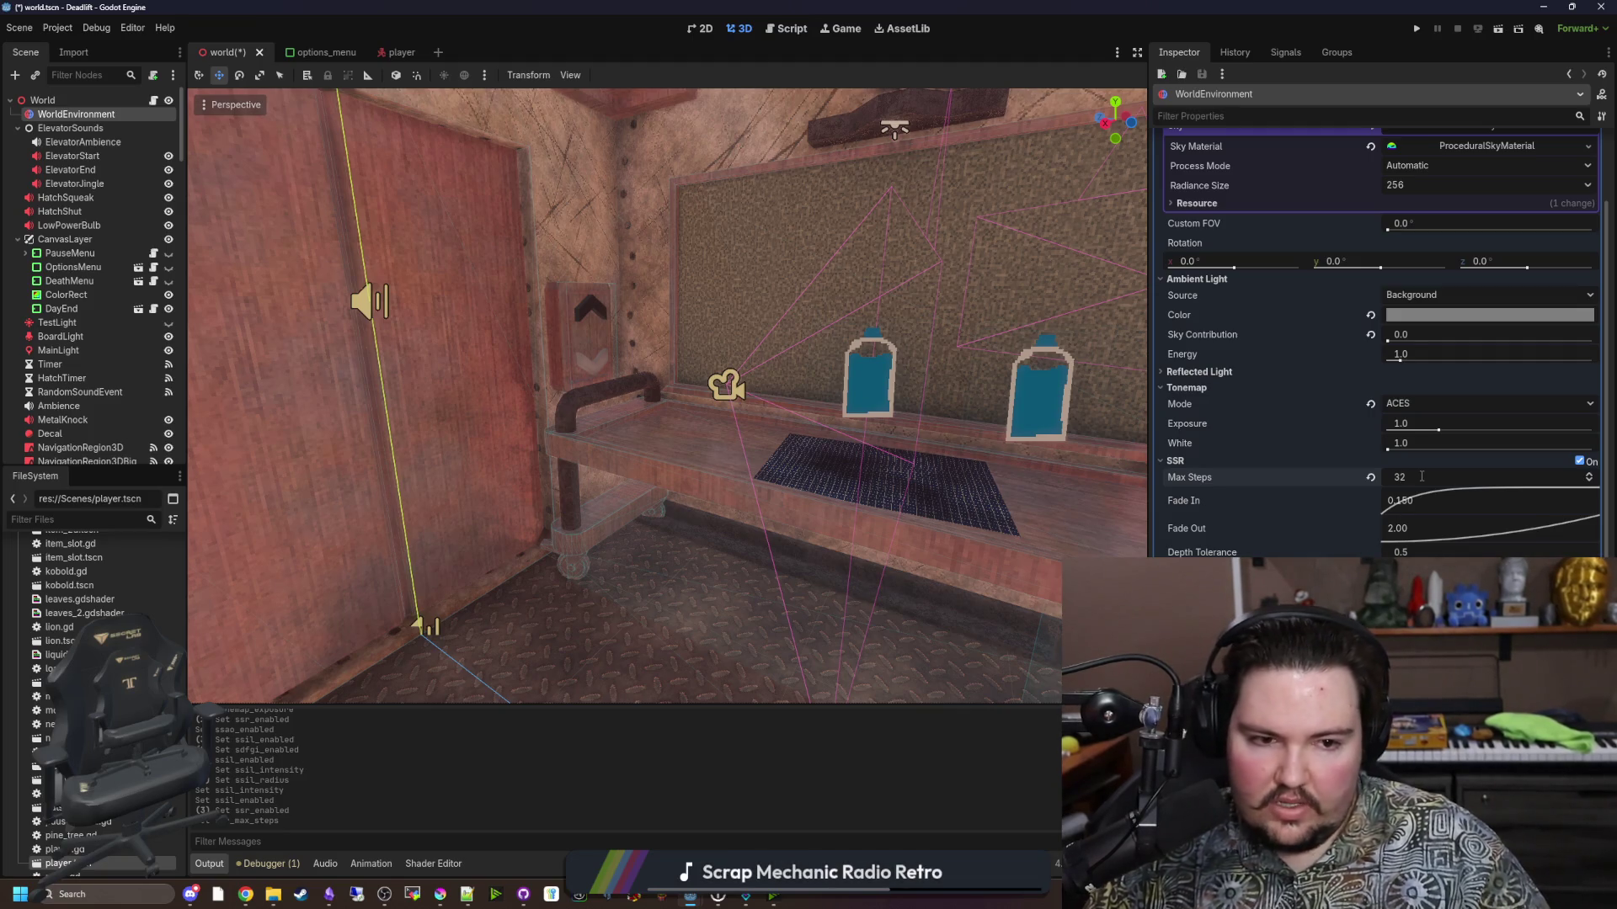
click(1432, 404)
Cycle the tonemap through Linear, Filmic, Reinhard and AgX, settling on ACES.
click(1420, 426)
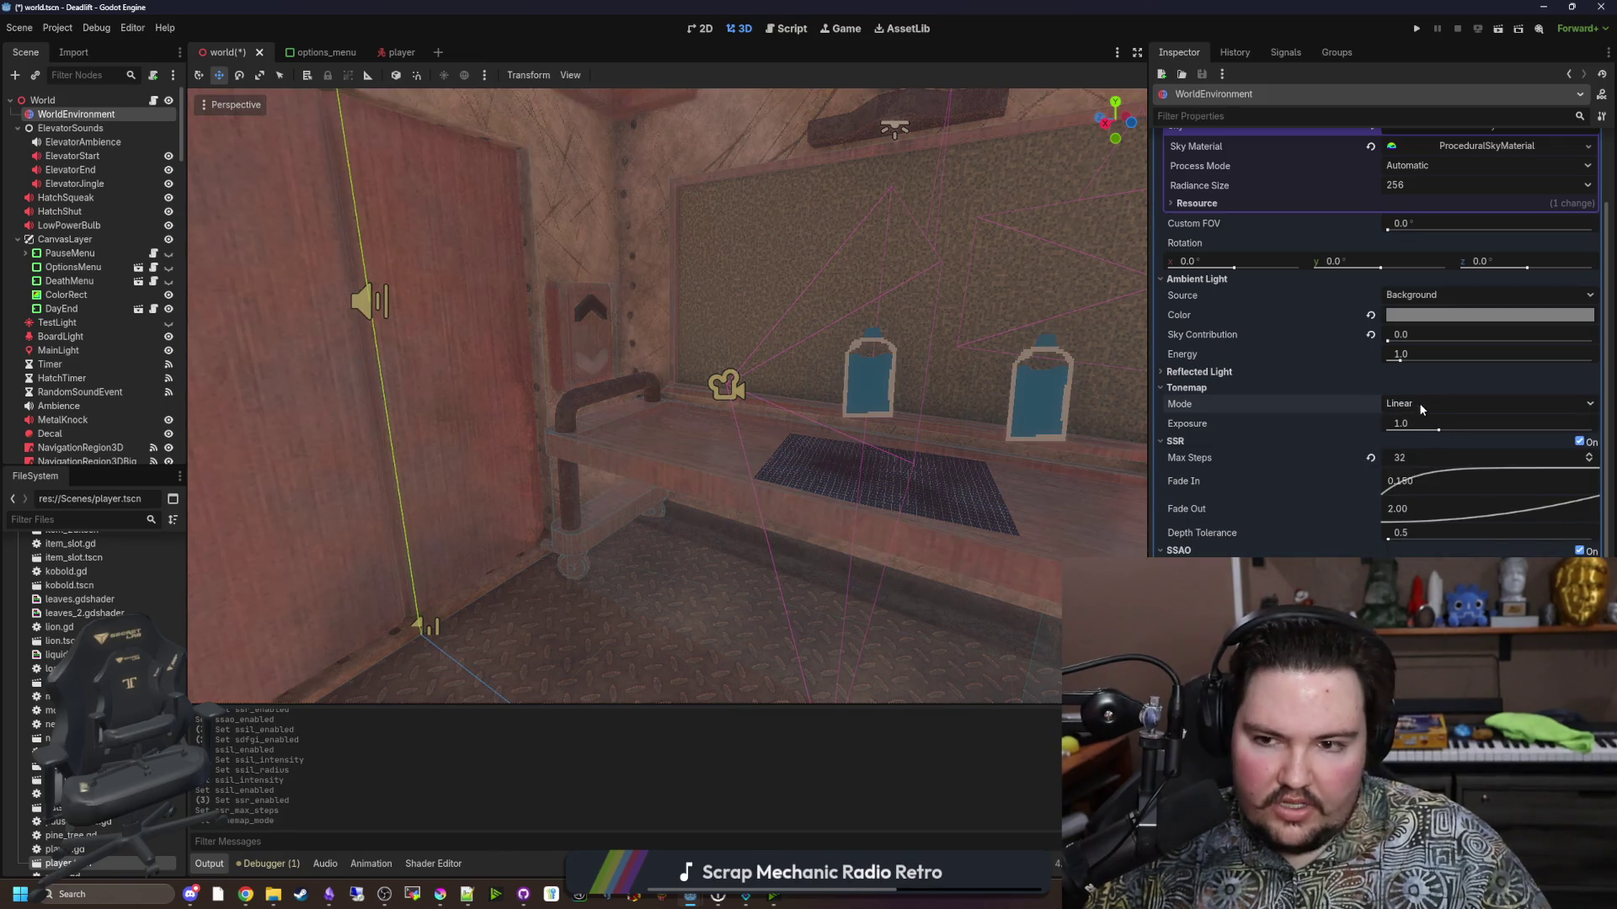
mouse_move(665, 396)
mouse_down()
mouse_move(640, 379)
mouse_move(623, 320)
mouse_move(573, 371)
mouse_move(994, 420)
mouse_up()
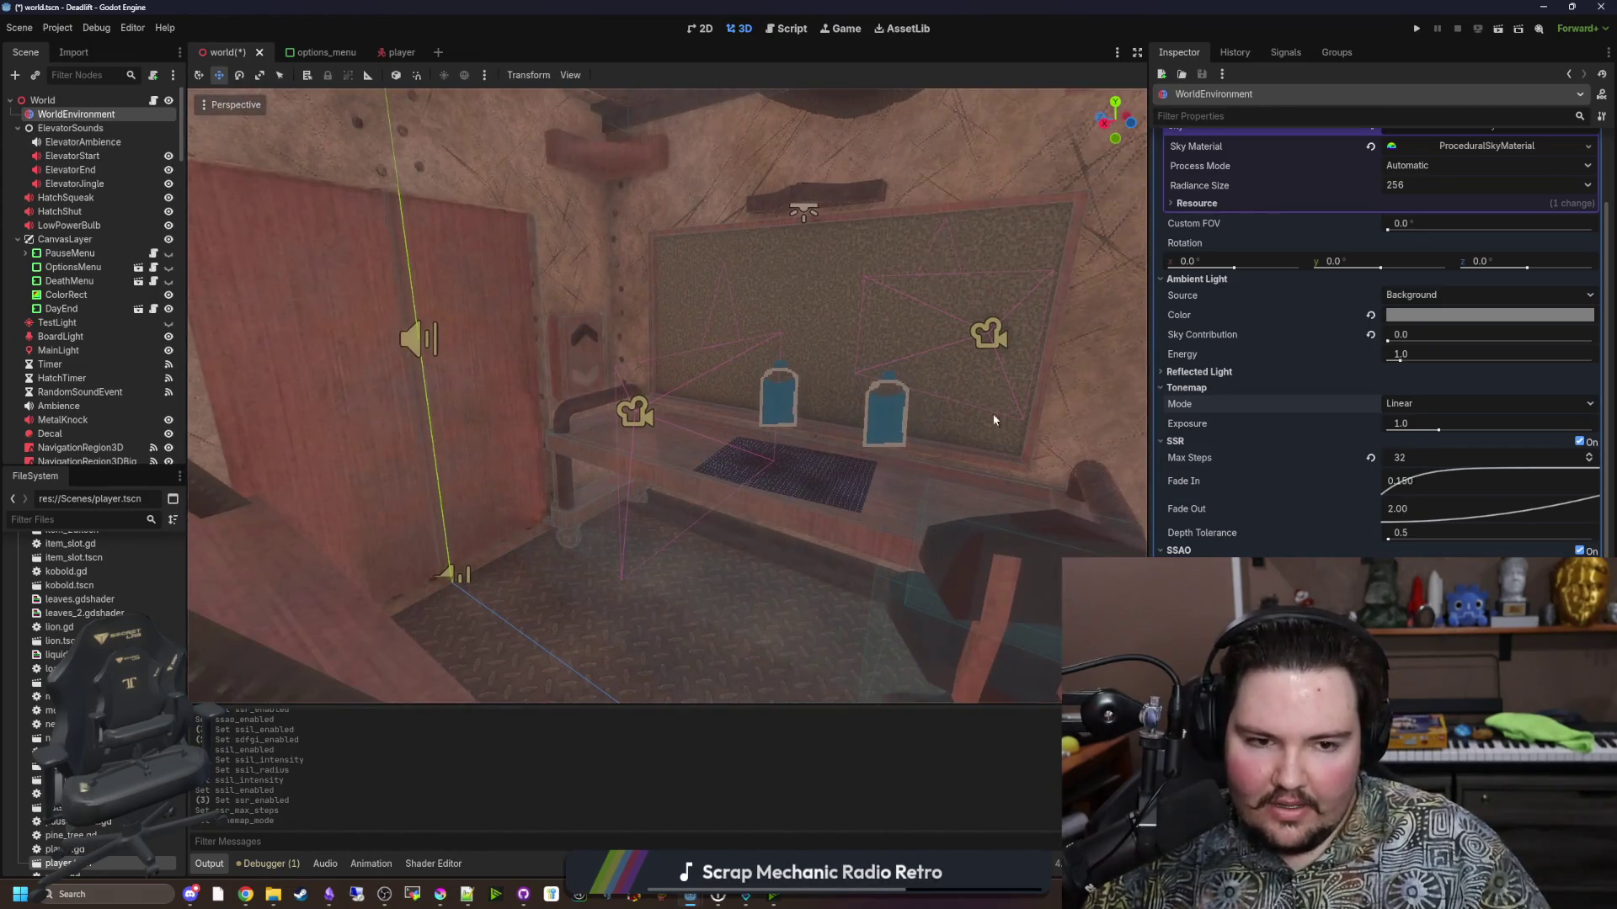
click(1413, 406)
click(1431, 469)
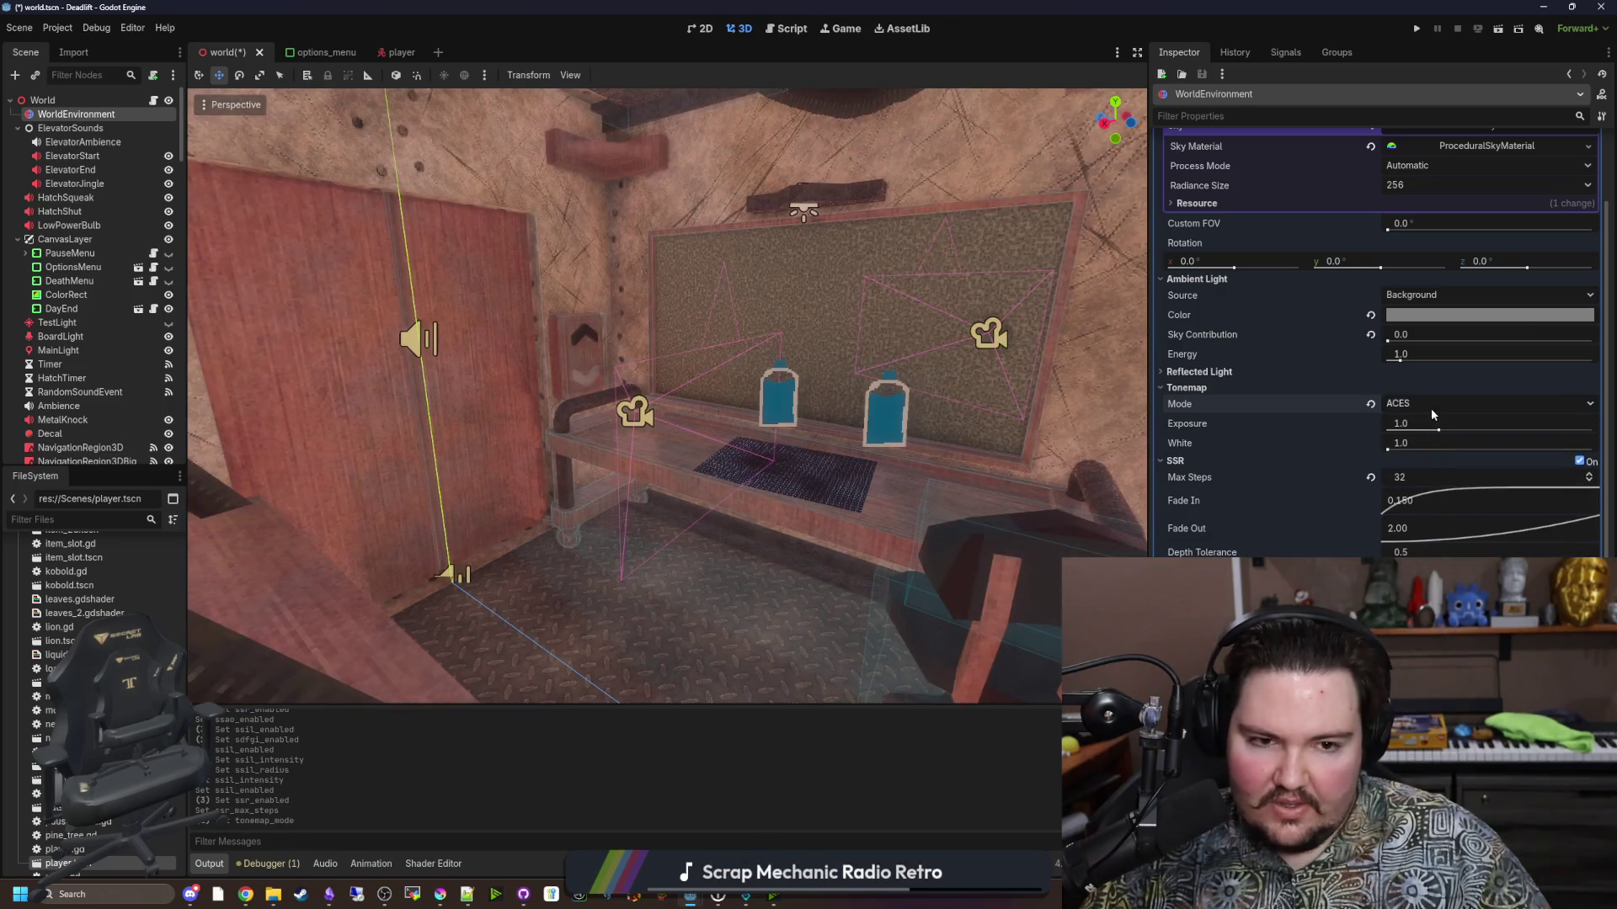
click(1432, 413)
click(1419, 455)
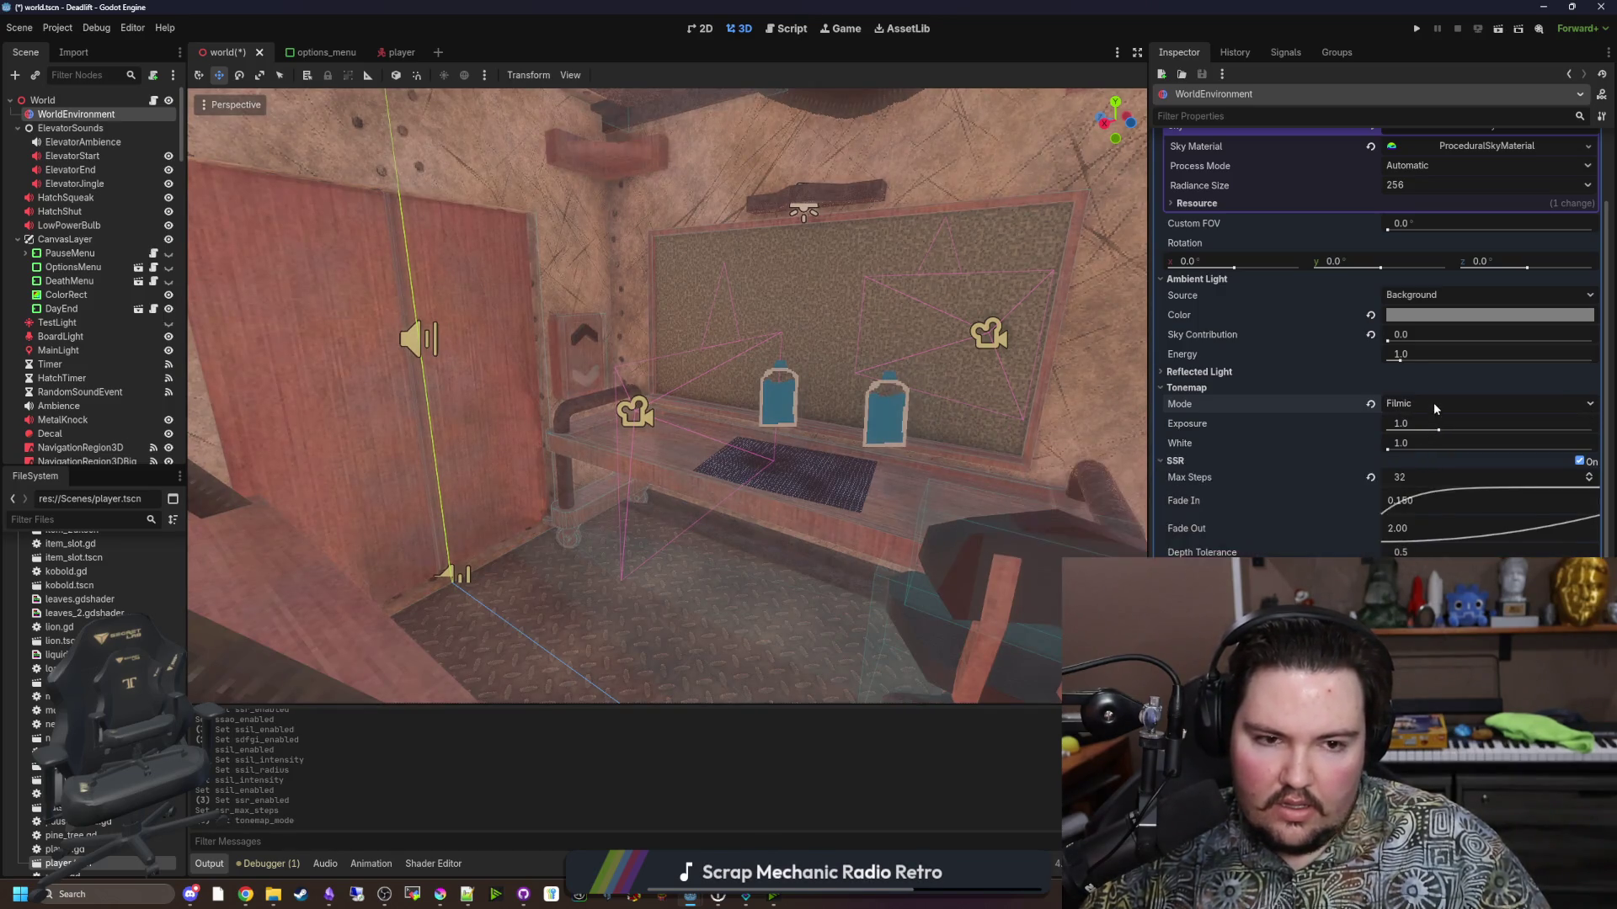
click(1436, 409)
click(1423, 439)
click(1425, 404)
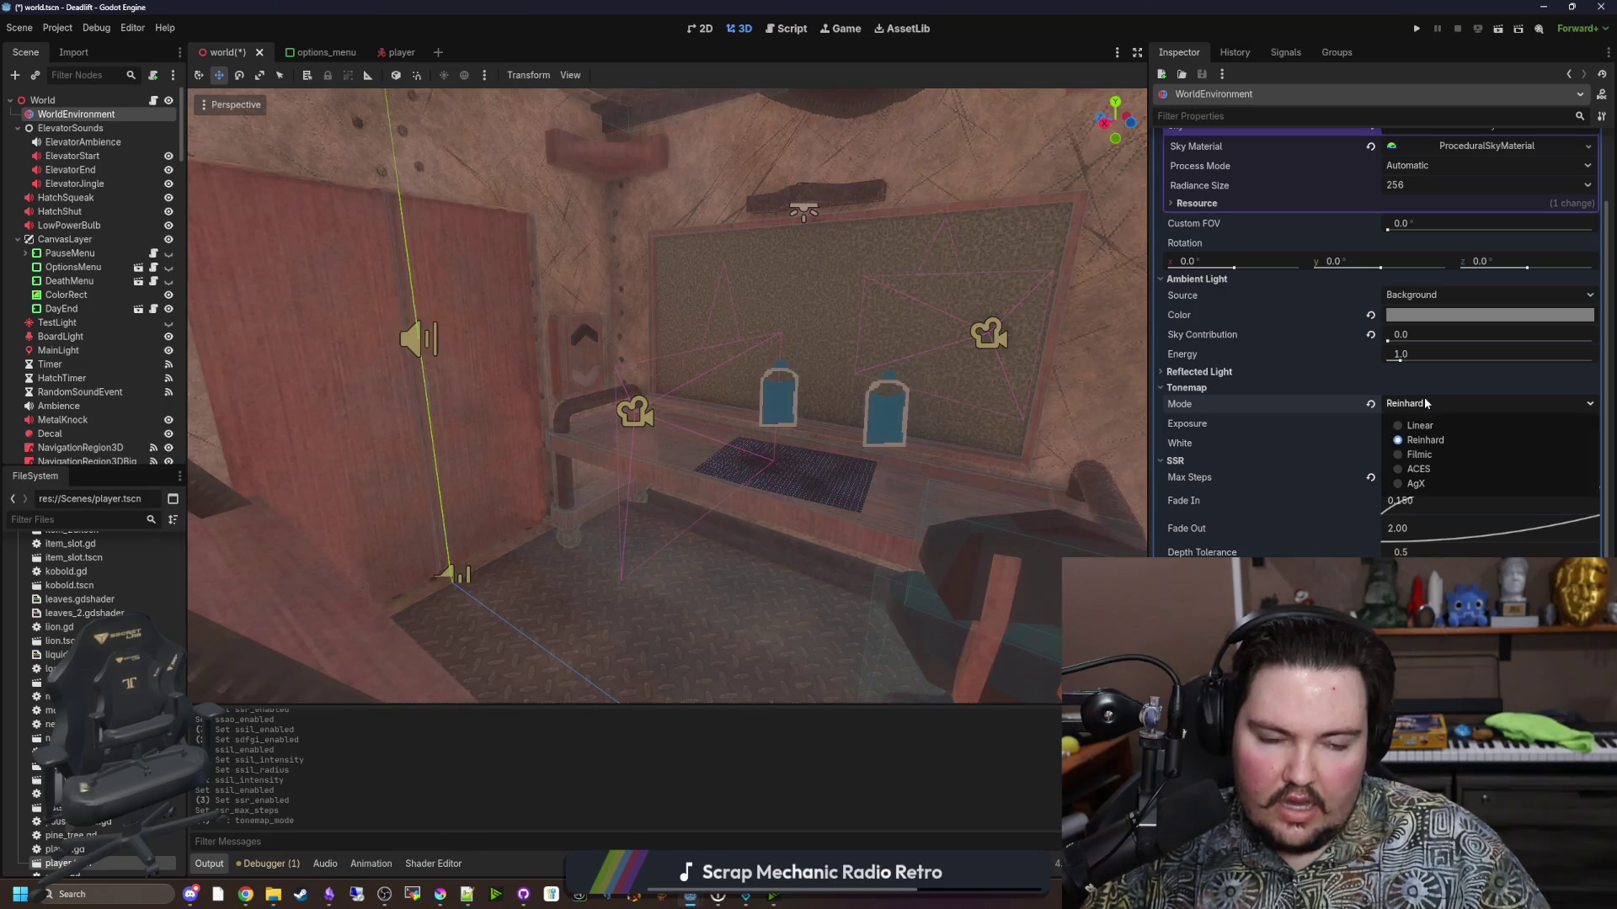
click(1421, 484)
click(1432, 409)
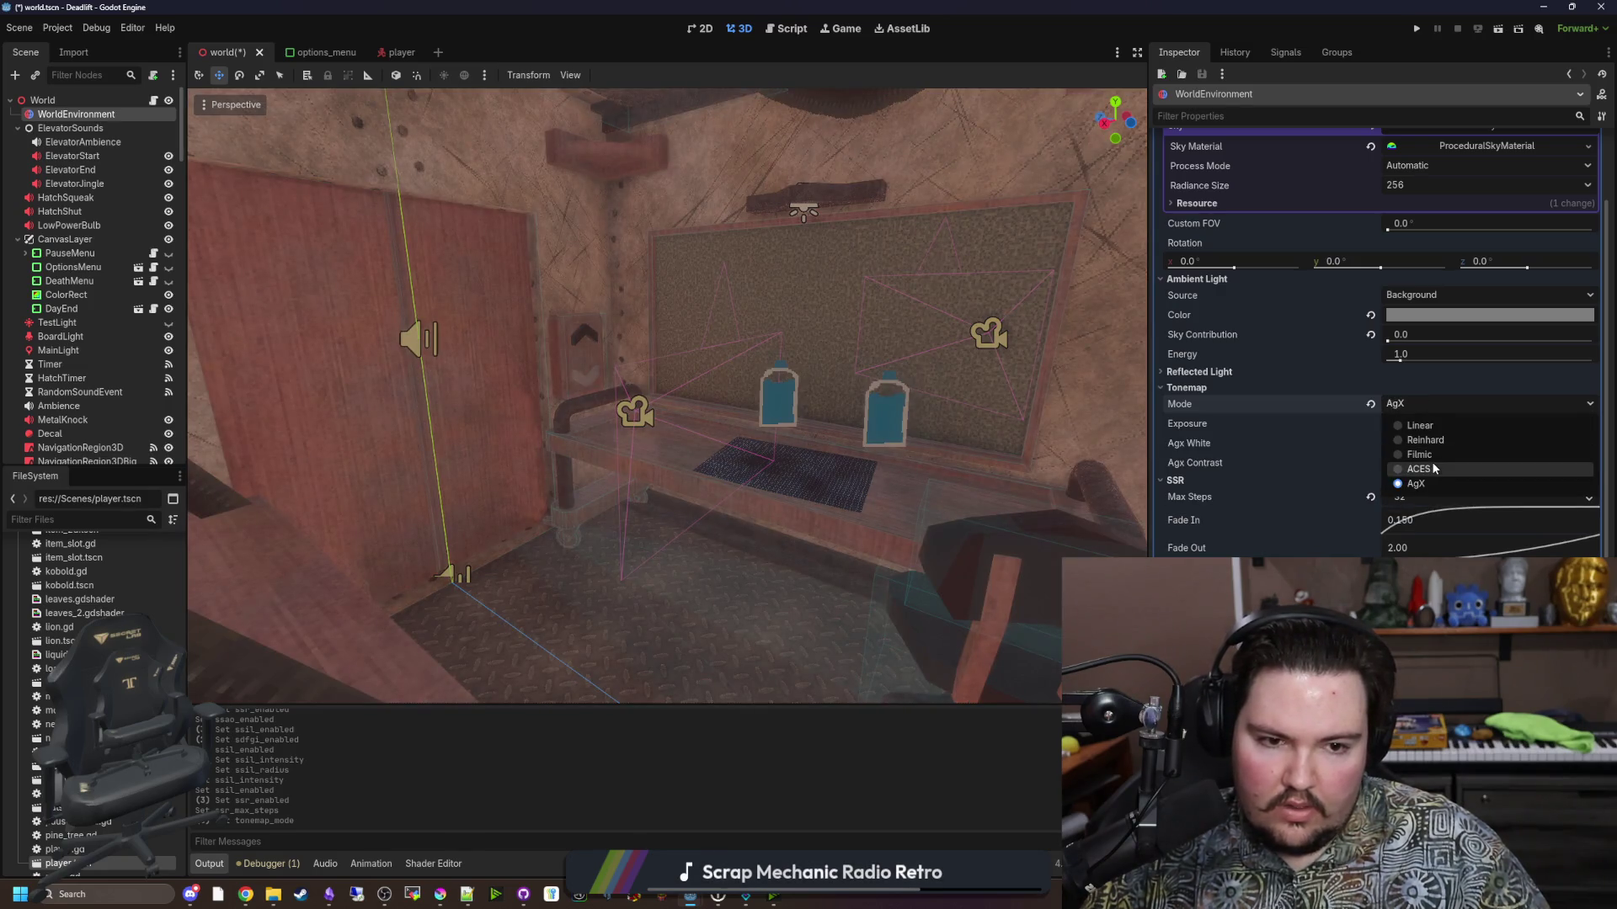
click(1434, 468)
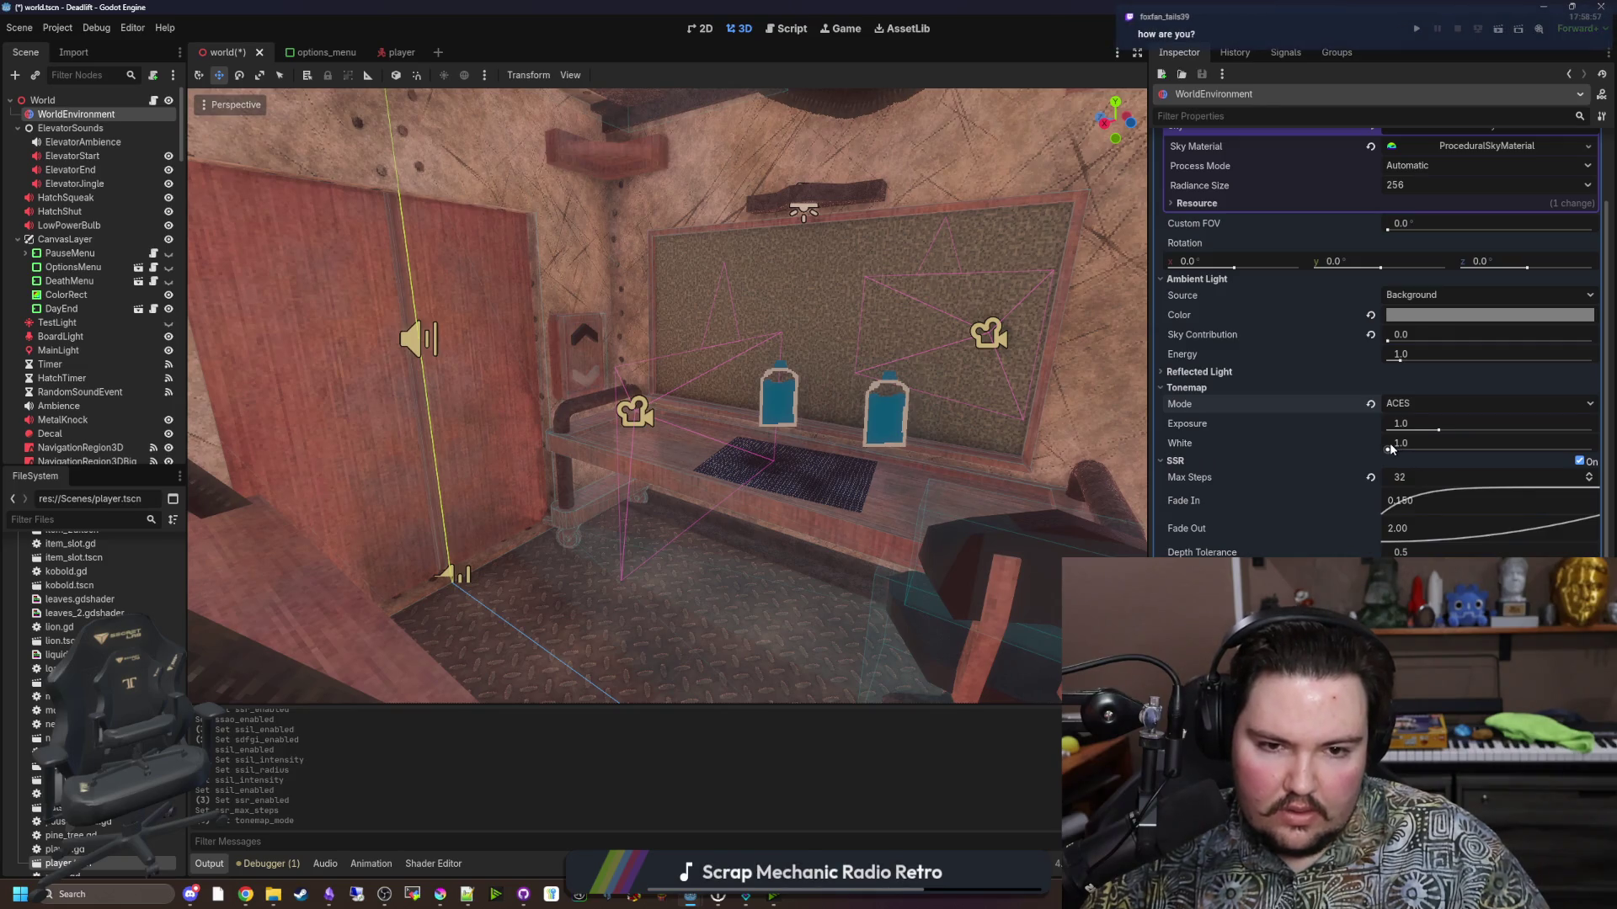
Return tonemap White and Exposure to 1.0.
drag(1396, 445, 1424, 445)
mouse_move(1592, 449)
mouse_down()
mouse_move(1388, 452)
mouse_move(1532, 428)
mouse_move(1419, 427)
mouse_up()
click(1371, 424)
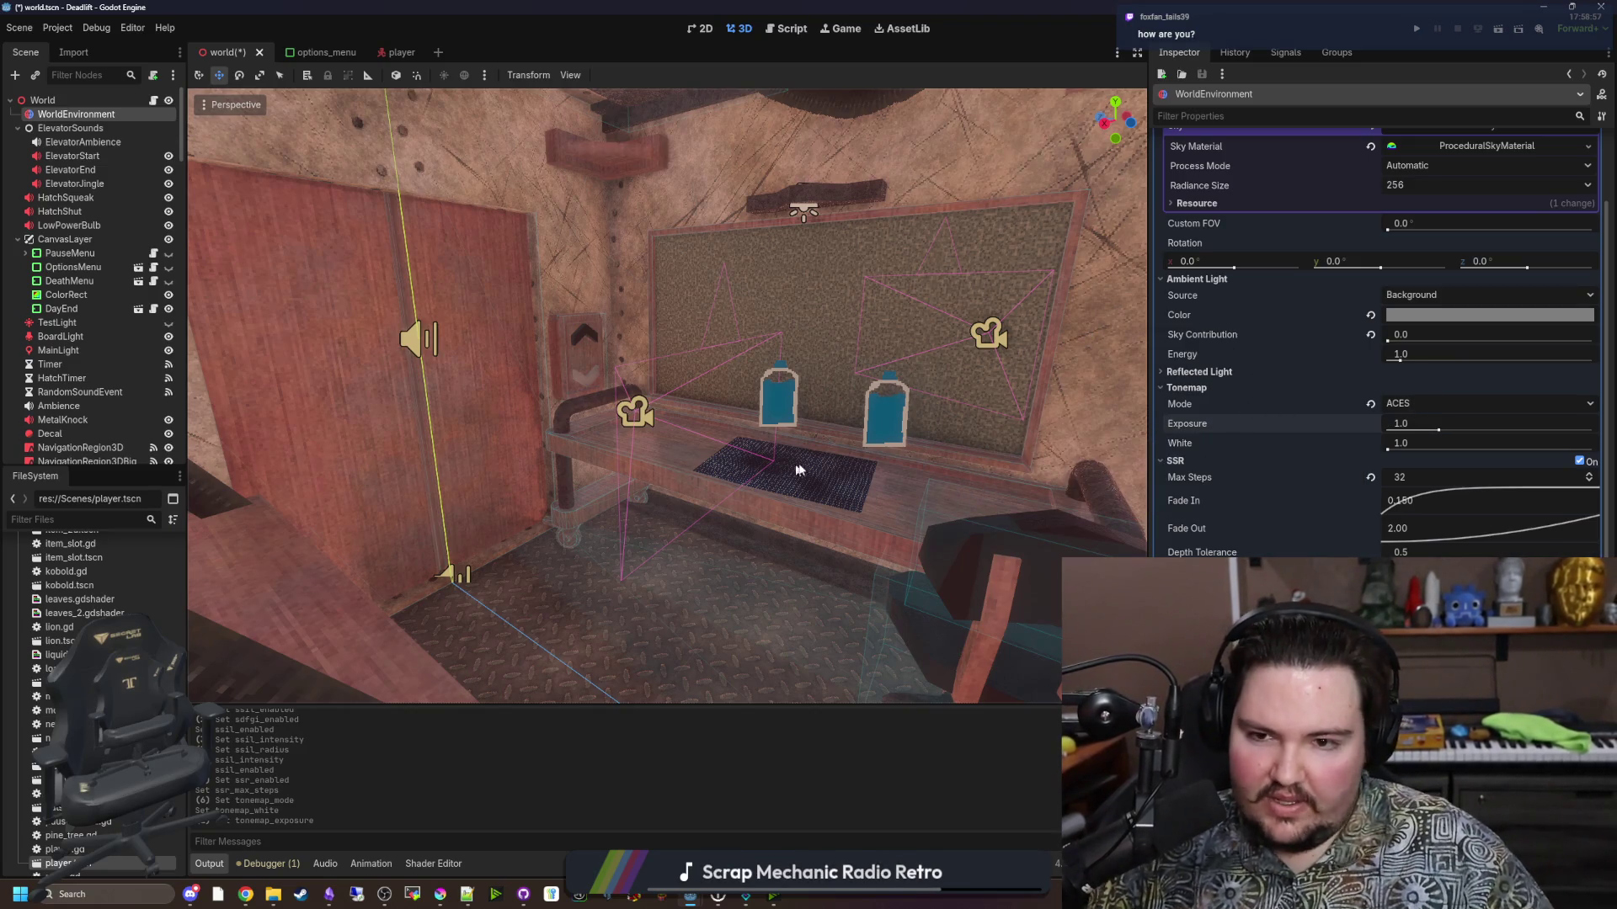
mouse_move(665, 472)
mouse_down()
mouse_move(665, 269)
mouse_move(665, 336)
mouse_move(539, 379)
mouse_move(572, 396)
mouse_move(539, 387)
mouse_move(555, 371)
mouse_move(589, 378)
mouse_up()
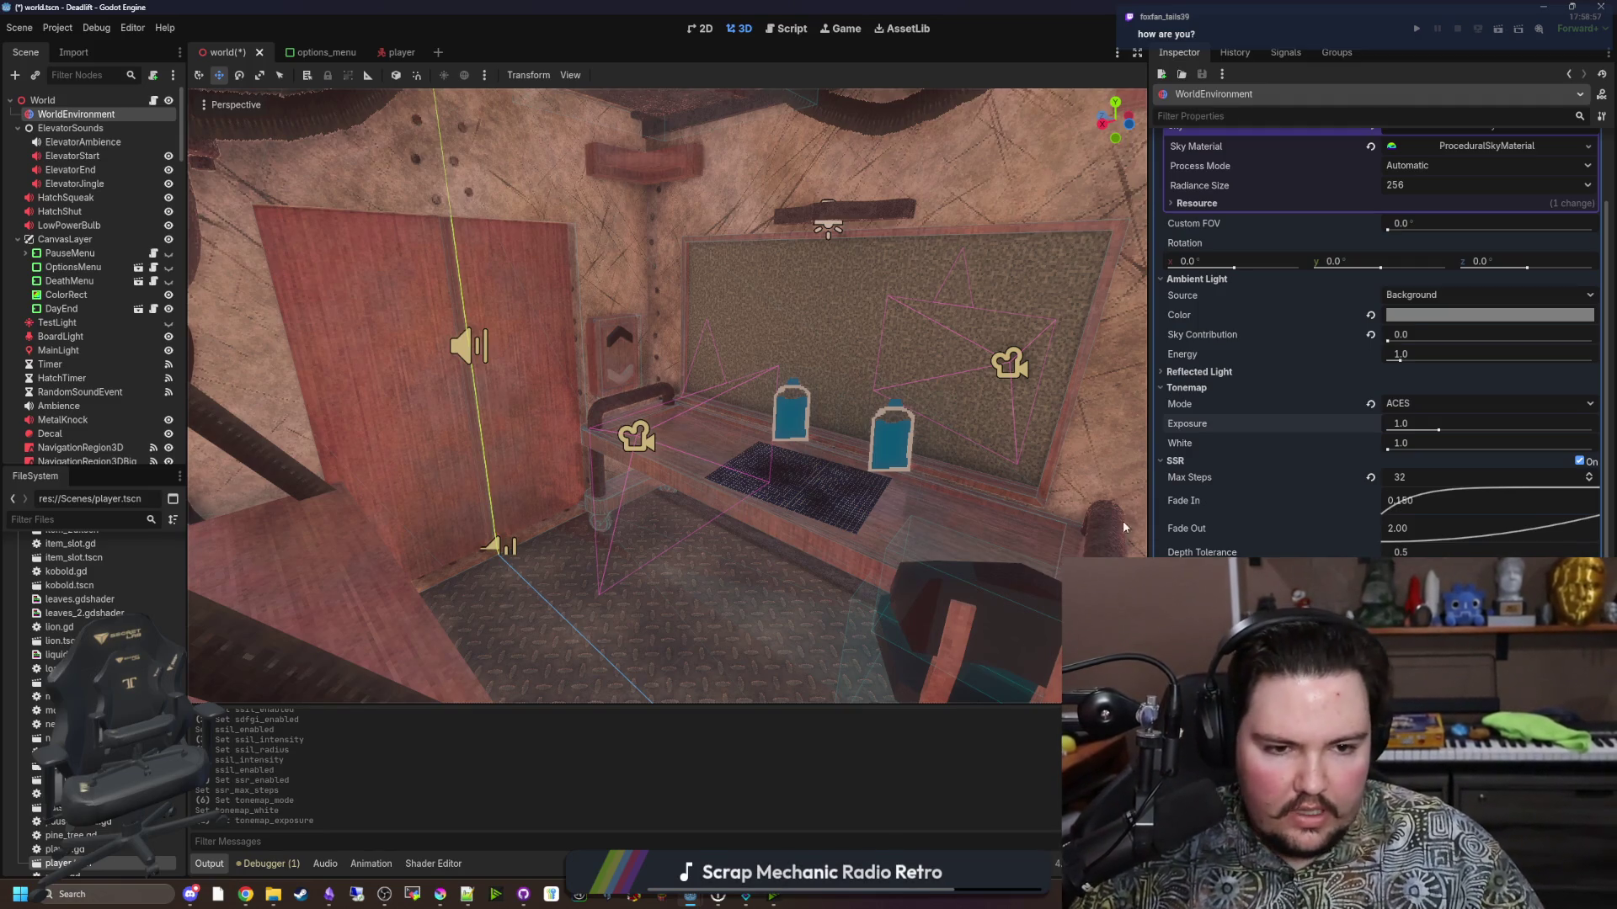
click(1204, 372)
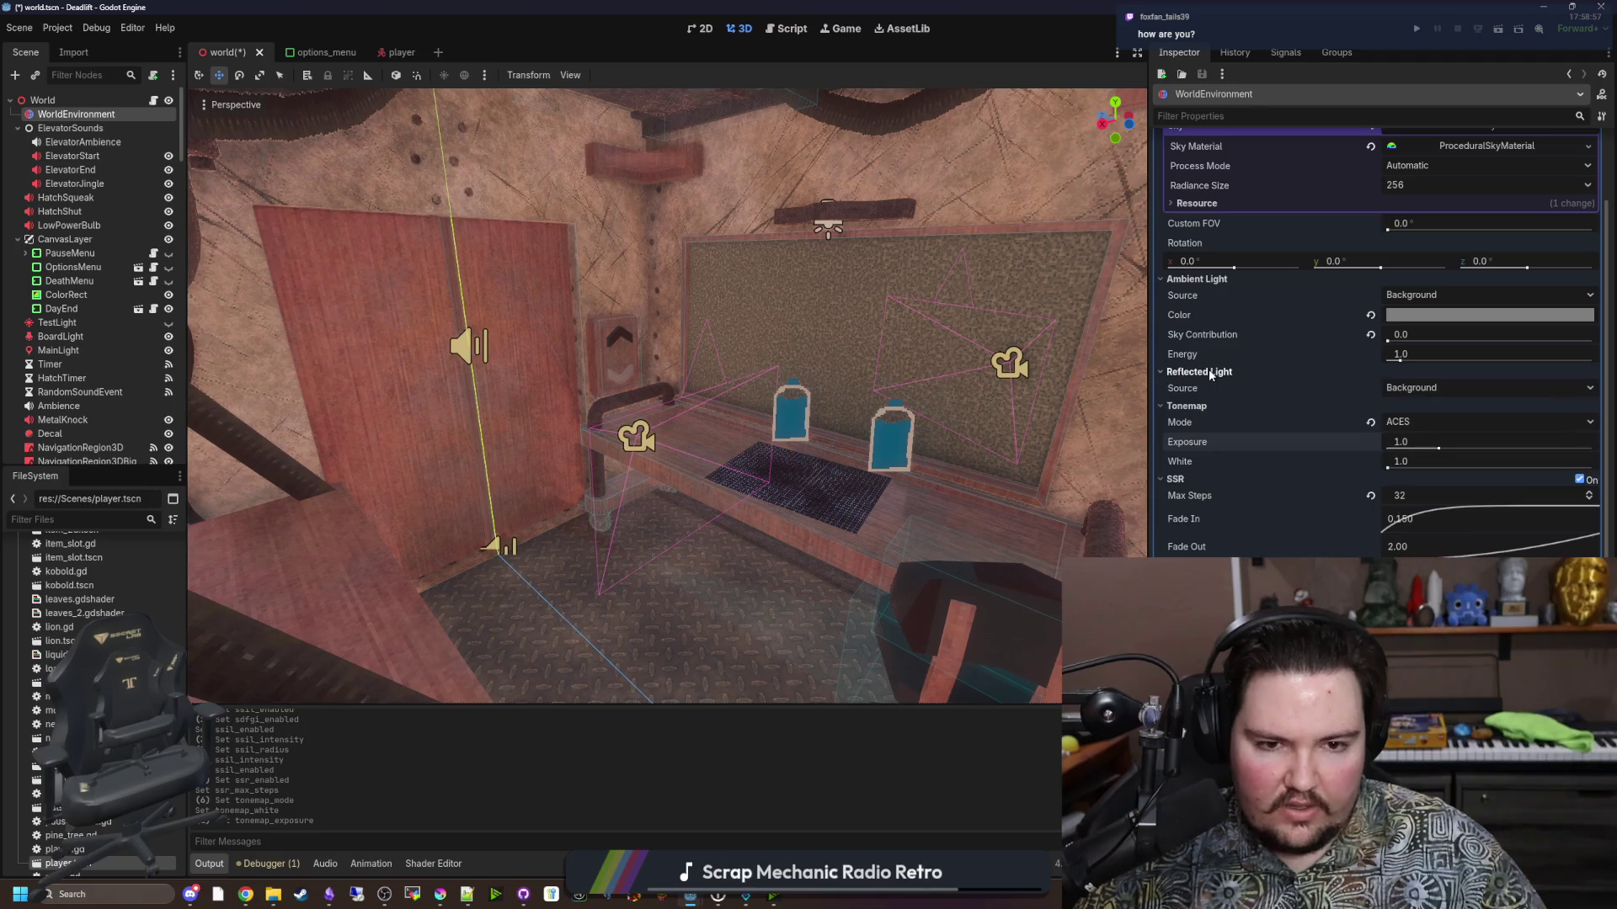
click(1412, 388)
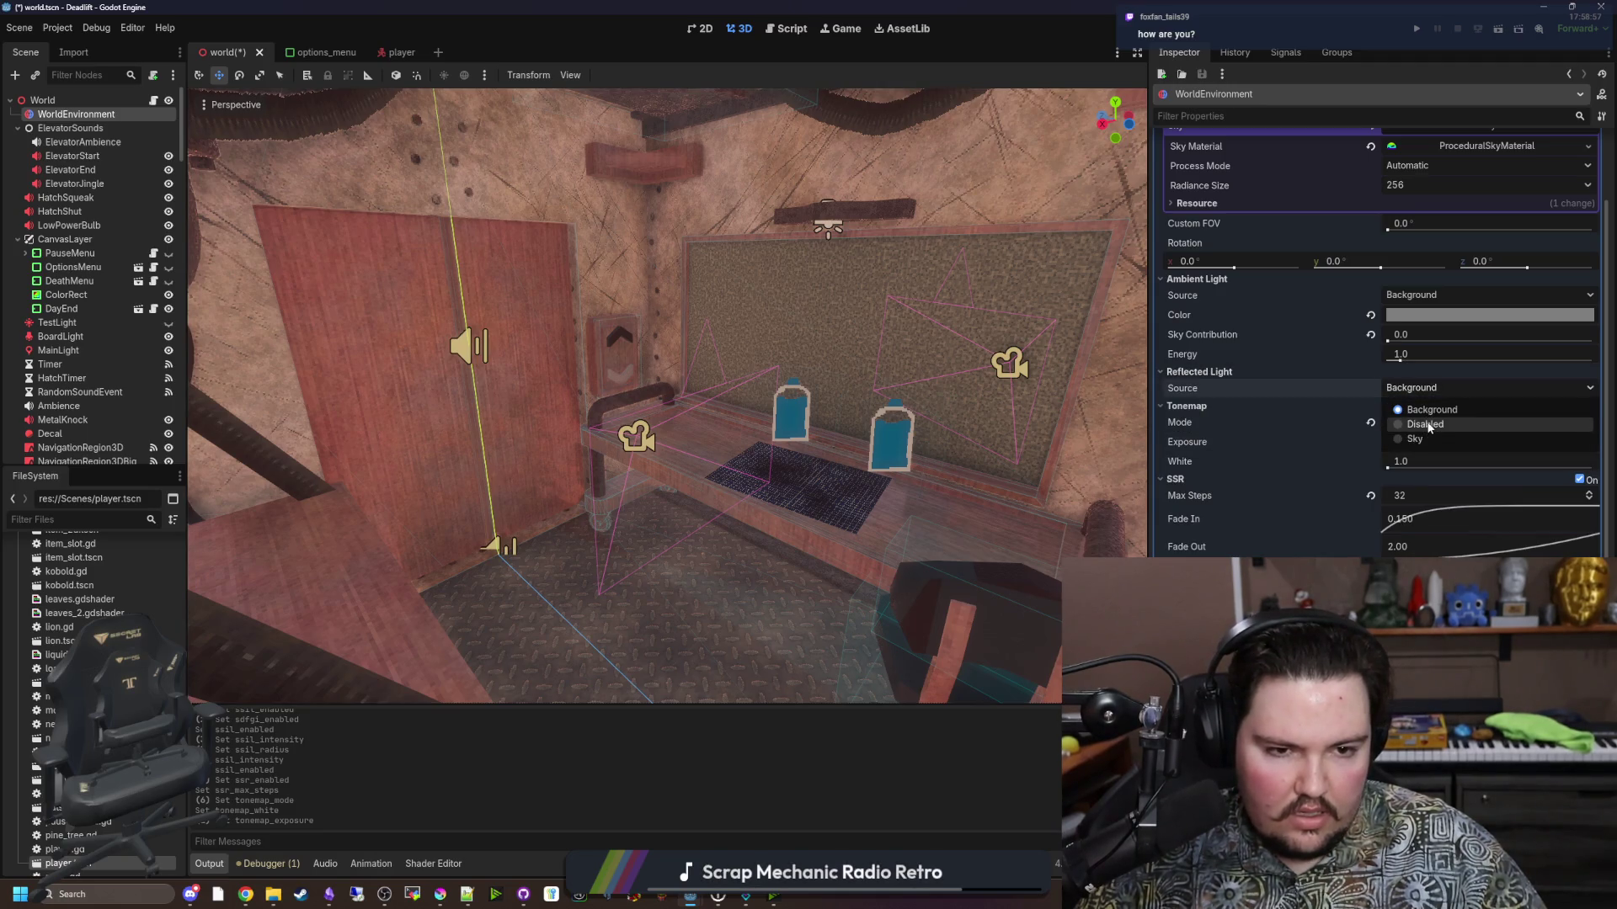
click(1429, 425)
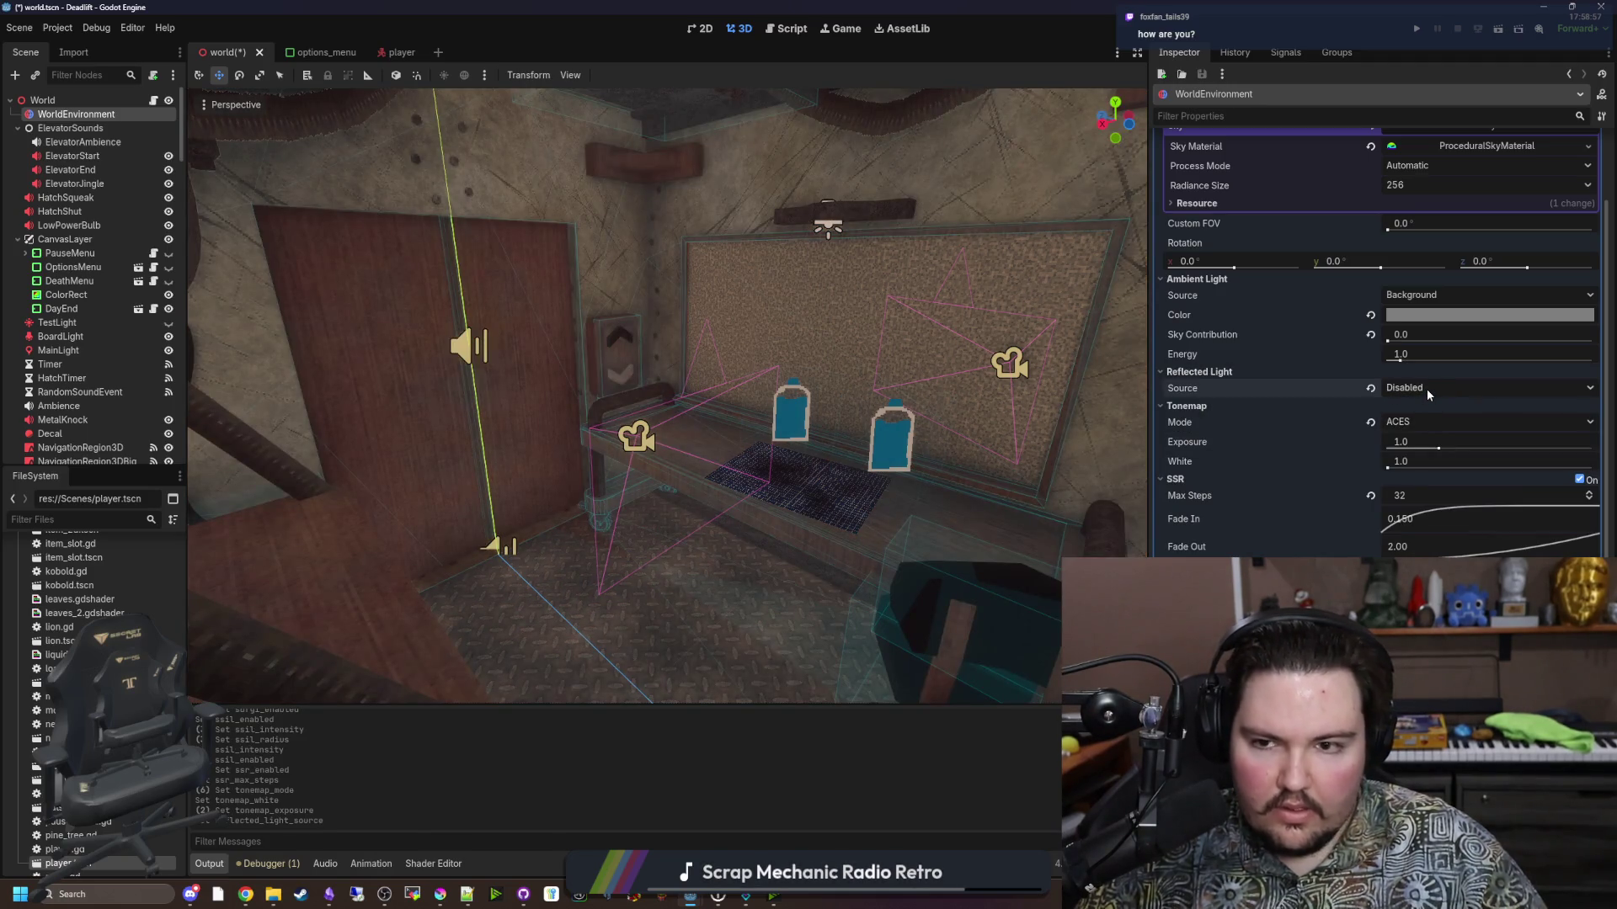
click(1427, 389)
click(1424, 443)
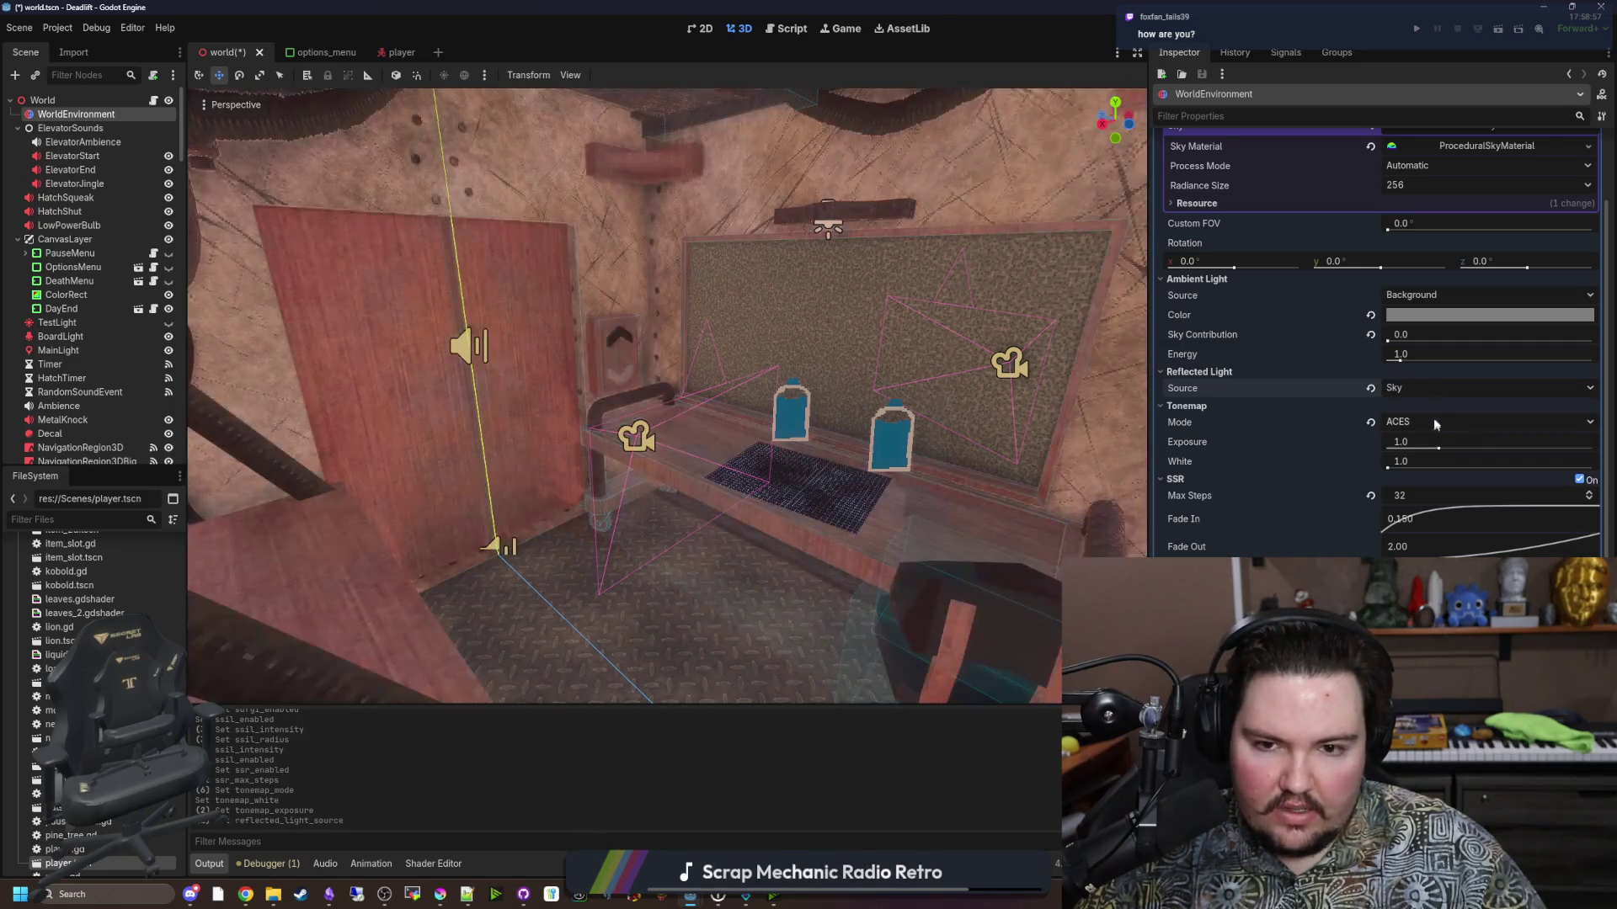
click(1432, 388)
click(1429, 424)
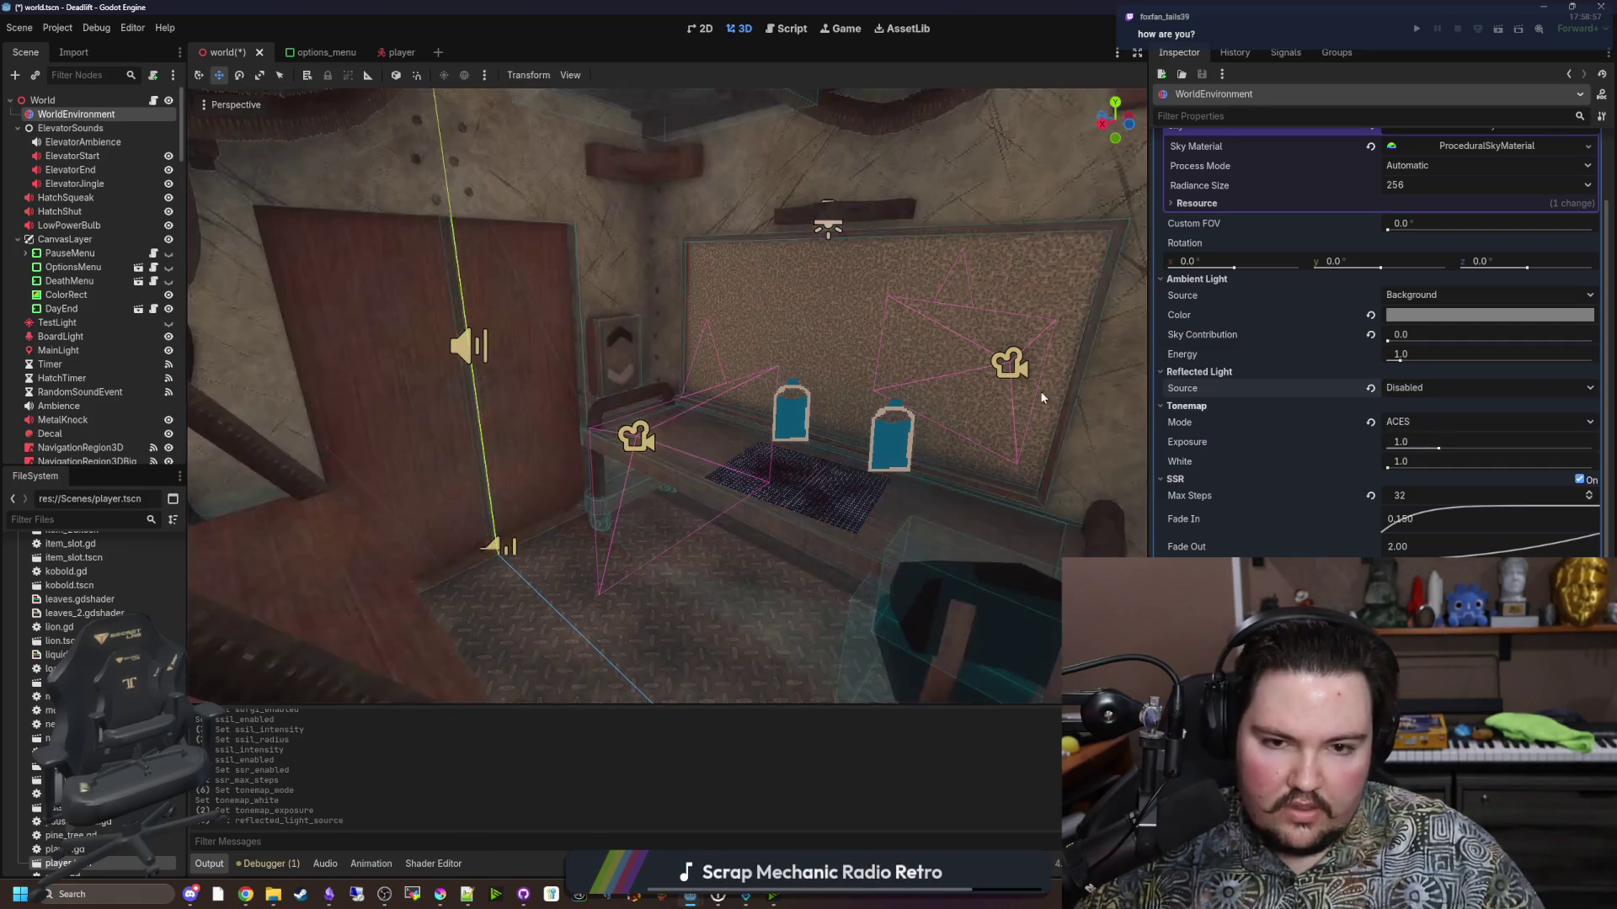
key(w)
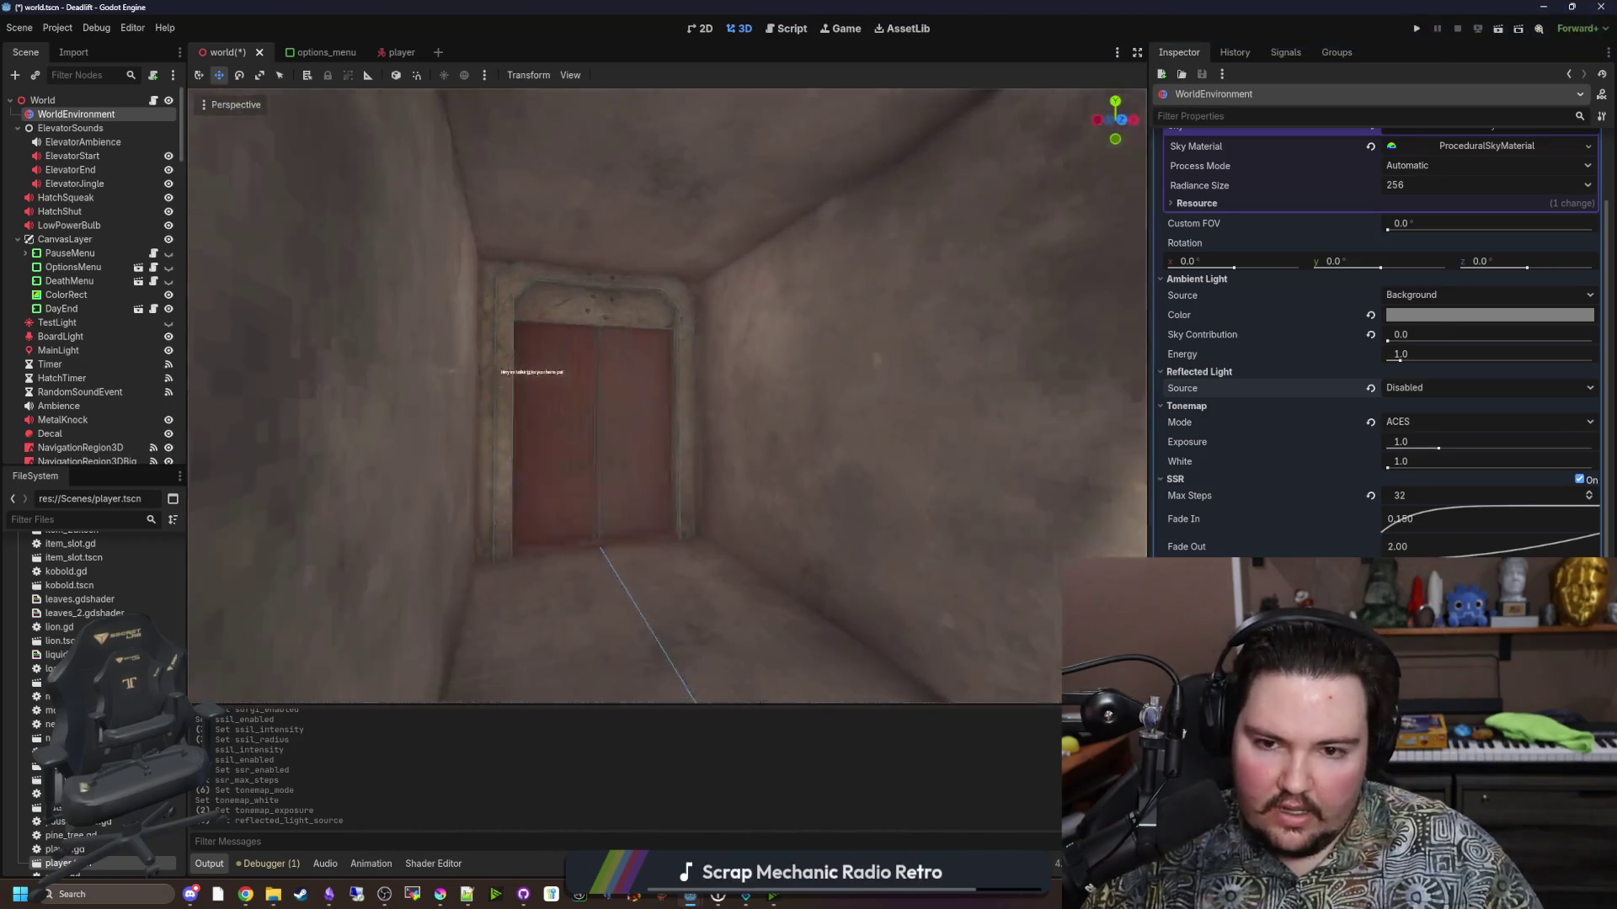
key(w)
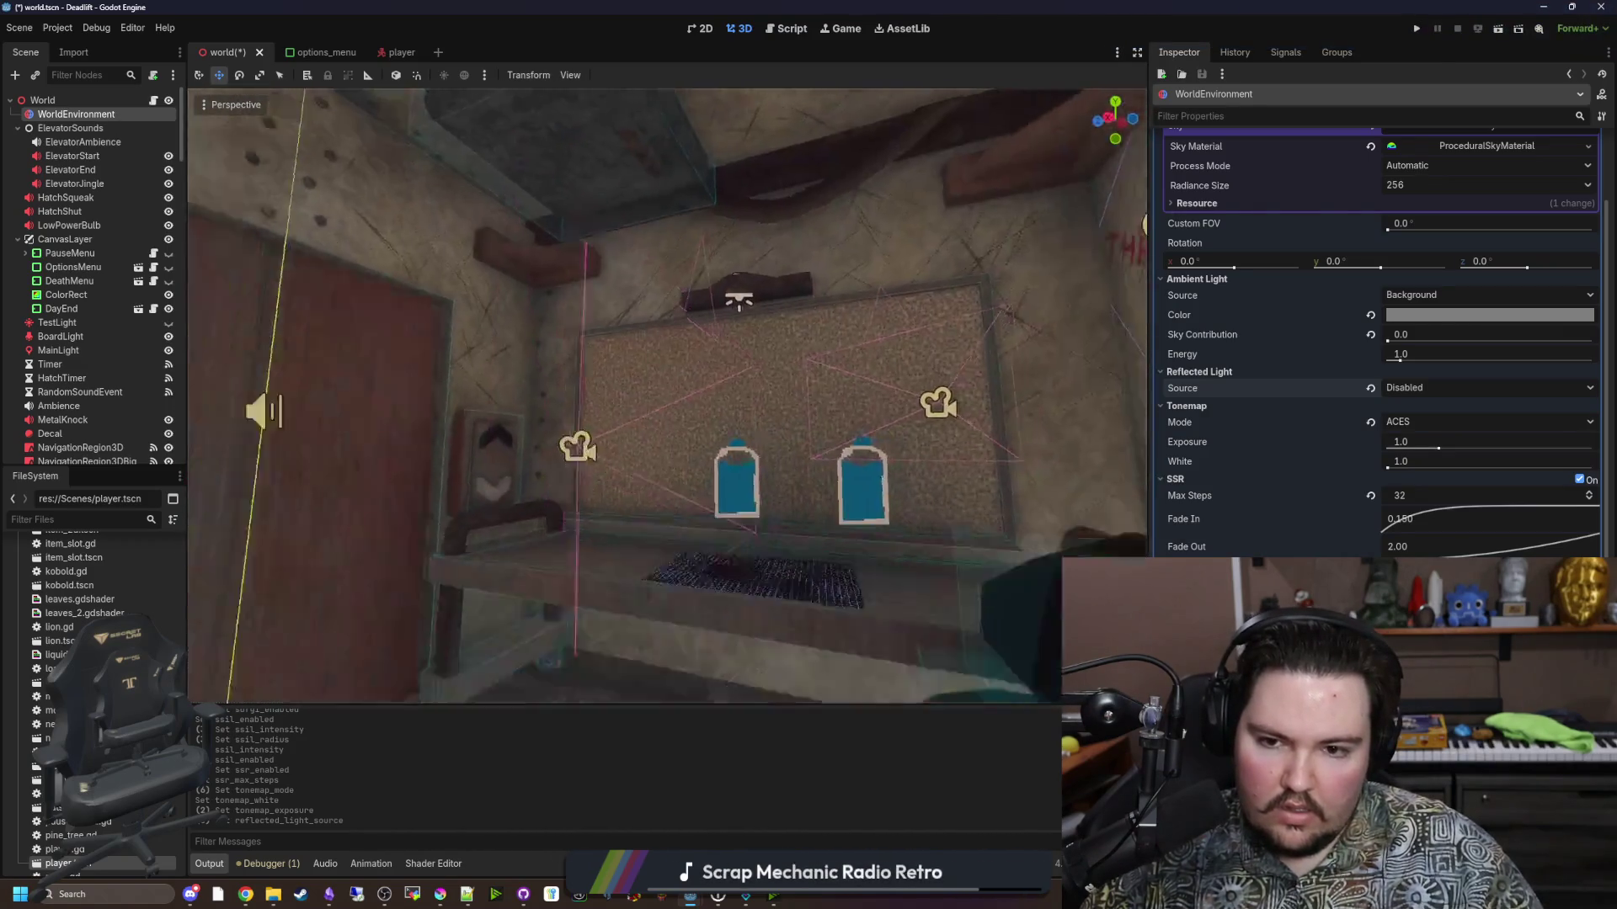
key(s)
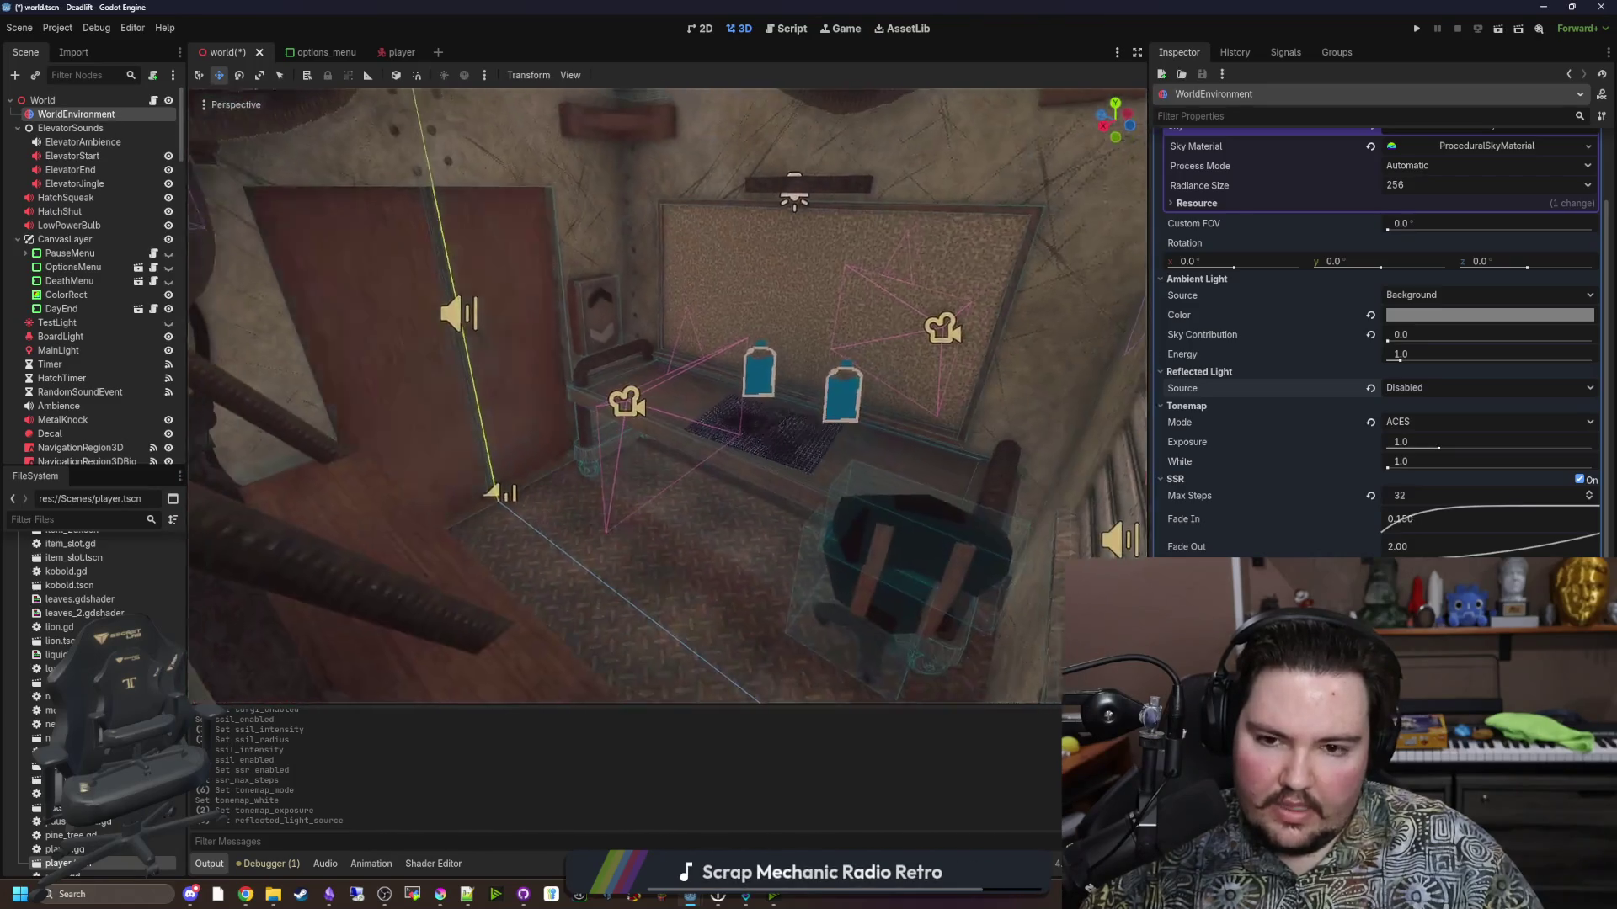
key(w)
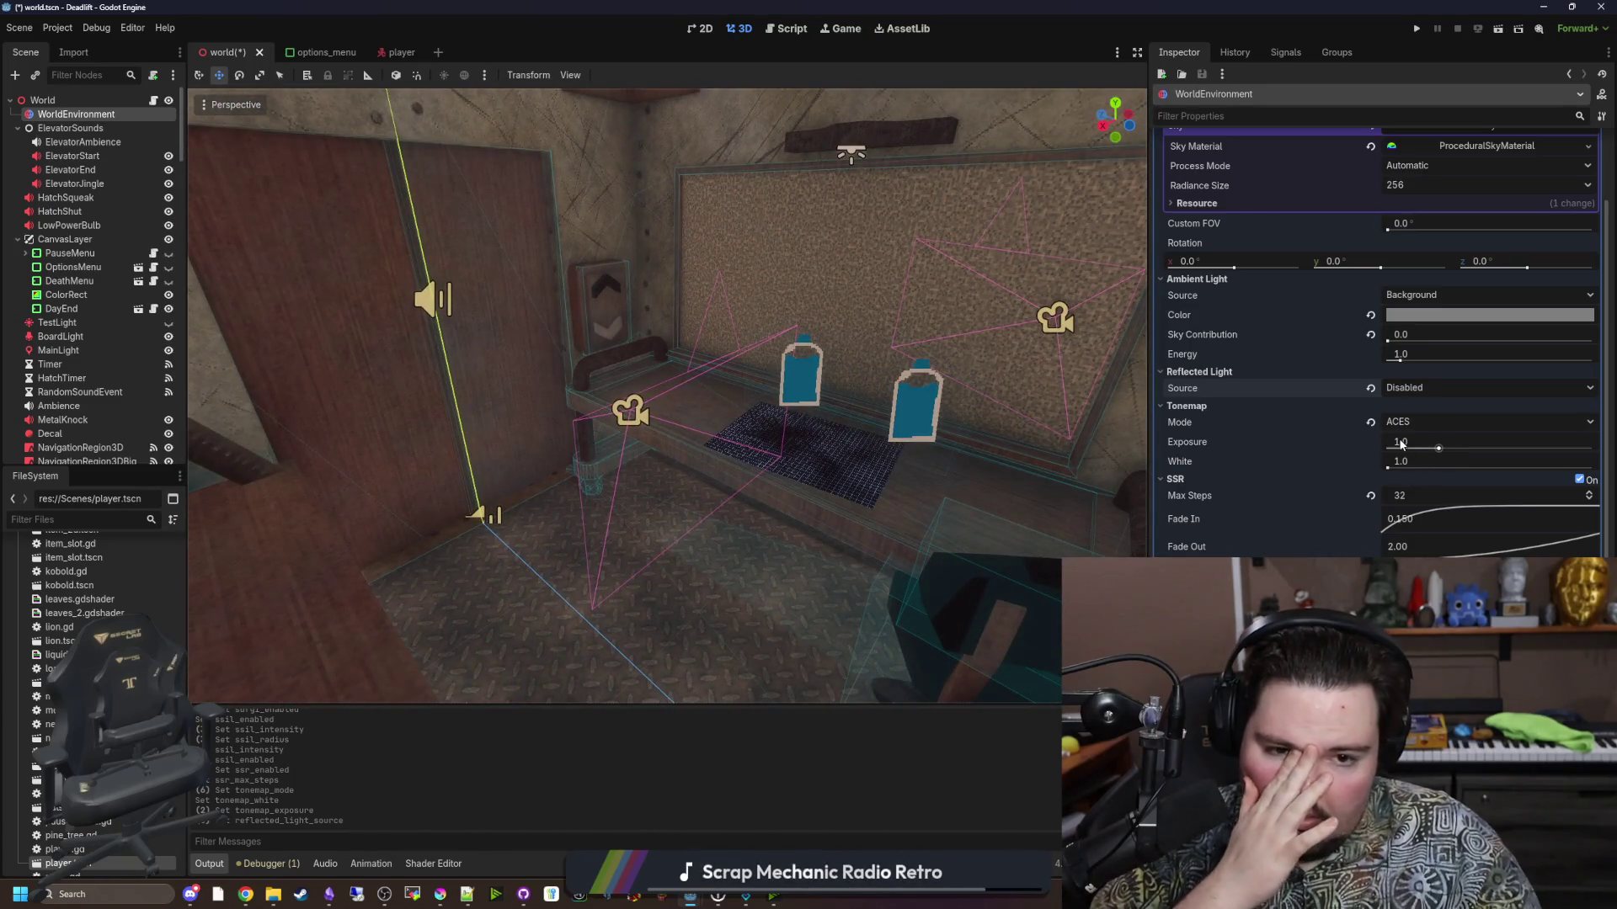
click(1420, 392)
click(1430, 409)
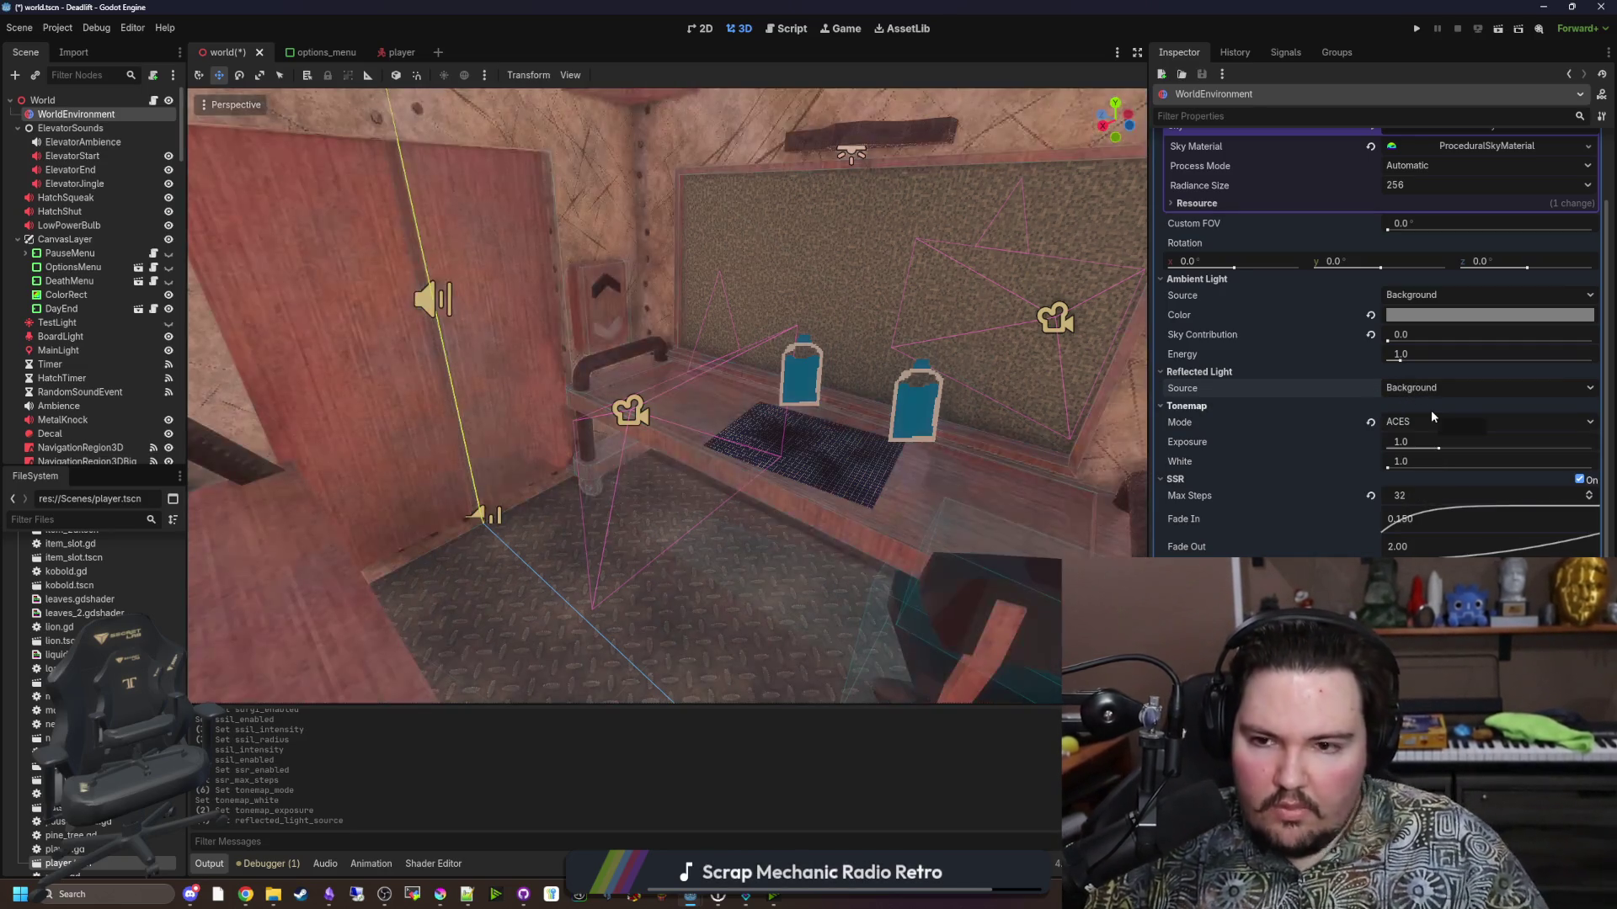
Flip SSR off and on several times to compare, leaving it enabled.
click(1580, 480)
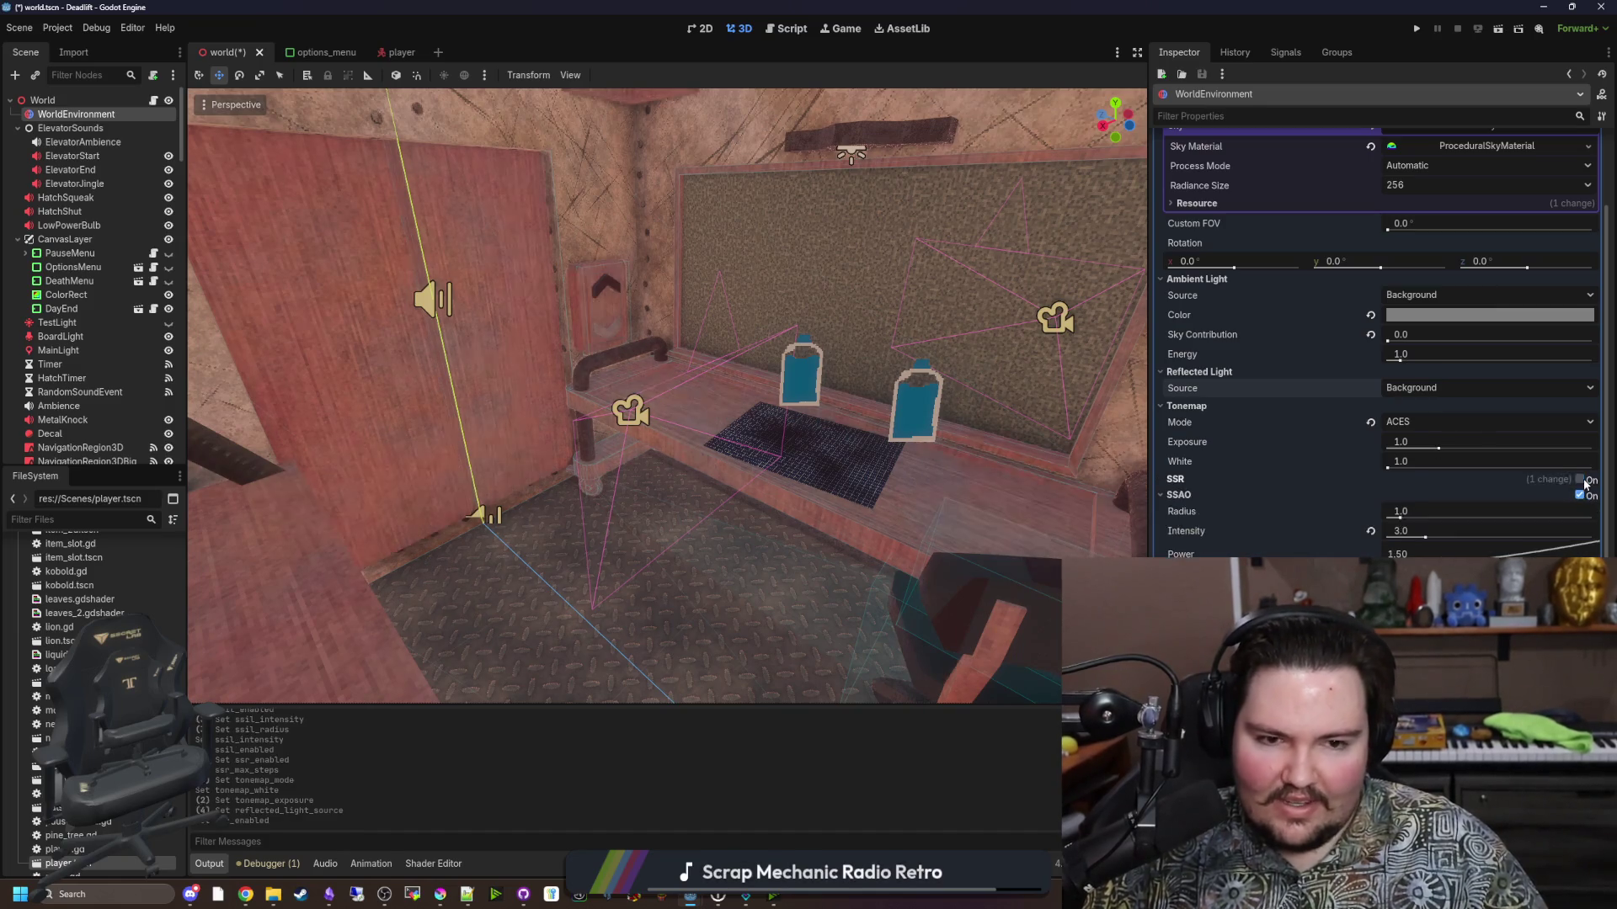
click(1580, 480)
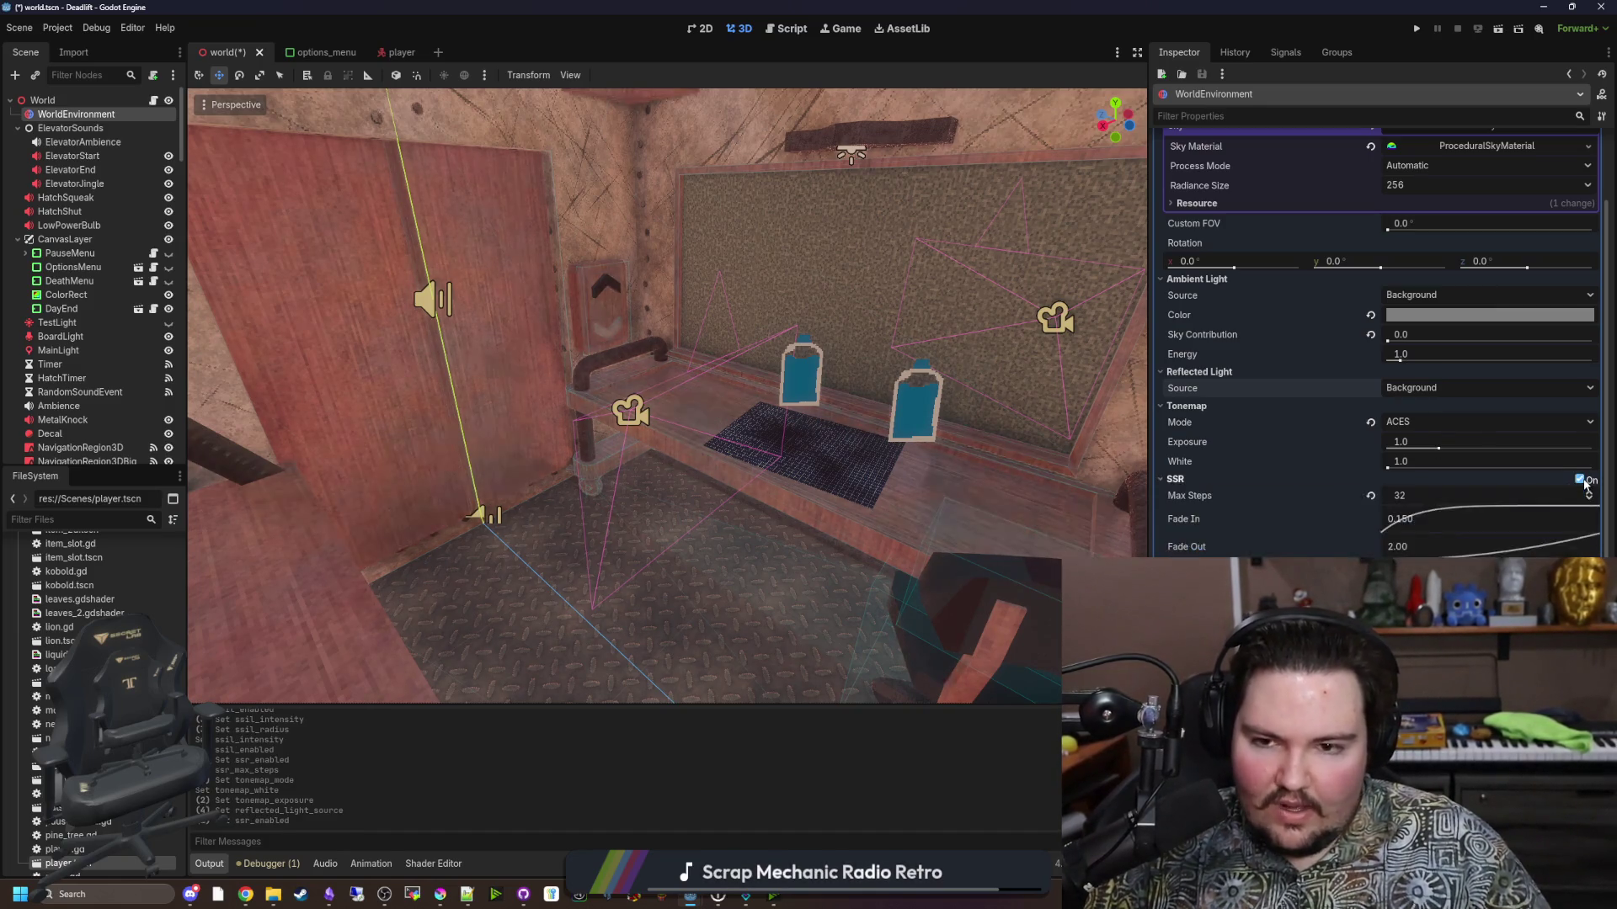
click(1581, 480)
click(1581, 480)
click(1581, 480)
click(1581, 480)
click(1581, 480)
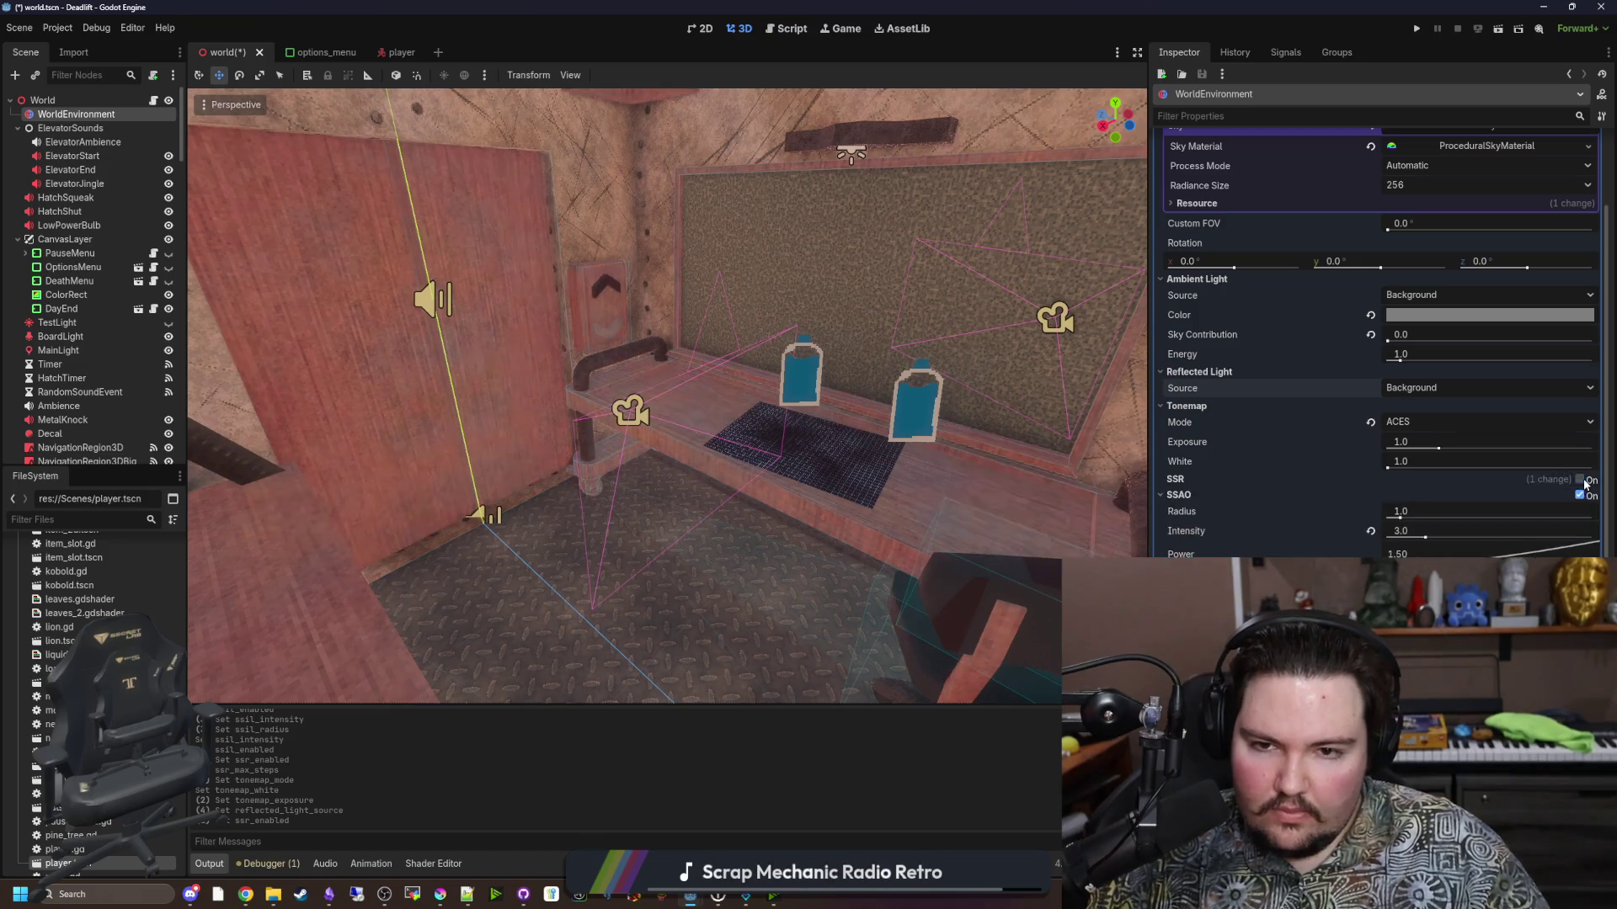
click(1582, 480)
click(1583, 480)
click(1583, 480)
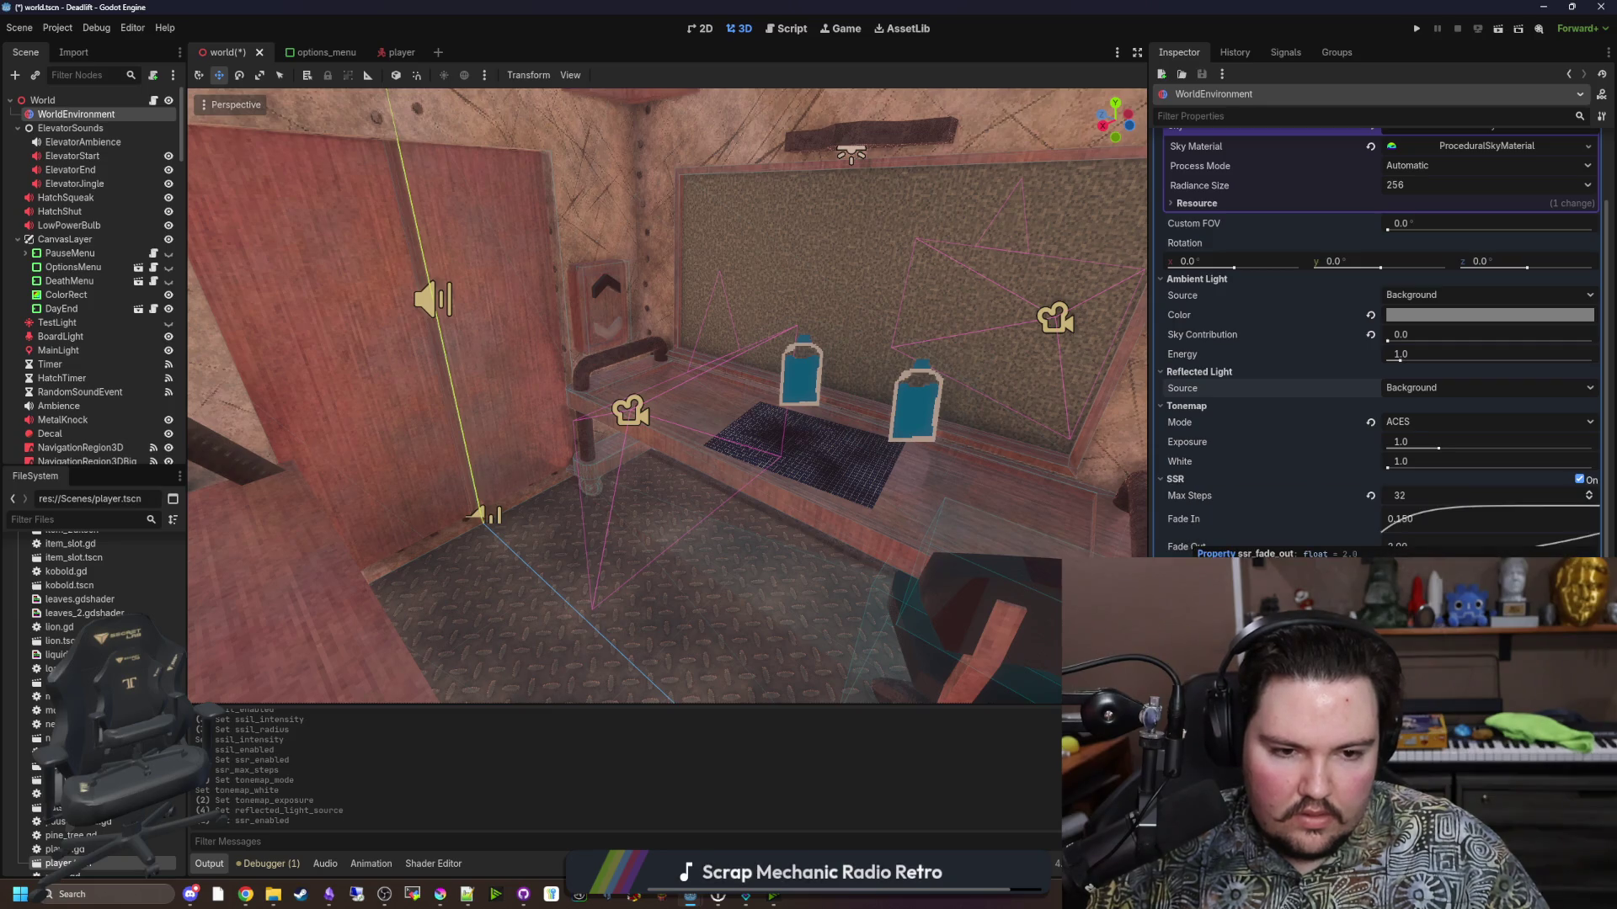
Collapse Reflected Light, Tonemap, SSR, SSAO and Glow sections, and expand Fog.
click(1231, 372)
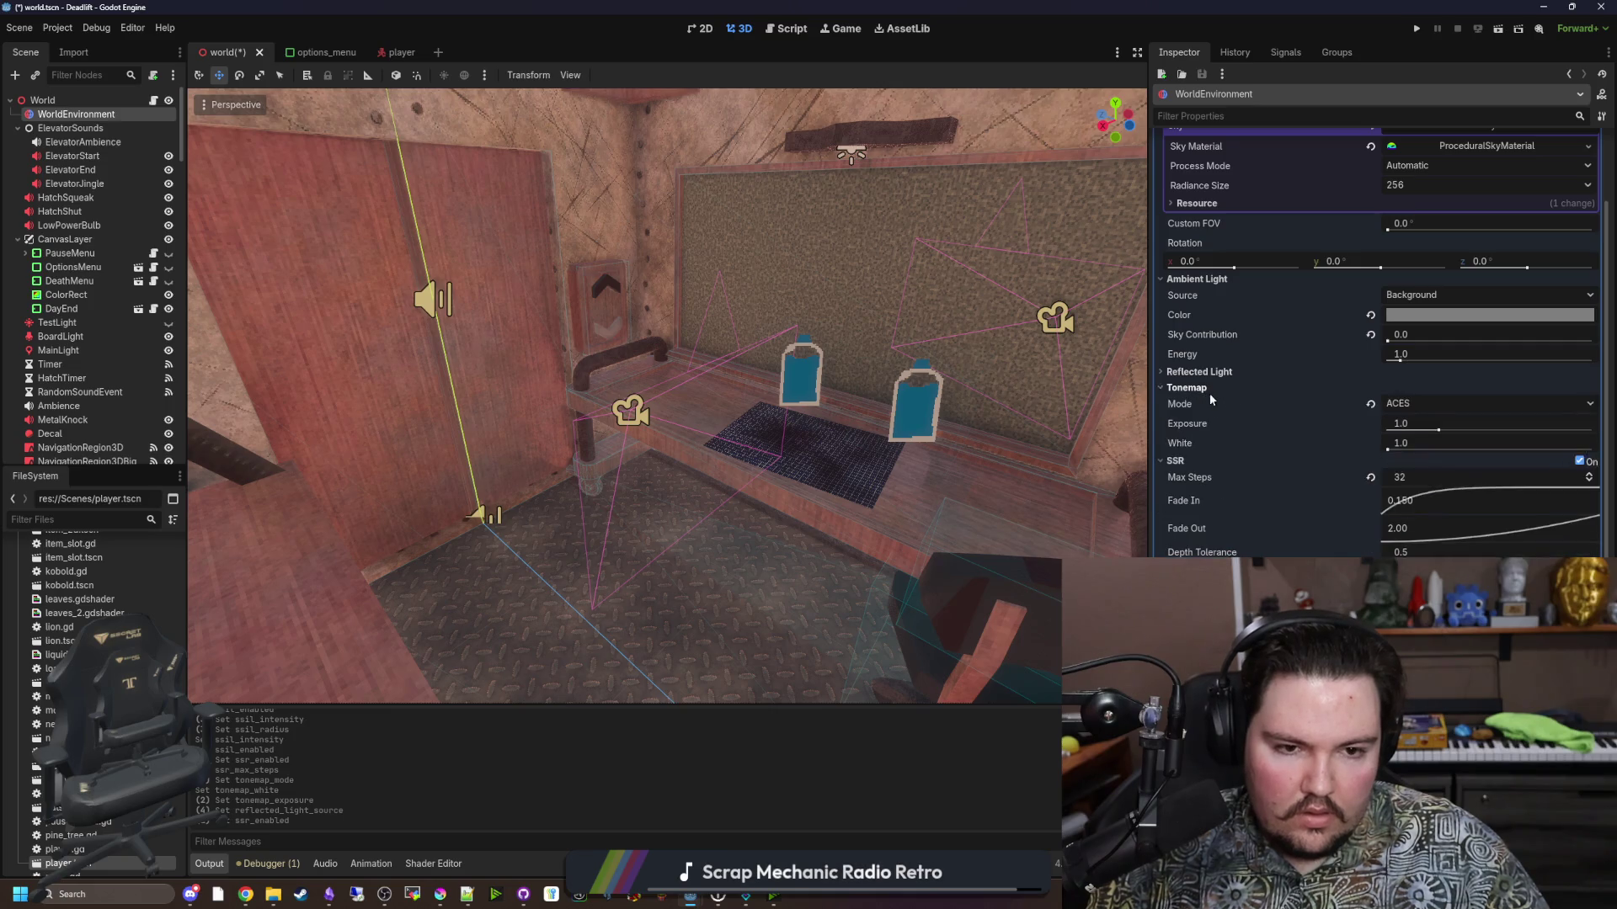
click(1187, 387)
click(1178, 403)
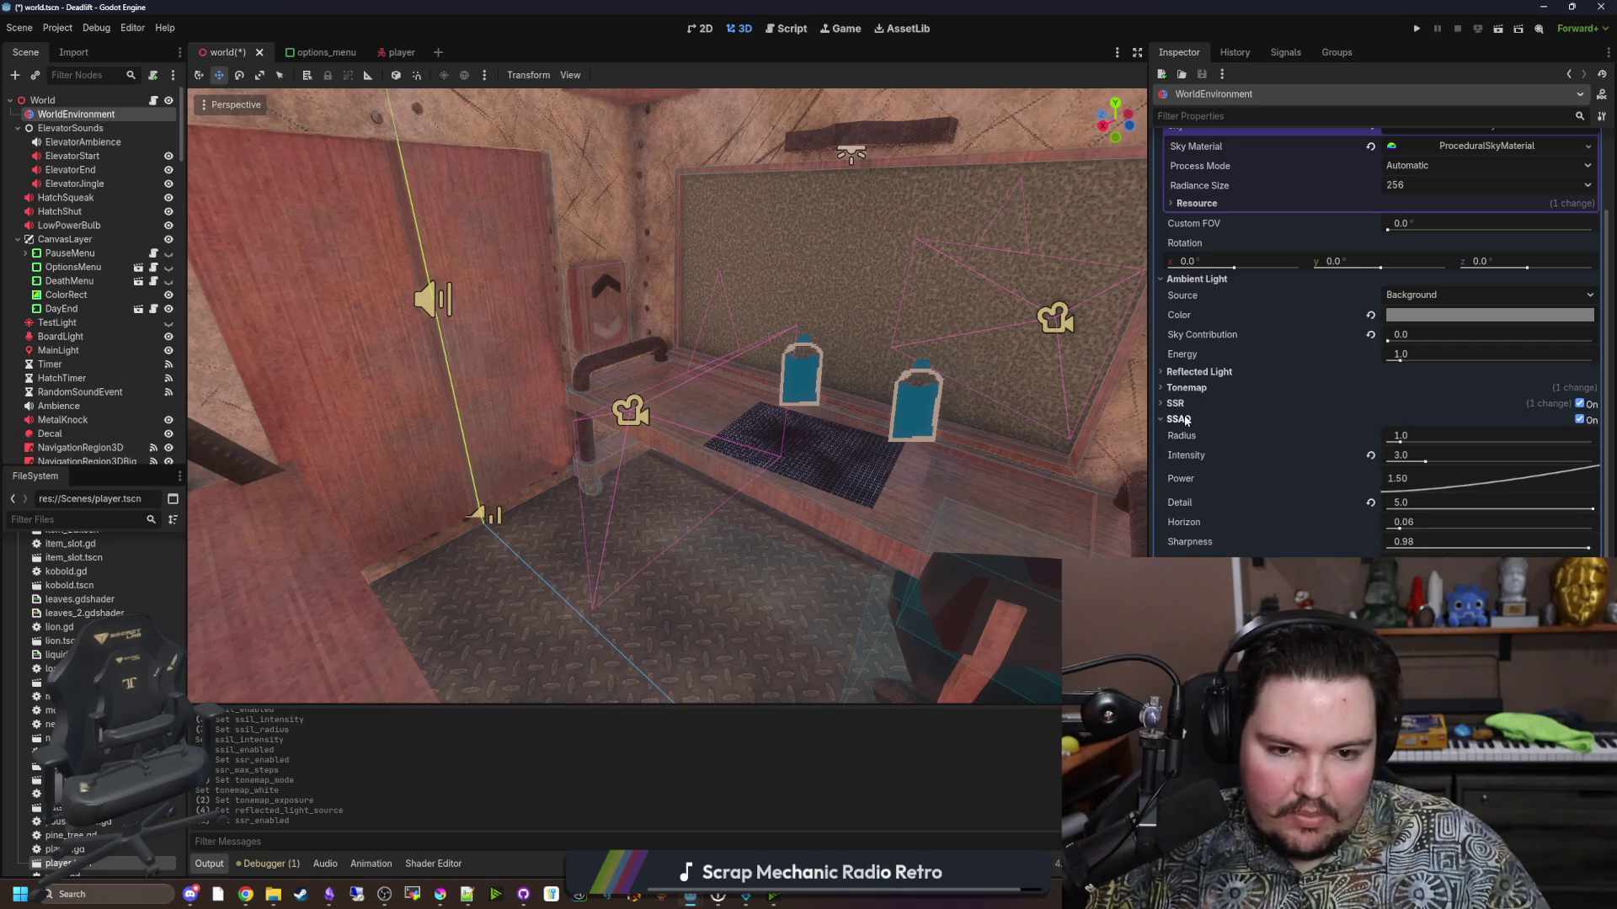
click(1185, 421)
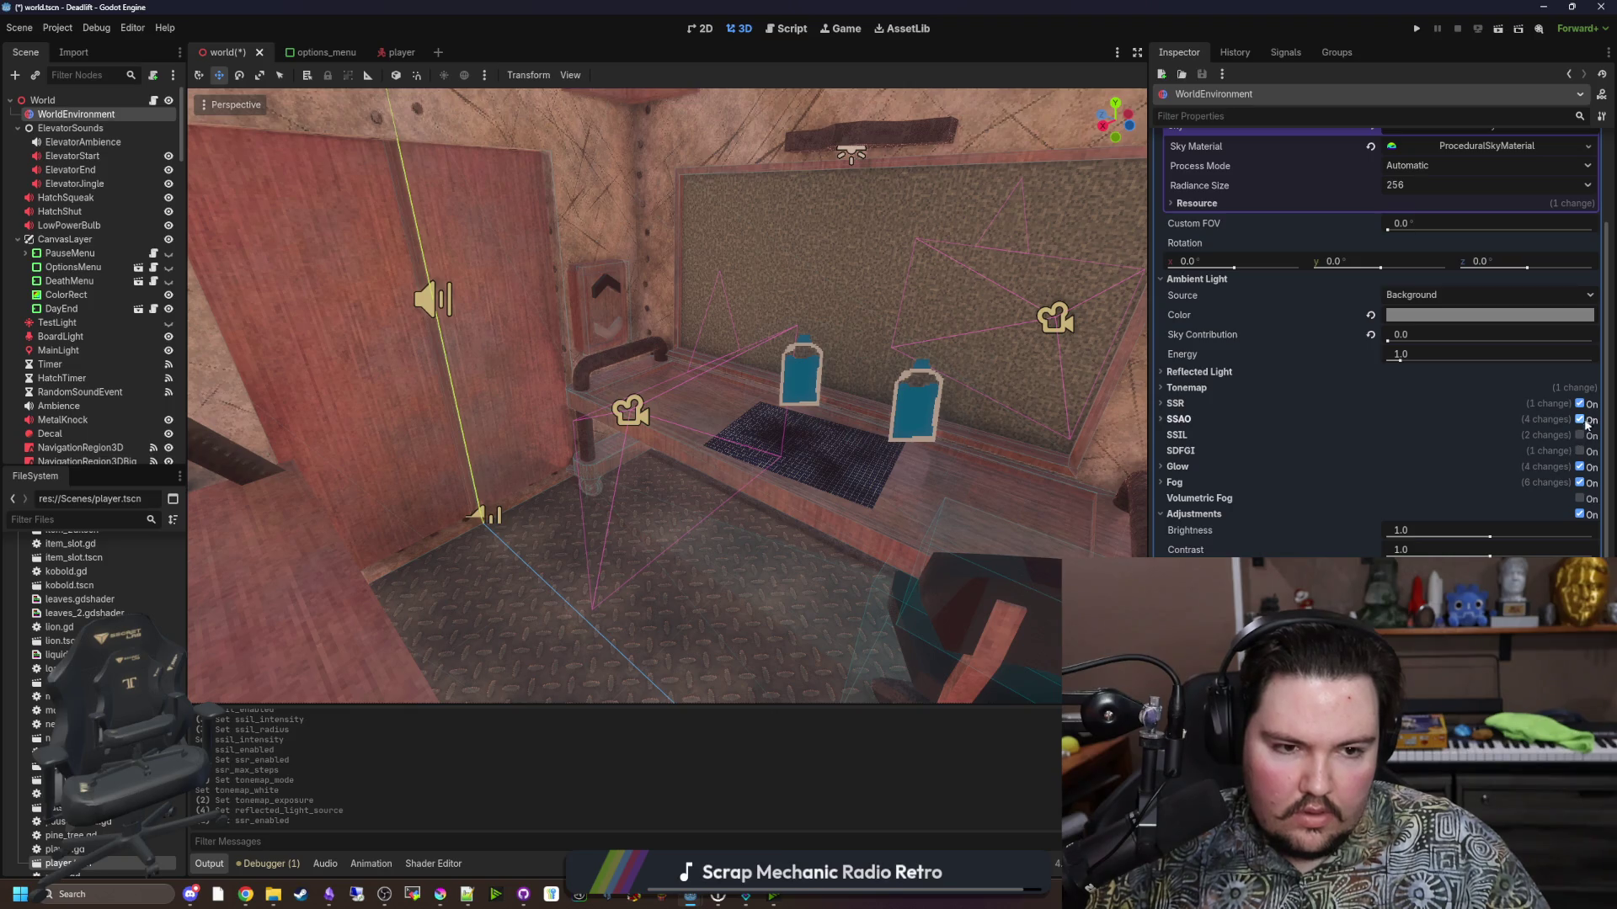
click(1182, 467)
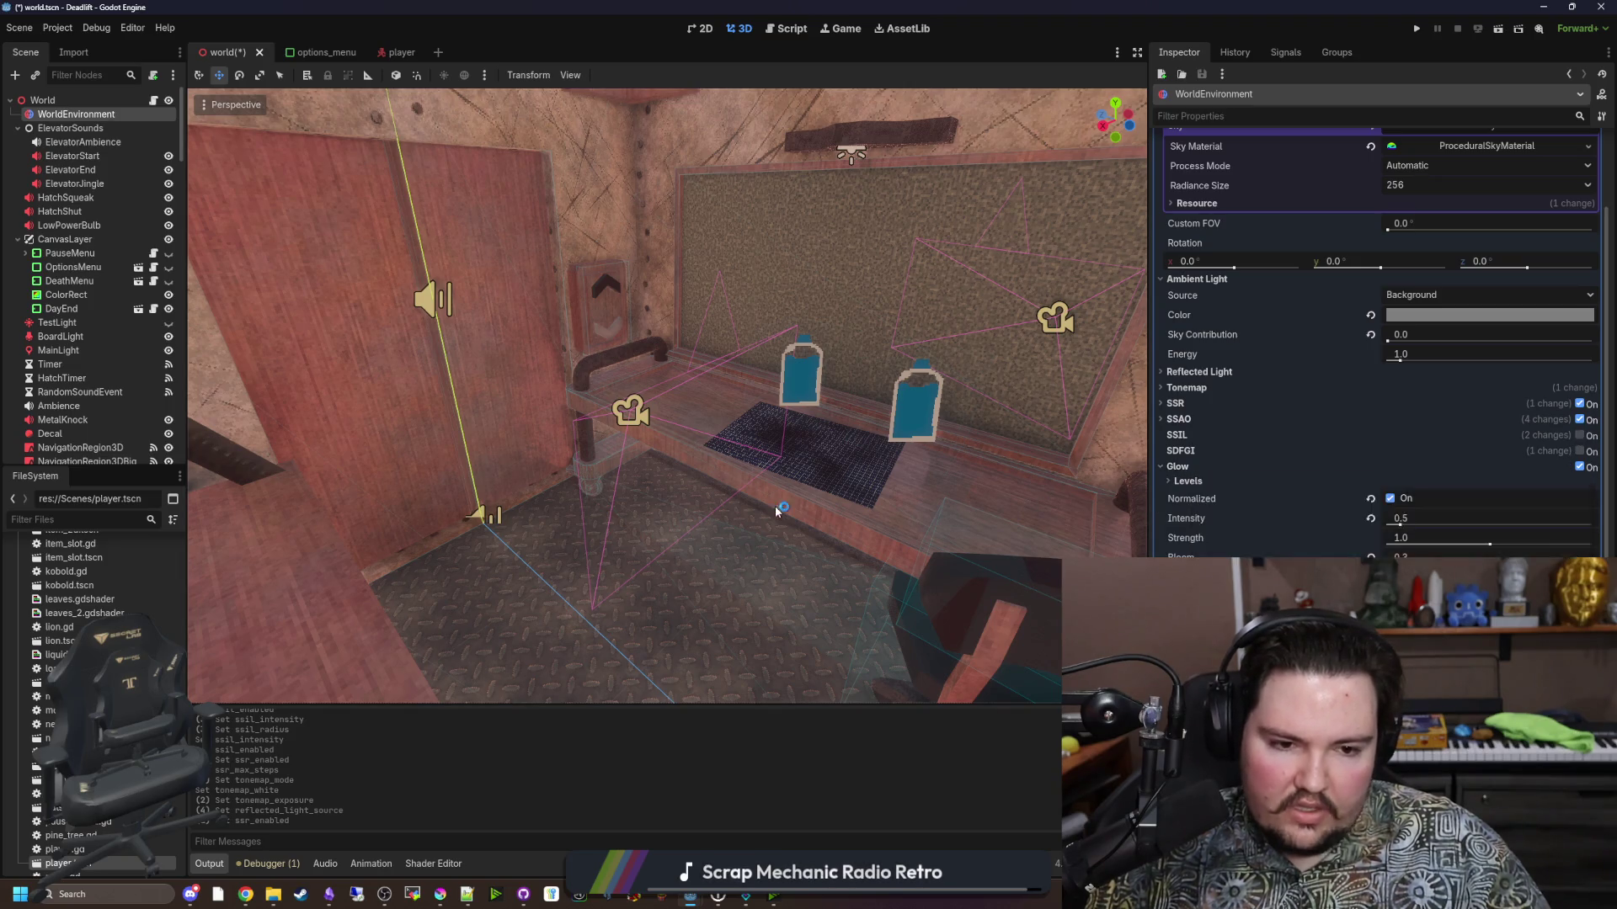
click(1195, 467)
click(1191, 481)
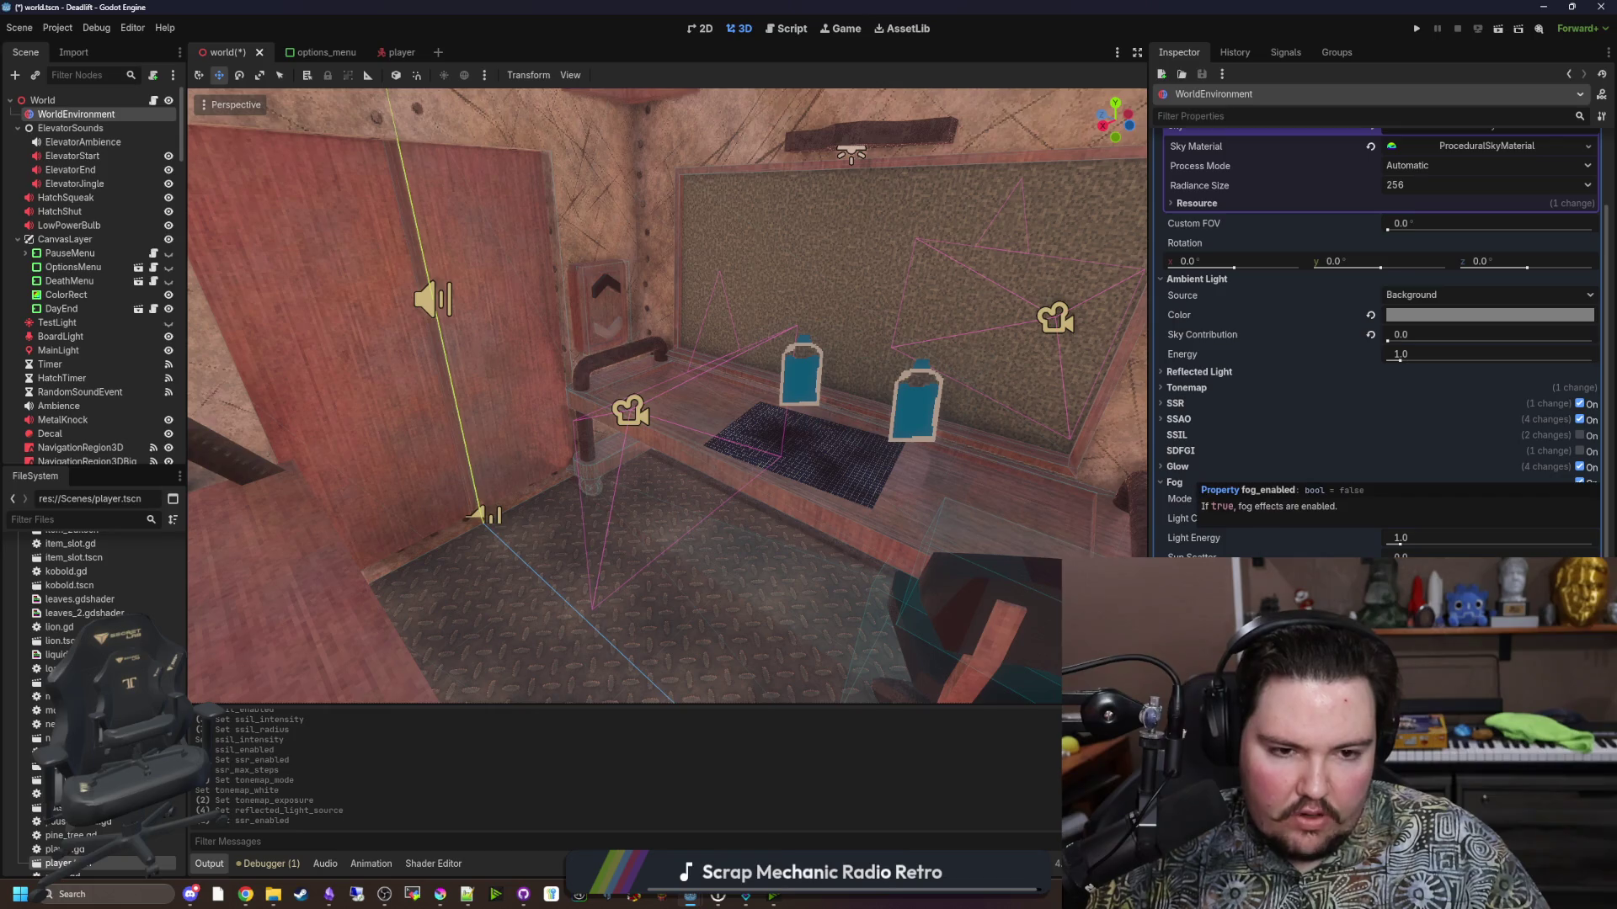
Enable volumetric fog and fly the view into the open field to see the haze.
scroll(1390, 421, down, 2)
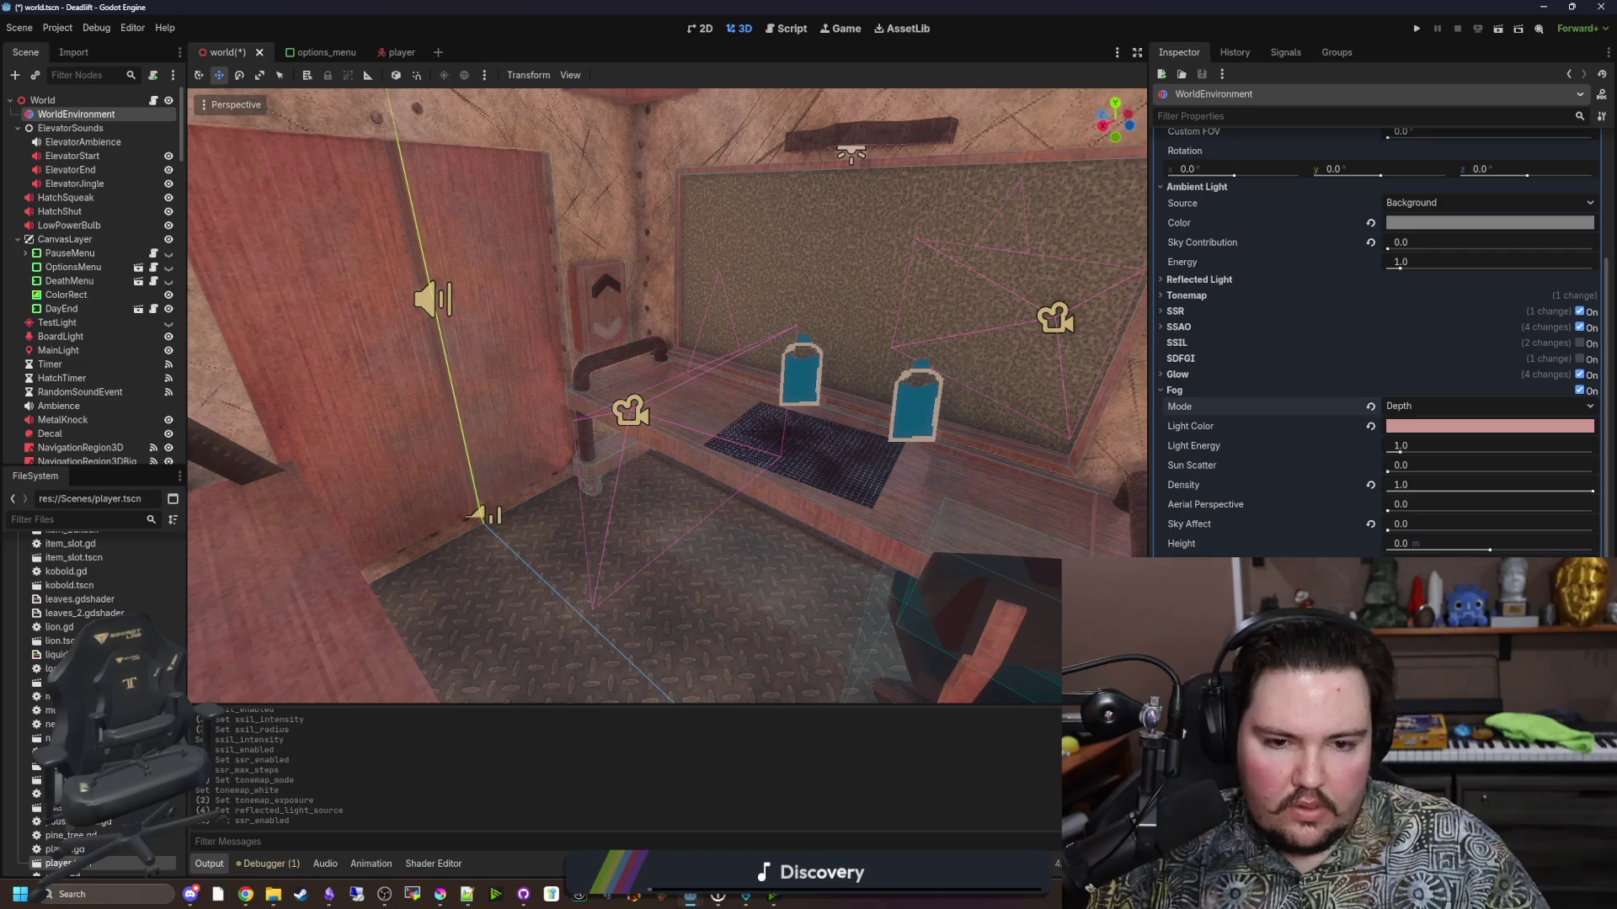
key(f)
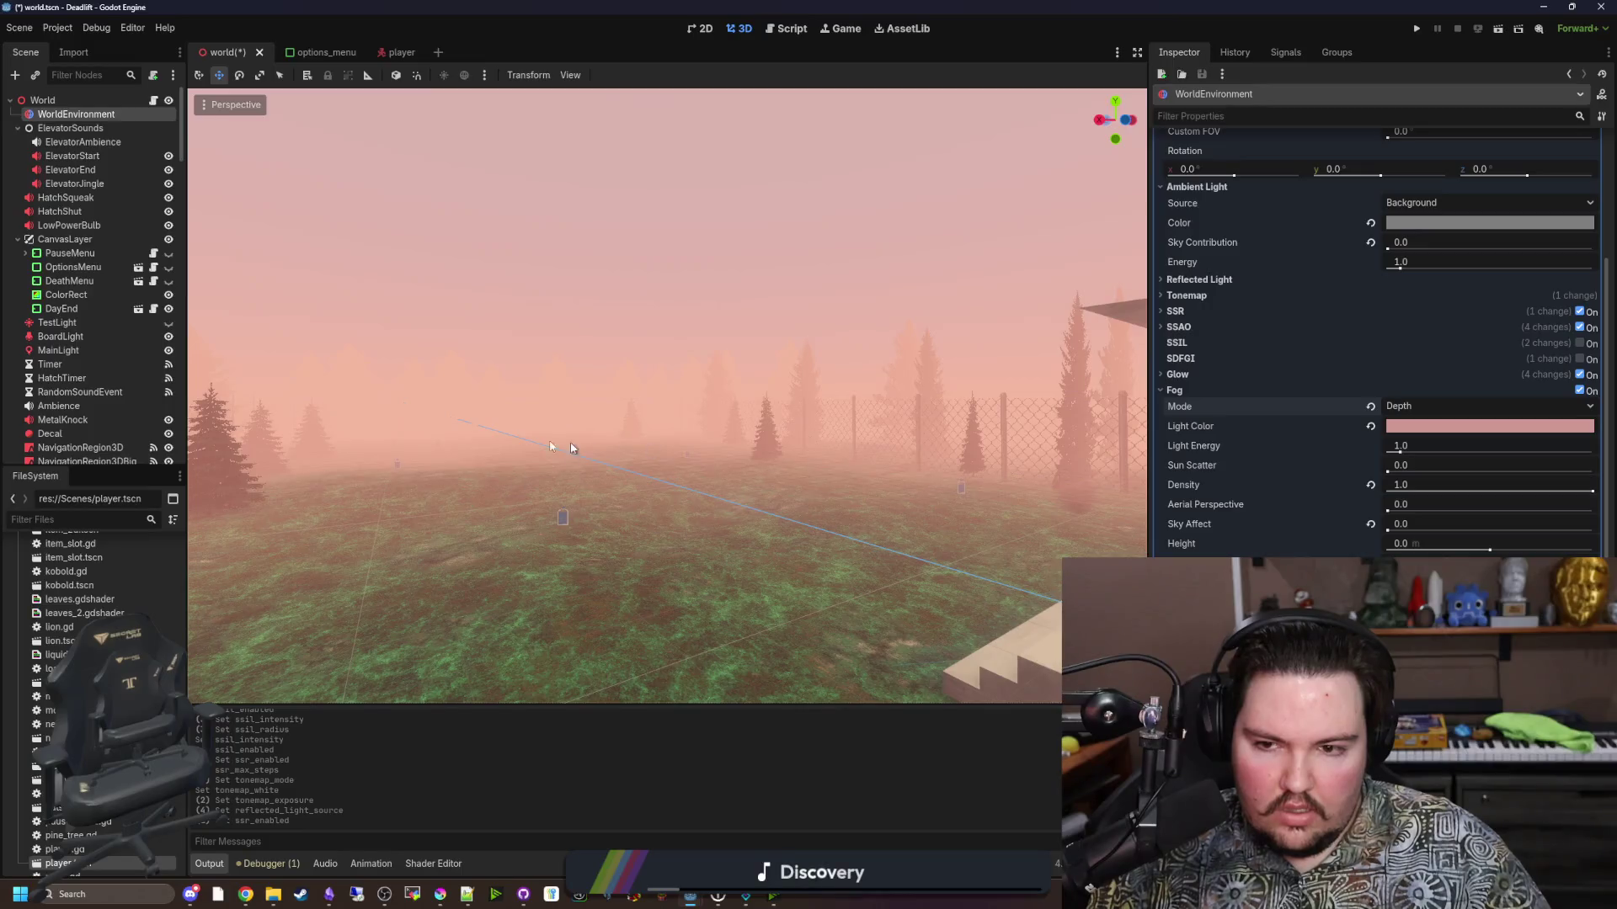
click(1203, 391)
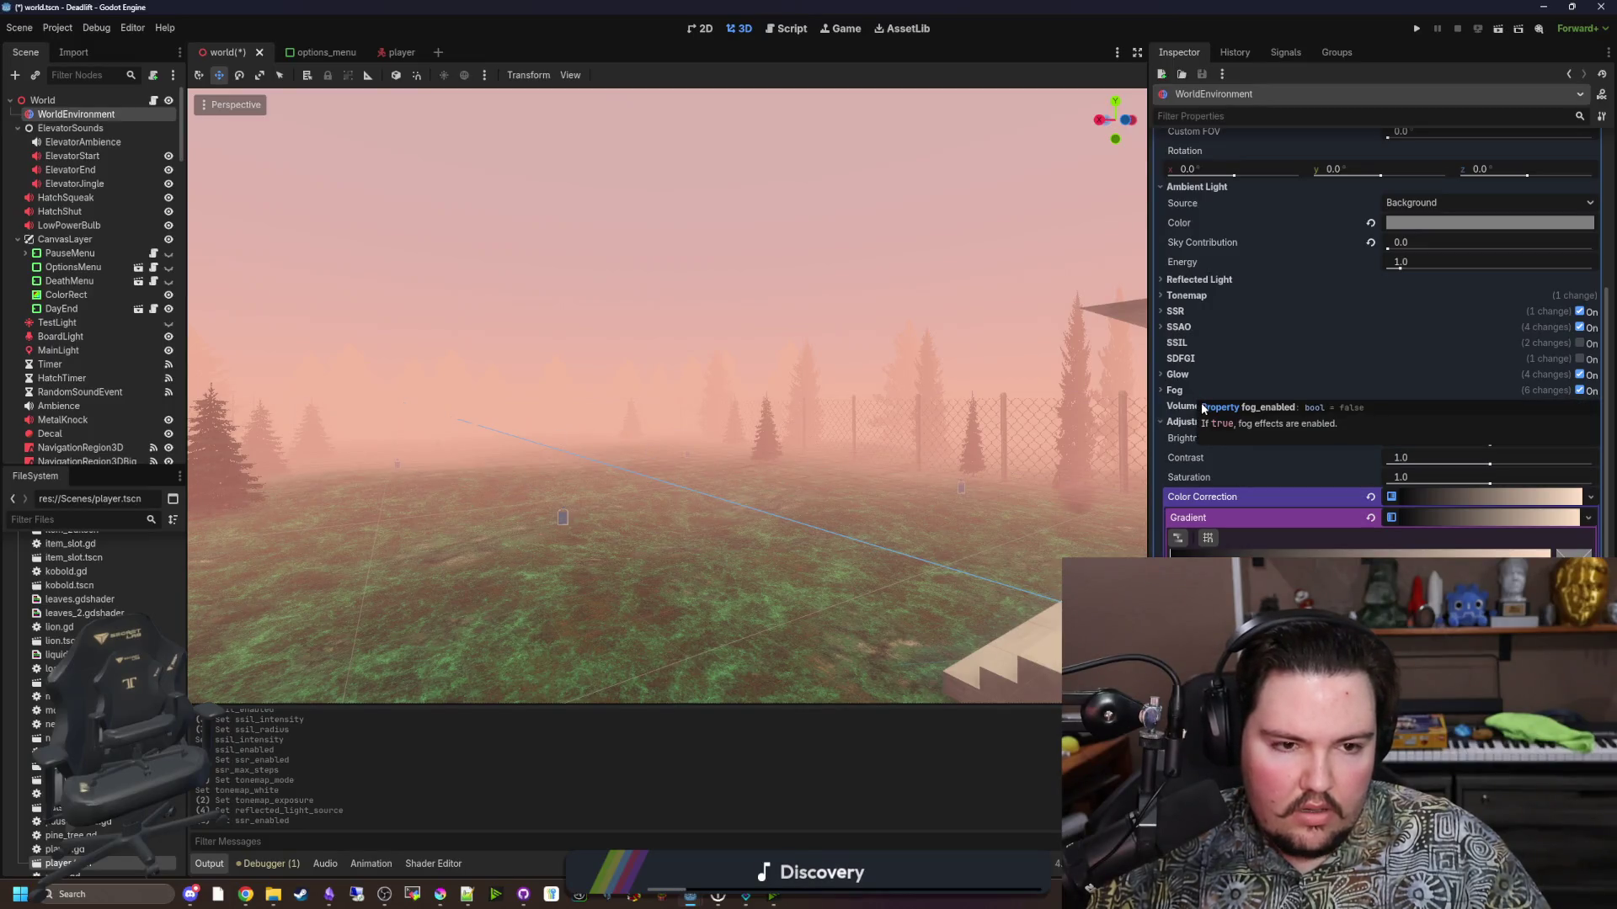
click(1202, 406)
click(1580, 406)
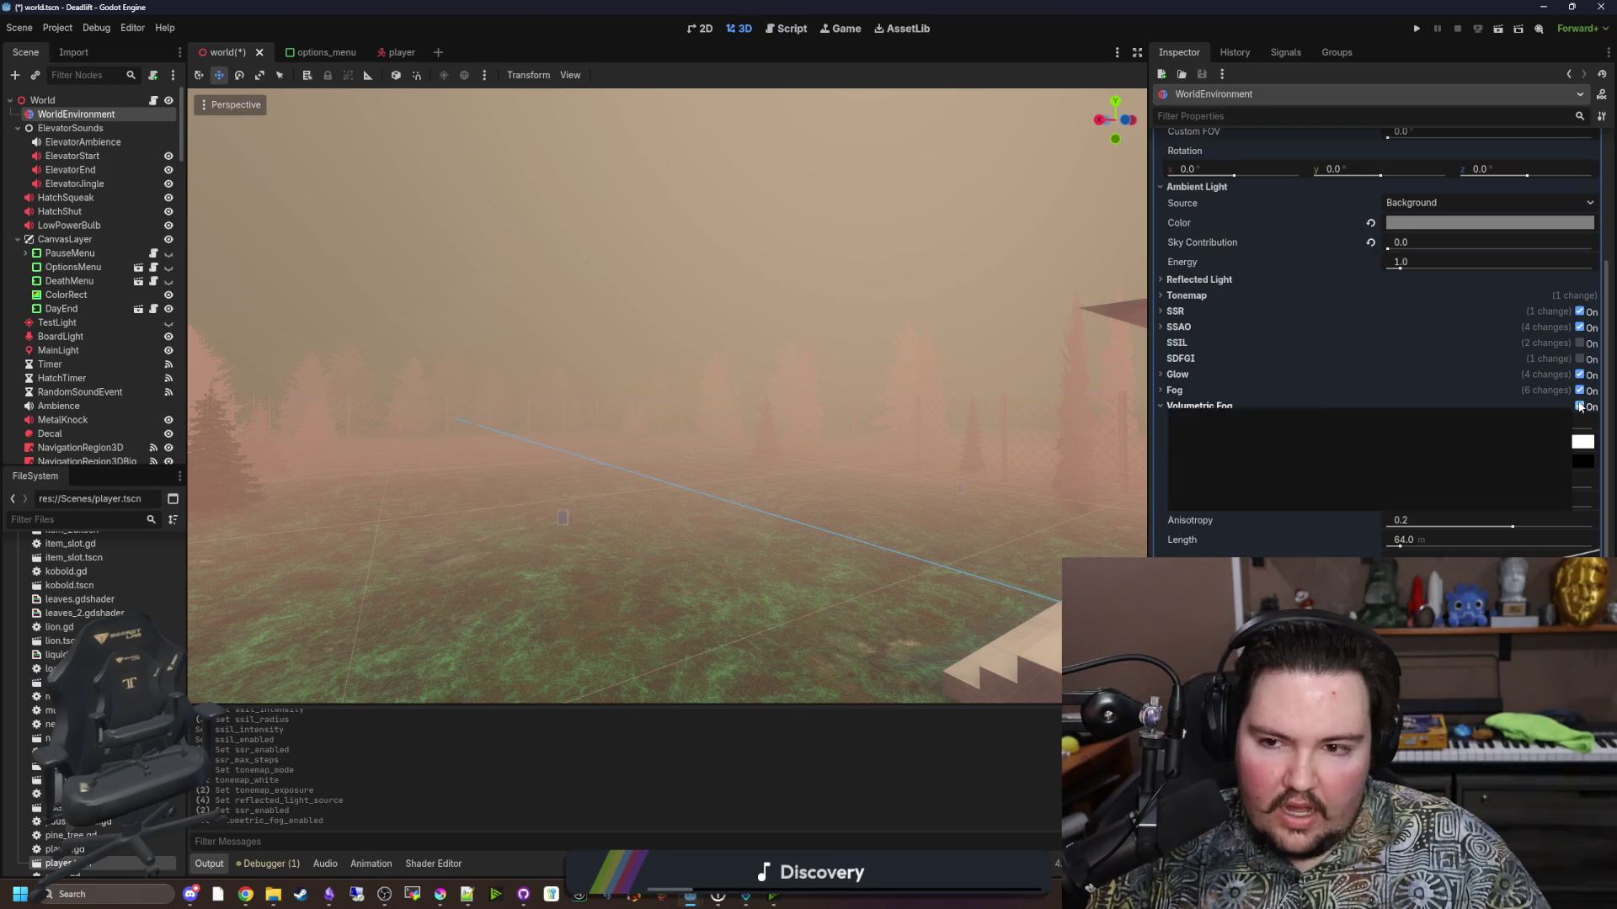
key(w)
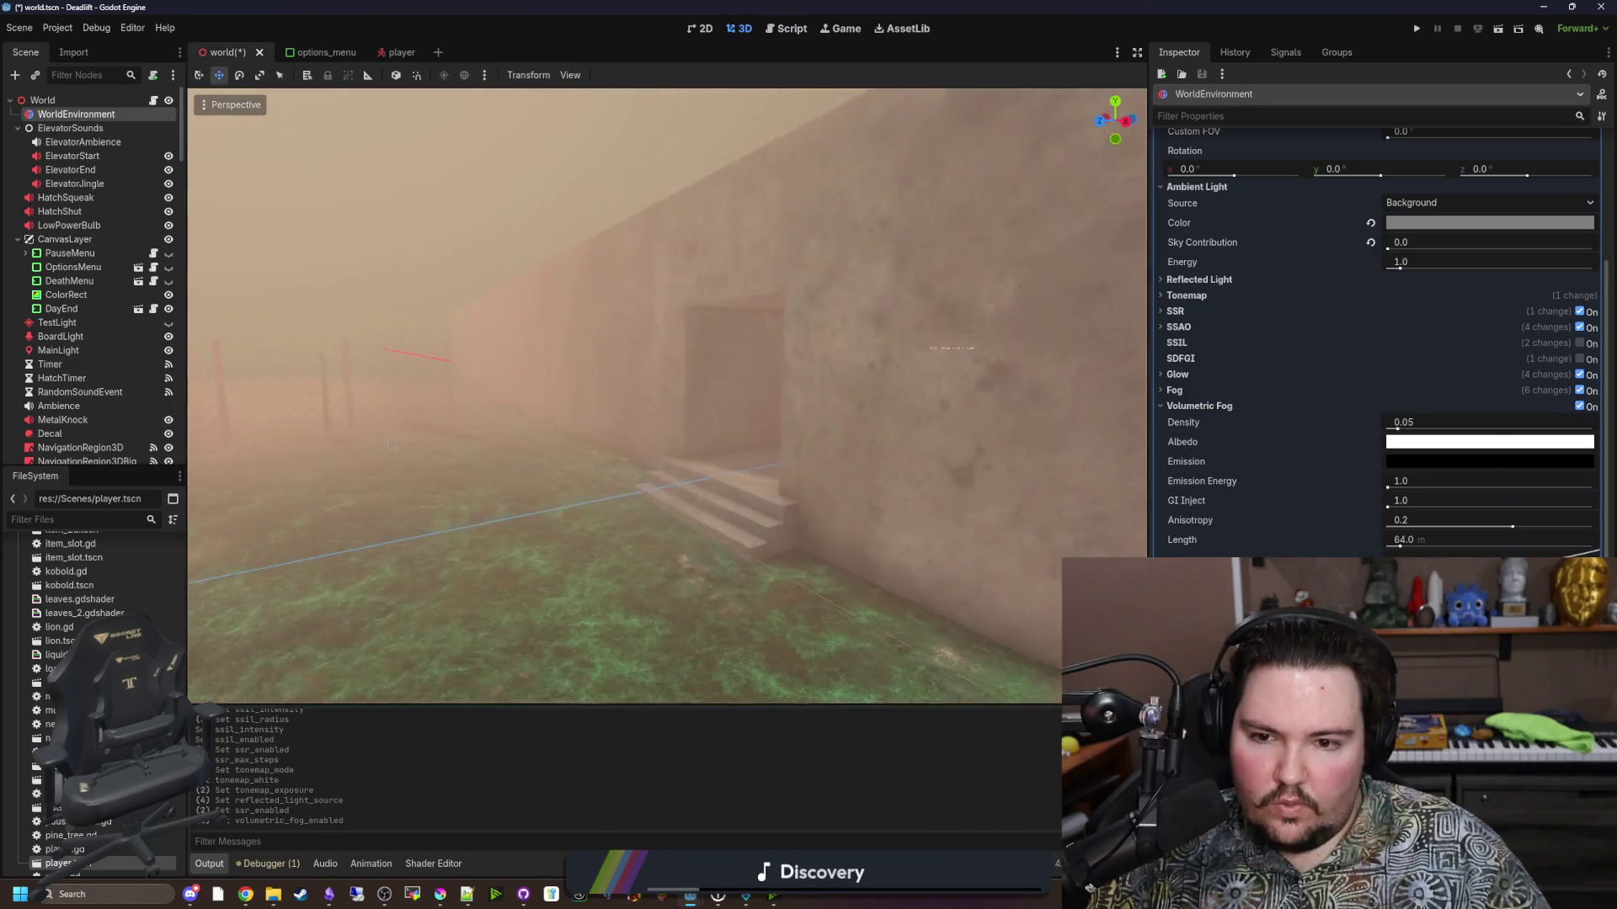
key(w)
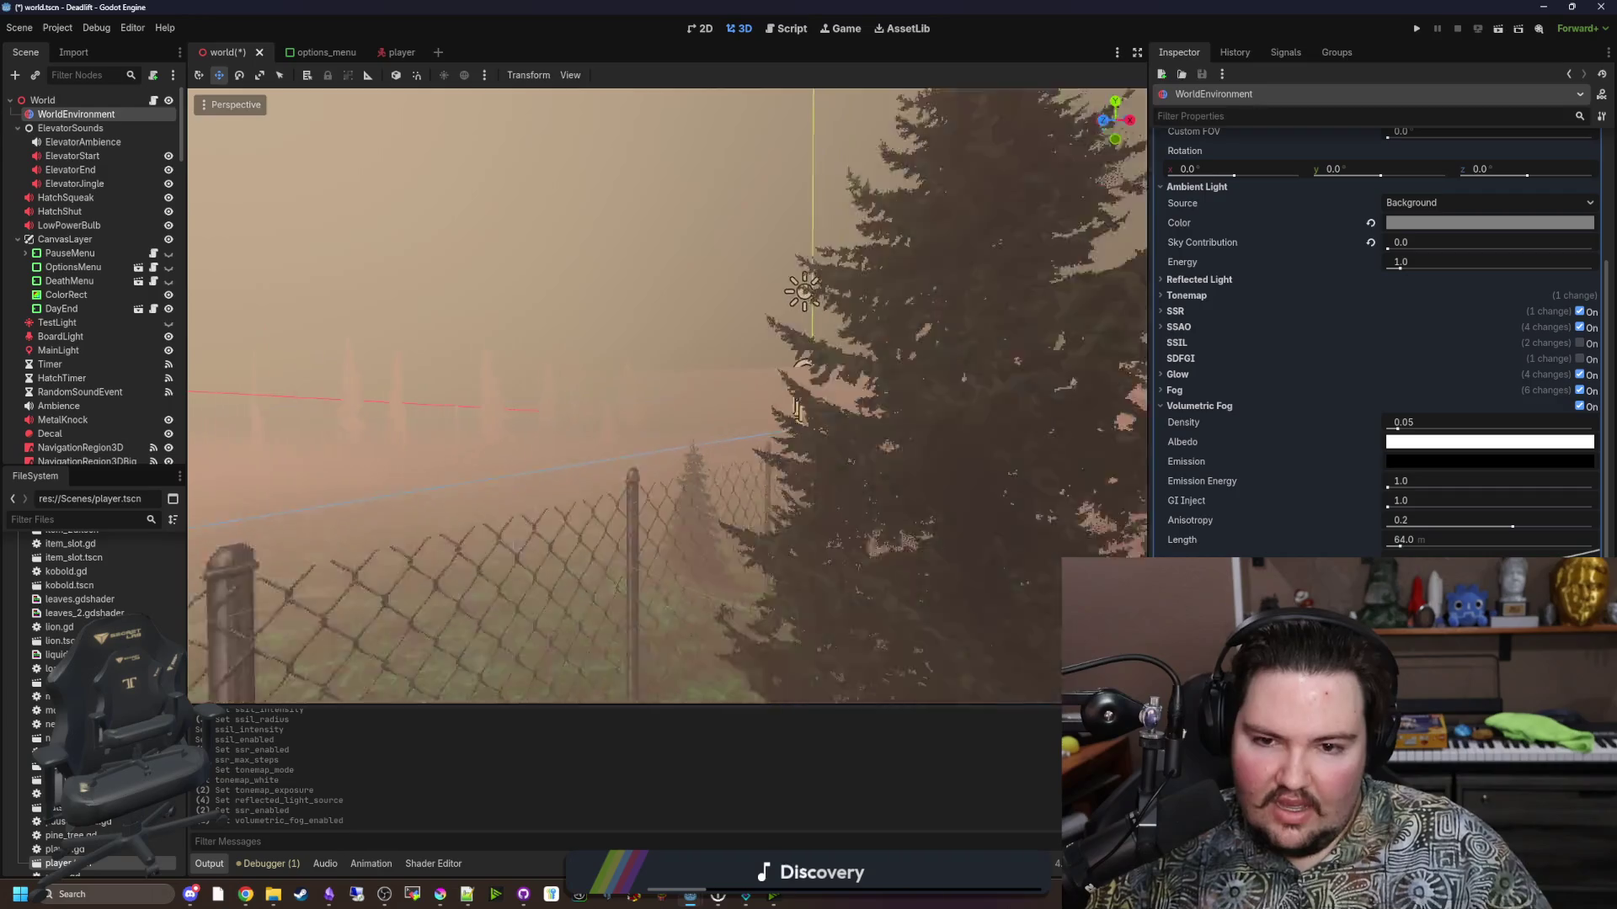
key(w)
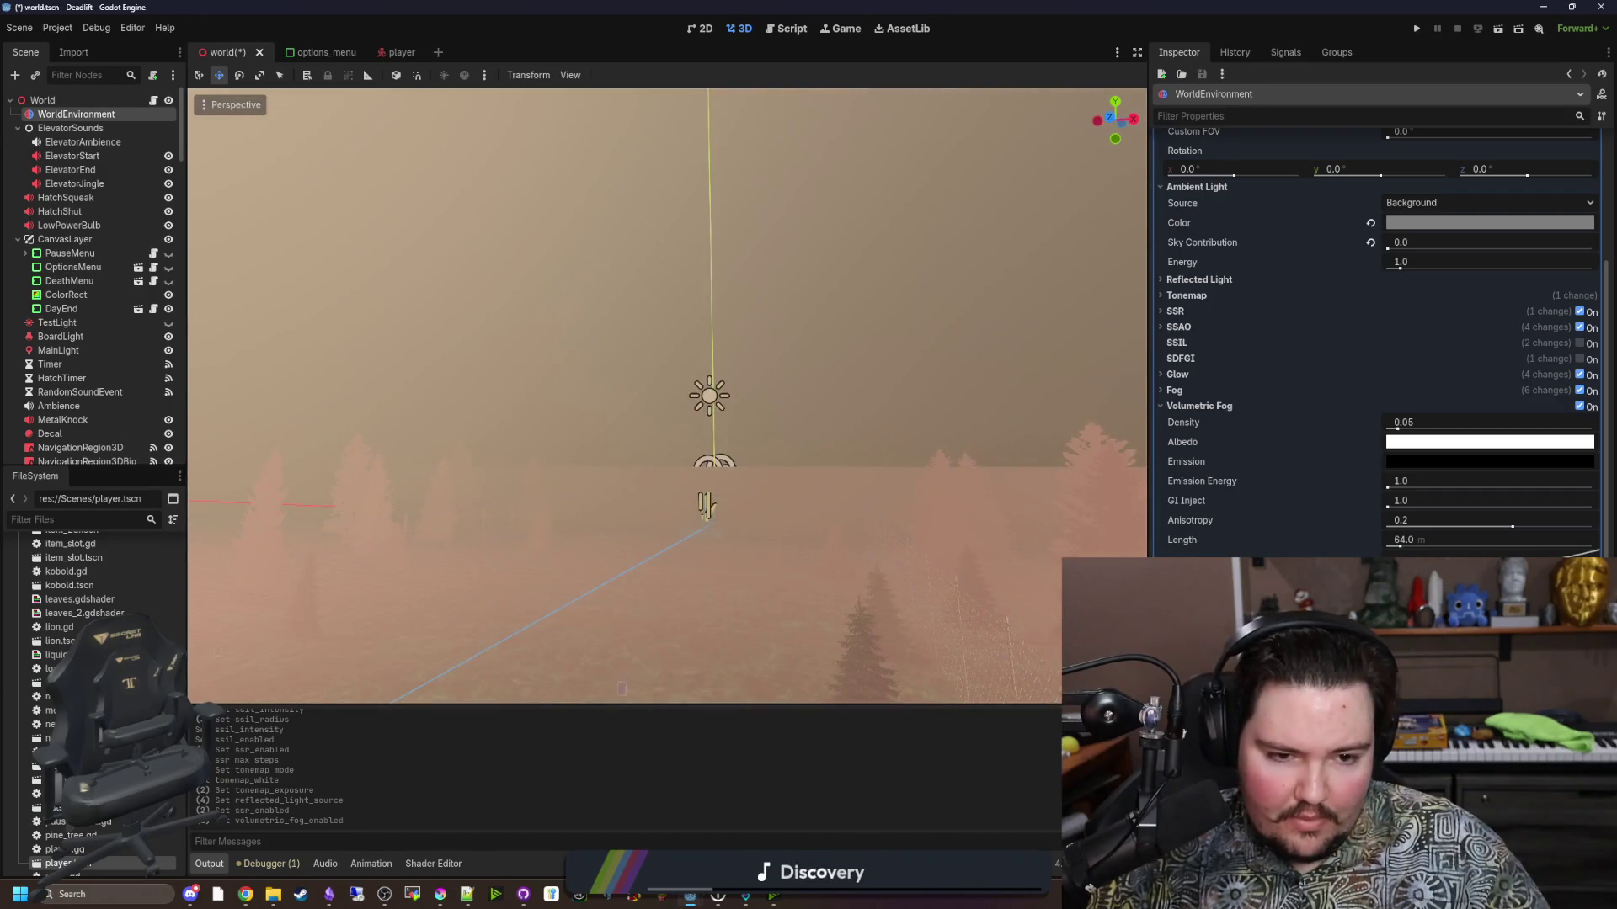
key(w)
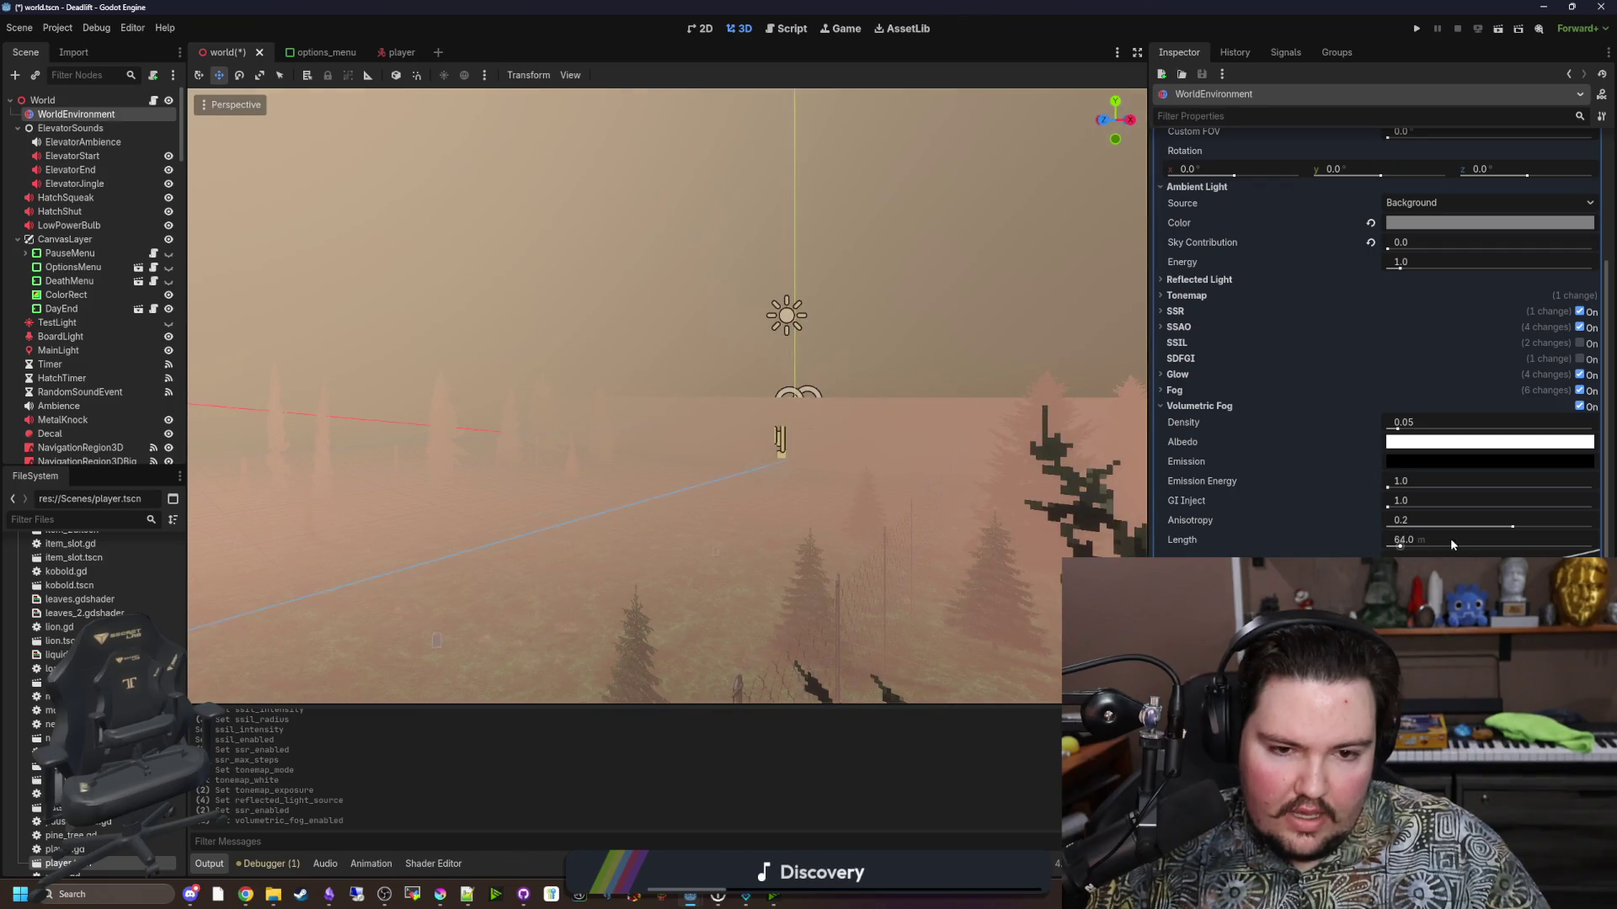
Drop volumetric fog length to 0.01, restore the 64.0 default, and save the scene.
mouse_move(1404, 551)
mouse_down()
mouse_move(1507, 547)
mouse_move(1387, 548)
mouse_up()
click(1370, 540)
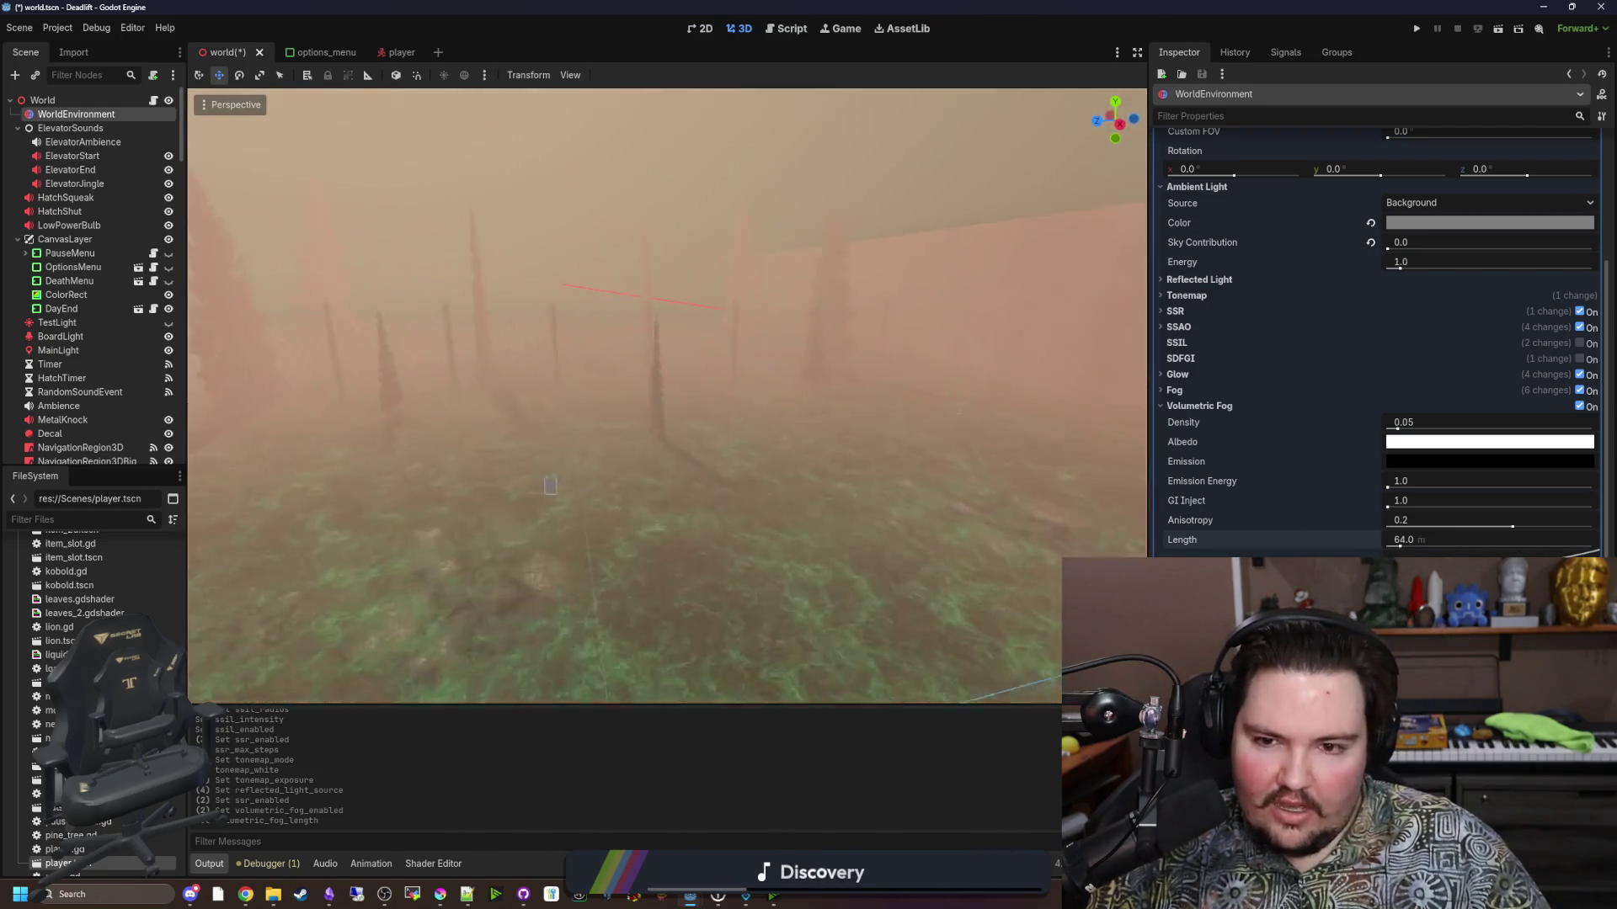
key(ctrl+s)
Adjust the volumetric fog temporal reprojection amount, then turn volumetric fog off.
drag(779, 401, 780, 402)
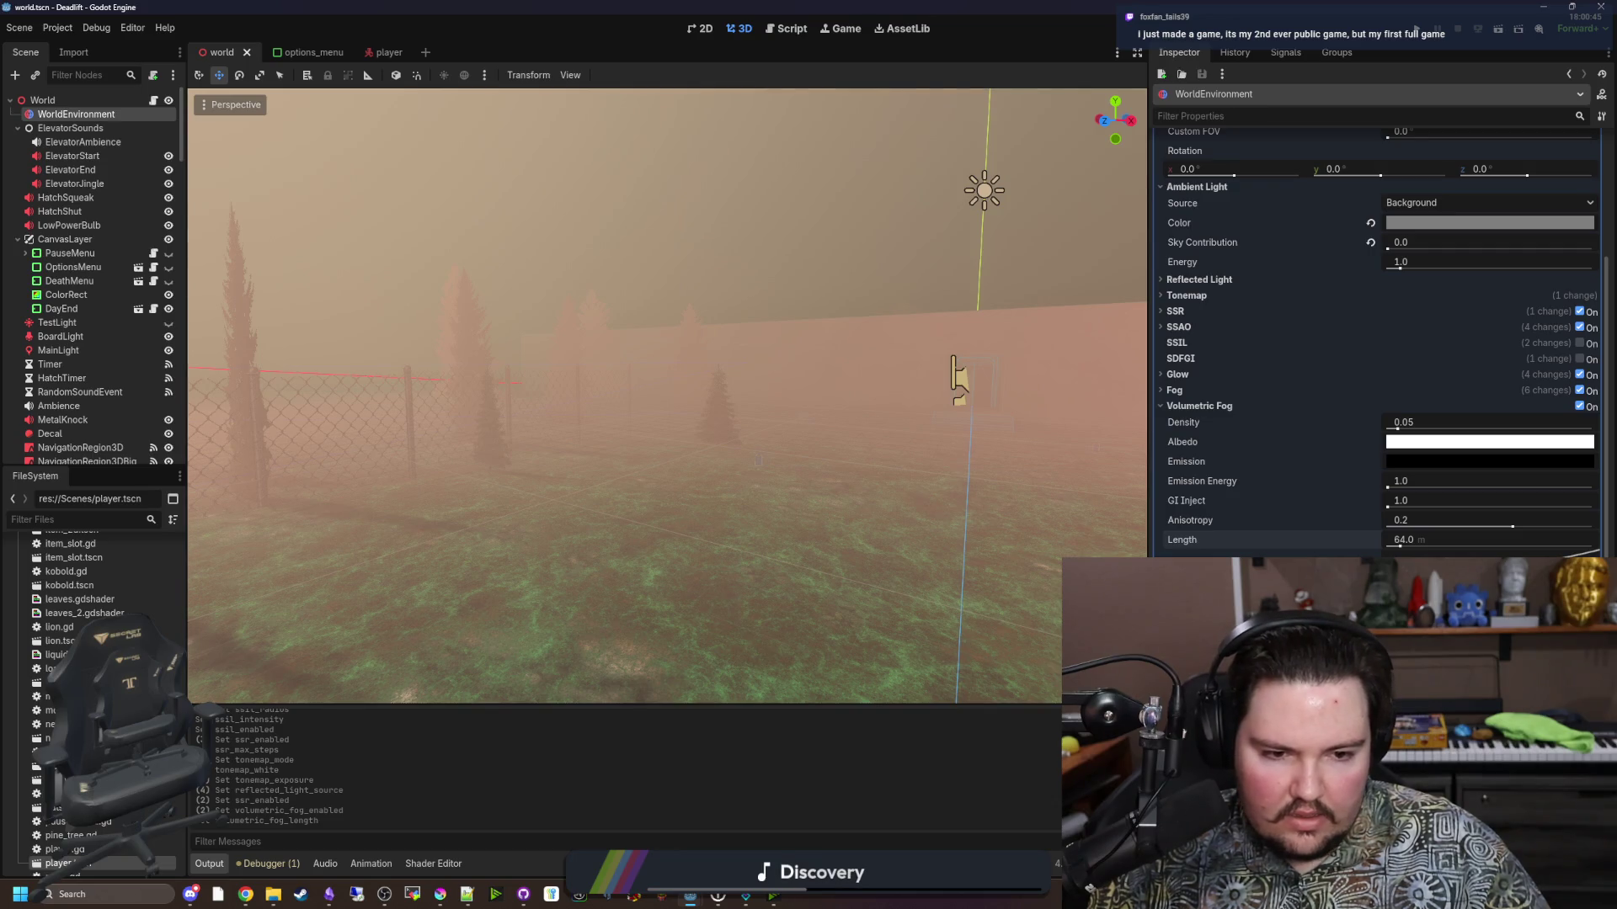
click(1431, 637)
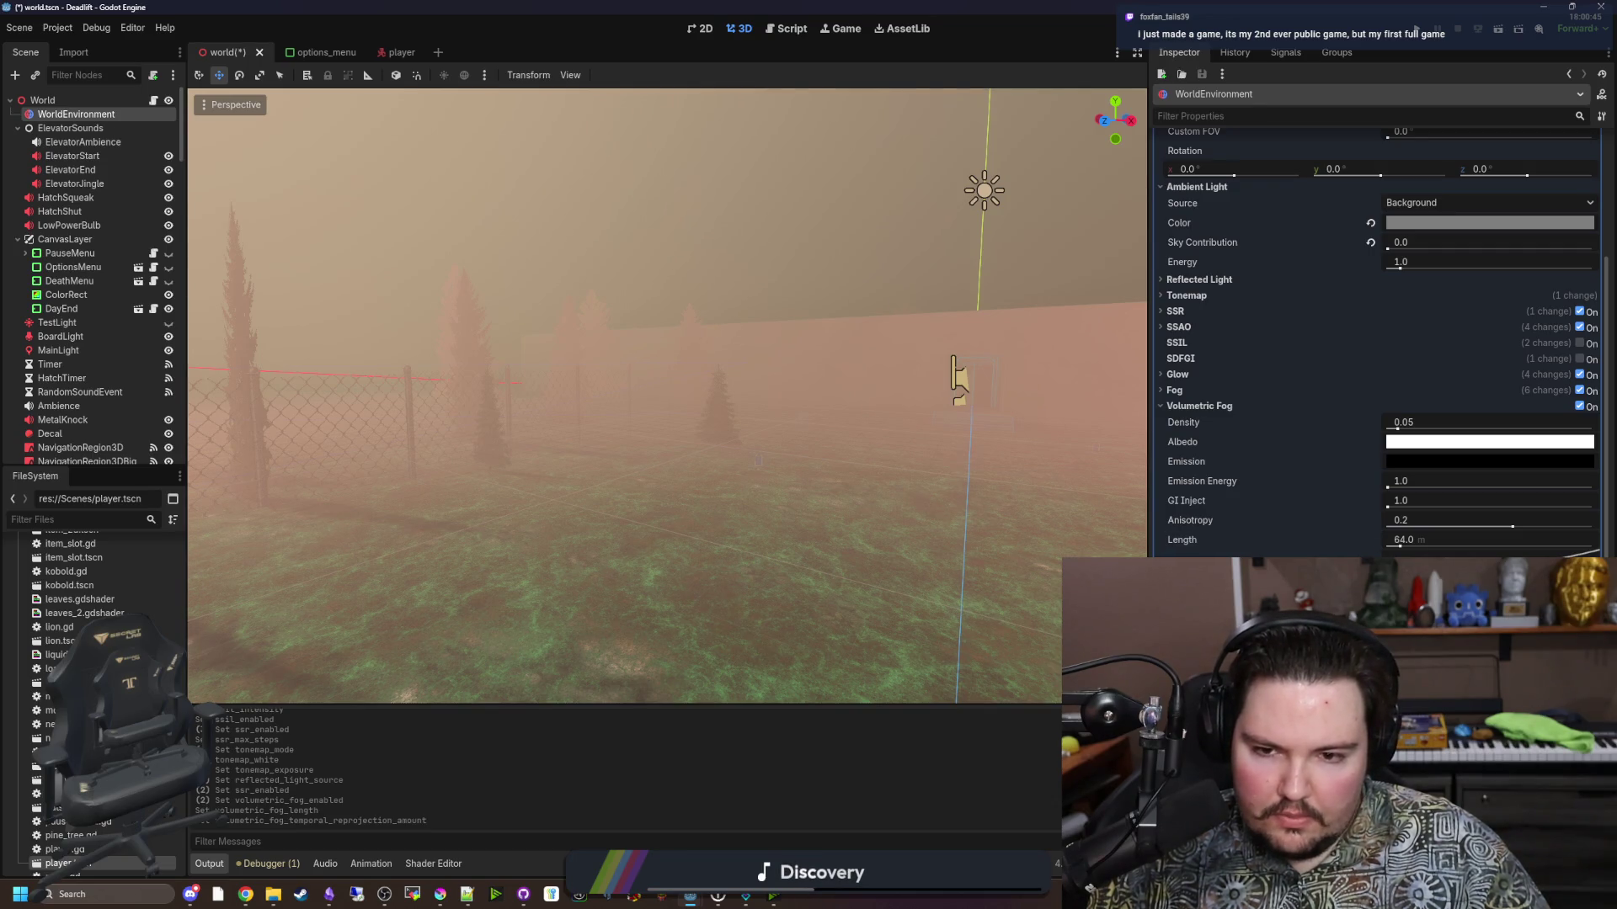
click(1432, 637)
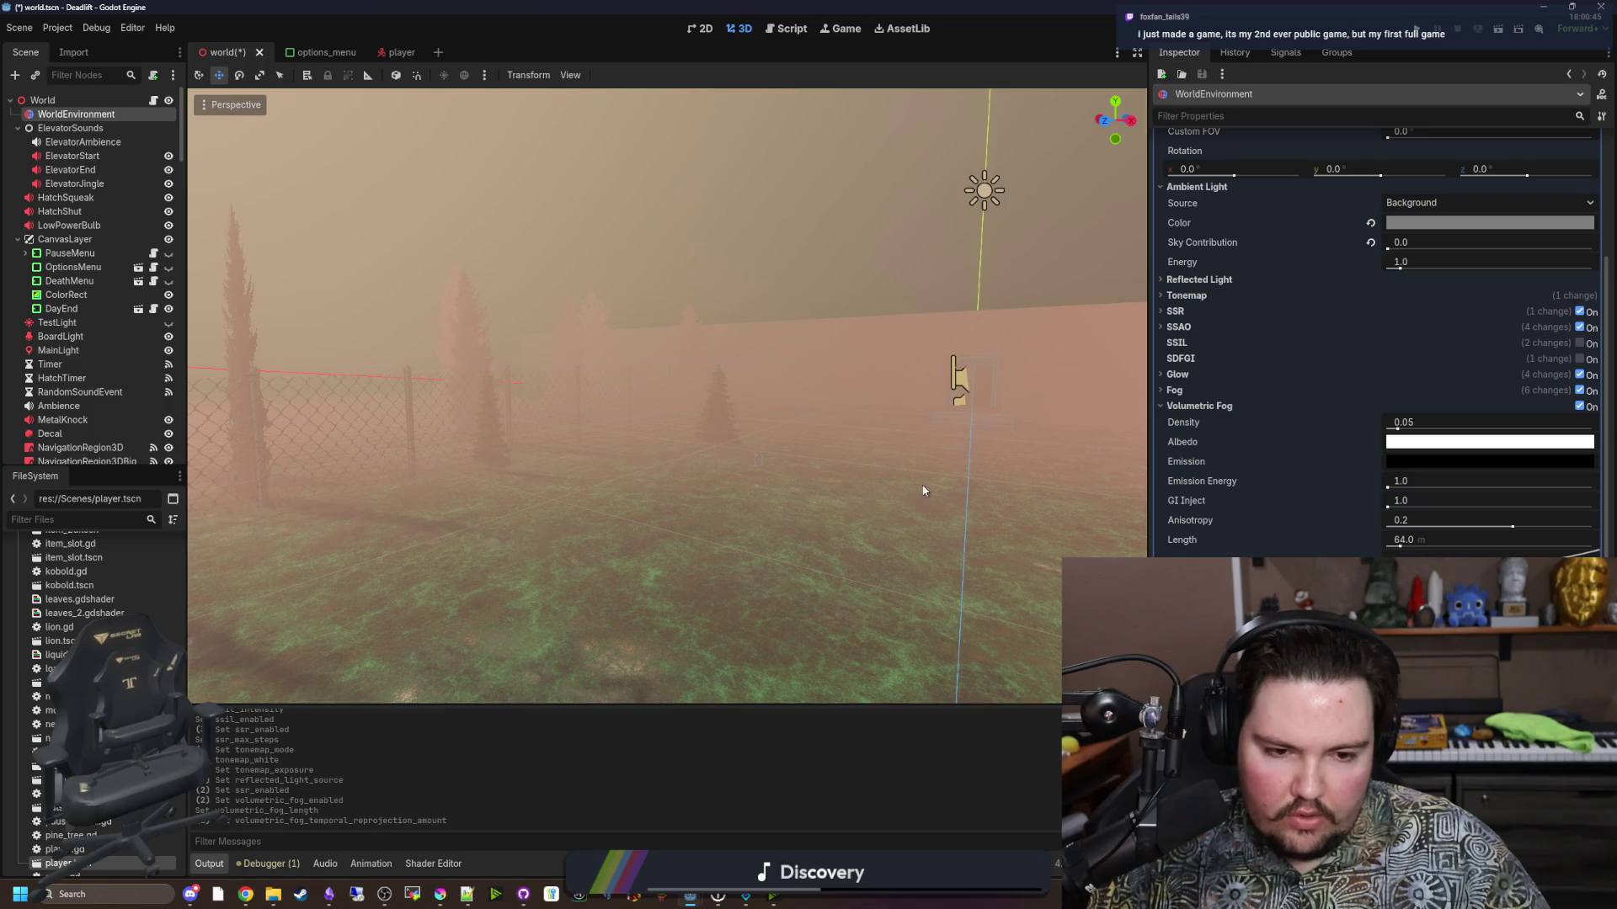
mouse_move(923, 490)
mouse_down()
mouse_move(814, 455)
mouse_move(926, 489)
mouse_up()
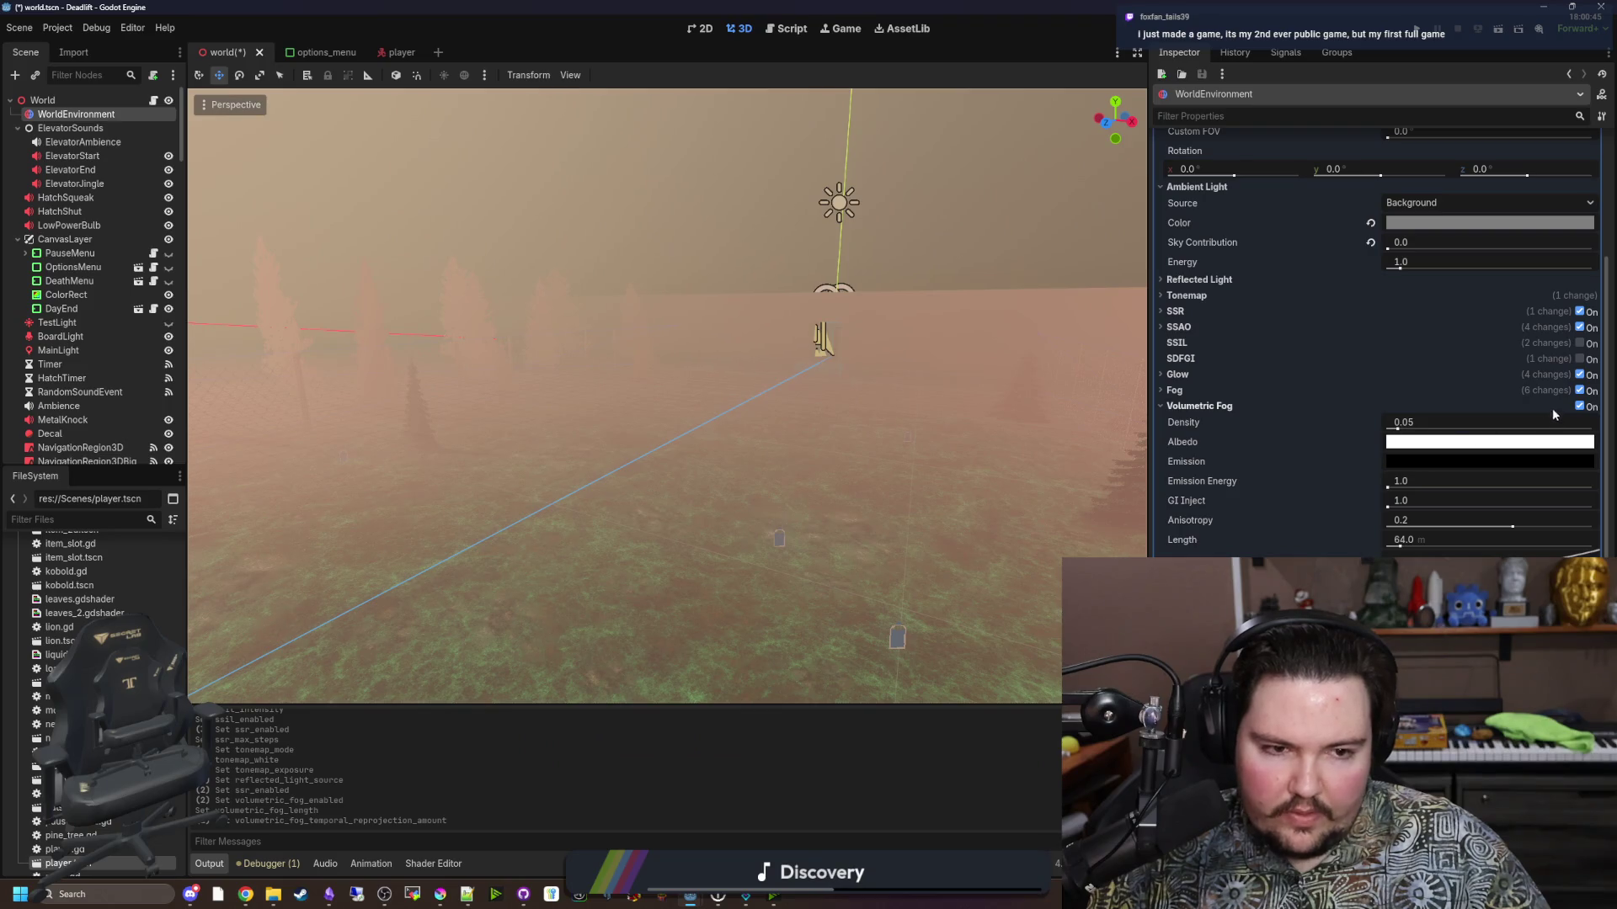
click(1579, 407)
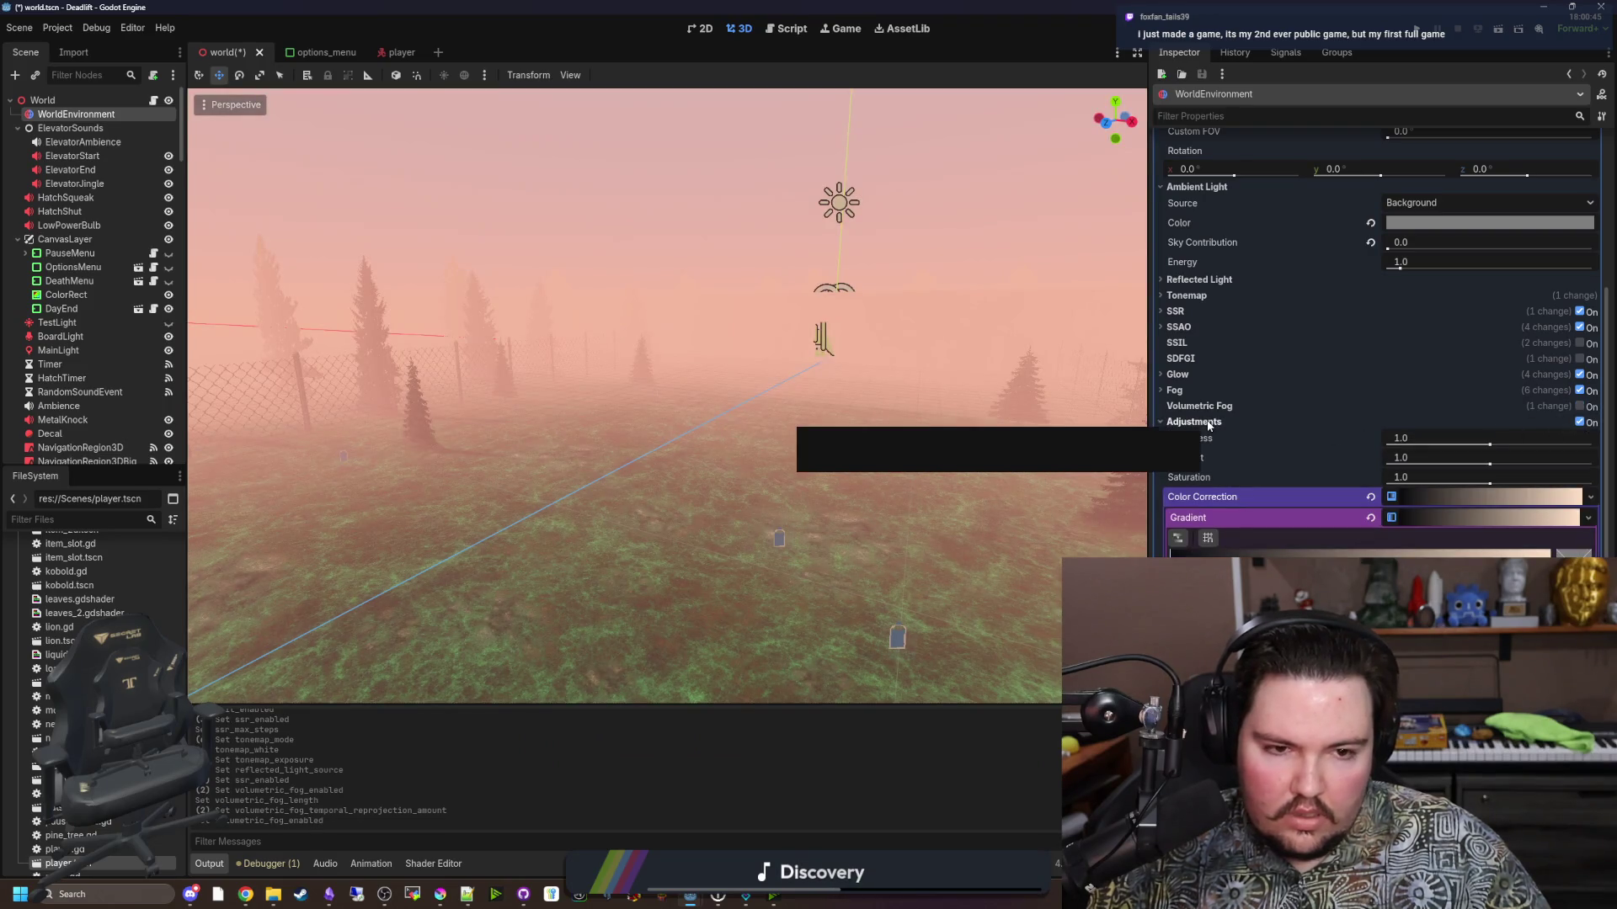
Pan and turn the 3D view across the field toward the fence and elevator, scrolling the Inspector to Adjustments.
scroll(1209, 425, up, 4)
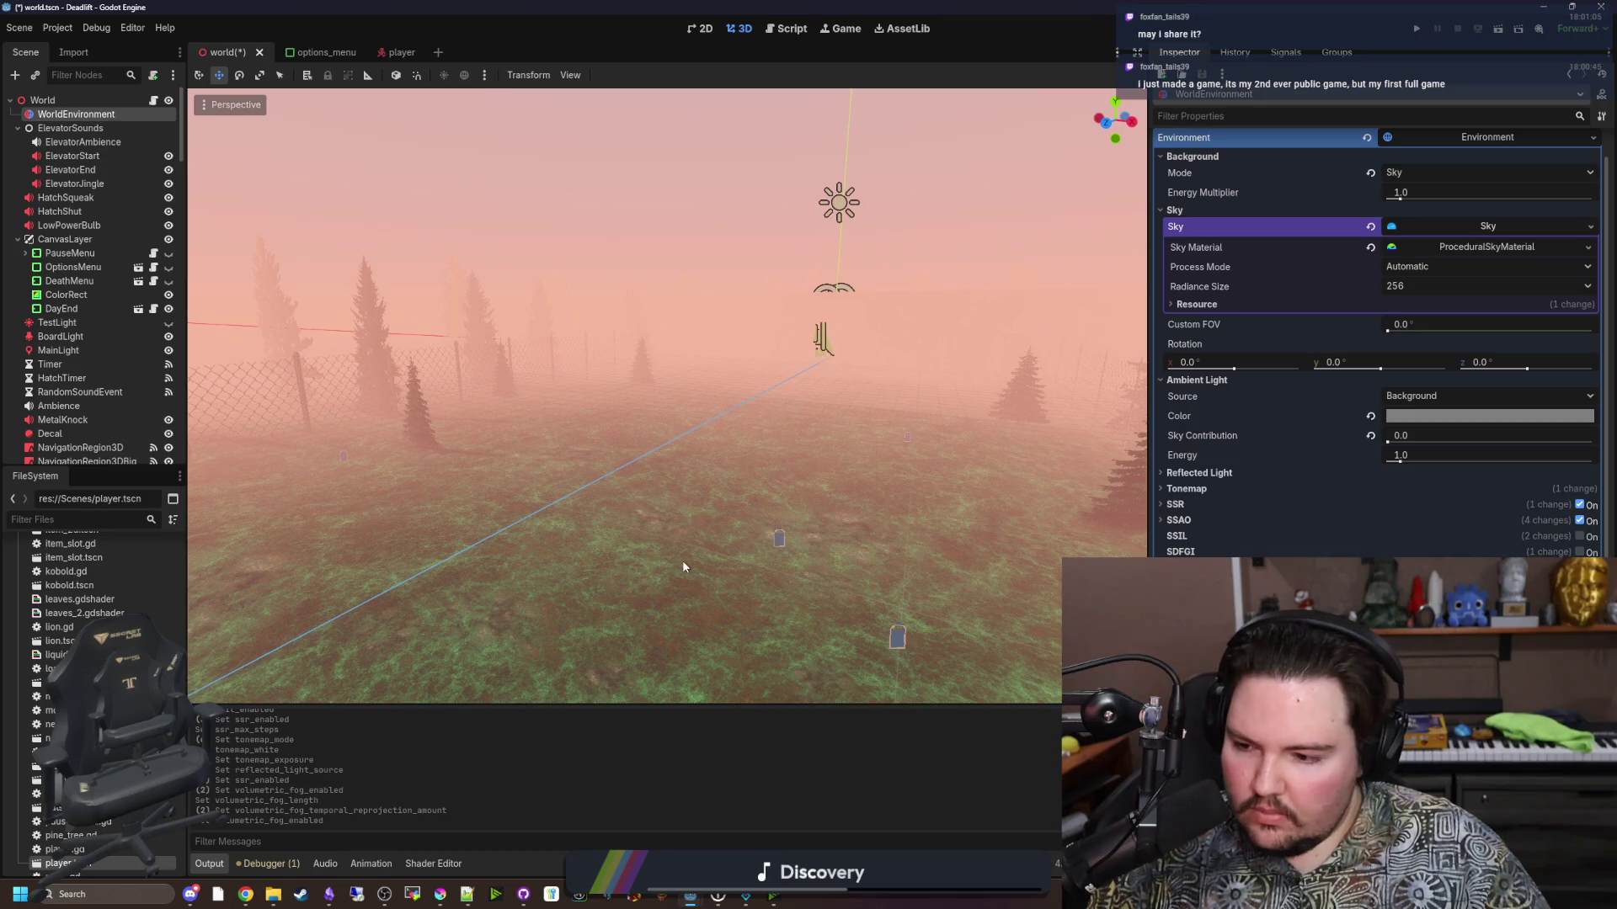
drag(682, 559, 965, 605)
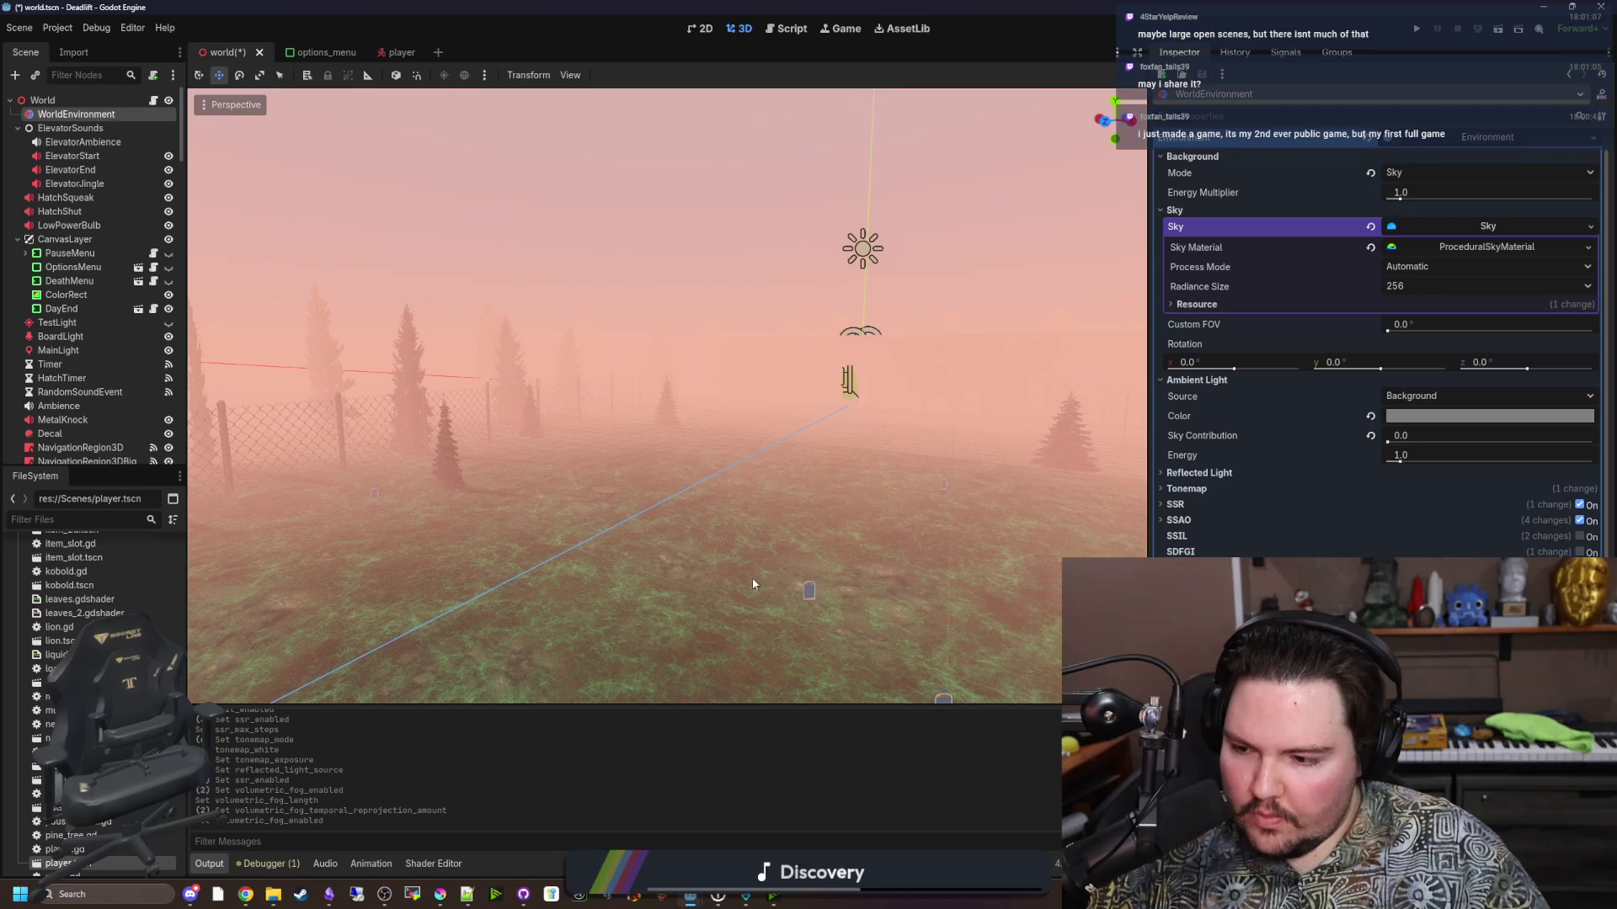
drag(754, 584, 758, 581)
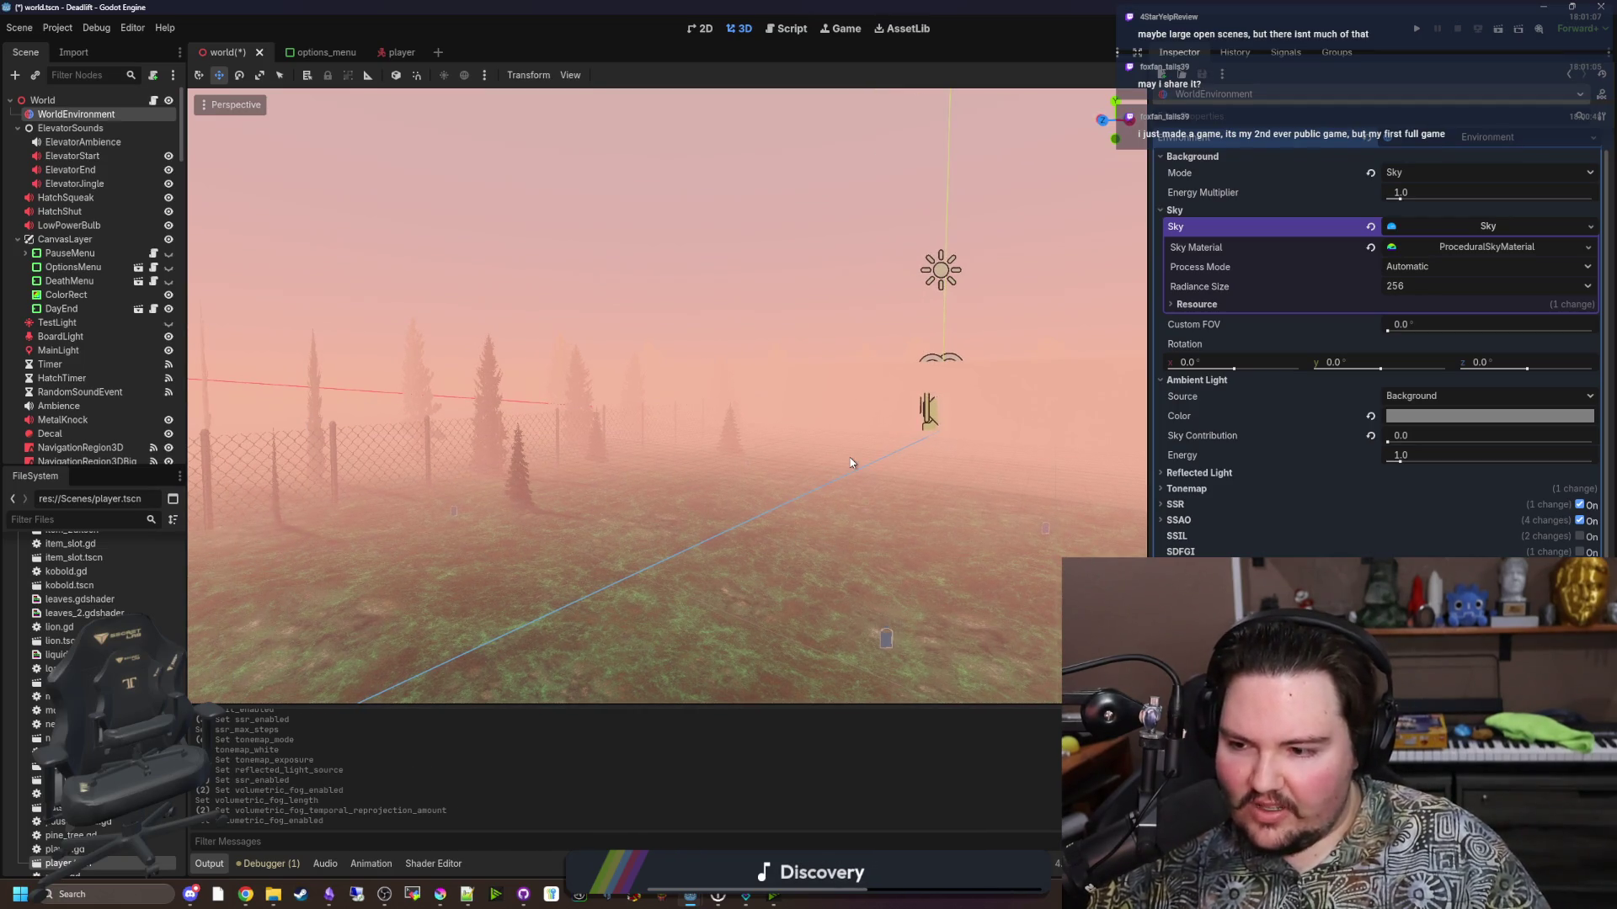
scroll(1318, 552, down, 3)
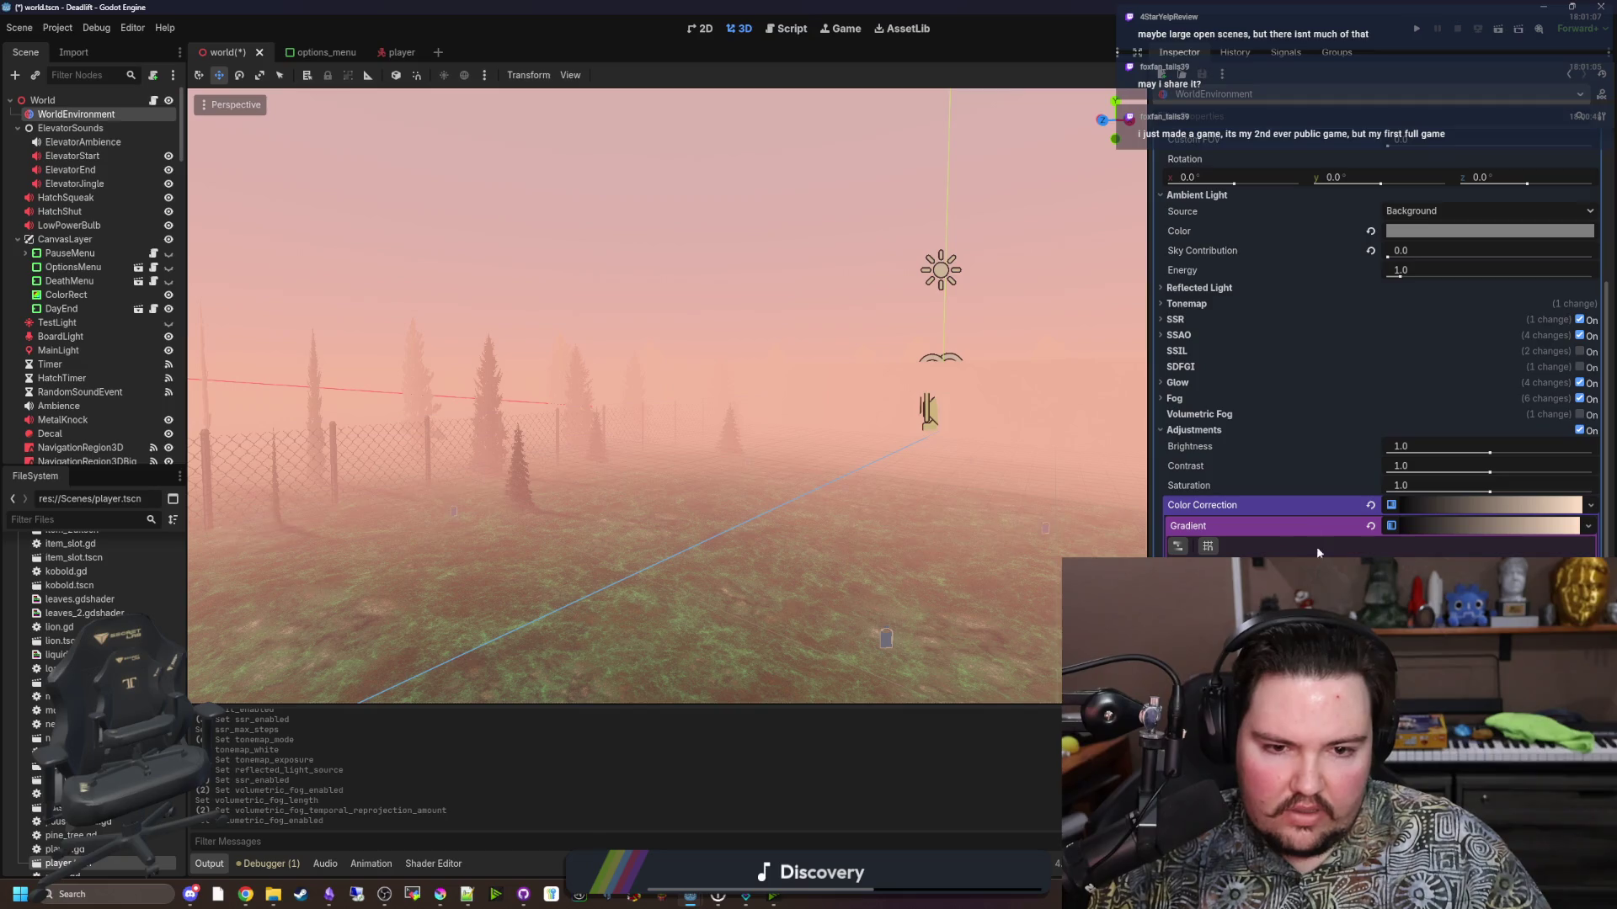
Fly through the door into the elevator, try contrast 1.6 and saturation about 1.31, and reset brightness to 1.0.
key(w)
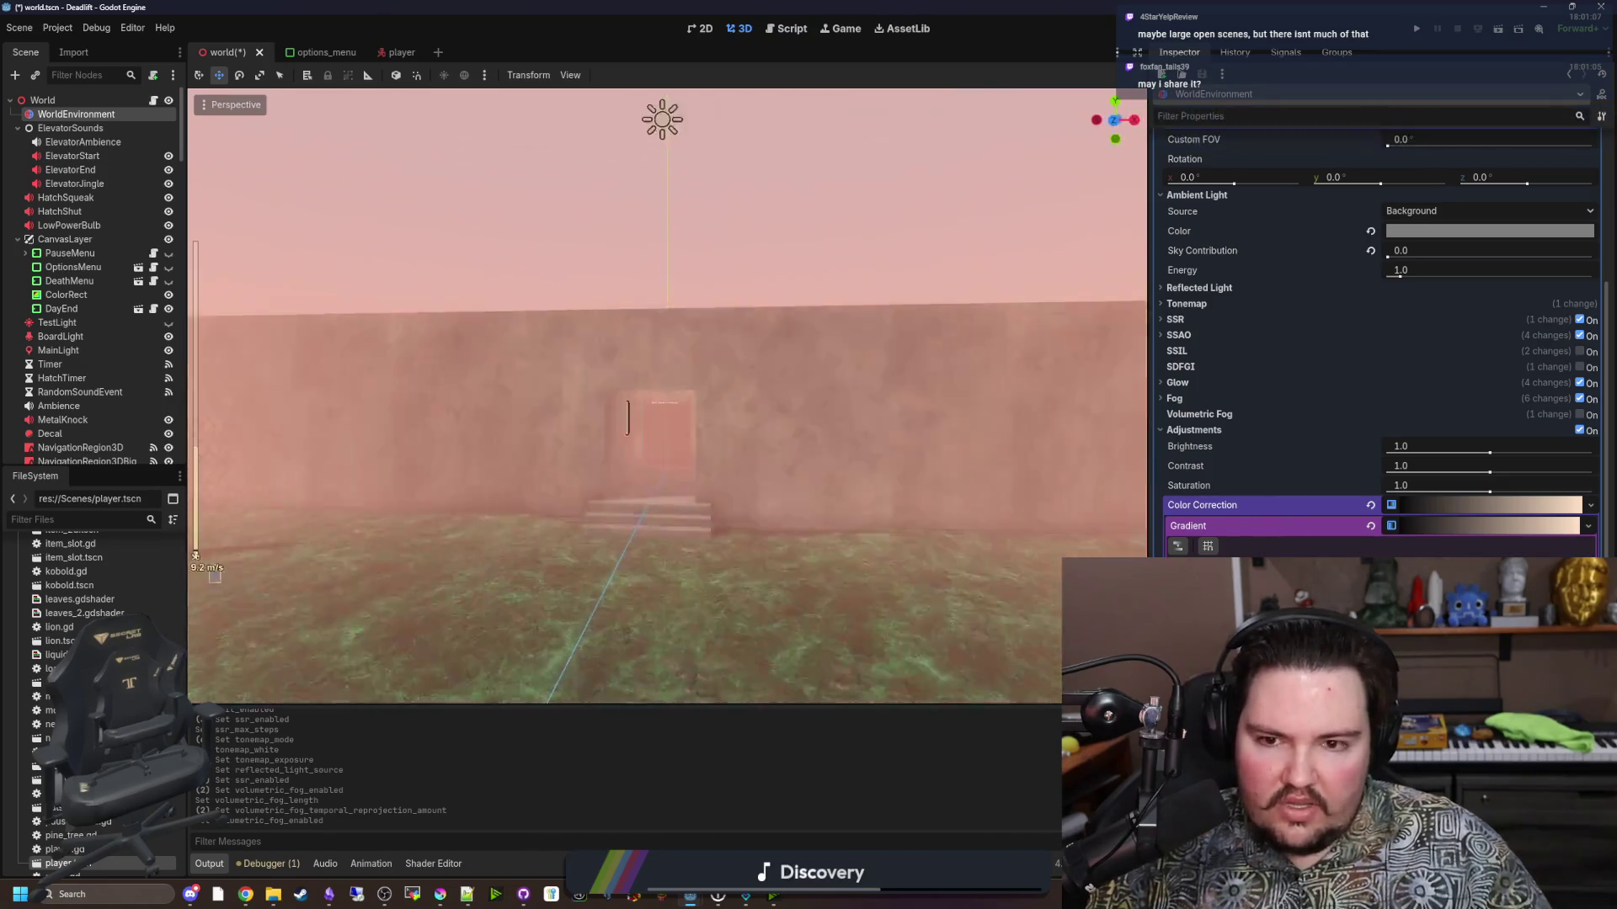
key(w)
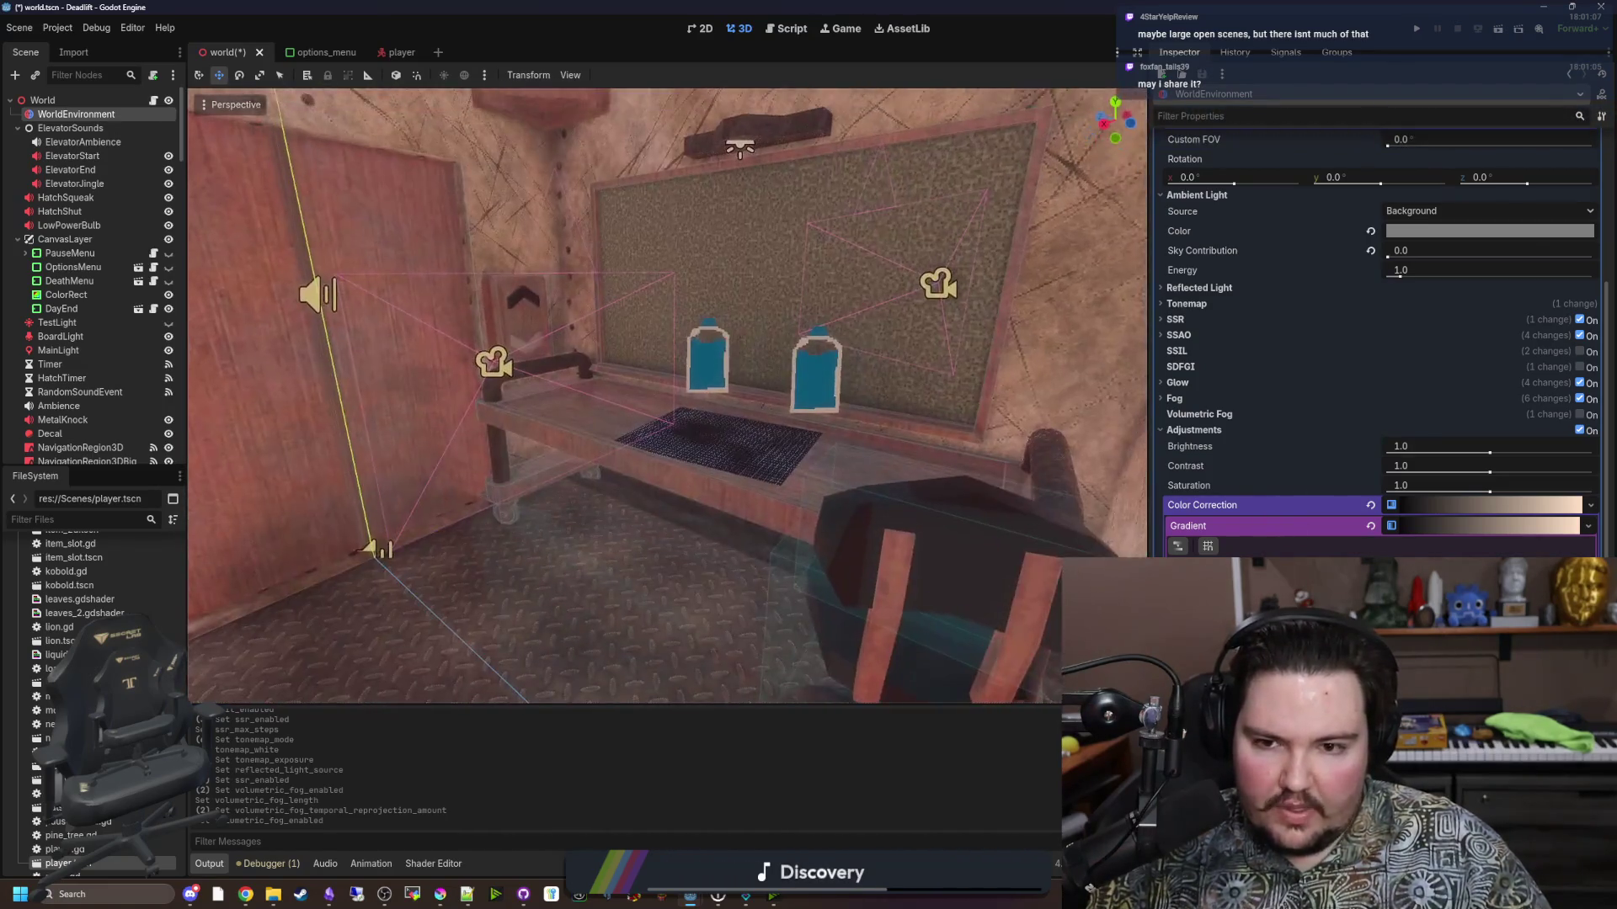
key(w)
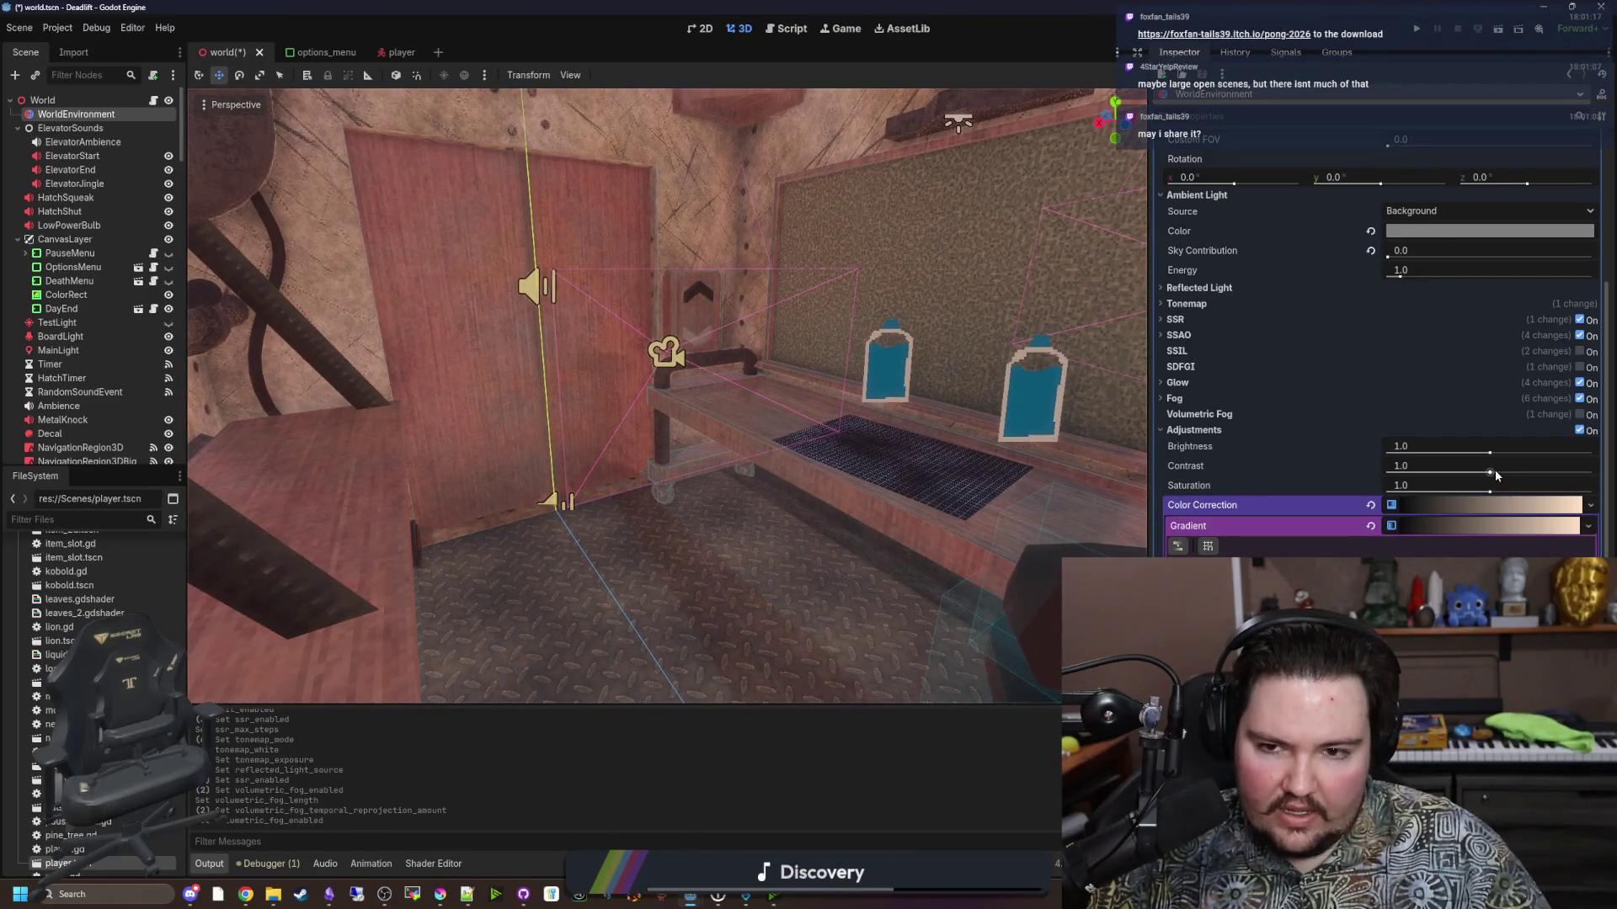
drag(1496, 475, 1592, 472)
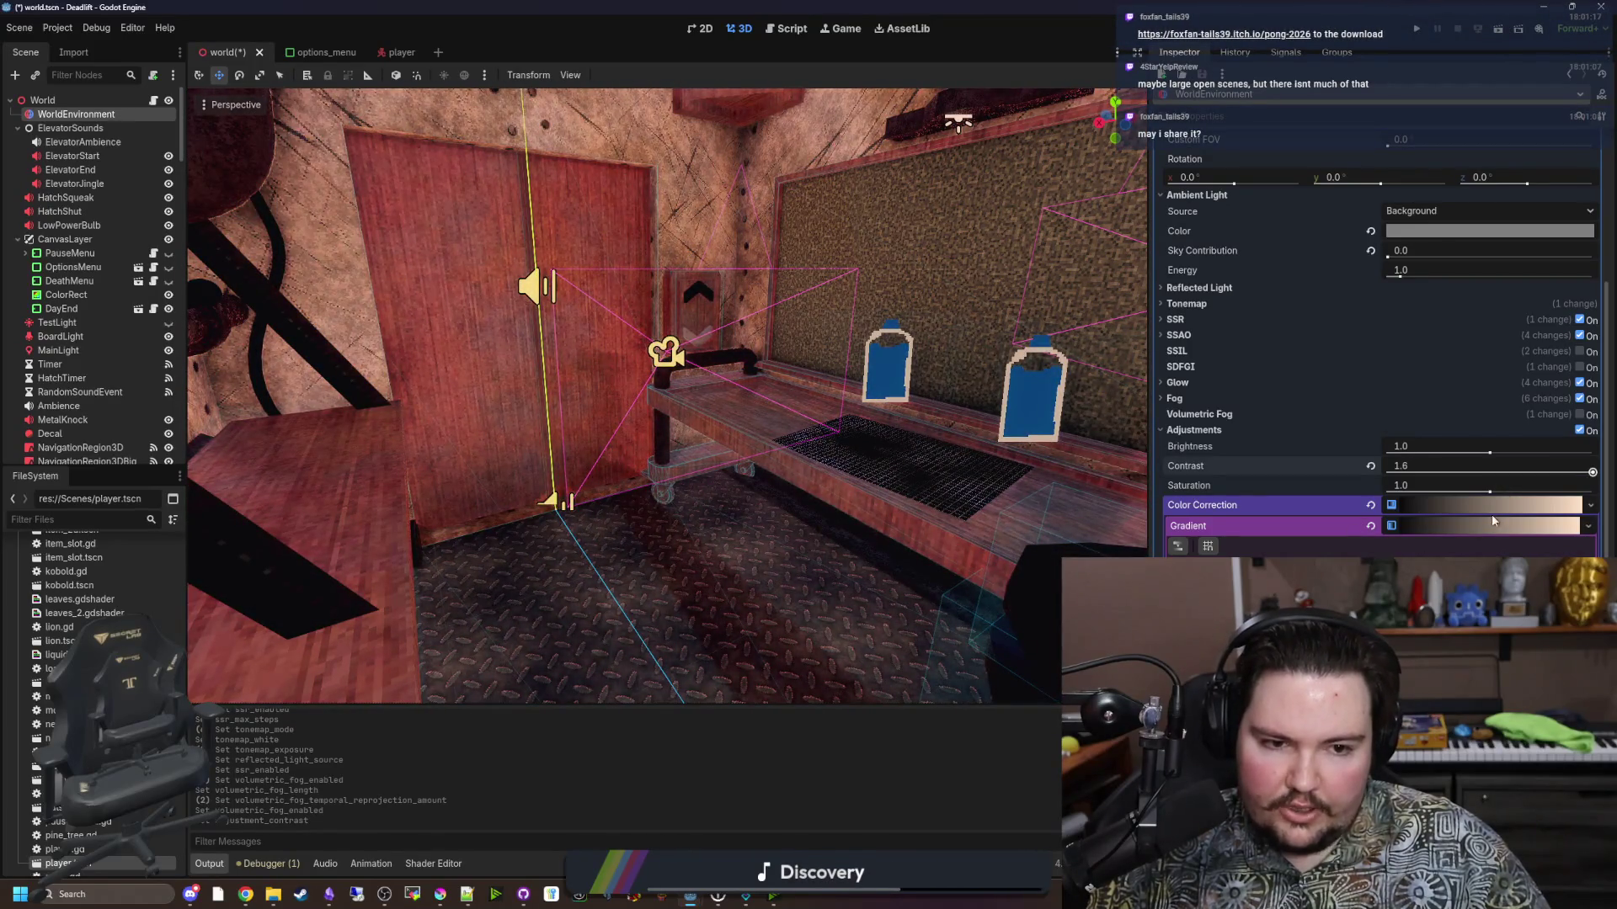
mouse_move(1493, 495)
mouse_down()
mouse_move(1526, 494)
mouse_move(1495, 452)
mouse_move(1562, 453)
mouse_move(1413, 455)
mouse_move(1476, 452)
mouse_up()
click(1370, 446)
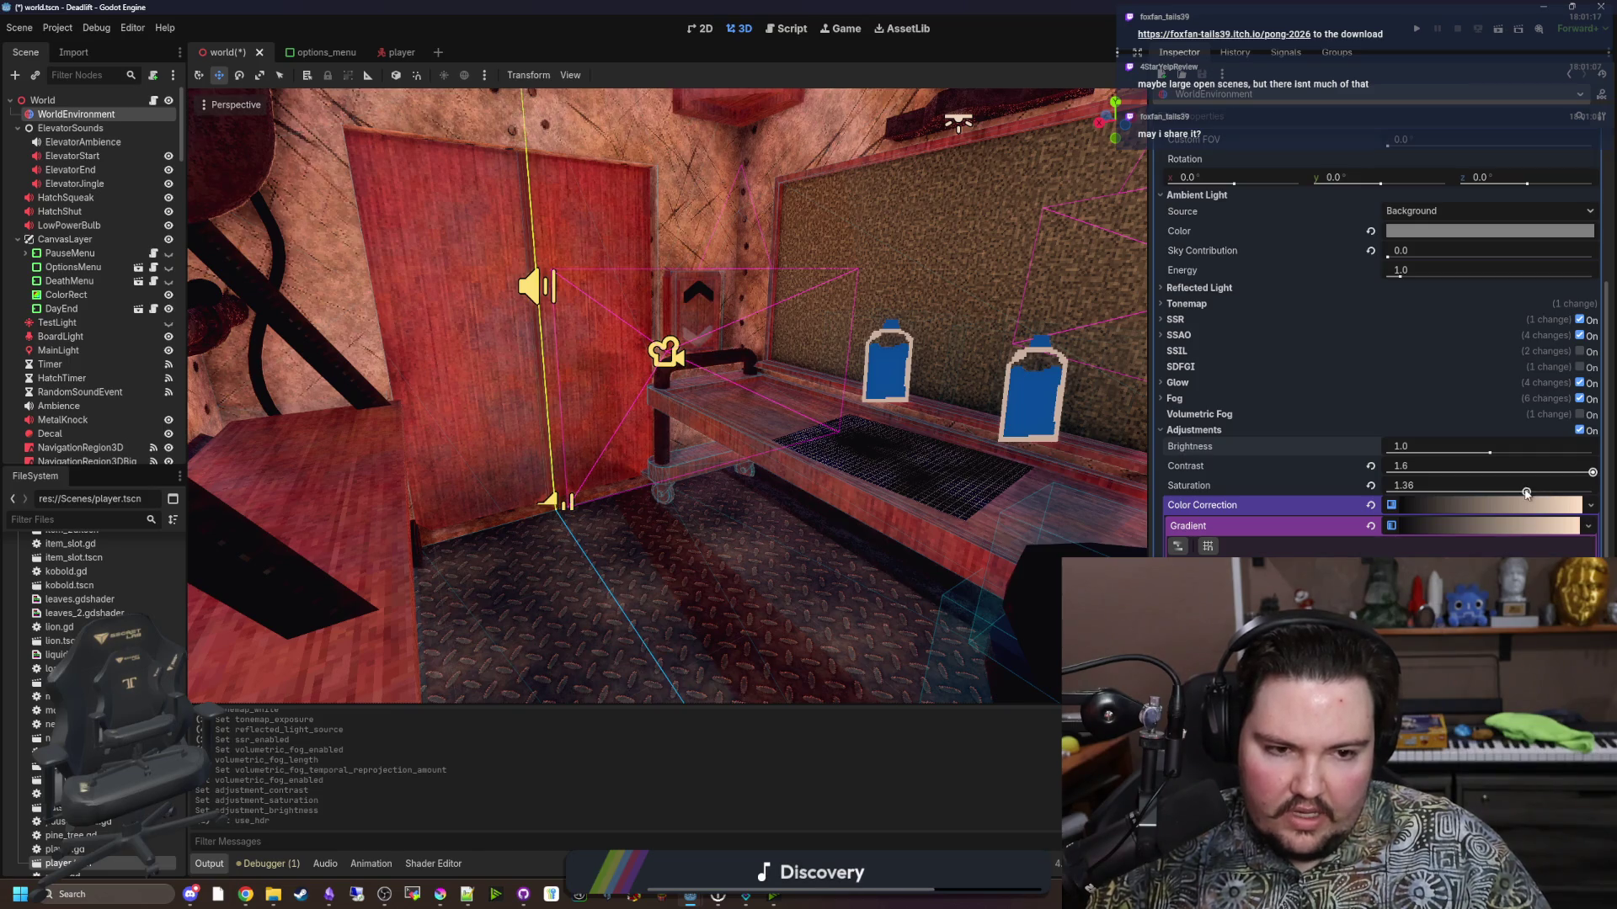
Lower the saturation, then enter an exact saturation of 1.05.
mouse_move(1526, 494)
mouse_down()
mouse_move(1385, 494)
mouse_move(1507, 486)
mouse_move(1463, 486)
mouse_up()
click(1419, 488)
text(.1)
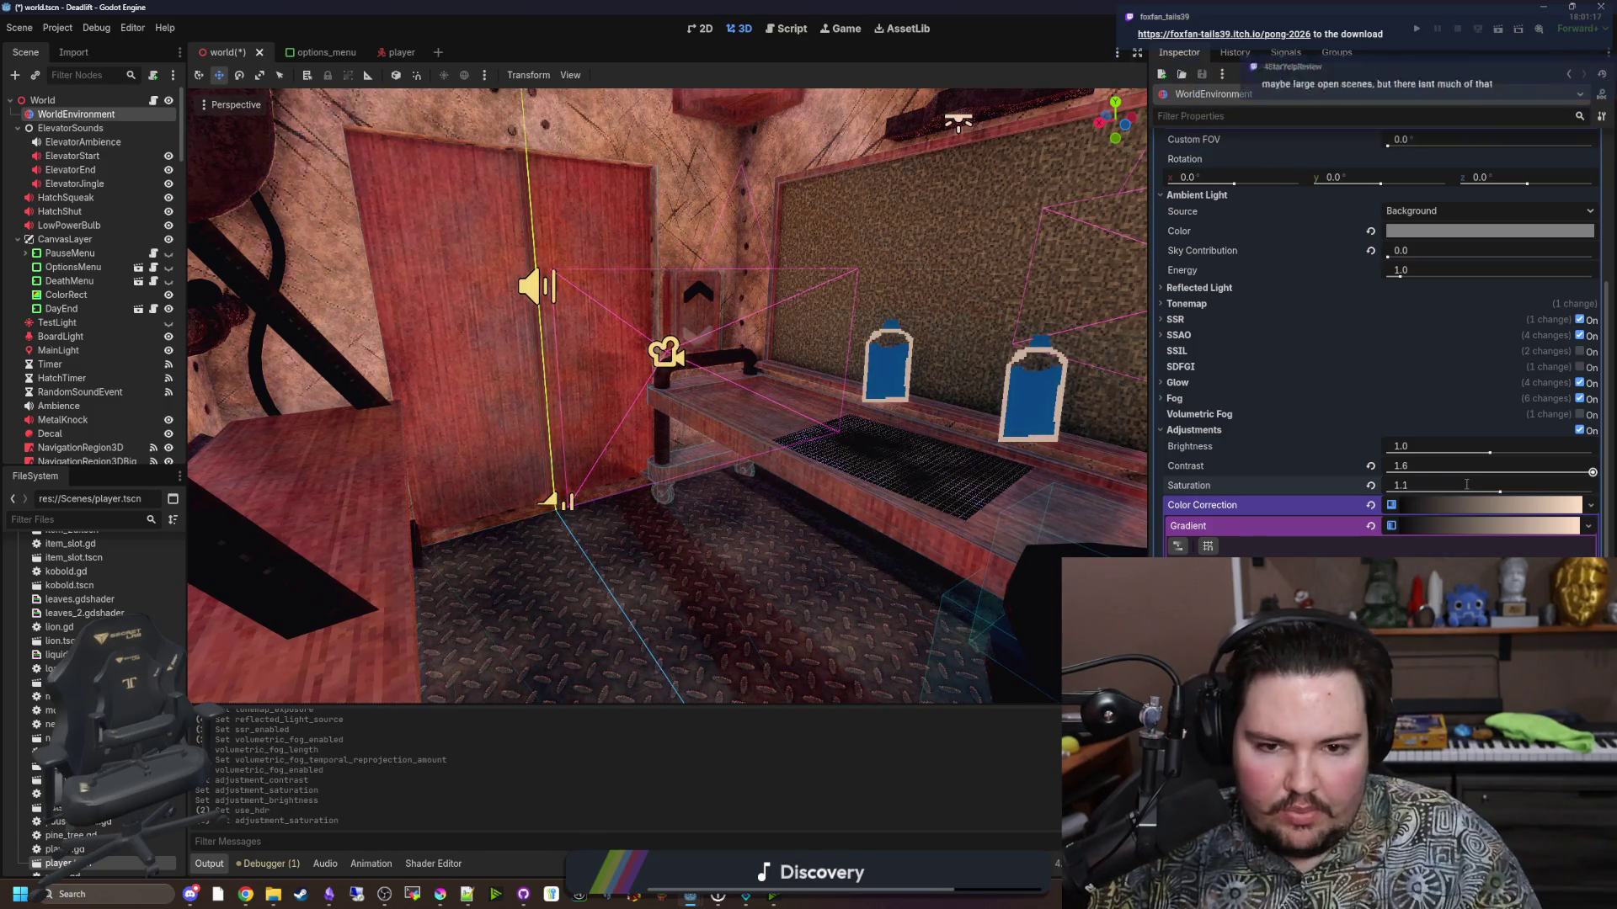
key(Return)
text(1.05)
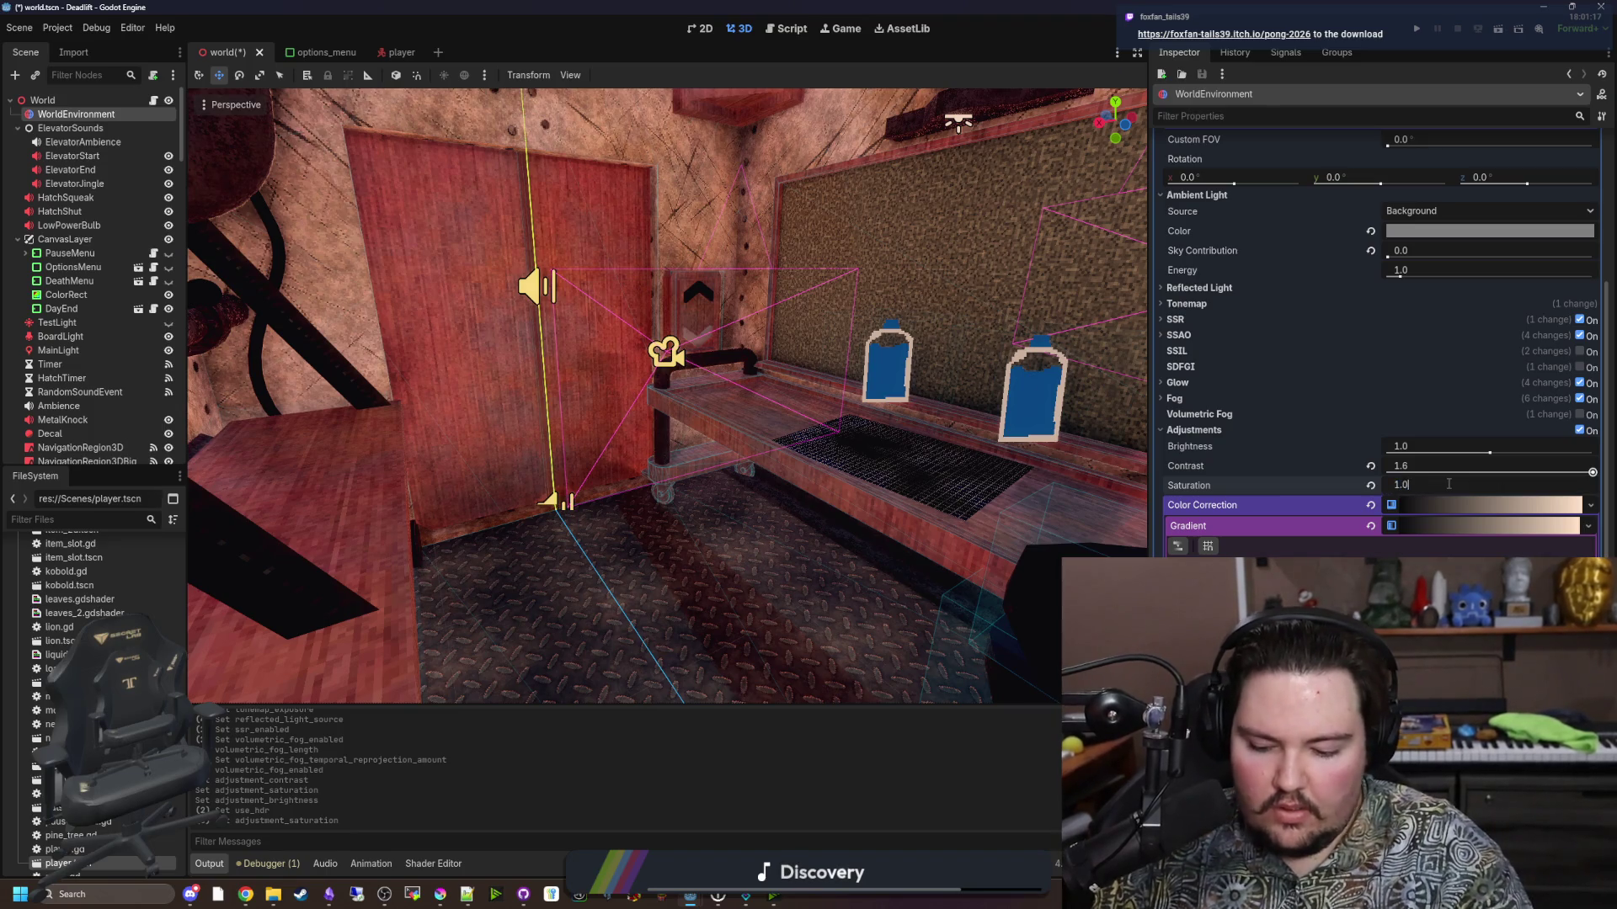
key(Return)
Bring the contrast back down and enter an exact contrast of 1.2.
mouse_move(1591, 474)
mouse_down()
mouse_move(1345, 472)
mouse_move(1484, 470)
mouse_up()
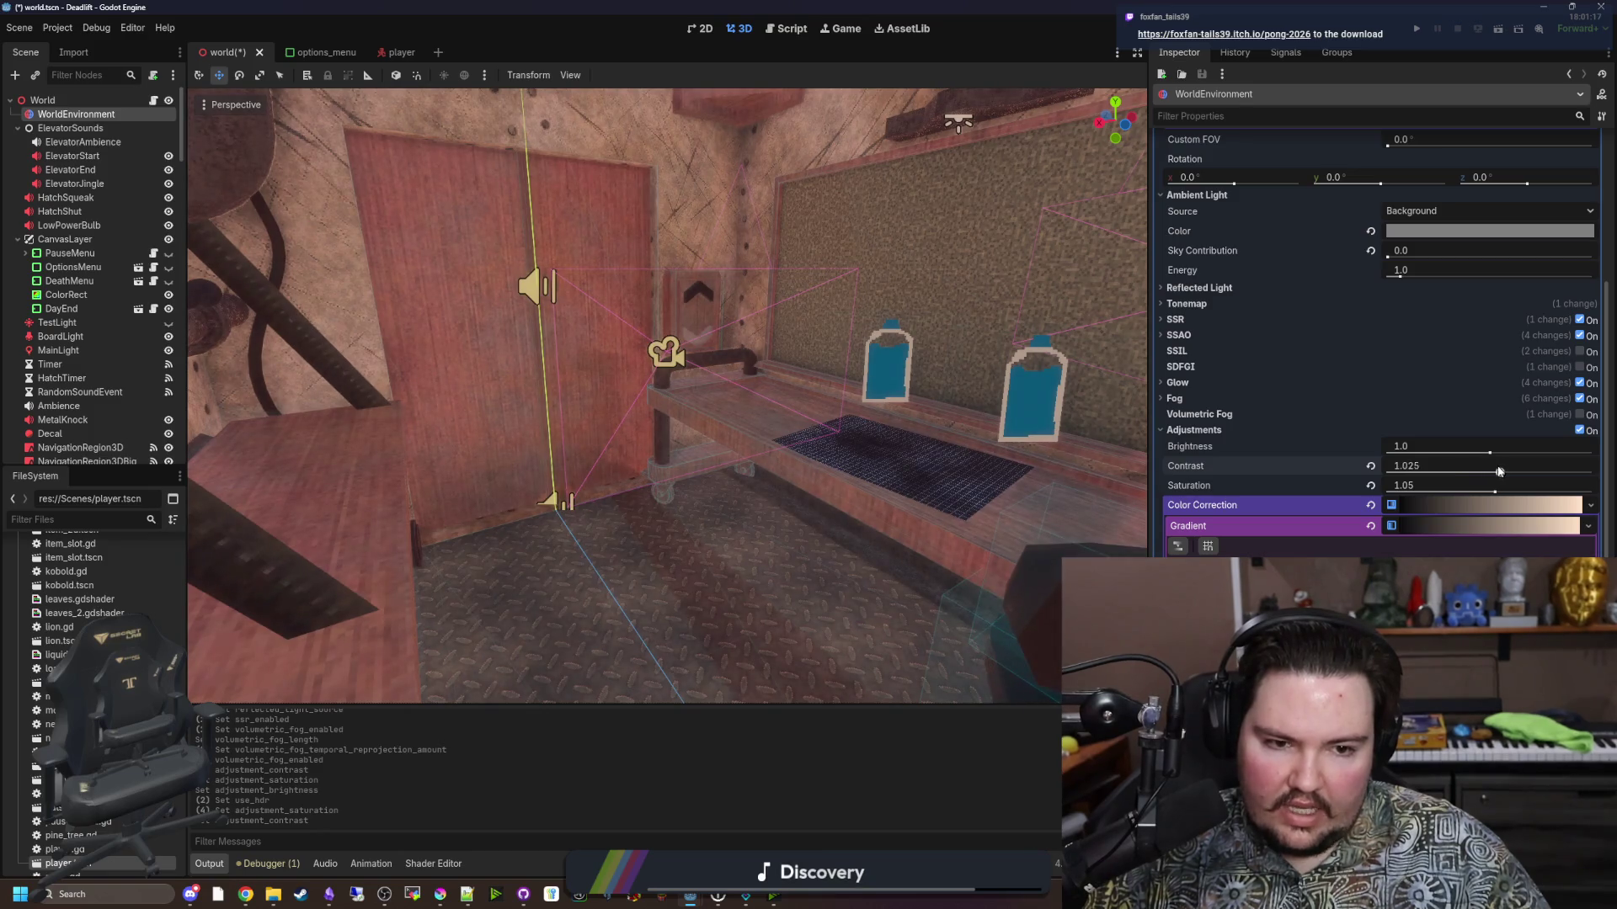
click(1452, 470)
text(1.1)
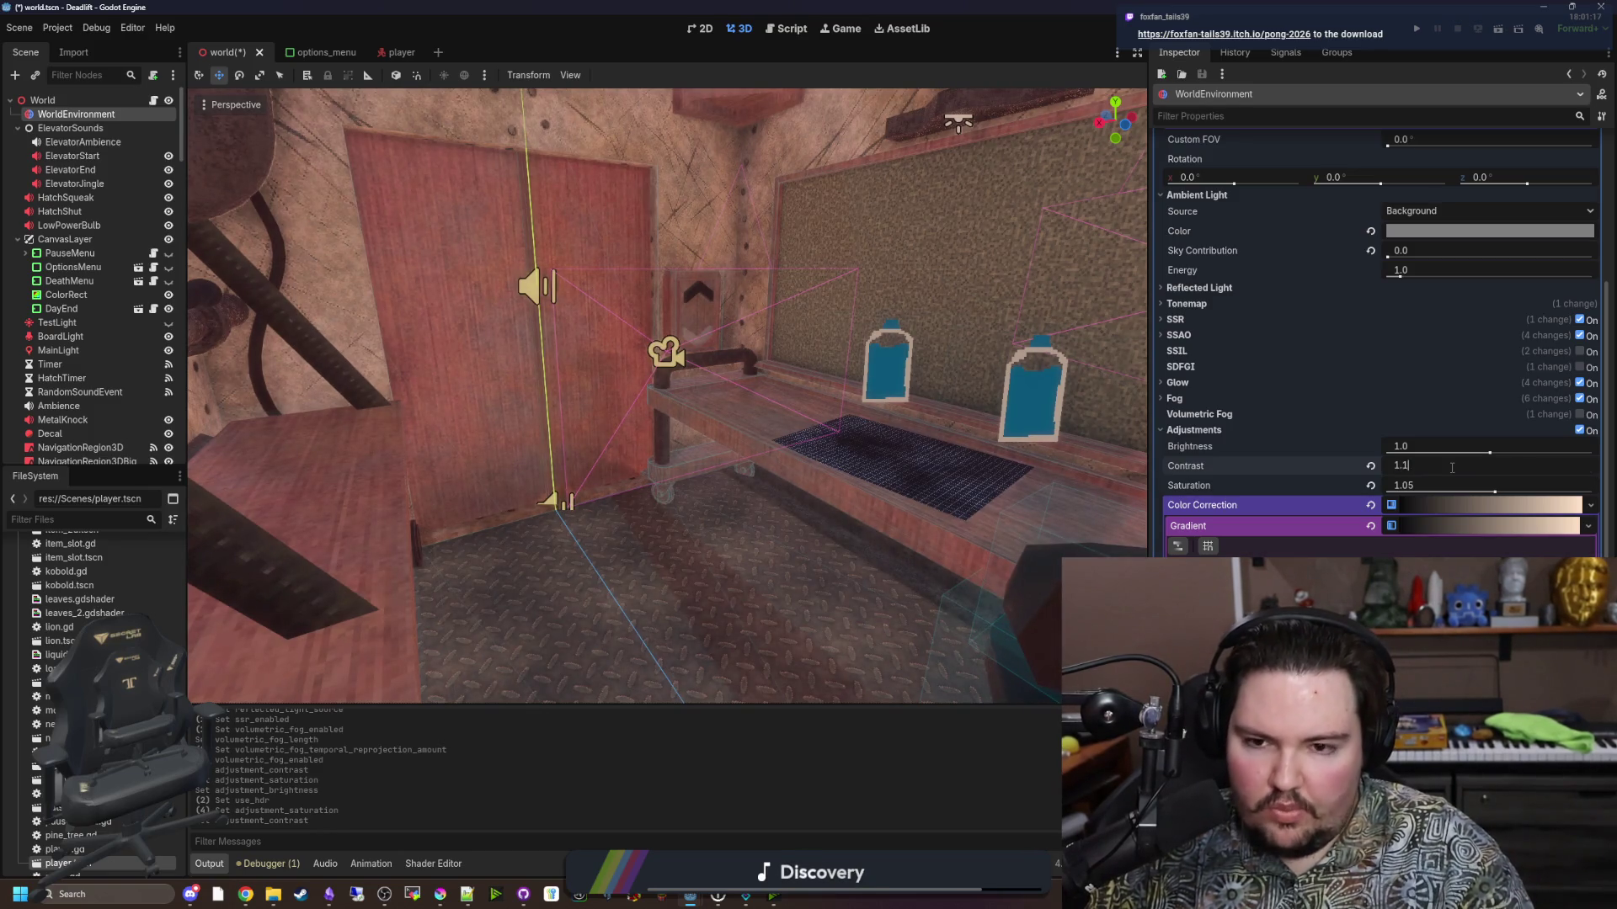
key(BackSpace)
key(BackSpace)
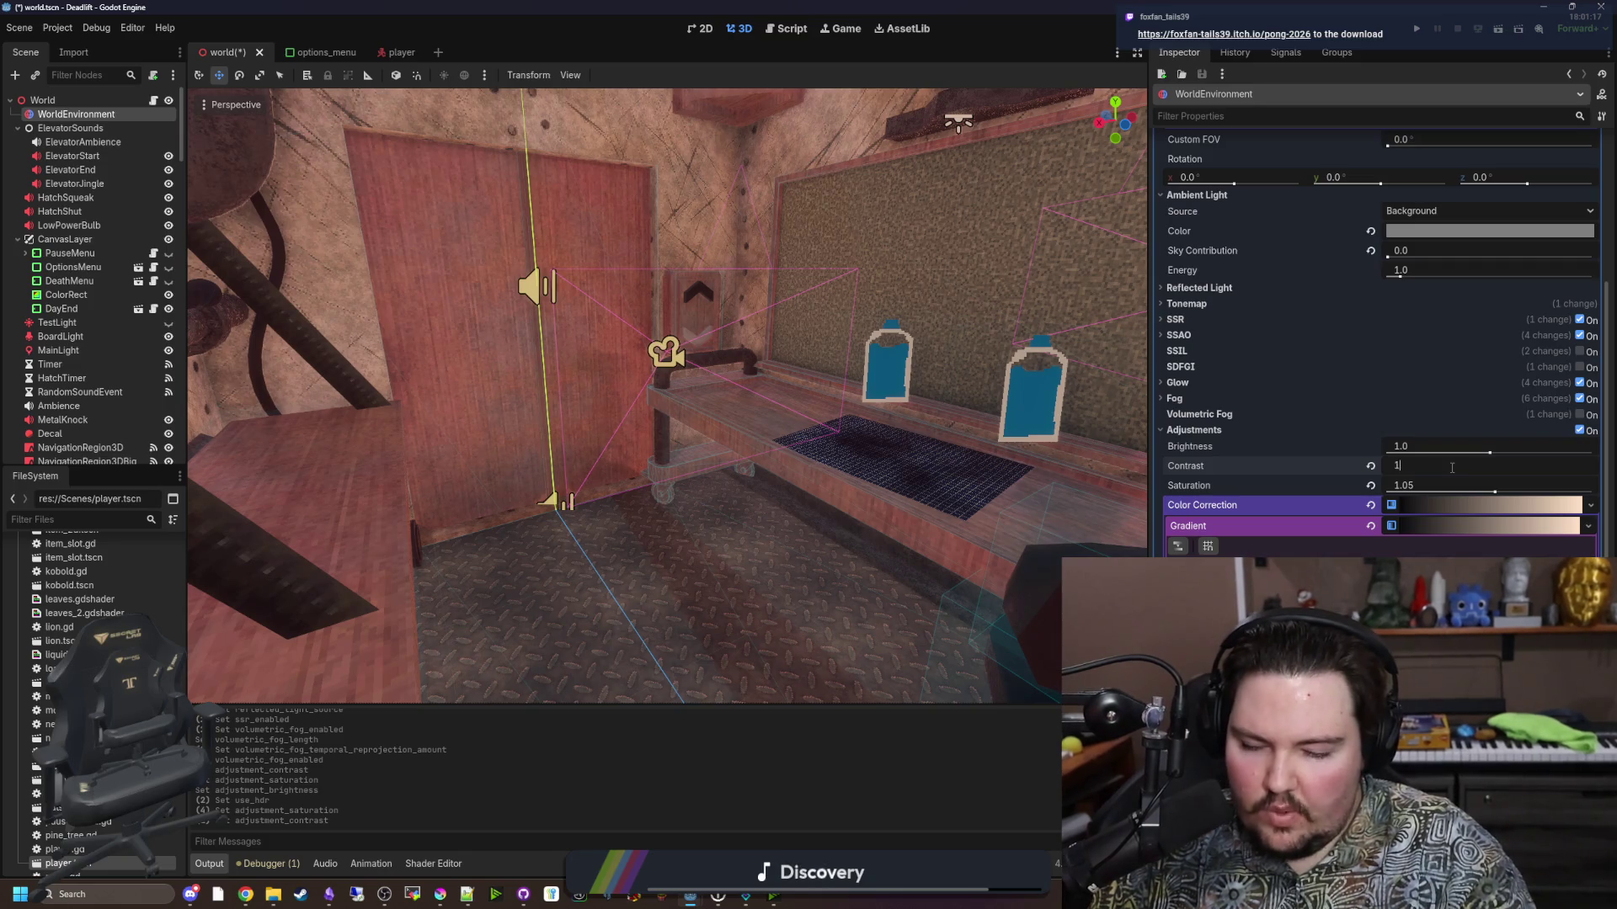
text(.2)
key(Return)
scroll(1328, 507, down, 2)
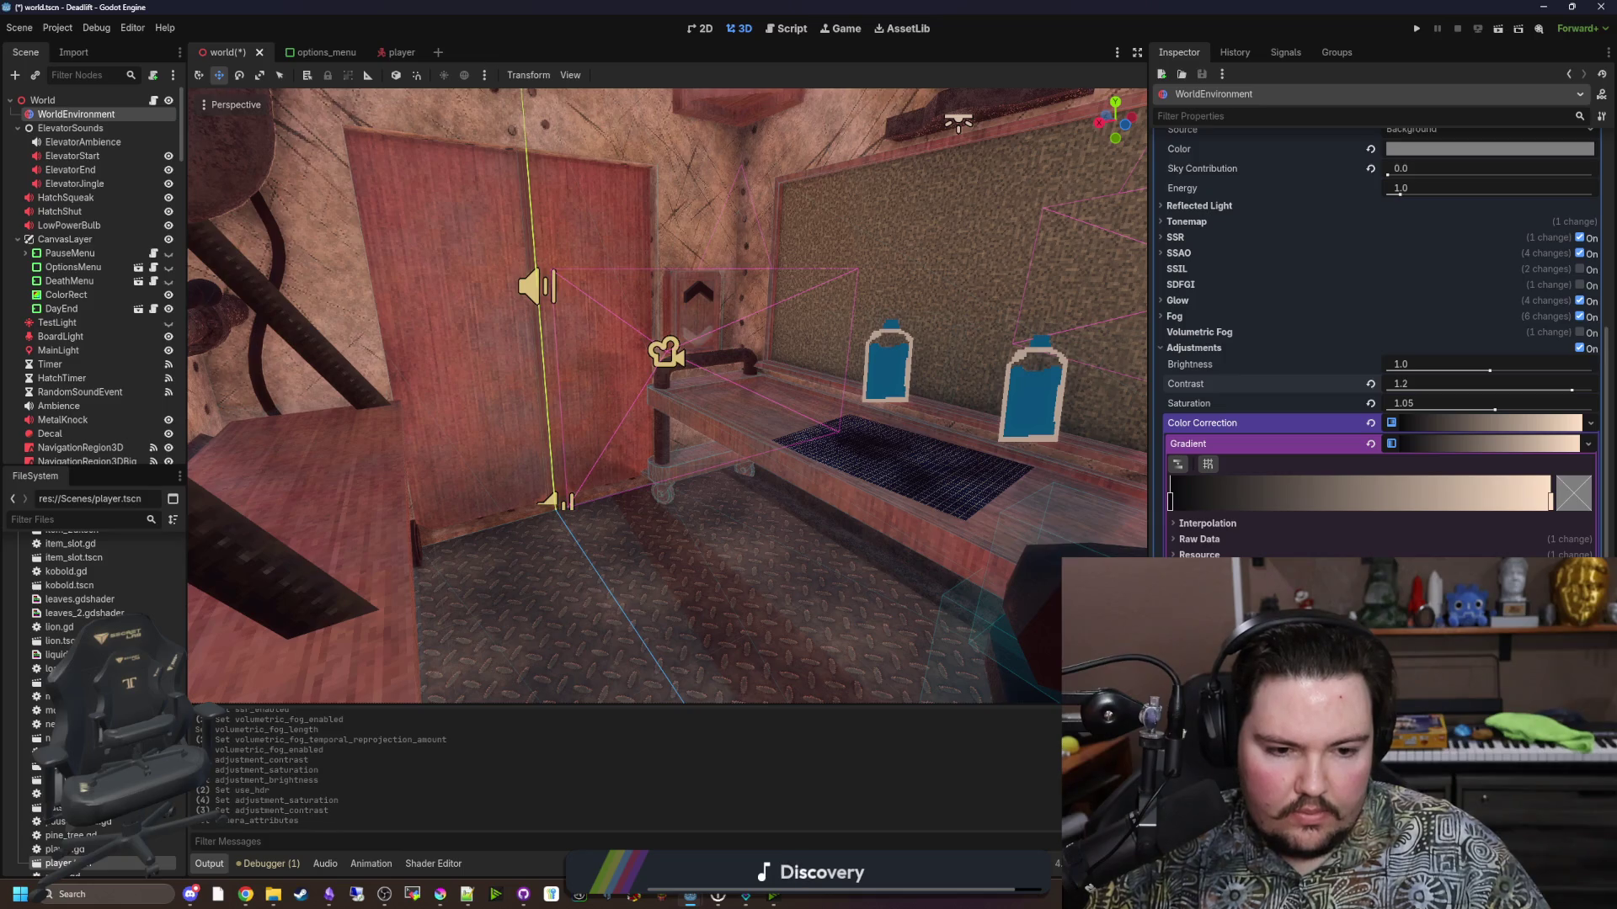
Look around the elevator interior and scroll the WorldEnvironment Inspector down to the Compositor slot.
scroll(1378, 354, down, 2)
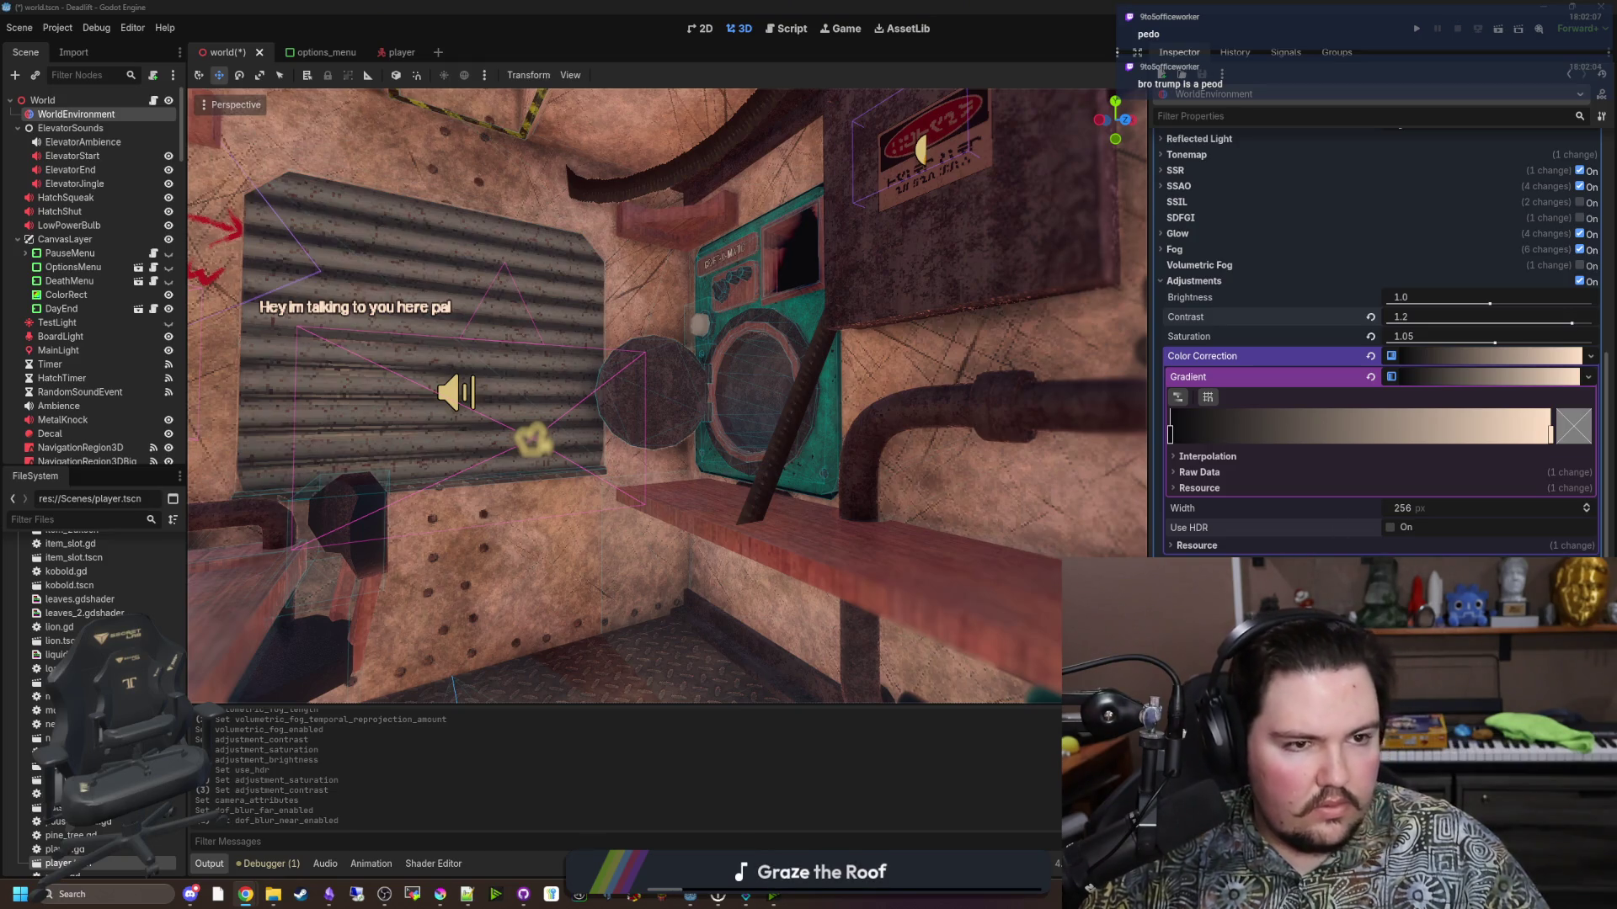
drag(731, 527, 718, 520)
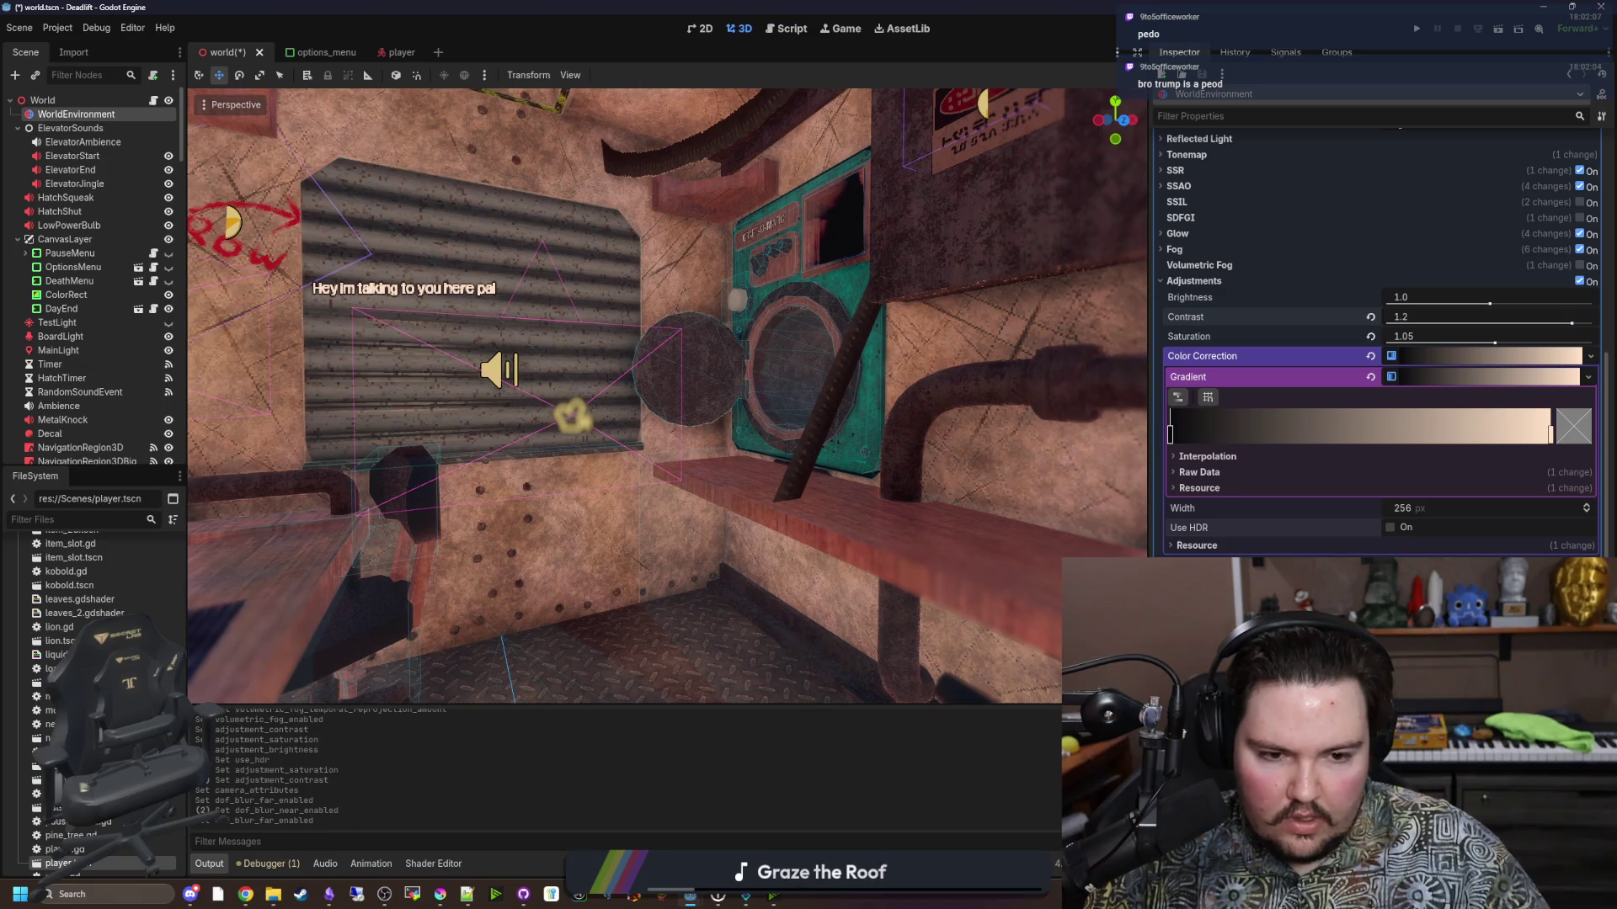
scroll(1381, 336, up, 2)
scroll(1382, 337, down, 5)
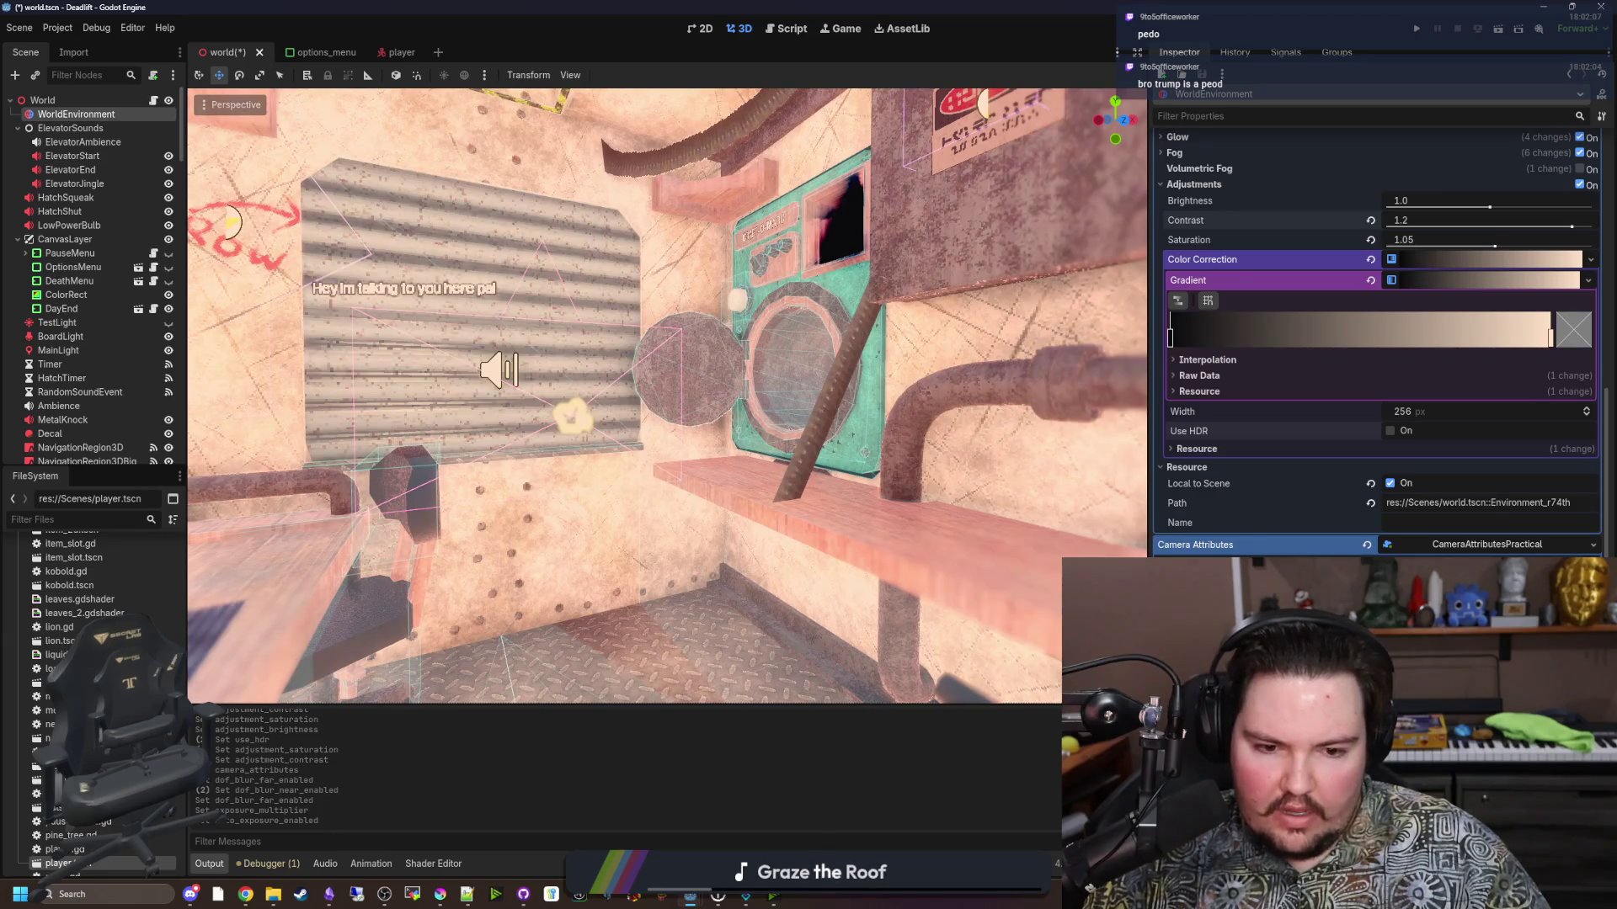
scroll(1381, 336, up, 3)
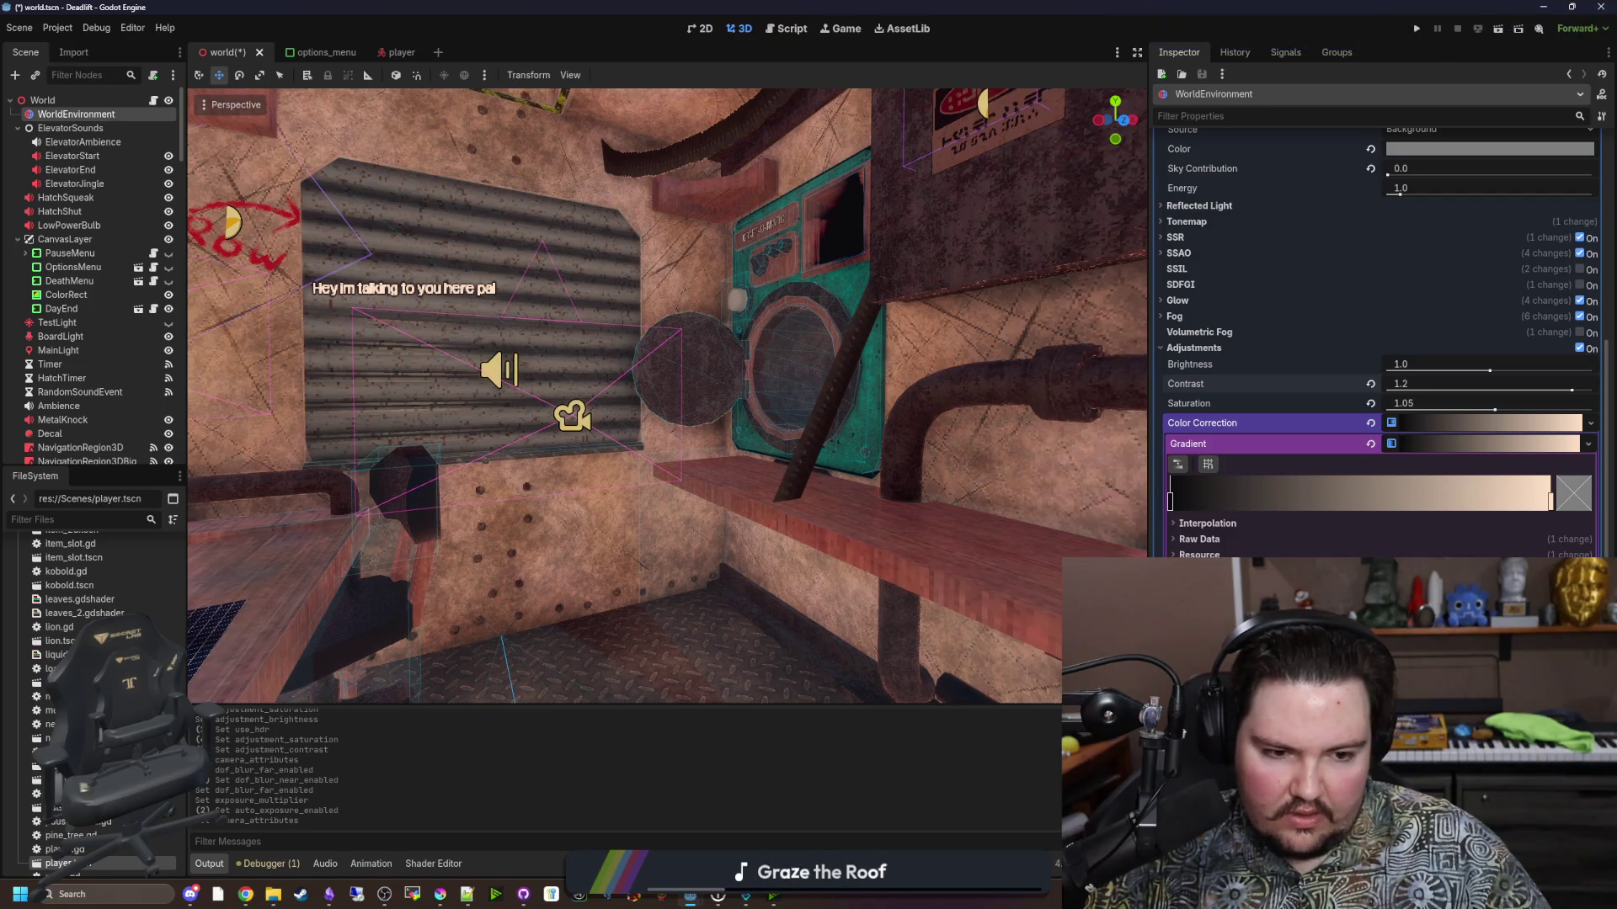
scroll(1381, 337, down, 1)
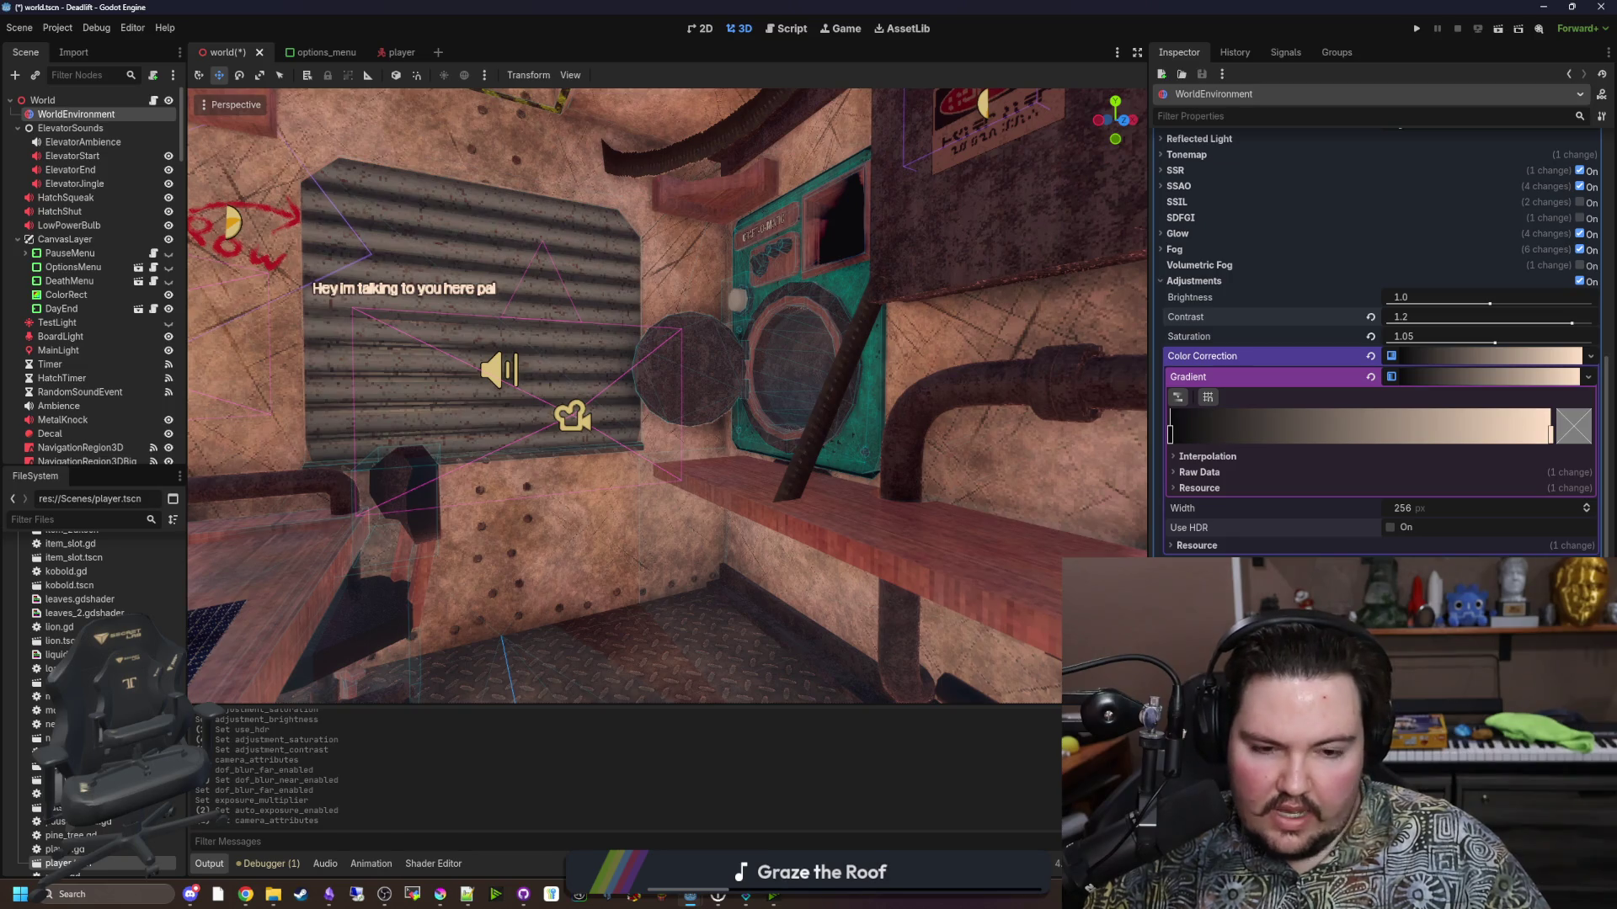
scroll(1376, 337, down, 1)
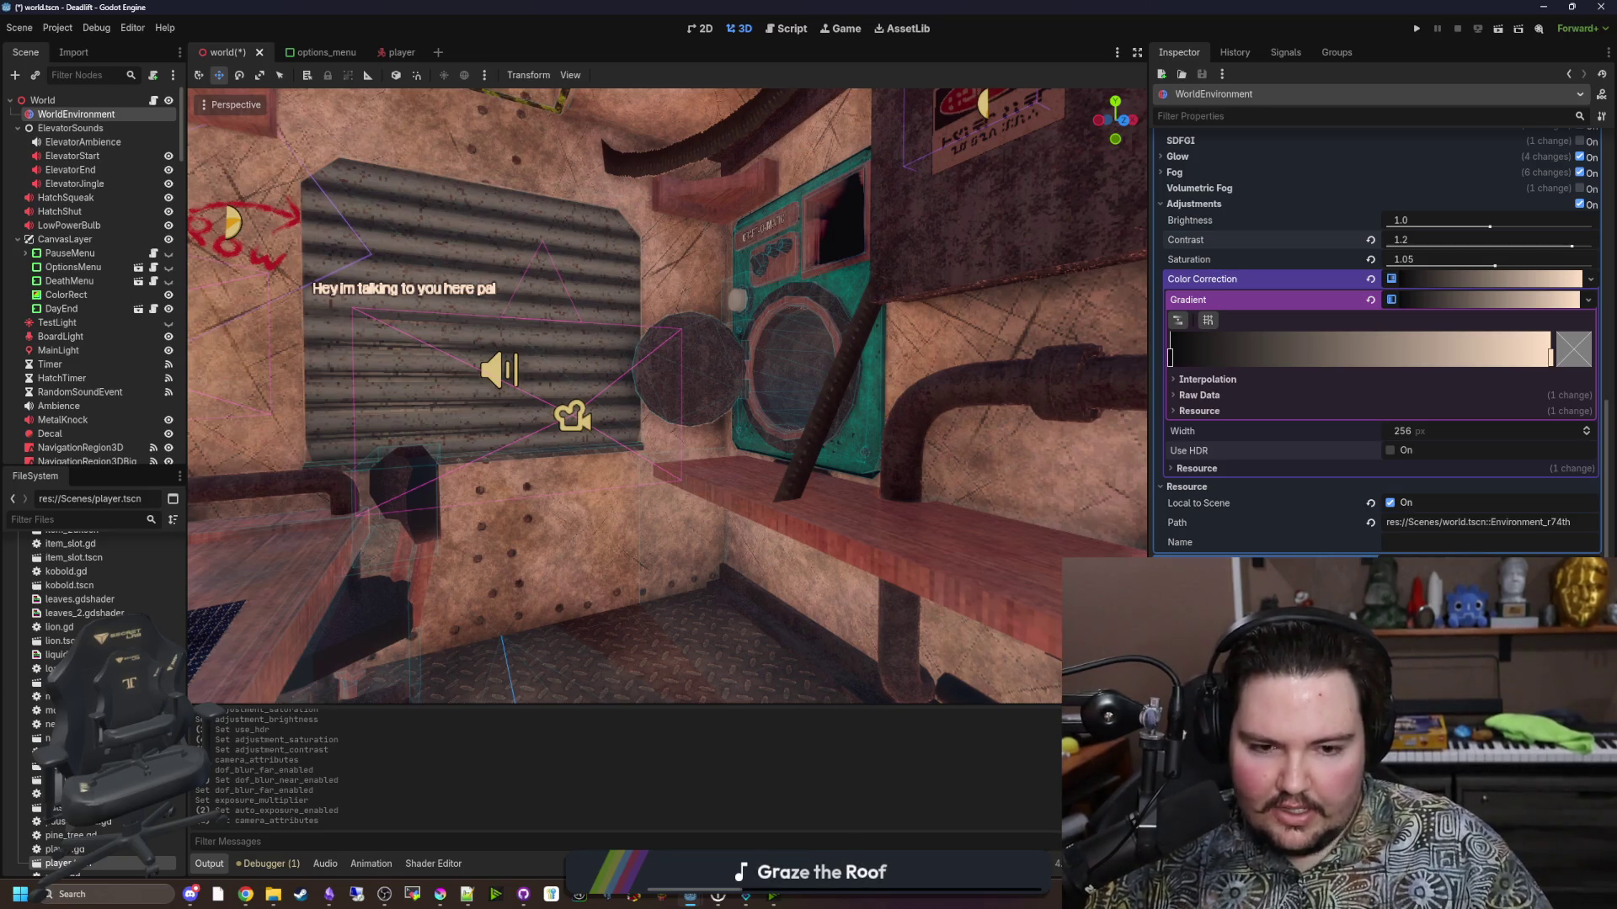
scroll(1376, 379, up, 2)
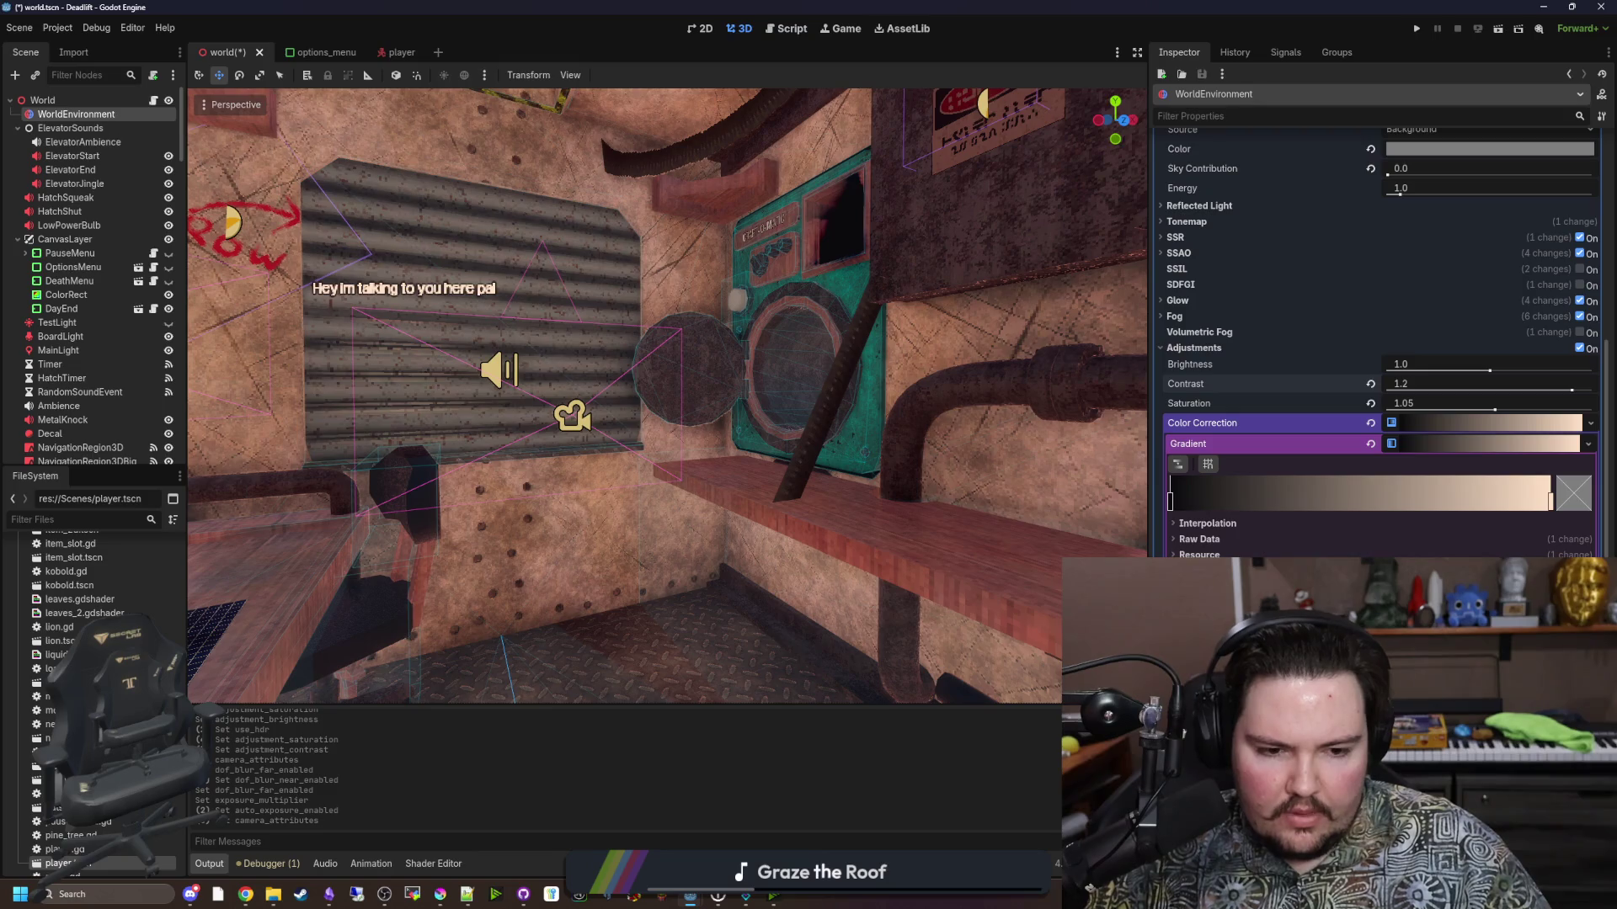
scroll(1381, 337, down, 1)
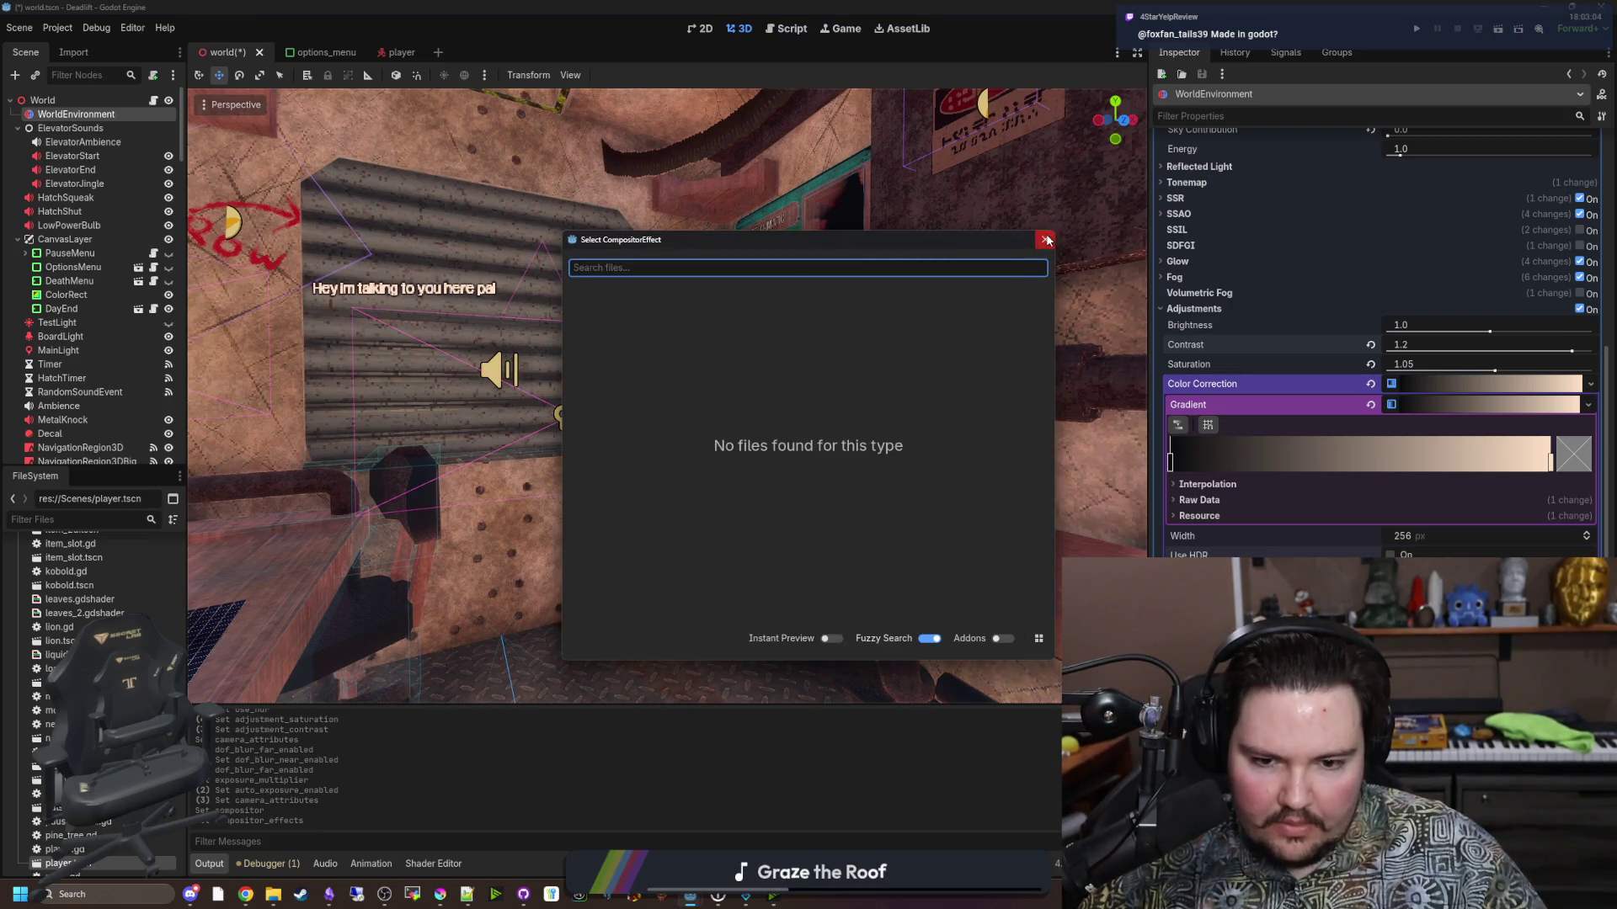
Close the empty Select CompositorEffect picker and scroll the Inspector back up toward Sky.
click(1045, 241)
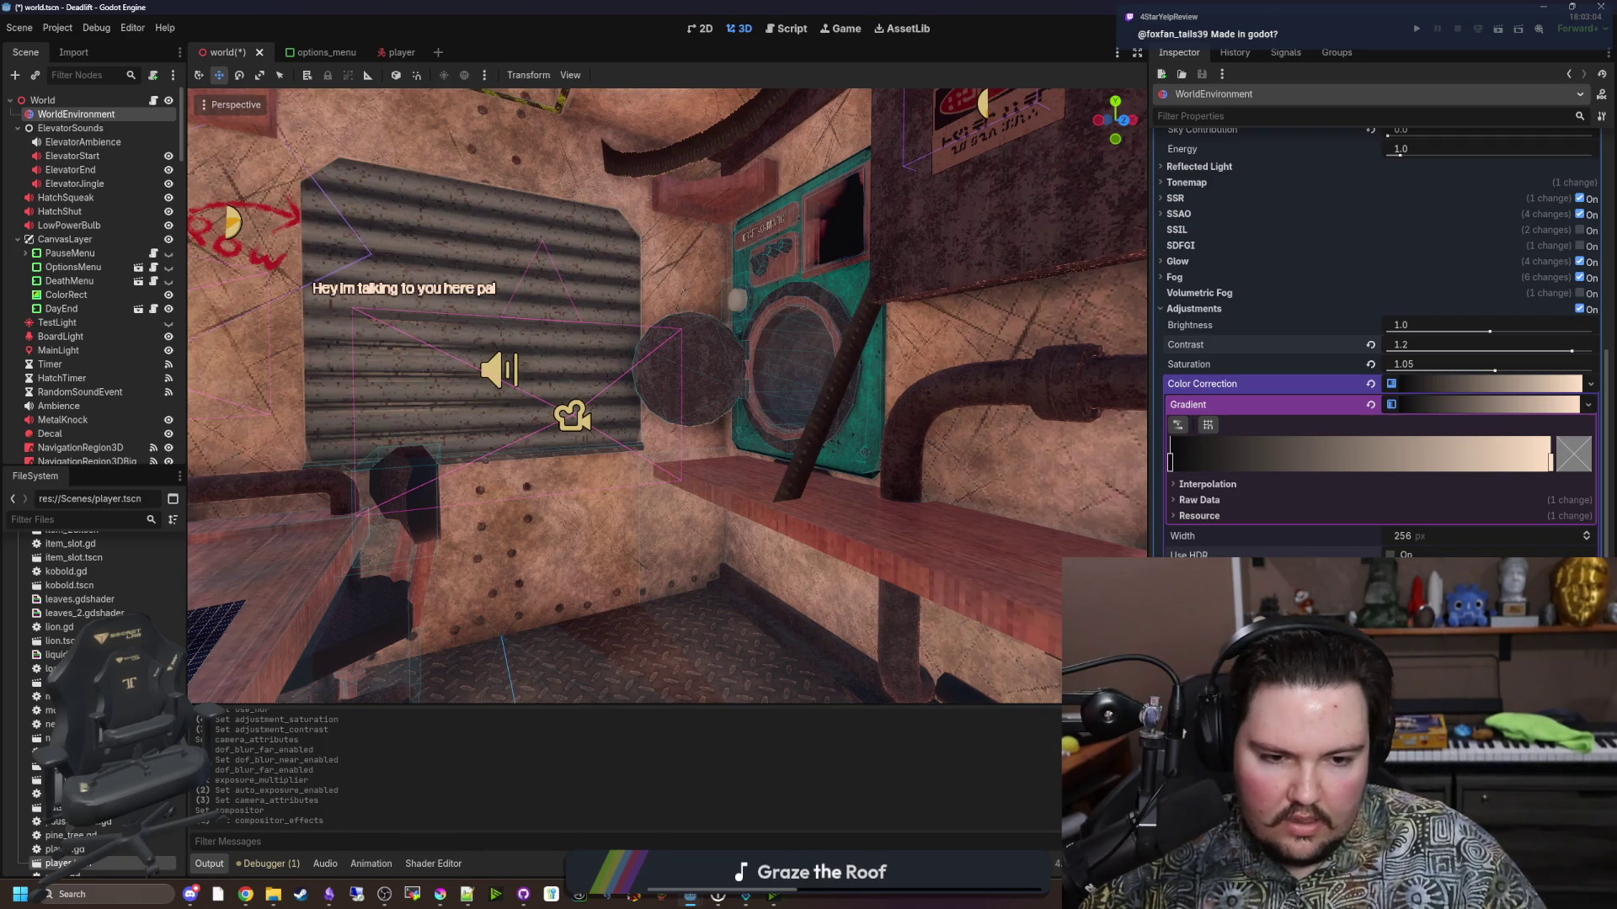
scroll(1381, 337, up, 1)
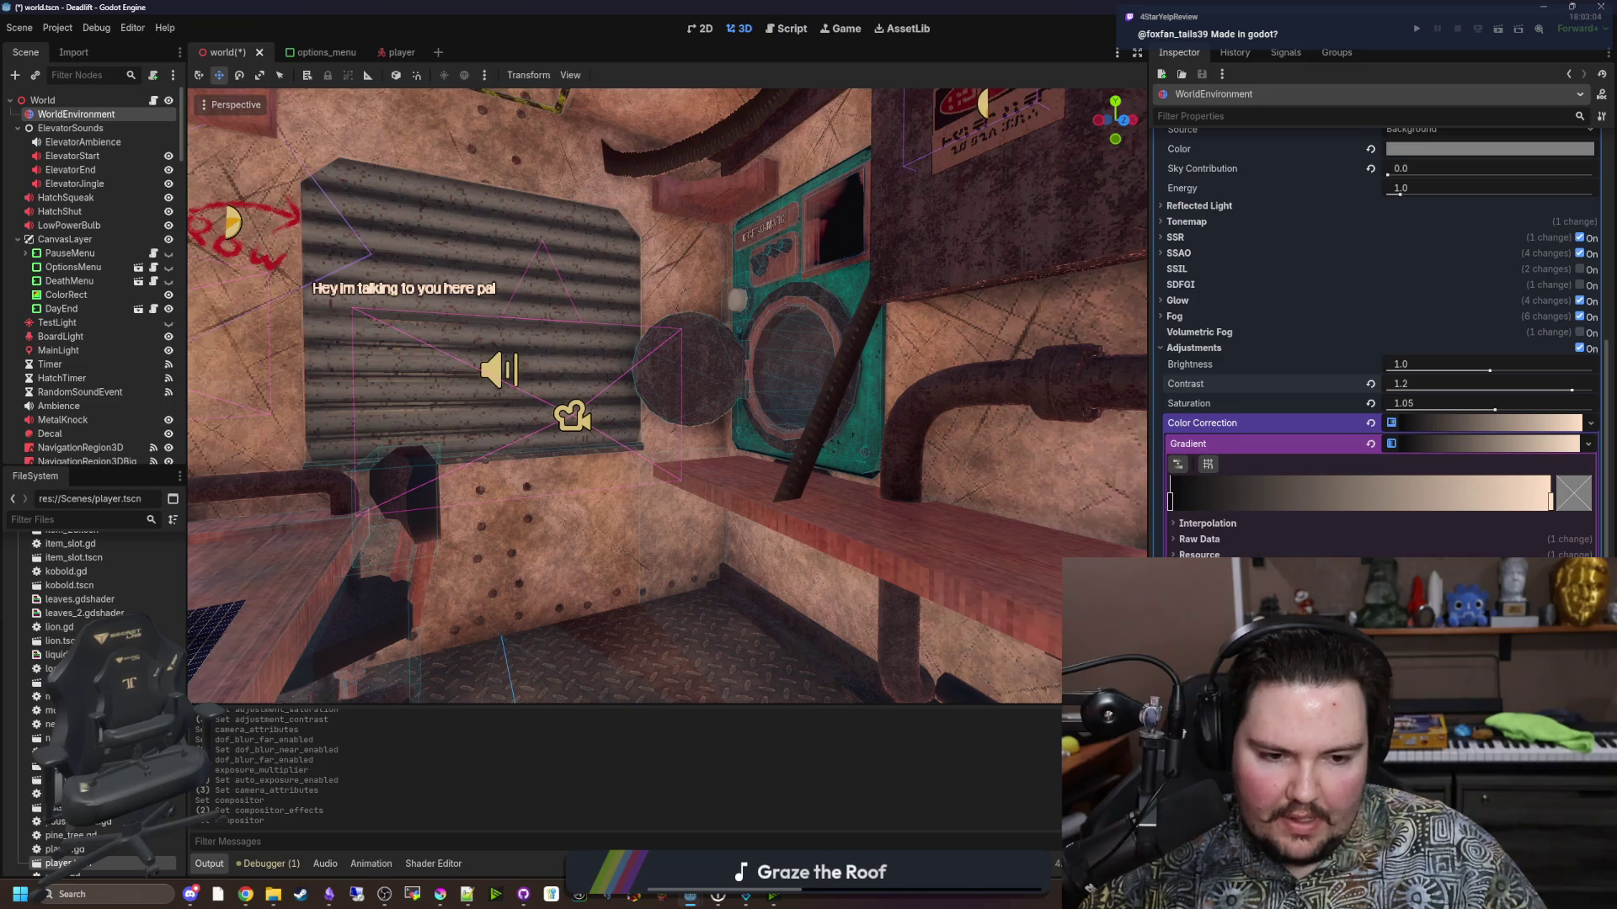
scroll(1381, 337, up, 5)
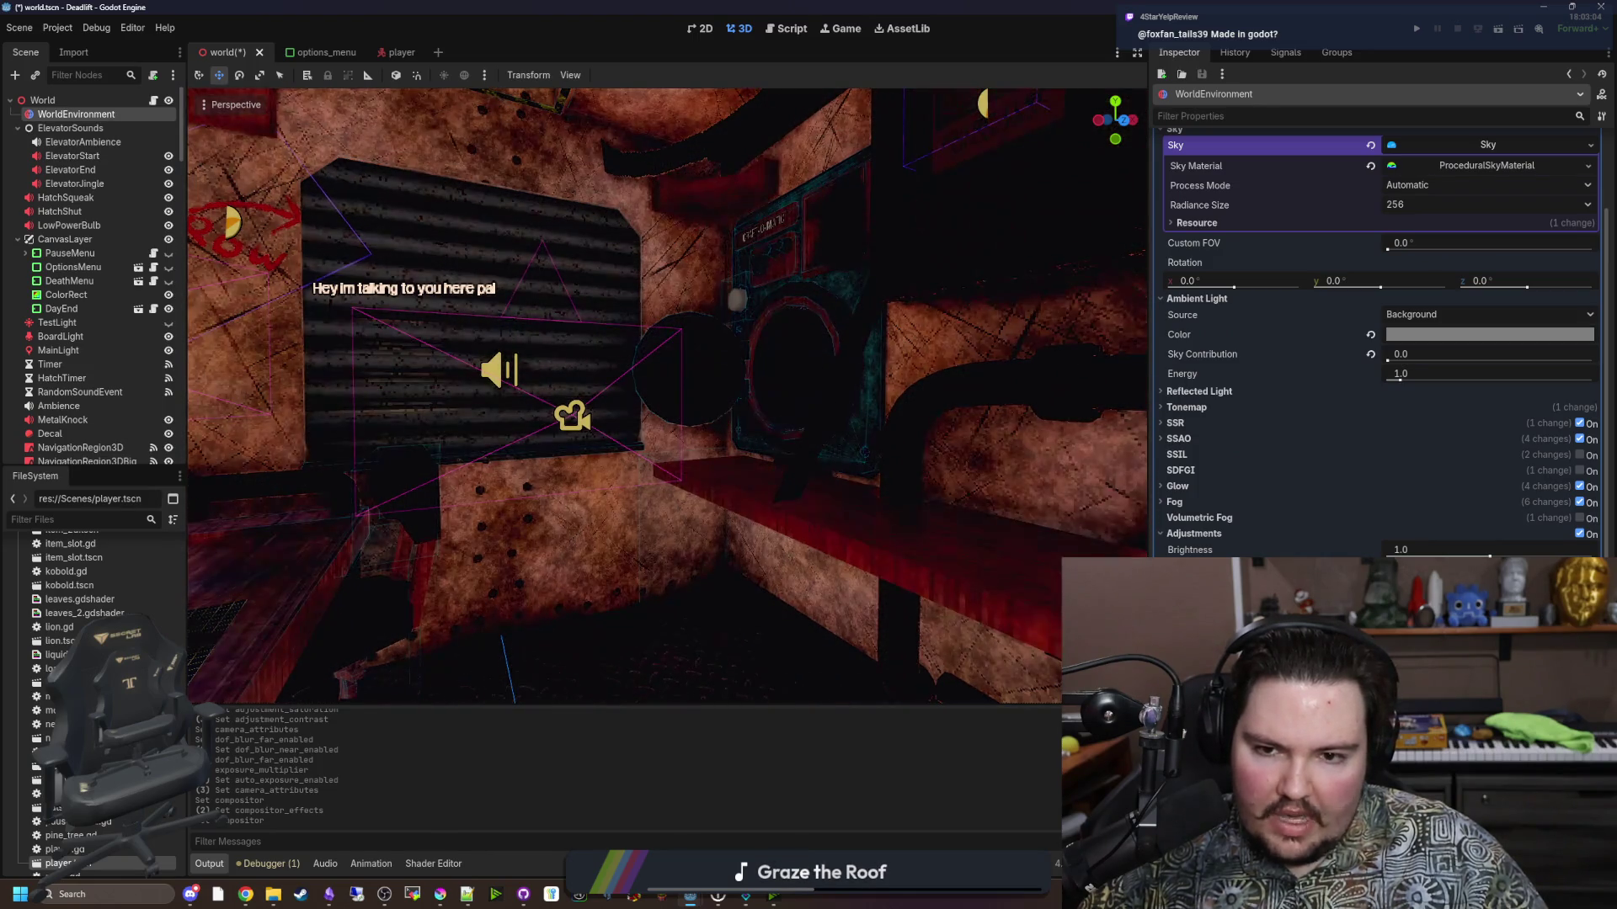
Fly around the elevator room toward the red door to judge the new colour look, and save the world scene.
drag(800, 483, 800, 482)
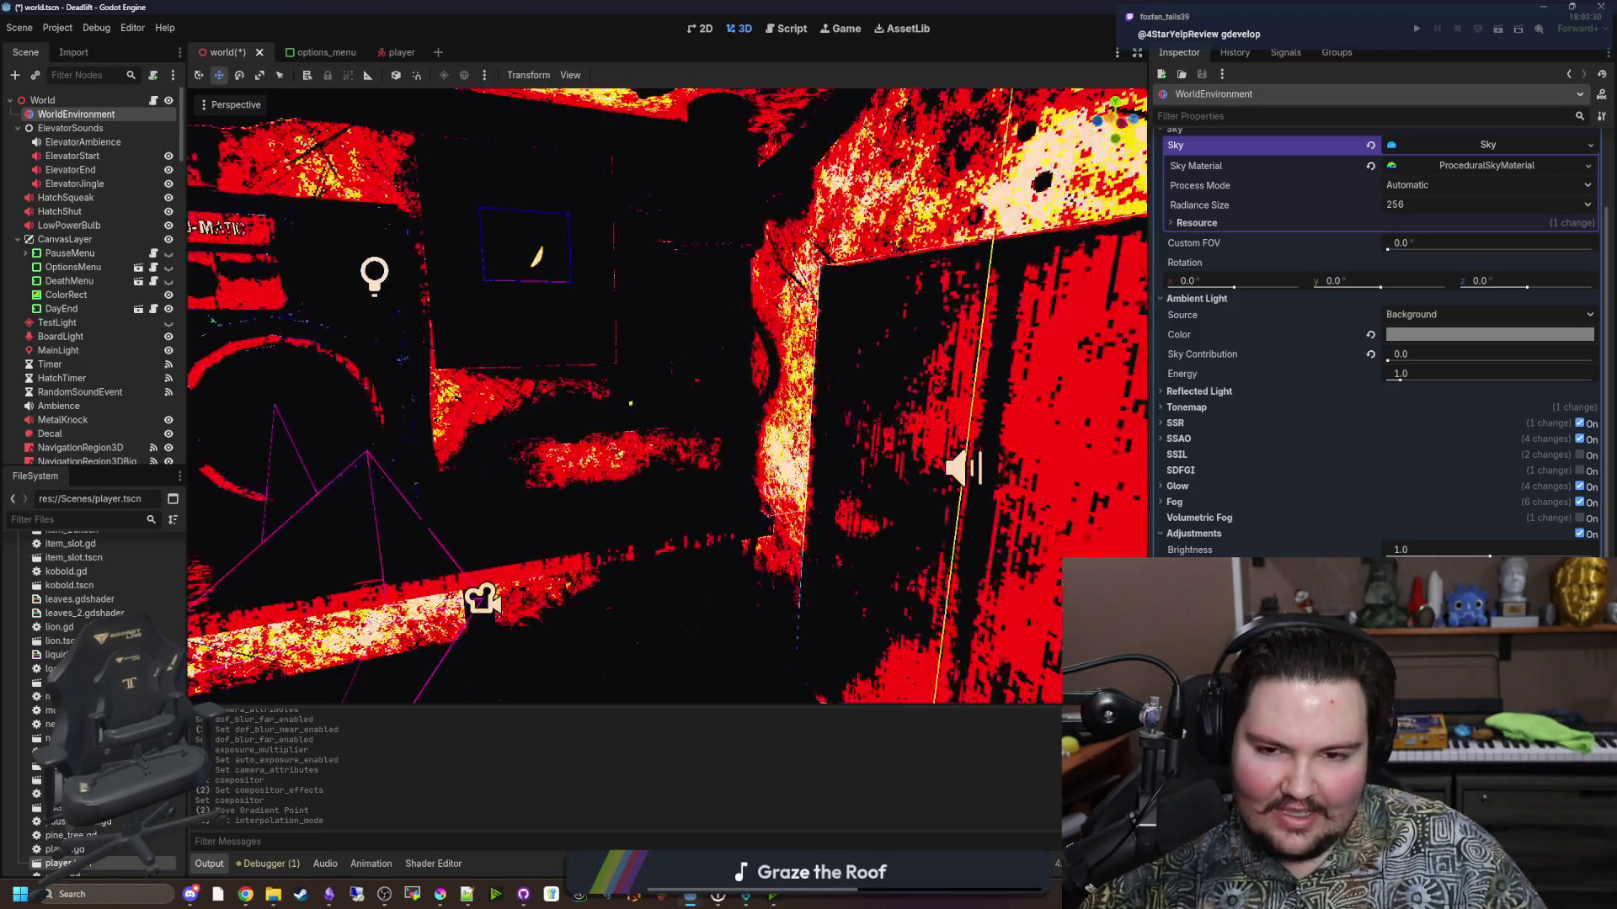
scroll(434, 678, up, 2)
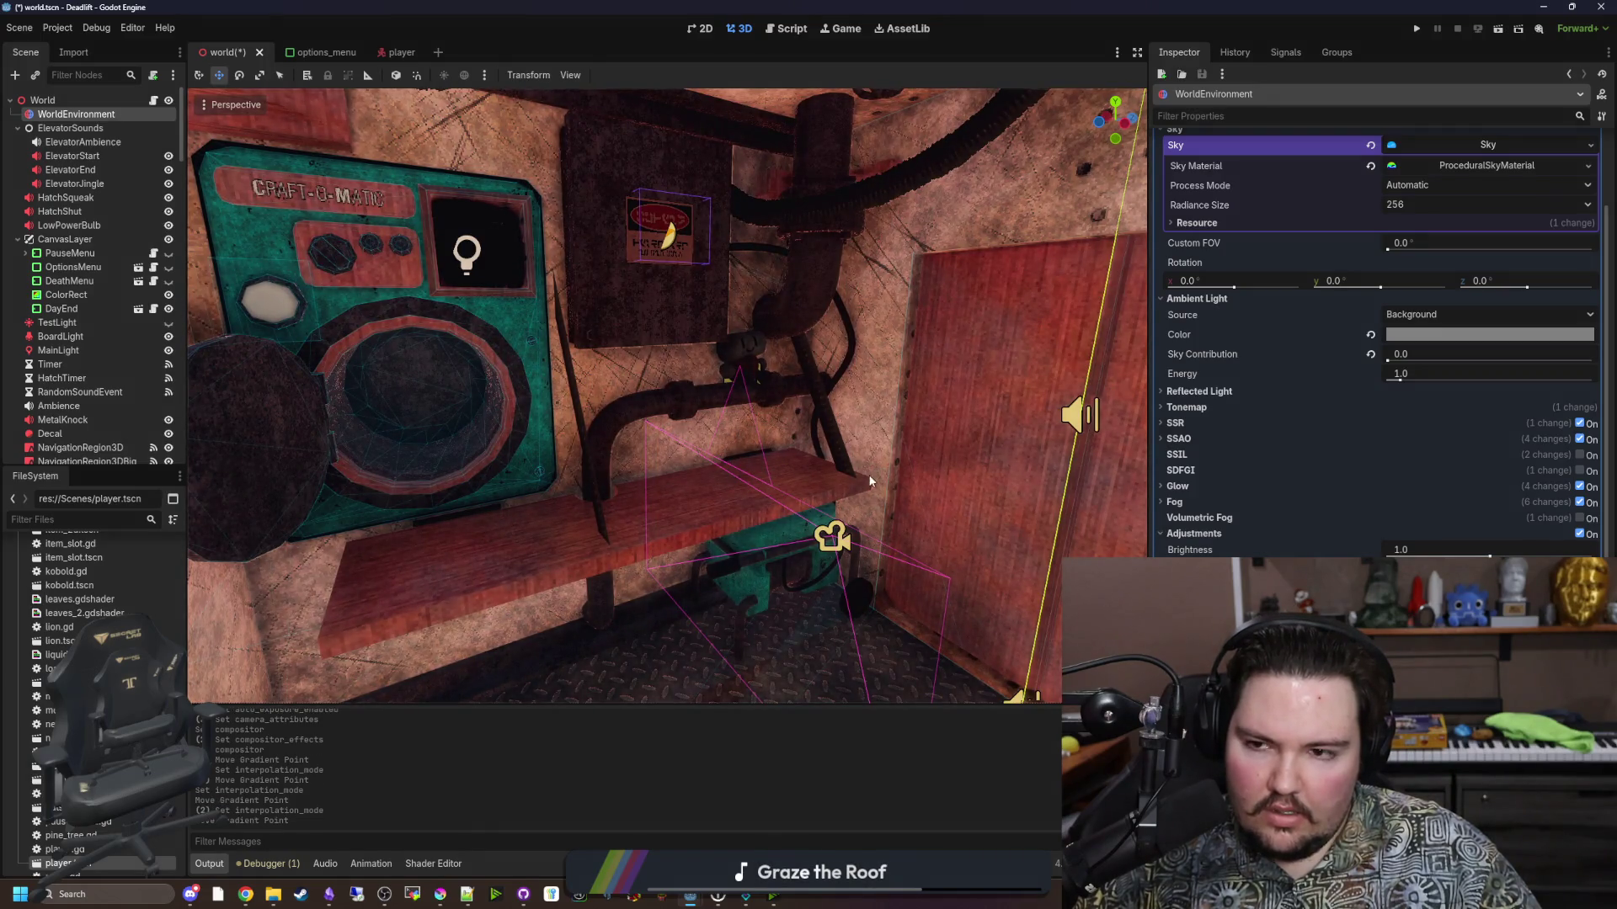
drag(668, 395, 968, 561)
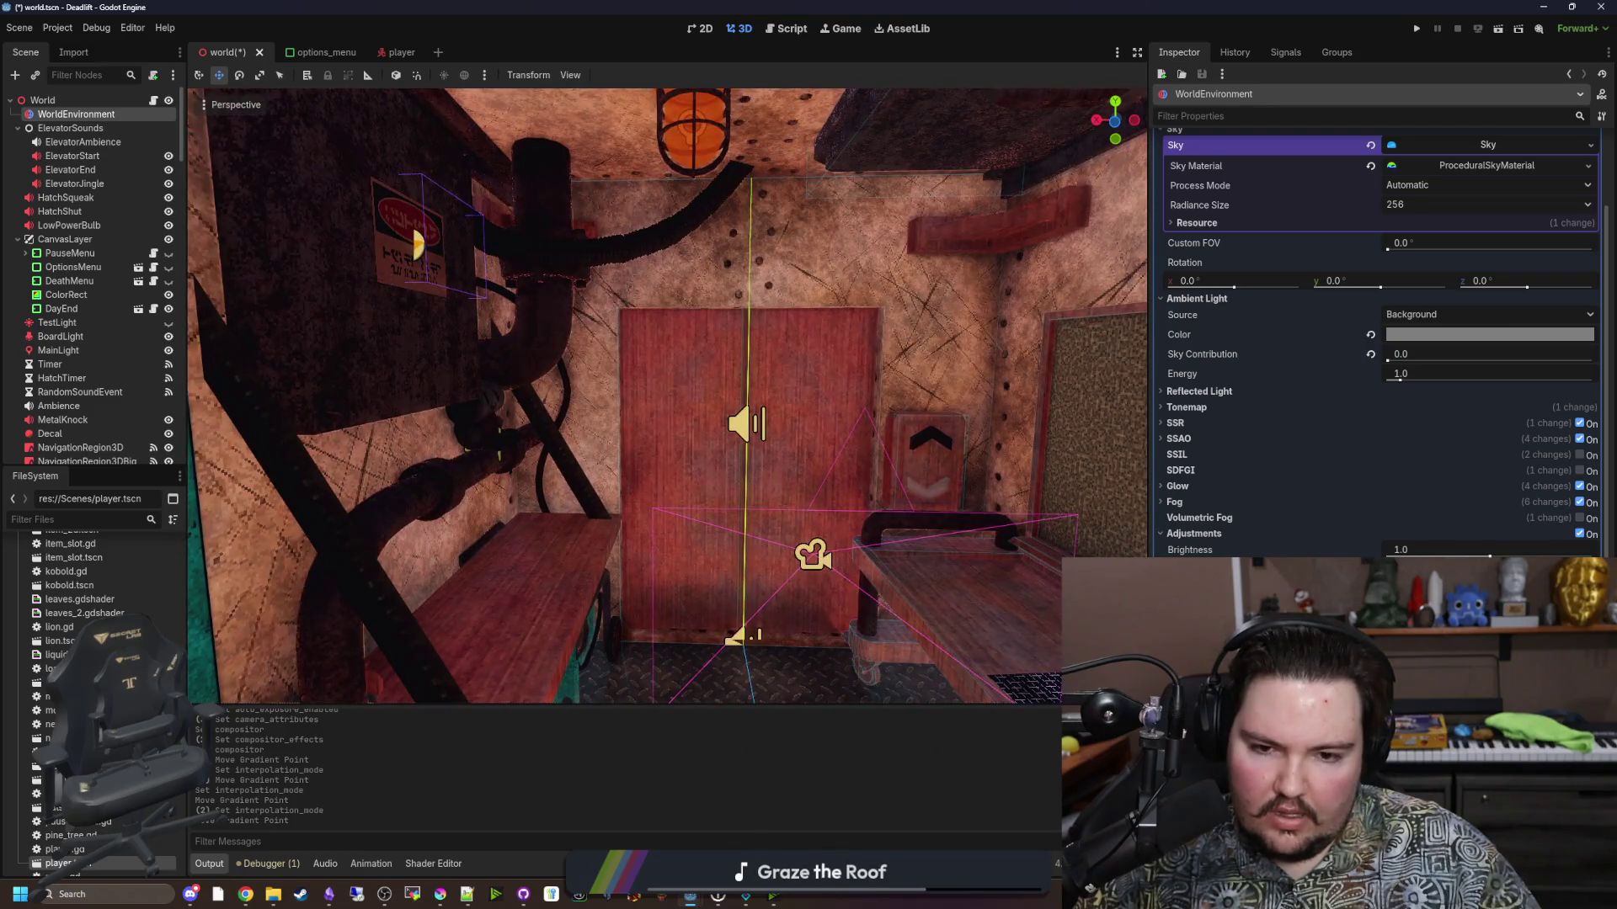
key(ctrl+s)
drag(810, 332, 926, 354)
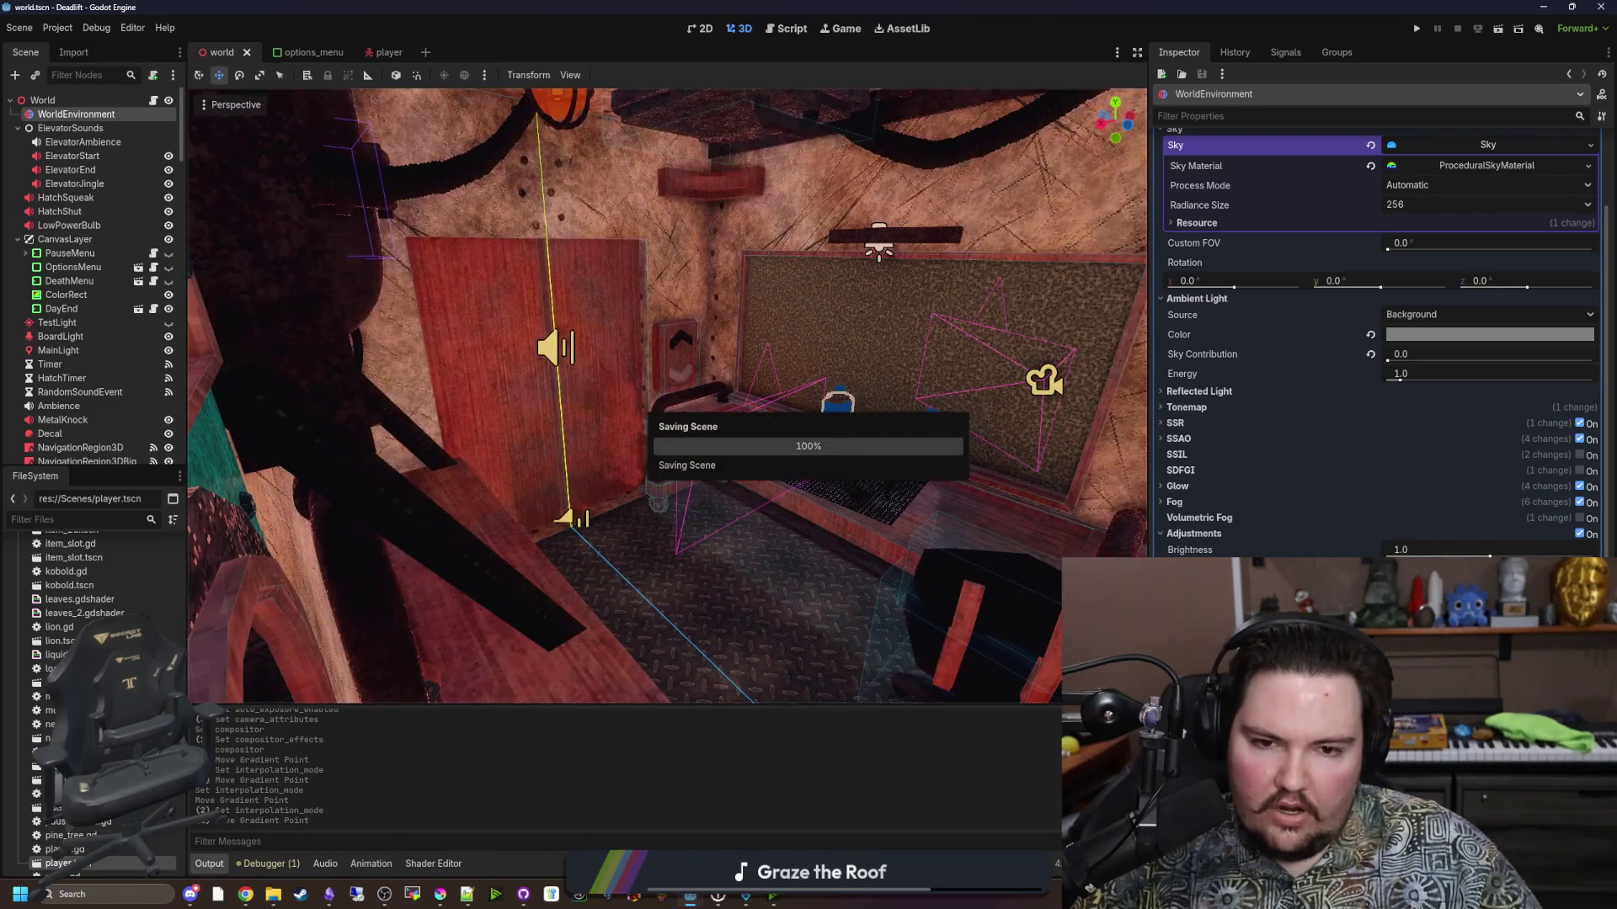
Run the project, start a new Dead Lift game from the main menu, then pause and resume it.
click(1412, 35)
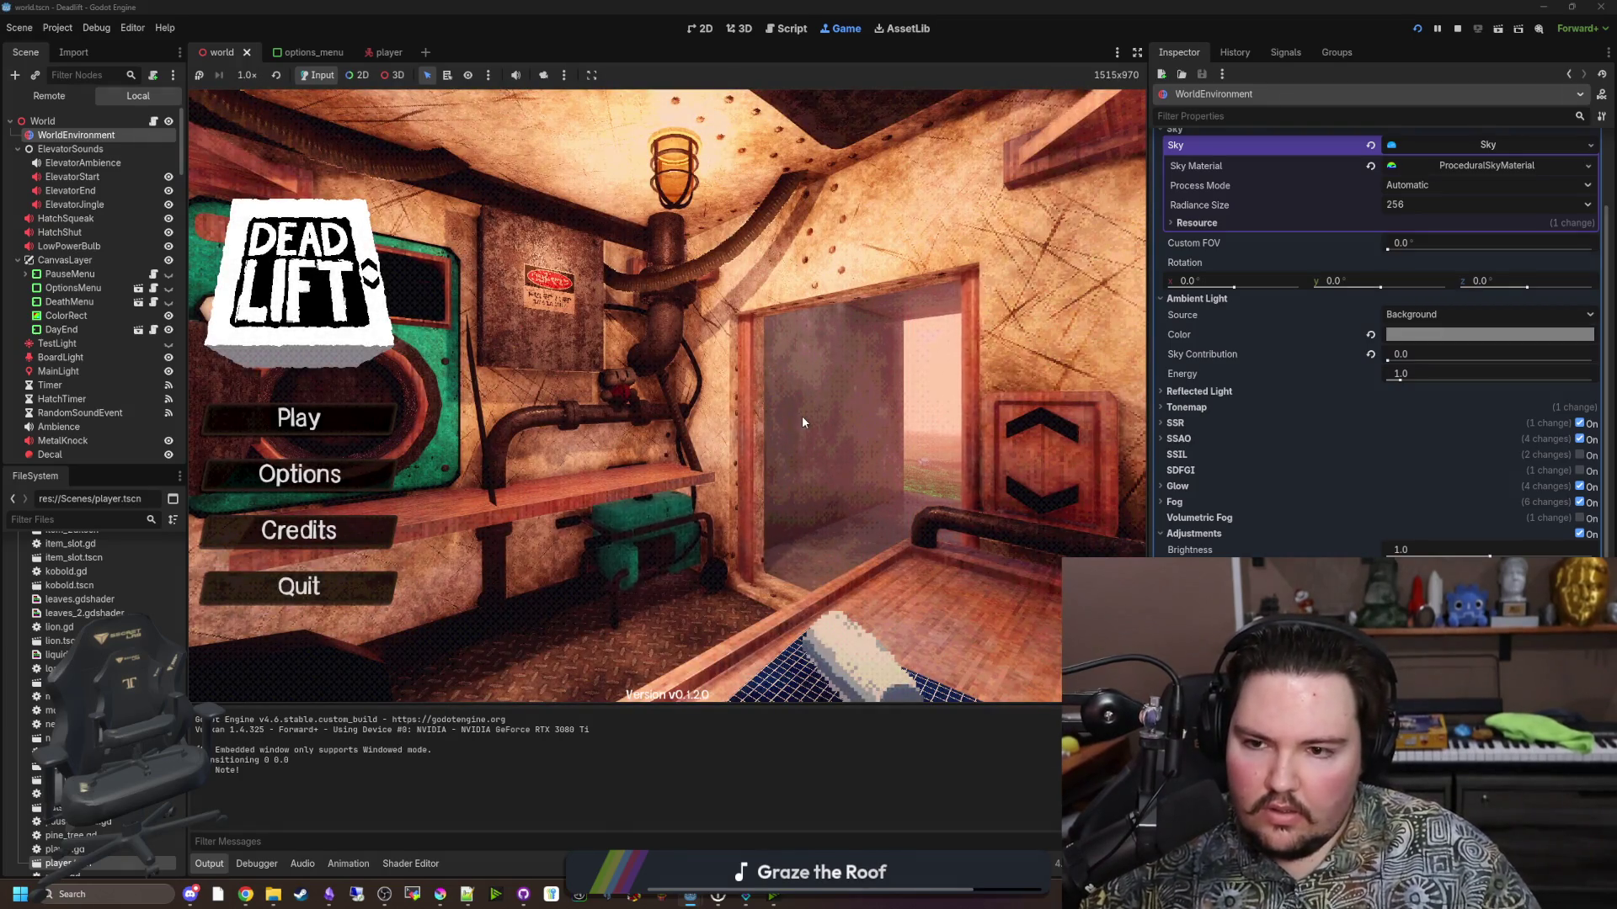
text(dwasdwa)
click(351, 410)
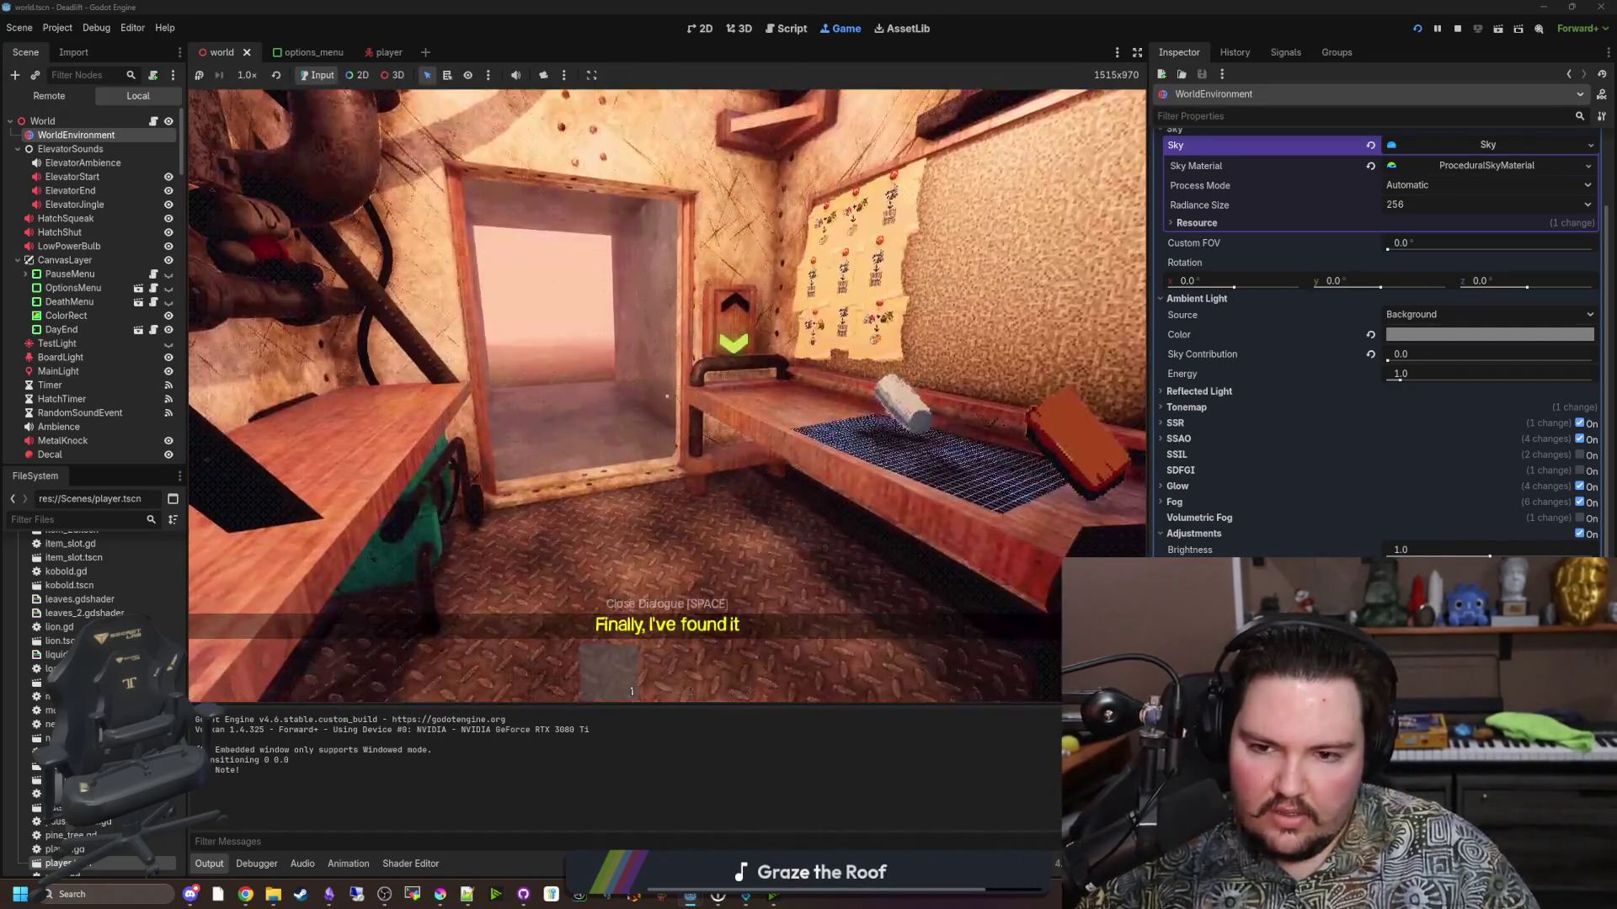
key(Escape)
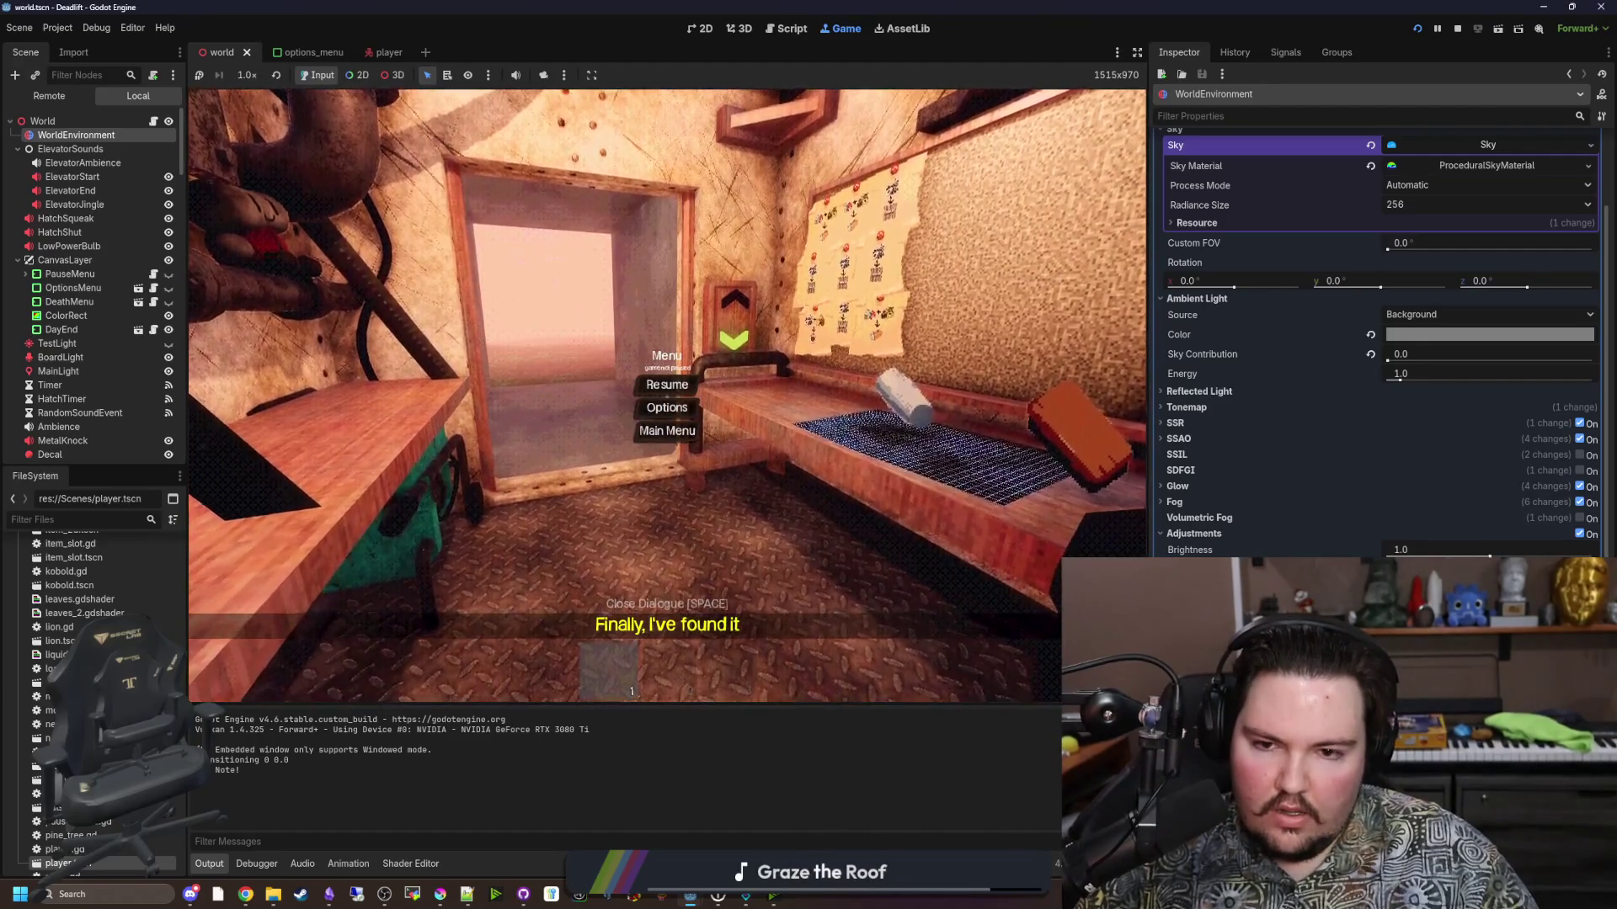
click(667, 384)
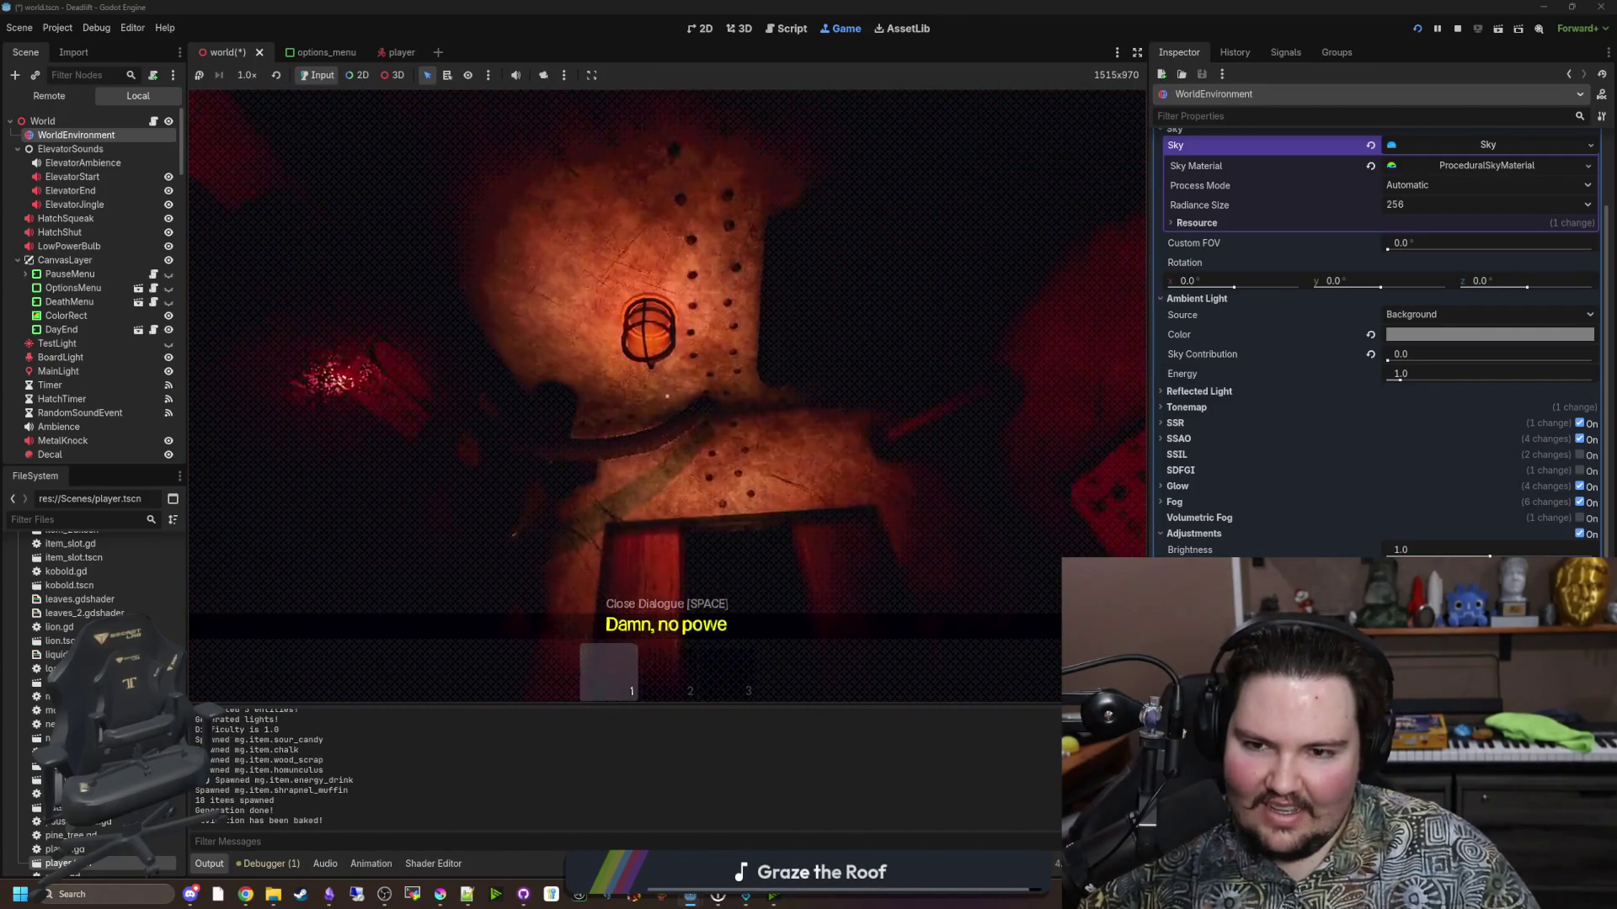
Sprint through the dark doorway toward the lit rocks, past the red monster and the breaker-panel wall.
key(shift+w)
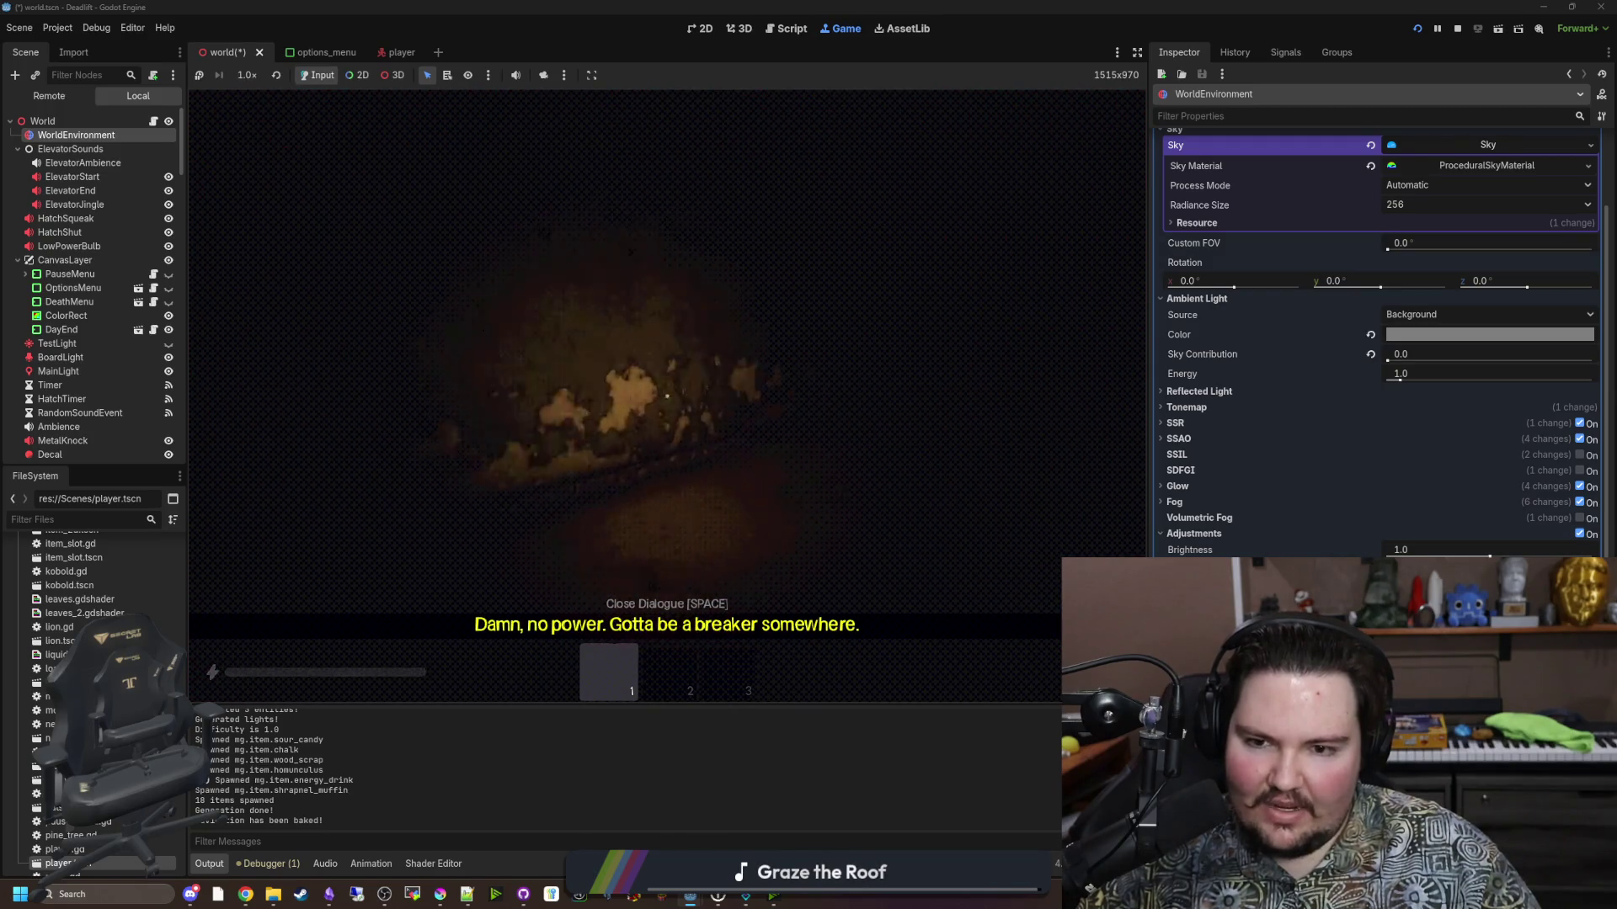
key(shift+w)
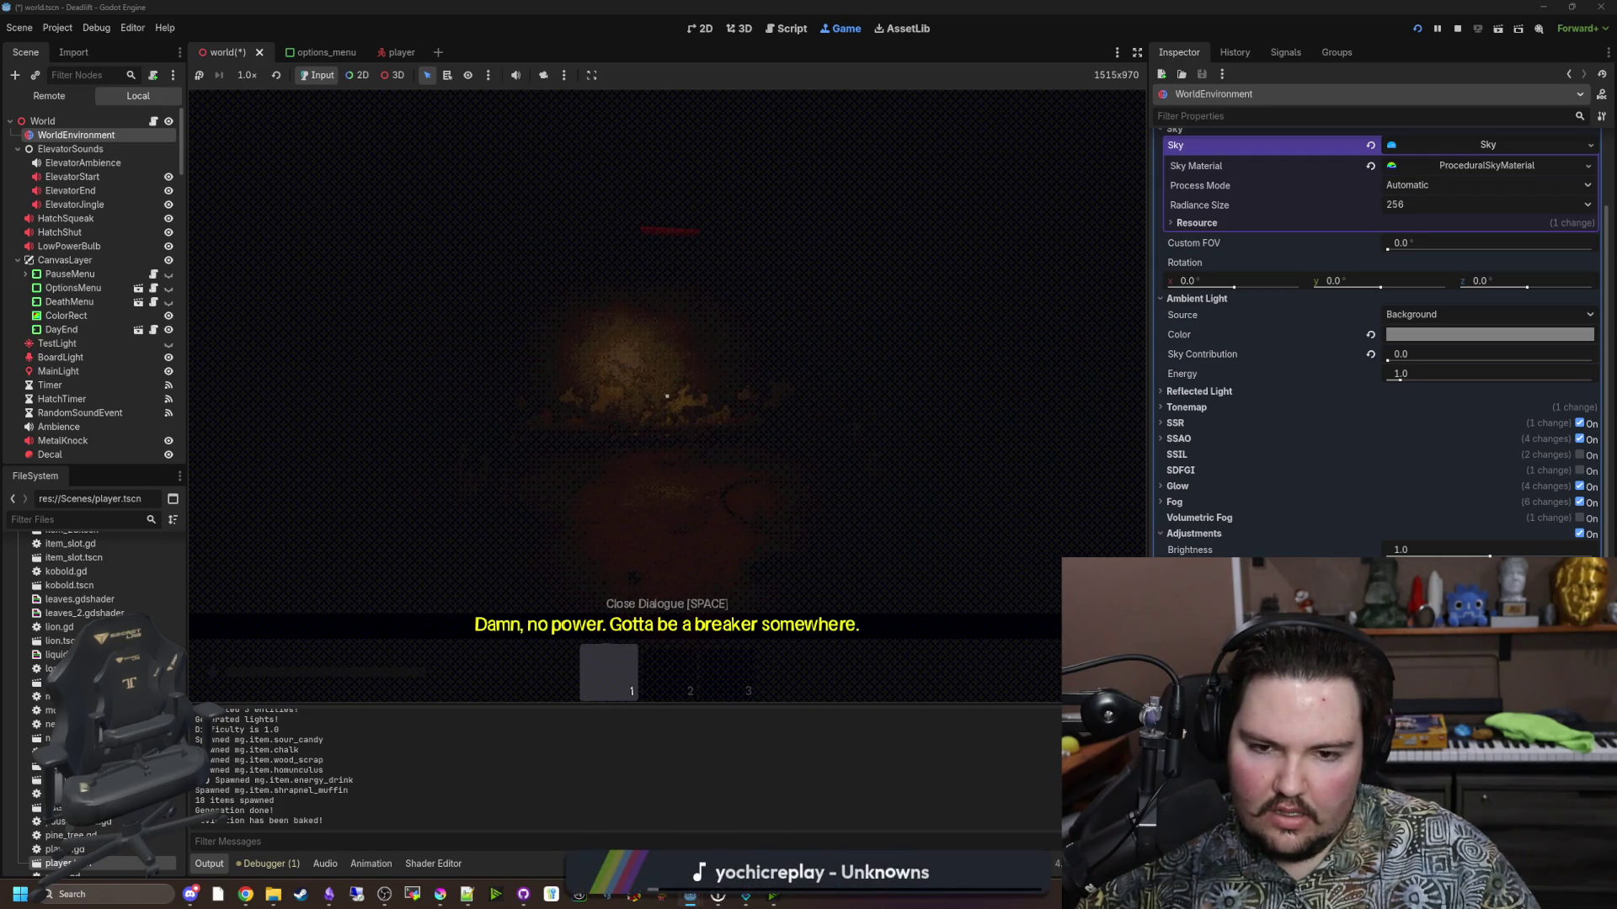
key(shift+w)
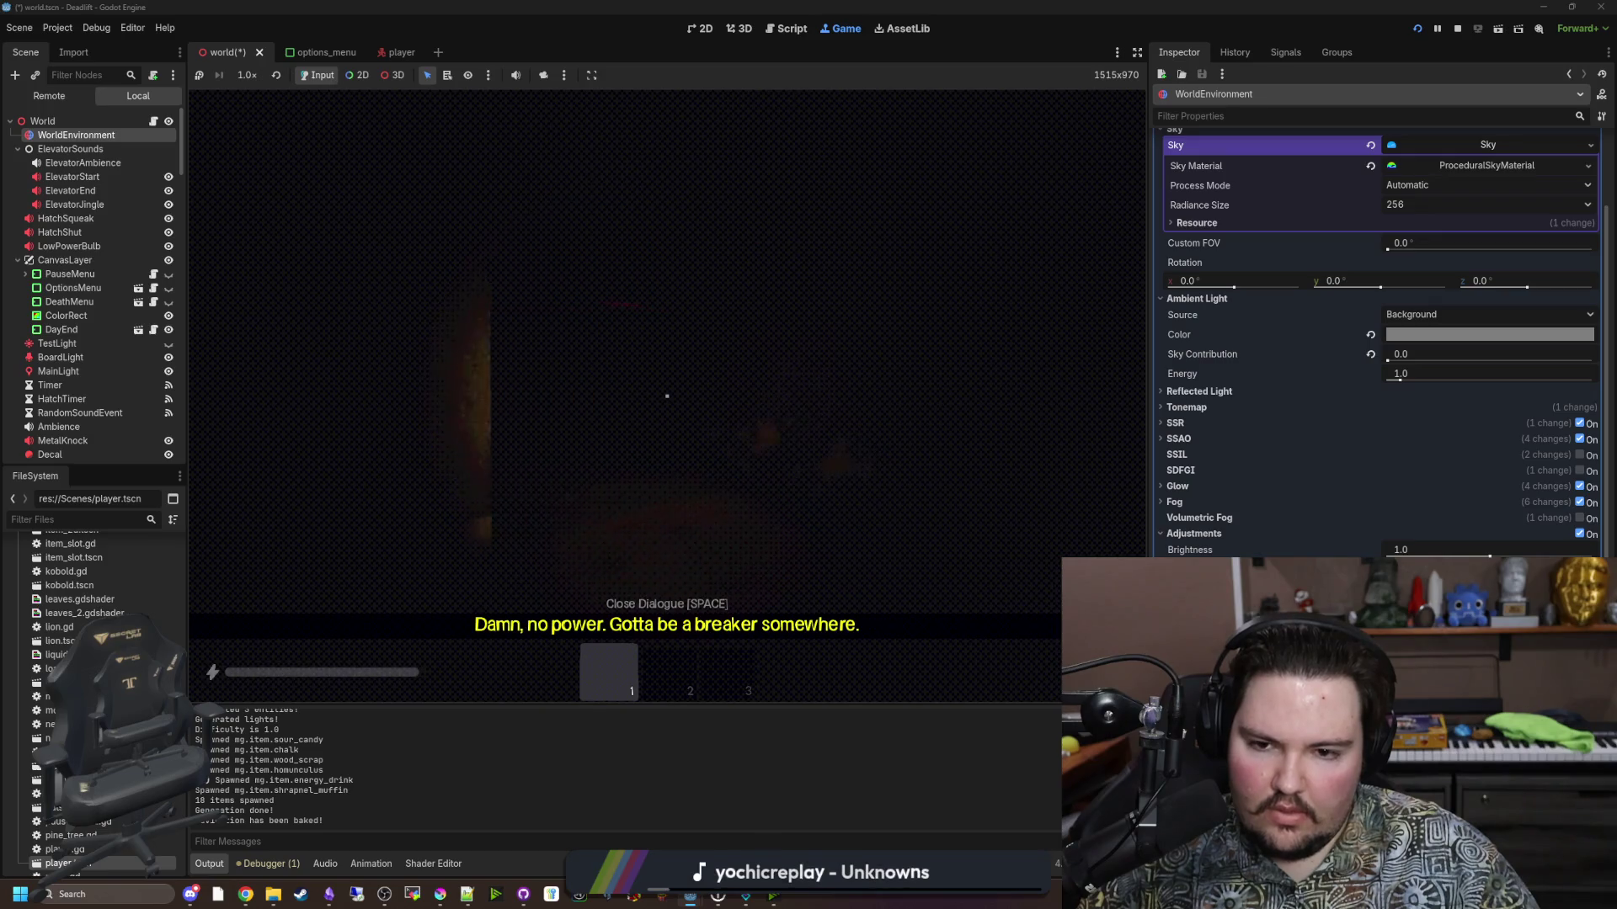
key(w)
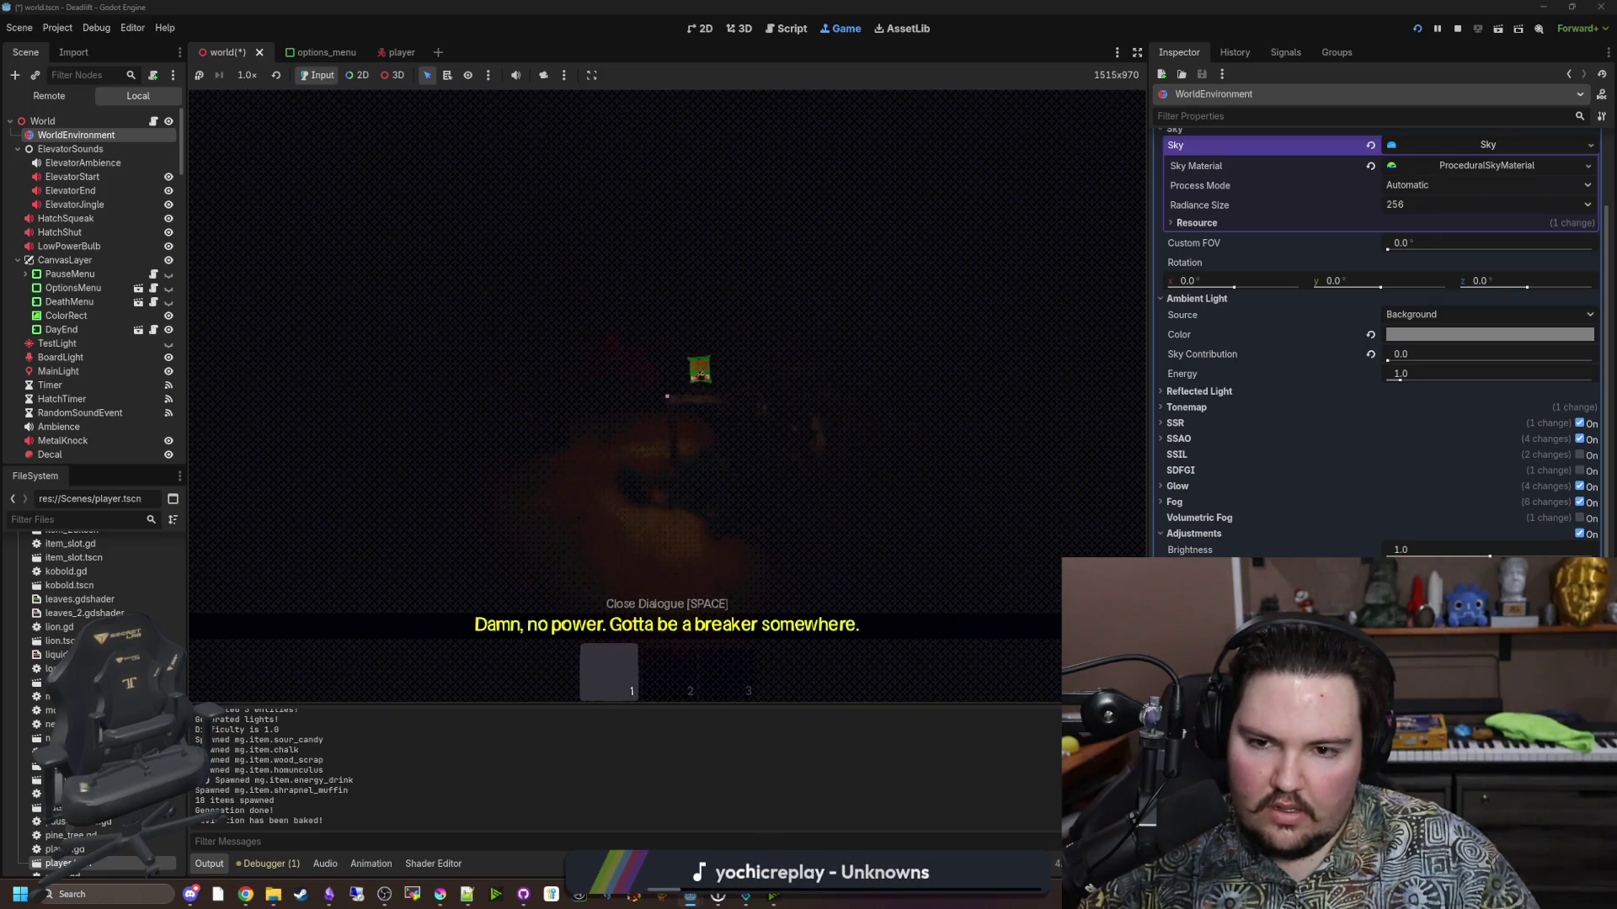
key(shift+w)
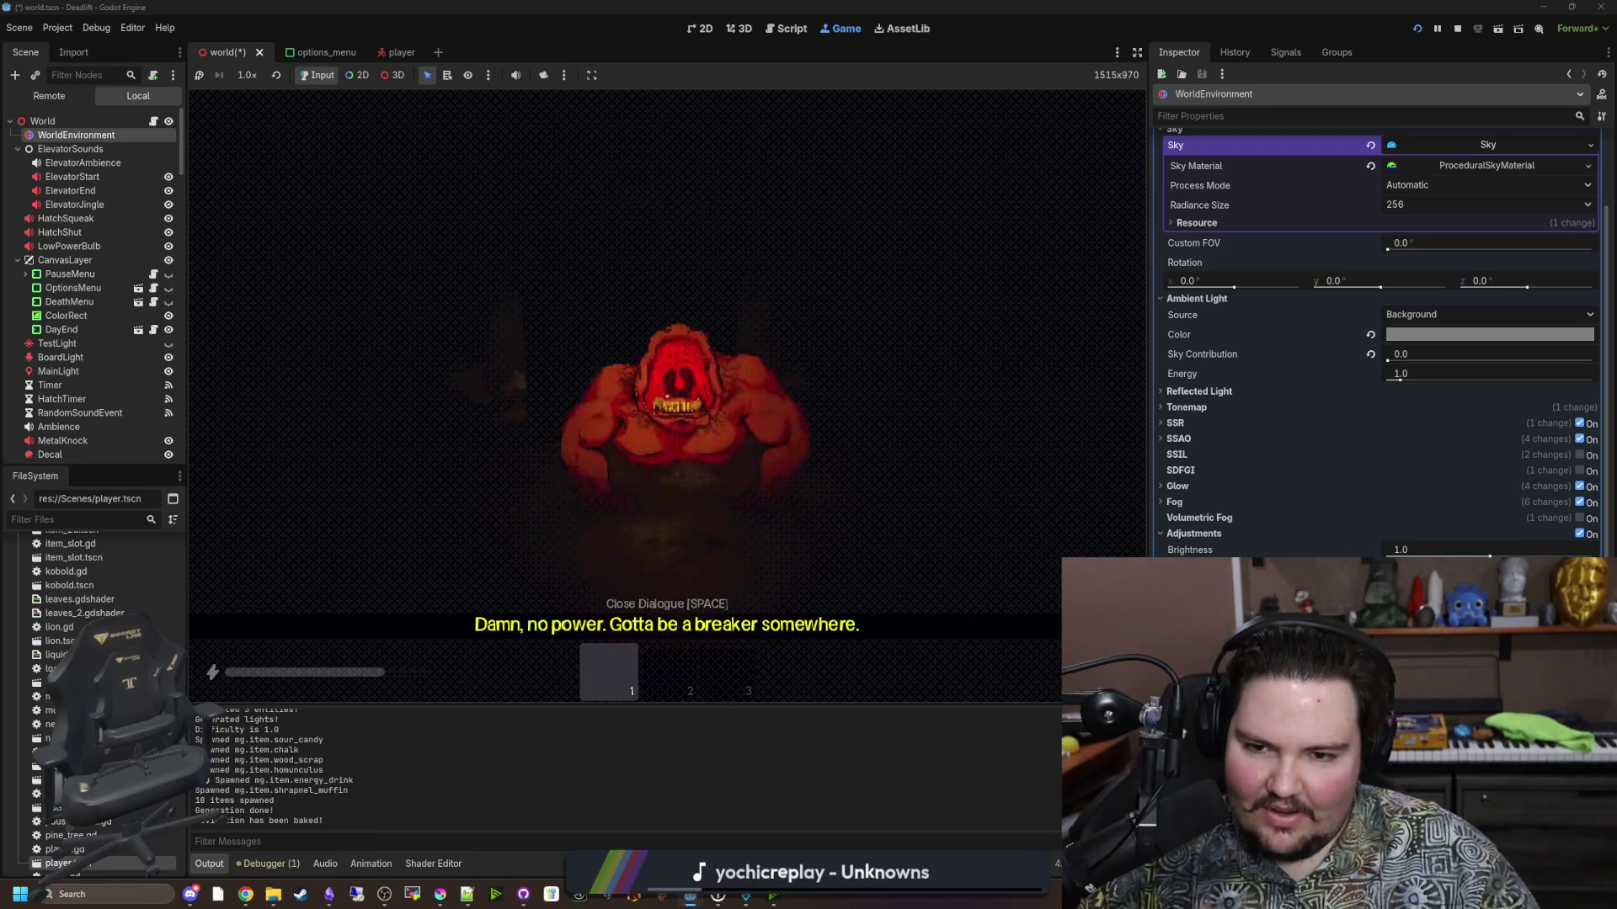
key(shift+w)
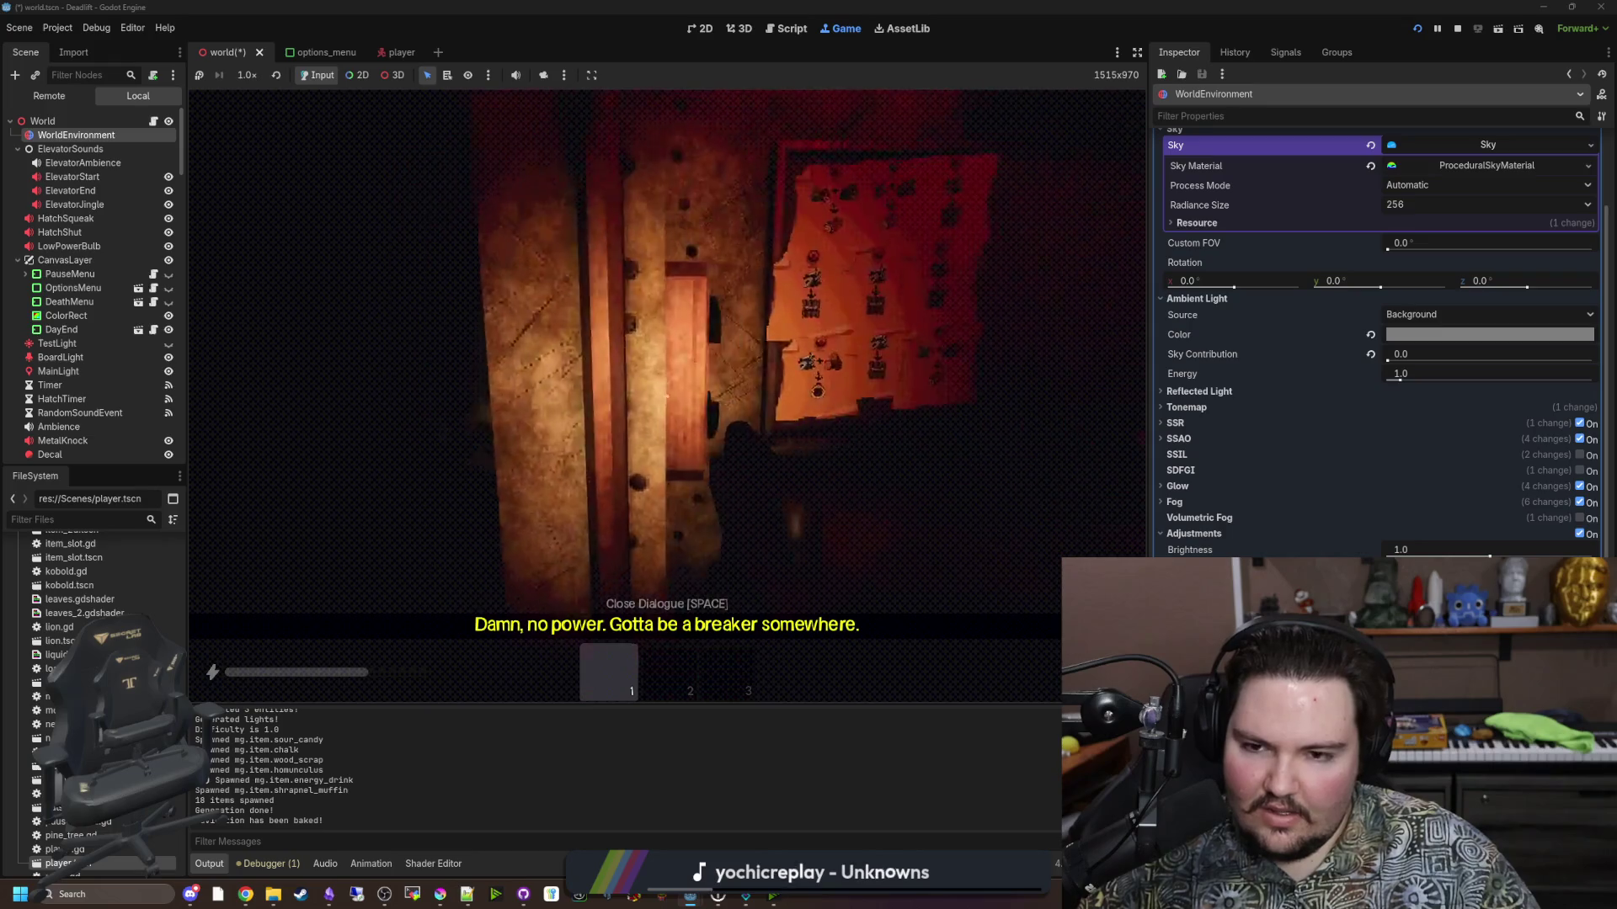
key(w)
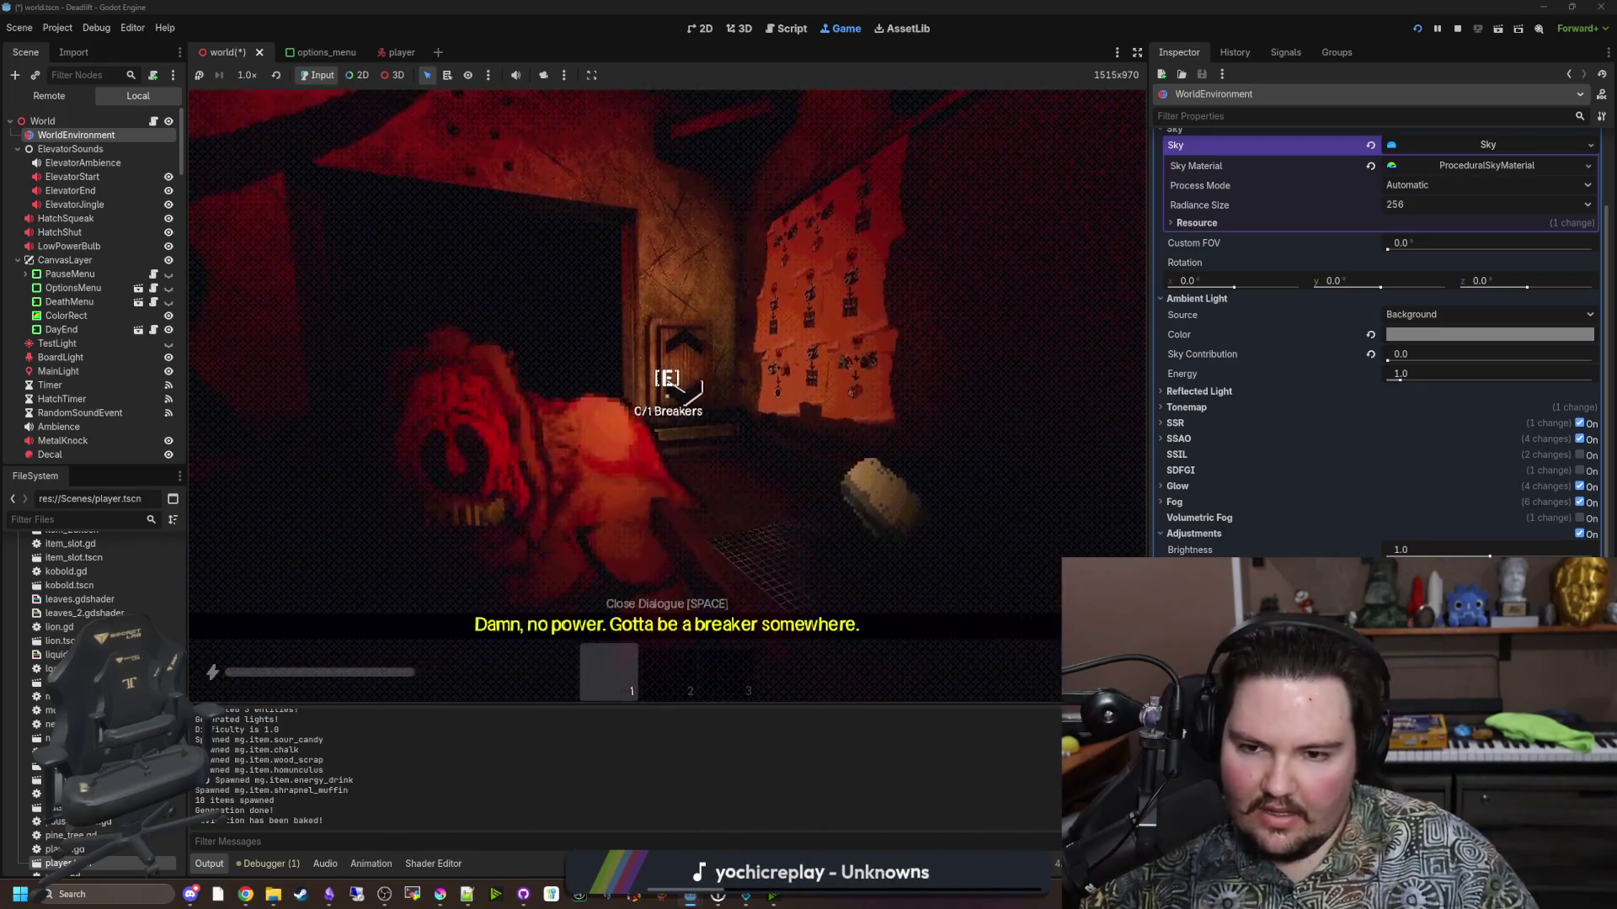
key(shift+w)
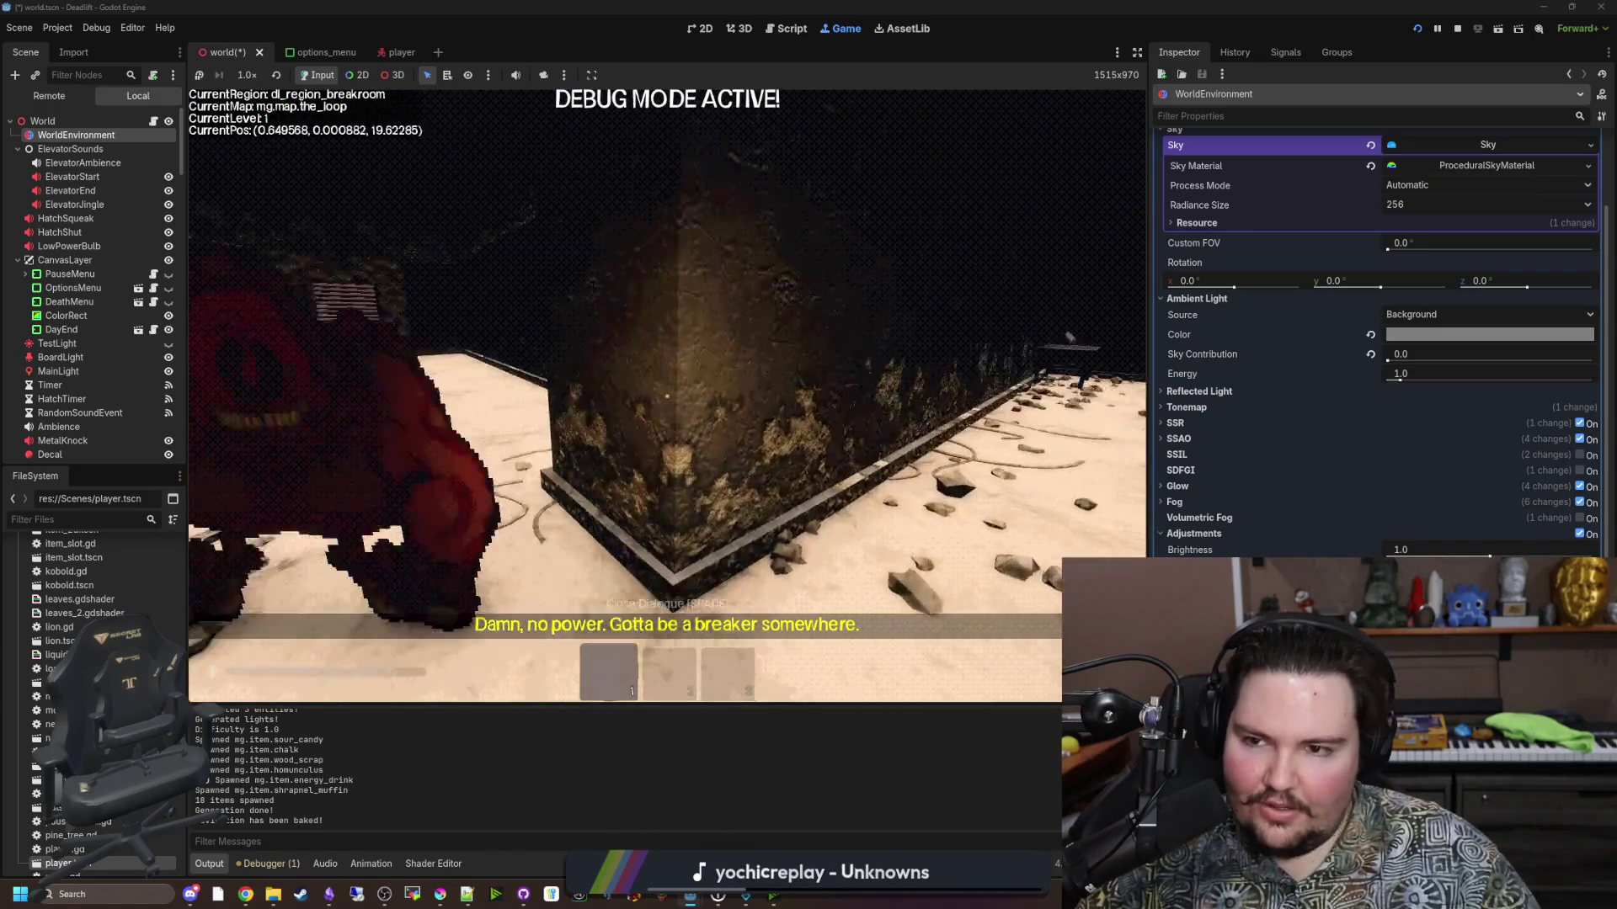
Pause and resume, toggle the F3 debug overlay, then stop the game with F8 and save the scene.
key(Escape)
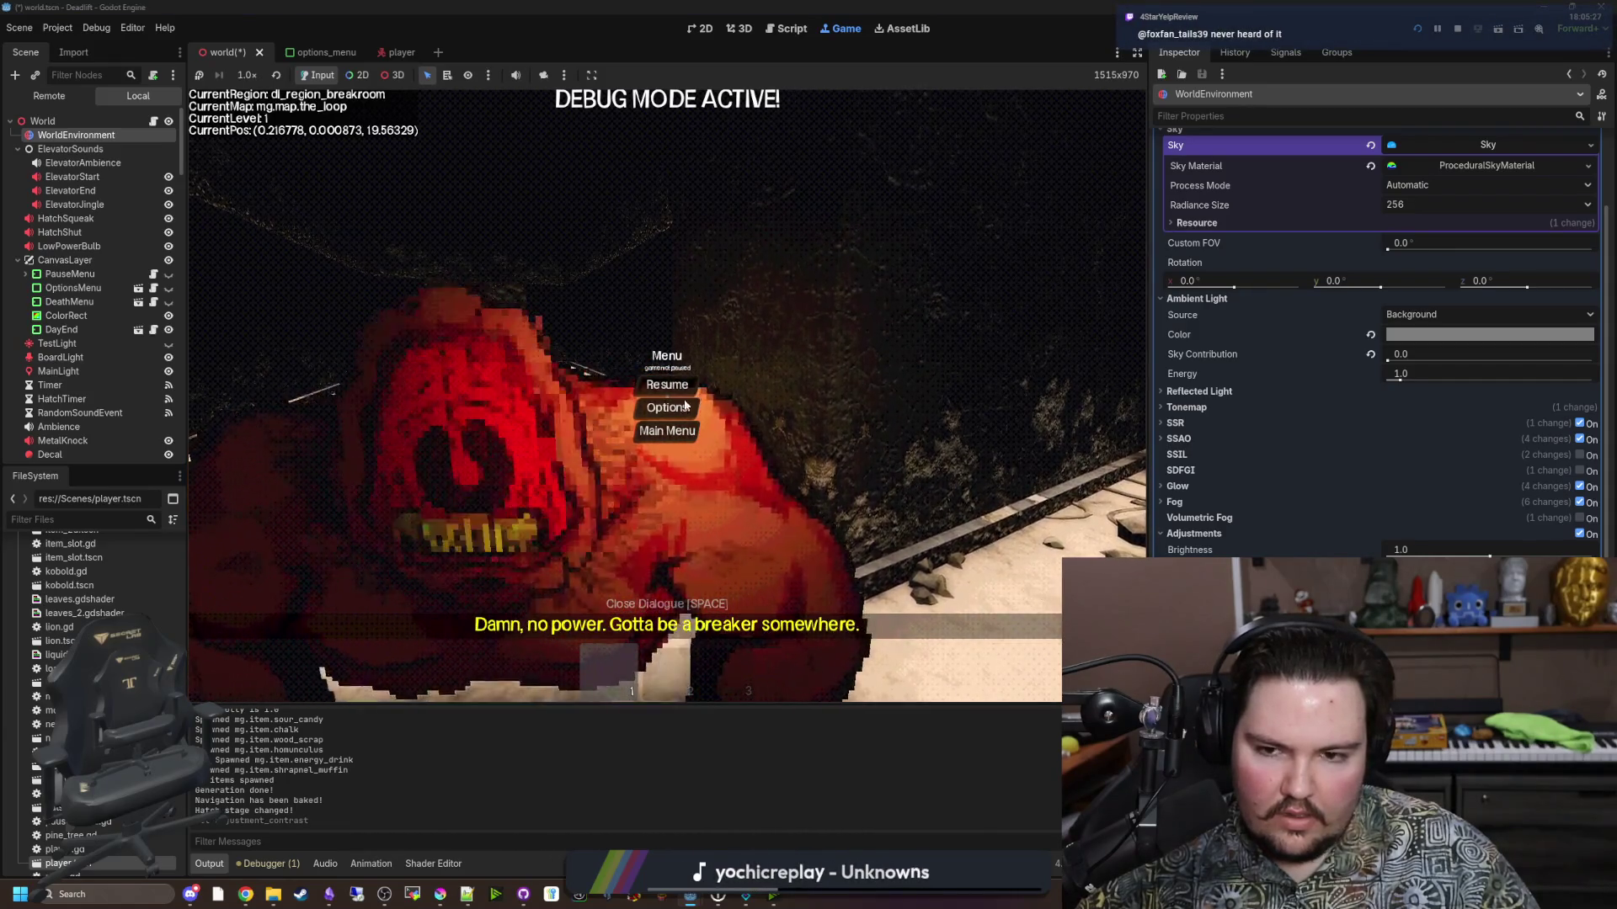
key(Escape)
key(w)
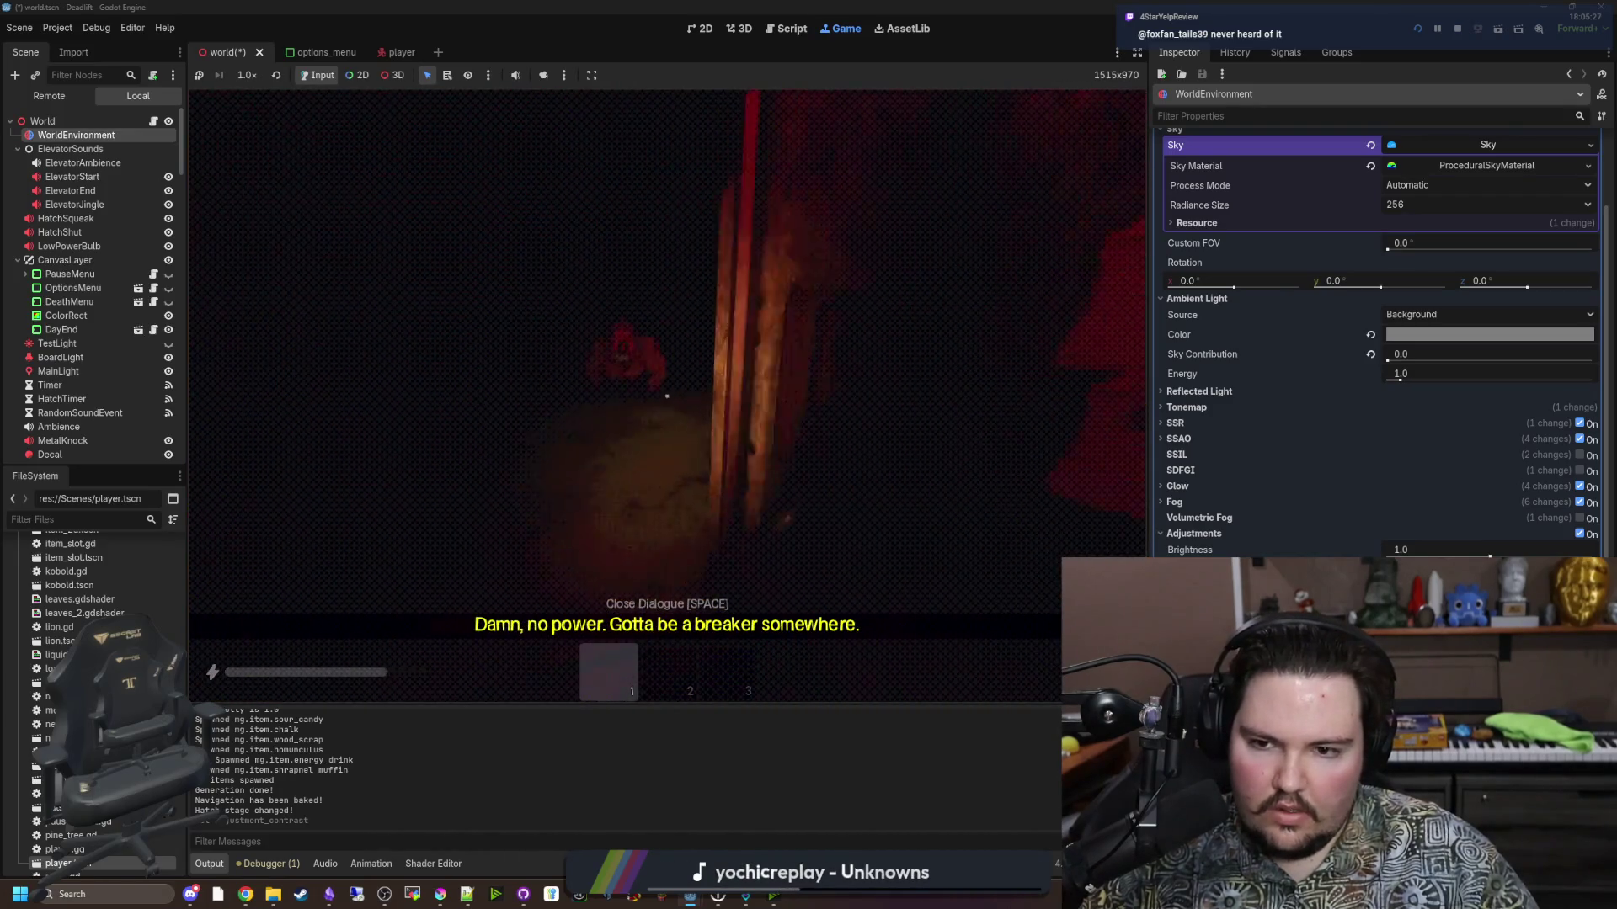
key(F3)
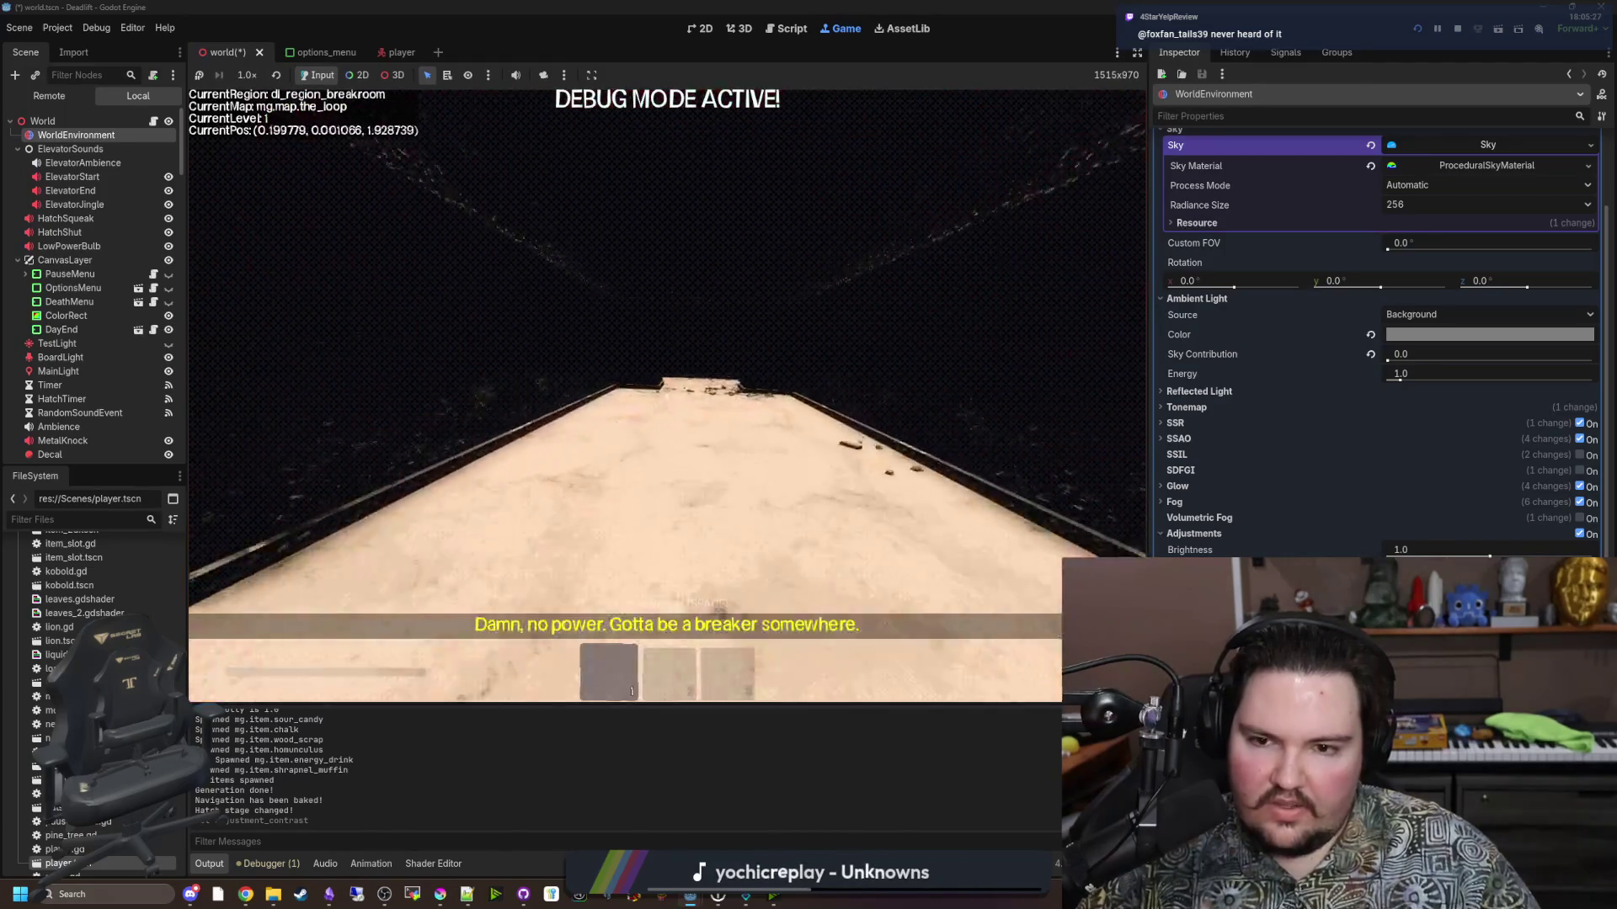
key(F3)
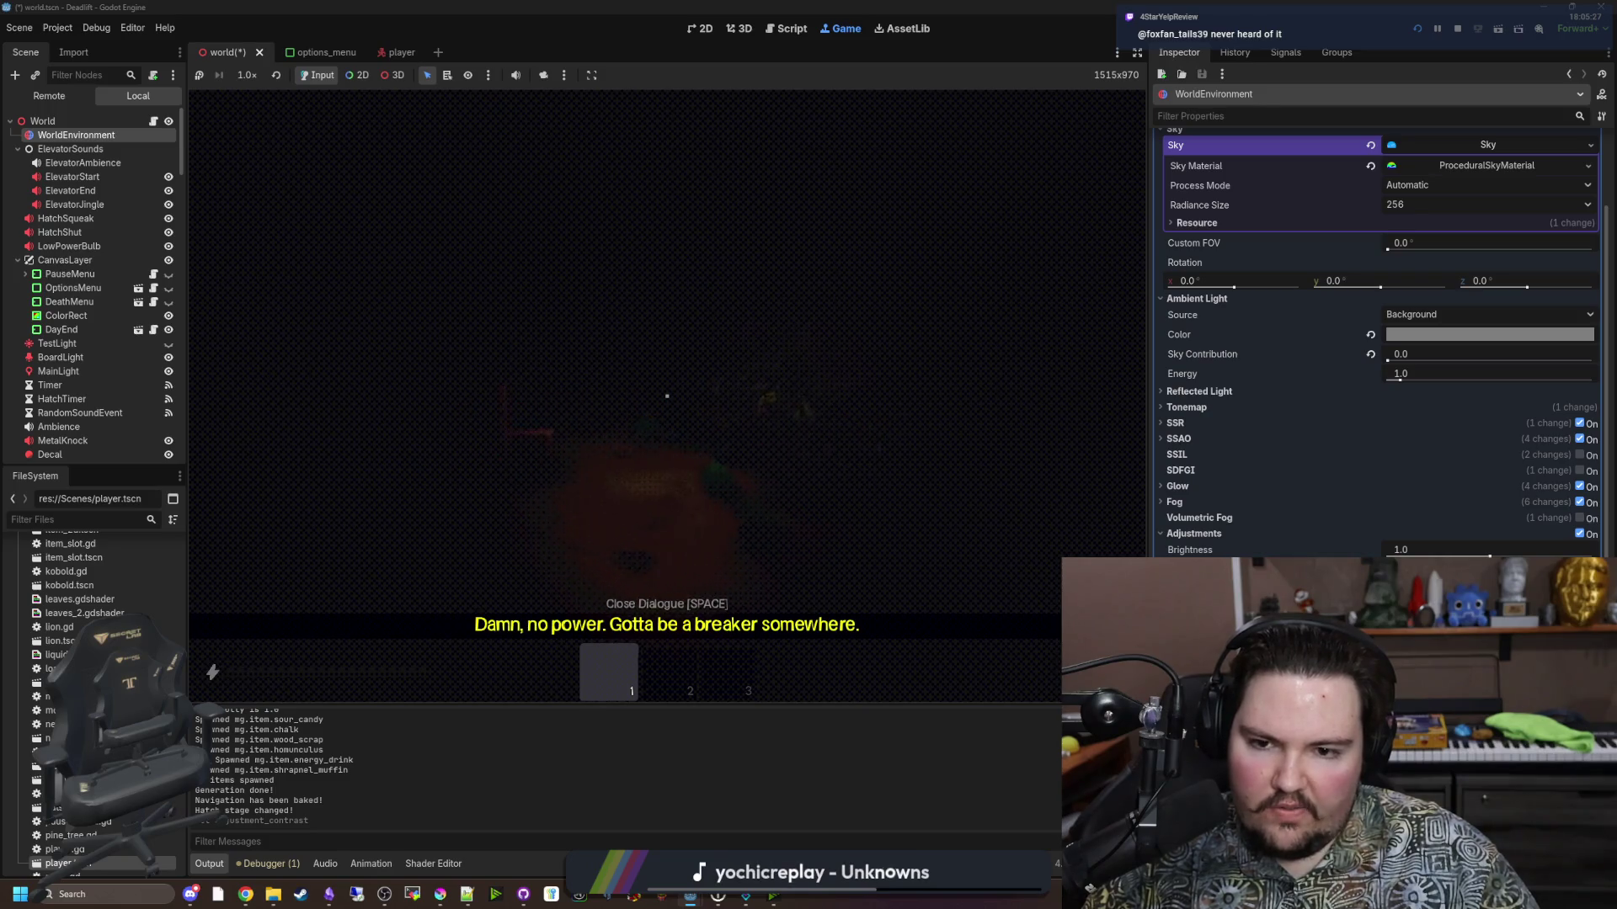
key(Escape)
key(F8)
key(ctrl+s)
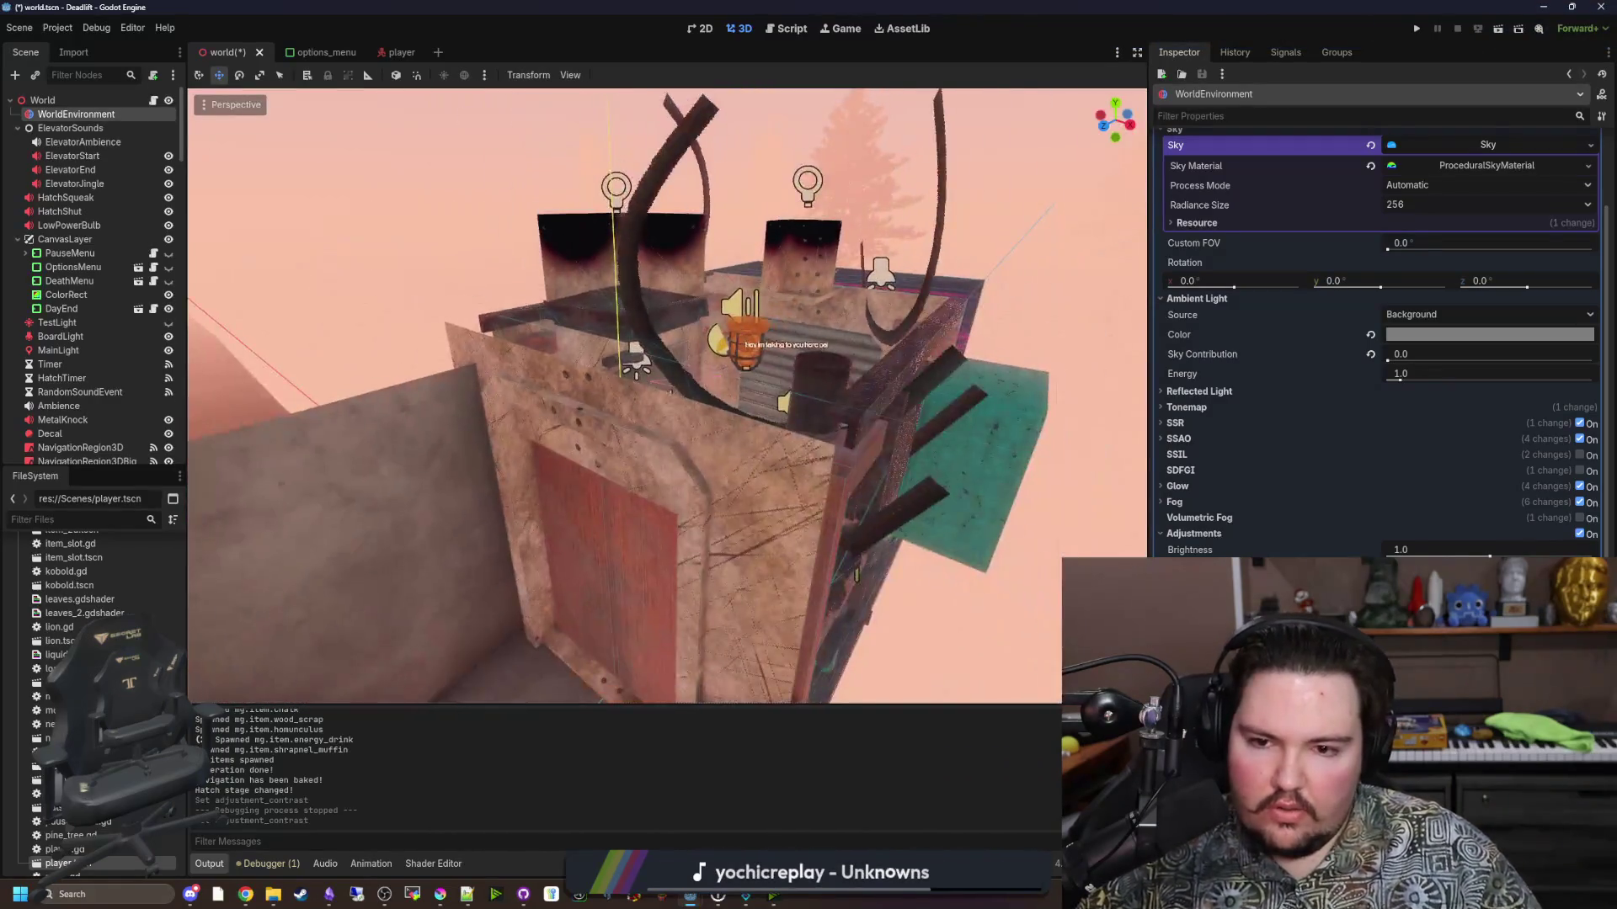
Save the world scene and switch the colour-correction gradient interpolation from Cubic to Linear.
key(ctrl+s)
scroll(1297, 467, up, 3)
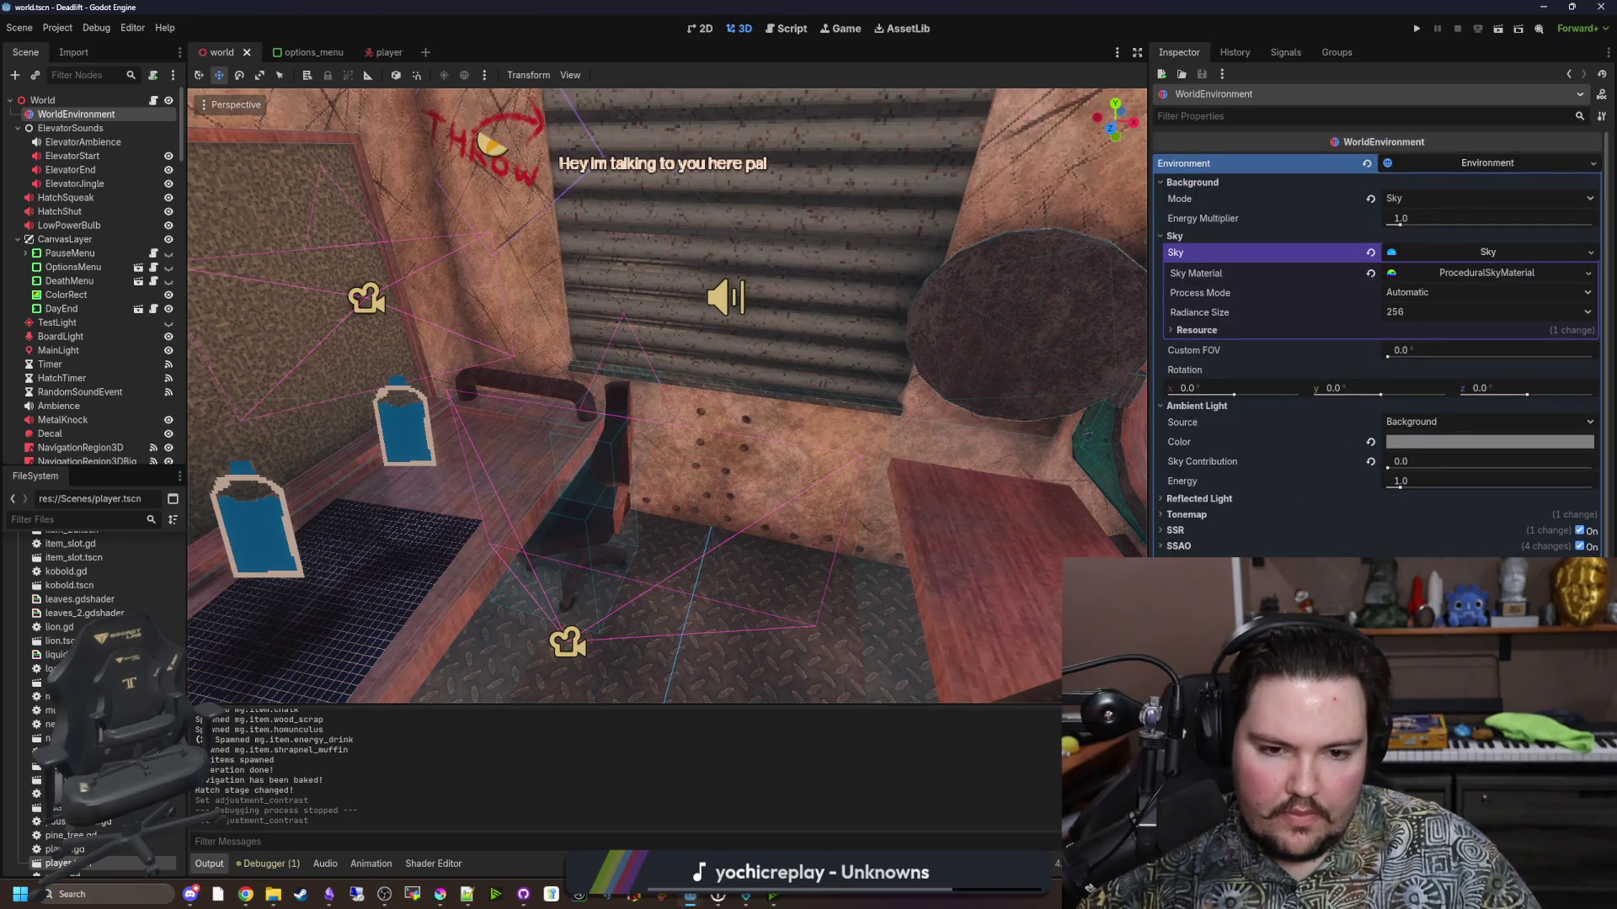
scroll(1308, 552, down, 8)
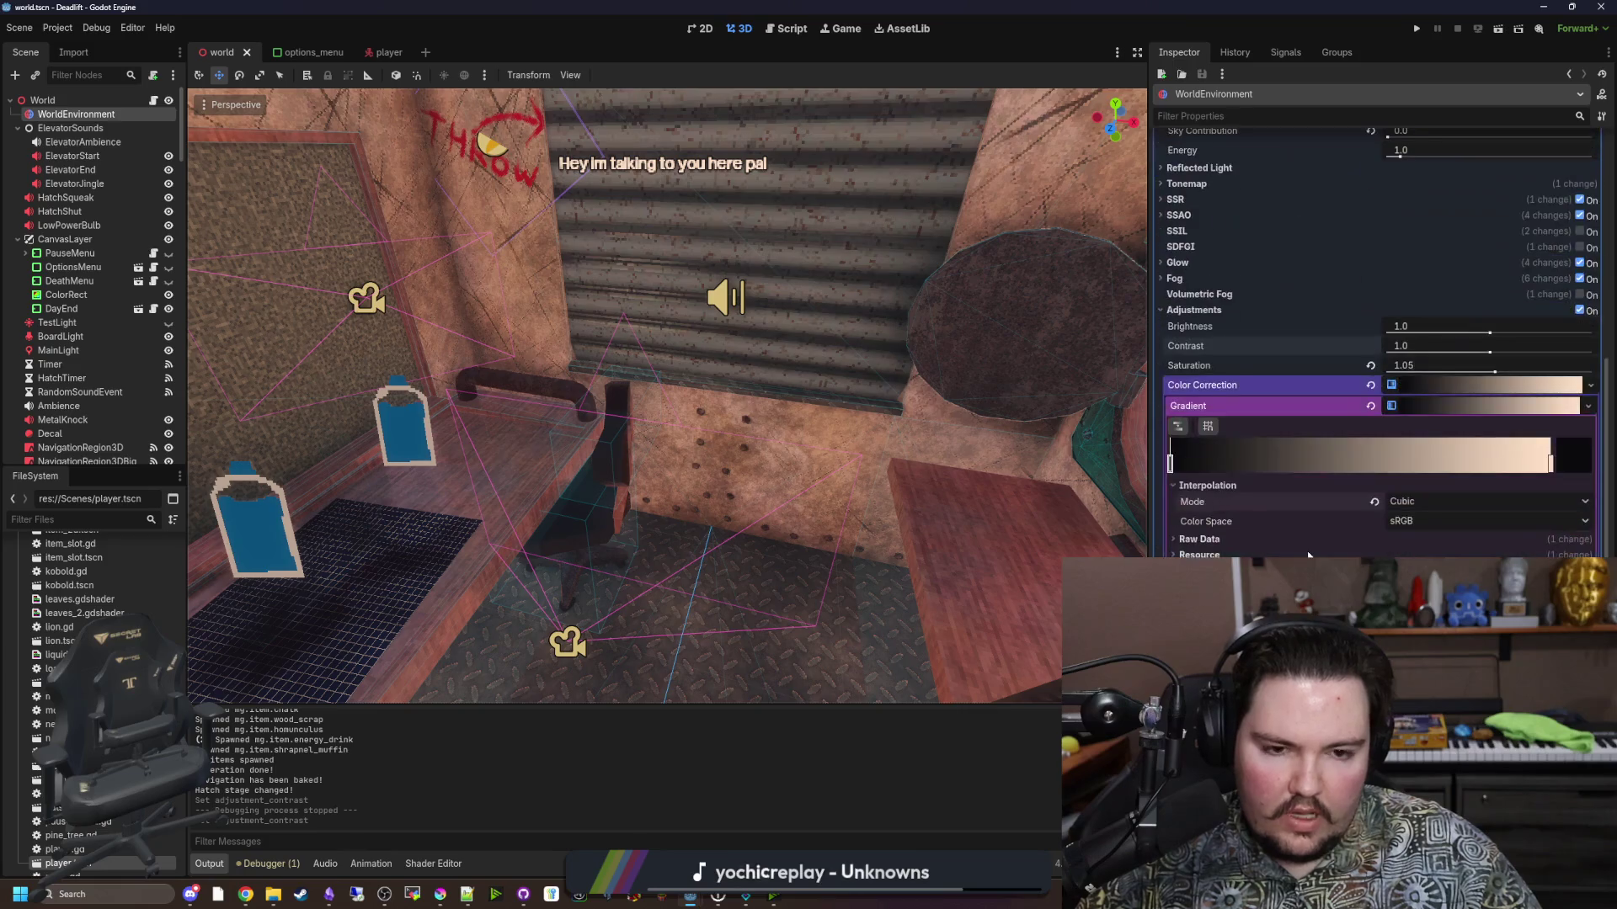
click(1458, 503)
click(1436, 526)
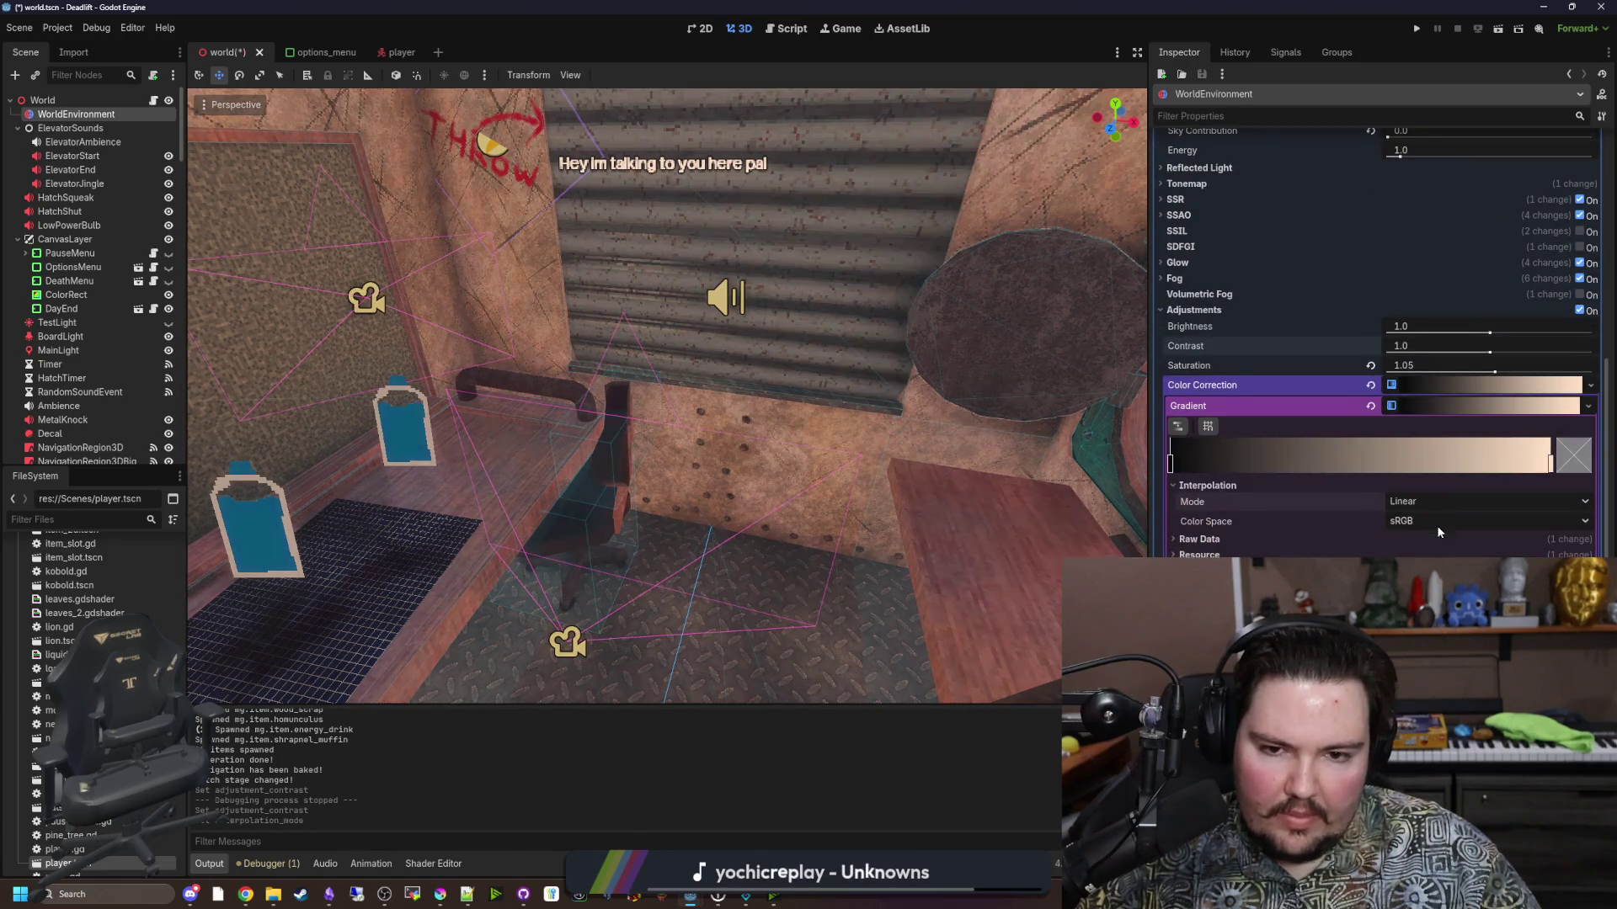
Fly around the room to check the Linear gradient result, saving world.tscn repeatedly.
drag(956, 505, 589, 471)
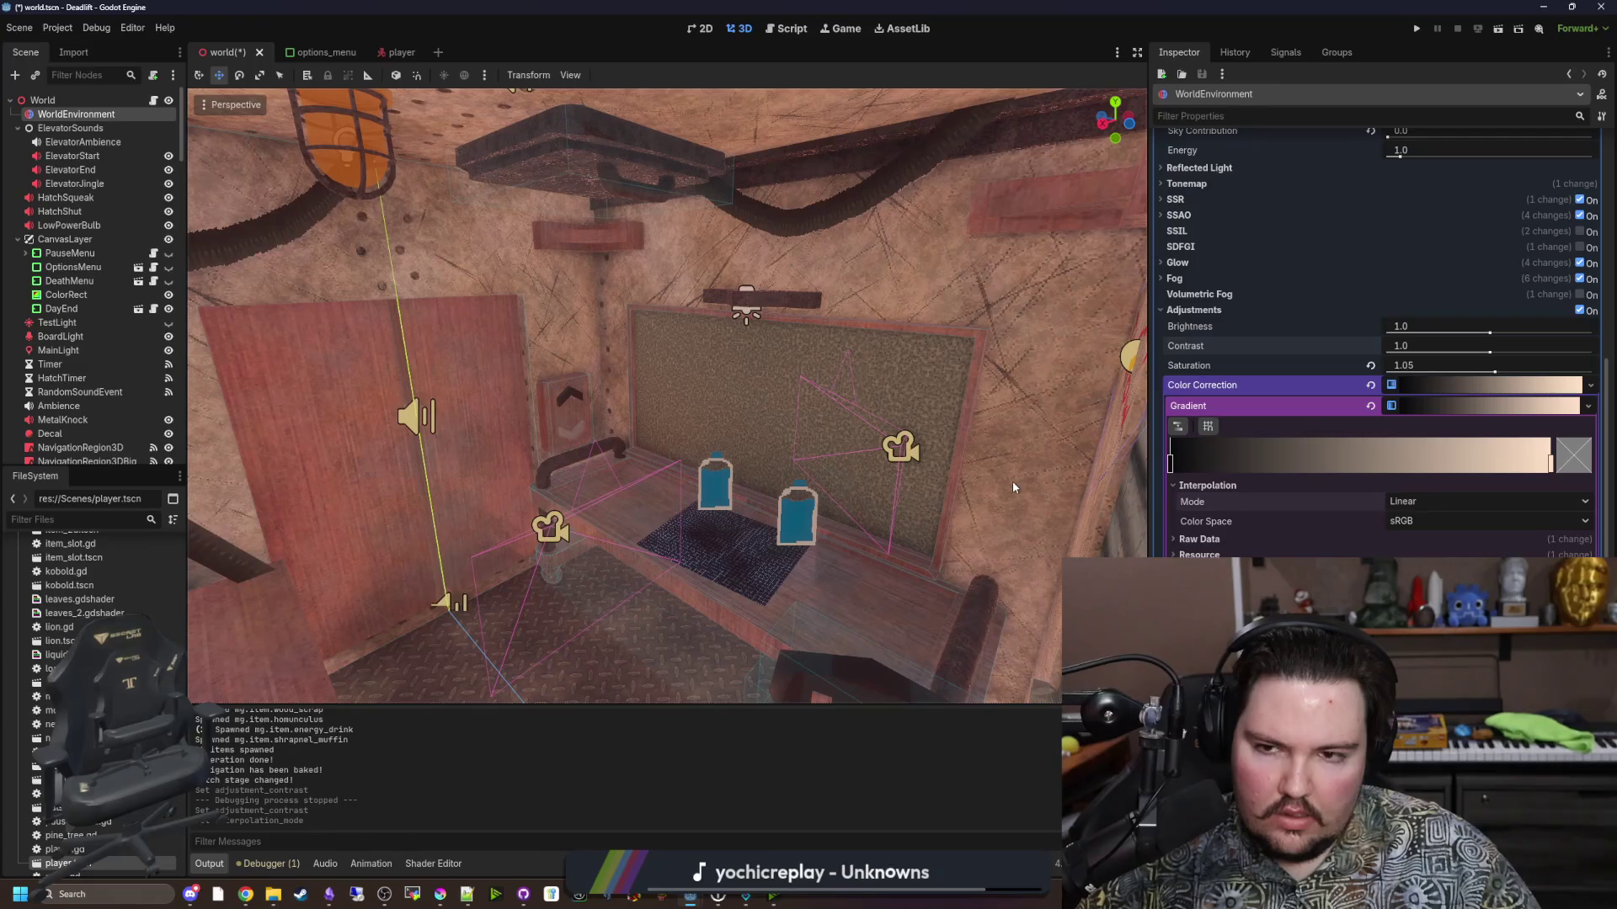
key(ctrl+s)
drag(1012, 487, 1079, 442)
key(ctrl+s)
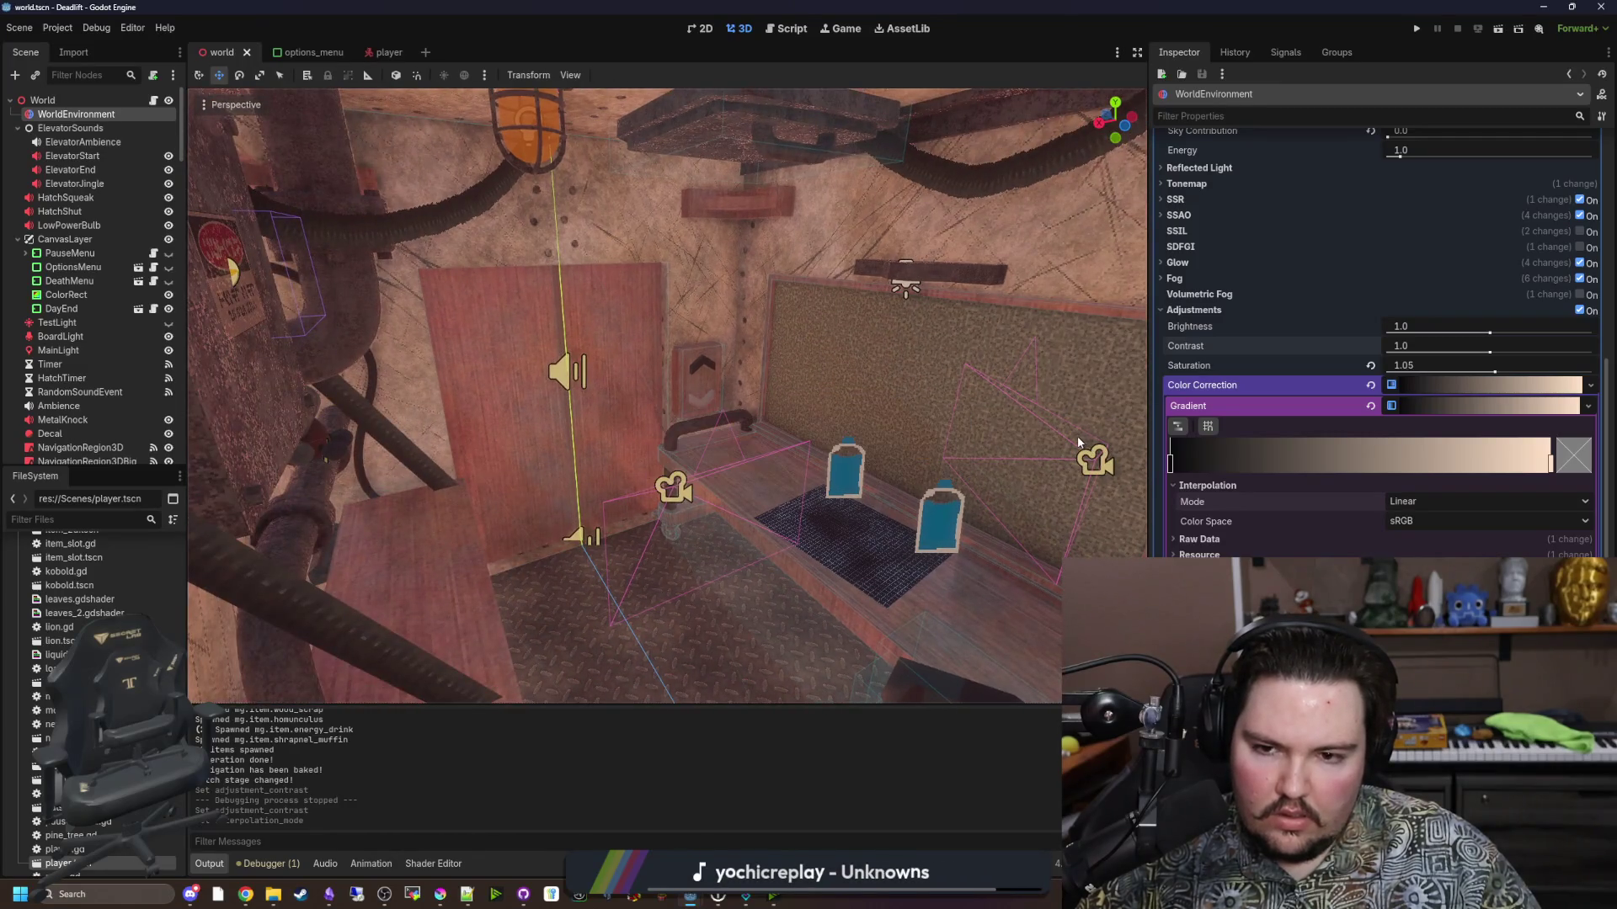
key(ctrl+s)
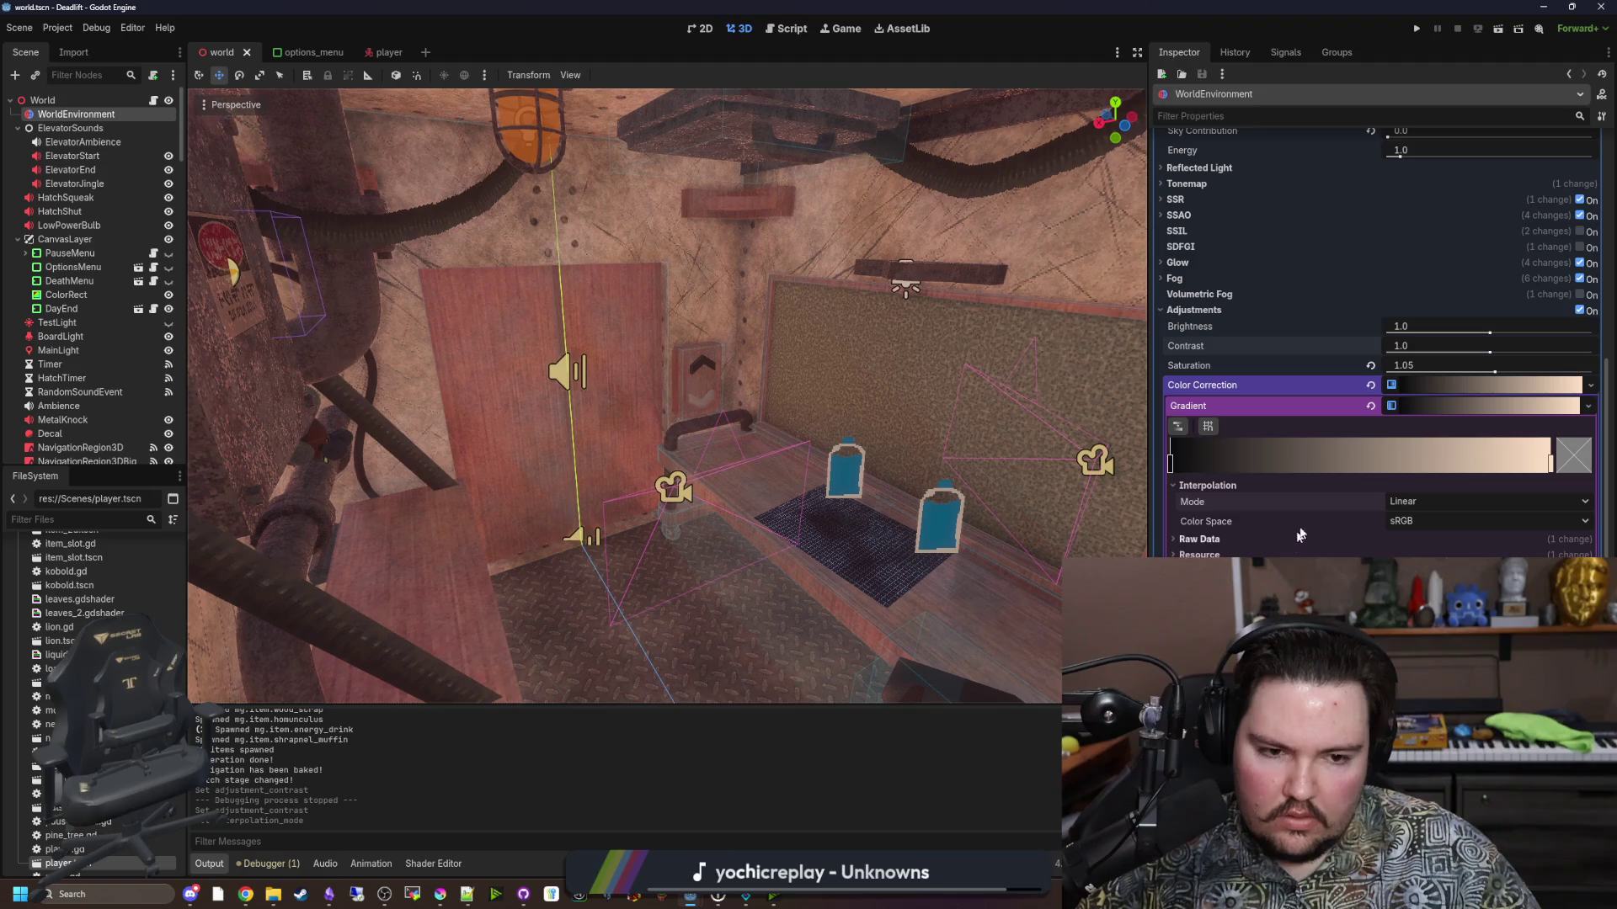
drag(665, 396, 589, 370)
key(ctrl+s)
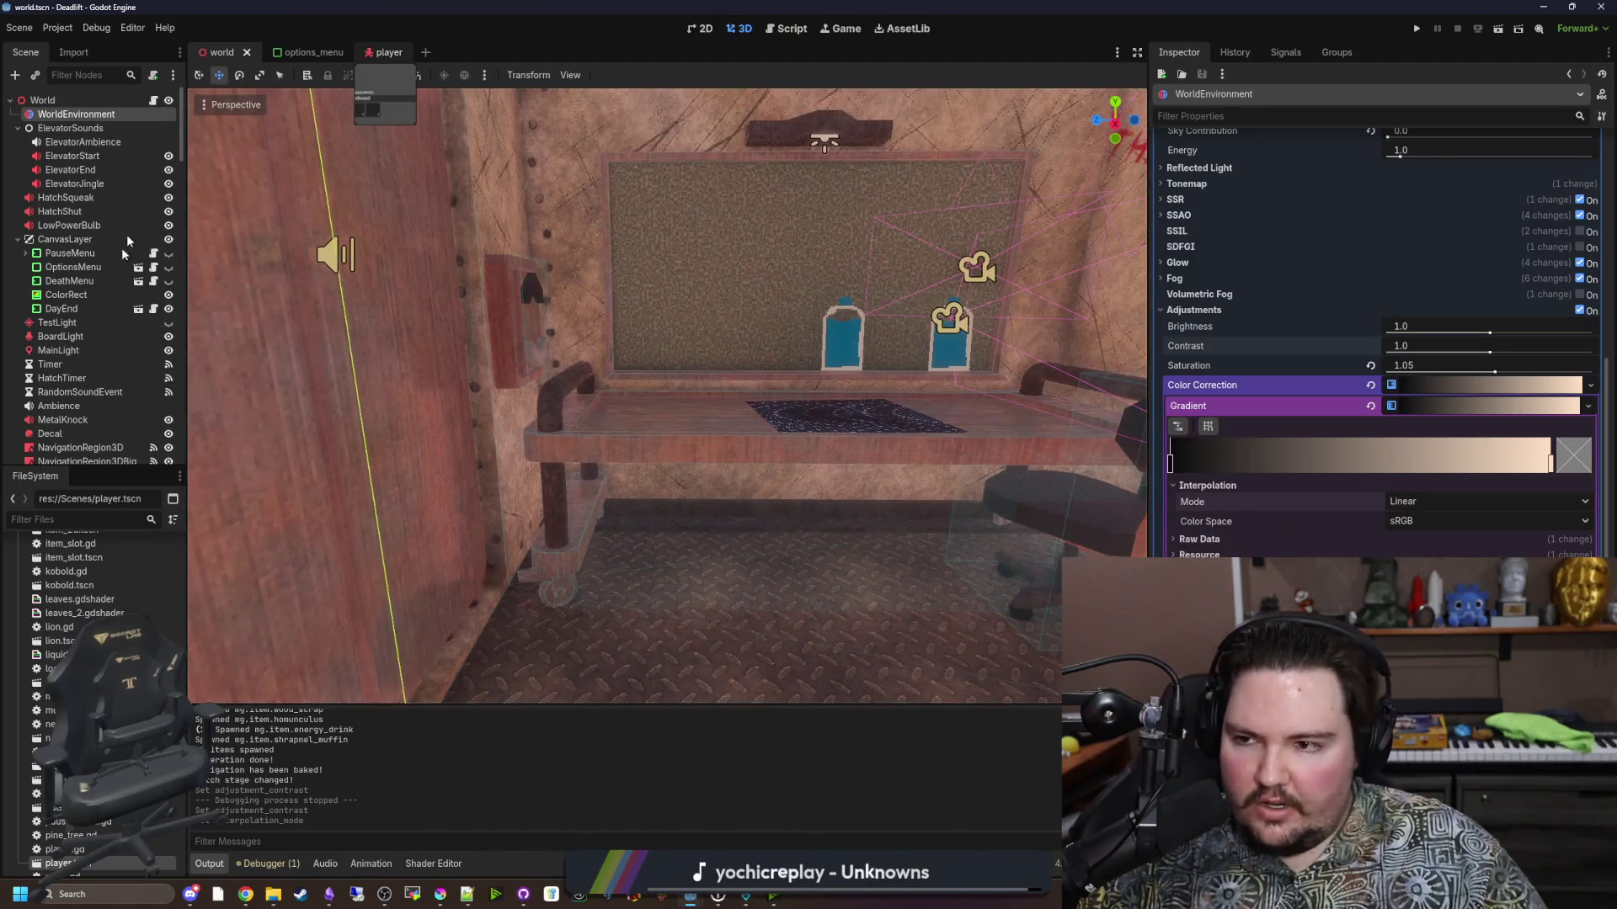
Switch to the player scene, select the Flashlight node, and open player.gd.
key(ctrl+shift+Tab)
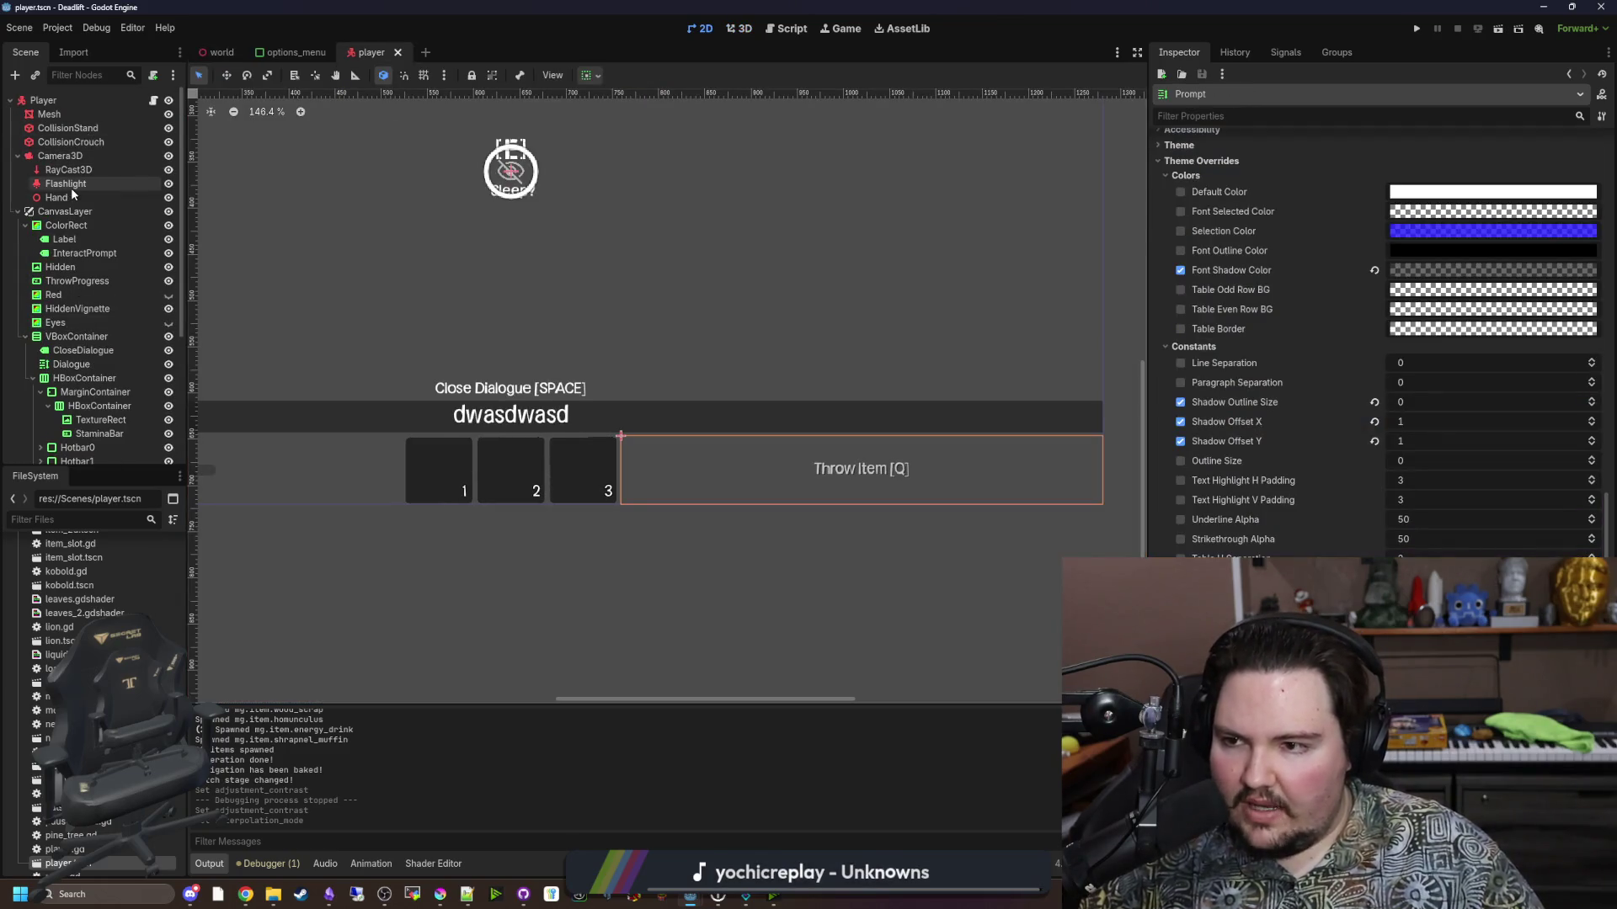
click(66, 185)
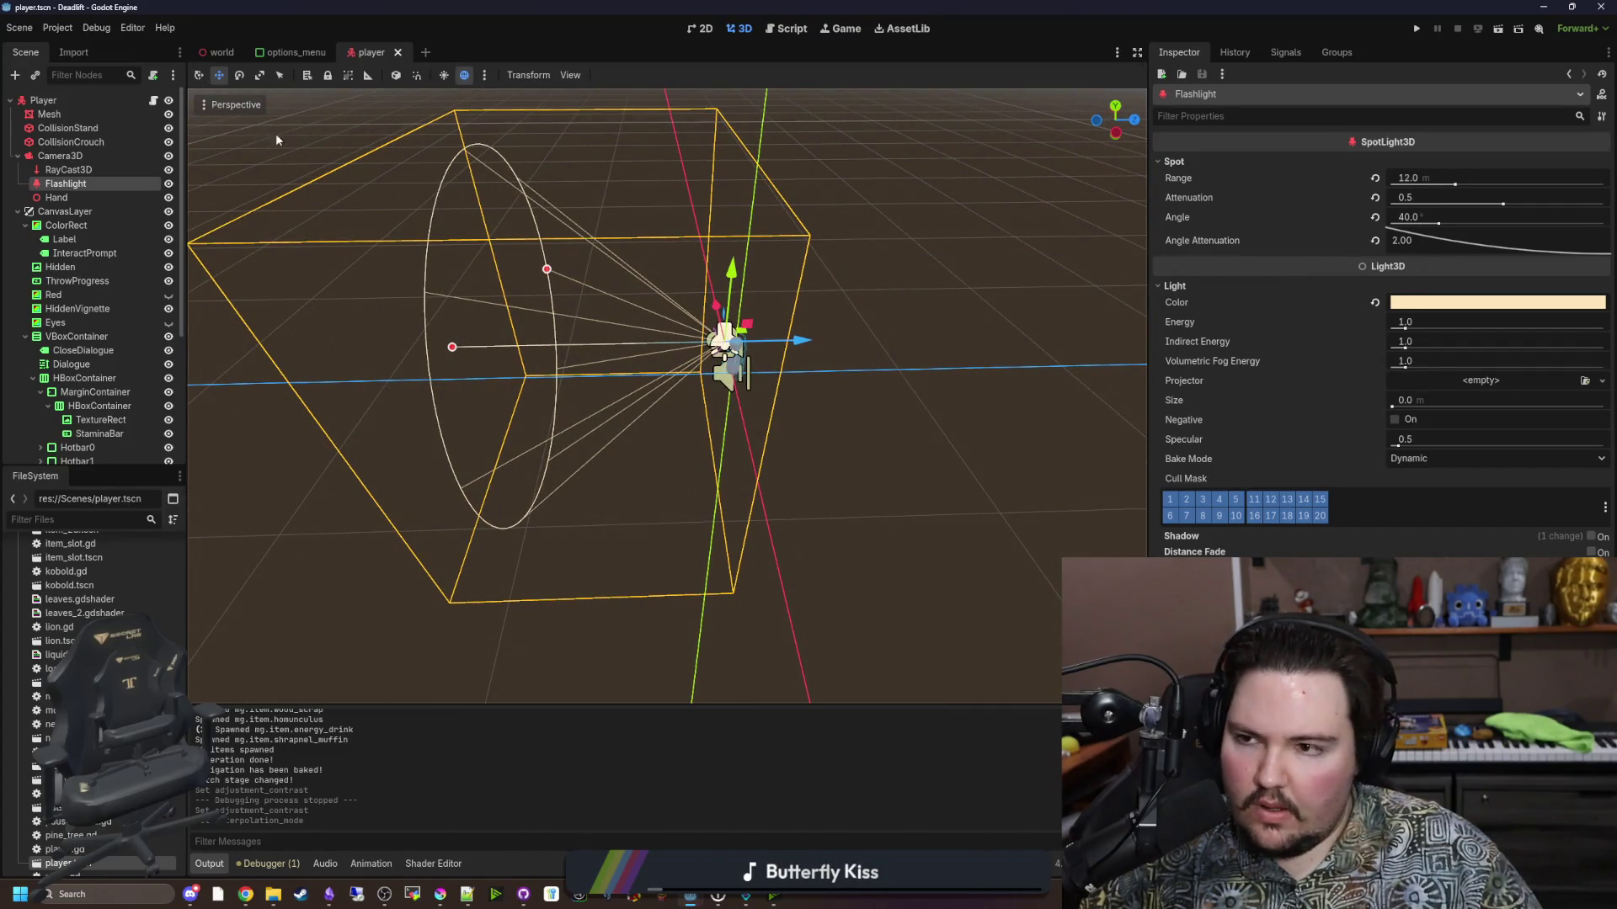
click(153, 100)
Search player.gd for RANGE, change spot_range 12 to 14 and 16 to 18, and save.
key(ctrl+f)
text(RAN)
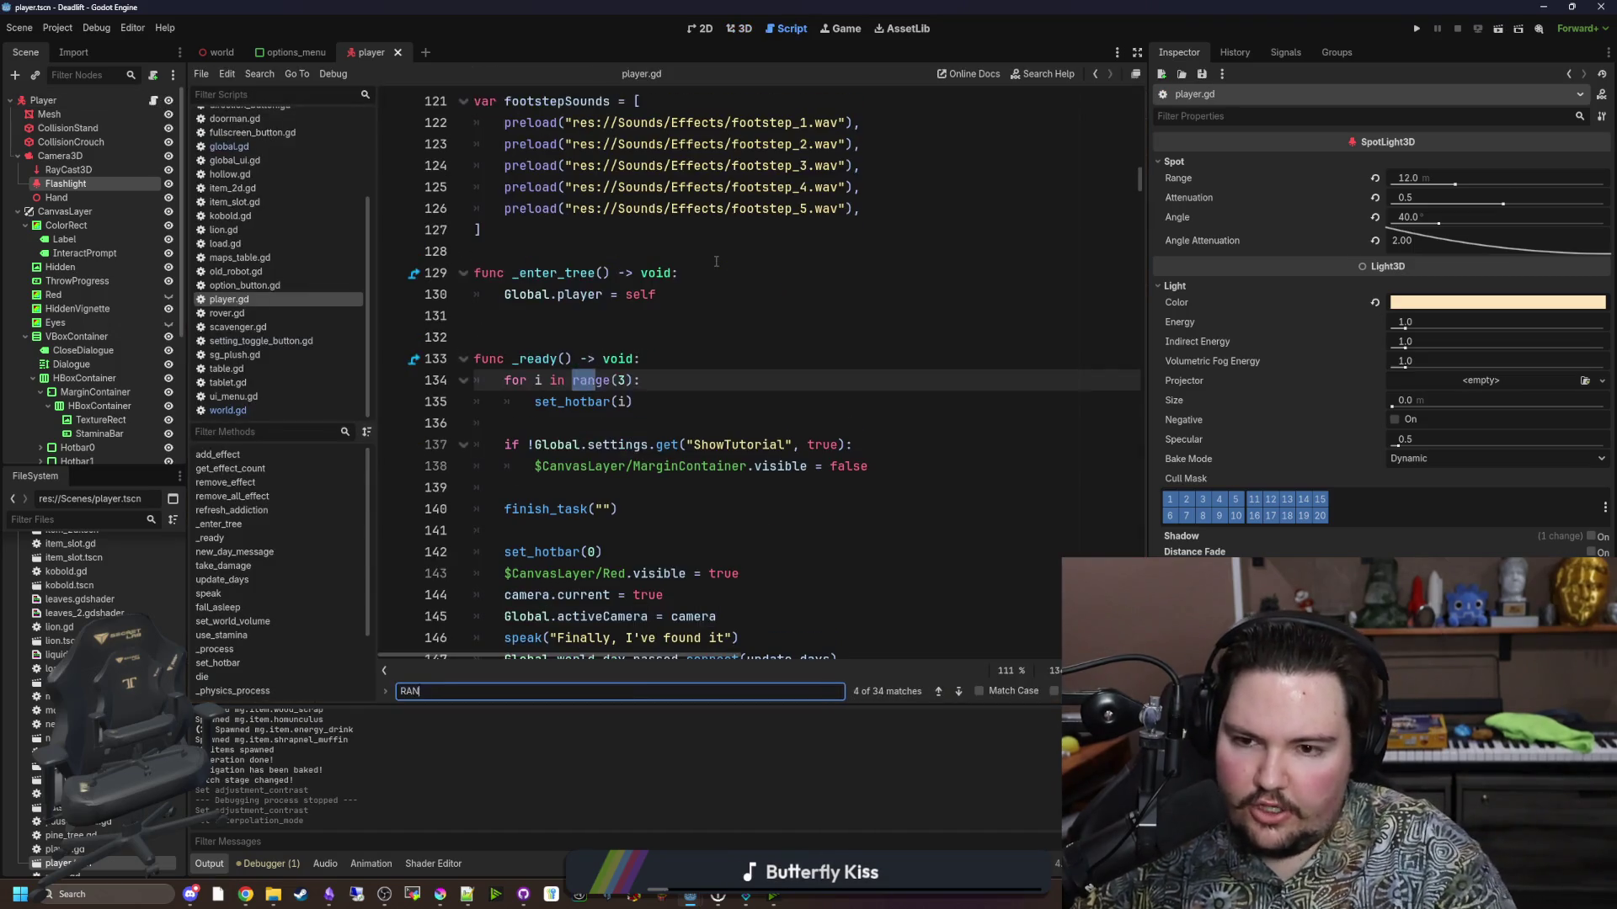
text(GE)
key(Return)
key(Return)
key(Return)
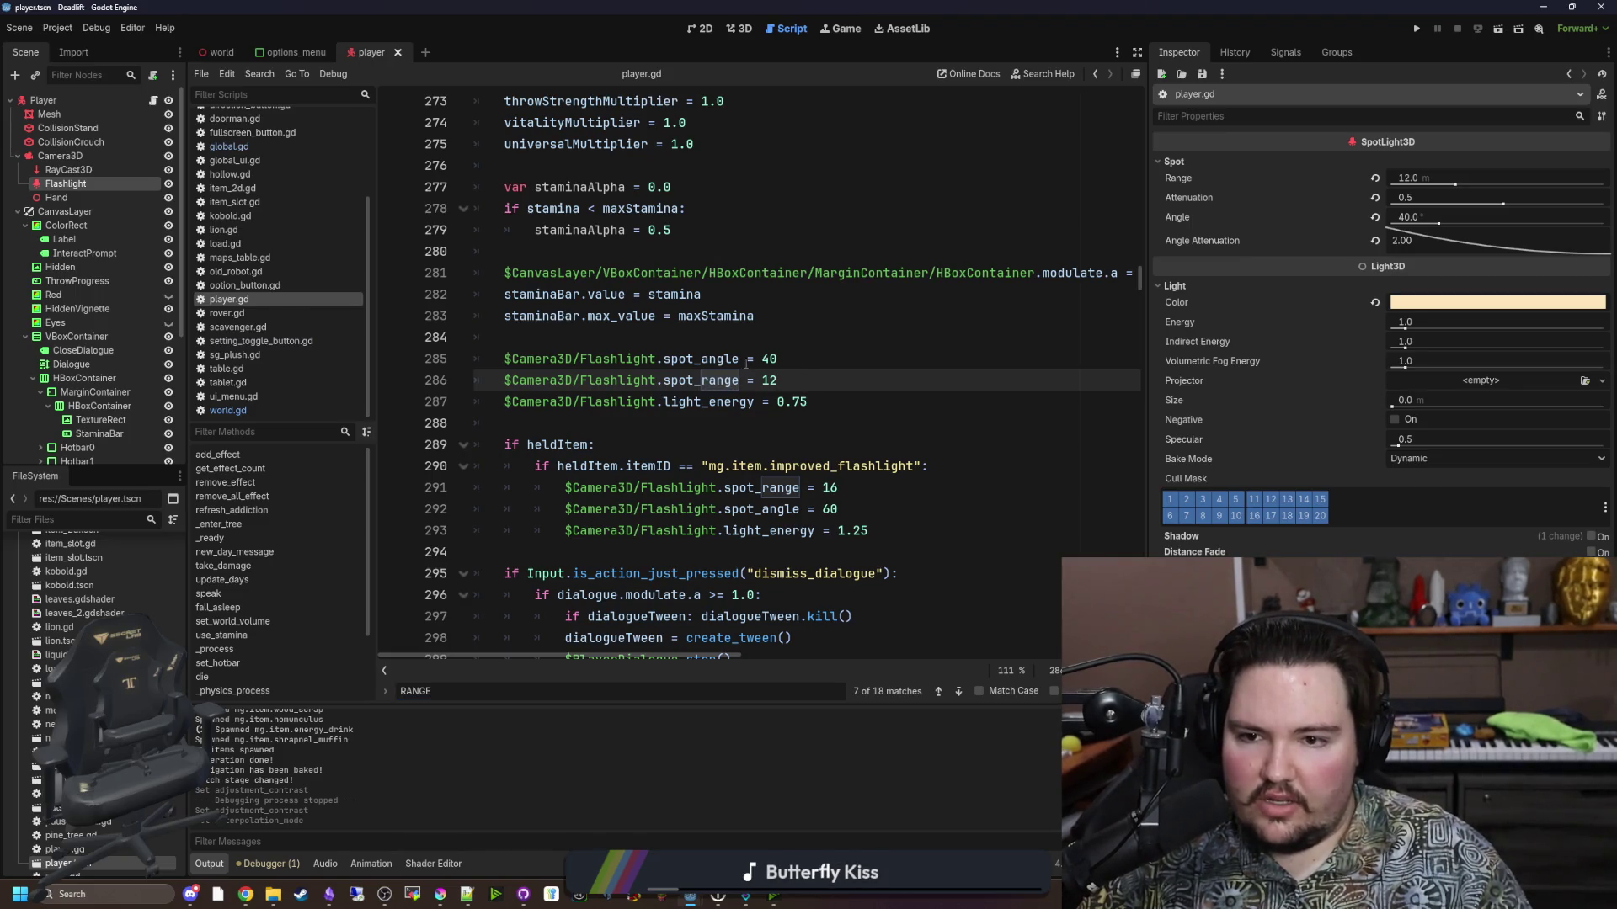
scroll(745, 364, up, 5)
scroll(819, 365, down, 5)
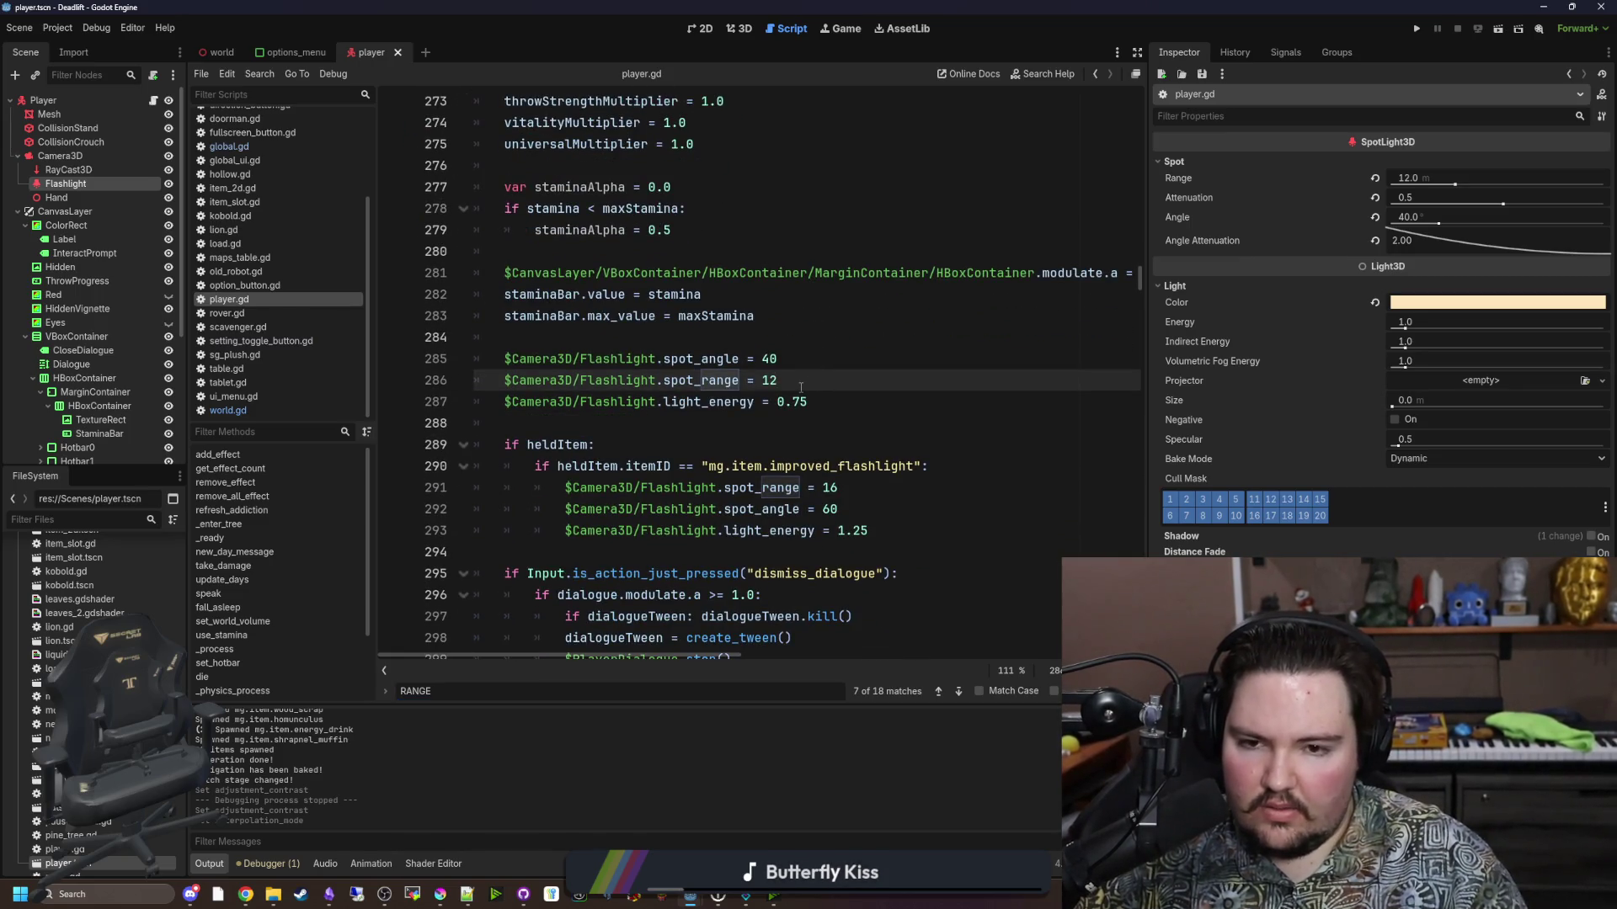
text(4)
click(726, 344)
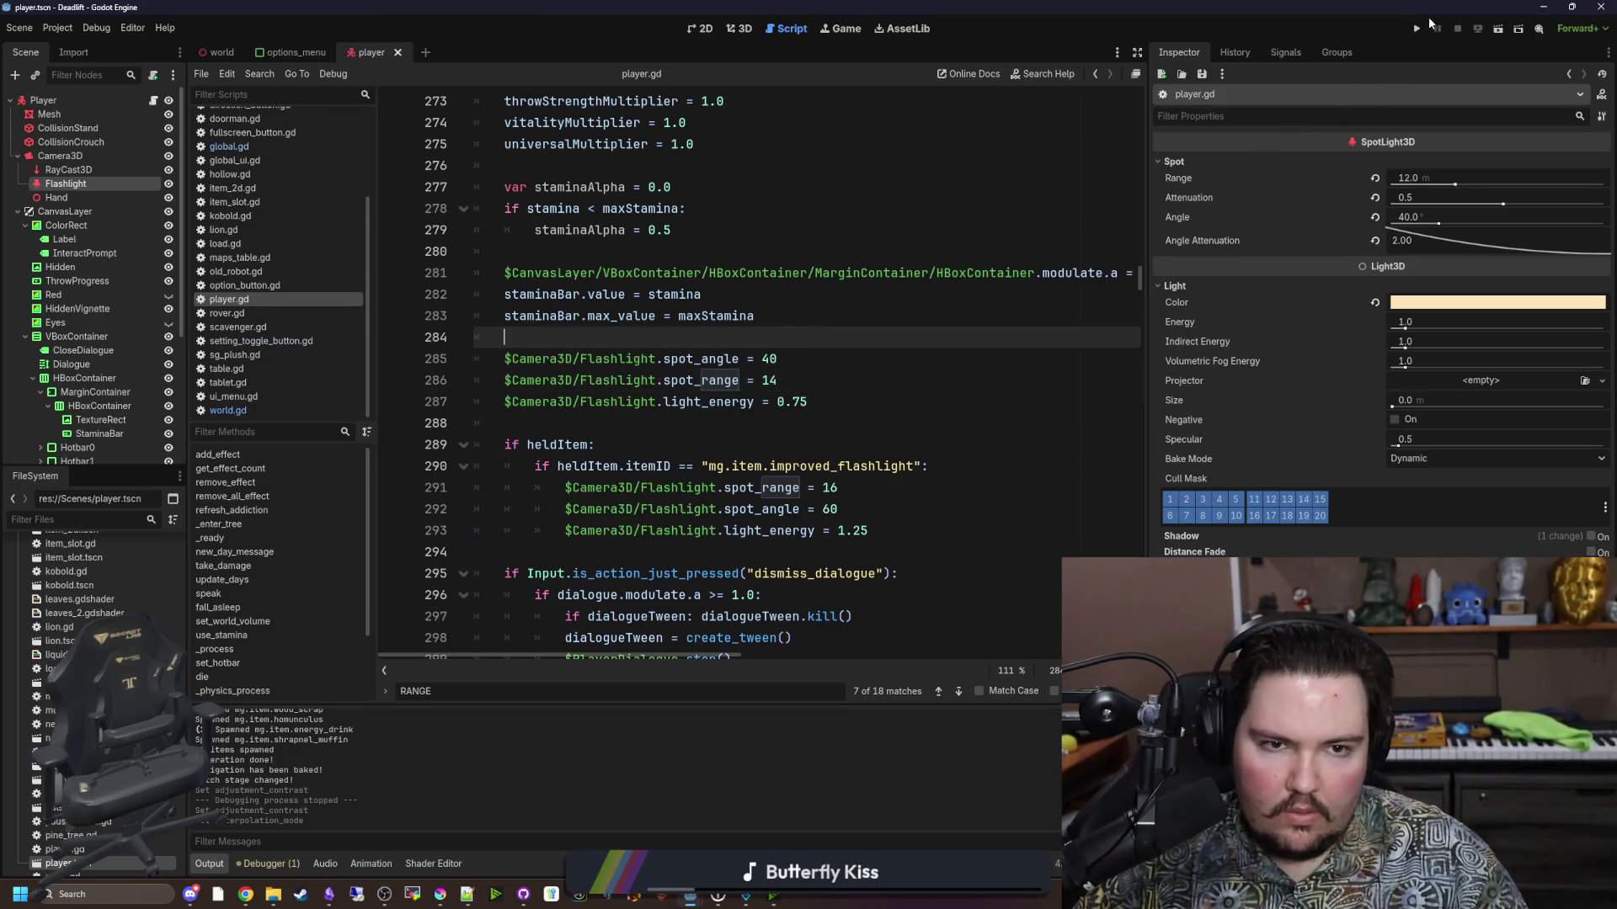
click(846, 488)
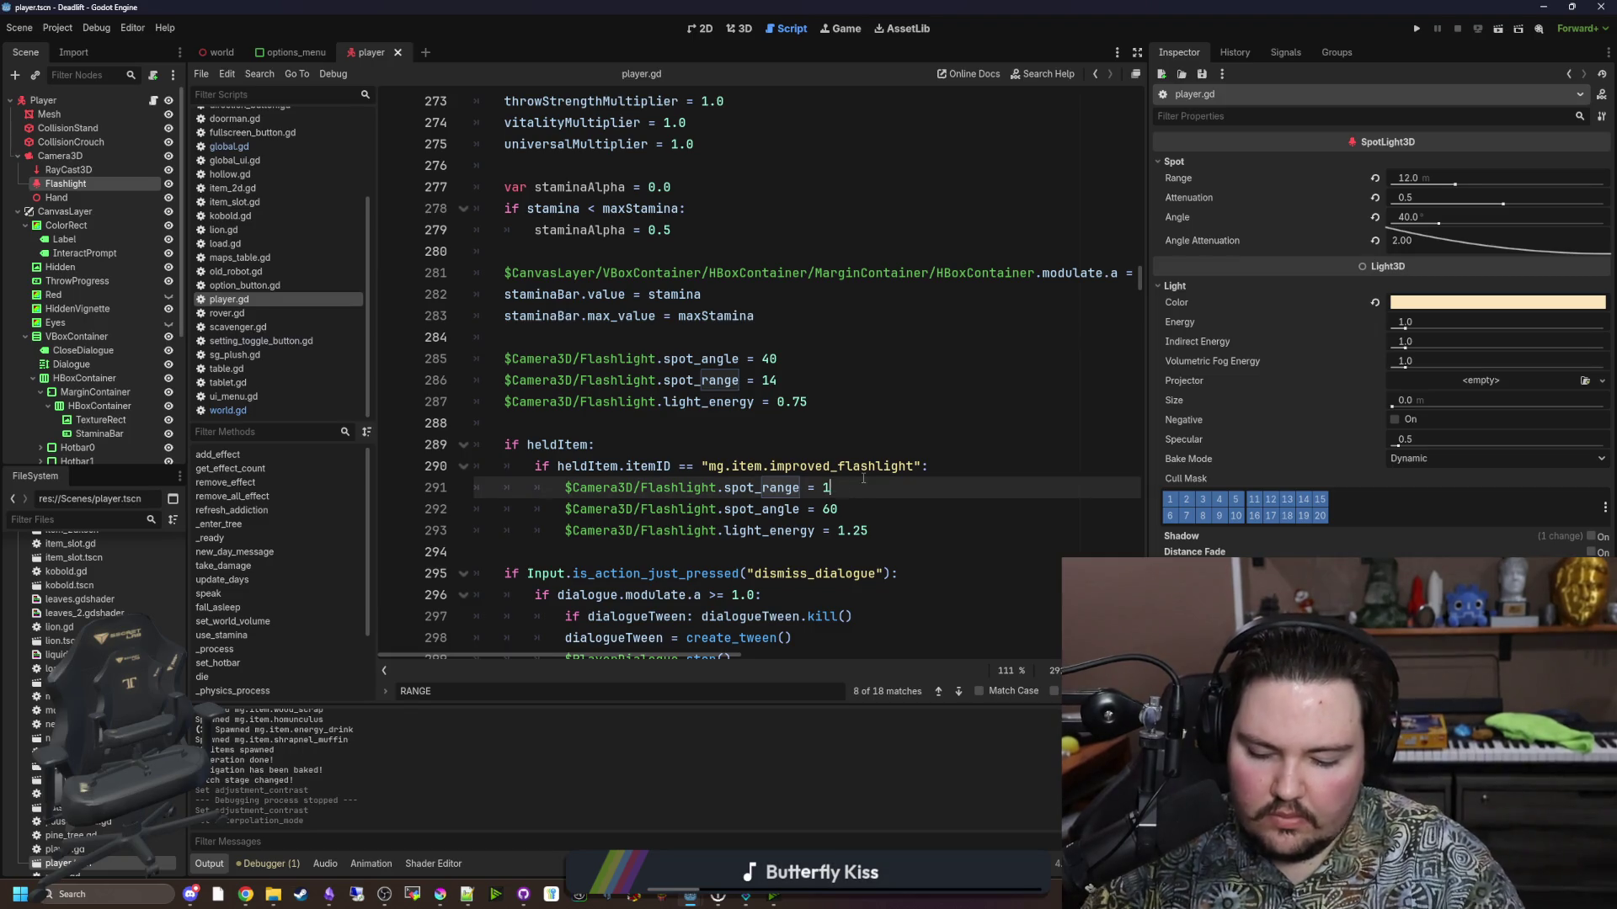
text(8)
key(Up)
key(Up)
key(ctrl+s)
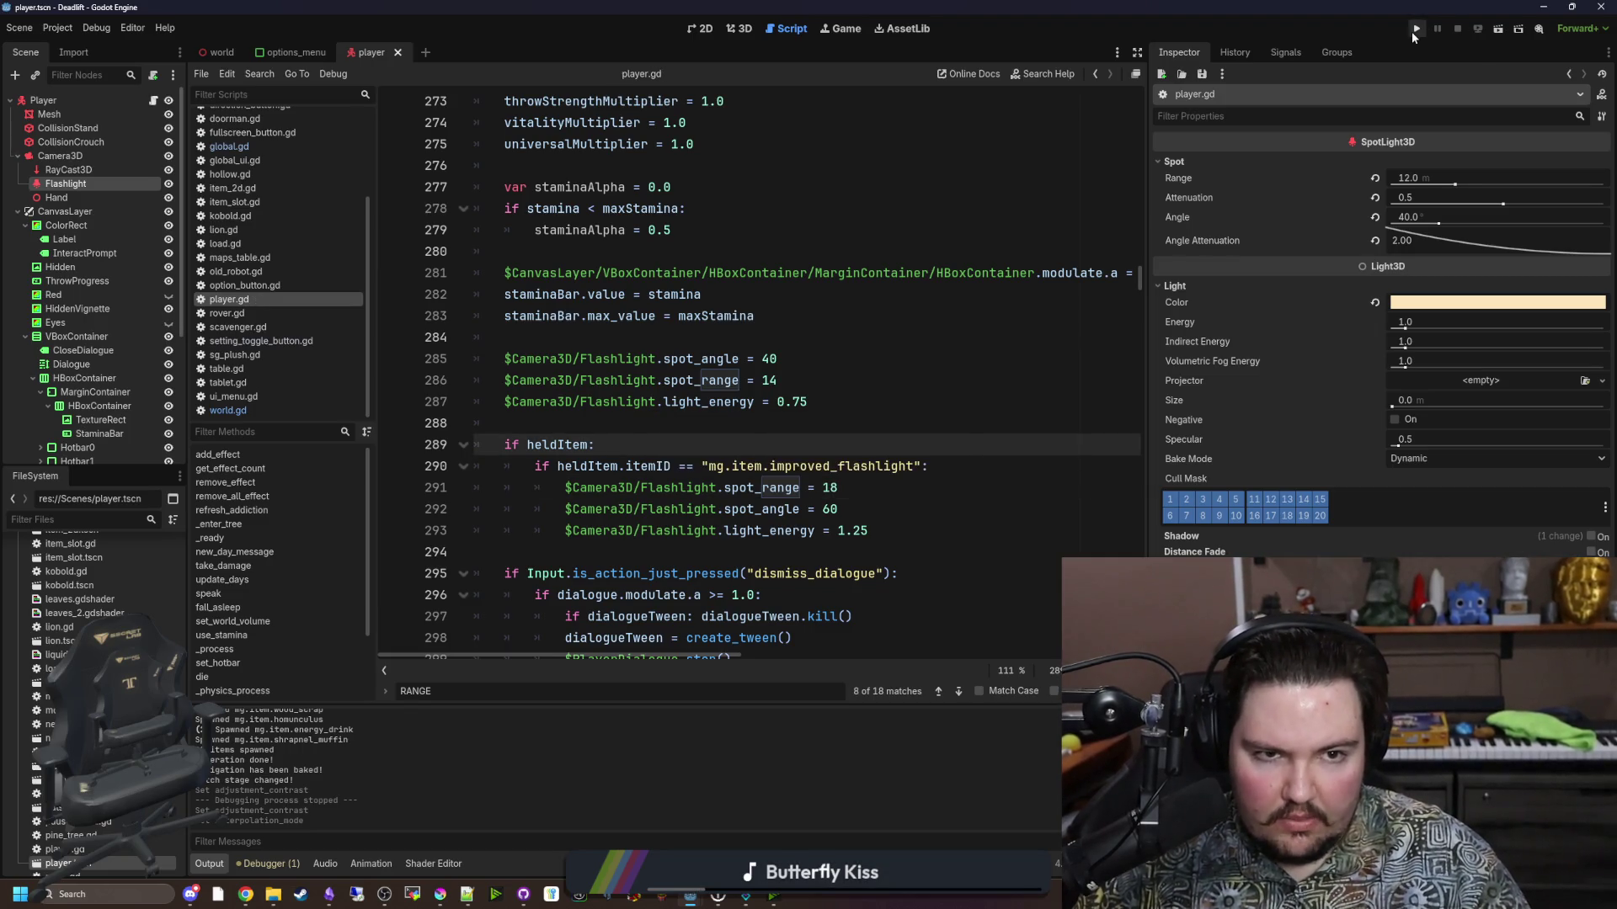
Run the project, start playing from the Dead Lift main menu, and toggle the F3 debug overlay.
click(1415, 30)
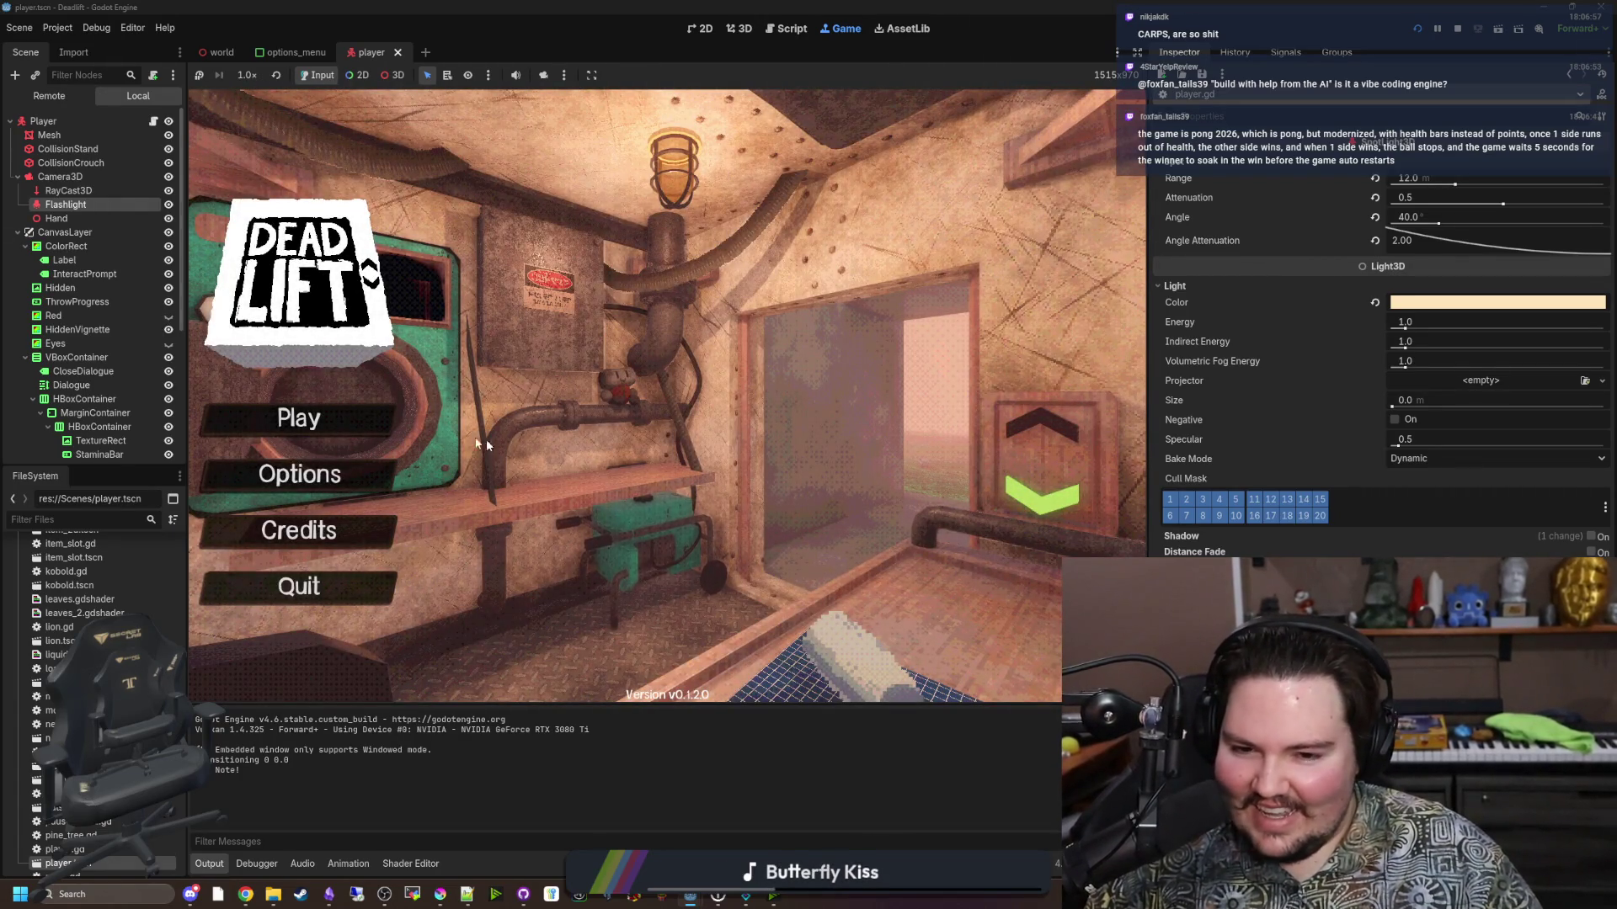
text(dwasdwa)
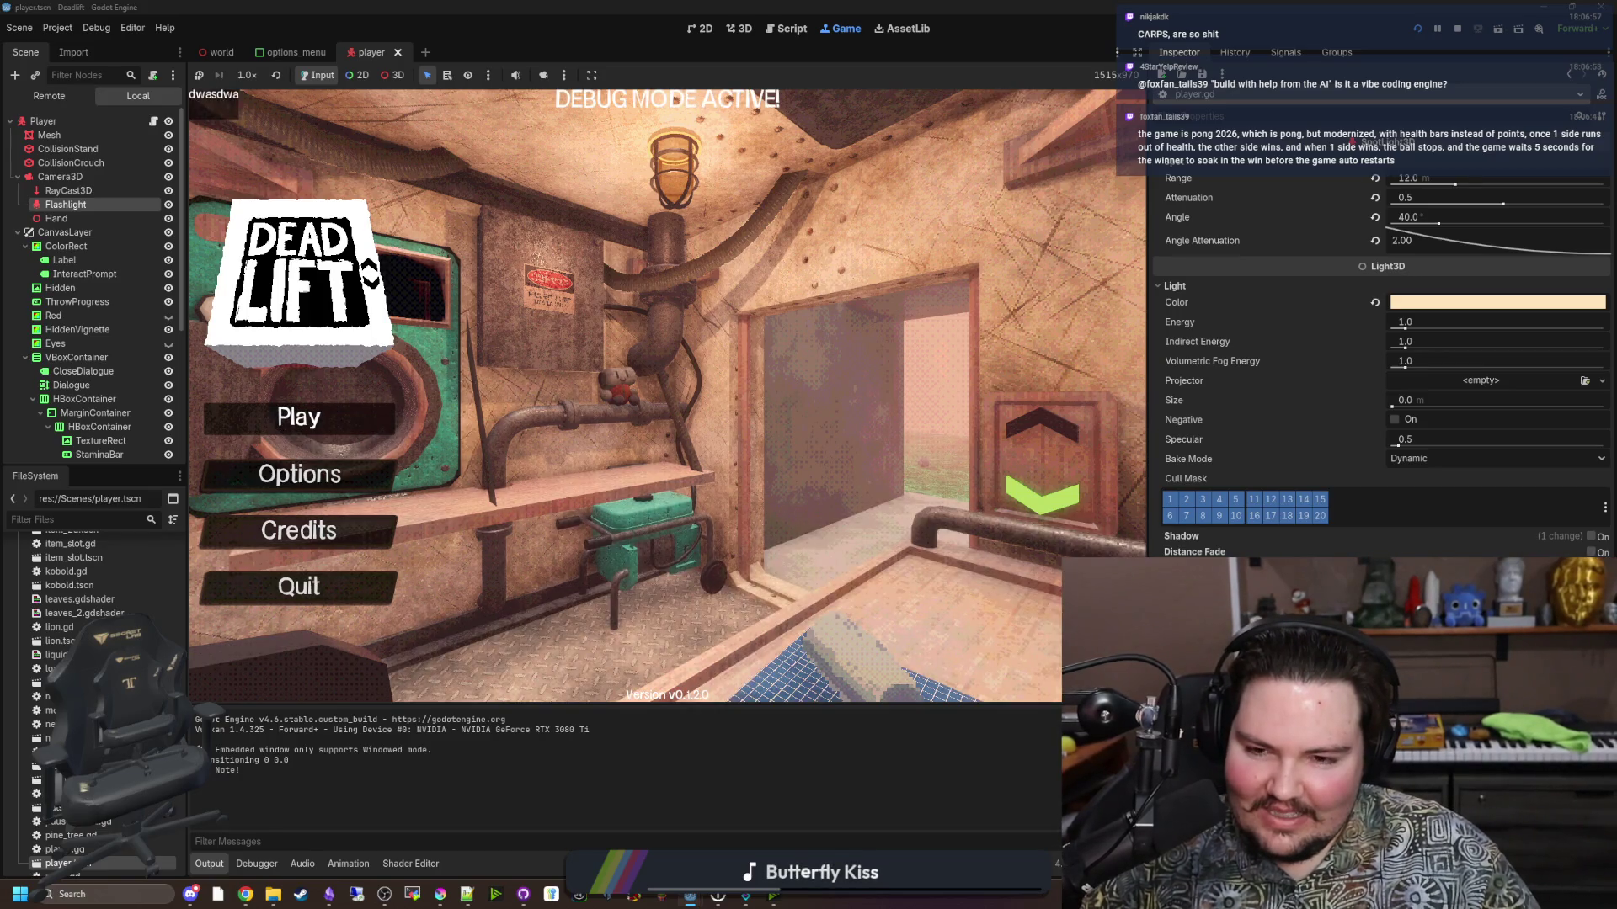
key(Return)
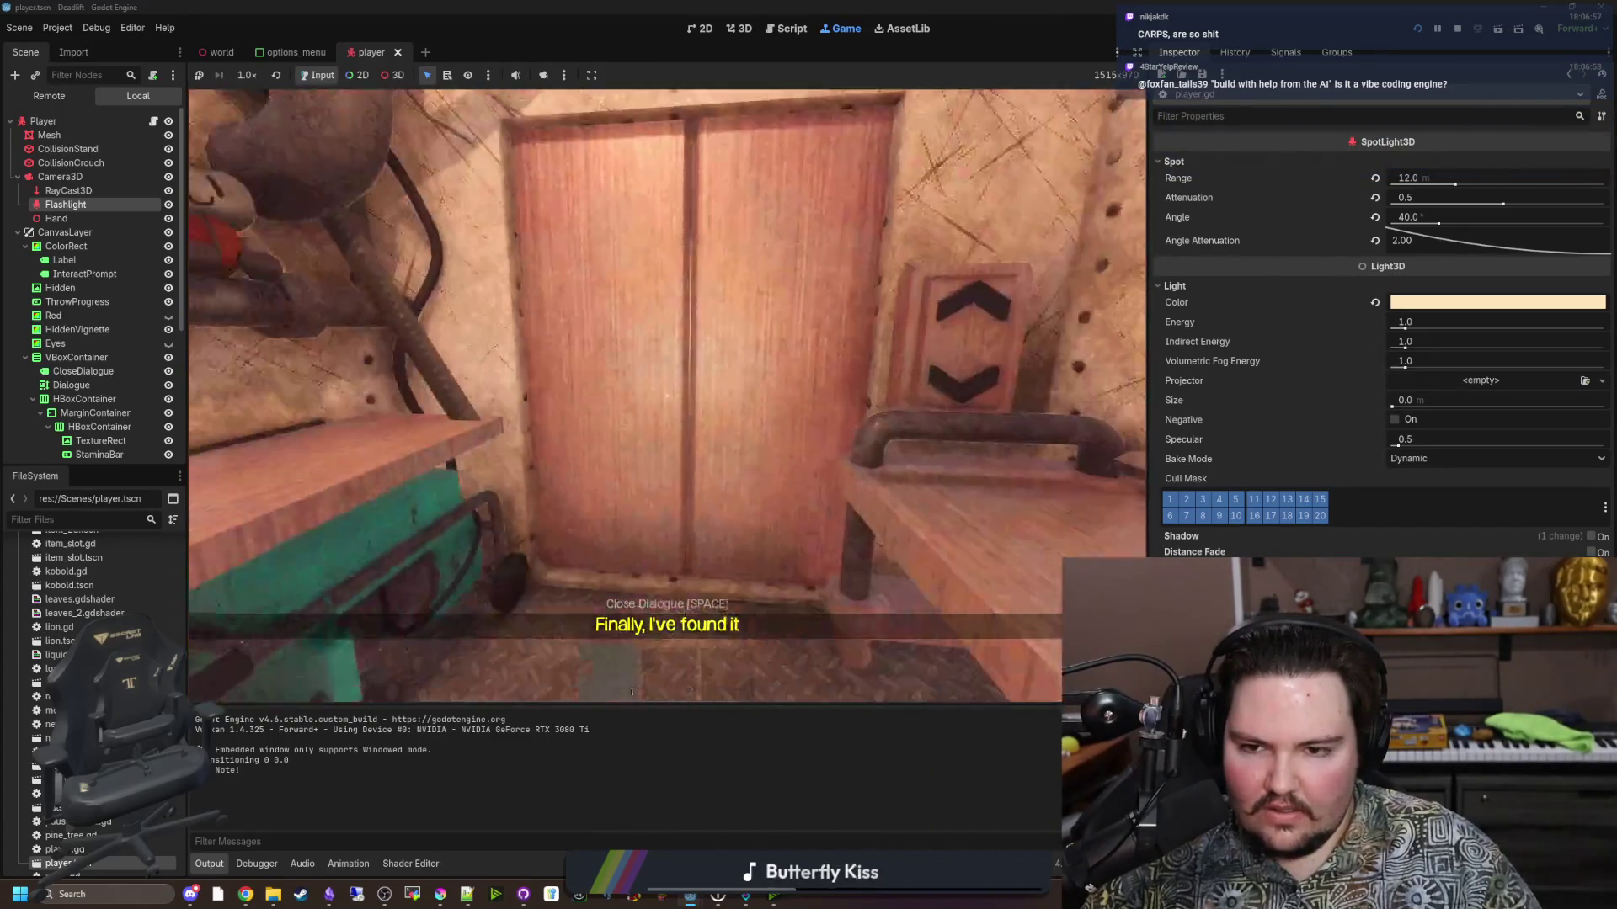
key(F3)
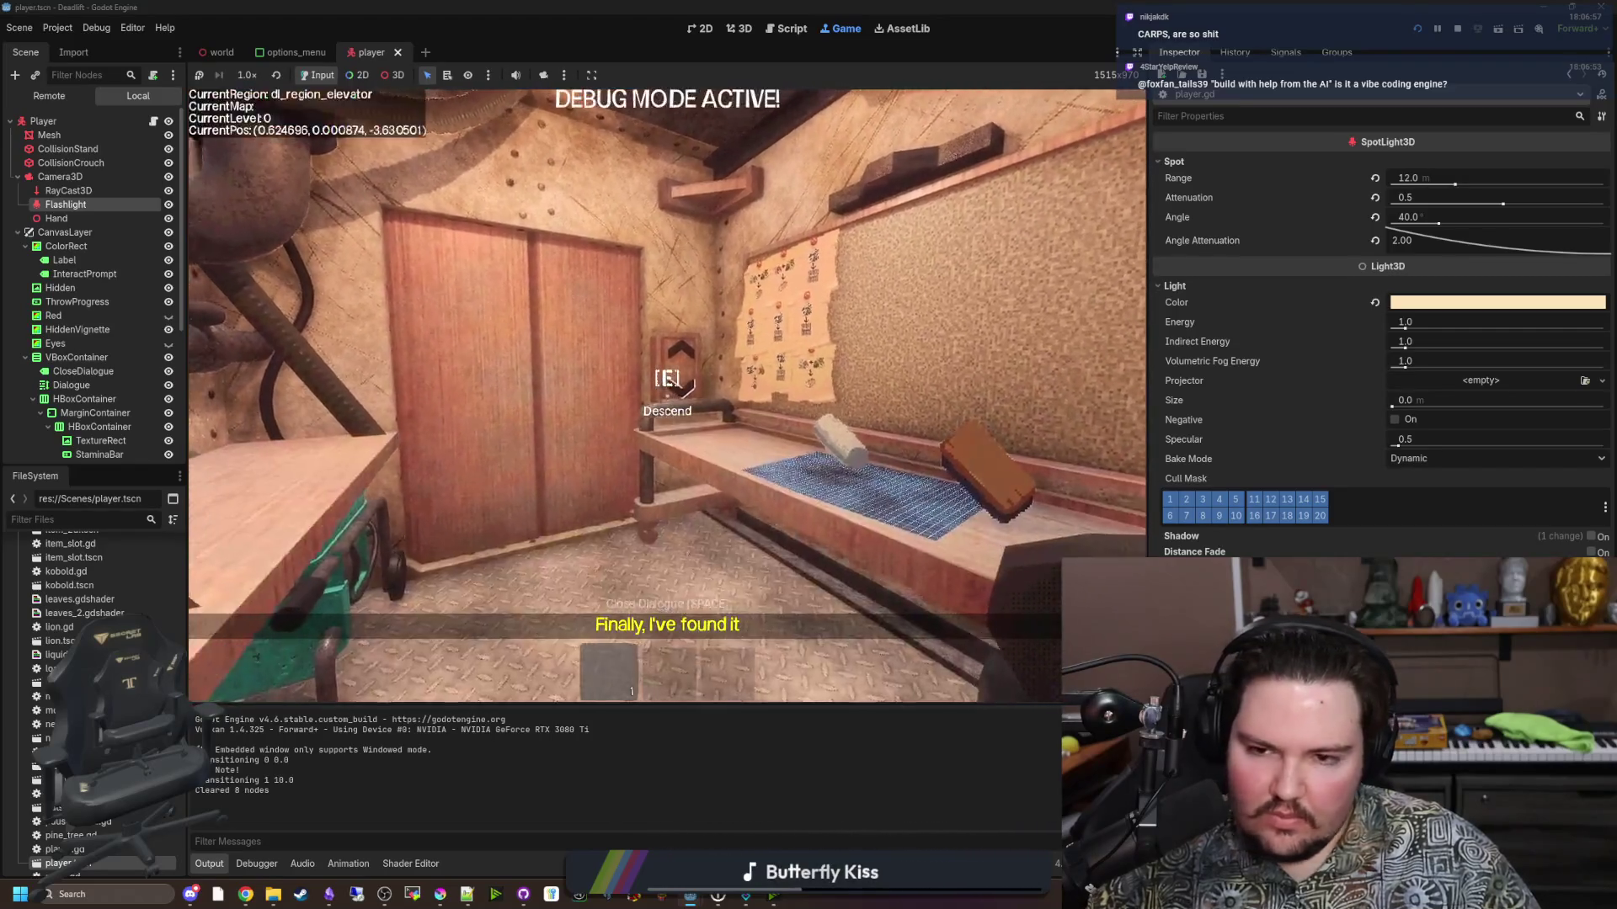
key(F3)
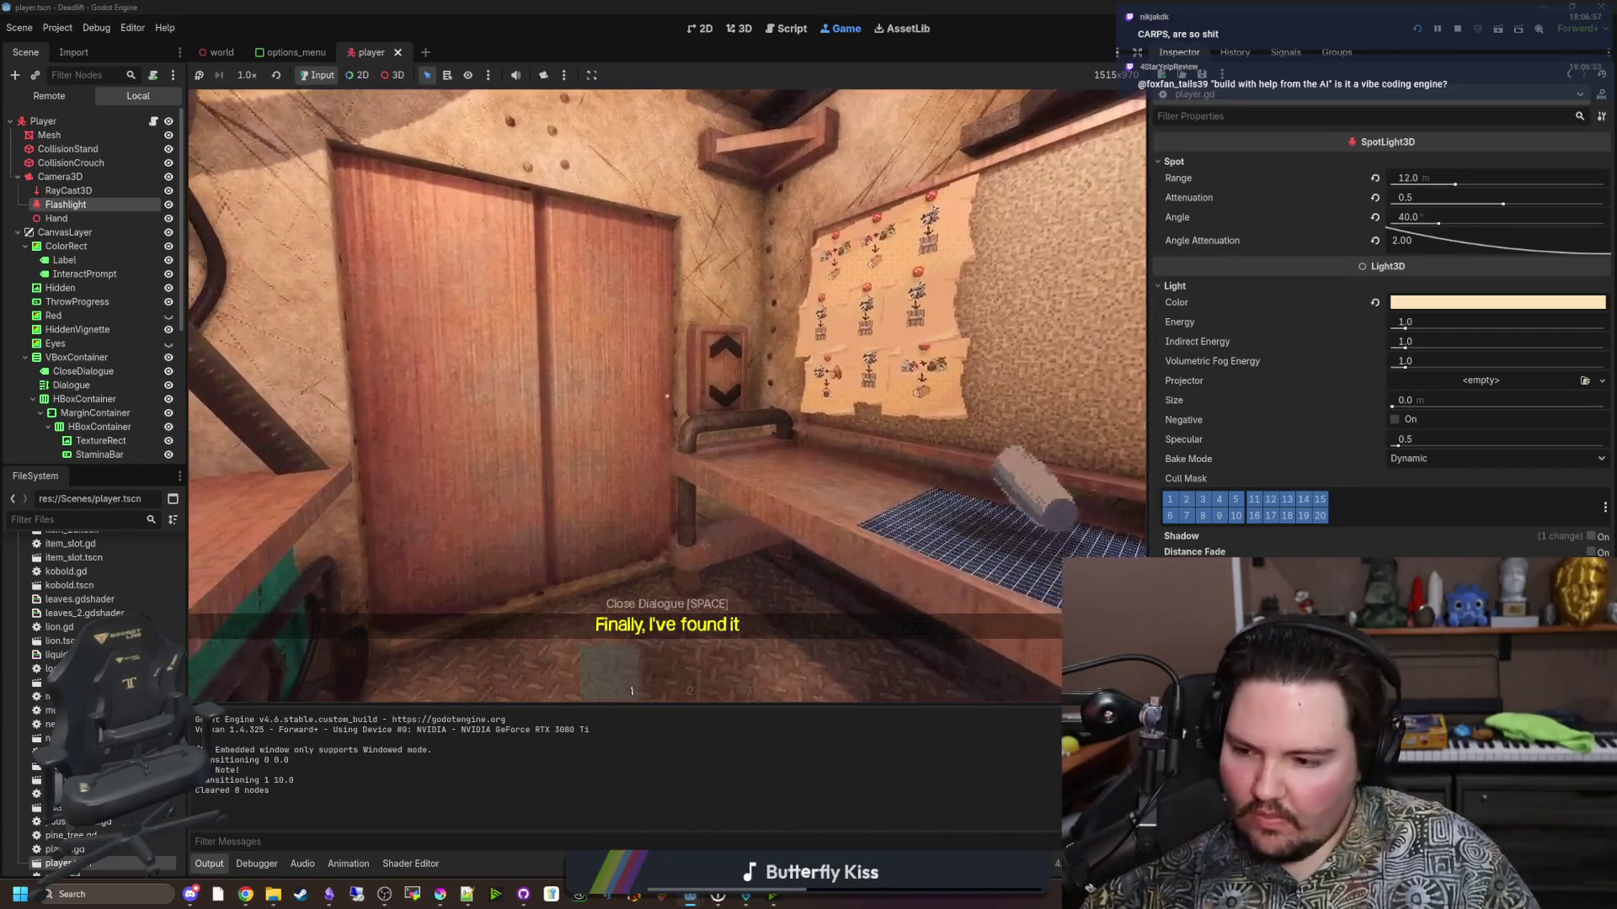
Walk from the recipe board out of the elevator into the dark area, pick up the table item, and select slot 2.
key(w)
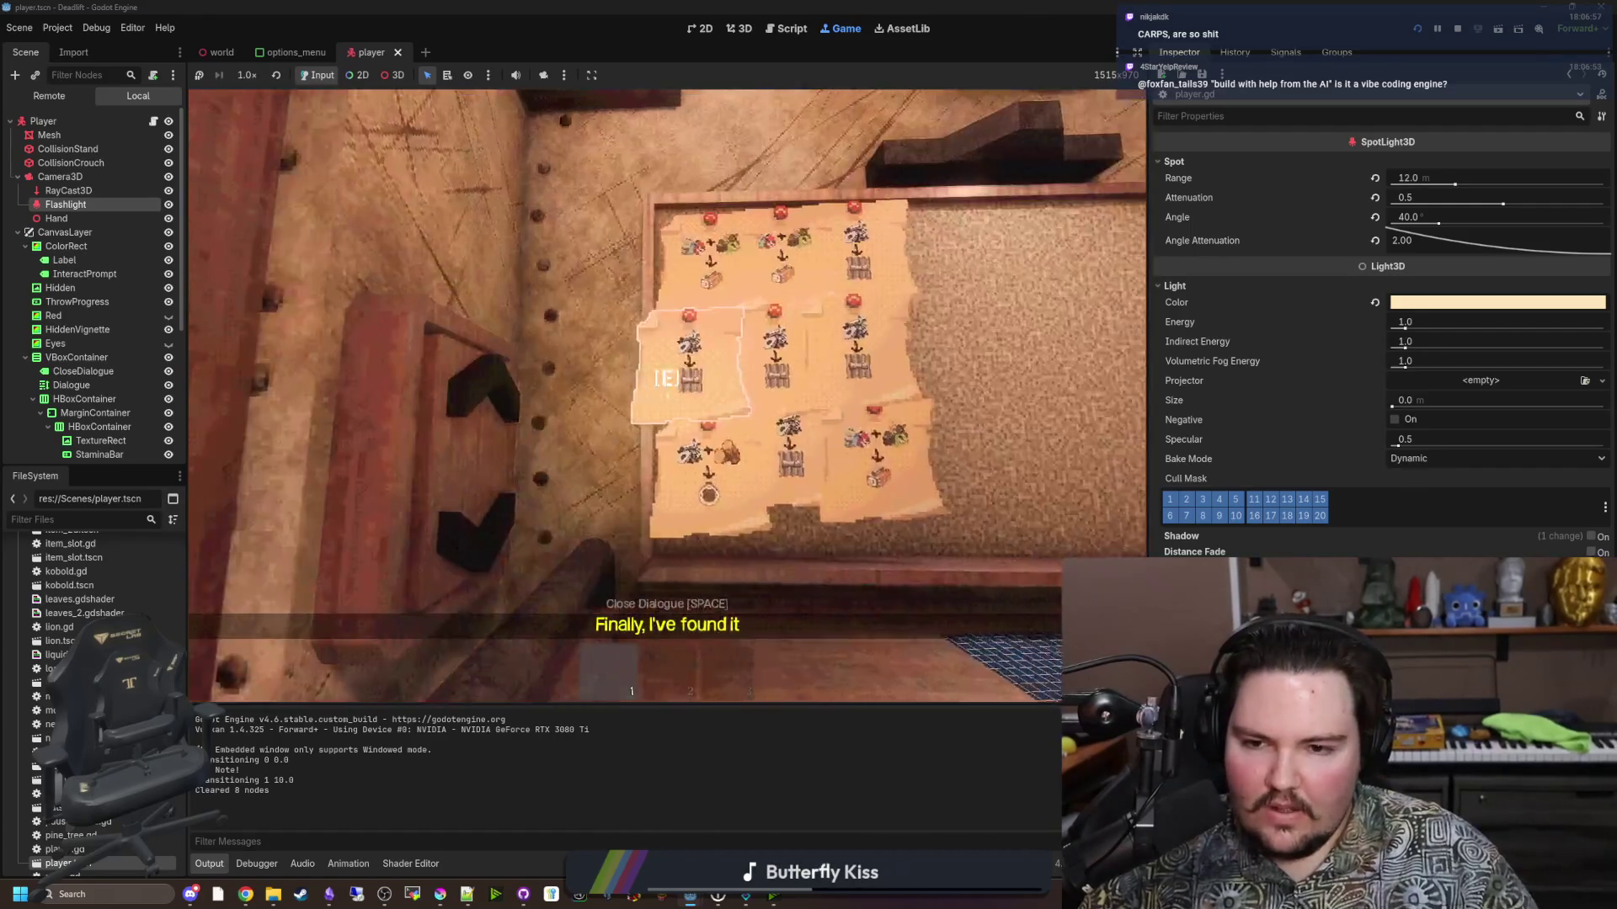
key(s)
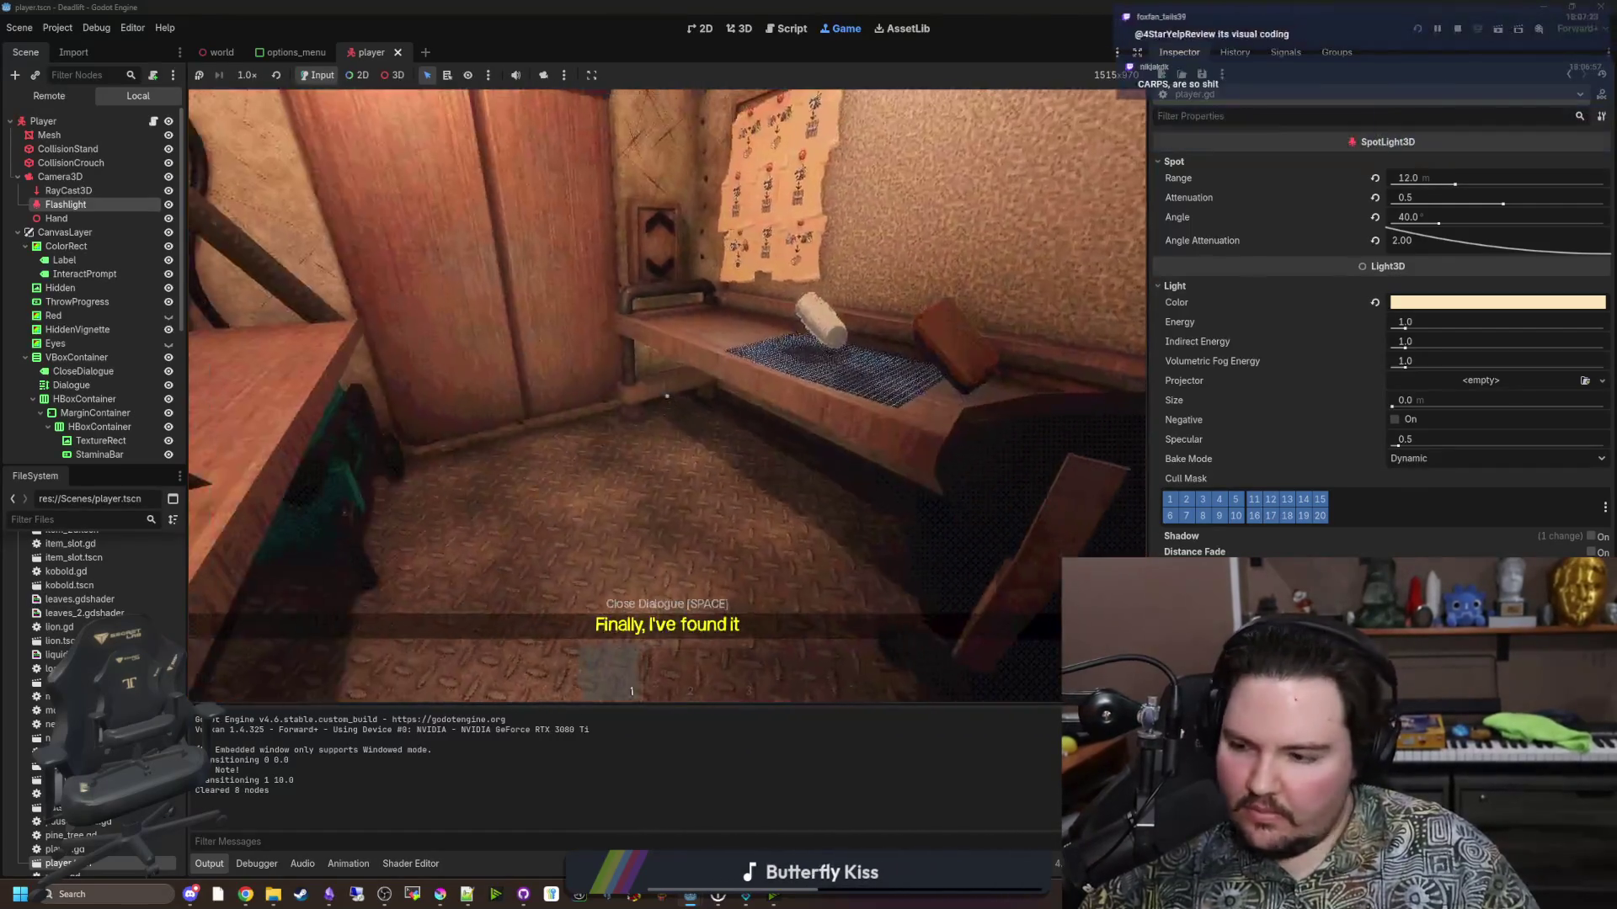
key(d)
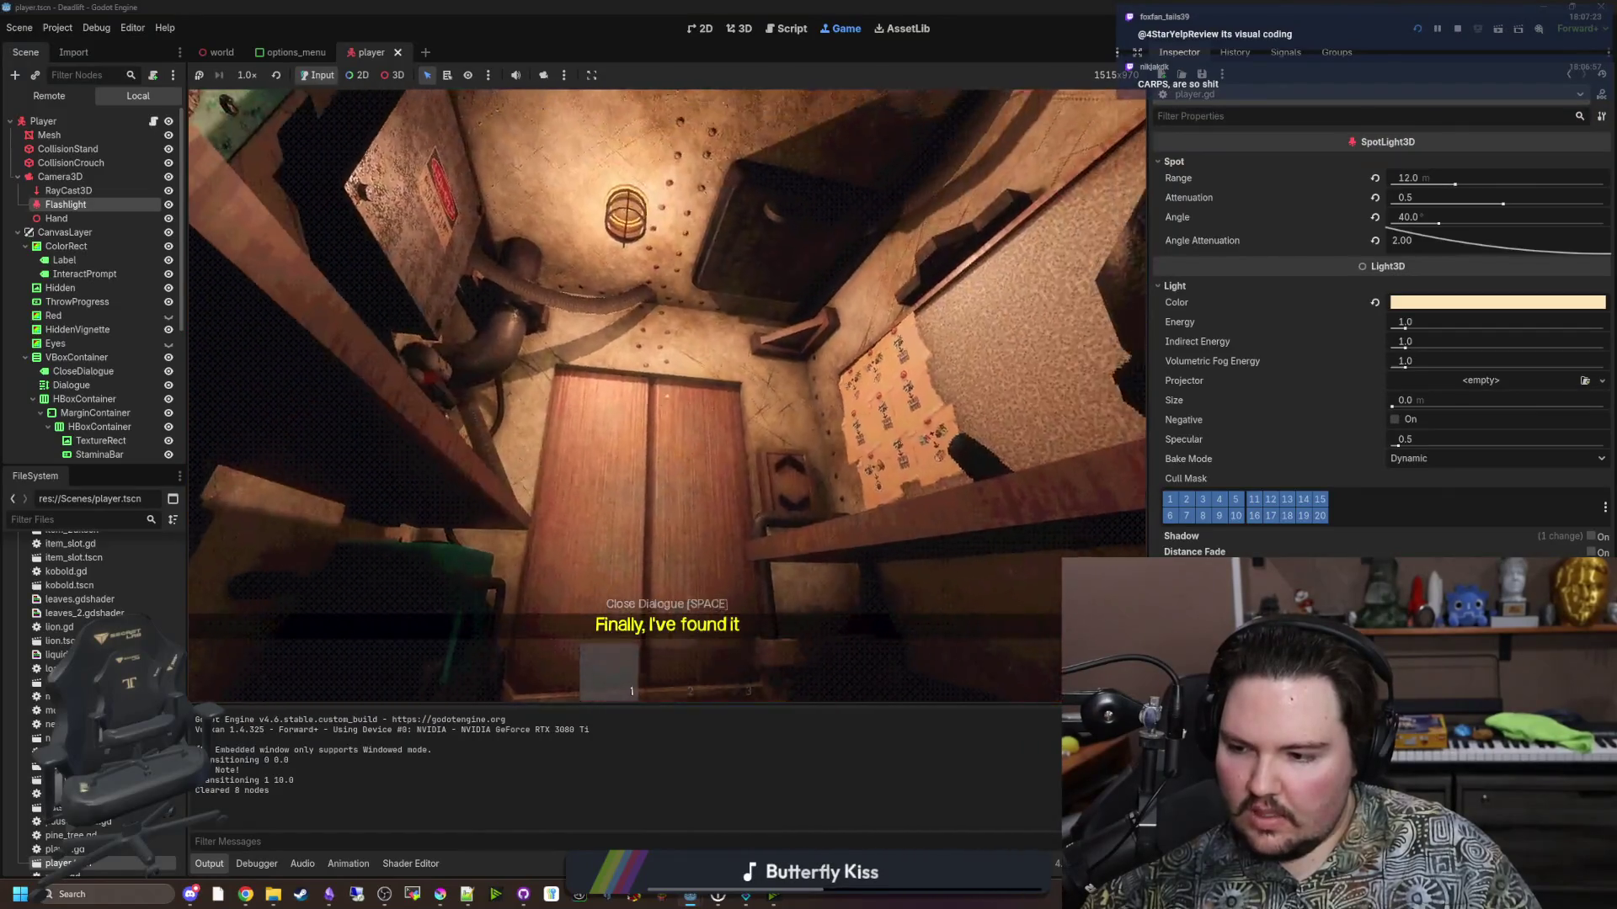
key(w)
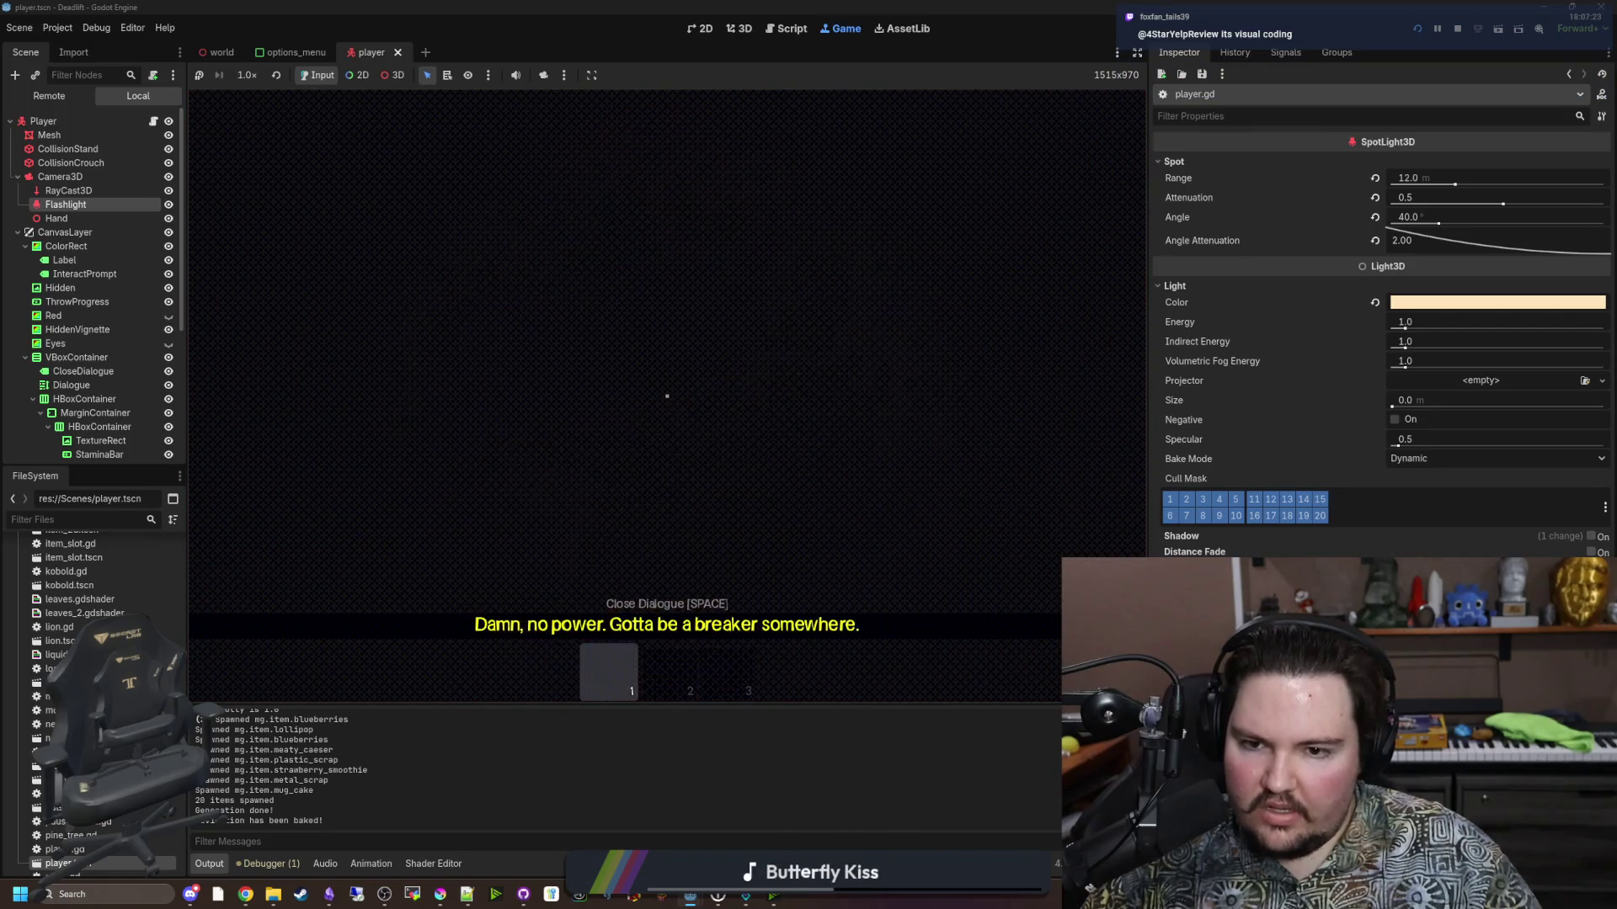
key(w)
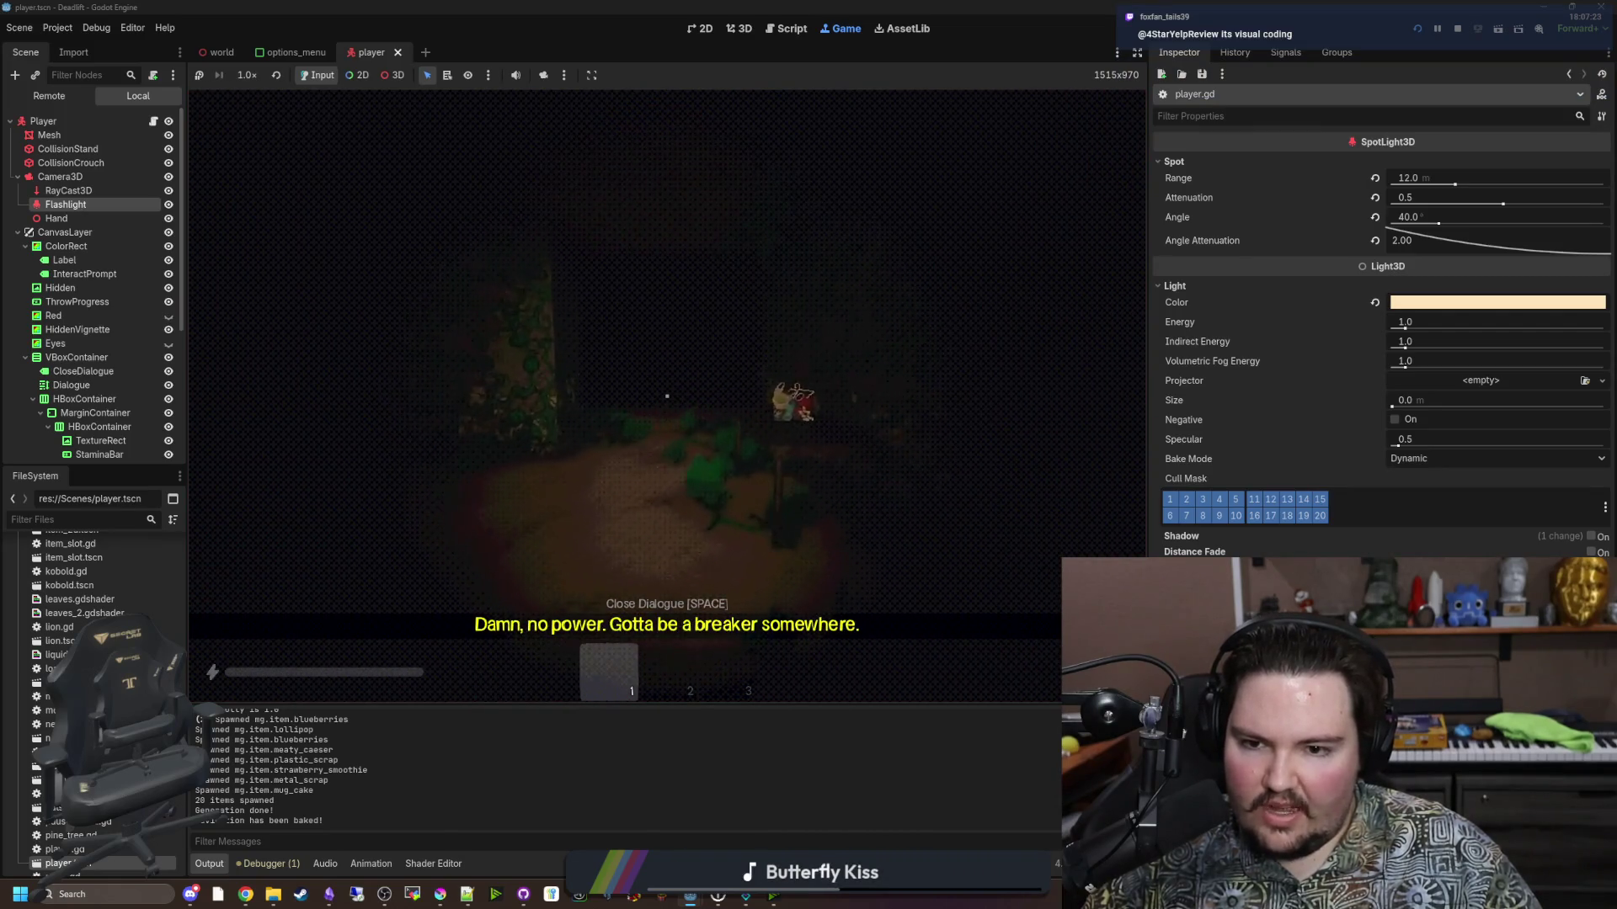
key(e)
key(2)
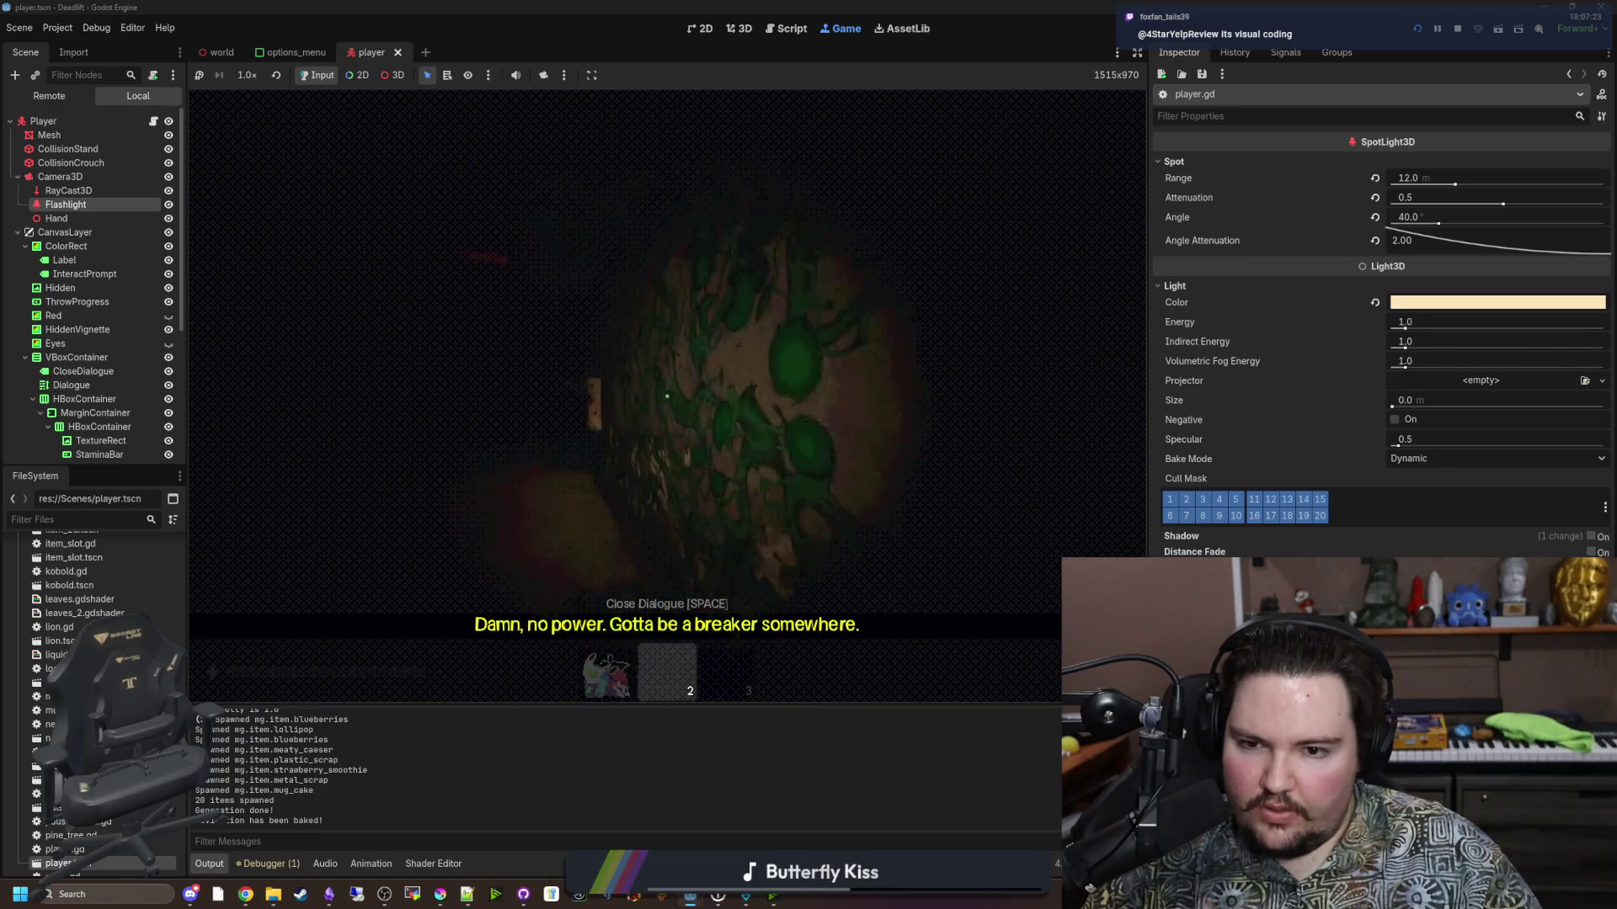
key(w)
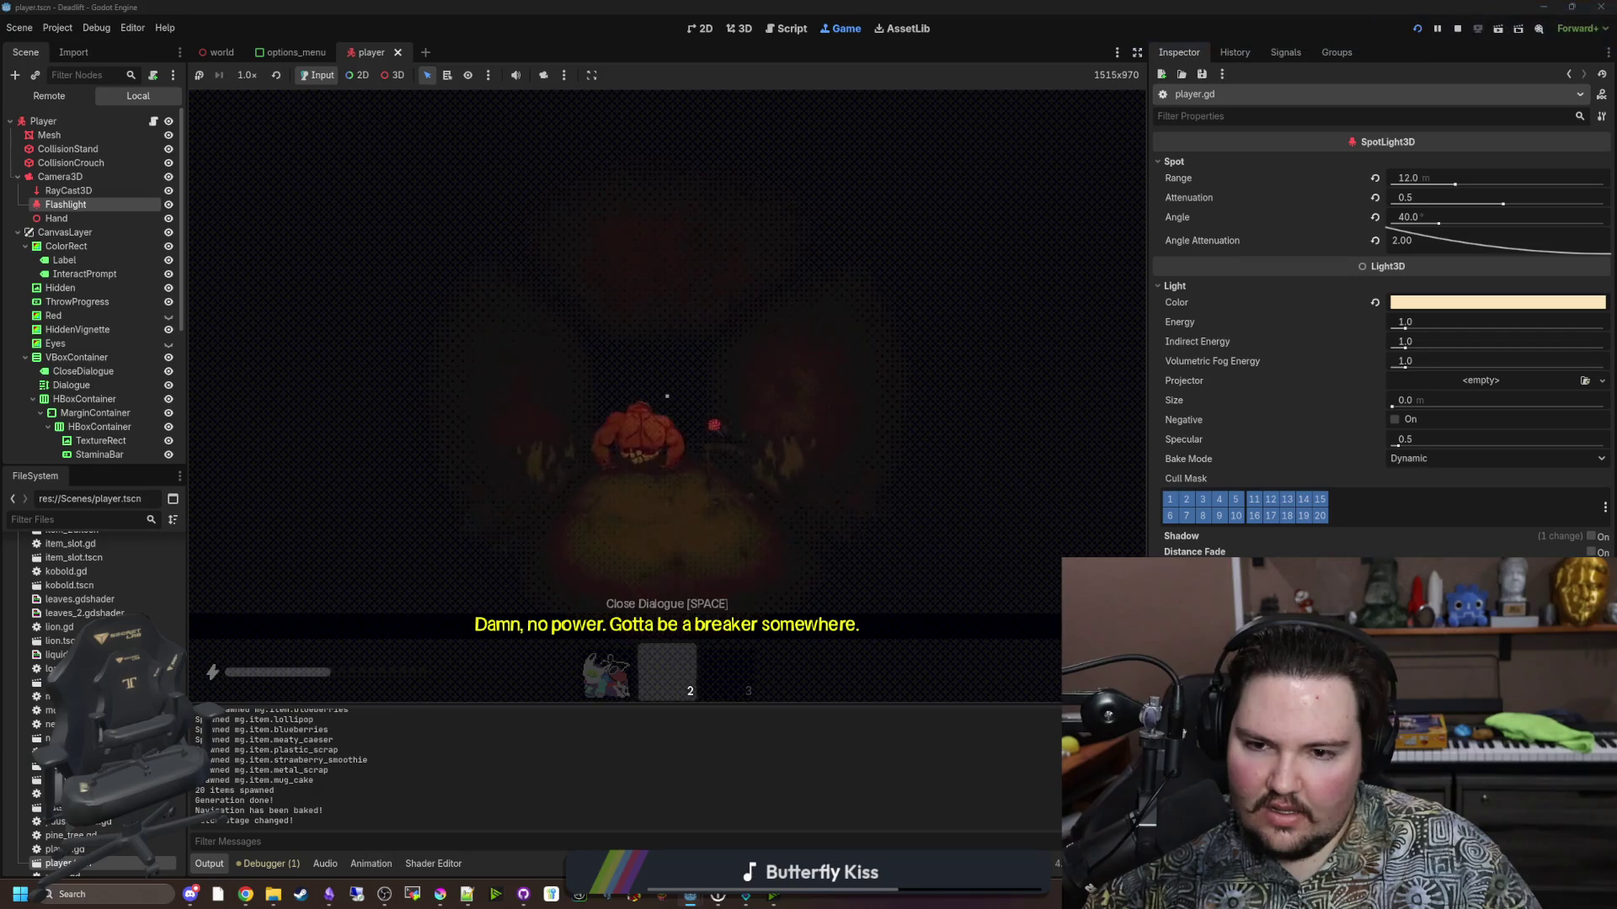
Jump to the overgrown corridor with F3, pause the game, and return to the world scene tab.
key(F3)
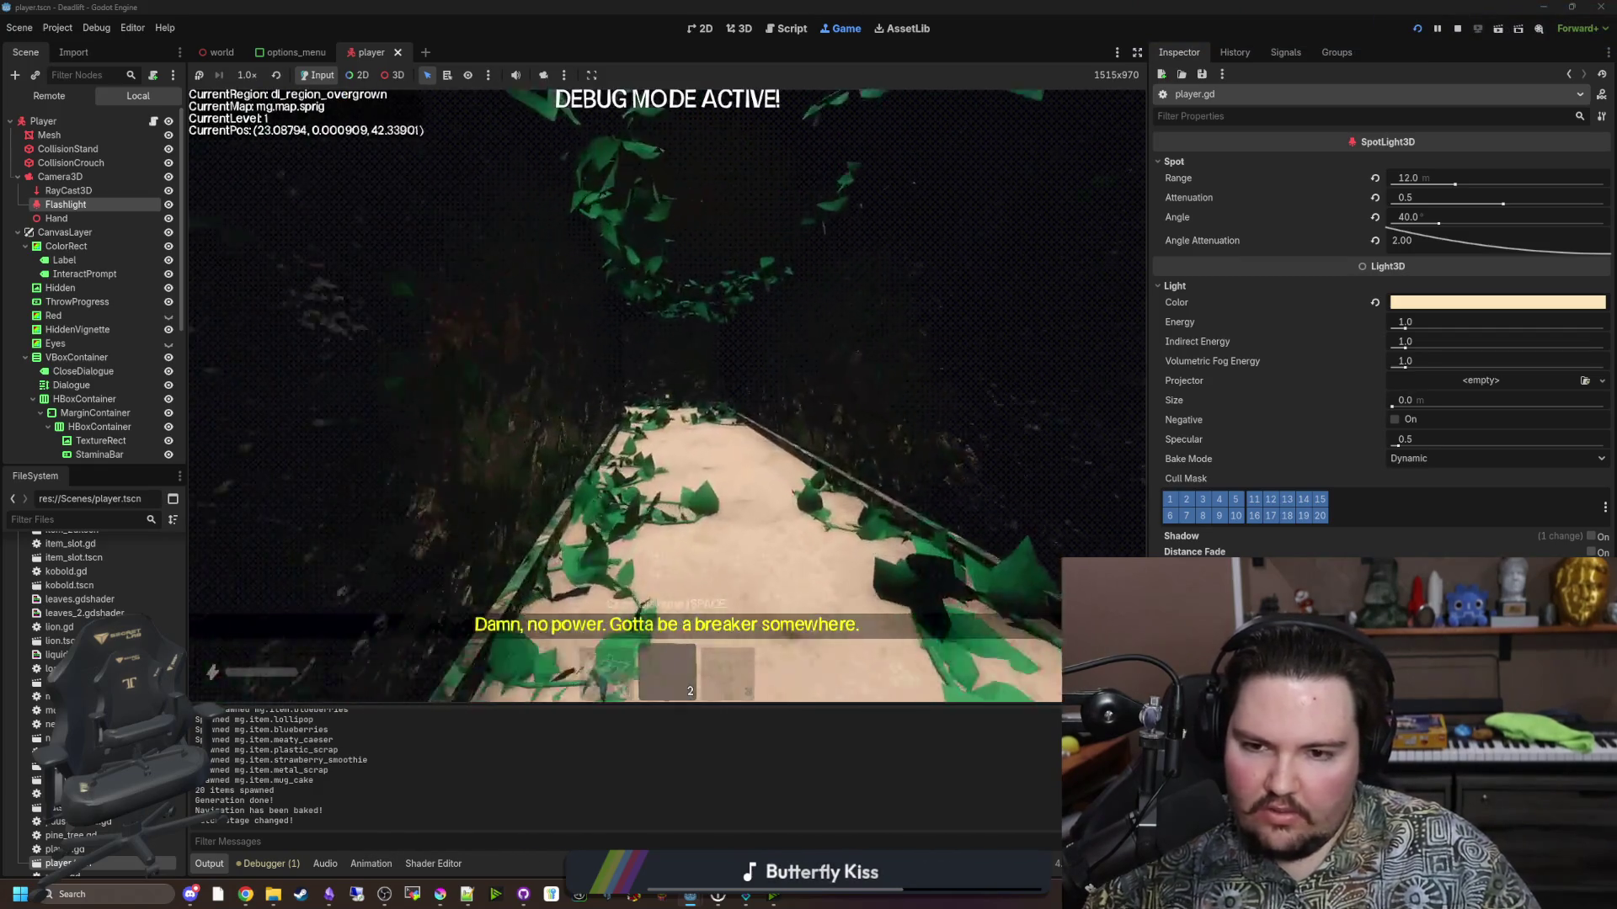
key(Escape)
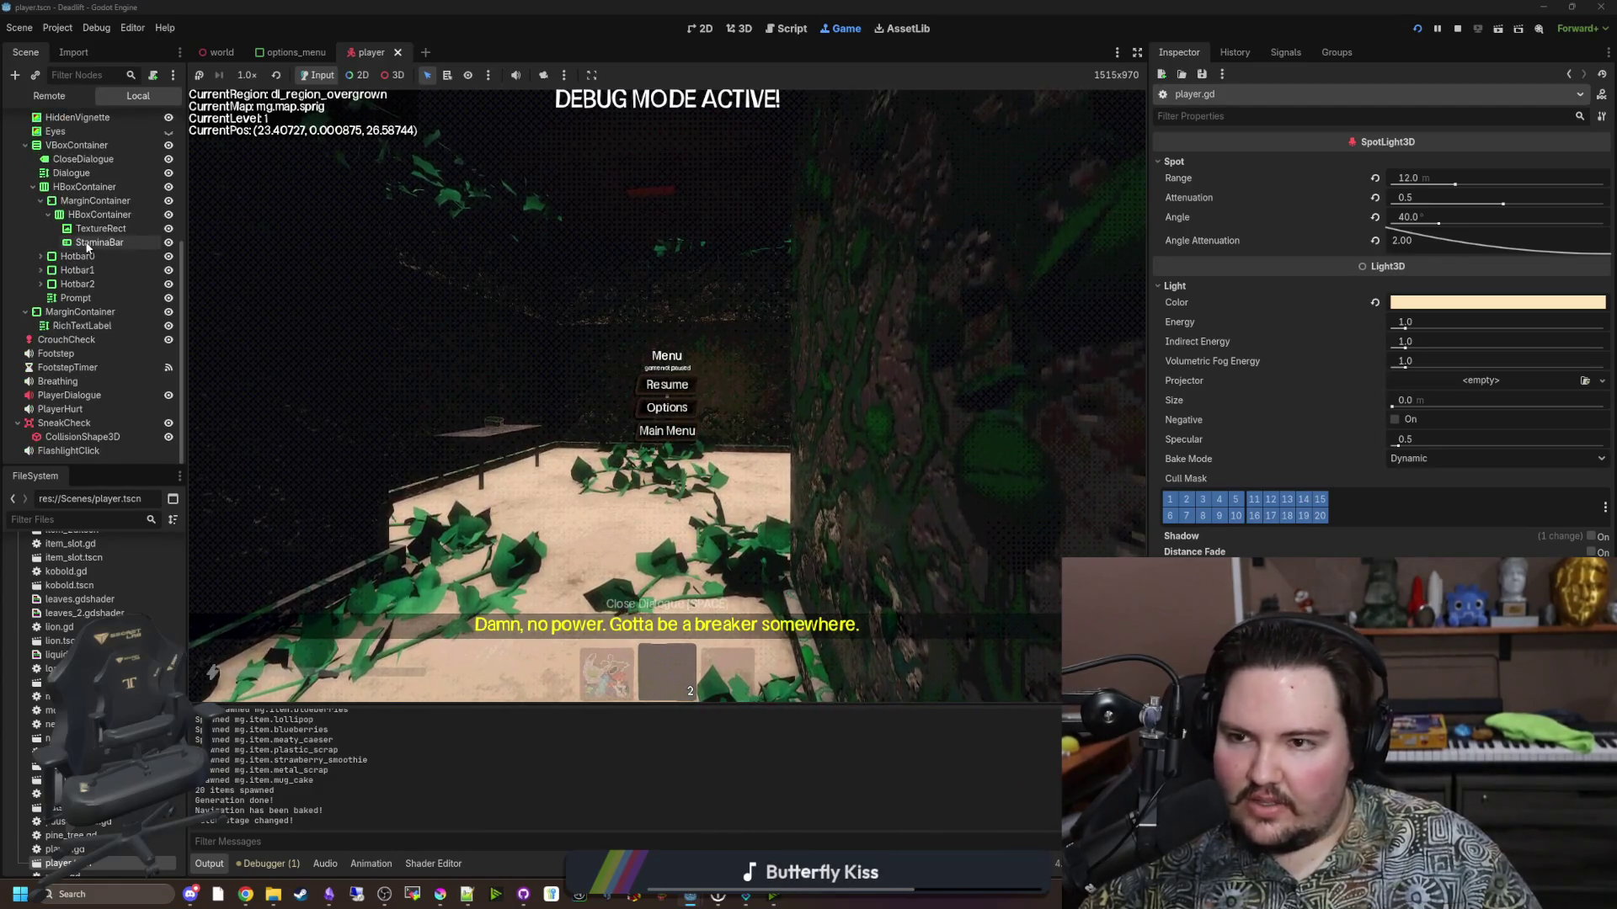
click(218, 52)
Try higher WorldEnvironment tonemap White and Exposure (up to 4.0), resetting both to 1.0.
click(76, 135)
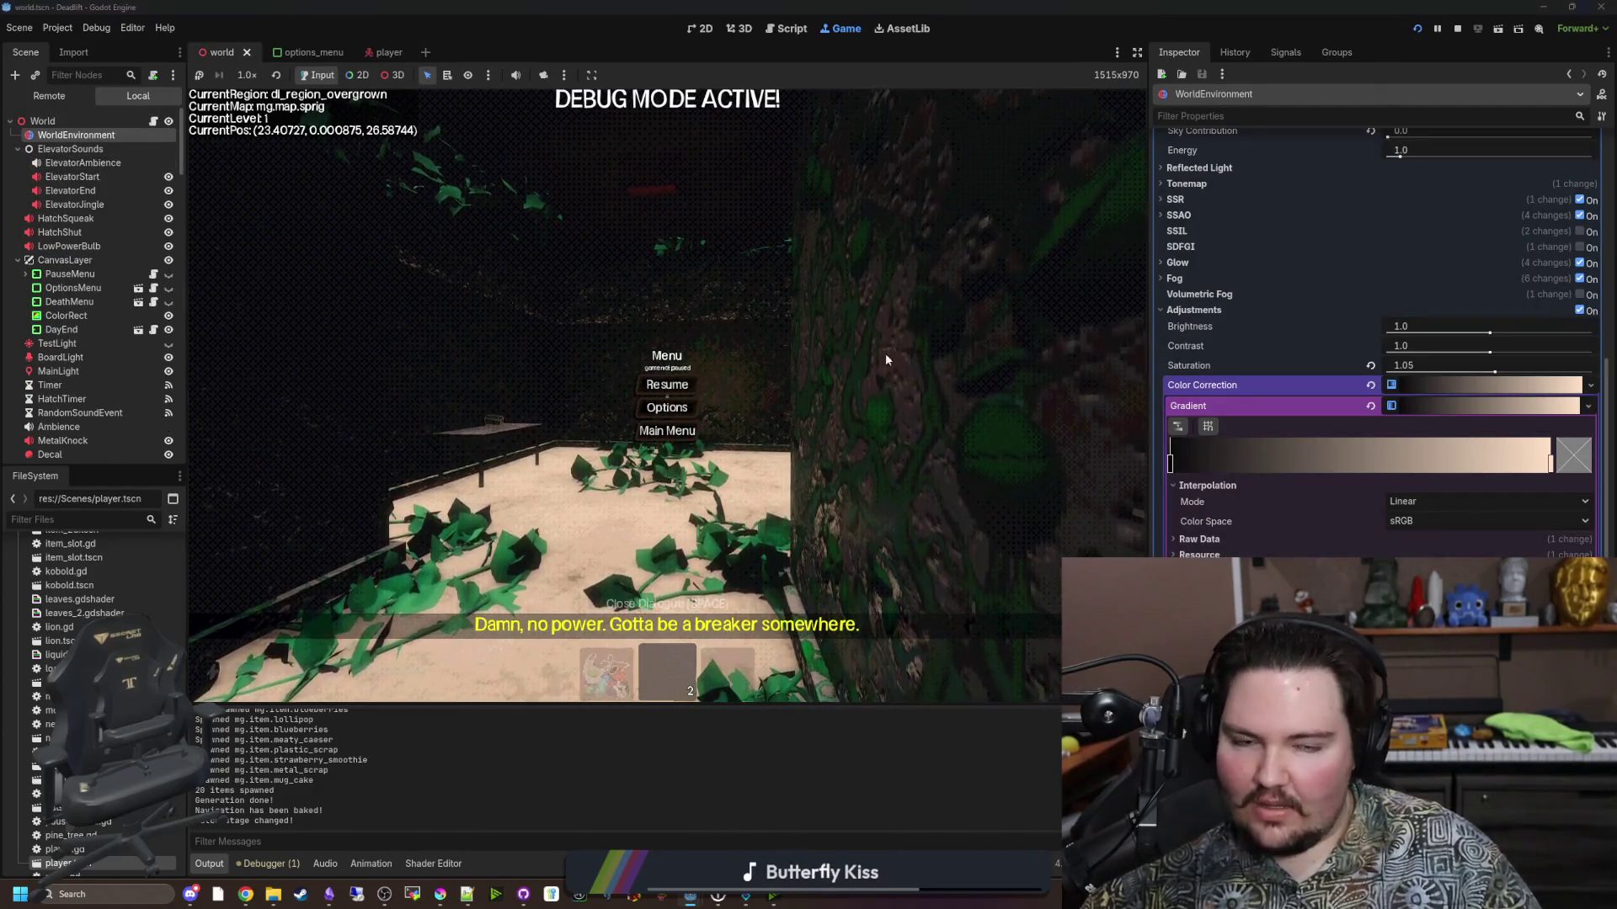
scroll(1247, 516, down, 5)
scroll(1297, 463, up, 2)
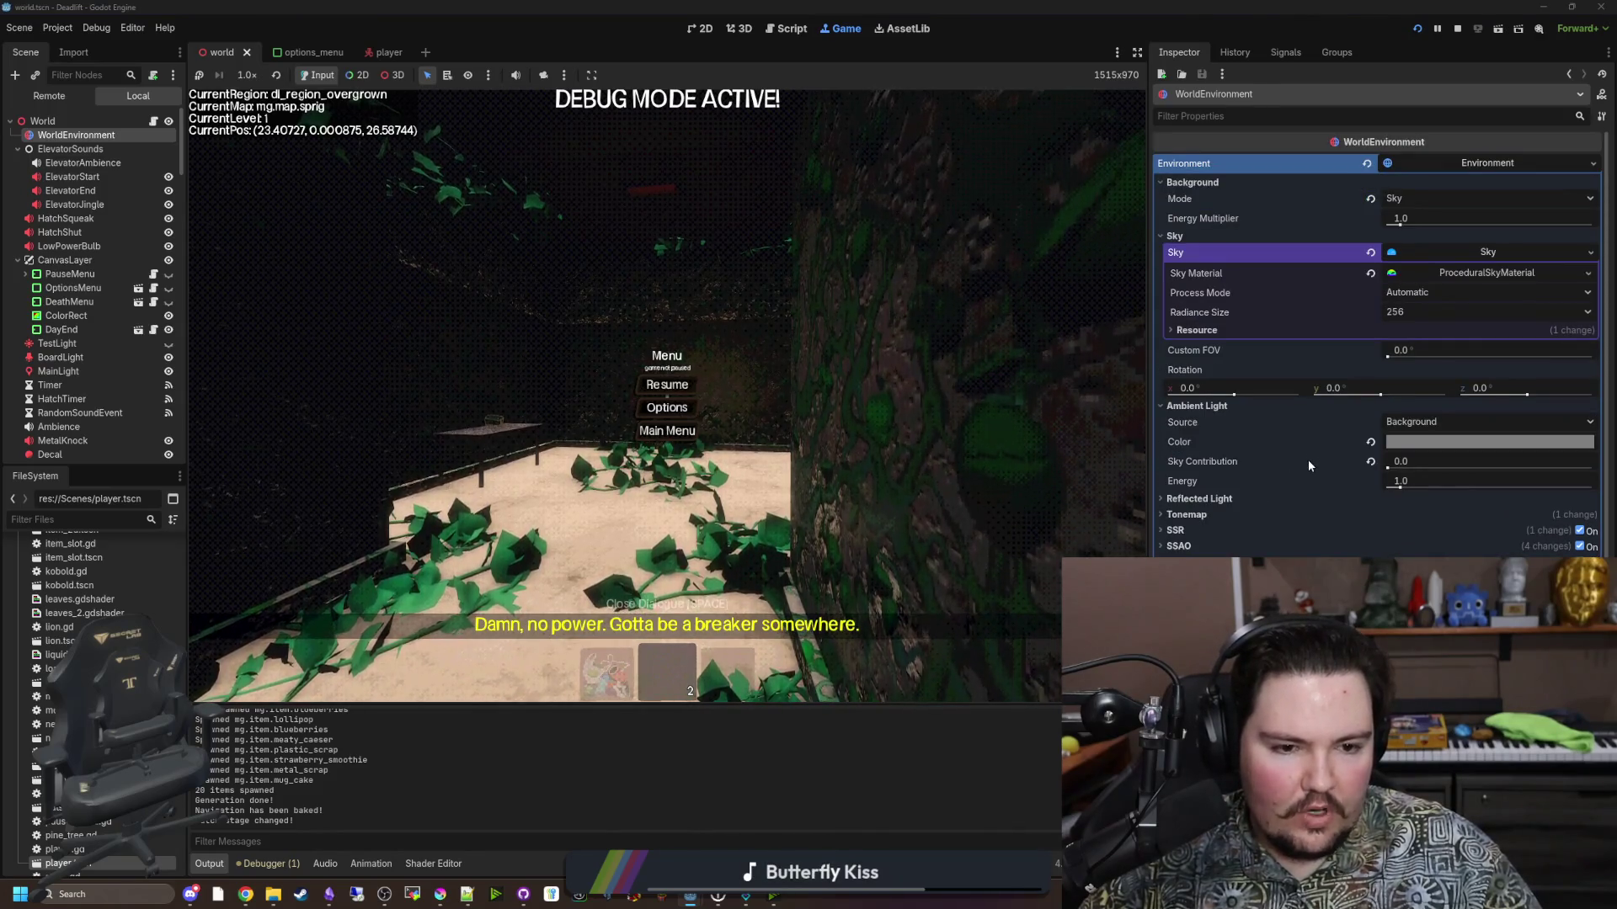
scroll(1306, 458, down, 3)
click(1205, 439)
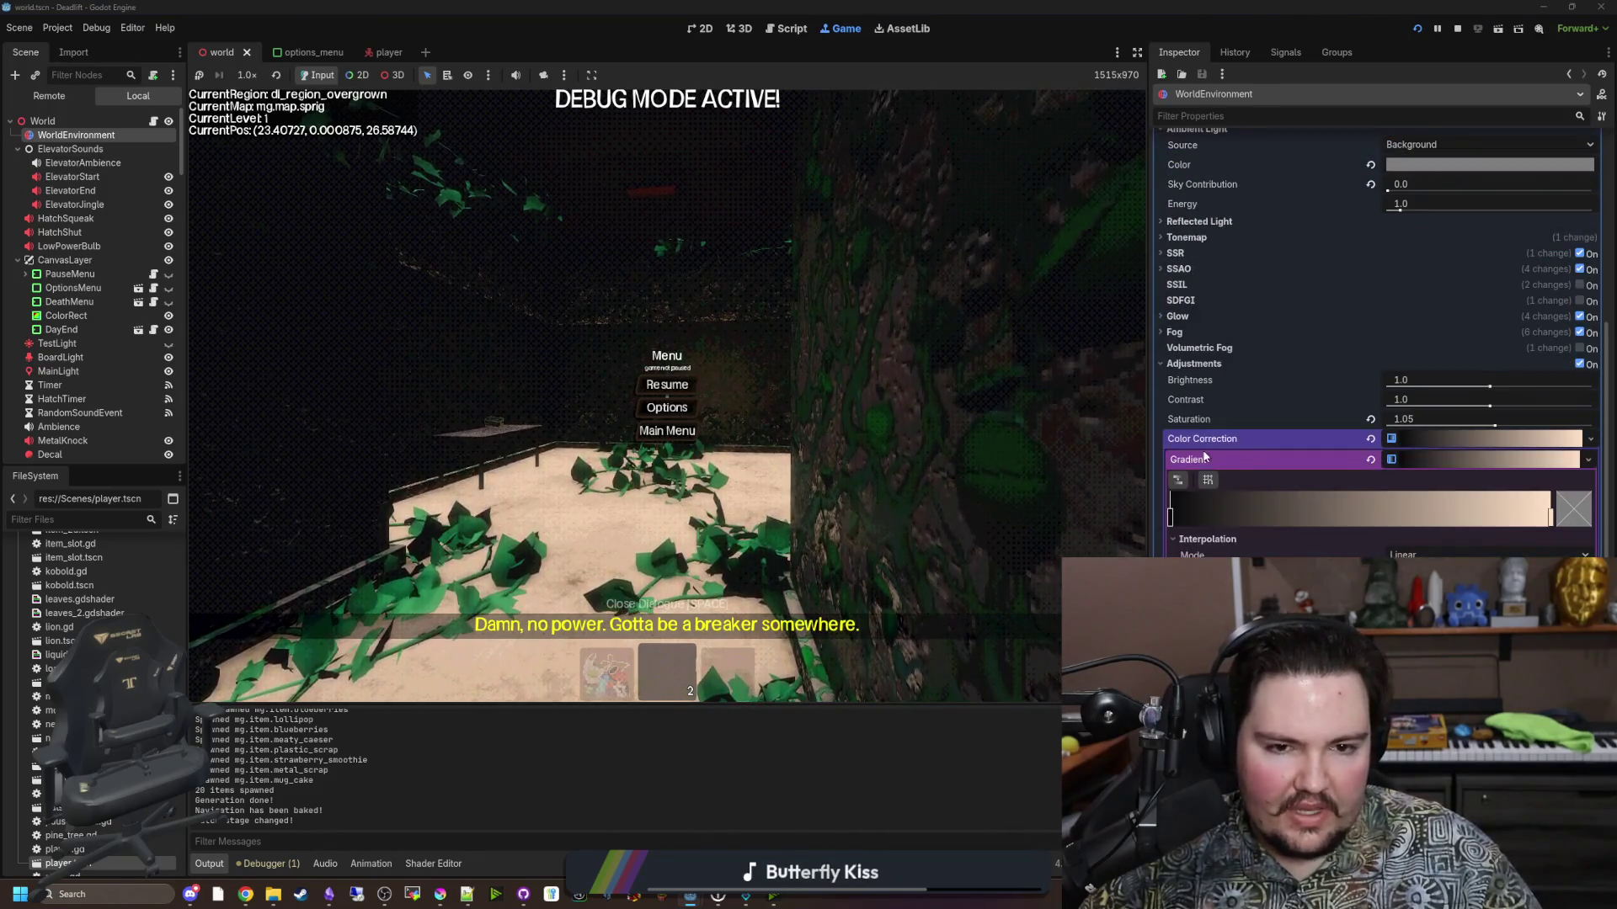
click(1215, 239)
scroll(1214, 235, up, 4)
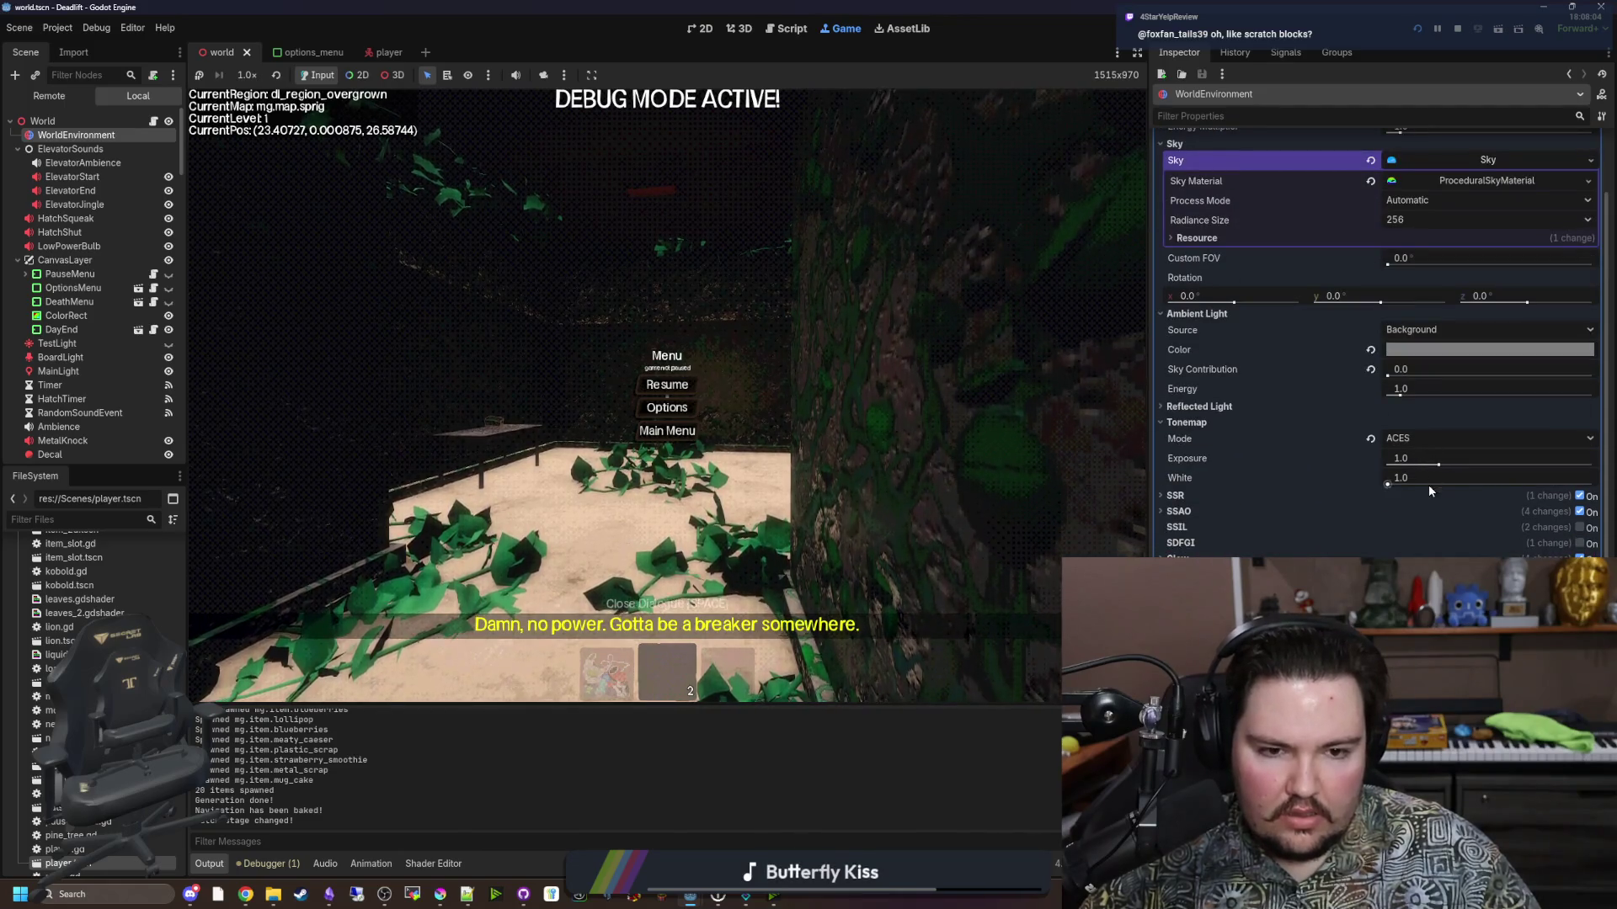
drag(1388, 485, 1448, 488)
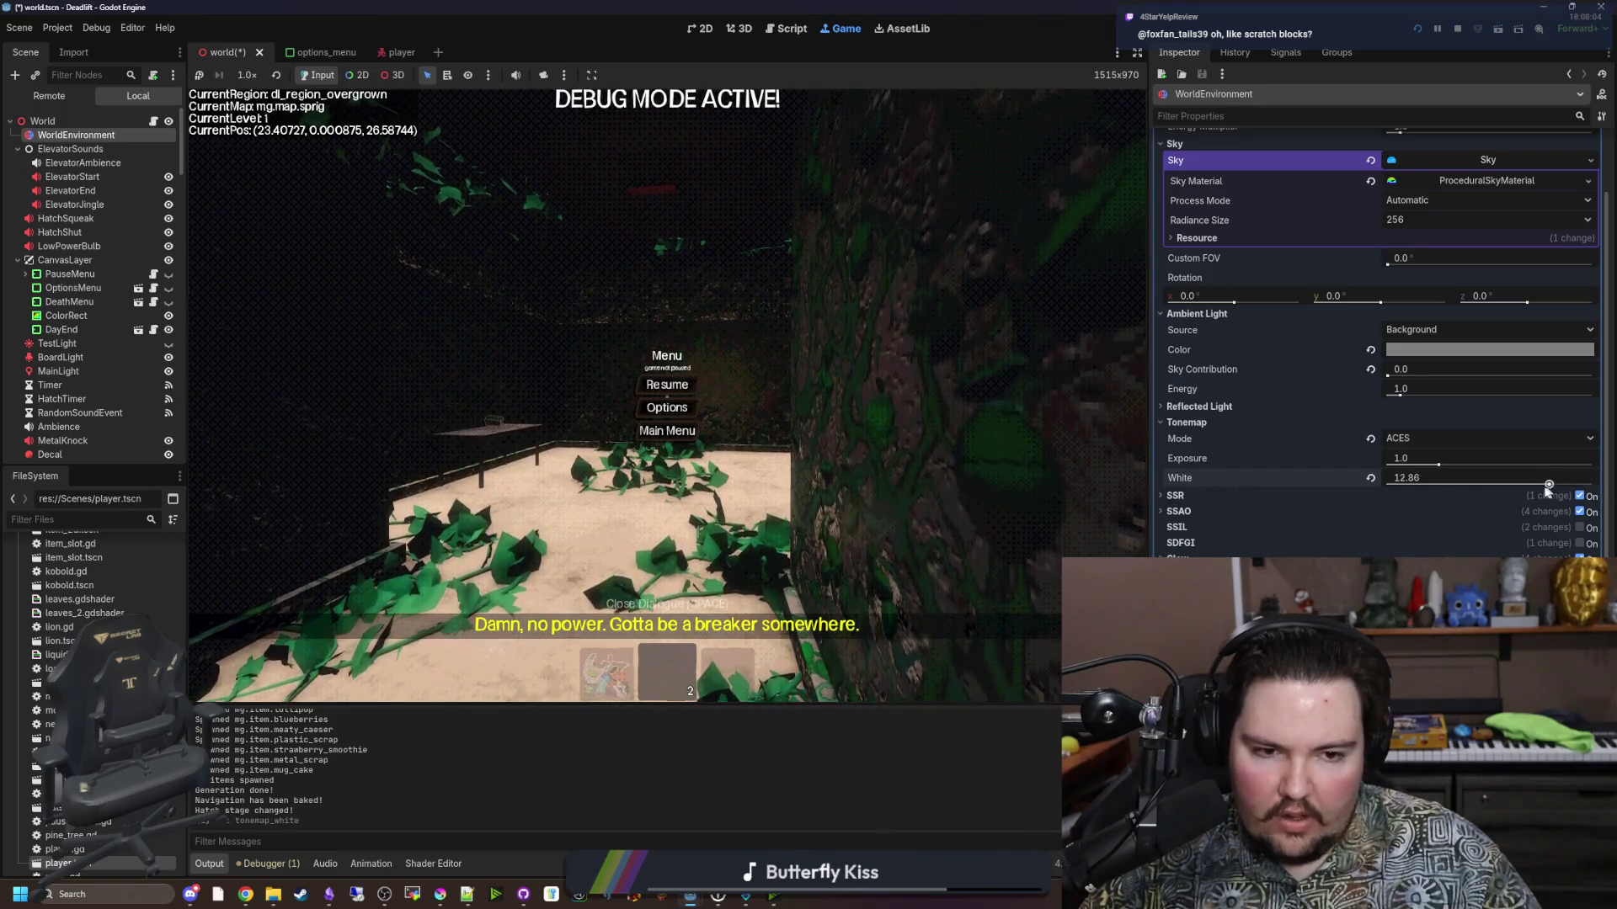
click(1371, 477)
mouse_move(1394, 460)
mouse_down()
mouse_move(1480, 462)
mouse_move(1373, 461)
mouse_move(1562, 465)
mouse_up()
click(738, 29)
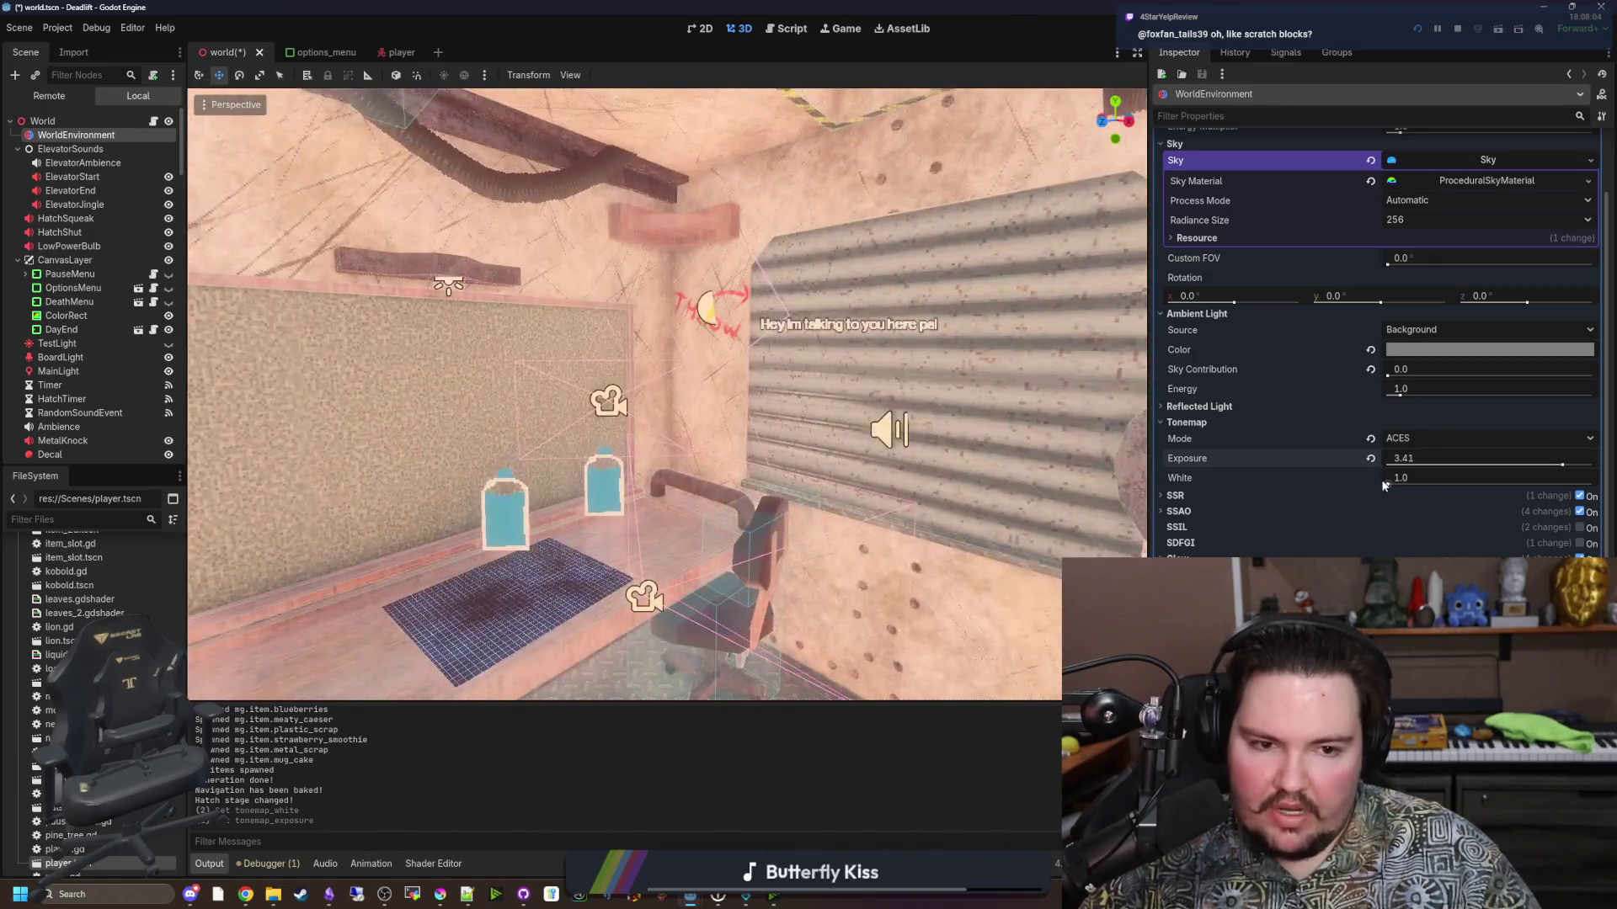
click(1371, 459)
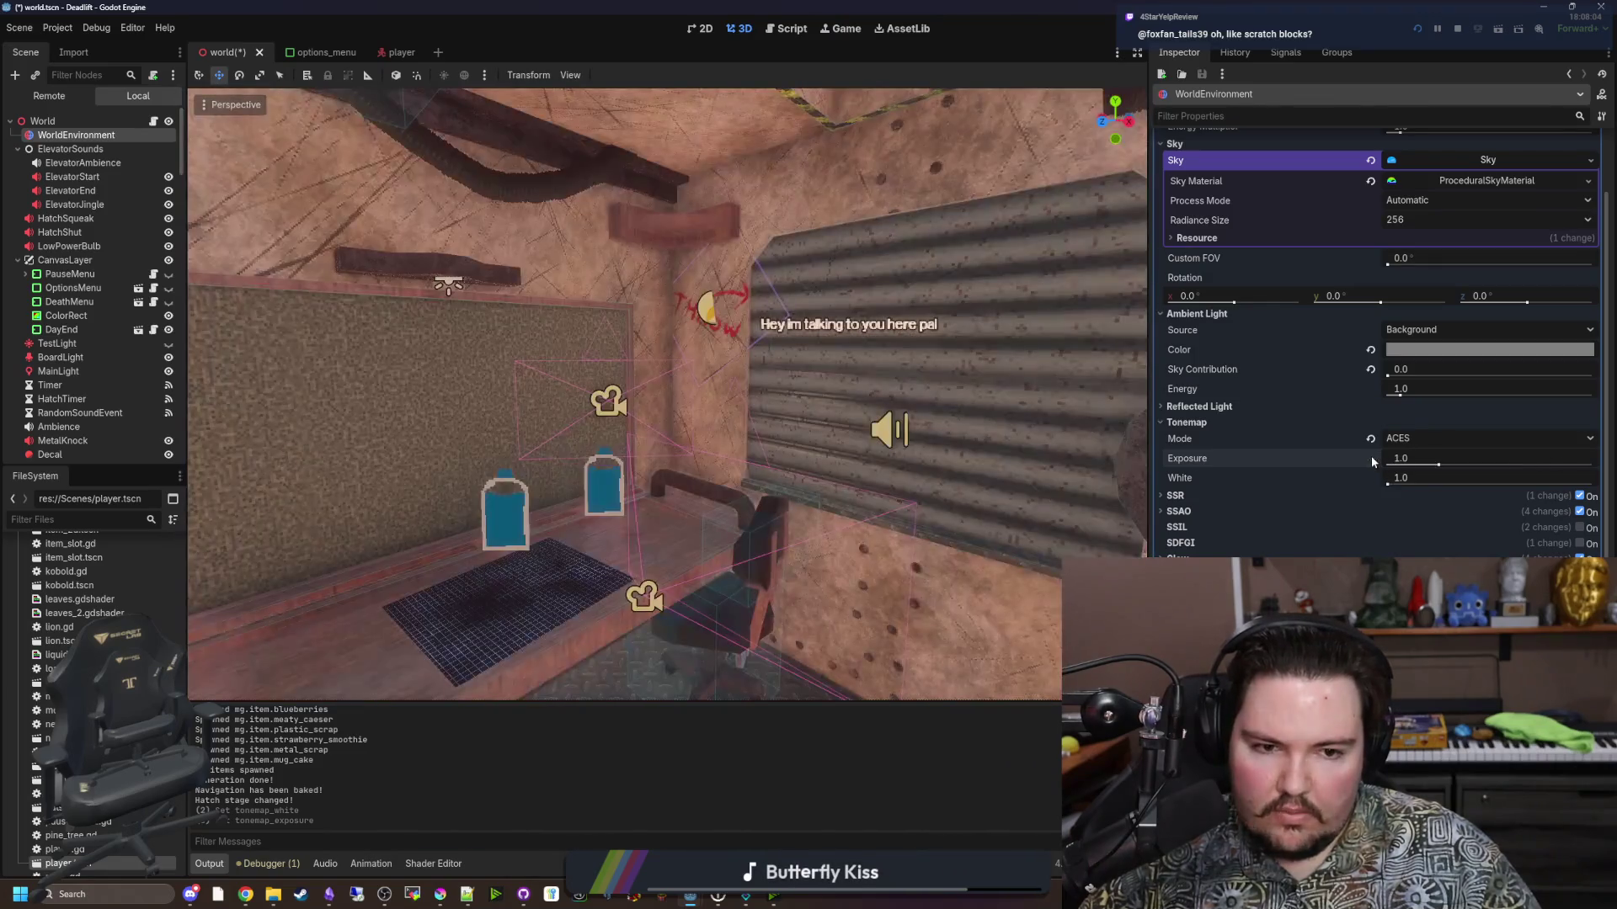
Try a higher tonemap White value around 8.71, then reset it to 1.0.
drag(1389, 485, 1469, 487)
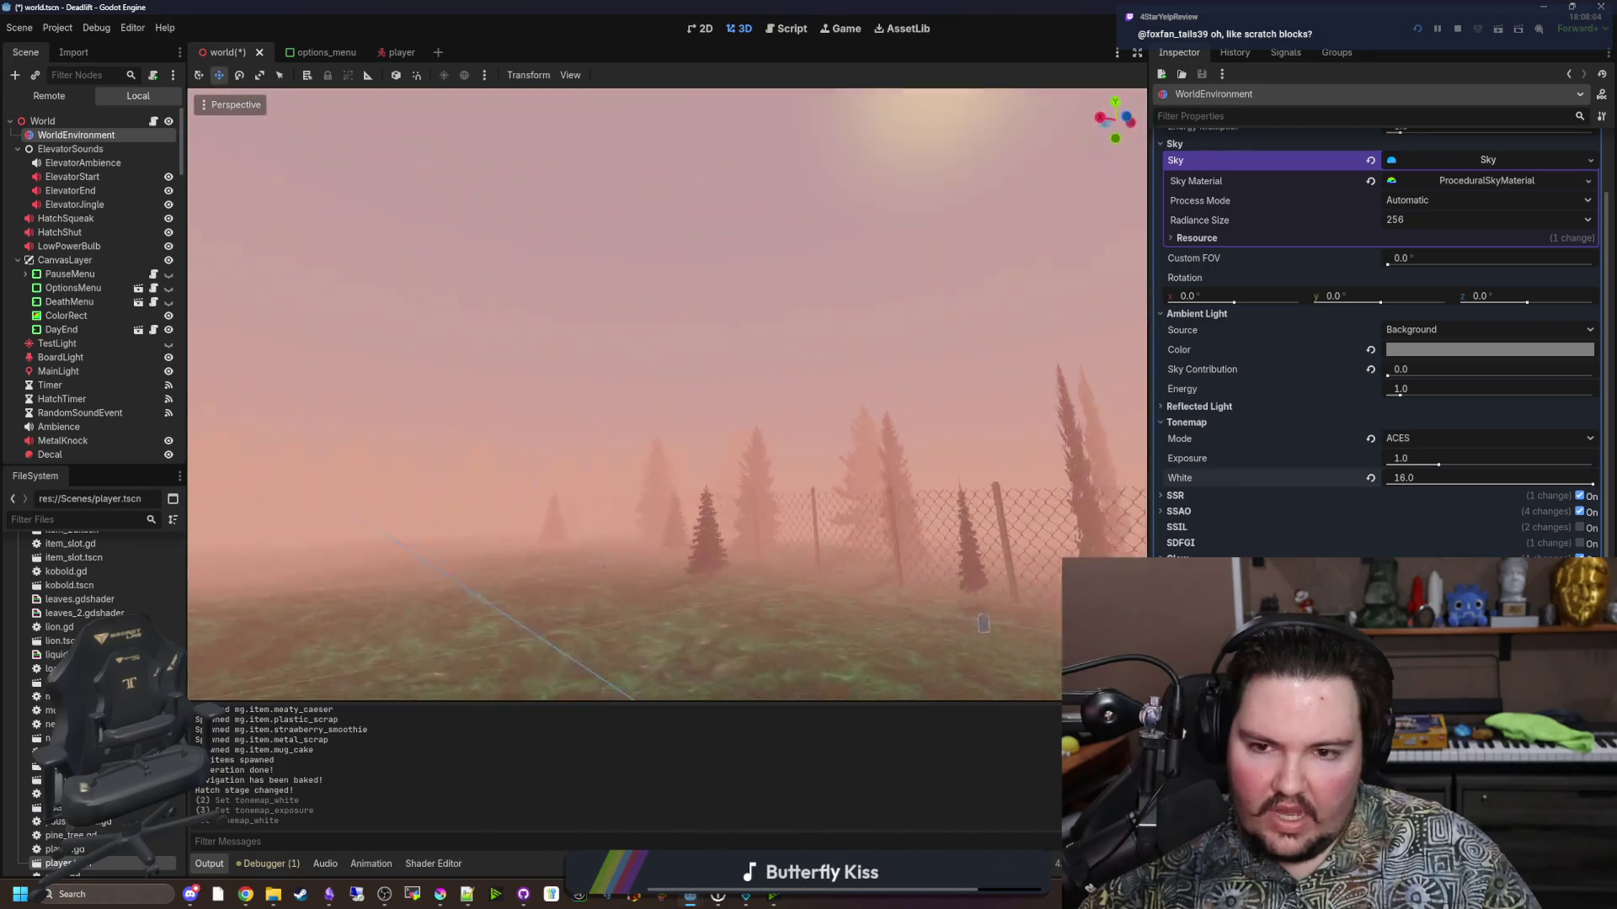
drag(742, 505, 742, 469)
mouse_move(1591, 486)
mouse_down()
mouse_move(1398, 484)
mouse_move(1423, 484)
mouse_up()
click(1400, 509)
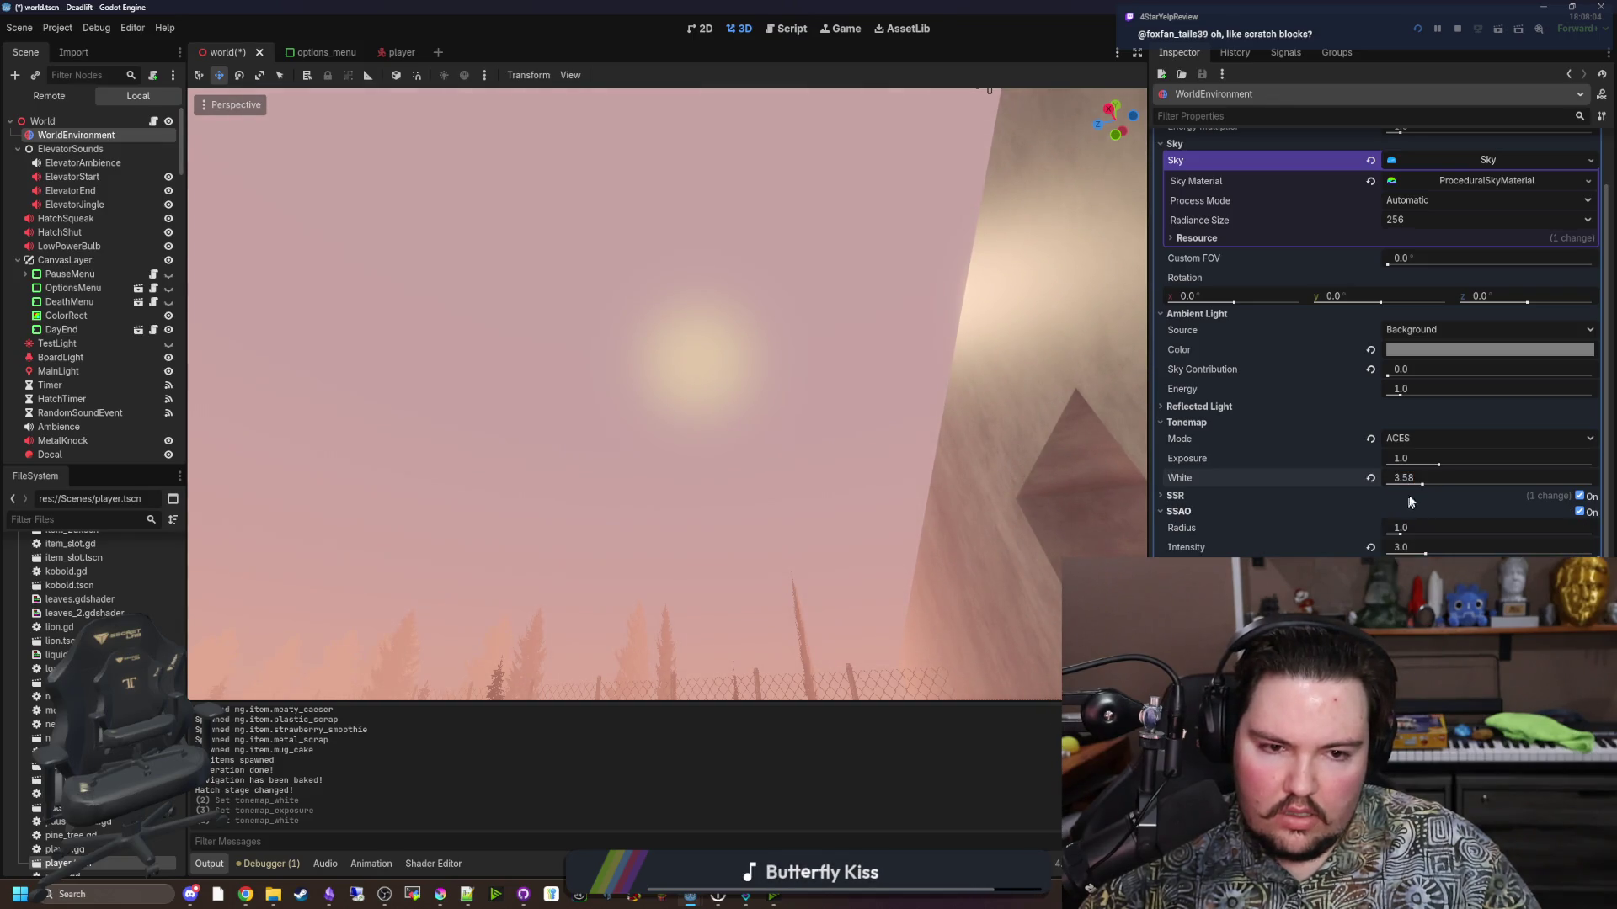
click(1372, 478)
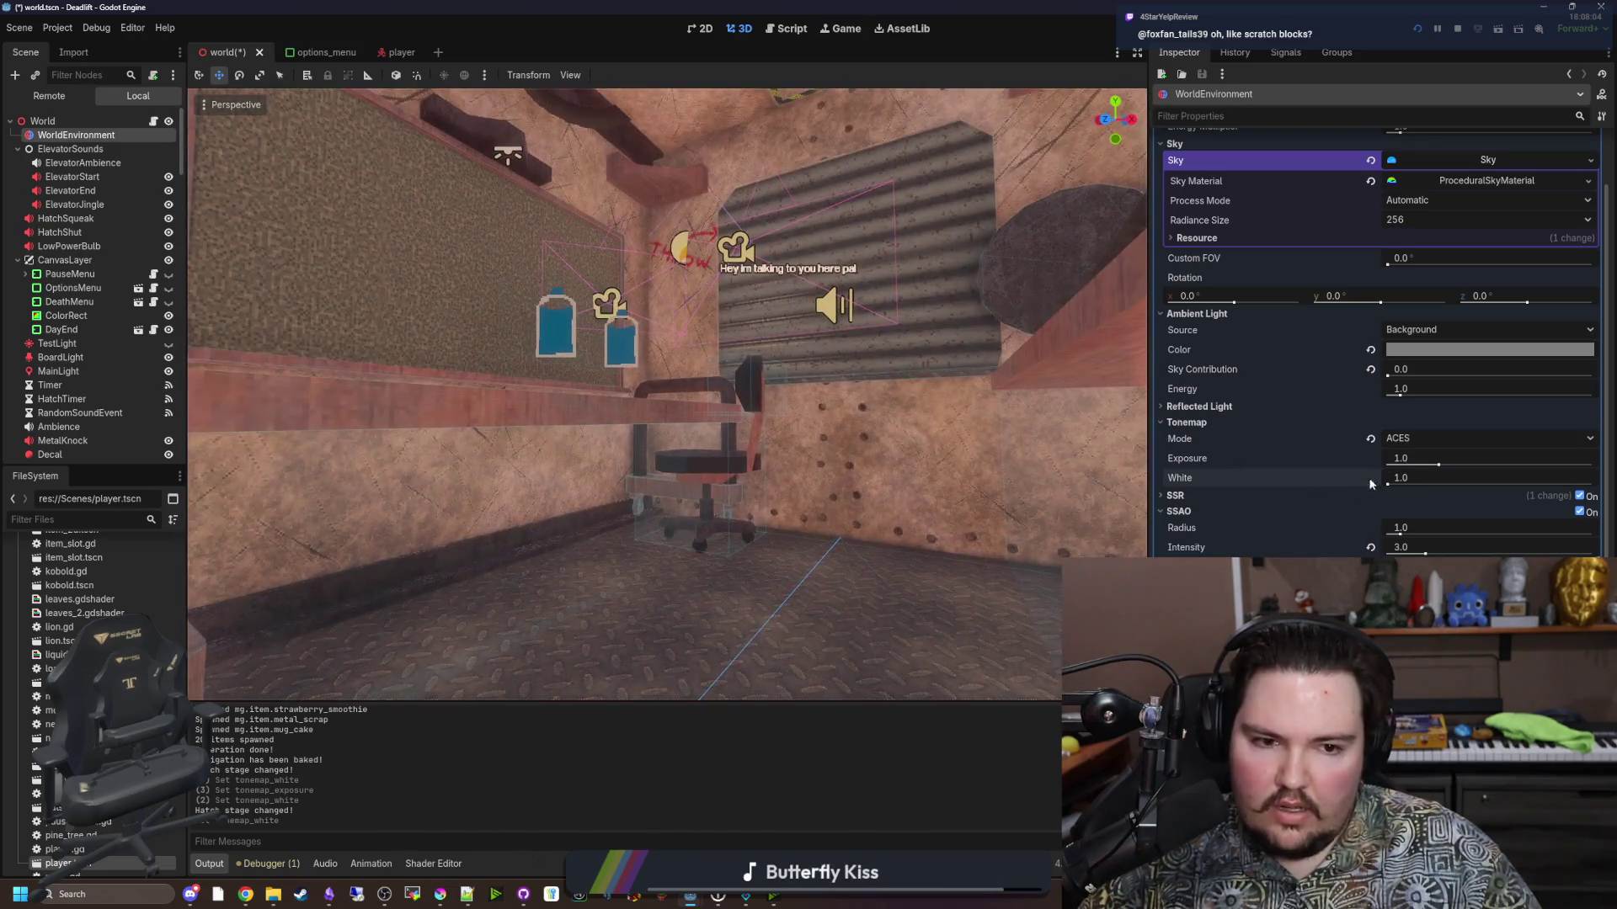
Cycle tonemap Mode from Linear through Reinhard, Filmic, ACES and AgX, settling on ACES.
click(1370, 437)
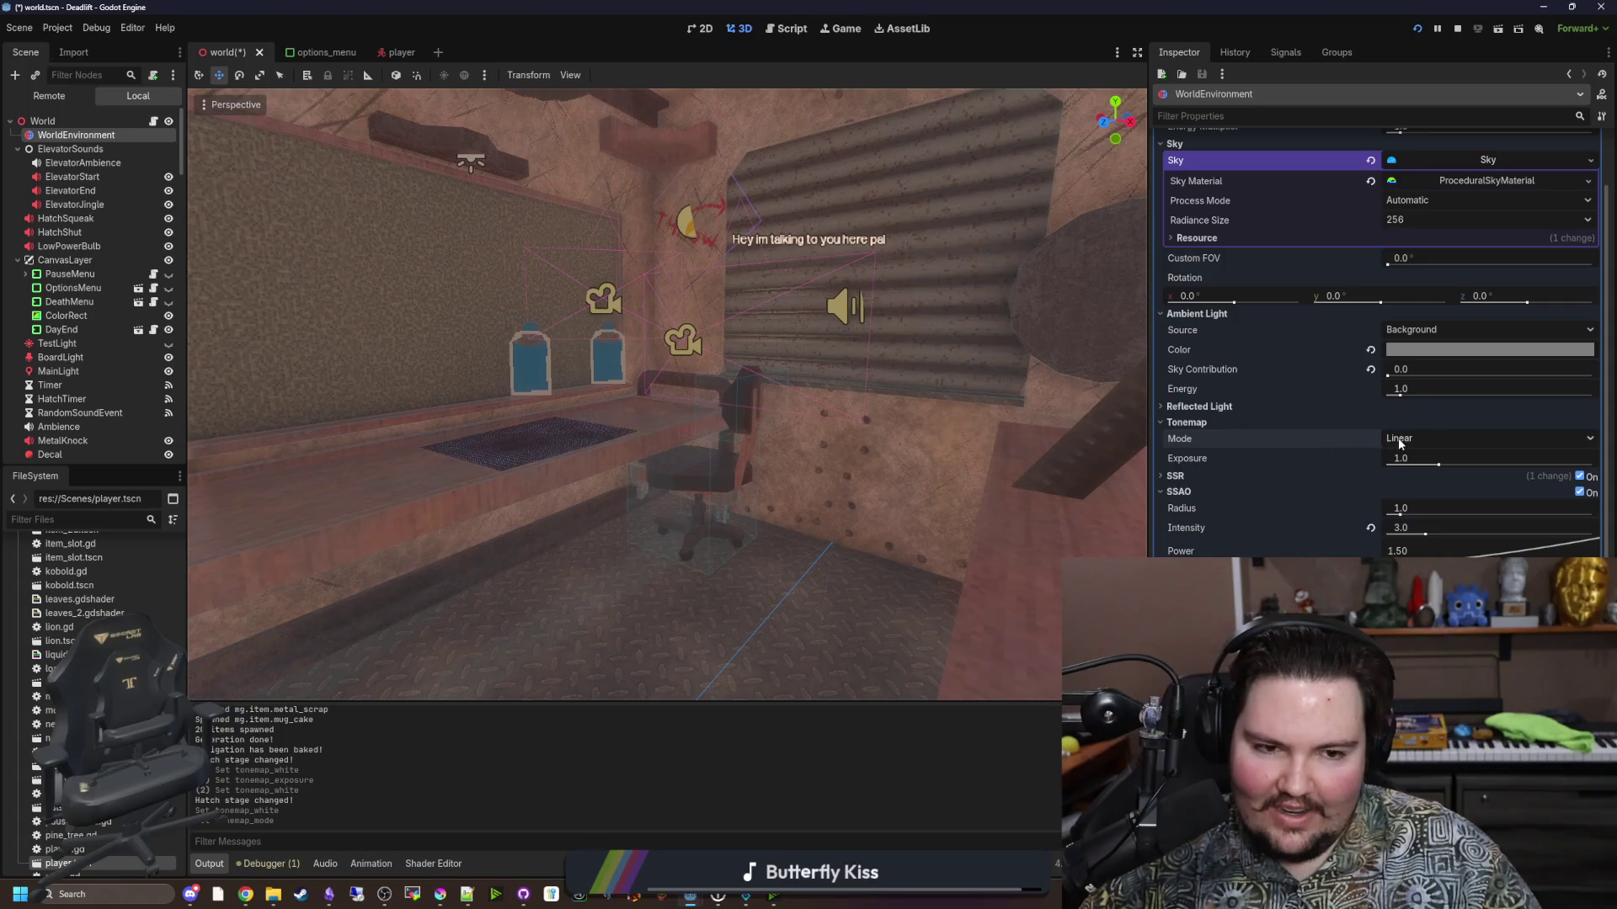
click(1400, 441)
click(1428, 476)
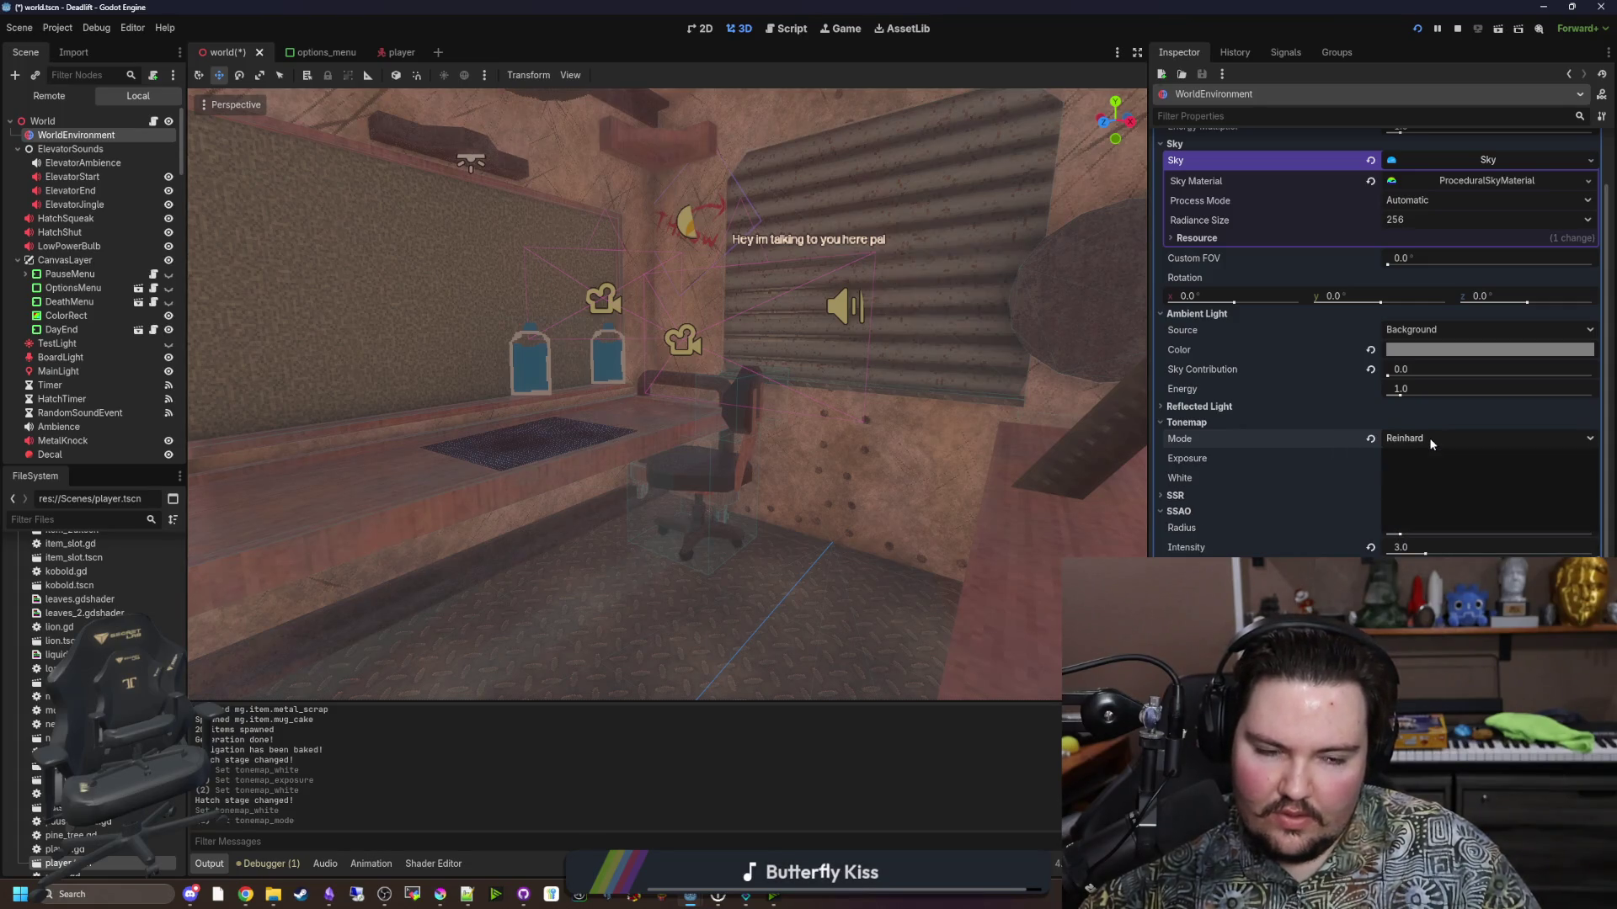
click(1431, 441)
click(1431, 488)
click(1427, 441)
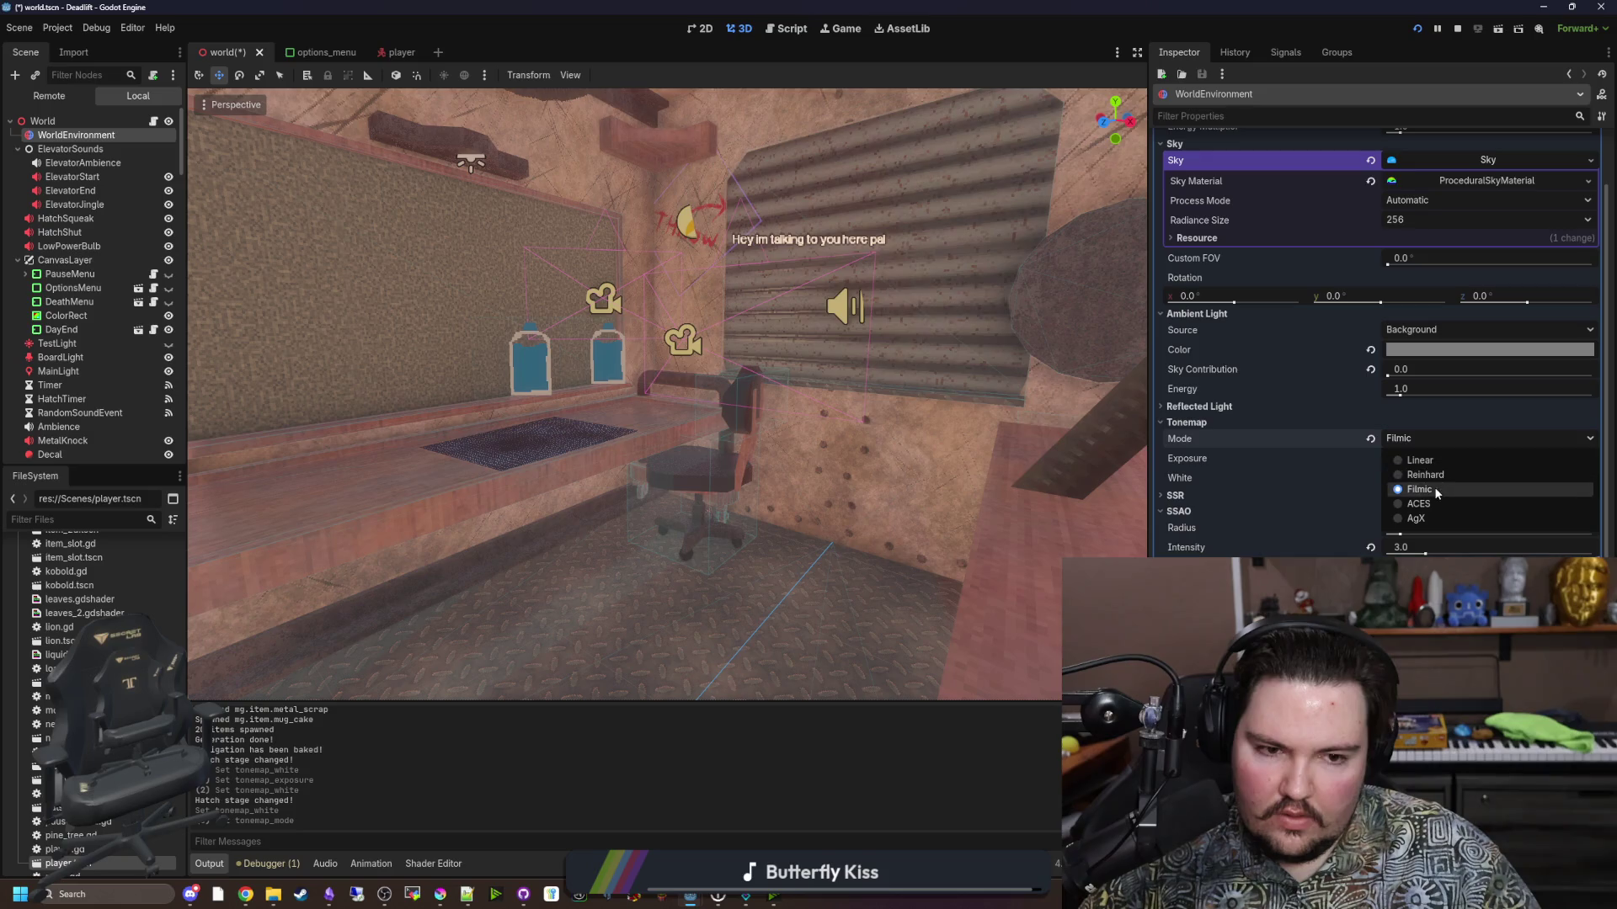
click(1423, 504)
click(1417, 436)
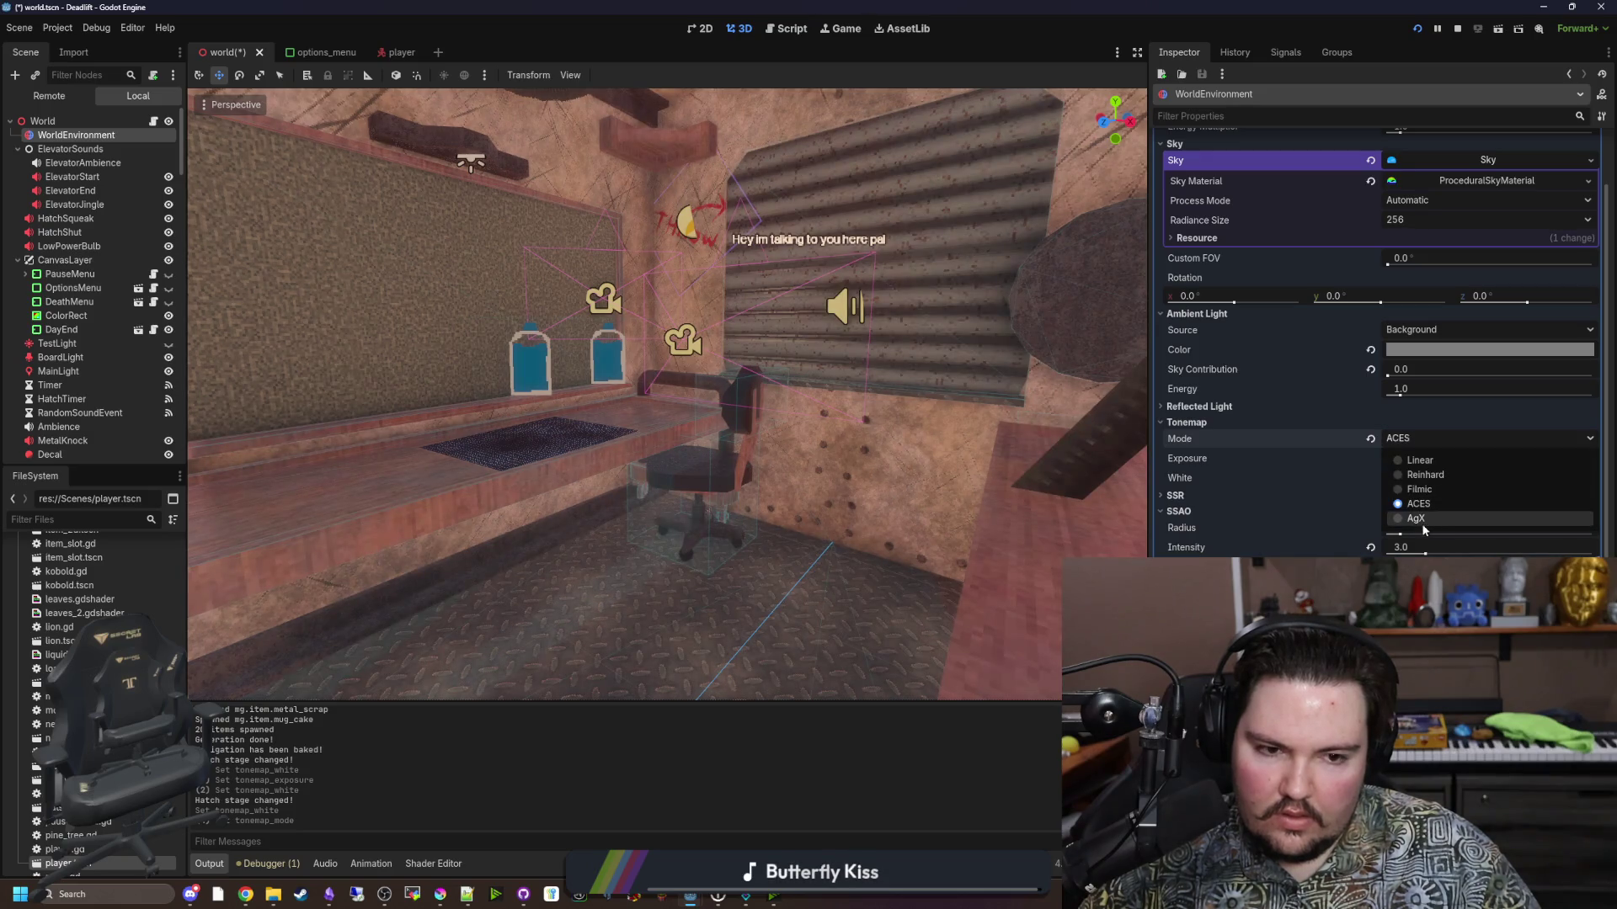
click(1419, 519)
click(1418, 438)
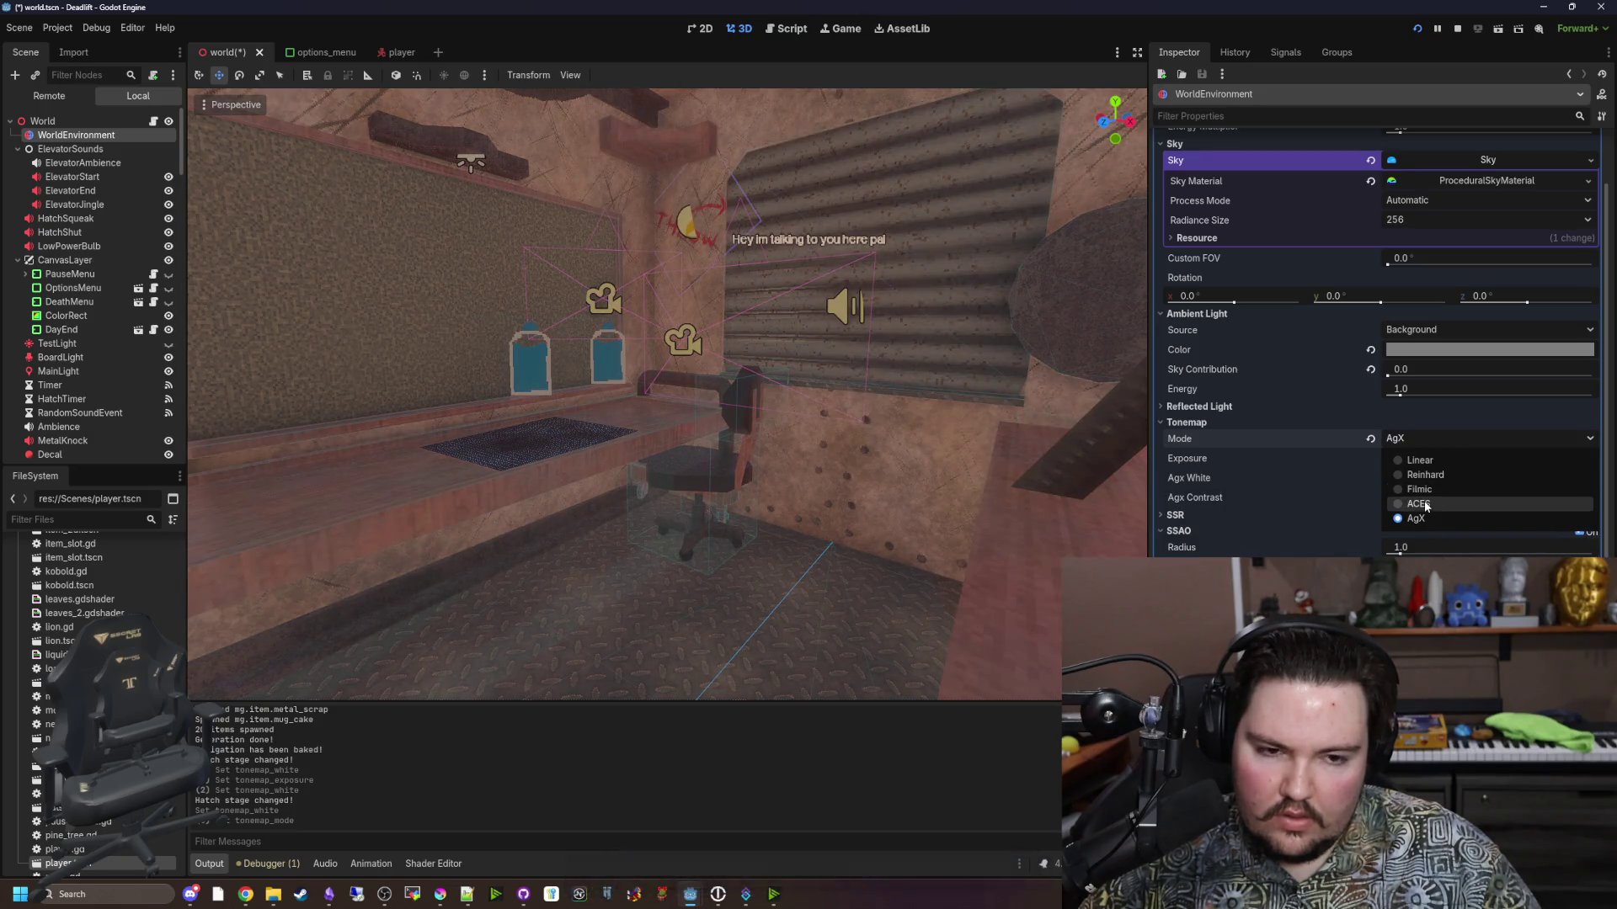
click(1423, 502)
scroll(1267, 533, down, 5)
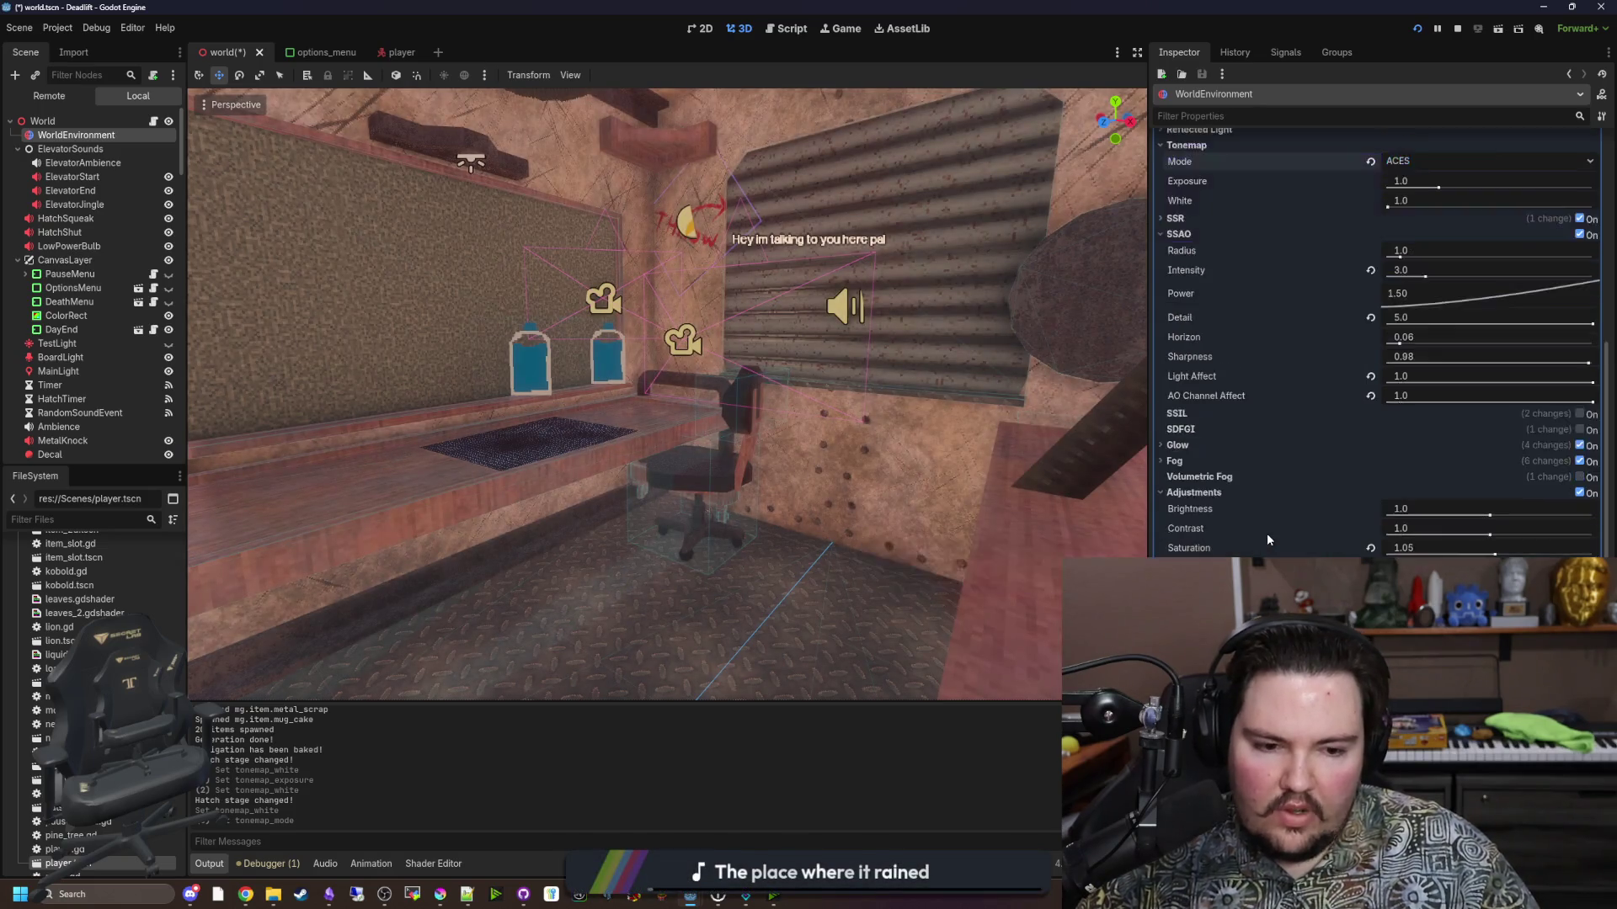
Try recolouring the colour-correction gradient's right end point to white, then undo it.
click(1277, 534)
click(1551, 551)
click(1571, 543)
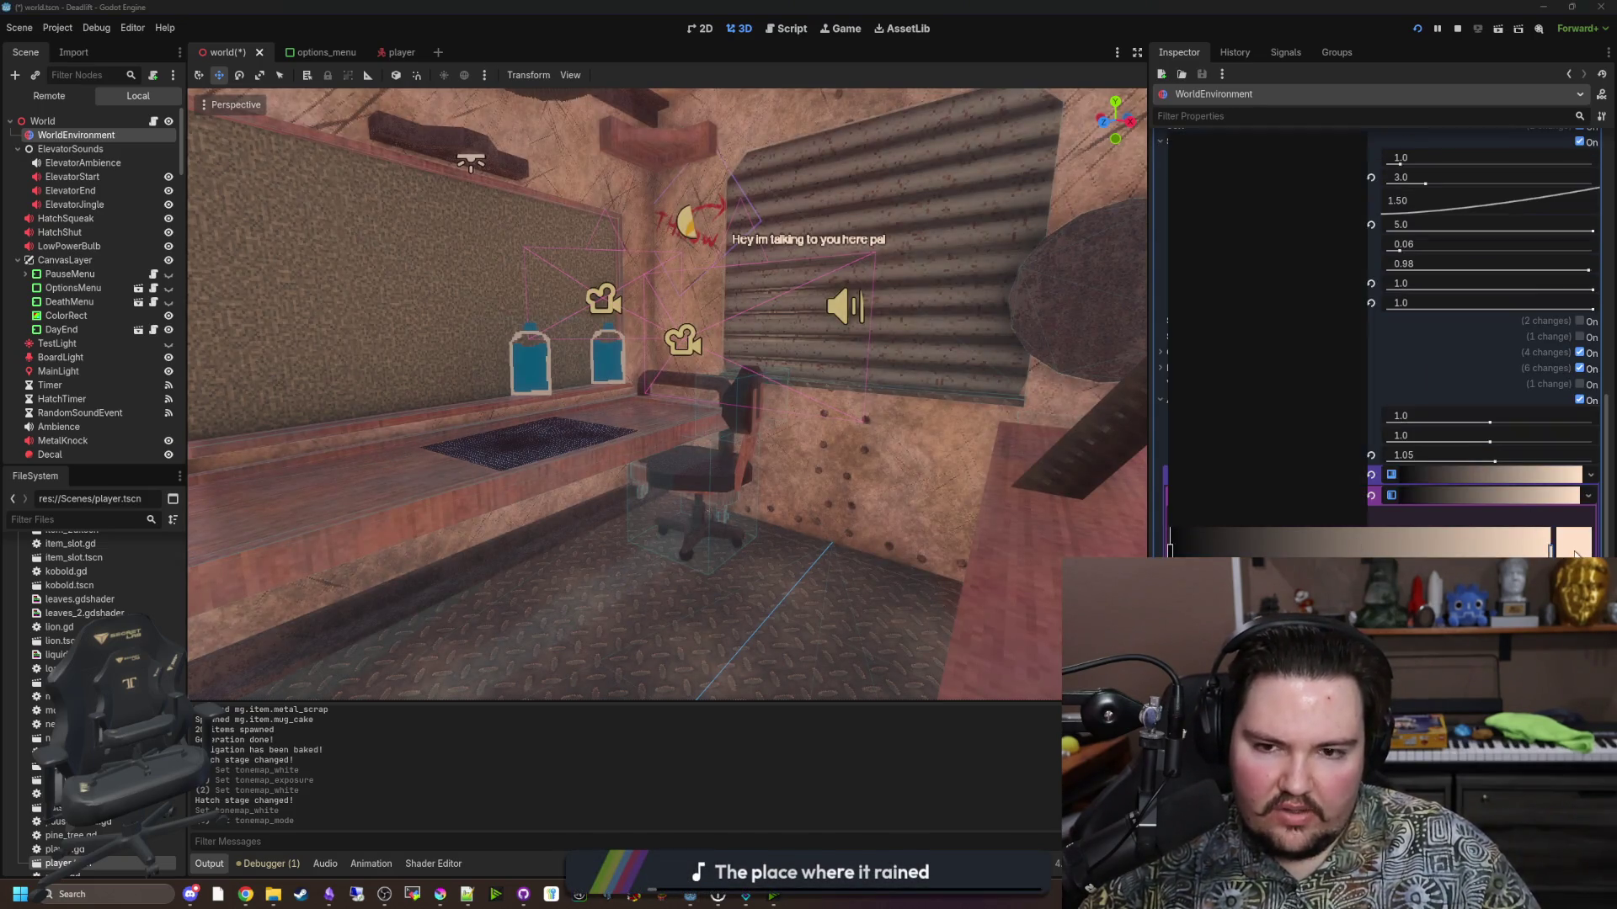
drag(1245, 379, 1169, 384)
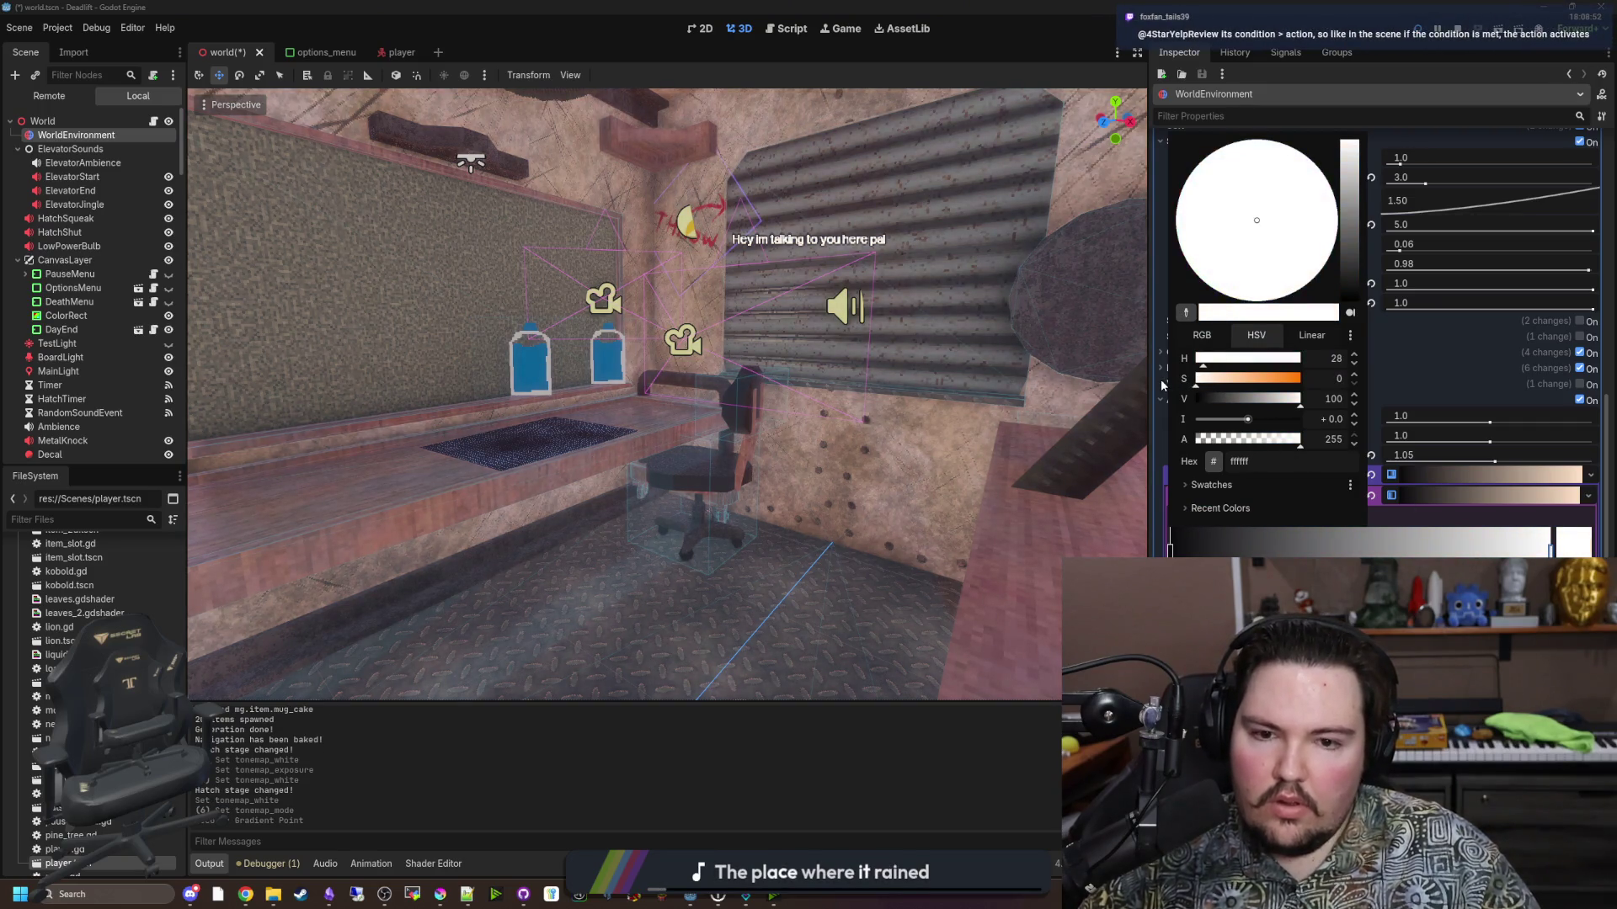
click(945, 785)
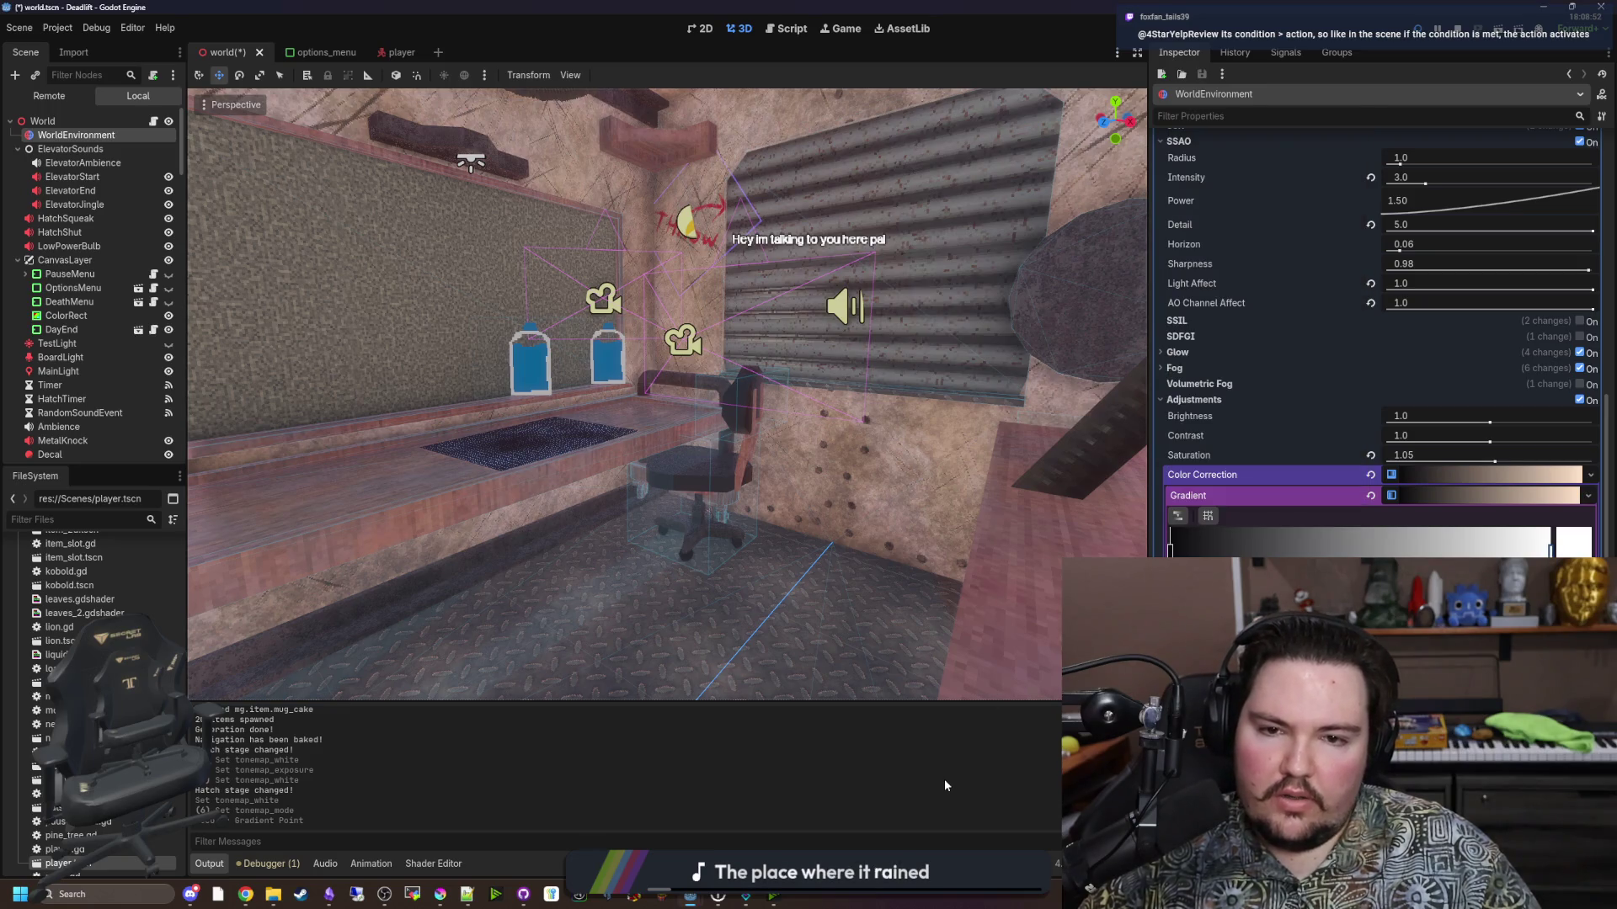
key(ctrl+z)
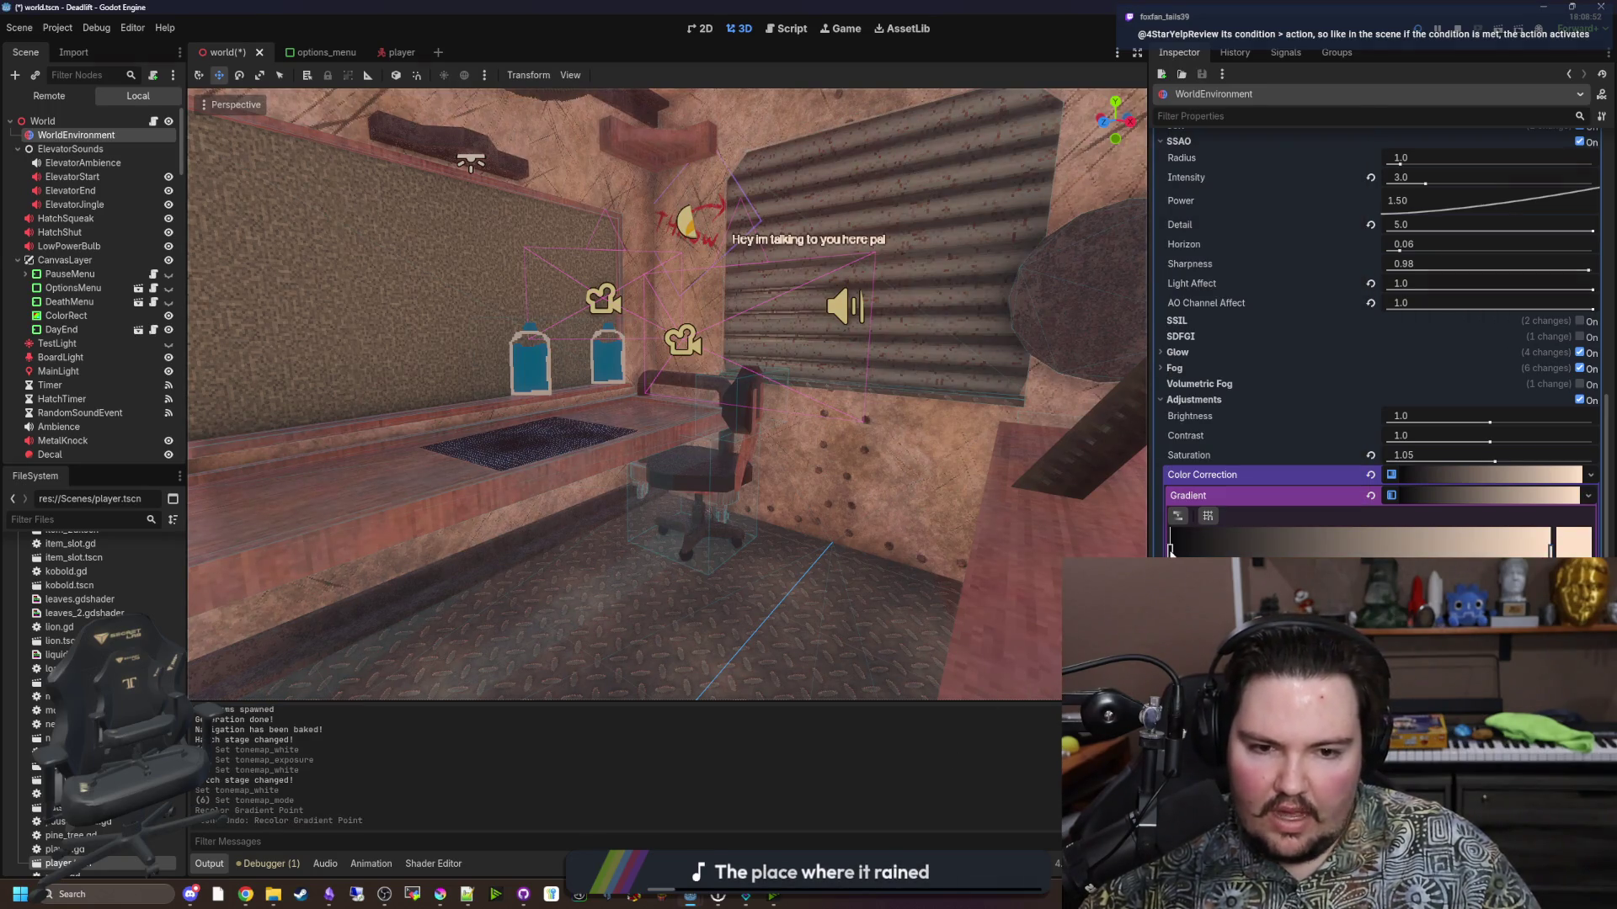
Move the right gradient stop inward, add a muted brown stop, save world.tscn and run the game.
click(1170, 549)
mouse_move(1551, 549)
mouse_down()
mouse_move(1233, 549)
mouse_move(1550, 549)
mouse_up()
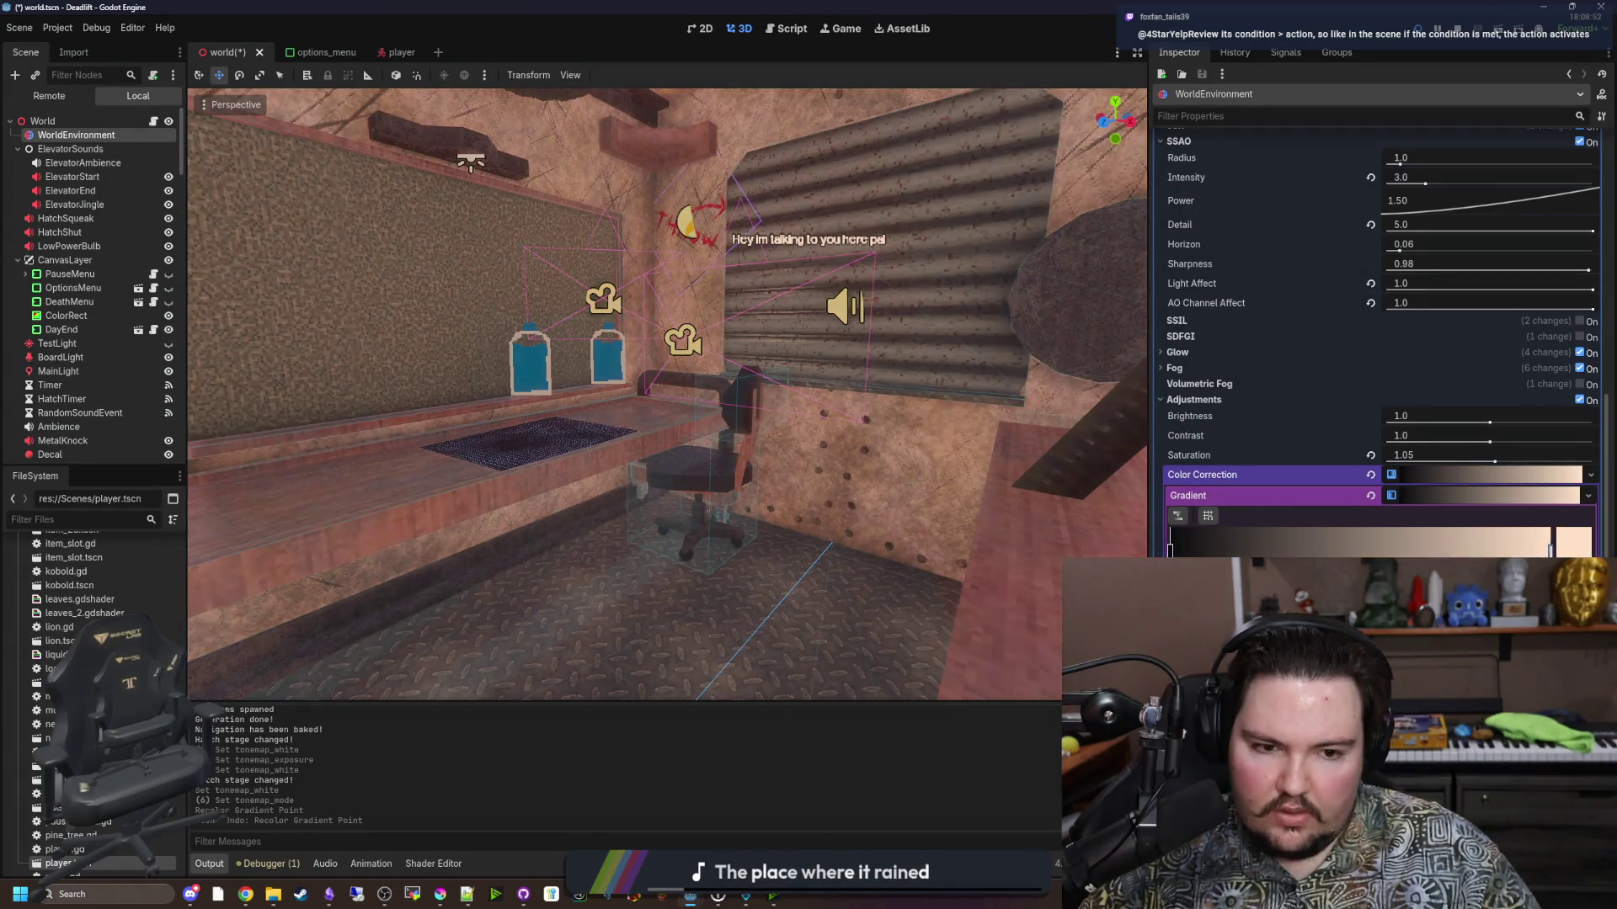
click(1369, 550)
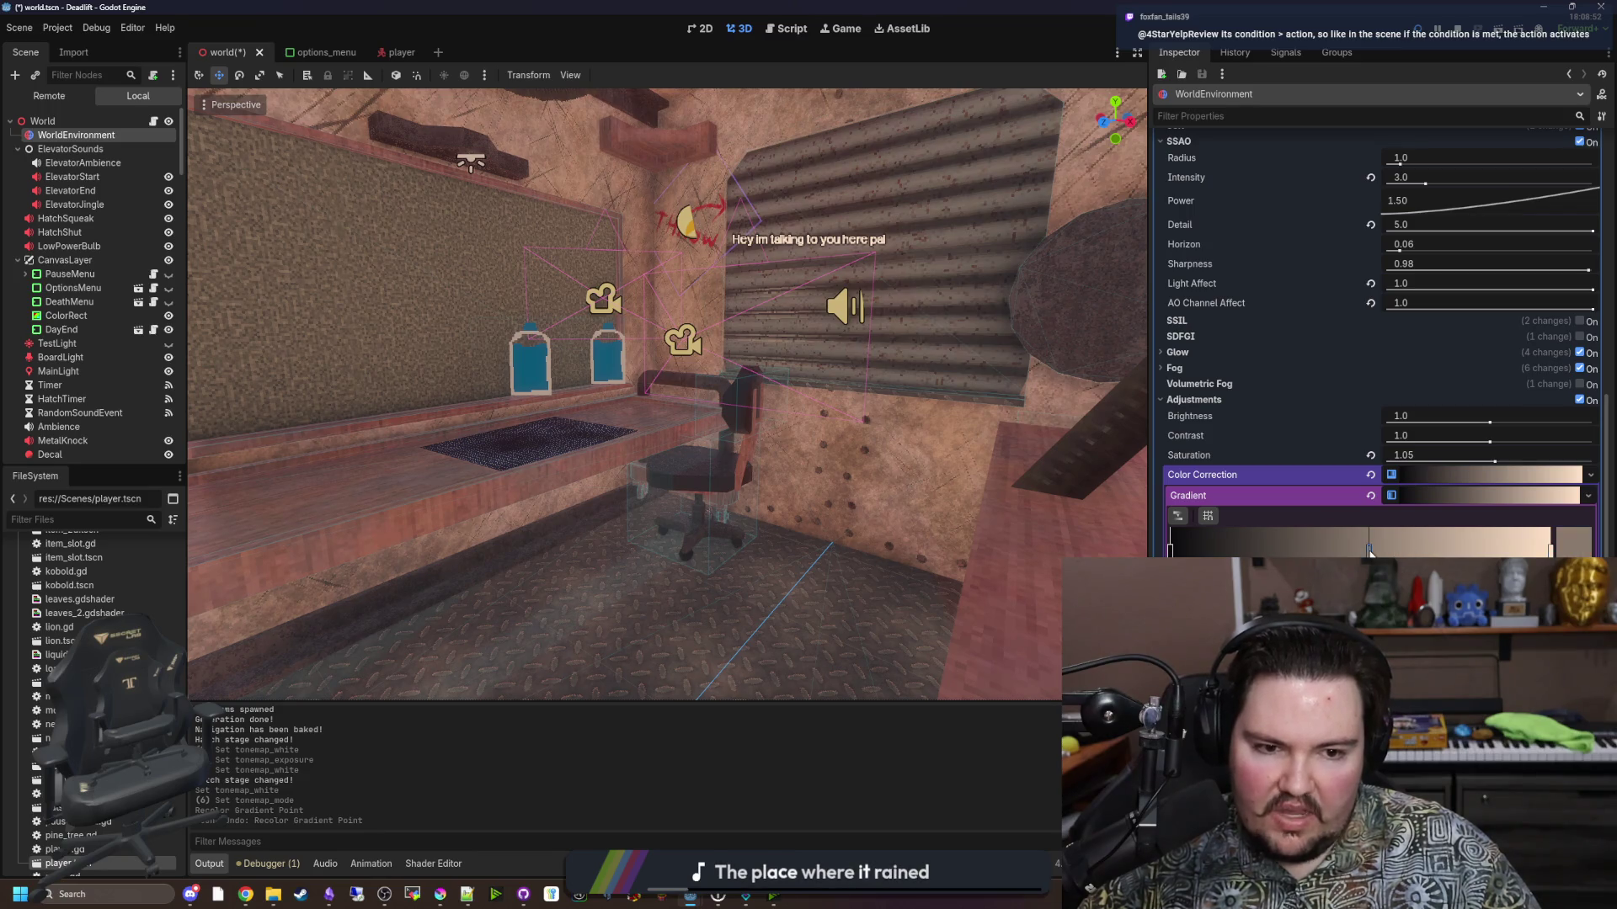
click(1575, 543)
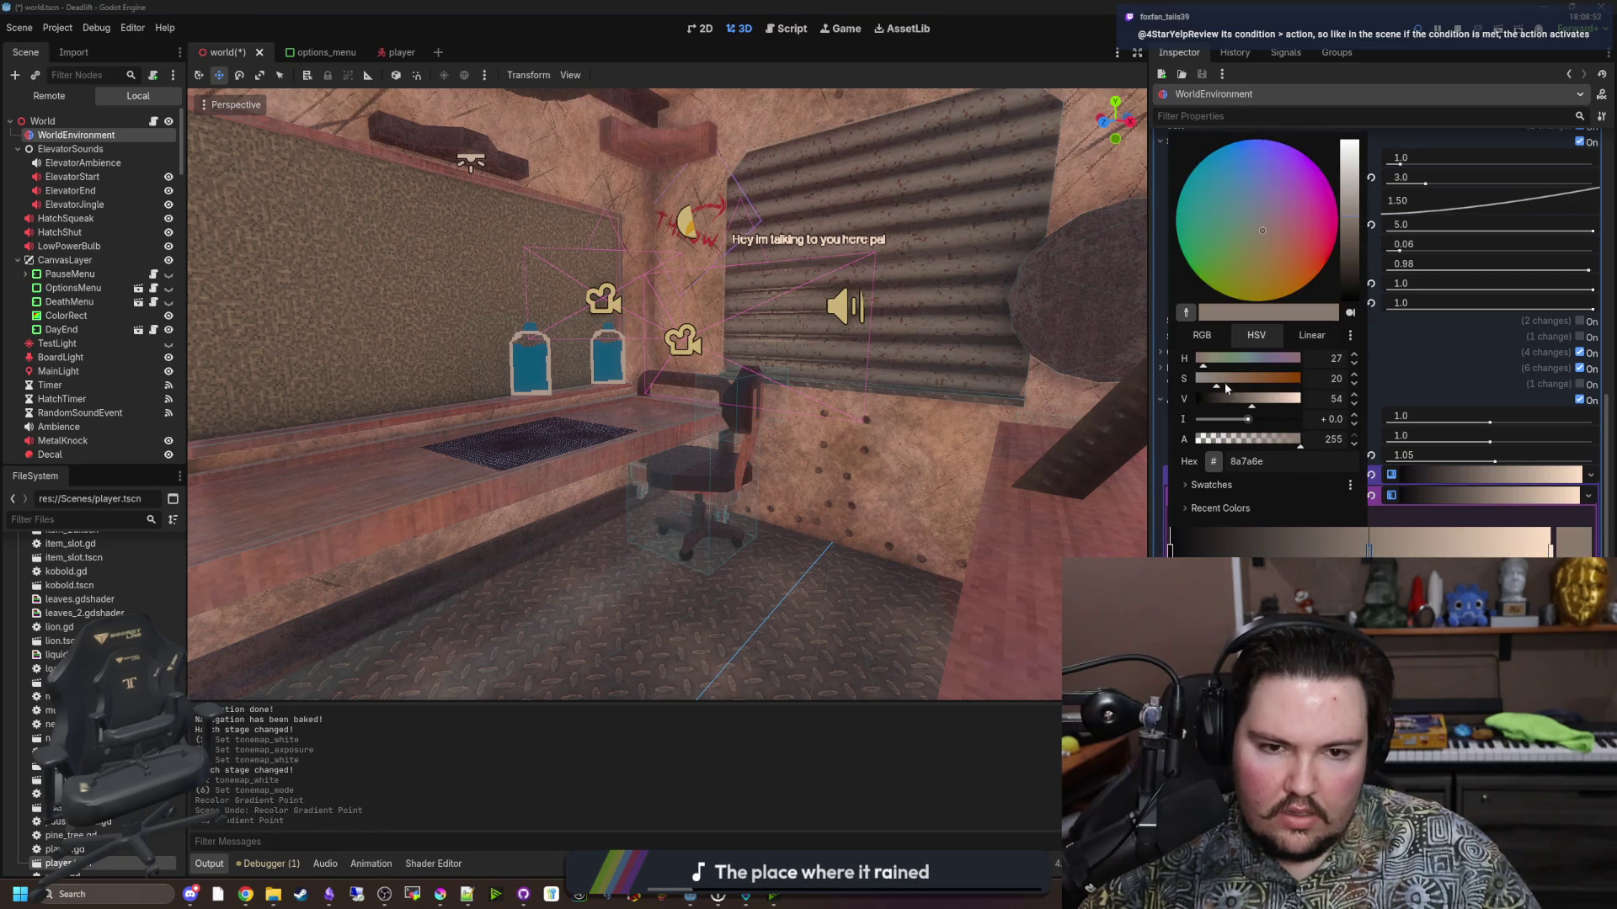
mouse_move(1246, 398)
mouse_down()
mouse_move(1291, 410)
mouse_move(1253, 410)
mouse_move(1268, 411)
mouse_up()
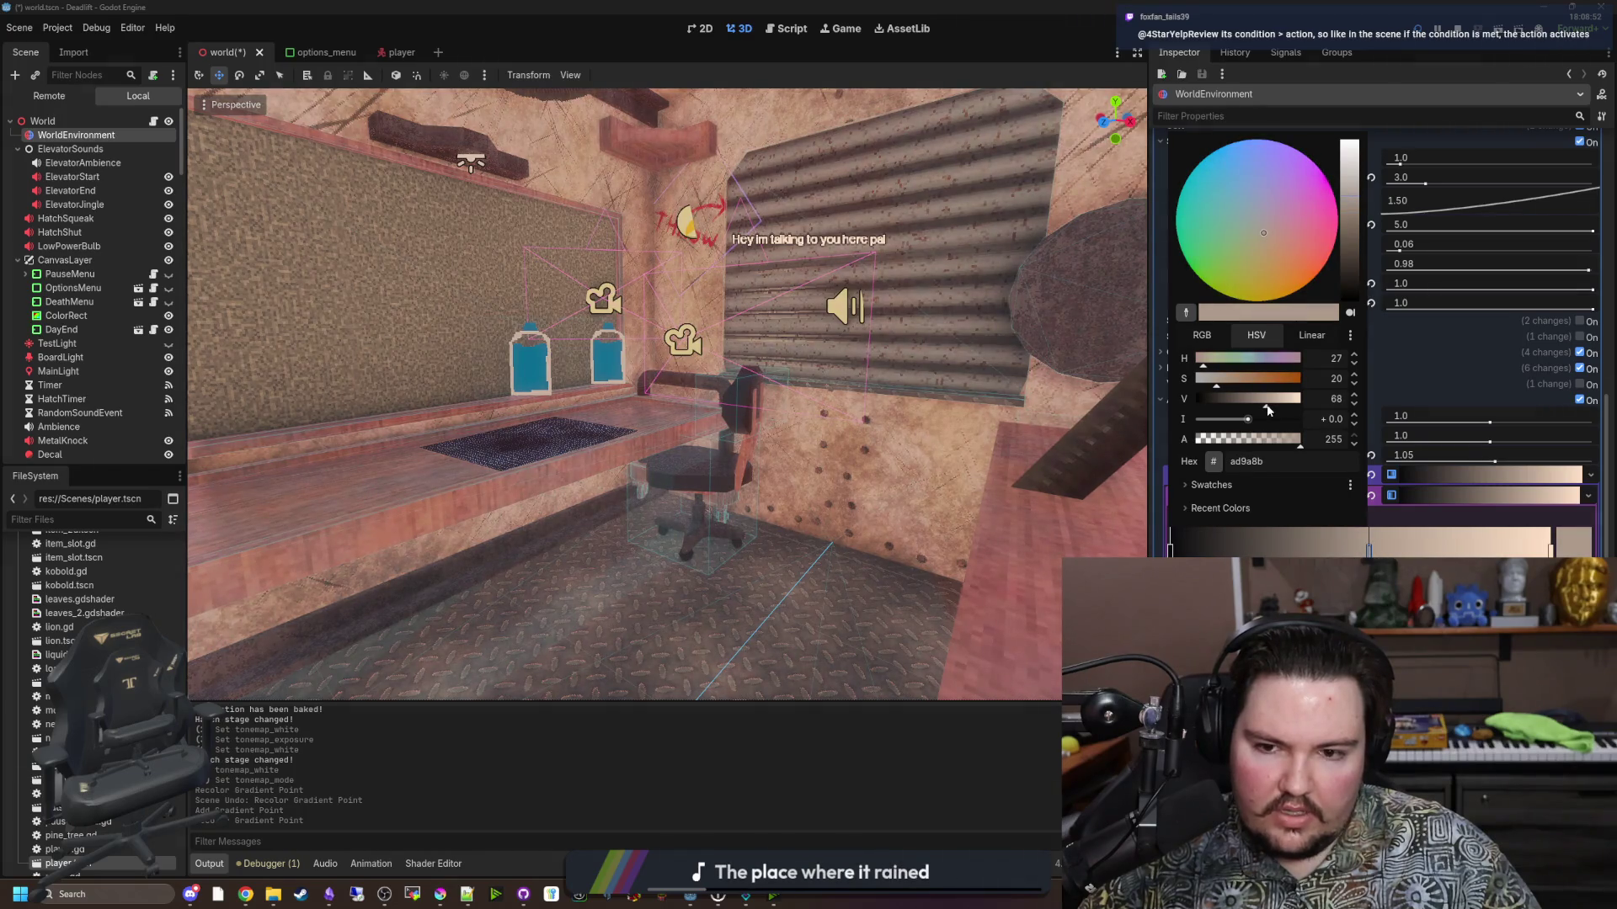
click(896, 679)
right_click(897, 678)
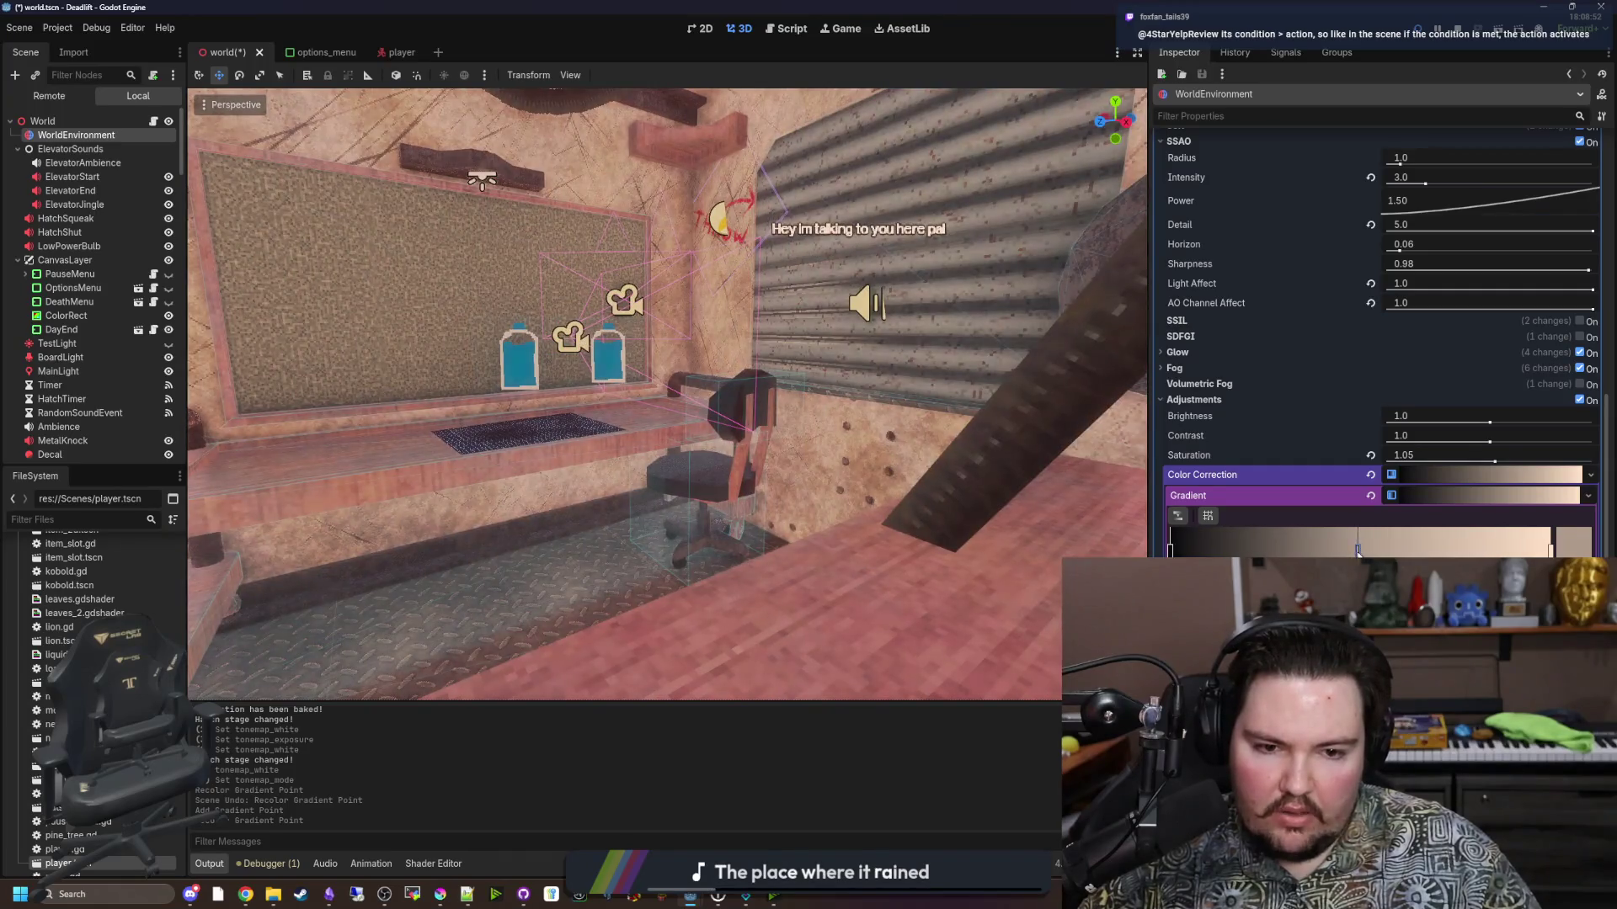
mouse_move(1357, 551)
mouse_down()
mouse_move(1219, 545)
mouse_move(1545, 548)
mouse_move(1254, 547)
mouse_move(1392, 554)
mouse_up()
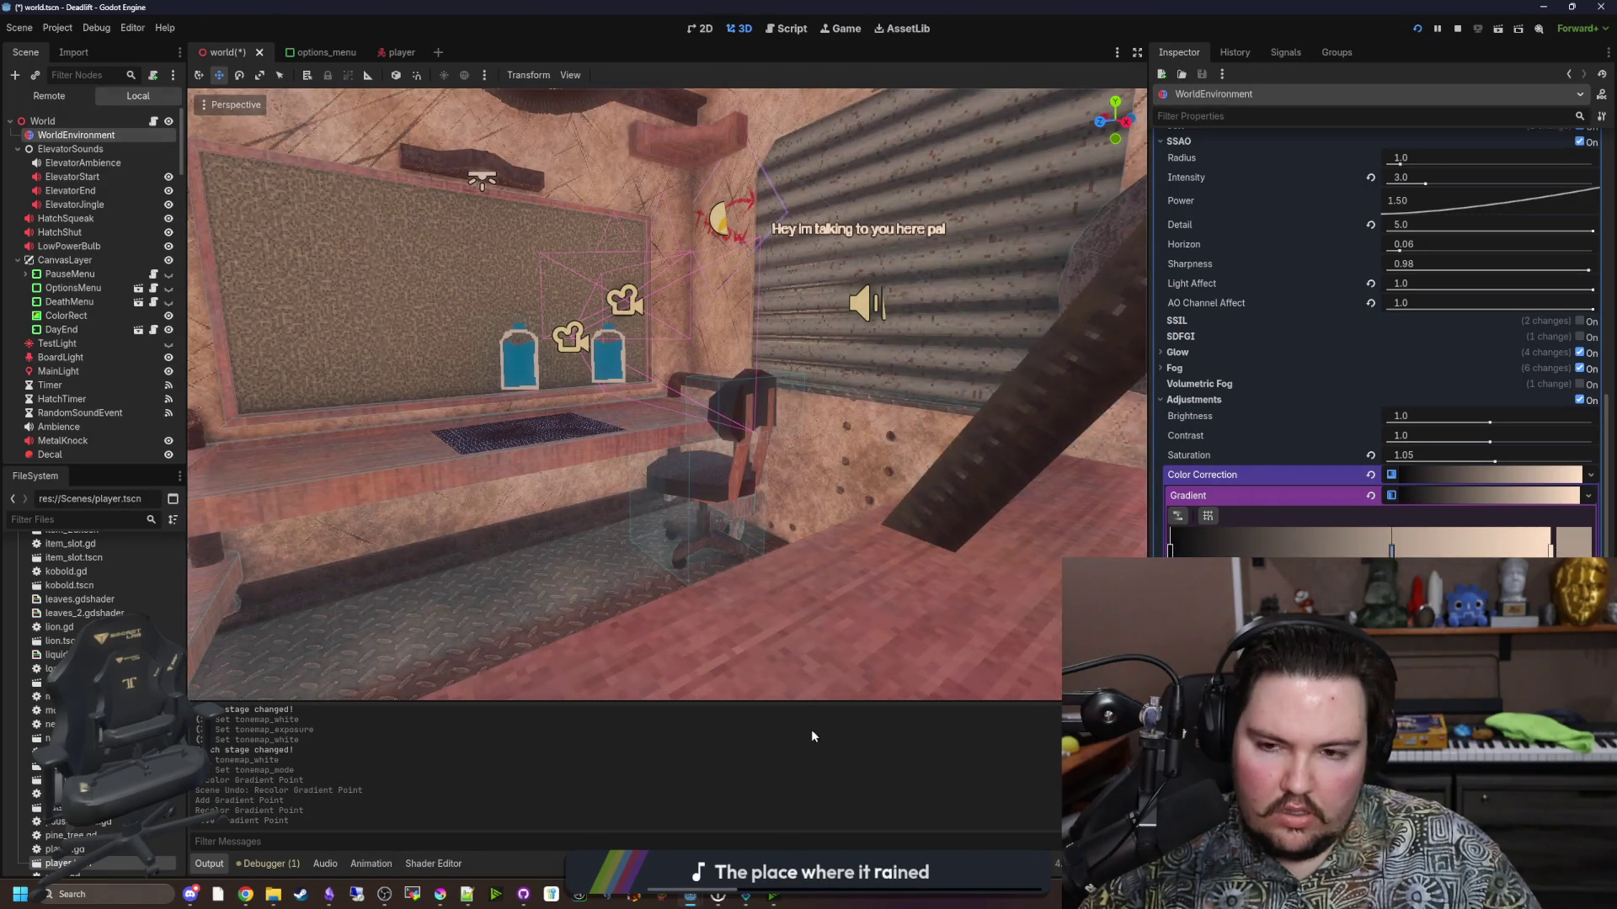
key(ctrl+s)
click(1417, 29)
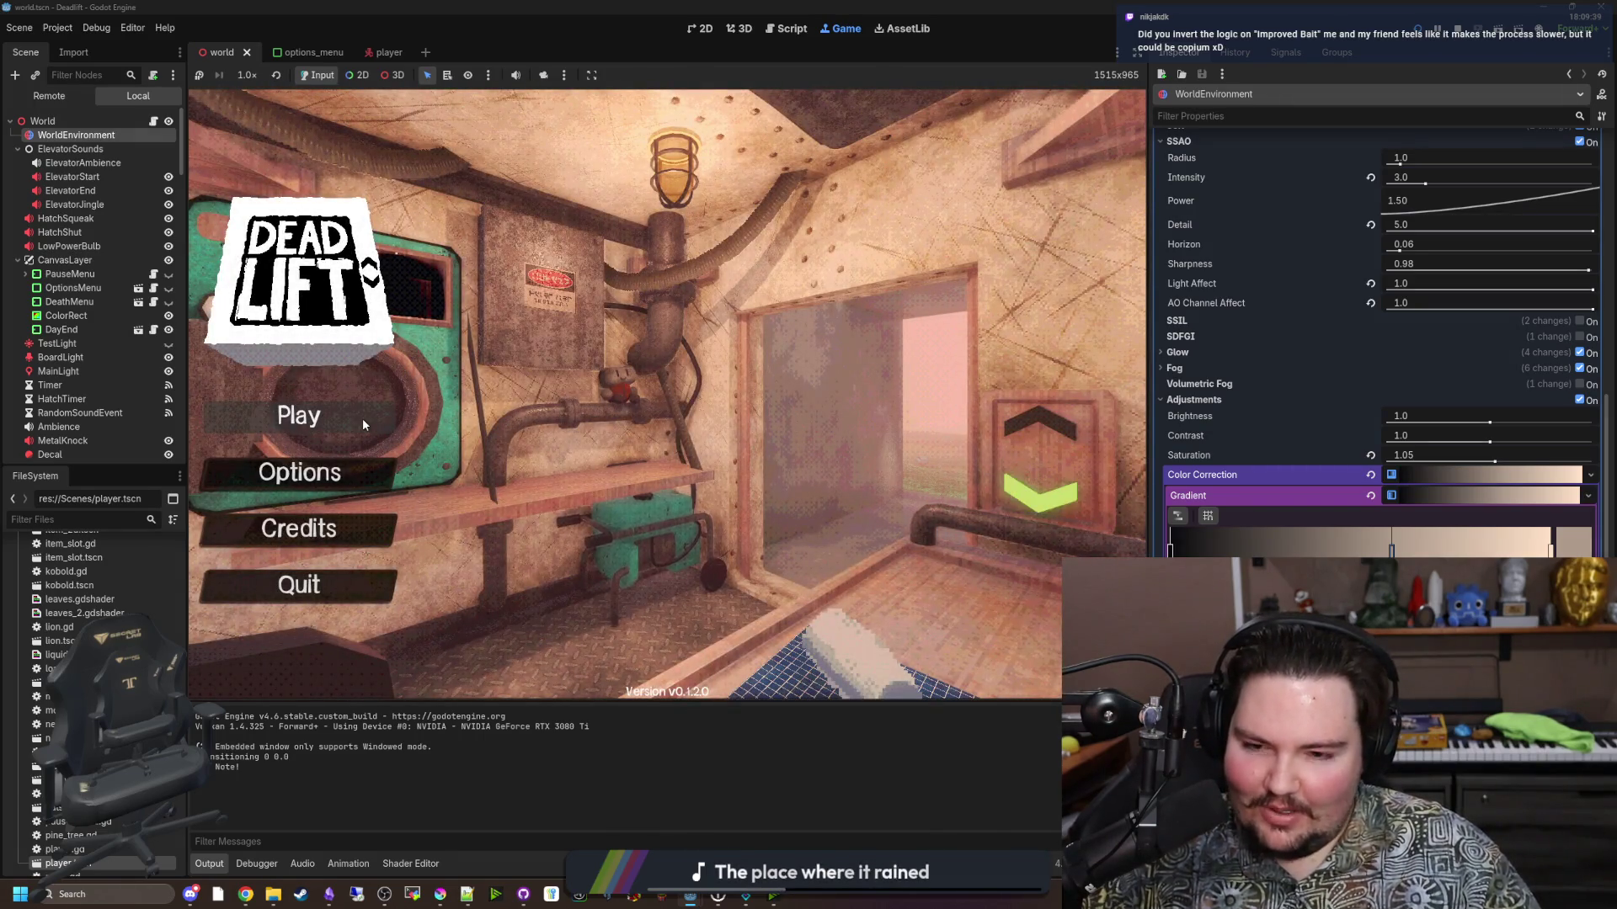
Walk the player from the start into the dark elevator area to check the flashlight.
text(dwasdwa)
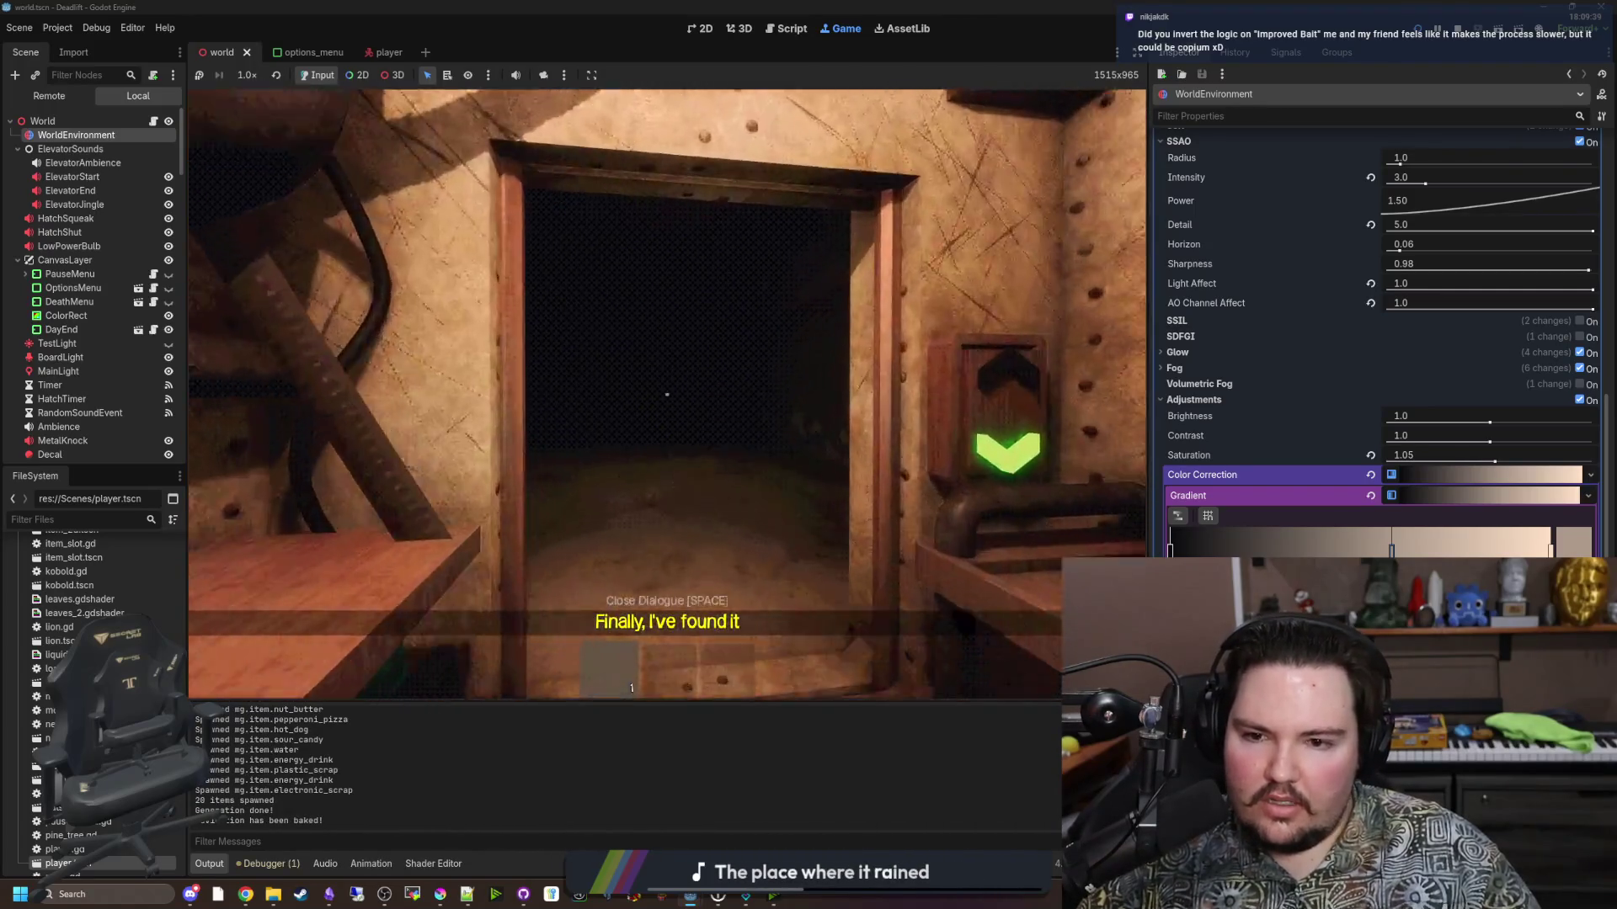
key(shift+w)
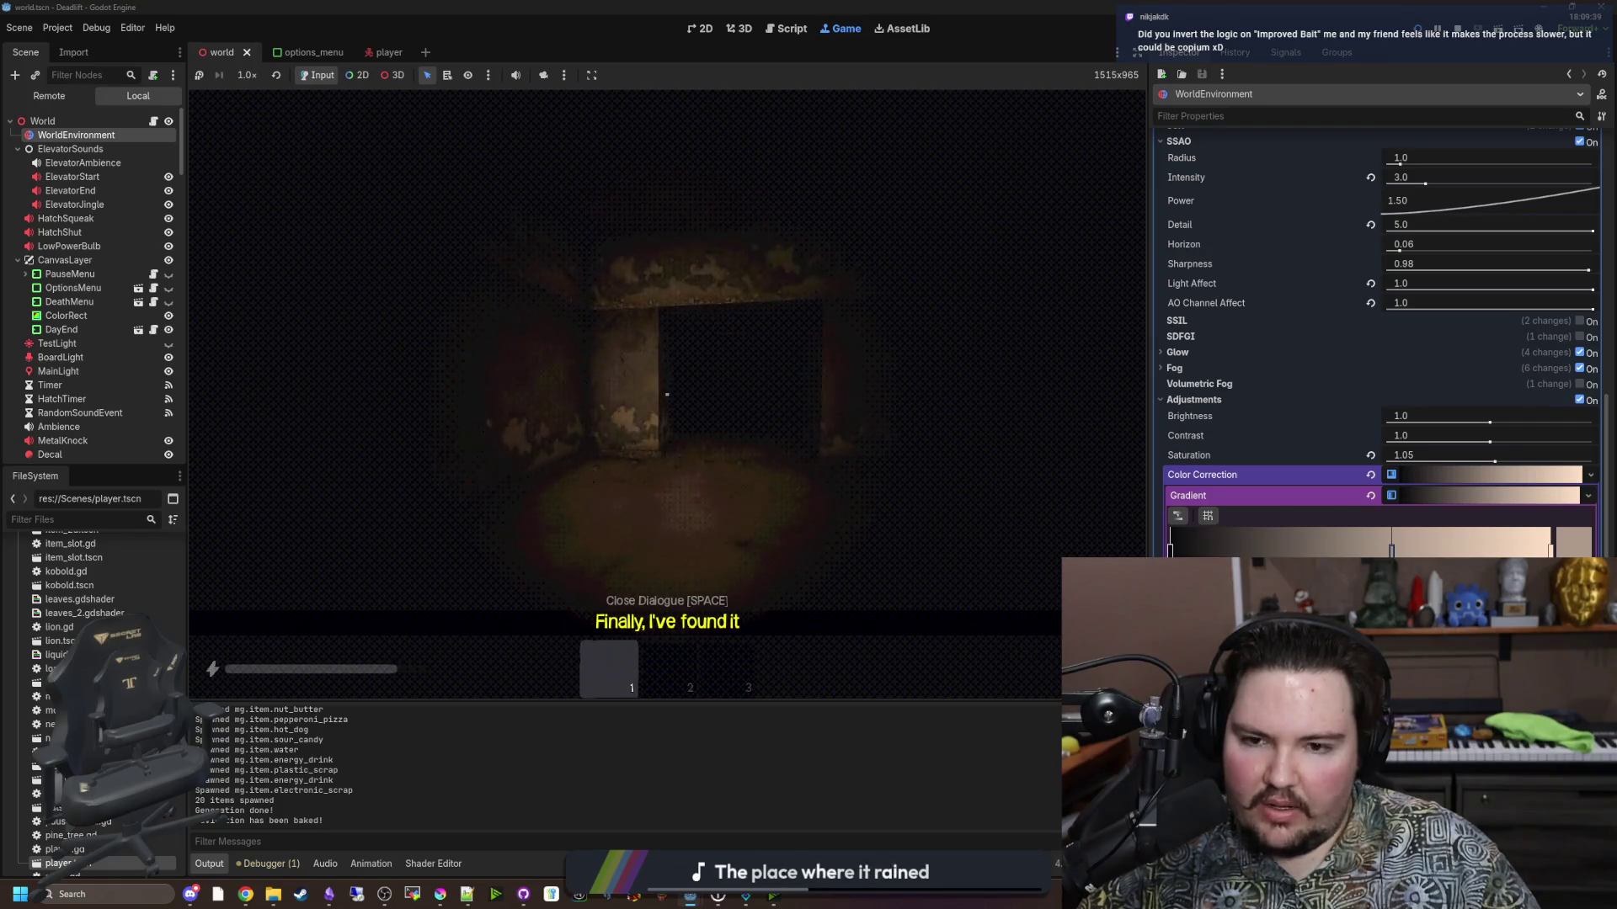
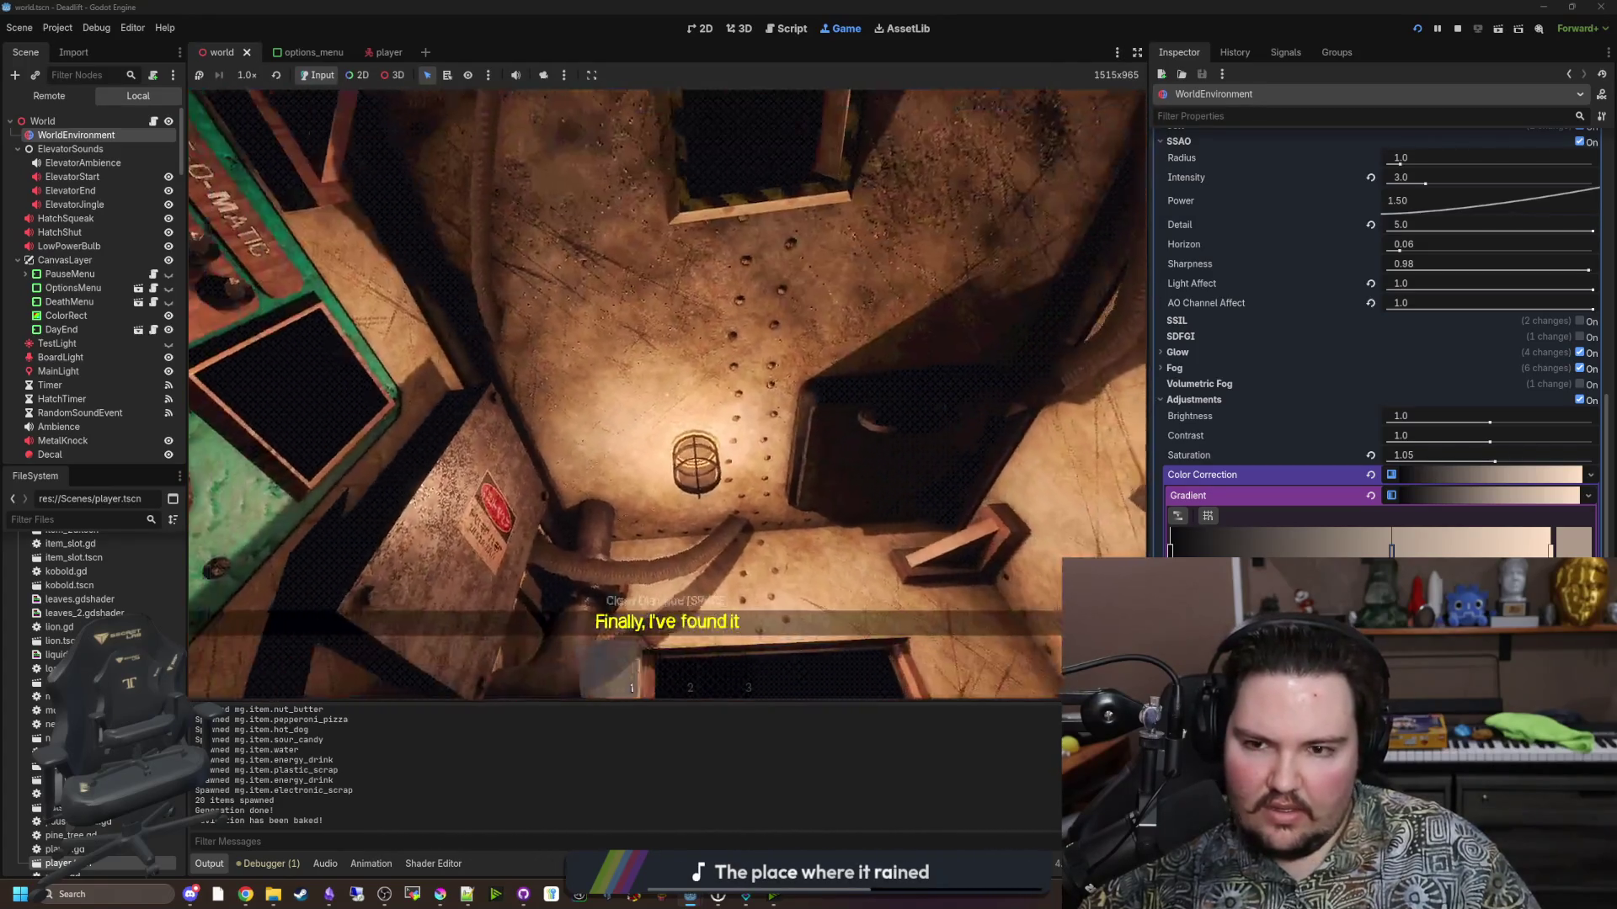
Lift the gradient's dark end to grey 303033 (V 20, S 5), then resume the game.
key(Escape)
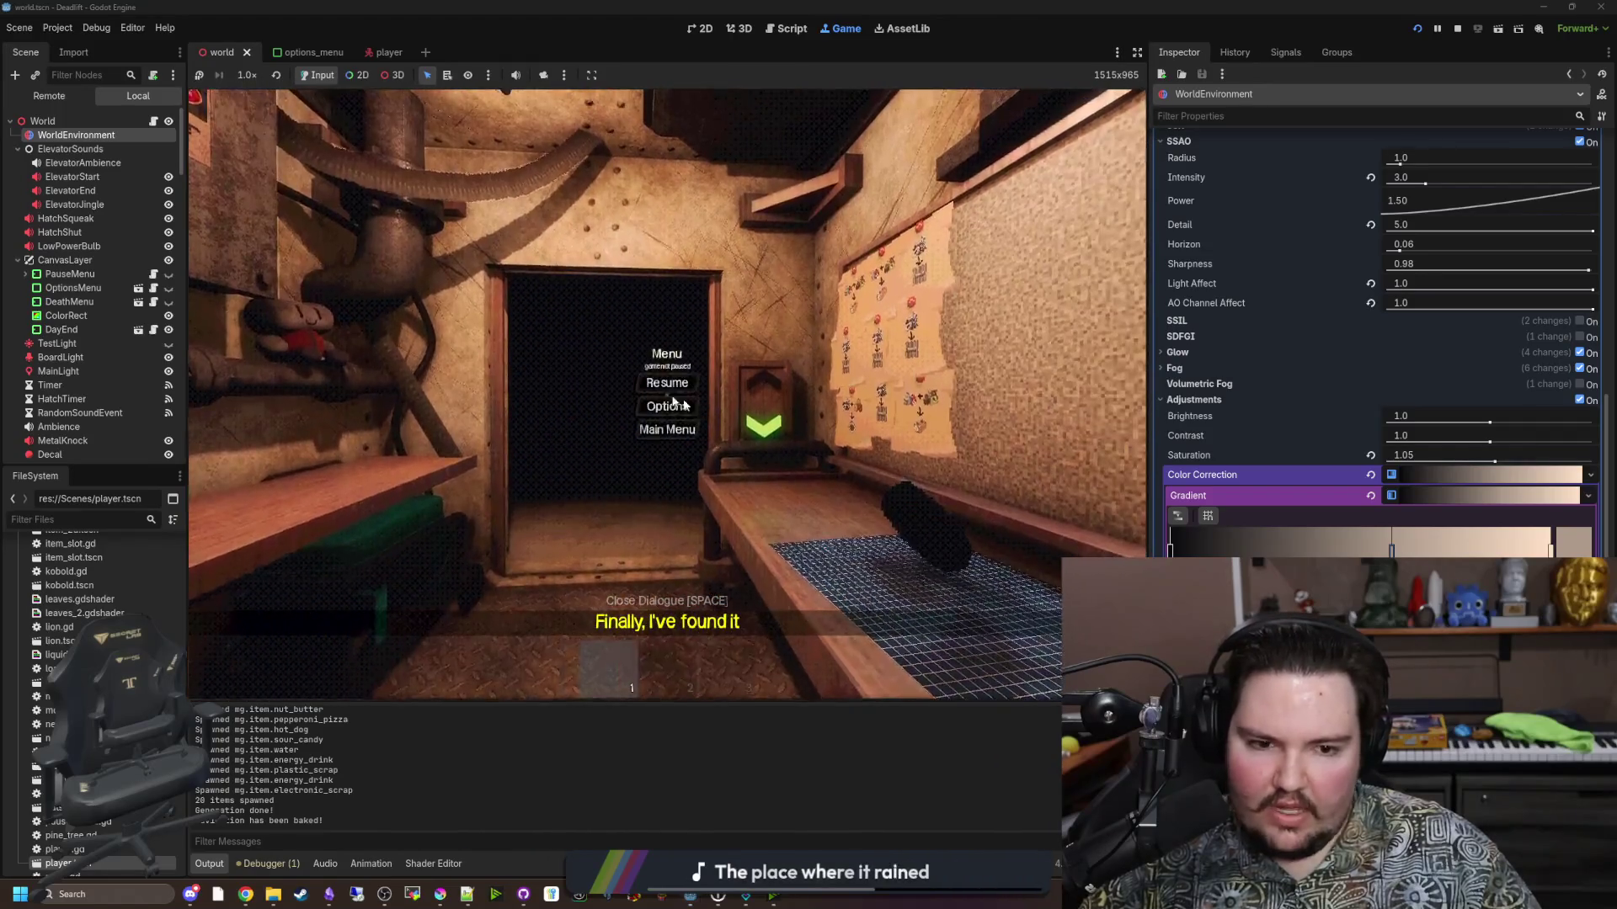
key(super)
key(super)
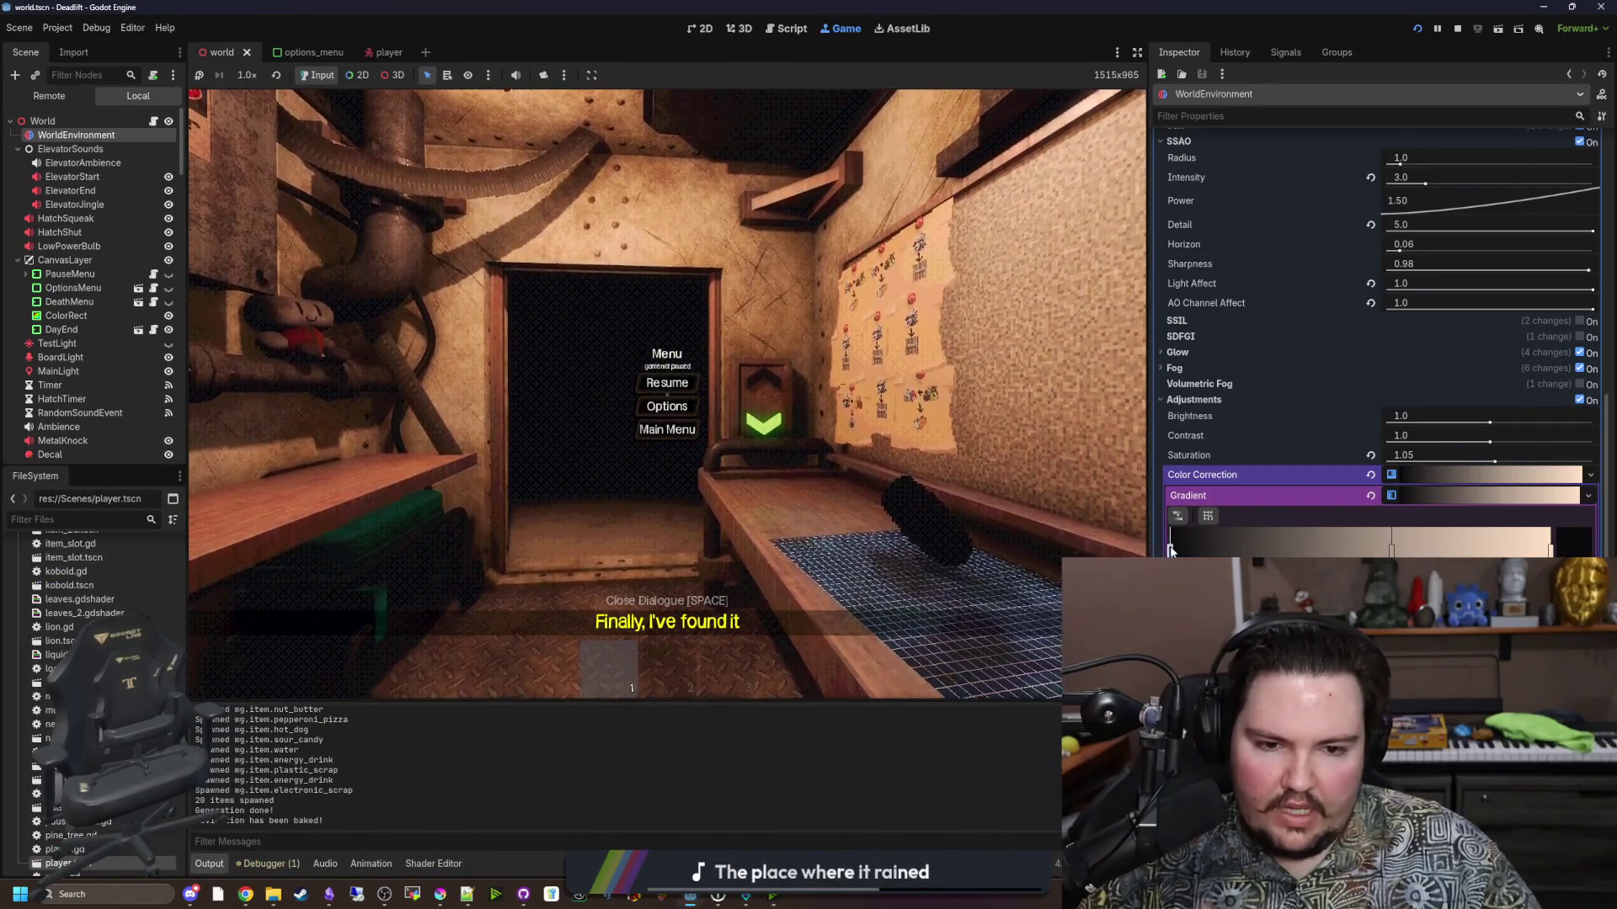
double_click(1170, 548)
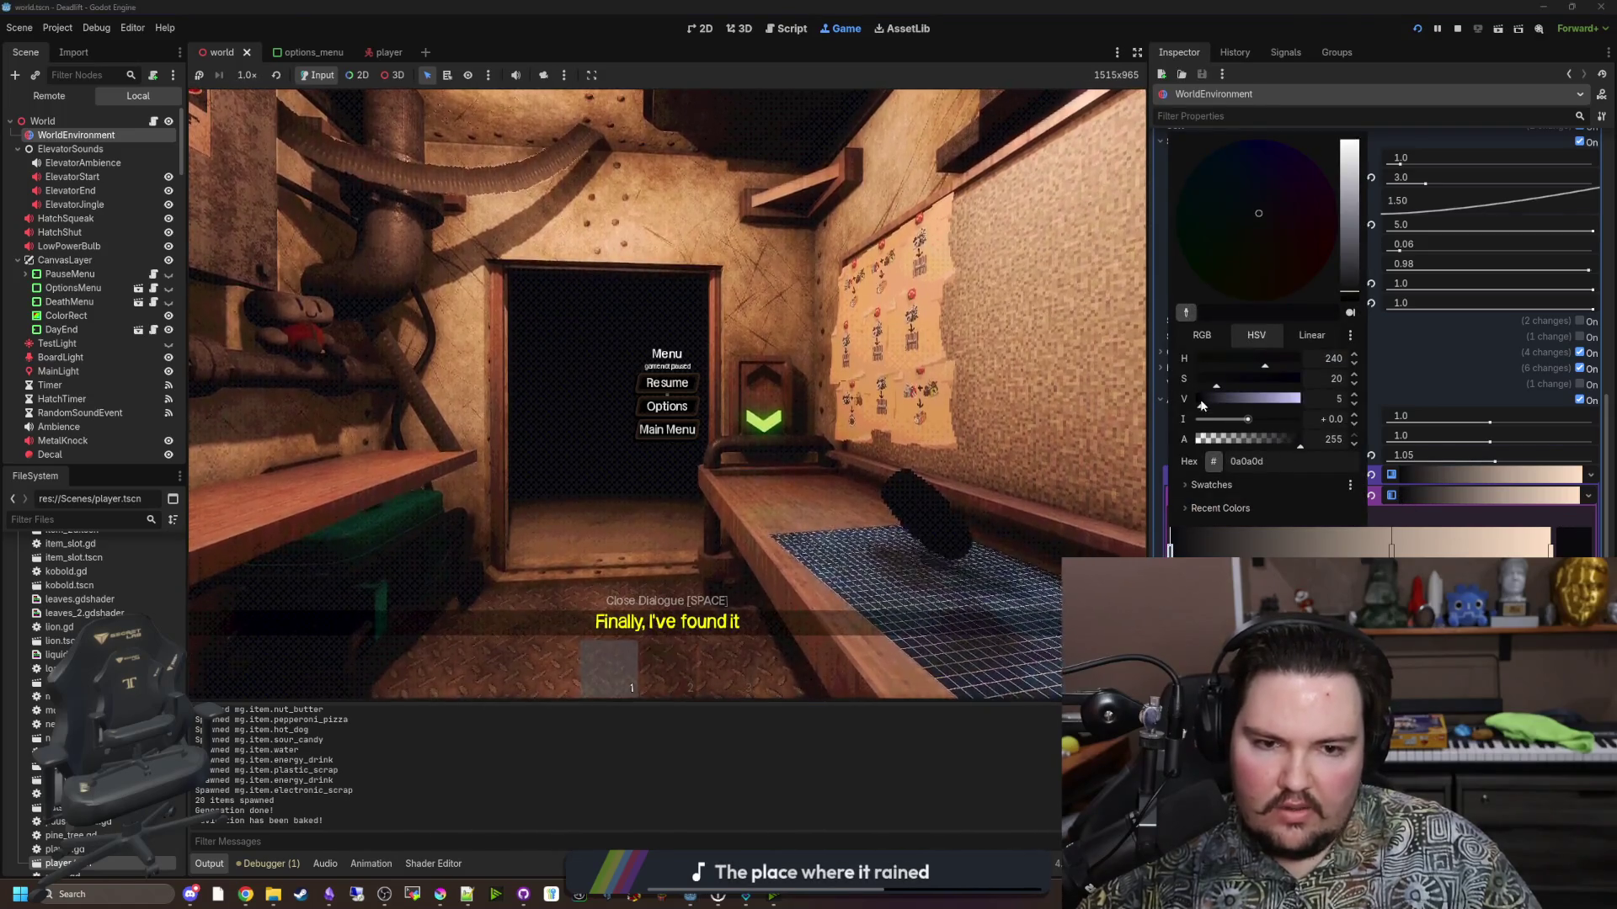
drag(1202, 406, 1216, 408)
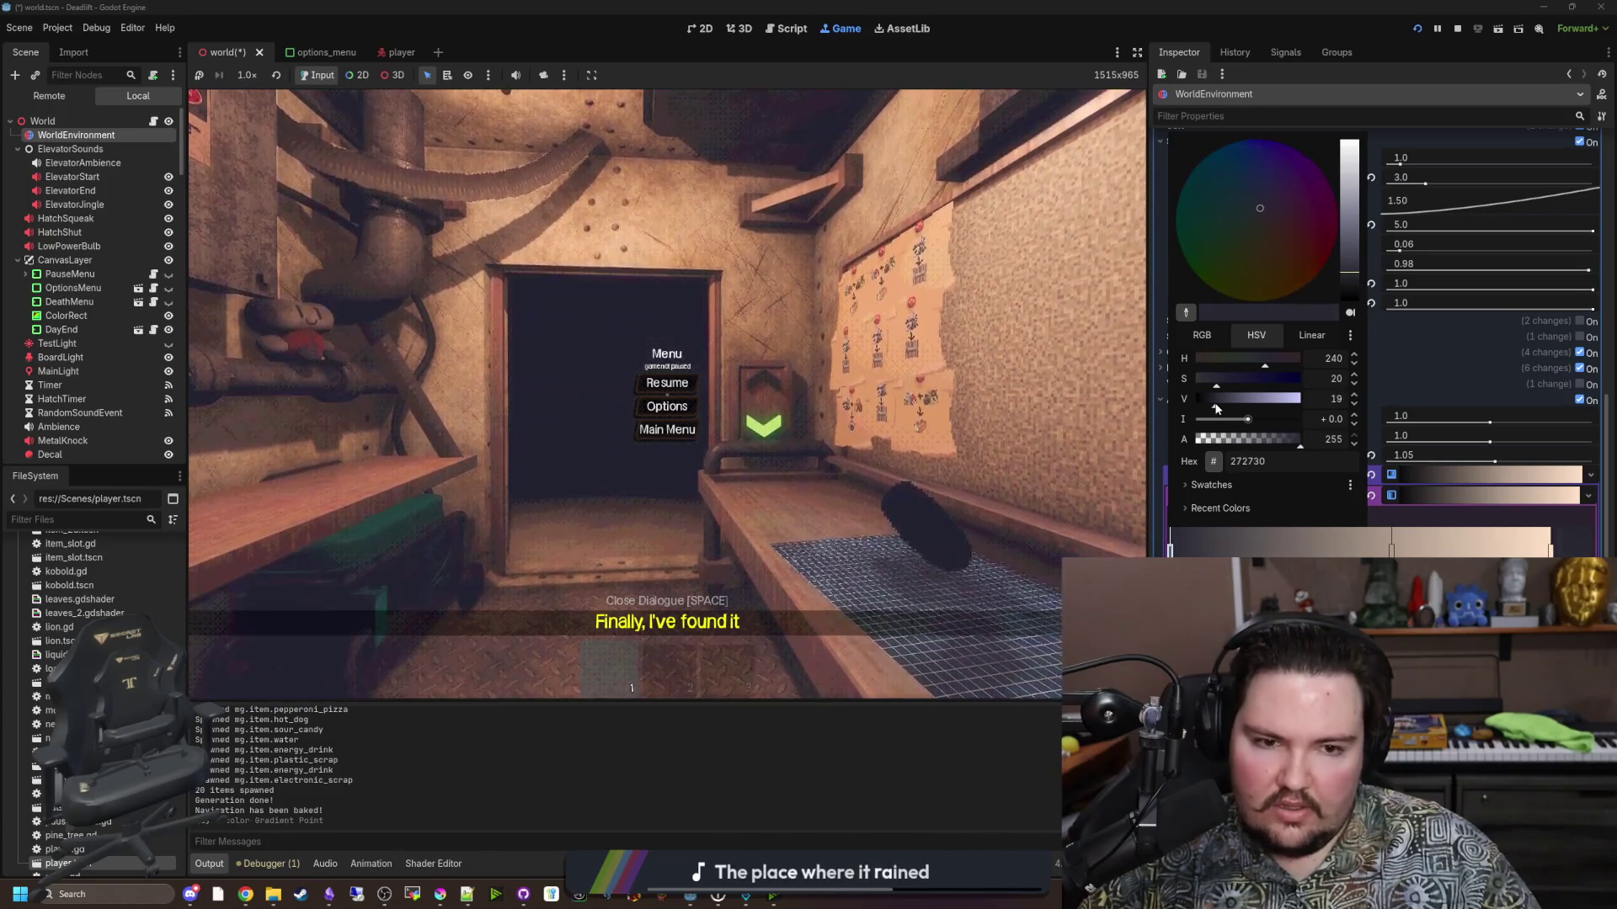
drag(1209, 378, 1200, 383)
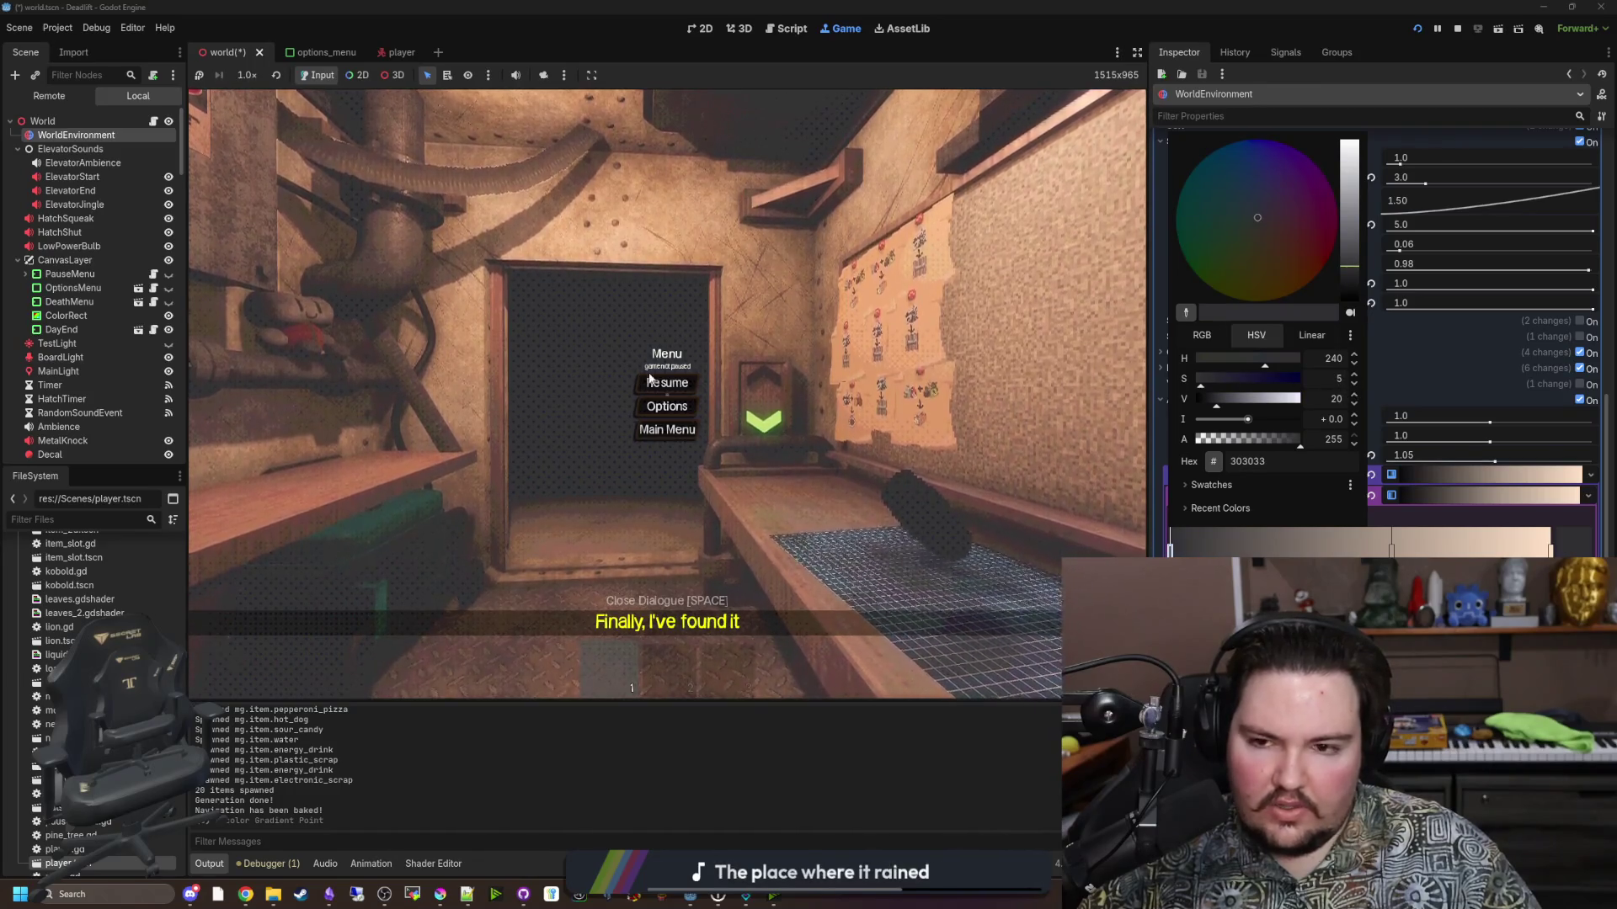
click(650, 379)
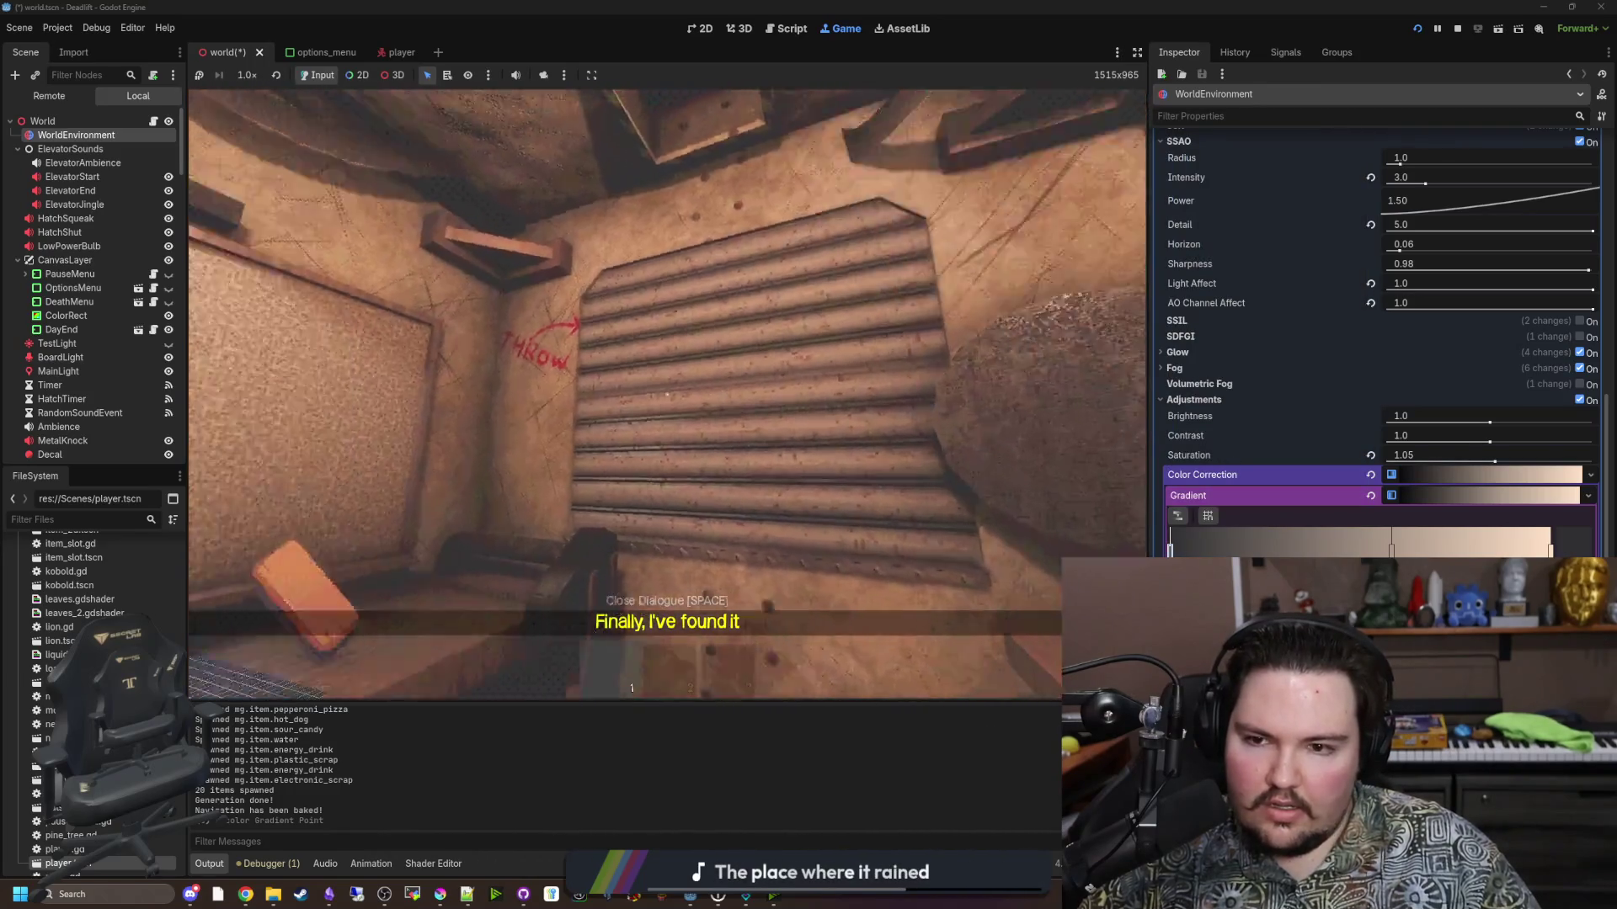
key(shift+w)
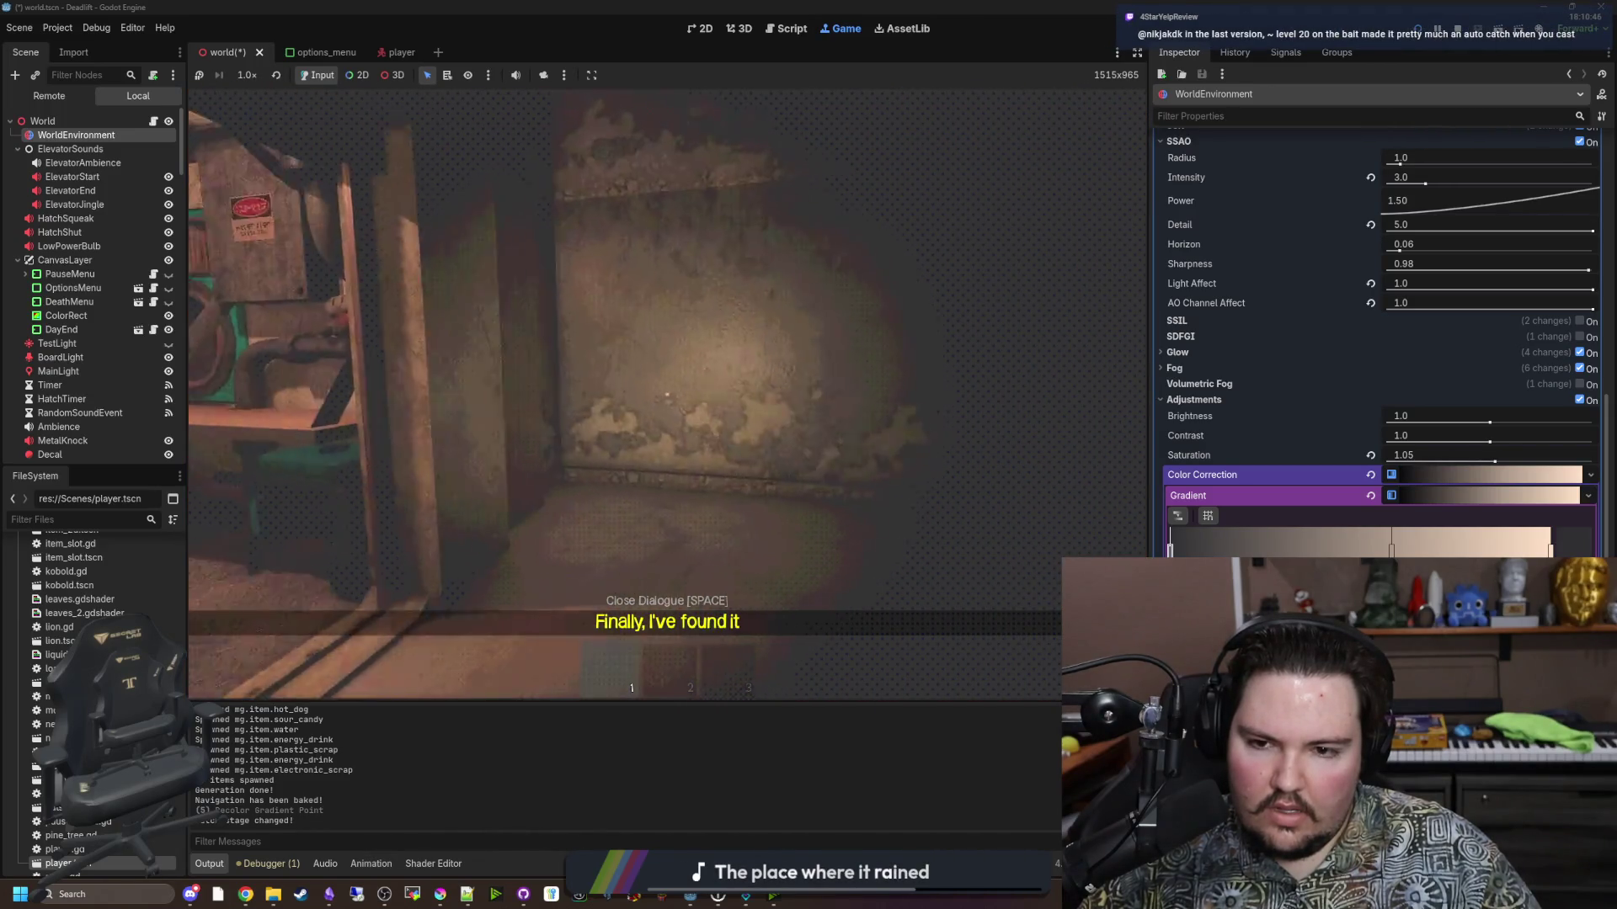
Walk into the elevator toward the shuttered wall, then pause the game.
key(w)
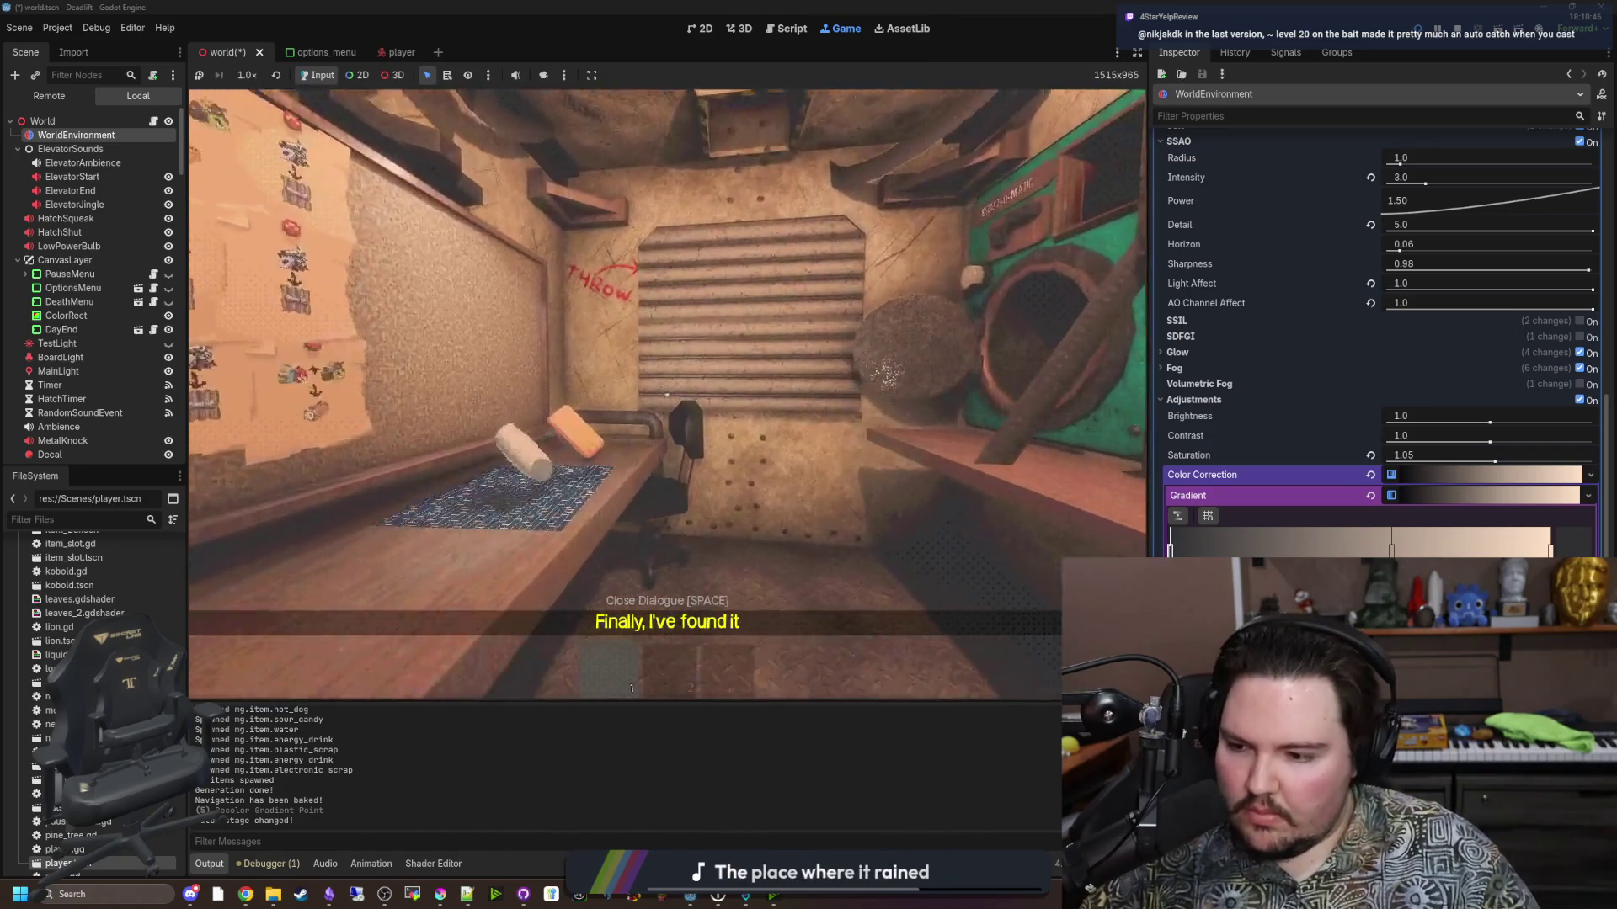
mouse_move(667, 394)
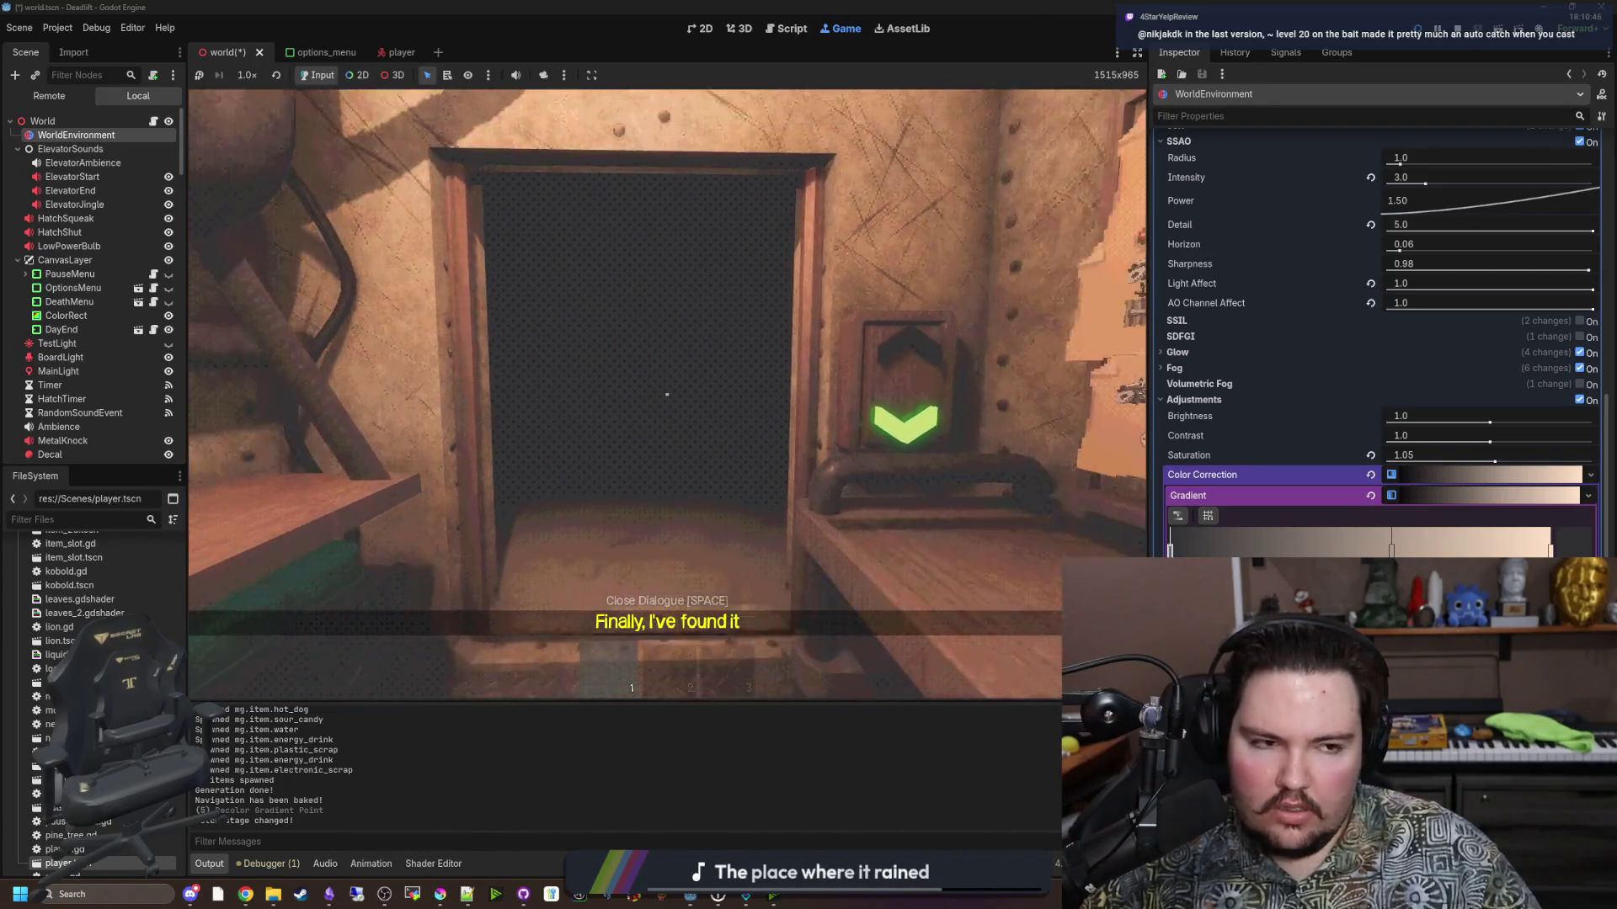
key(super)
Open a new Chrome window and load the Desmos website.
click(246, 895)
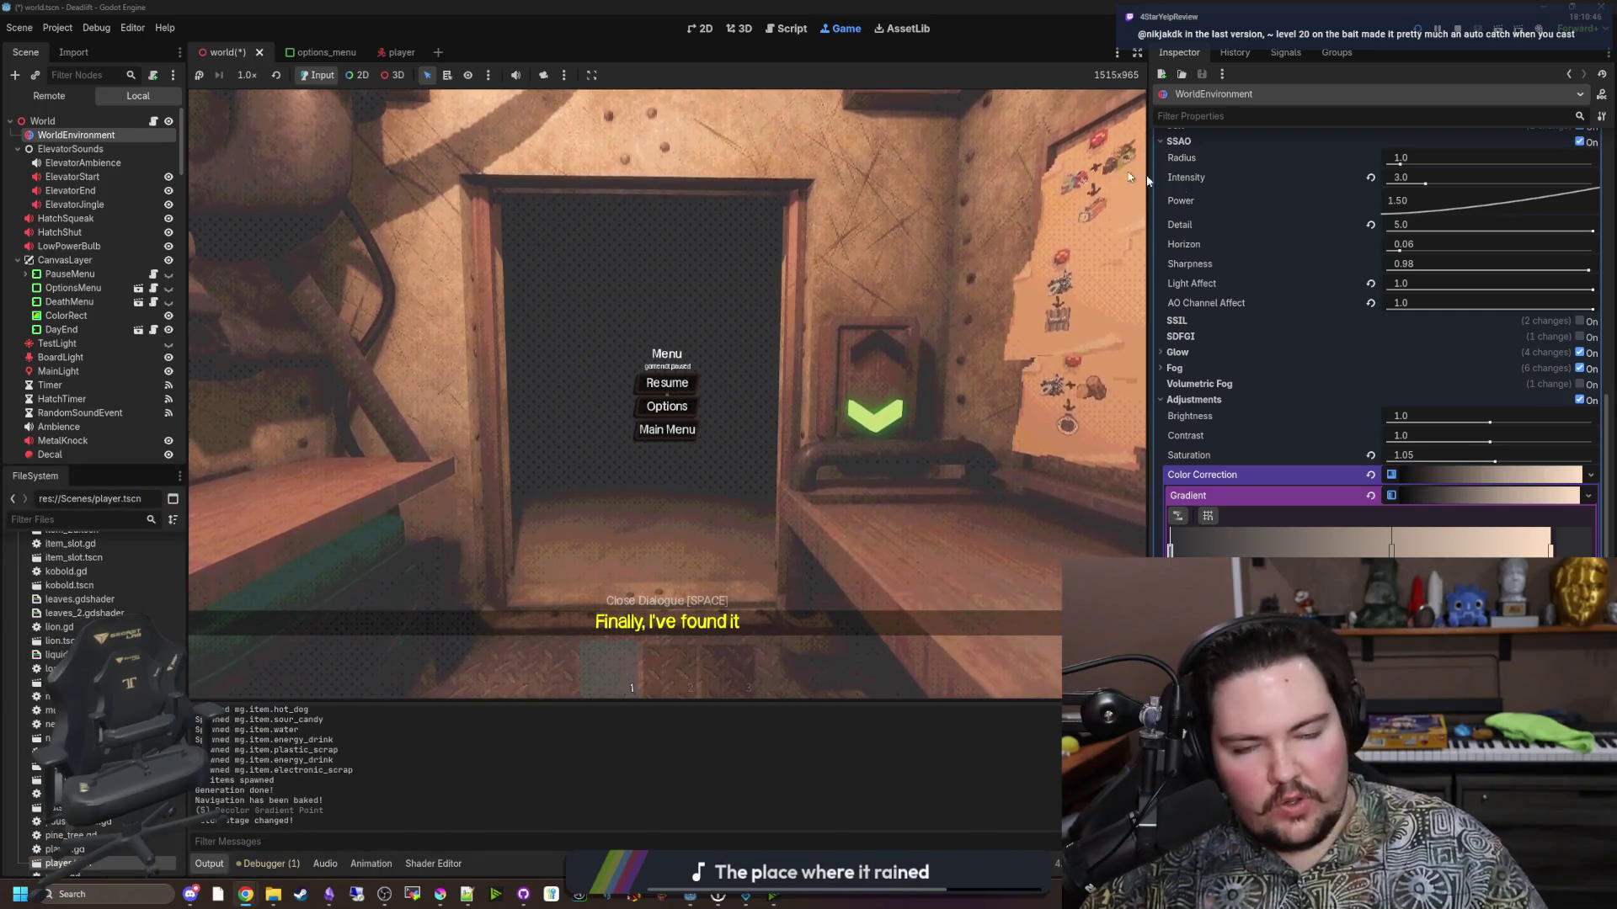
text(desmos)
key(Return)
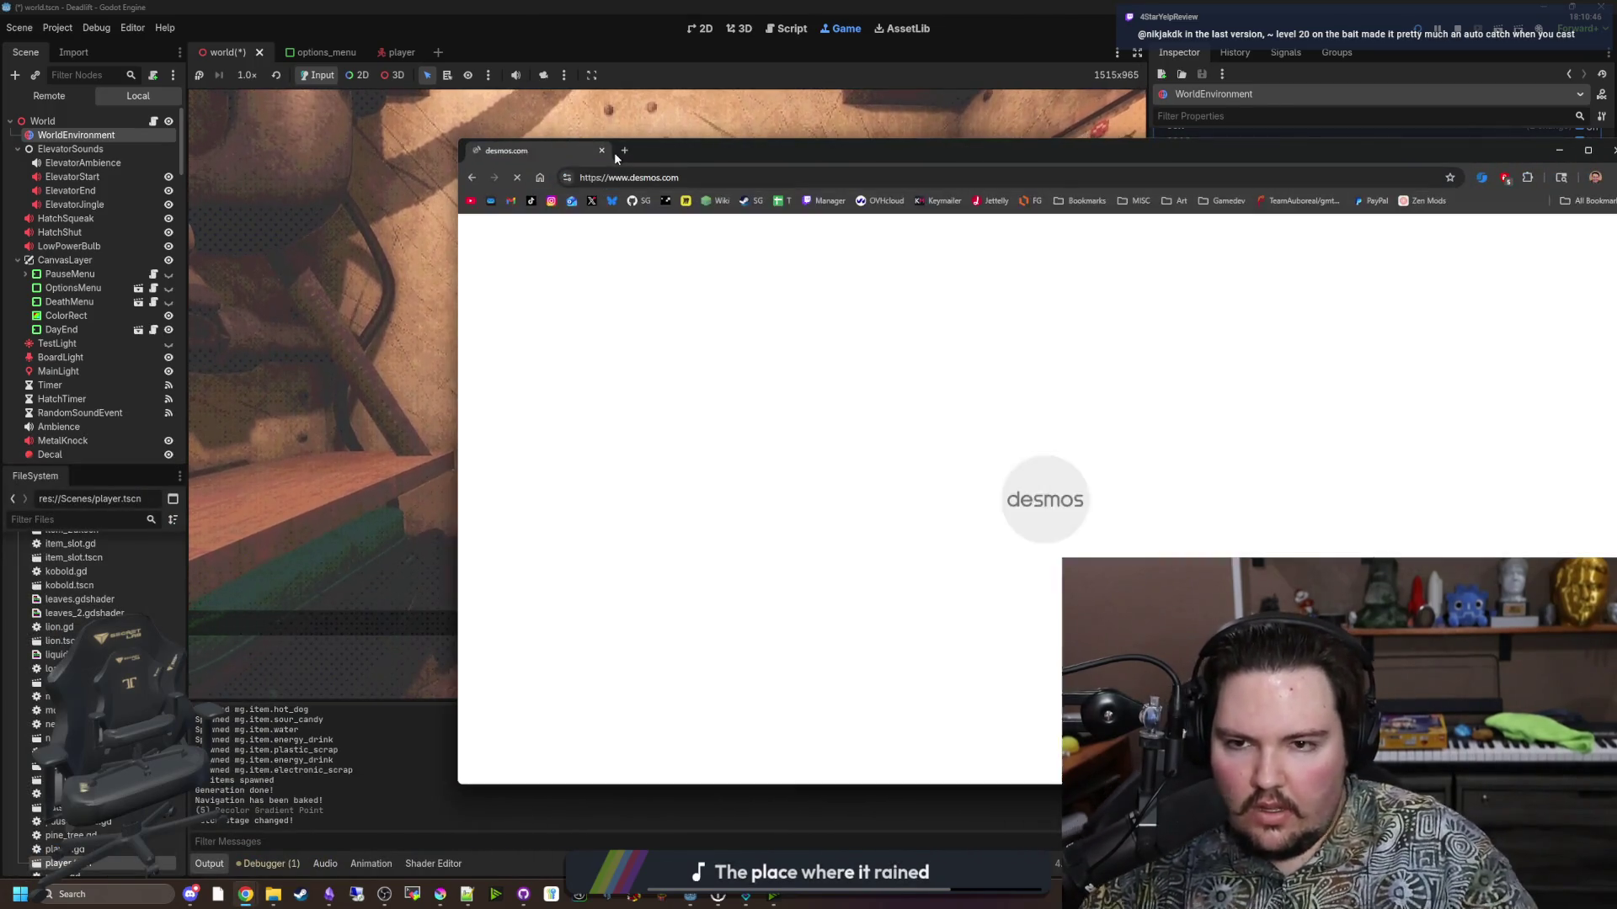
In the Desmos graphing calculator compute 10·10 = 100 and 20·10 = 200, then return to Godot.
click(794, 432)
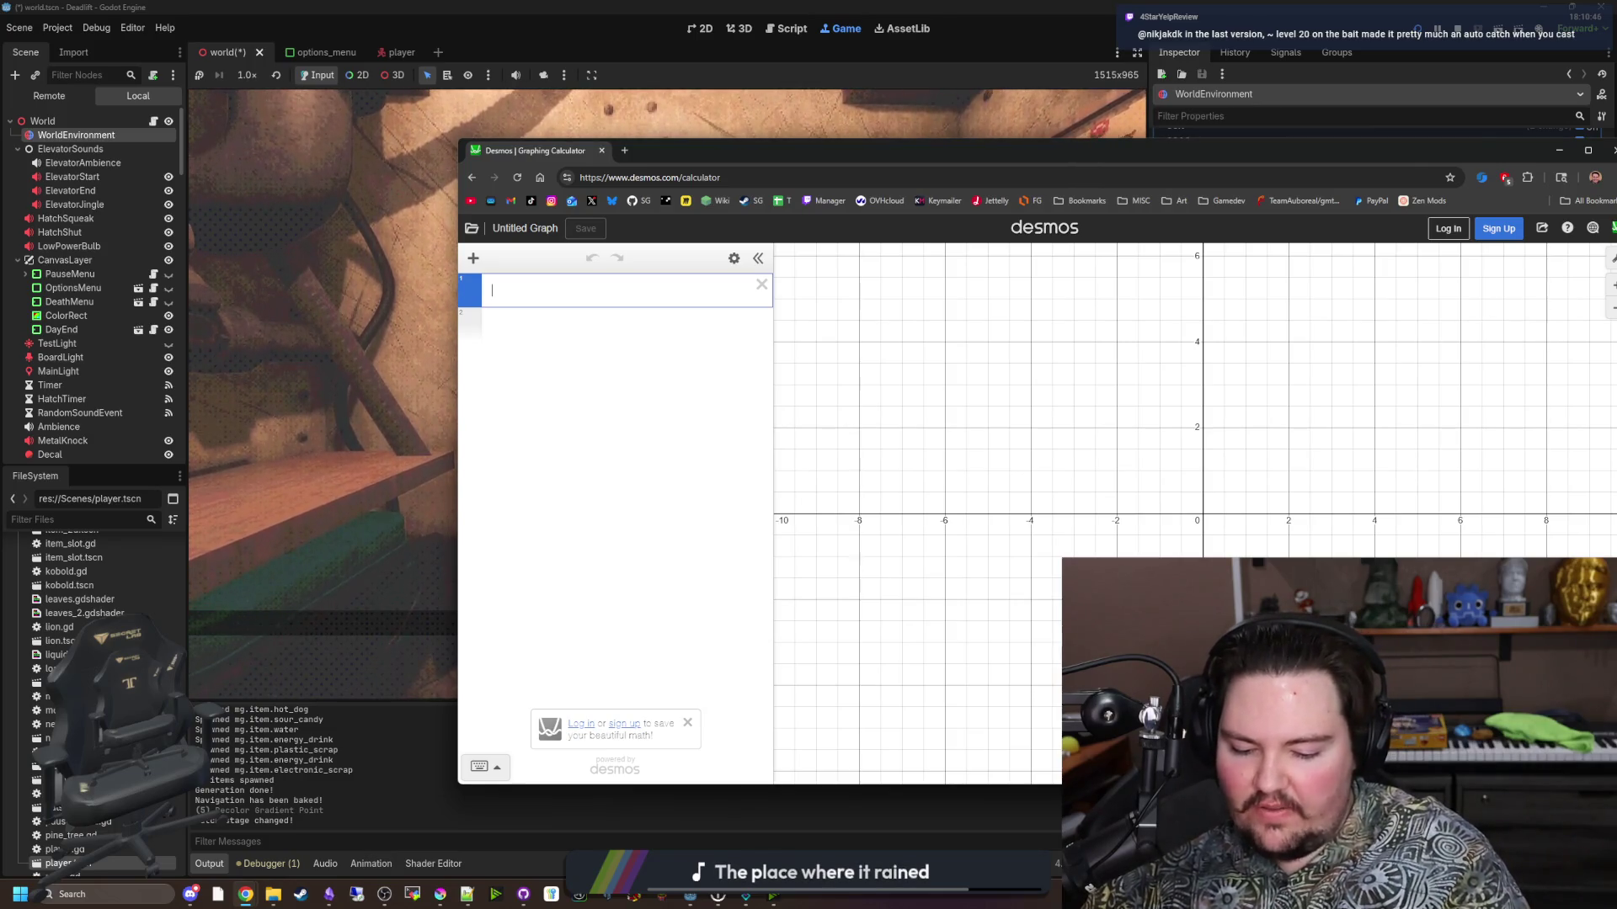
text(10*10)
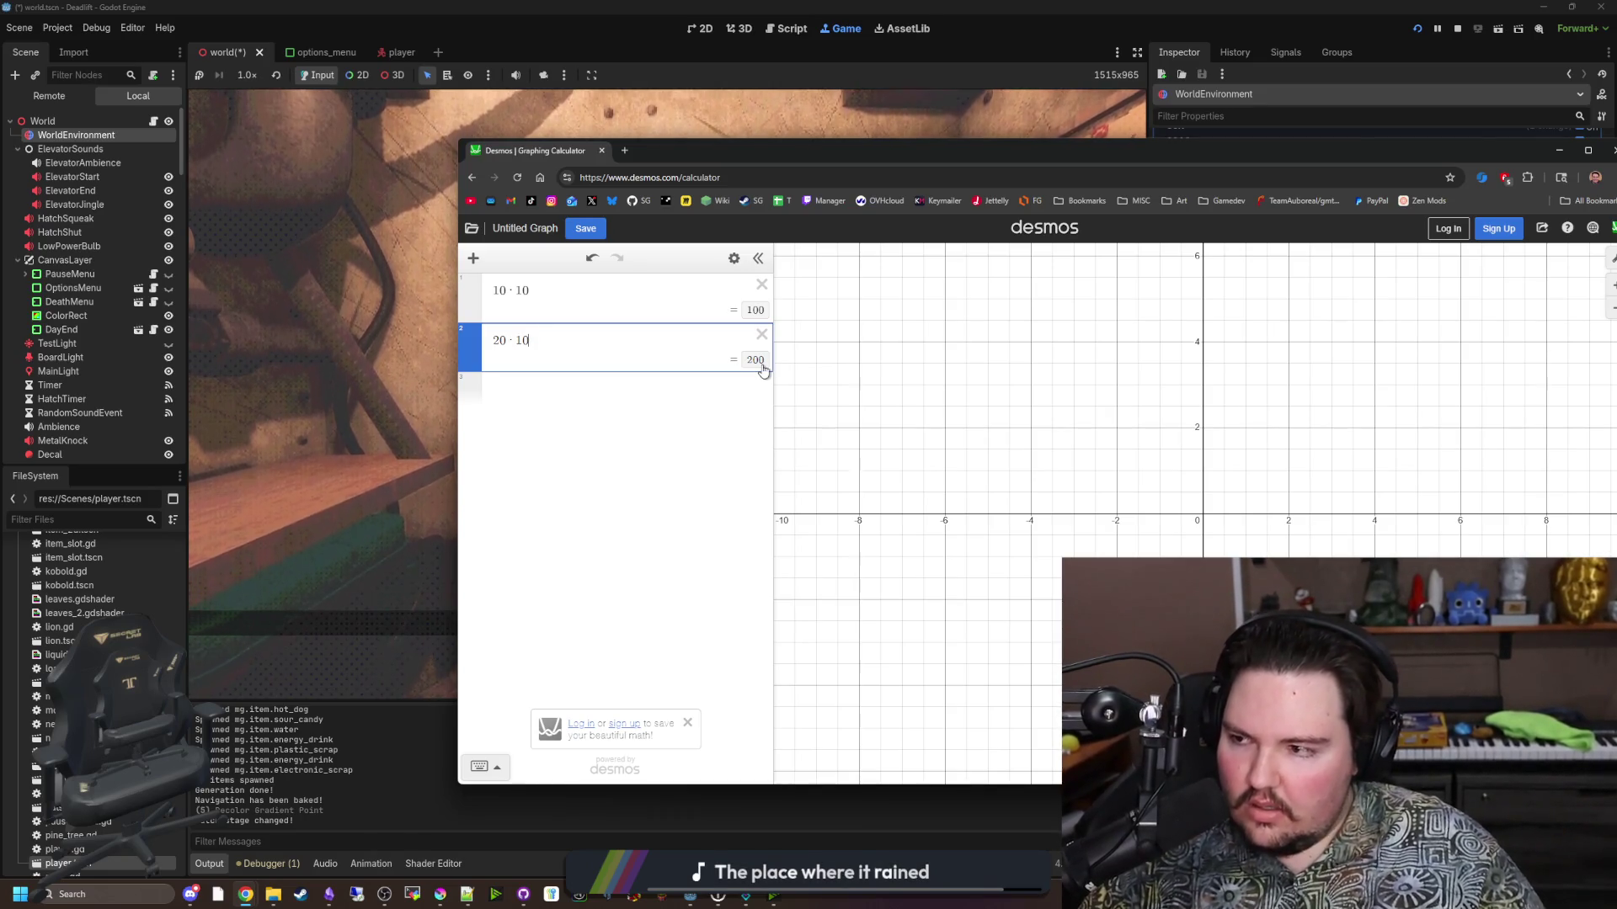
click(321, 375)
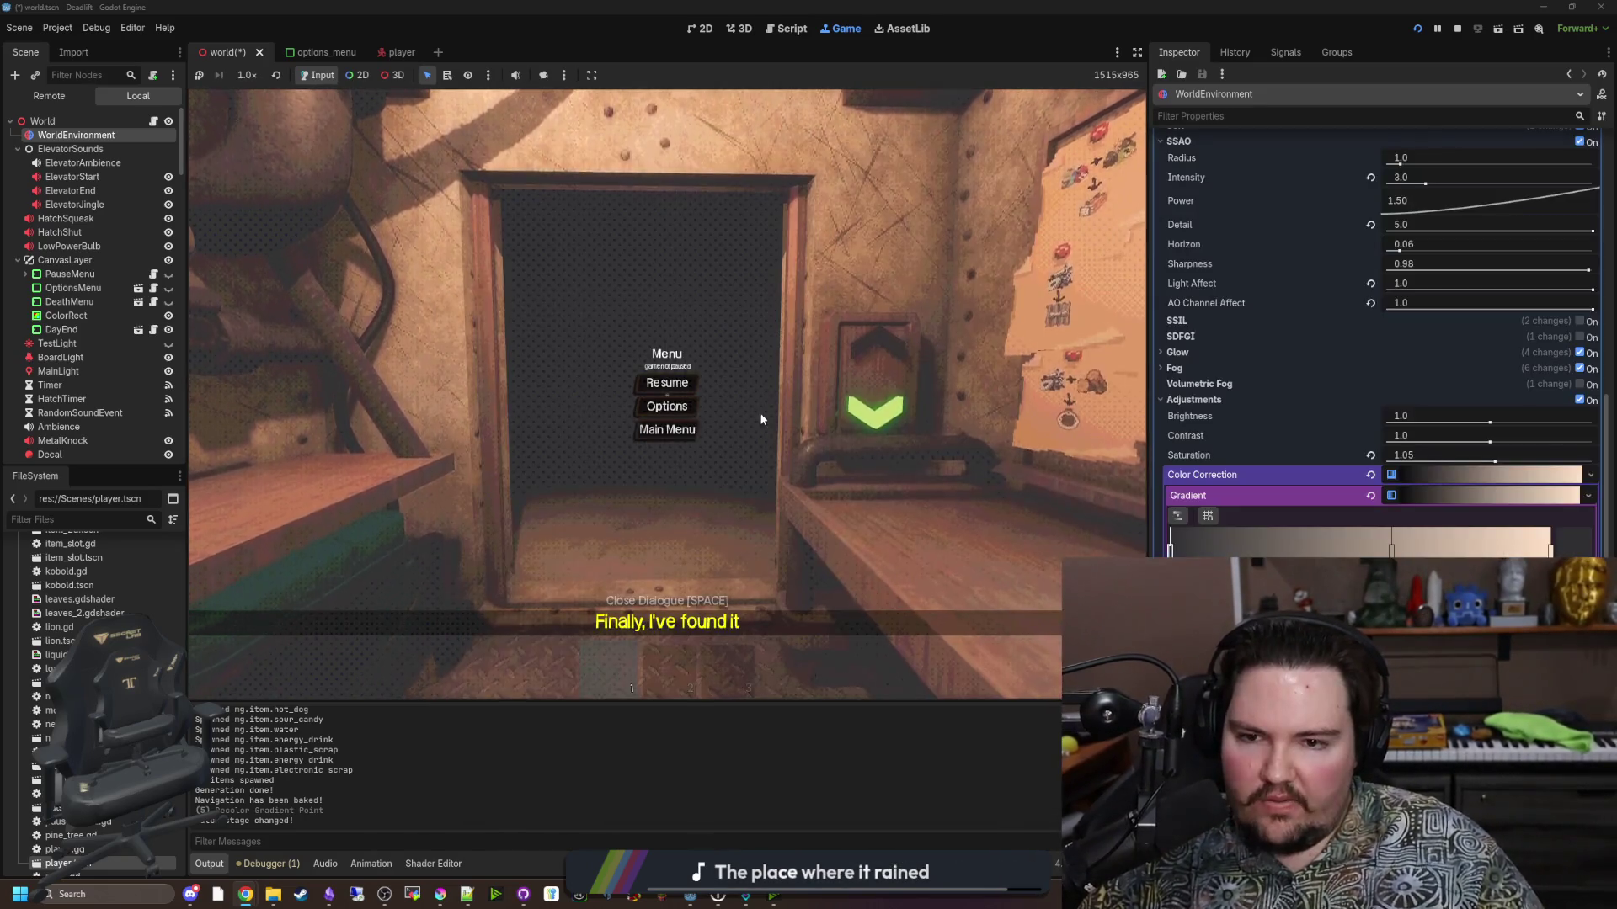
Resume and walk into the elevator, toggle debug mode with F3, then stop the game.
click(701, 382)
key(w)
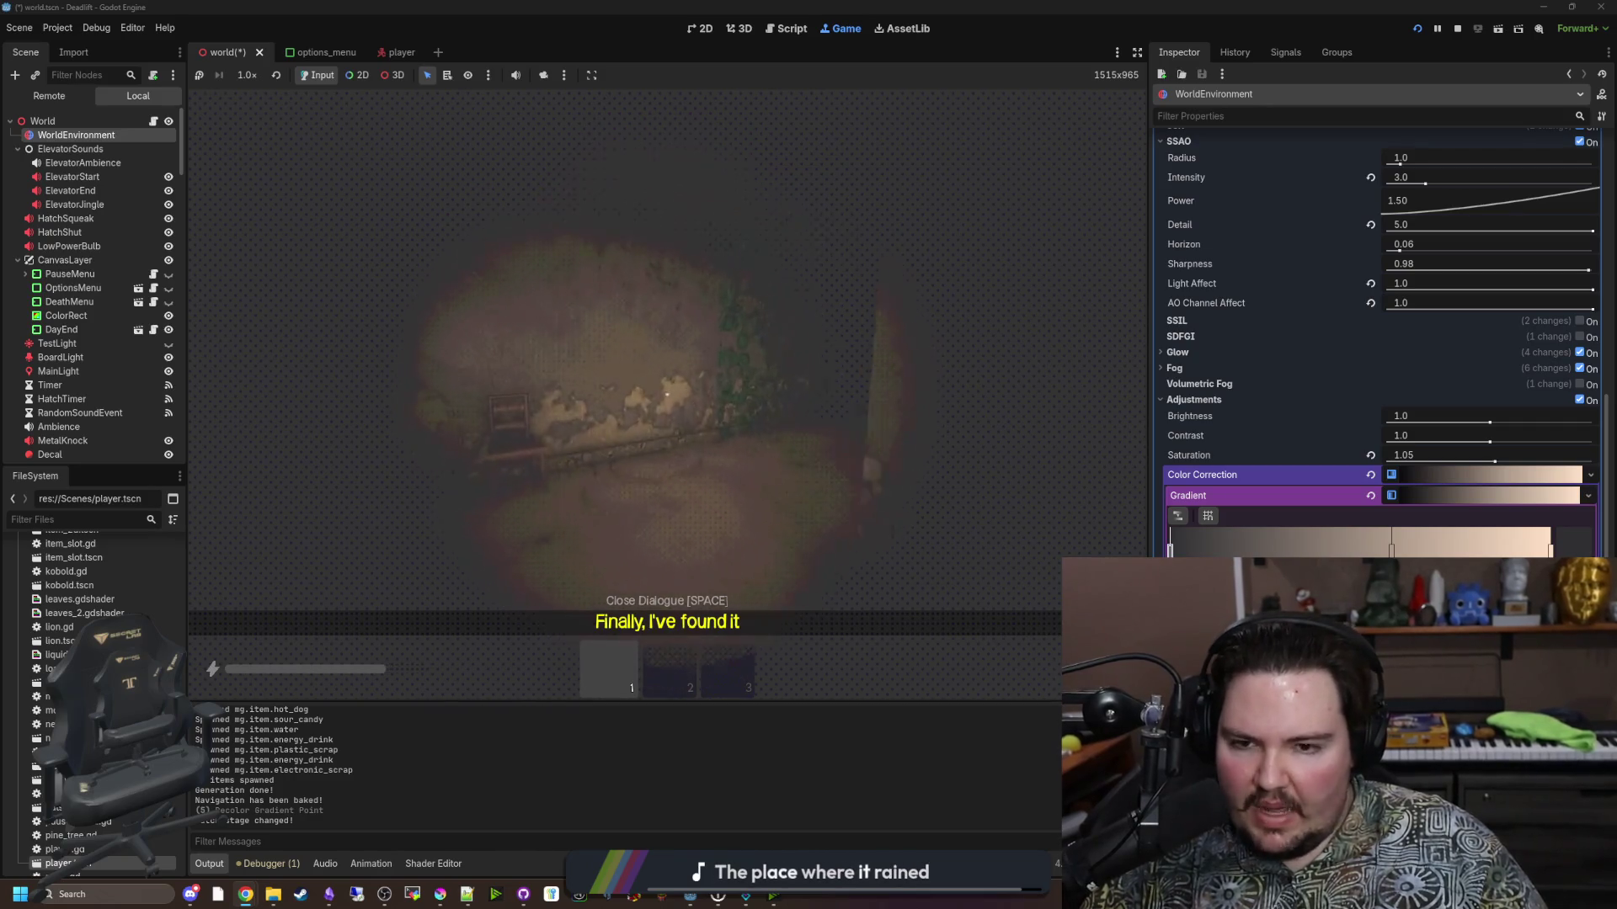
key(Escape)
key(Escape)
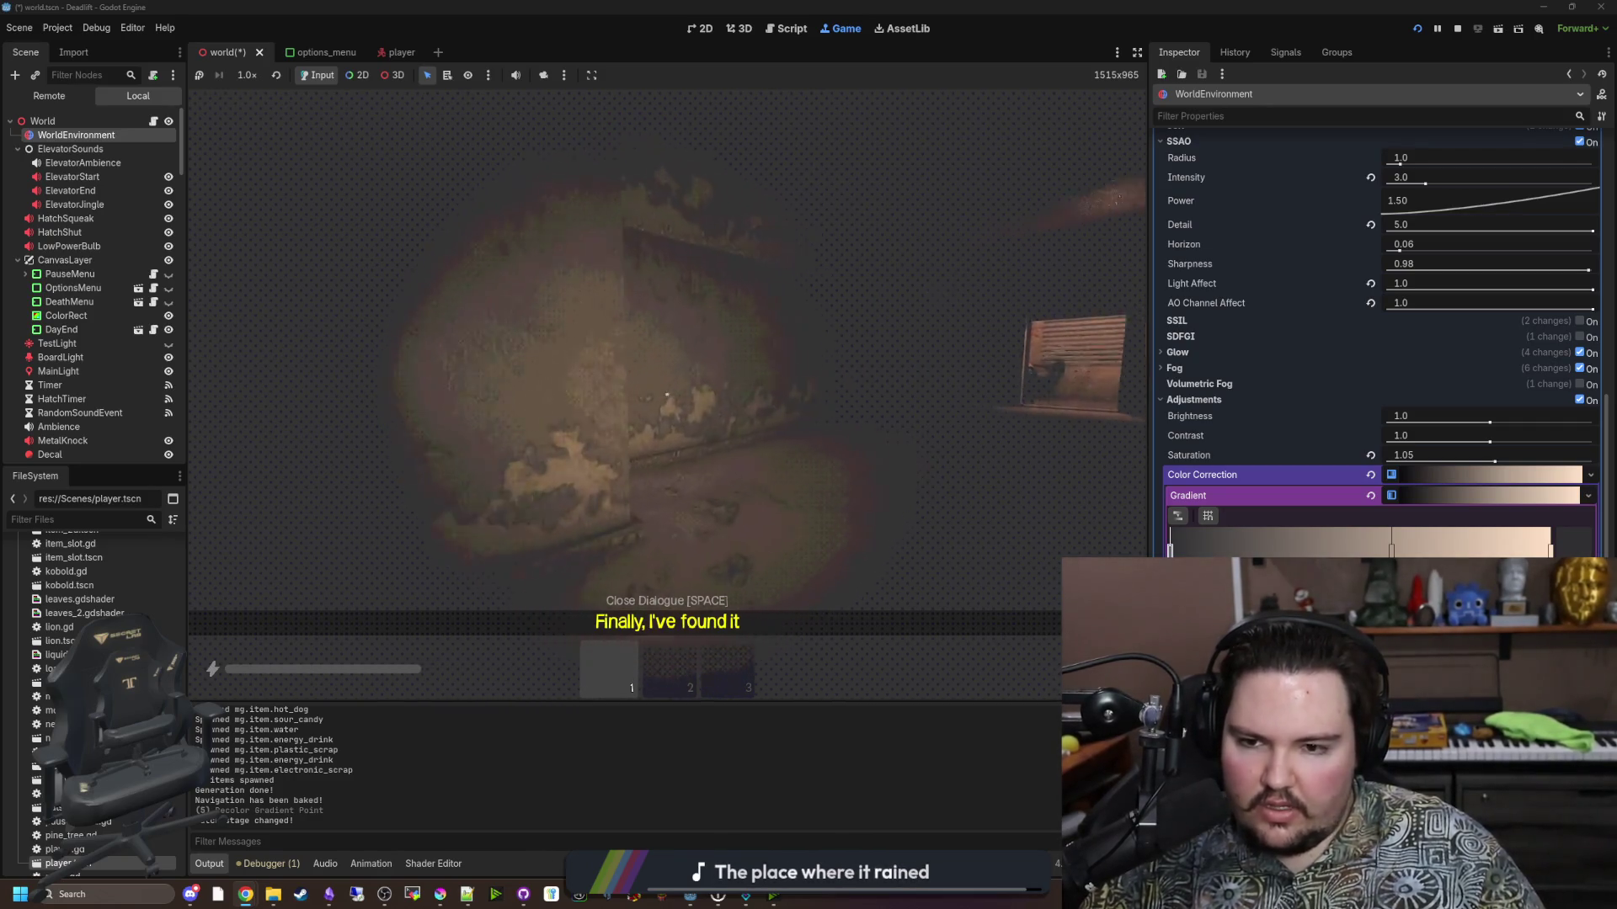
key(F3)
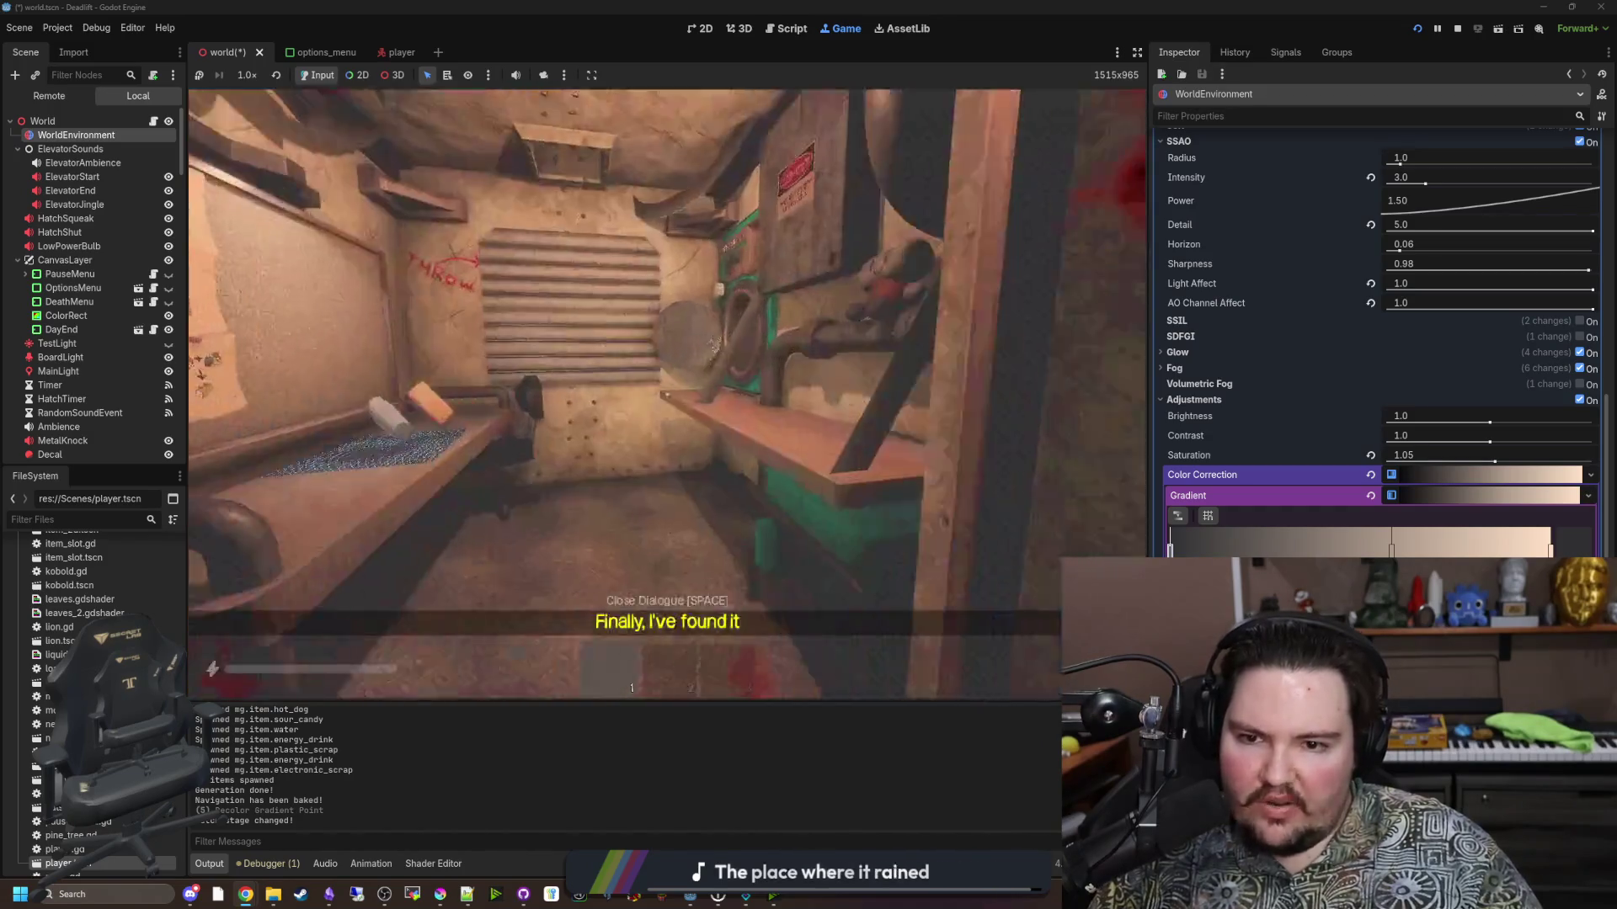
key(Escape)
click(1452, 29)
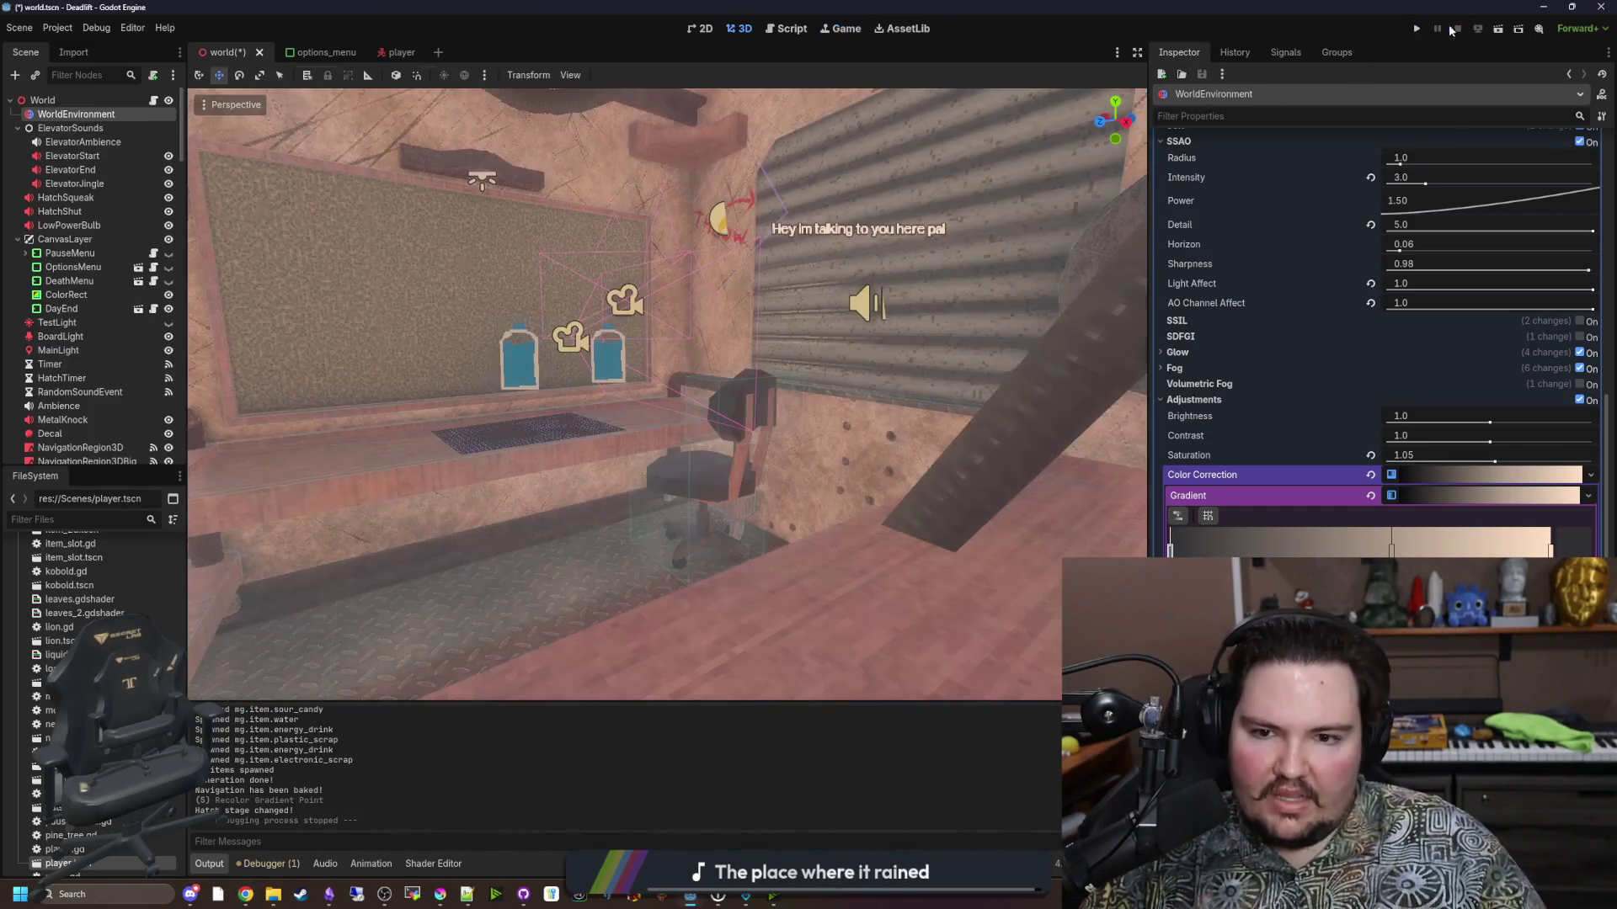
Uncomment the kobold spawnList.push_back line in world.gd's generate_entities, save, and run the project.
click(154, 100)
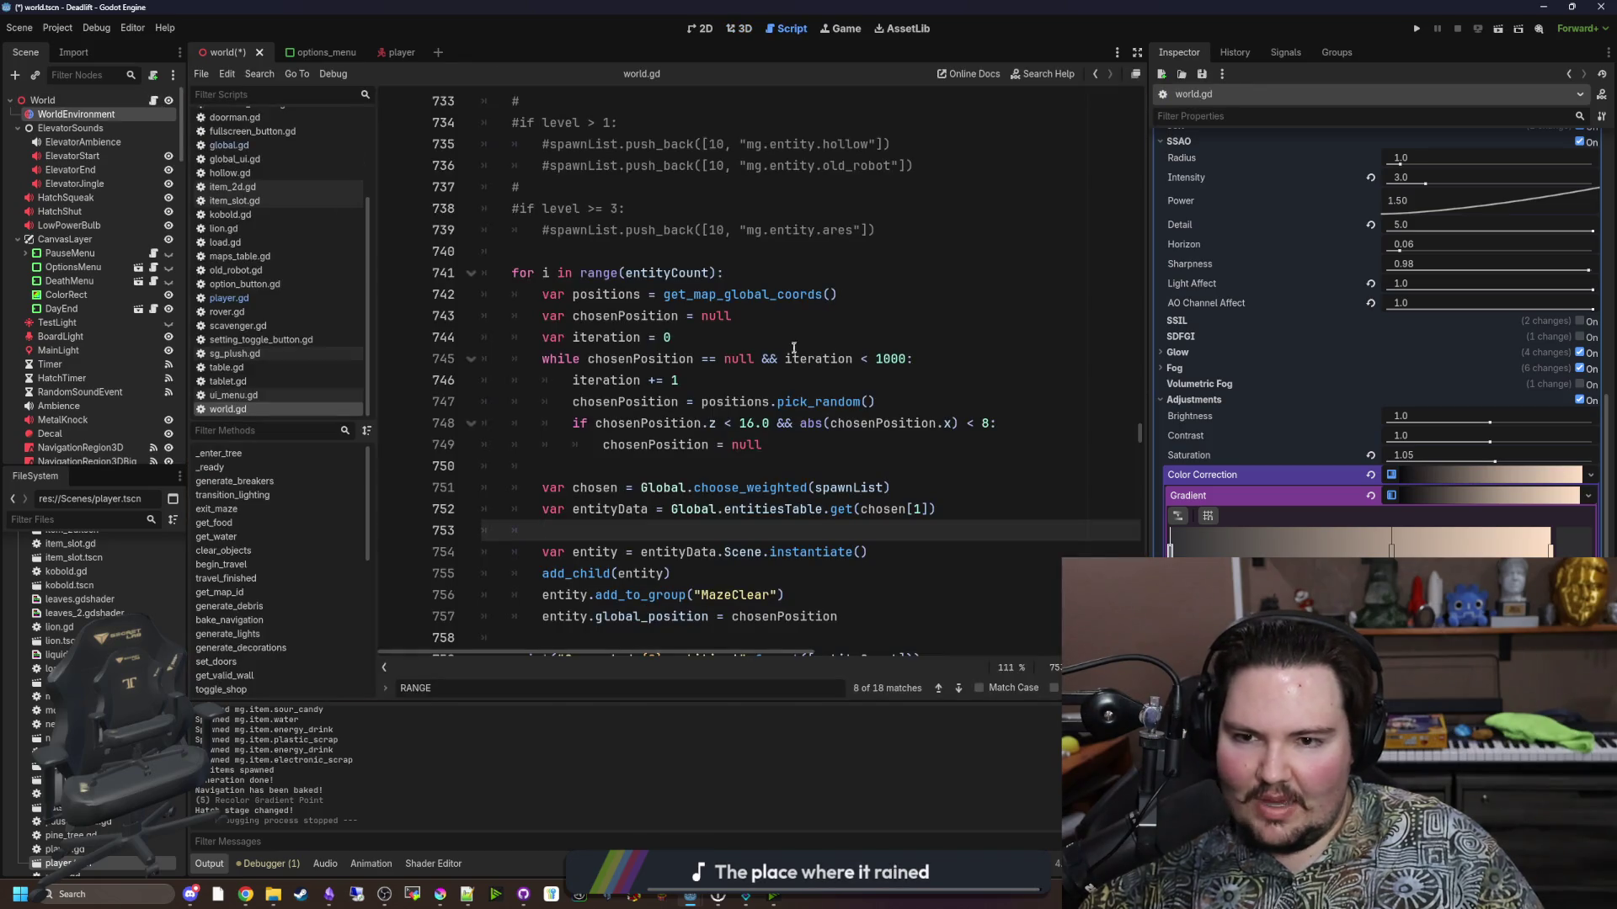
scroll(794, 348, up, 5)
click(548, 276)
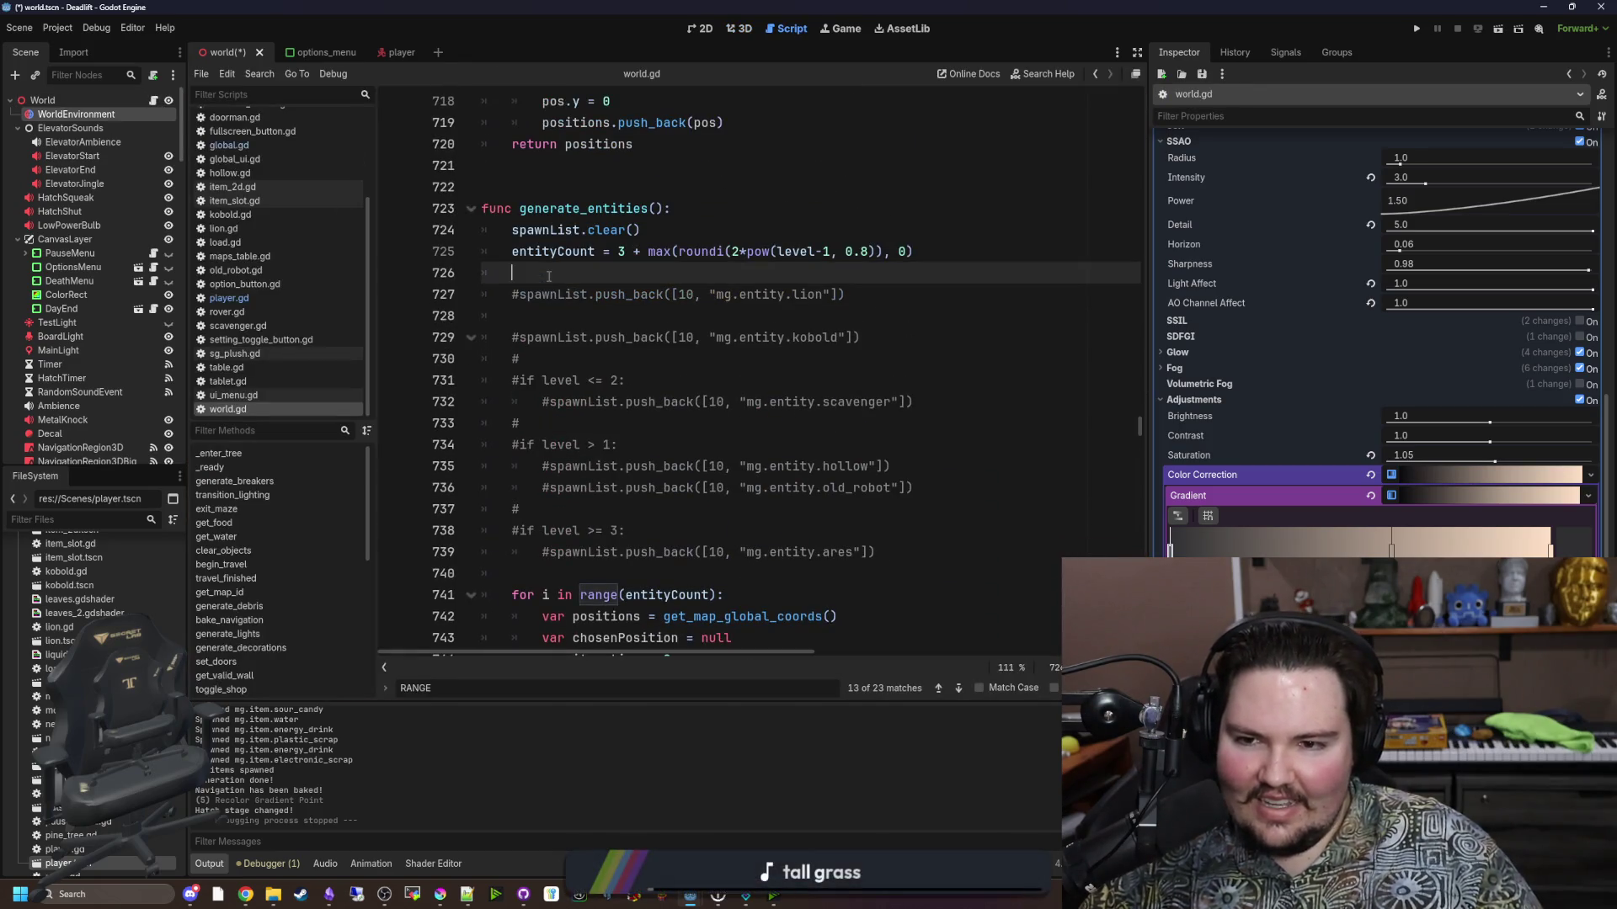
key(ctrl+s)
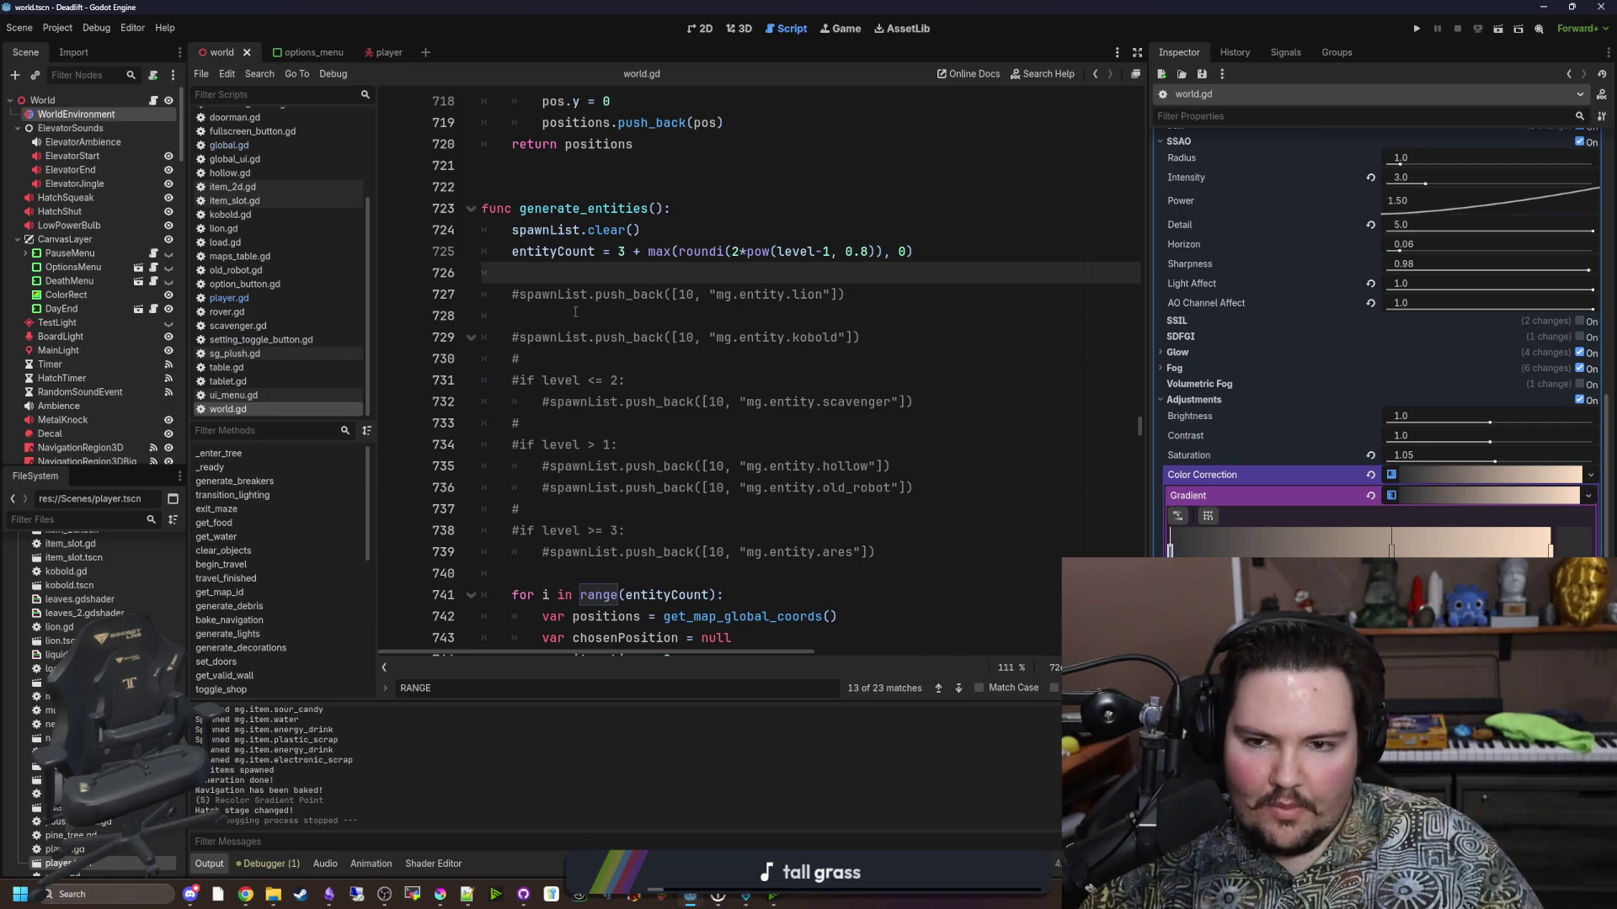
click(516, 340)
key(Delete)
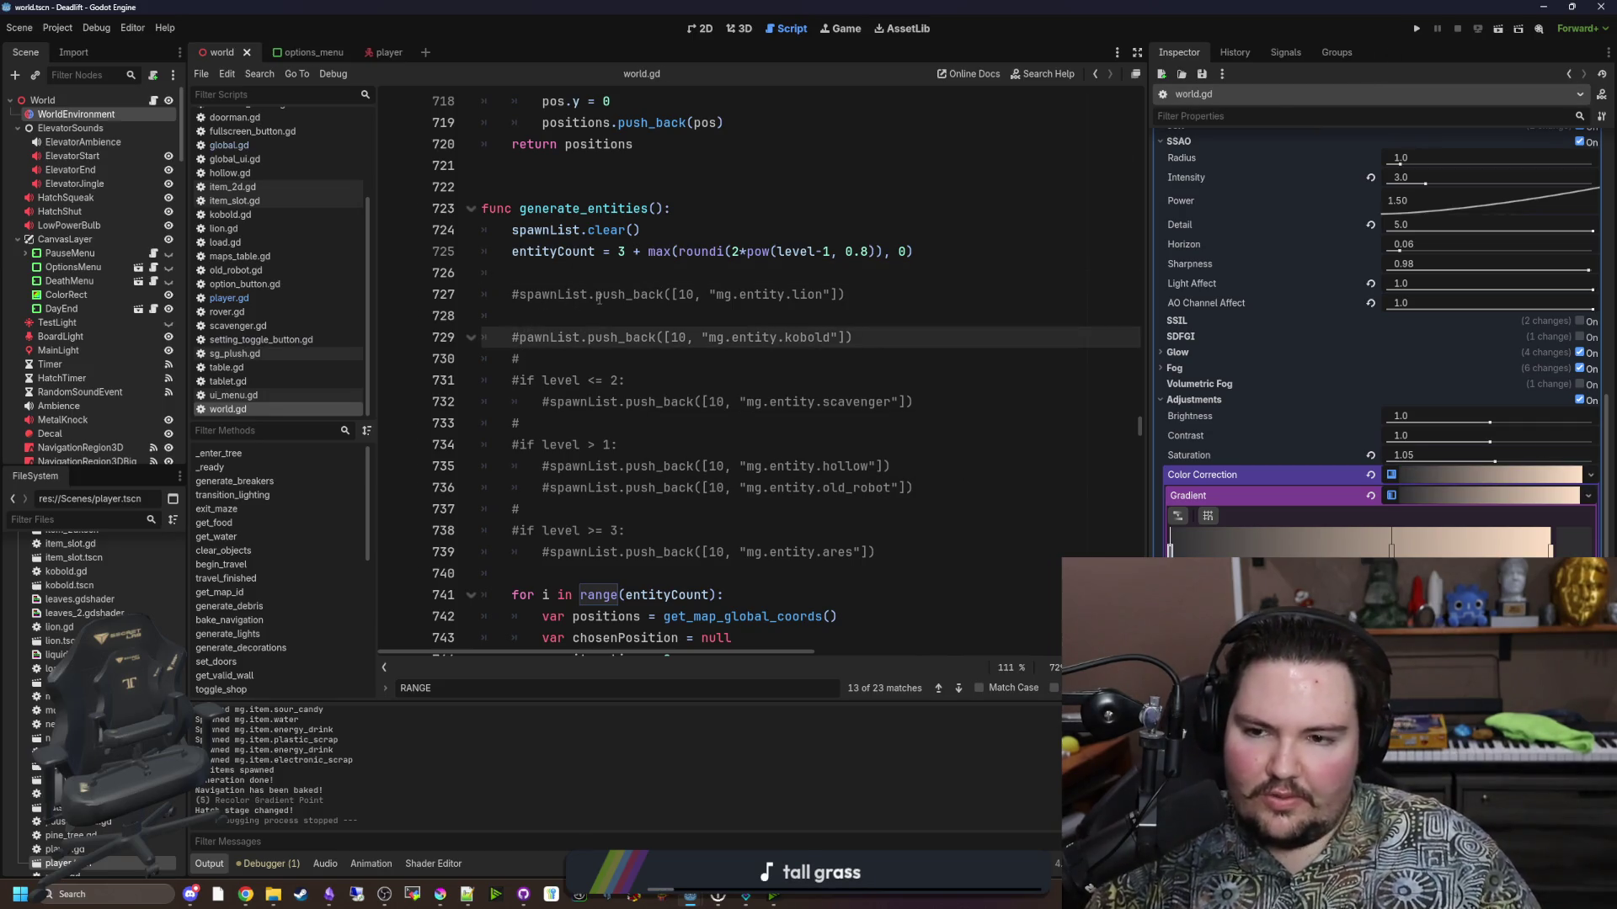
text(s)
click(598, 316)
key(ctrl+s)
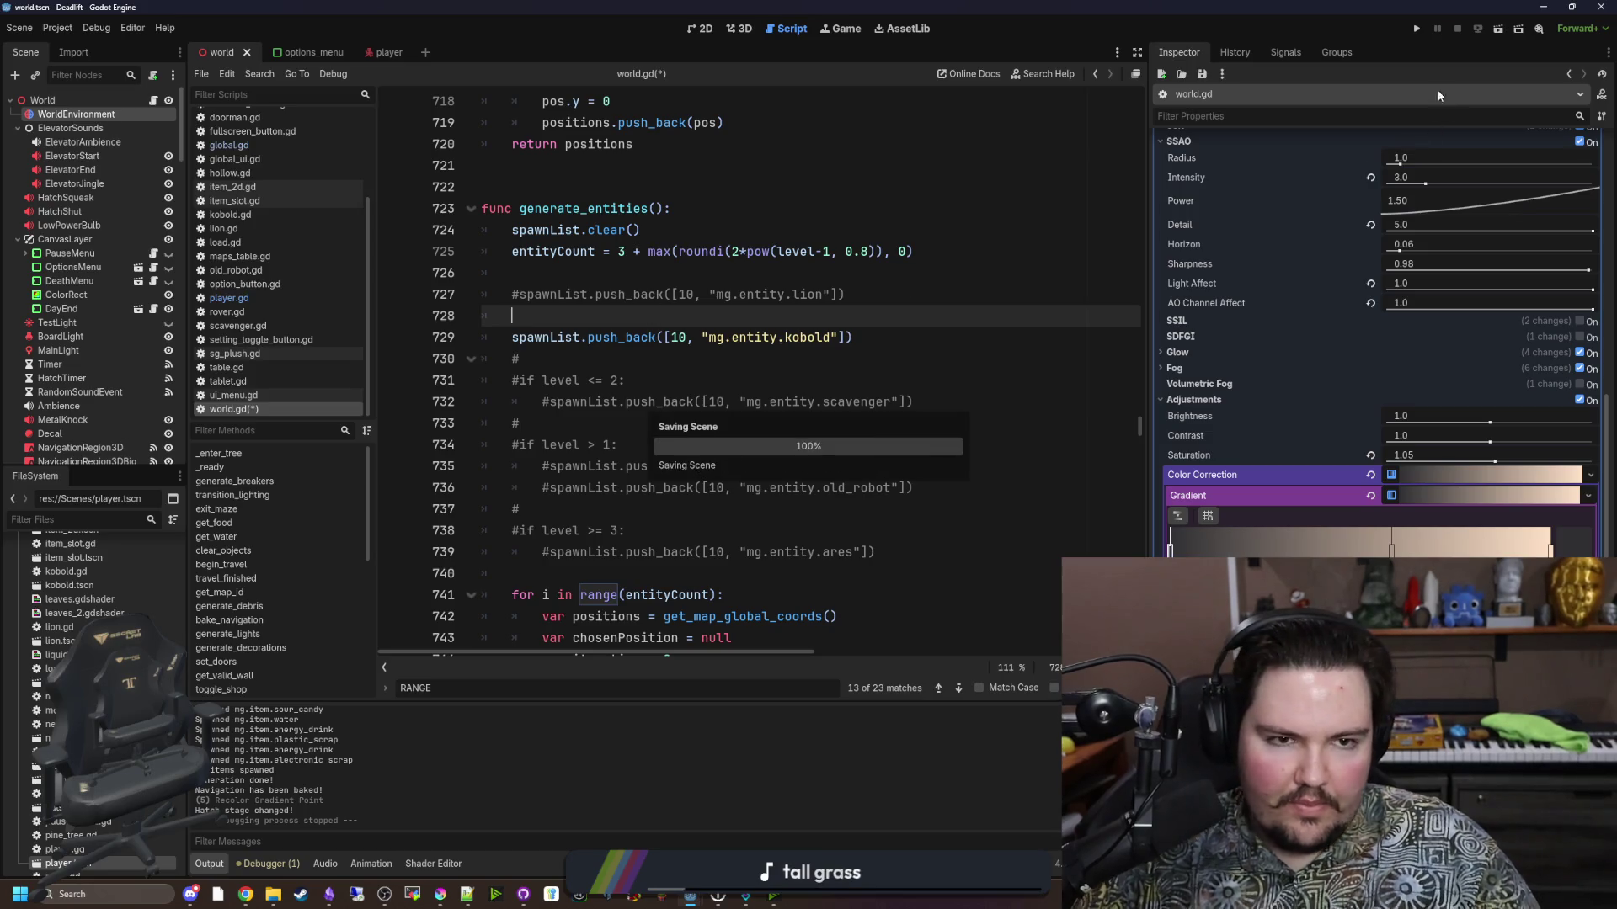
click(1416, 30)
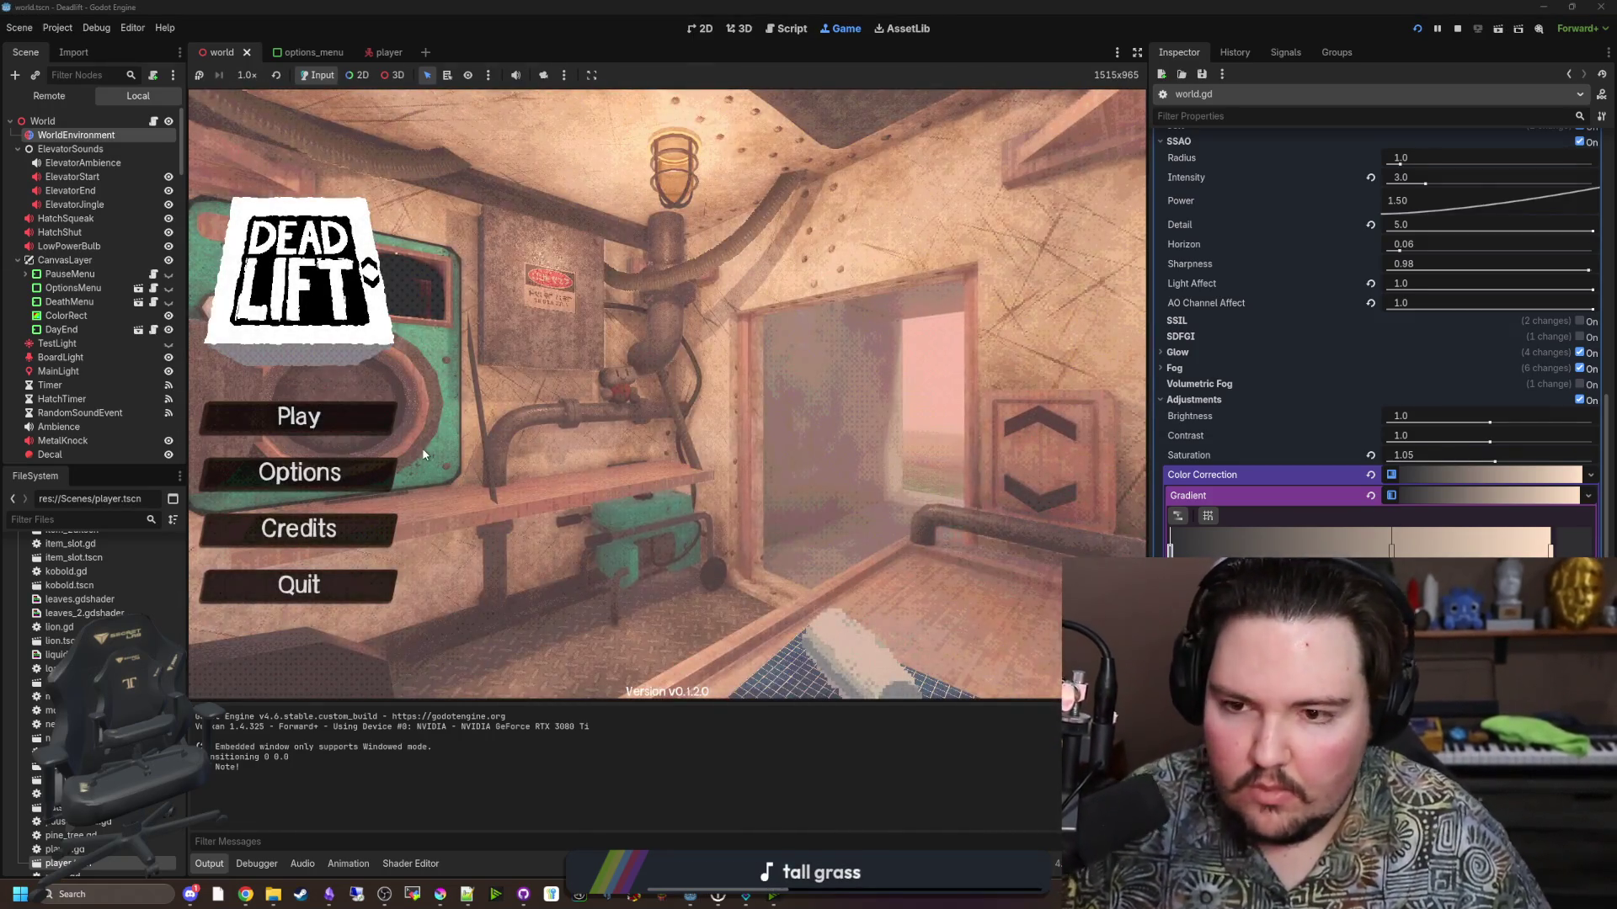
Enter the dwasdwa debug cheat at the main menu, start a new game, and pause.
text(dwasdwa)
click(299, 415)
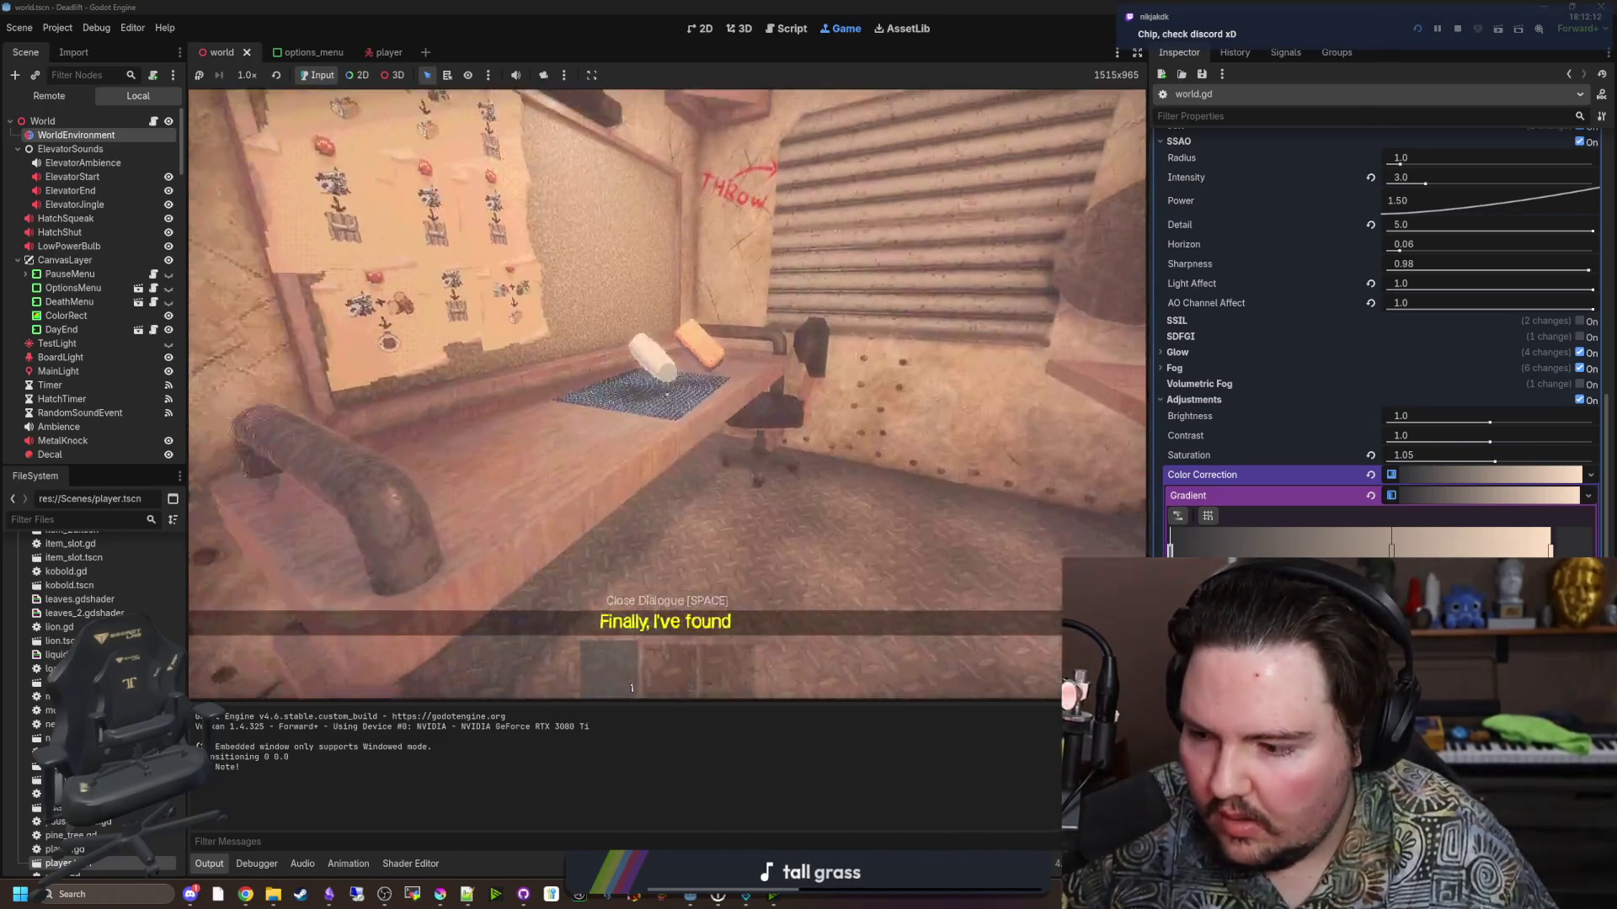
key(Escape)
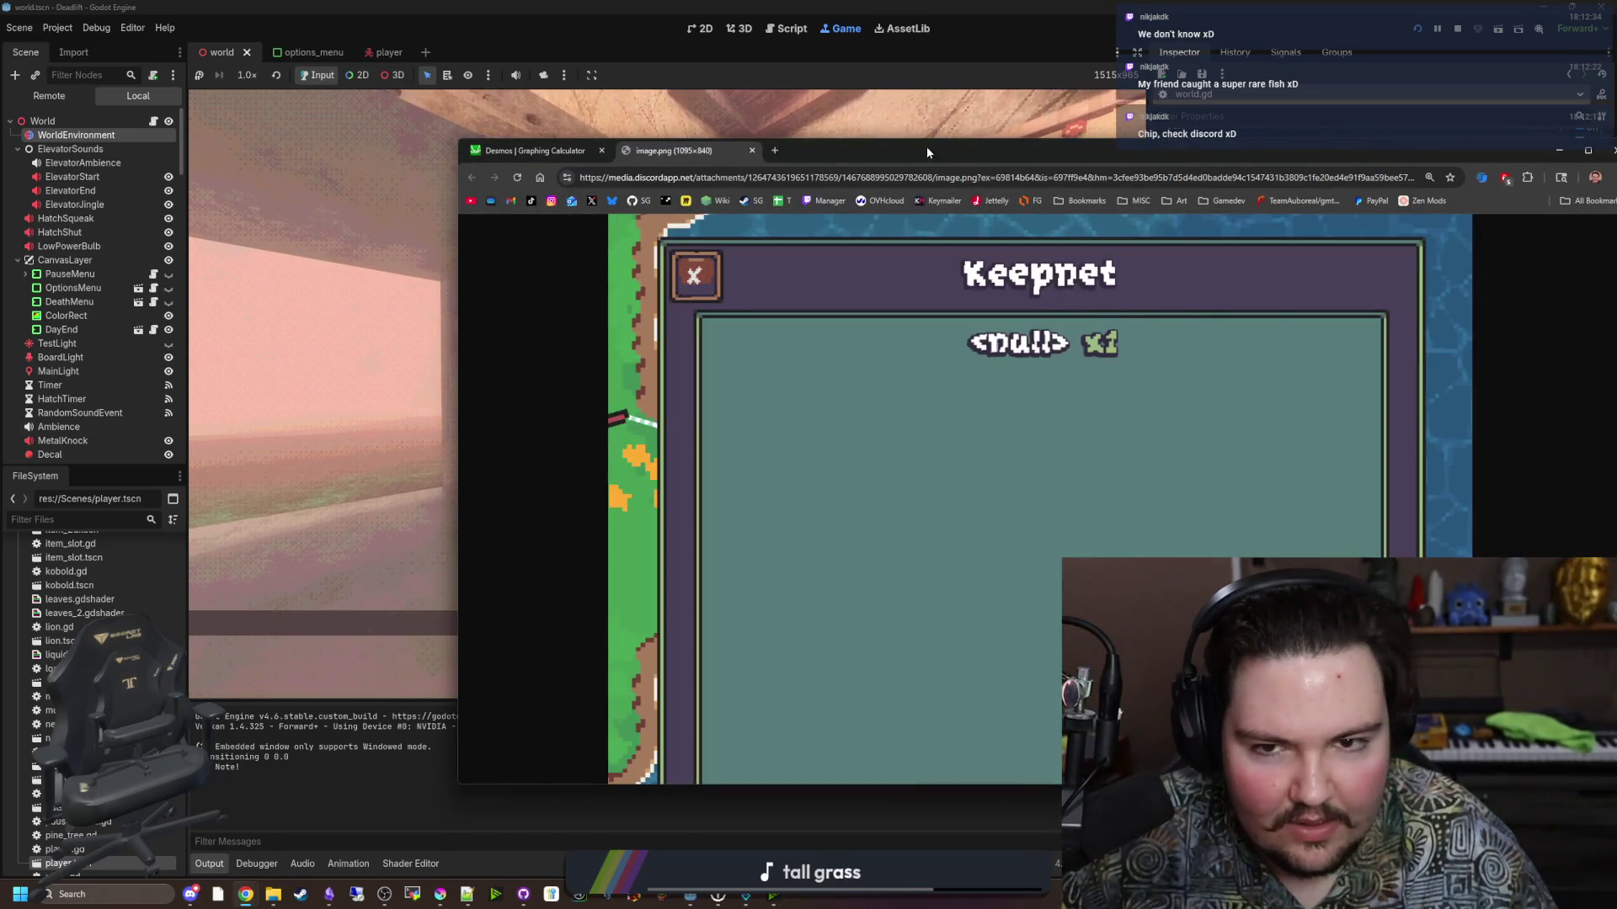
Close the leftover image.png tab in Chrome and bring the Godot game back in front.
double_click(928, 152)
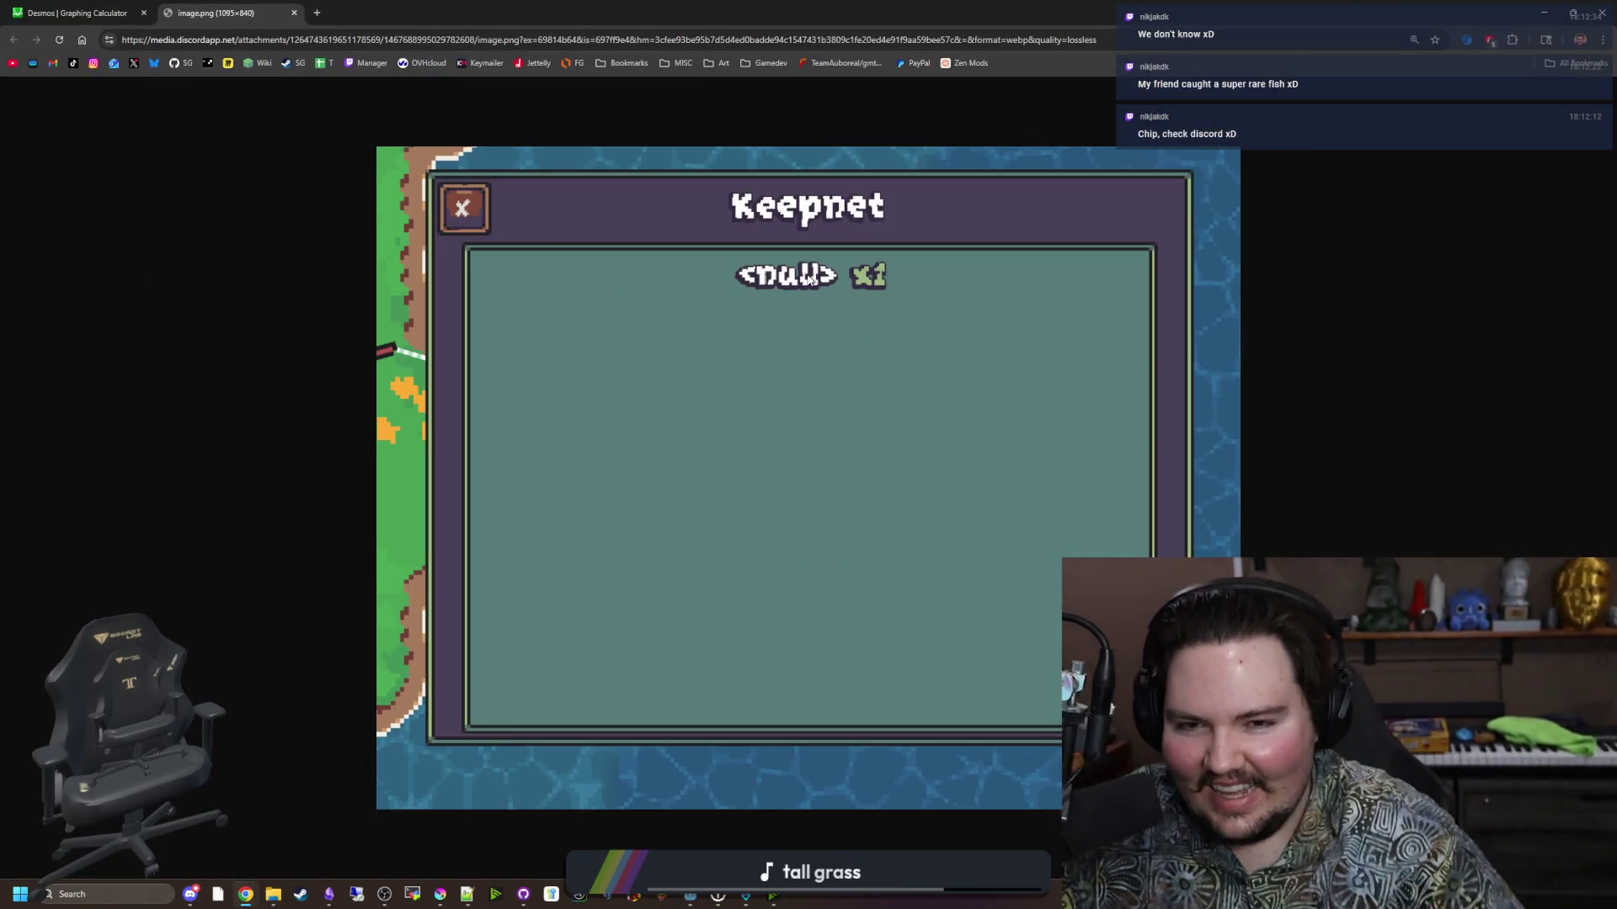
drag(775, 13, 979, 254)
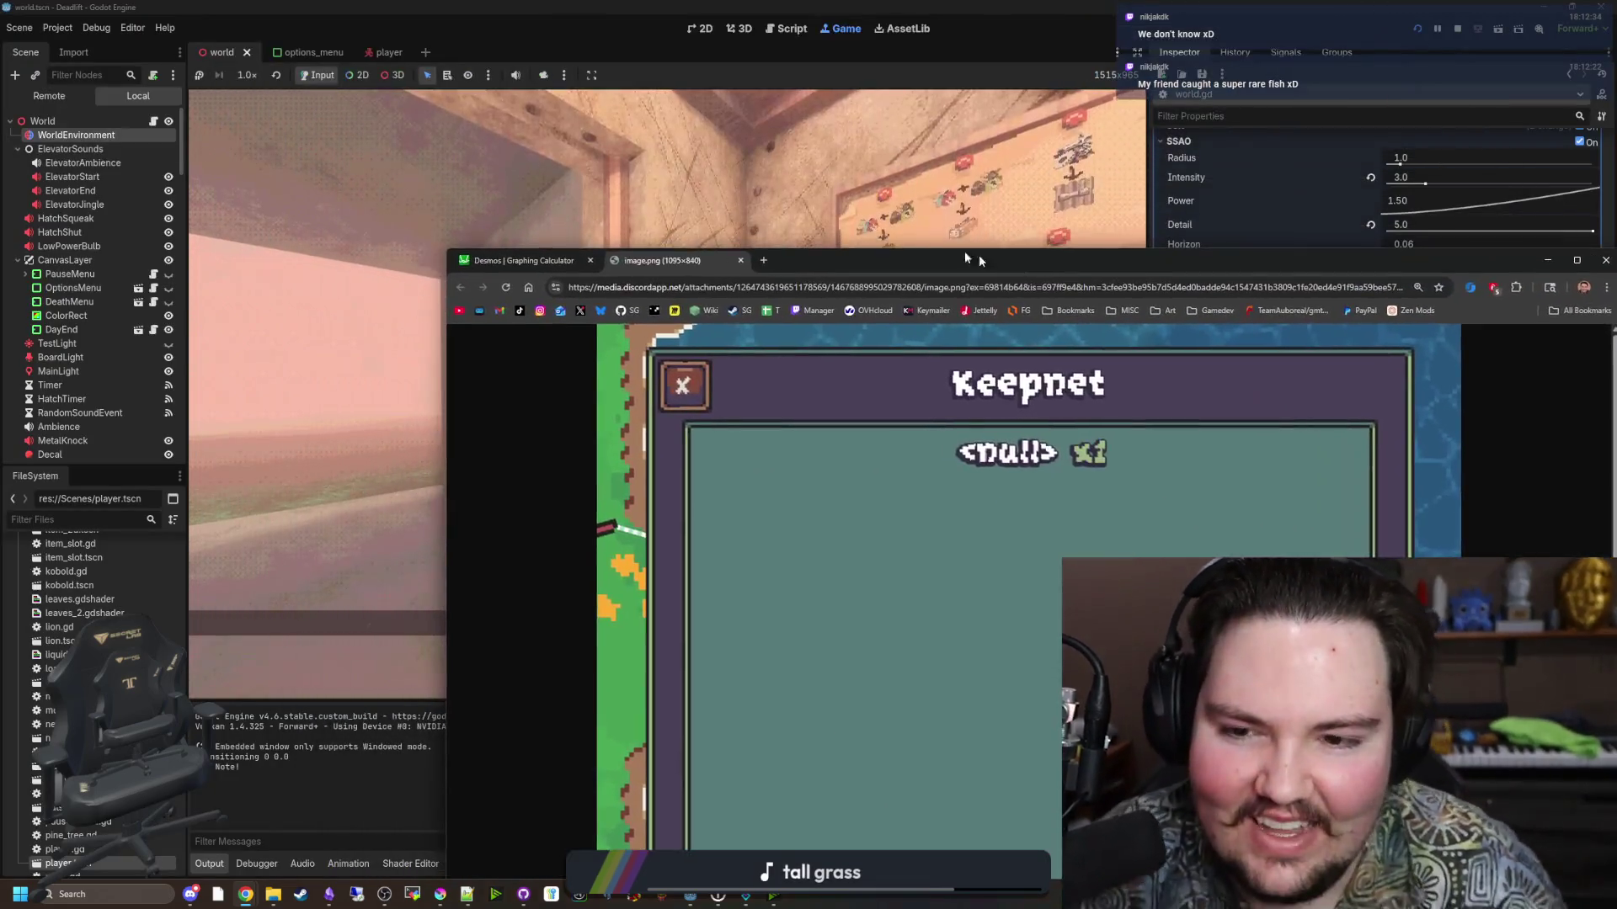
click(741, 260)
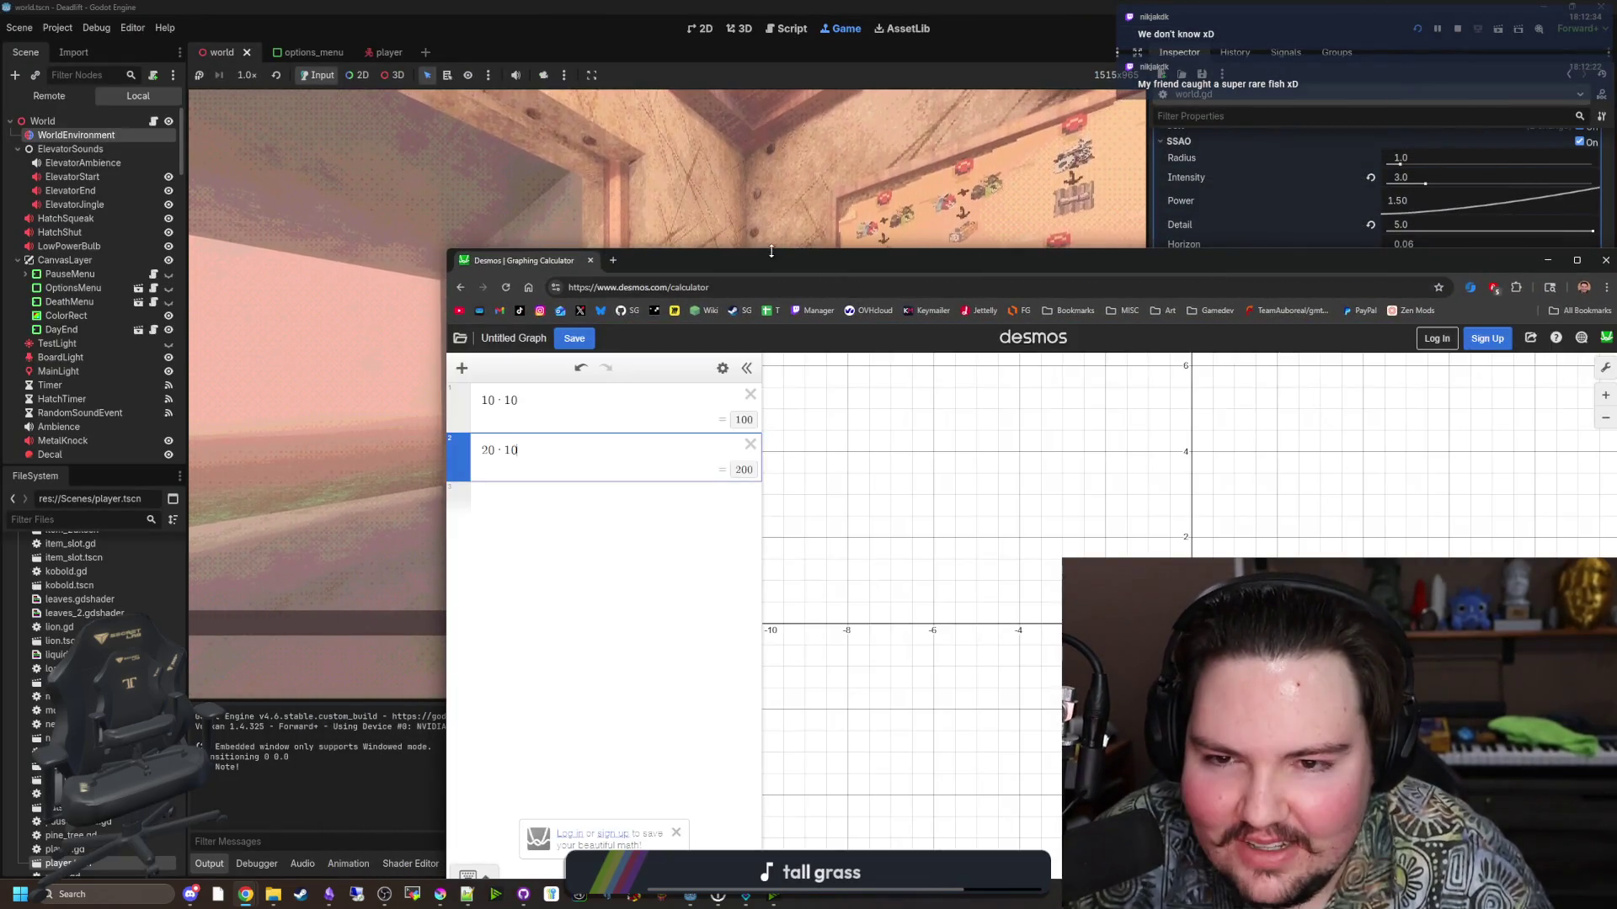
click(742, 210)
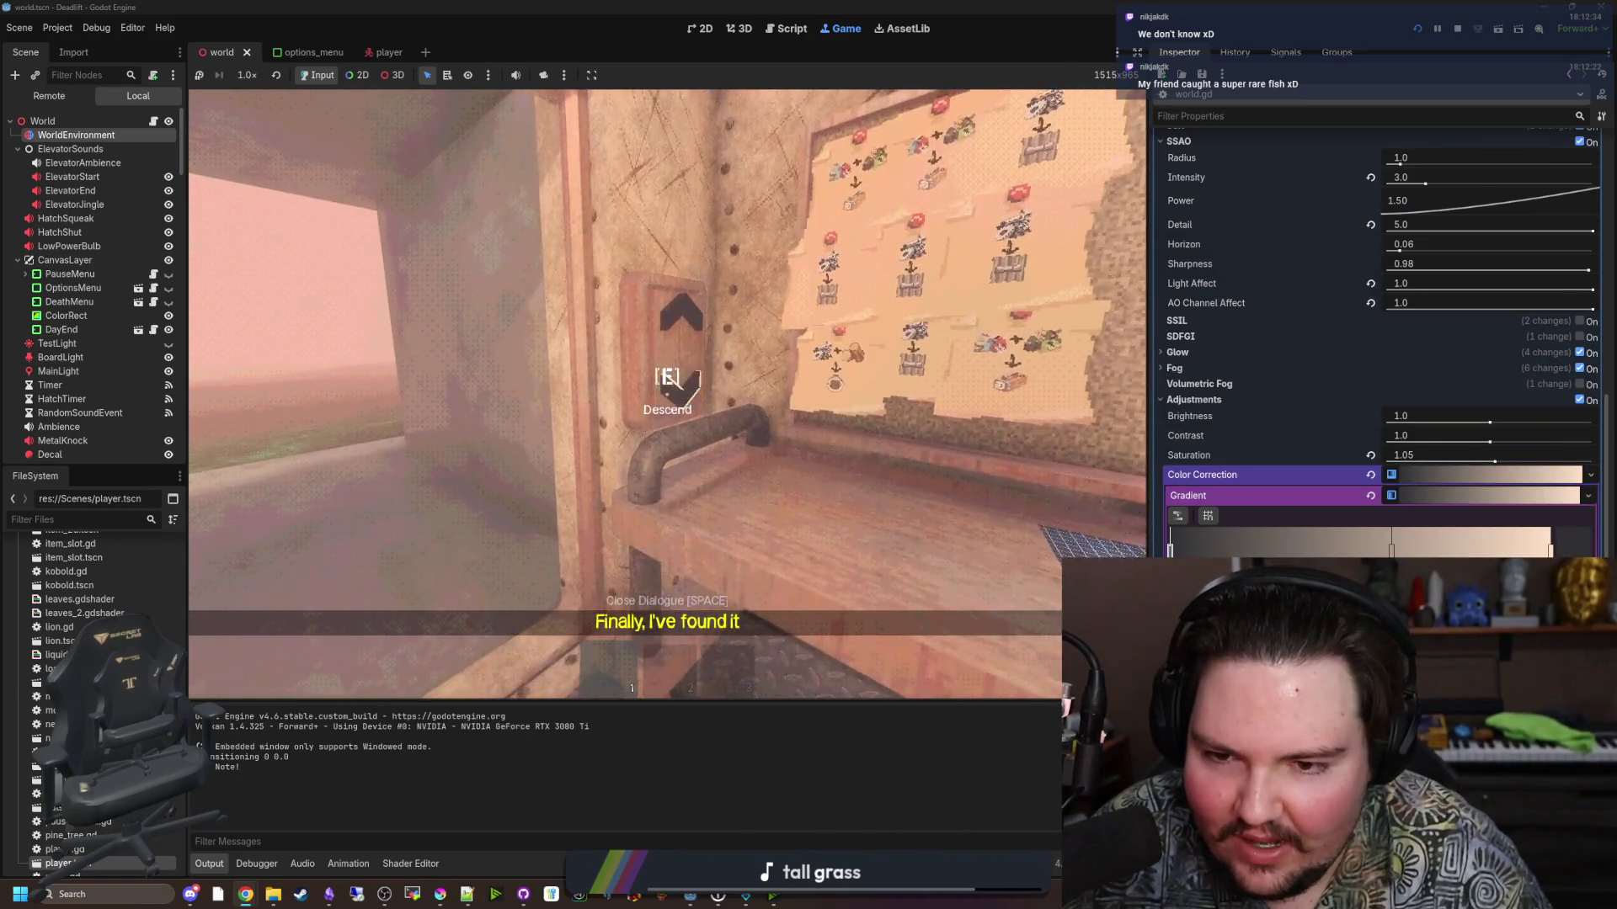
With debug mode on, walk from the elevator into the dark corridor and back to the elevator room.
key(F3)
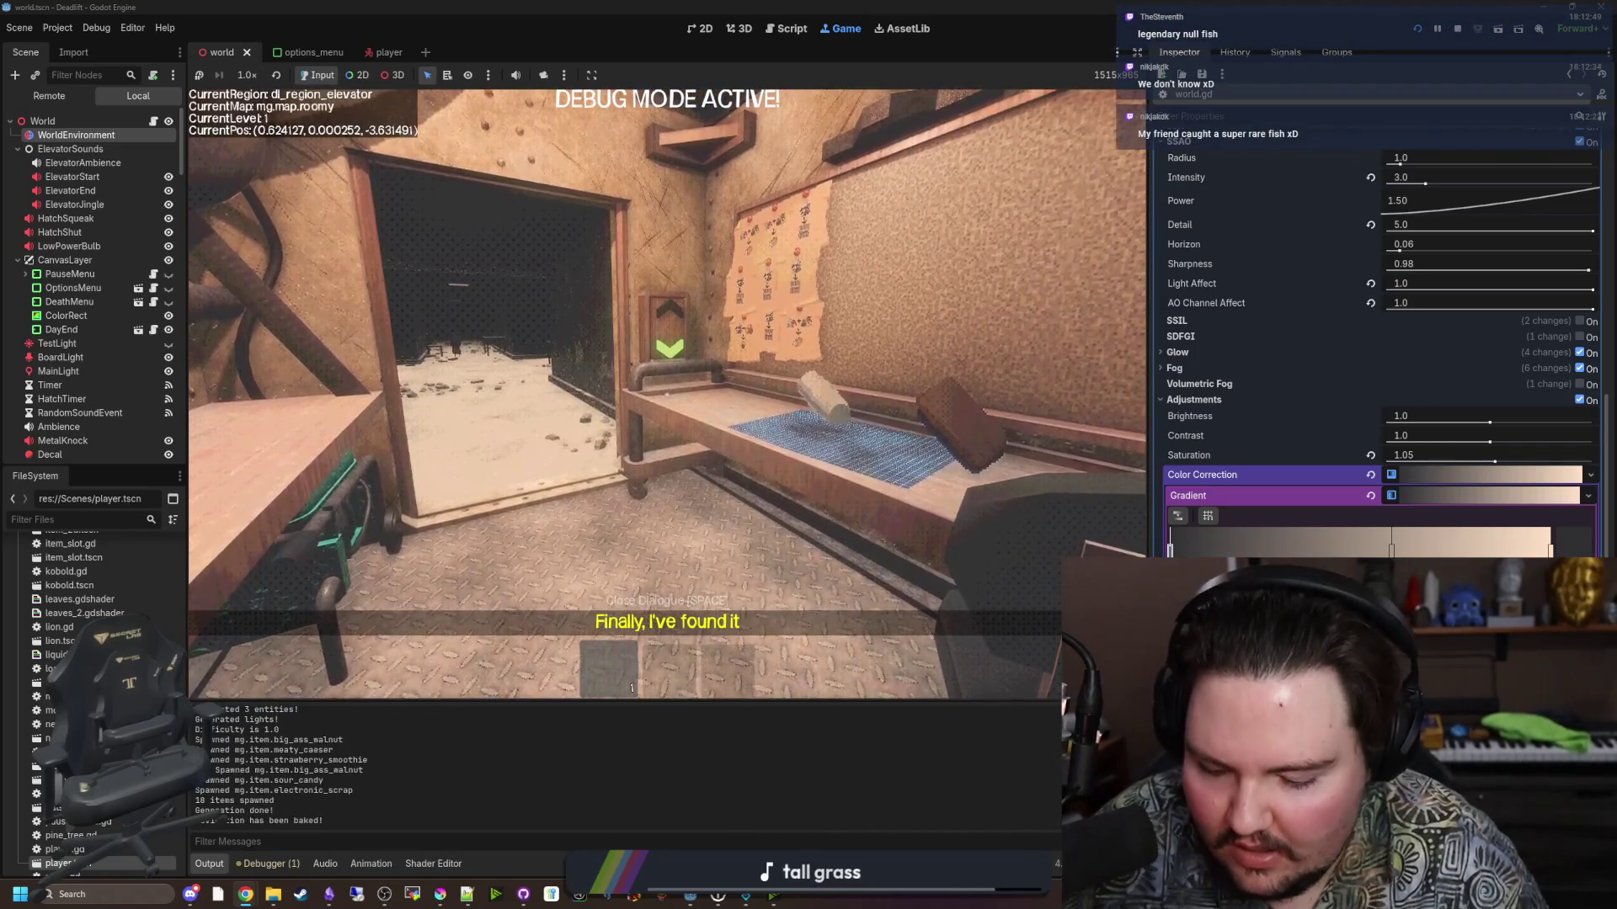
key(w)
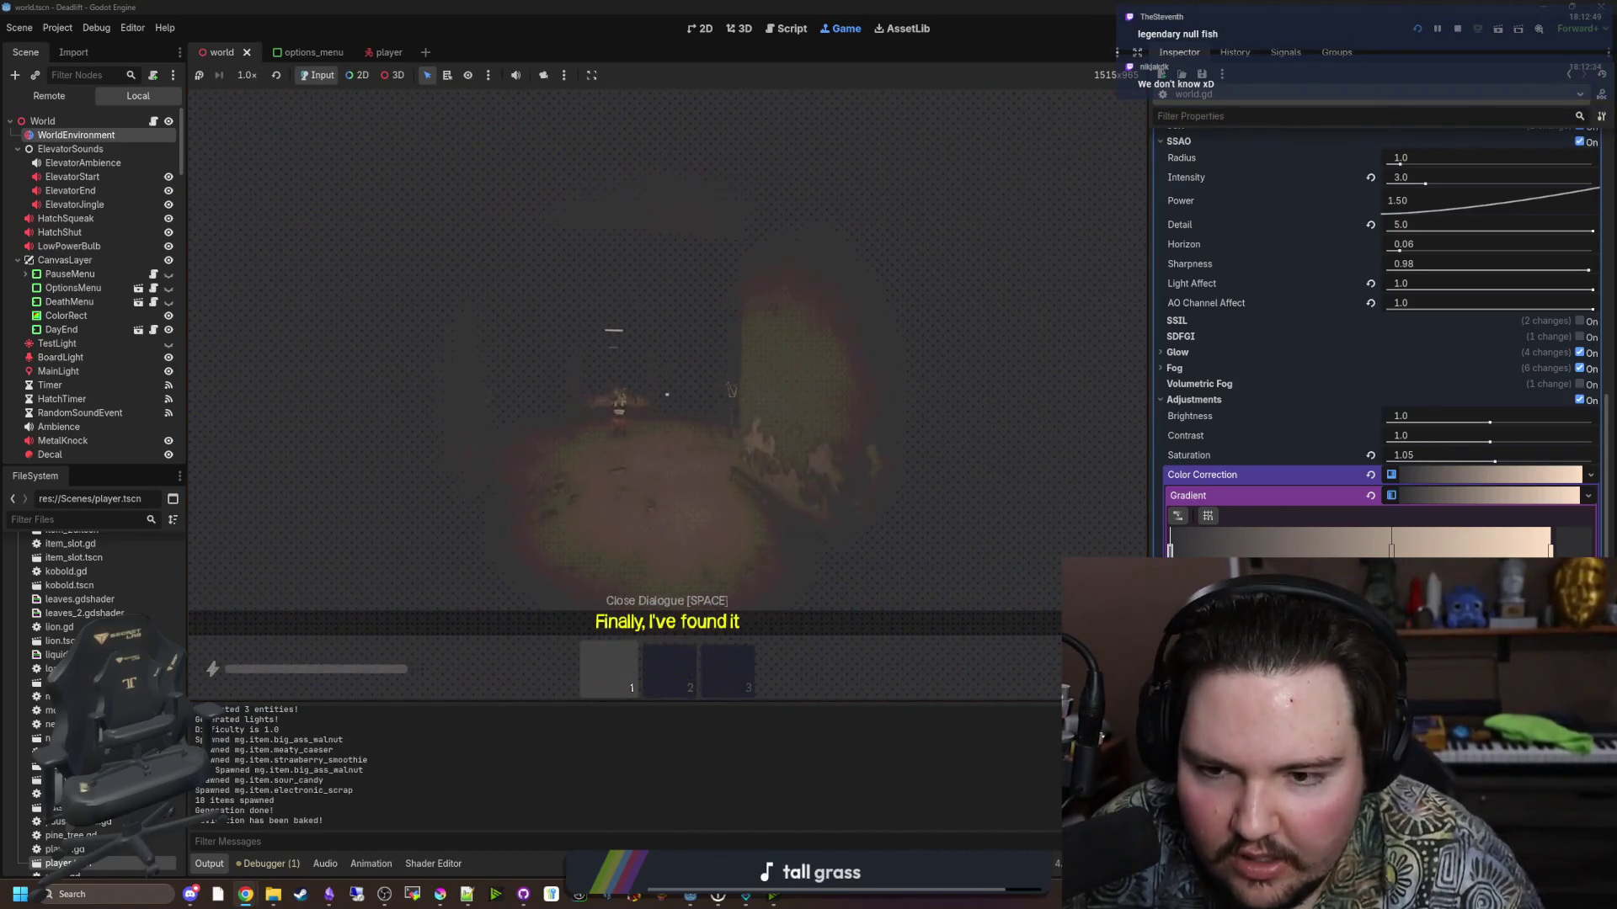
key(Escape)
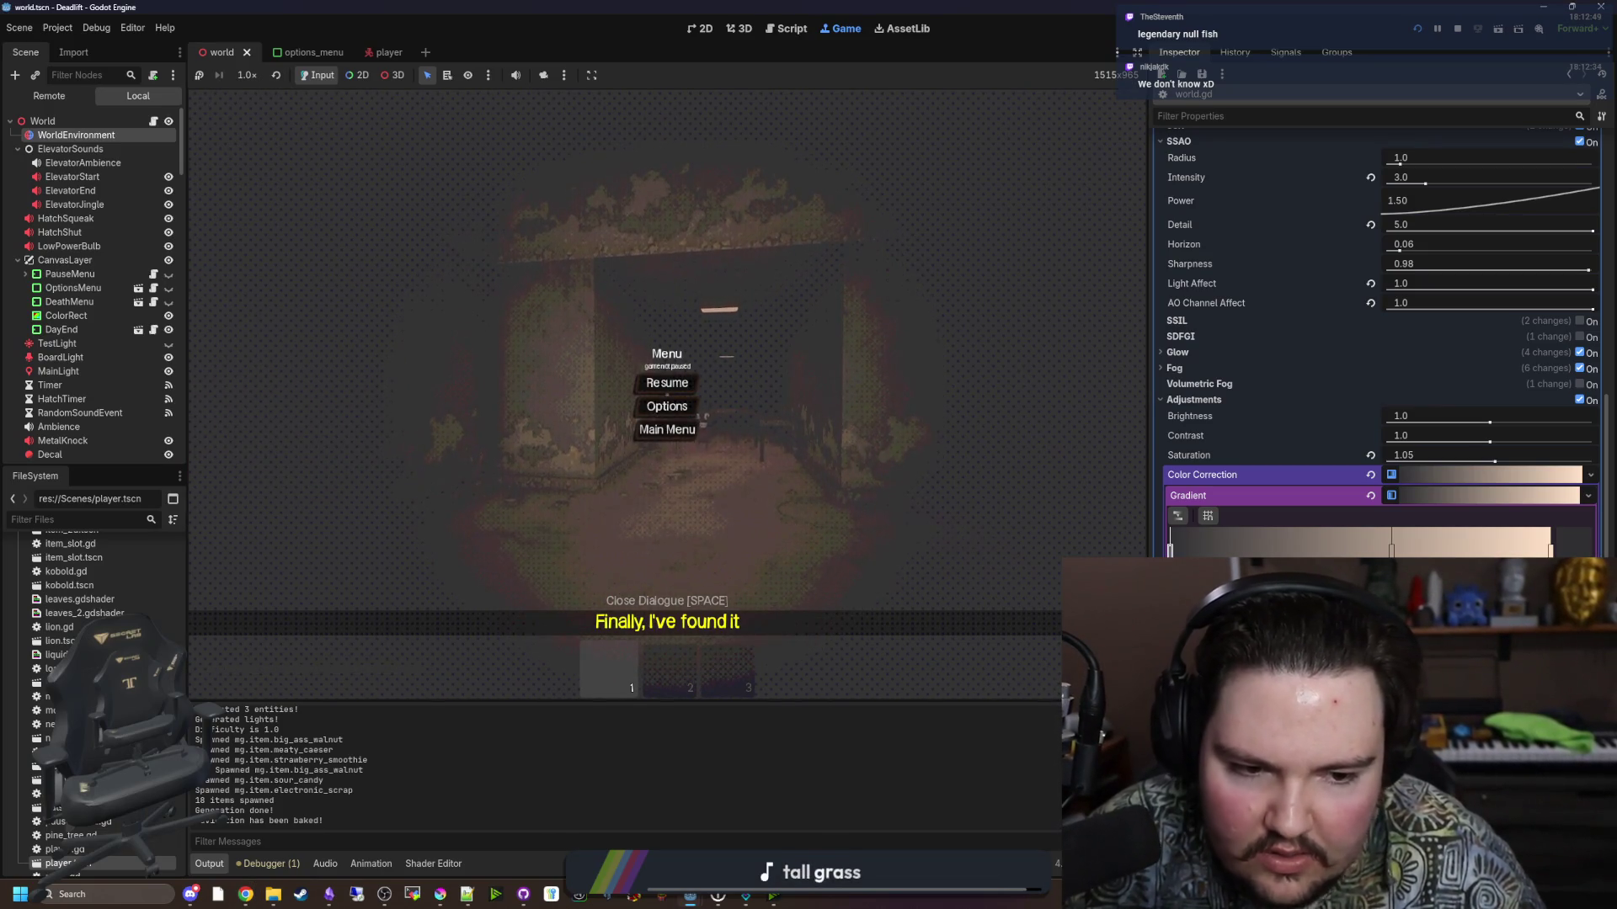
click(681, 392)
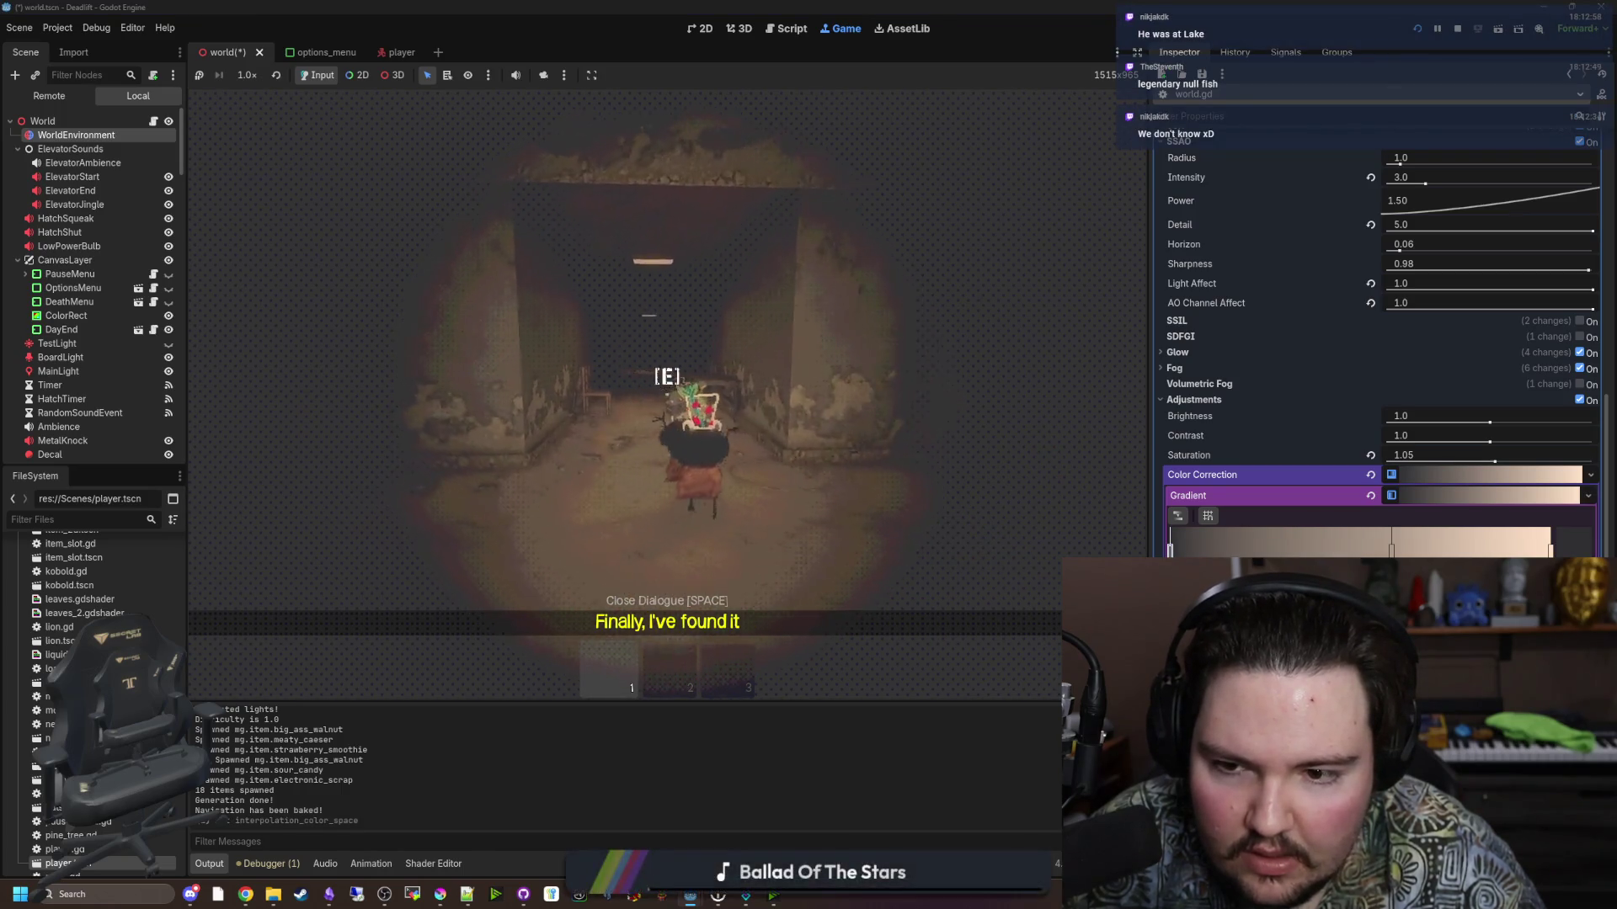
key(w)
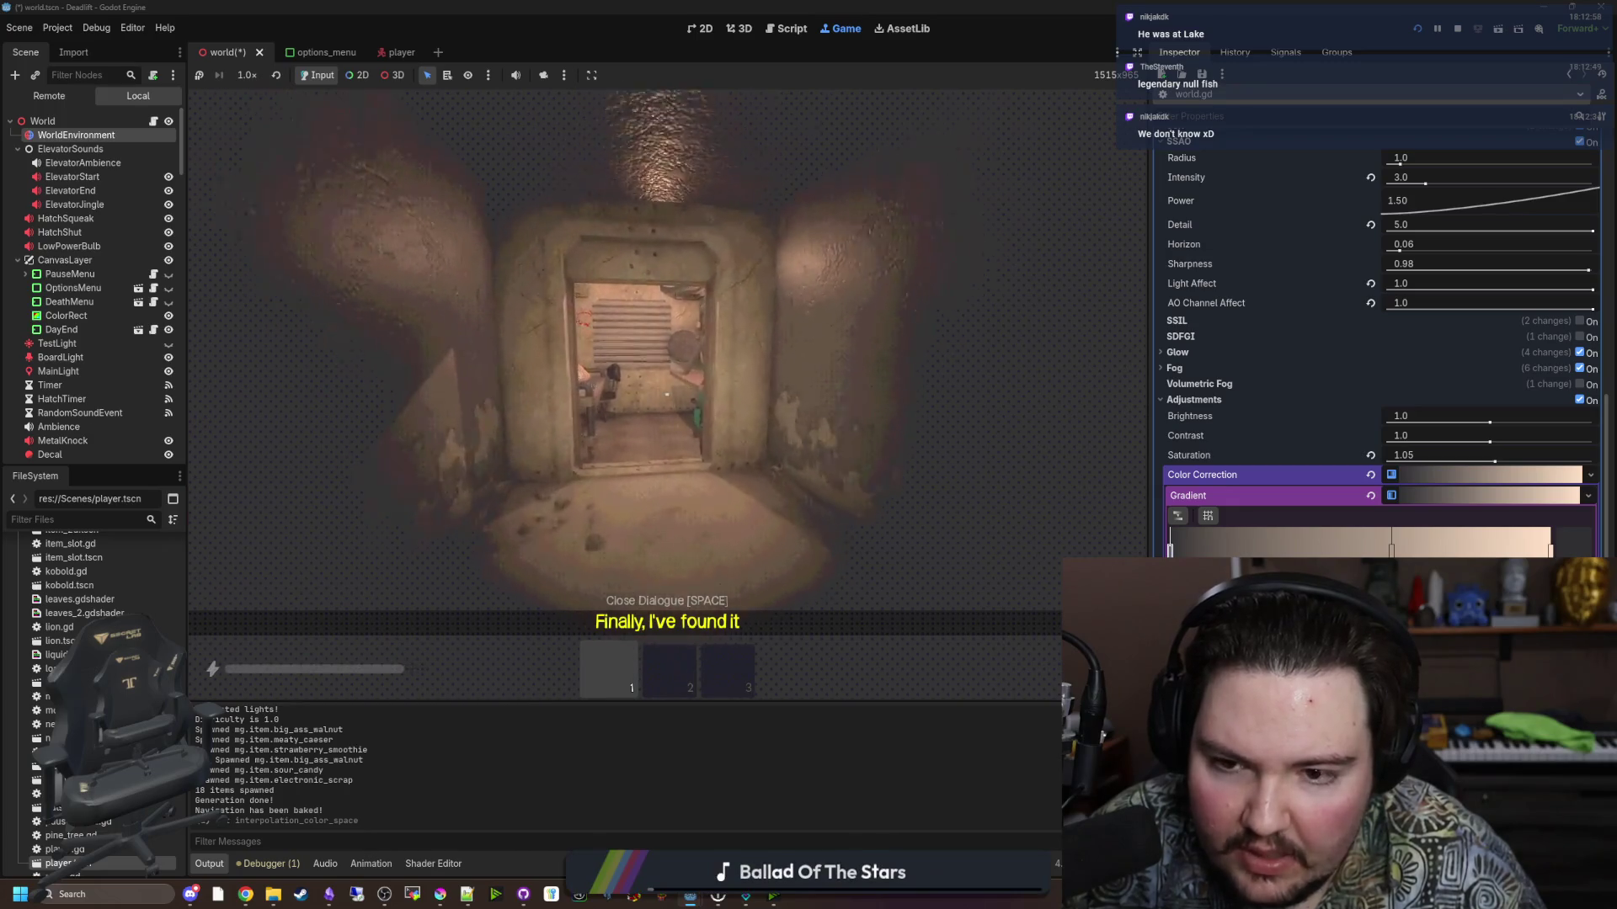
key(Escape)
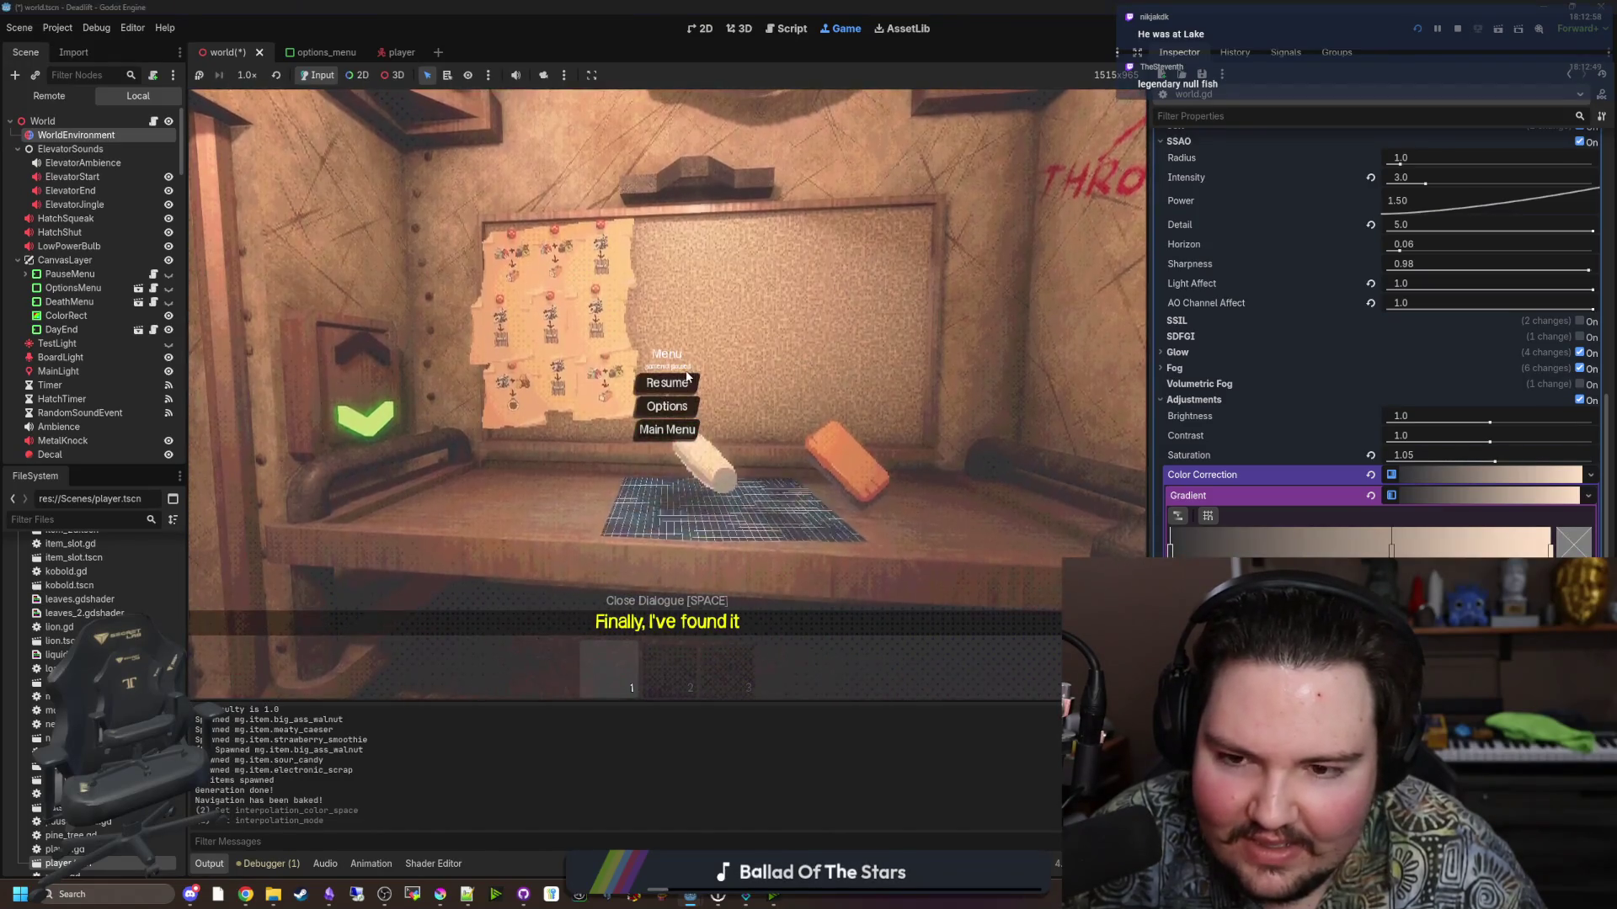
click(667, 382)
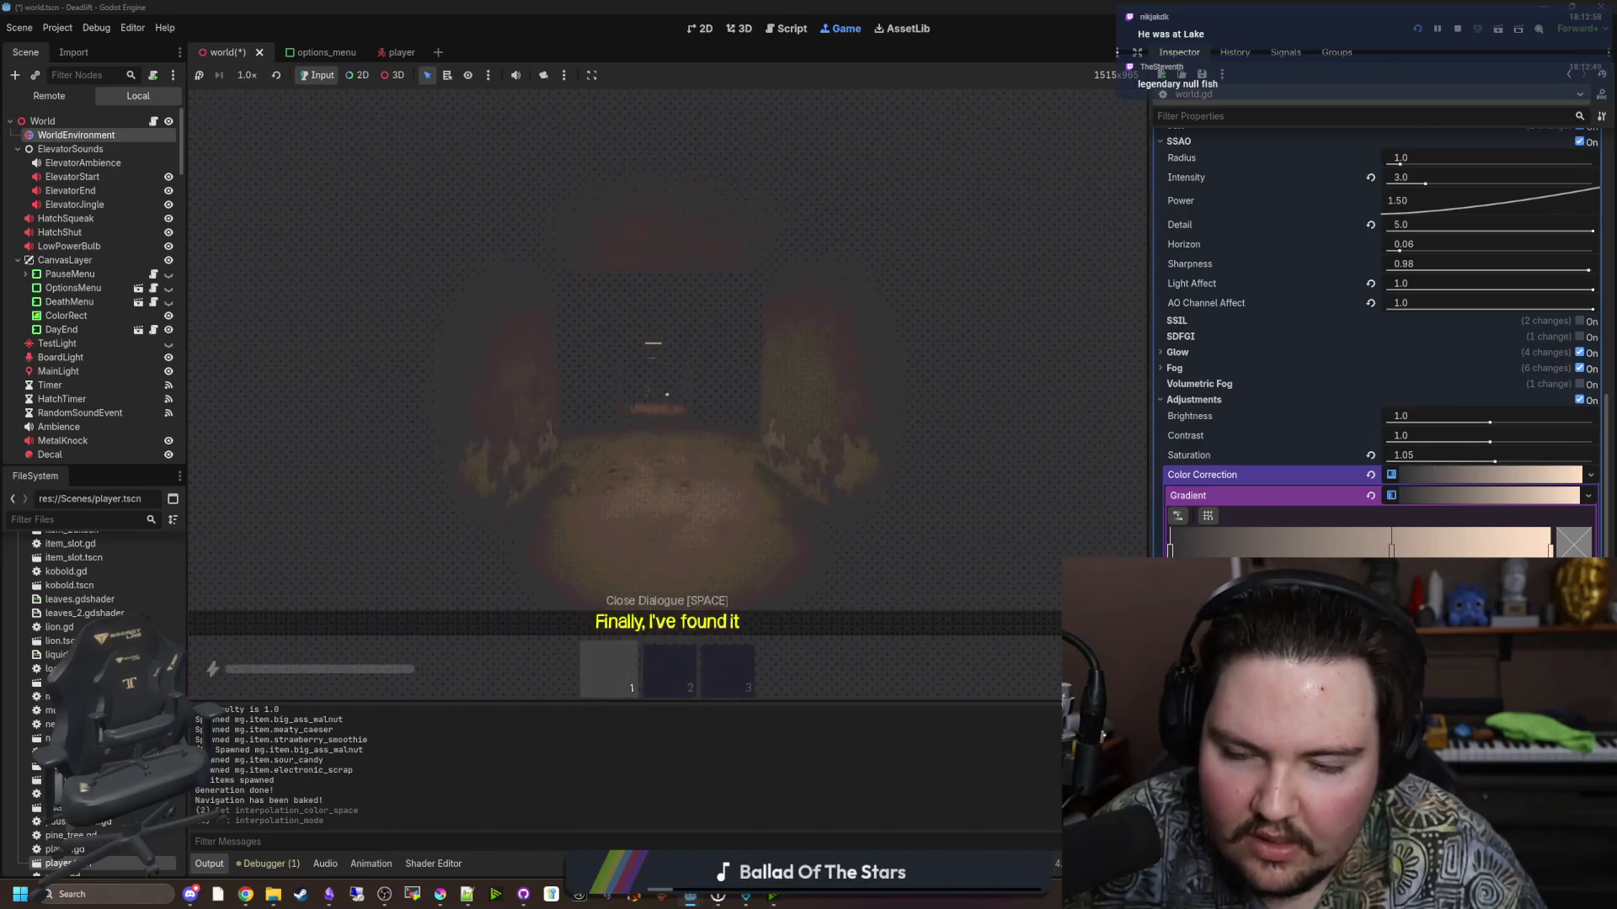
Set the gradient's dark end to pure black (000000) and resume play.
key(Escape)
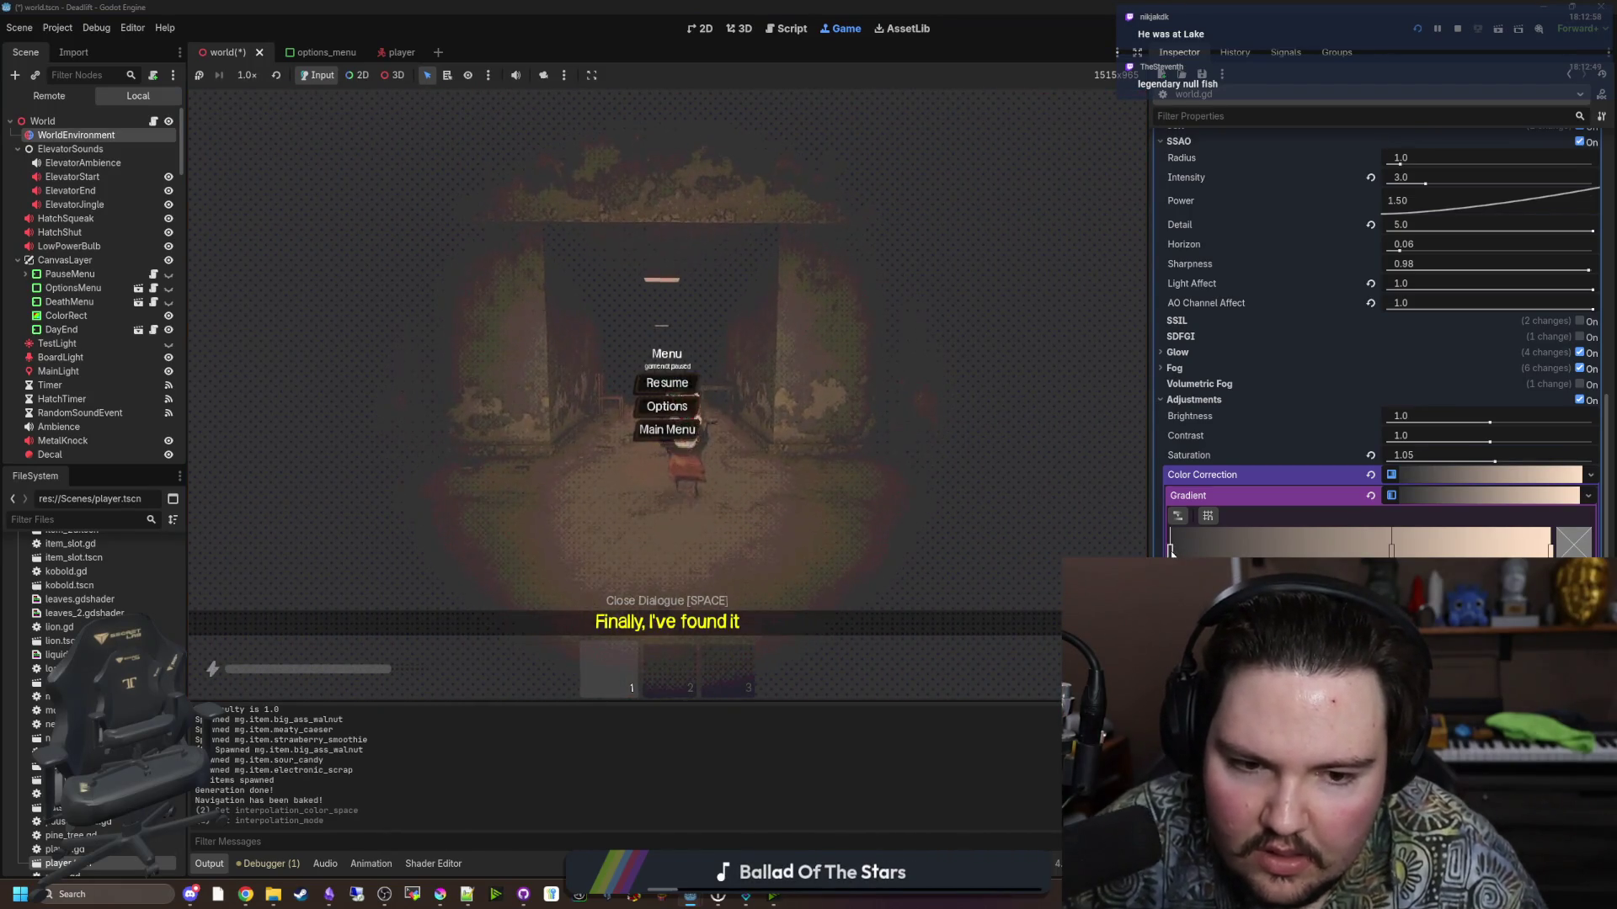
double_click(1170, 547)
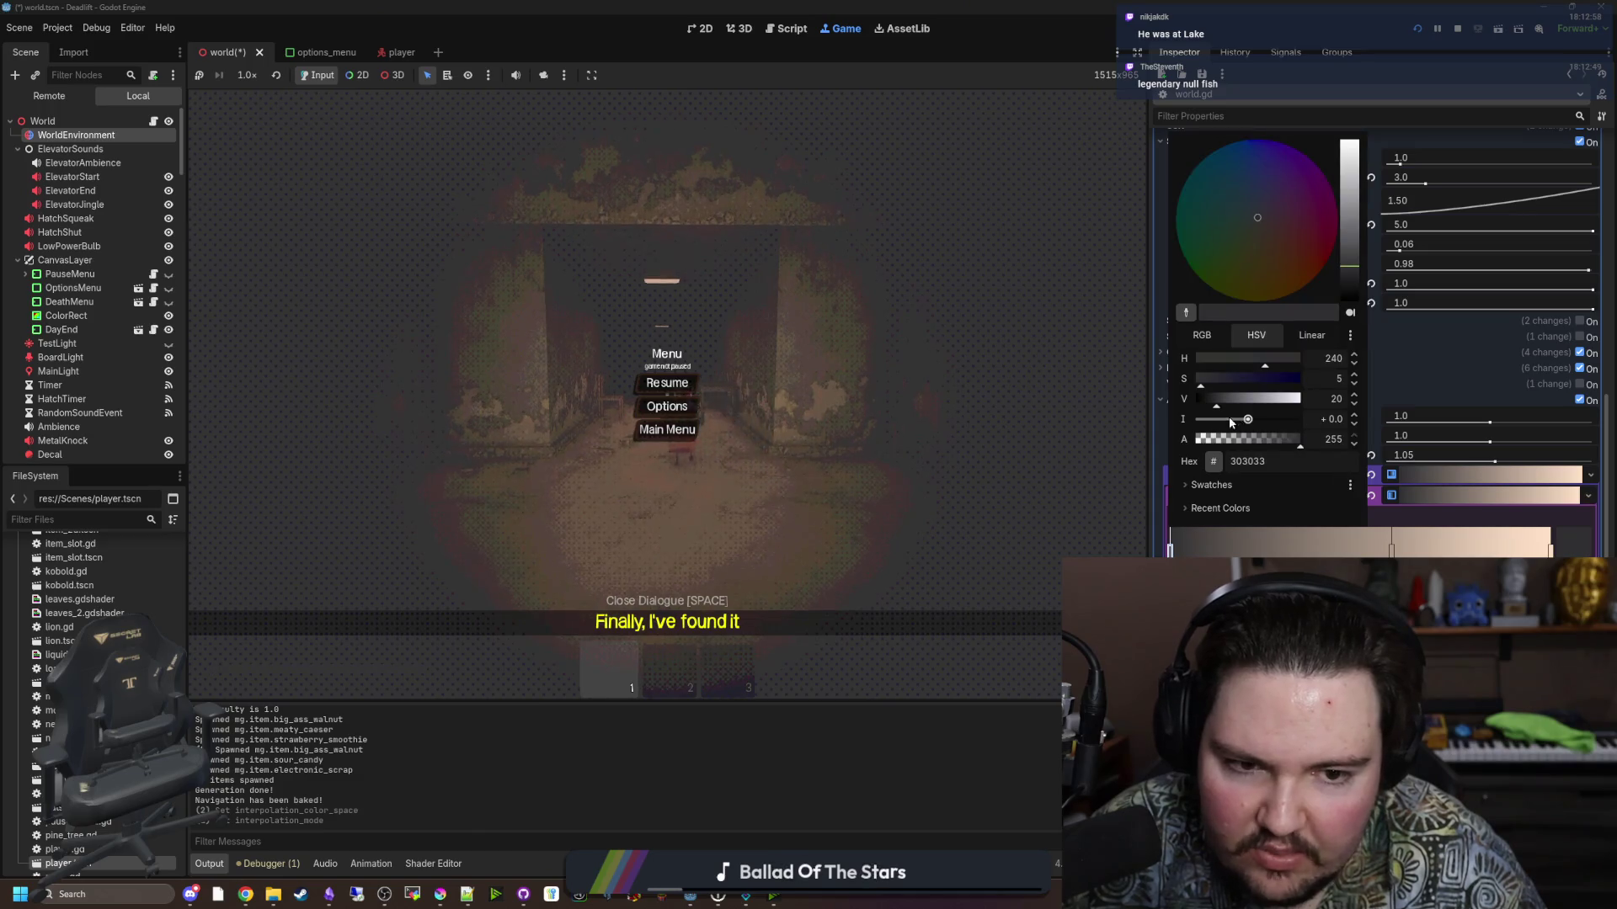
drag(1209, 401, 1192, 401)
click(667, 383)
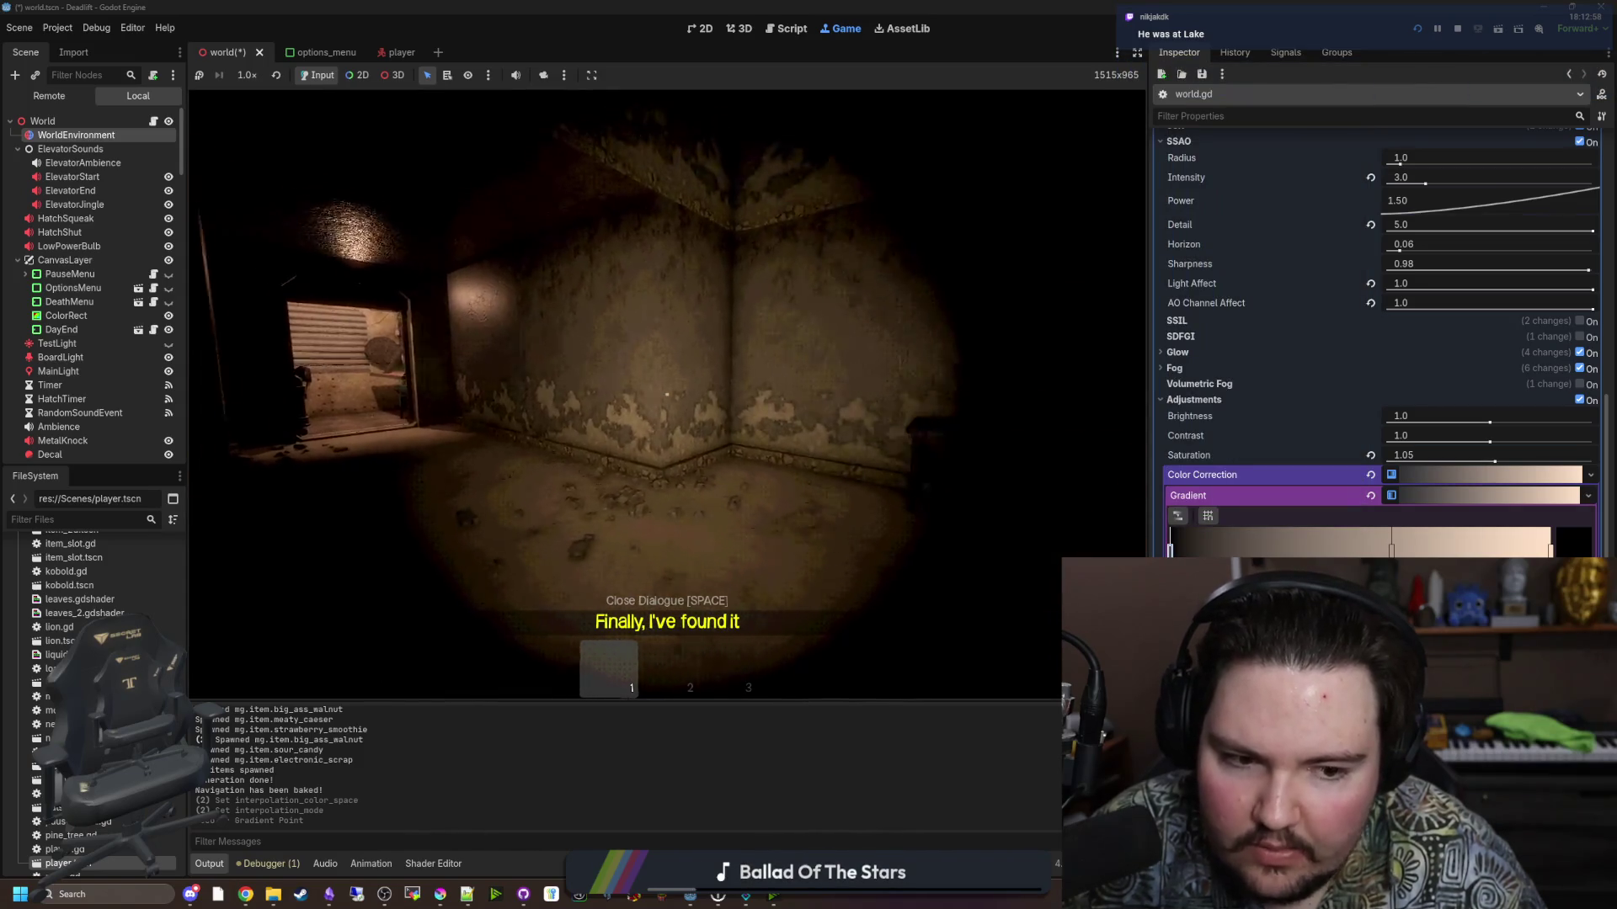
Switch on the flashlight and walk down the corridor into the lit room.
key(Escape)
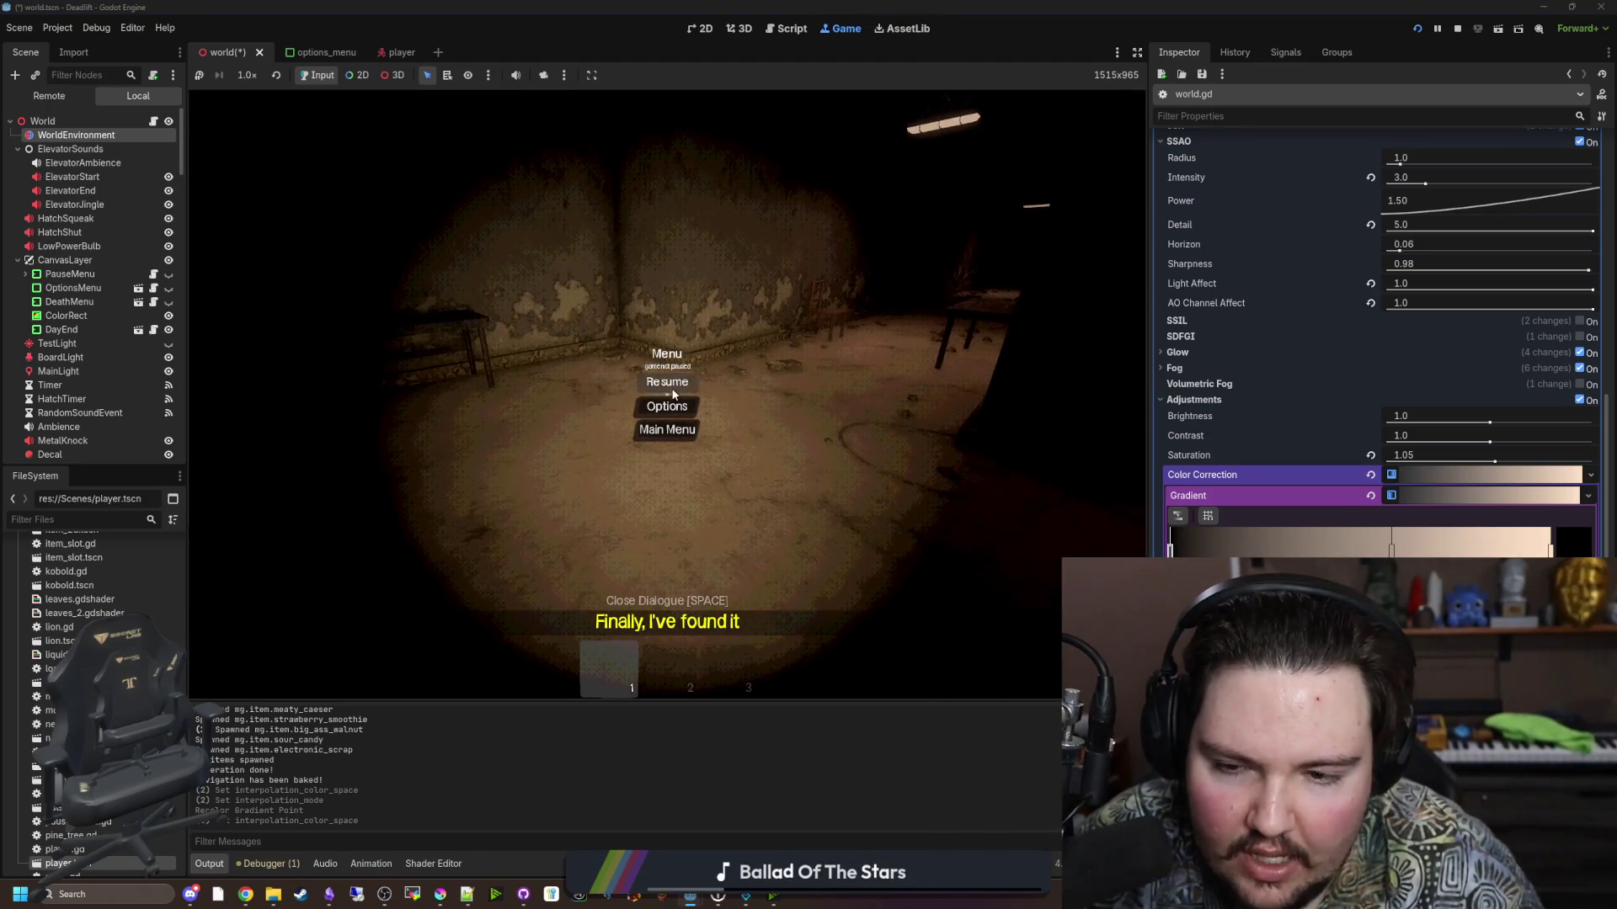
click(672, 393)
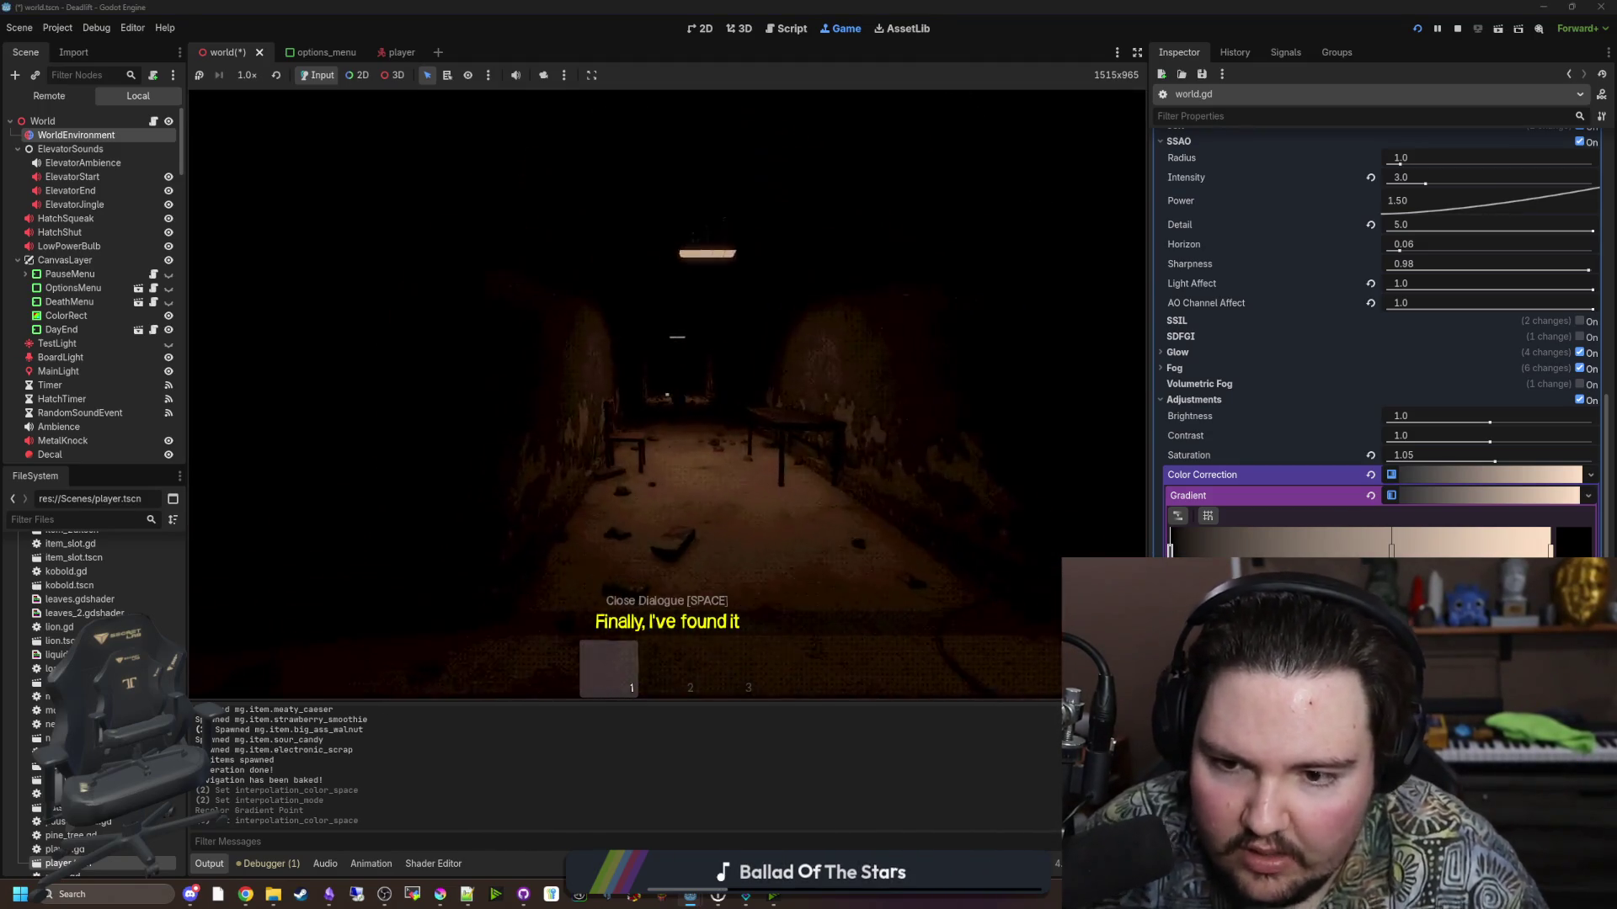
key(f)
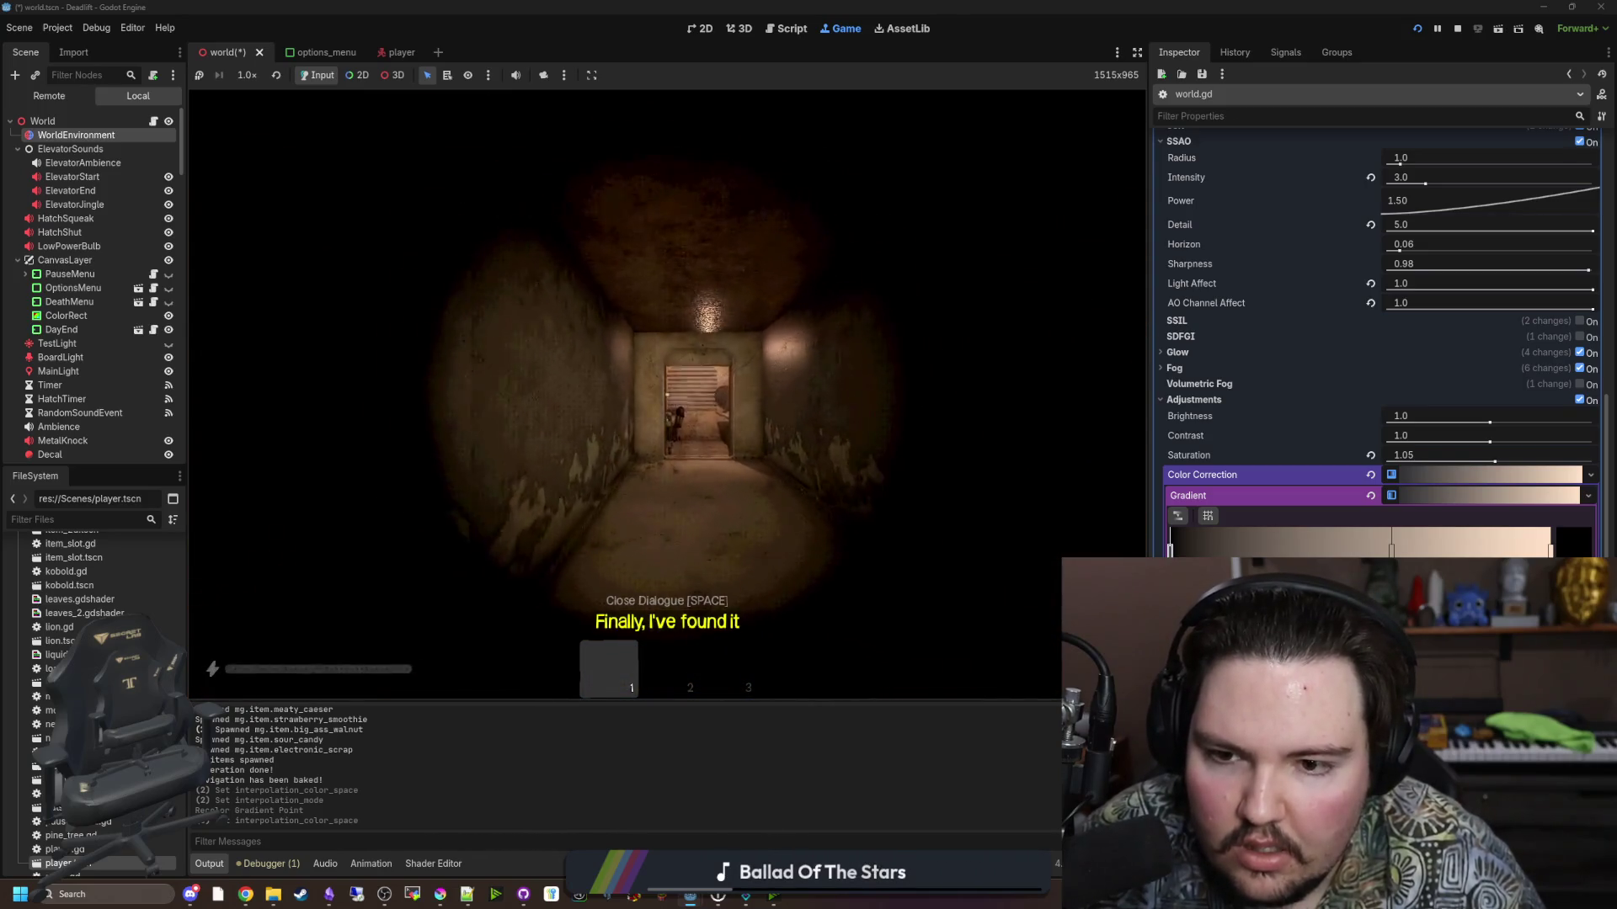
key(w)
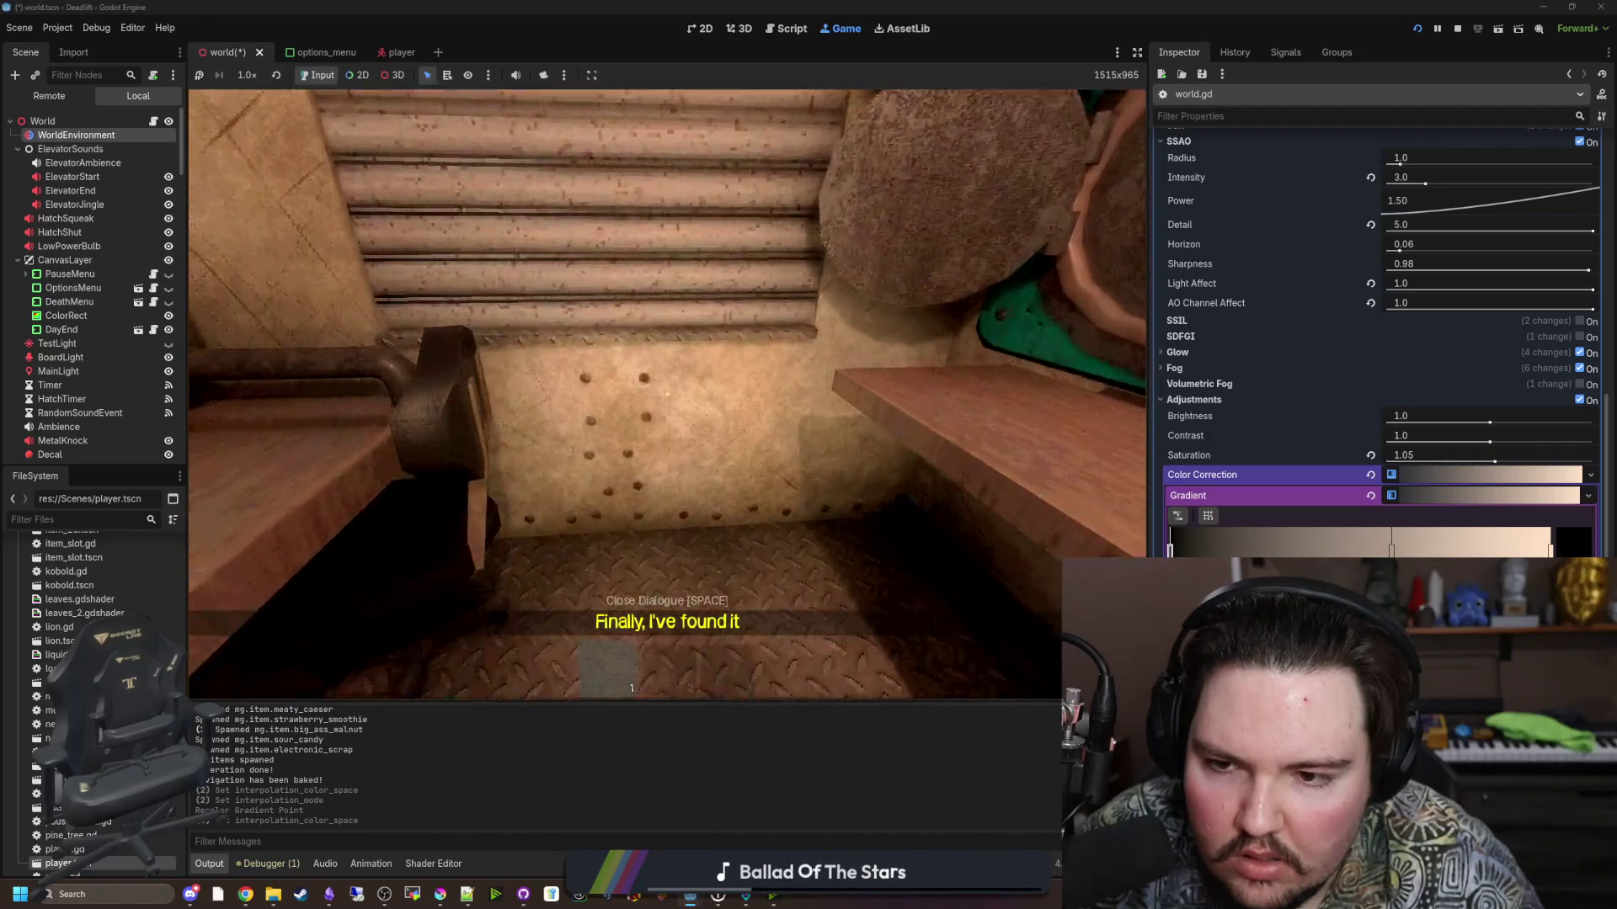
Select the gradient's bright end, darken its colour, then raise the brightness partway back.
key(Escape)
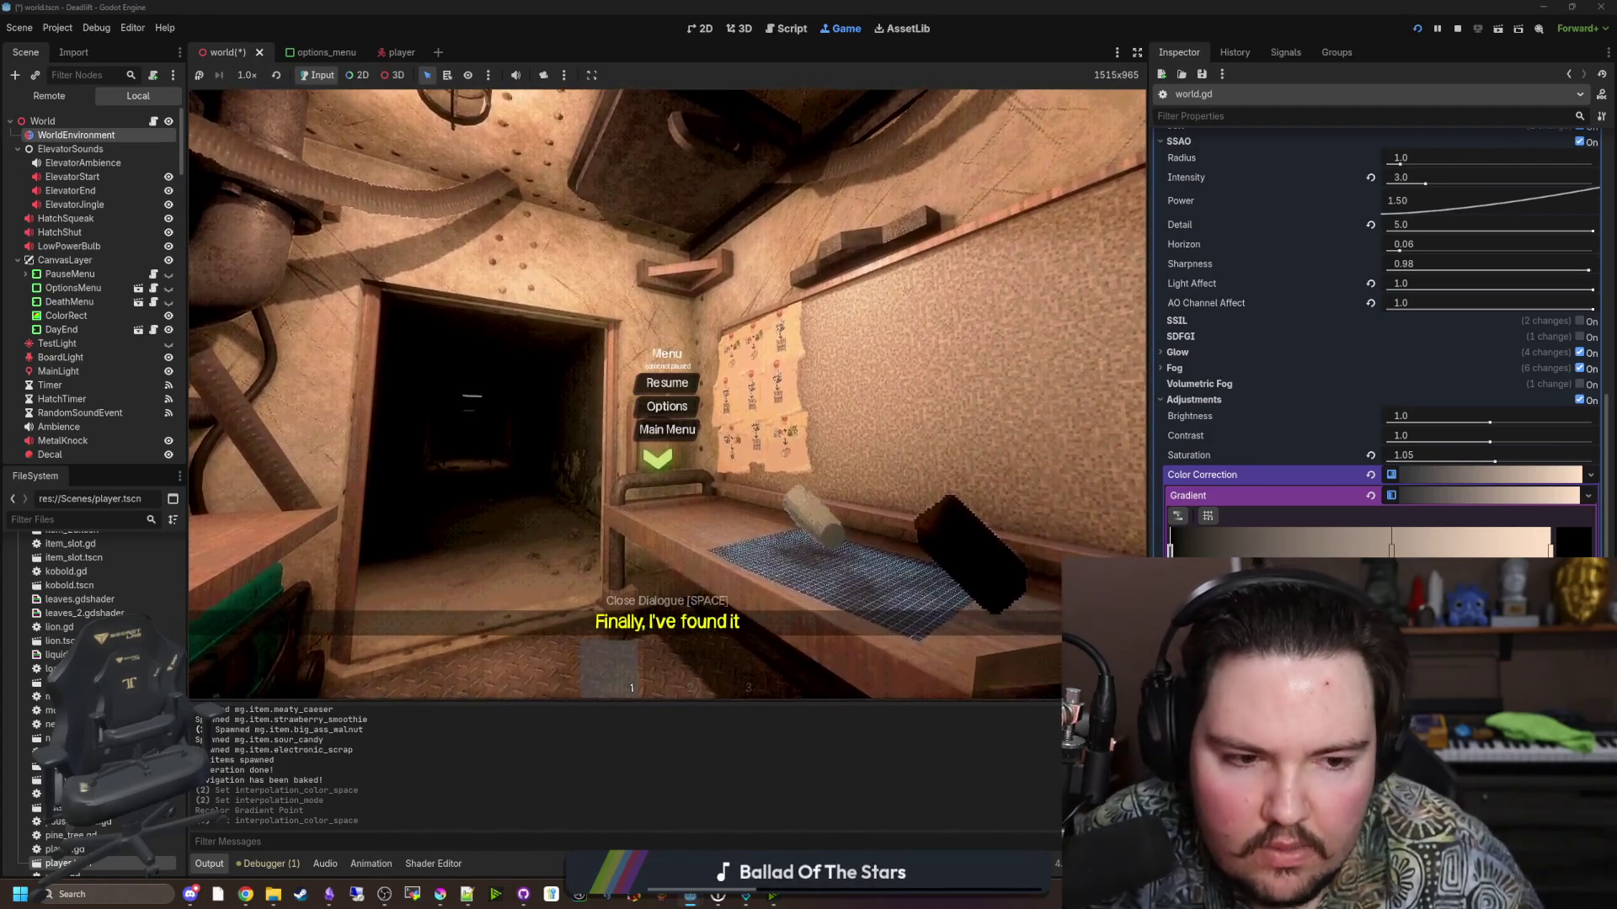
click(1550, 549)
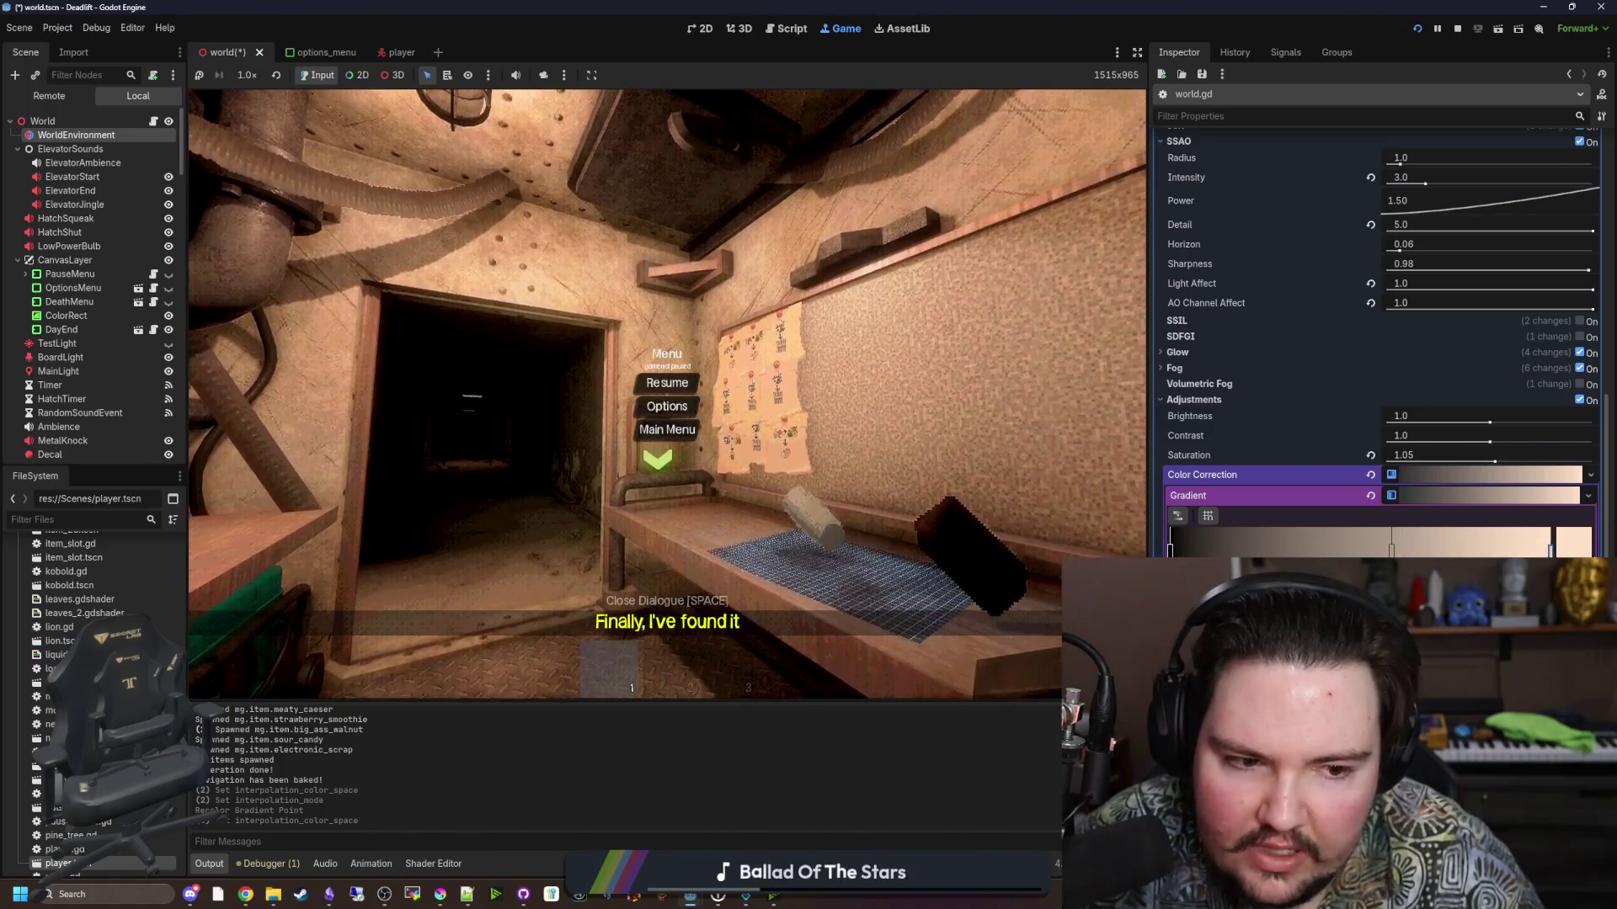
click(1573, 542)
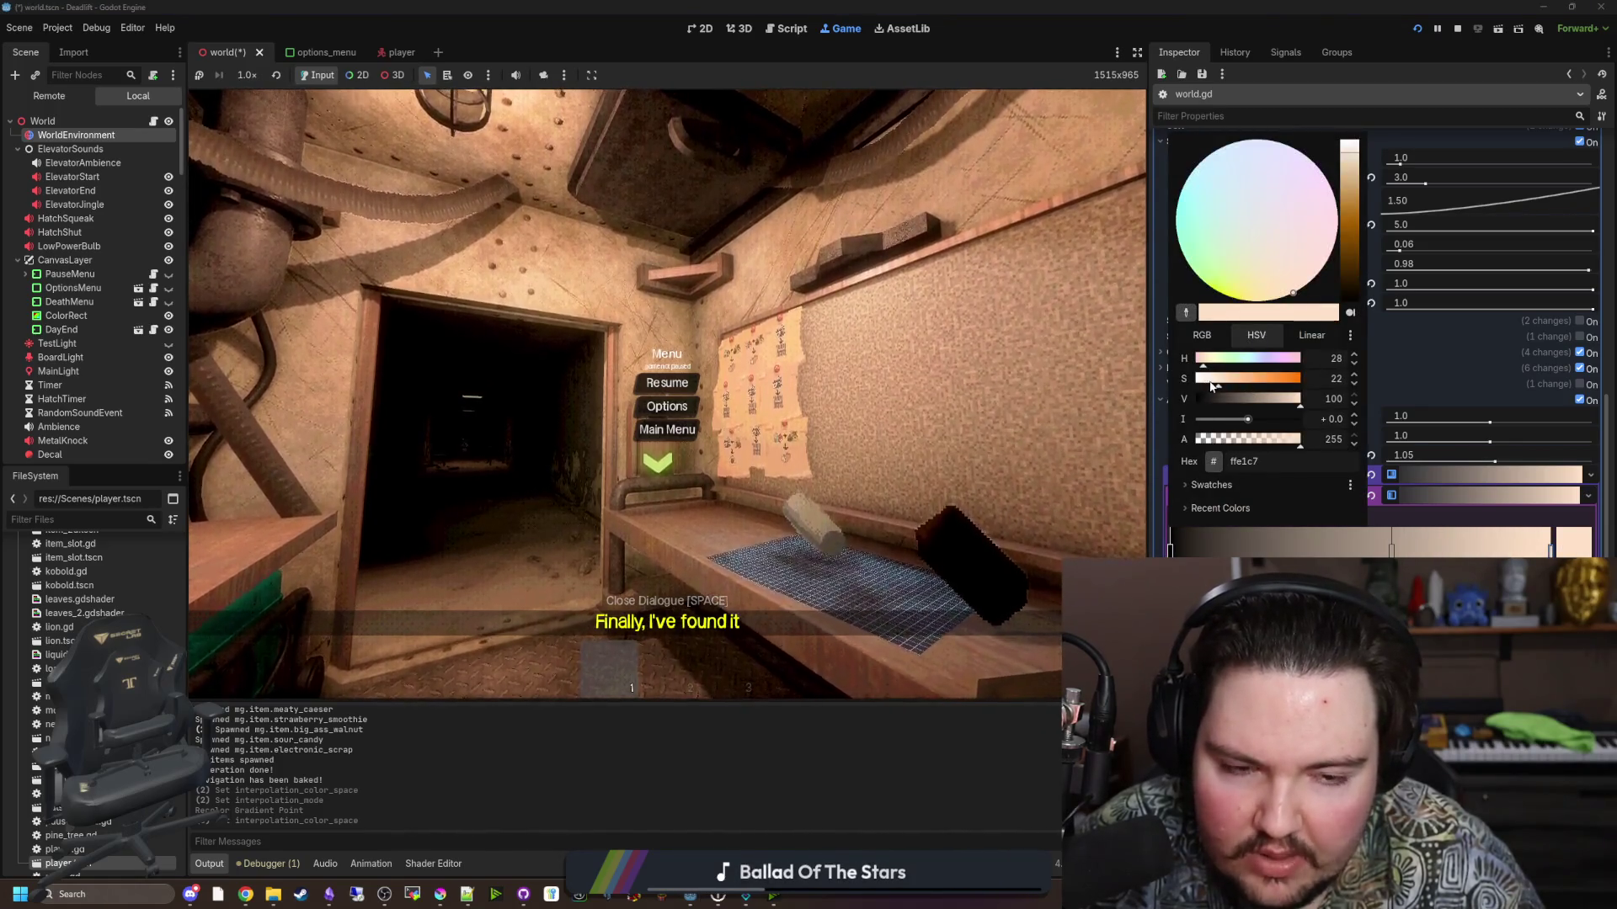
mouse_move(1221, 399)
mouse_down()
mouse_move(1242, 403)
mouse_move(1189, 413)
mouse_up()
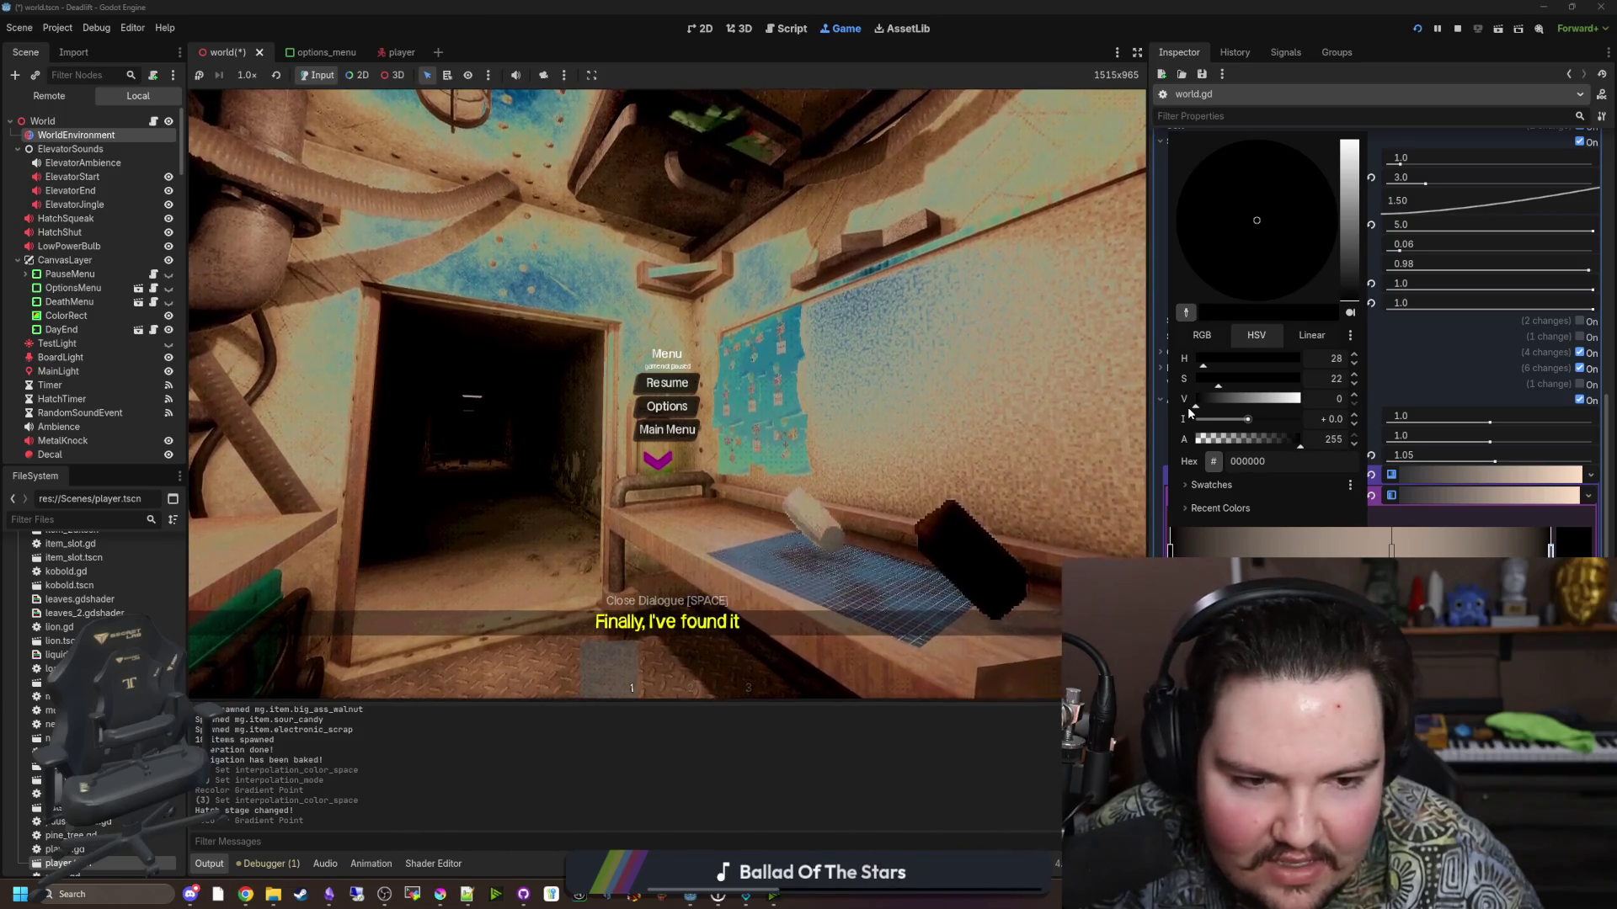
mouse_move(1189, 413)
mouse_down()
mouse_move(1304, 411)
mouse_move(1255, 380)
mouse_move(1269, 381)
mouse_up()
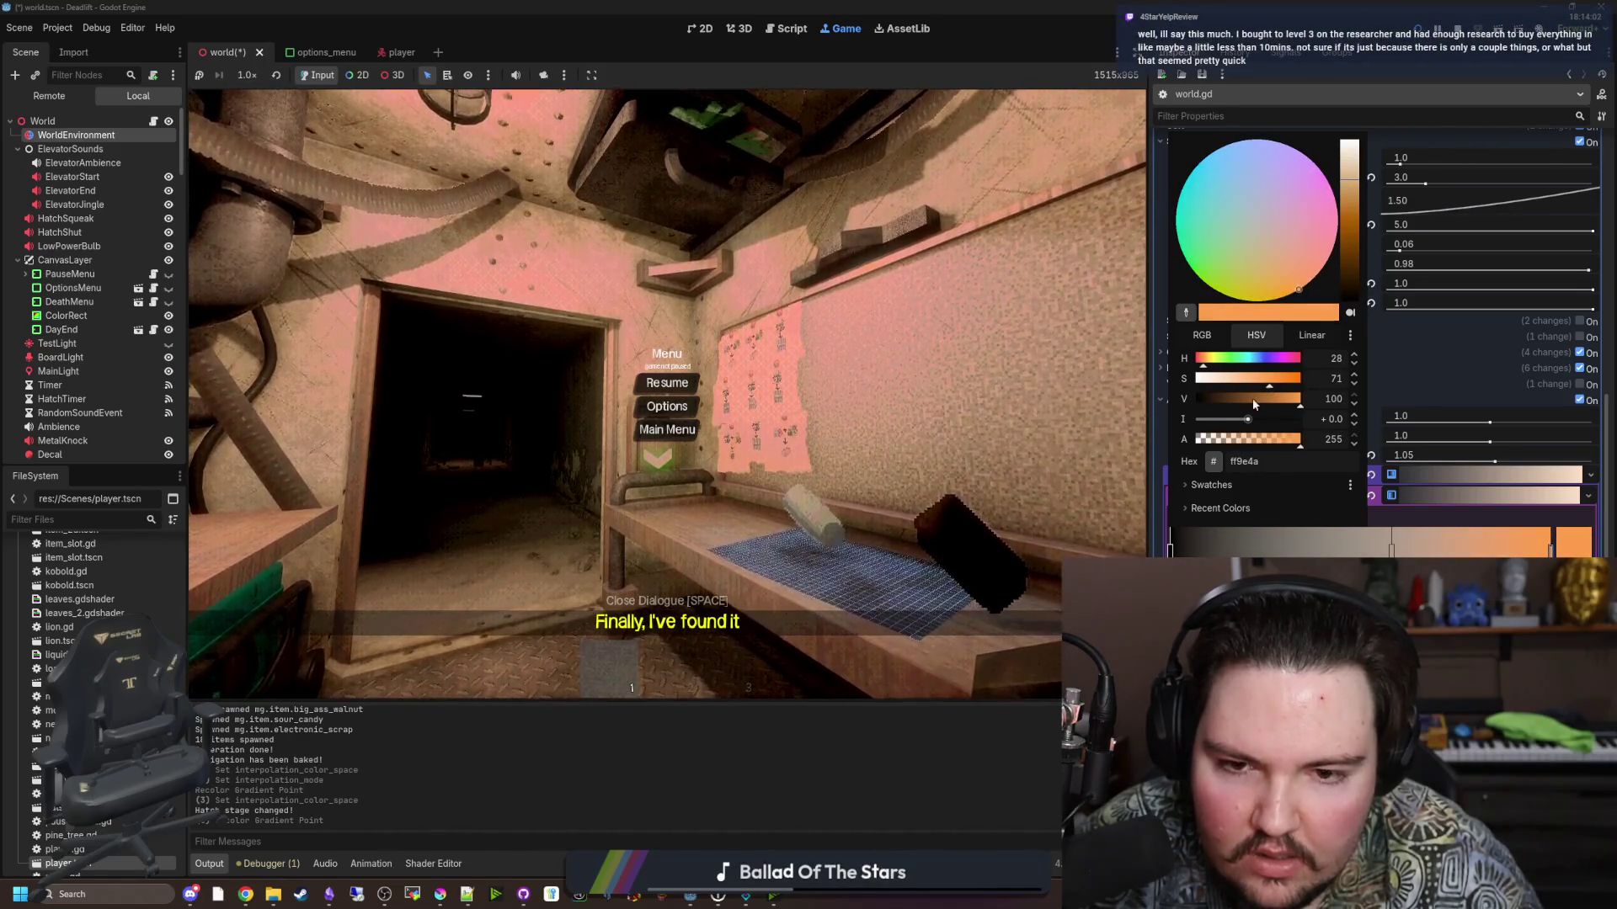
click(1394, 554)
Shift the bright stop left and restore full brightness for peach ffc591, then resume into the corridor.
drag(1393, 553, 1378, 553)
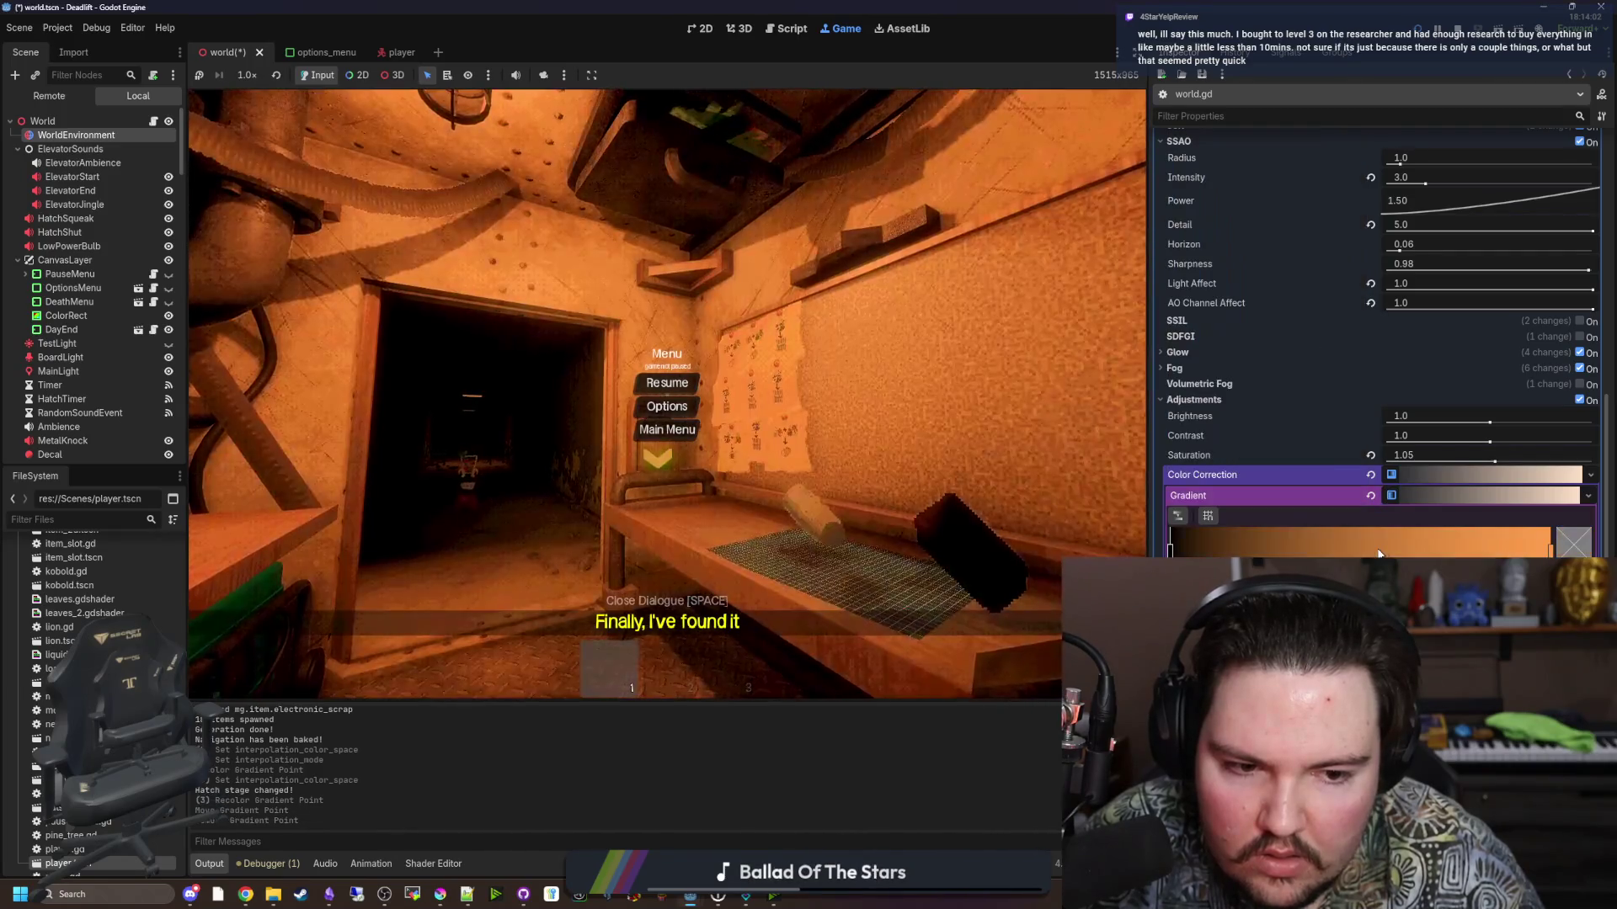
click(1567, 554)
mouse_move(1261, 408)
mouse_down()
mouse_move(1238, 402)
mouse_move(1309, 398)
mouse_move(1184, 383)
mouse_move(1312, 392)
mouse_move(1221, 398)
mouse_move(1240, 391)
mouse_up()
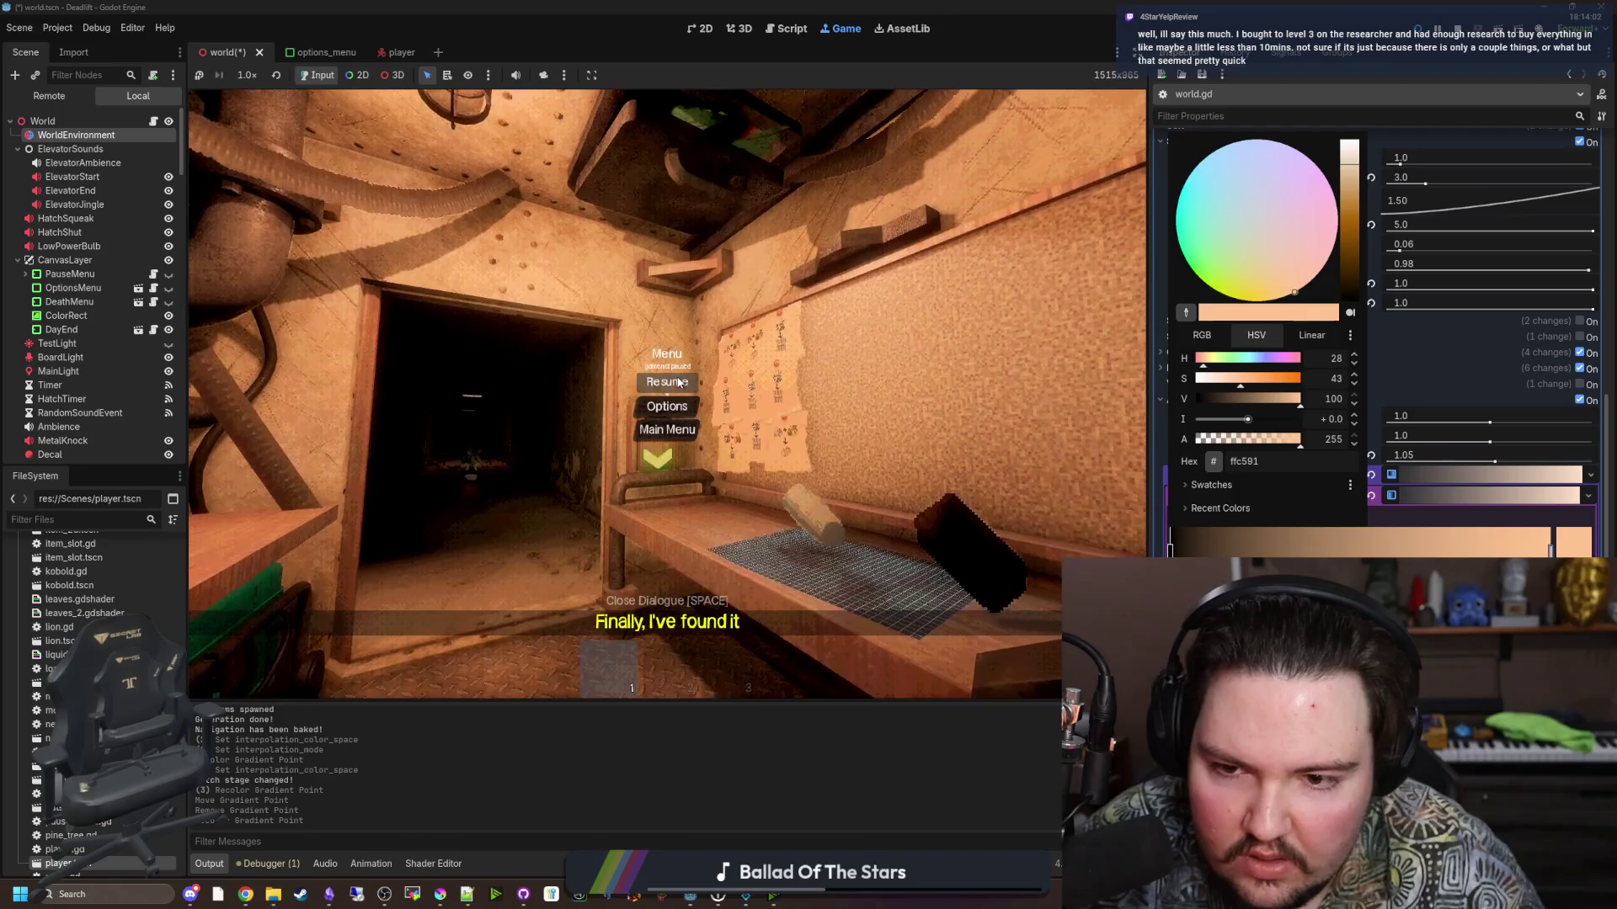
click(725, 430)
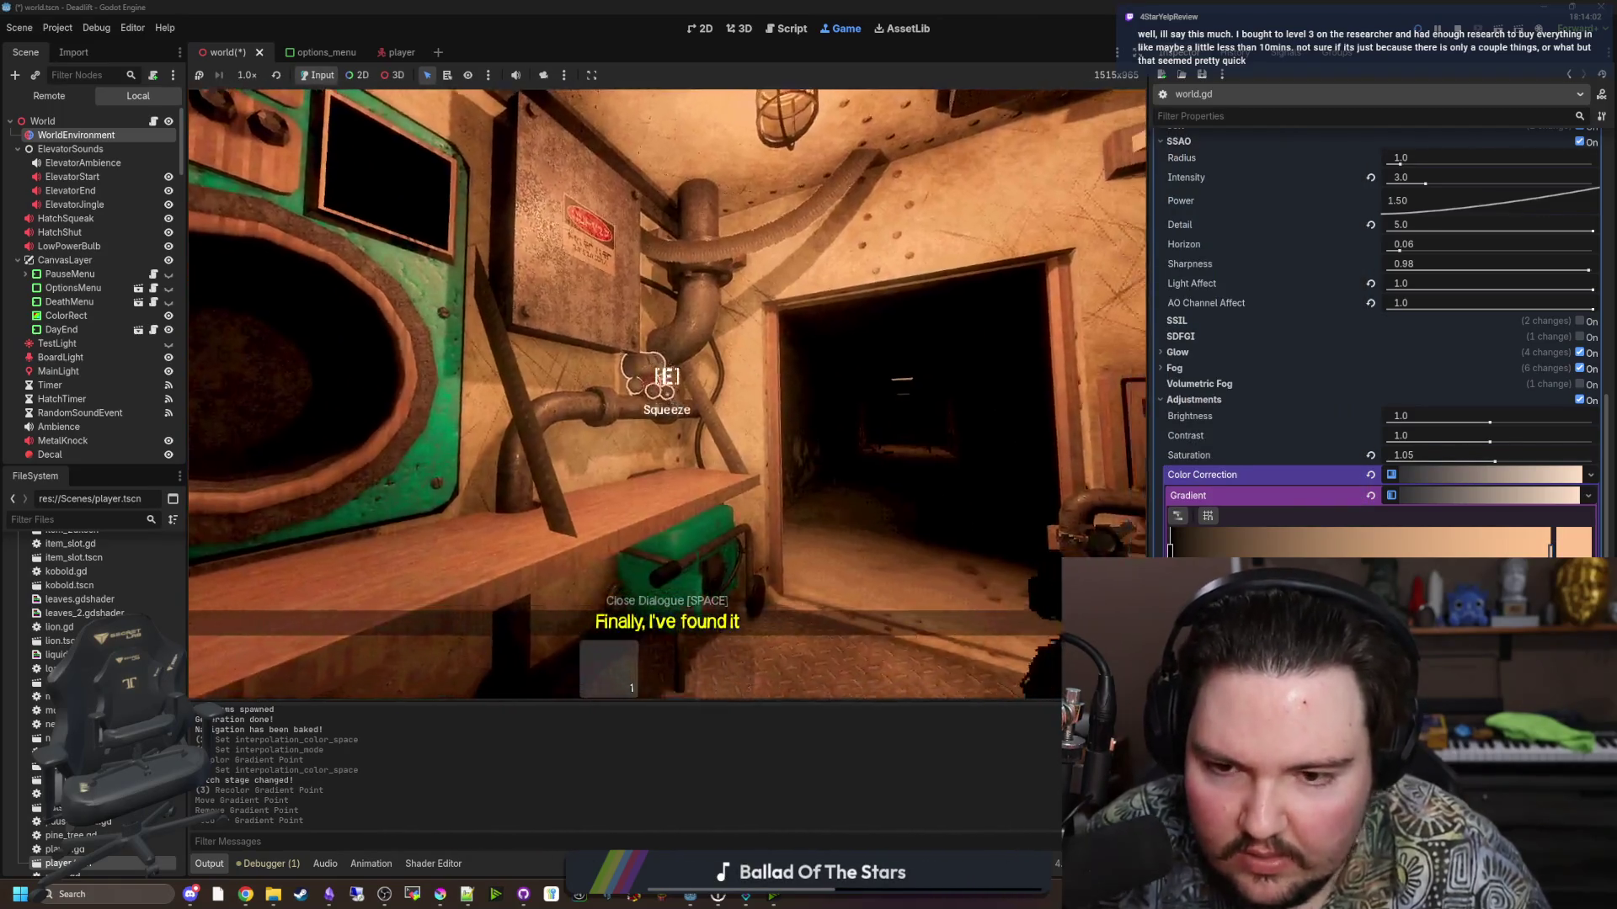
key(w)
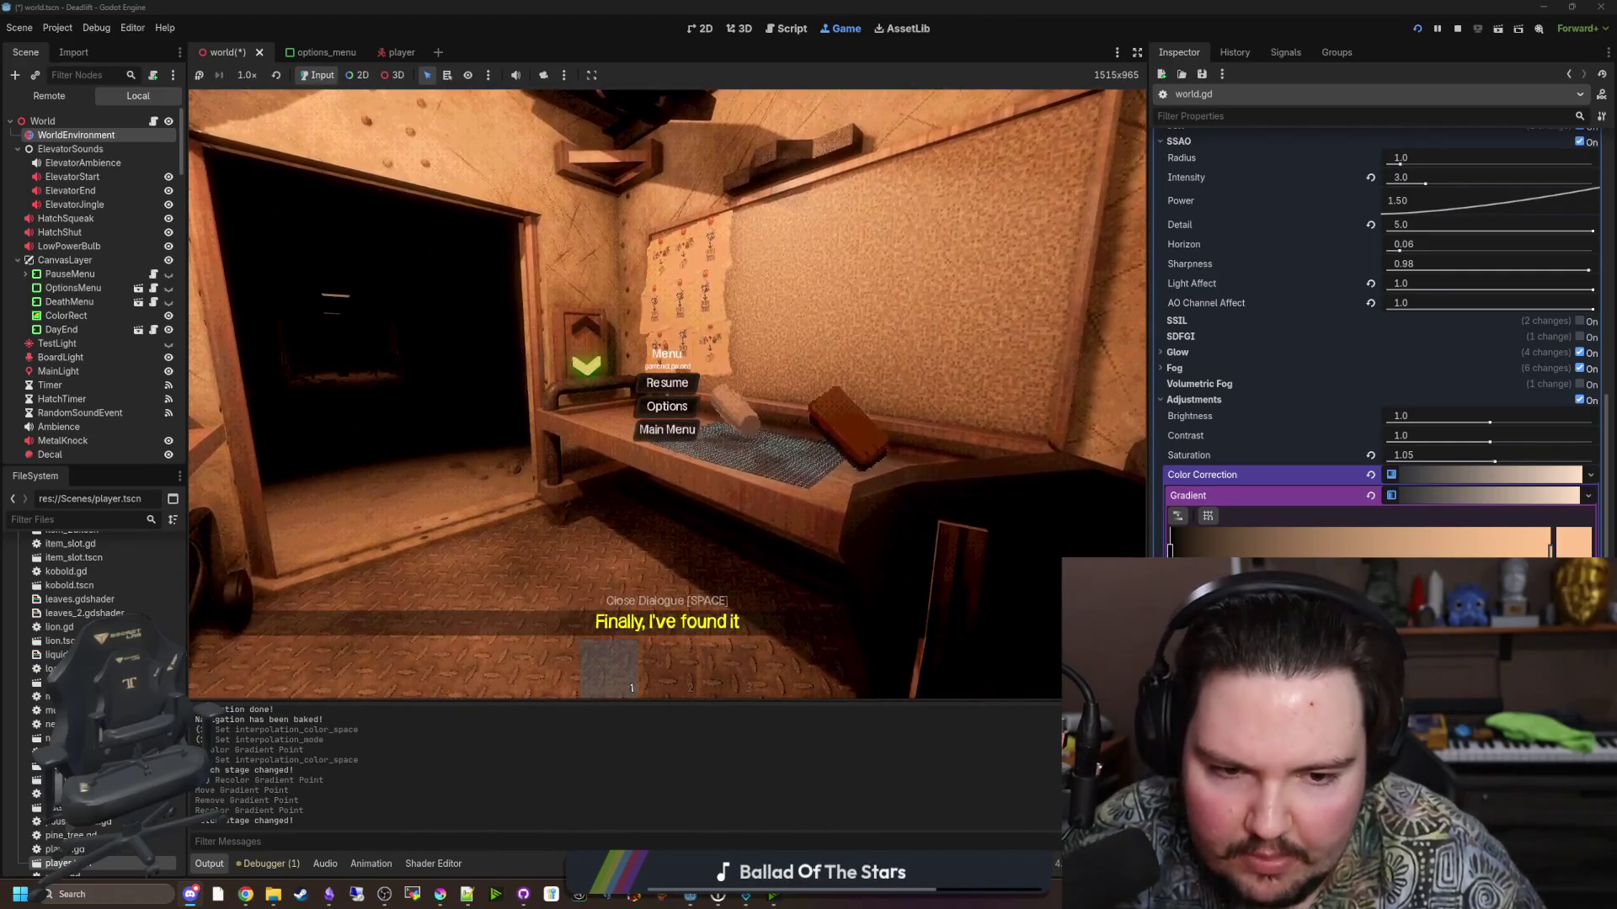
Open the colour editor on the gradient's black (000000) dark-end stop.
click(1562, 553)
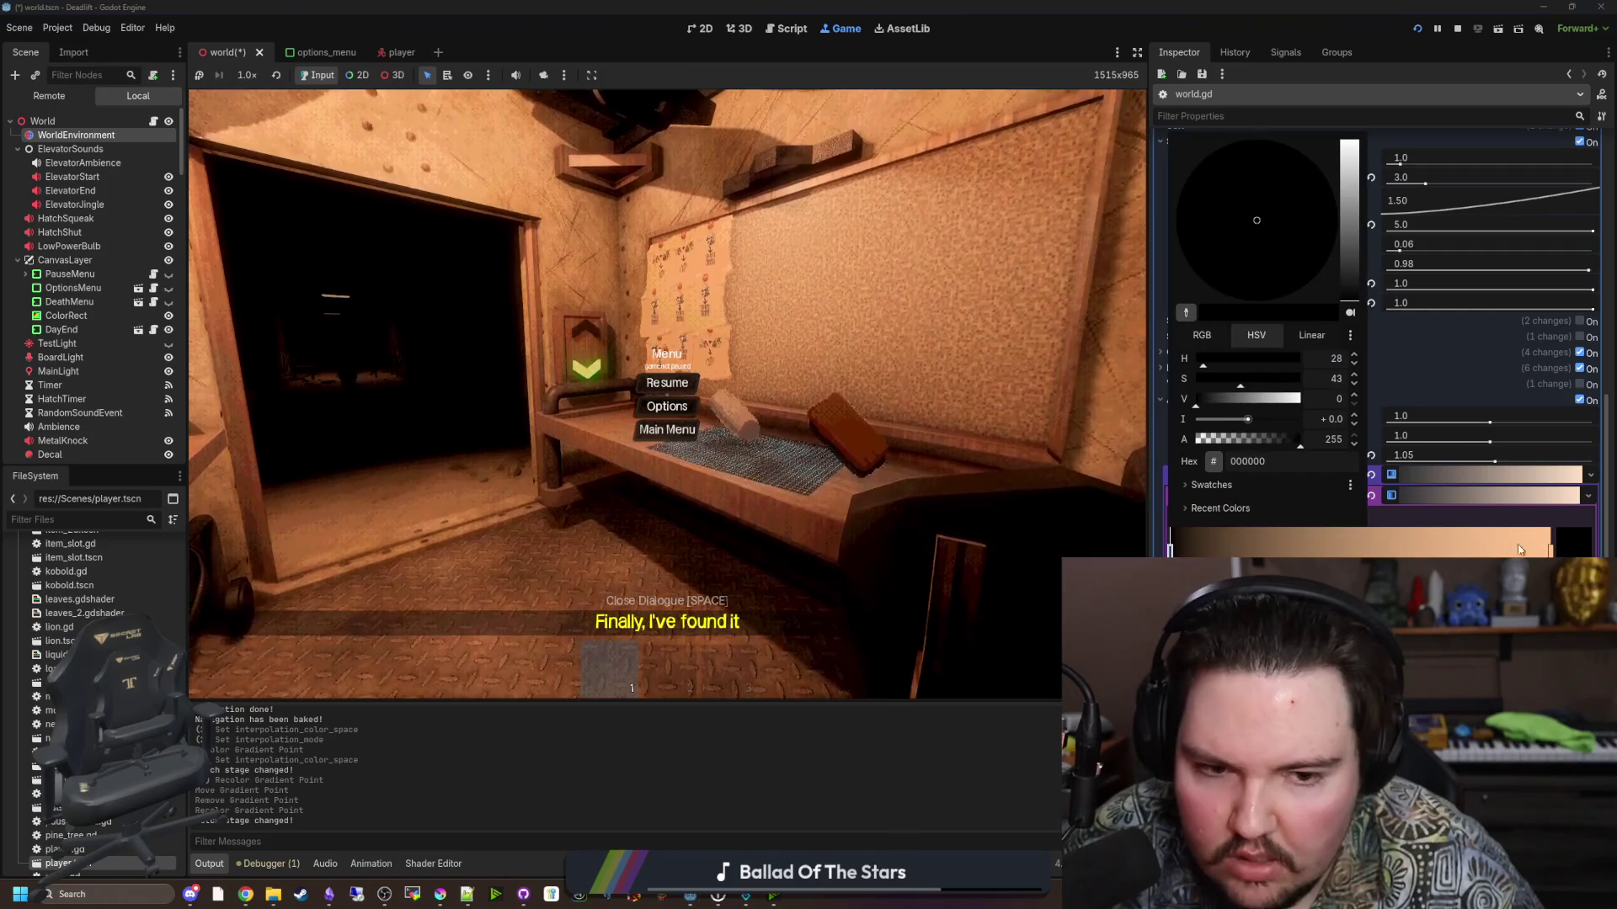
Lift the gradient's dark end from pure black to a very dark warm brown (0d0a07).
drag(1199, 399, 1202, 401)
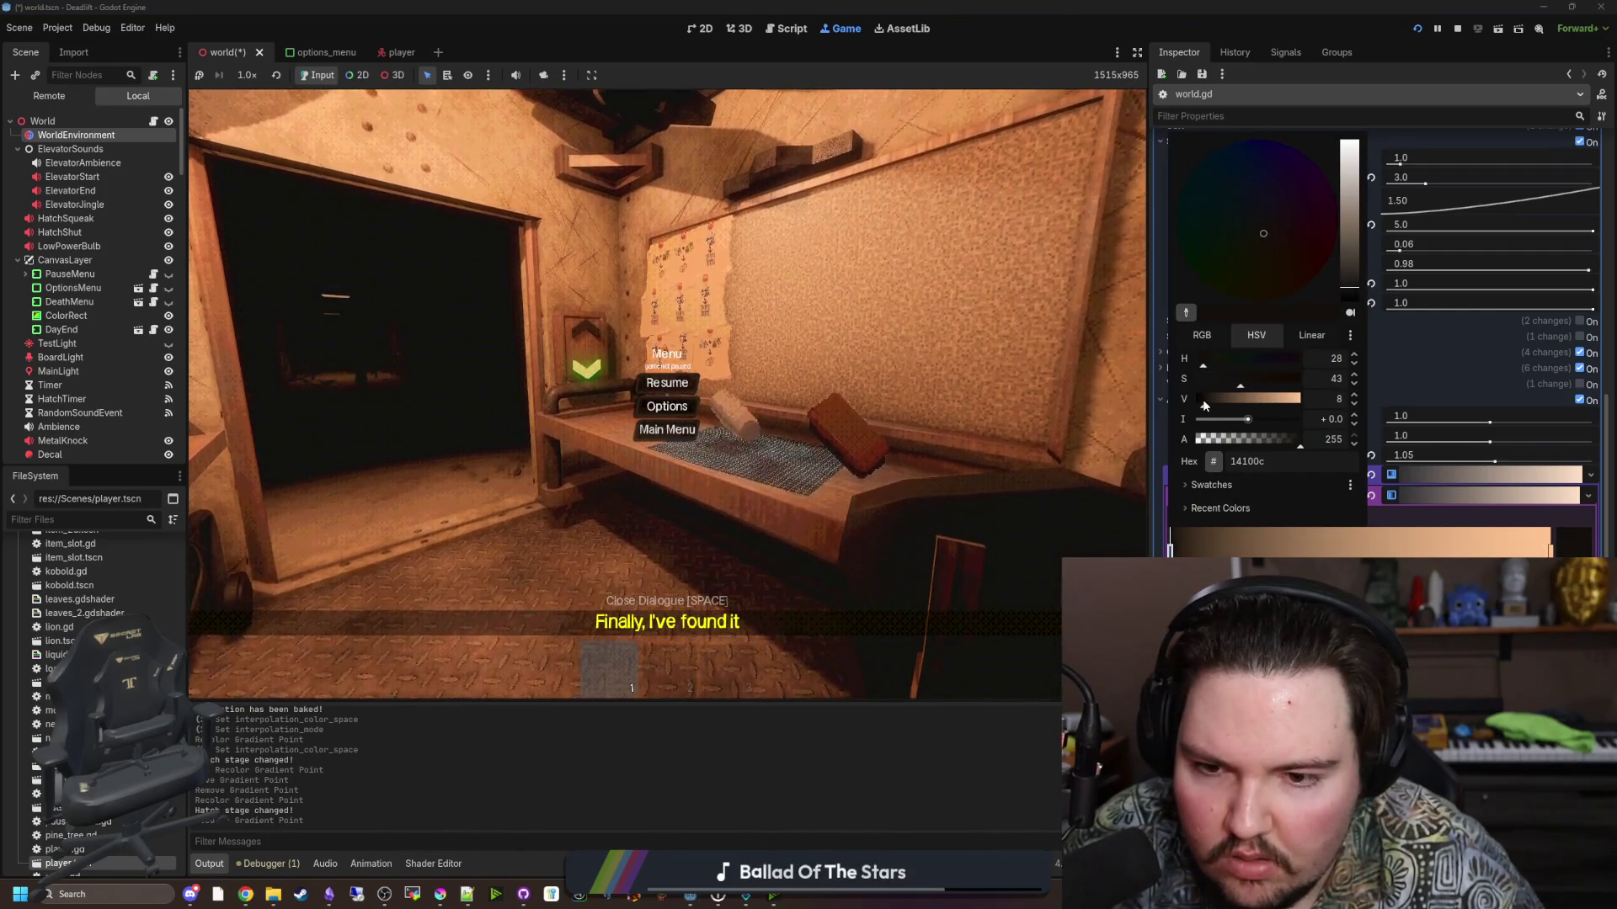
click(1354, 407)
click(1354, 408)
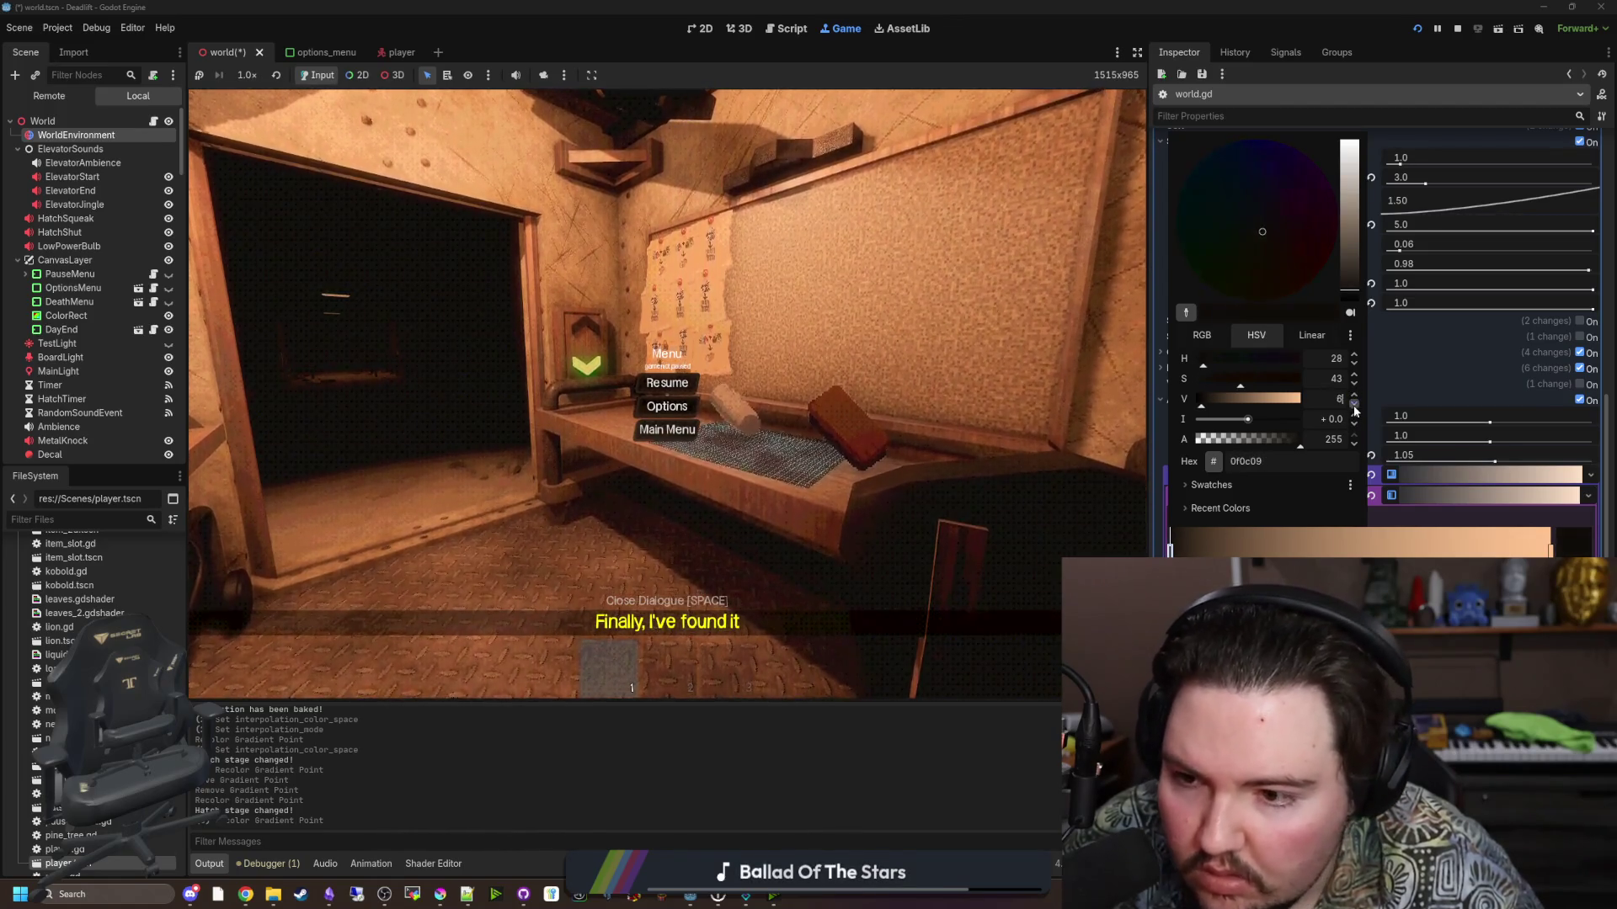
click(1354, 407)
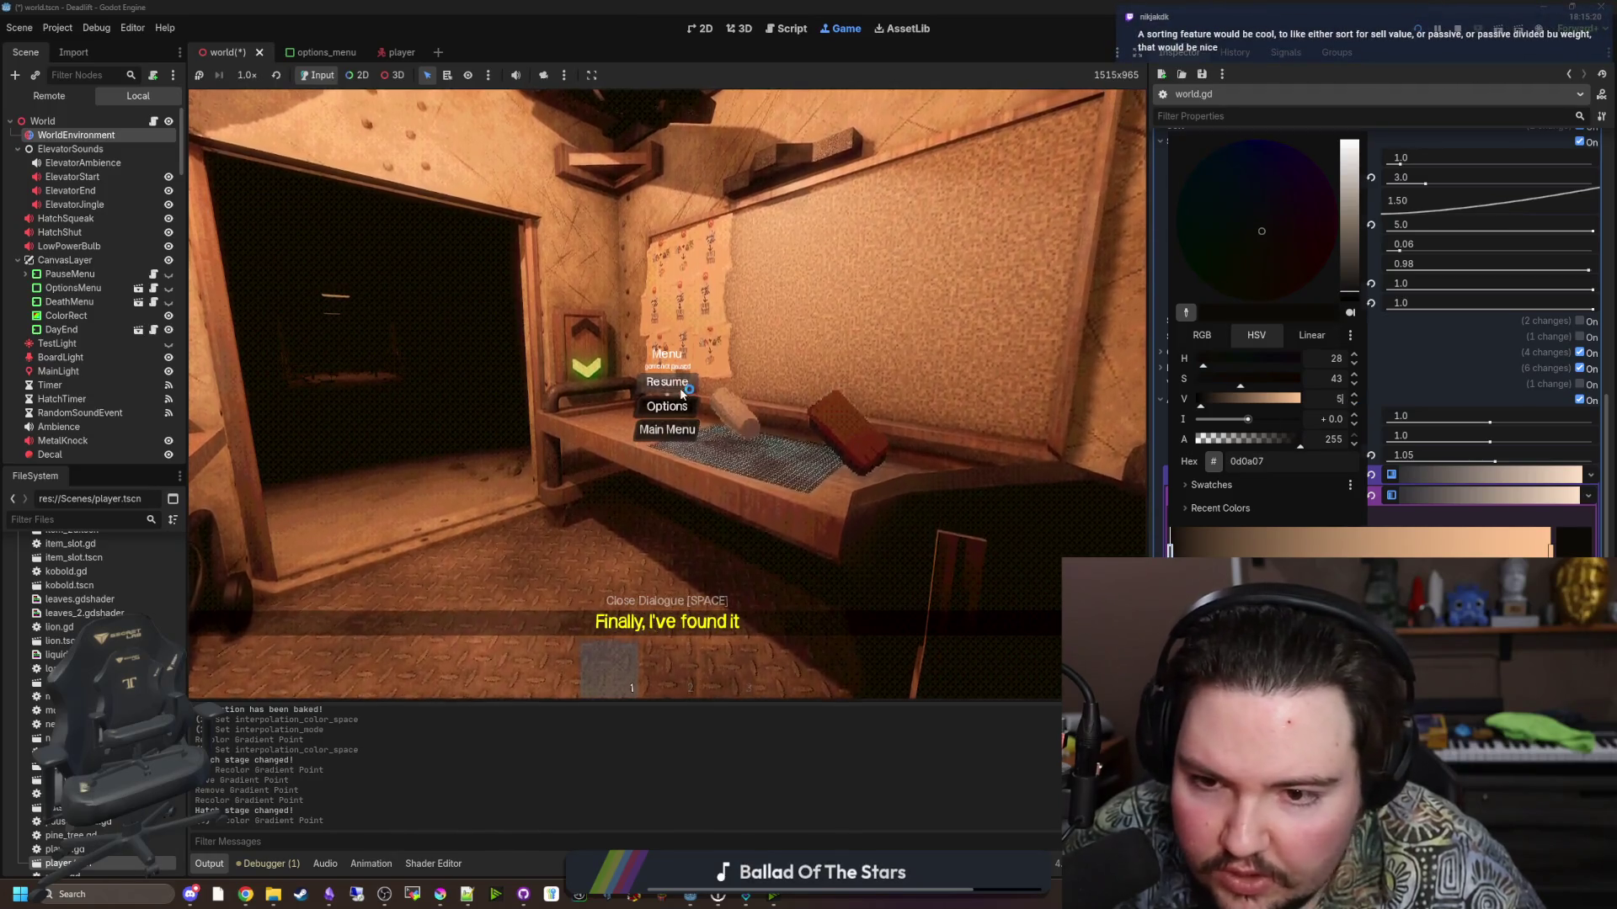
Resume the game, walk into the small room and back out, then pause.
click(682, 394)
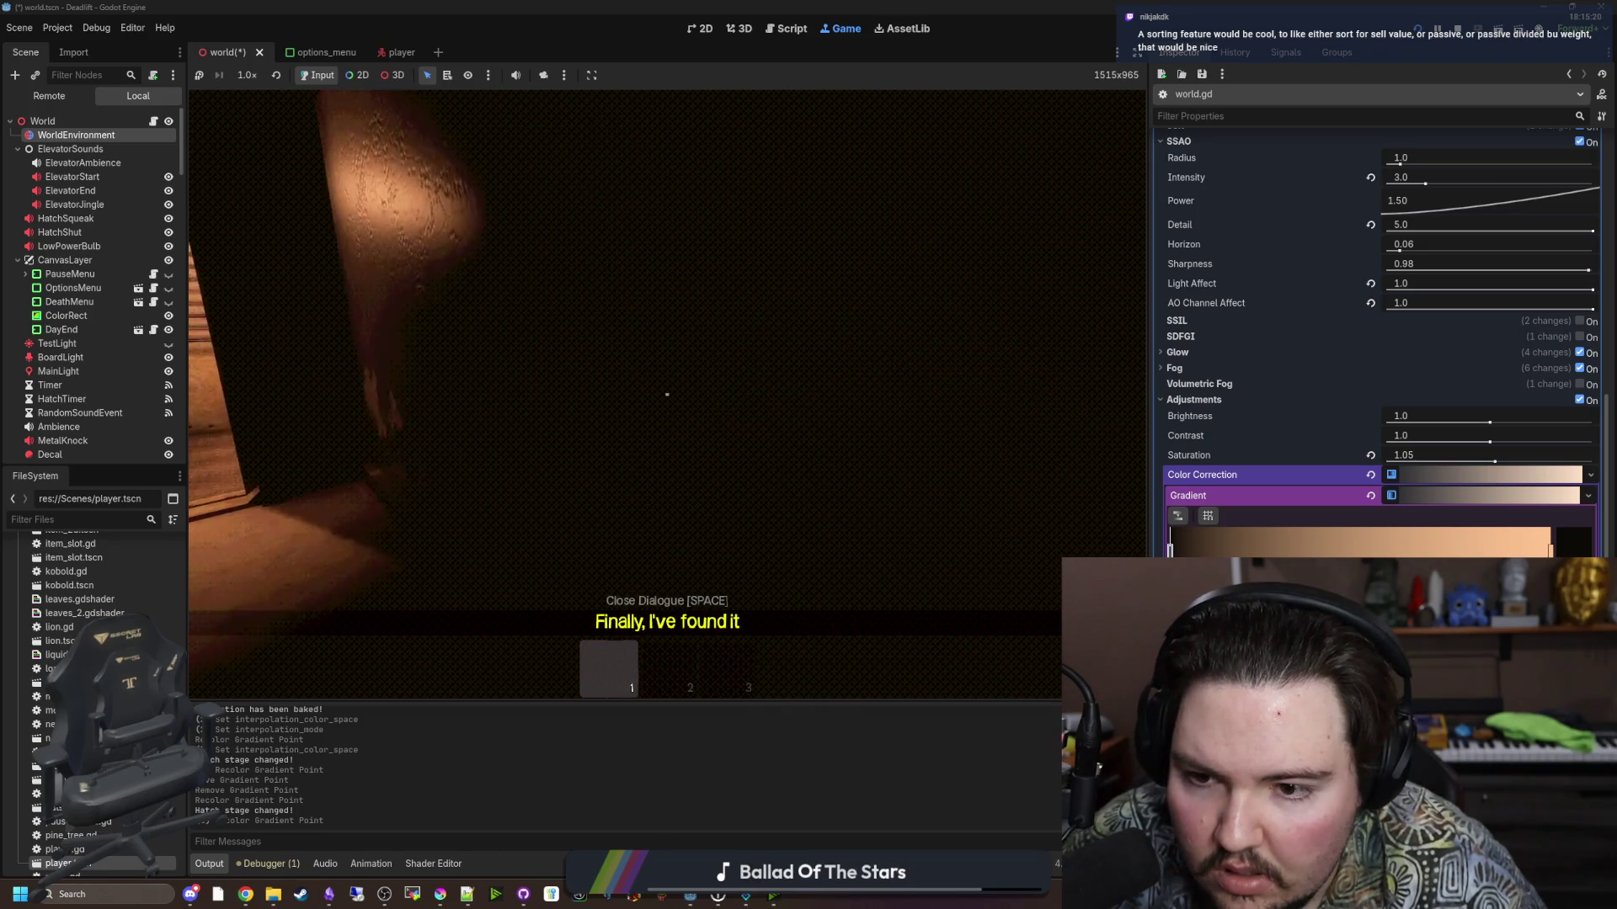
key(w)
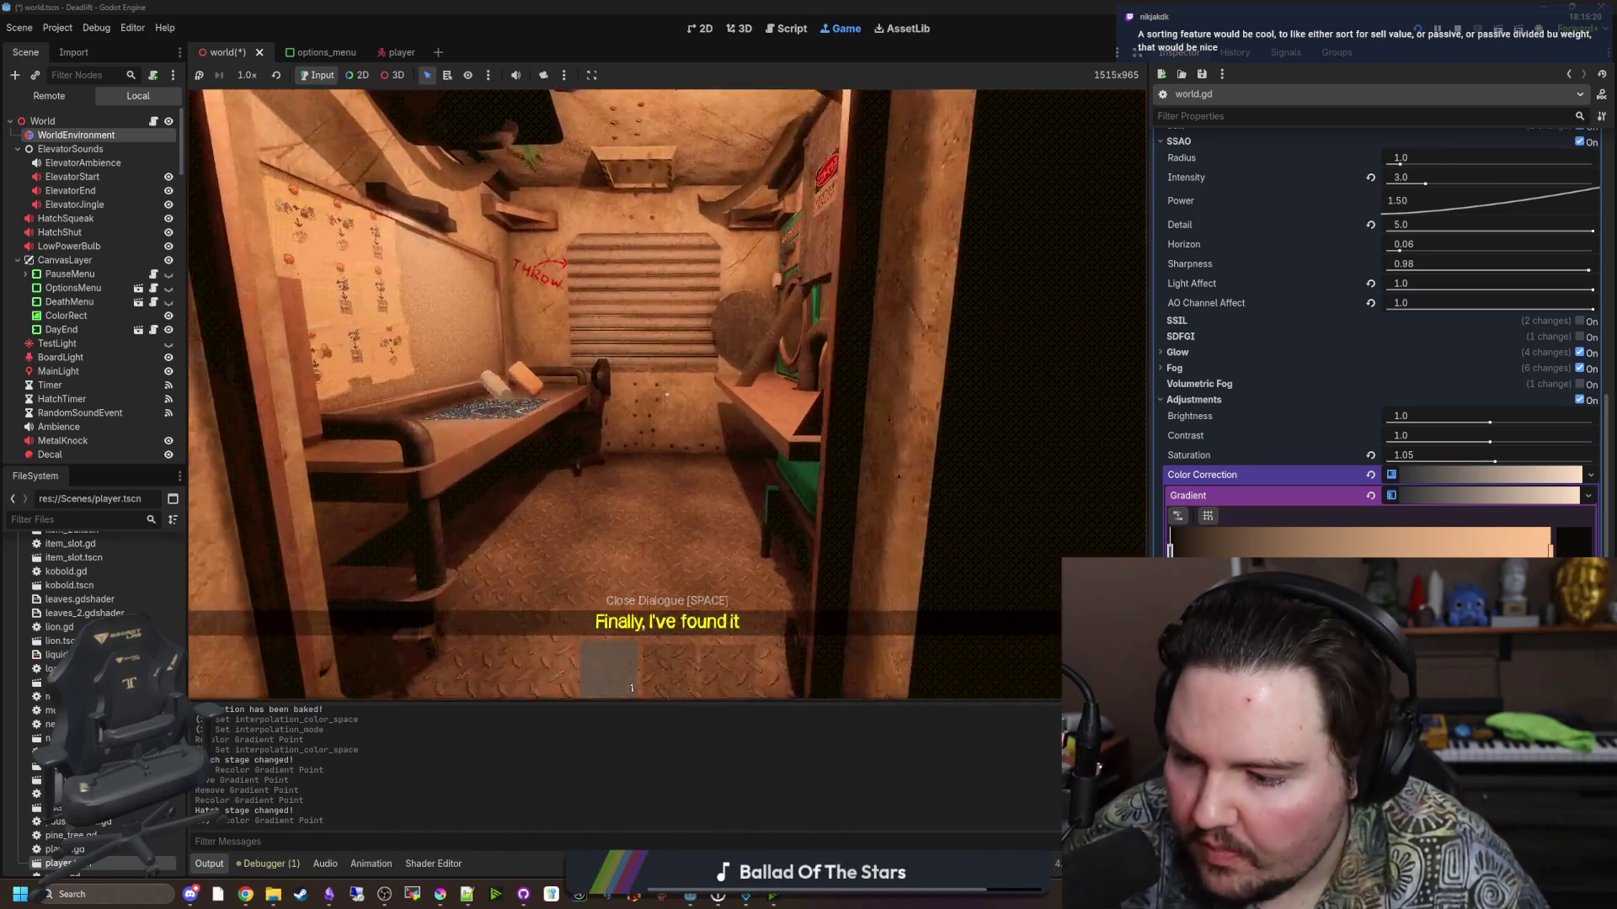
mouse_move(667, 394)
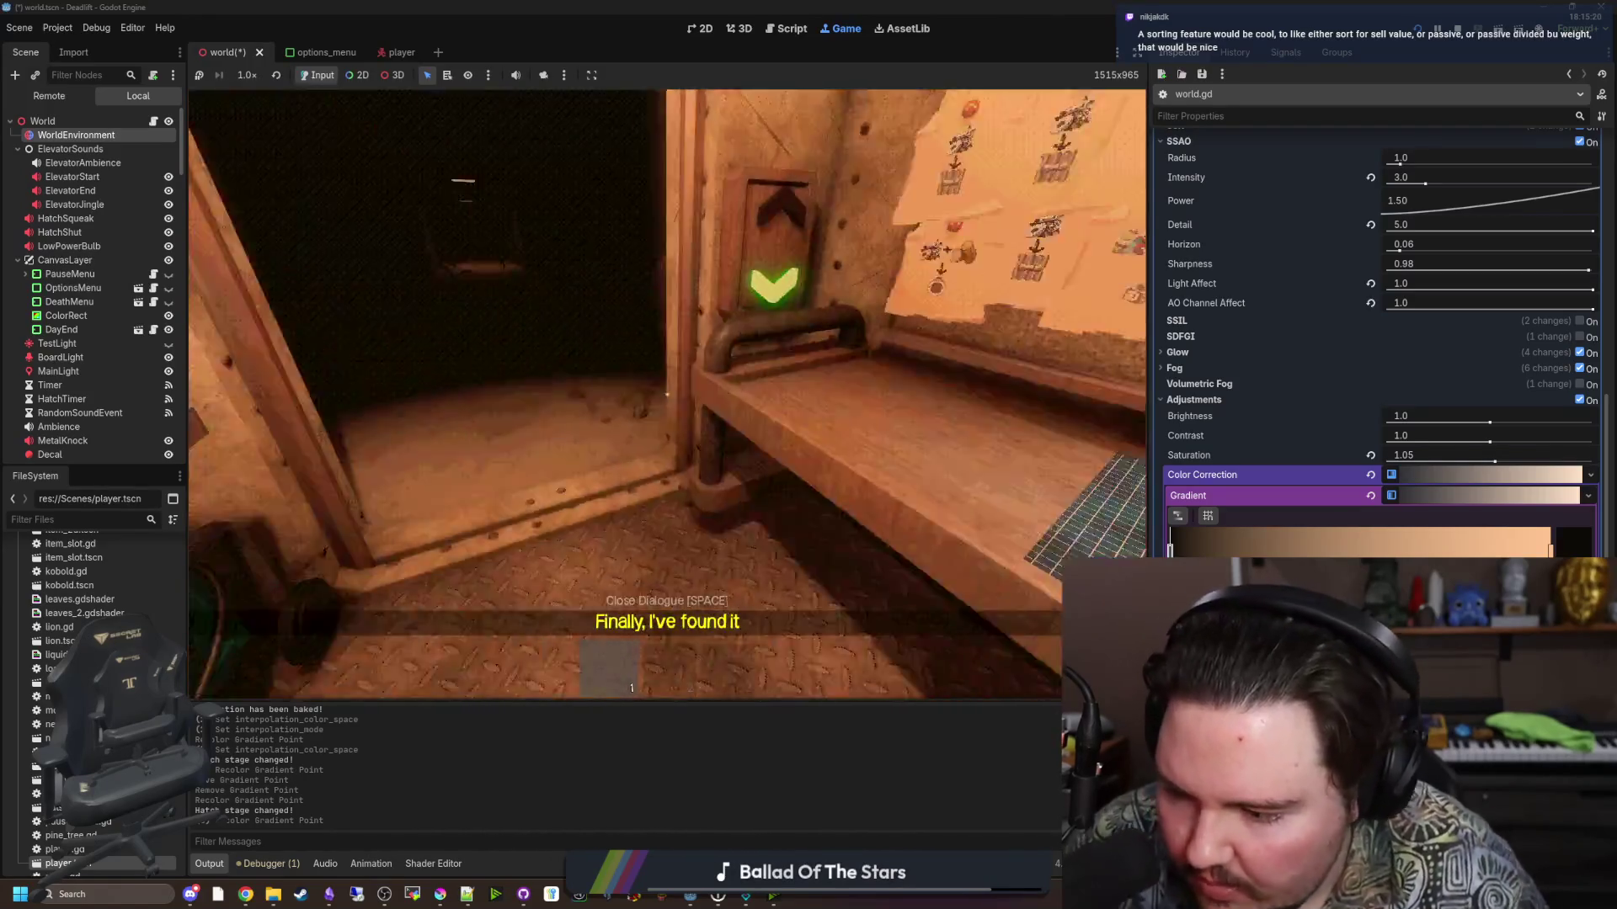
key(s)
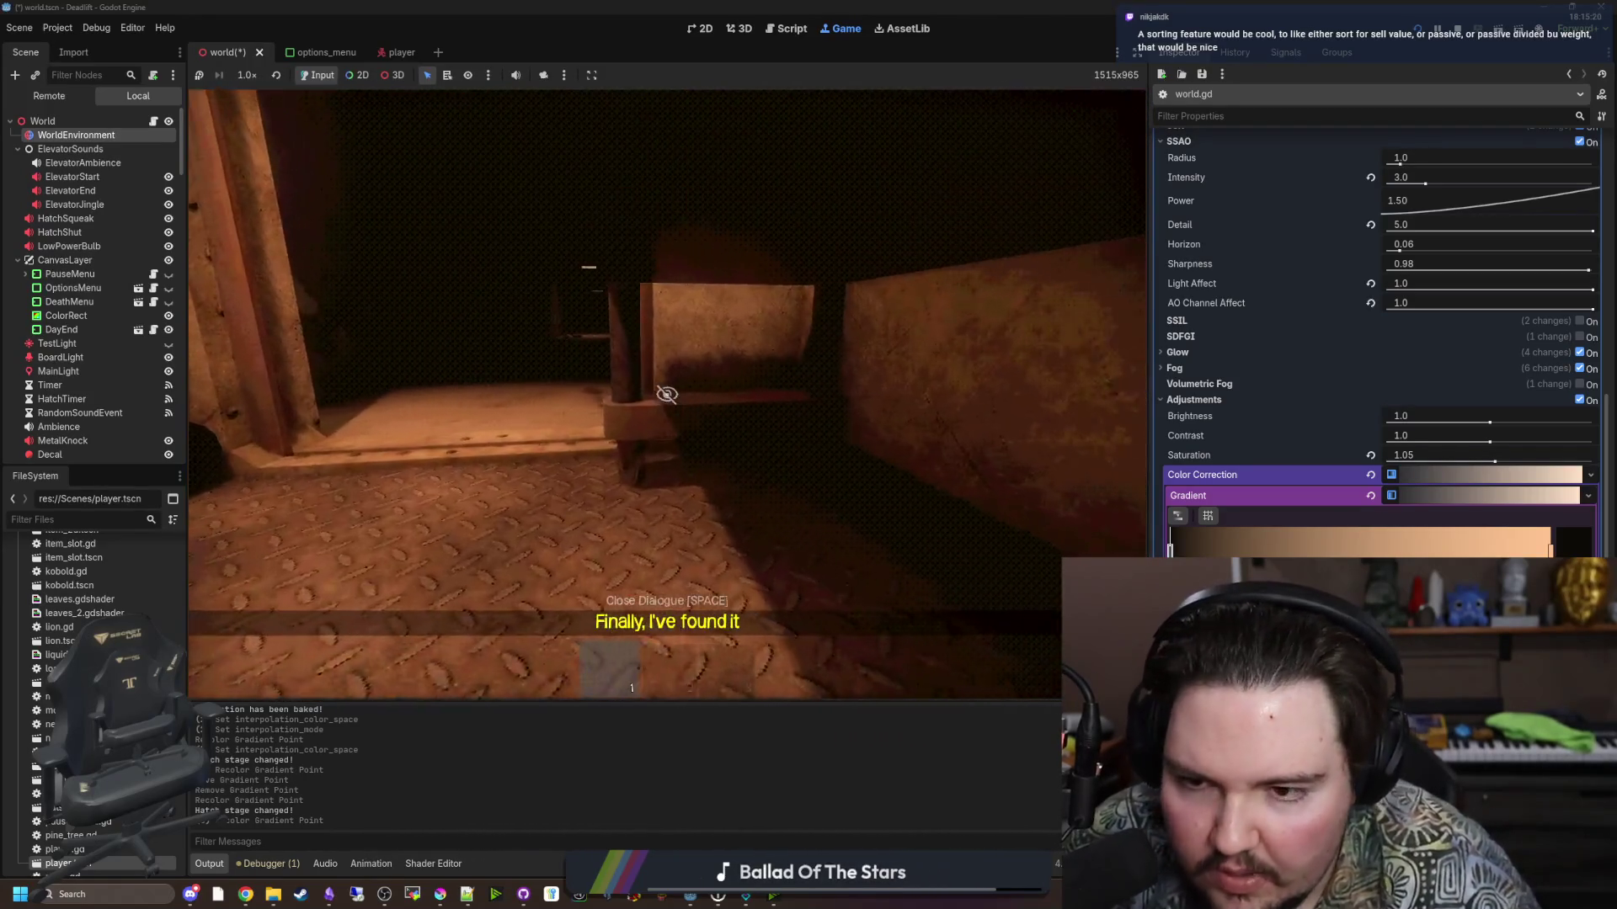
key(Escape)
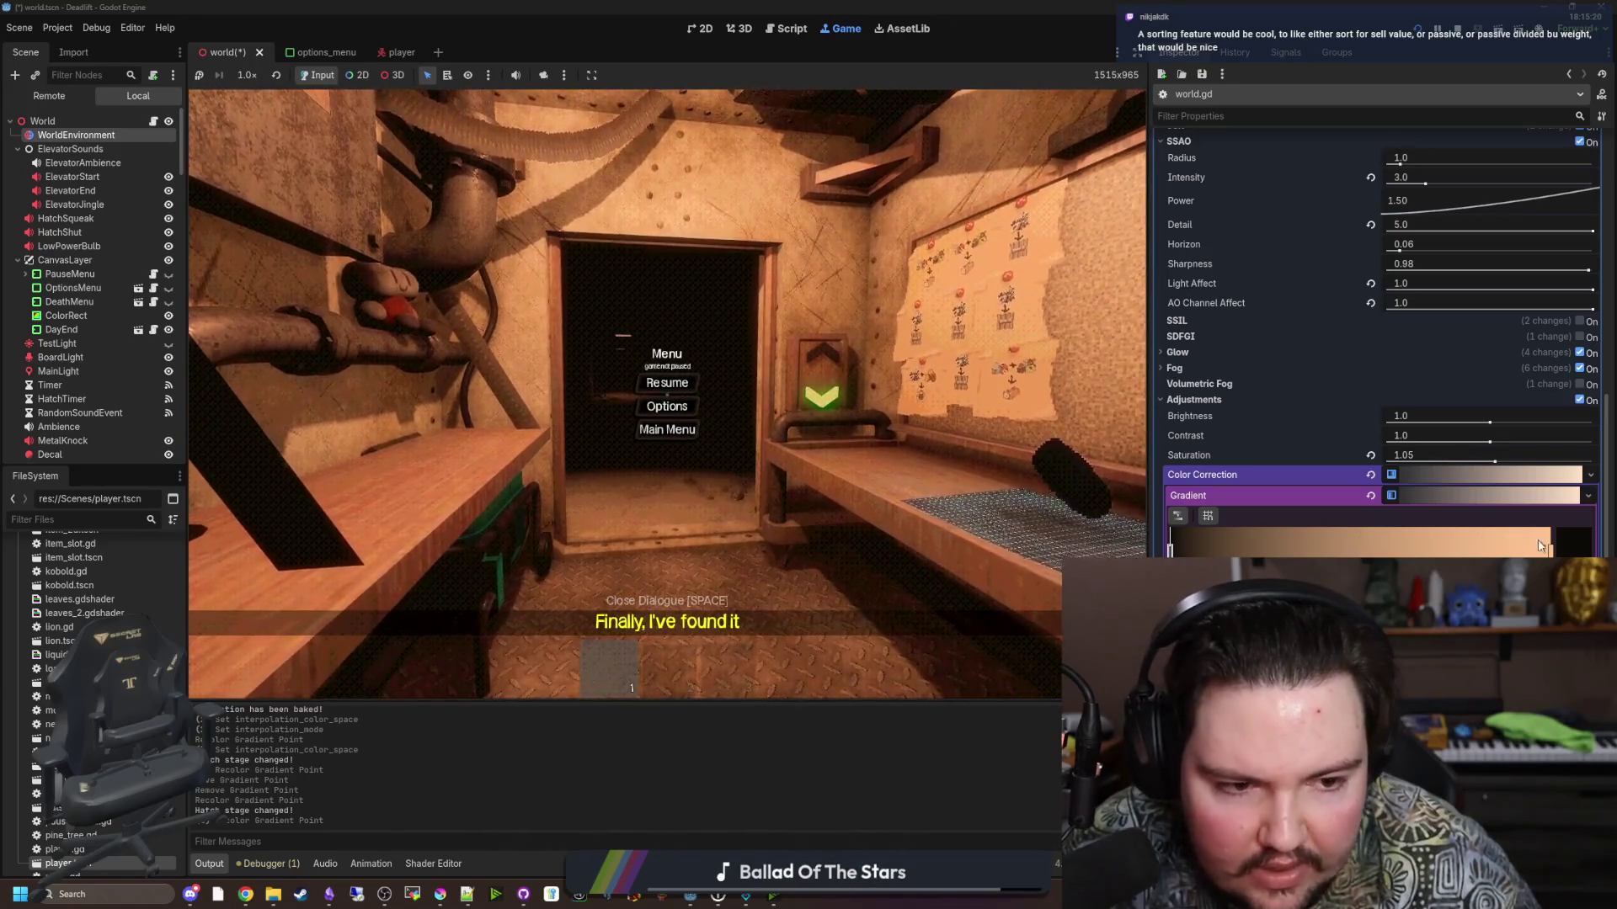
Set the gradient's bright-end stop to pure red (ff0000), check the red tint in-game, and pause.
click(1569, 552)
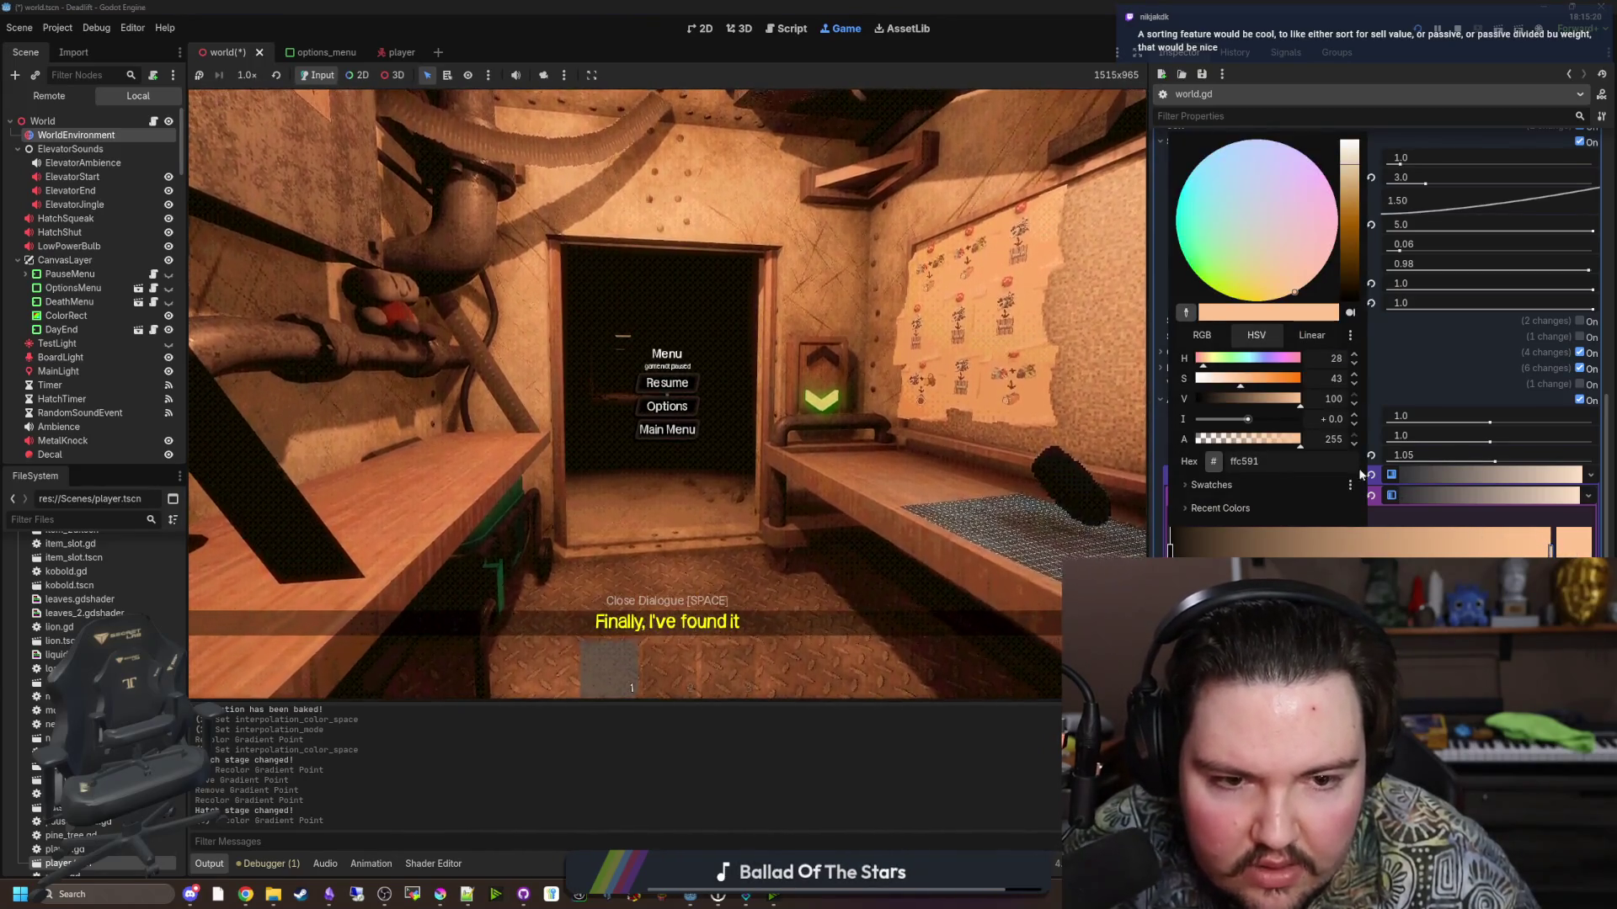
mouse_move(1240, 384)
mouse_down()
mouse_move(1198, 386)
mouse_move(1356, 405)
mouse_up()
mouse_move(1222, 368)
mouse_down()
mouse_move(1196, 363)
mouse_move(1318, 365)
mouse_move(1163, 350)
mouse_up()
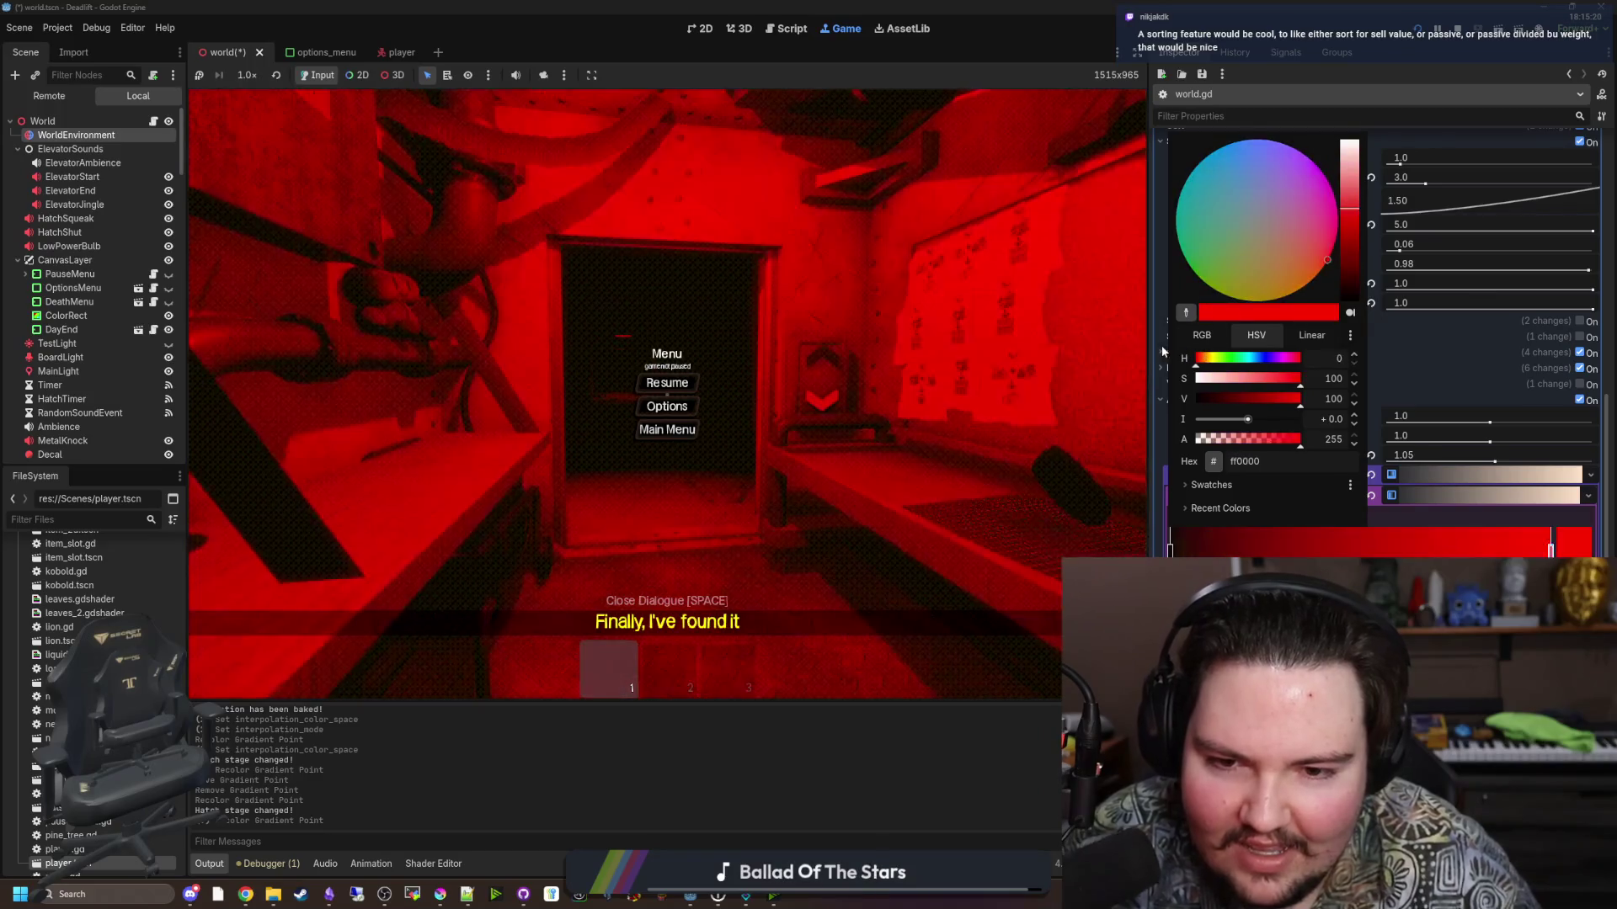
click(689, 381)
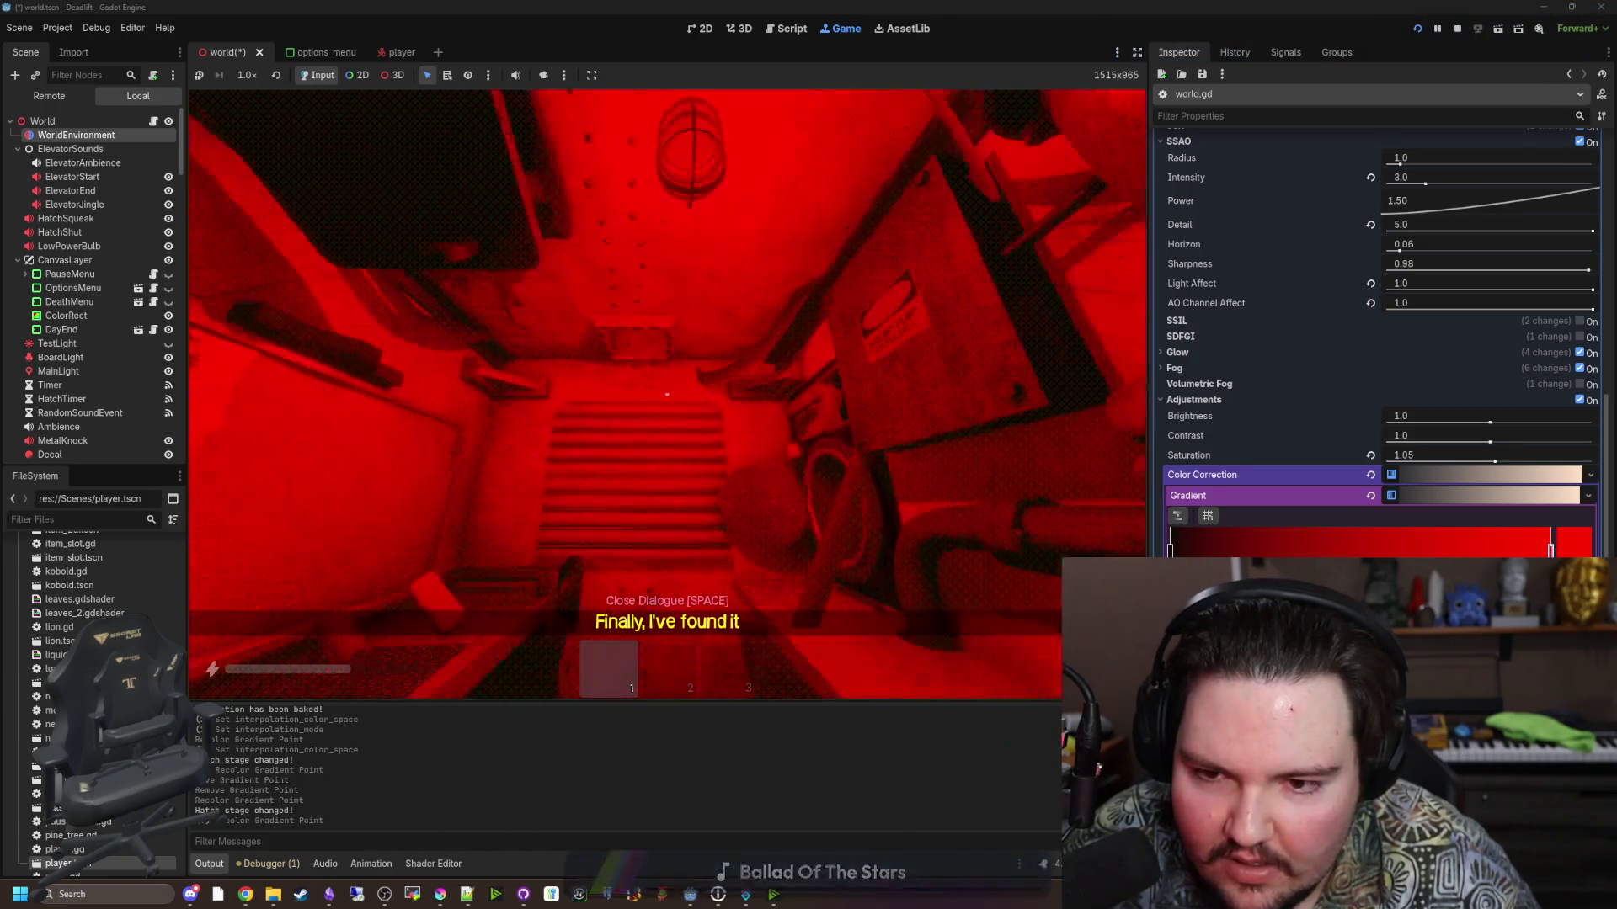
key(Escape)
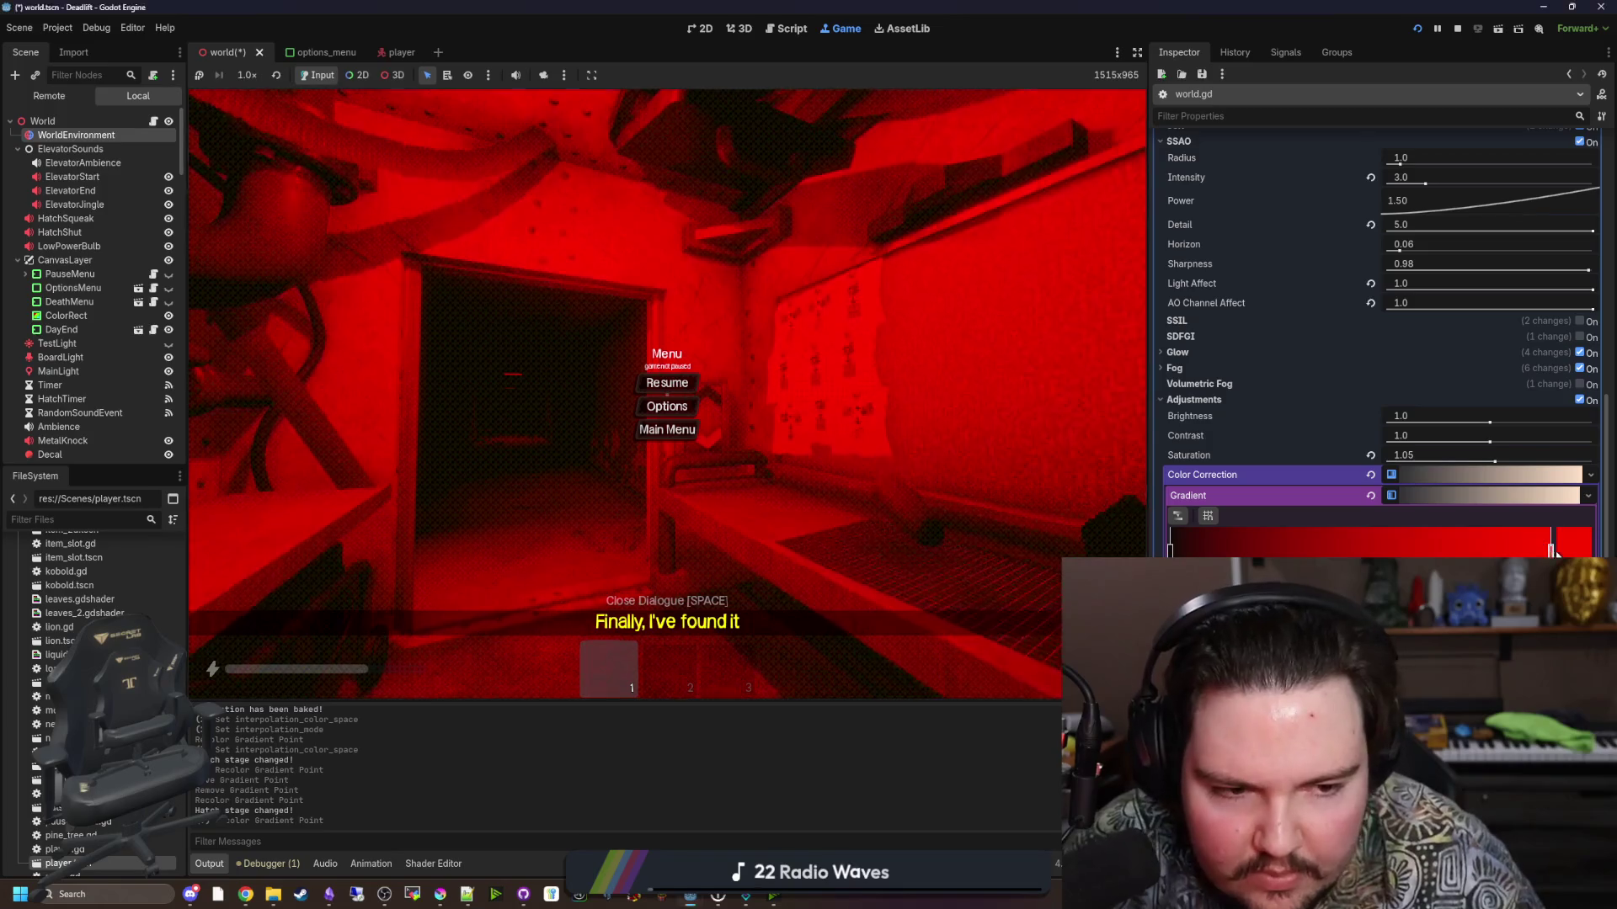
Desaturate the red bright end and shift it toward a warm orange, then check it in-game.
click(1552, 550)
drag(1232, 379, 1309, 384)
click(1201, 337)
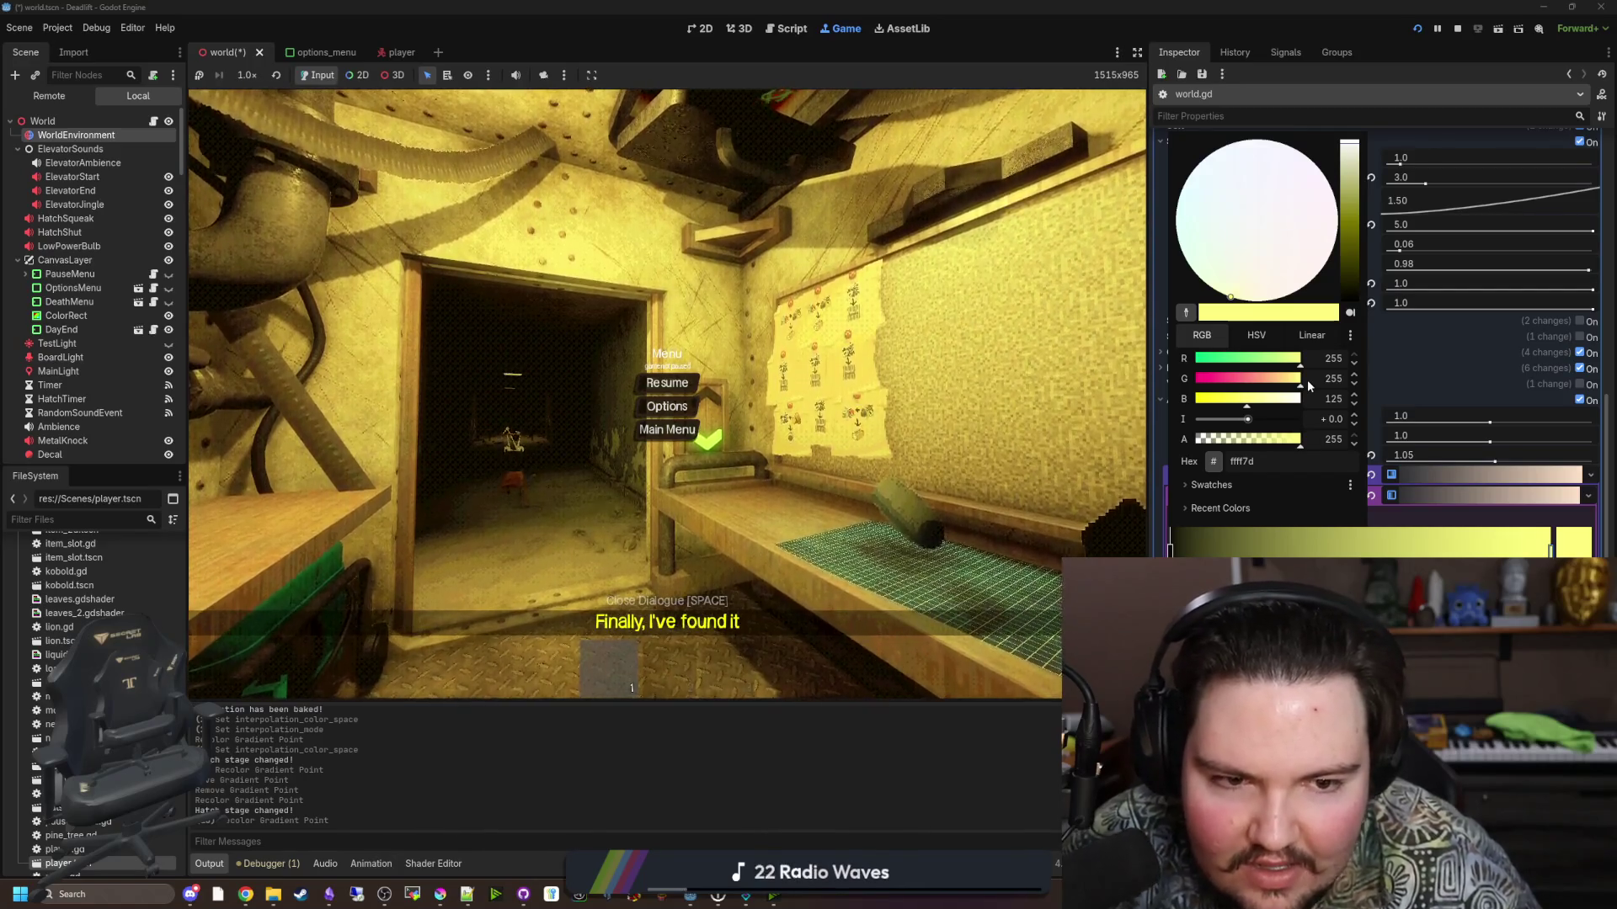
drag(1295, 381, 1283, 381)
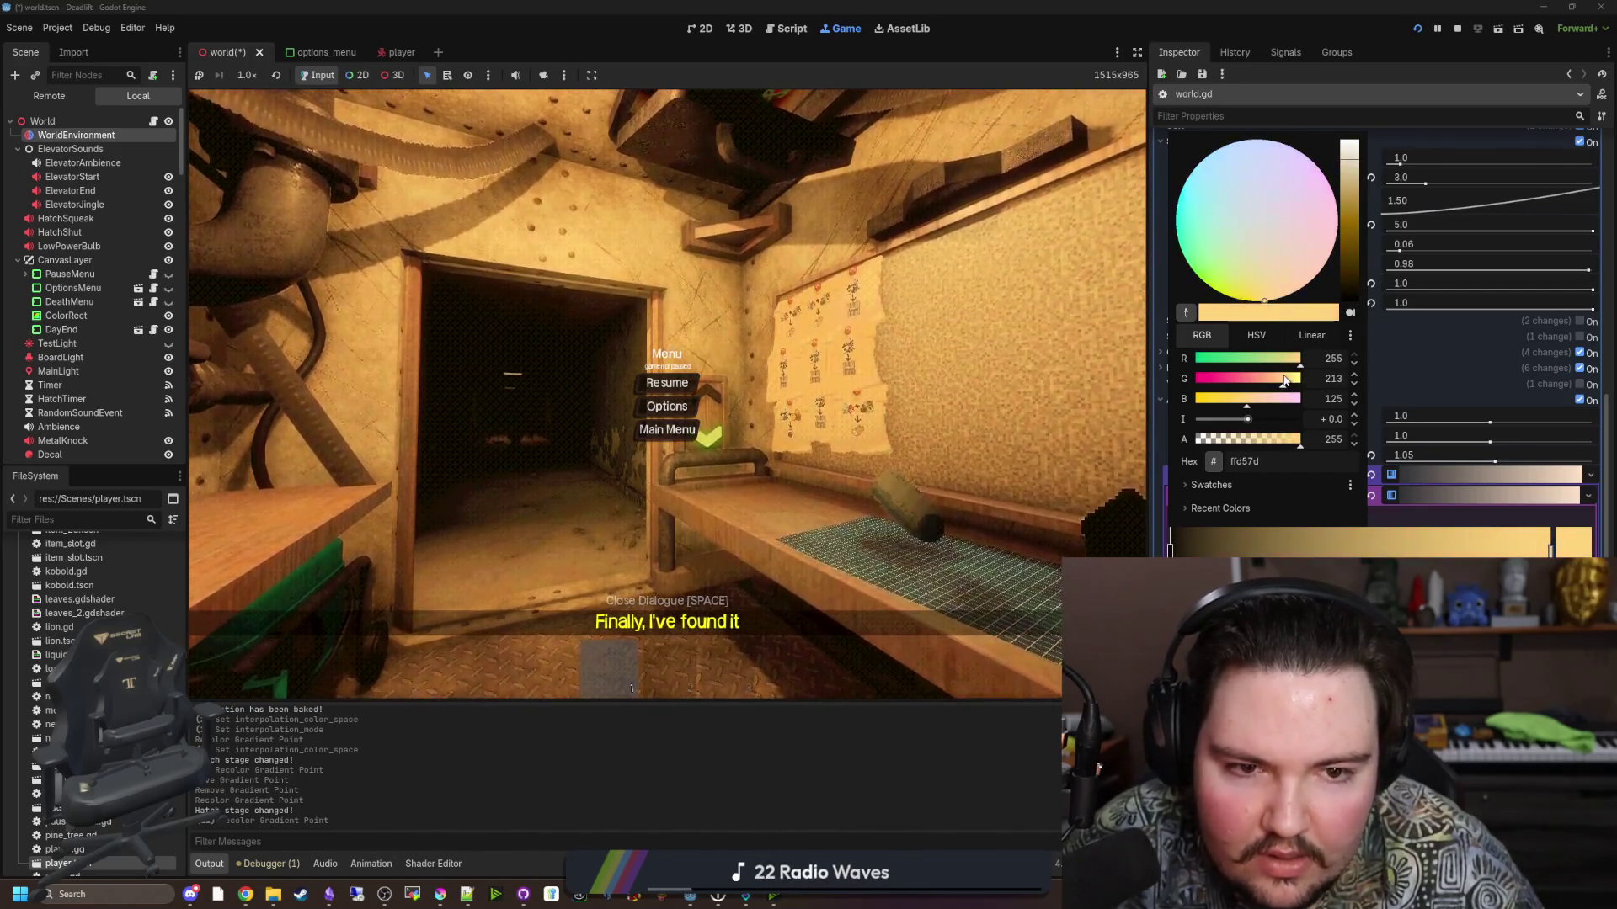
click(1256, 334)
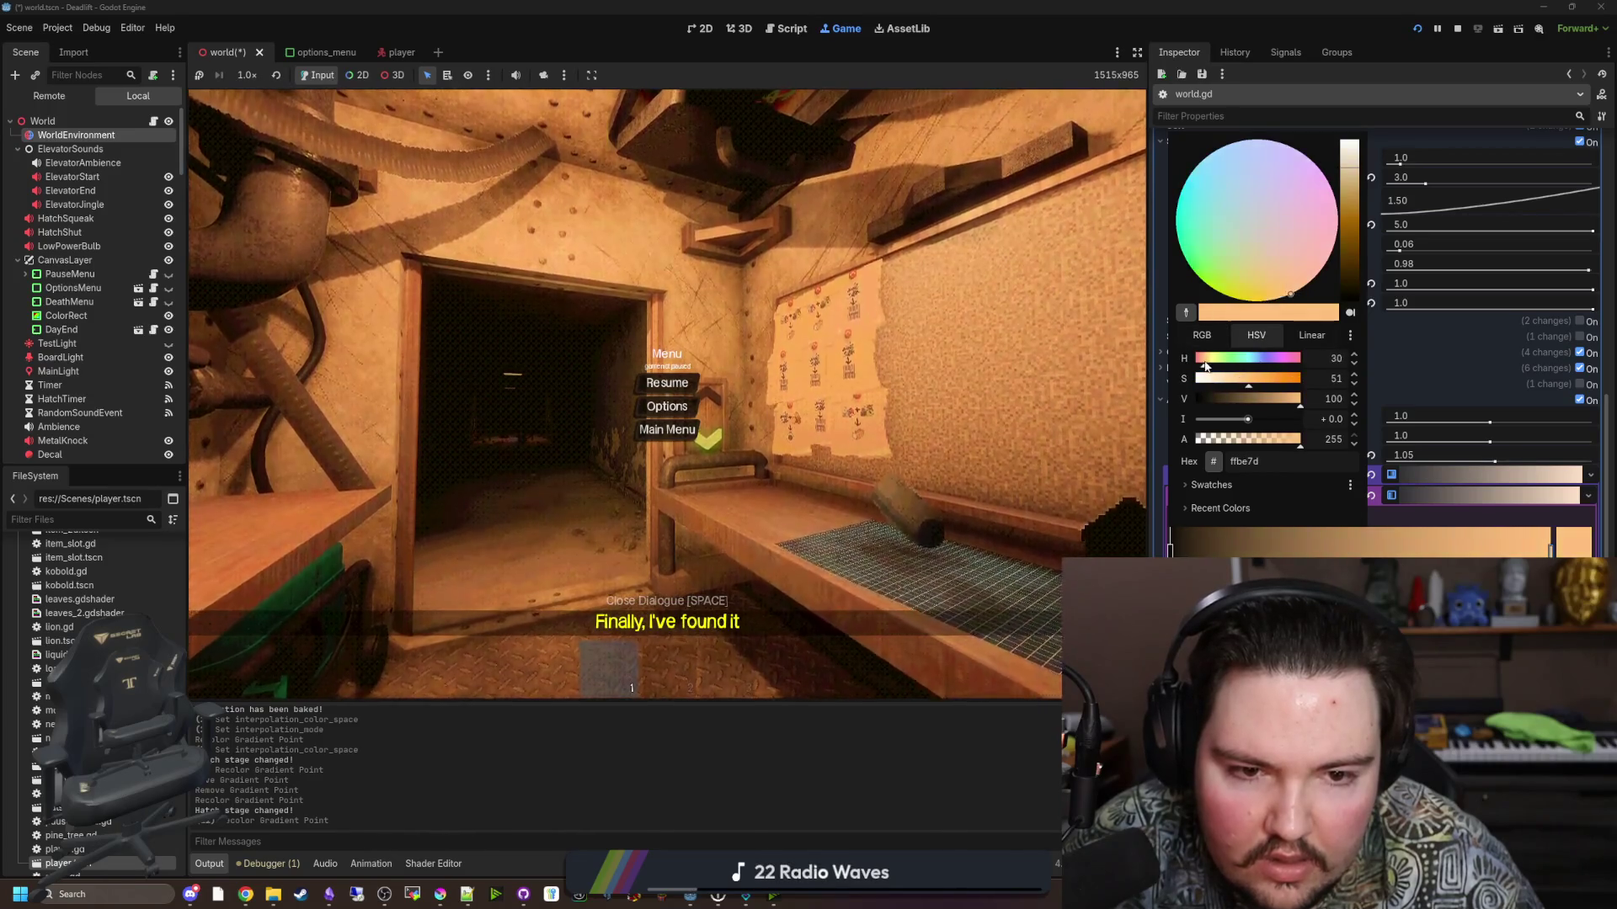
mouse_move(1211, 366)
mouse_down()
mouse_move(1263, 407)
mouse_move(1338, 409)
mouse_up()
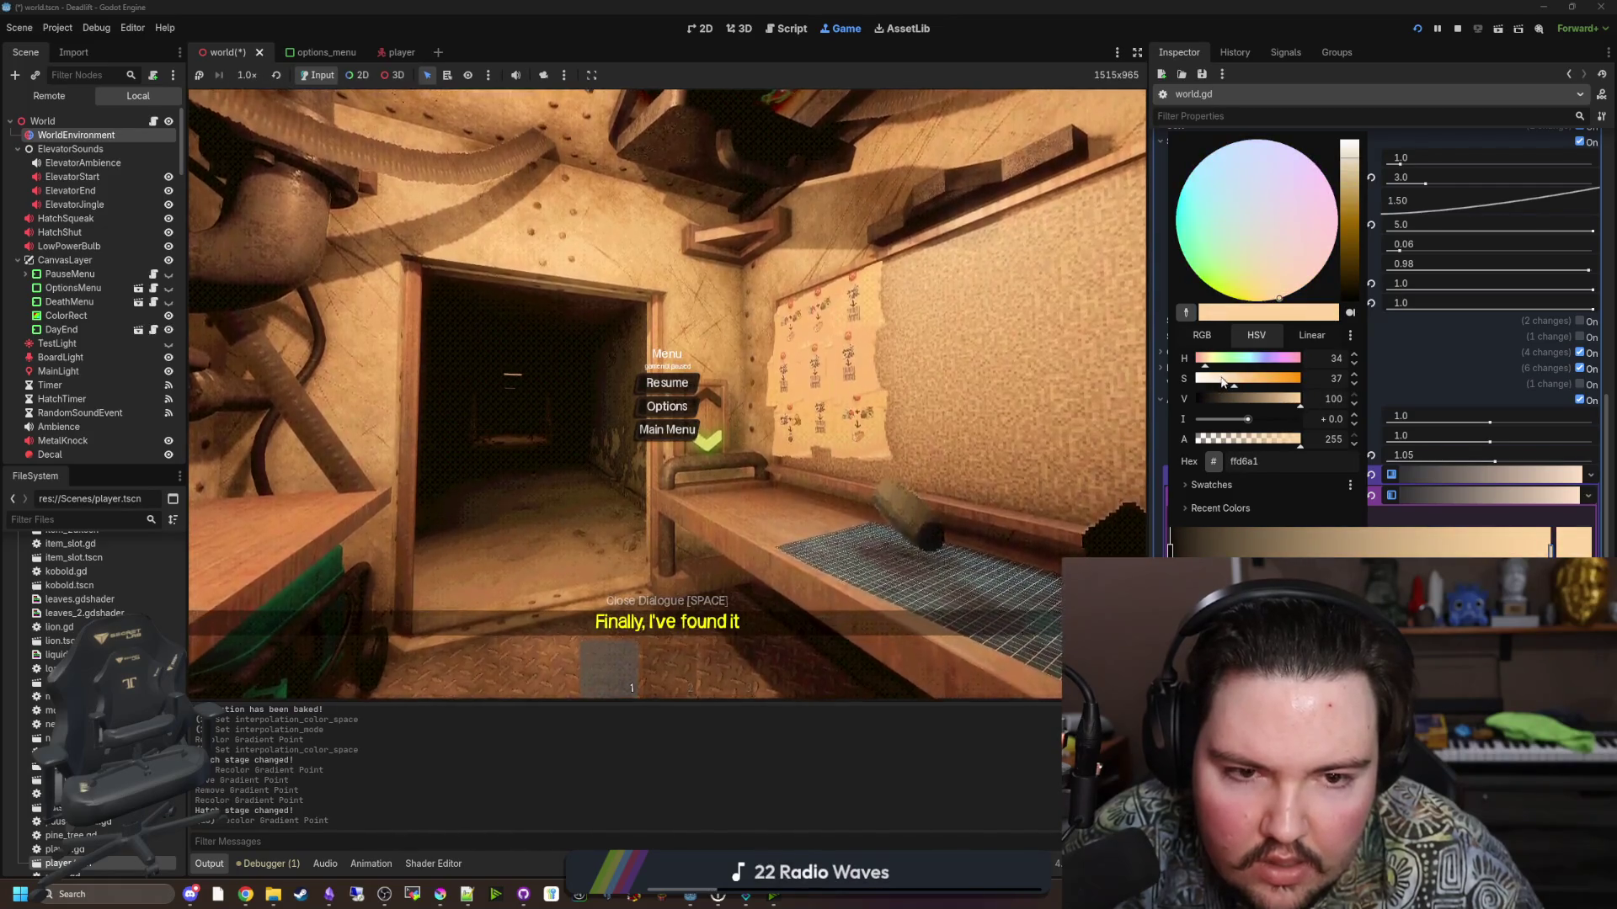
mouse_move(1223, 381)
mouse_down()
mouse_move(1204, 382)
mouse_move(1225, 388)
mouse_up()
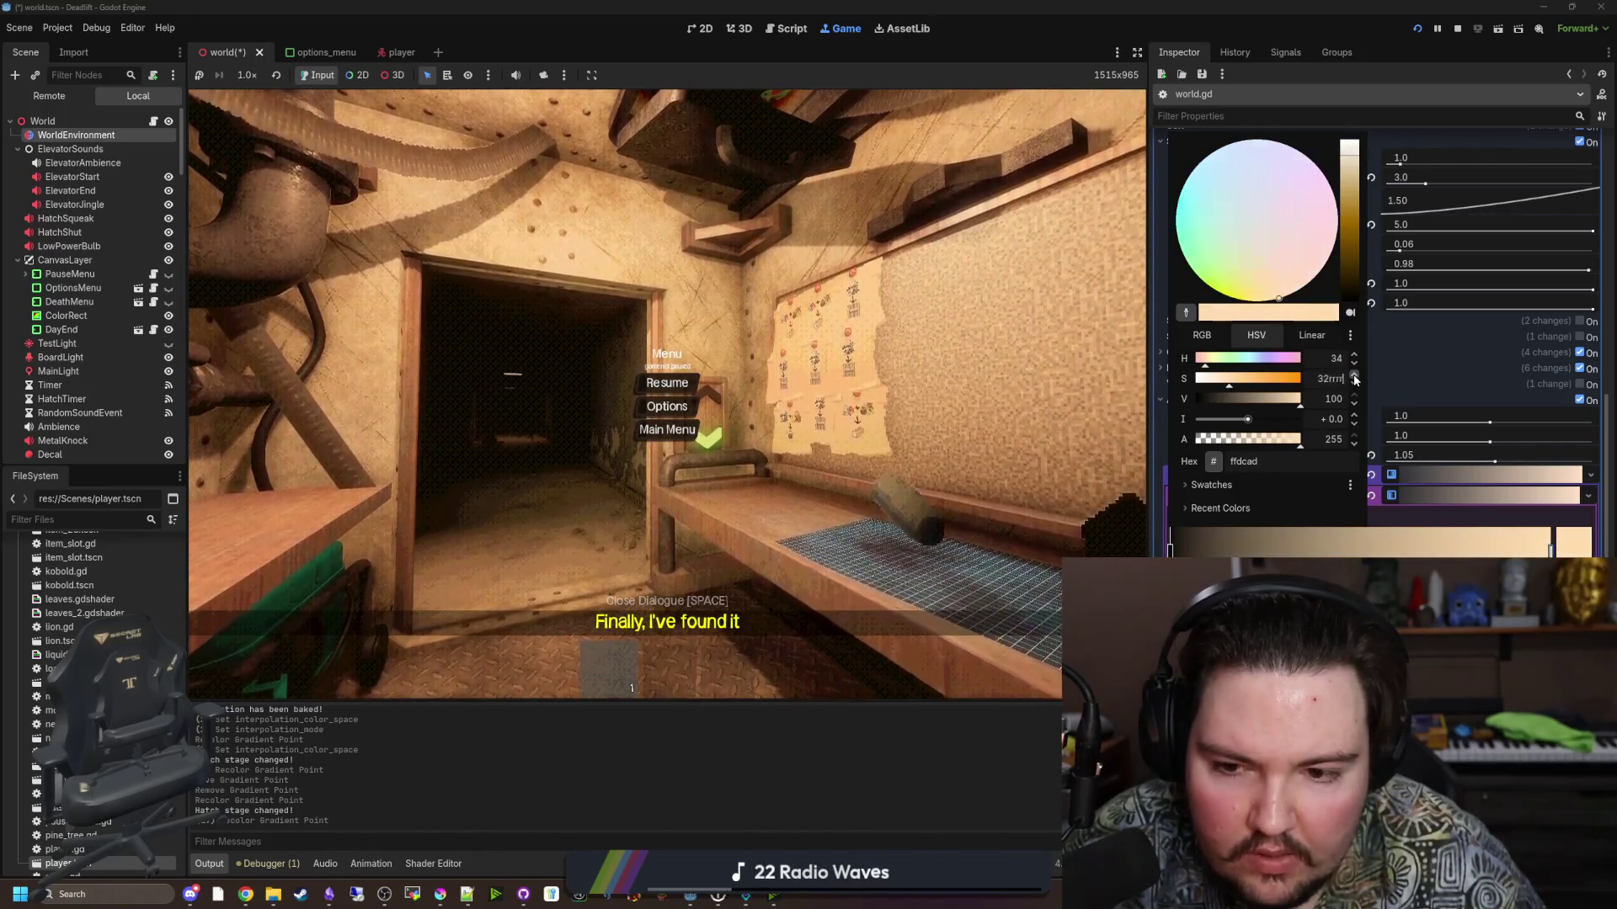
click(1355, 376)
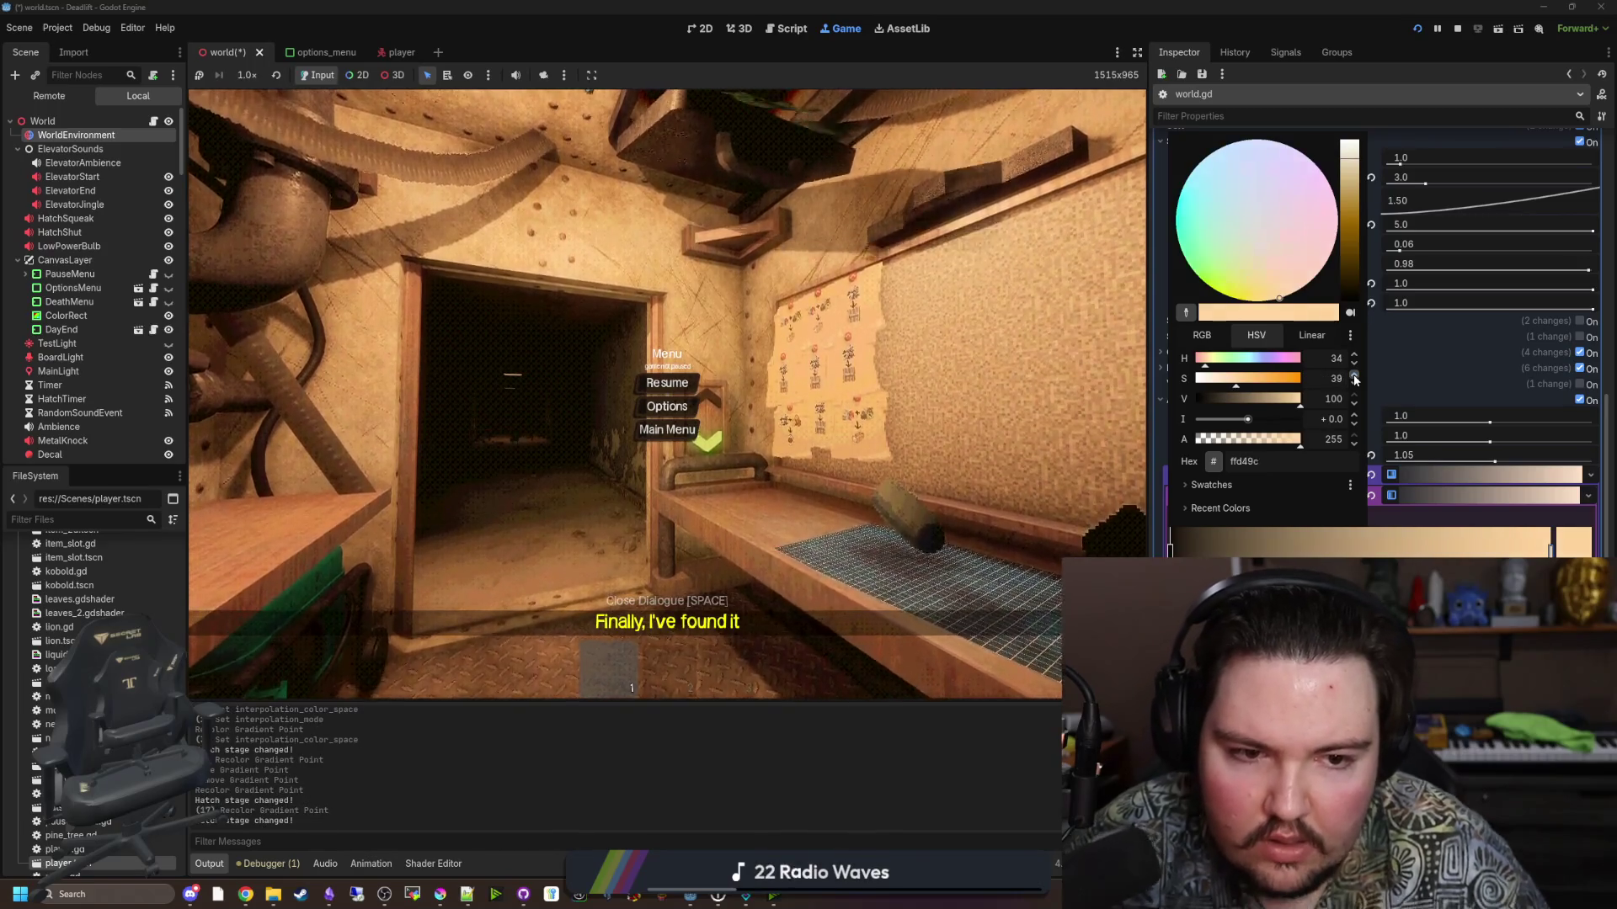
click(749, 421)
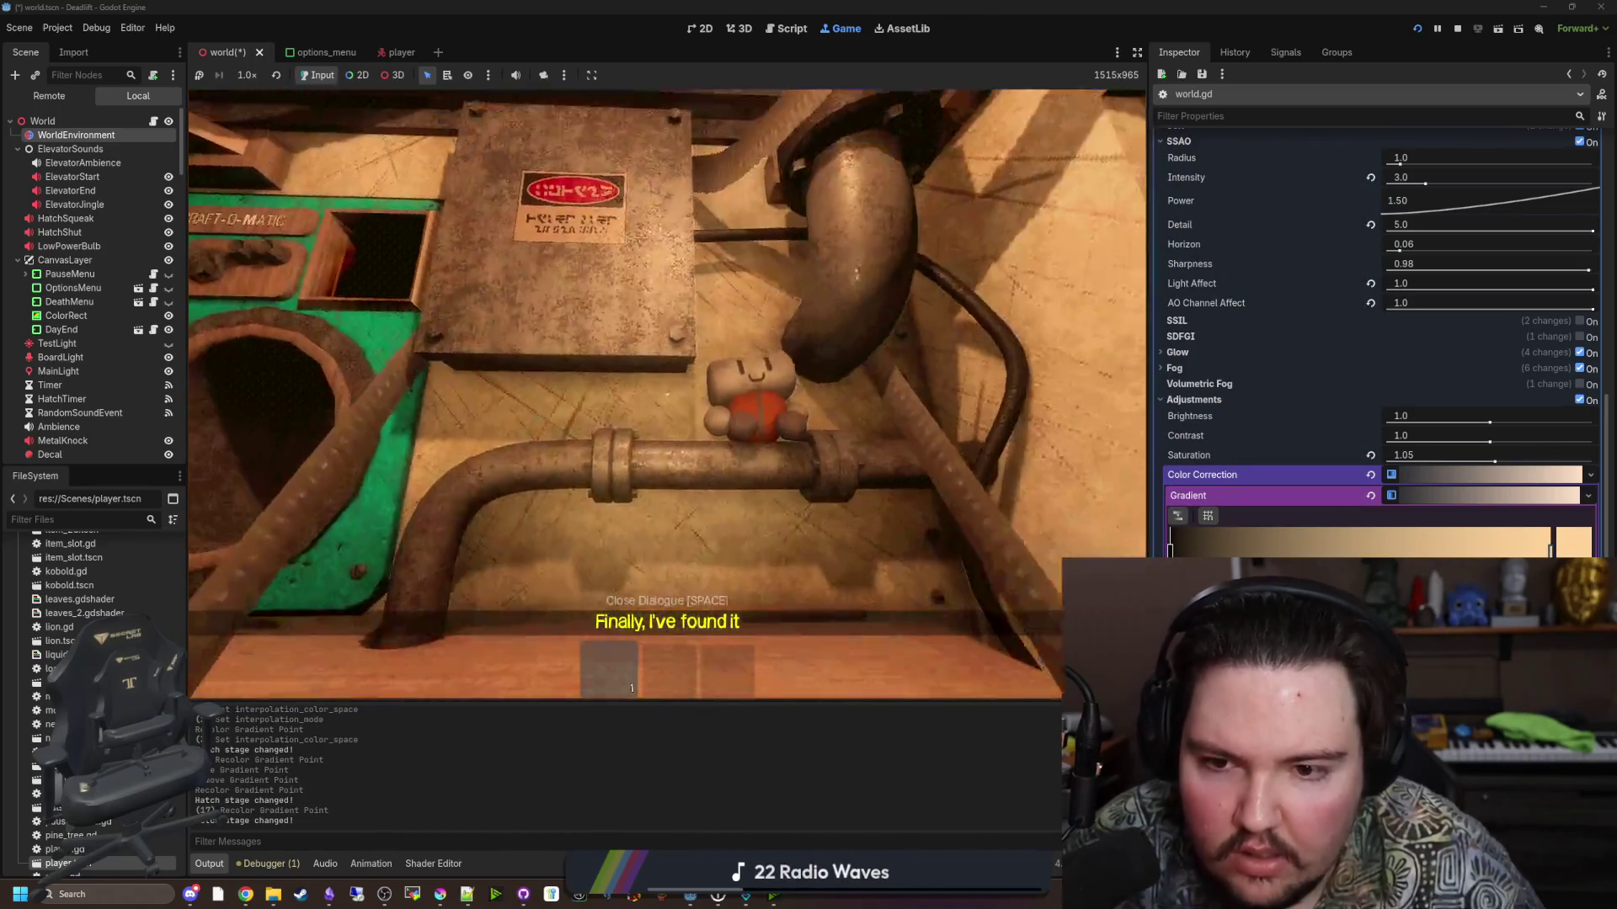
Lower the bright end's saturation further to a pale cream and recheck in-game.
mouse_move(667, 393)
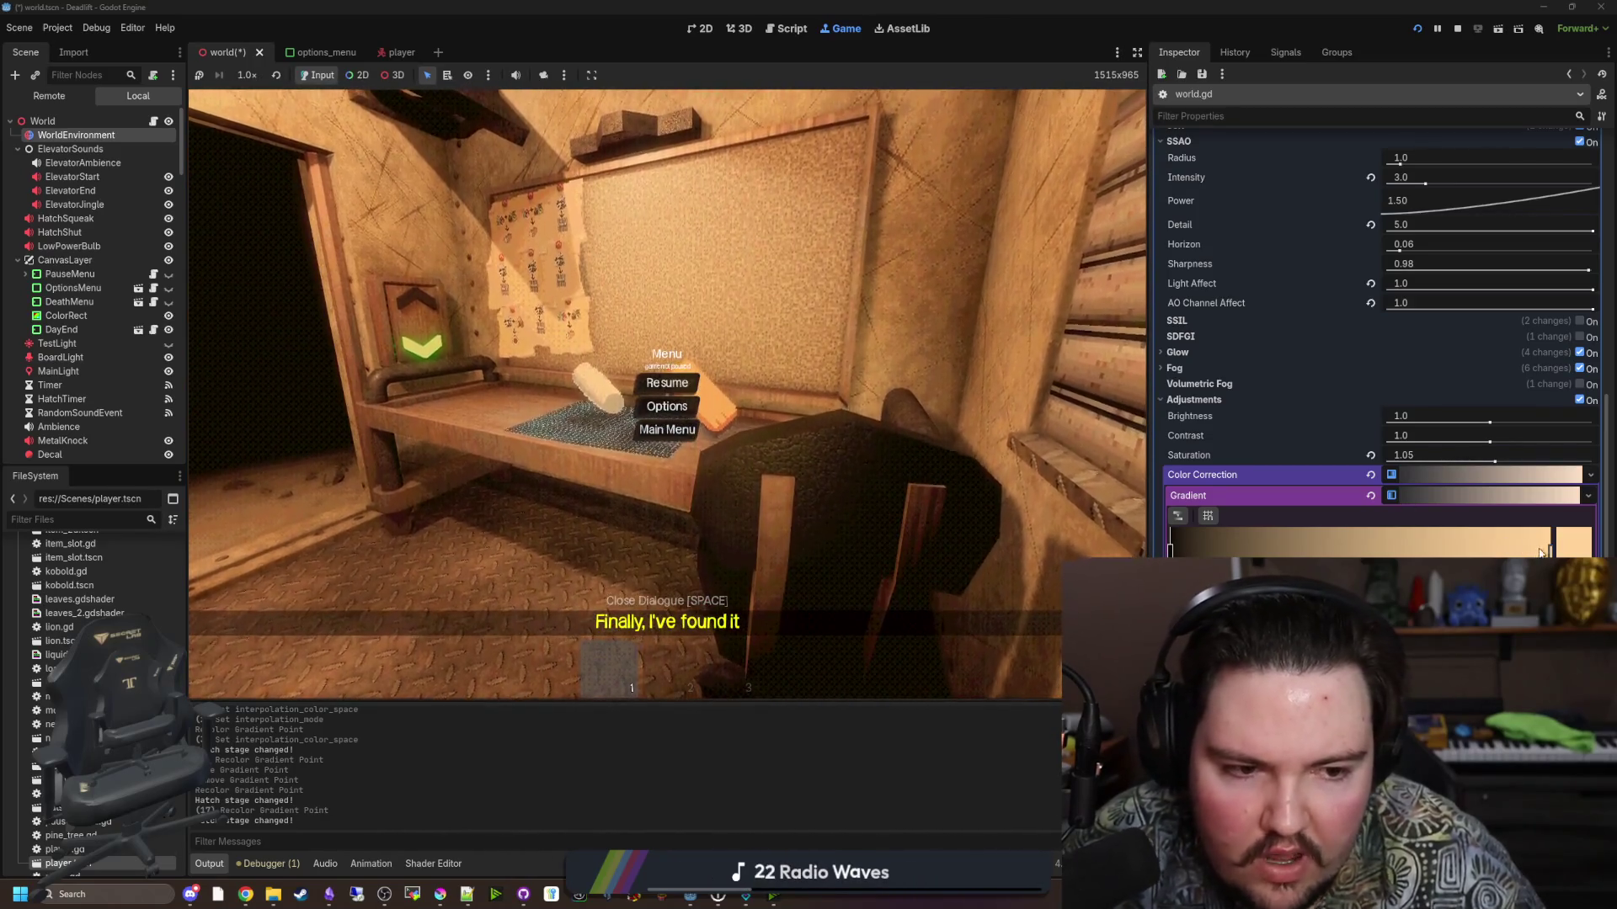
click(1573, 543)
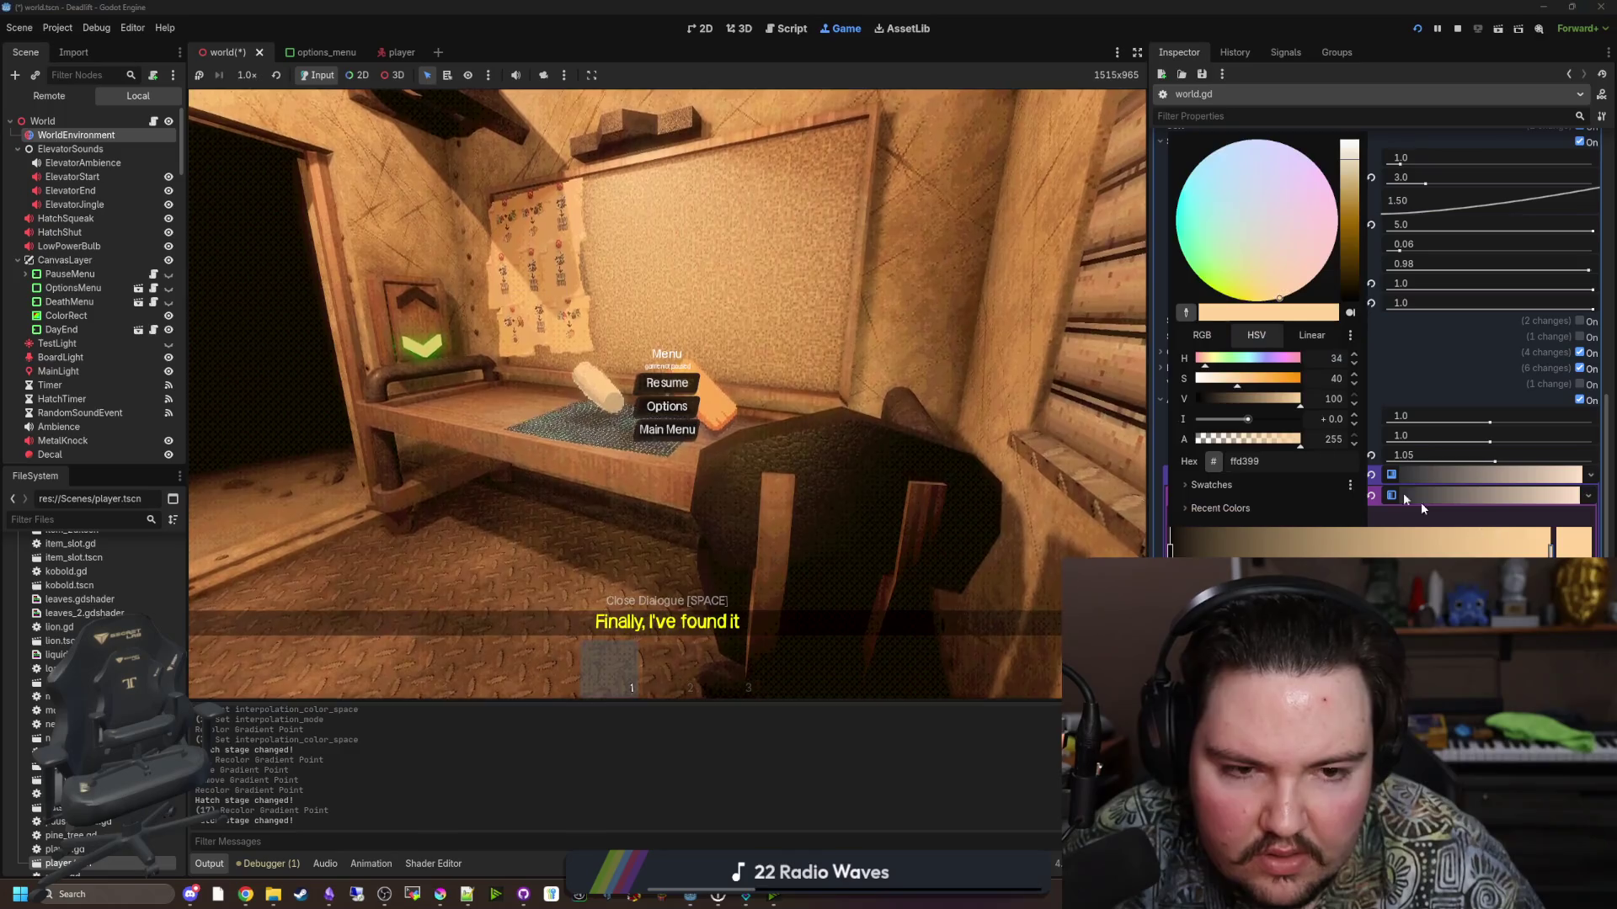
click(1225, 379)
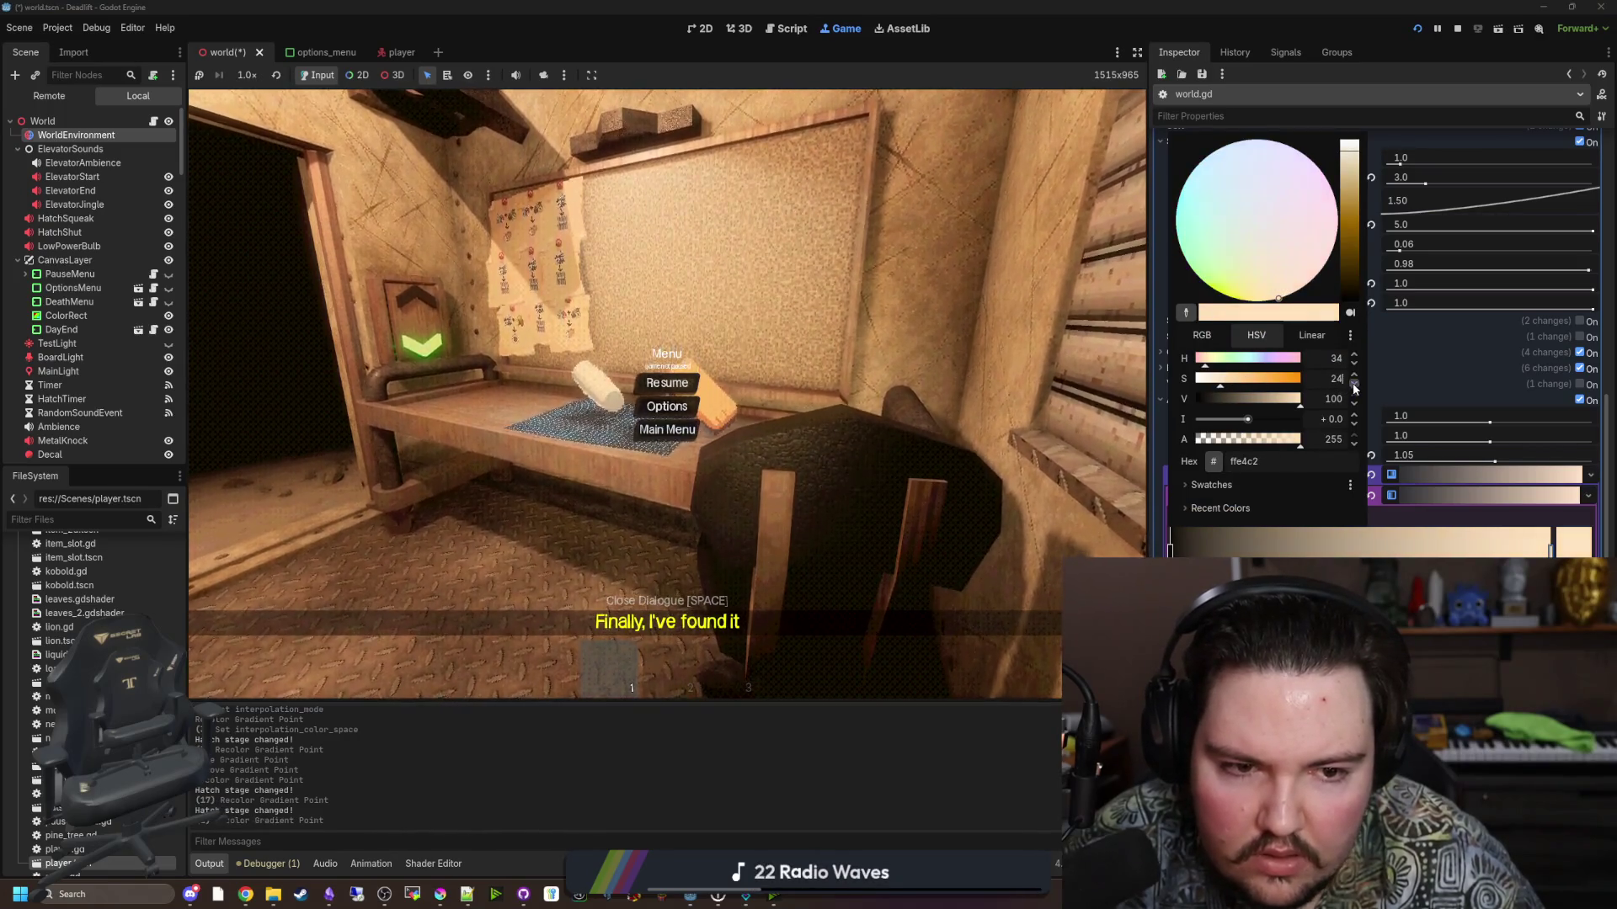
click(683, 365)
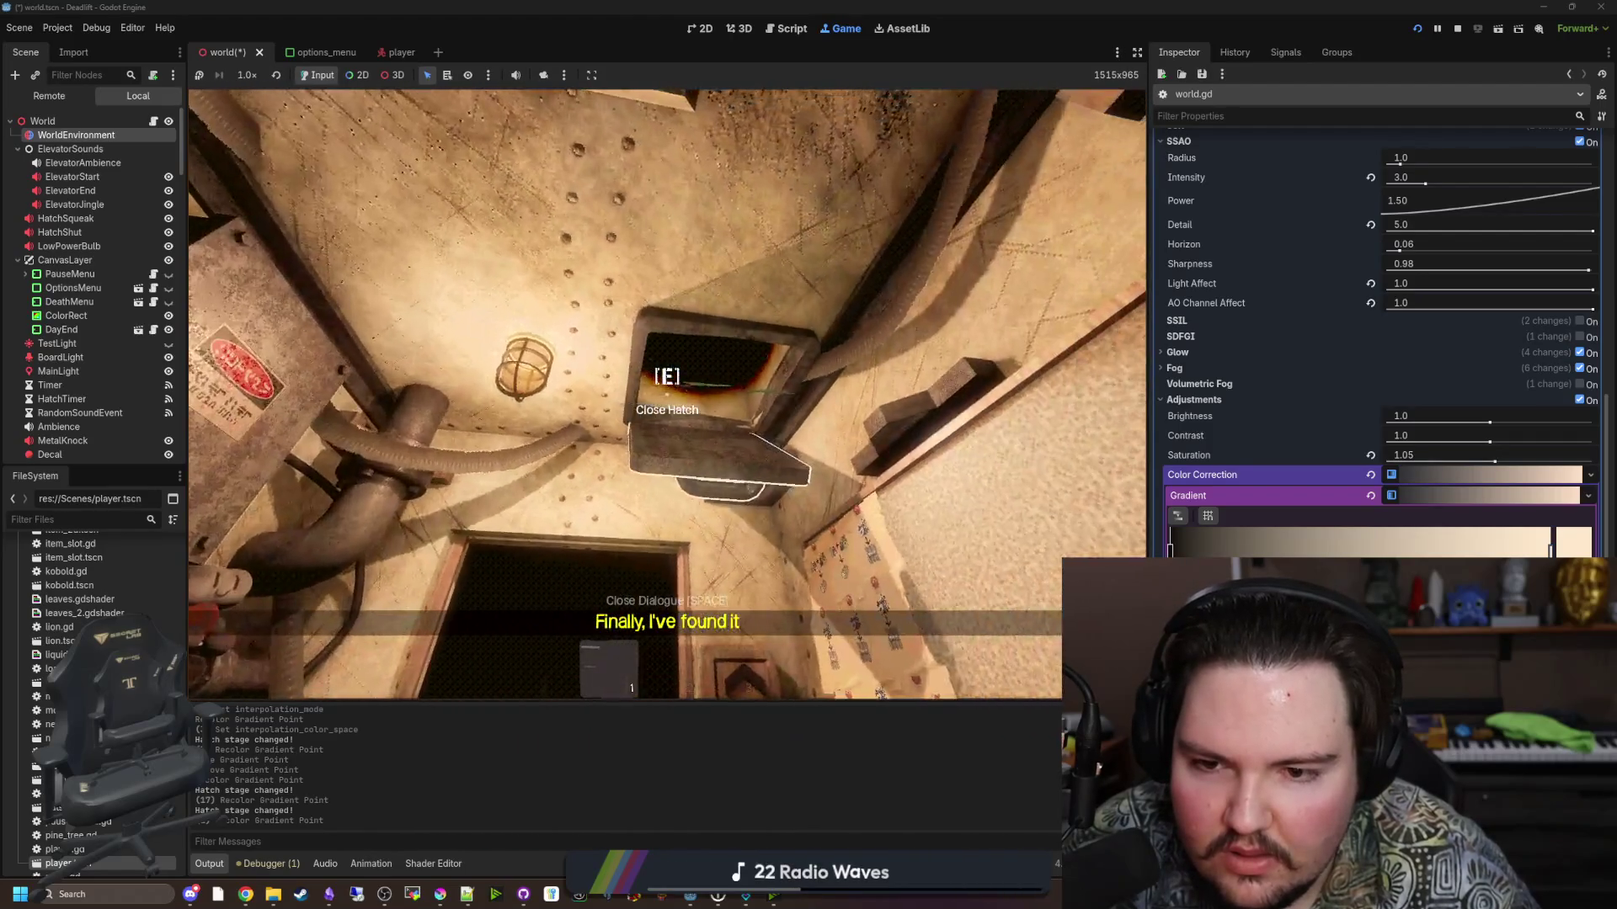
Close the hatch, then undo through recent gradient colour edits to compare lighter and darker settings.
key(e)
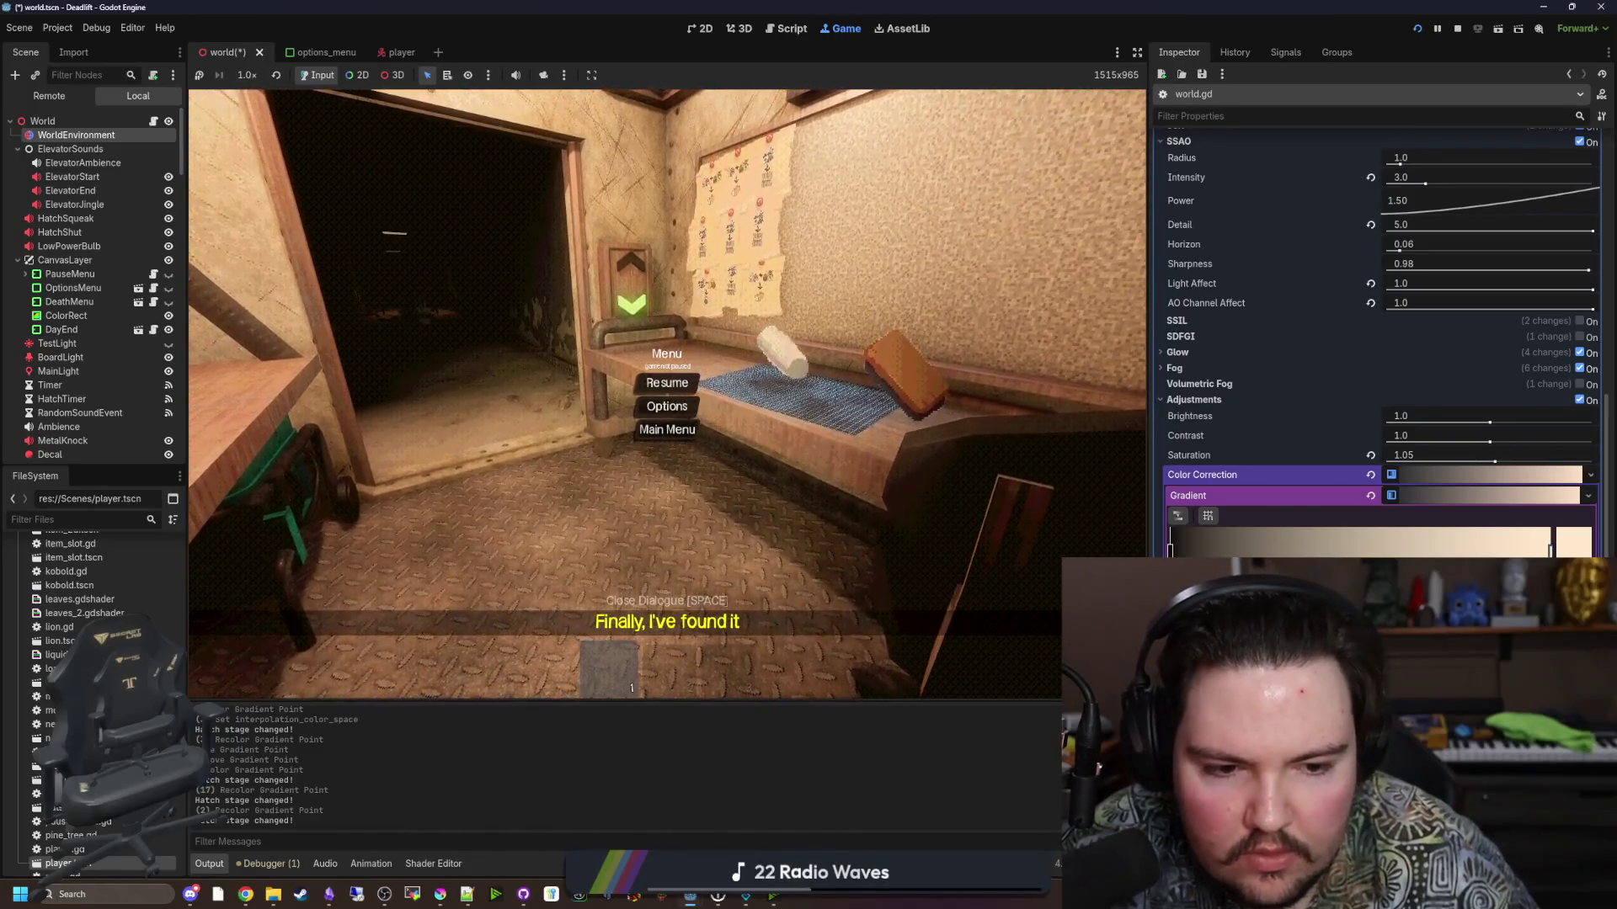
key(ctrl+z)
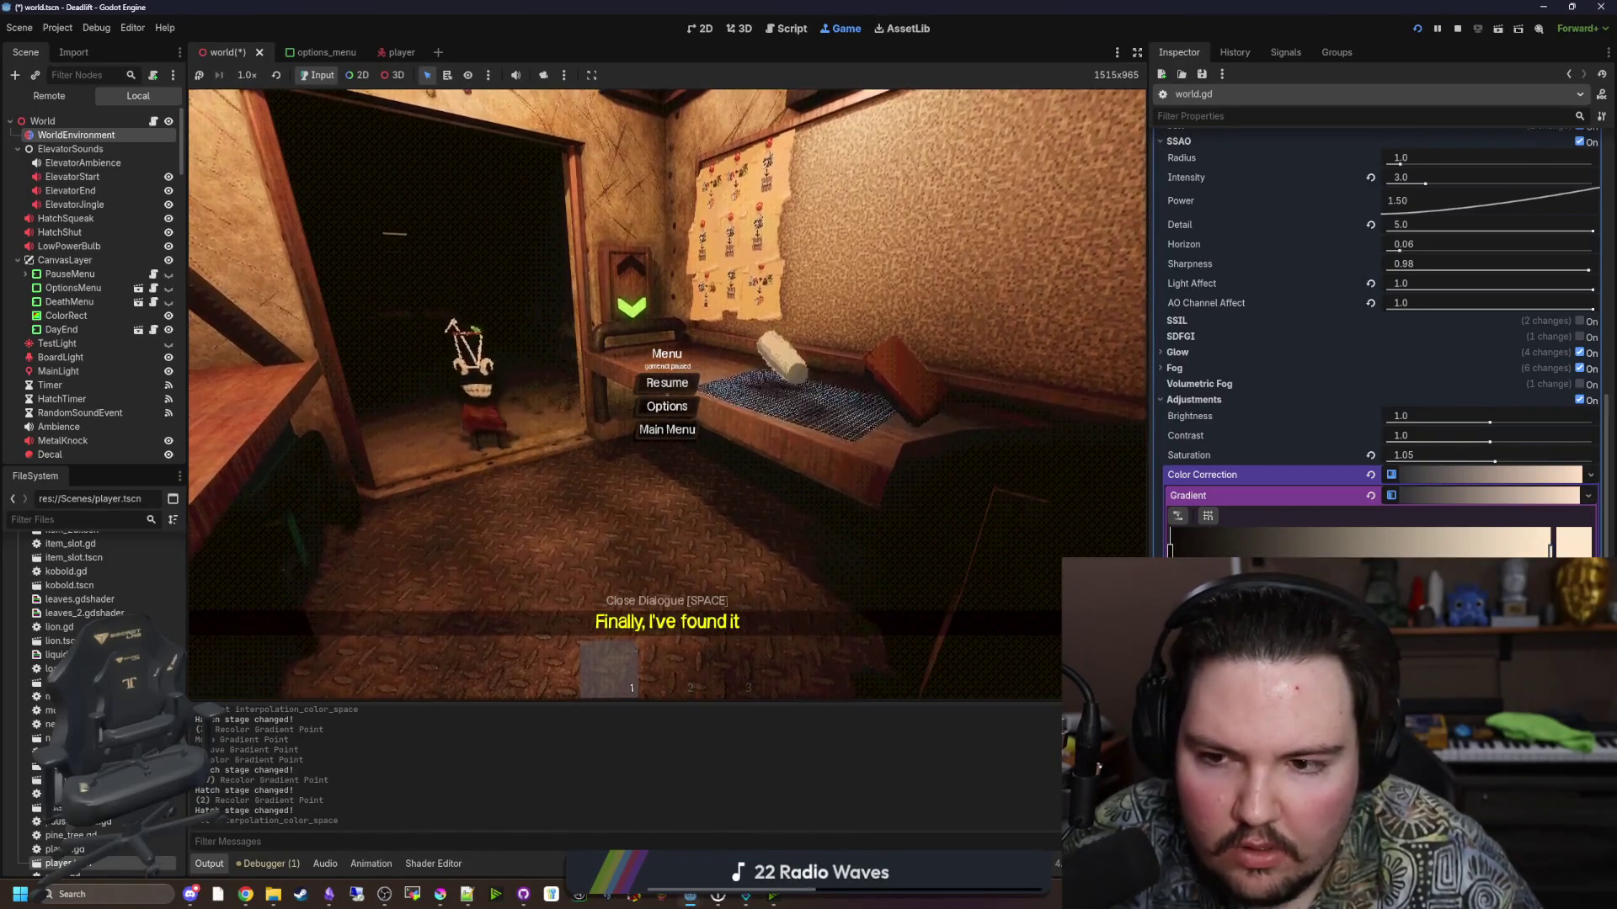
key(ctrl+z)
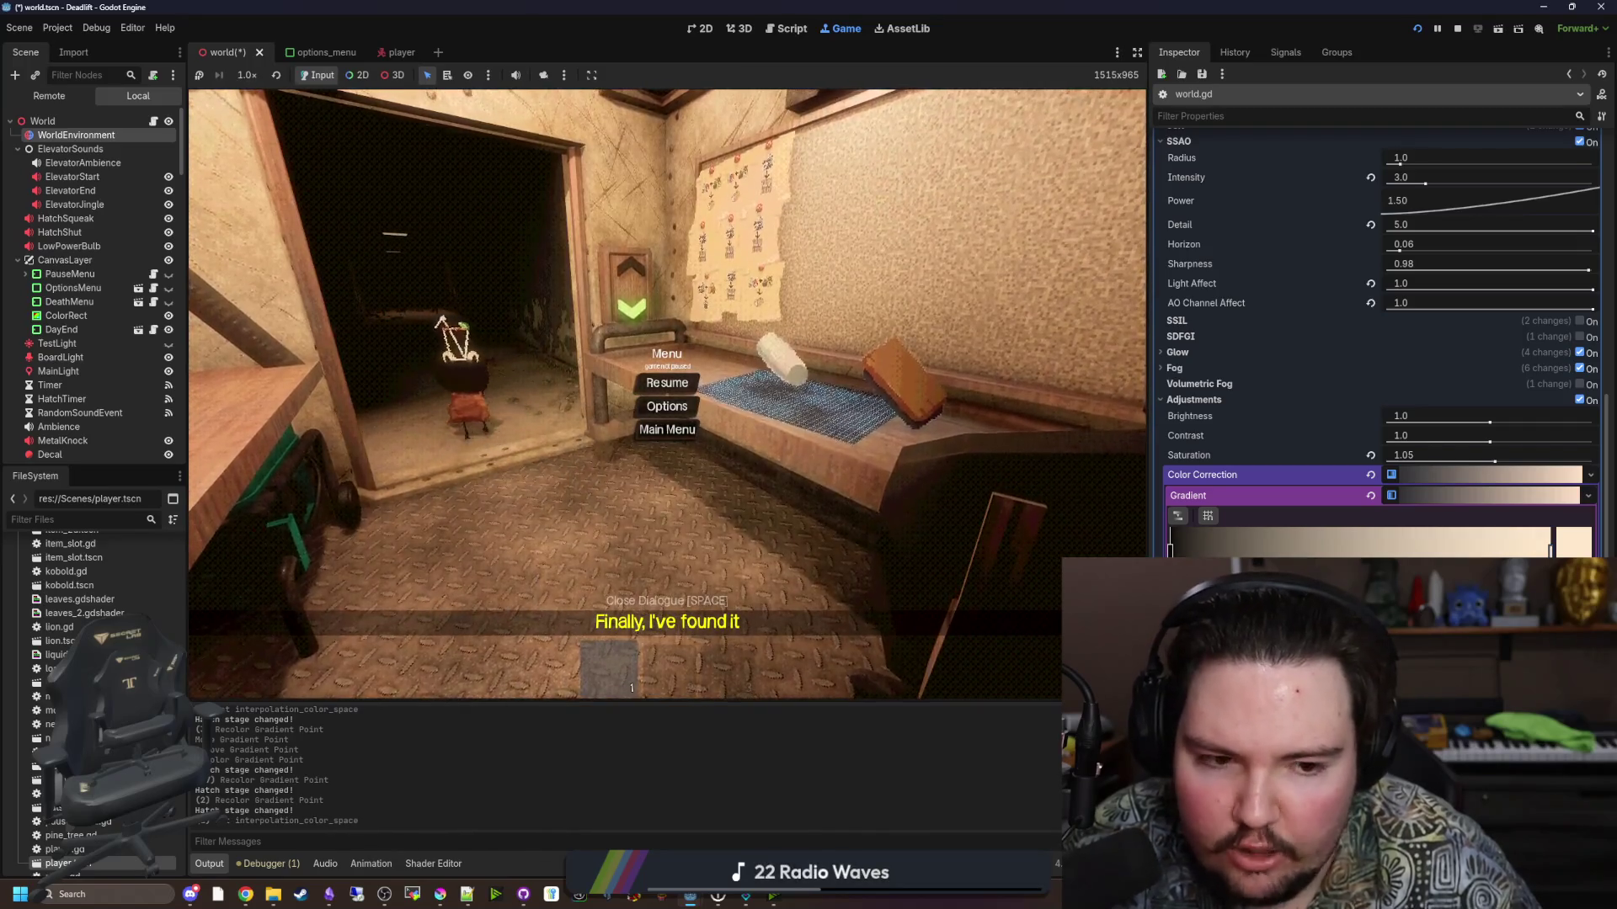
key(ctrl+z)
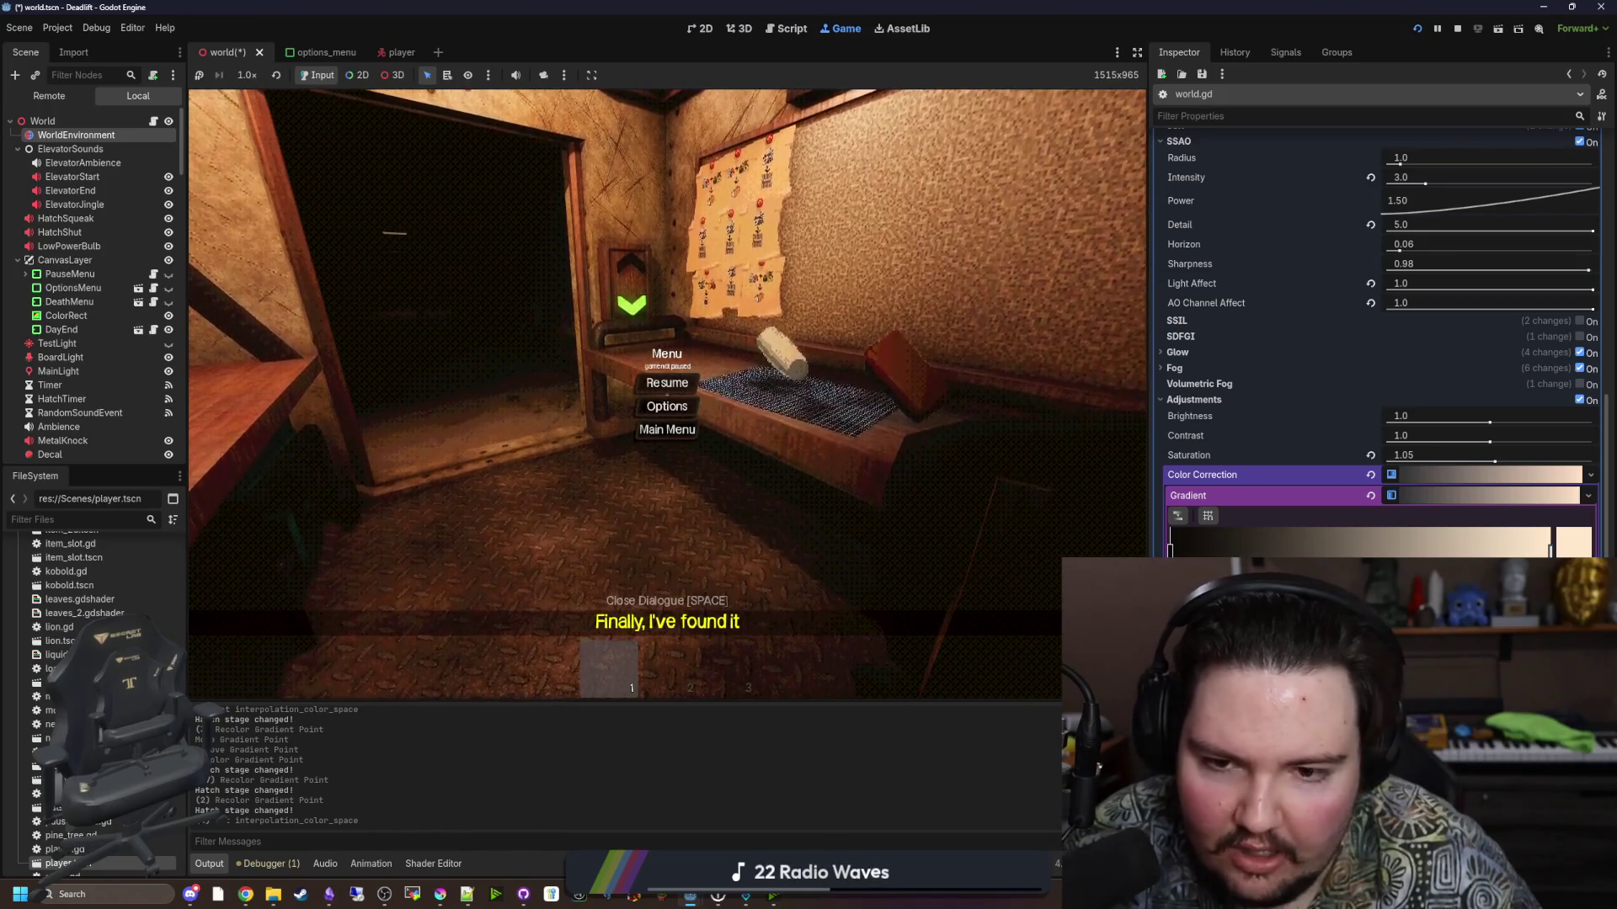
key(ctrl+z)
Resume, walk back into the room, pause, and open the dark-end colour (0d0a07).
key(Escape)
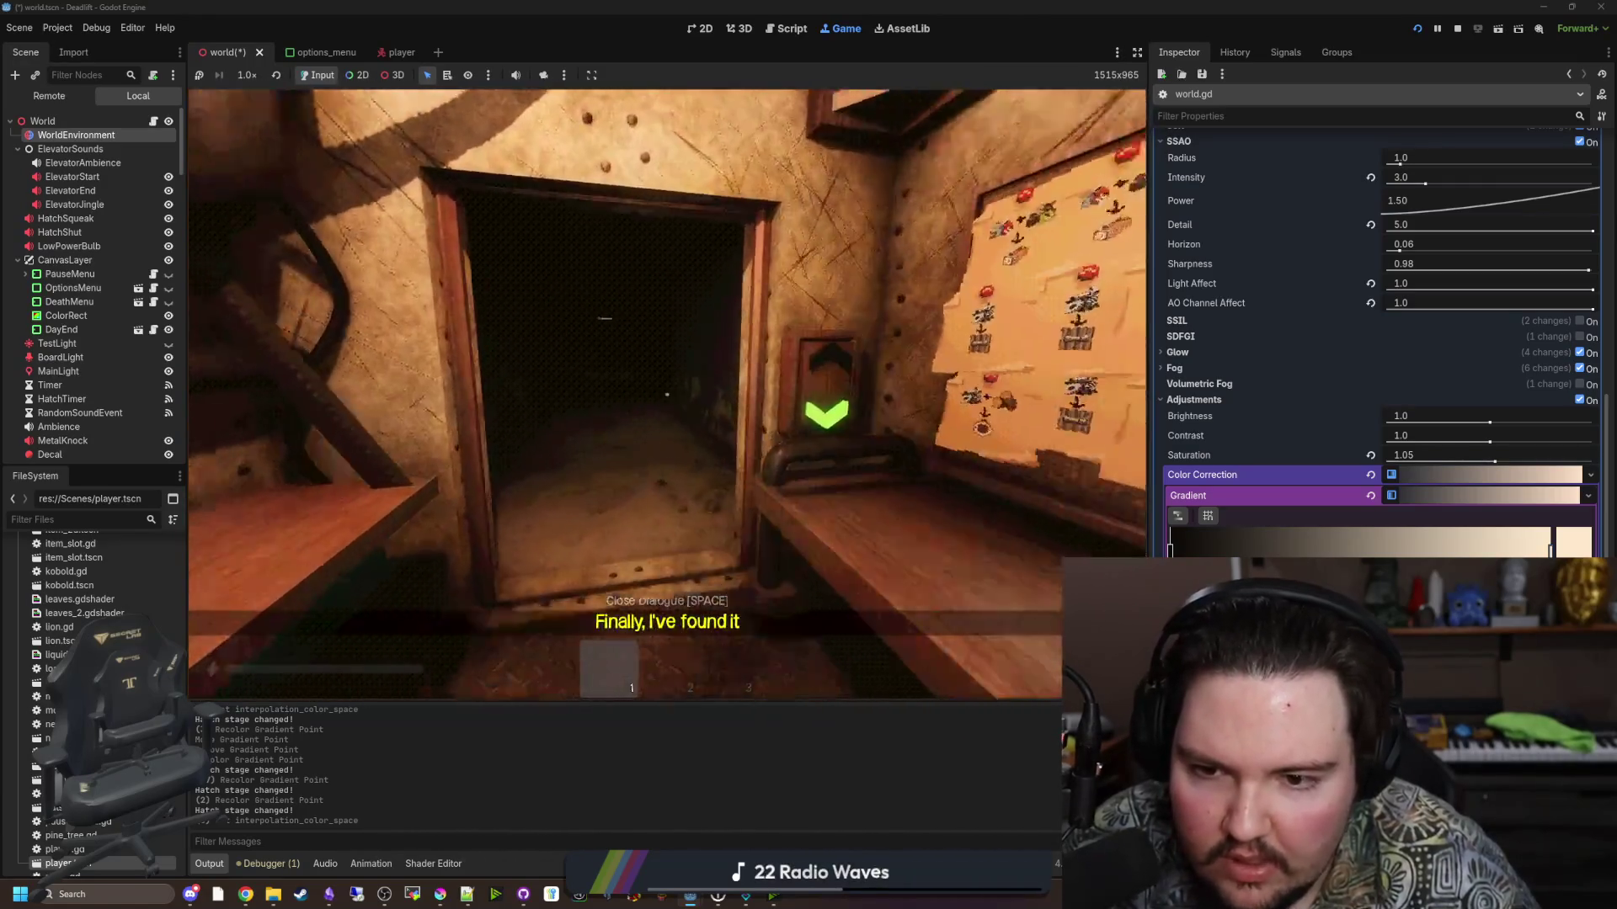
key(e)
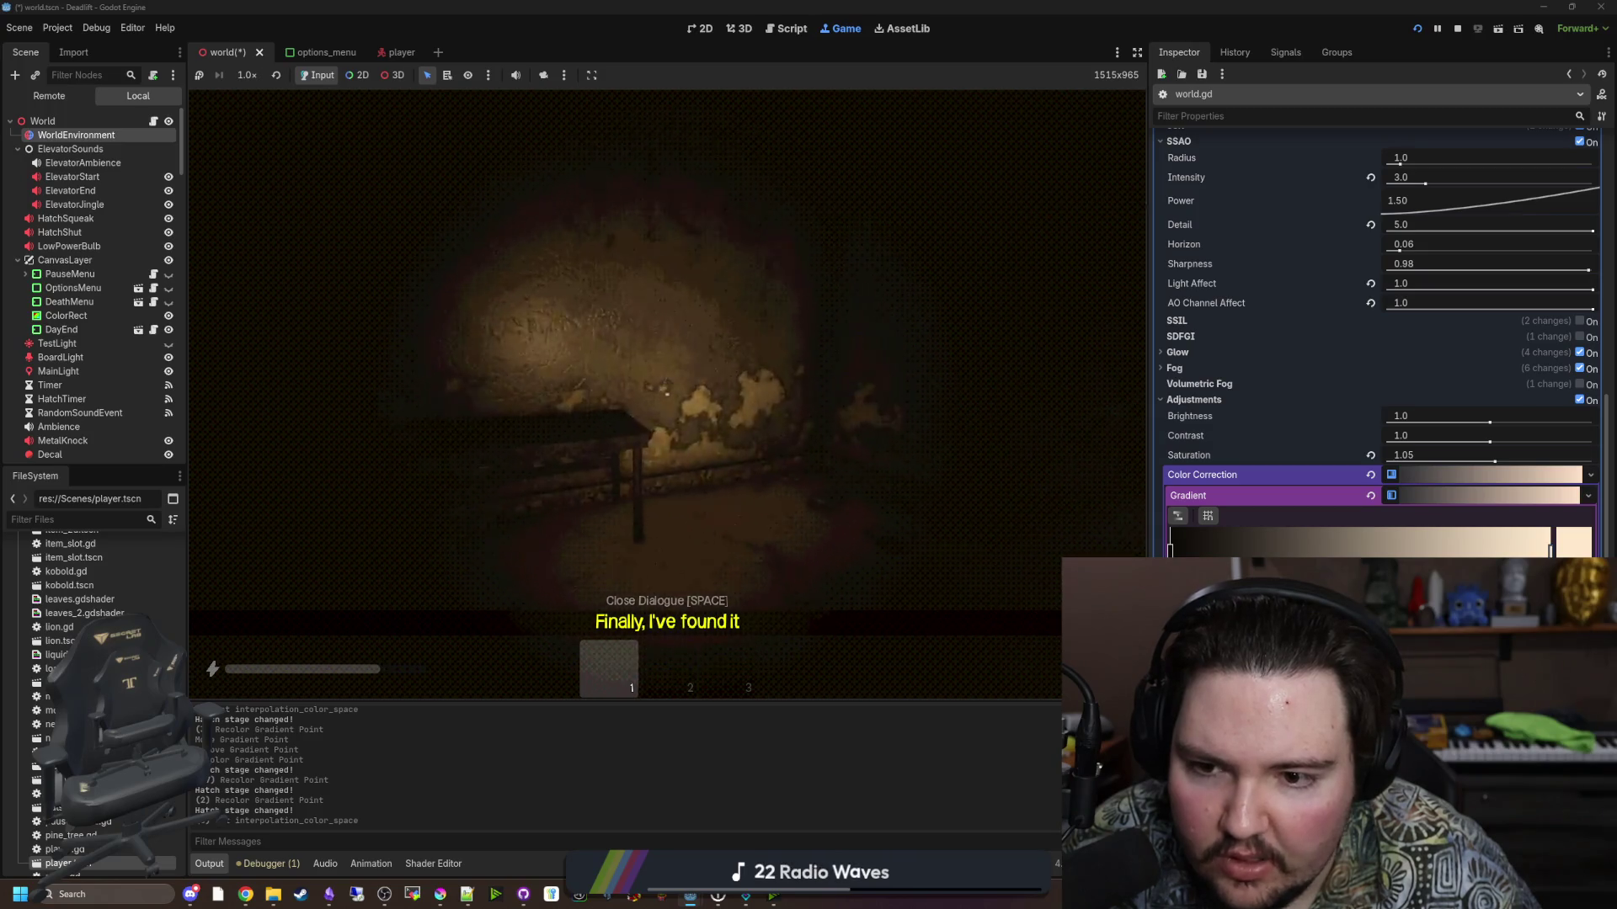
key(w)
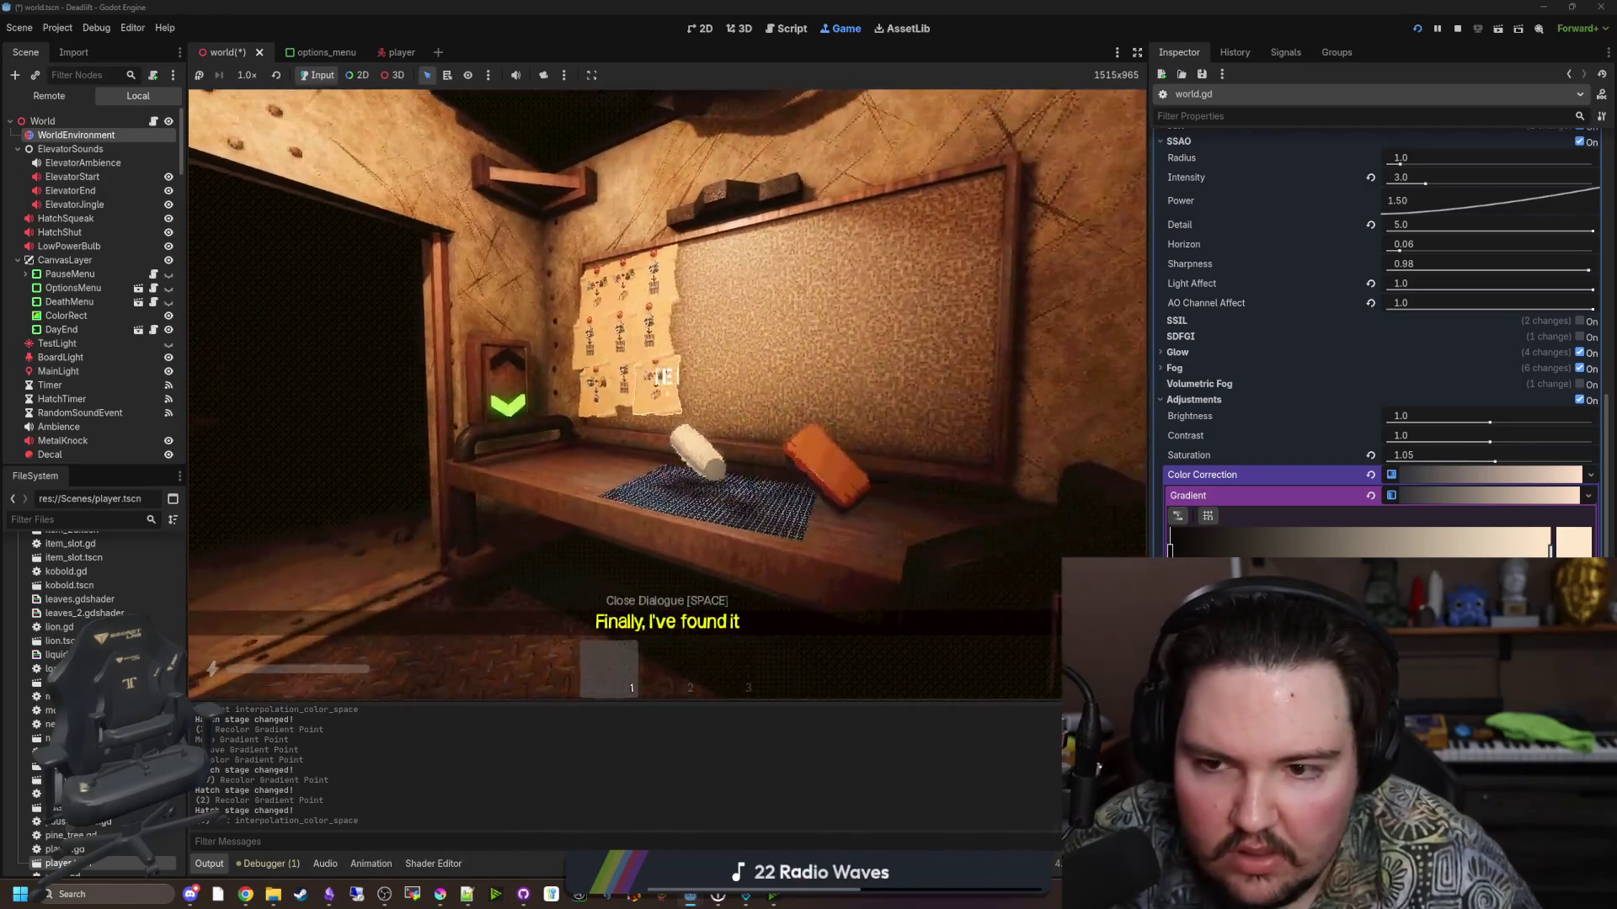
key(Escape)
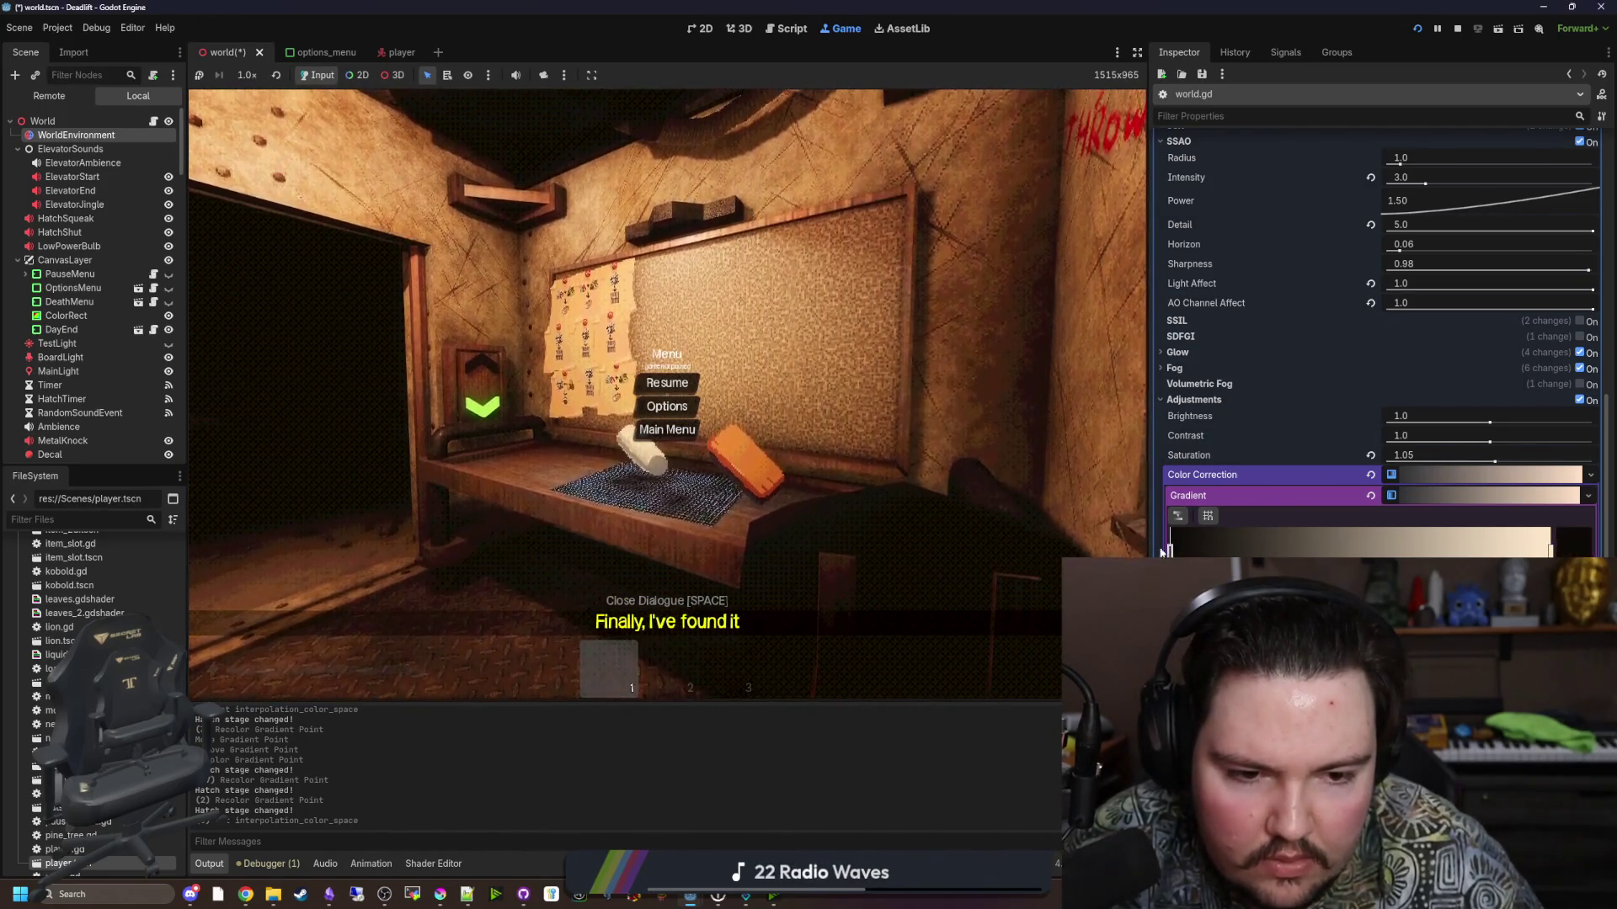
click(1568, 538)
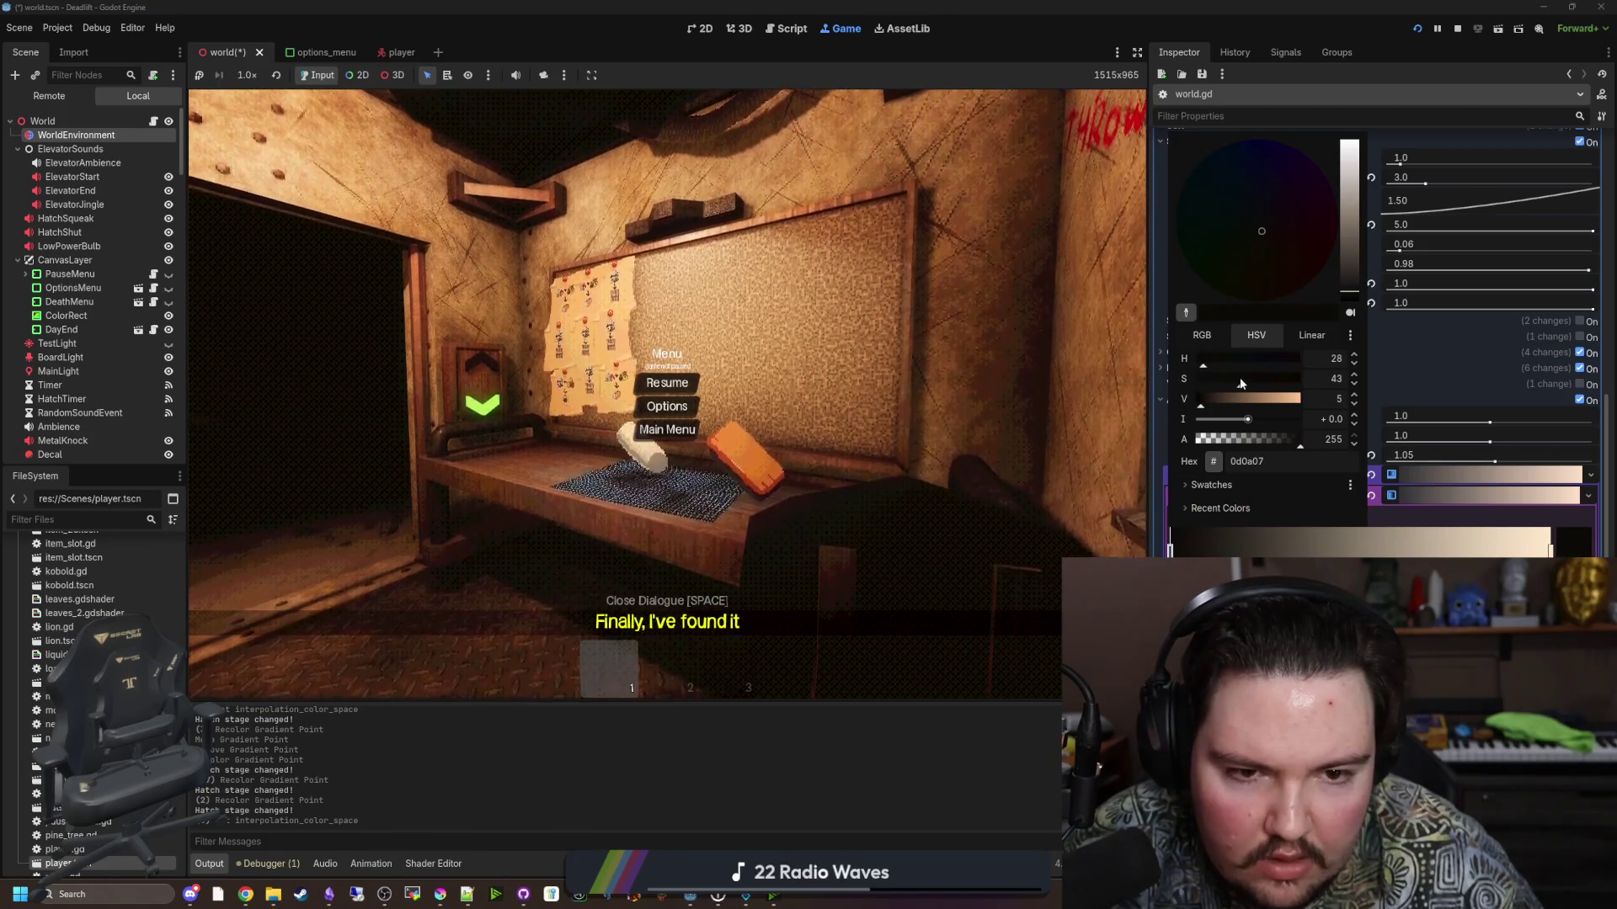
Make the gradient's dark end a very dark cool blue-grey (08080d, saturation ~36) and resume play.
mouse_move(1240, 381)
mouse_down()
mouse_move(1193, 380)
mouse_move(1260, 390)
mouse_move(1235, 388)
mouse_up()
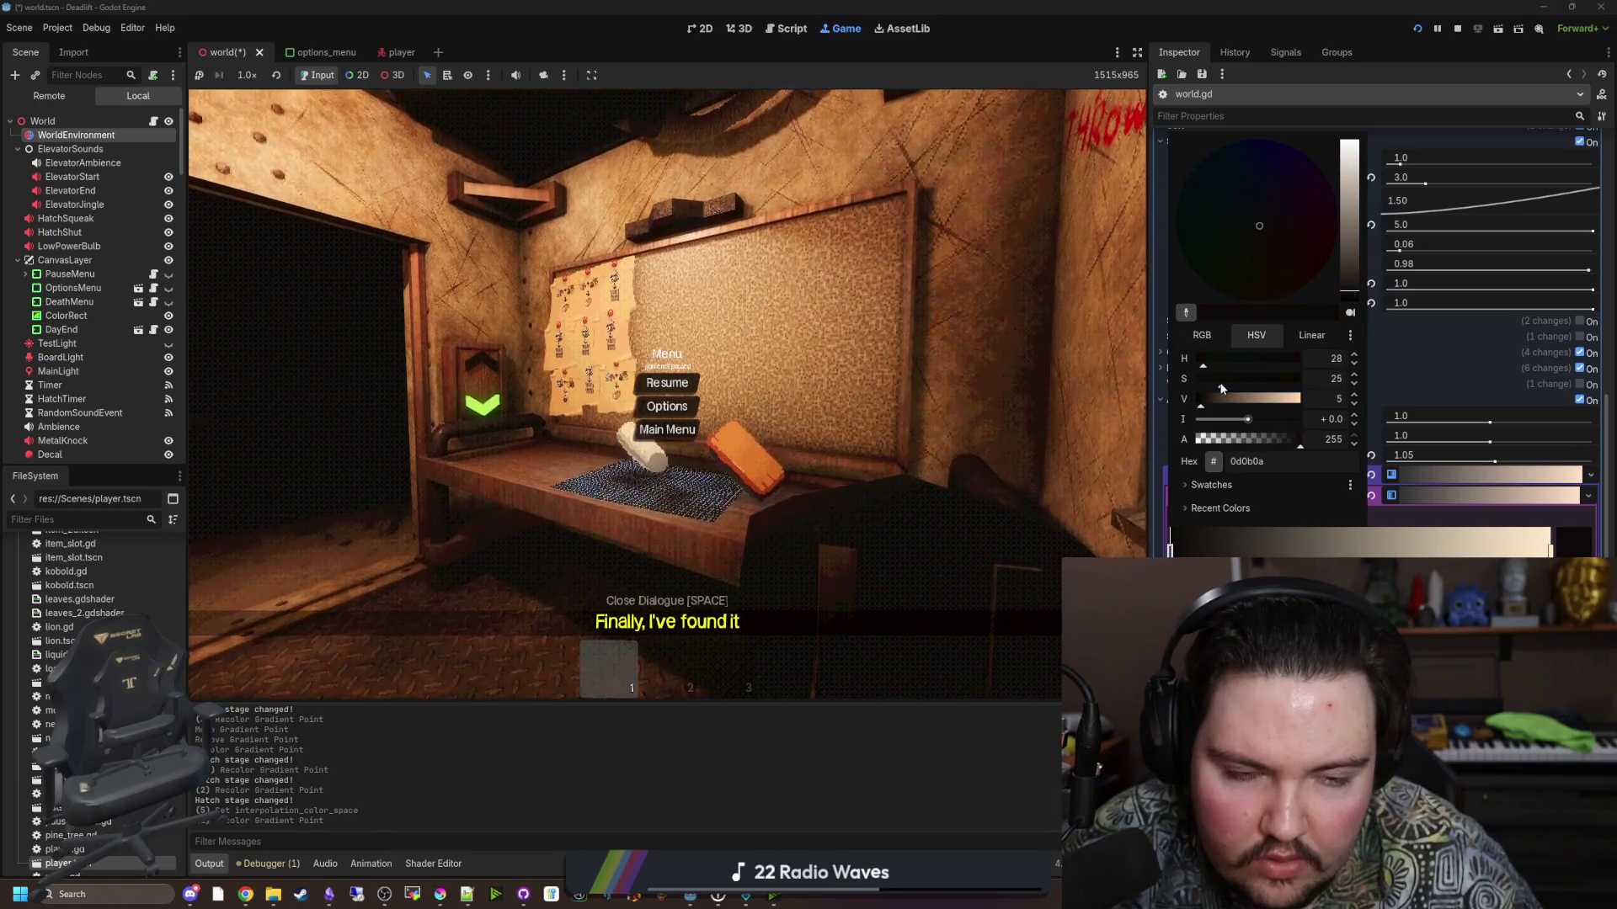
click(1211, 335)
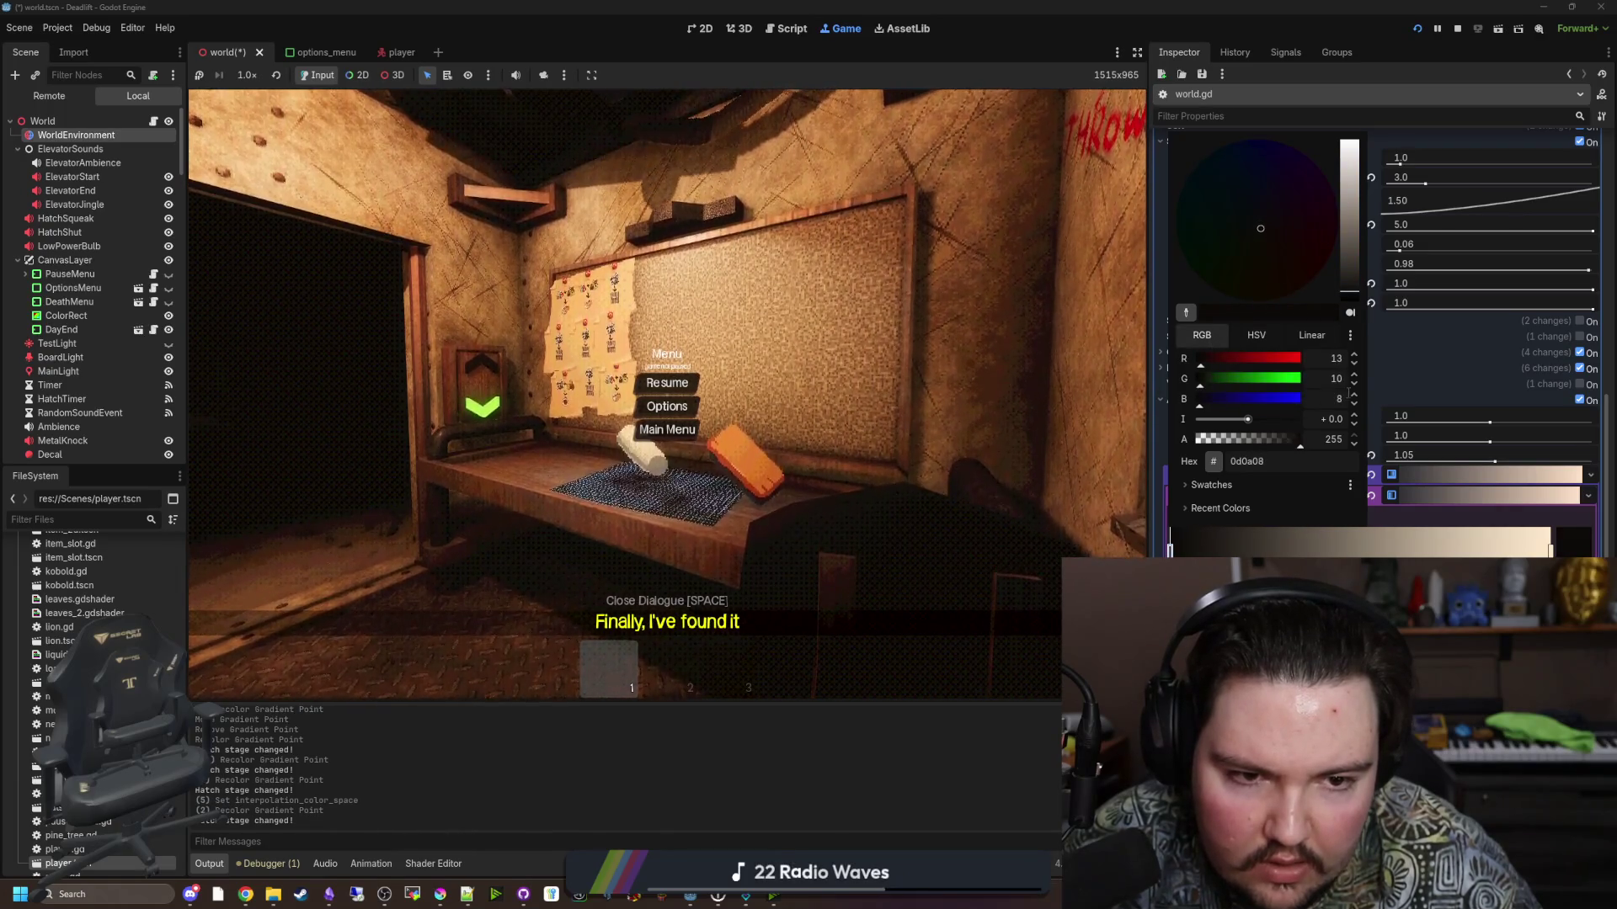
drag(1203, 357, 1194, 378)
click(1269, 340)
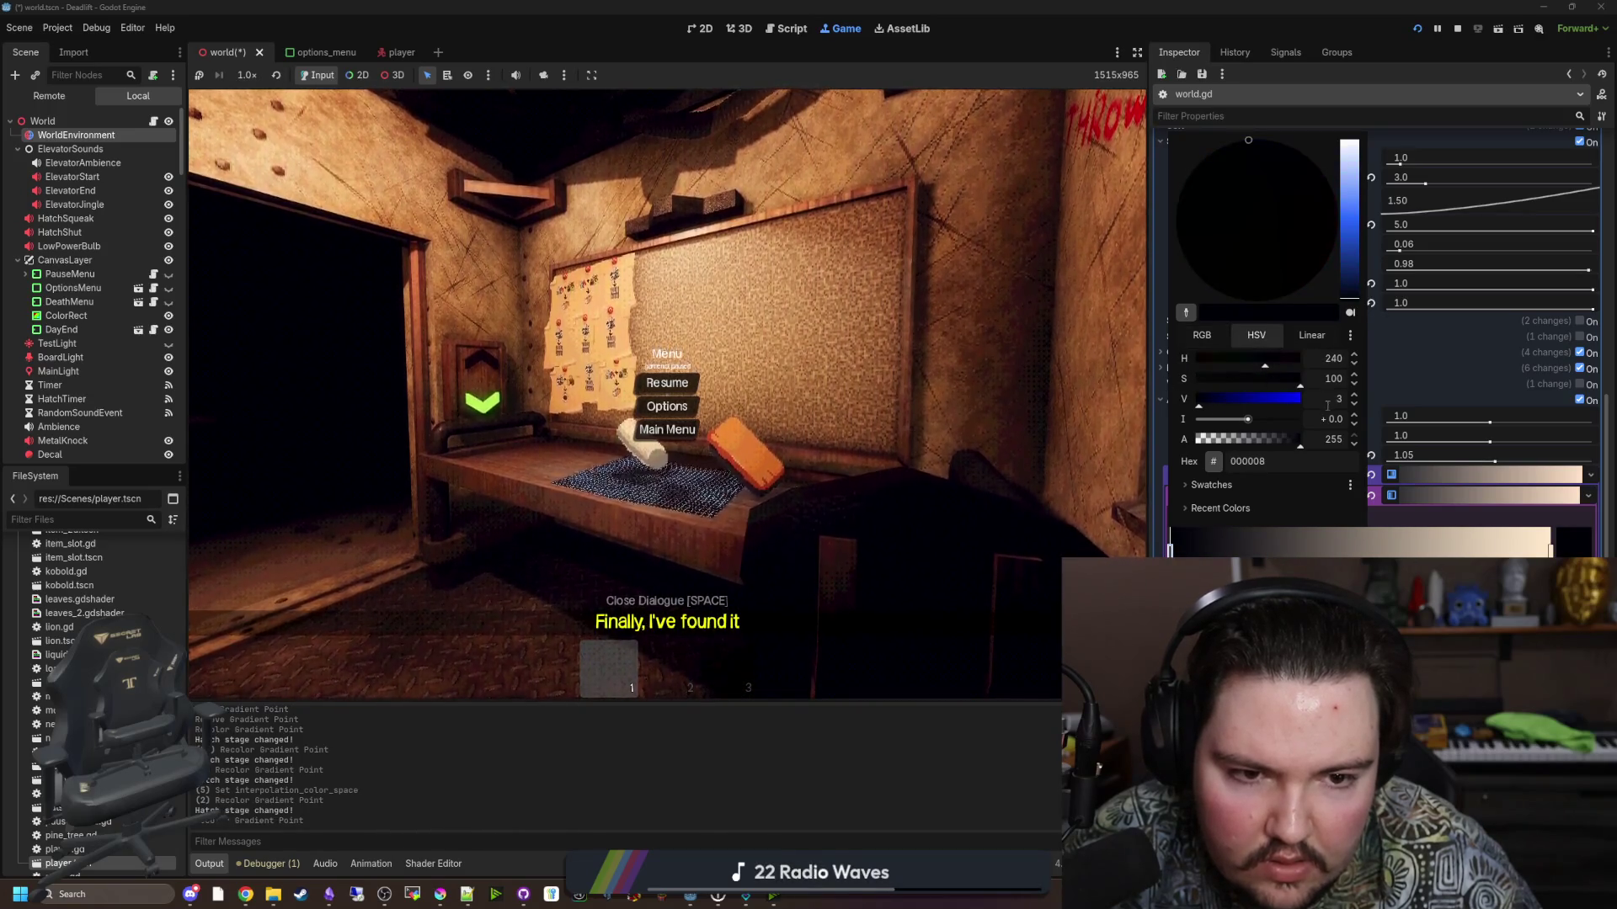
click(1355, 395)
click(1354, 395)
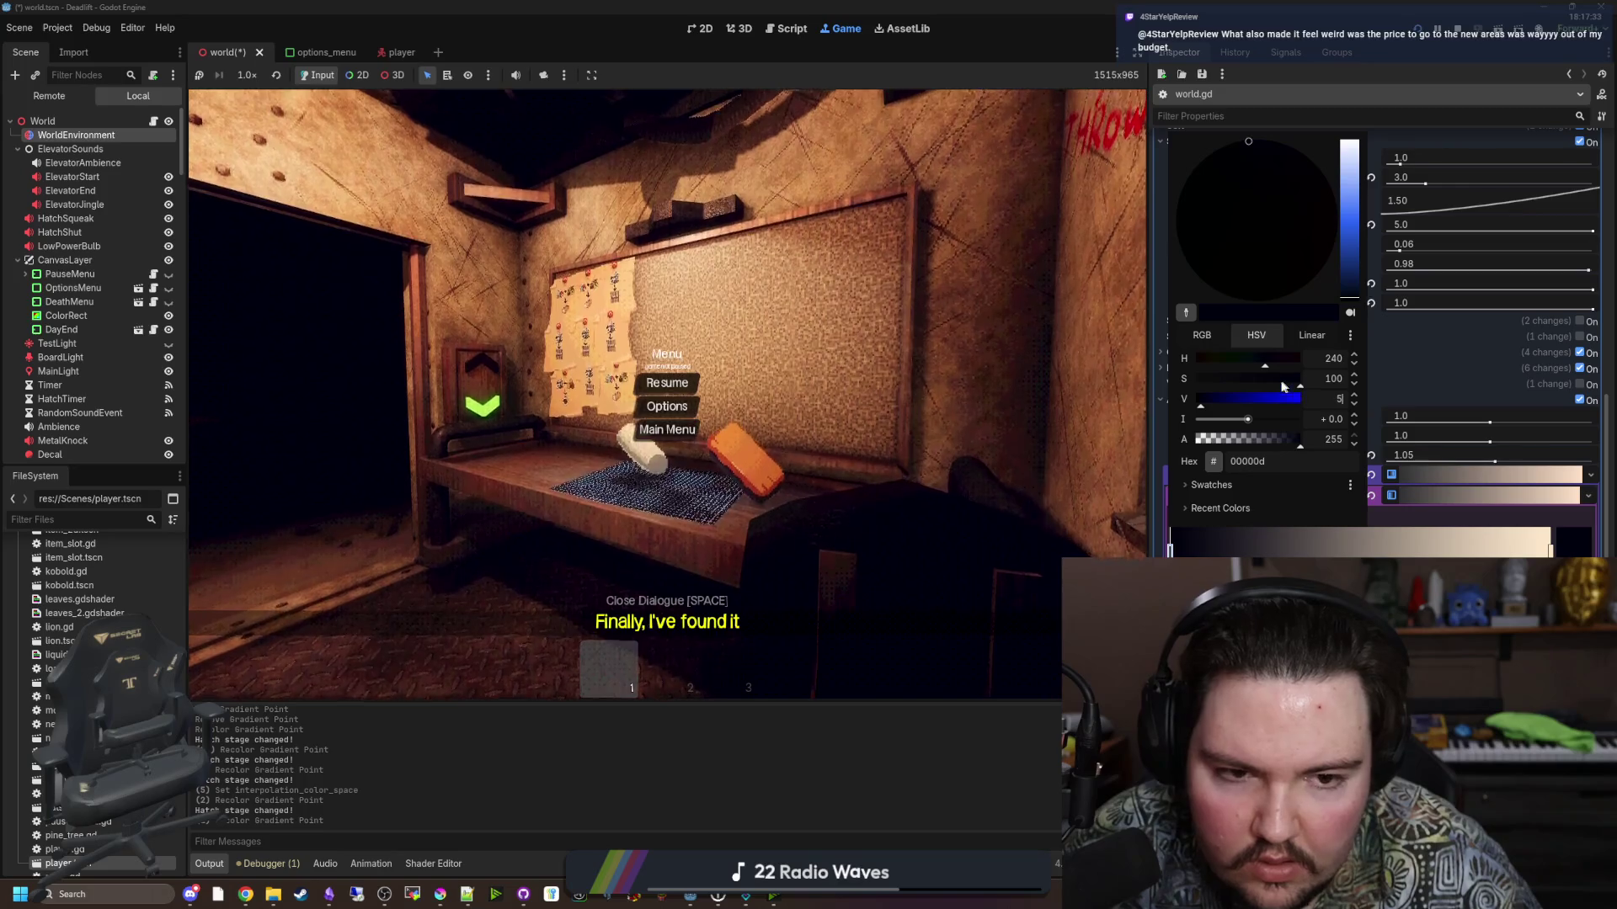
click(1238, 380)
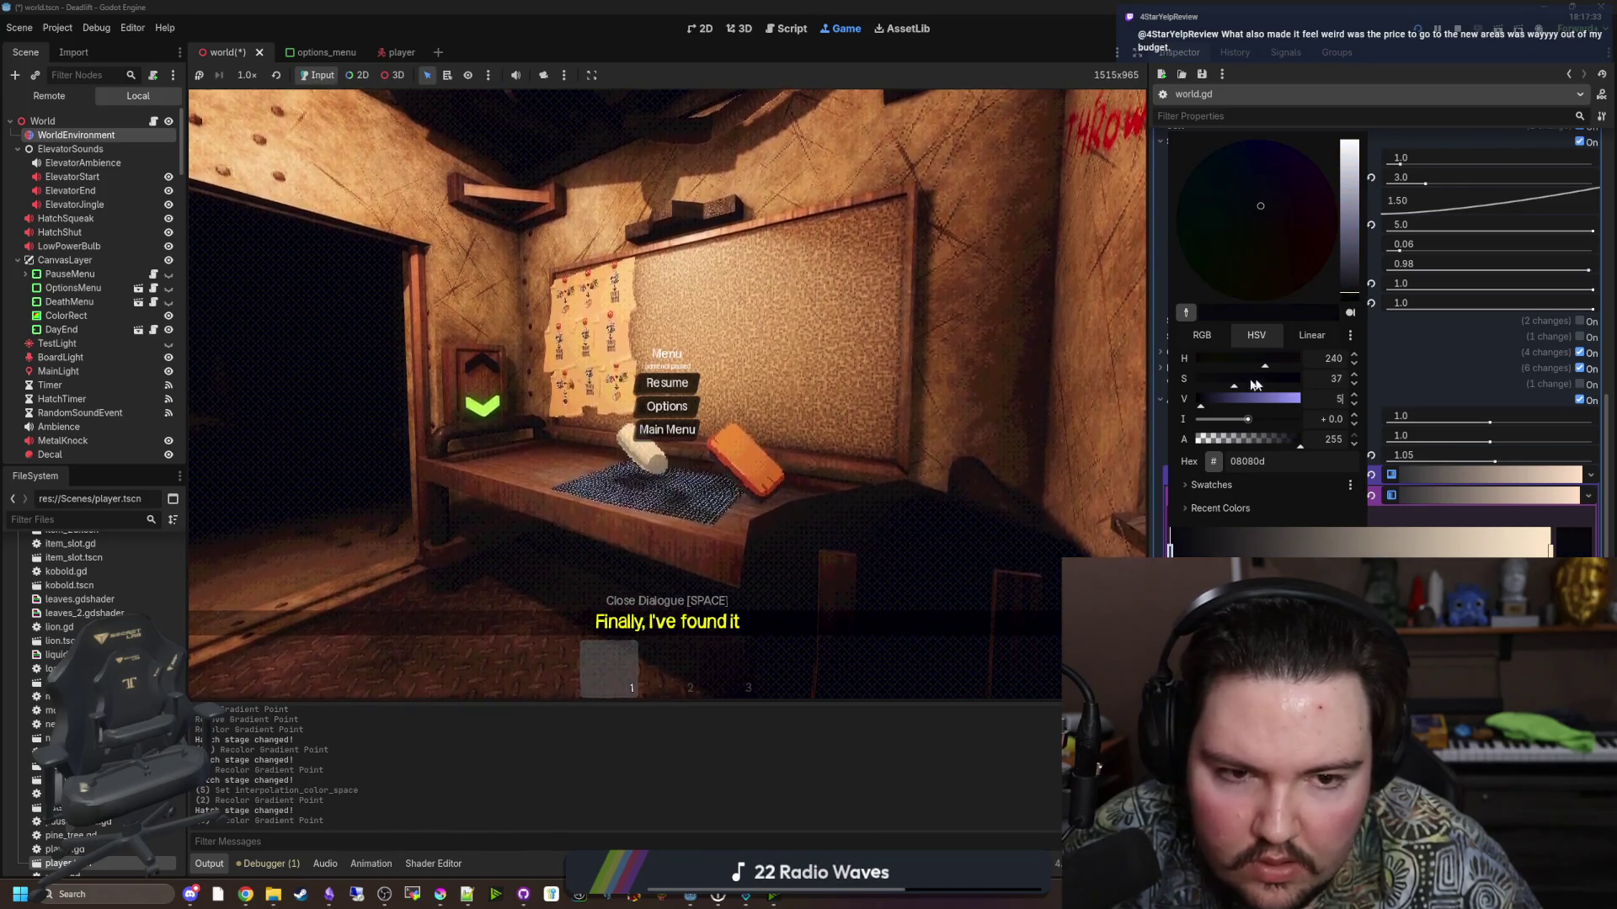
click(1218, 384)
drag(1218, 392, 1235, 388)
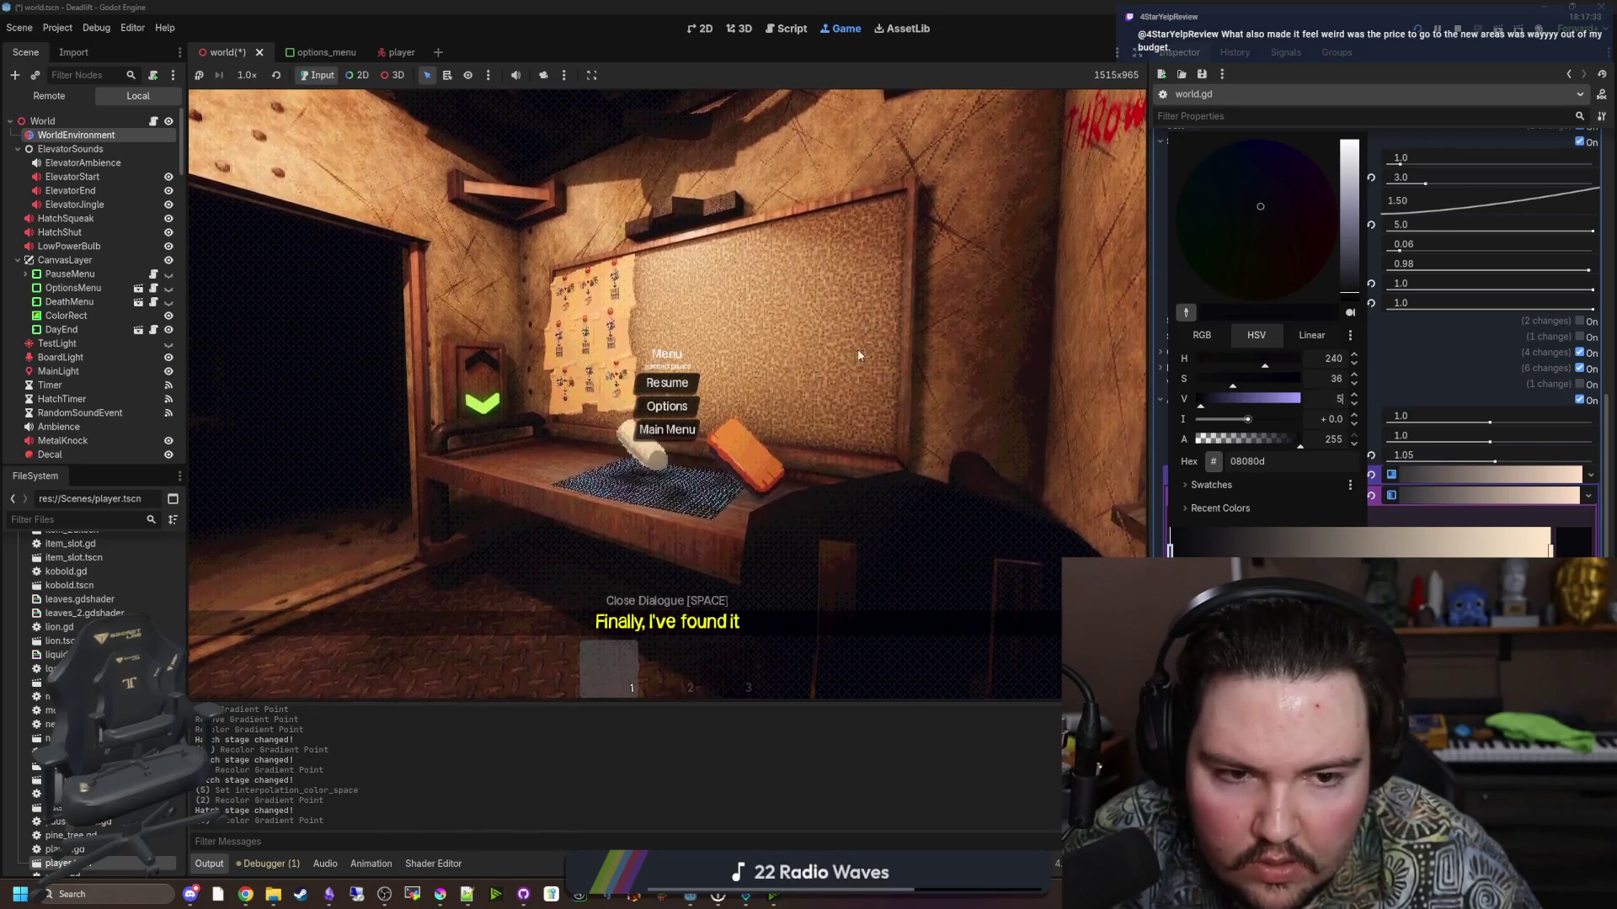
click(667, 382)
key(shift+w)
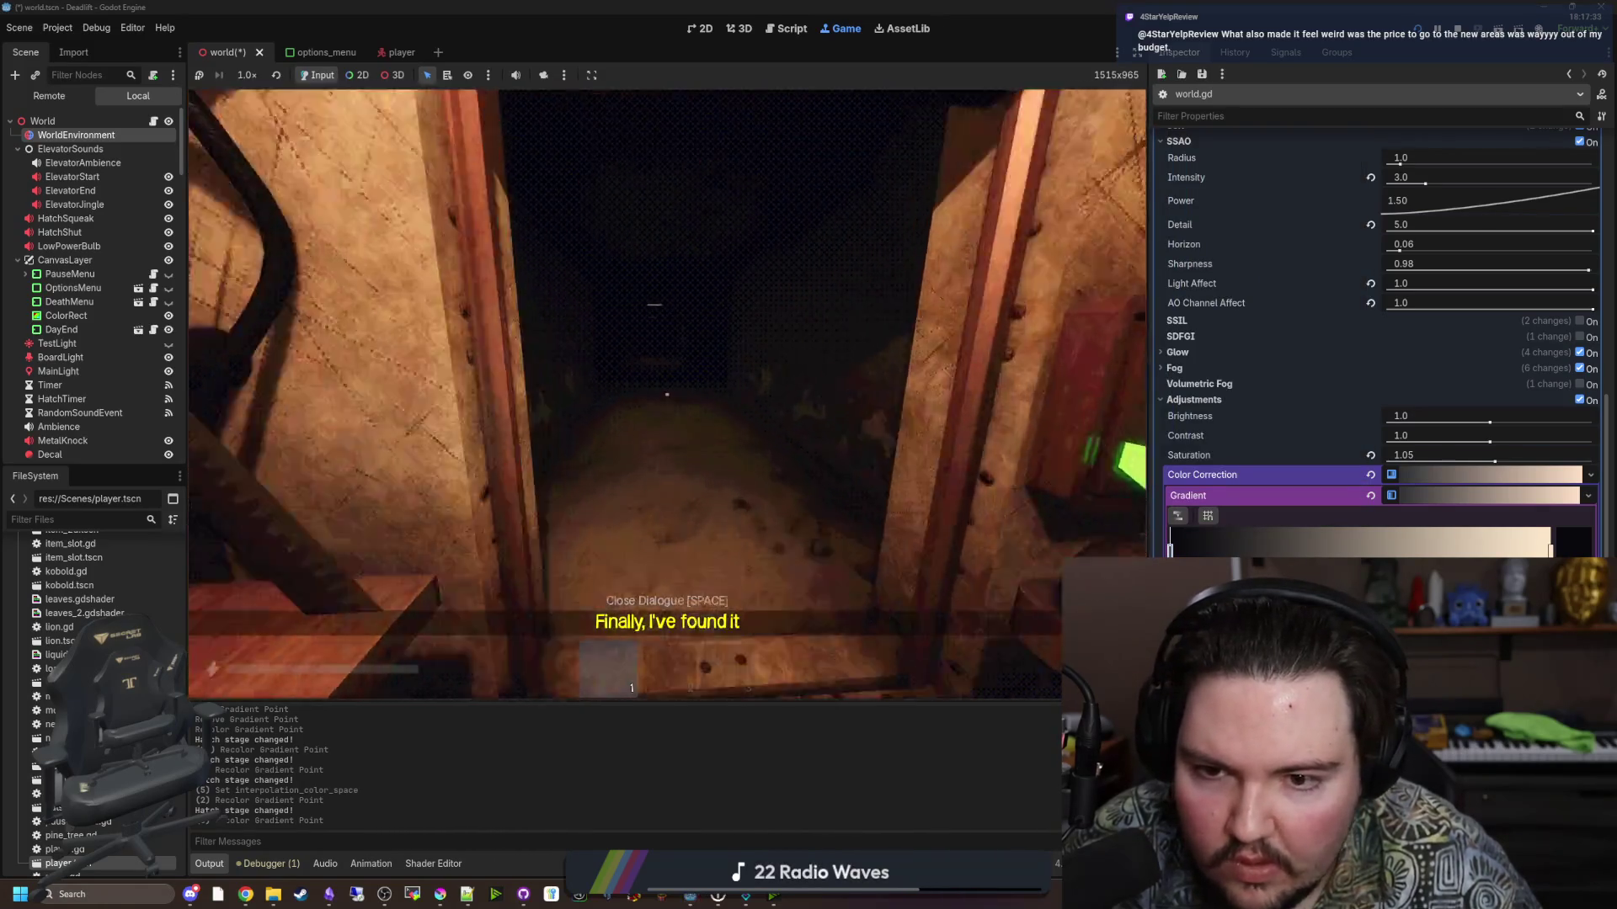
Walk the small room, dark corridor and lit elevator room, pick up the floor item, then pause.
key(w)
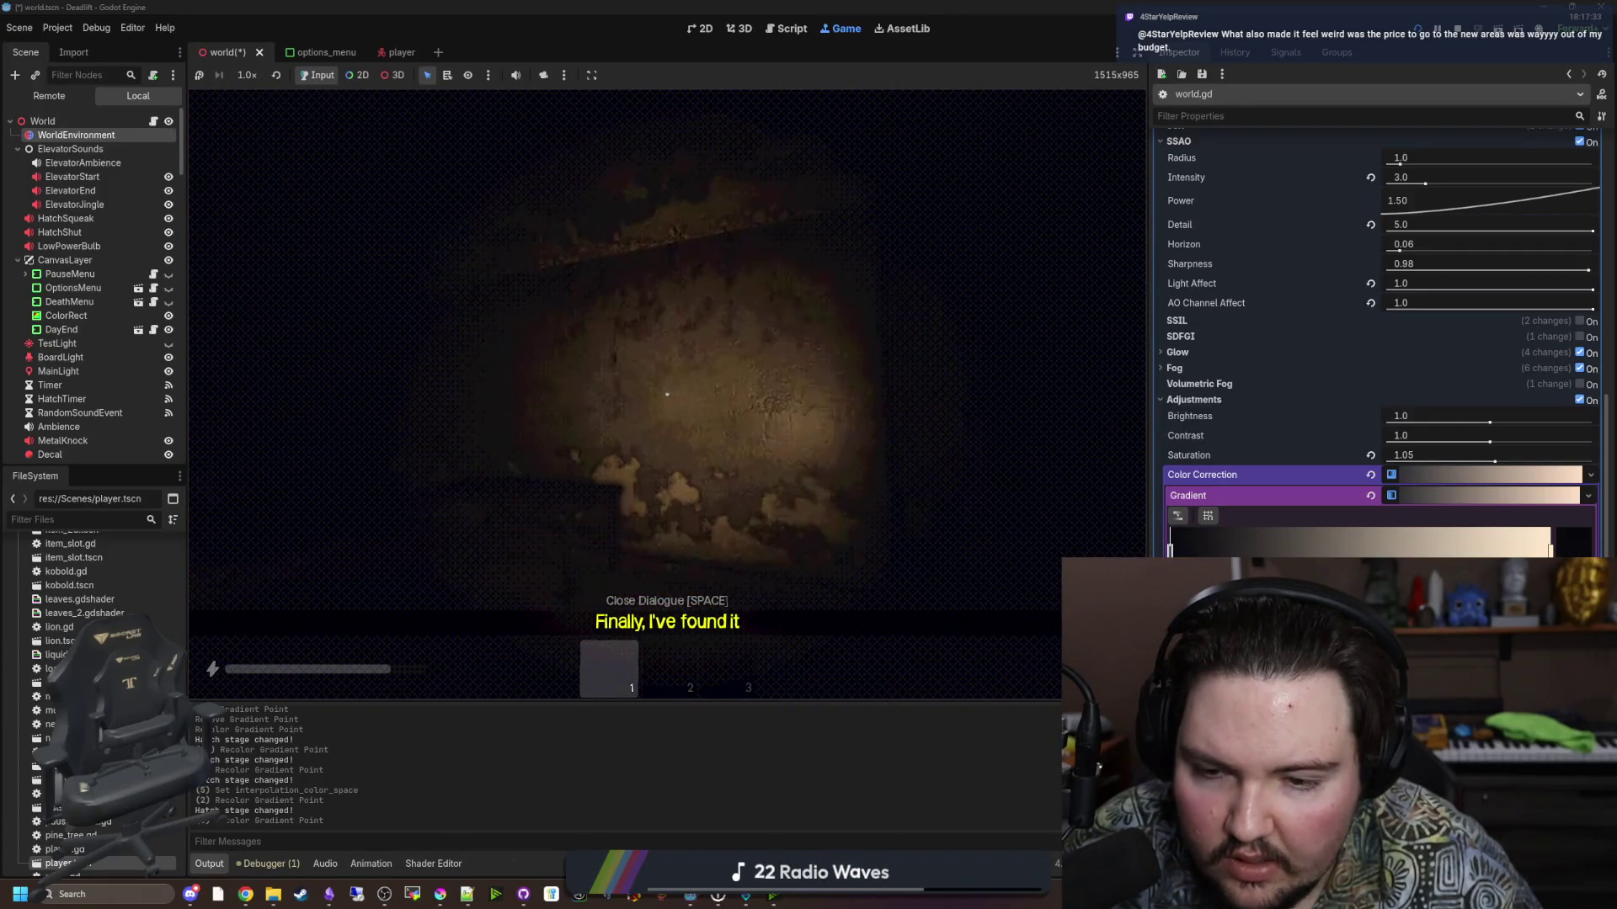
key(w)
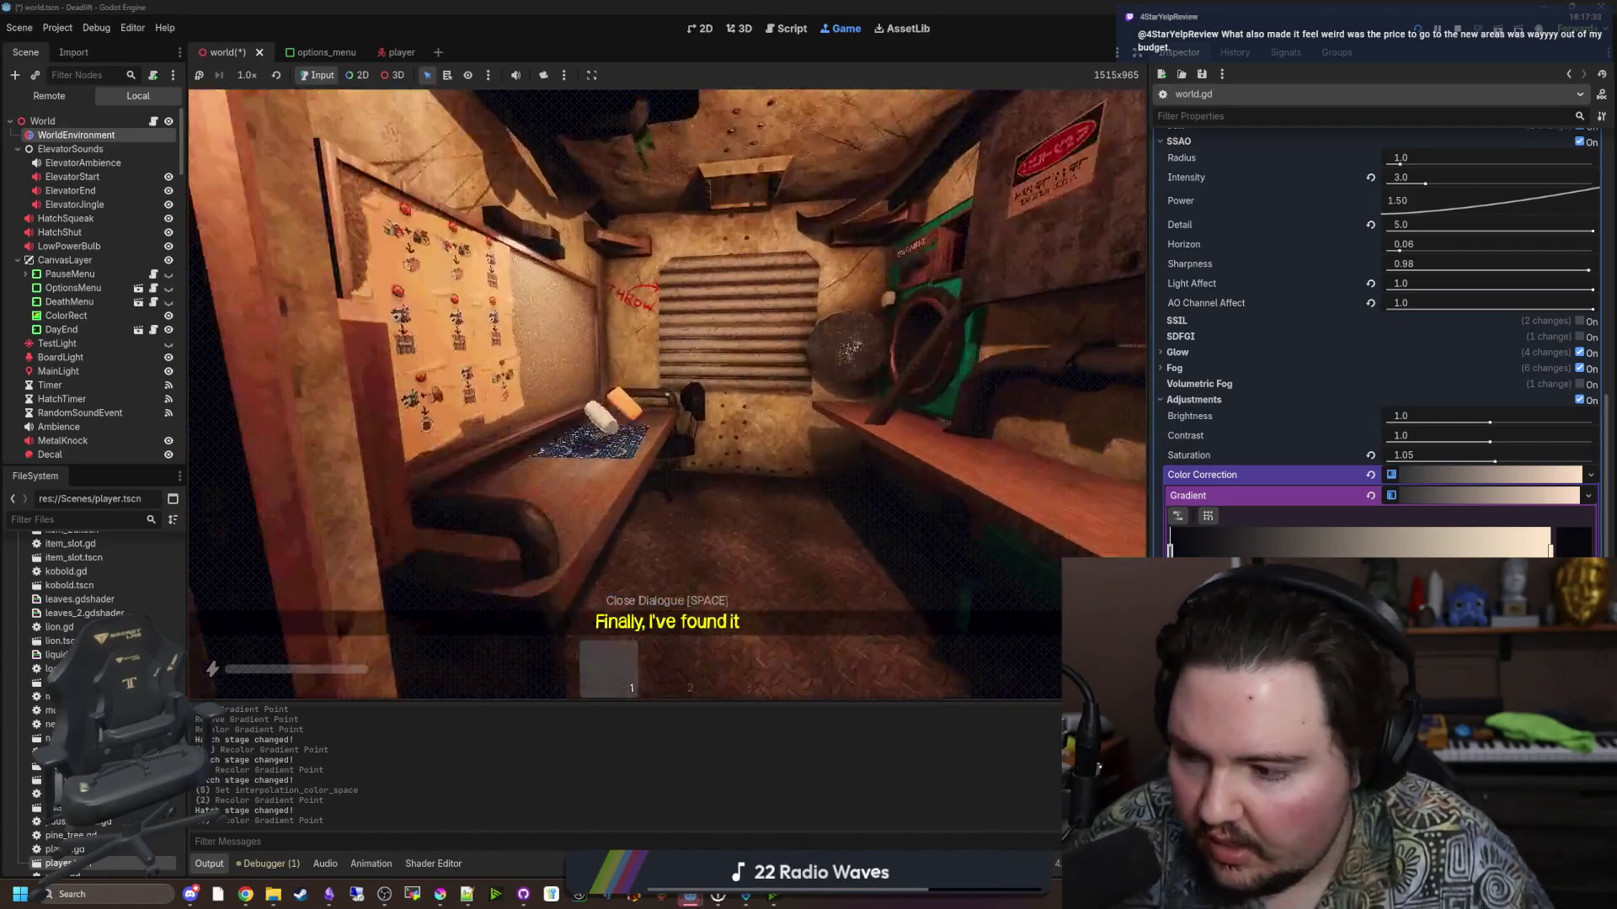
key(w)
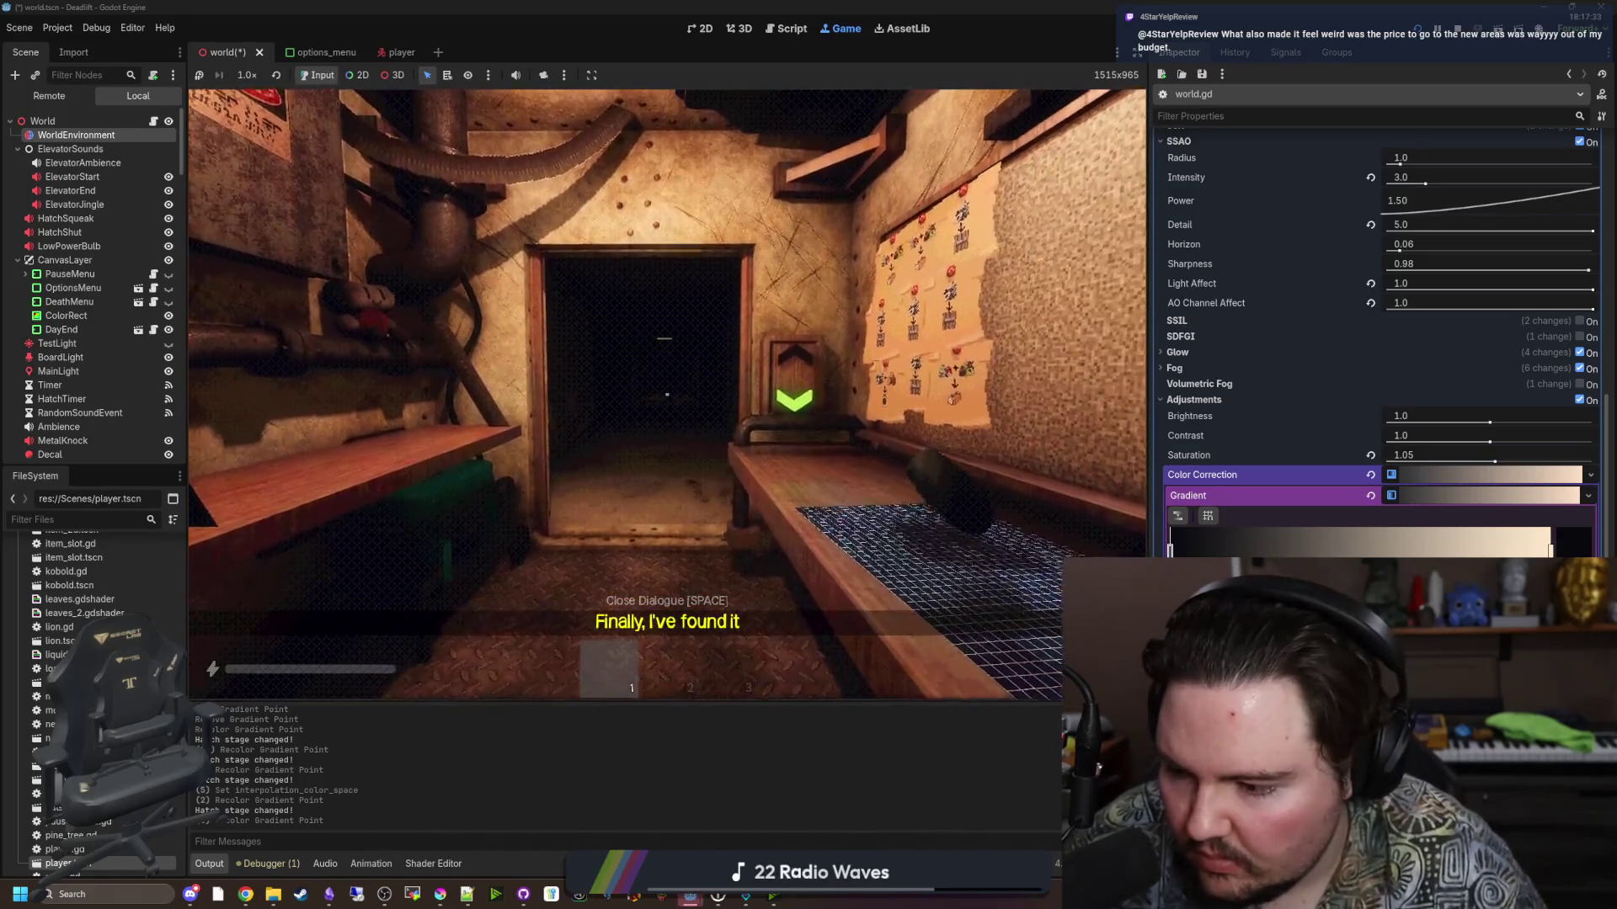
key(w)
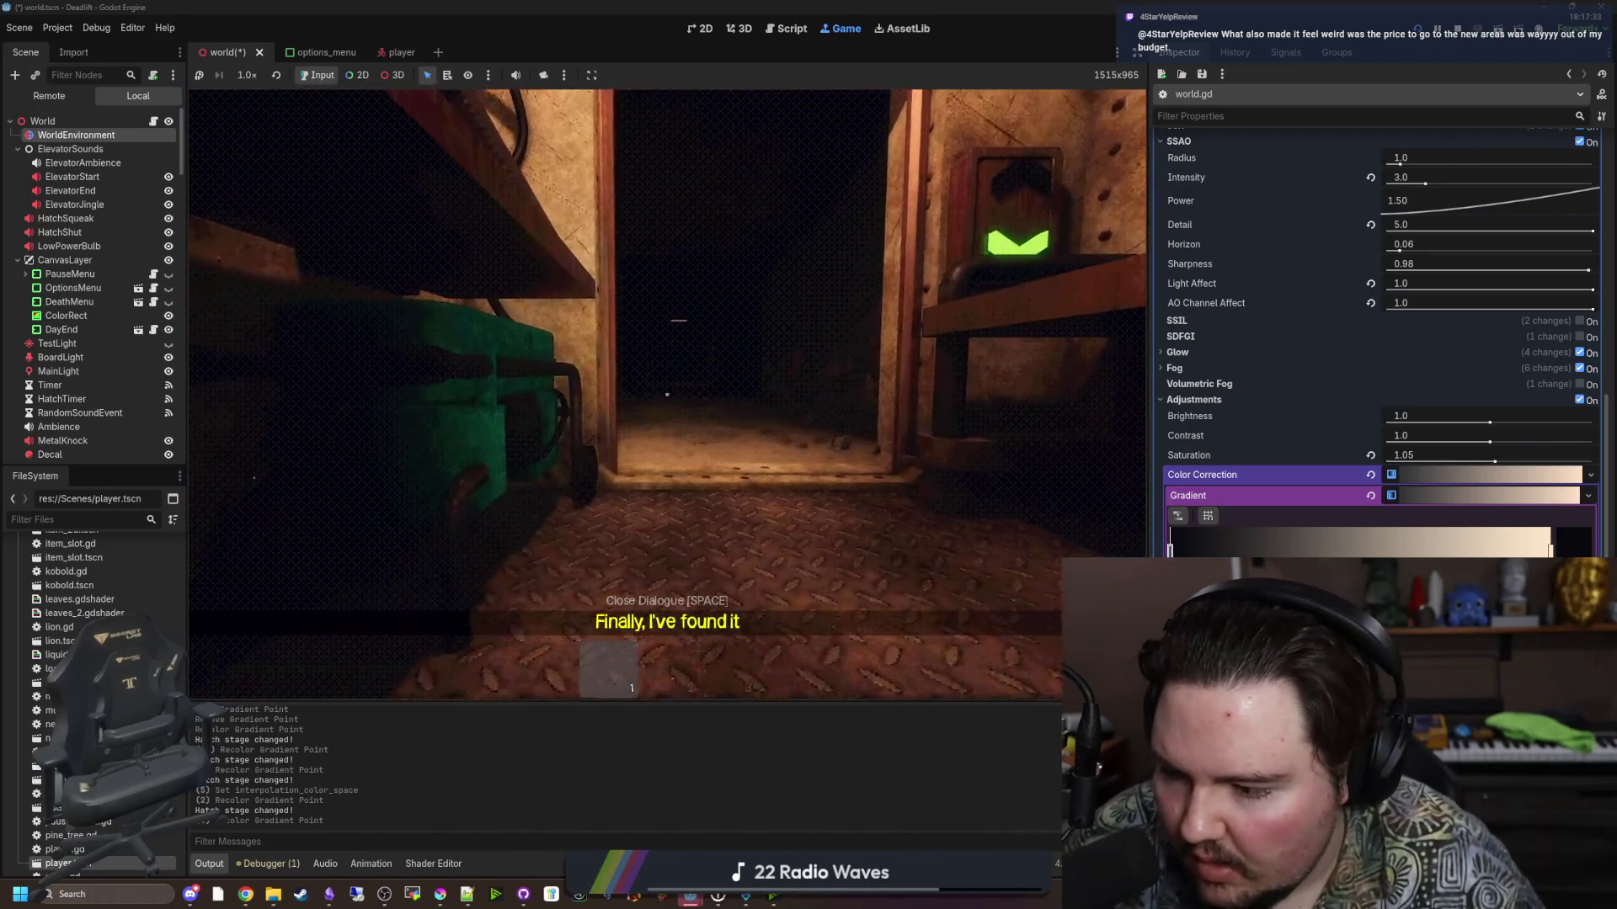
key(w)
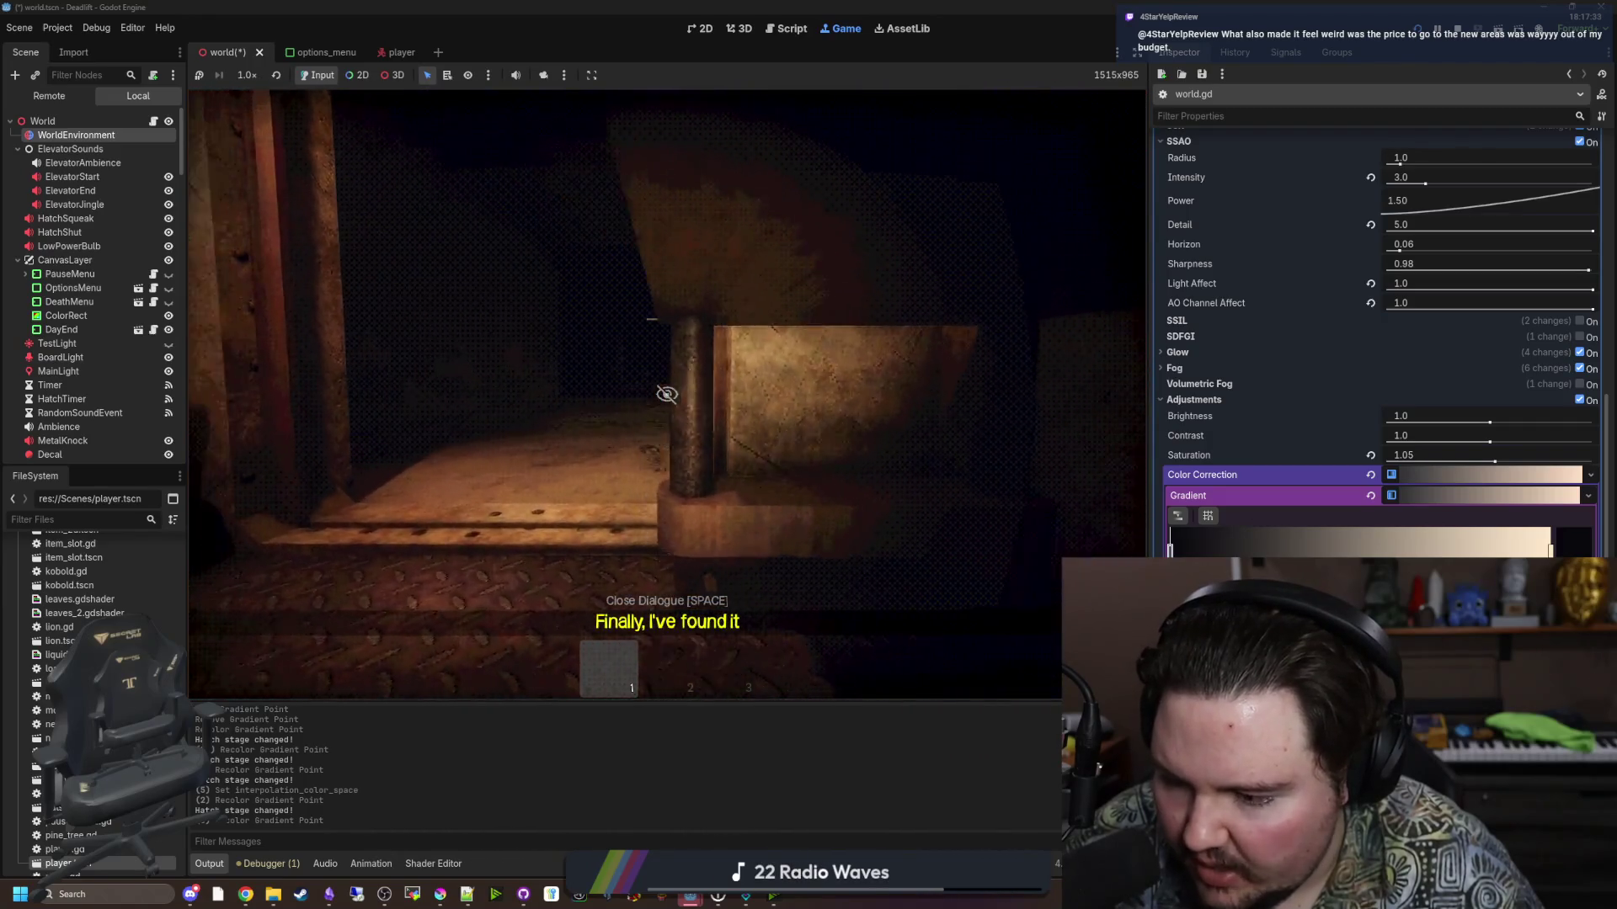
key(w)
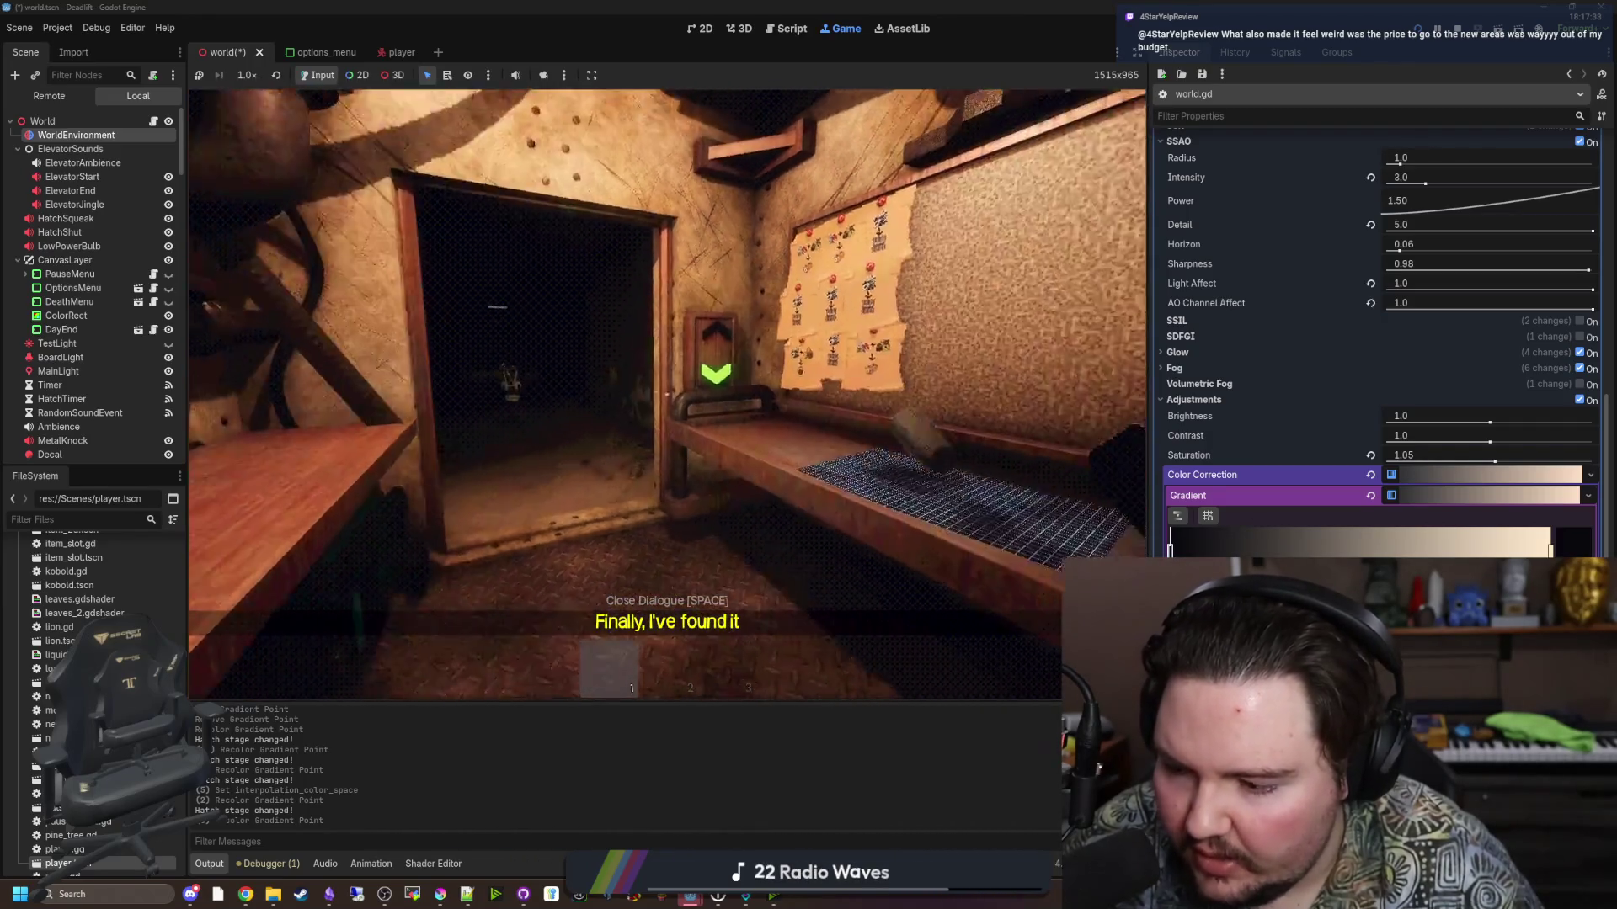
key(w)
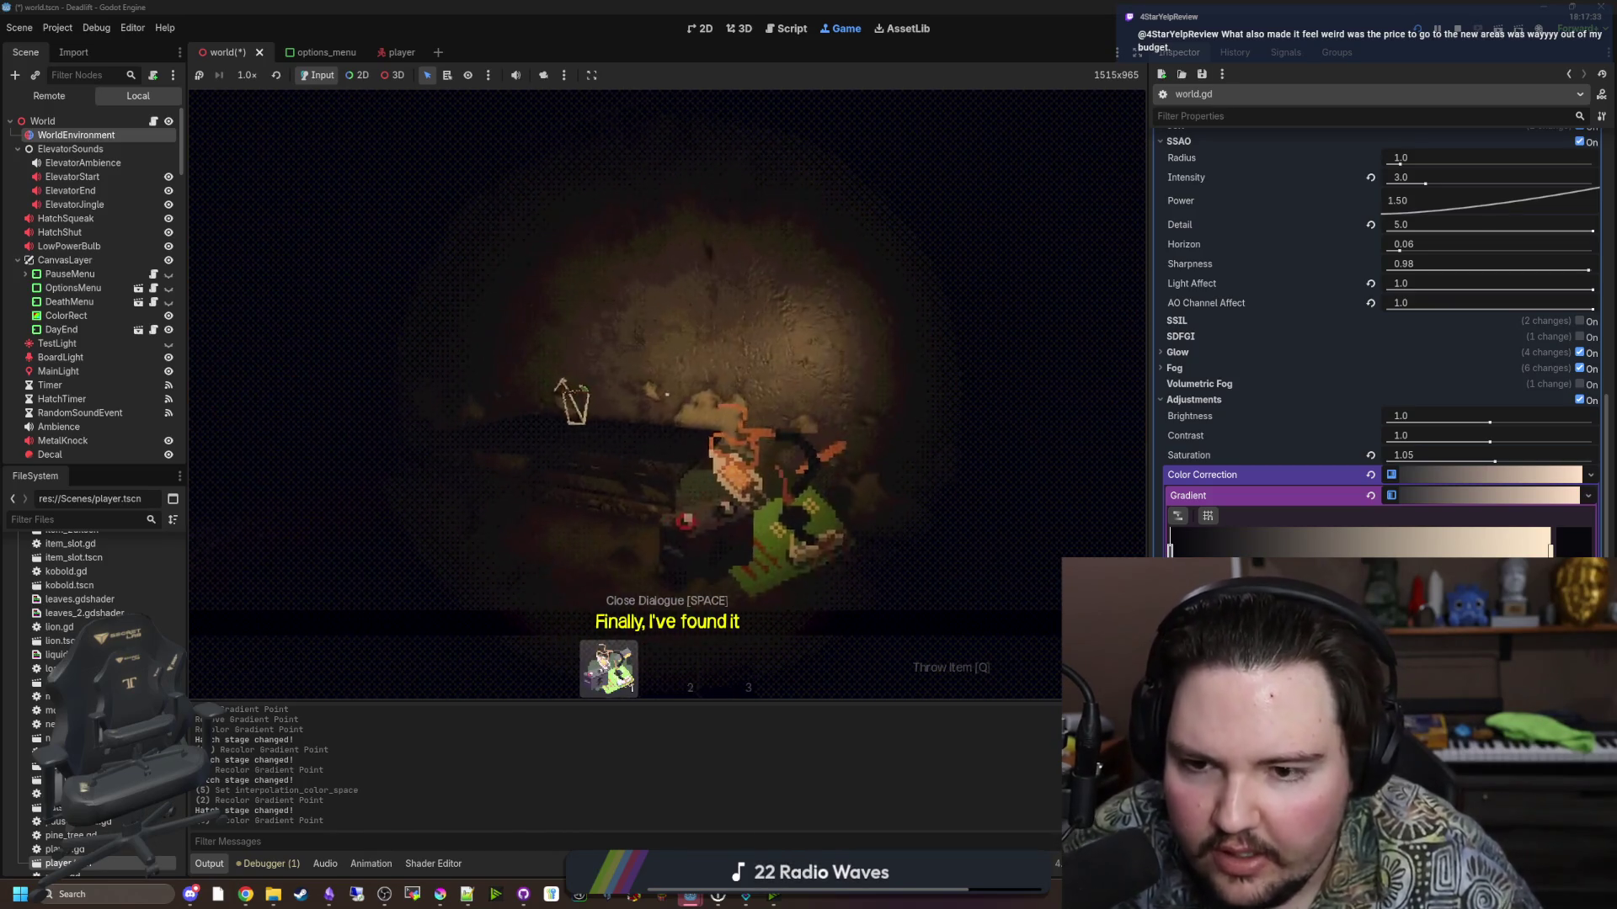
key(w)
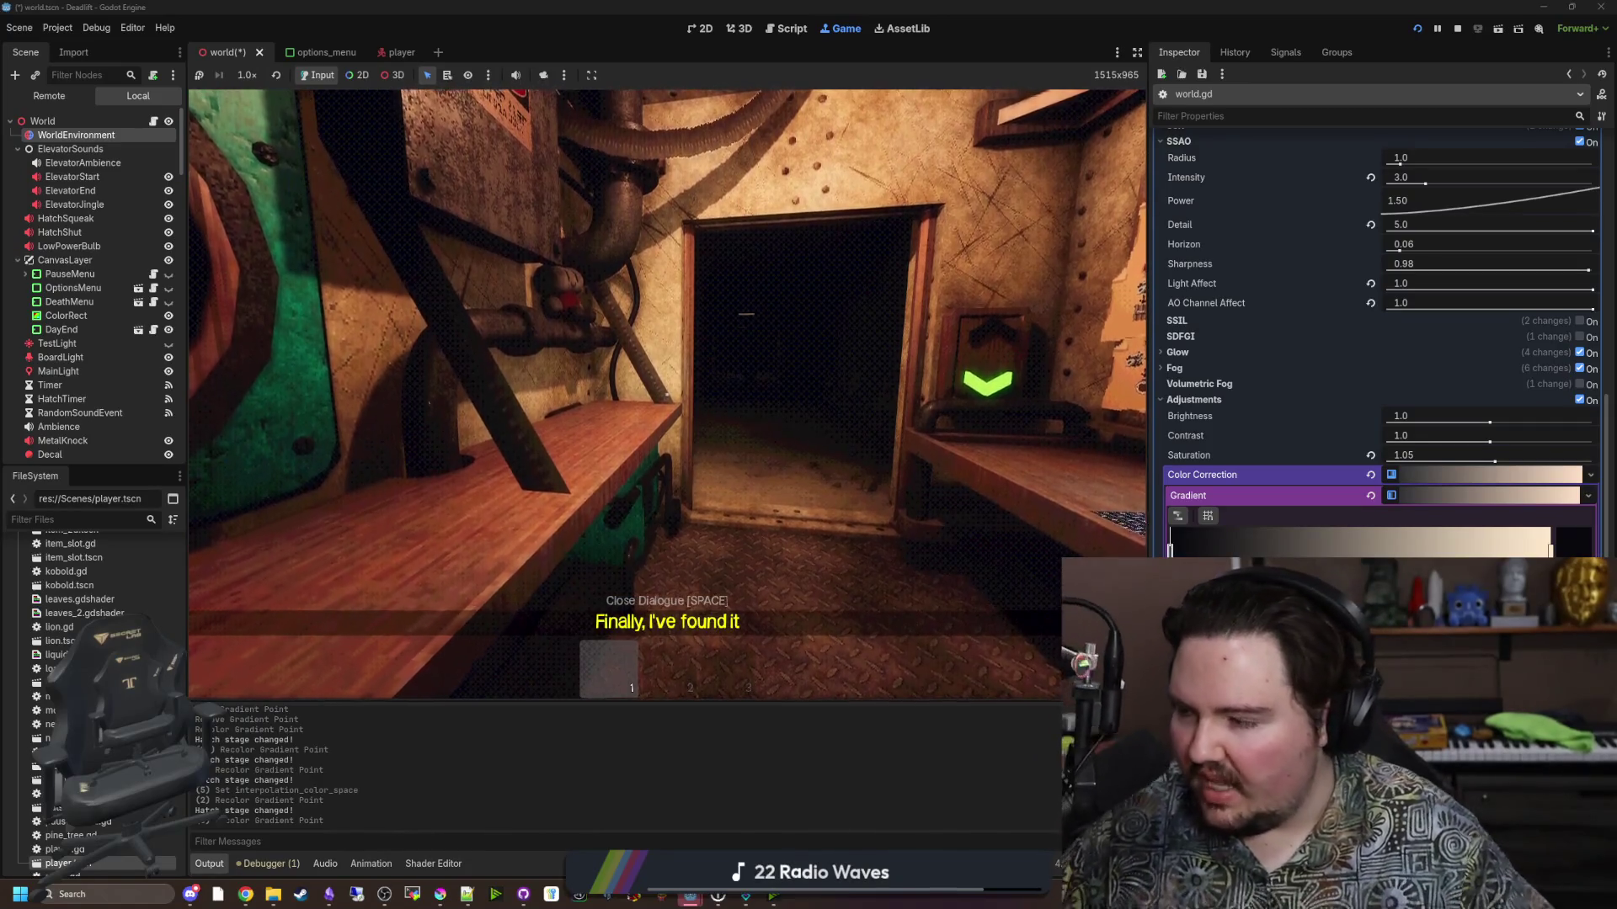
key(w)
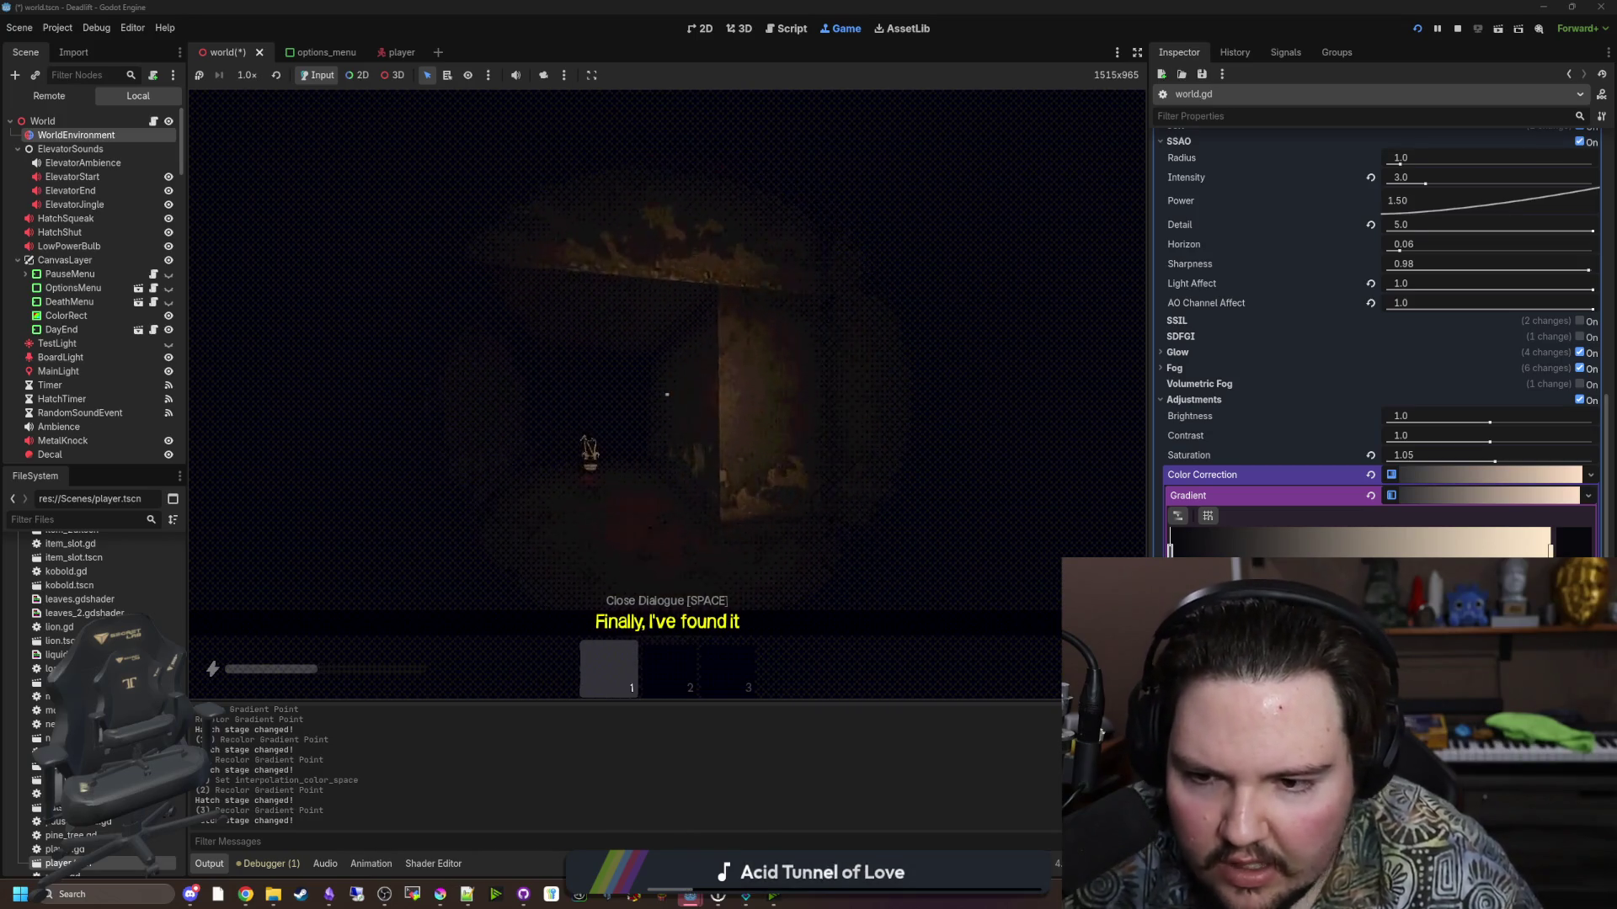
key(e)
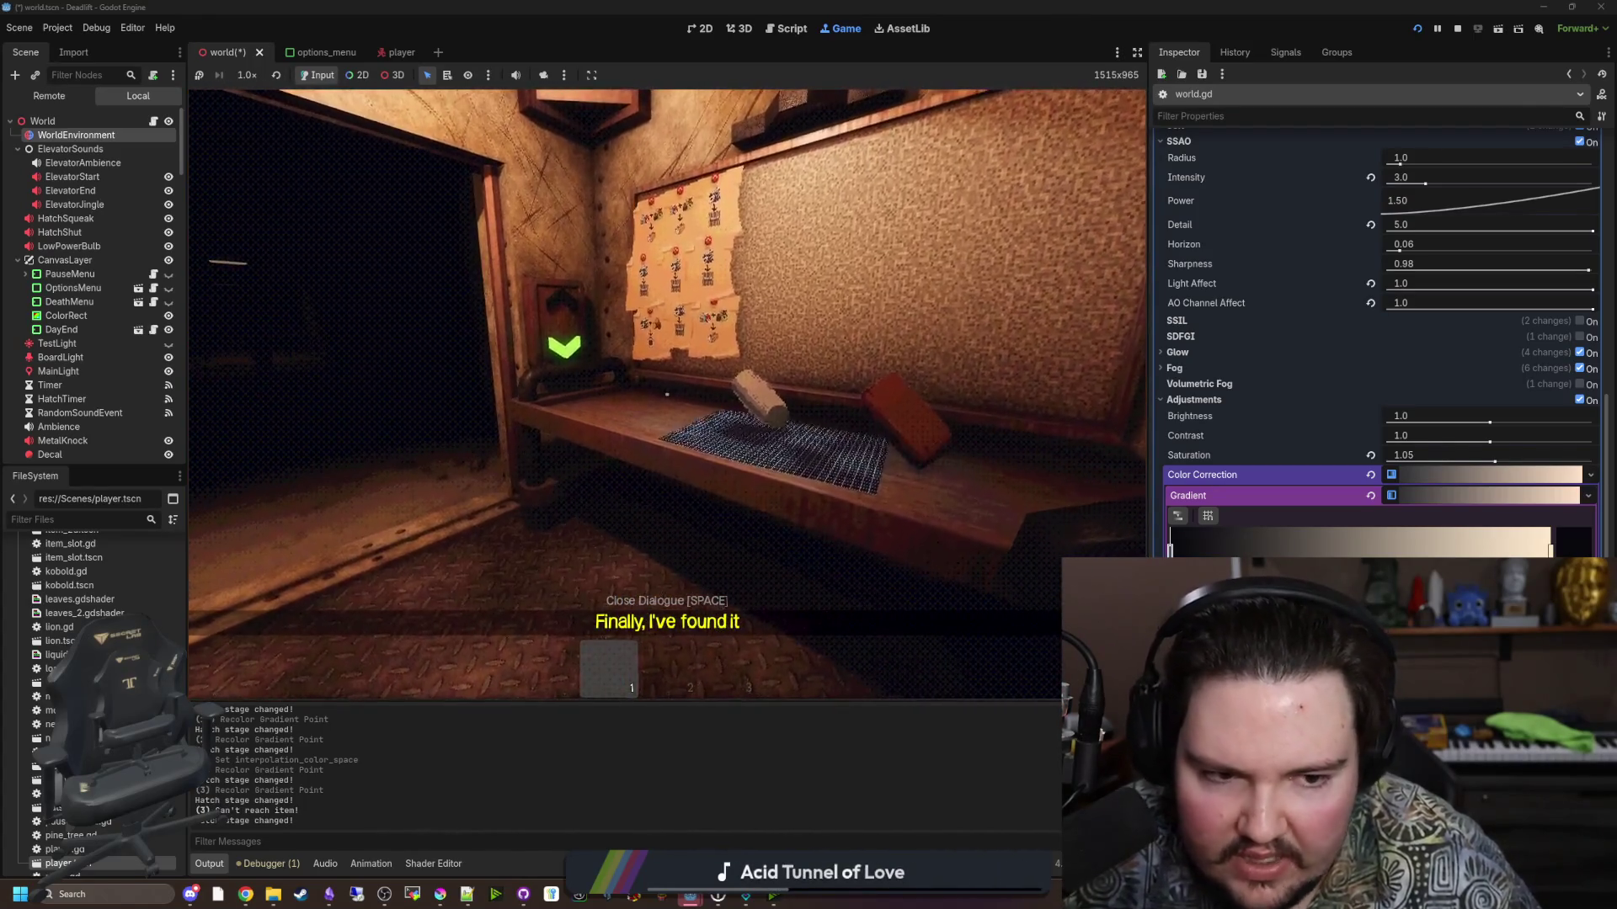
key(Escape)
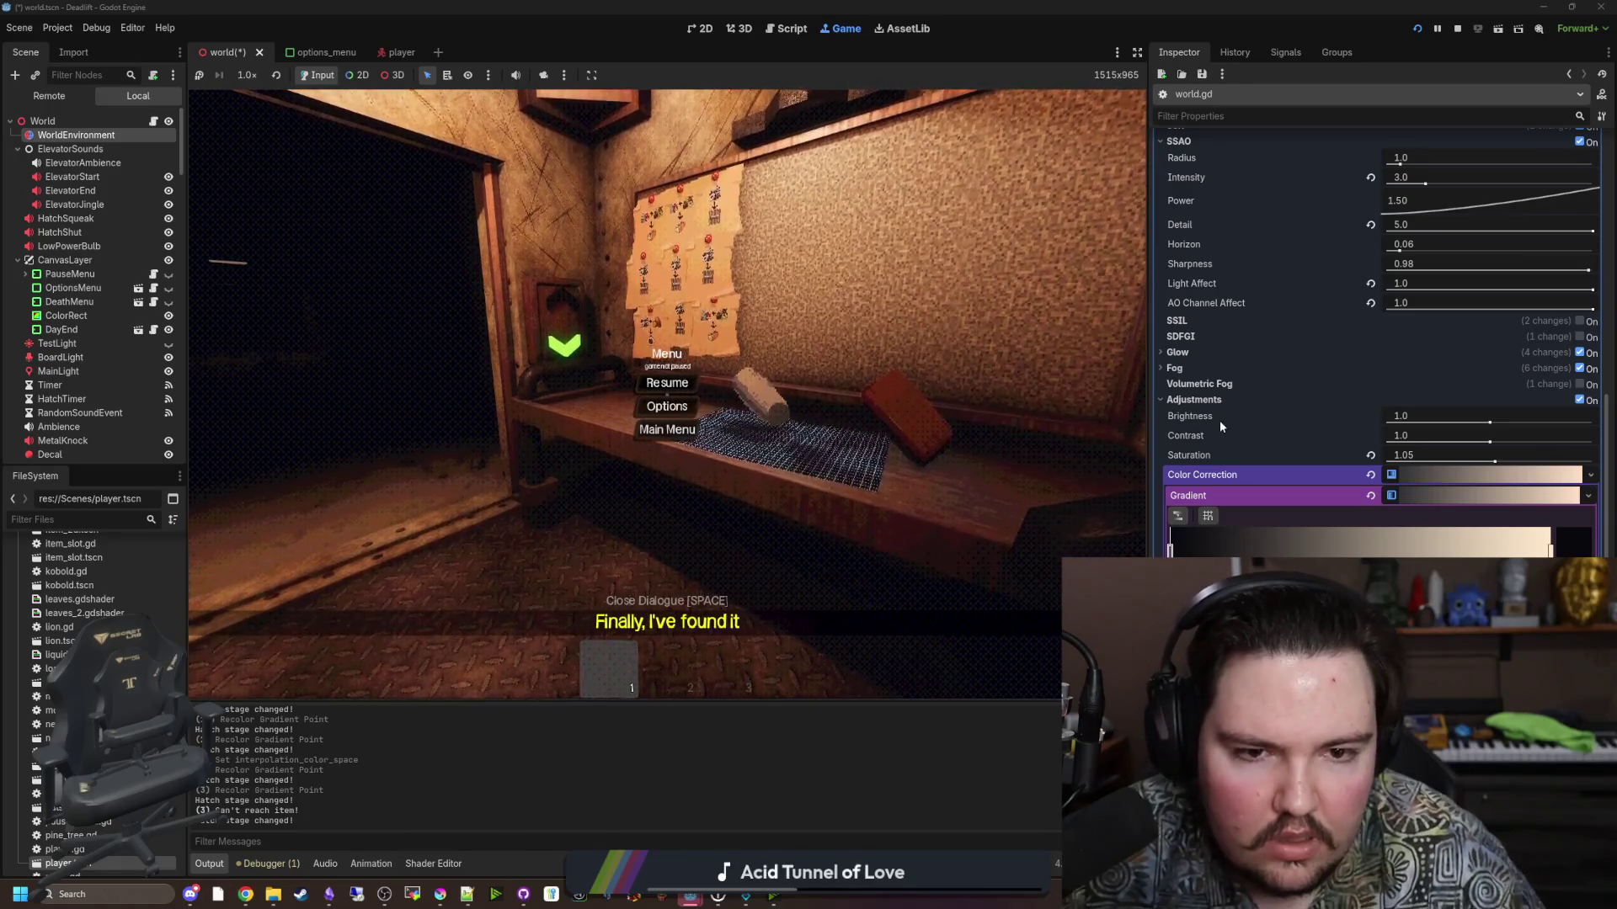
Push SSAO sharpness up to its maximum while the game is paused.
scroll(1223, 412, up, 2)
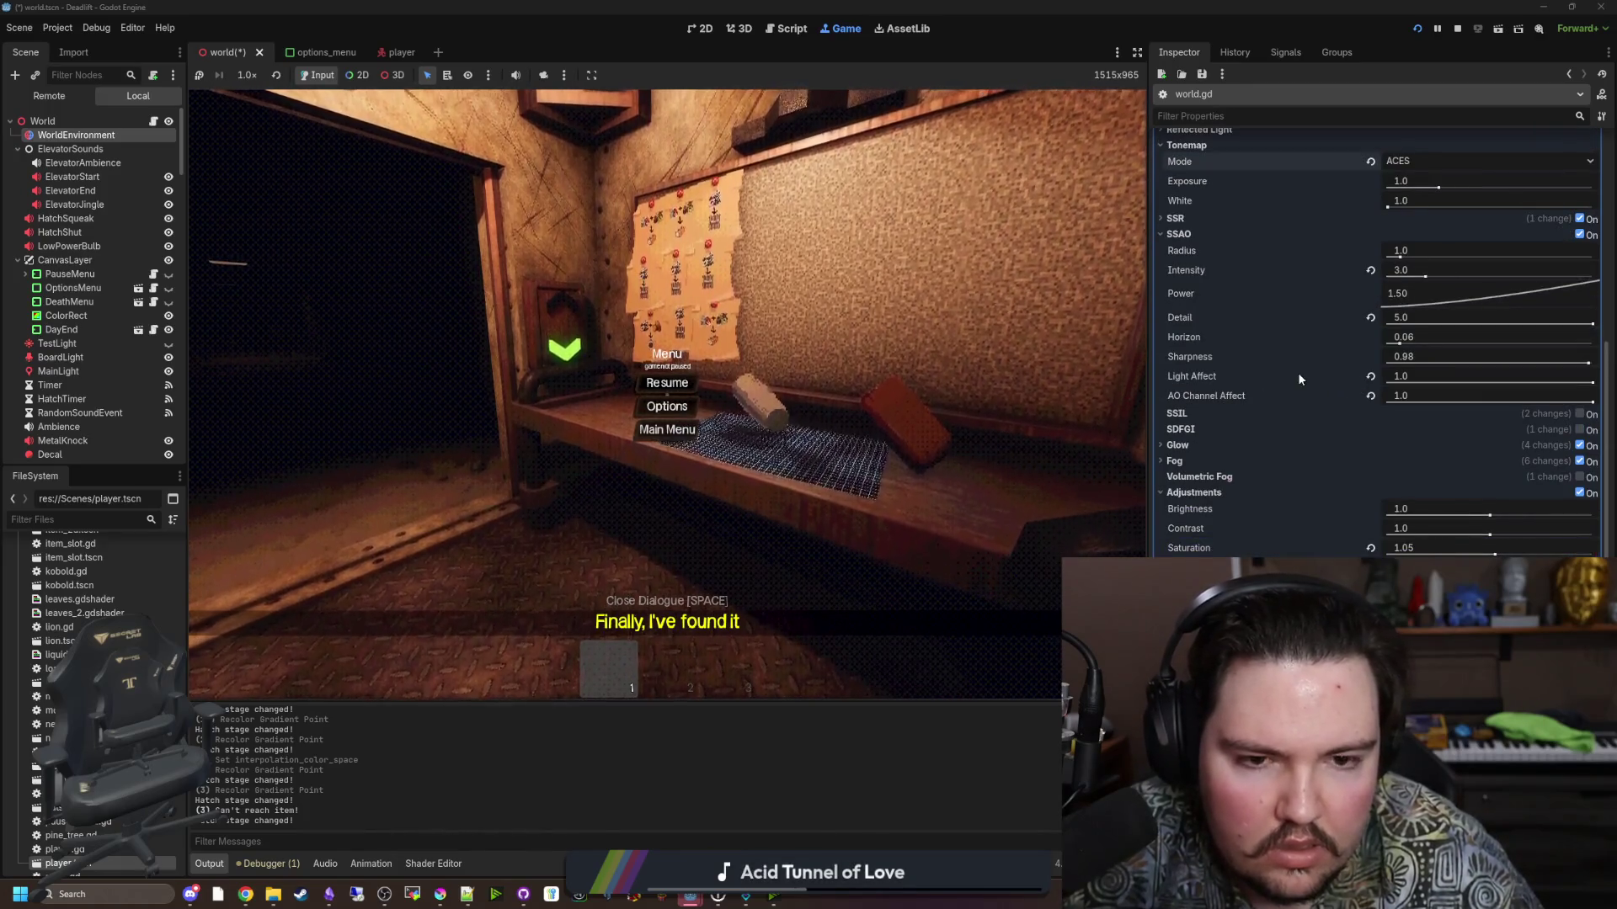
click(1591, 364)
drag(1594, 364, 1600, 364)
click(1541, 276)
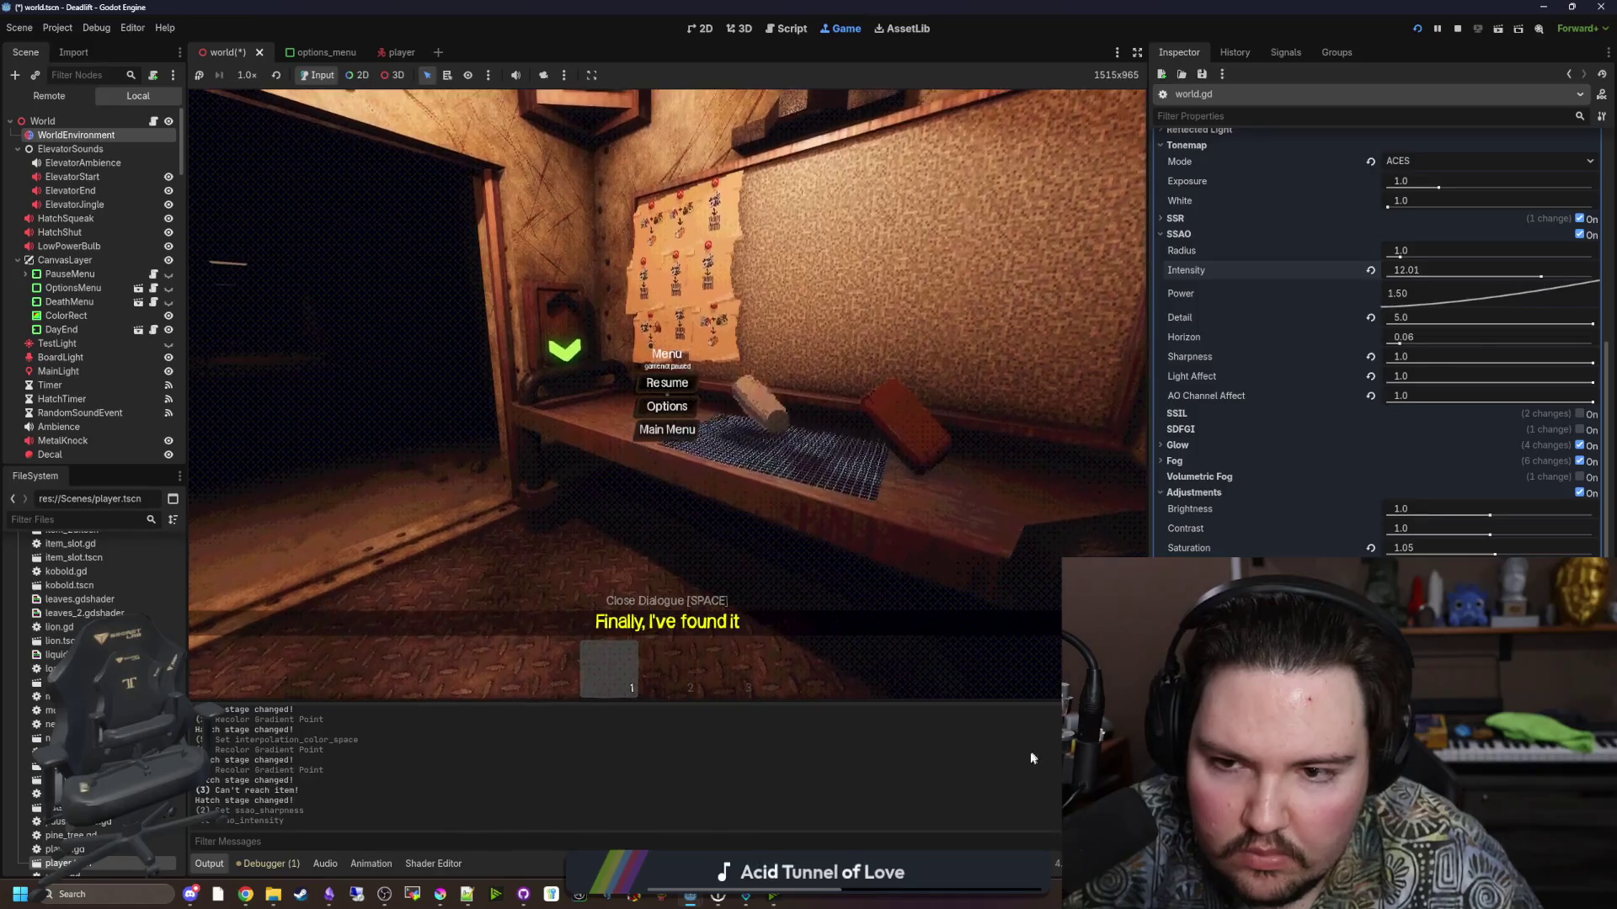
Stop the game, show the 3D scene, and keep SSAO Intensity at 3.0.
click(1458, 27)
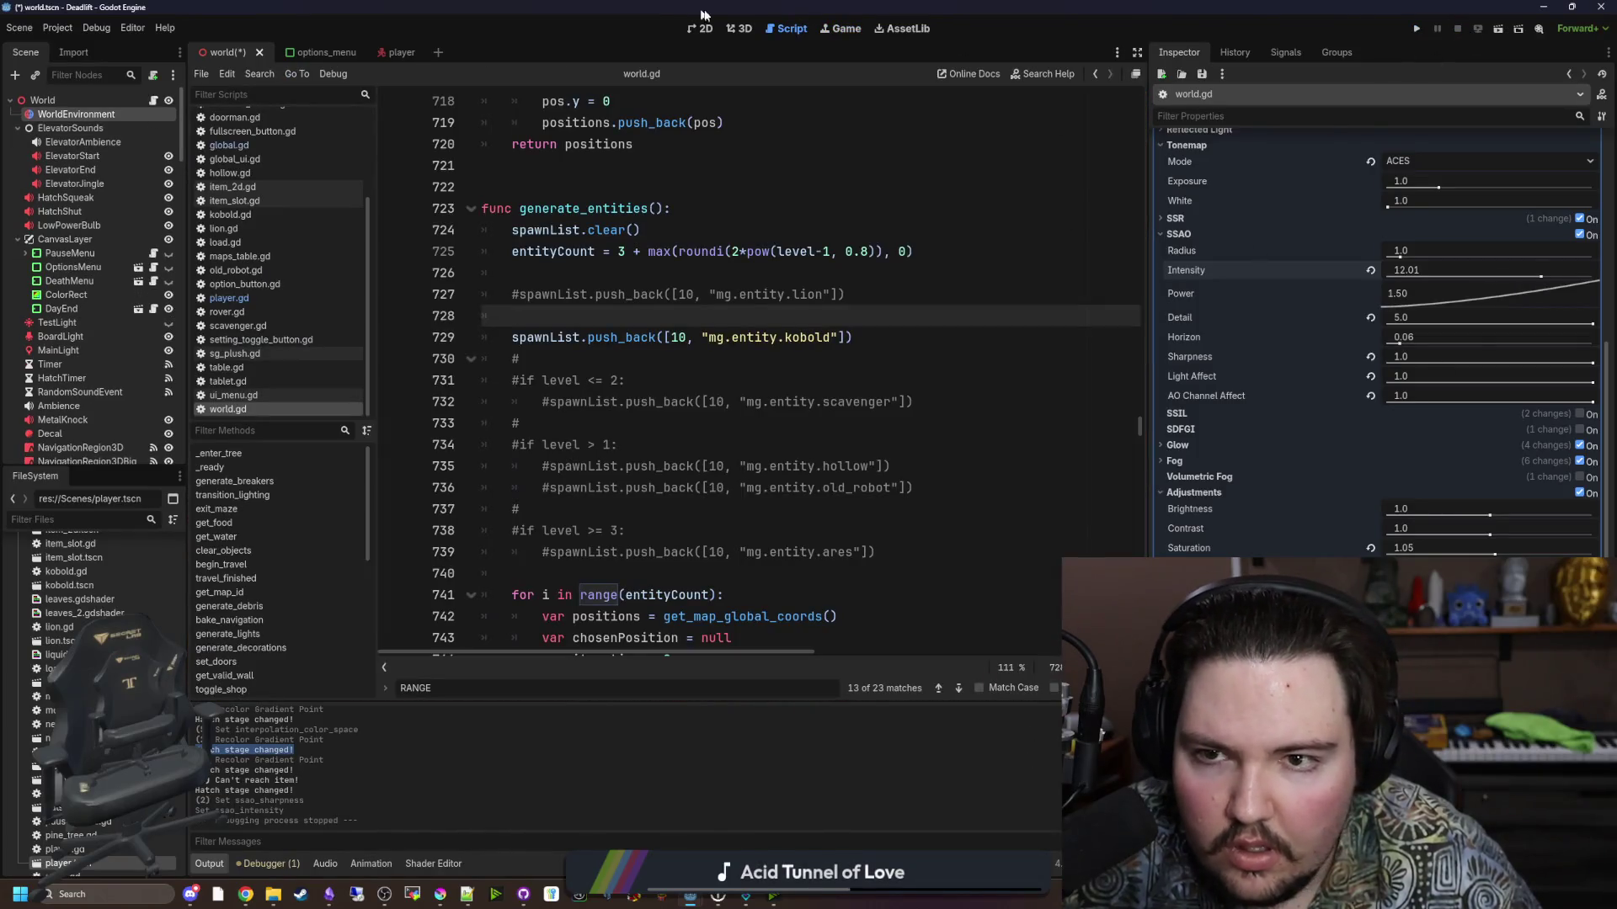
click(731, 28)
key(w)
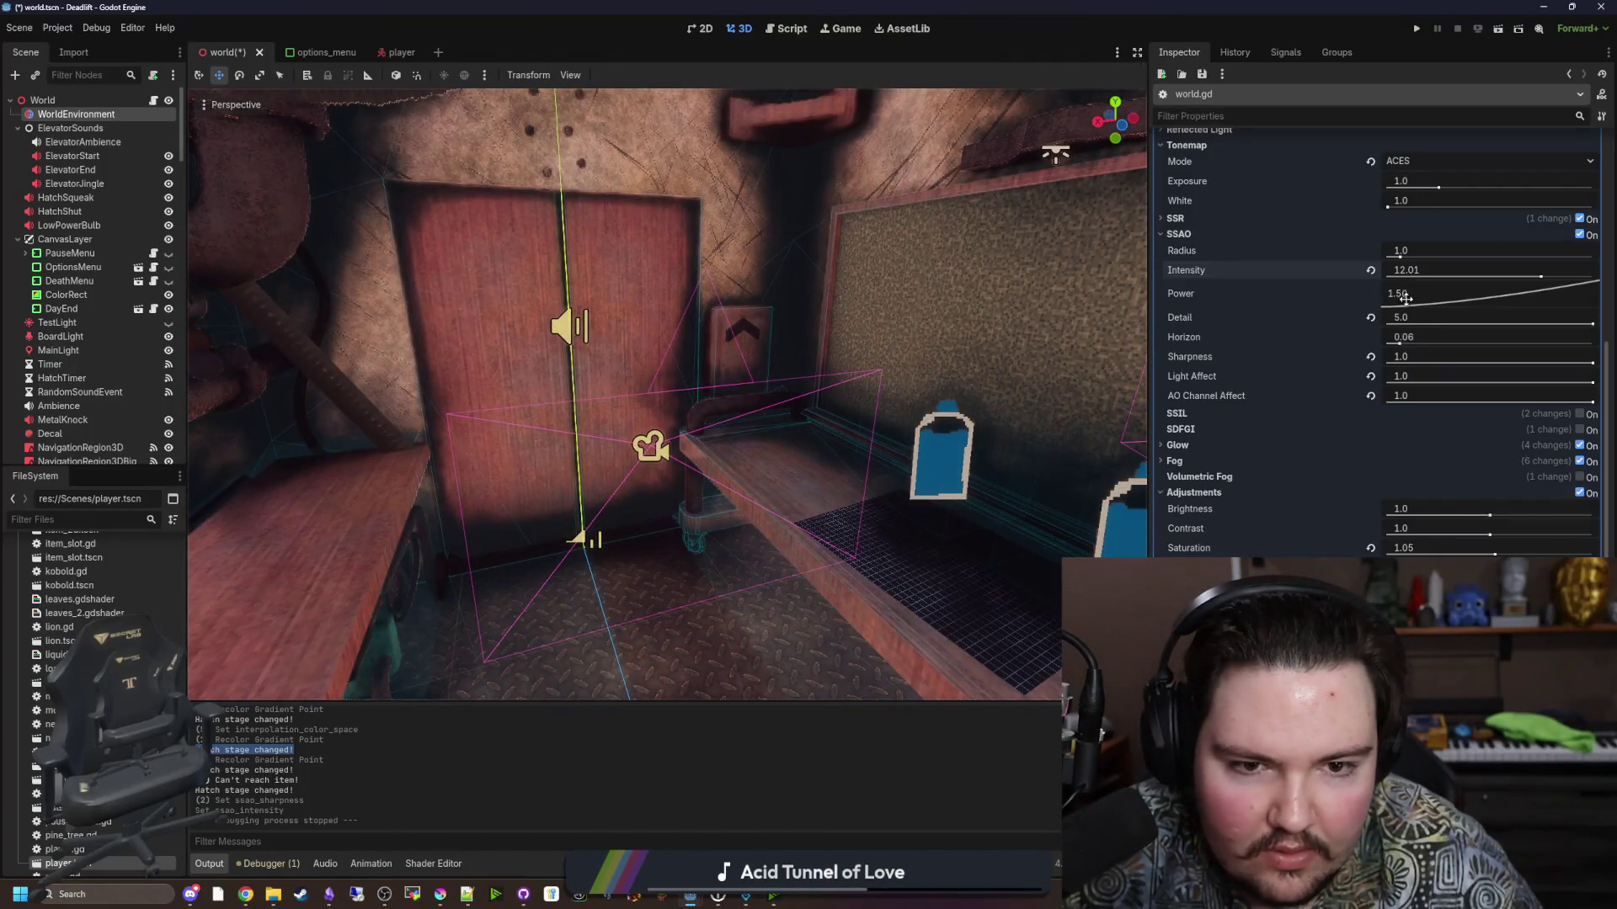
click(1371, 269)
key(ctrl+z)
key(ctrl+z)
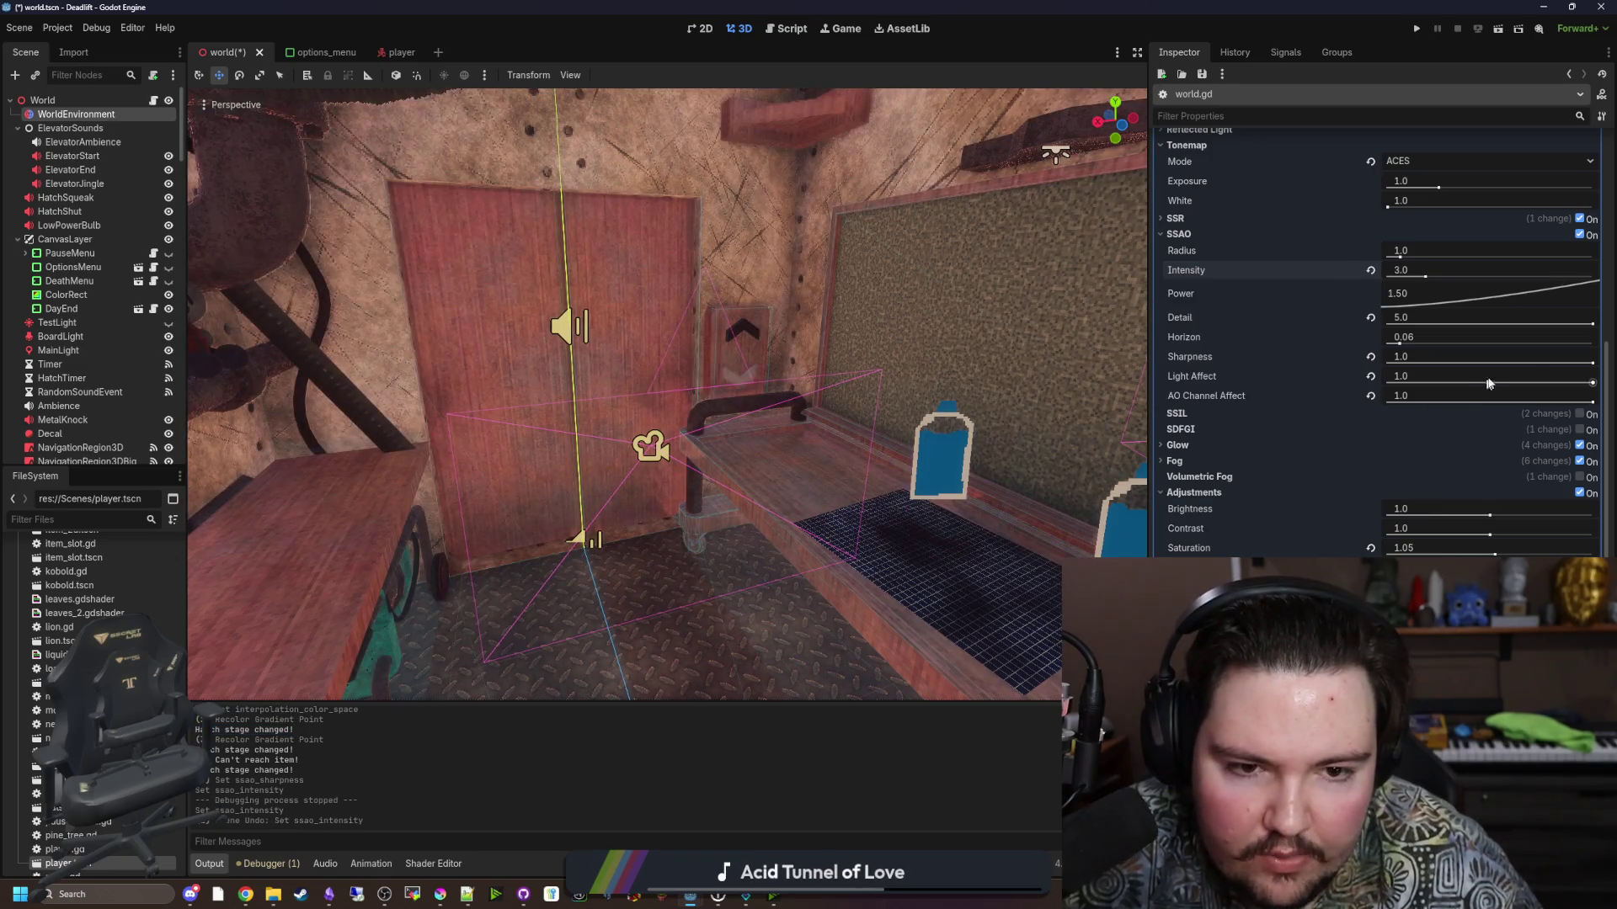
Set SSAO Sharpness to 1.0, AO Channel Affect to 1.0 and Light Affect to 0.0.
drag(1593, 363, 1540, 361)
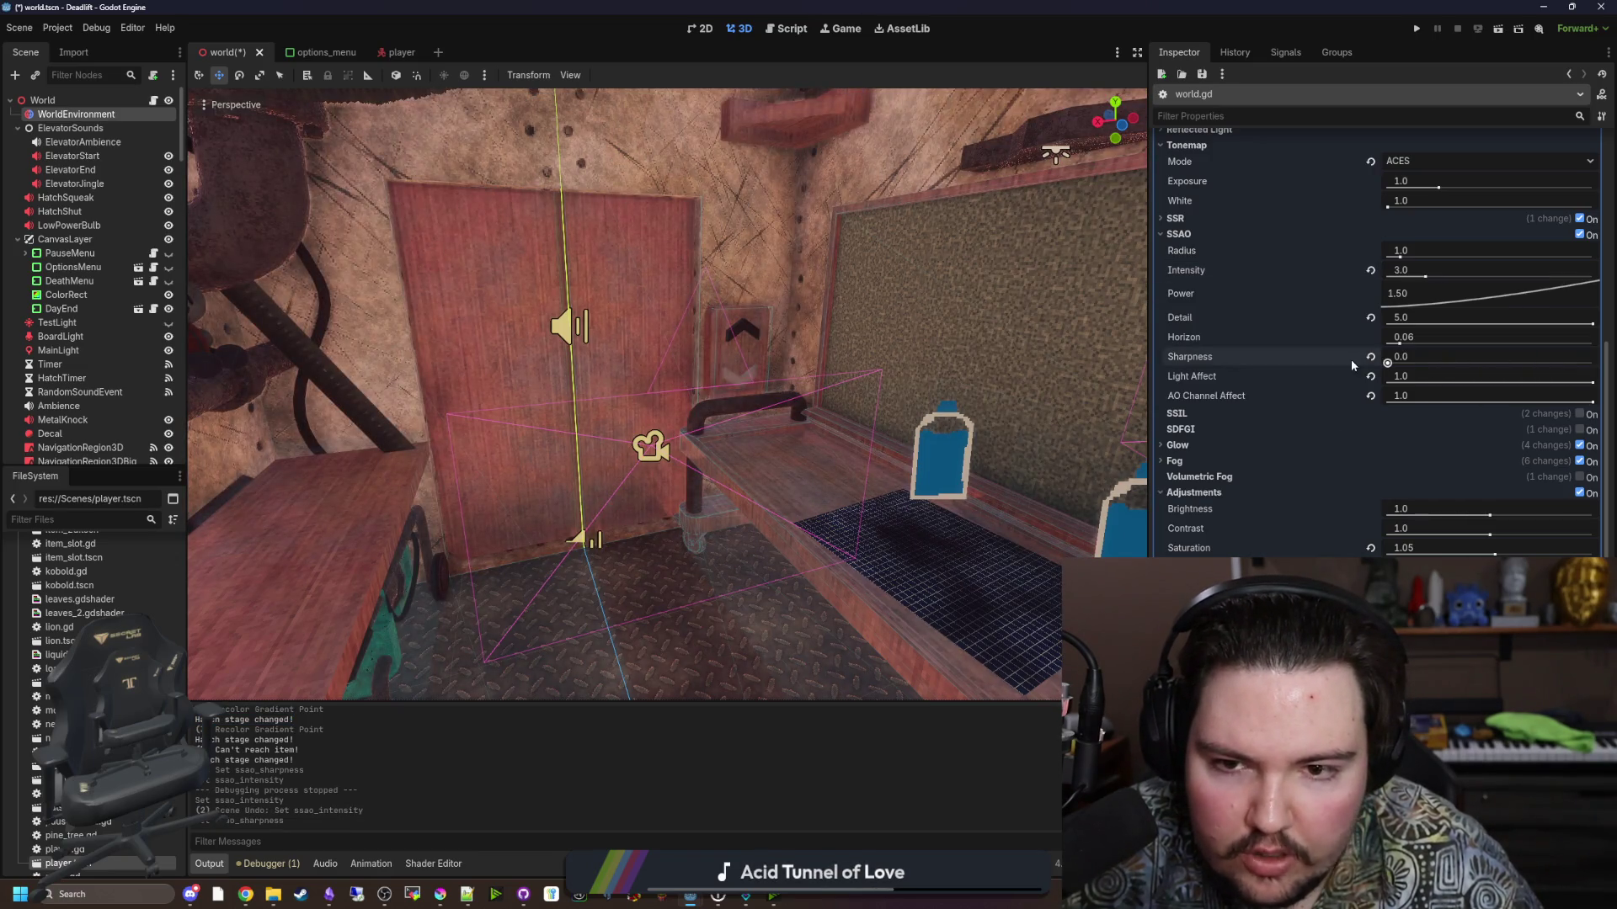
drag(1387, 363, 1463, 363)
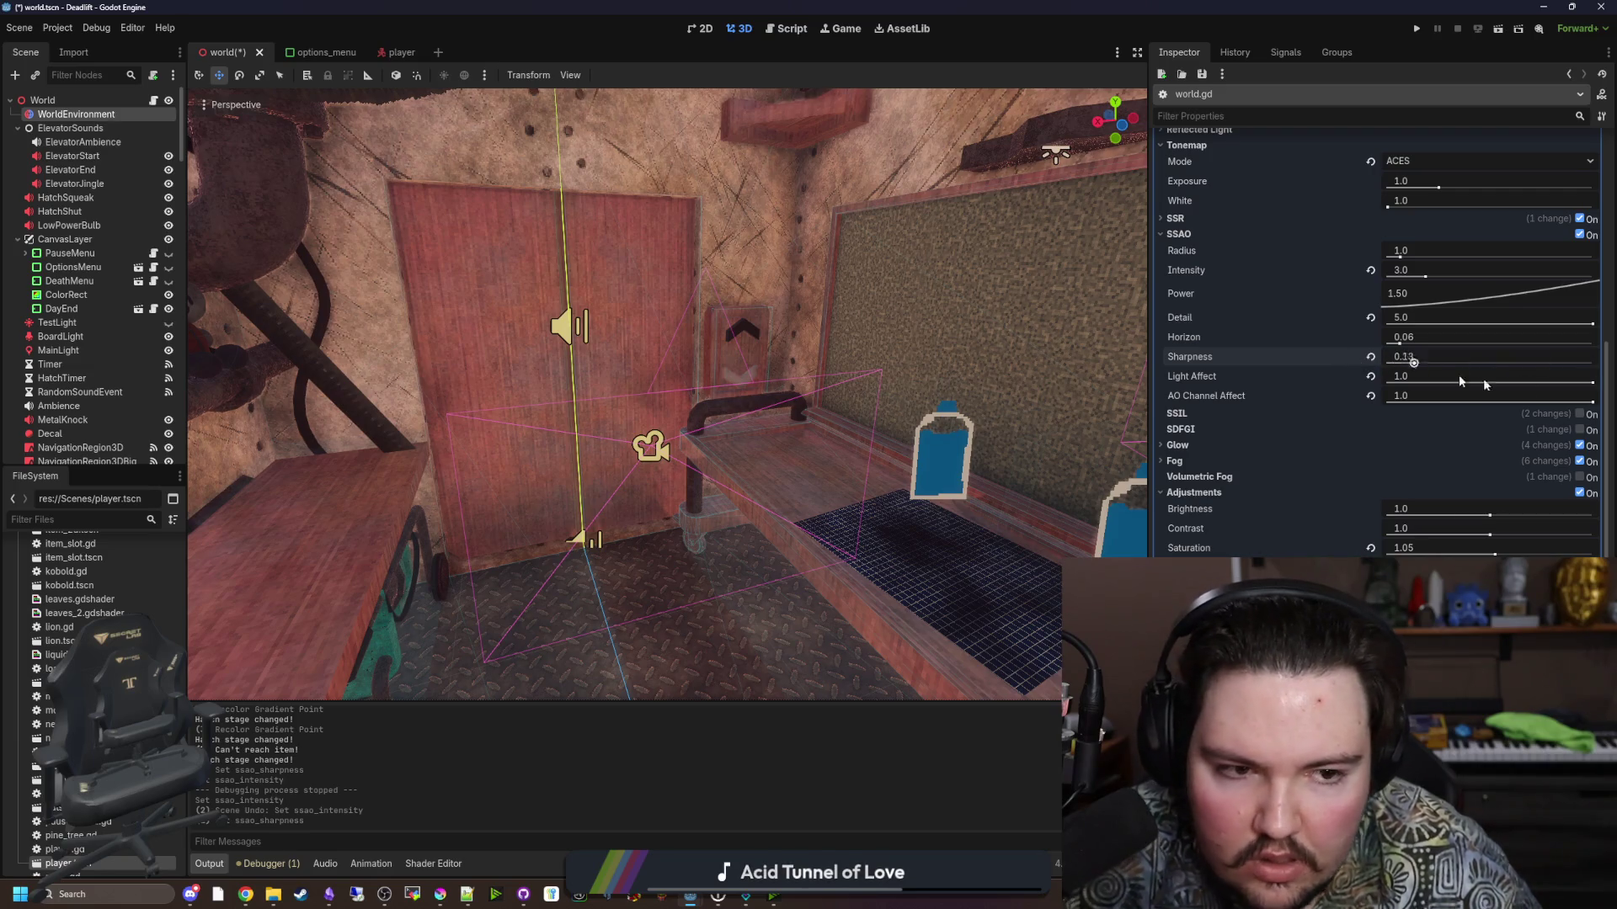
drag(1086, 389, 902, 356)
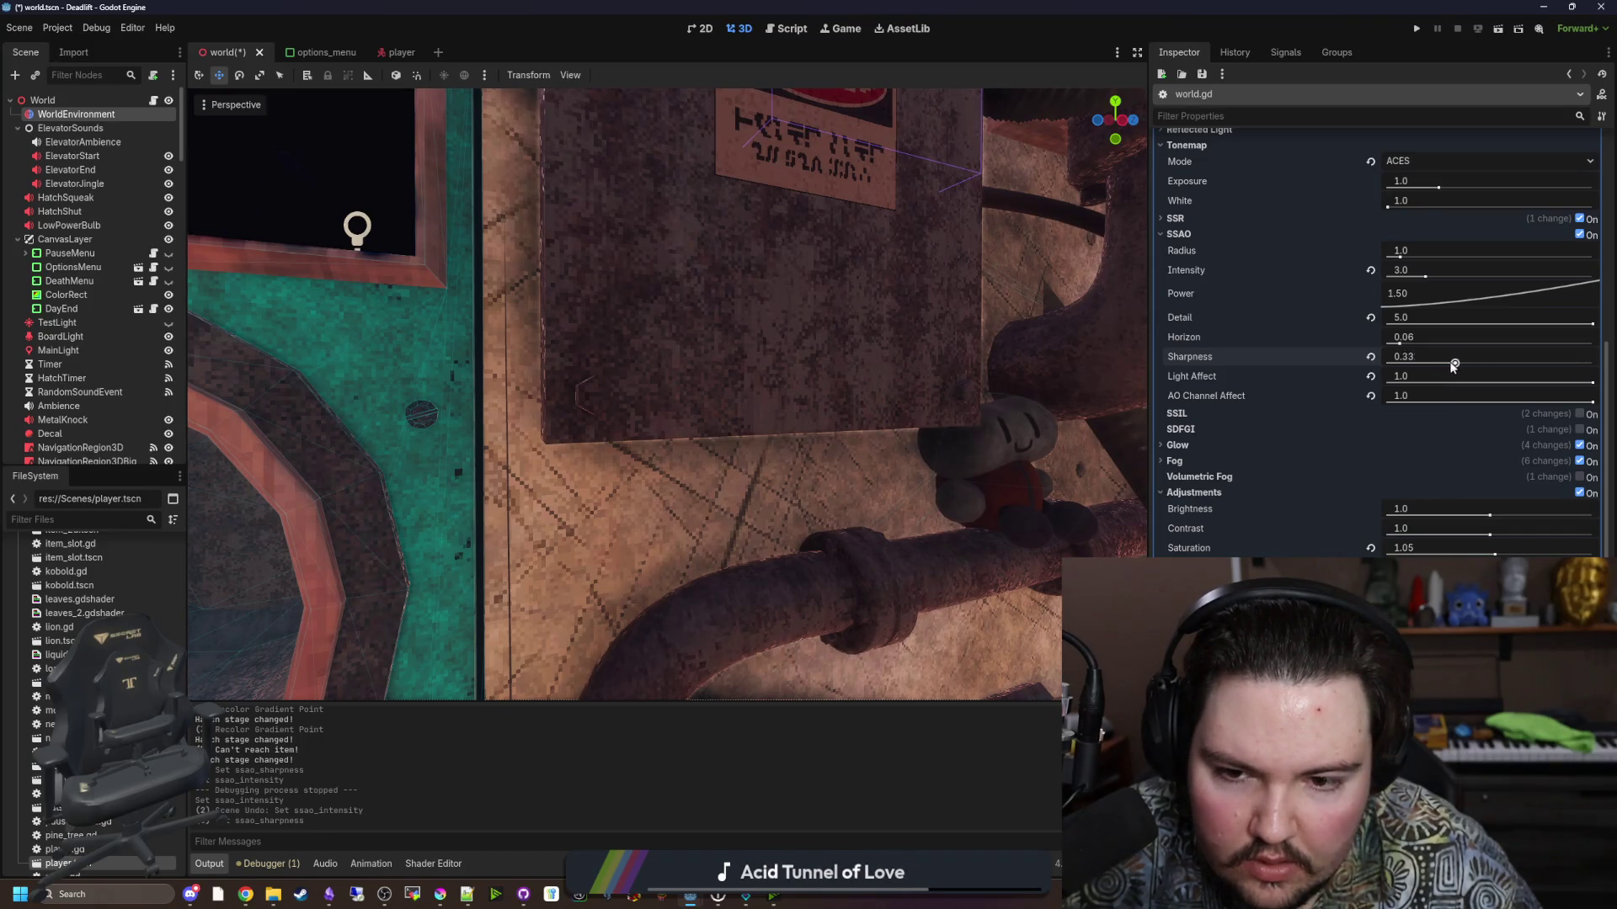
mouse_move(1388, 364)
mouse_down()
mouse_move(1615, 378)
mouse_move(1463, 408)
mouse_move(1343, 406)
mouse_move(1473, 404)
mouse_move(1329, 426)
mouse_up()
mouse_move(955, 437)
mouse_down()
mouse_move(927, 506)
mouse_move(843, 471)
mouse_move(909, 404)
mouse_move(893, 523)
mouse_move(859, 454)
mouse_up()
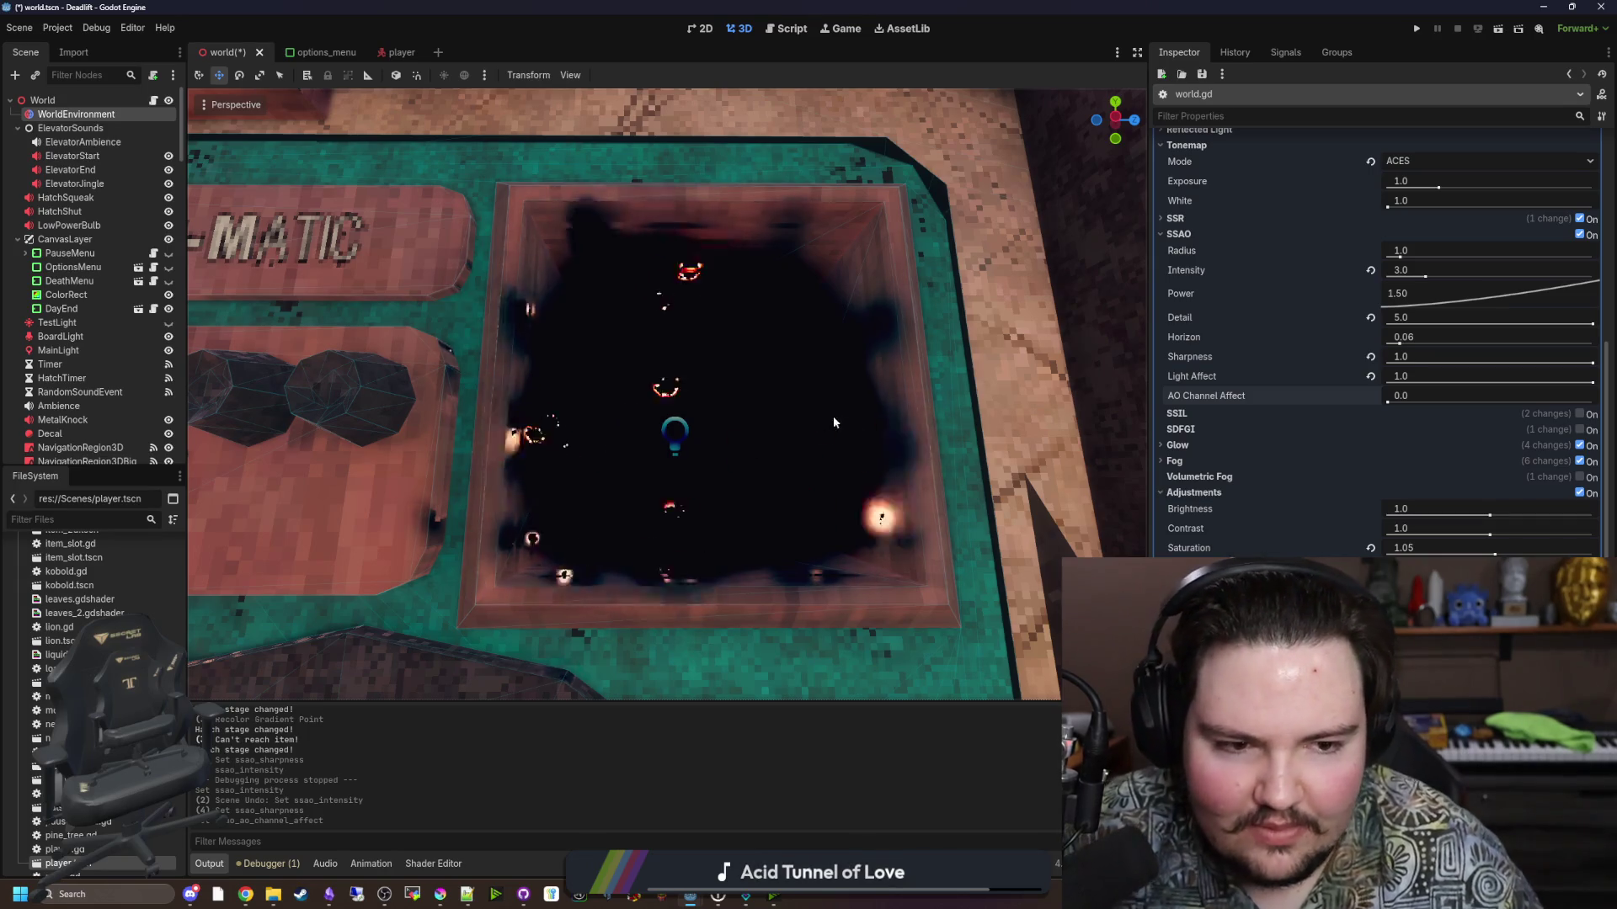
mouse_move(1385, 400)
mouse_down()
mouse_move(1604, 406)
mouse_move(1558, 385)
mouse_up()
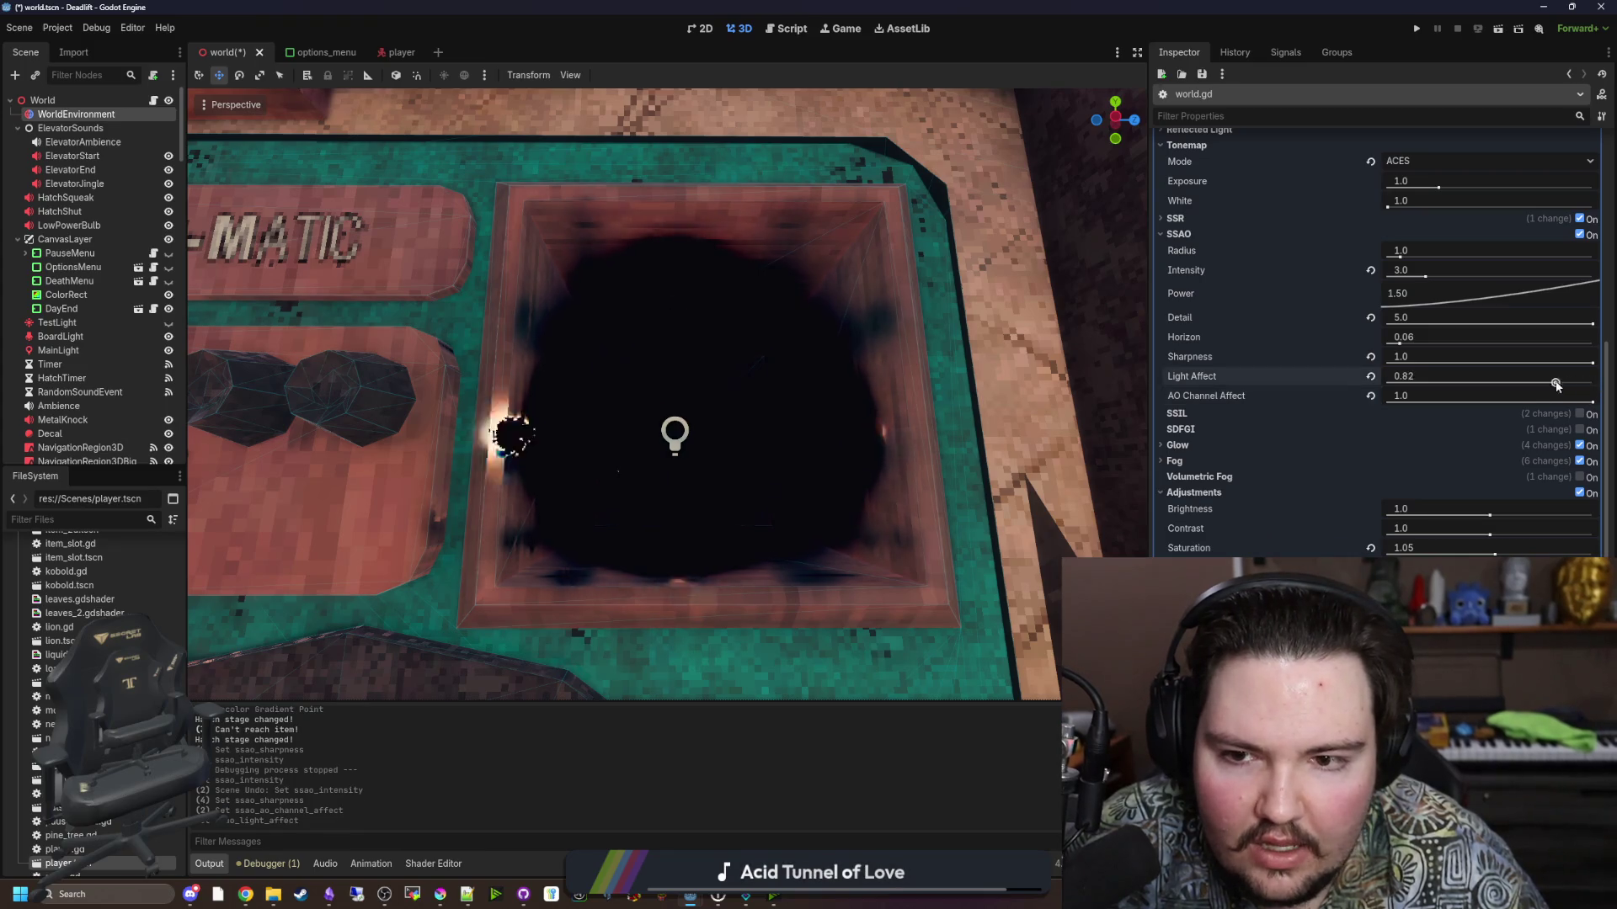
scroll(884, 416, up, 6)
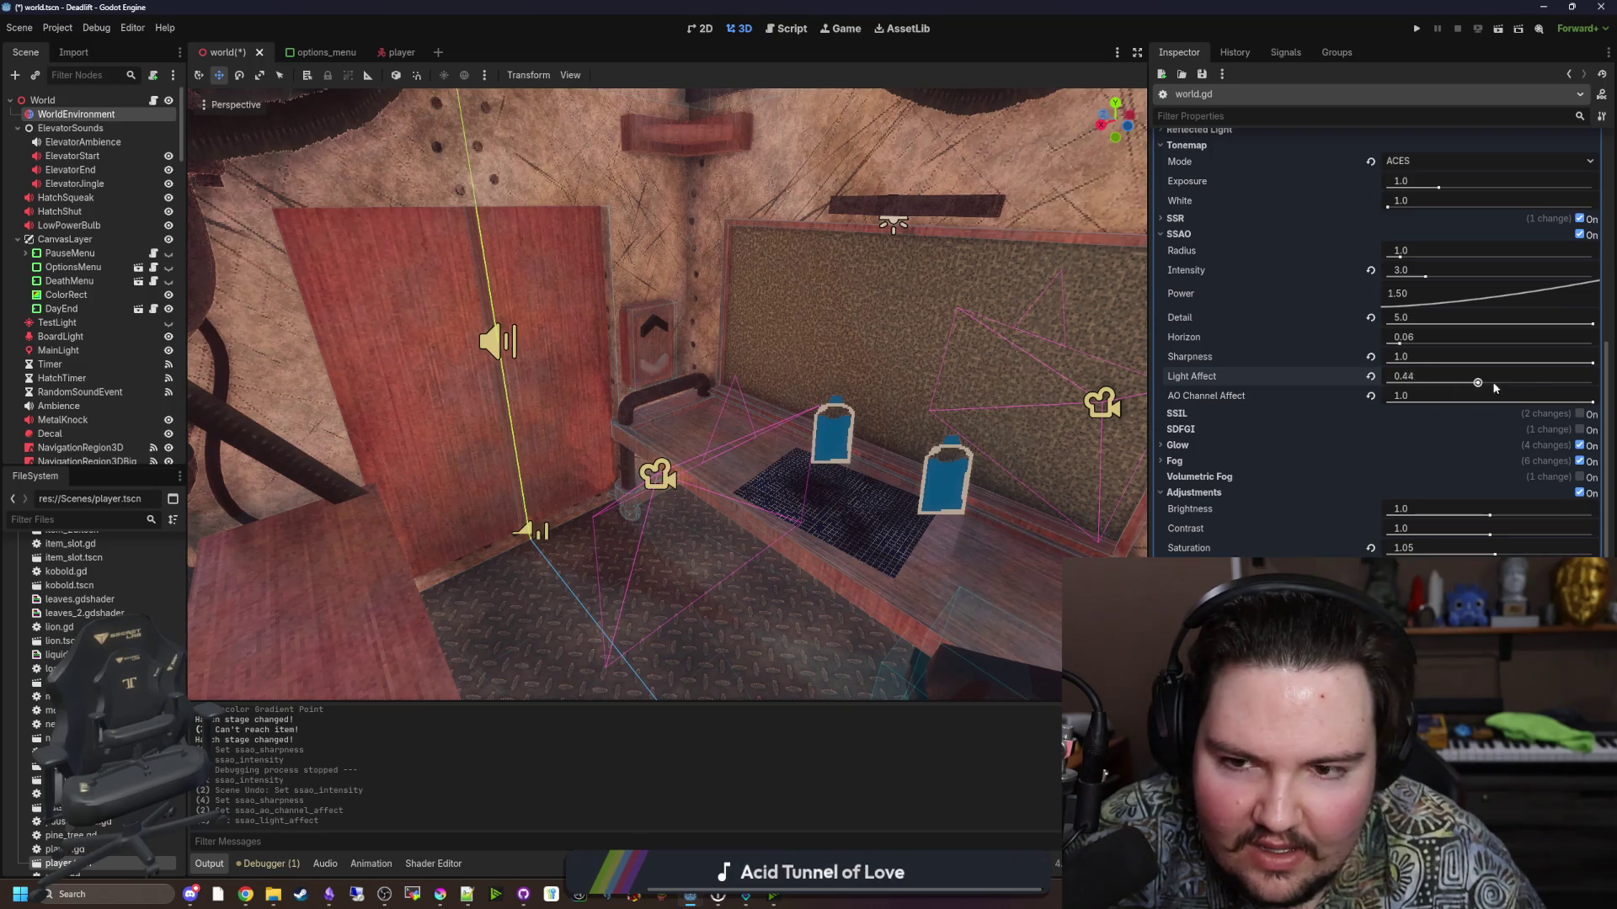
drag(1495, 386, 1311, 404)
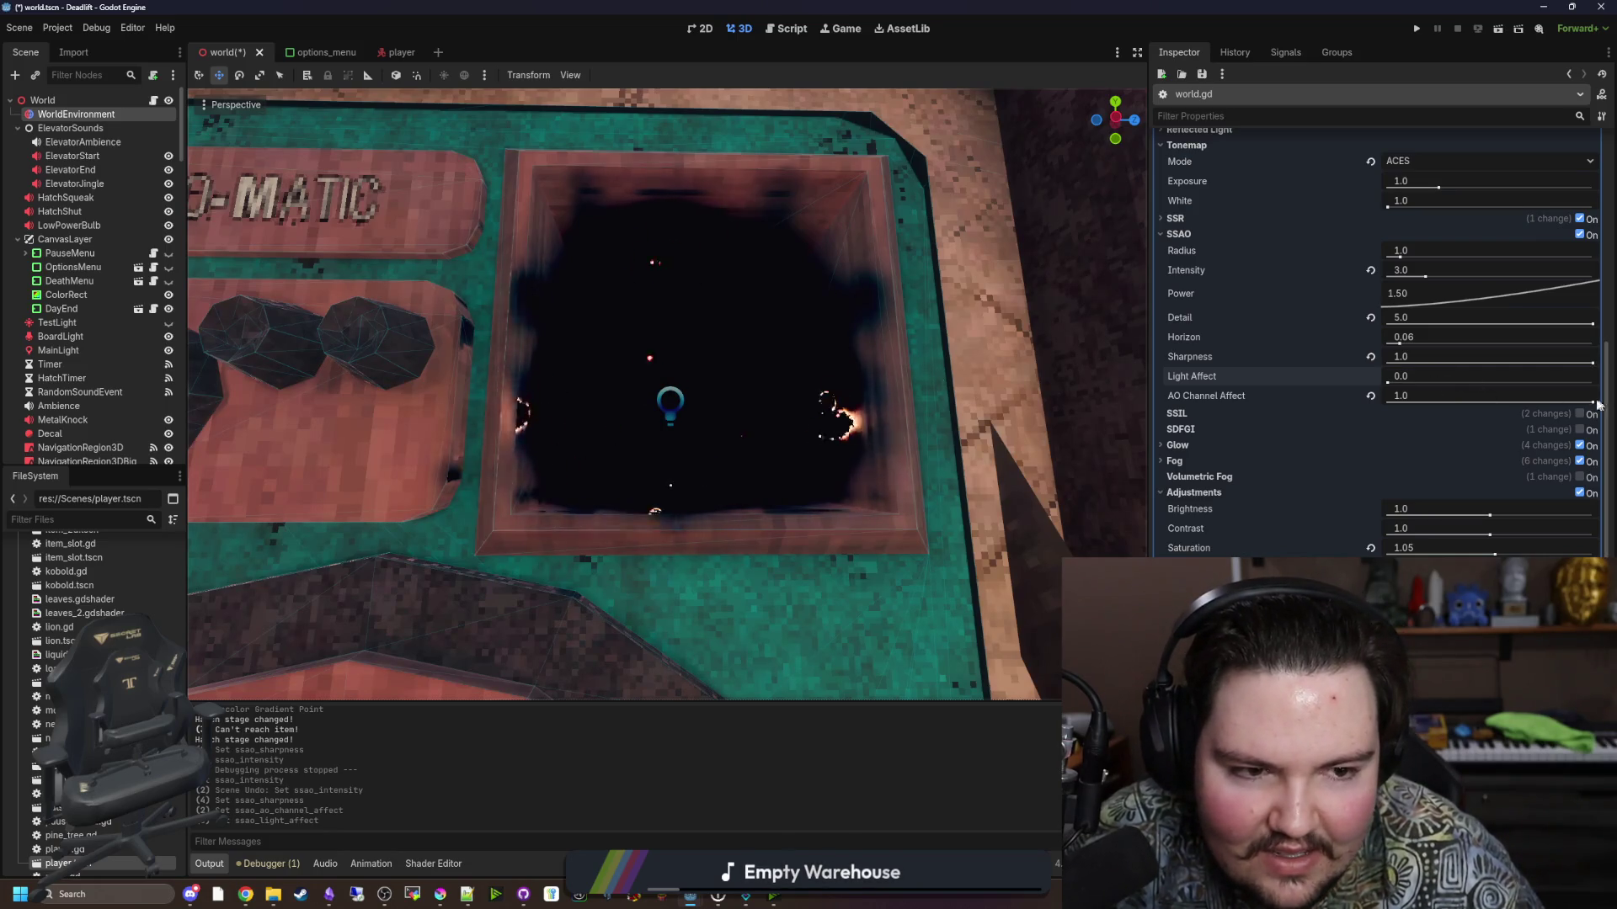
Trial lower SSAO AO Channel Affect and higher Horizon, reset Horizon, and lower Detail.
drag(1590, 402, 1562, 403)
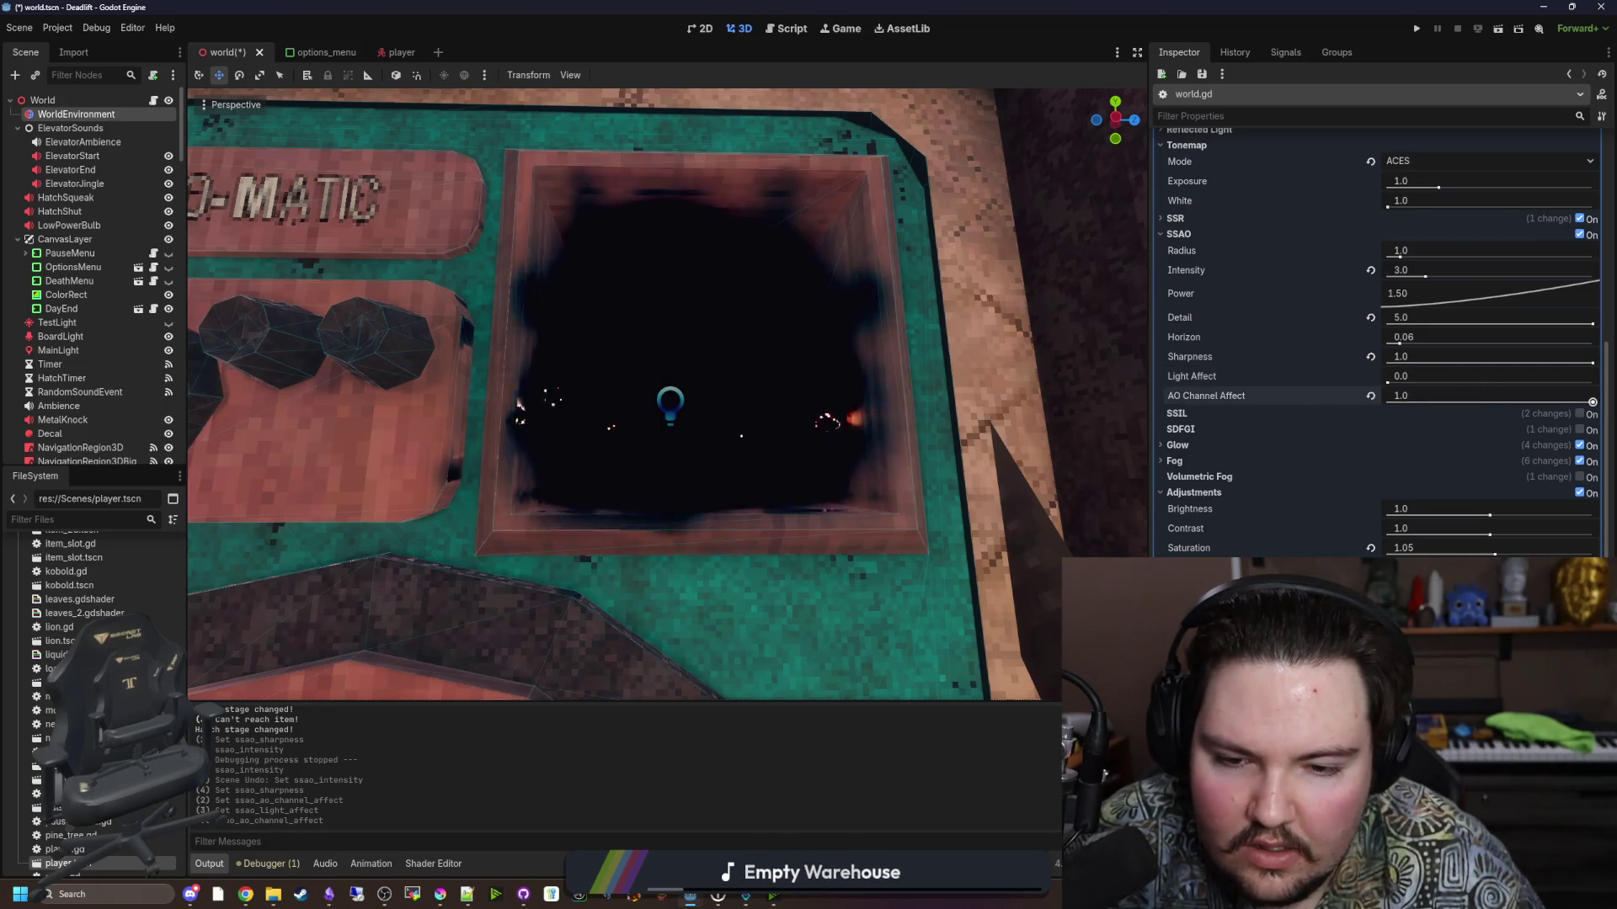
mouse_move(1401, 343)
mouse_down()
mouse_move(1532, 362)
mouse_move(1520, 368)
mouse_move(1596, 345)
mouse_up()
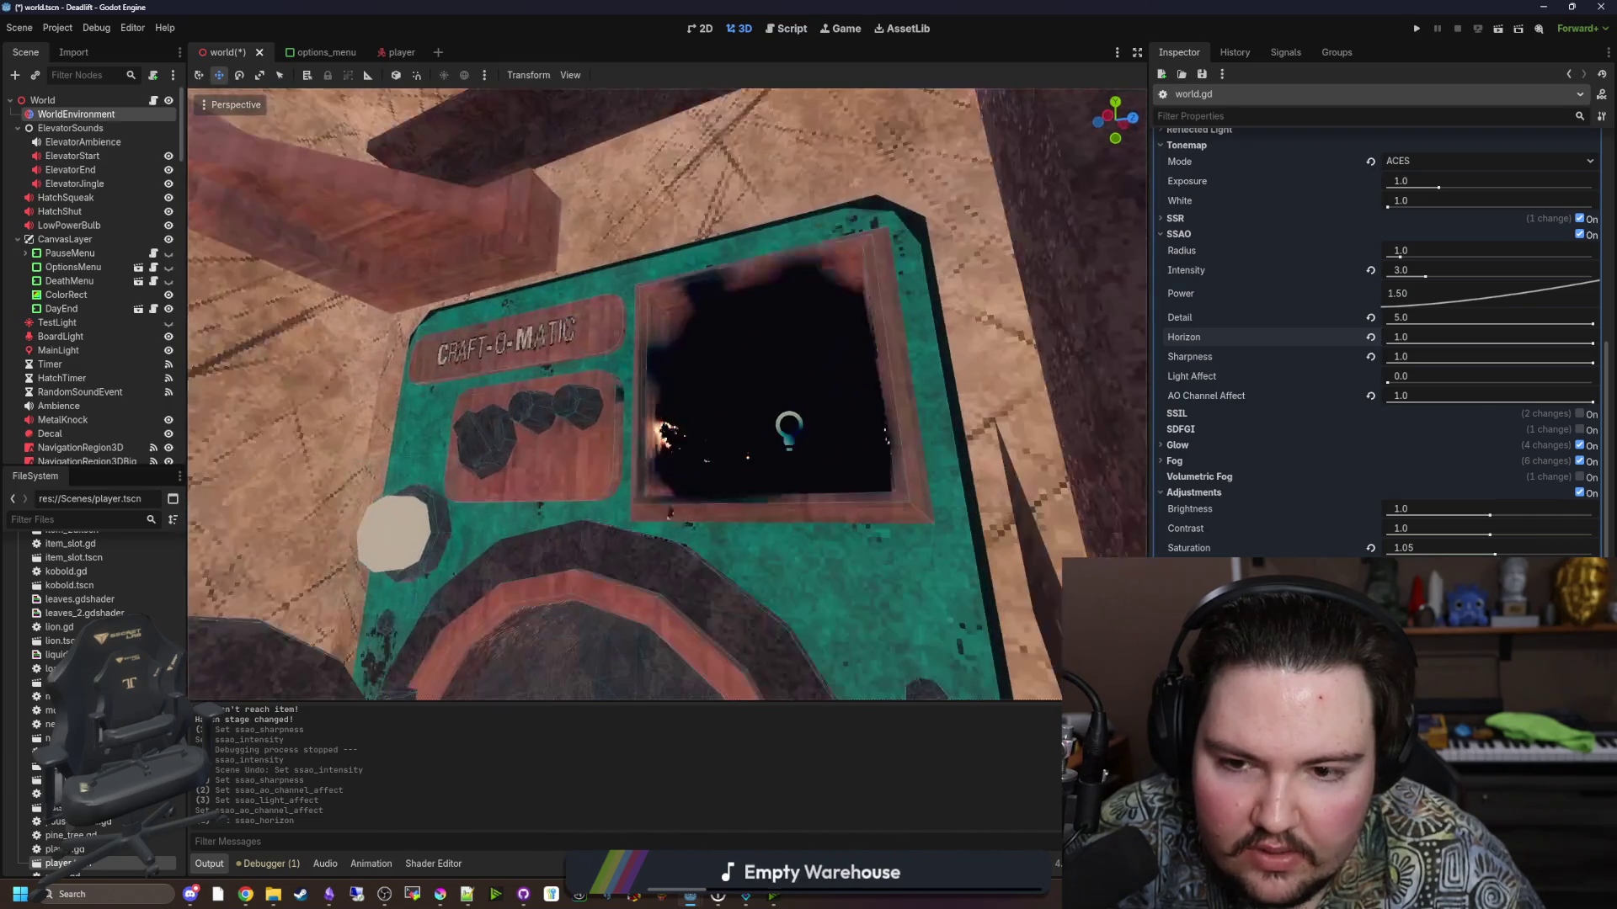
click(1370, 336)
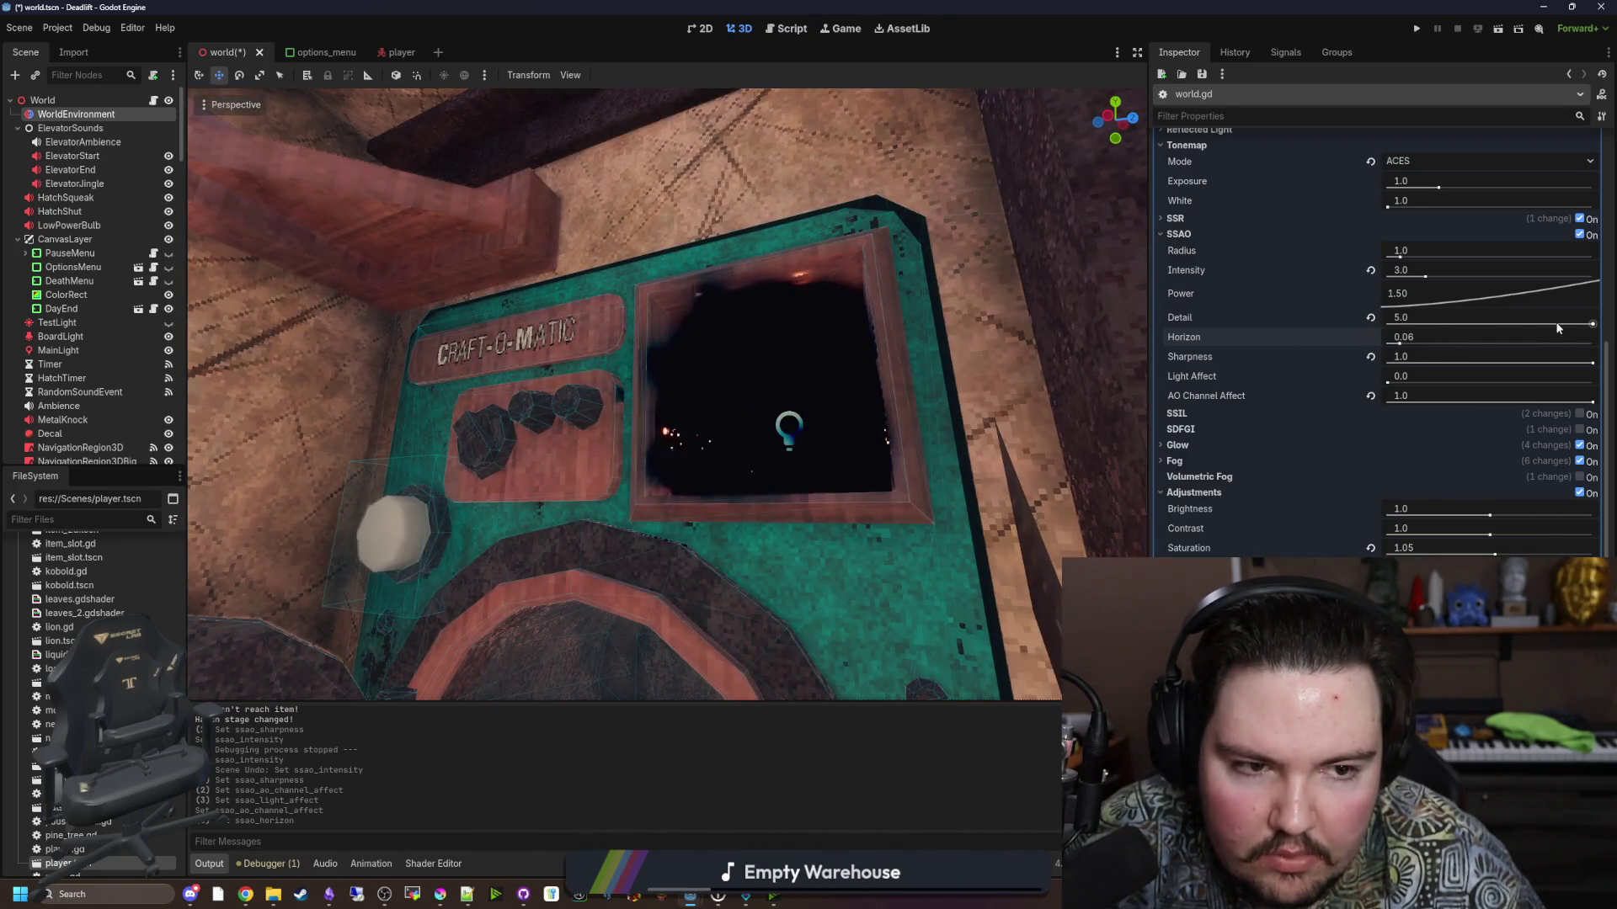
drag(1592, 323, 1512, 325)
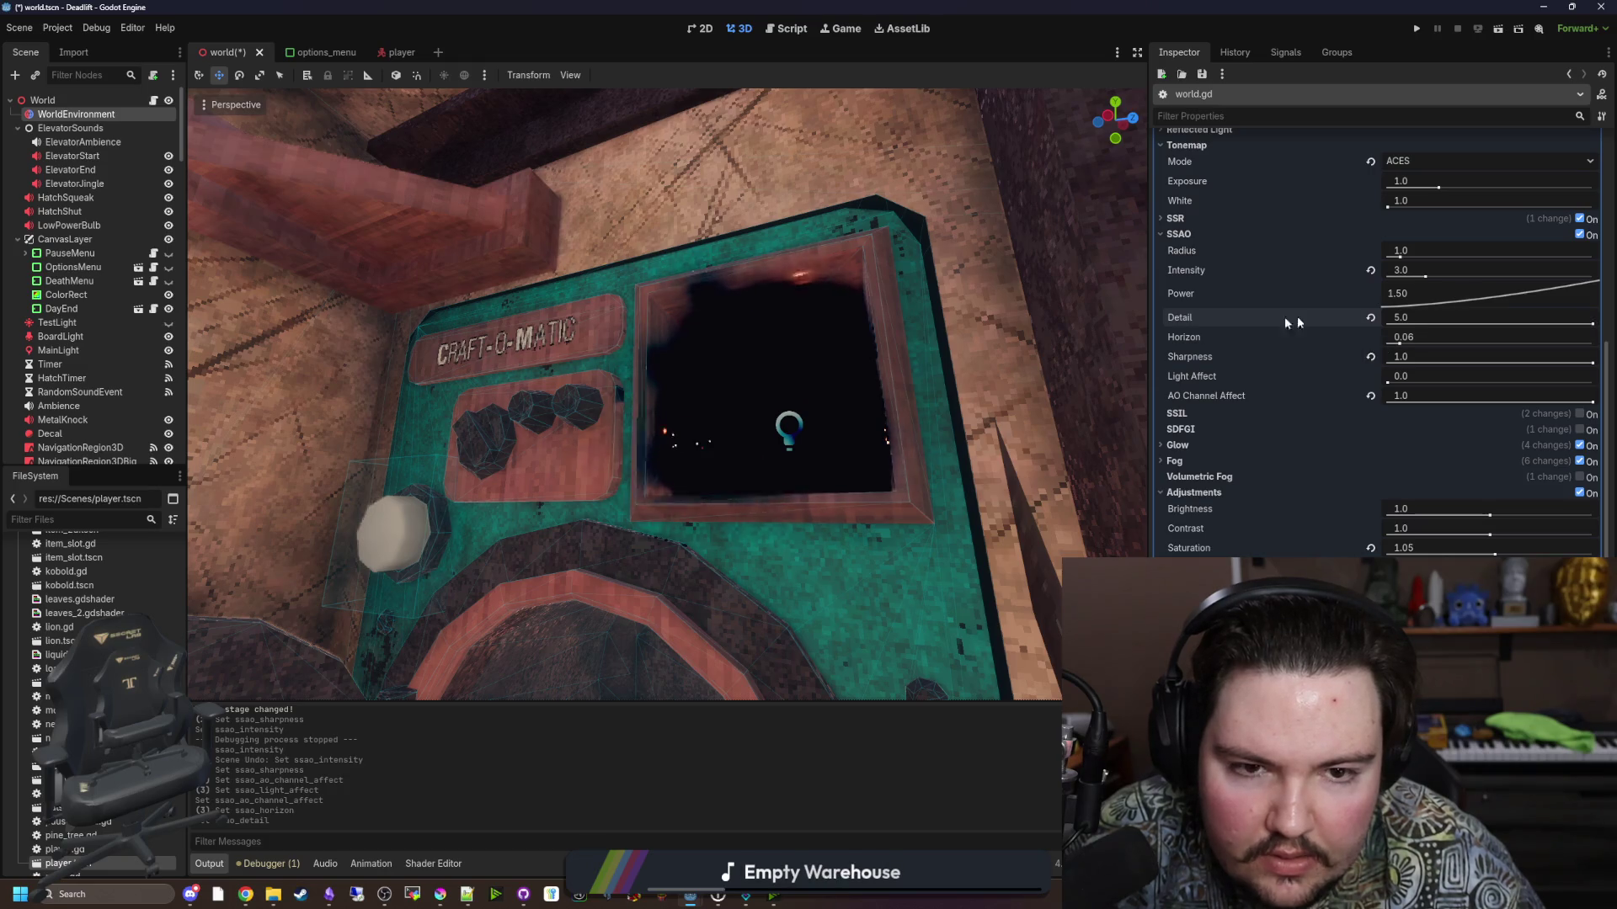
Freelook around the Craft-O-Matic to judge shading and set SSAO Intensity near 2.9.
mouse_move(926, 336)
mouse_down()
mouse_move(825, 244)
mouse_move(917, 274)
mouse_move(927, 303)
mouse_move(968, 307)
mouse_up()
key(w)
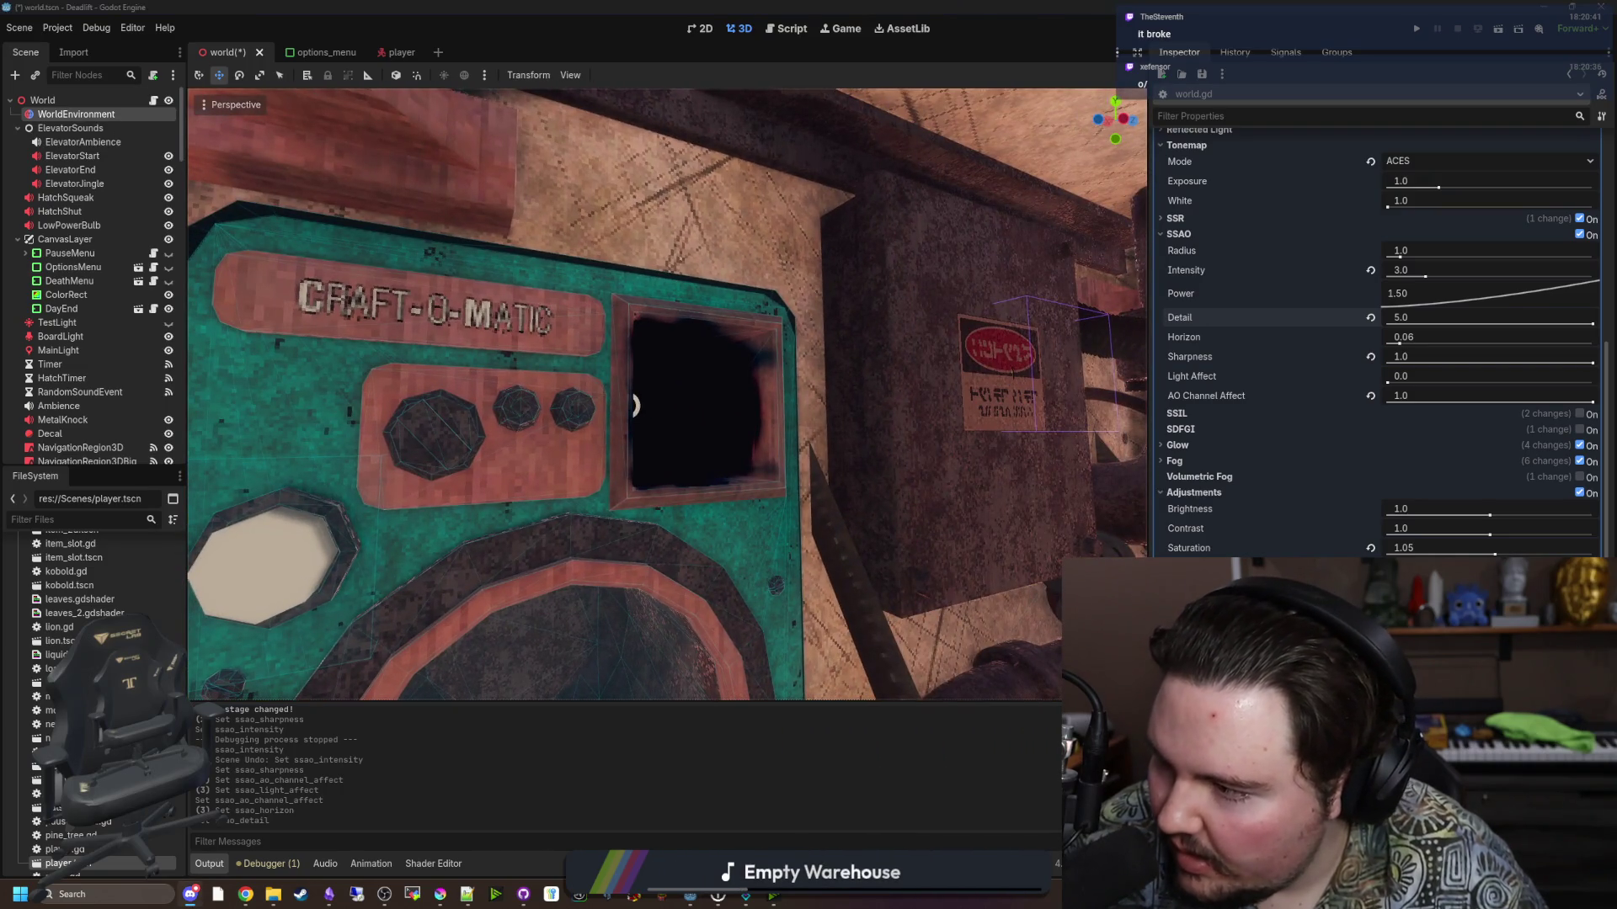
drag(462, 445, 873, 381)
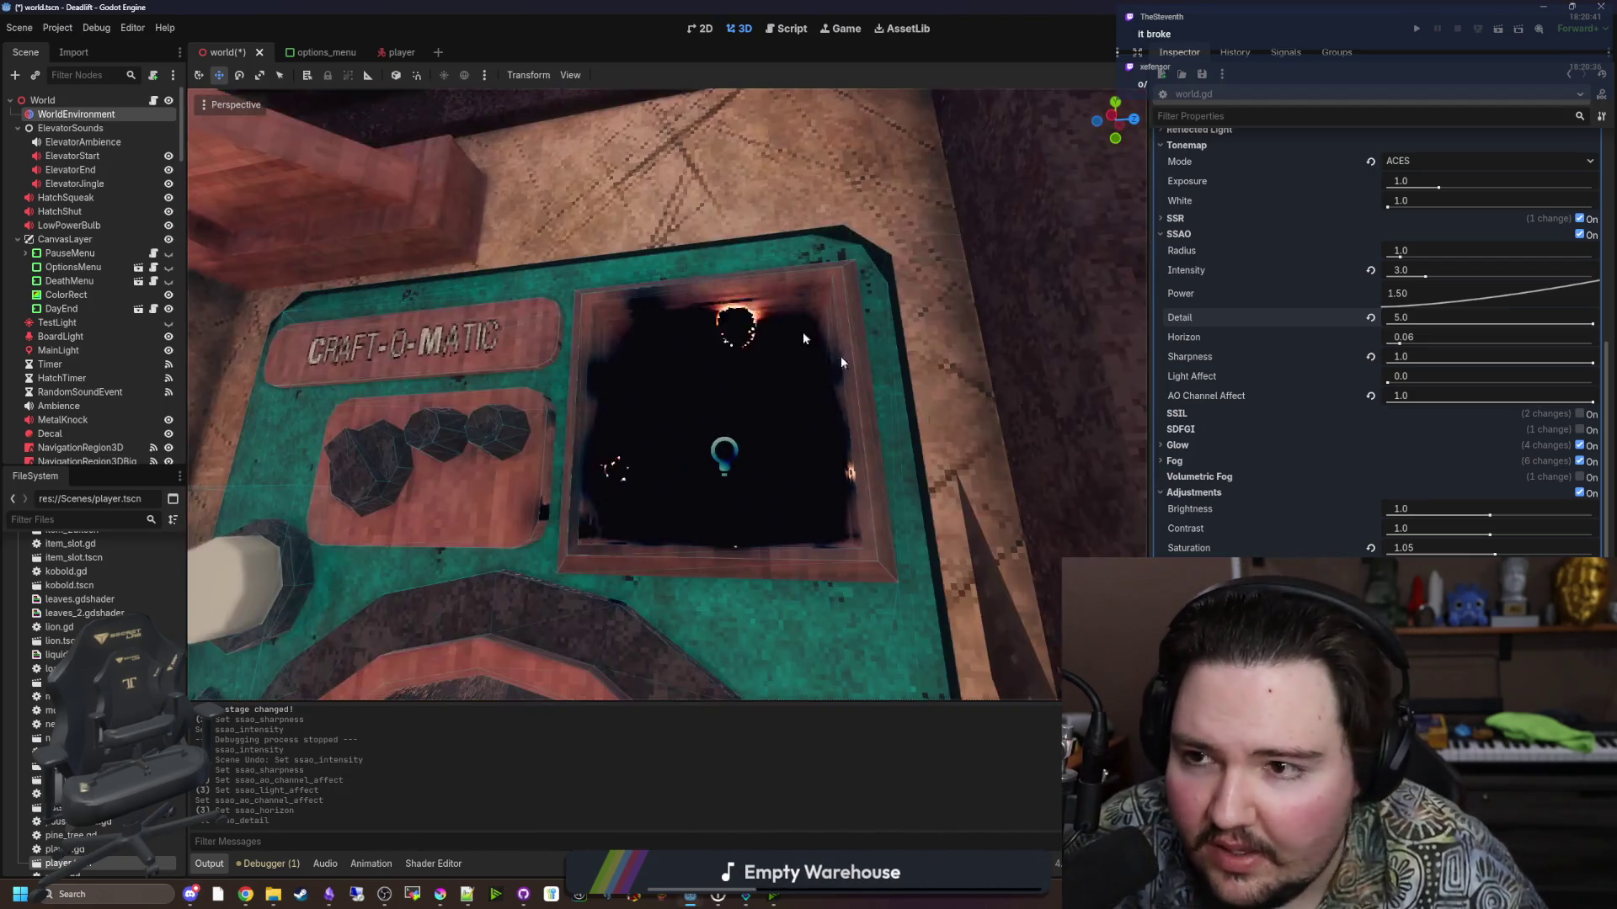
key(w)
drag(281, 103, 290, 107)
mouse_move(624, 394)
mouse_down()
mouse_move(589, 396)
mouse_move(674, 395)
mouse_move(590, 371)
mouse_move(573, 417)
mouse_move(627, 392)
mouse_move(615, 438)
mouse_move(590, 320)
mouse_move(539, 362)
mouse_move(547, 387)
mouse_move(497, 404)
mouse_up()
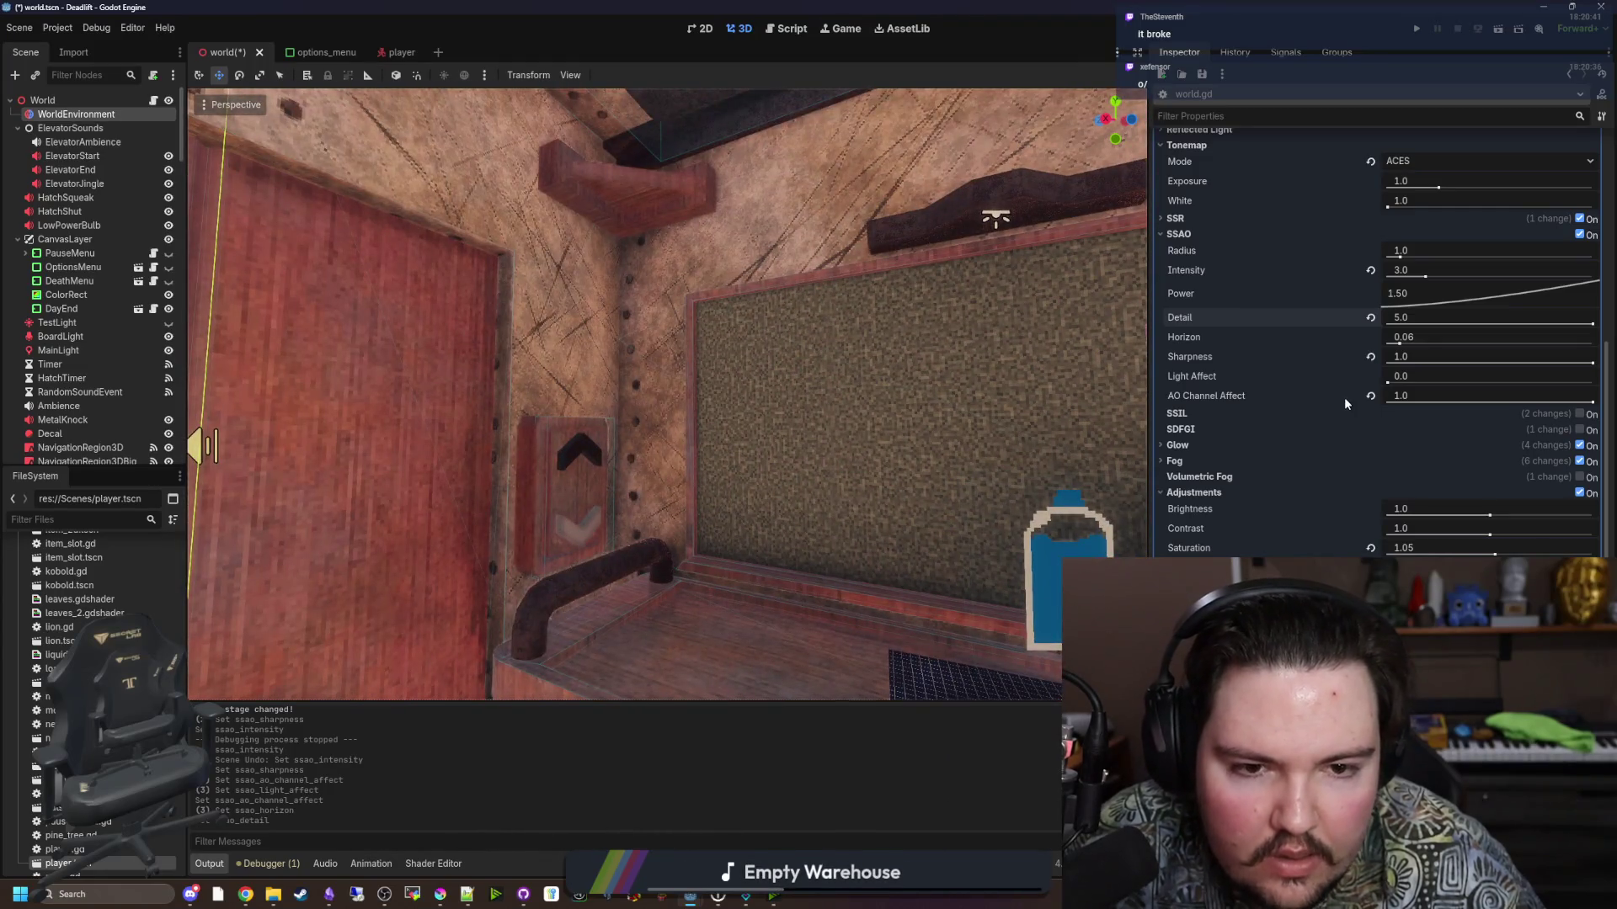
mouse_move(665, 396)
mouse_down()
mouse_move(632, 413)
mouse_move(602, 400)
mouse_move(1016, 417)
mouse_up()
mouse_move(1425, 278)
mouse_down()
mouse_move(1487, 277)
mouse_move(1412, 280)
mouse_up()
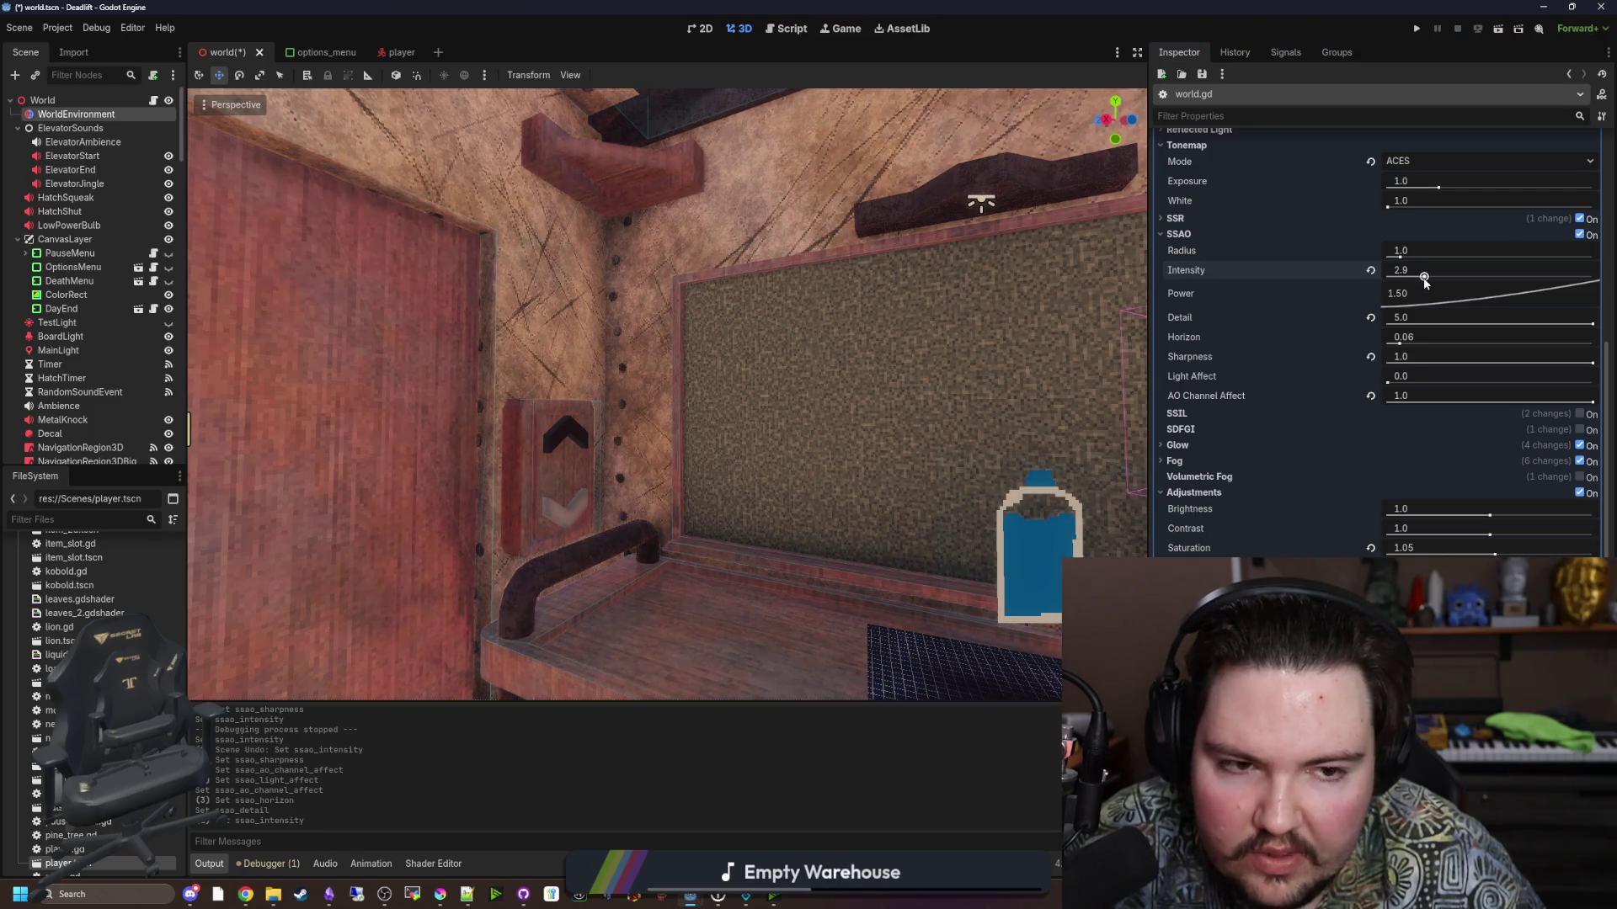
Test SSAO Intensity at 4.0 and then 5.0 while viewing the shelf and door wall.
drag(1425, 278, 1442, 278)
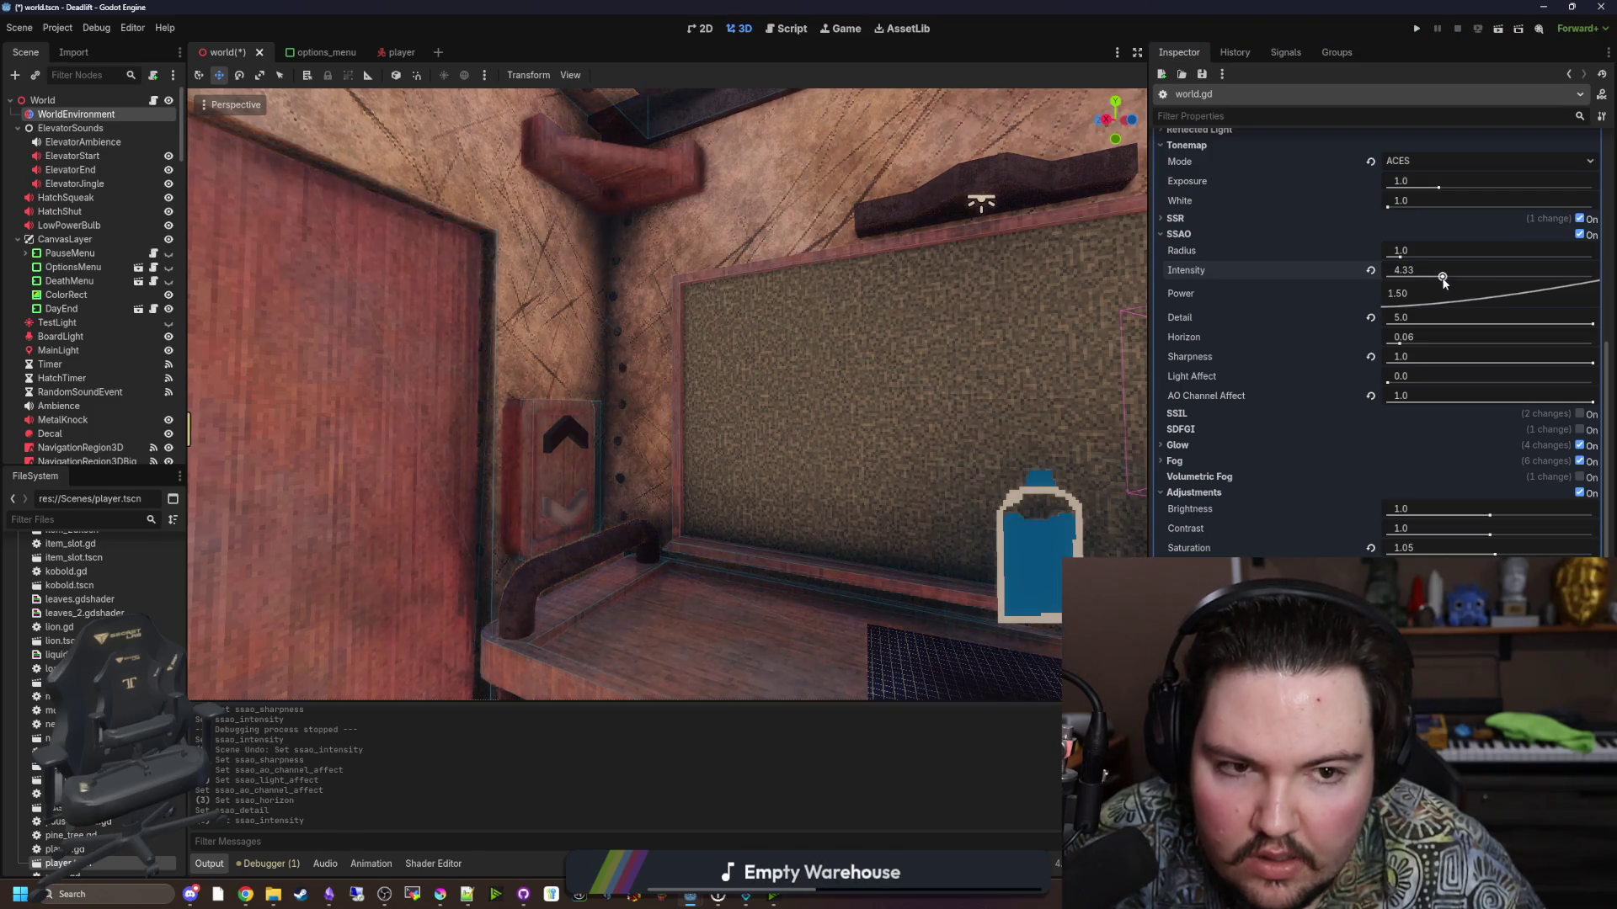
key(Return)
drag(875, 347, 792, 497)
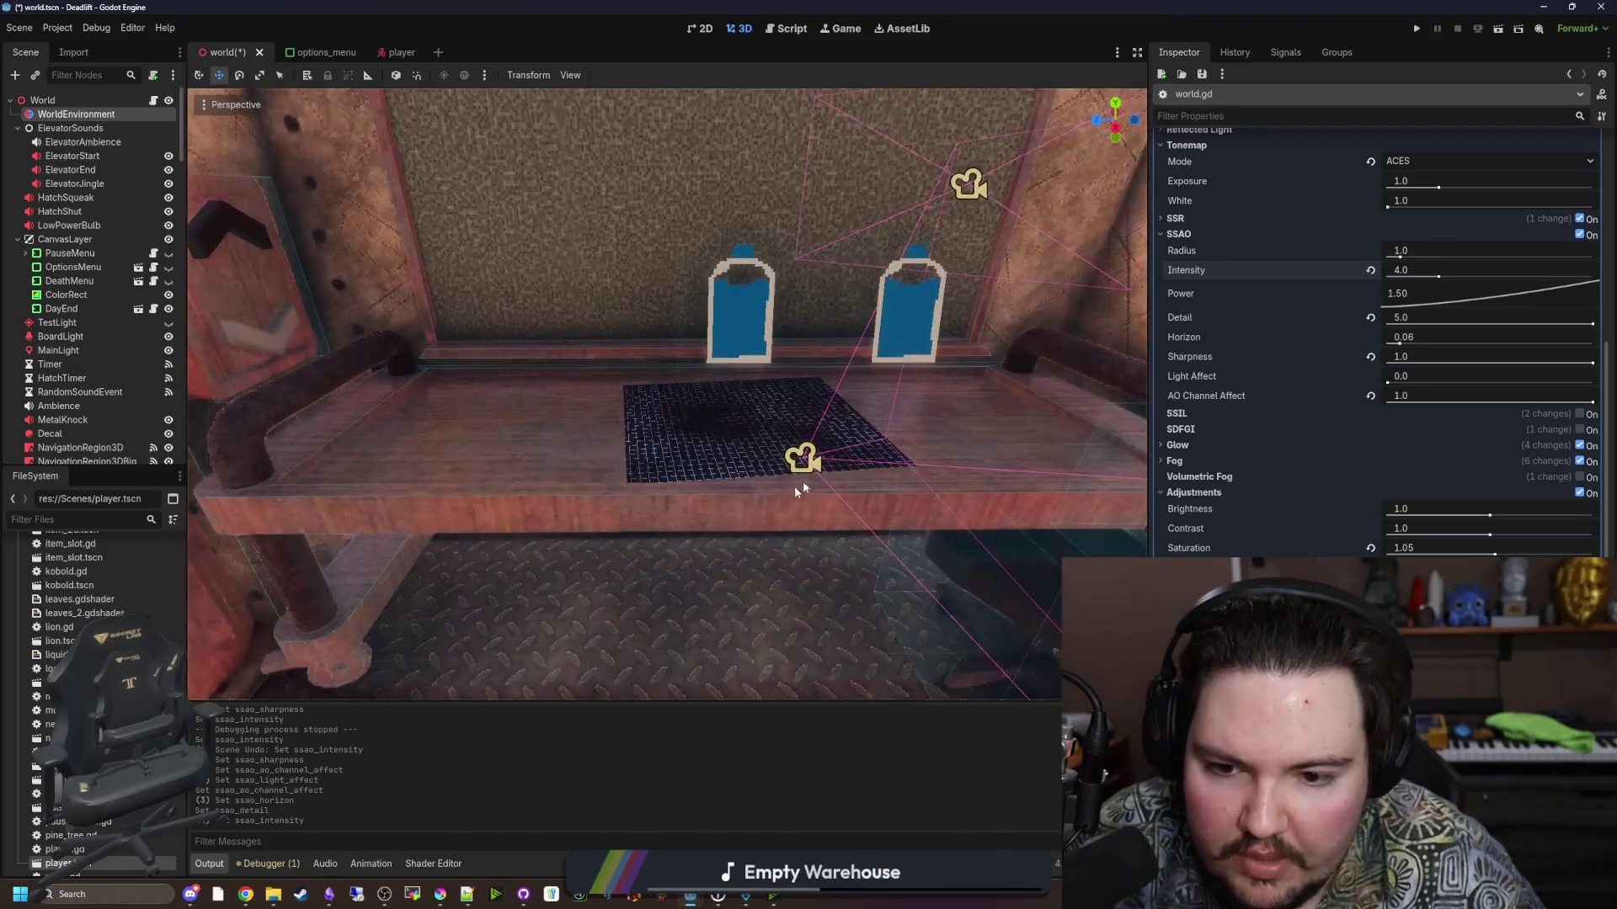
key(Return)
mouse_move(673, 396)
mouse_down()
mouse_move(581, 362)
mouse_move(657, 421)
mouse_move(573, 387)
mouse_move(589, 379)
mouse_move(472, 354)
mouse_up()
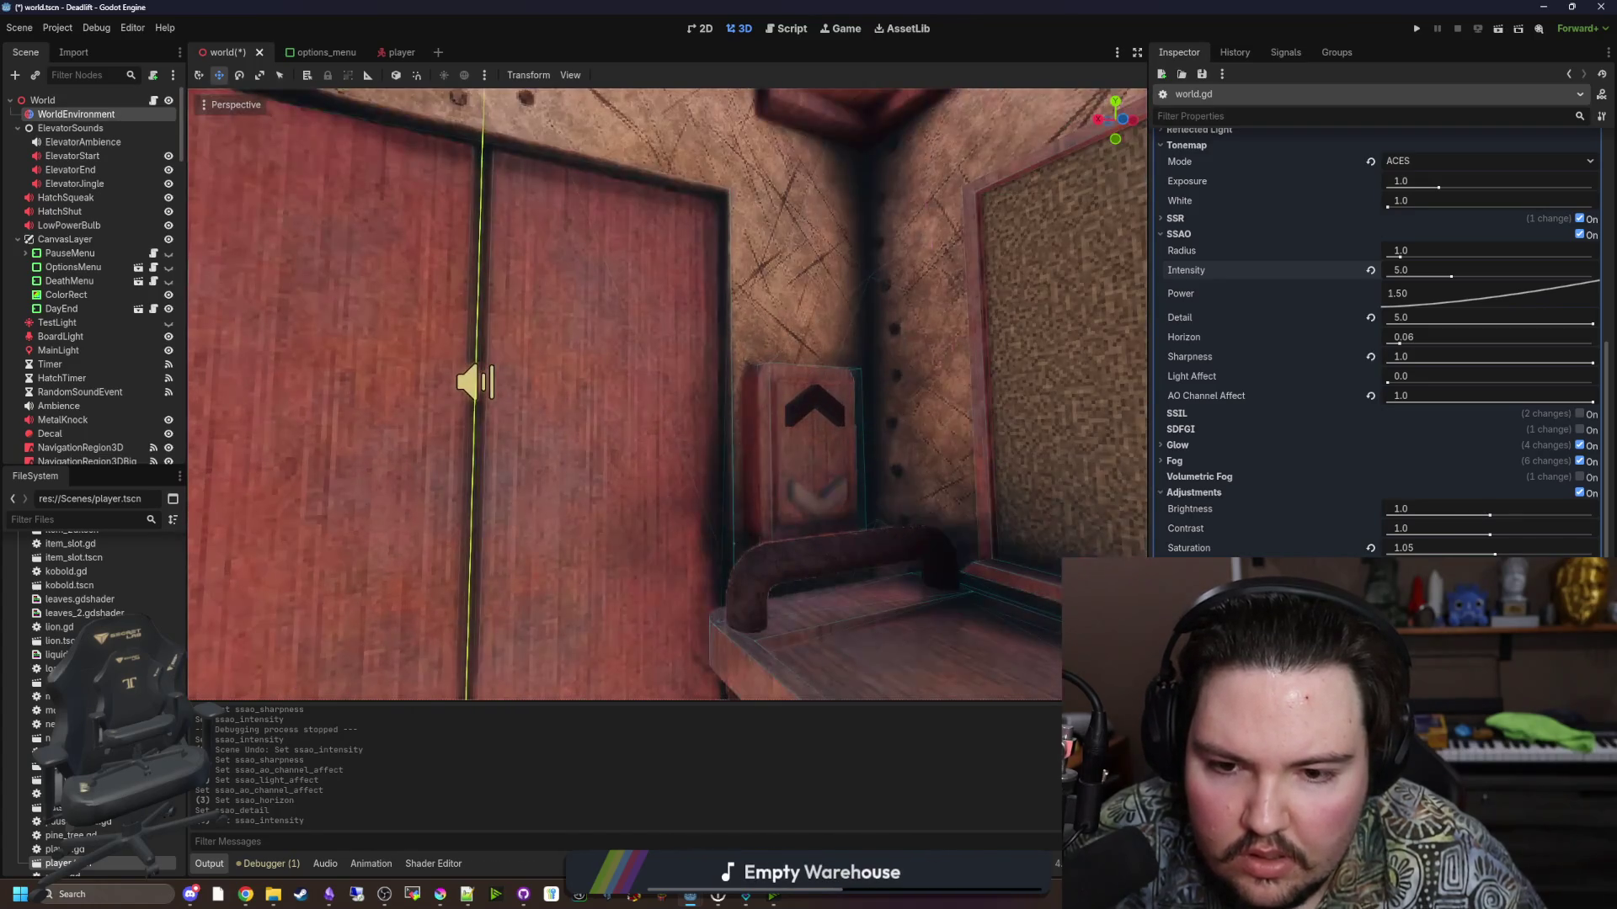
Try a high SSAO Power, then set it back to 1.00.
mouse_move(1479, 297)
mouse_down()
mouse_move(1614, 453)
mouse_move(1577, 452)
mouse_up()
right_click(1577, 452)
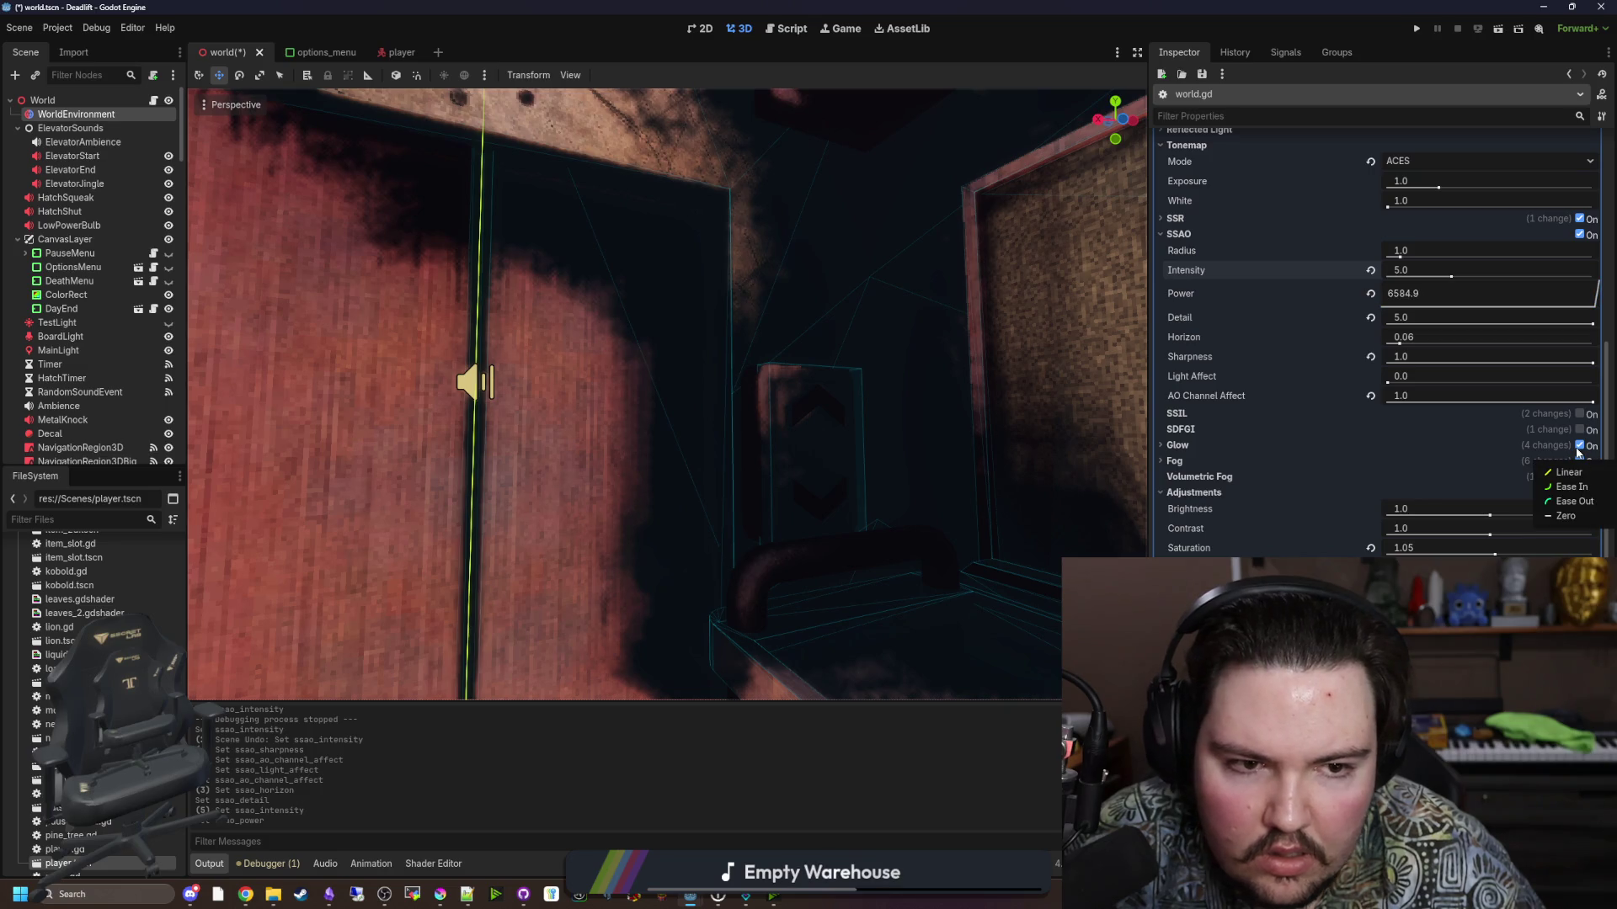
mouse_move(1498, 307)
mouse_down()
mouse_move(1322, 272)
mouse_move(1369, 310)
mouse_up()
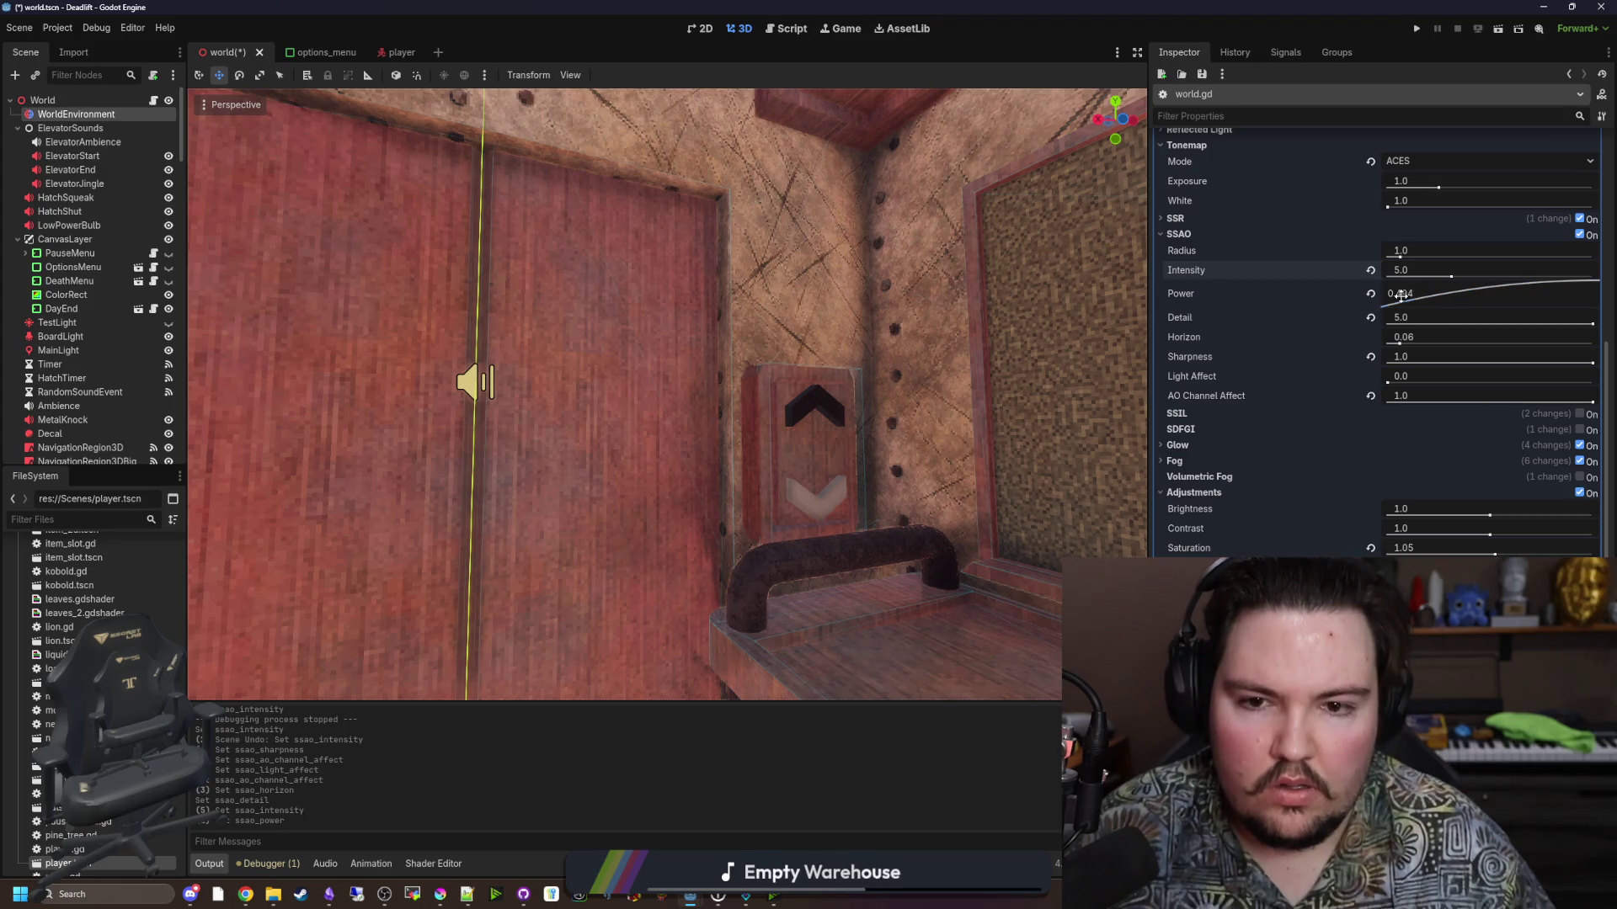
double_click(1400, 295)
text(1)
key(Return)
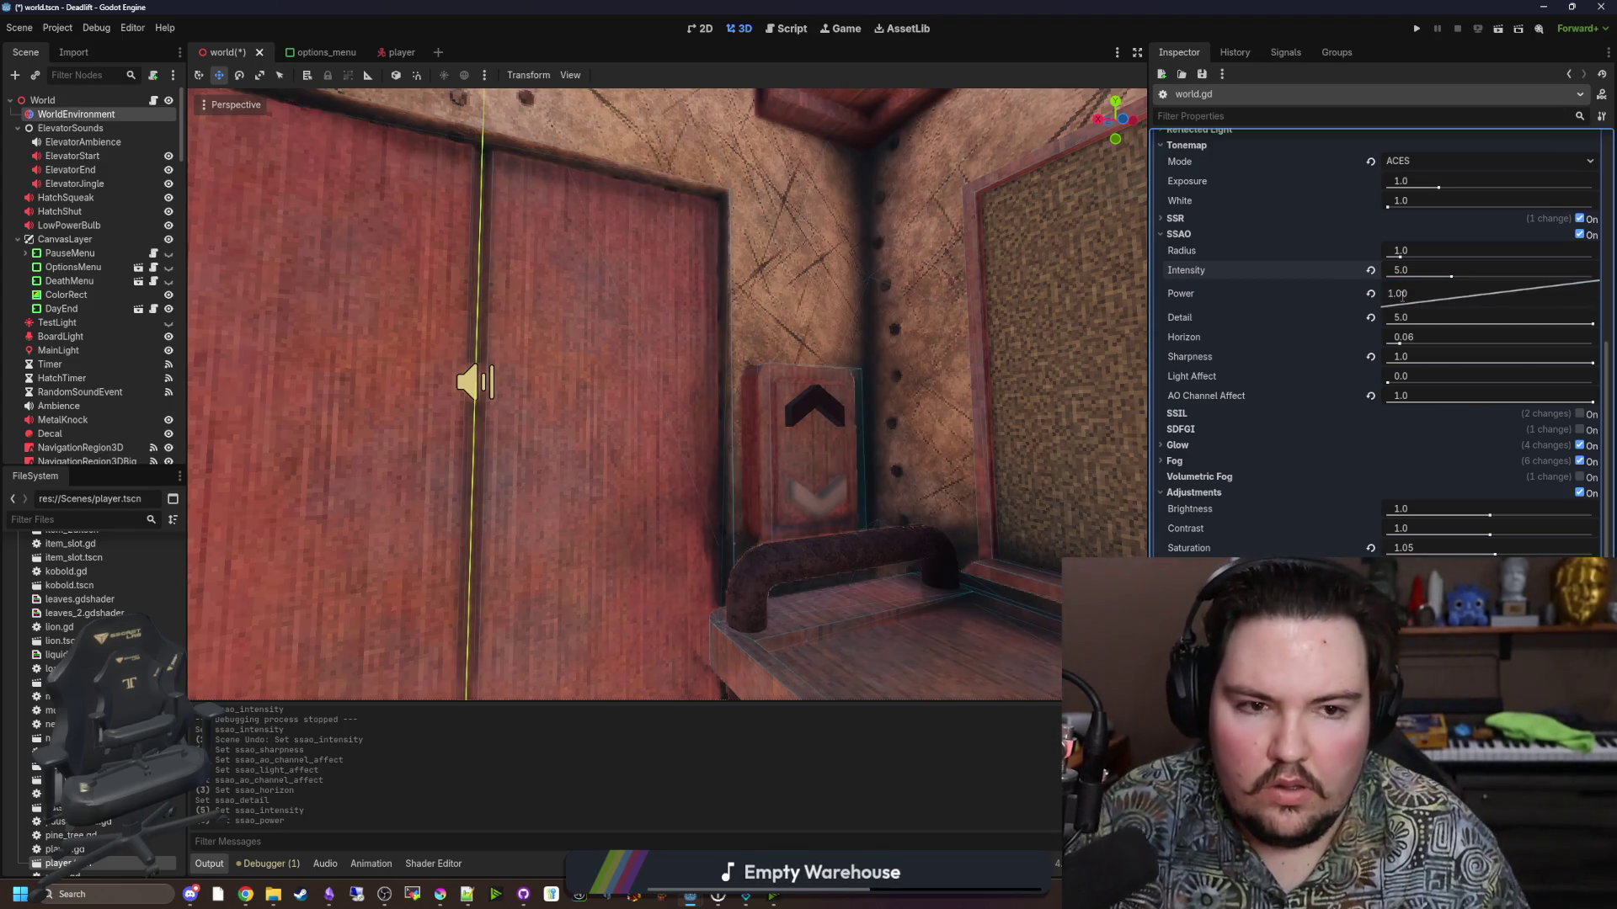
Return SSAO Intensity to 3.0 and raise Power to about 2.00.
double_click(1412, 271)
text(3)
key(Return)
drag(946, 317, 758, 328)
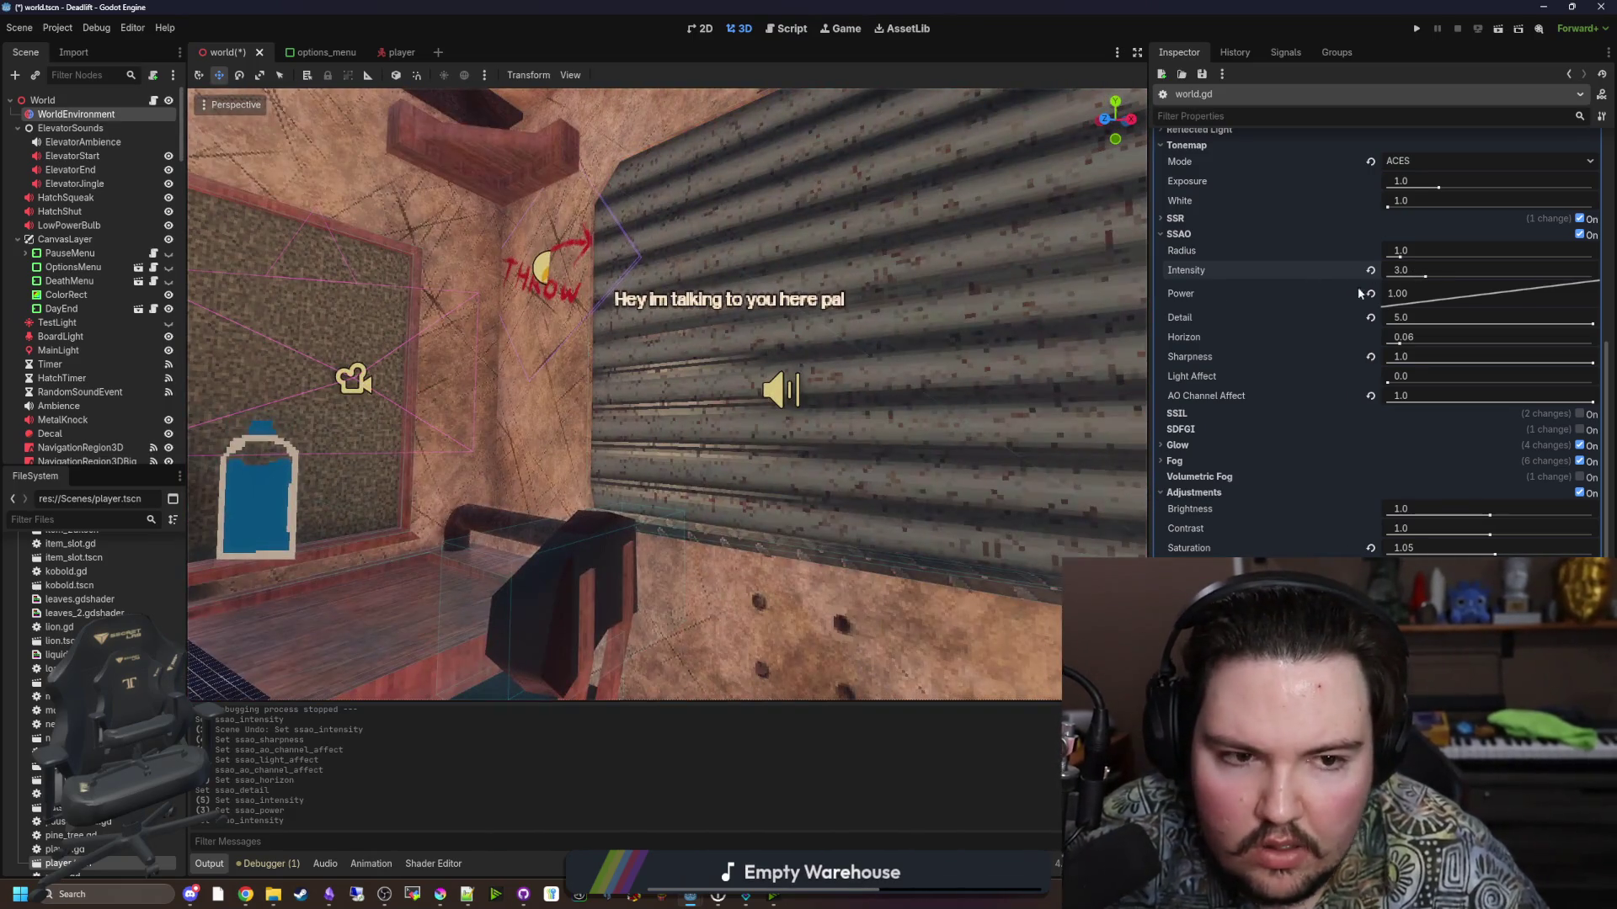
drag(1415, 295, 1392, 296)
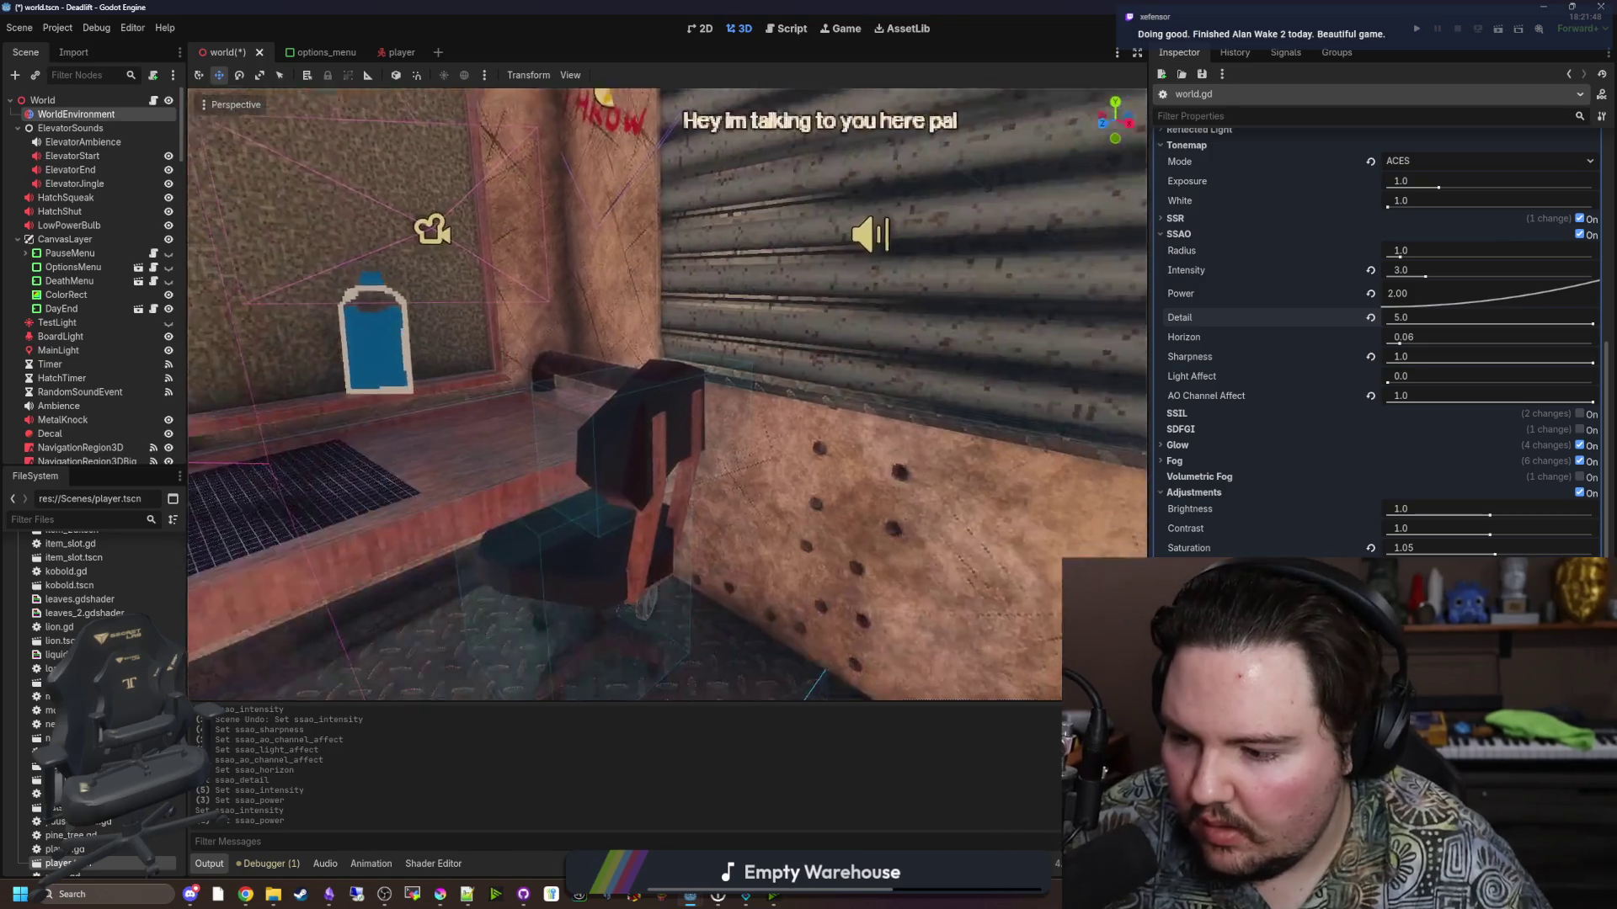
Fly the camera through the elevator room past the door, ceiling lamp, bench and hatch.
key(s)
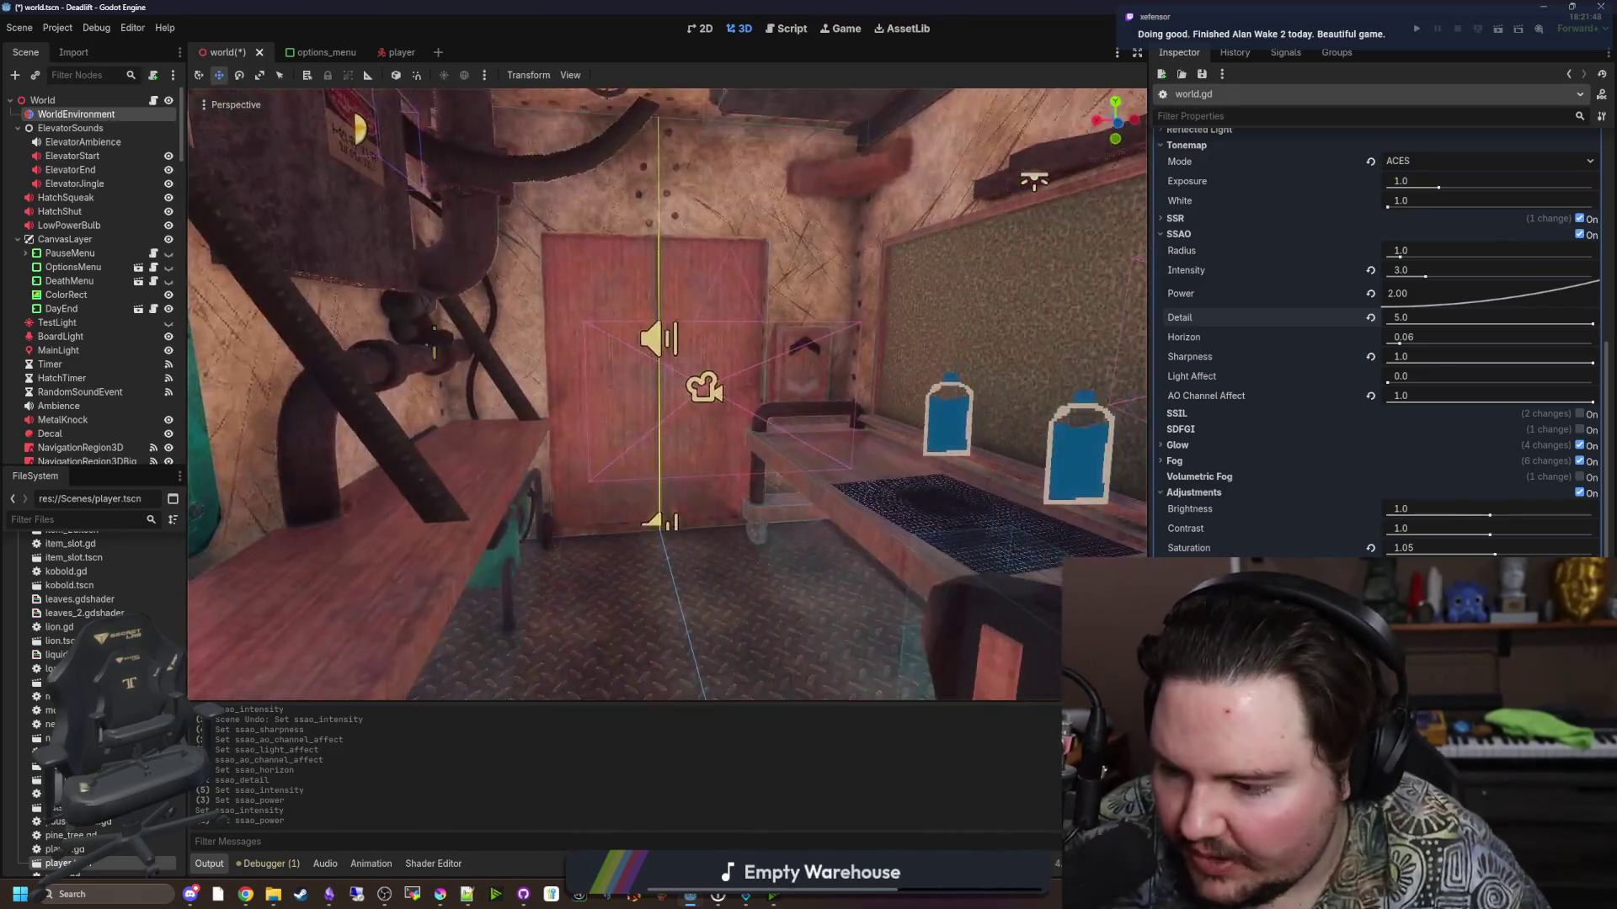
key(w)
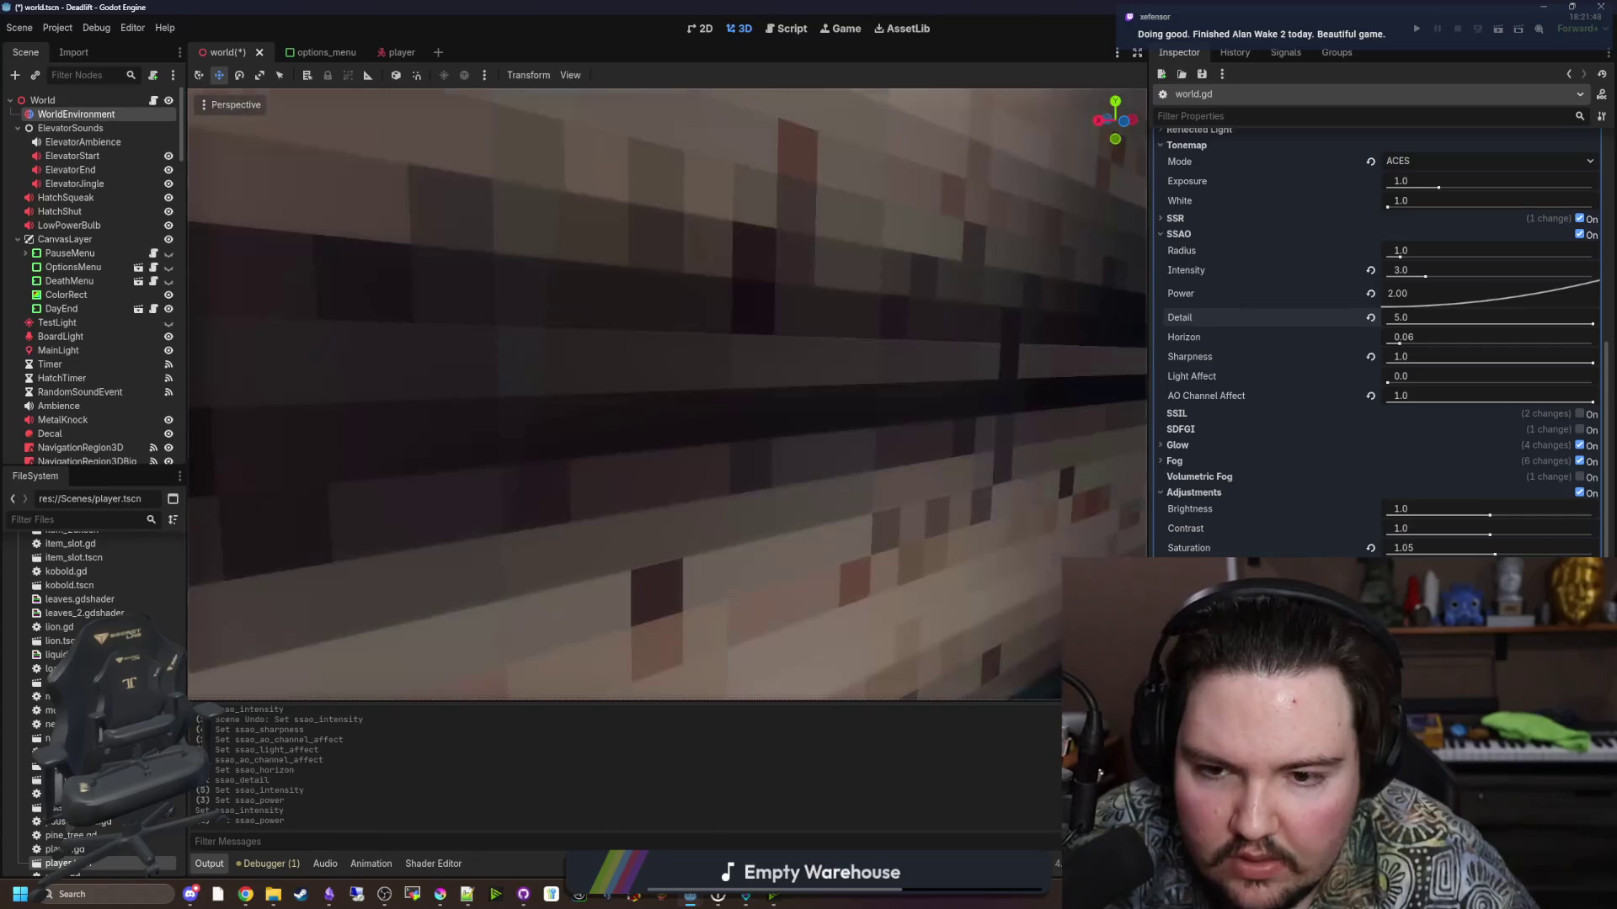
key(s)
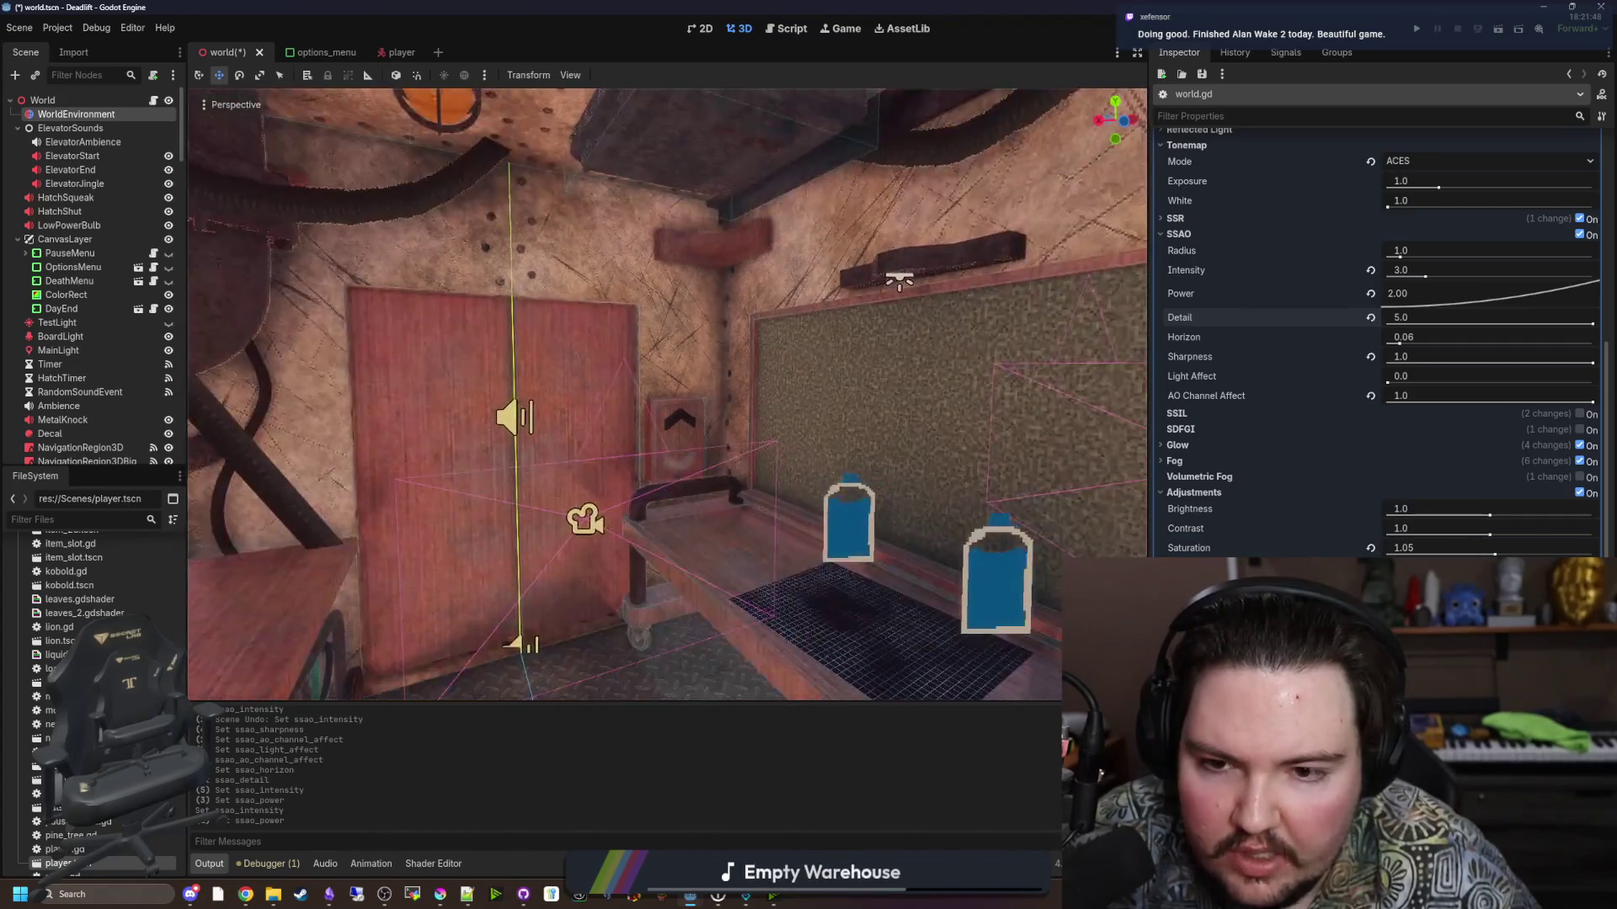
key(w)
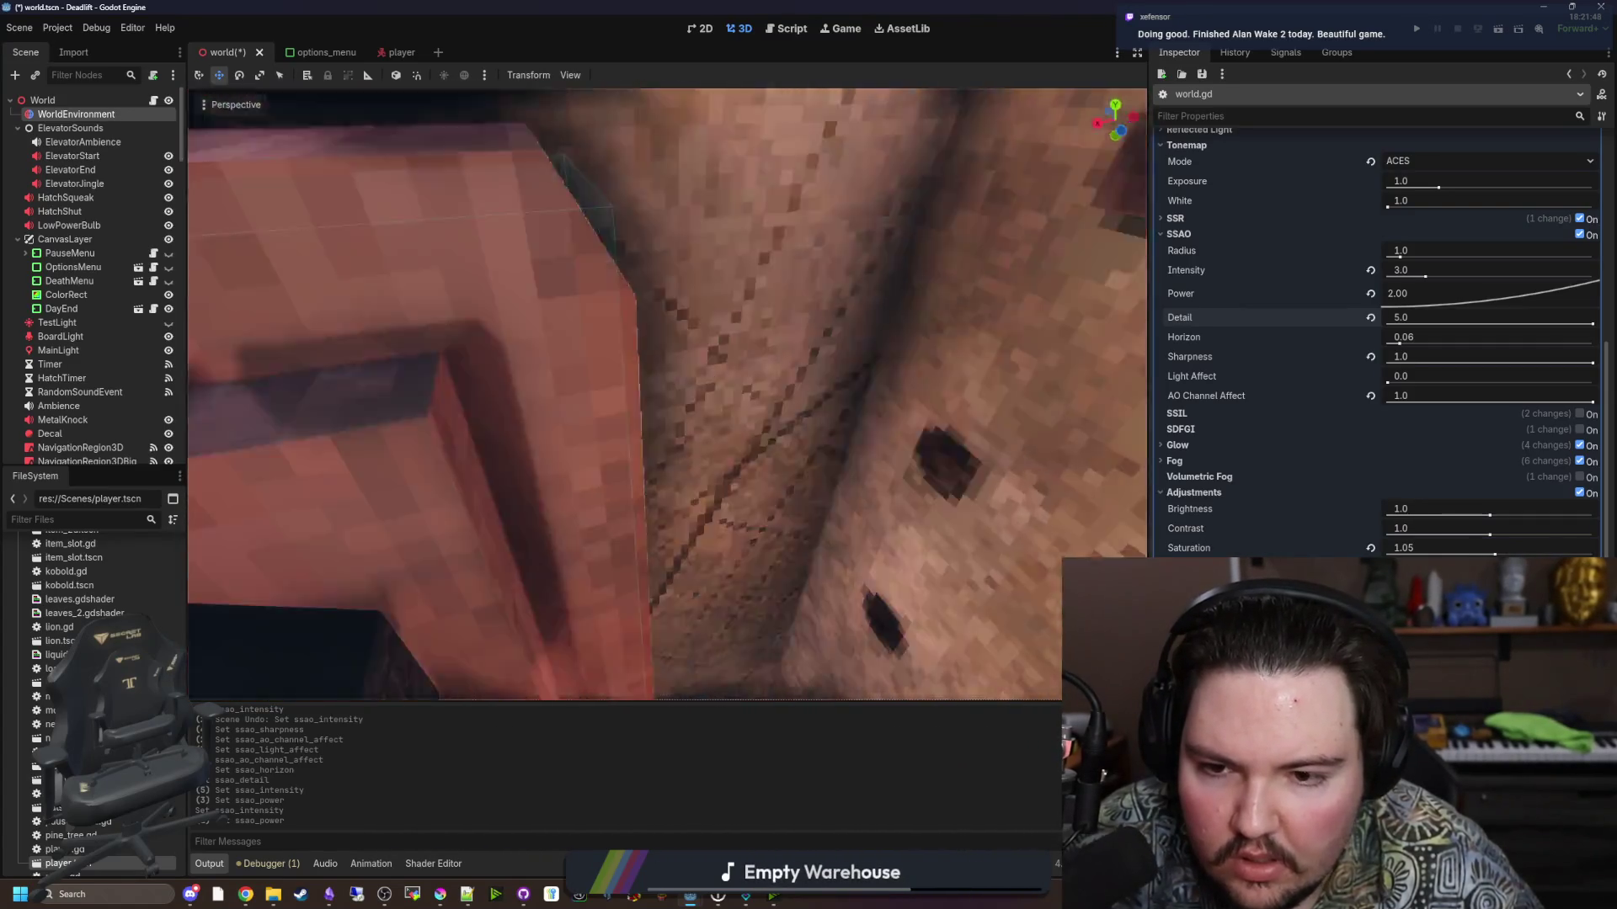
key(s)
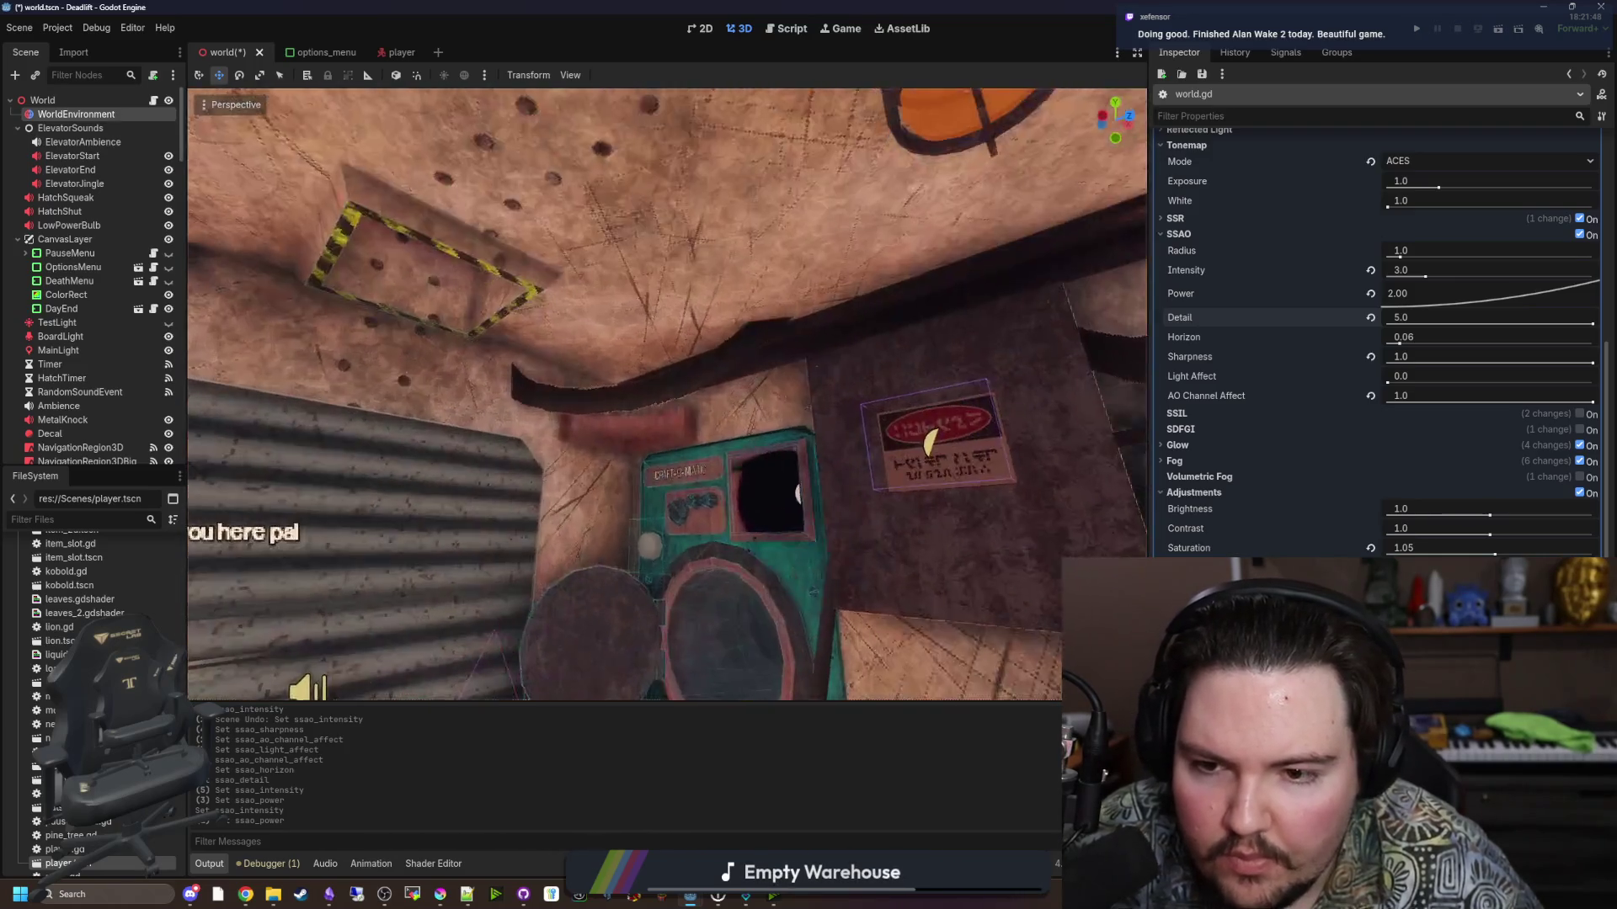
Save the world scene, then briefly try raising SSAO Light Affect.
key(ctrl+s)
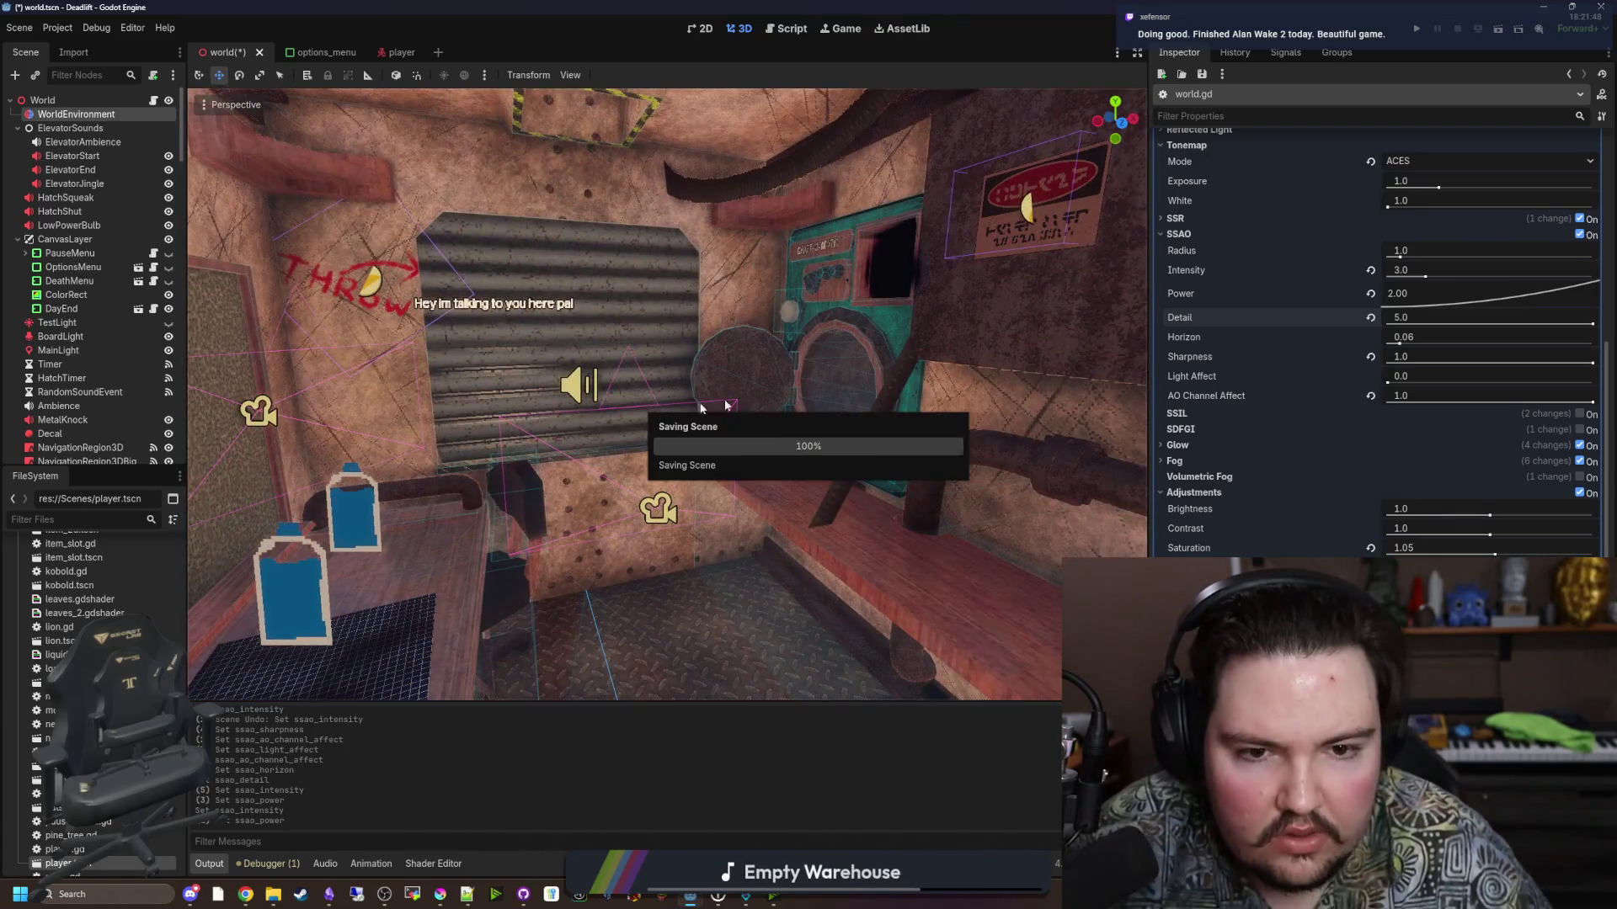
drag(1387, 383, 1512, 388)
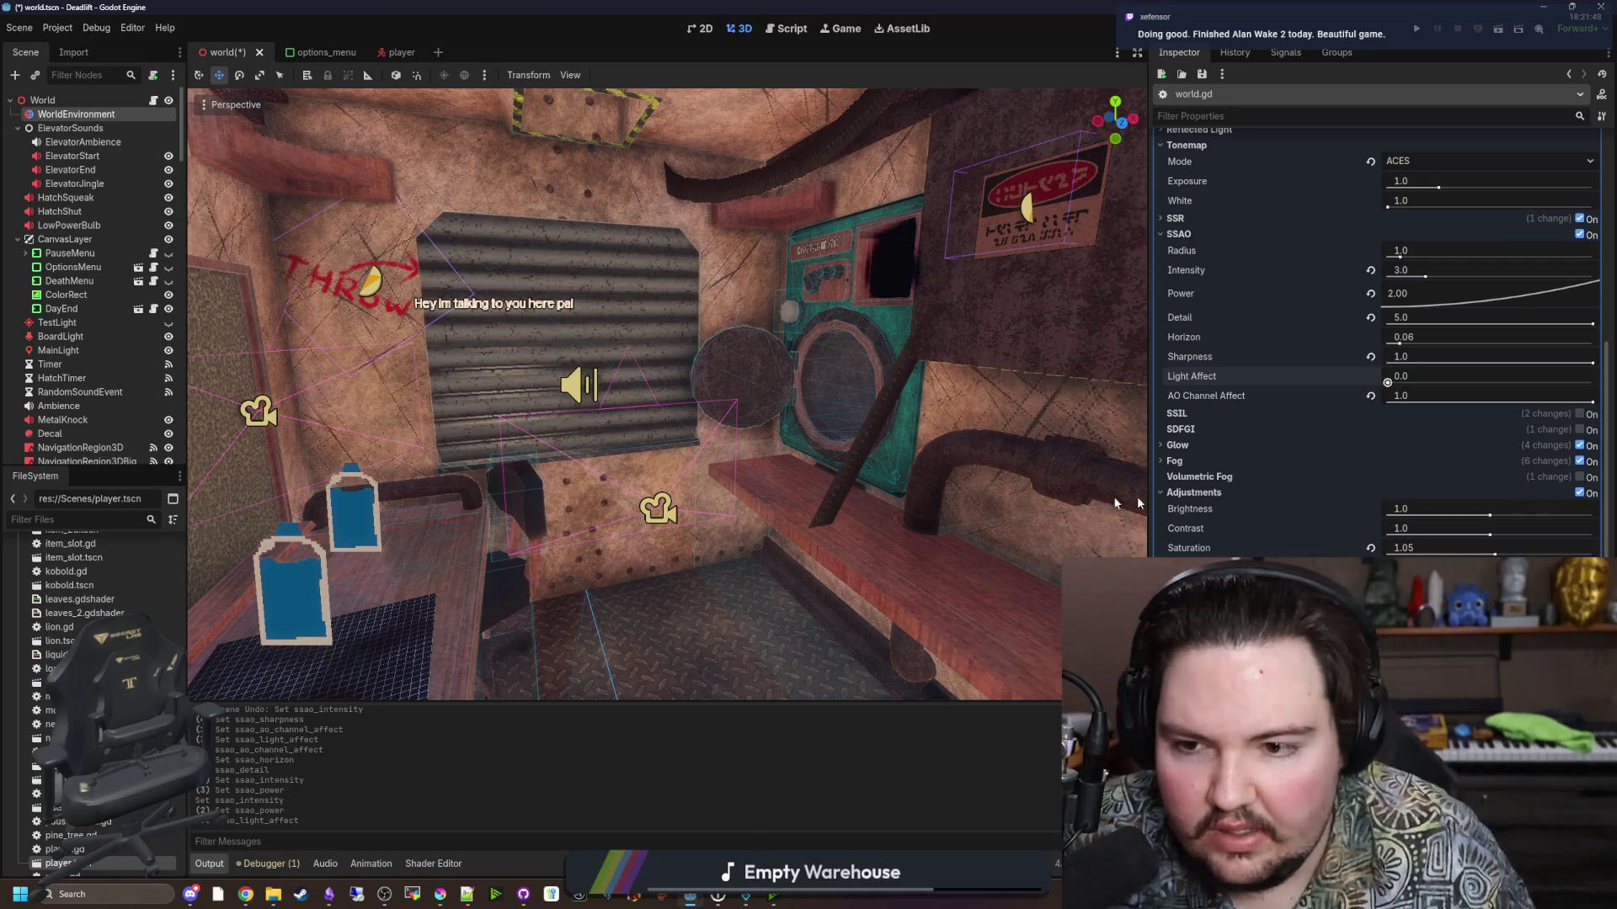
Try a higher SSAO Horizon, then bring Horizon back down to 0.0.
scroll(1211, 417, up, 2)
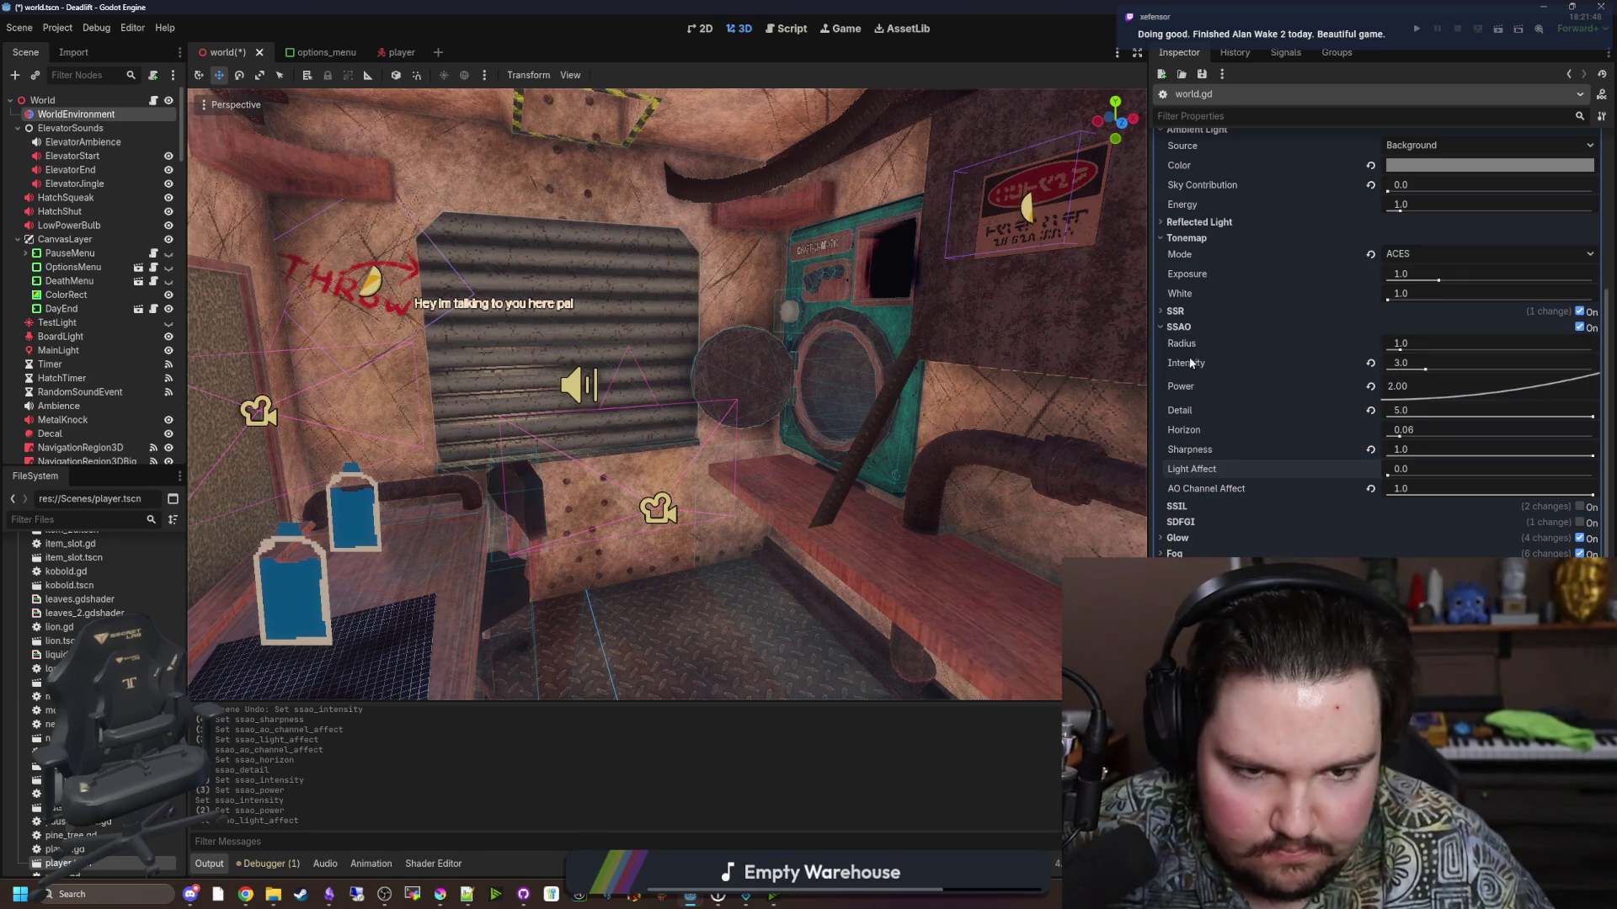
mouse_move(1398, 434)
mouse_down()
mouse_move(1453, 433)
mouse_move(1339, 432)
mouse_move(1587, 435)
mouse_move(1339, 425)
mouse_move(1591, 434)
mouse_up()
mouse_move(667, 395)
mouse_down()
mouse_move(667, 497)
mouse_move(667, 471)
mouse_up()
mouse_move(1236, 424)
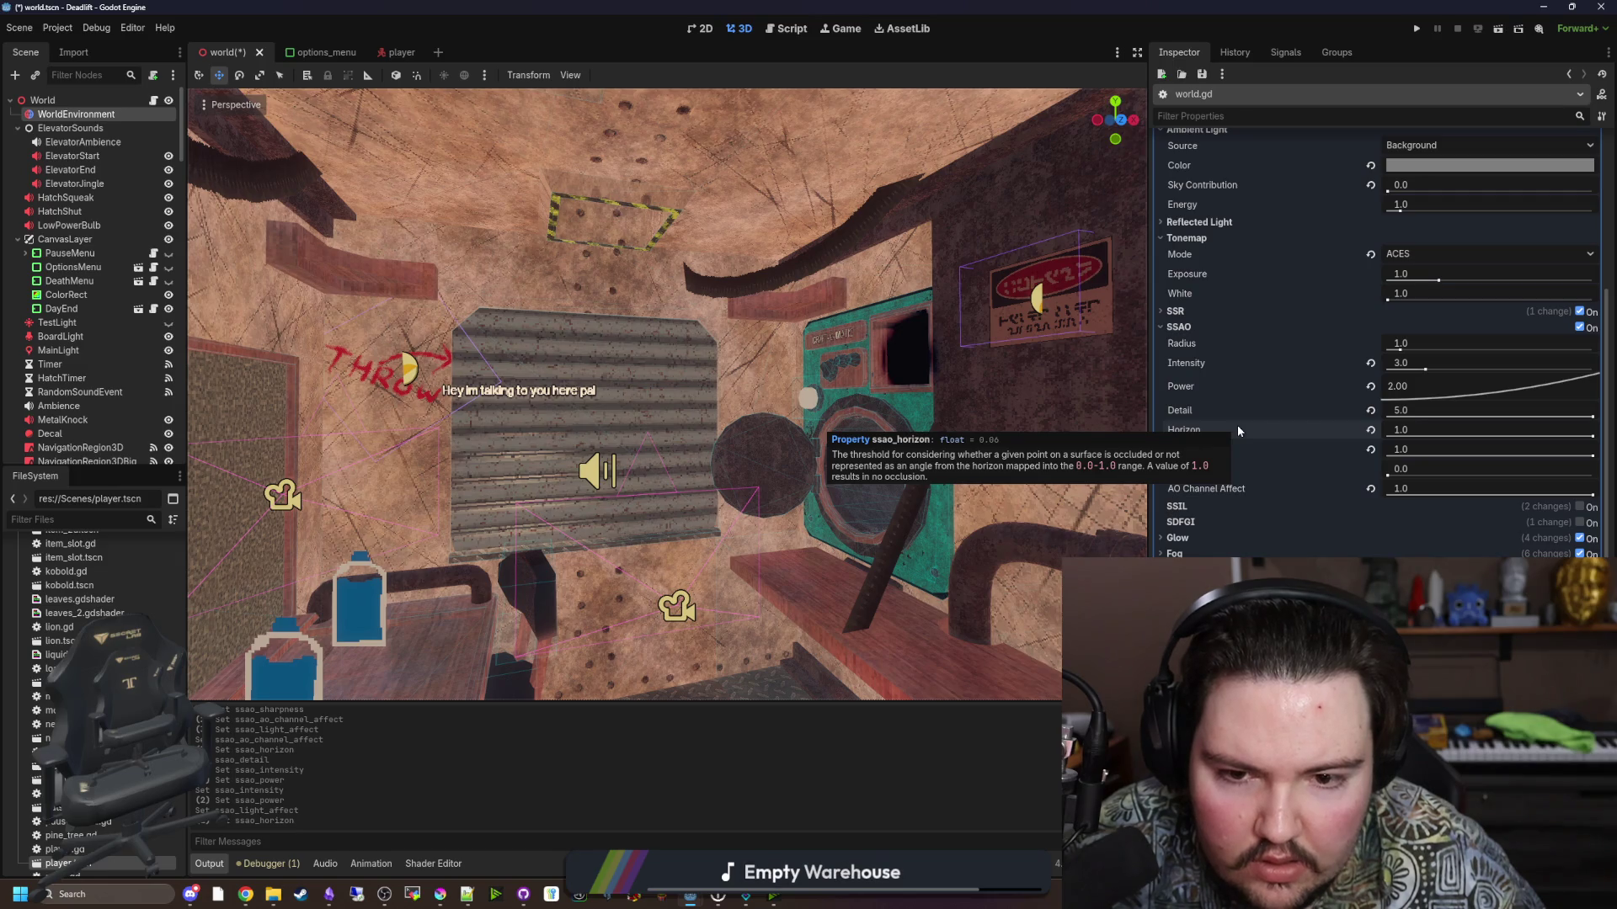
drag(1556, 438, 1385, 436)
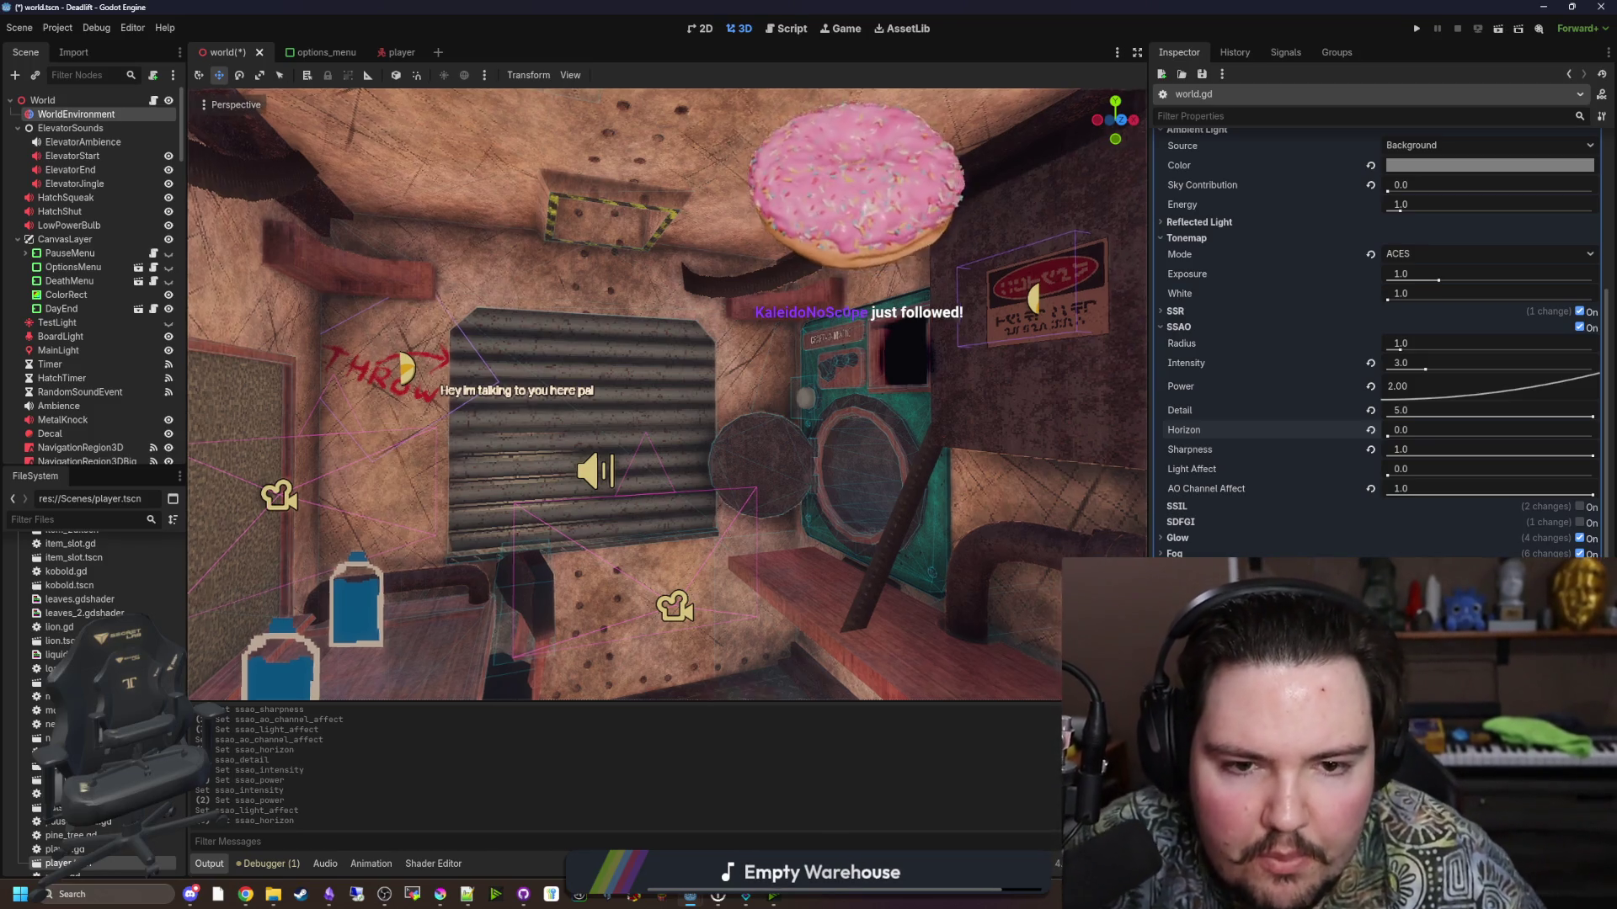
Adjust SSAO Sharpness and fly the camera close to the pipe and smiley figure.
key(d)
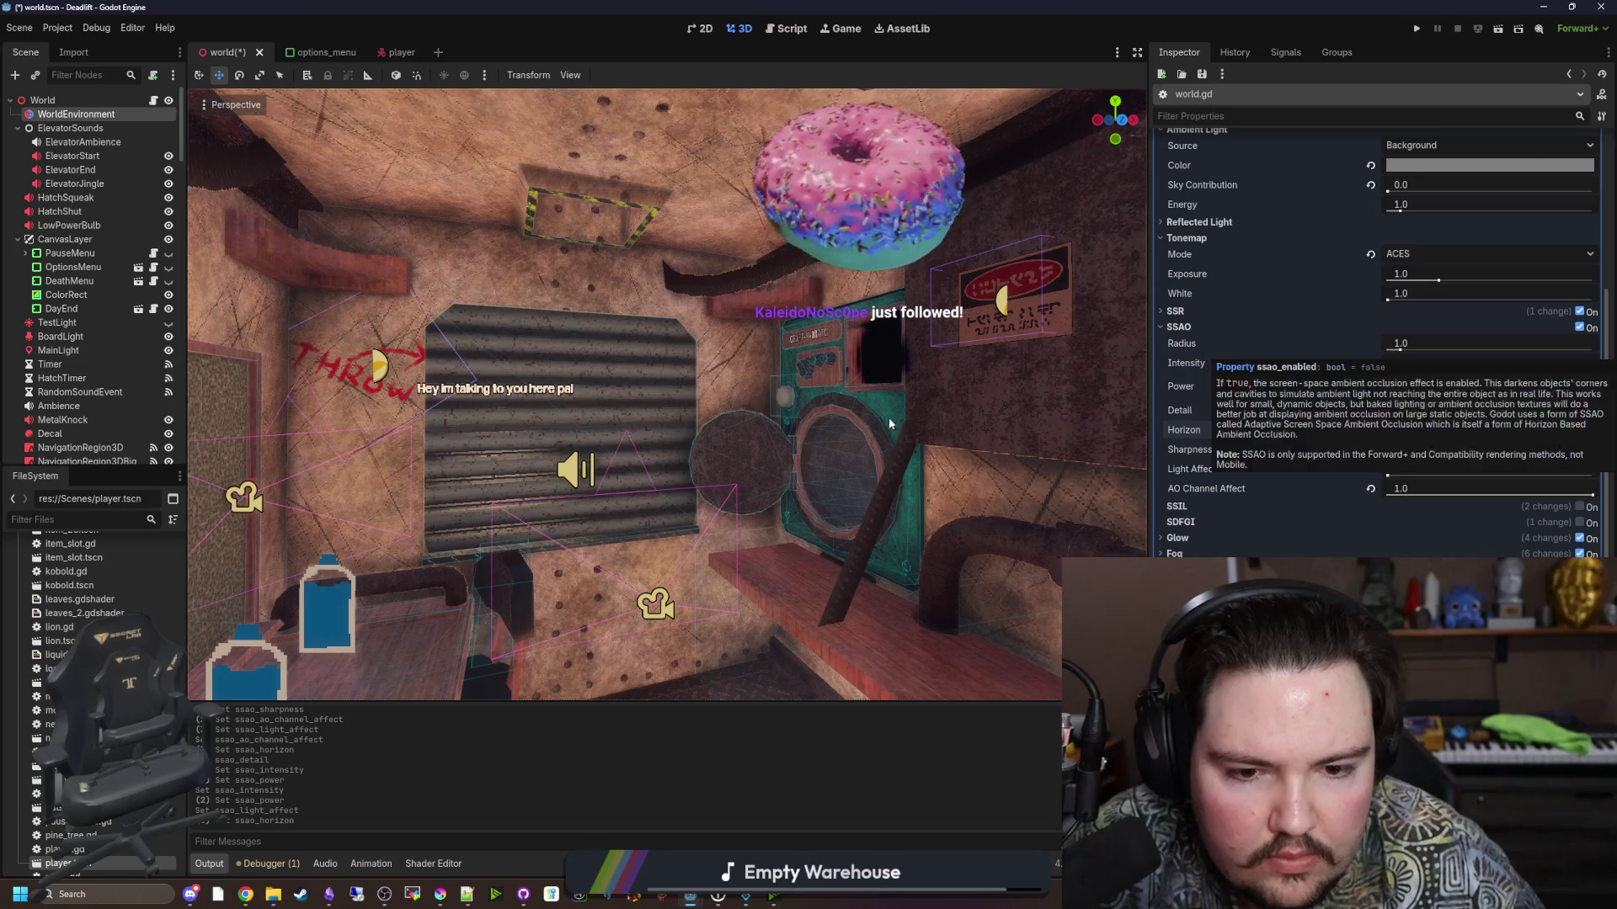
drag(1591, 456, 1506, 456)
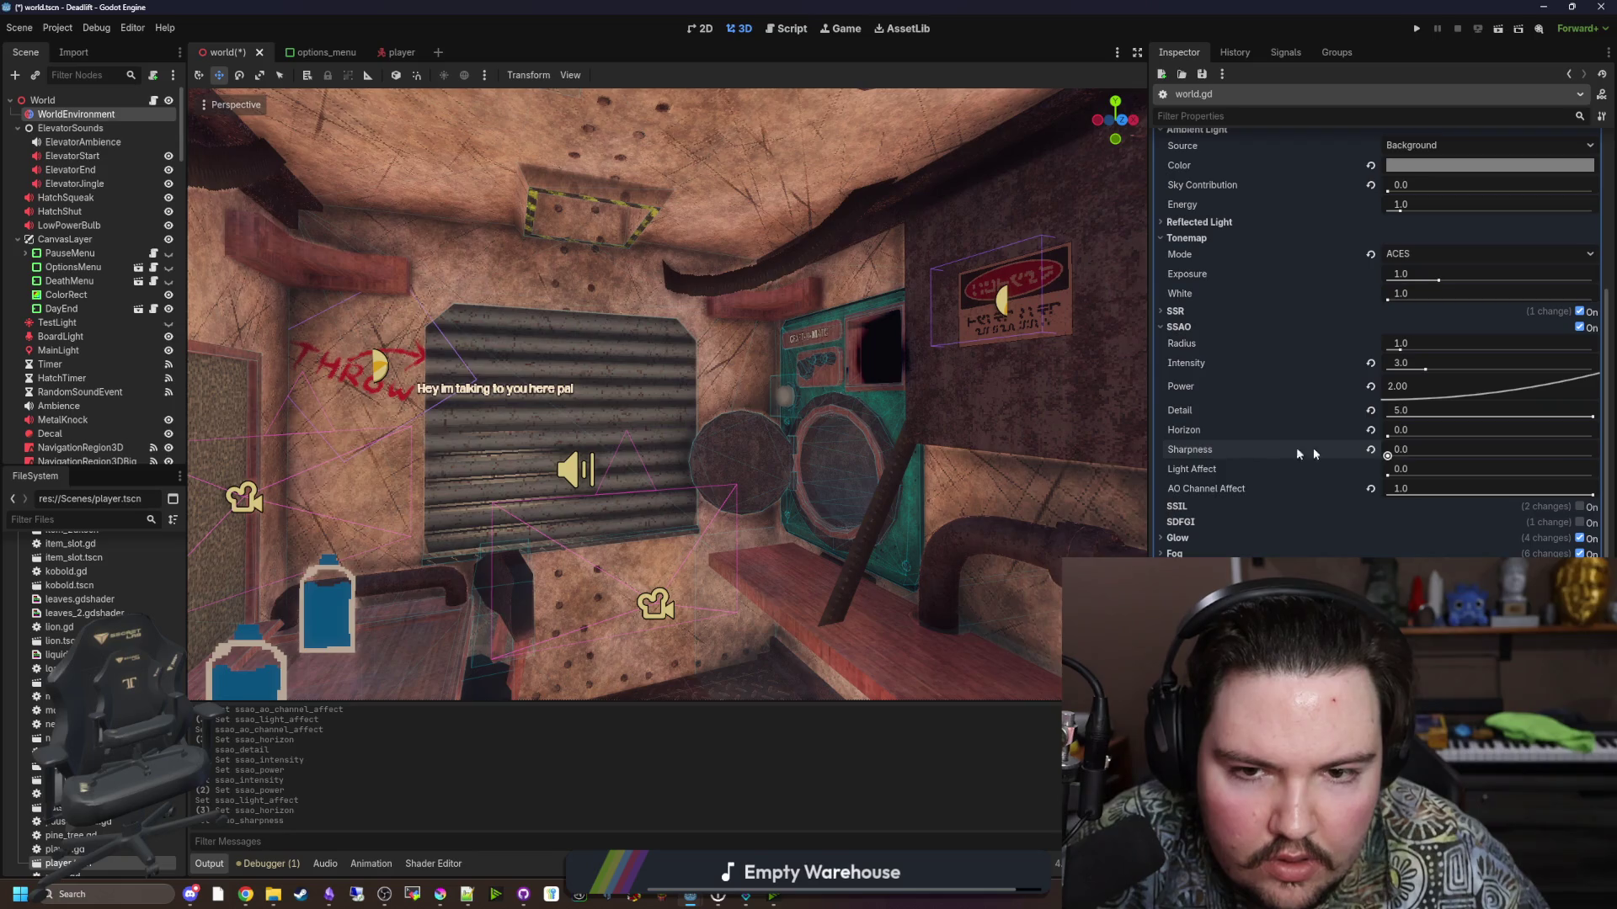
drag(1388, 456, 1531, 464)
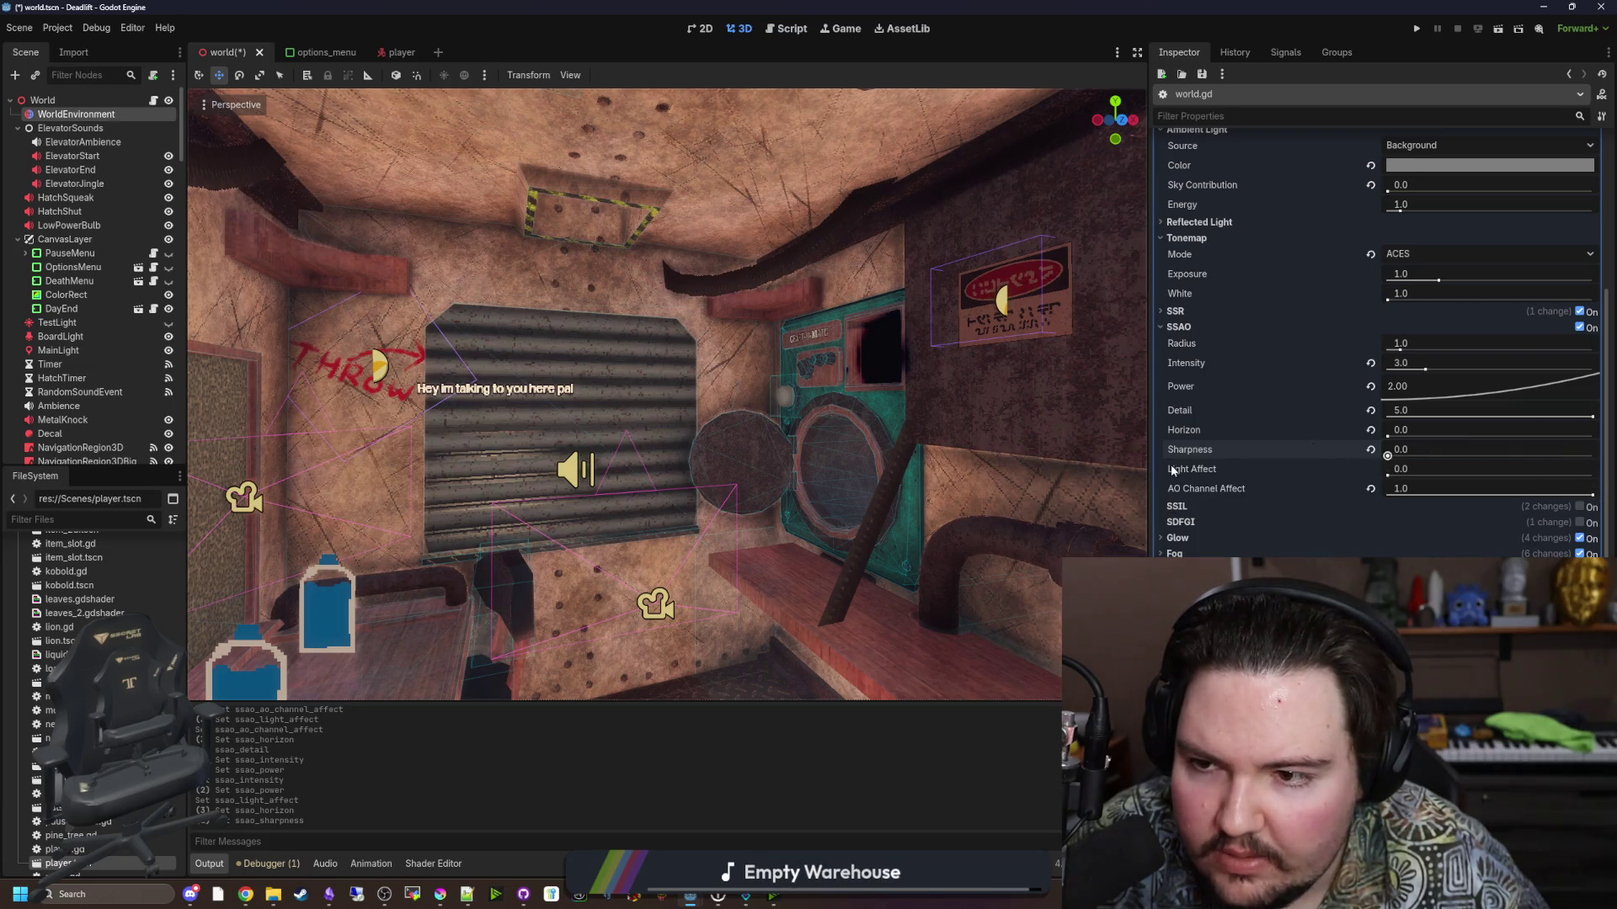
mouse_move(939, 465)
mouse_down()
mouse_move(1044, 387)
mouse_move(1027, 371)
mouse_move(884, 497)
mouse_move(817, 438)
mouse_move(783, 505)
mouse_move(775, 430)
mouse_up()
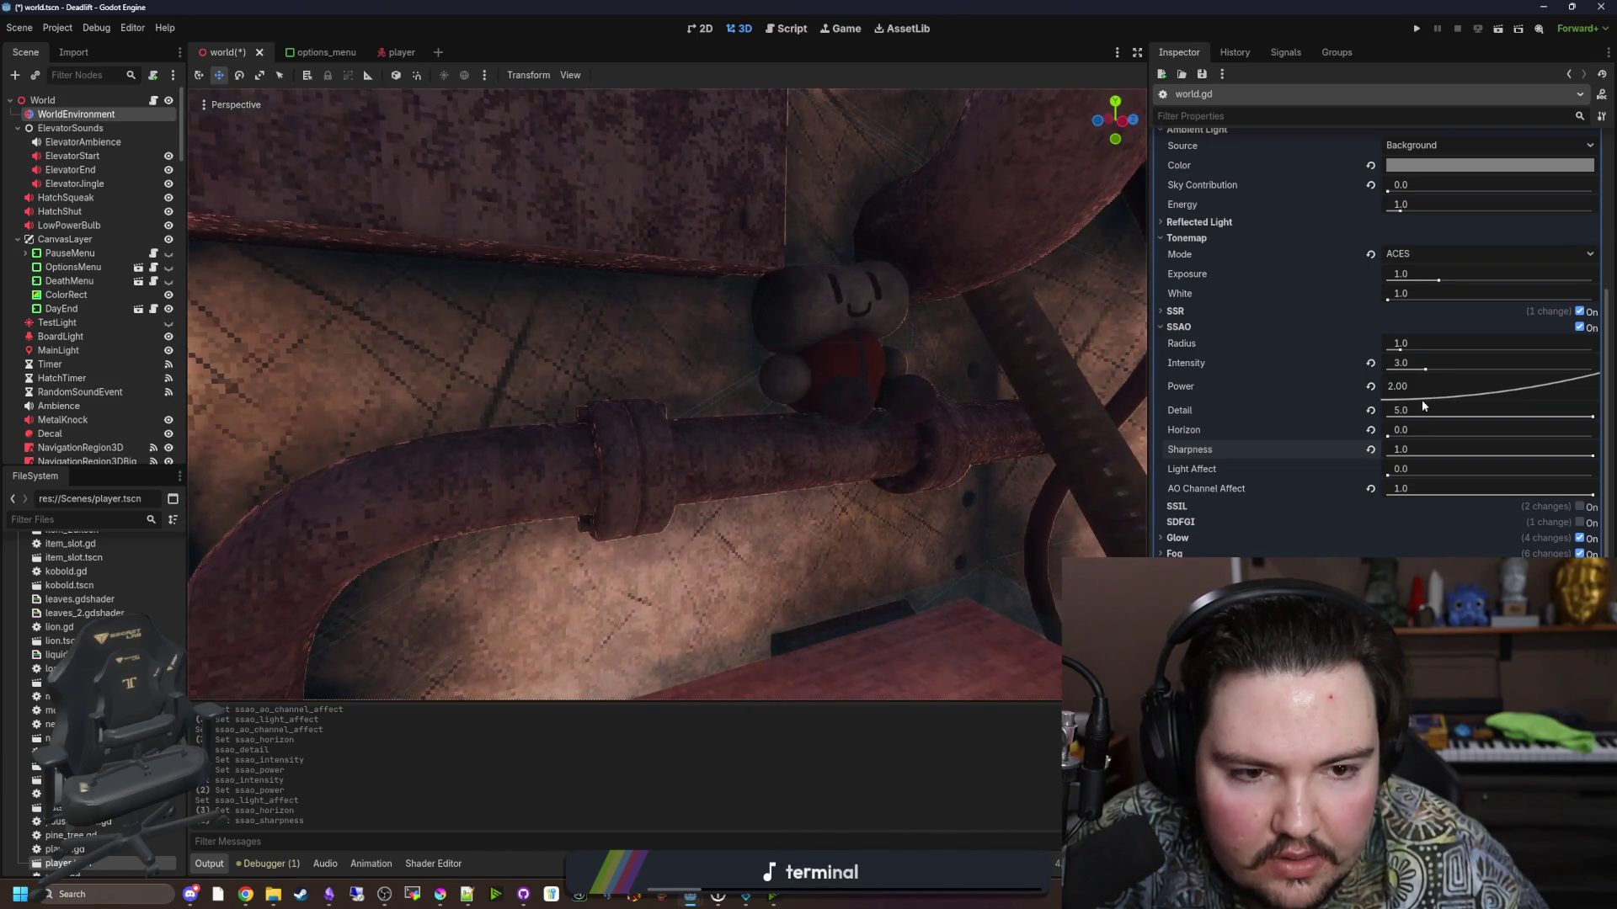
Test lower and higher SSAO Power values, around 10.5, while moving through the room.
drag(1440, 388, 1422, 368)
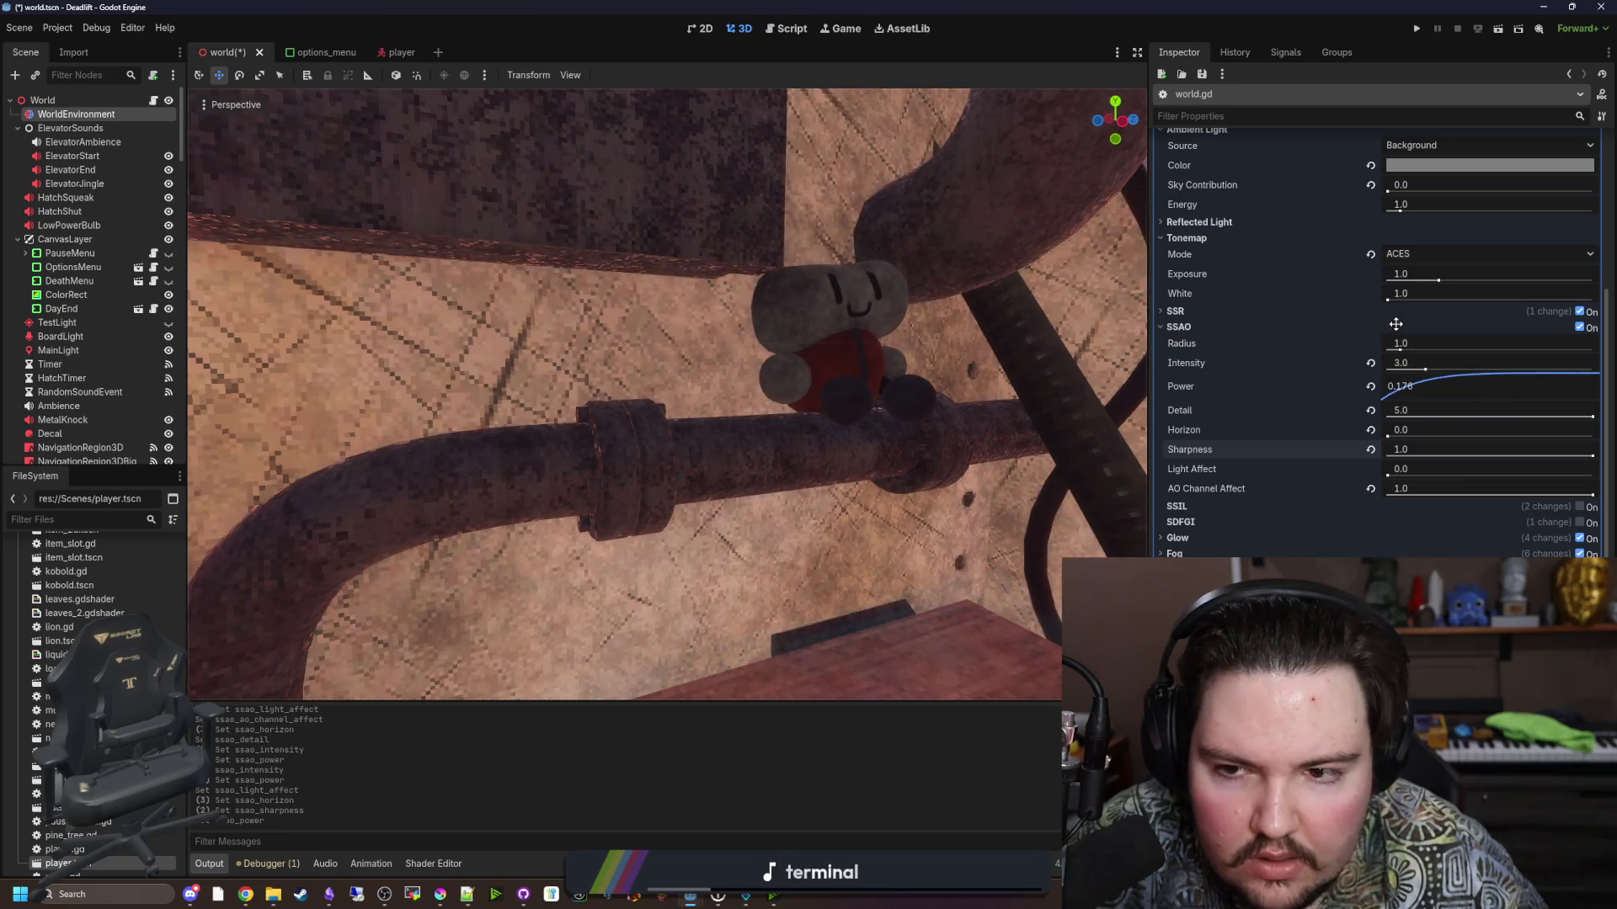
drag(1451, 416, 1474, 450)
right_click(1474, 451)
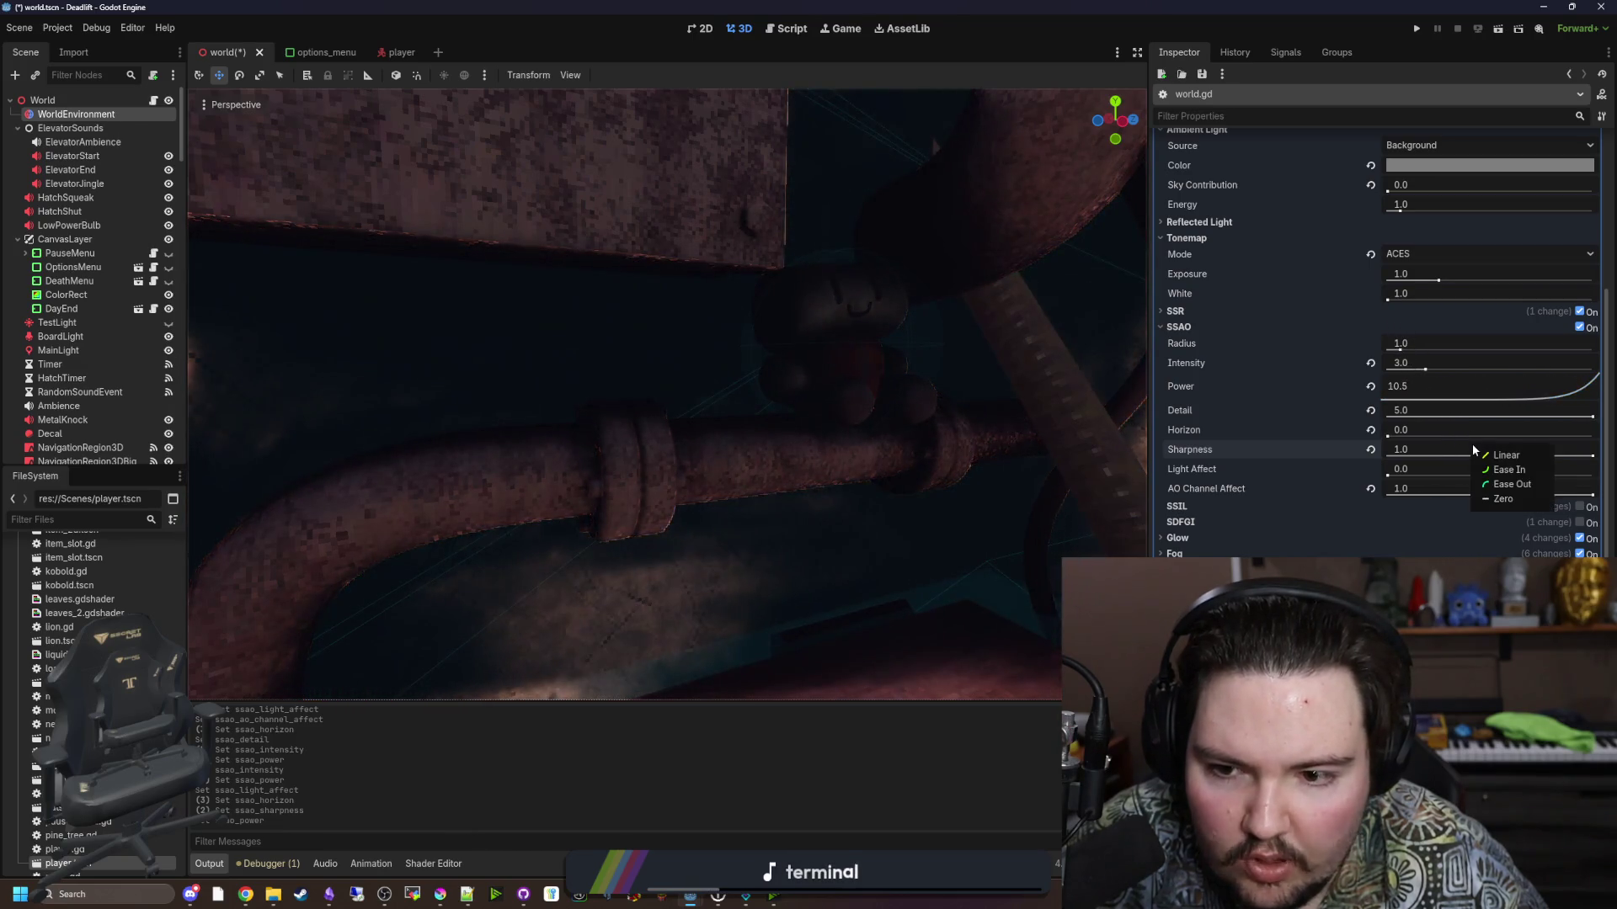
click(1294, 452)
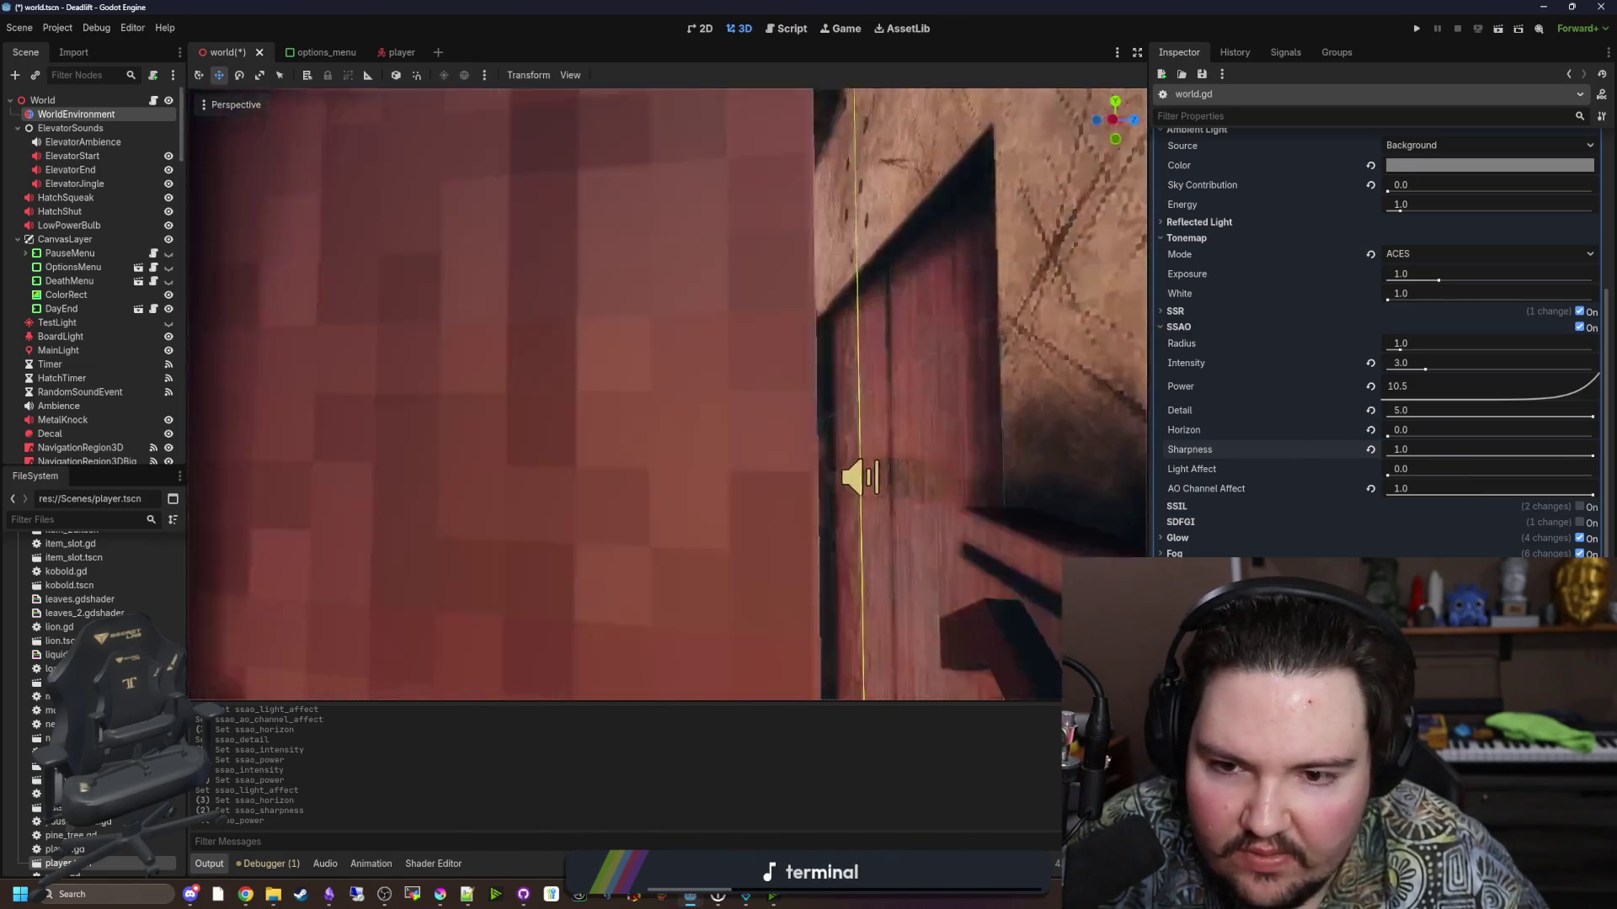
mouse_move(665, 396)
mouse_down()
mouse_move(640, 379)
mouse_move(690, 421)
mouse_move(665, 395)
mouse_up()
key(s)
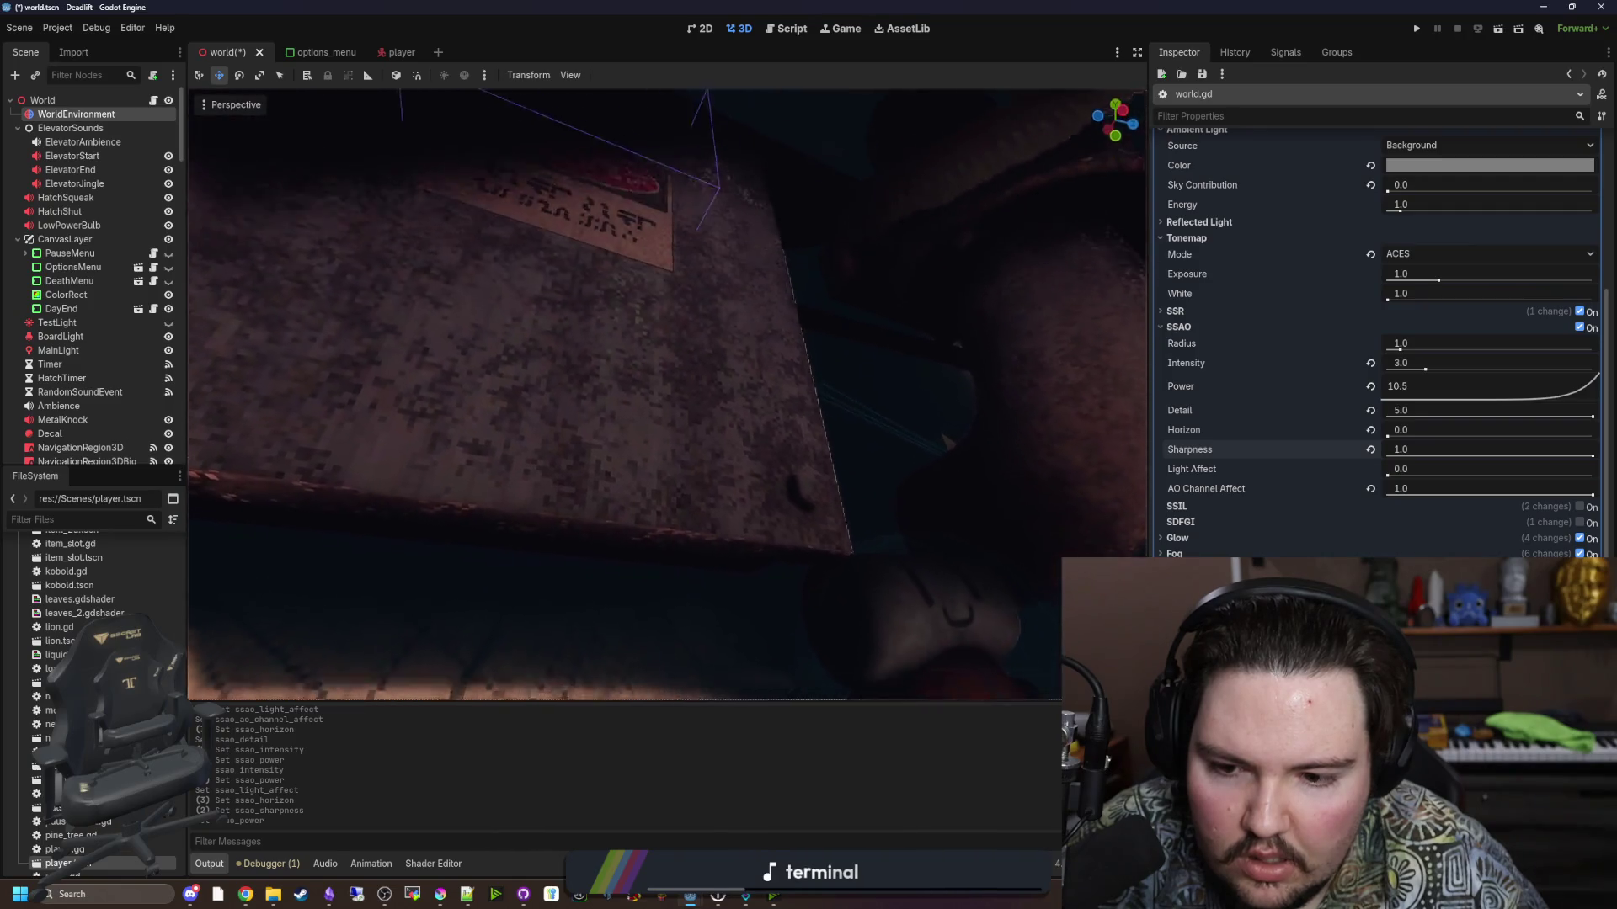
key(s)
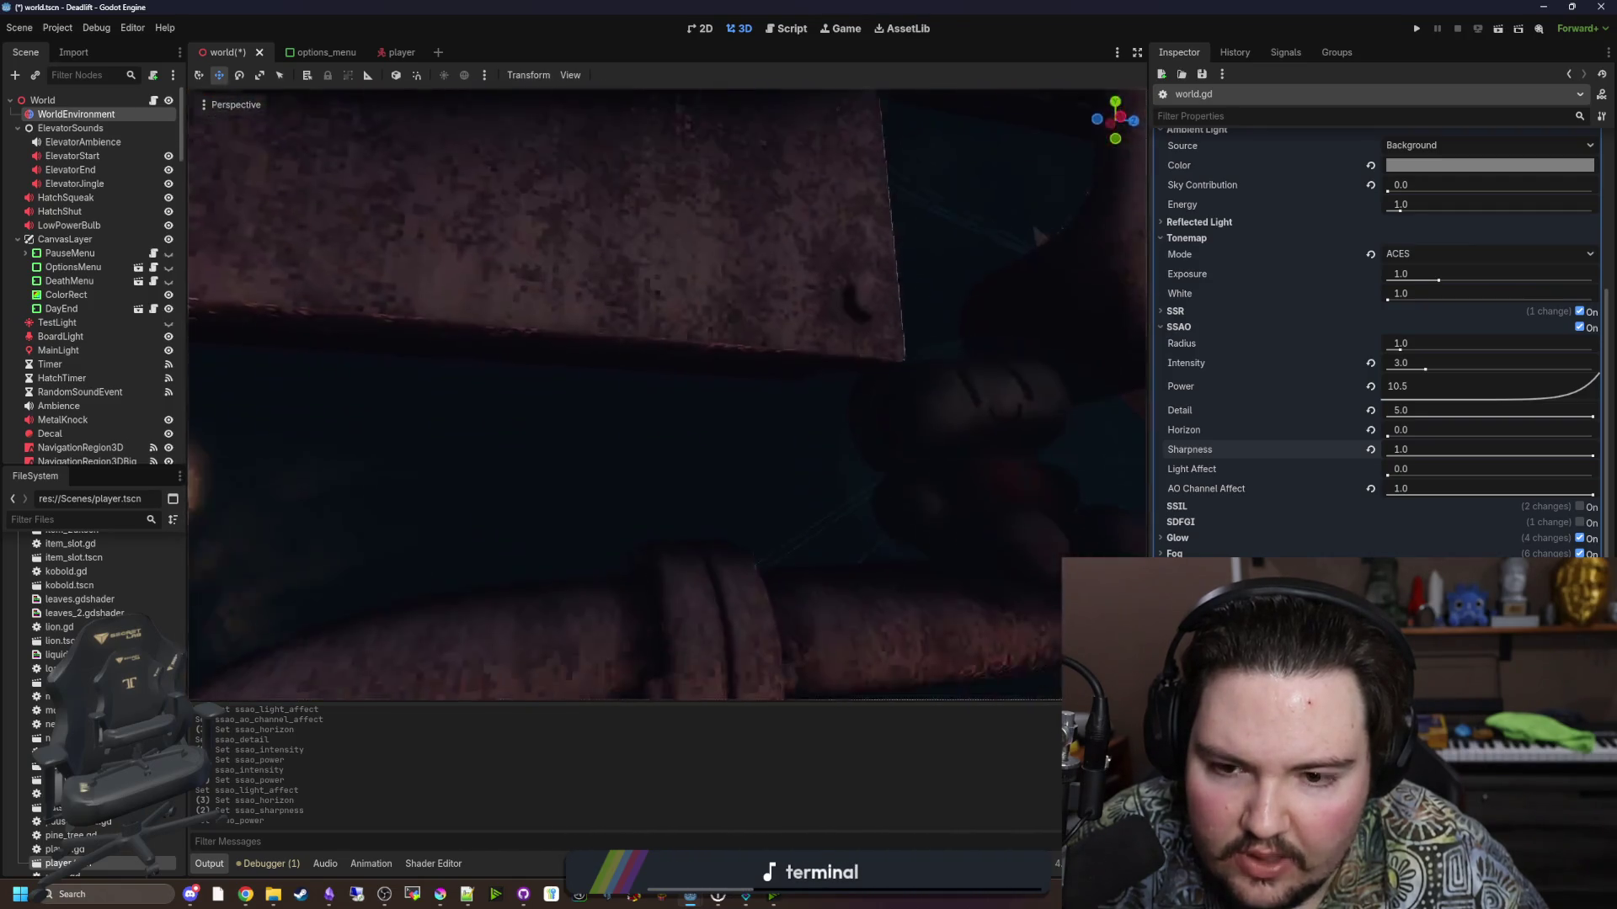
Try SSAO Horizon at 0.36 then reset it, and return Detail to about 5.
drag(1422, 437, 1462, 431)
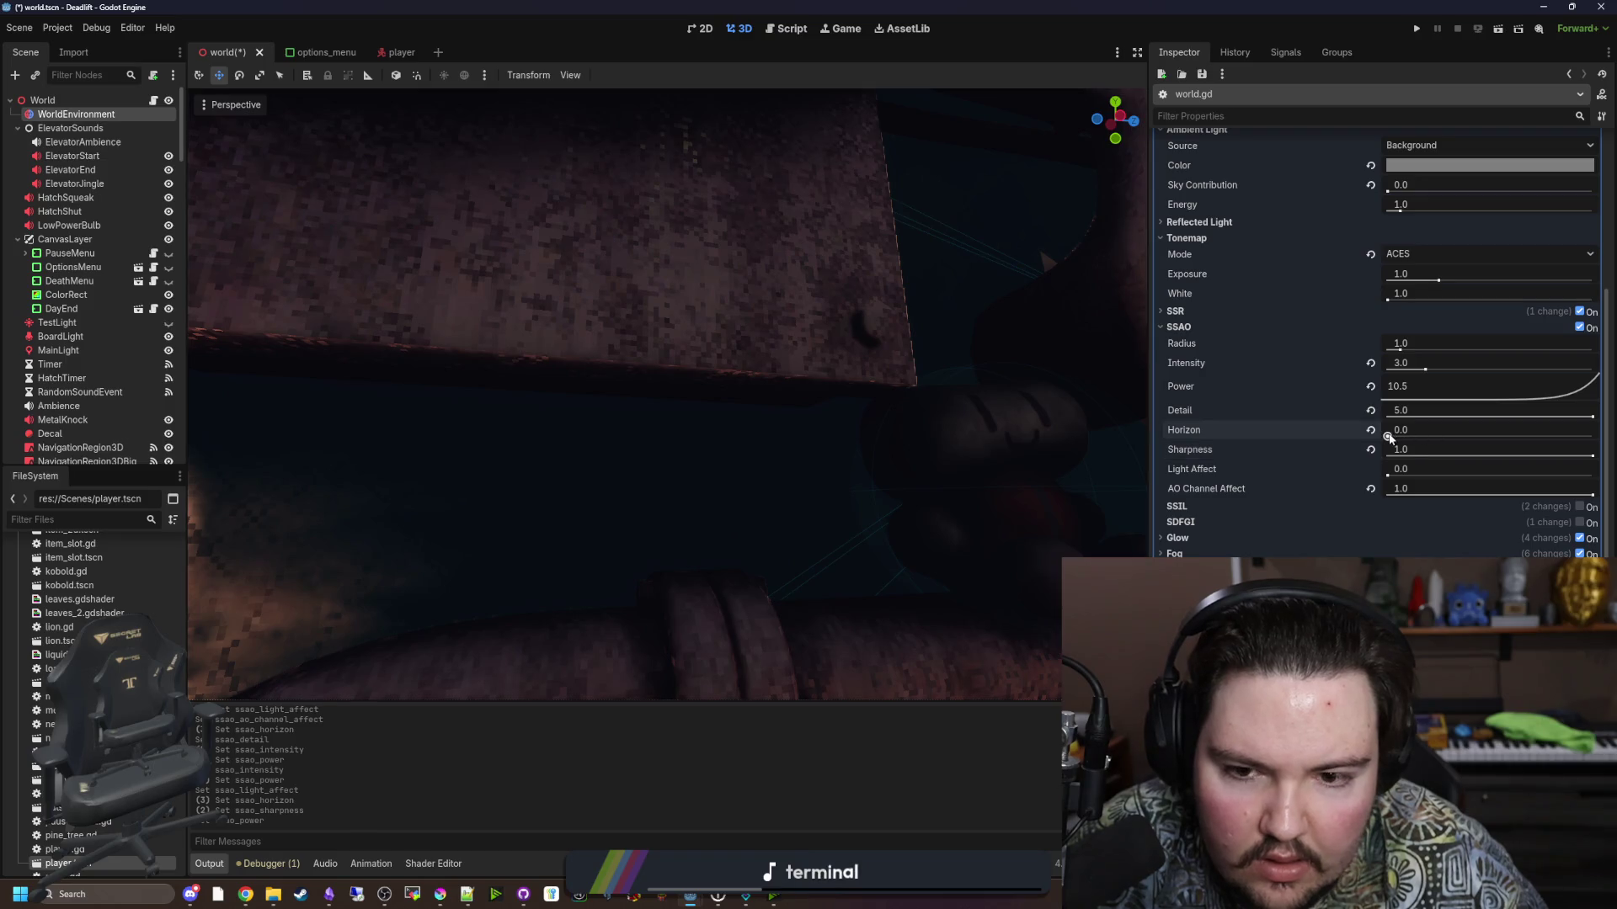
key(s)
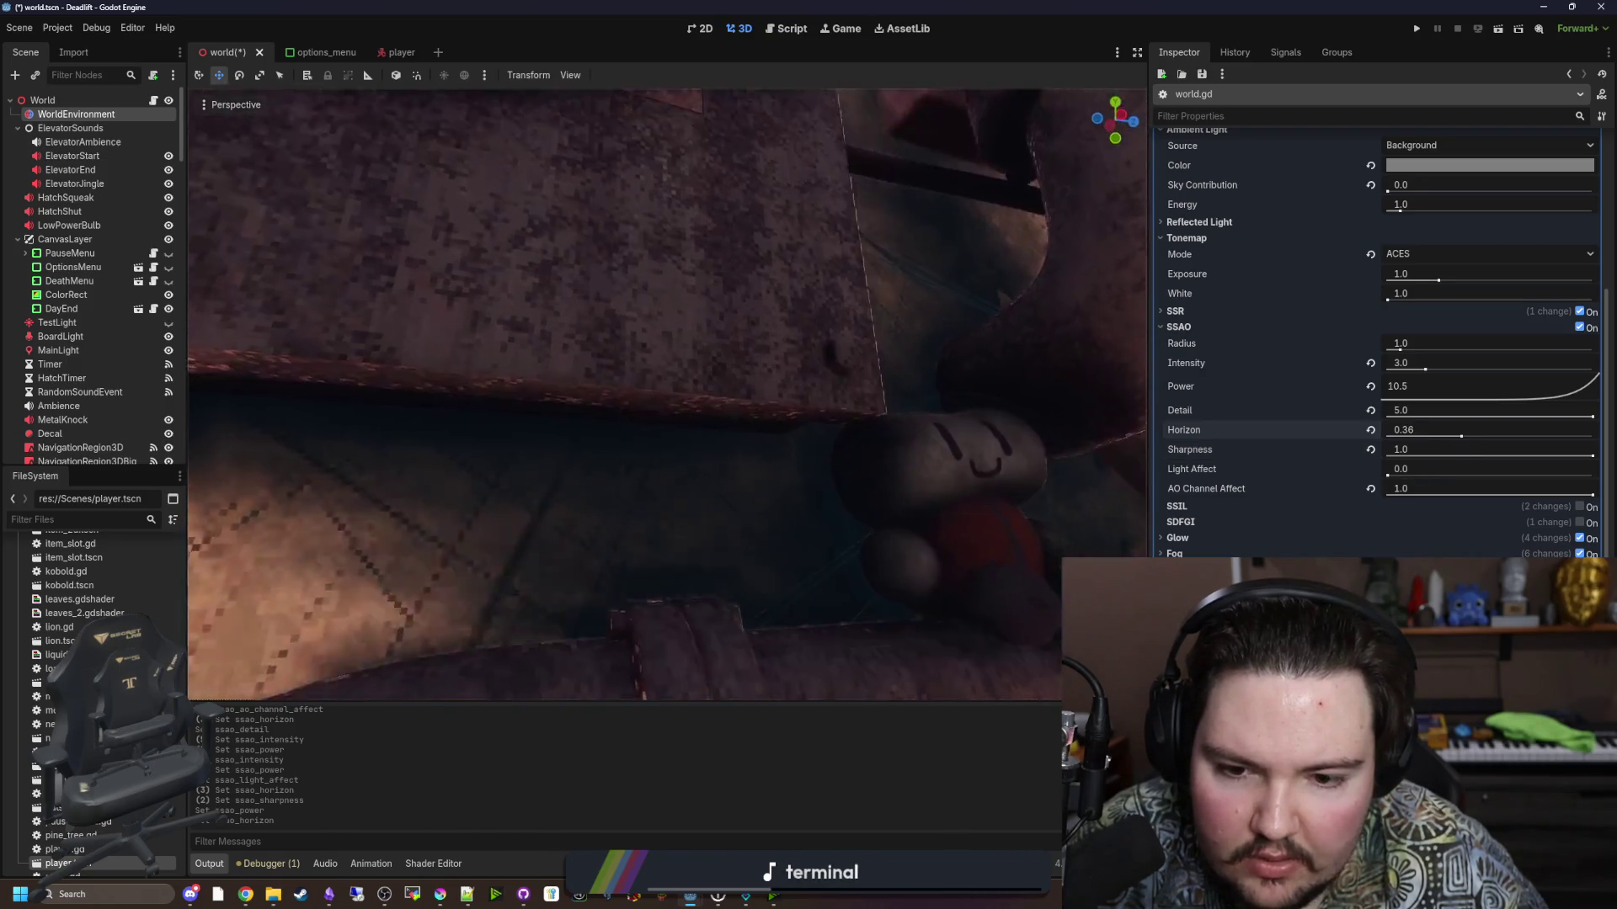
click(1370, 430)
drag(1592, 416, 1539, 413)
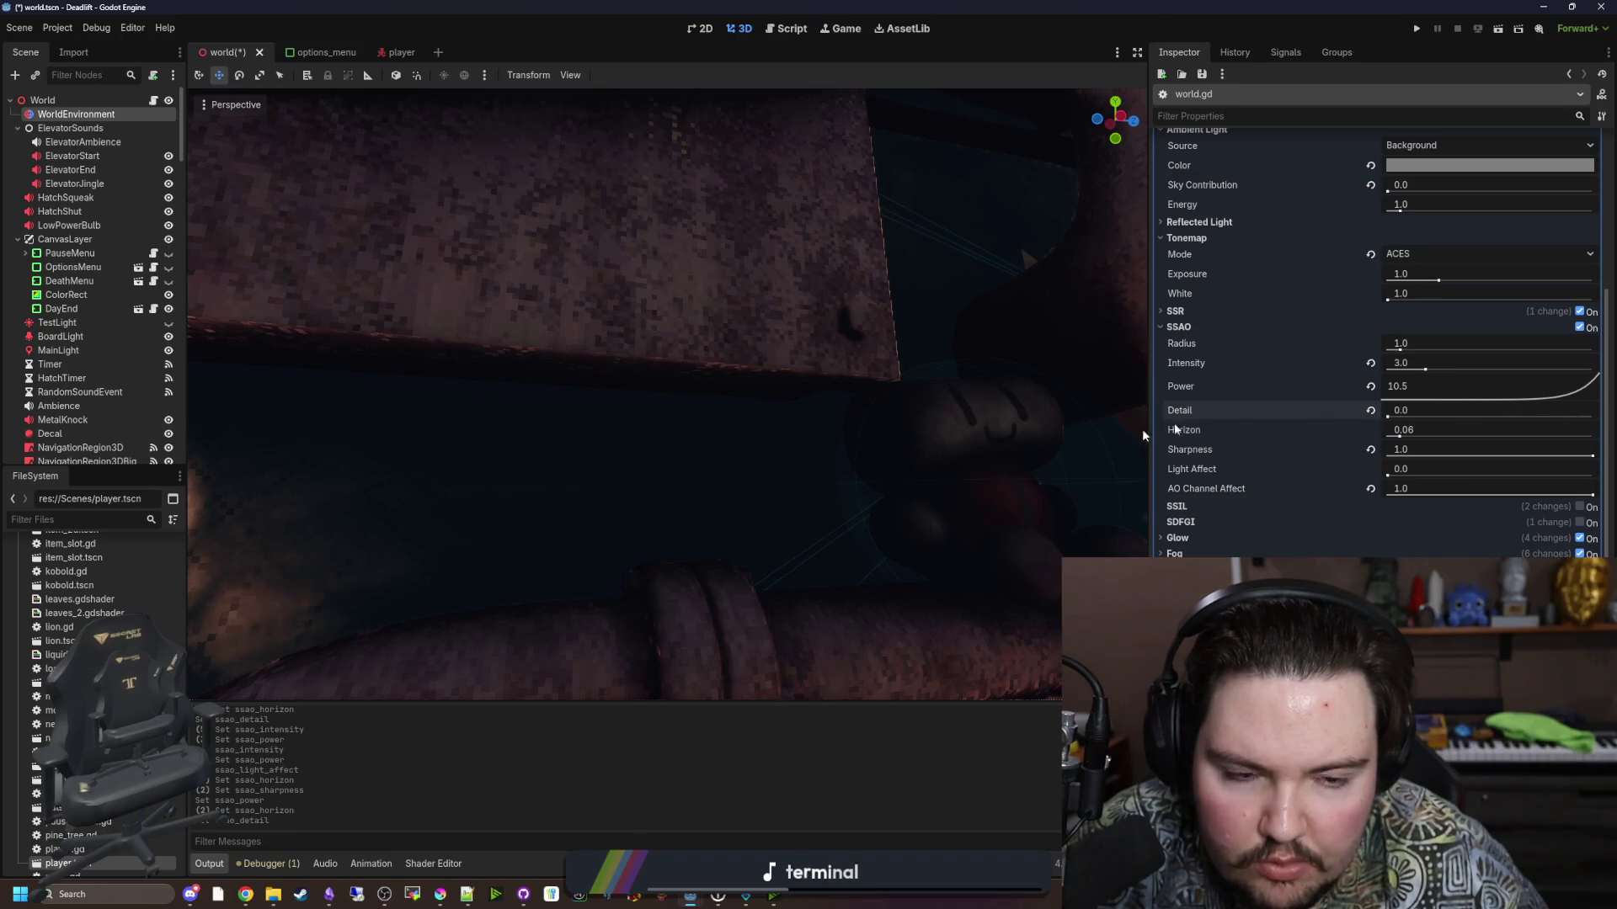
drag(1400, 422, 1614, 423)
Set the SSAO Power to exactly 1.50.
drag(1509, 389, 1484, 382)
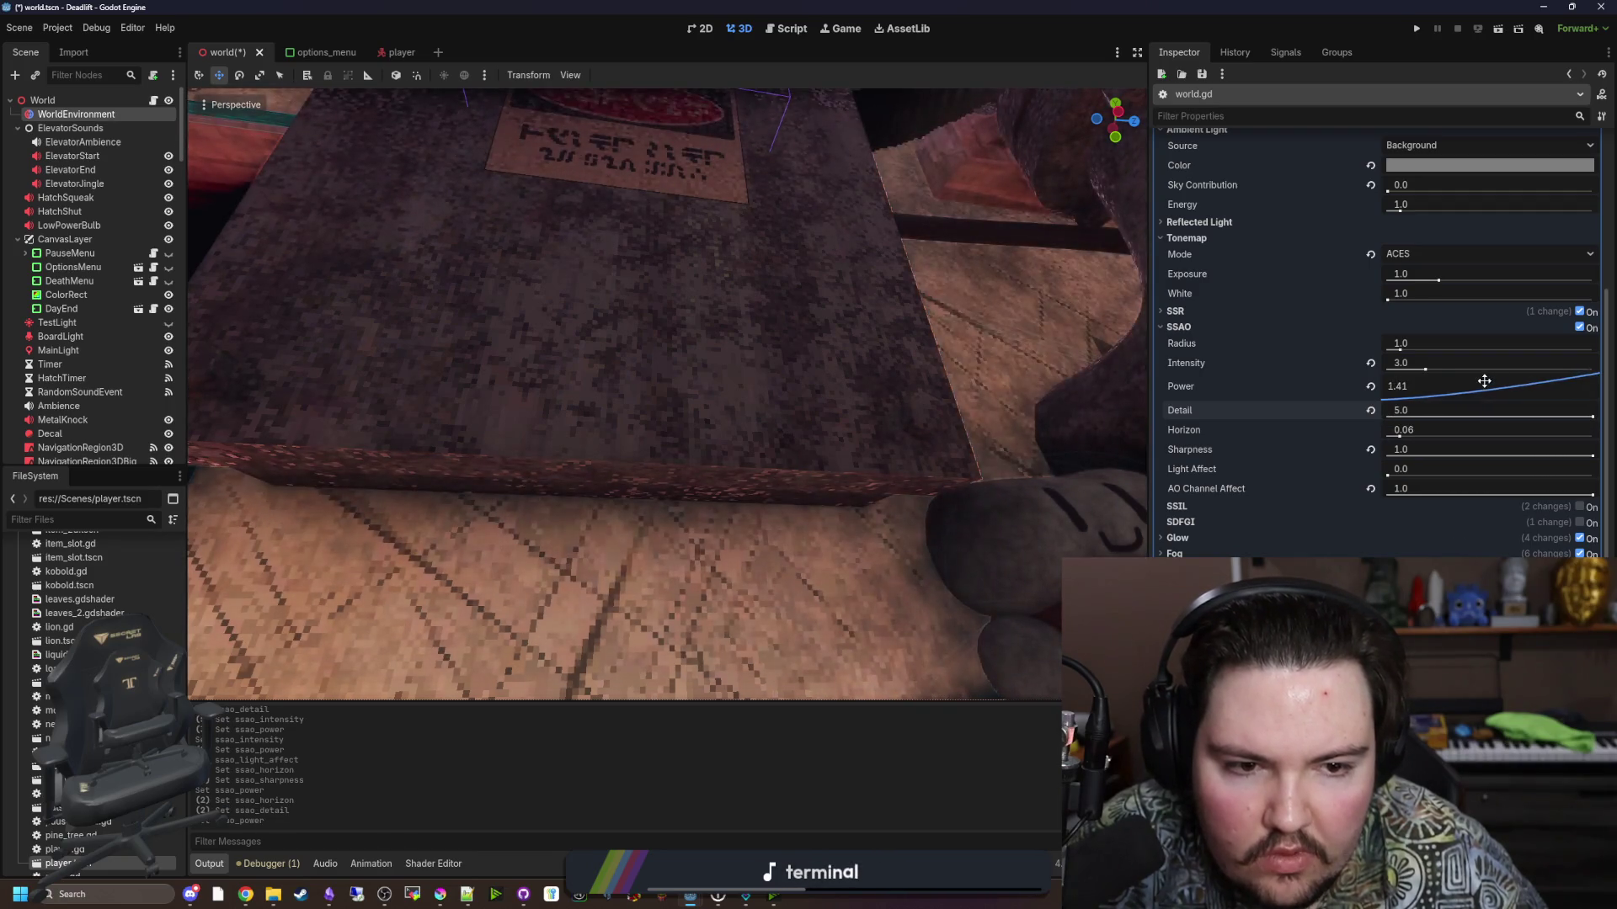
click(1412, 389)
text(1.5)
key(Return)
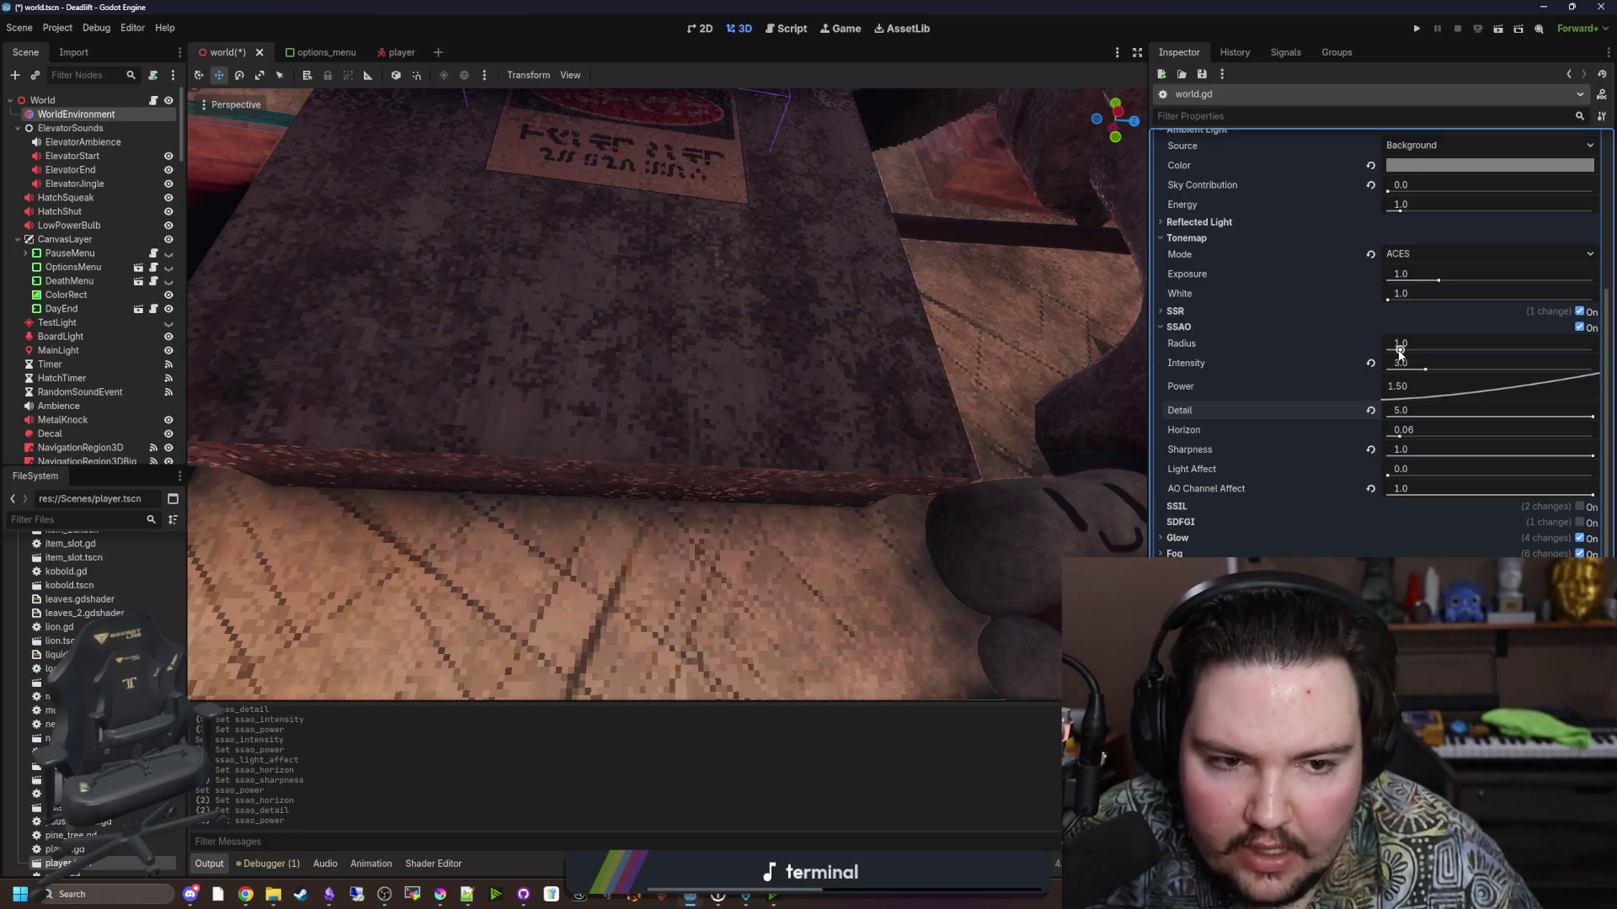
Shrink SSAO Radius to 0.1, raise Intensity to 7.48, and pick an object in the scene.
drag(1400, 349, 1389, 357)
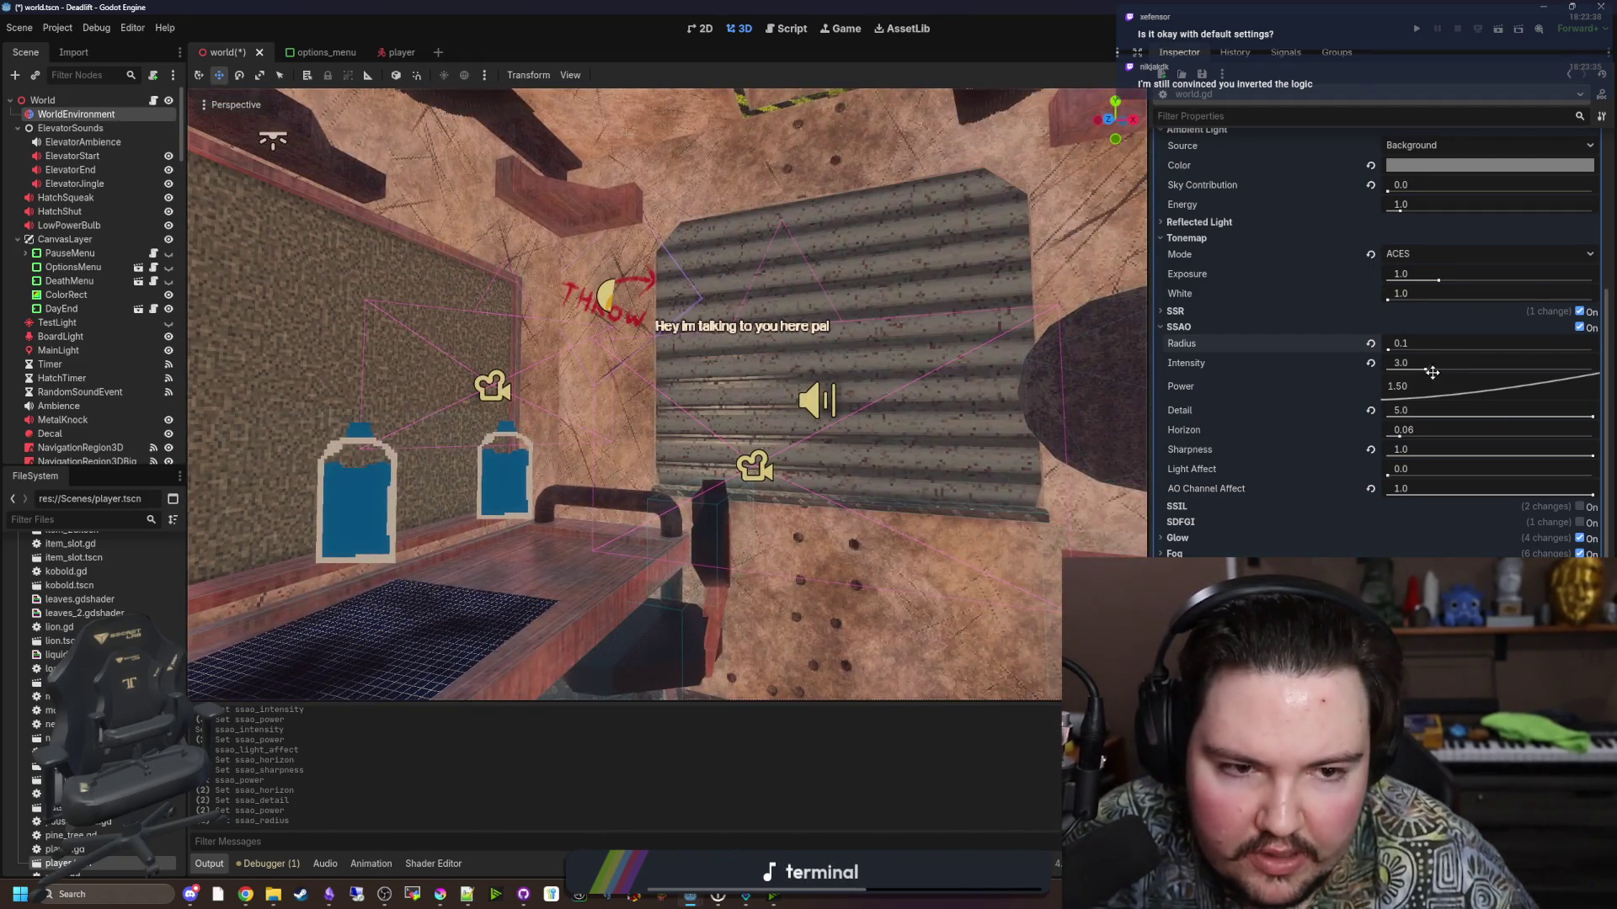
mouse_move(1428, 373)
mouse_down()
mouse_move(1598, 373)
mouse_move(1457, 375)
mouse_move(1578, 484)
mouse_up()
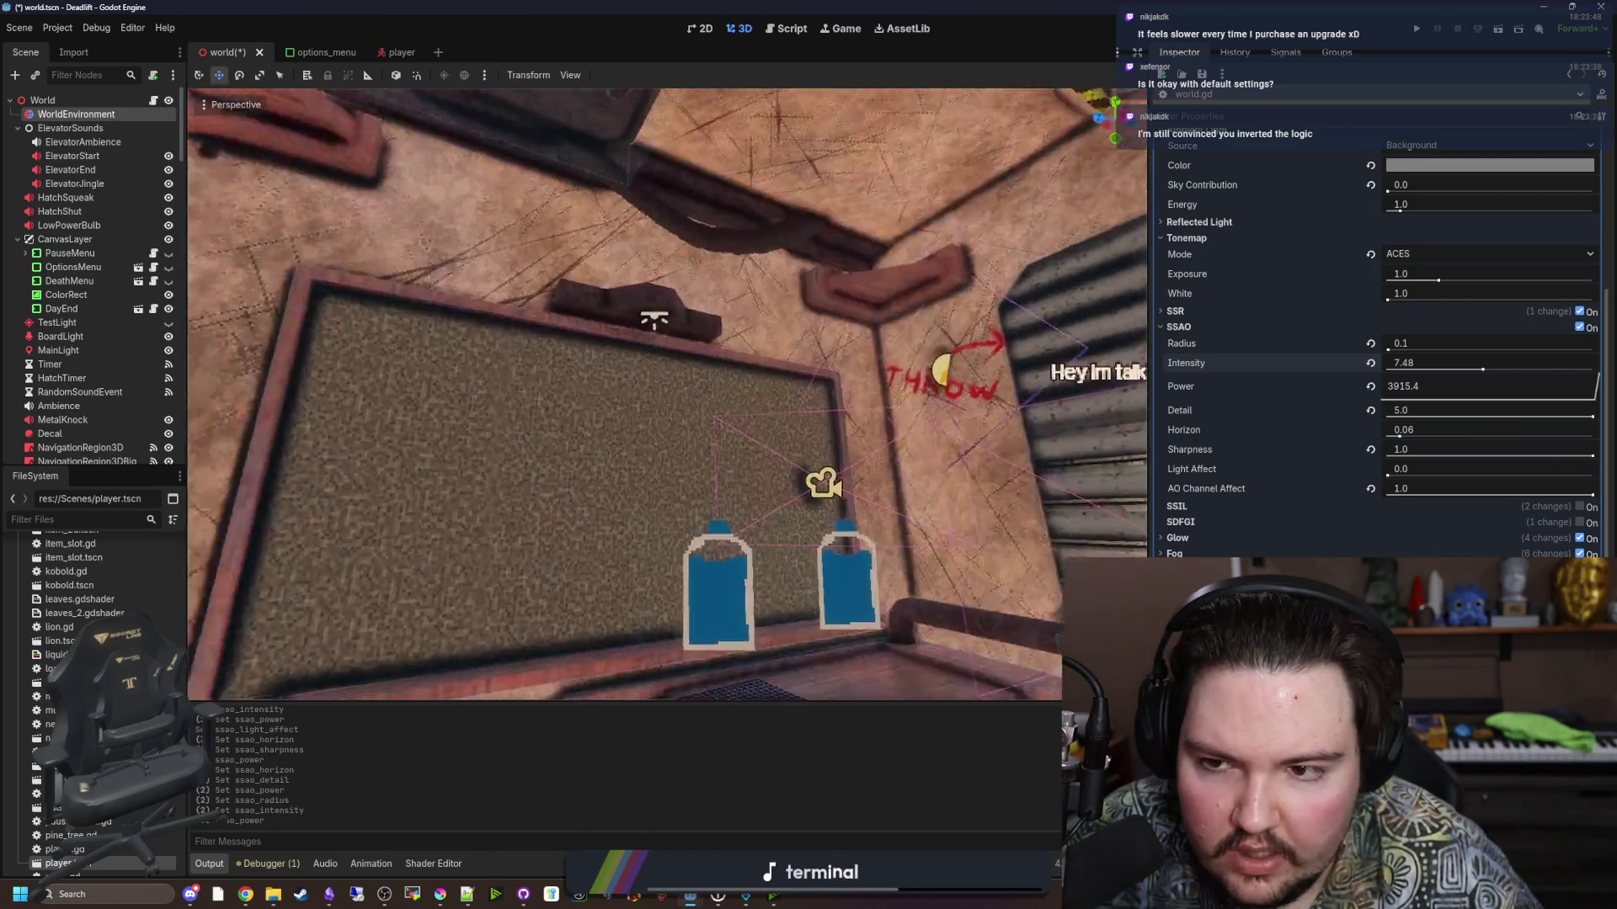
click(386, 421)
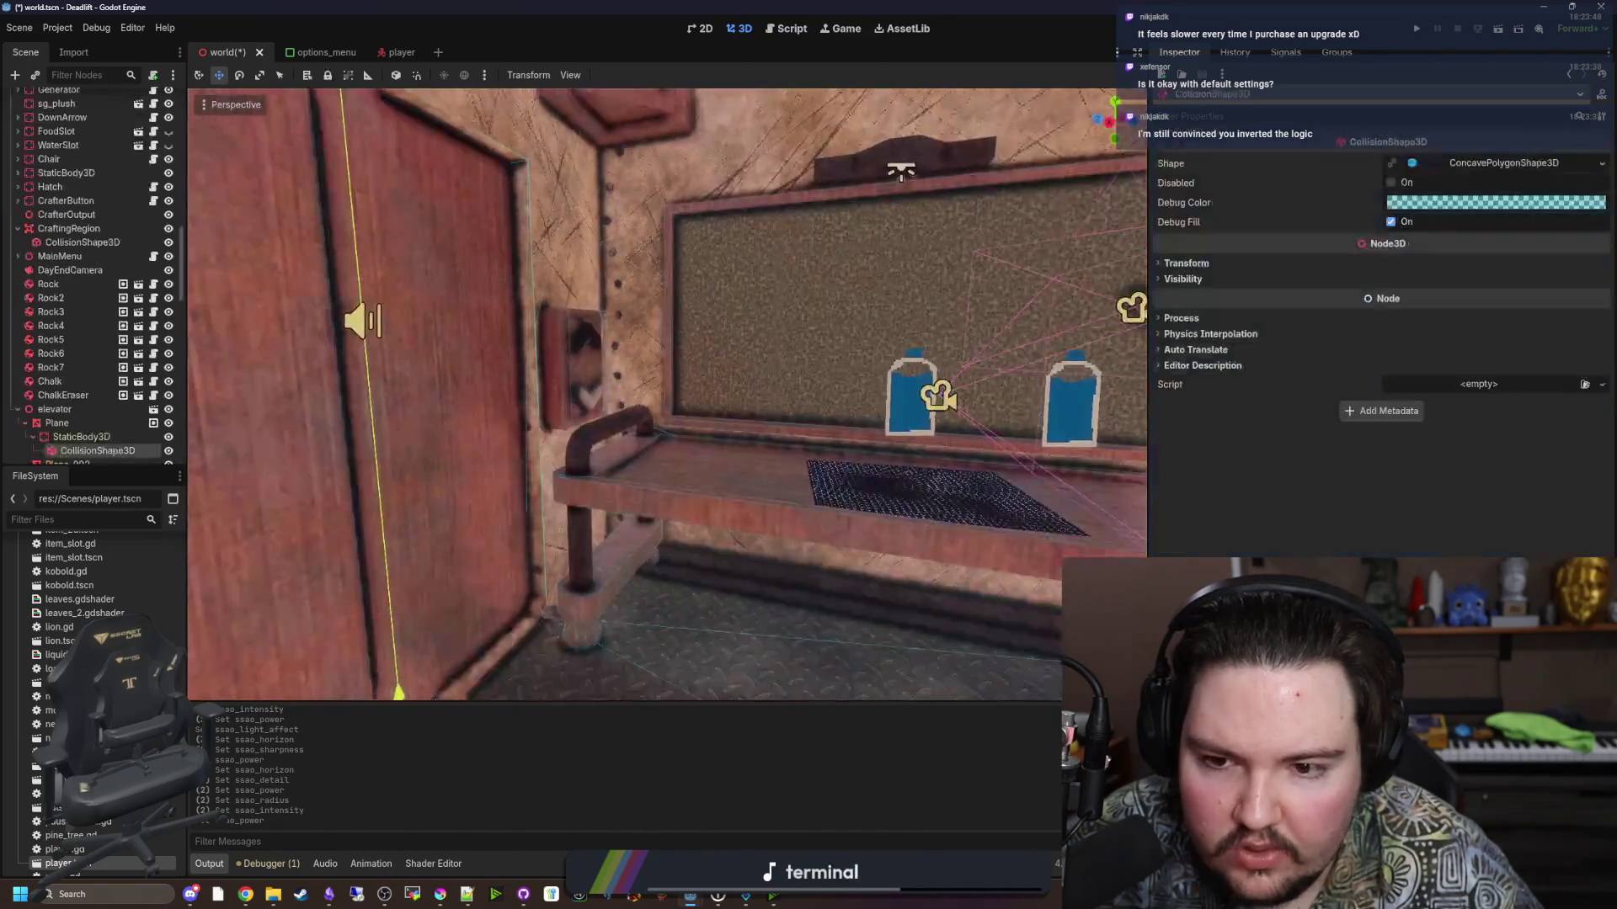
Reselect the WorldEnvironment node at the top of the Scene dock to show its SSAO settings.
scroll(667, 396, up, 3)
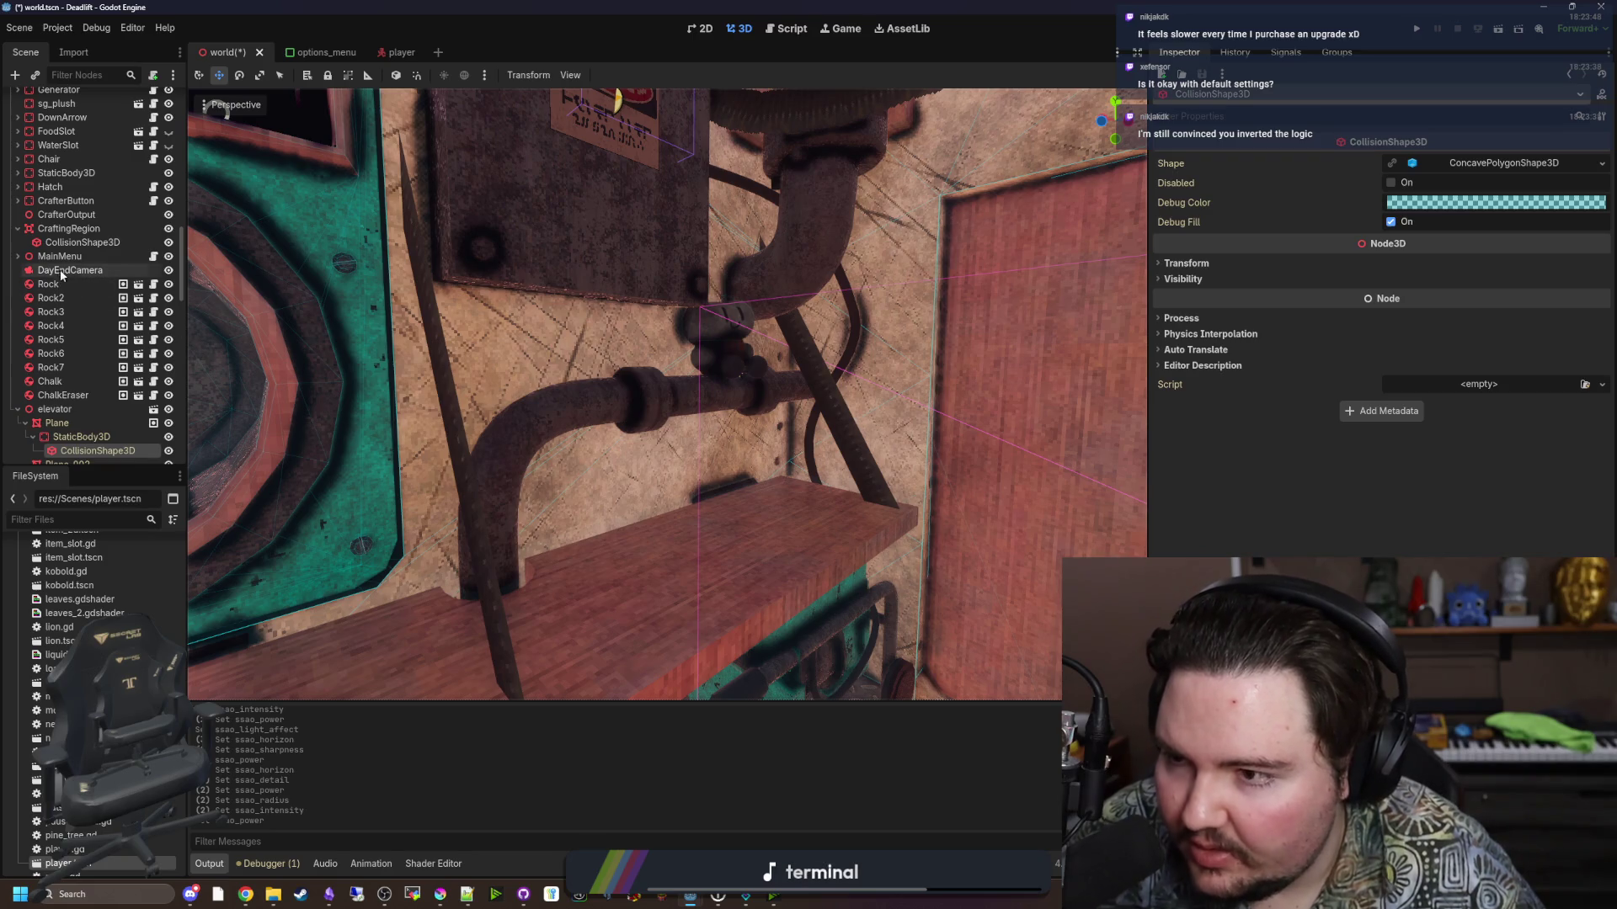
scroll(80, 332, up, 4)
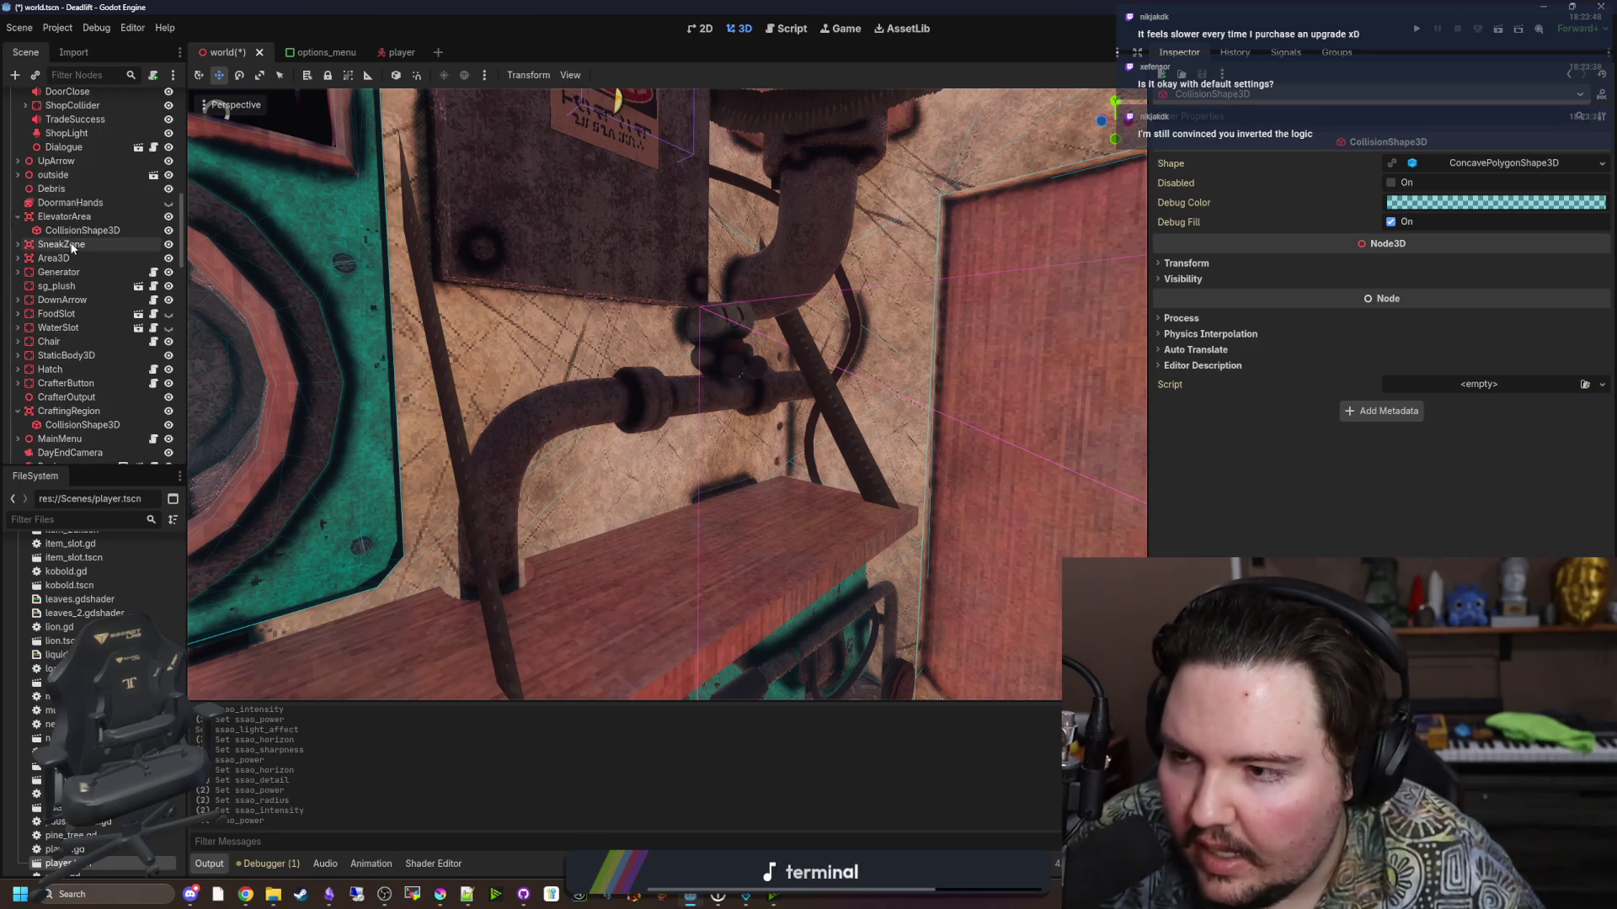
scroll(74, 246, up, 6)
scroll(74, 247, up, 7)
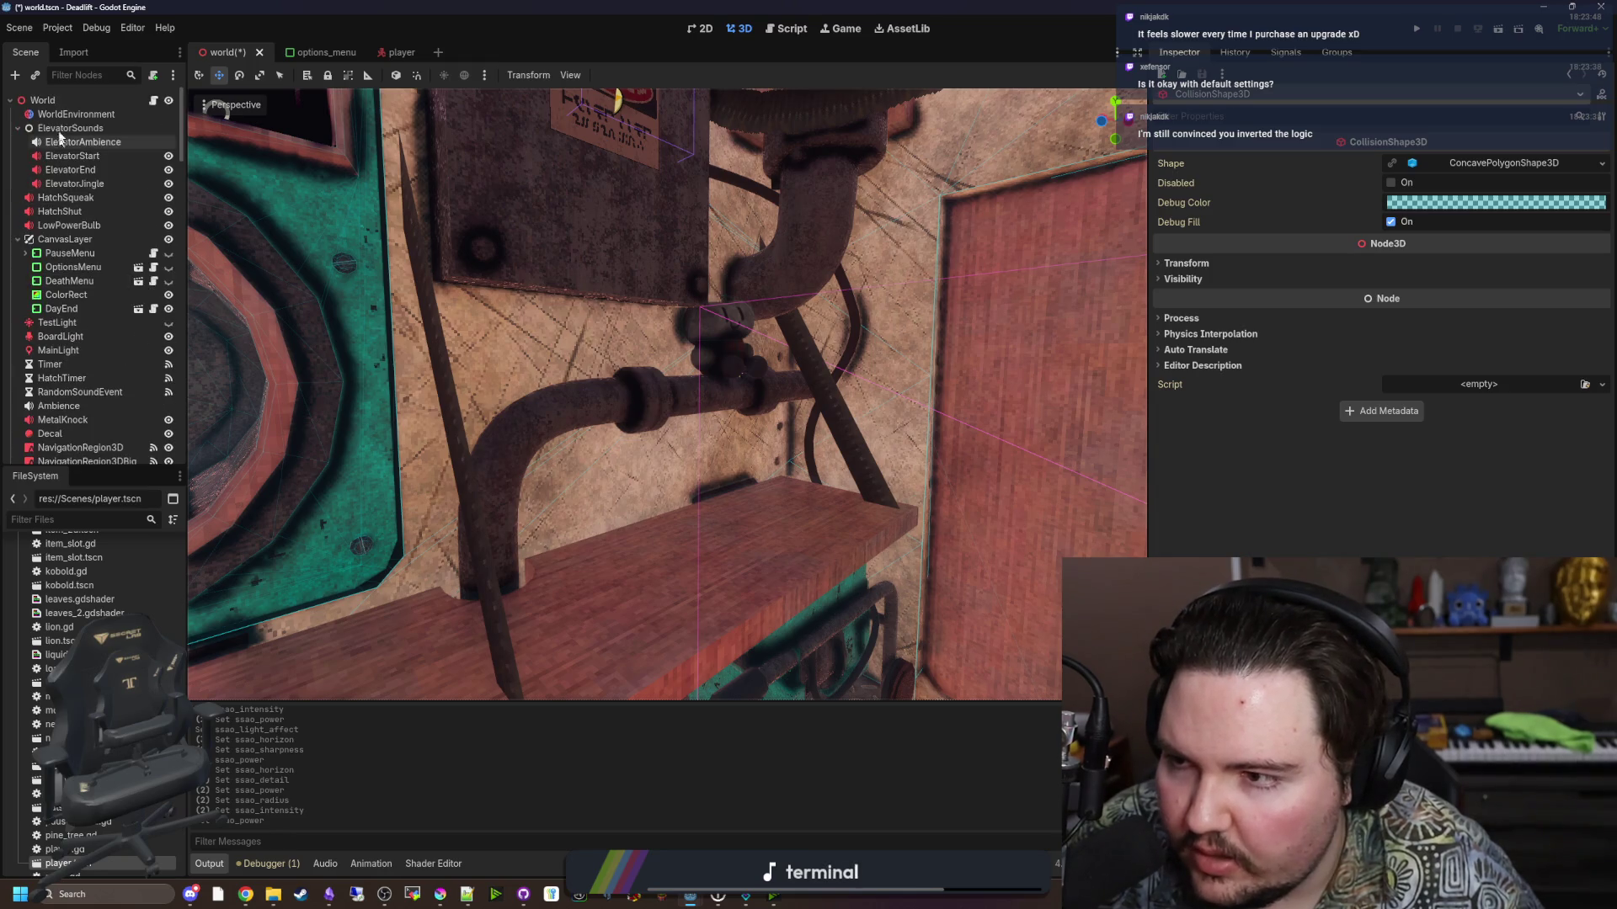
click(76, 113)
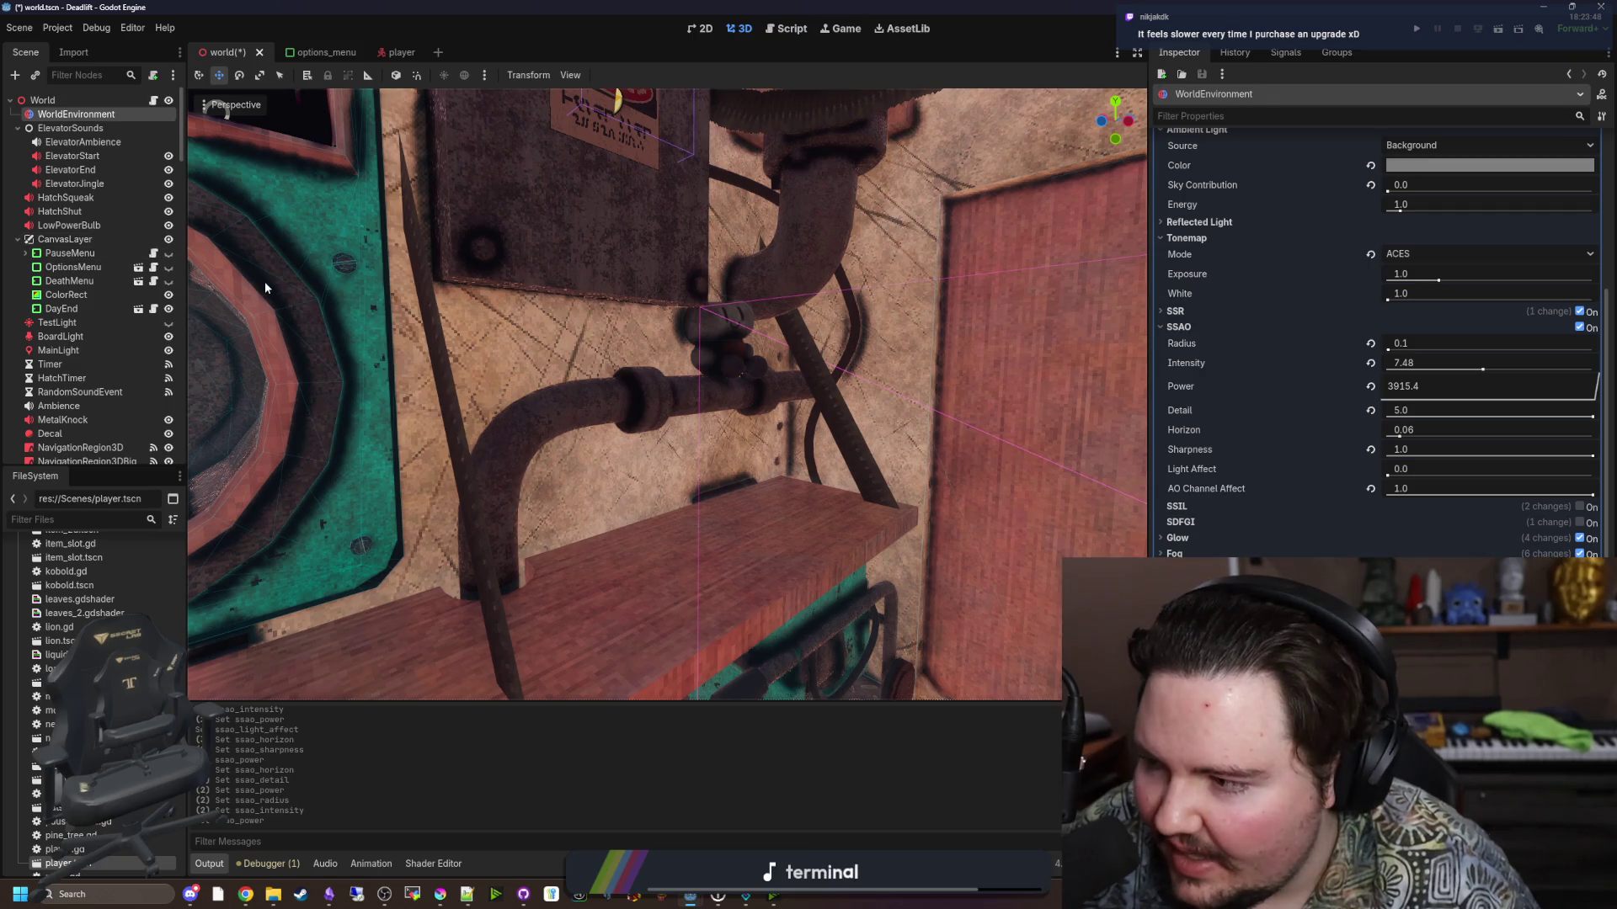
Reset SSAO Power to 1.50 and set Radius to 0.5.
drag(627, 383, 626, 382)
click(1371, 385)
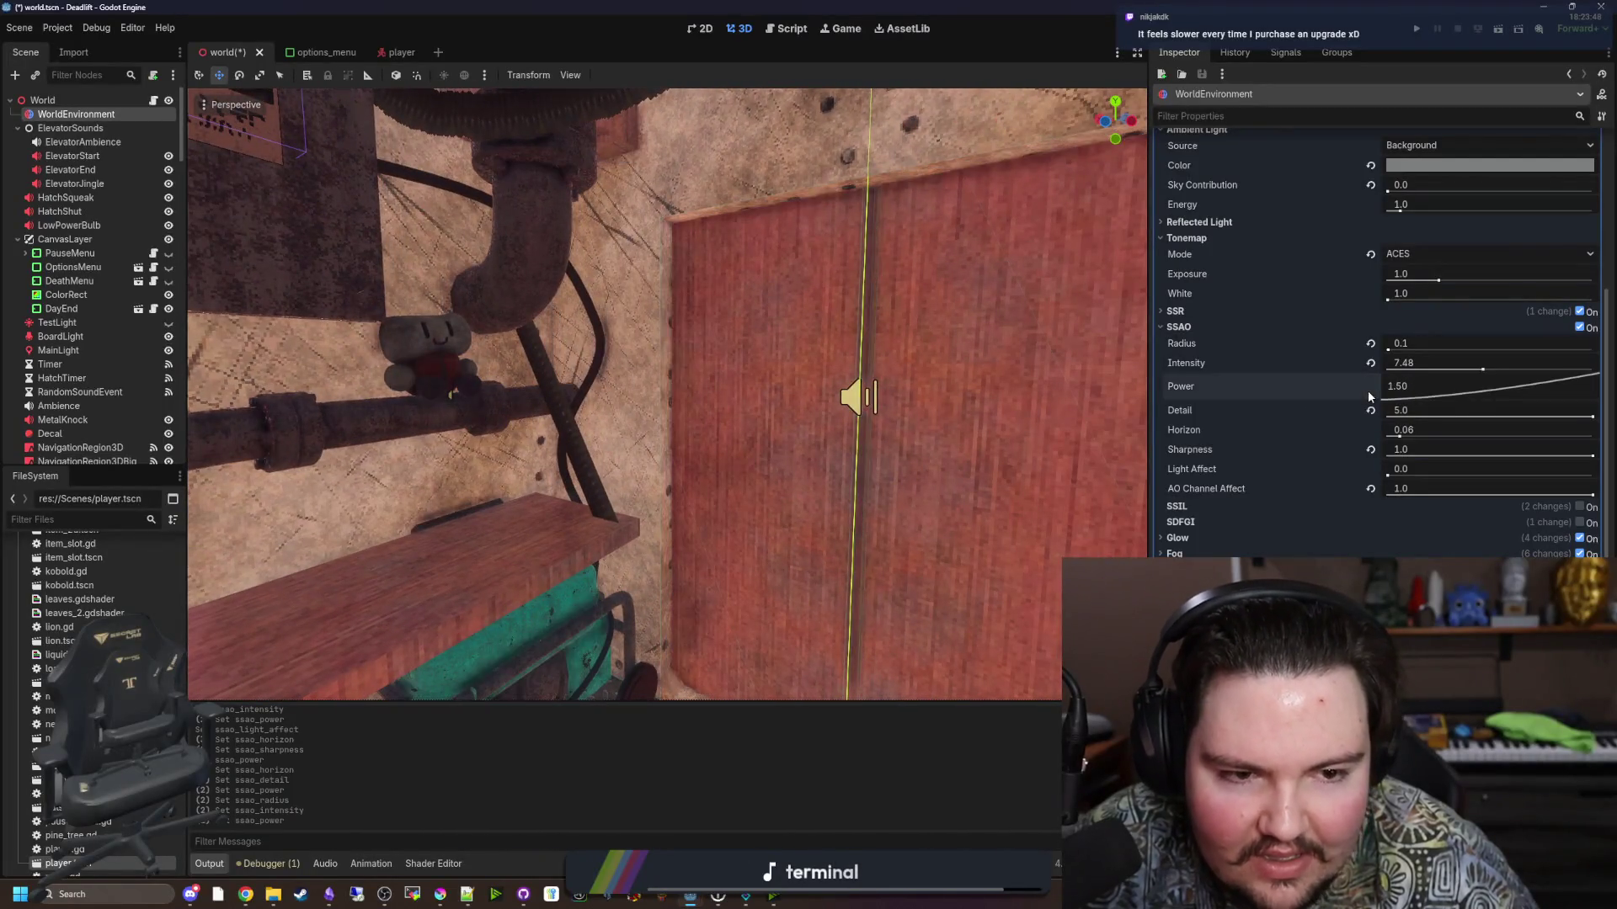
drag(1389, 350, 1396, 363)
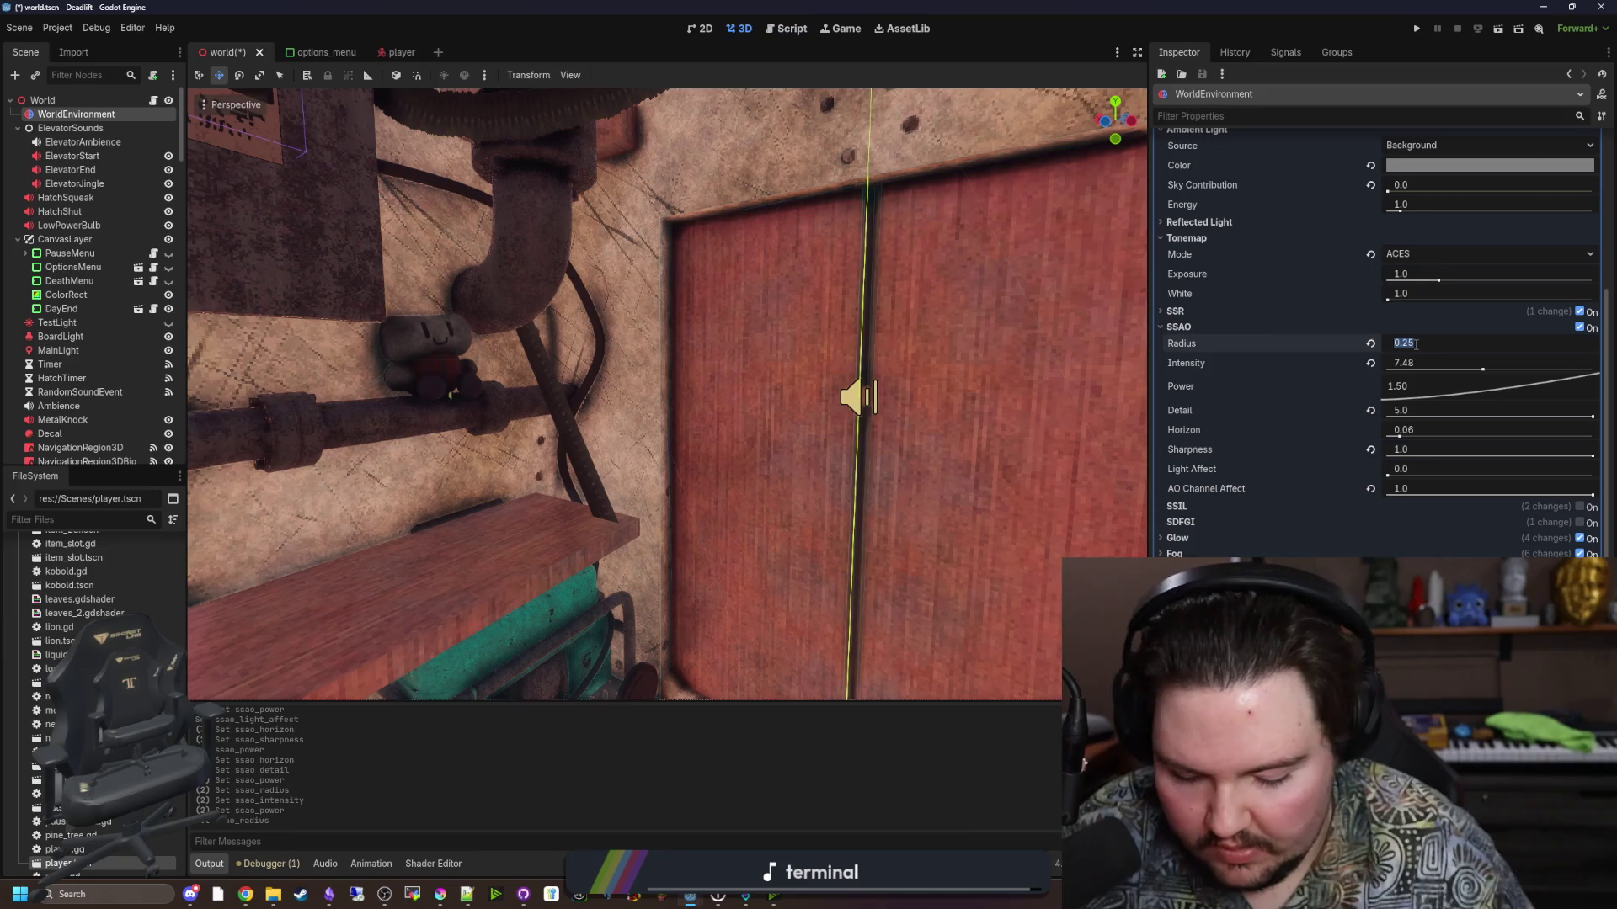
text(0.5)
key(Return)
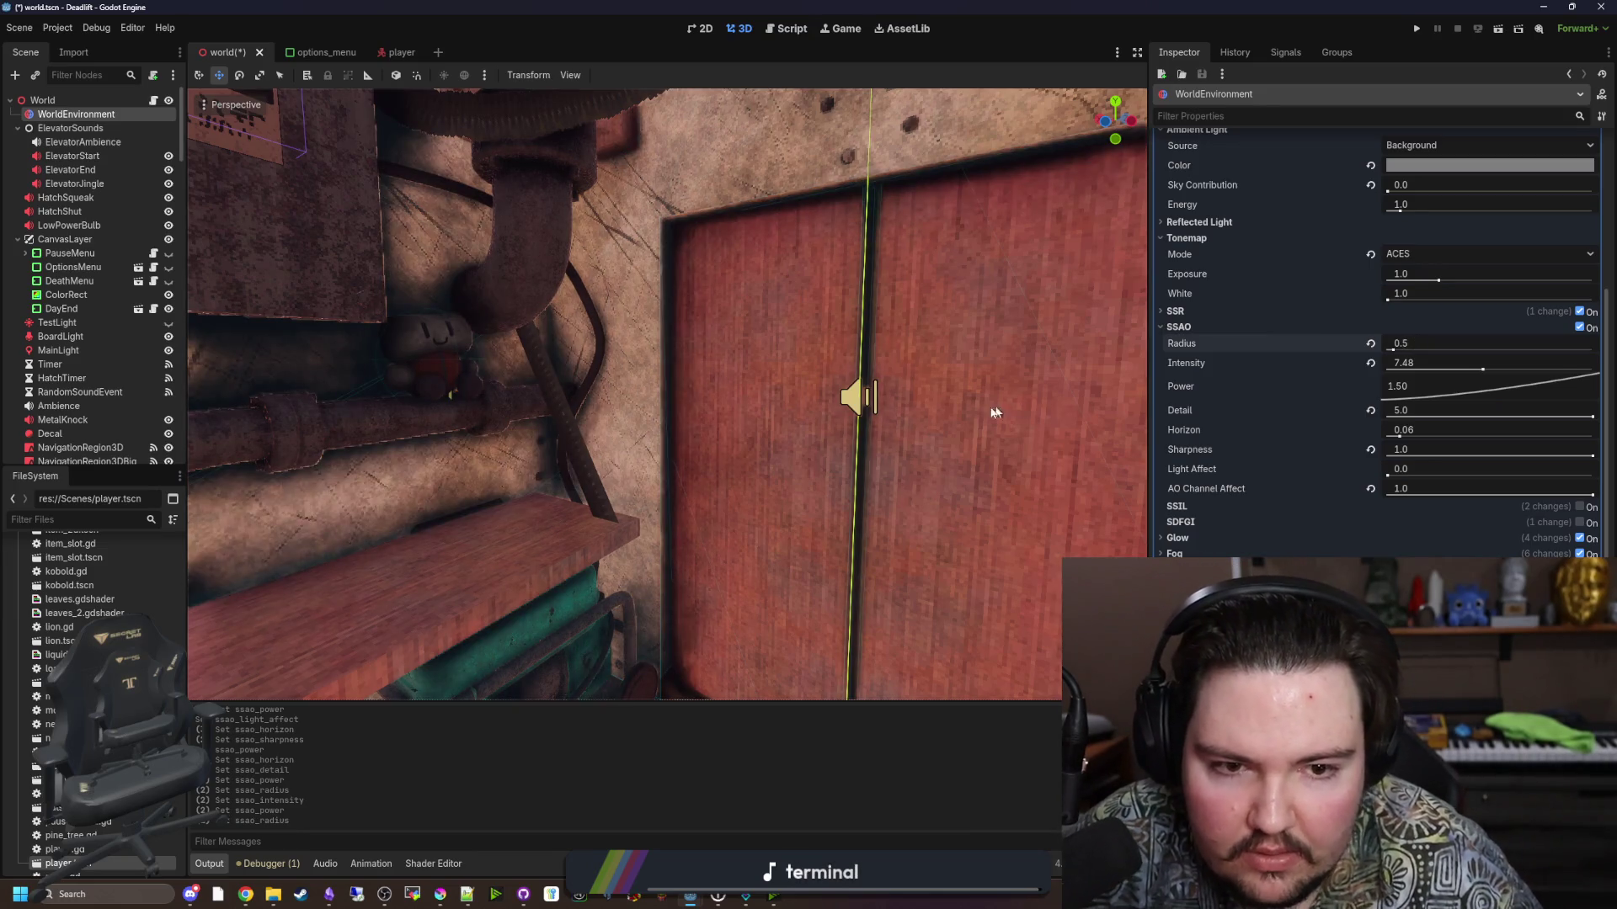
scroll(1004, 411, down, 3)
Experiment with lower Intensity, near-zero Horizon, Light Affect 1.0 and Power 6.43.
mouse_move(1484, 371)
mouse_down()
mouse_move(1407, 365)
mouse_move(1477, 372)
mouse_move(1421, 347)
mouse_move(1508, 372)
mouse_move(1583, 370)
mouse_move(1524, 363)
mouse_move(1575, 359)
mouse_up()
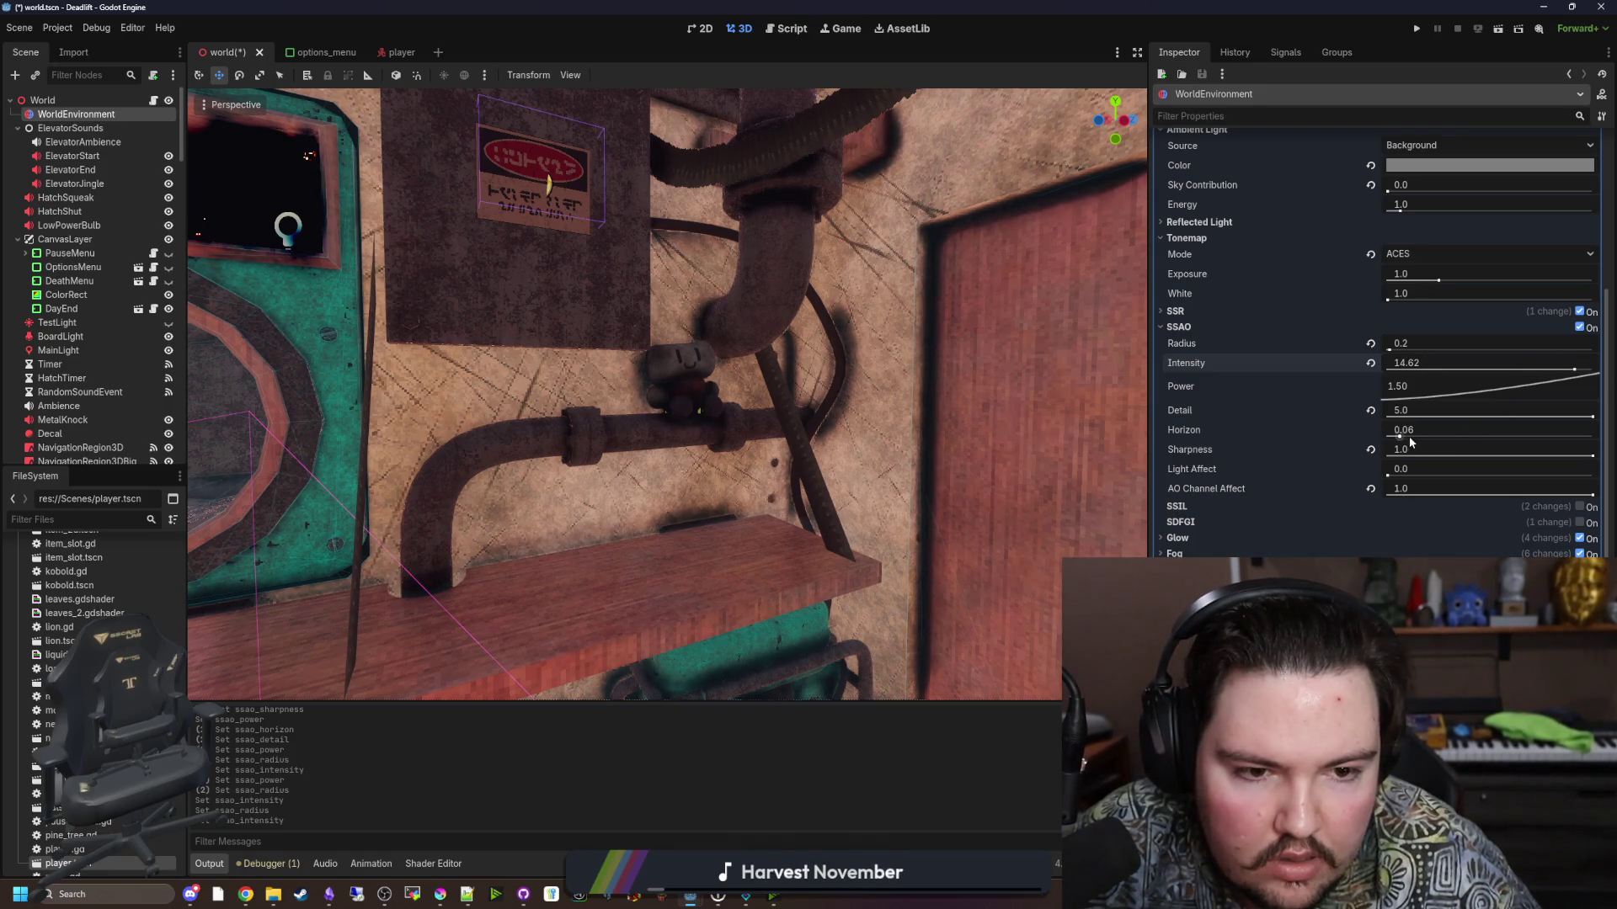
drag(1410, 438, 1387, 434)
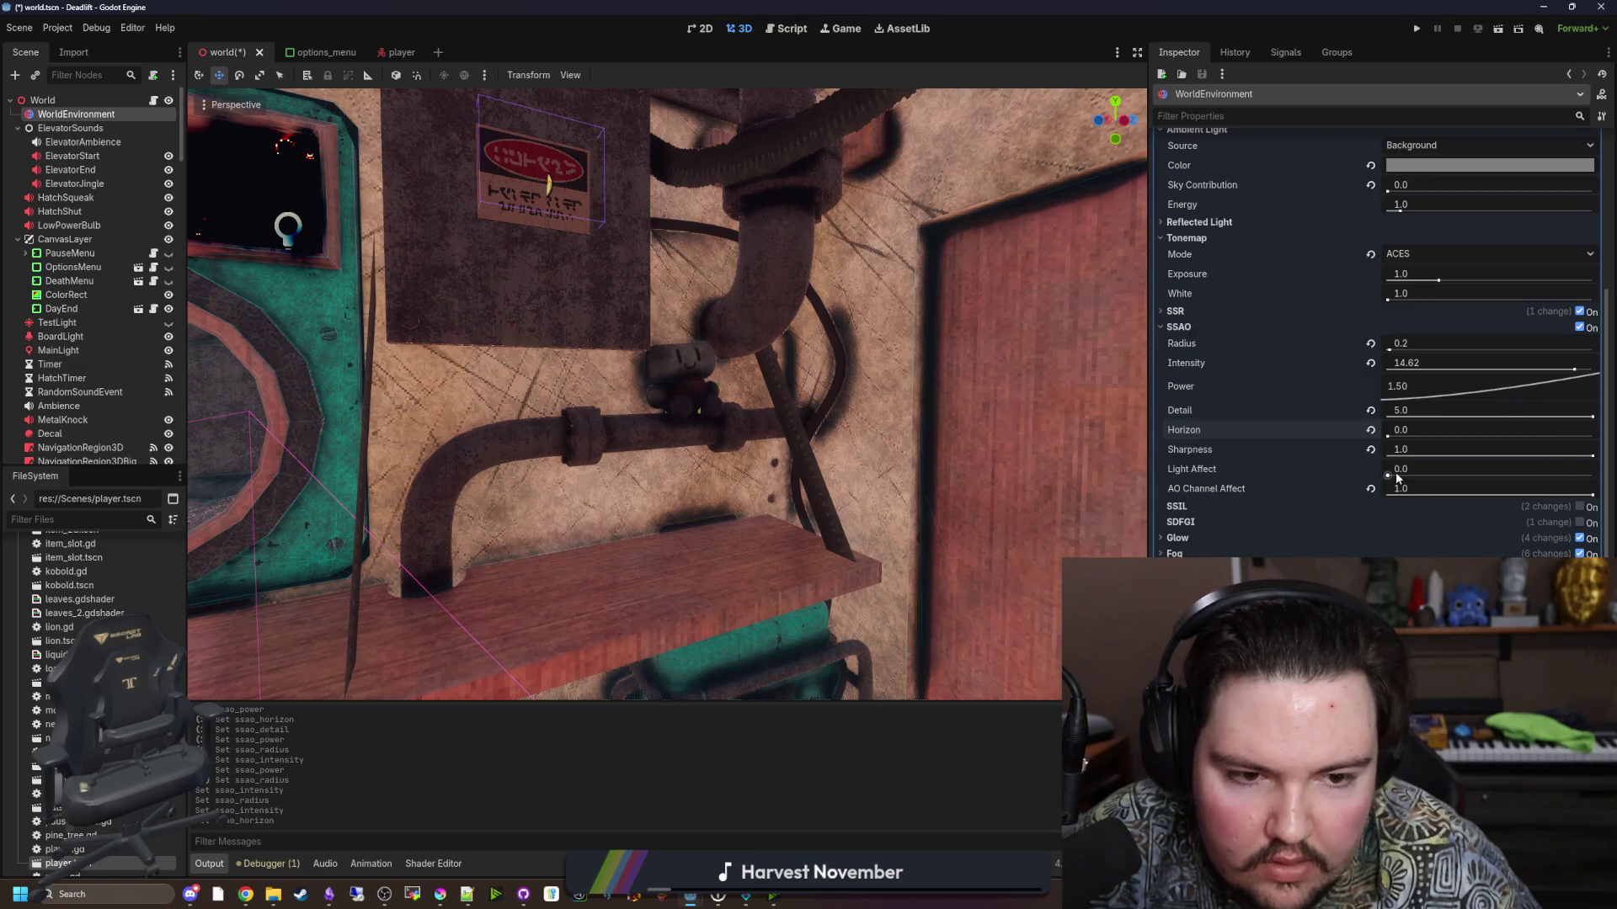
mouse_move(1413, 472)
mouse_down()
mouse_move(1592, 477)
mouse_move(1238, 476)
mouse_move(1247, 448)
mouse_up()
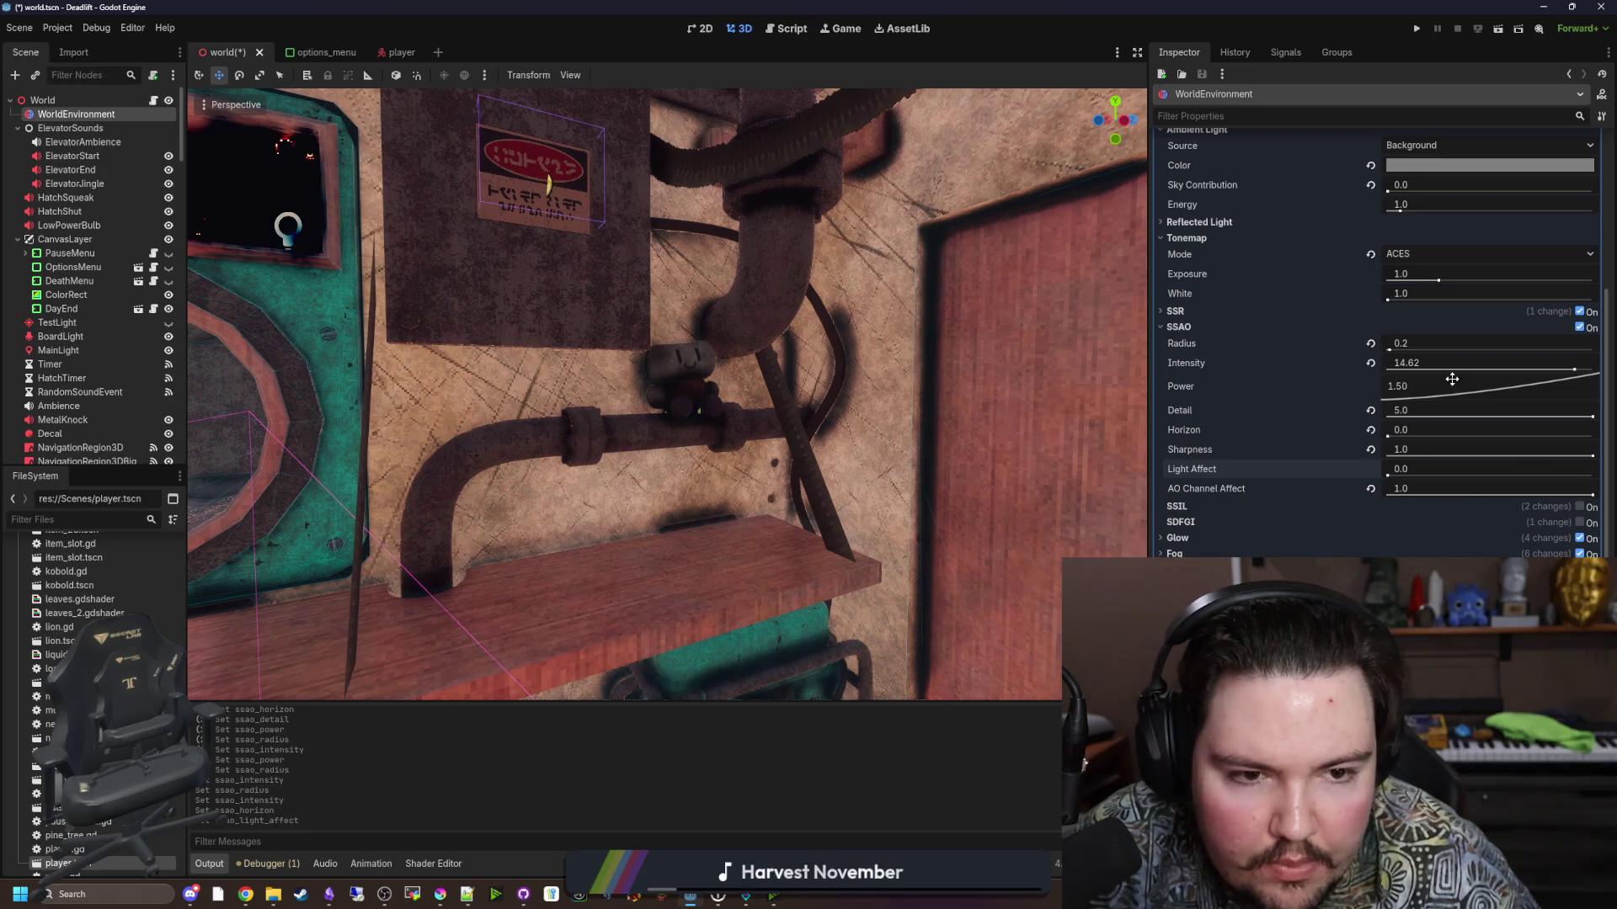
mouse_move(1463, 386)
mouse_down()
mouse_move(1481, 415)
mouse_move(1482, 354)
mouse_up()
scroll(787, 405, up, 5)
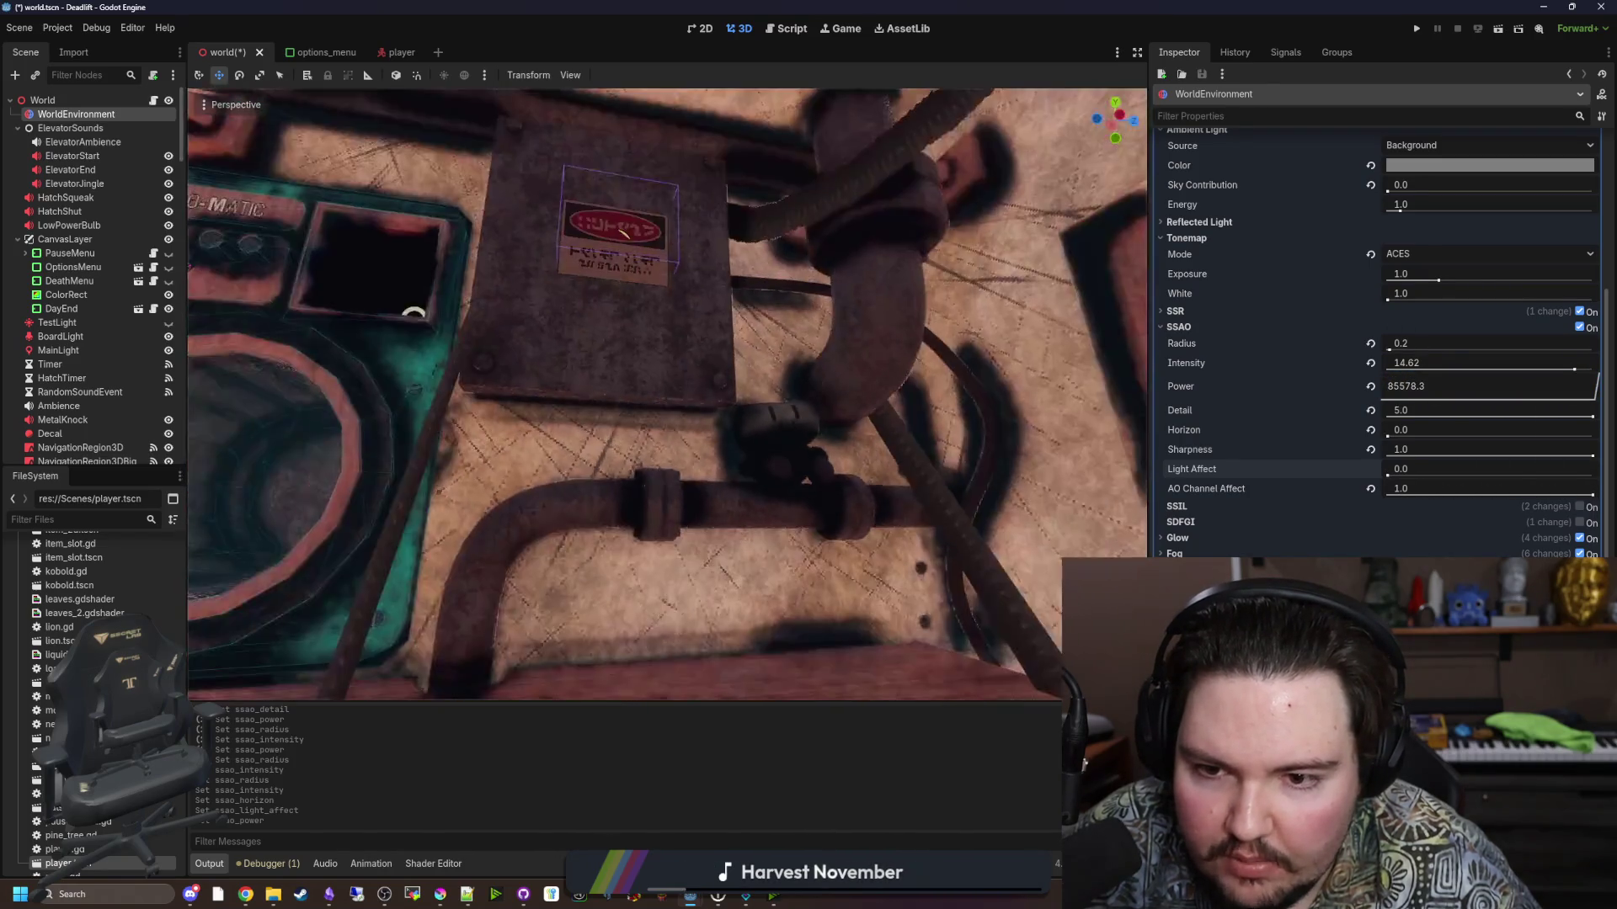
scroll(667, 394, down, 5)
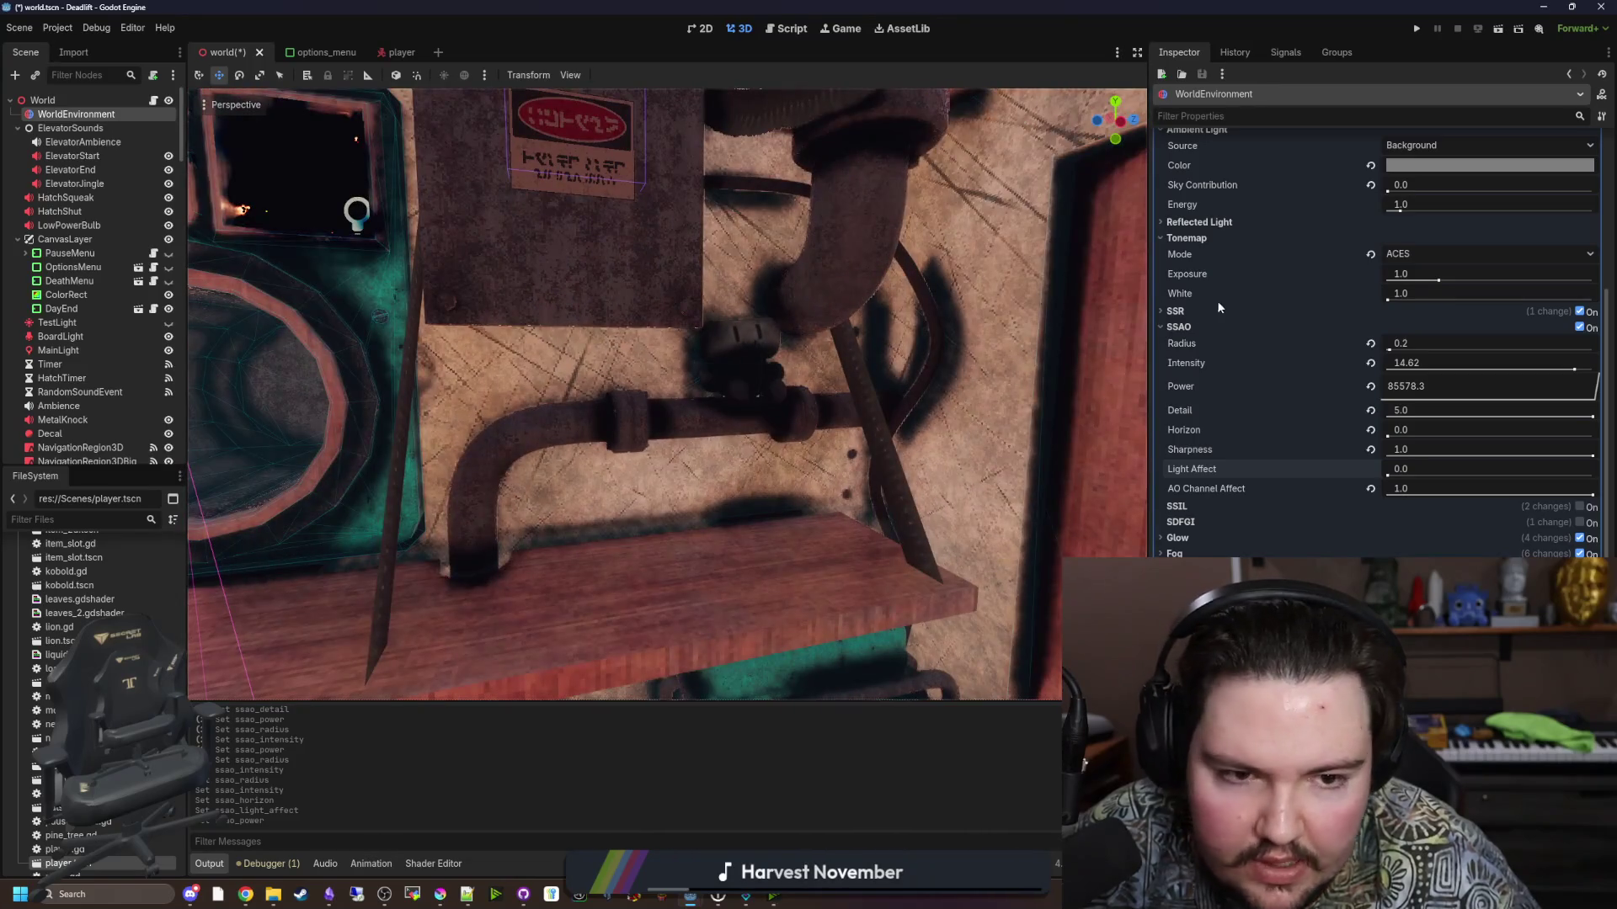
Try SSAO Radius 1.4, Power near 0.35 and higher, and a raised Horizon under the shelf.
mouse_move(1204, 341)
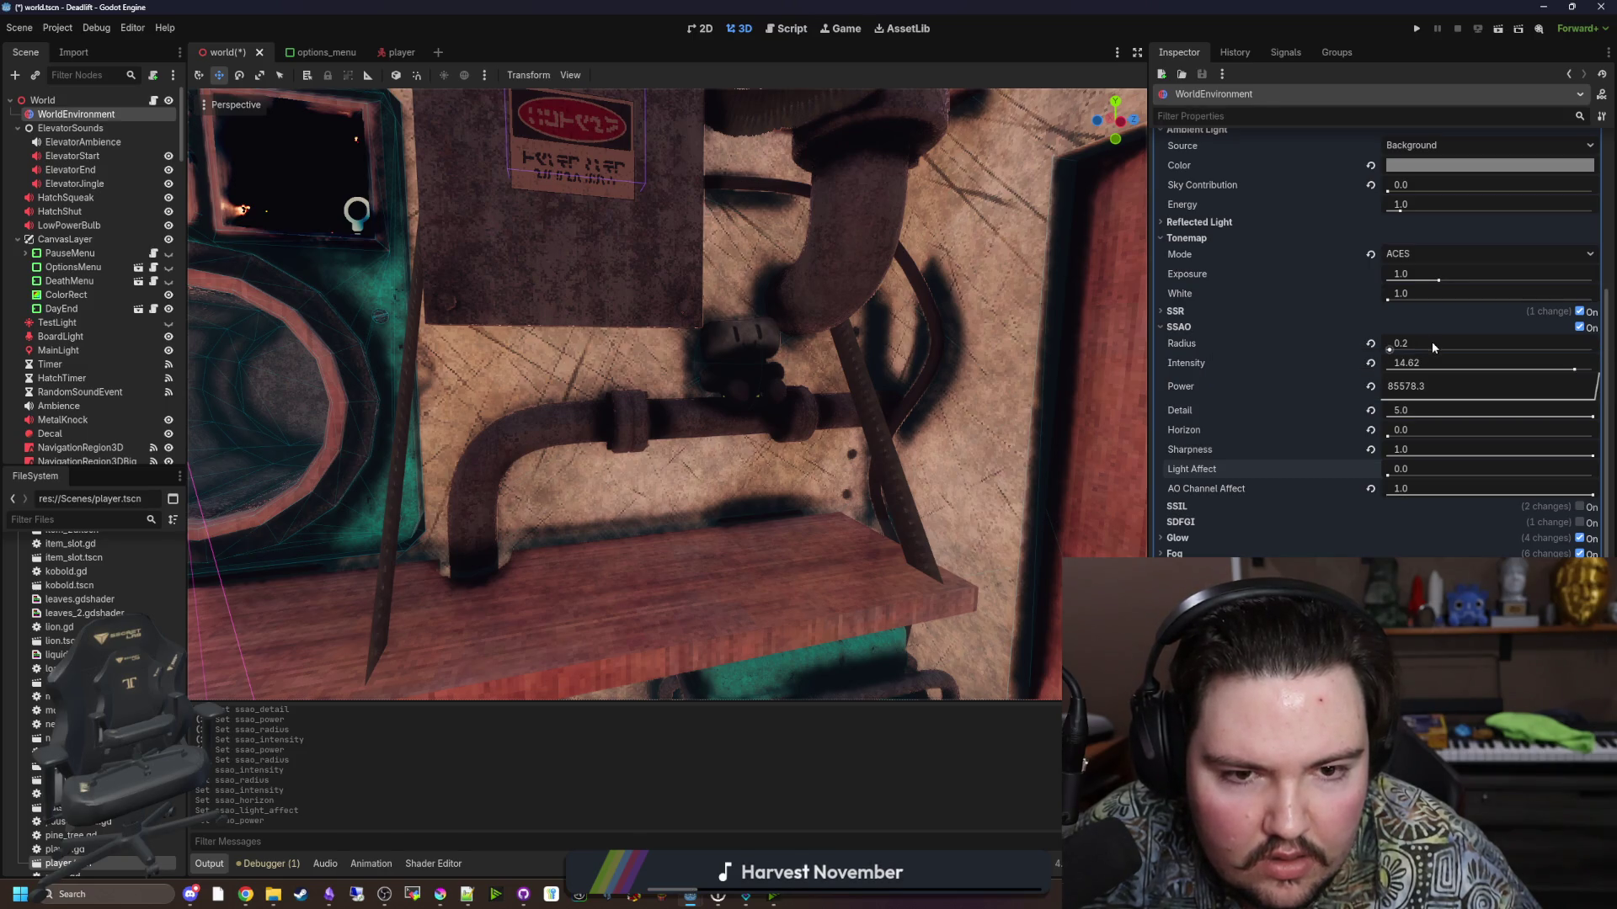
drag(1433, 341, 1459, 369)
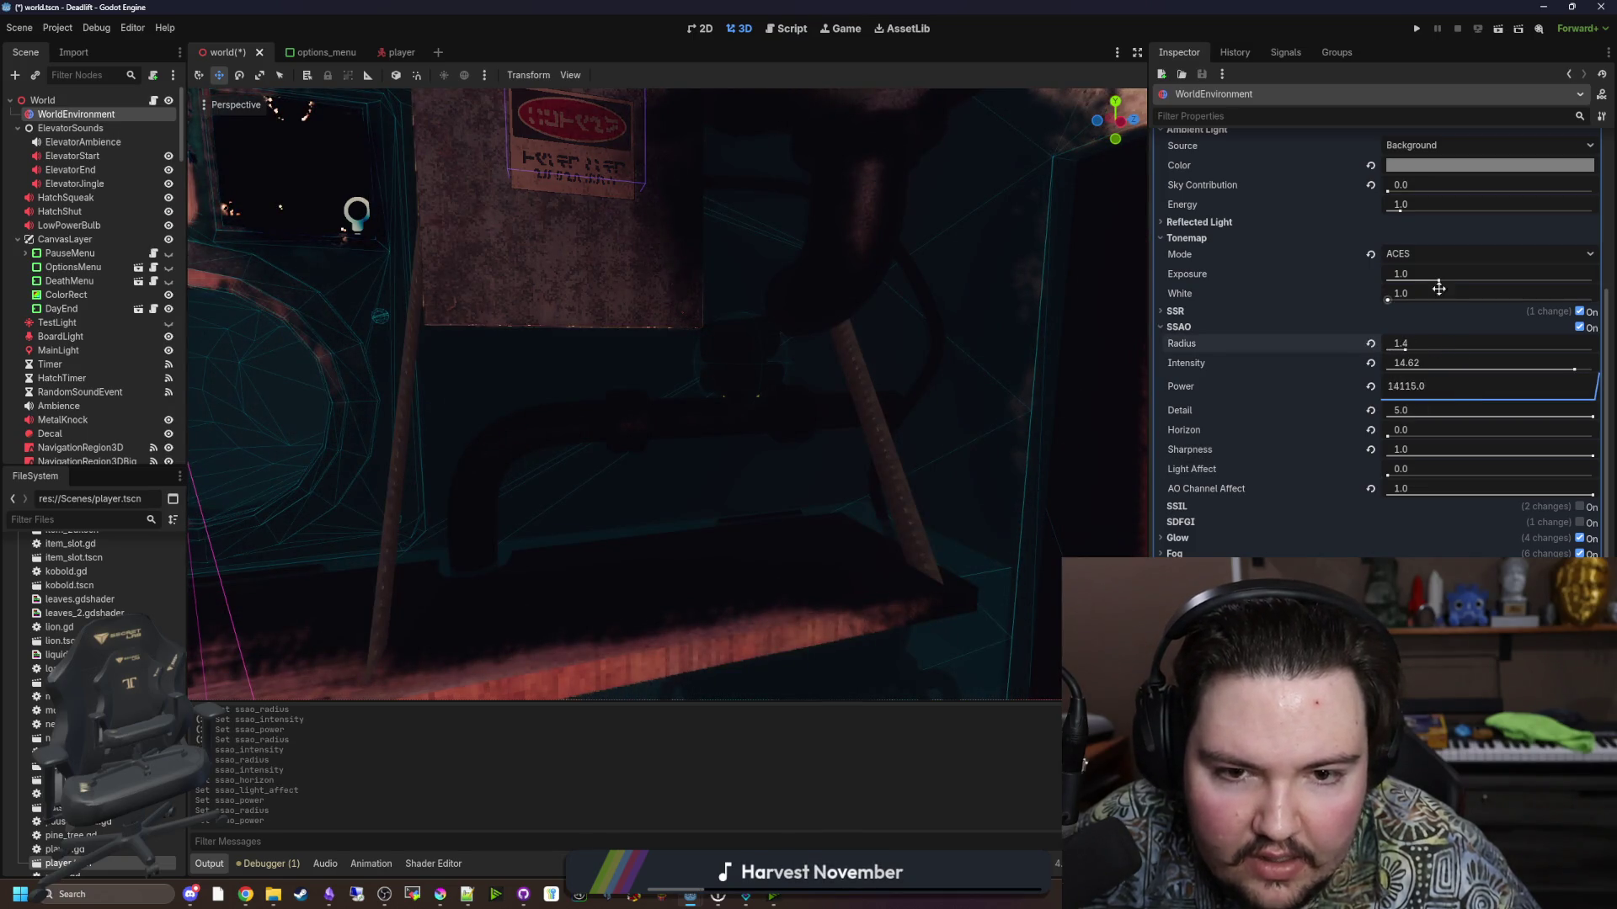
drag(1440, 291, 1390, 291)
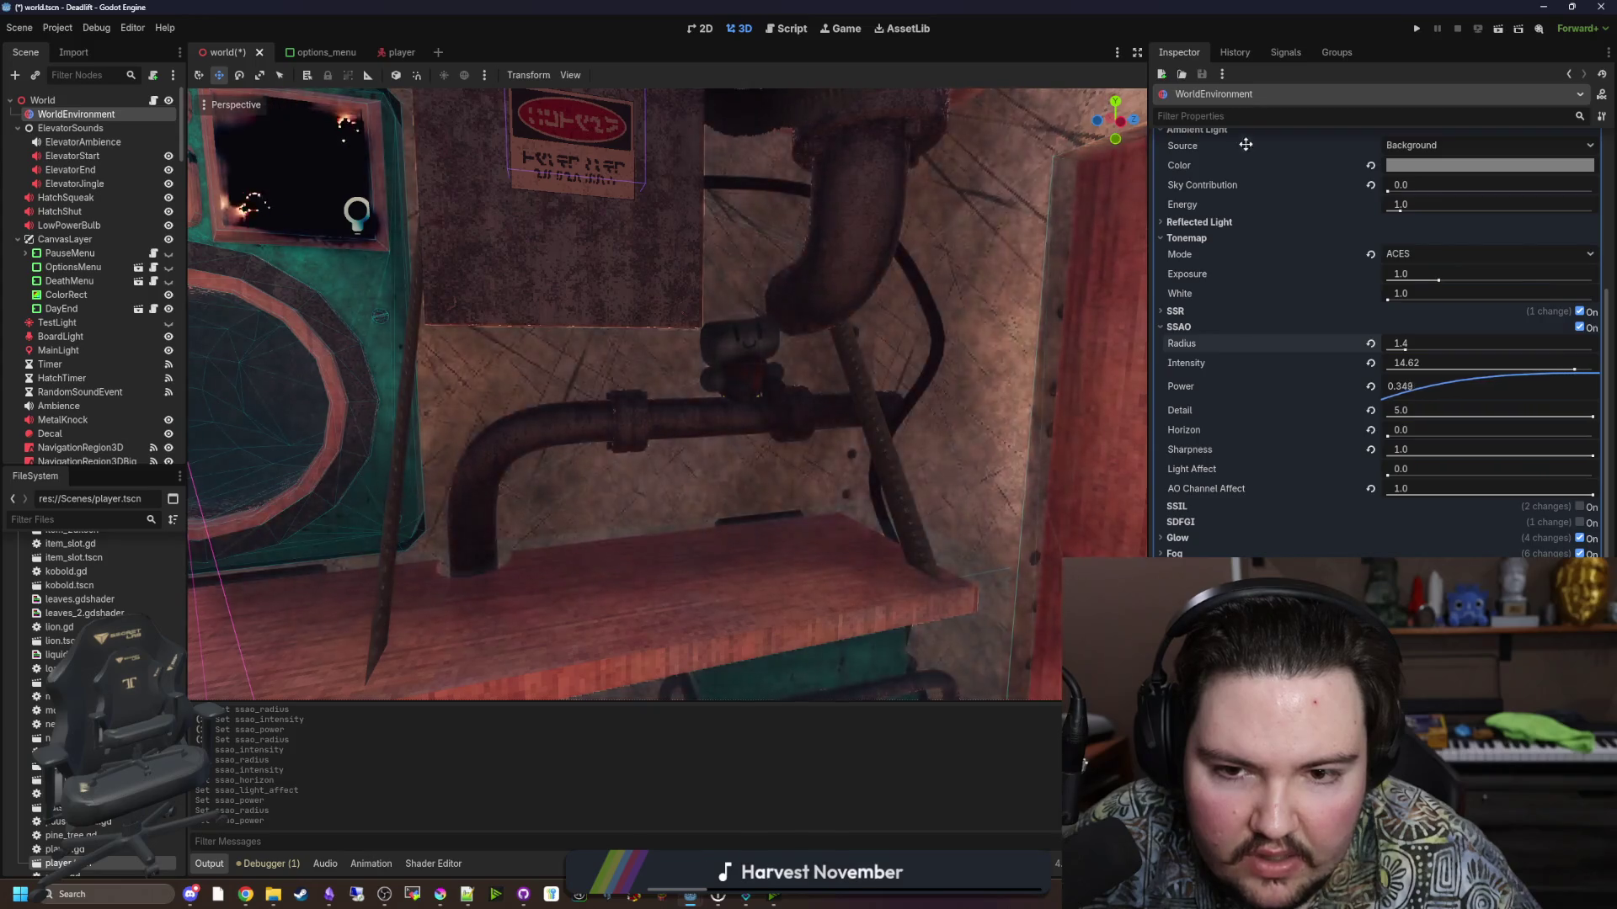
drag(1245, 144, 1247, 154)
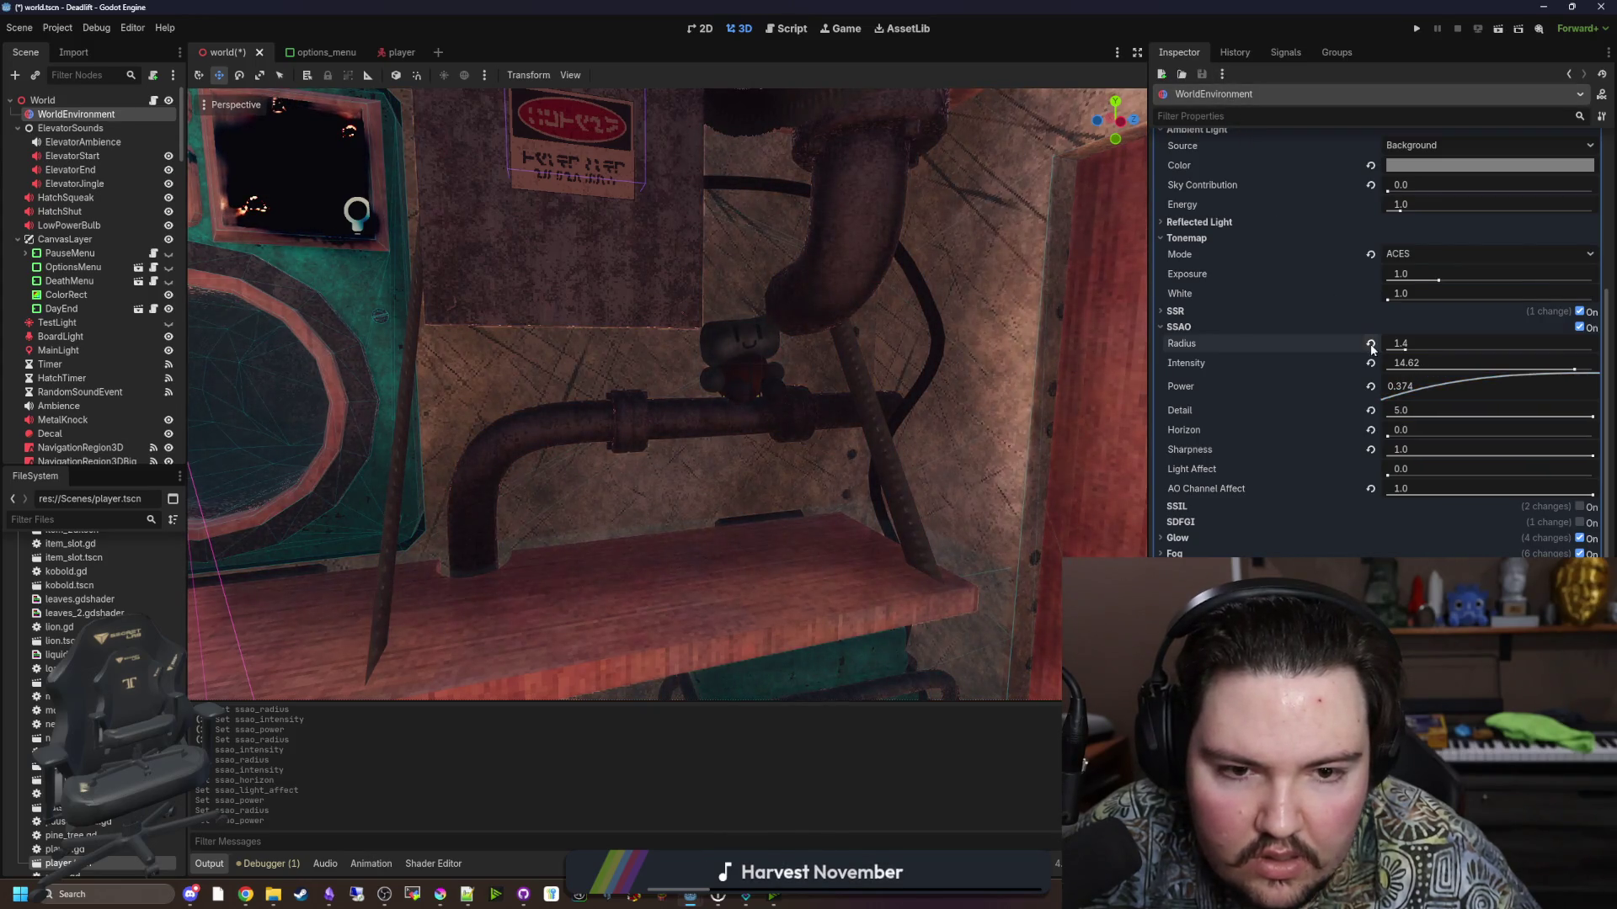
drag(1388, 437, 1514, 447)
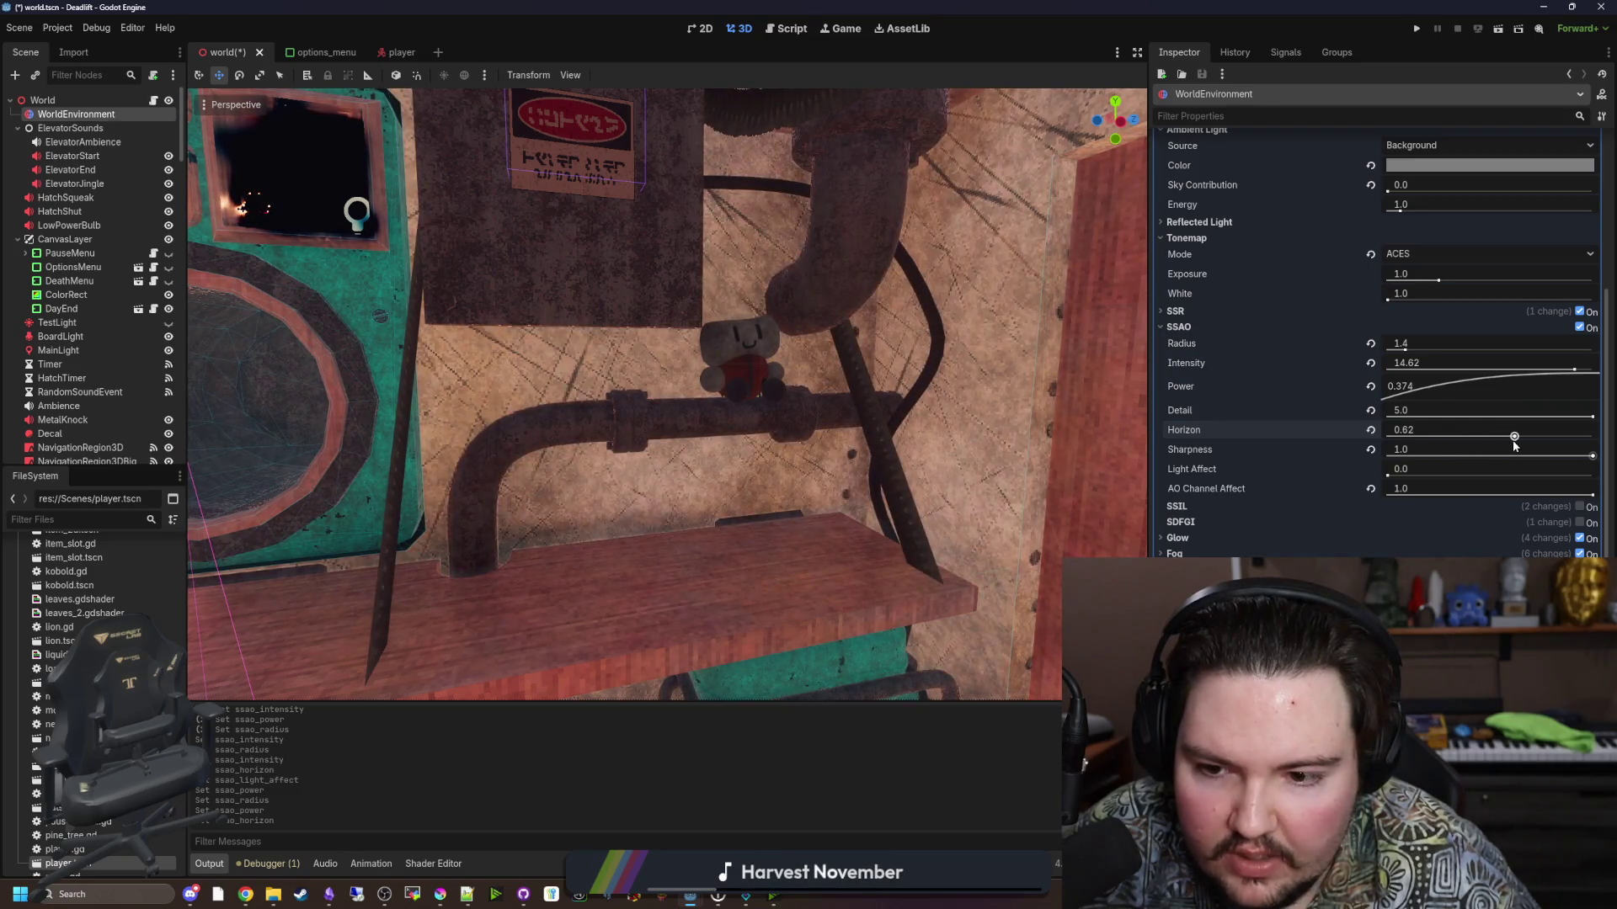
mouse_move(1001, 440)
mouse_down()
mouse_move(969, 429)
mouse_move(1010, 438)
mouse_move(1019, 387)
mouse_move(969, 421)
mouse_up()
drag(1393, 387, 1482, 386)
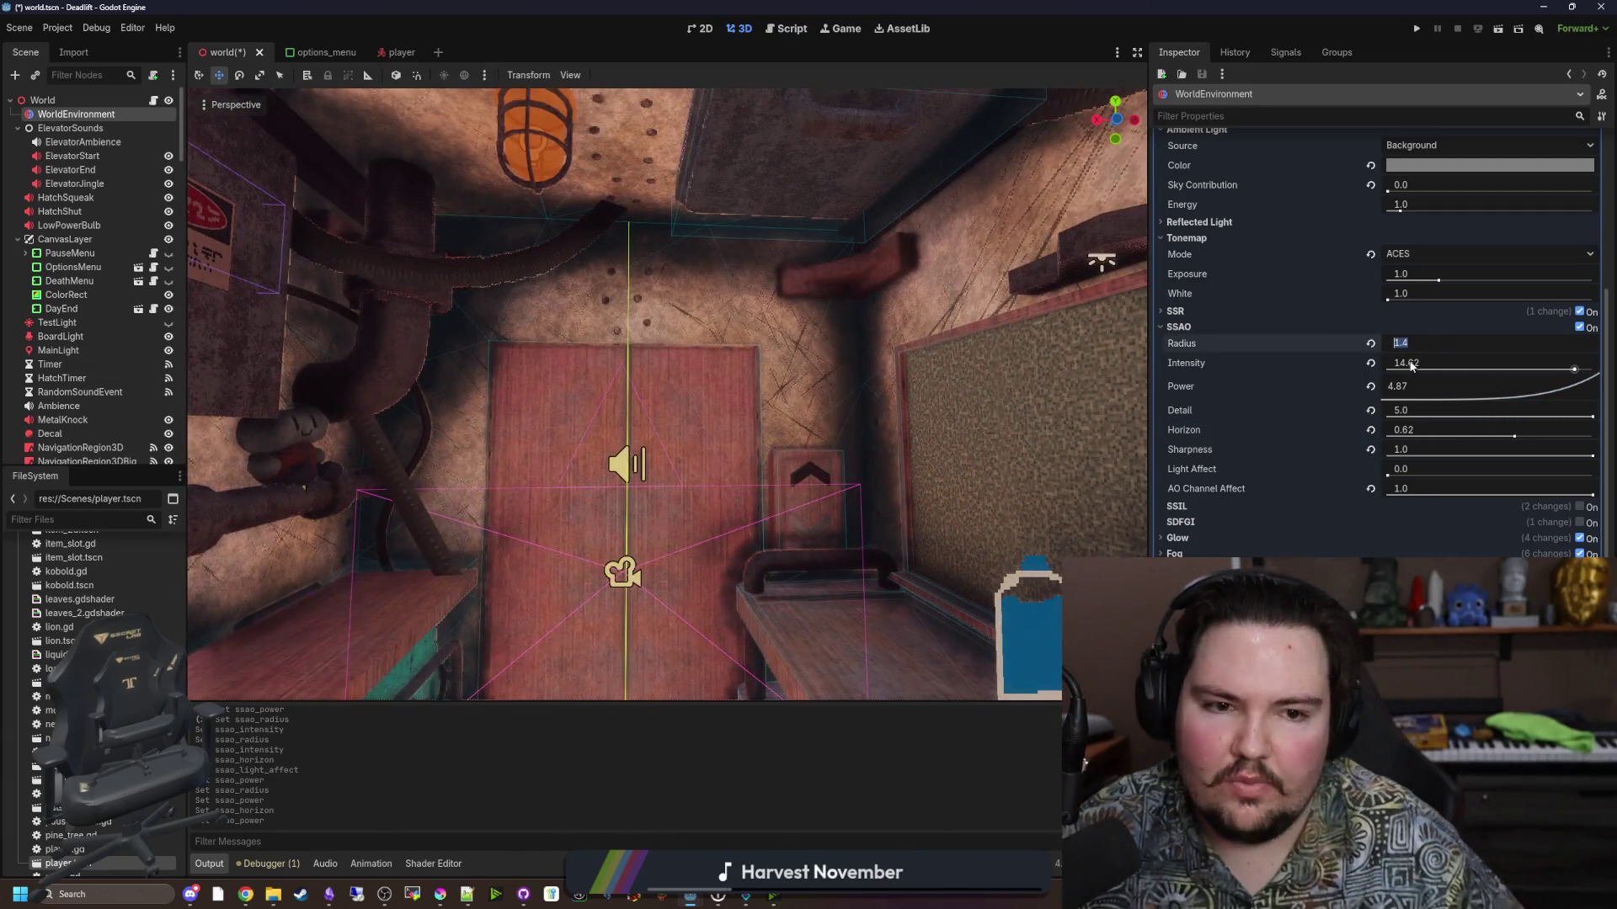
Reset Radius to 1.0, enter Intensity 3 and Power 1.5, and reset Horizon and Light Affect.
click(1370, 344)
click(1406, 363)
text(3)
key(Return)
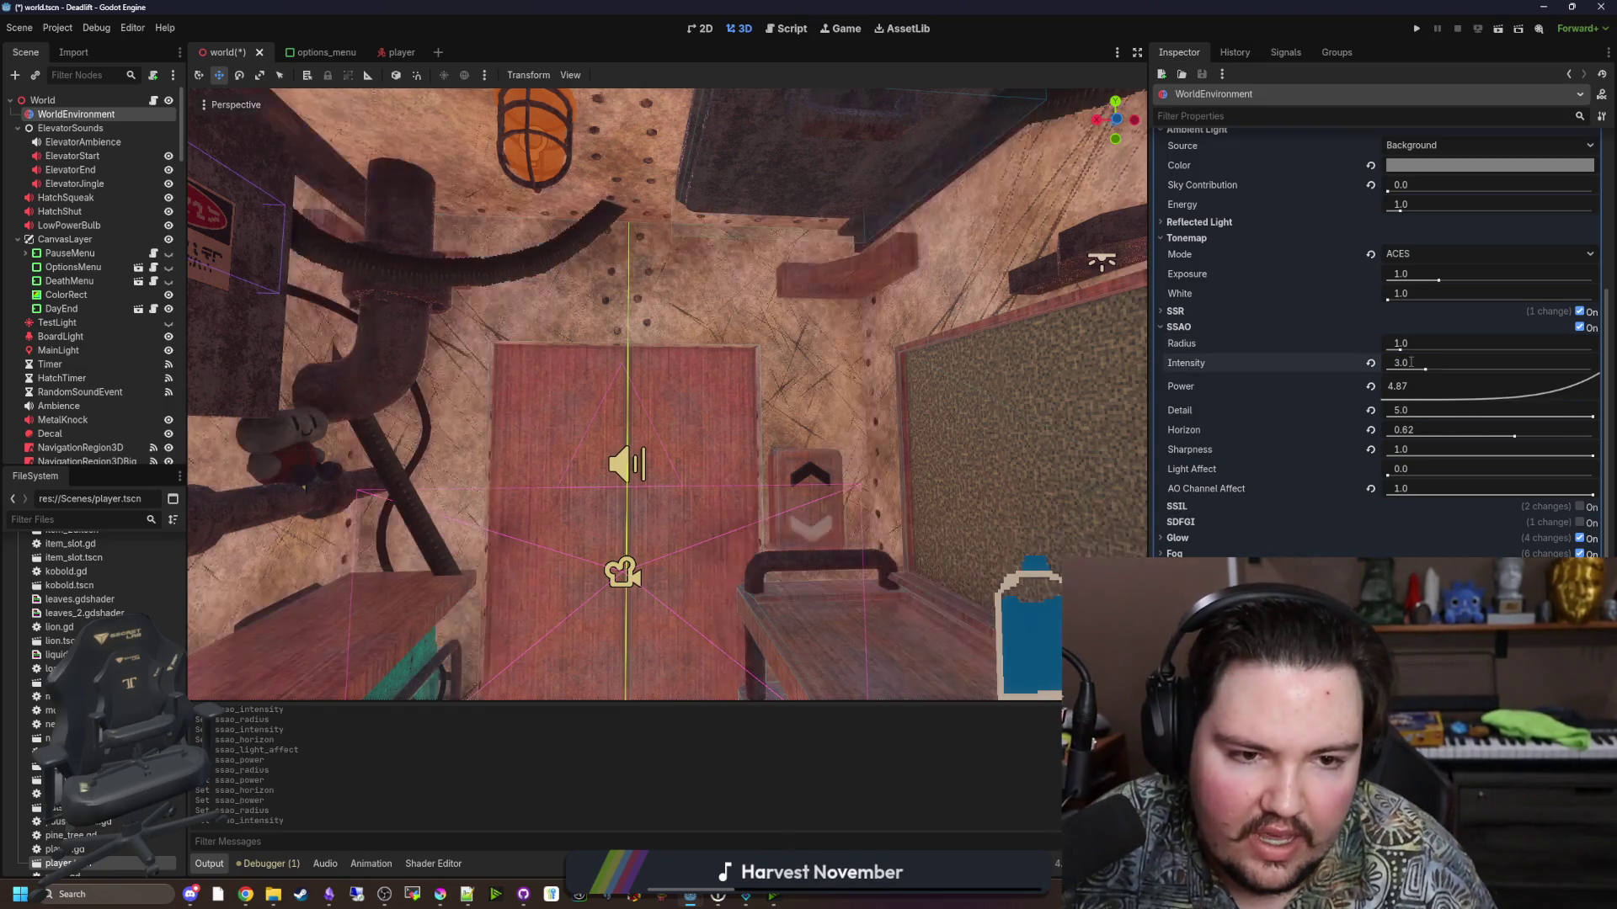
click(1400, 380)
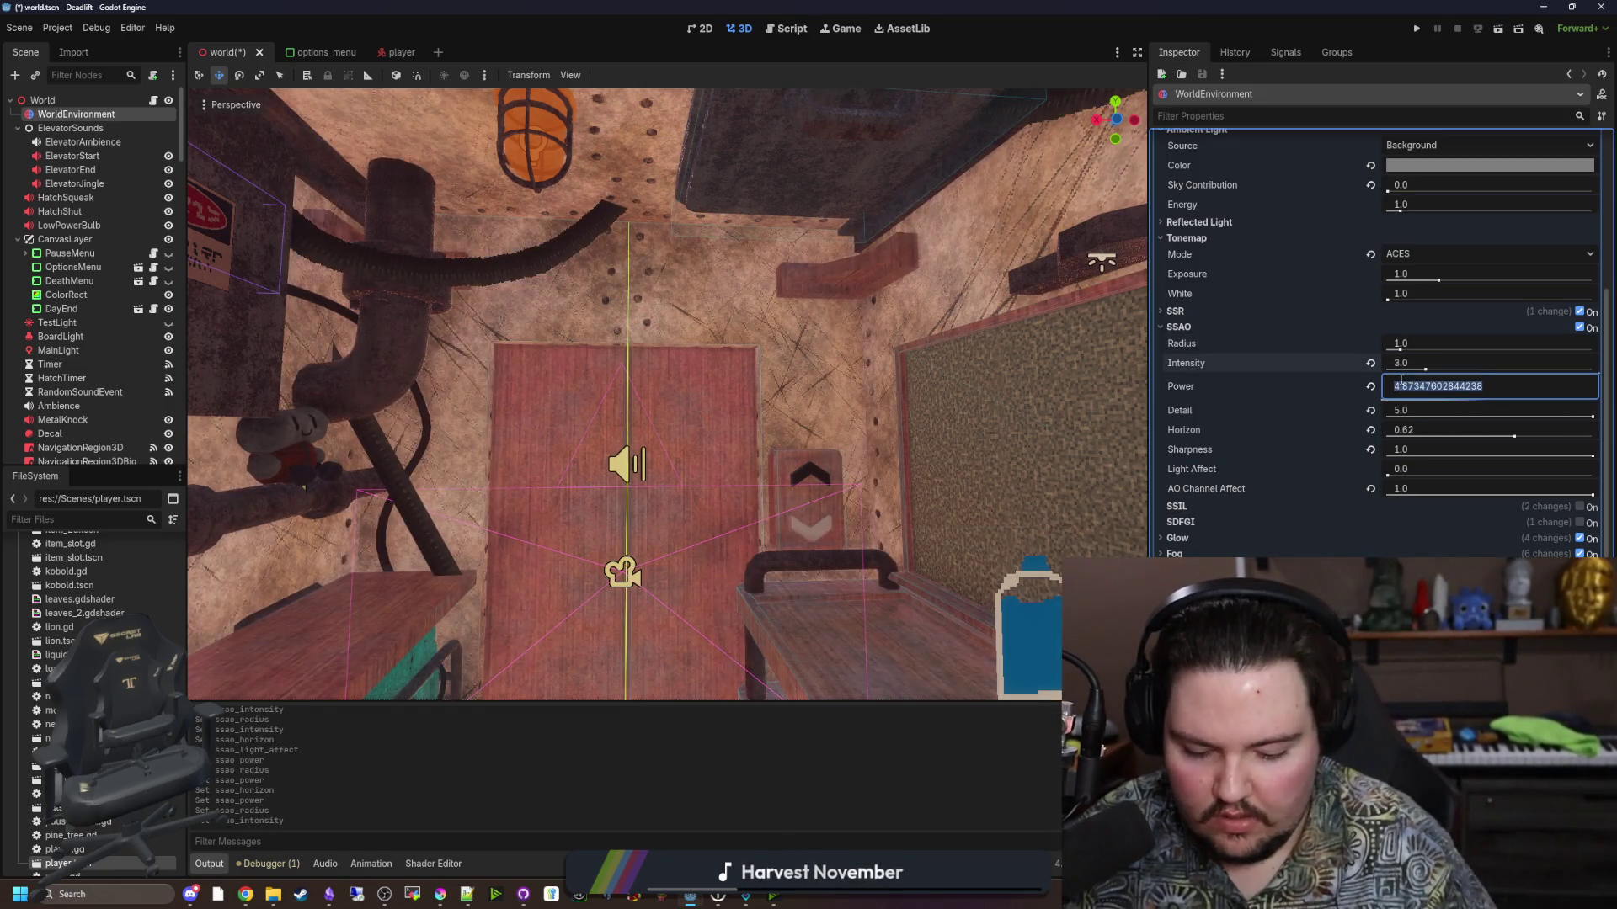
text(1.5)
key(Return)
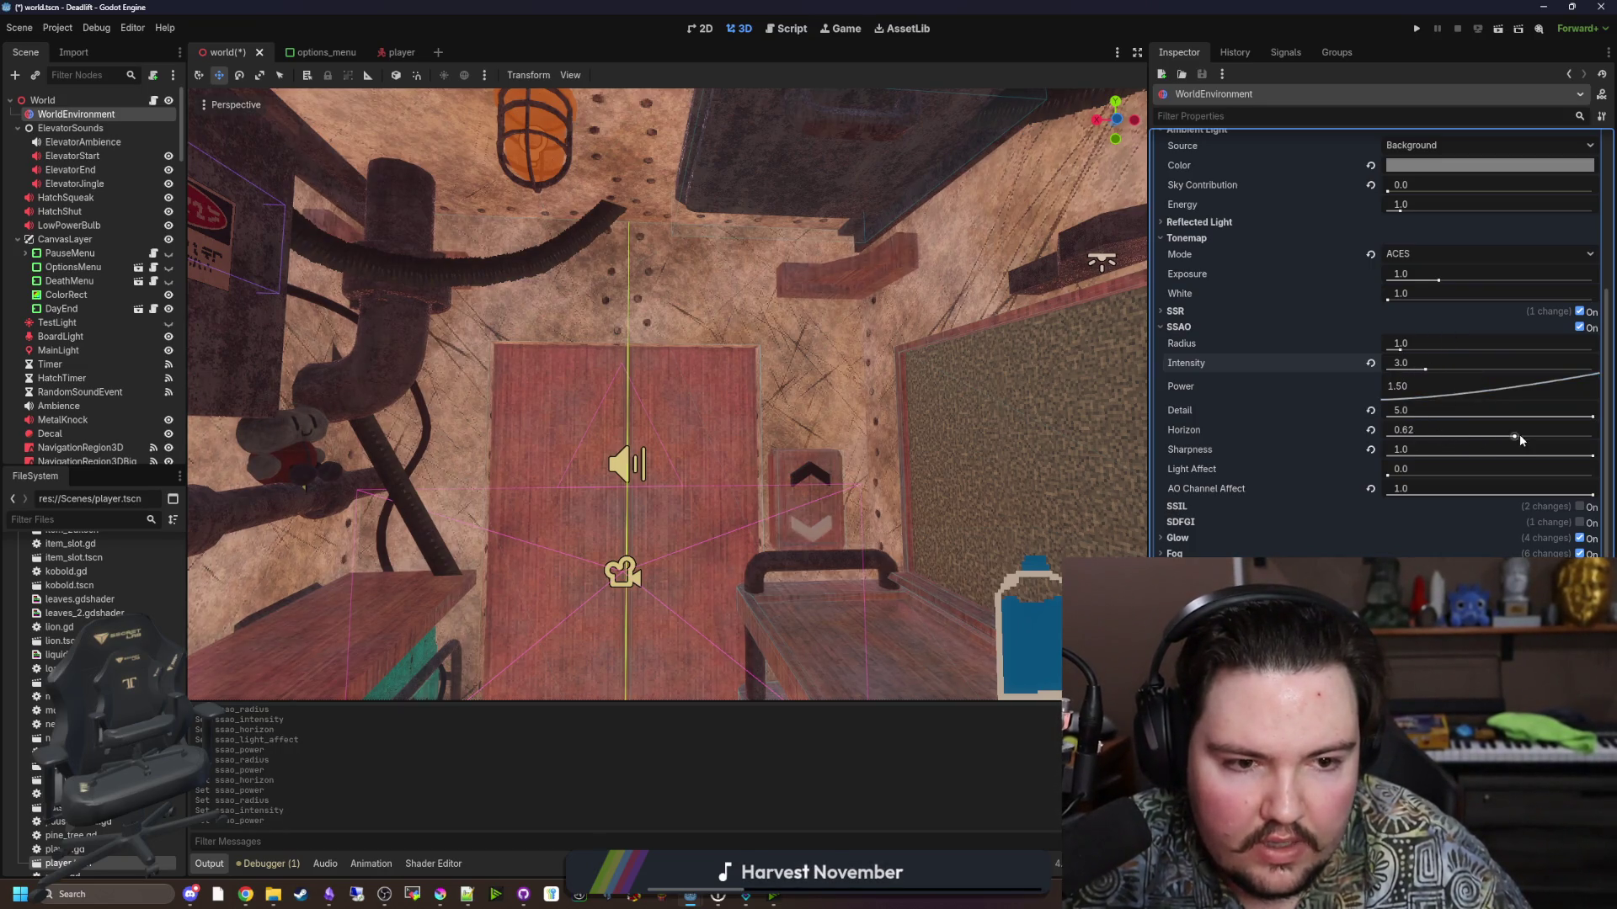
click(1371, 430)
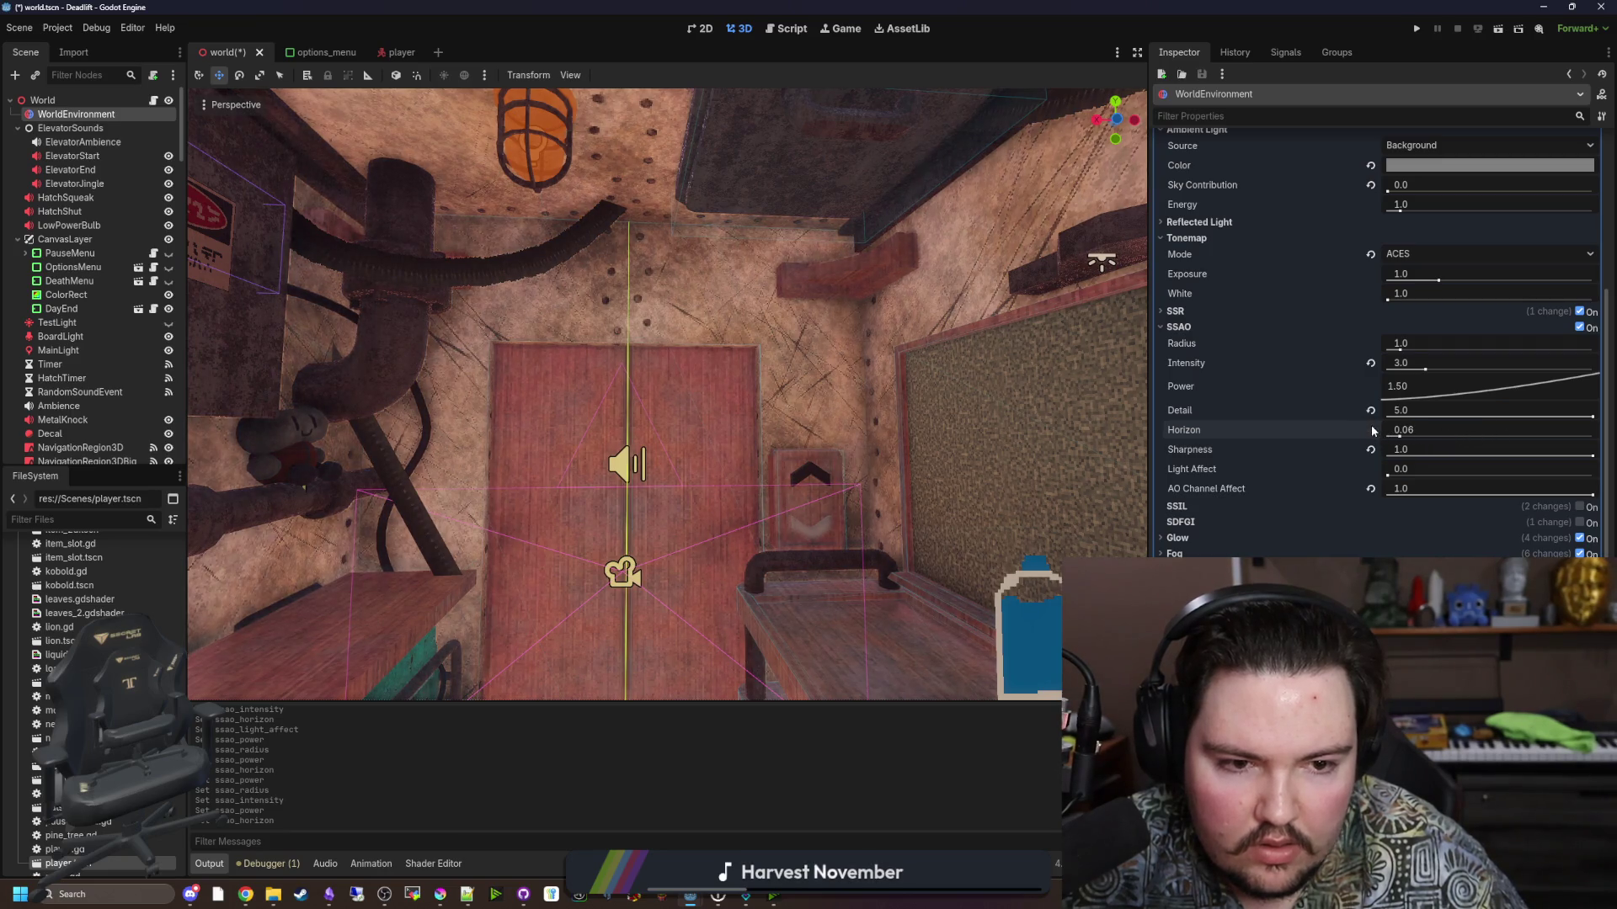
click(1388, 477)
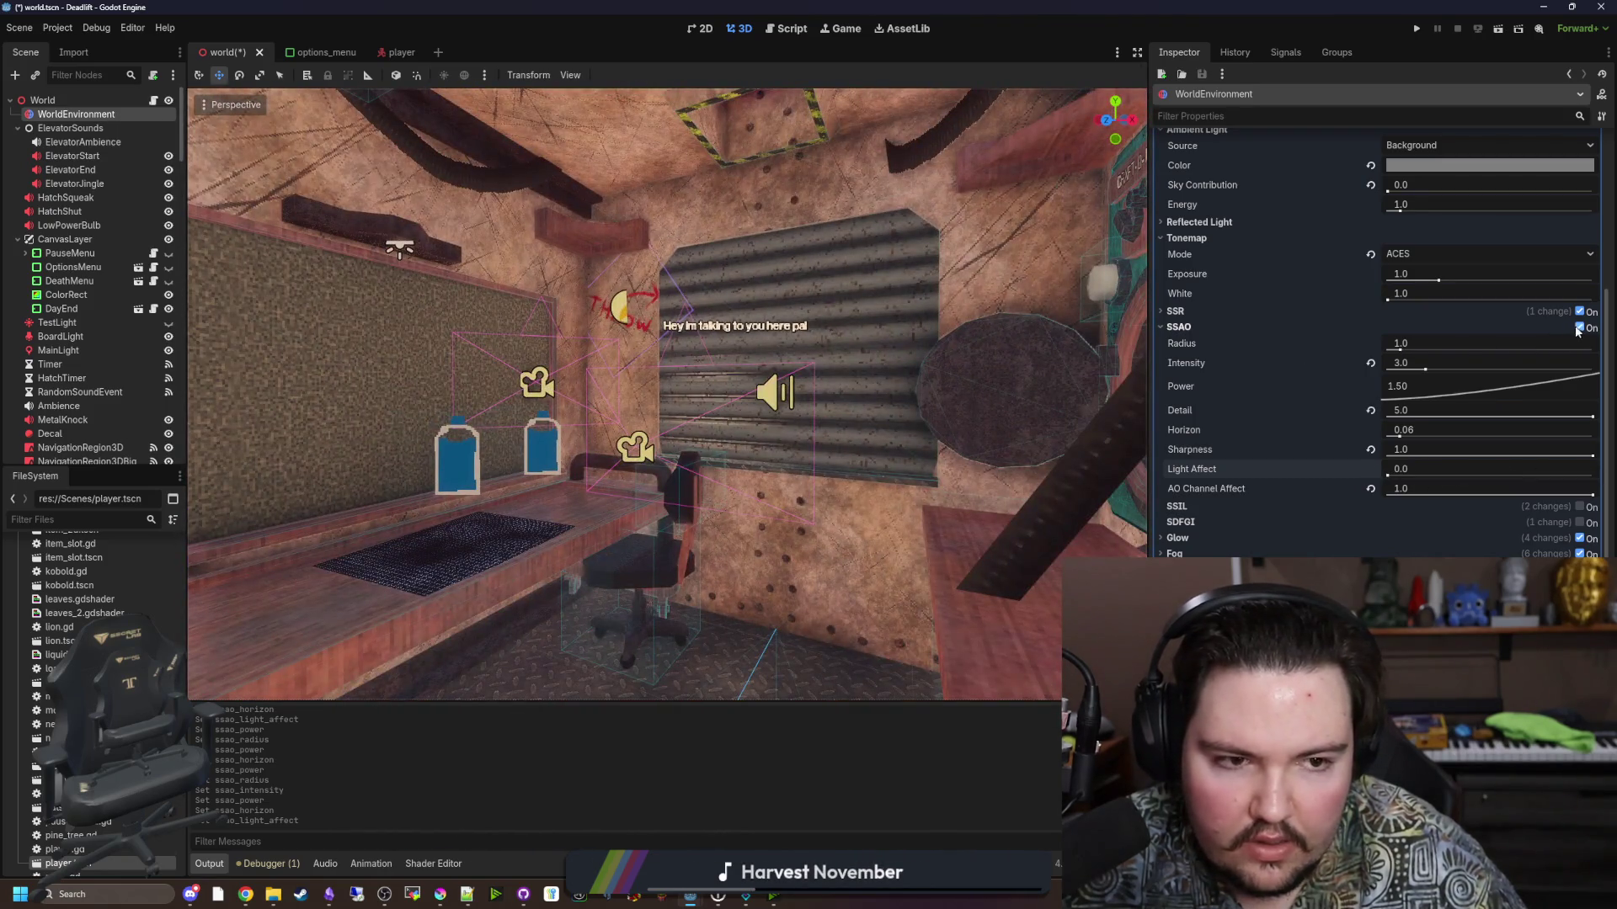
Toggle SSAO off and on to compare, leave it enabled, and save the world scene.
click(1579, 329)
click(1579, 329)
click(1579, 329)
click(1578, 329)
click(1579, 329)
click(1579, 329)
click(1579, 328)
click(1579, 328)
click(1579, 329)
click(1579, 329)
click(1579, 328)
click(1579, 328)
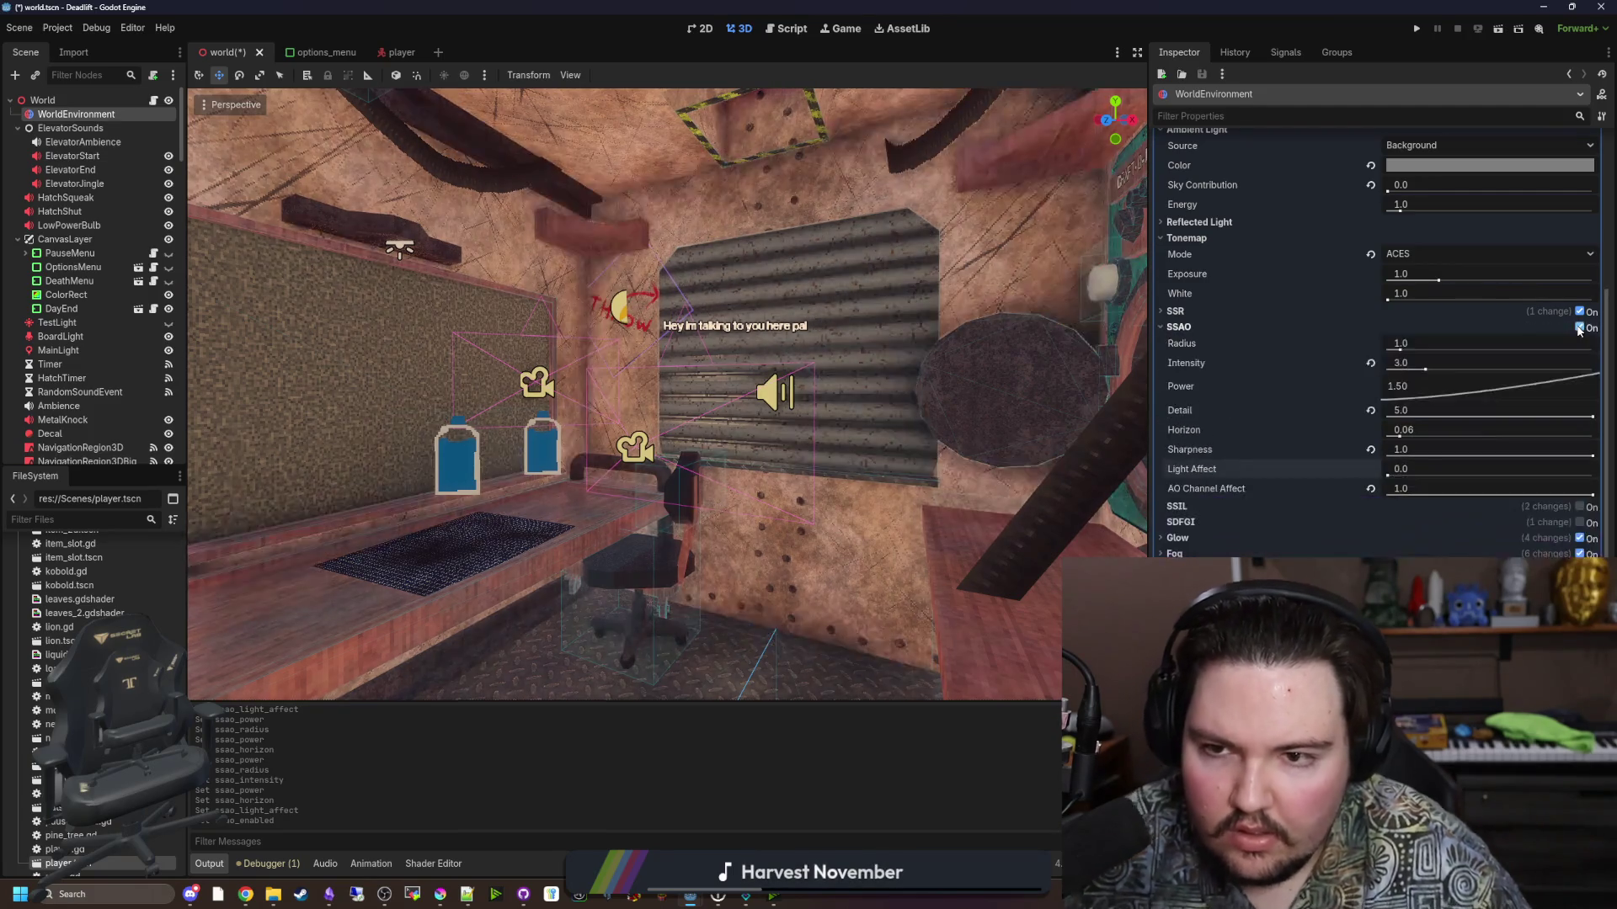
click(1579, 328)
click(1579, 329)
key(ctrl+s)
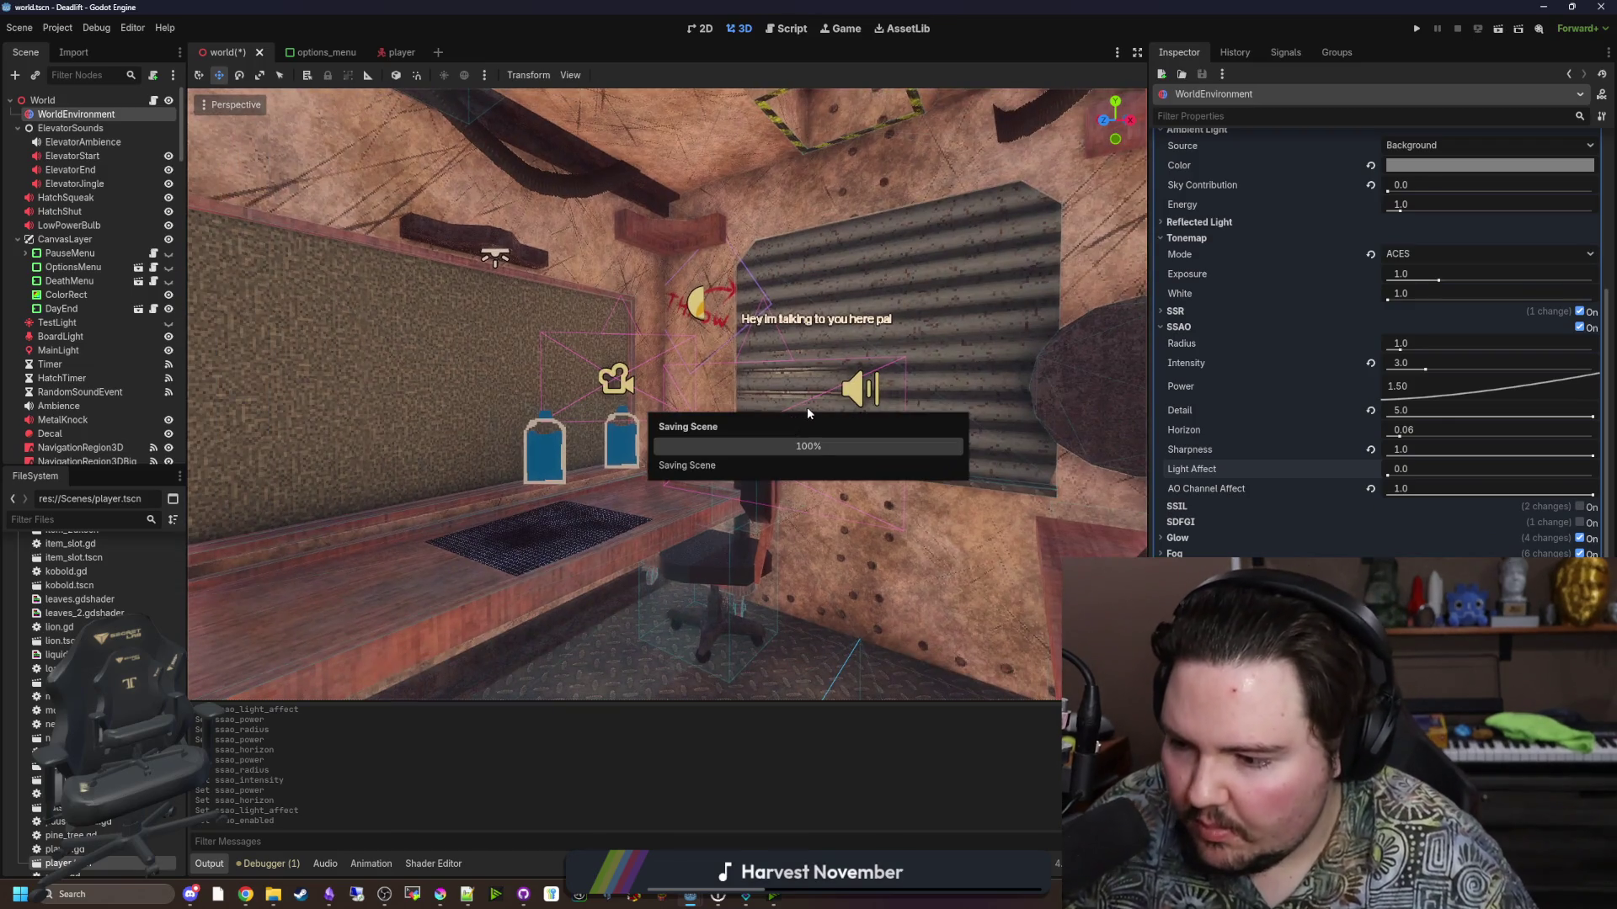
key(ctrl+s)
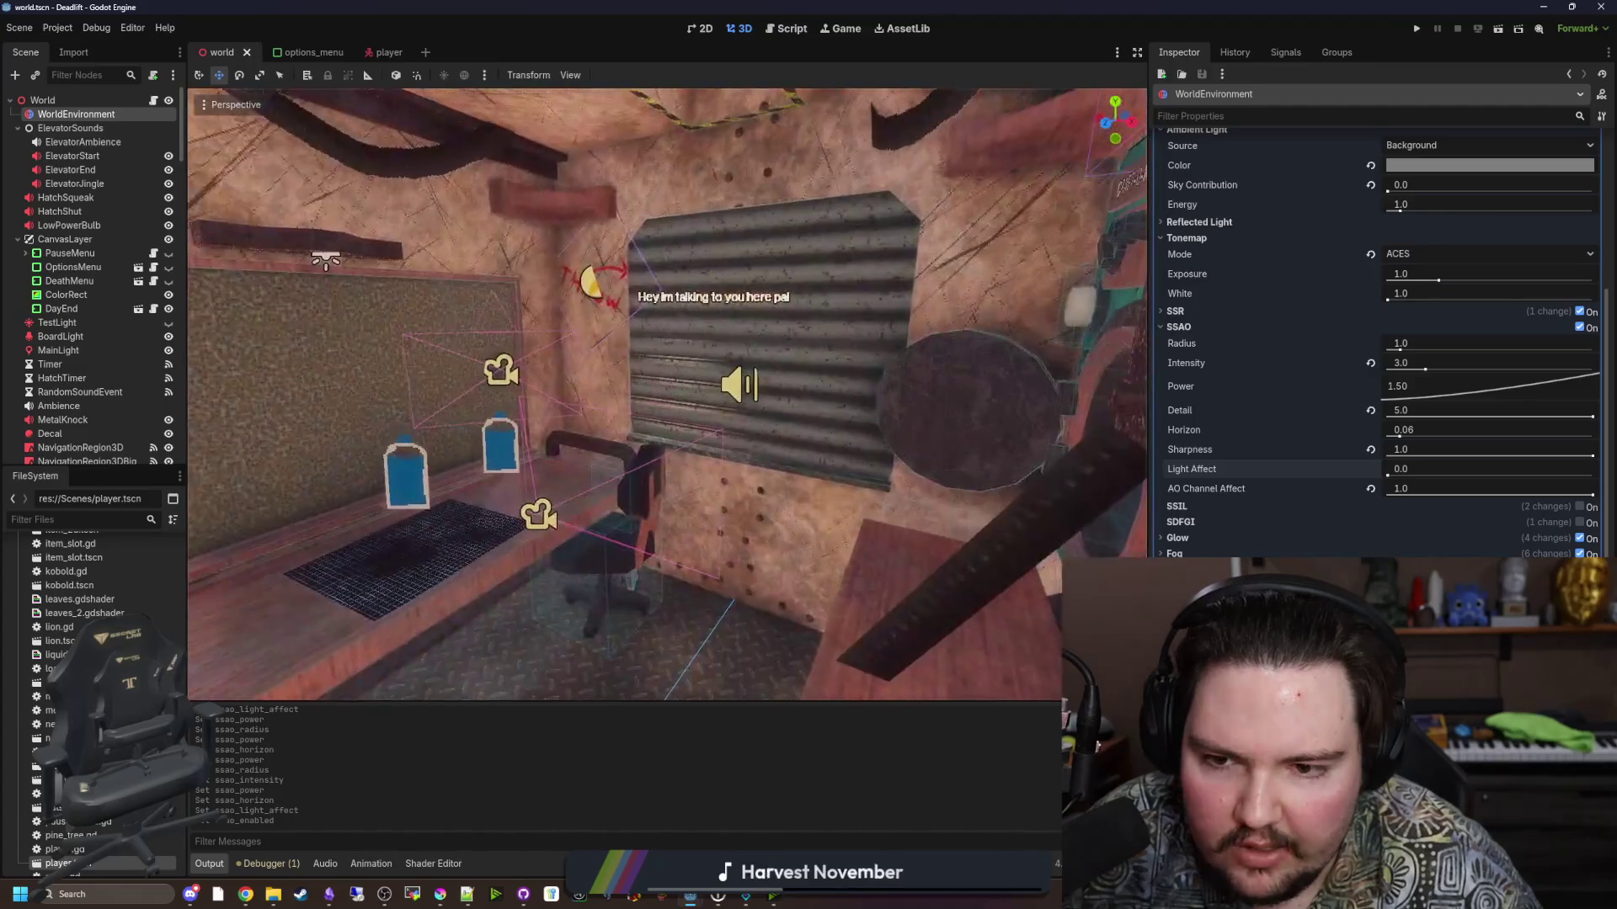
right_click(820, 431)
key(Escape)
right_click(650, 422)
key(Escape)
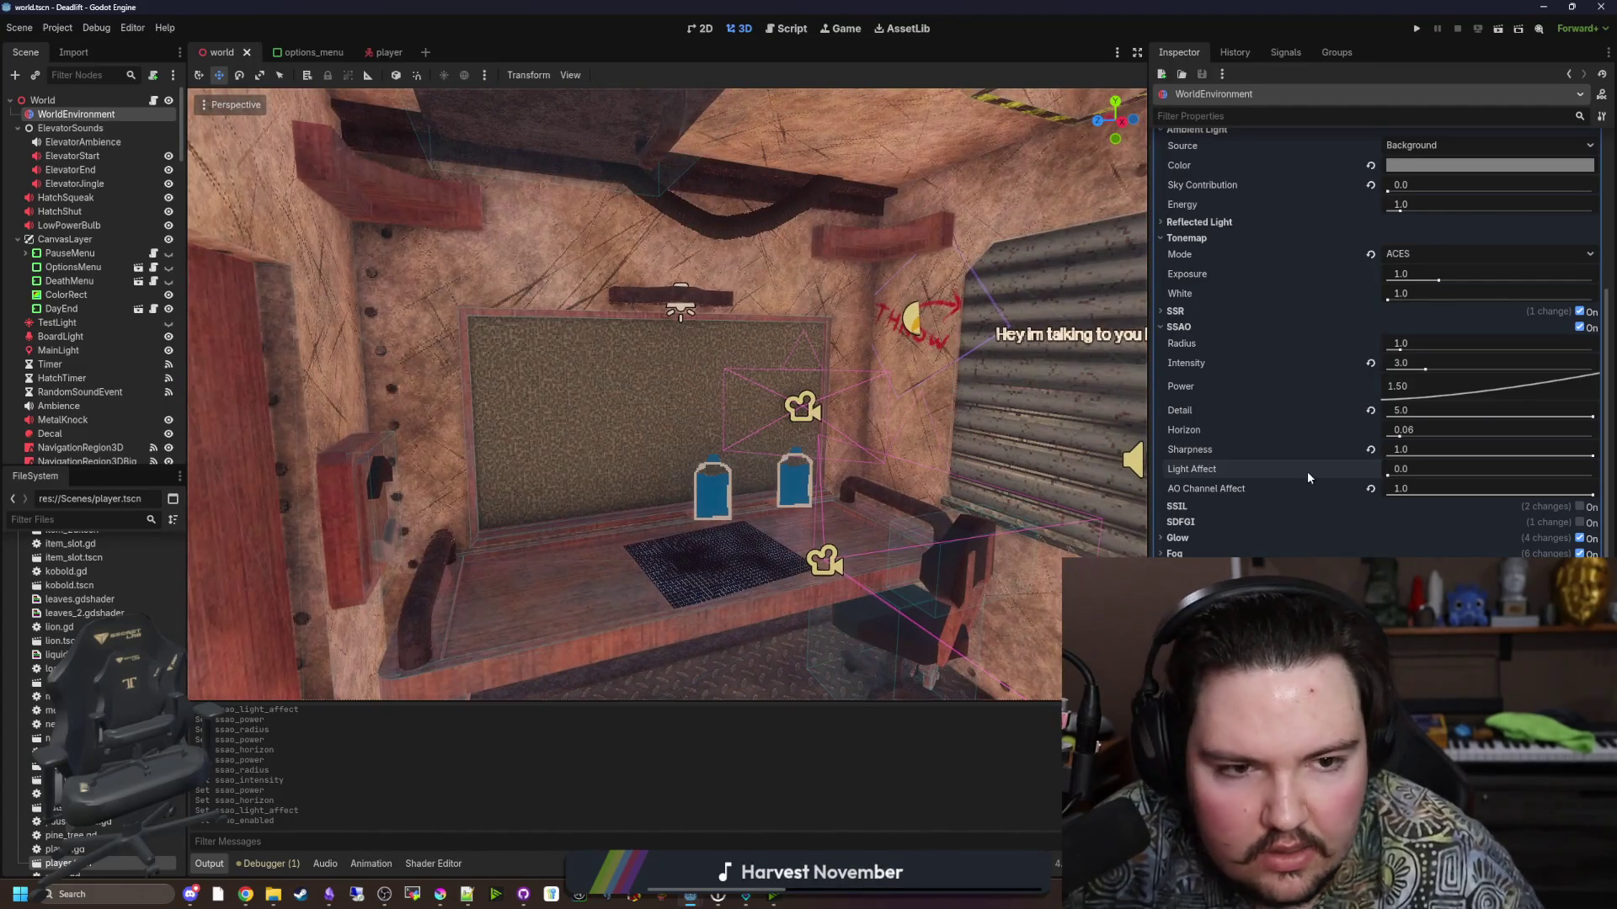
scroll(1307, 471, up, 5)
scroll(1285, 474, down, 3)
scroll(1245, 507, down, 8)
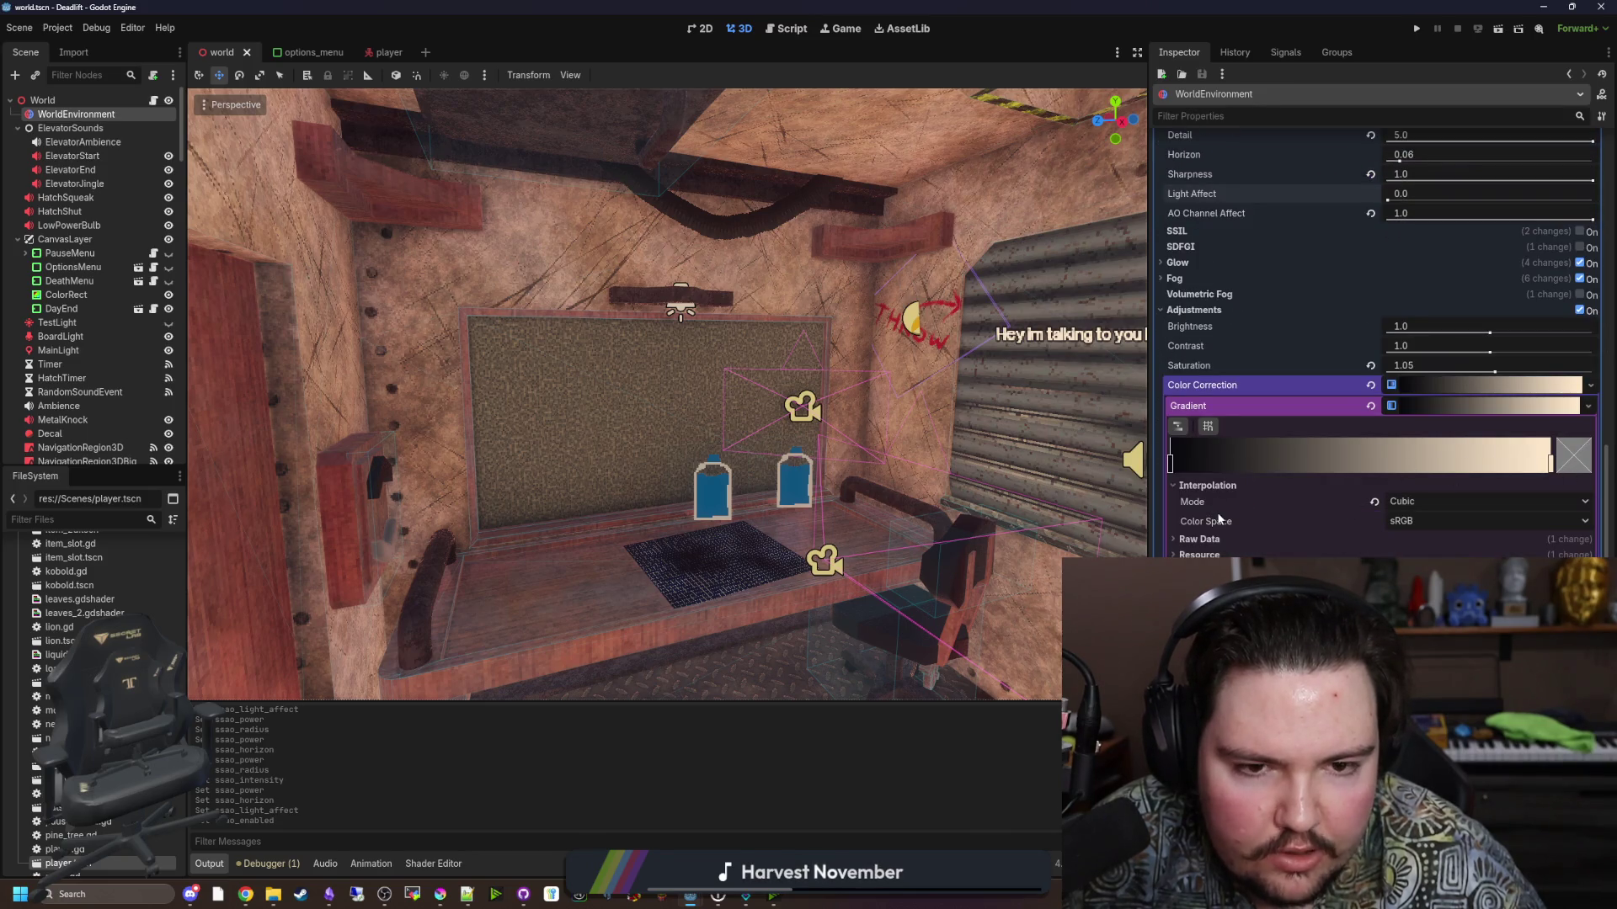
drag(1487, 356, 1392, 354)
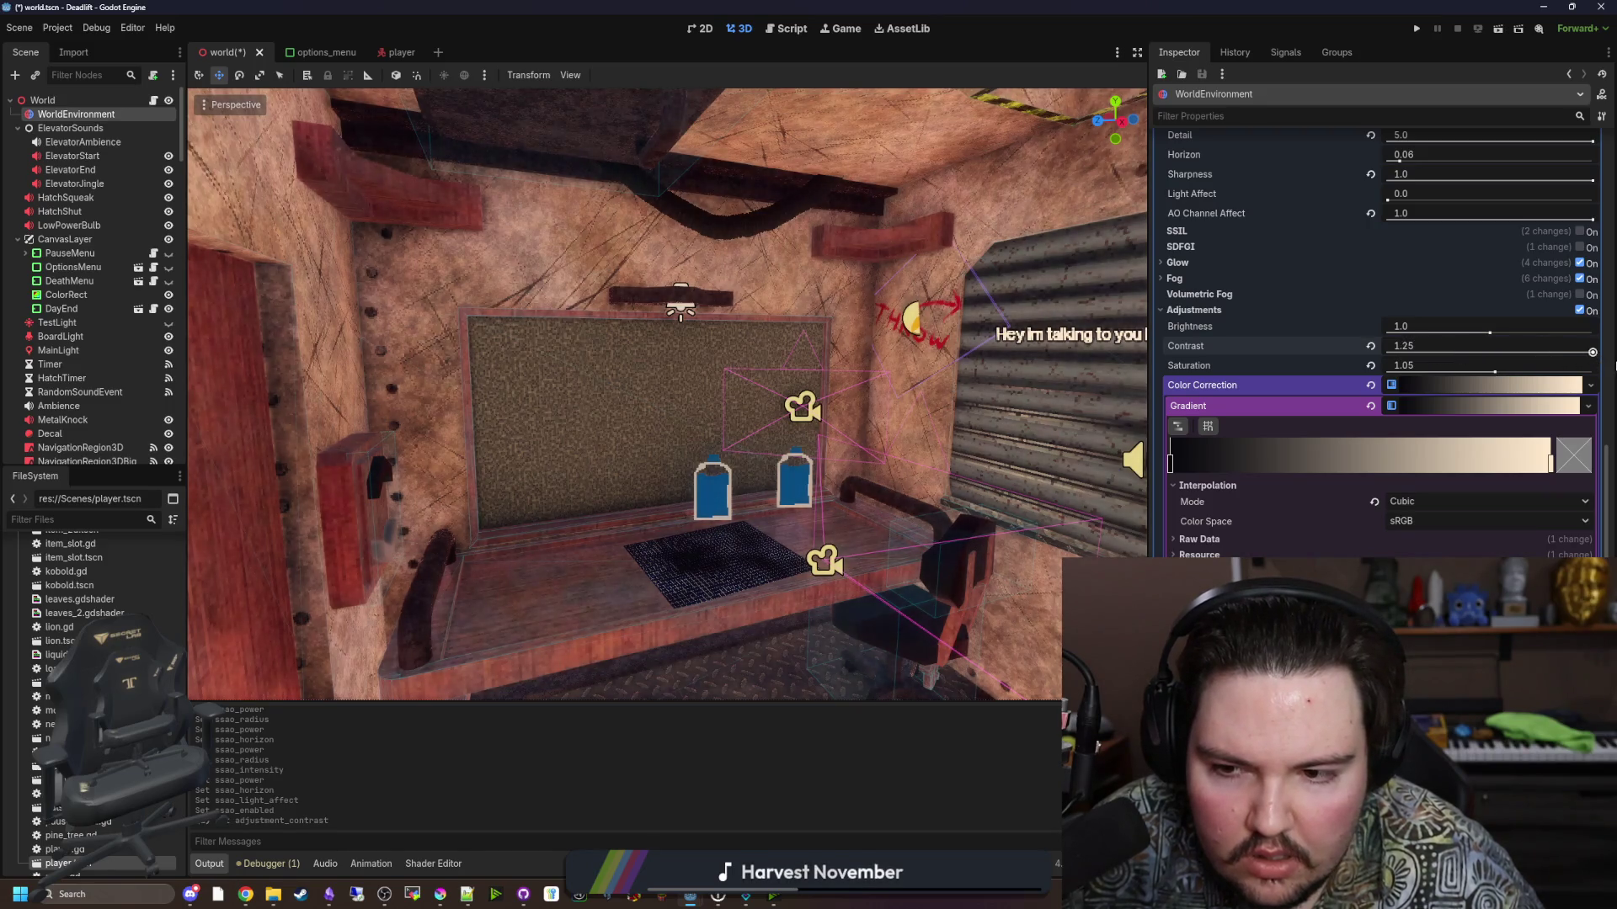
click(1373, 345)
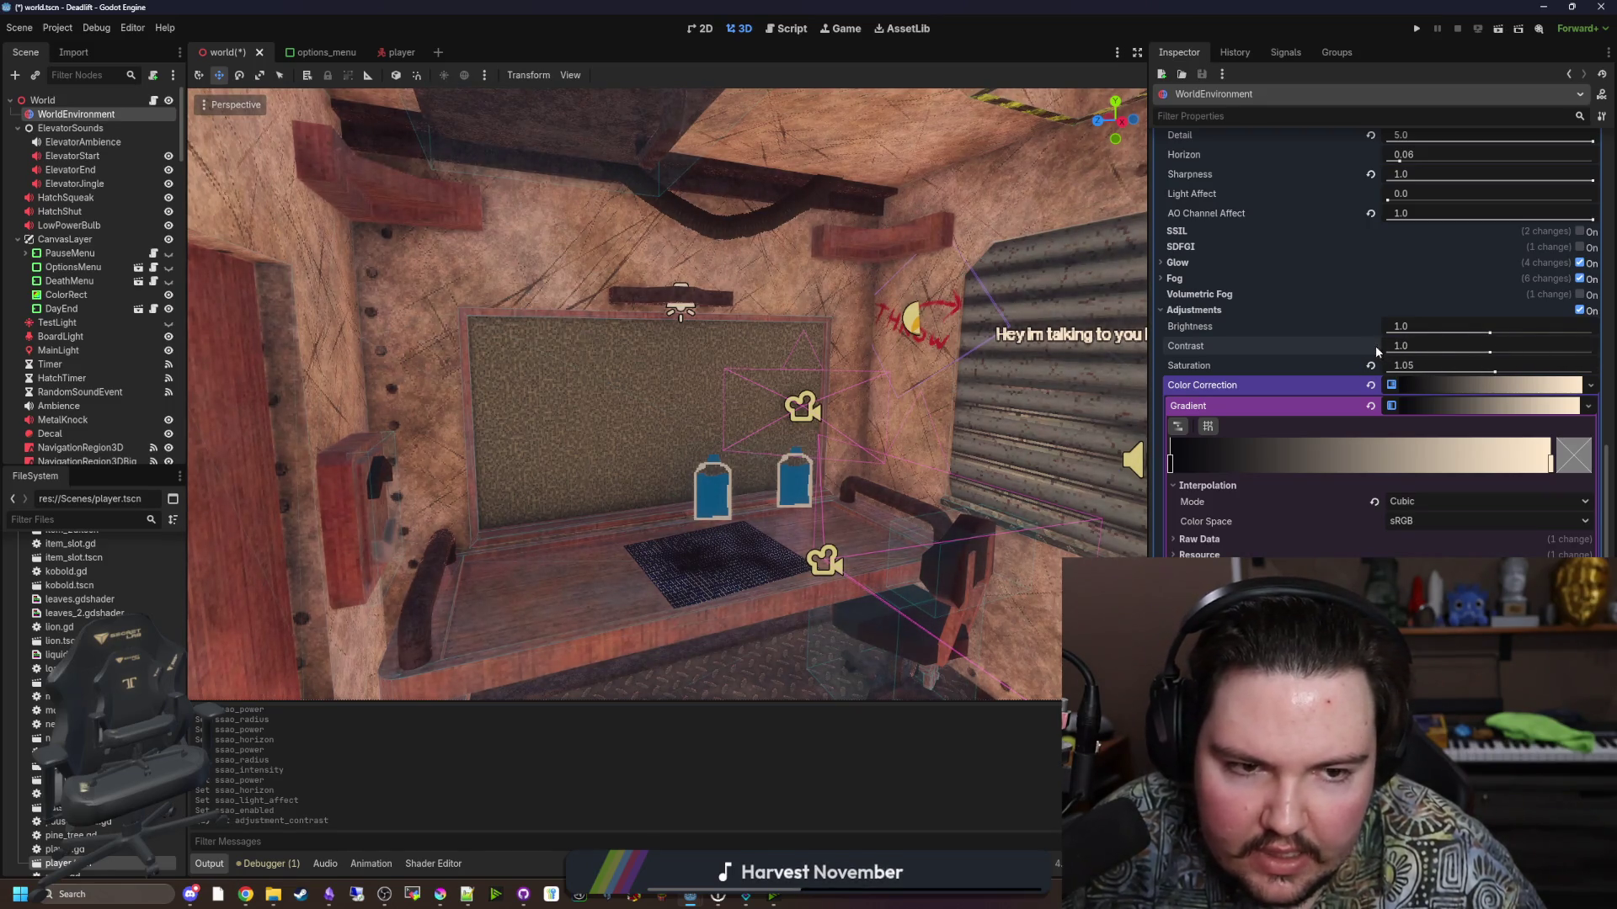
key(ctrl+s)
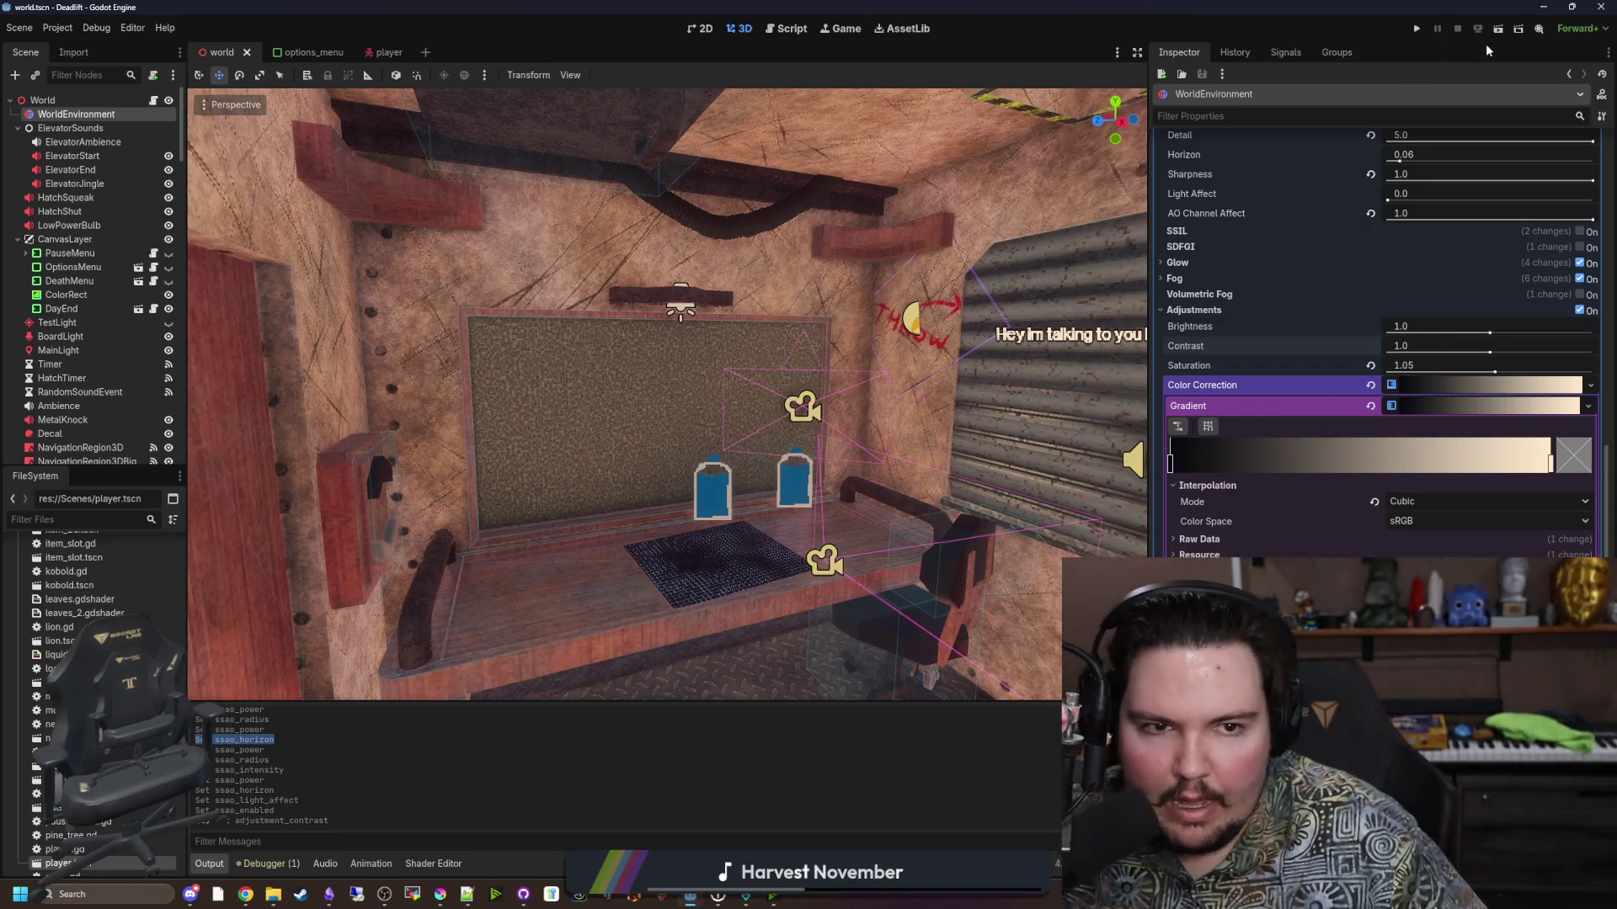
click(1422, 32)
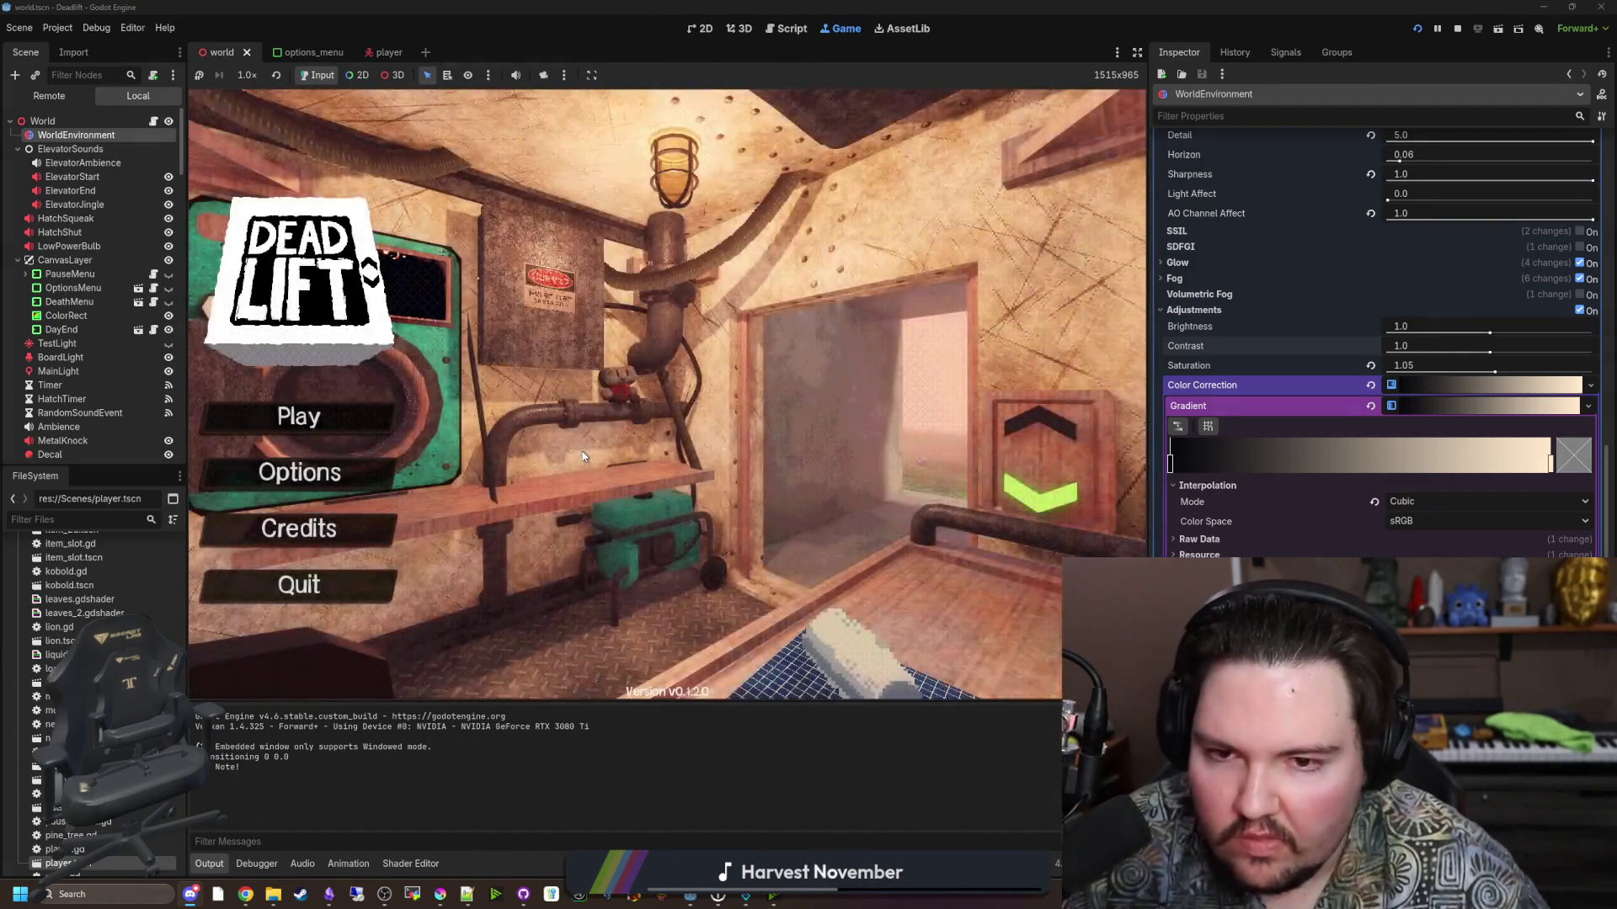
Walk around the running game, open the pause menu, and switch off SSR in the Inspector.
text(dwasdwa)
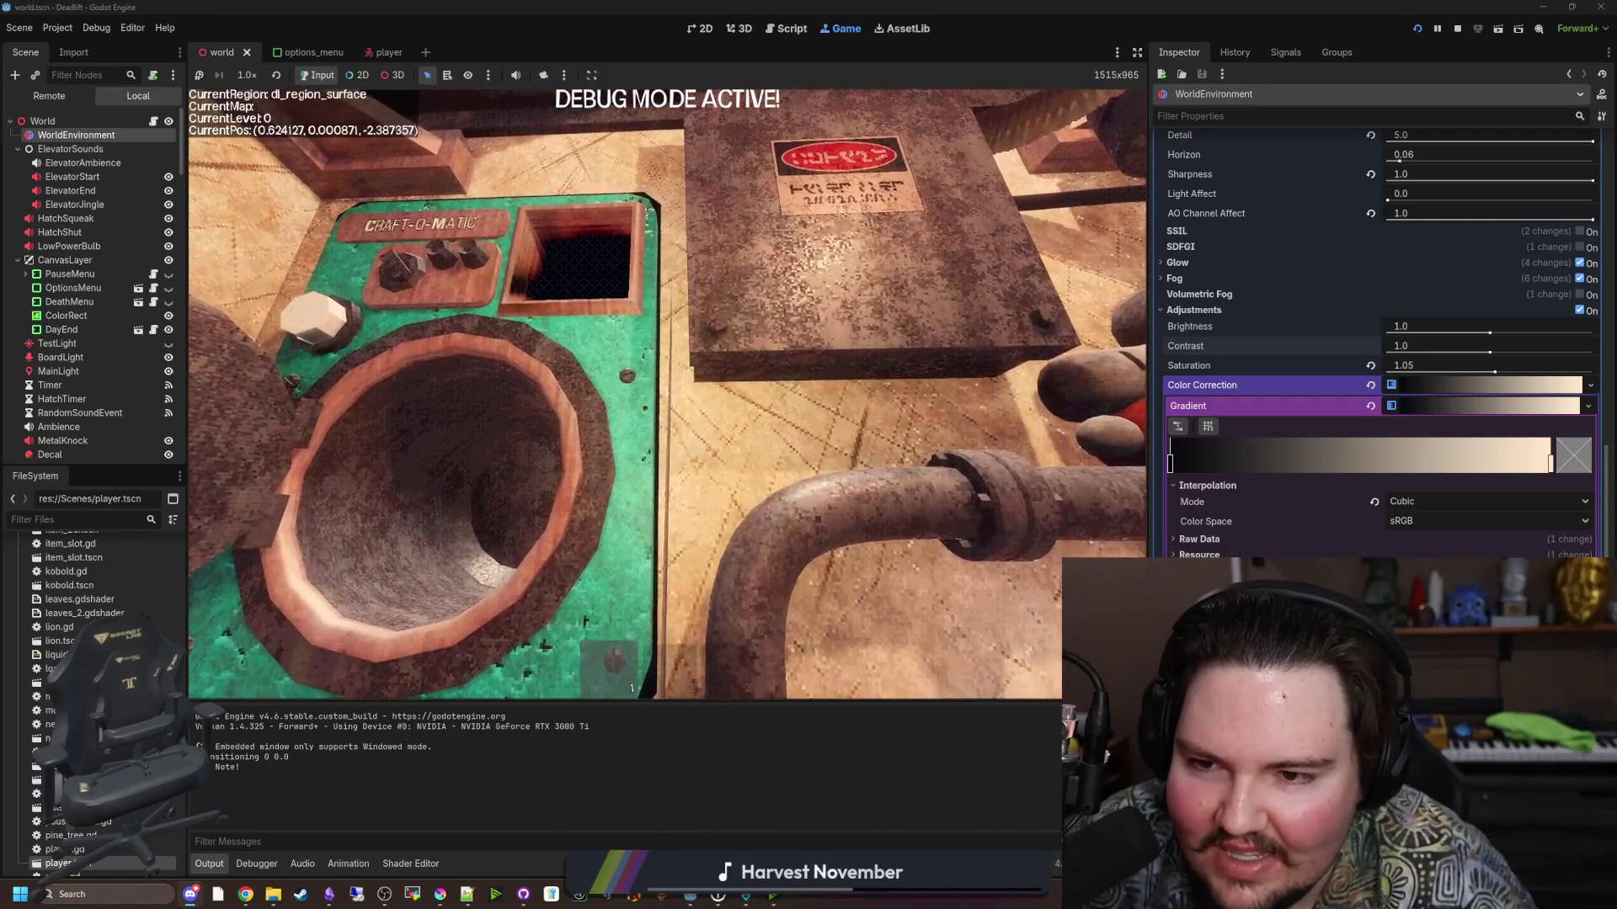
key(Escape)
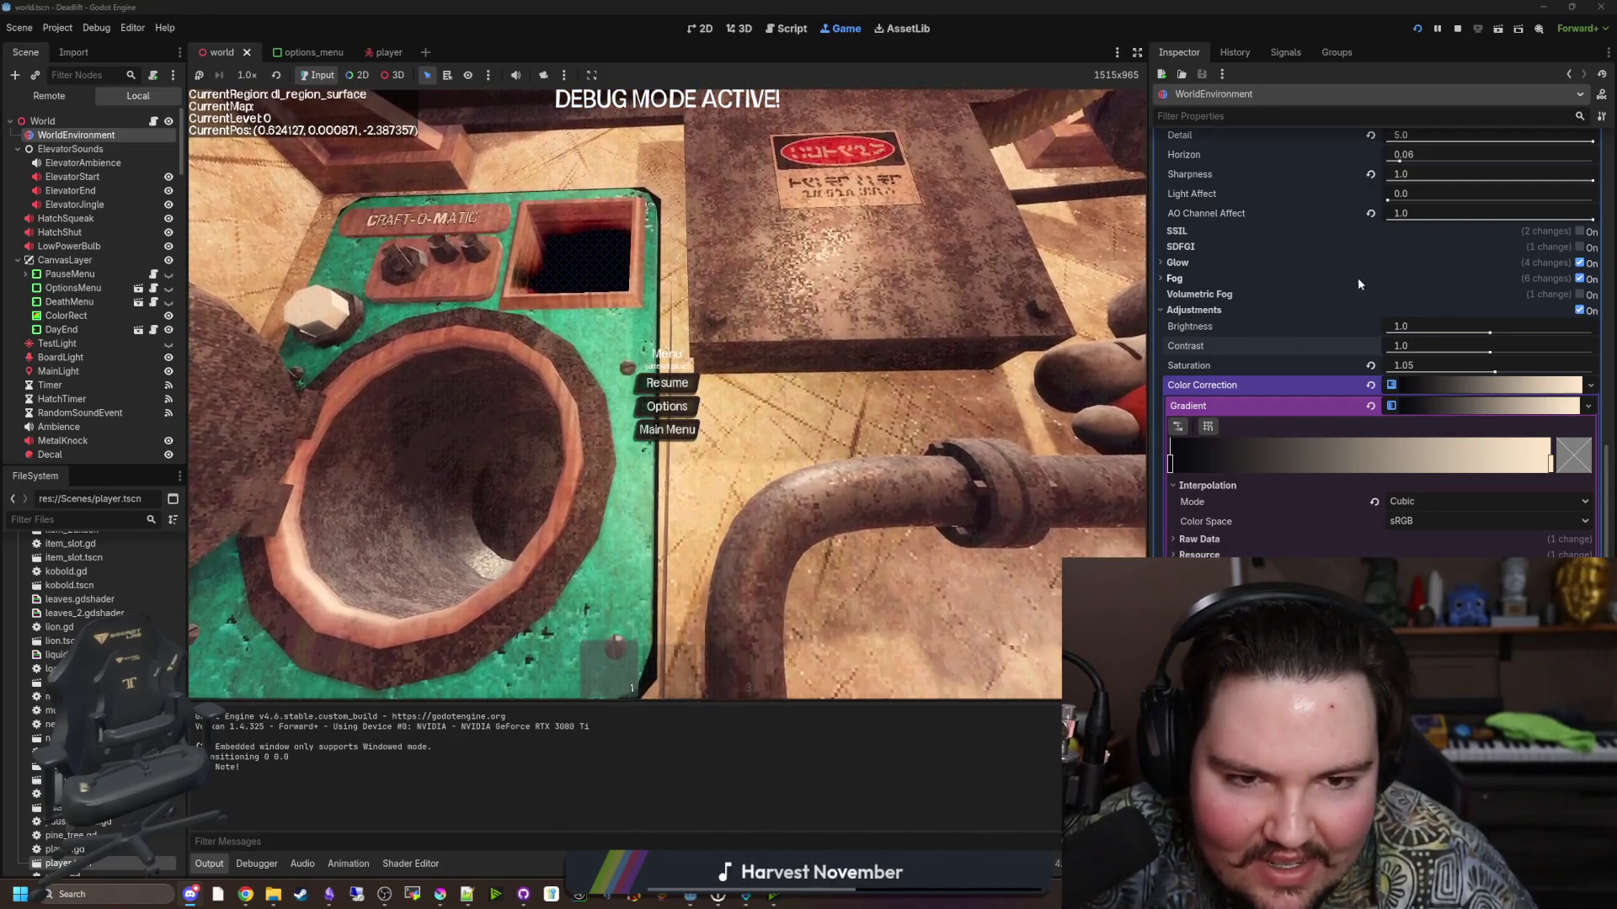
scroll(1447, 284, up, 3)
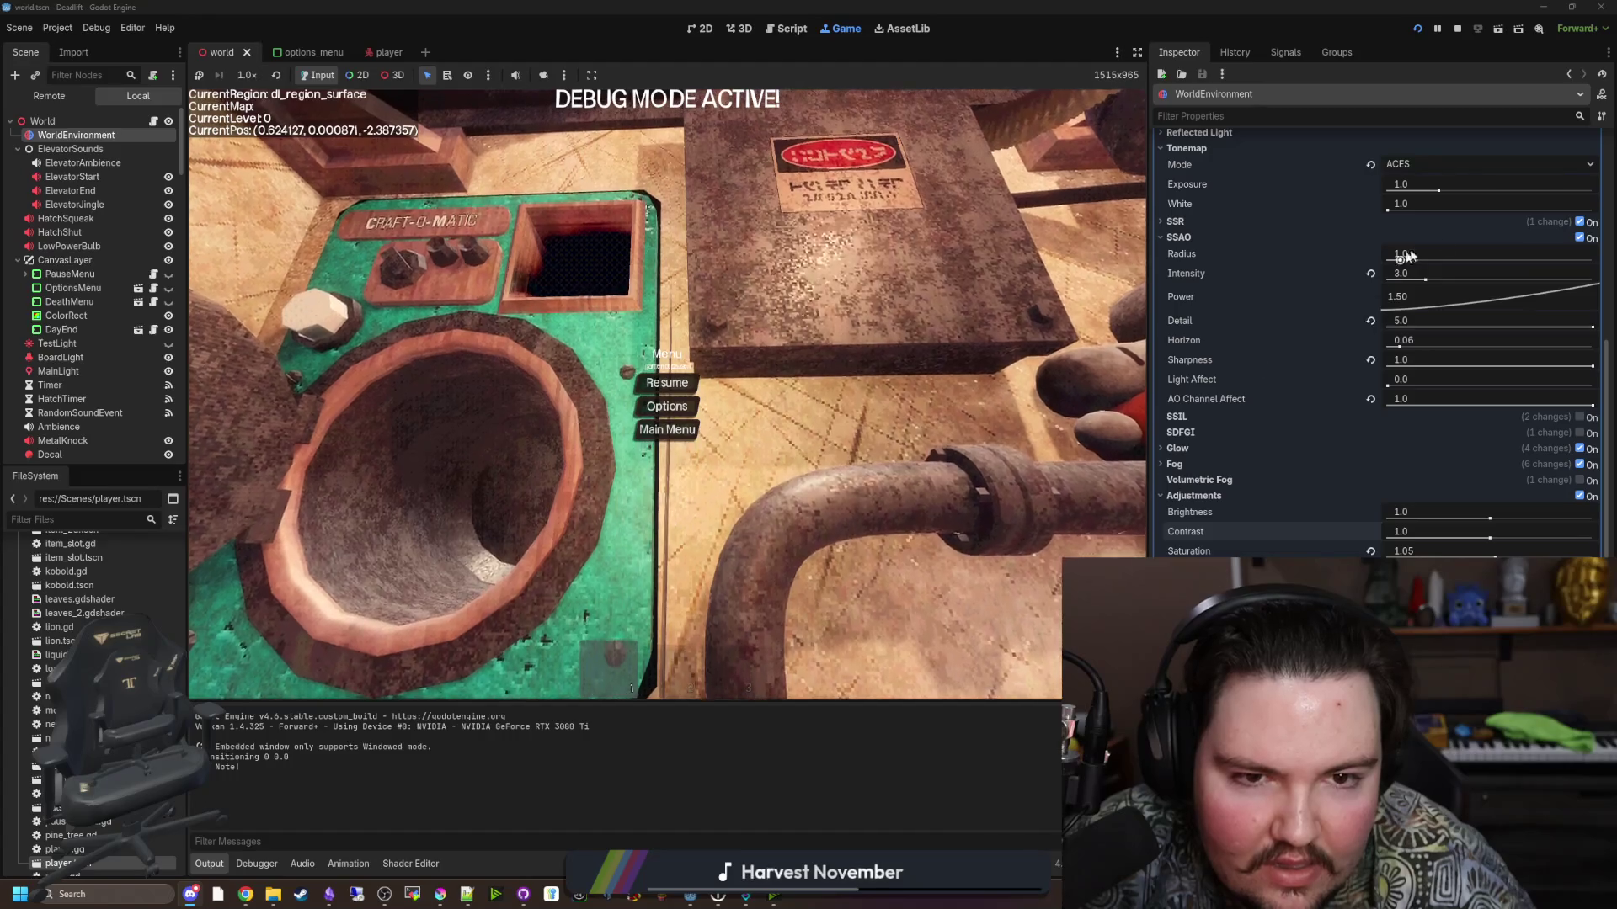
click(1580, 223)
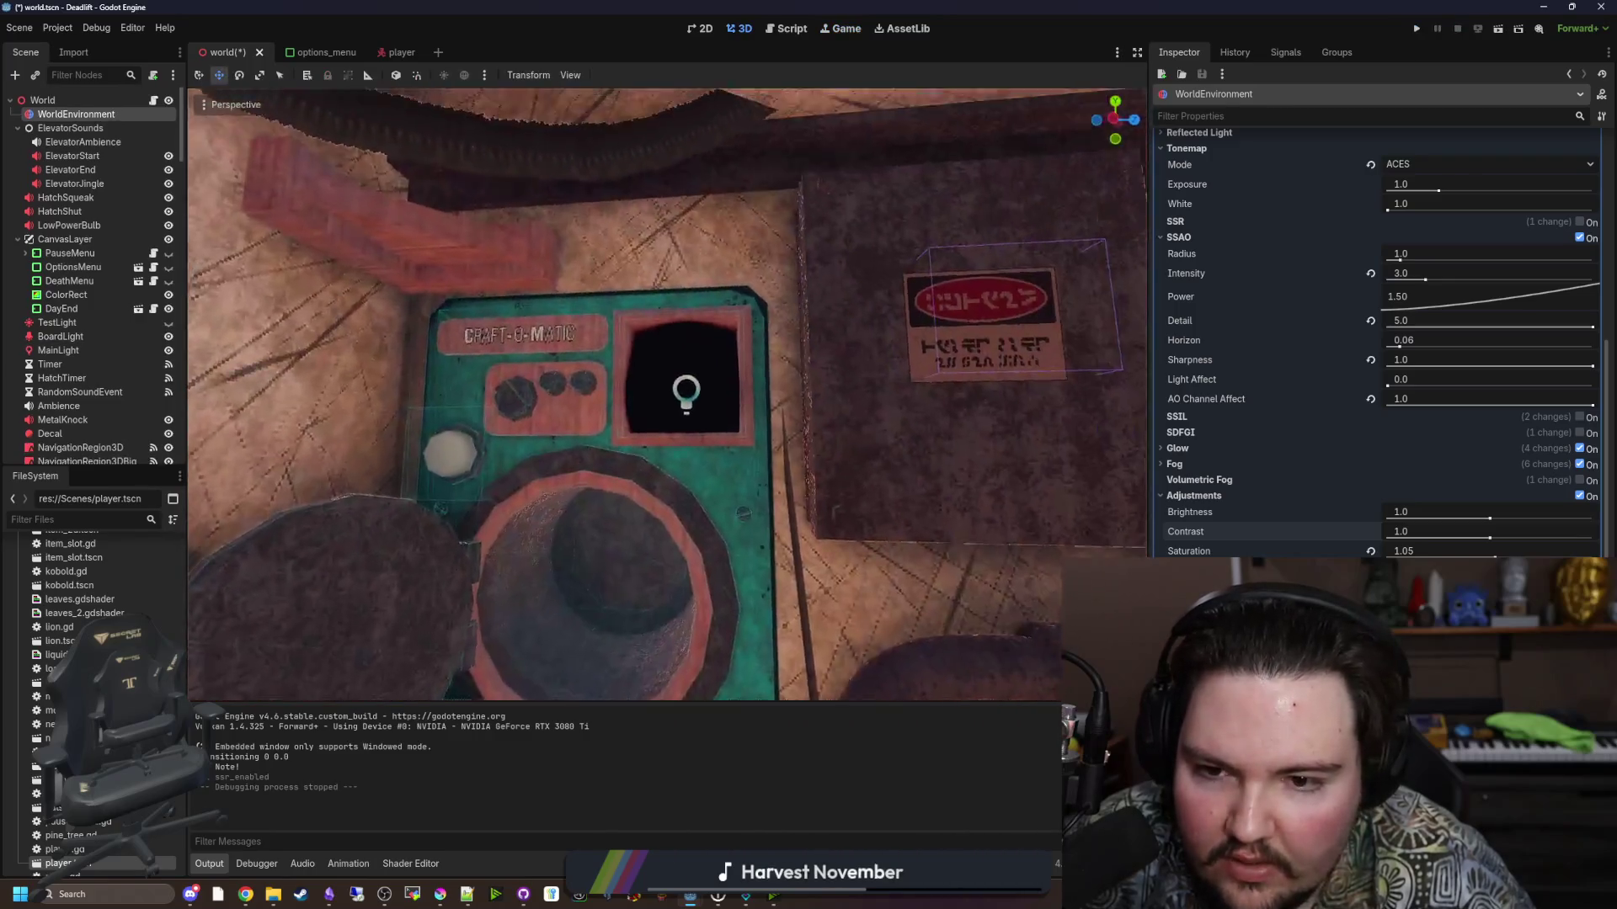
Stop the game and toggle SSR off and on to compare, leaving it on.
click(1460, 27)
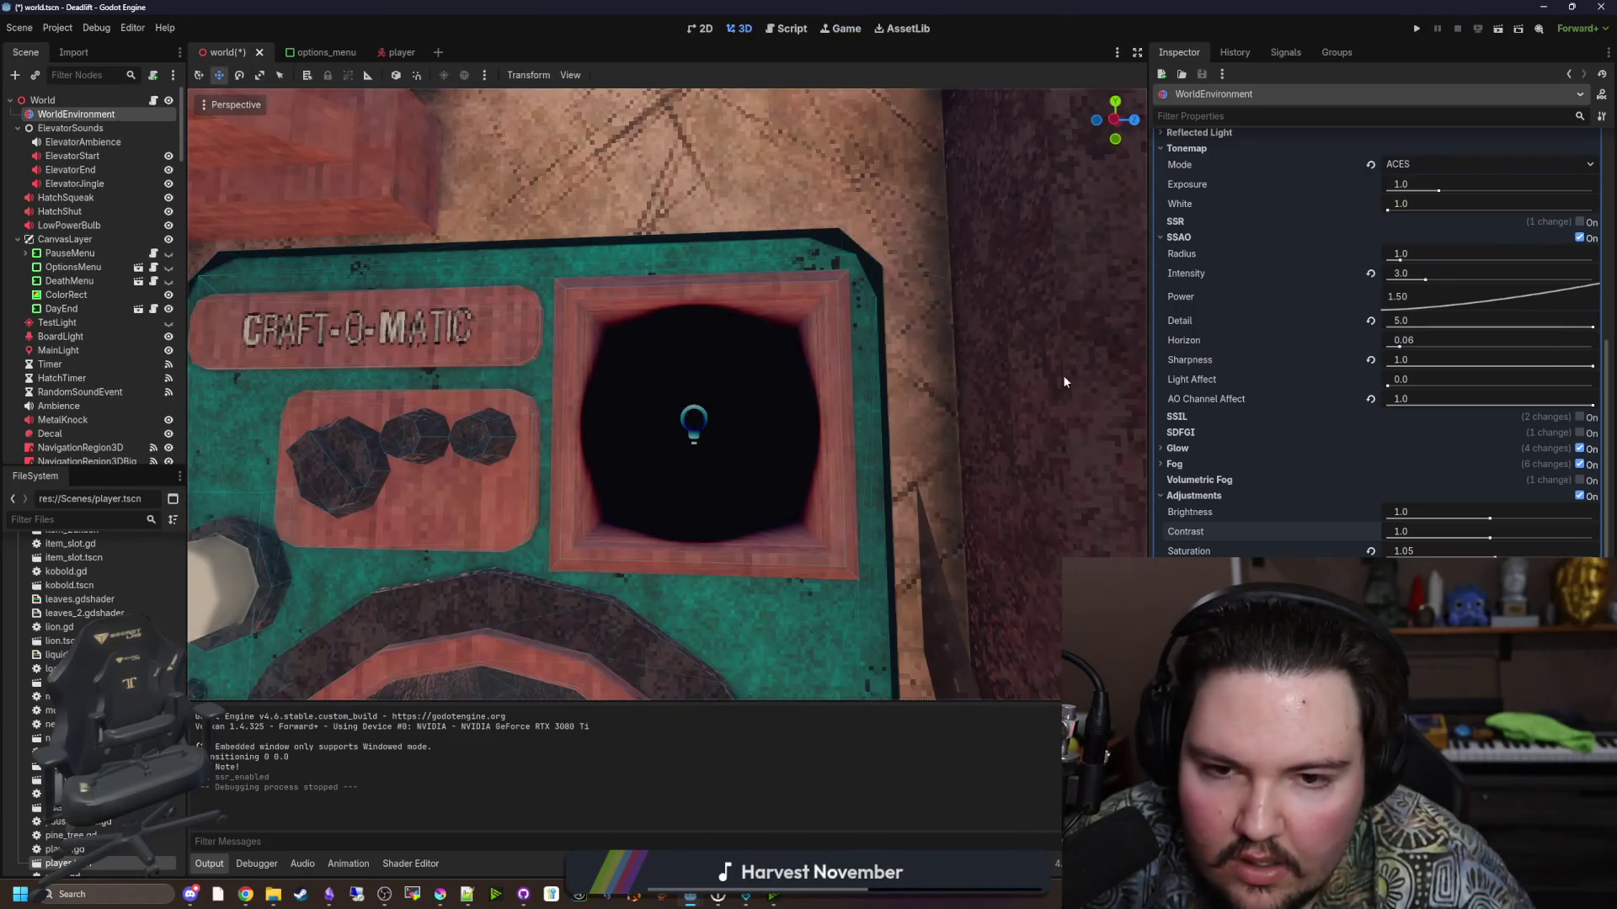
click(1580, 222)
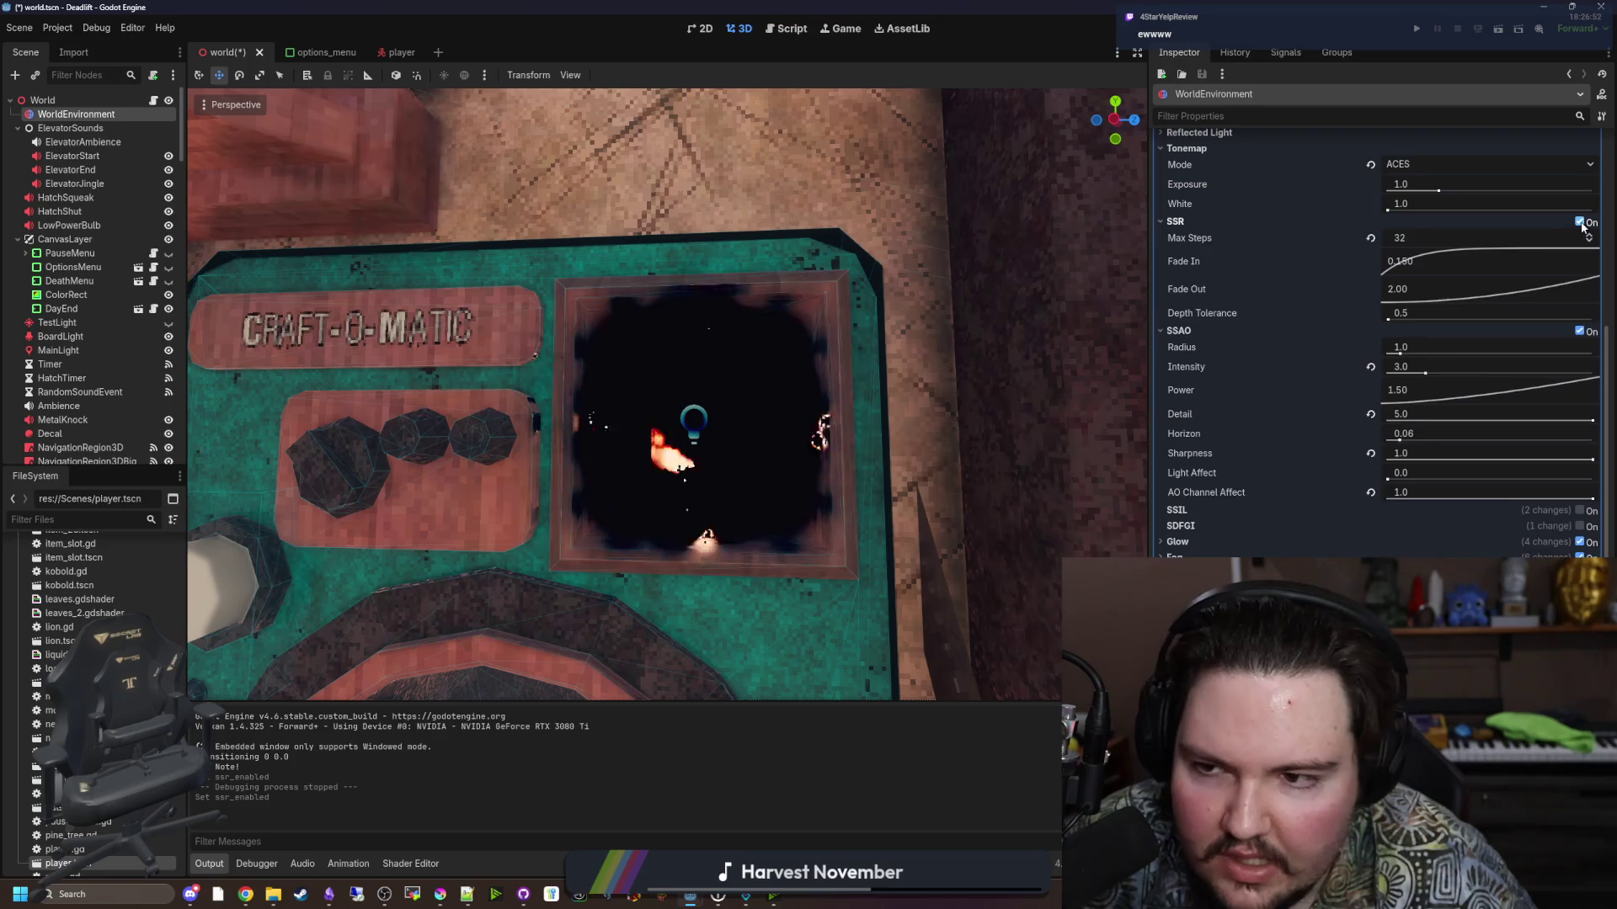
click(1580, 222)
click(1579, 222)
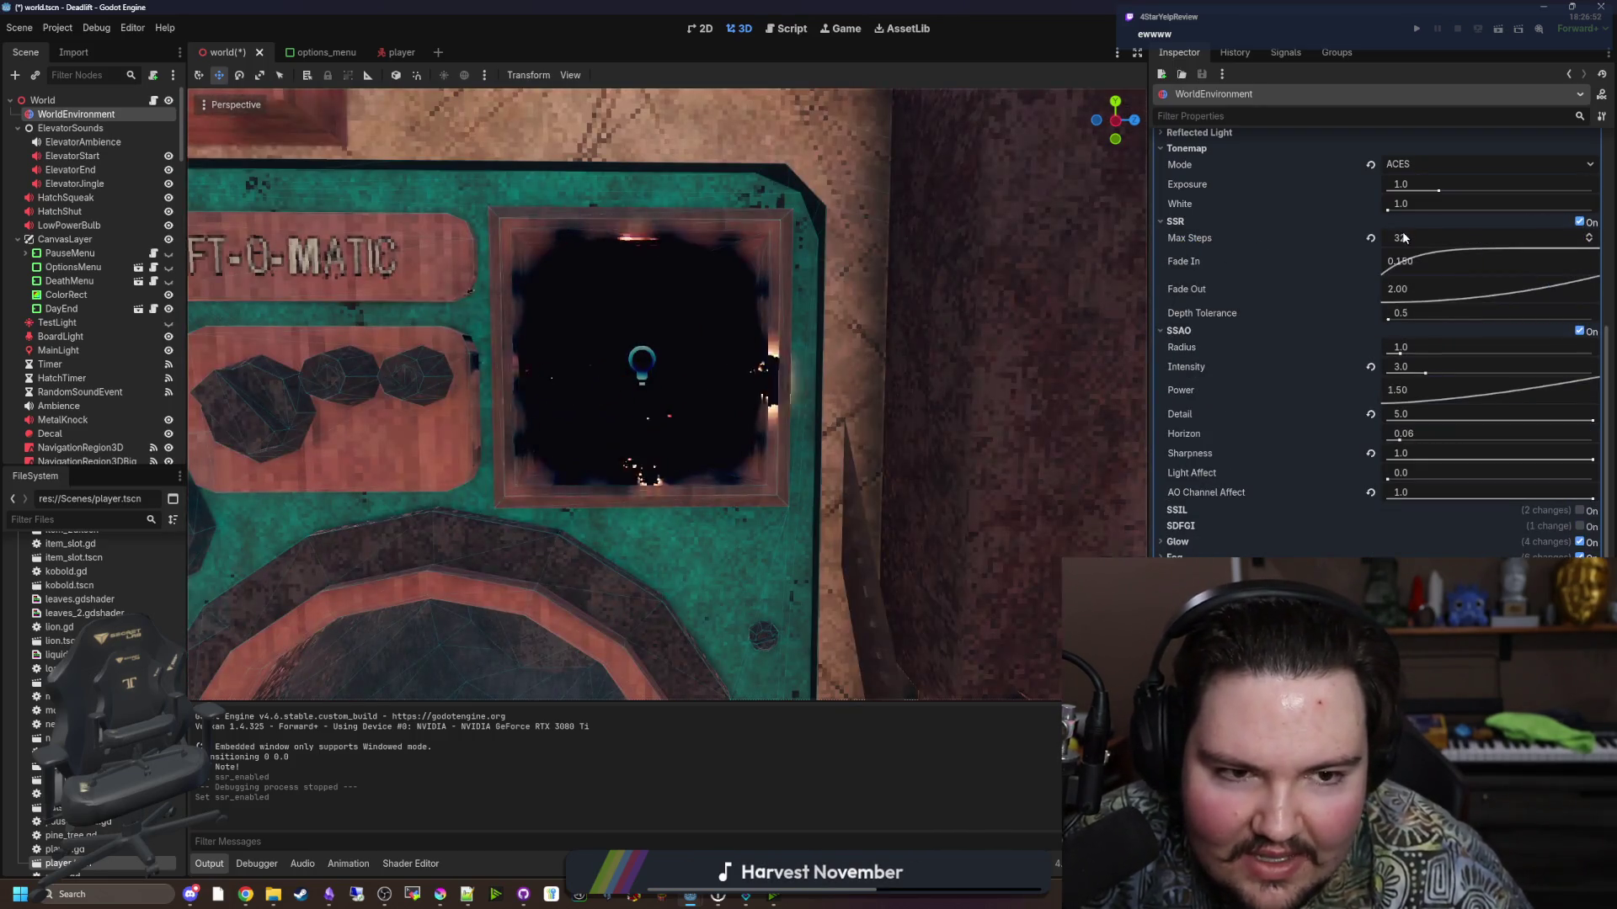
Try SSR Max Steps, Depth Tolerance, Fade In and Fade Out values, resetting each to default.
drag(1404, 238, 1419, 239)
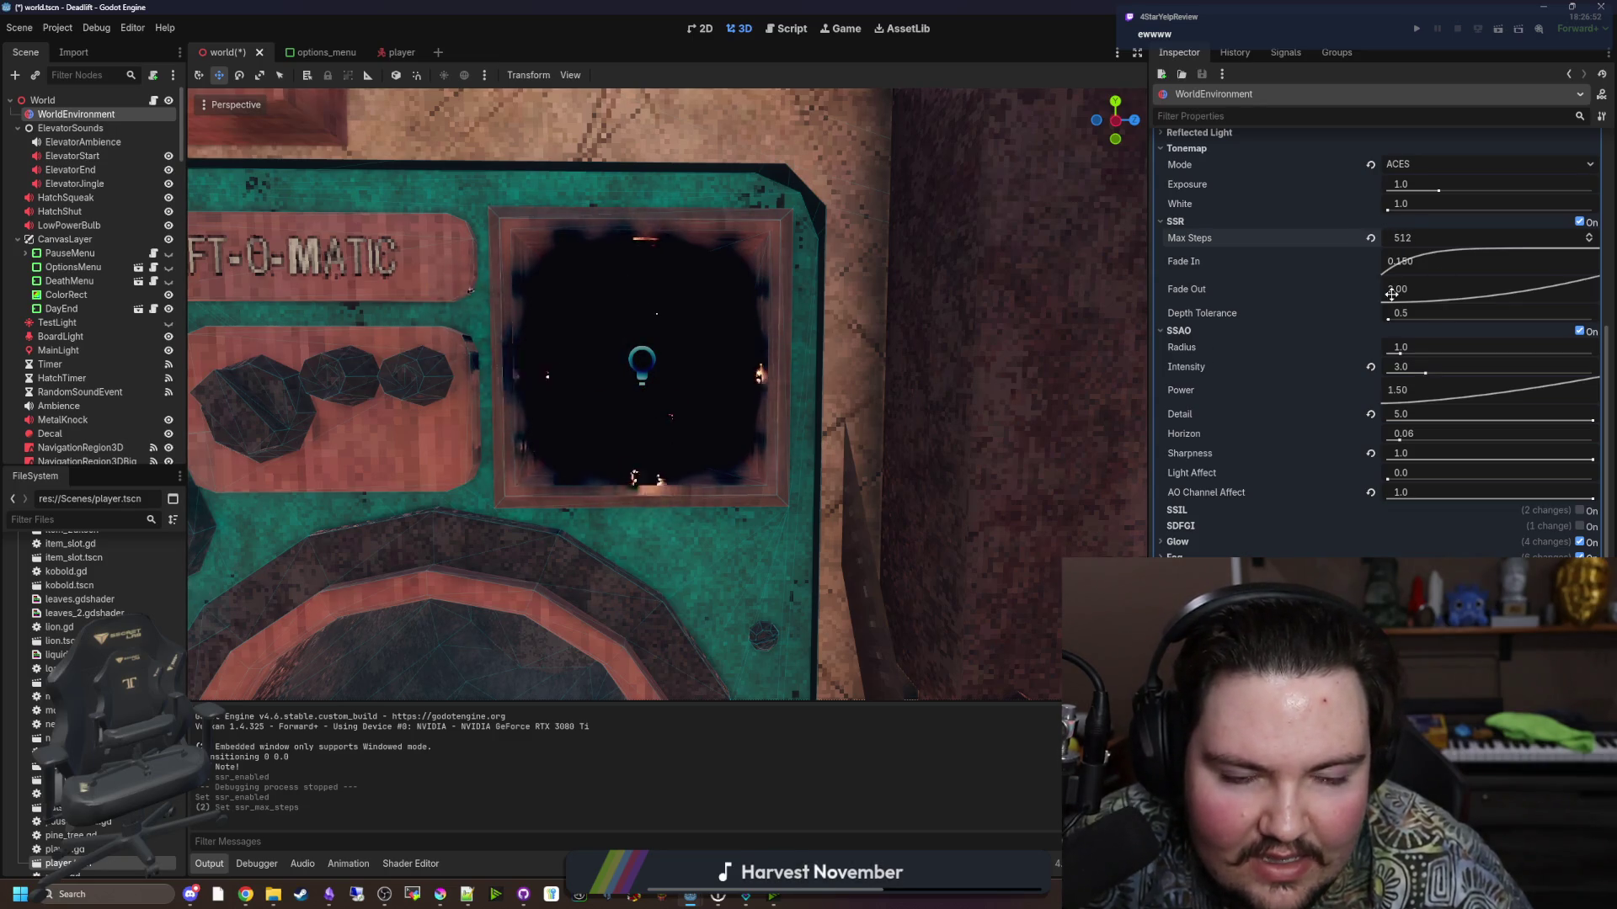
drag(1395, 321, 1394, 322)
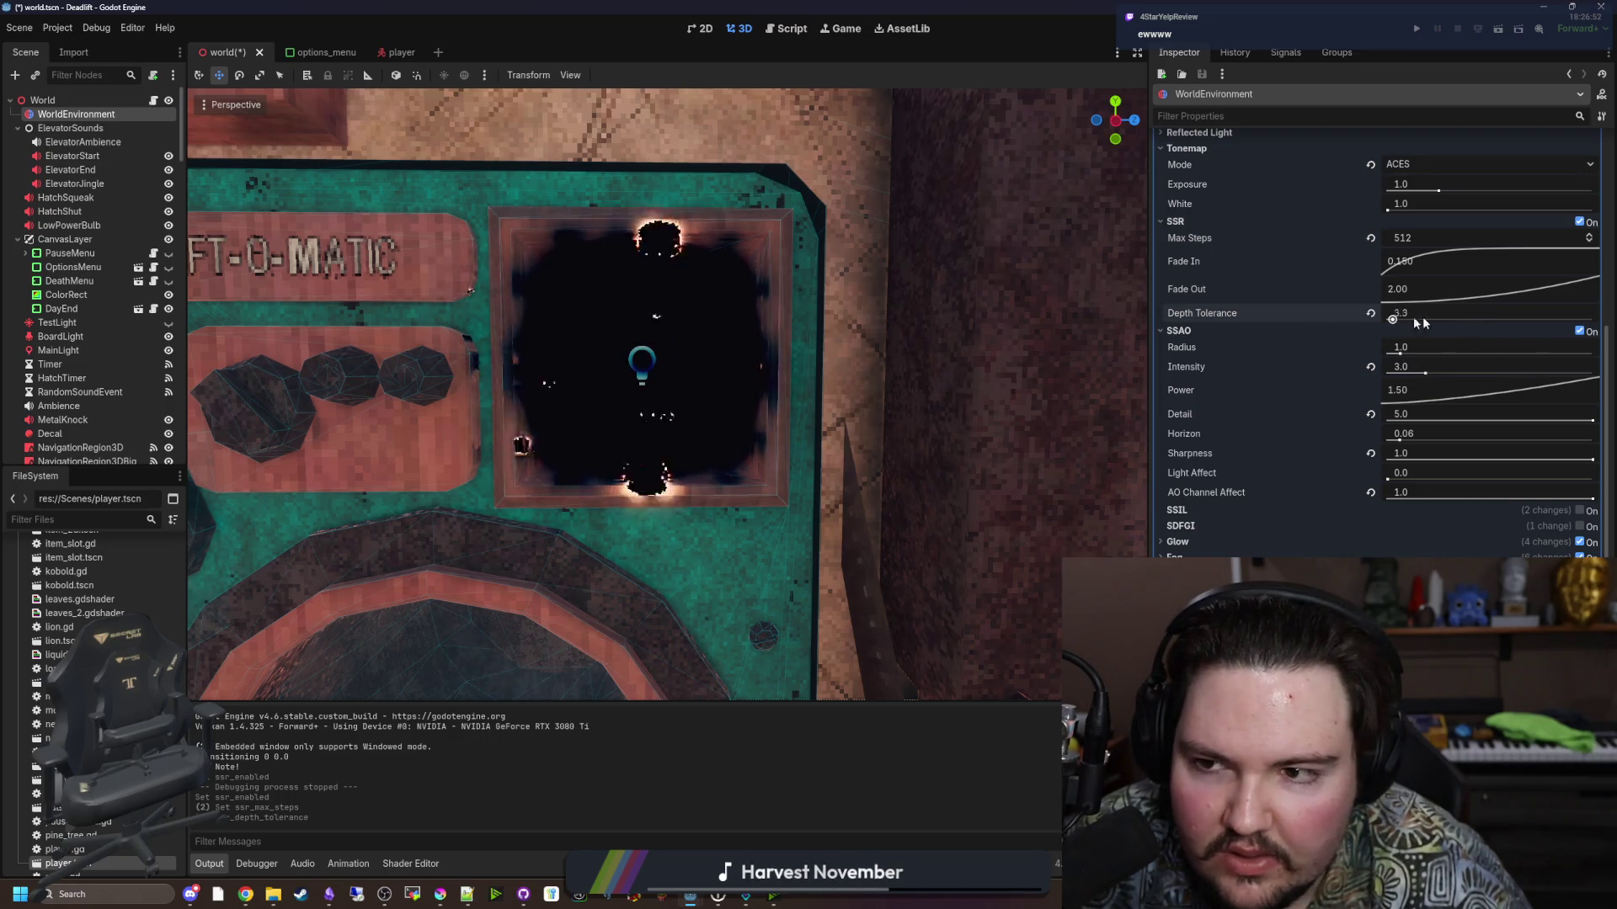
click(1371, 238)
mouse_move(1422, 264)
mouse_down()
mouse_move(1487, 335)
mouse_move(1385, 211)
mouse_up()
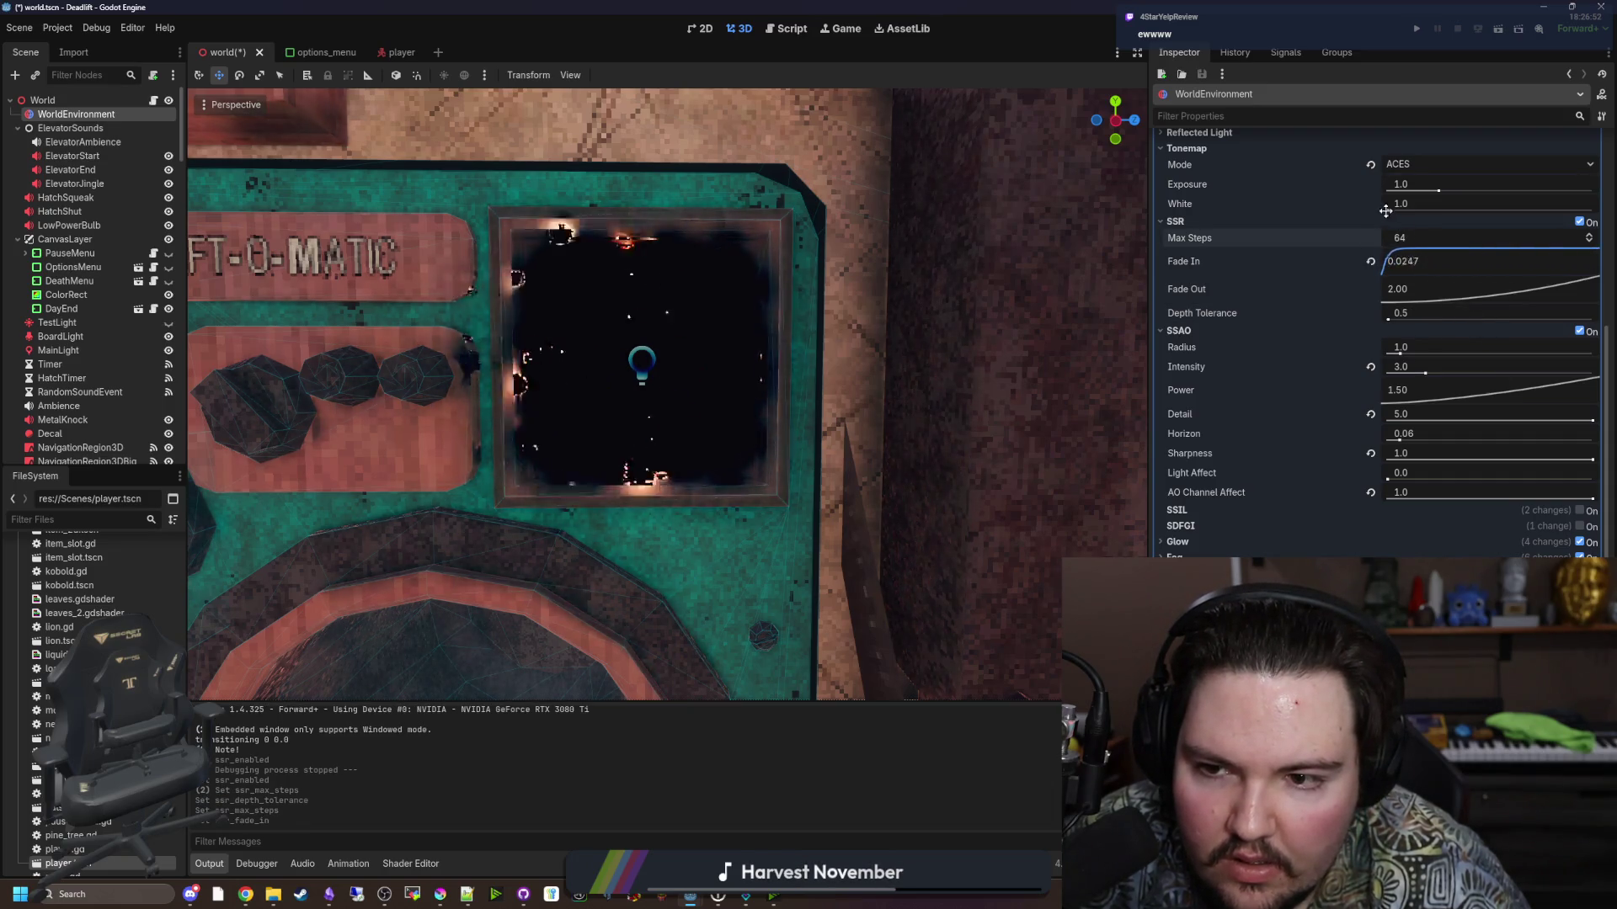
click(1374, 264)
mouse_move(1415, 291)
mouse_down()
mouse_move(1461, 343)
mouse_move(1334, 215)
mouse_move(1477, 361)
mouse_move(1410, 287)
mouse_up()
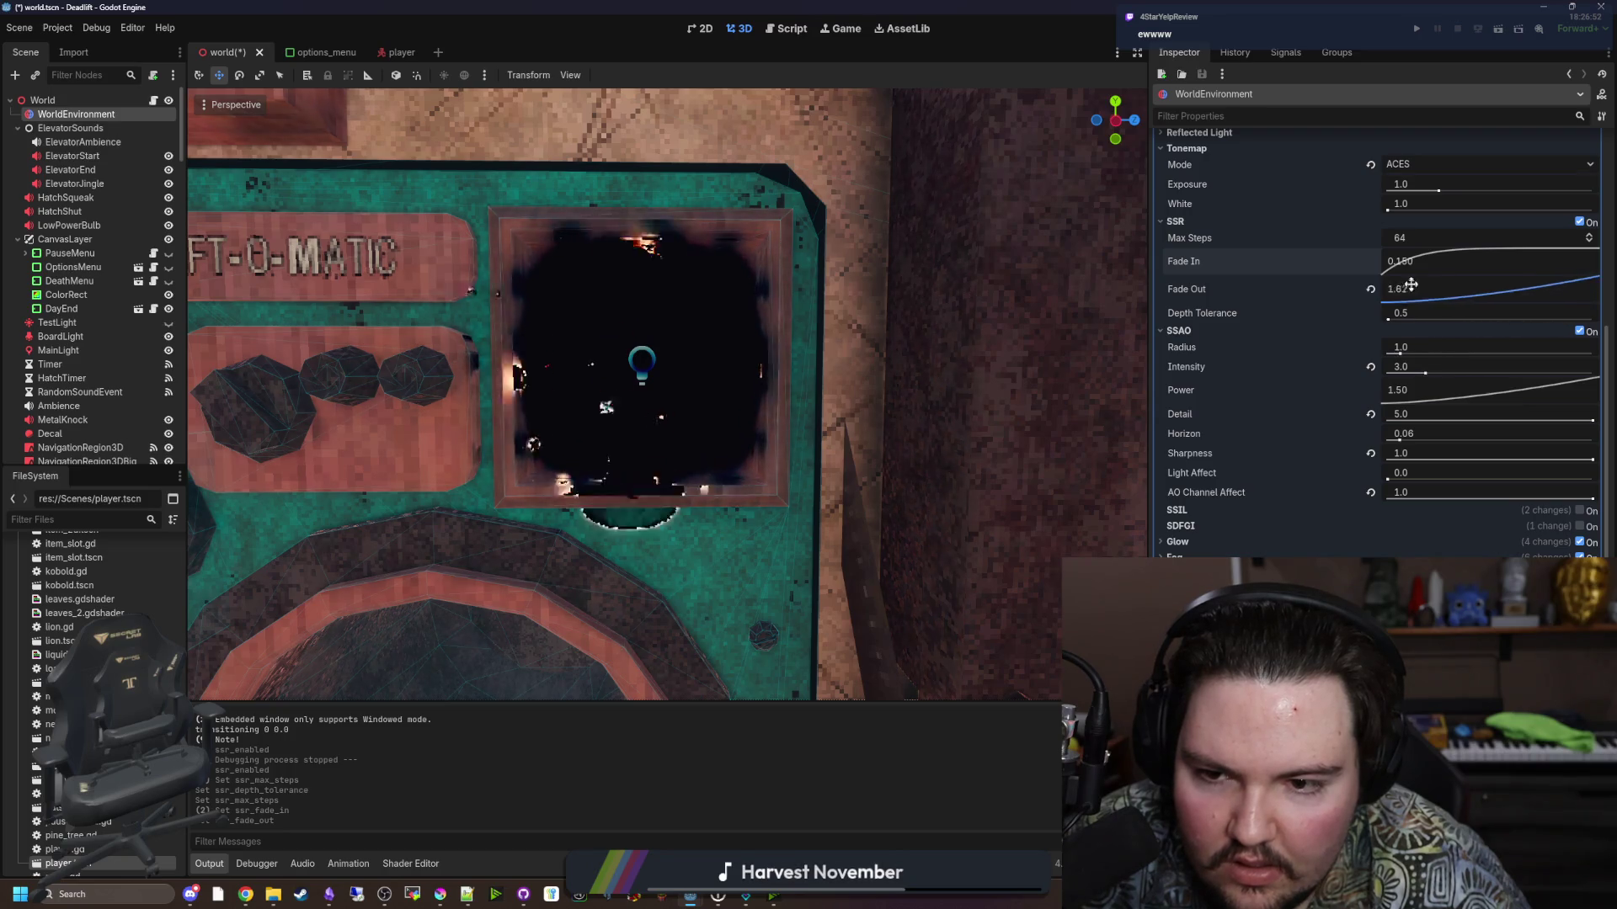
click(1371, 290)
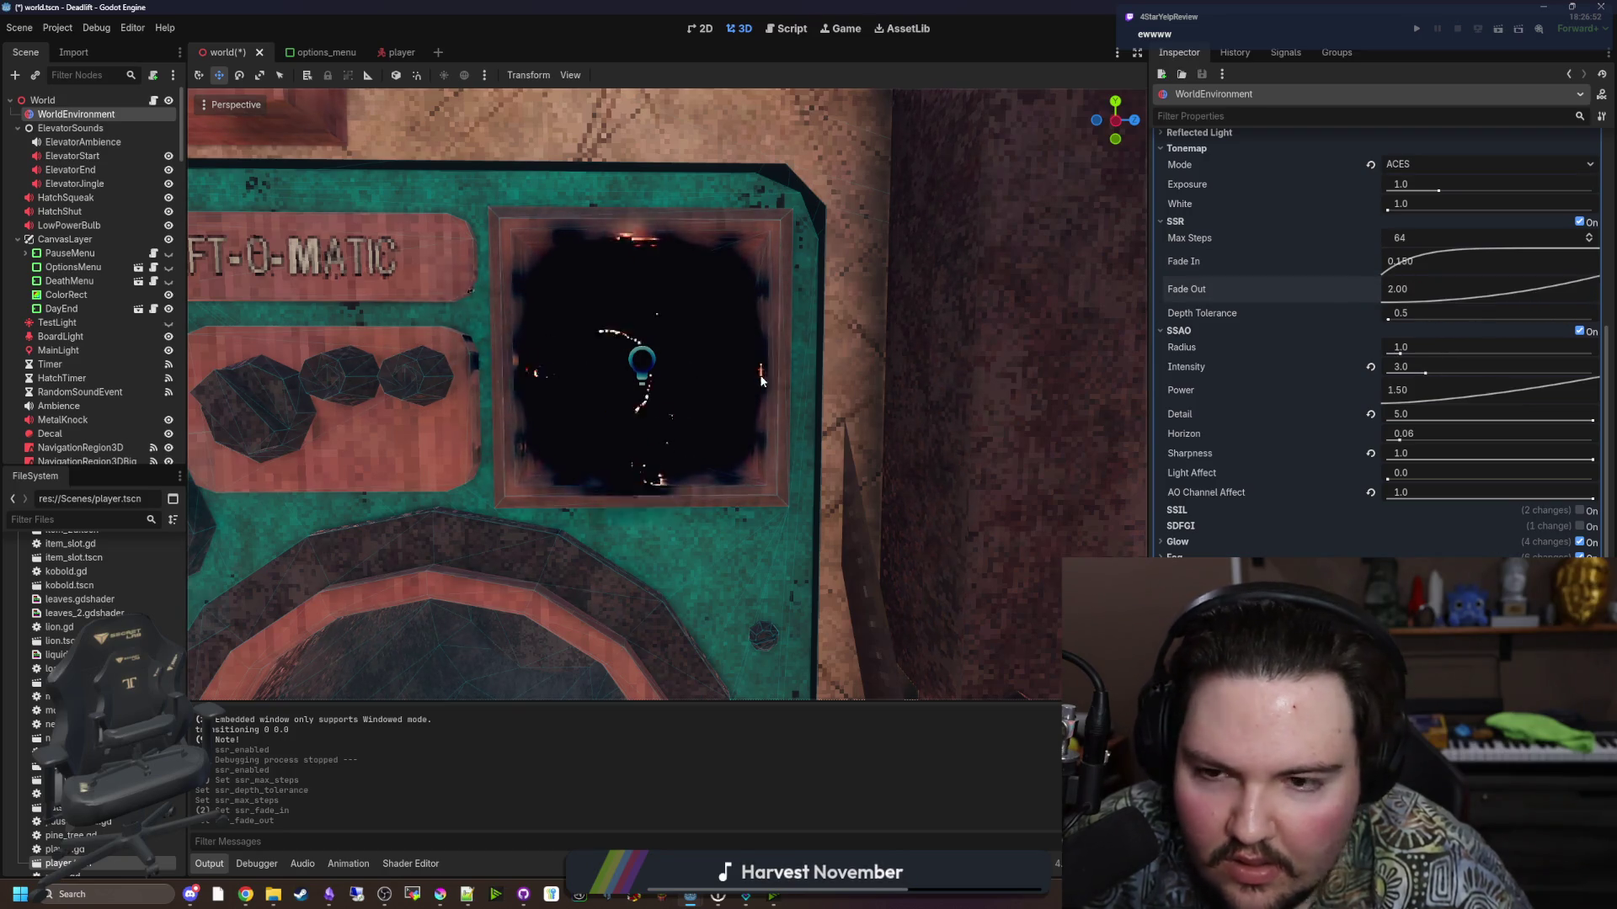
Bring SSR Fade Out and Fade In down to 0, then select the Void3 light.
scroll(787, 373, up, 4)
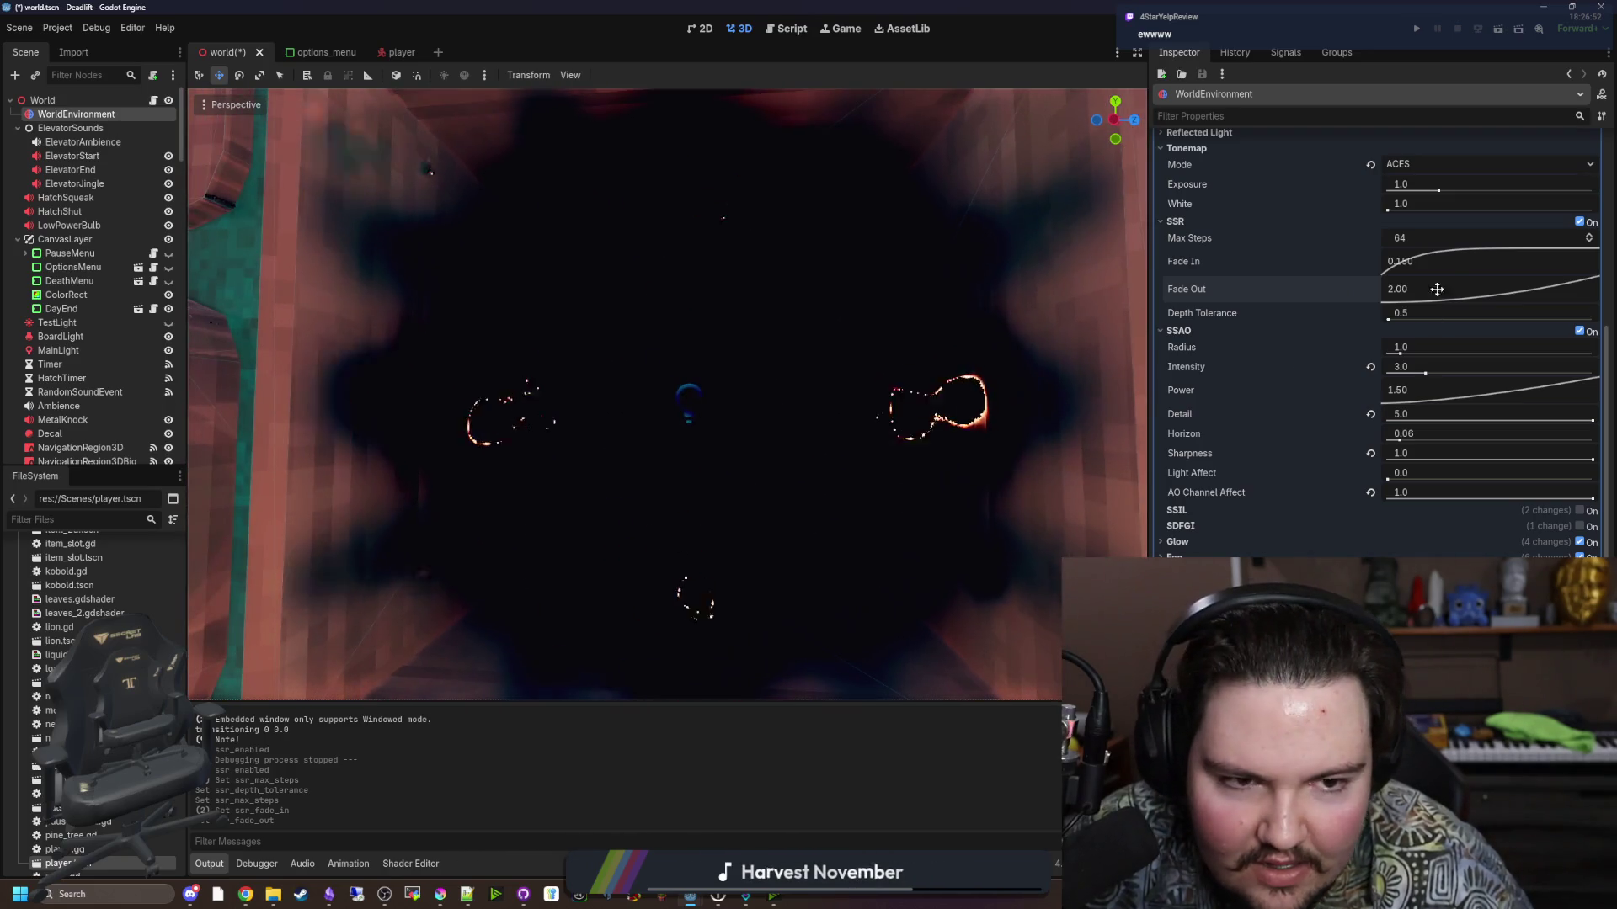
drag(1437, 289, 1359, 266)
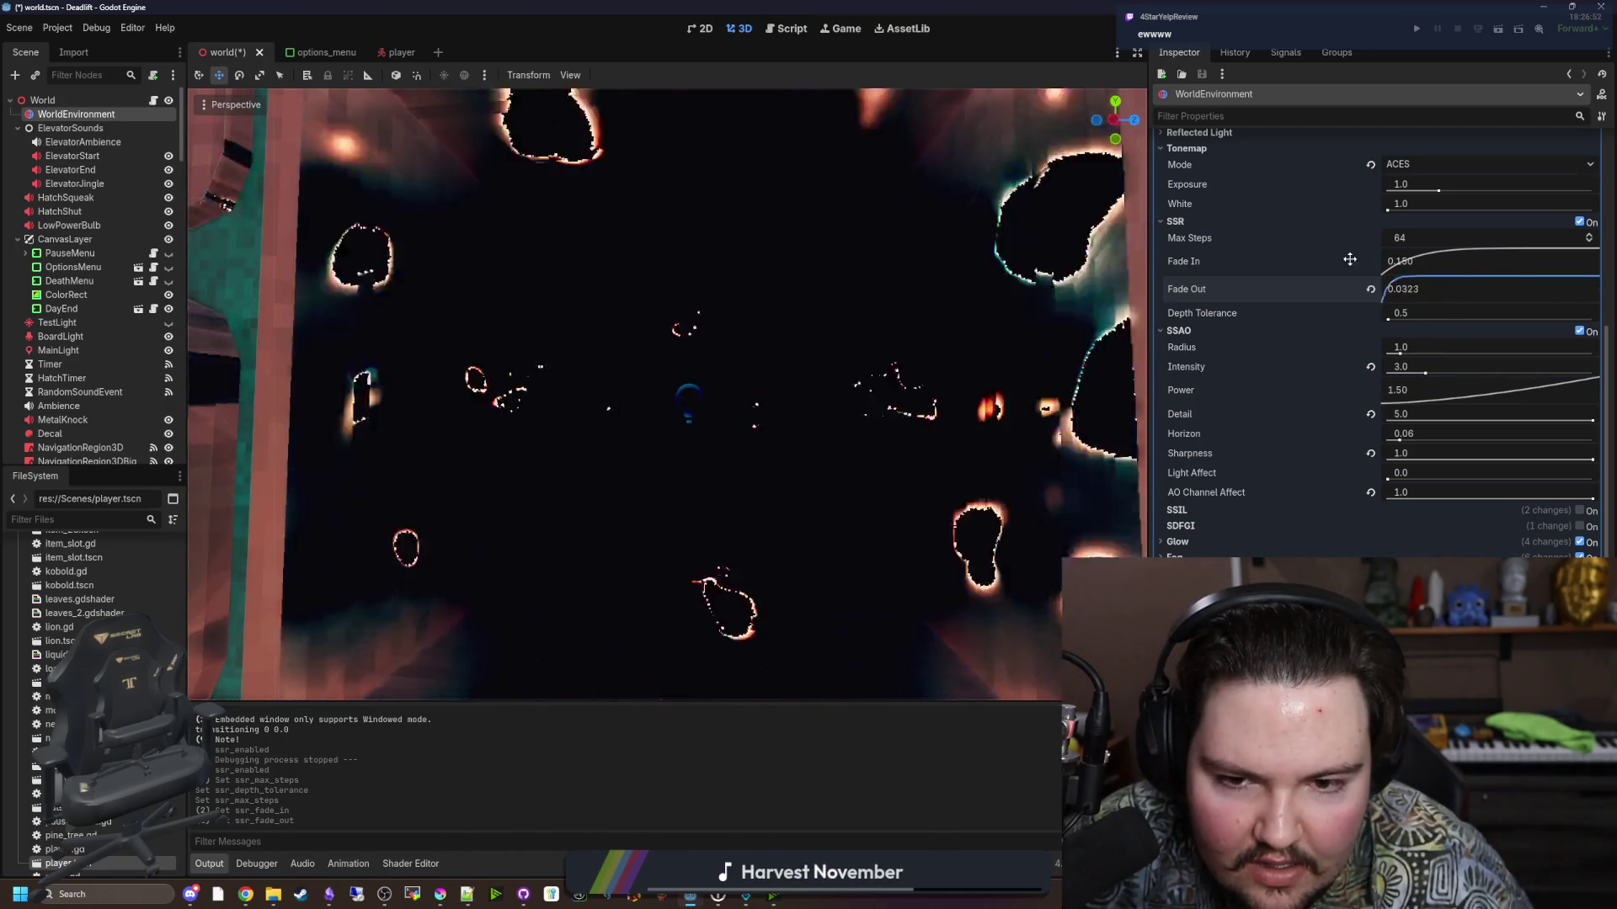
mouse_move(1214, 170)
mouse_down()
mouse_move(1413, 243)
mouse_move(1381, 260)
mouse_up()
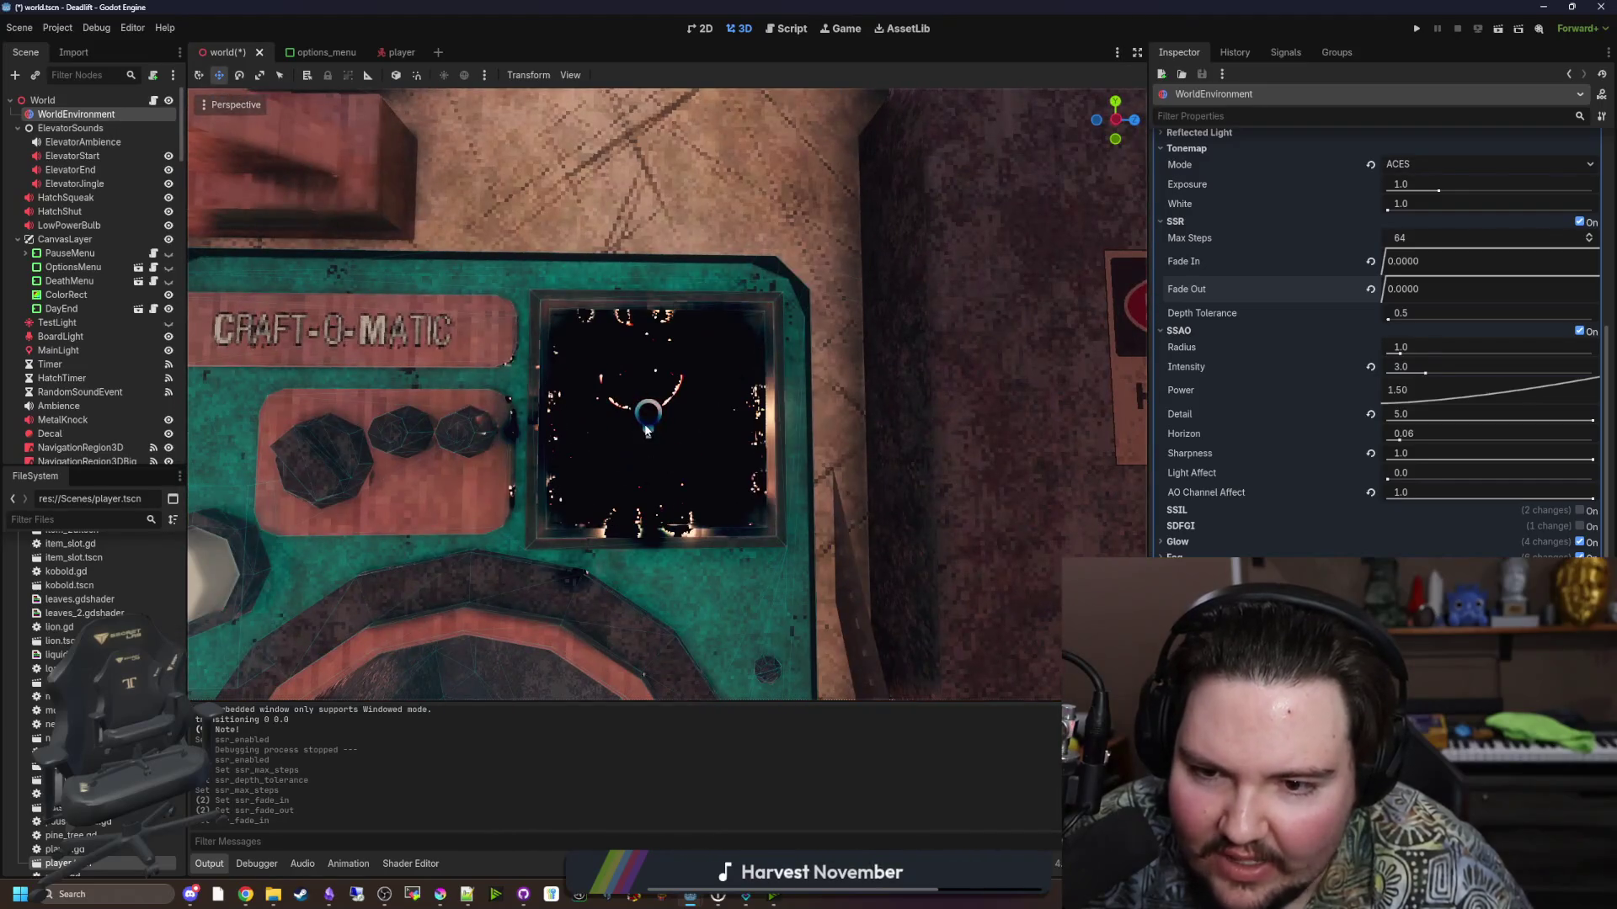
click(646, 427)
click(1171, 202)
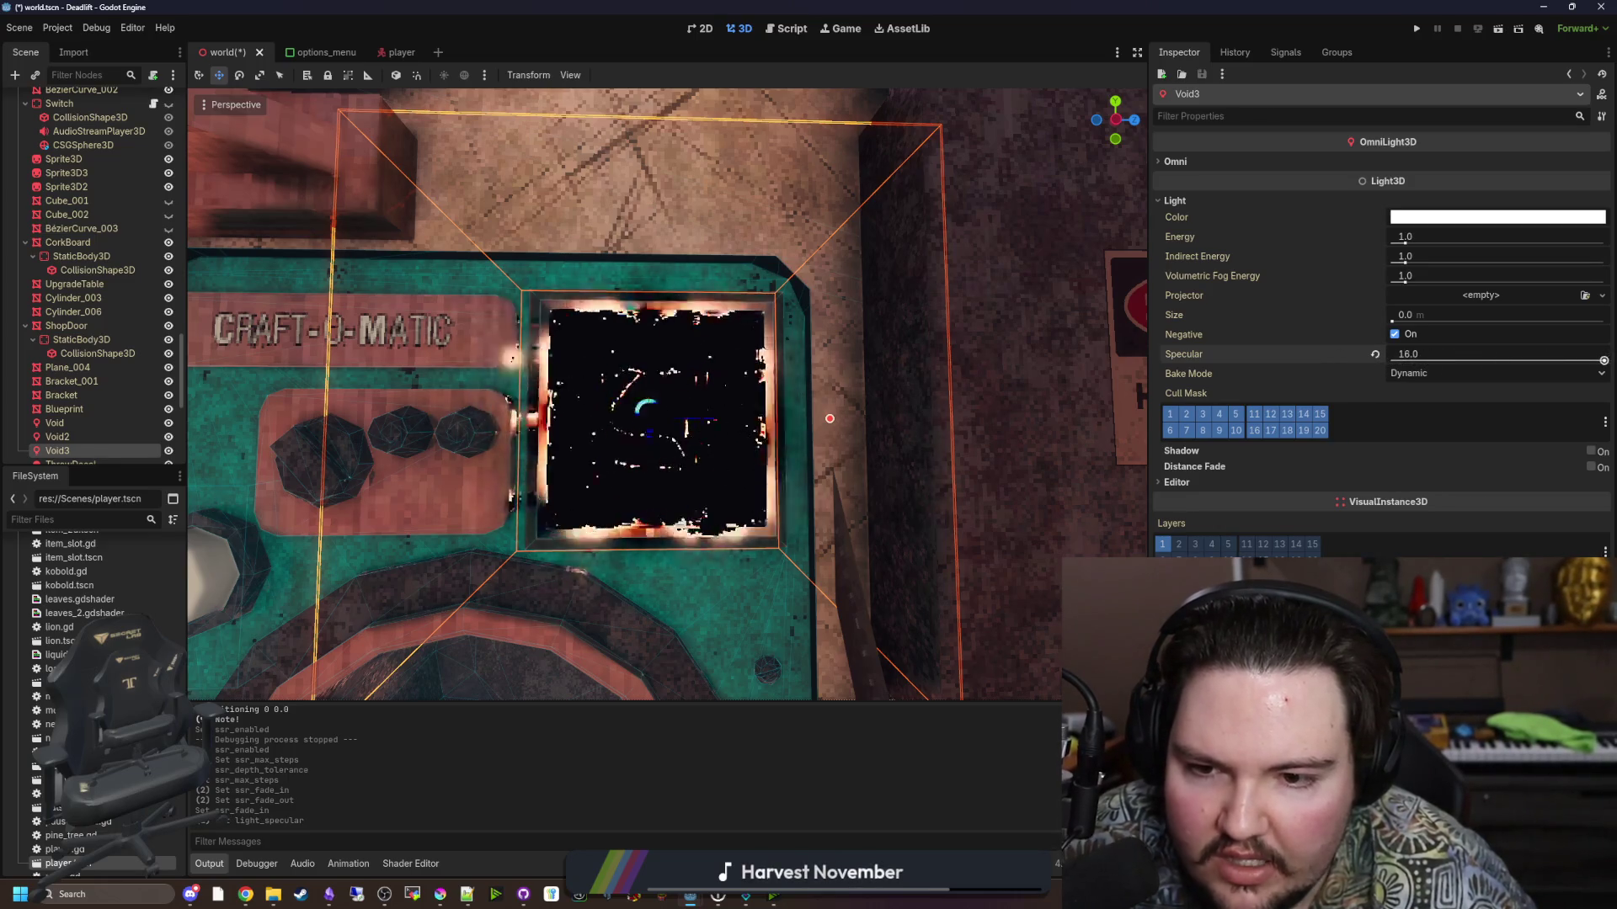
Set Void3's Bake Mode to Disabled and leave Negative enabled after comparing.
click(1427, 372)
click(1418, 392)
click(1395, 334)
click(1394, 334)
click(1395, 335)
click(1395, 334)
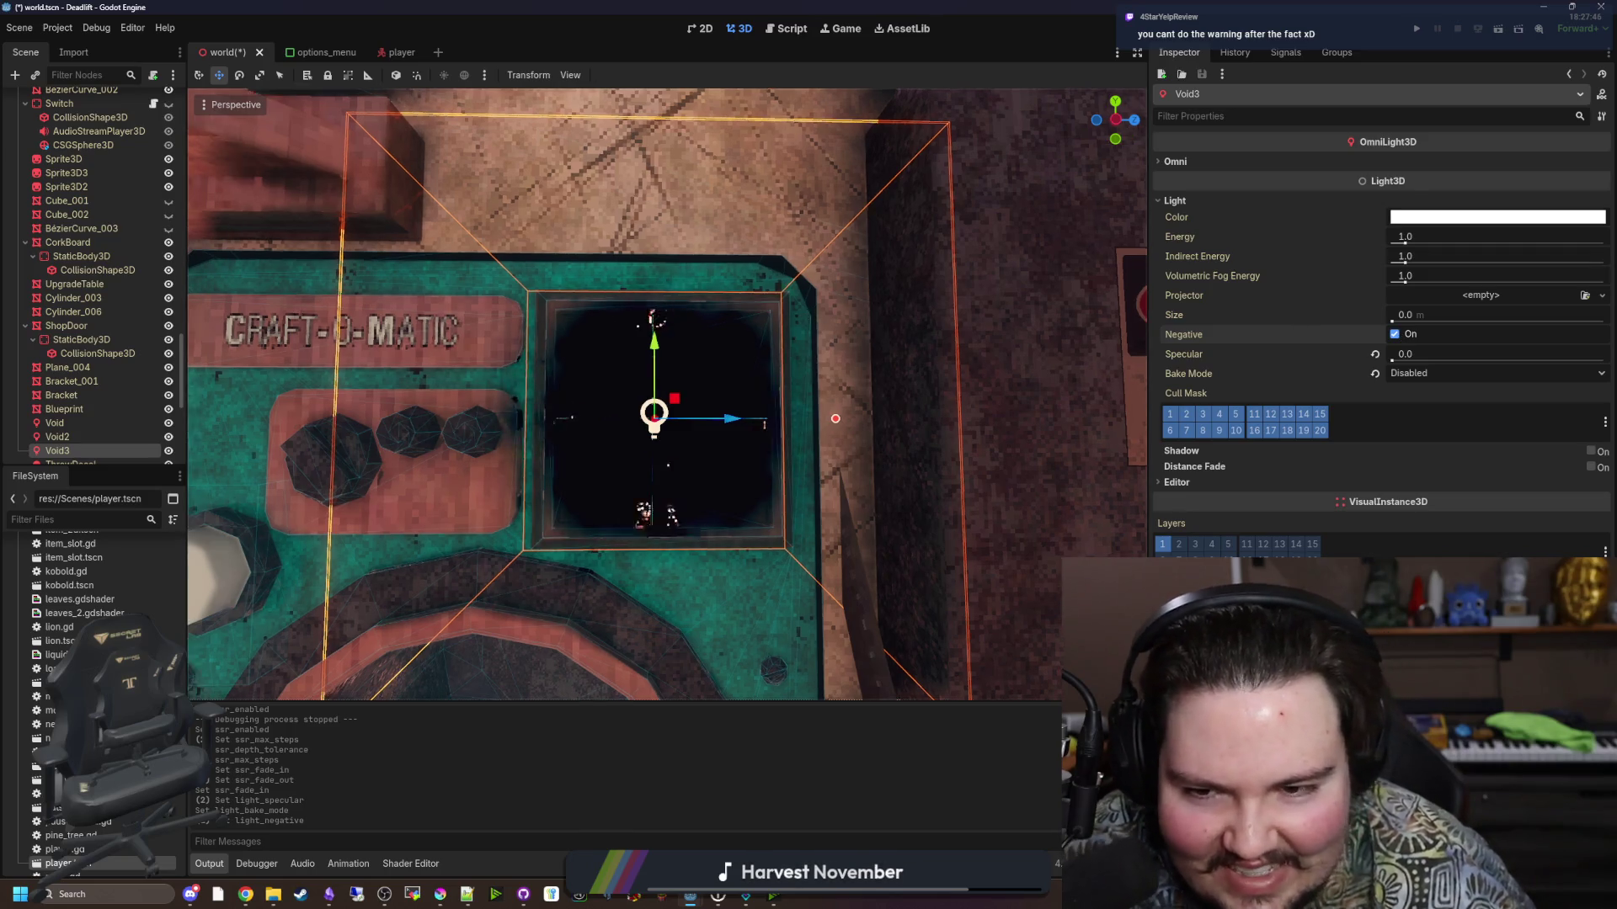
Try a larger light Size and stronger volumetric fog energy, resetting Size to 0.
scroll(1012, 300, up, 5)
scroll(1012, 300, down, 4)
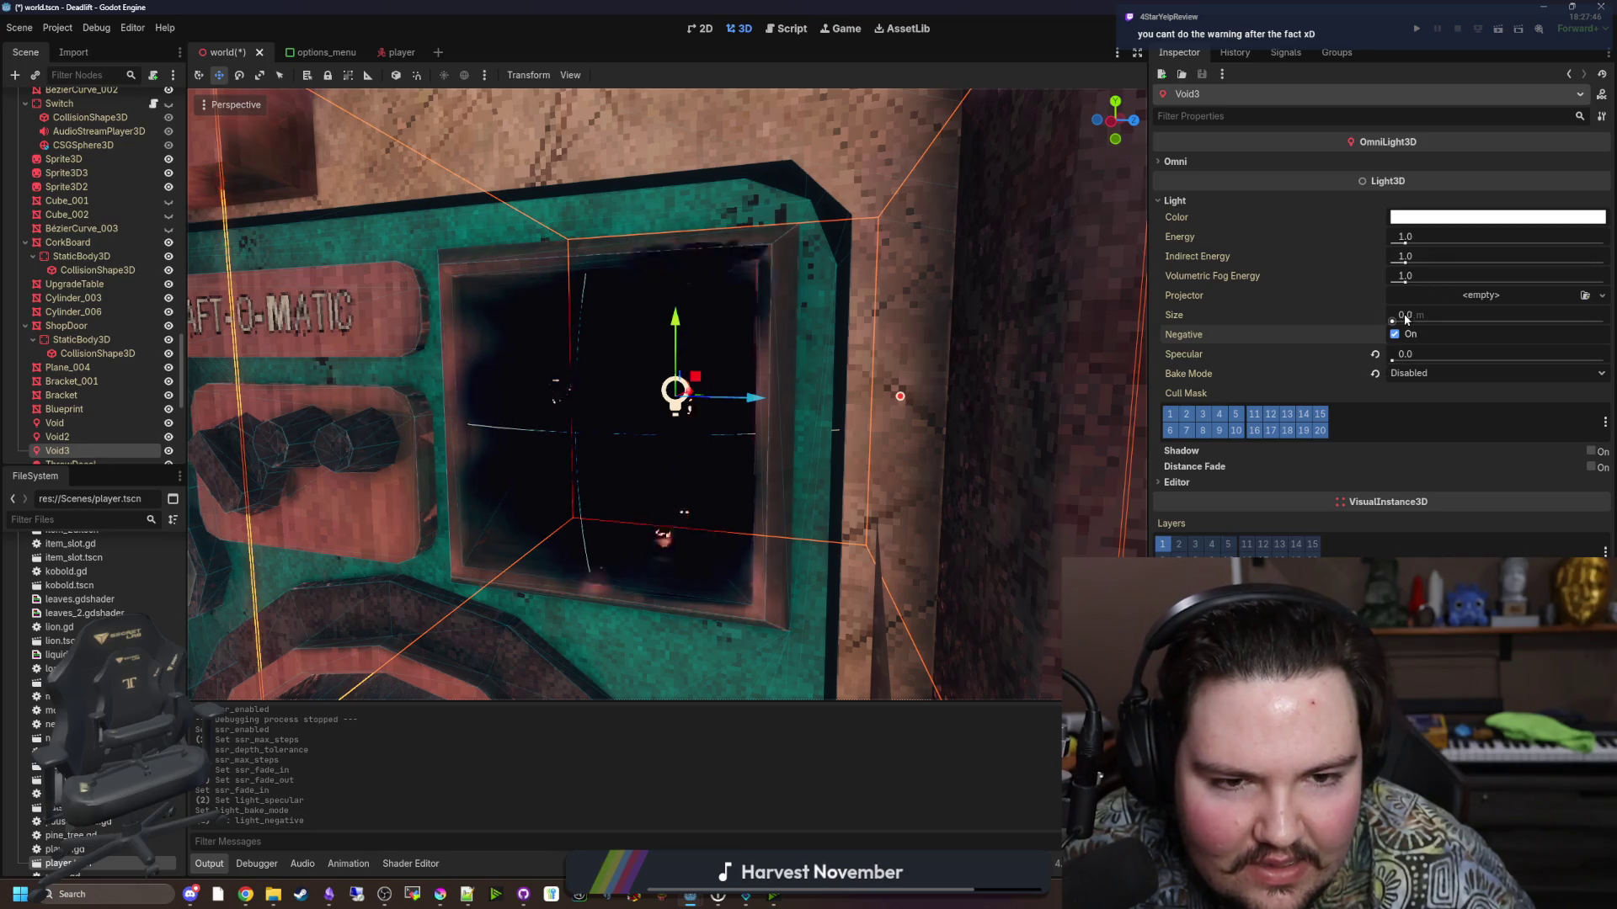
drag(1392, 320, 1410, 323)
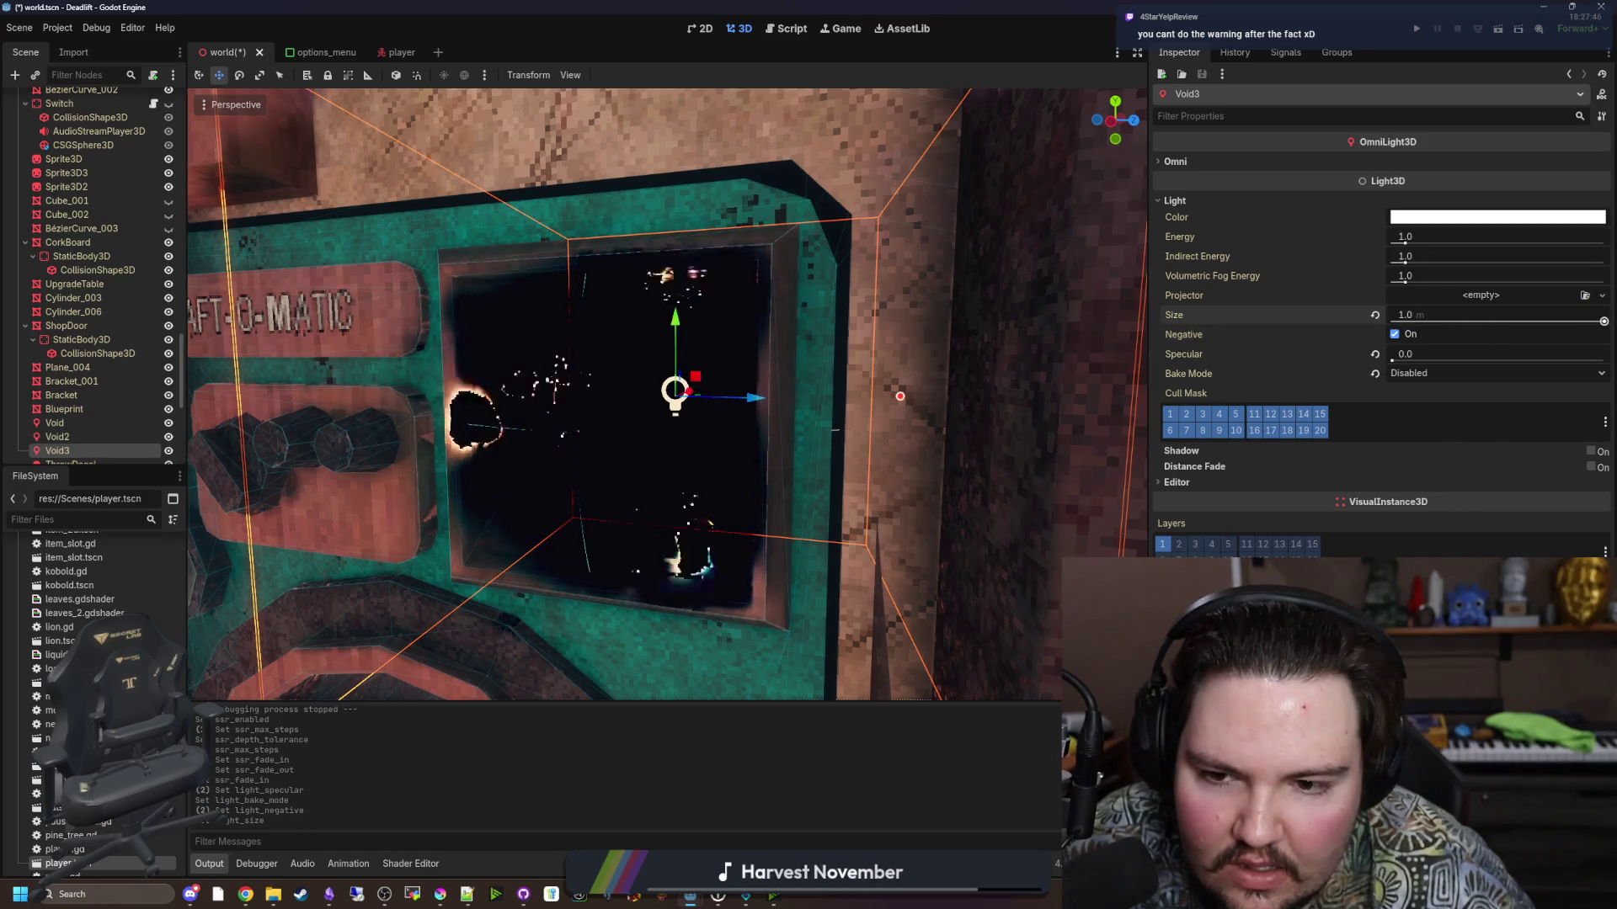
click(1374, 315)
drag(1405, 280, 1551, 264)
Lower Void3's Energy to 0.381, view the box from above, then reselect WorldEnvironment.
mouse_move(1405, 241)
mouse_down()
mouse_move(1452, 244)
mouse_move(1398, 247)
mouse_up()
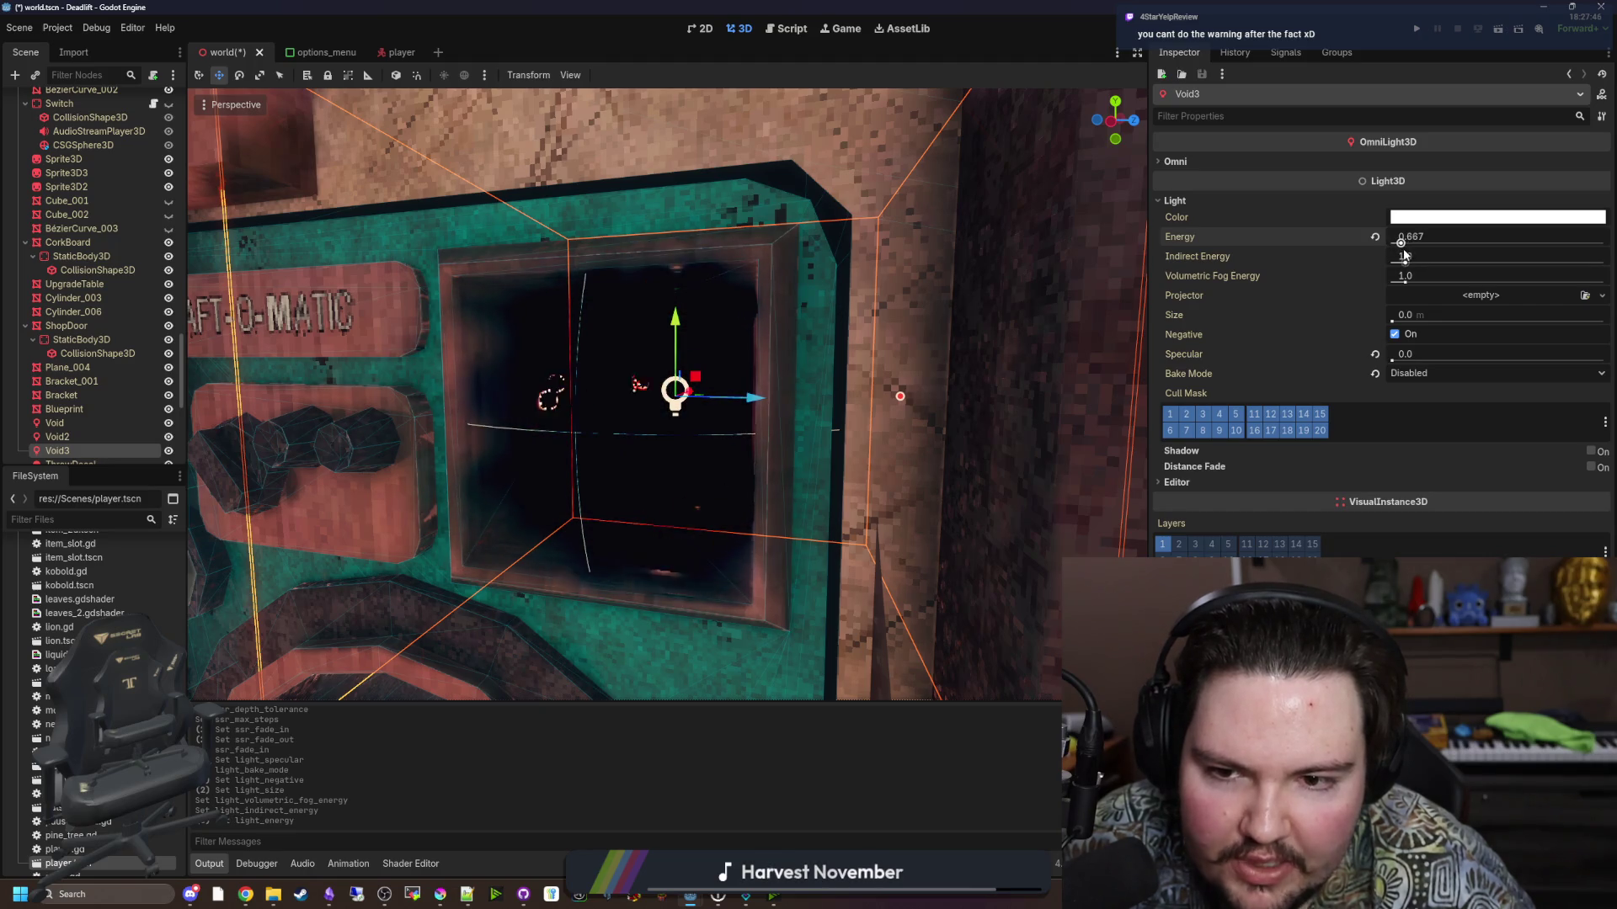
drag(1400, 251, 1402, 244)
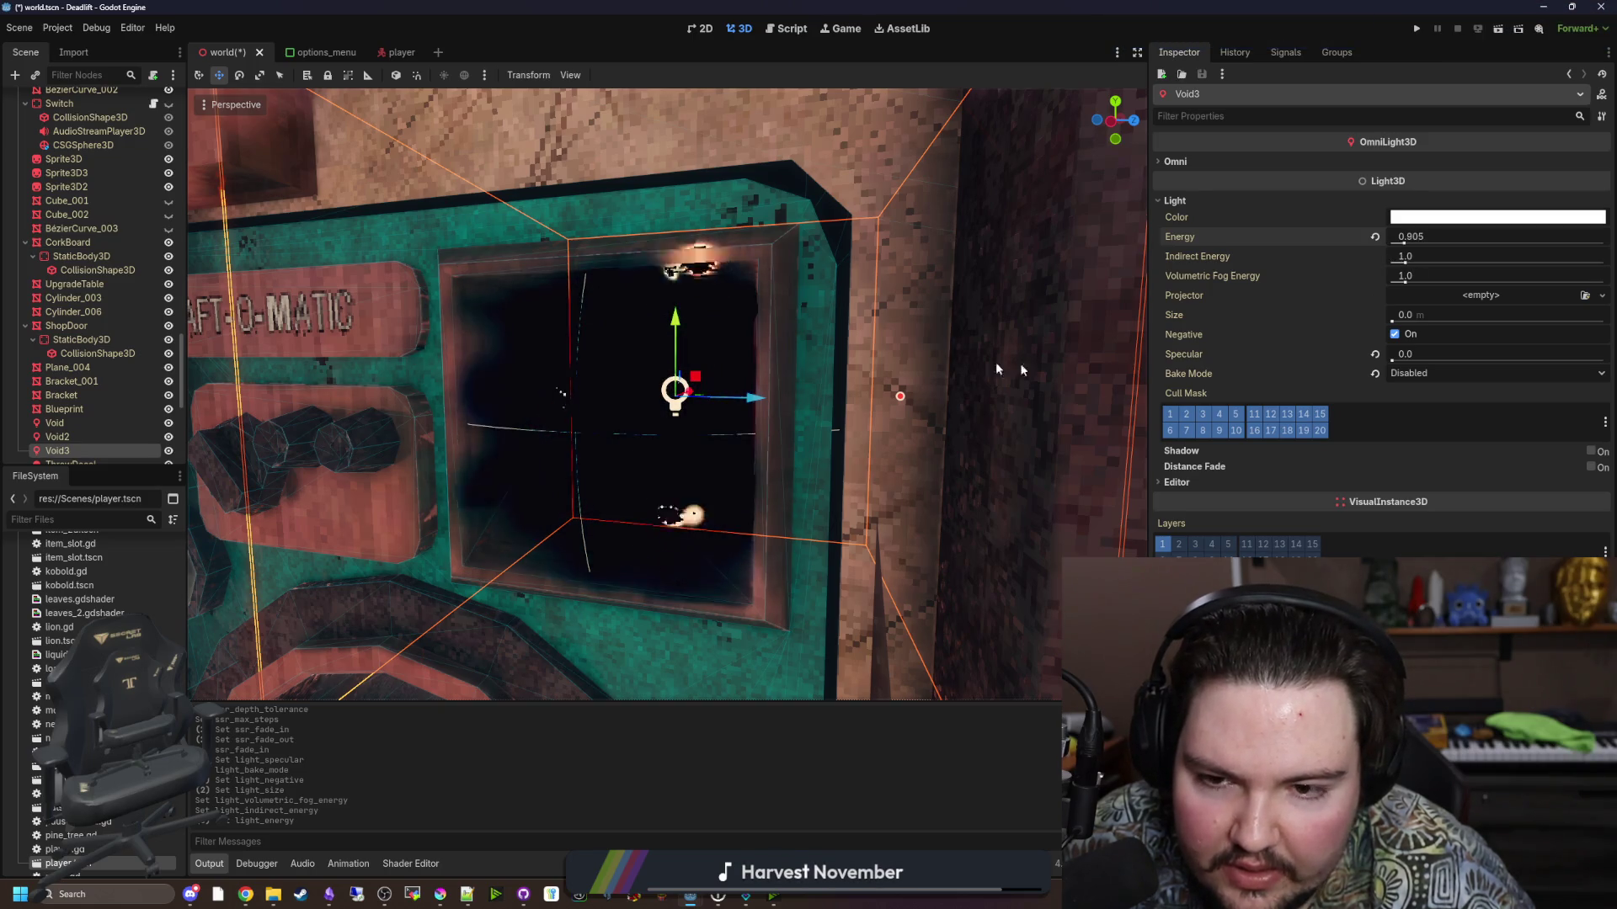
scroll(1080, 376, down, 5)
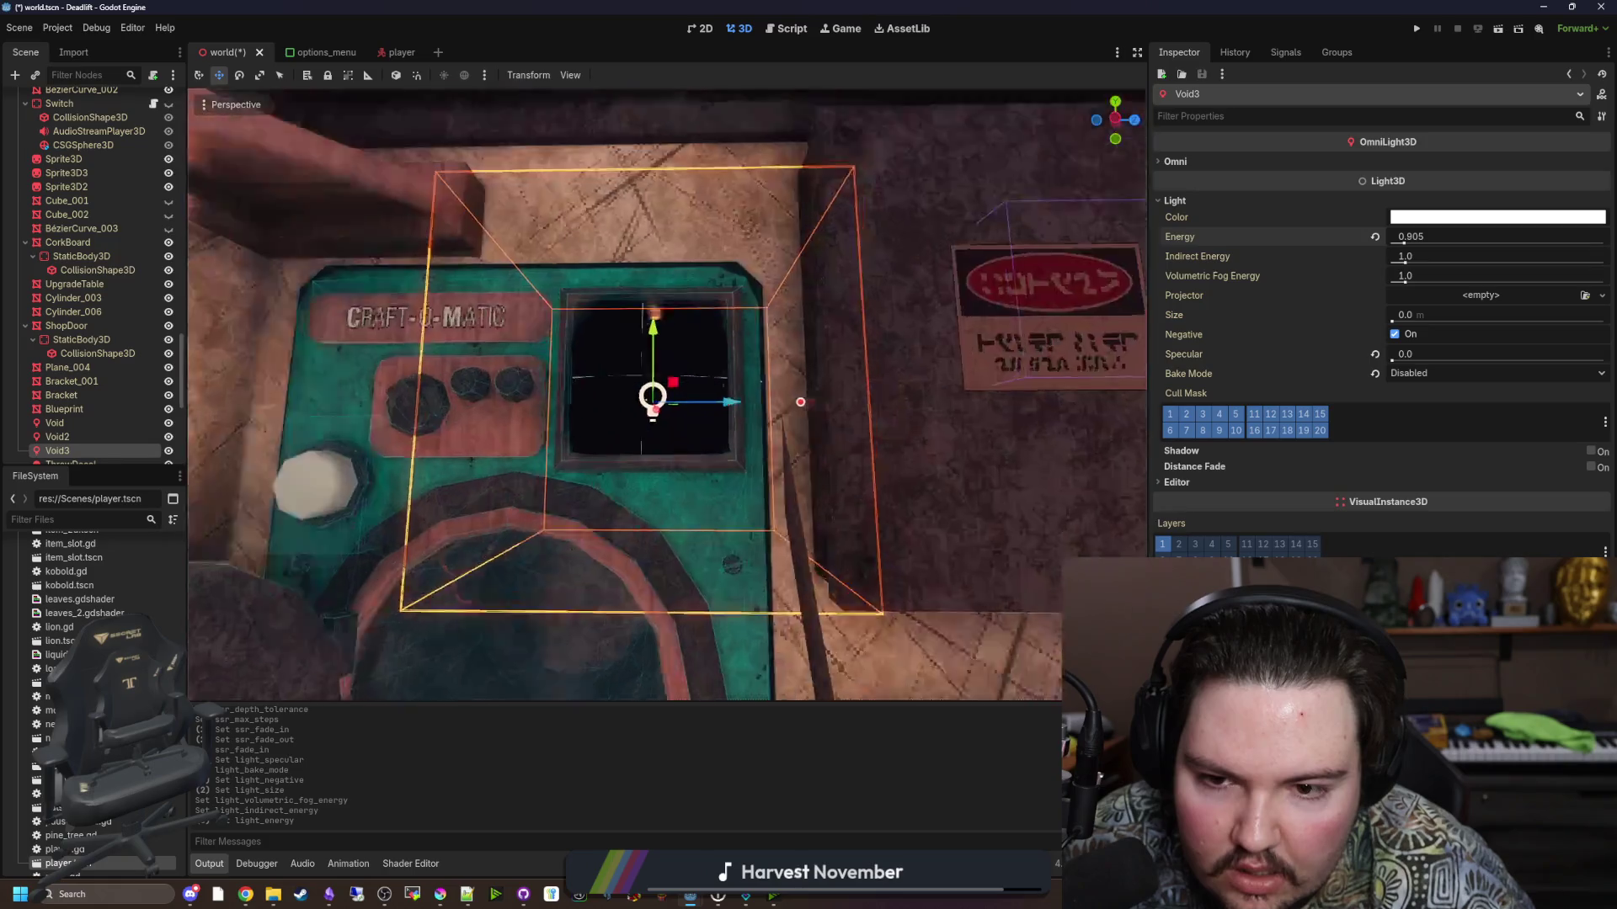
scroll(667, 395, up, 4)
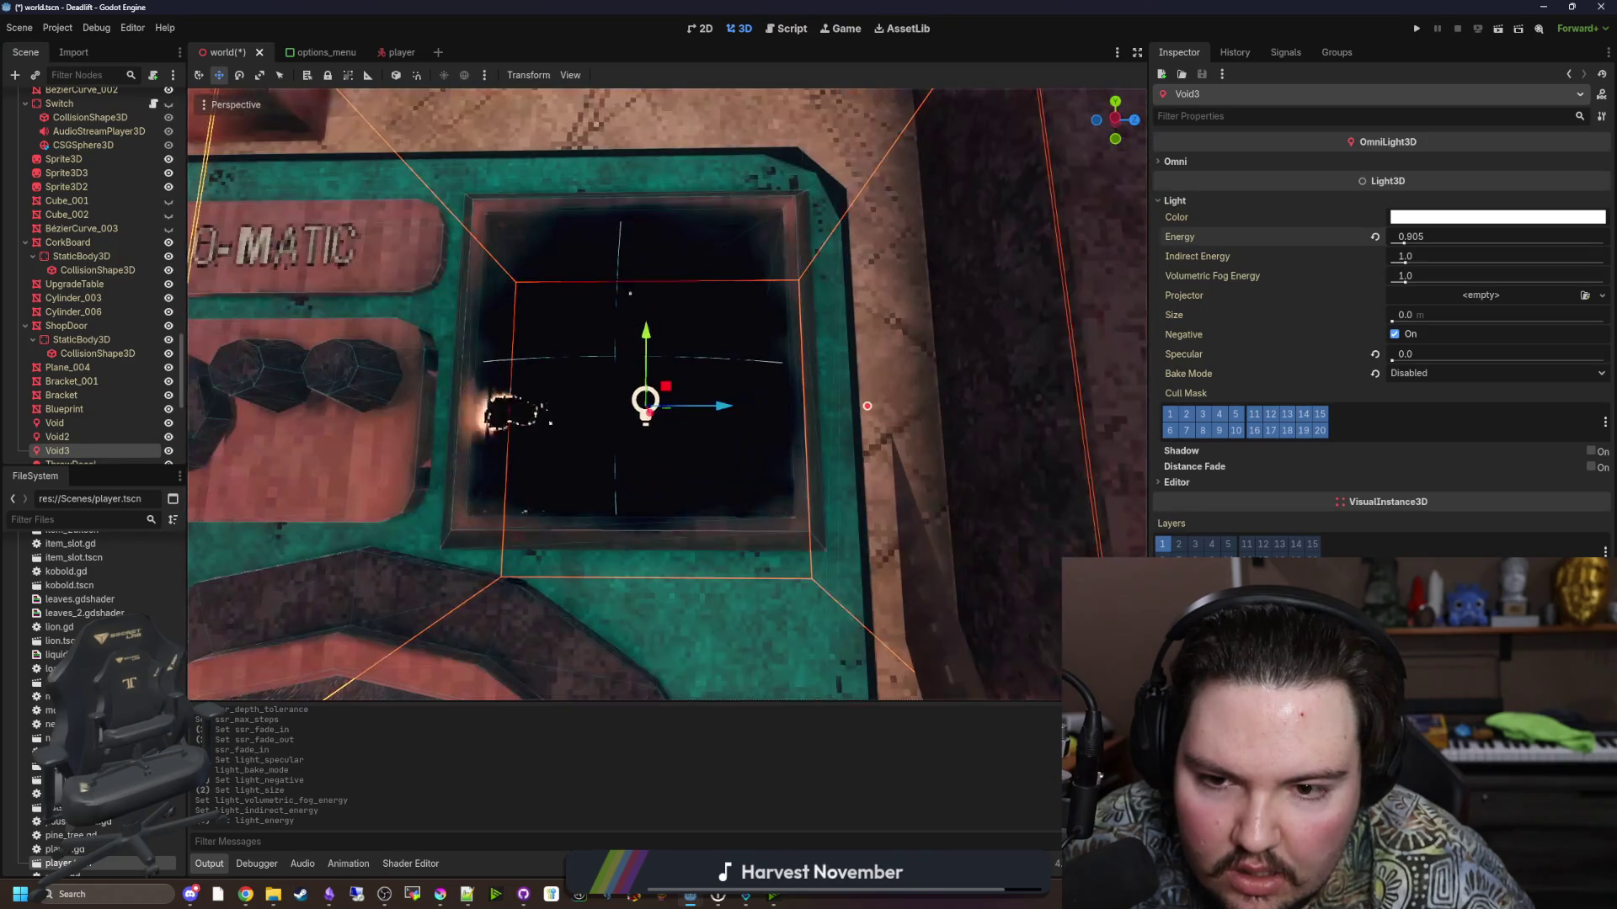
drag(1403, 245, 1398, 245)
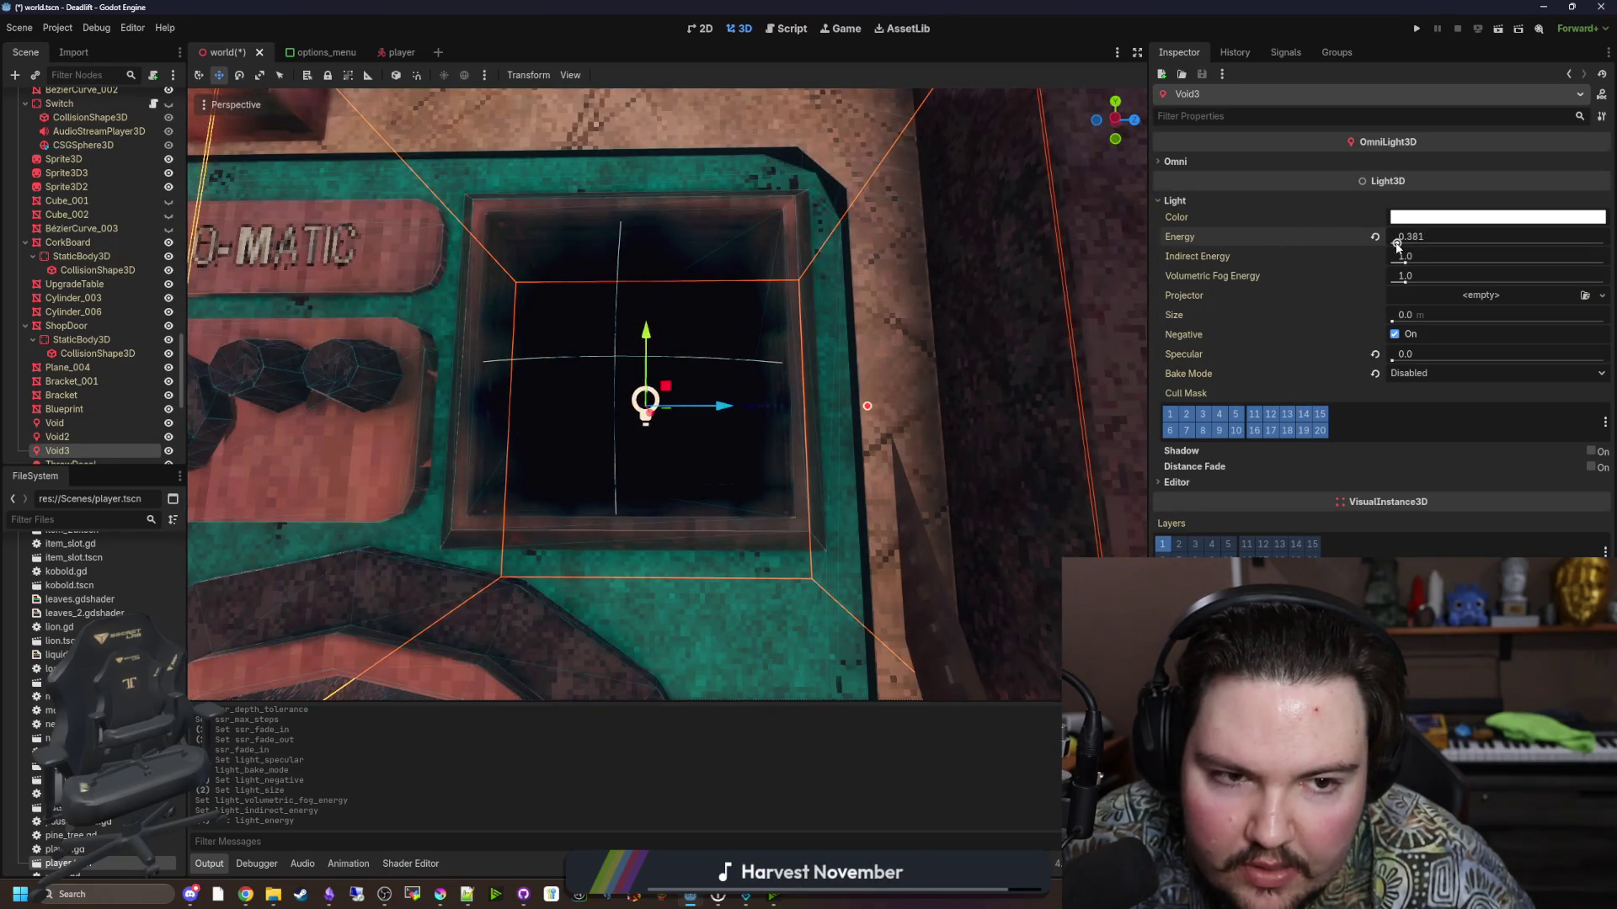
scroll(645, 400, up, 5)
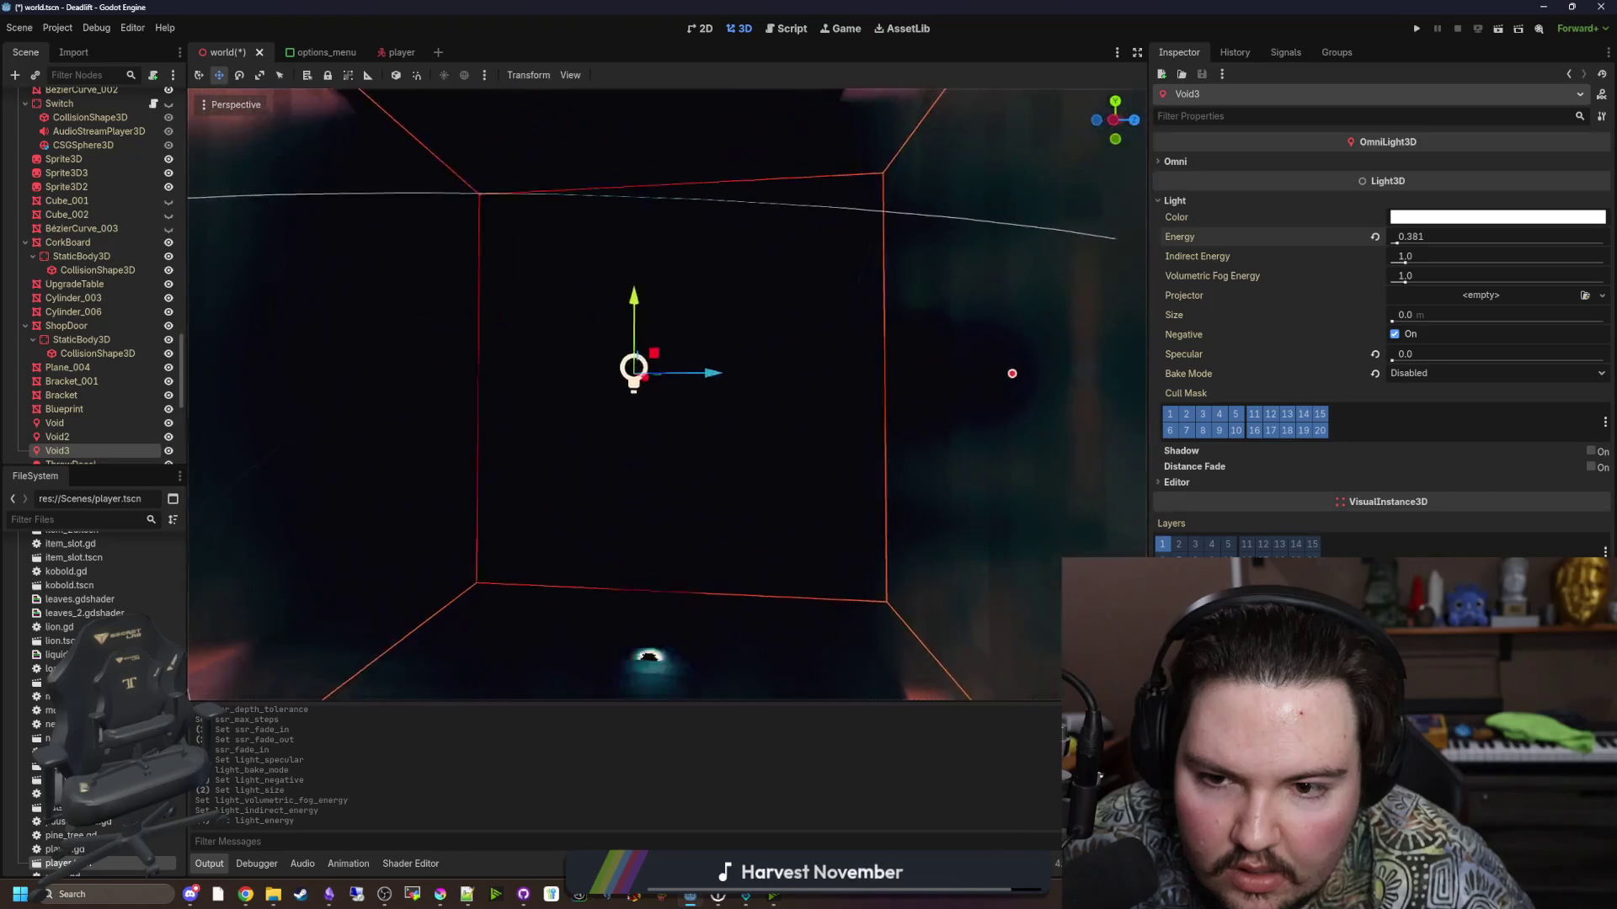
mouse_move(891, 515)
mouse_down()
mouse_move(830, 372)
mouse_move(881, 361)
mouse_move(911, 488)
mouse_move(888, 431)
mouse_up()
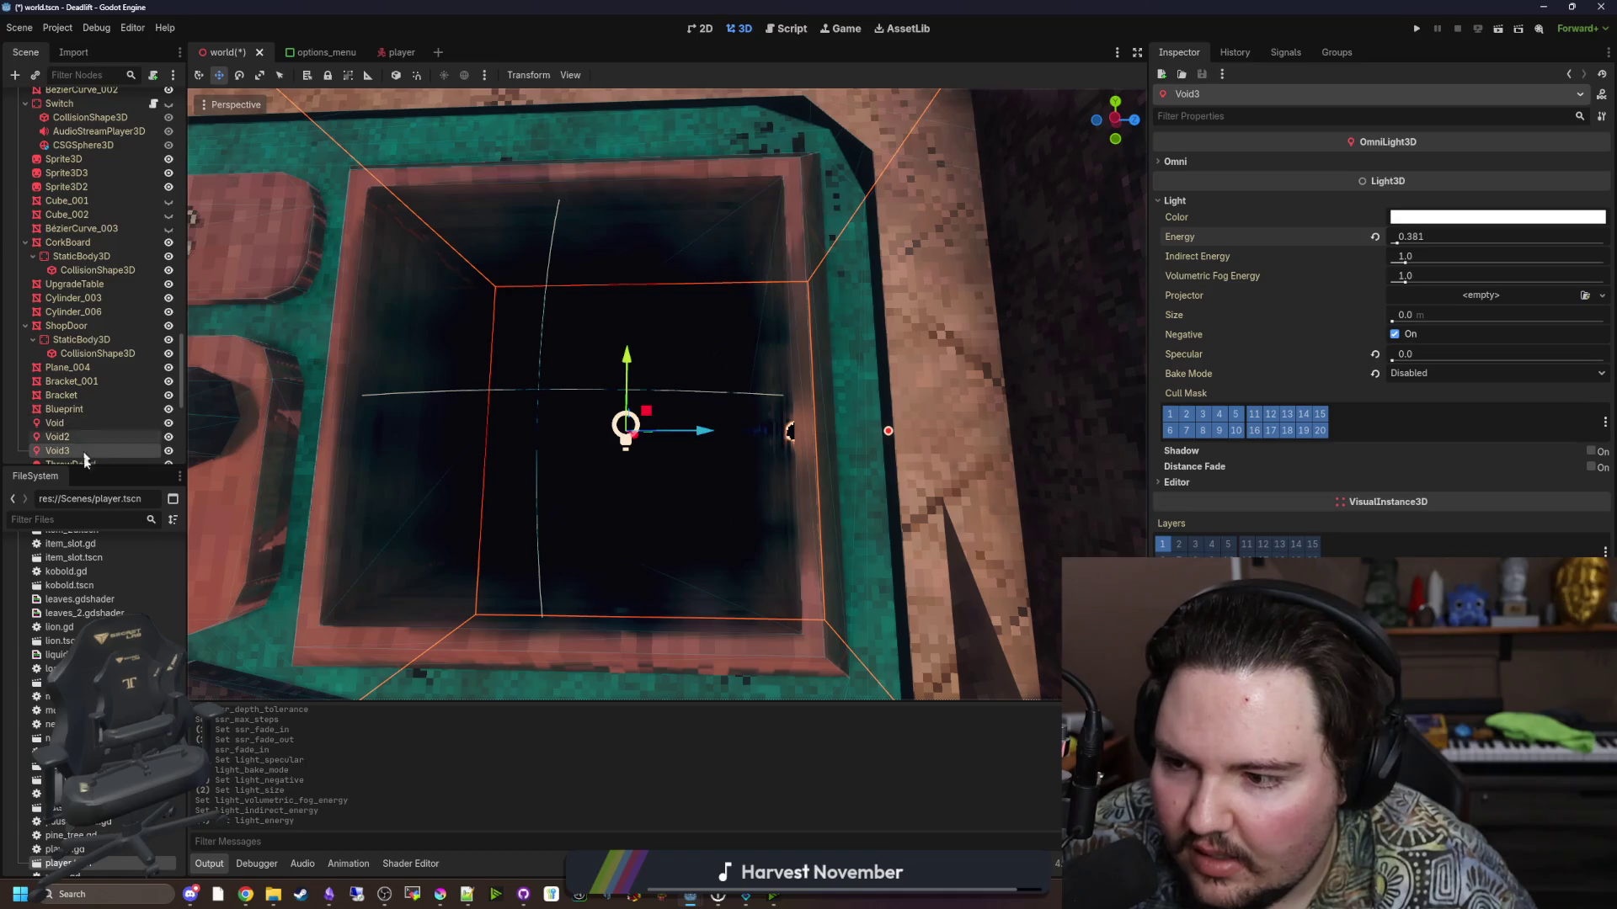
scroll(102, 151, up, 10)
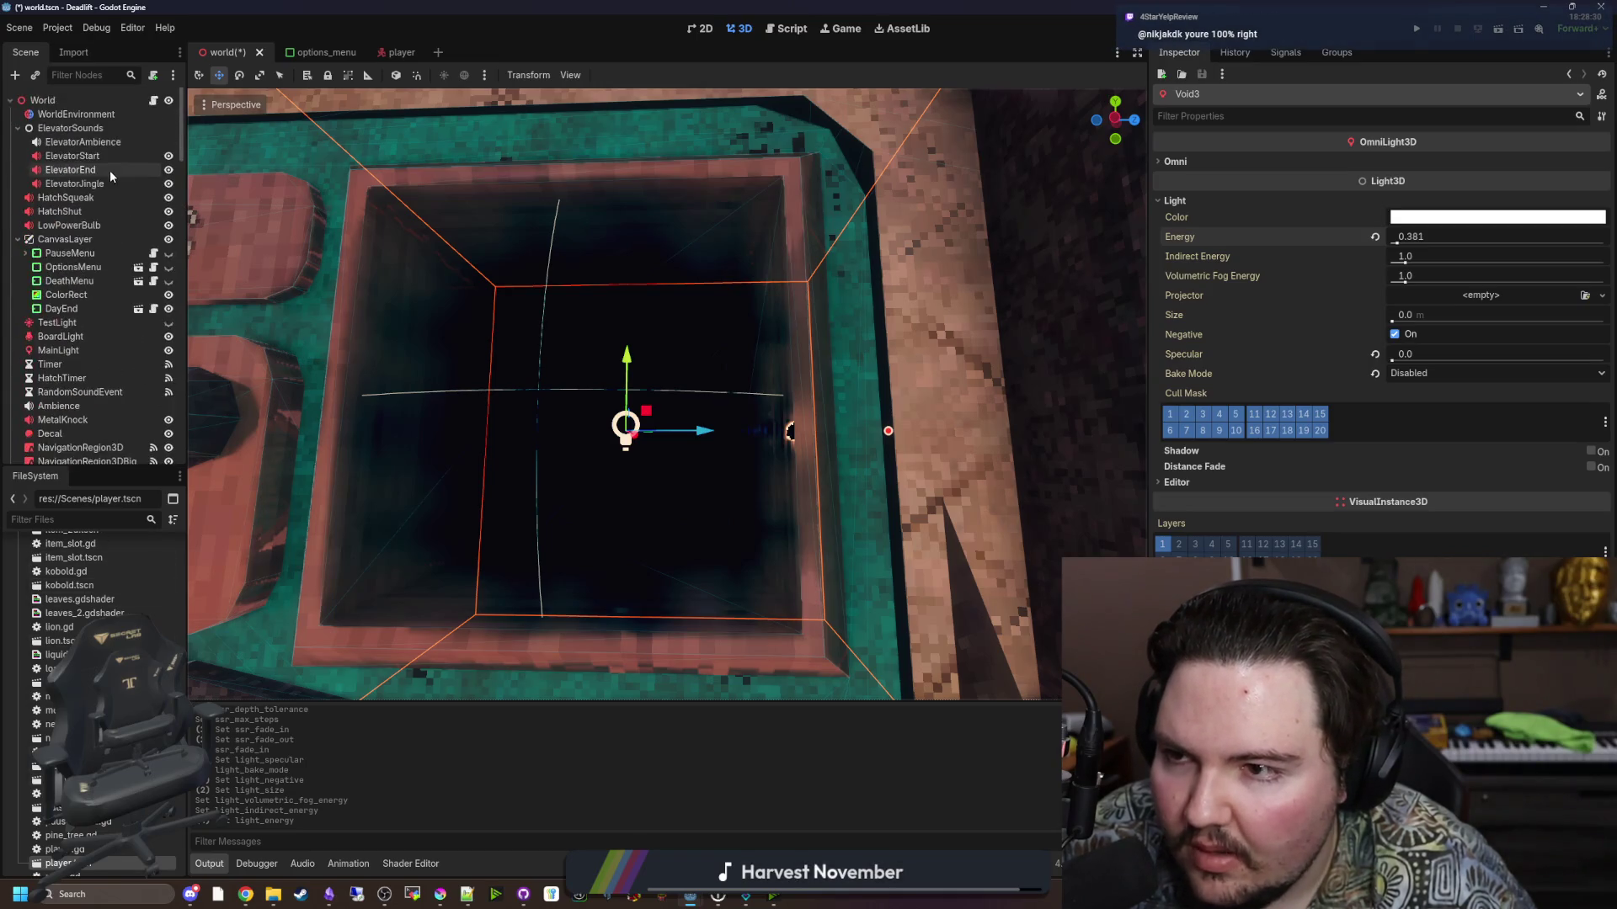
click(94, 117)
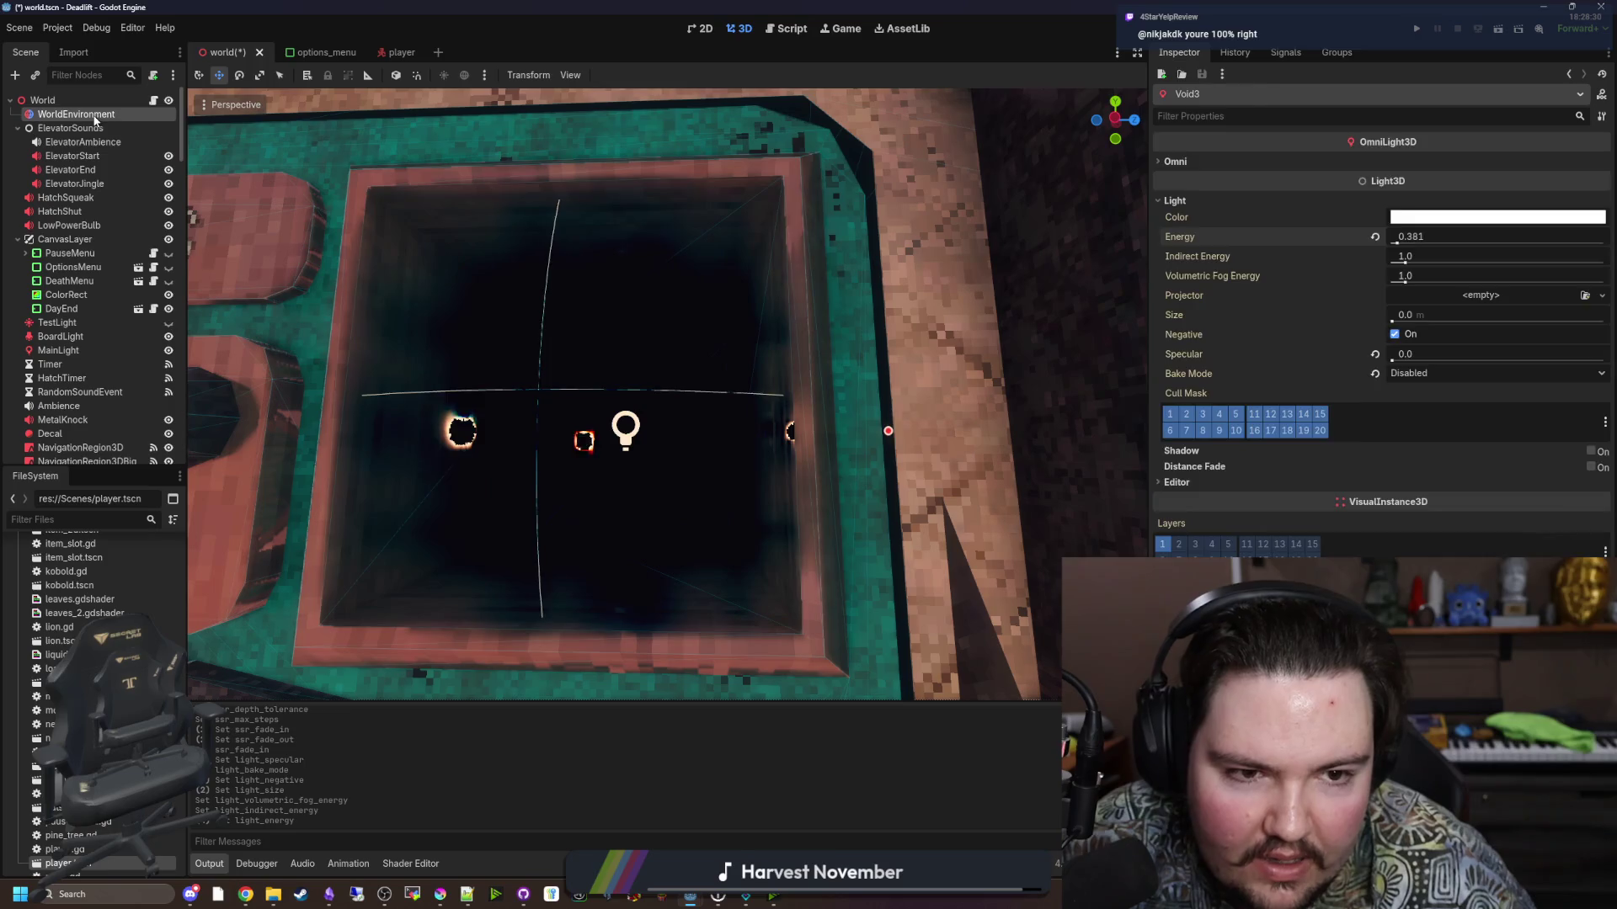
Restore the SSR Fade In 0.150 and Fade Out 2.00 defaults, then save the world scene.
click(1371, 260)
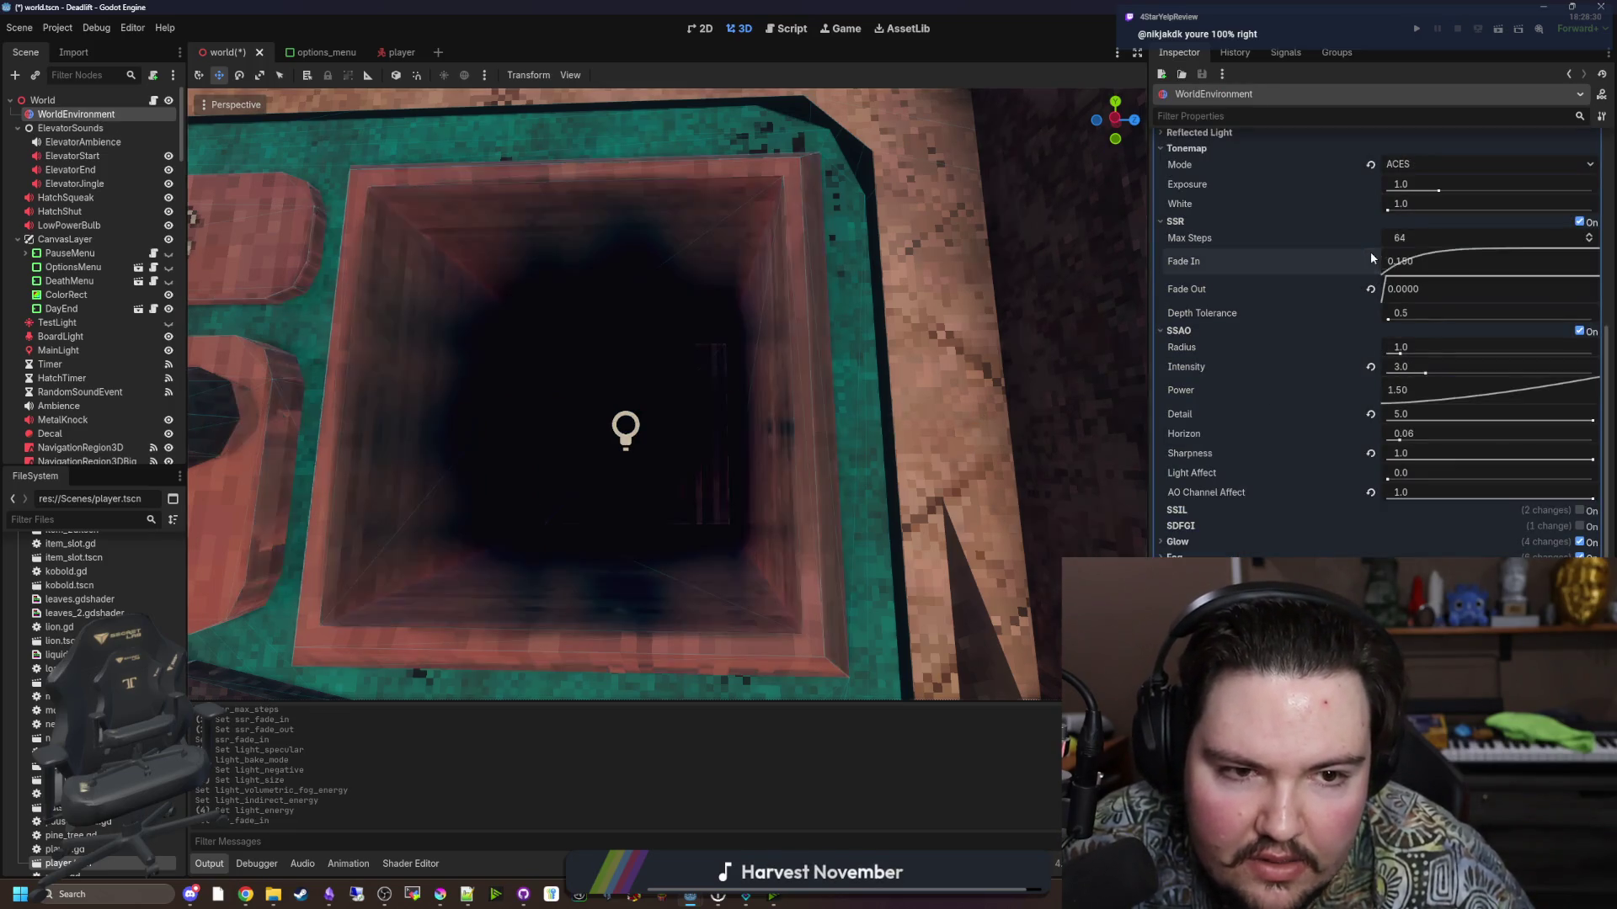
click(1371, 288)
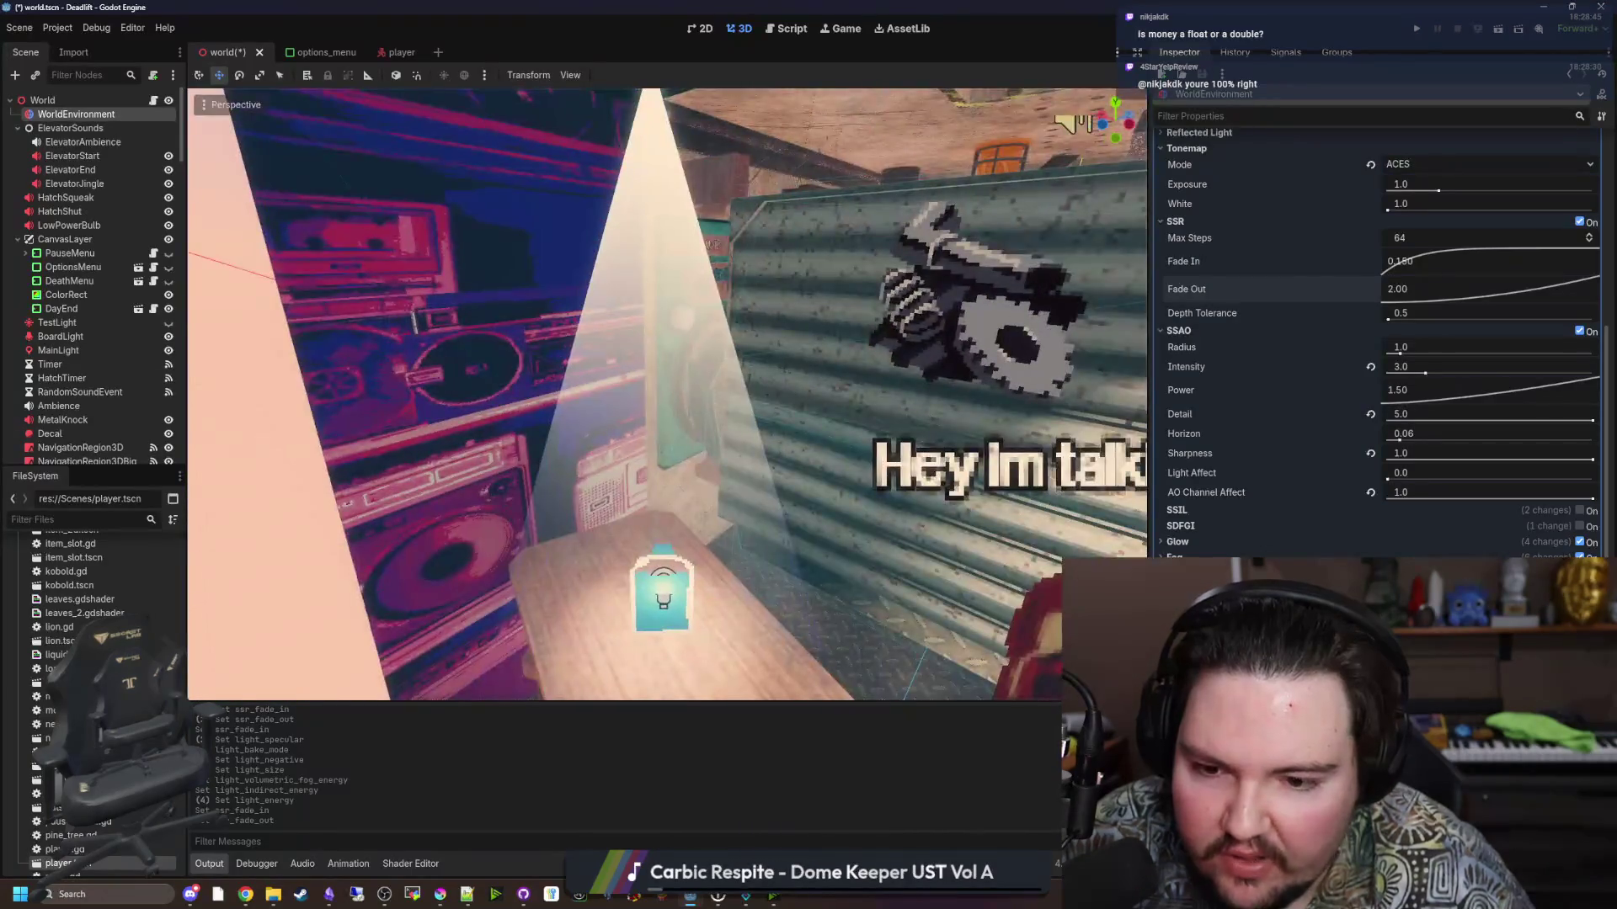
key(ctrl+s)
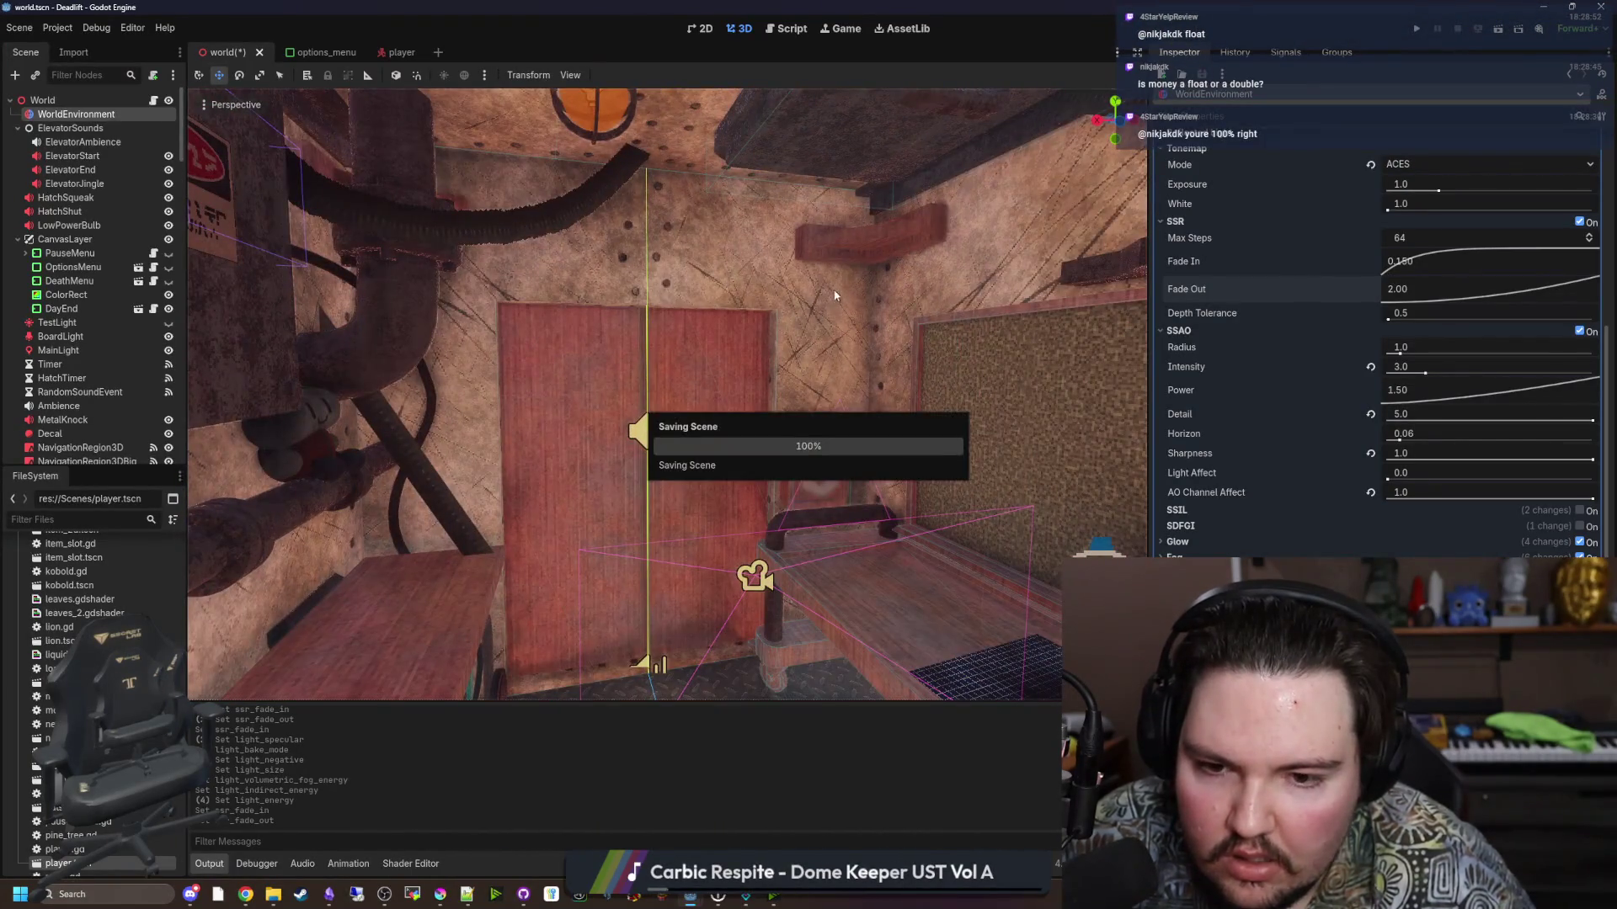
Launch the project and bring the DeadLift editor window forward to watch the game.
click(1420, 29)
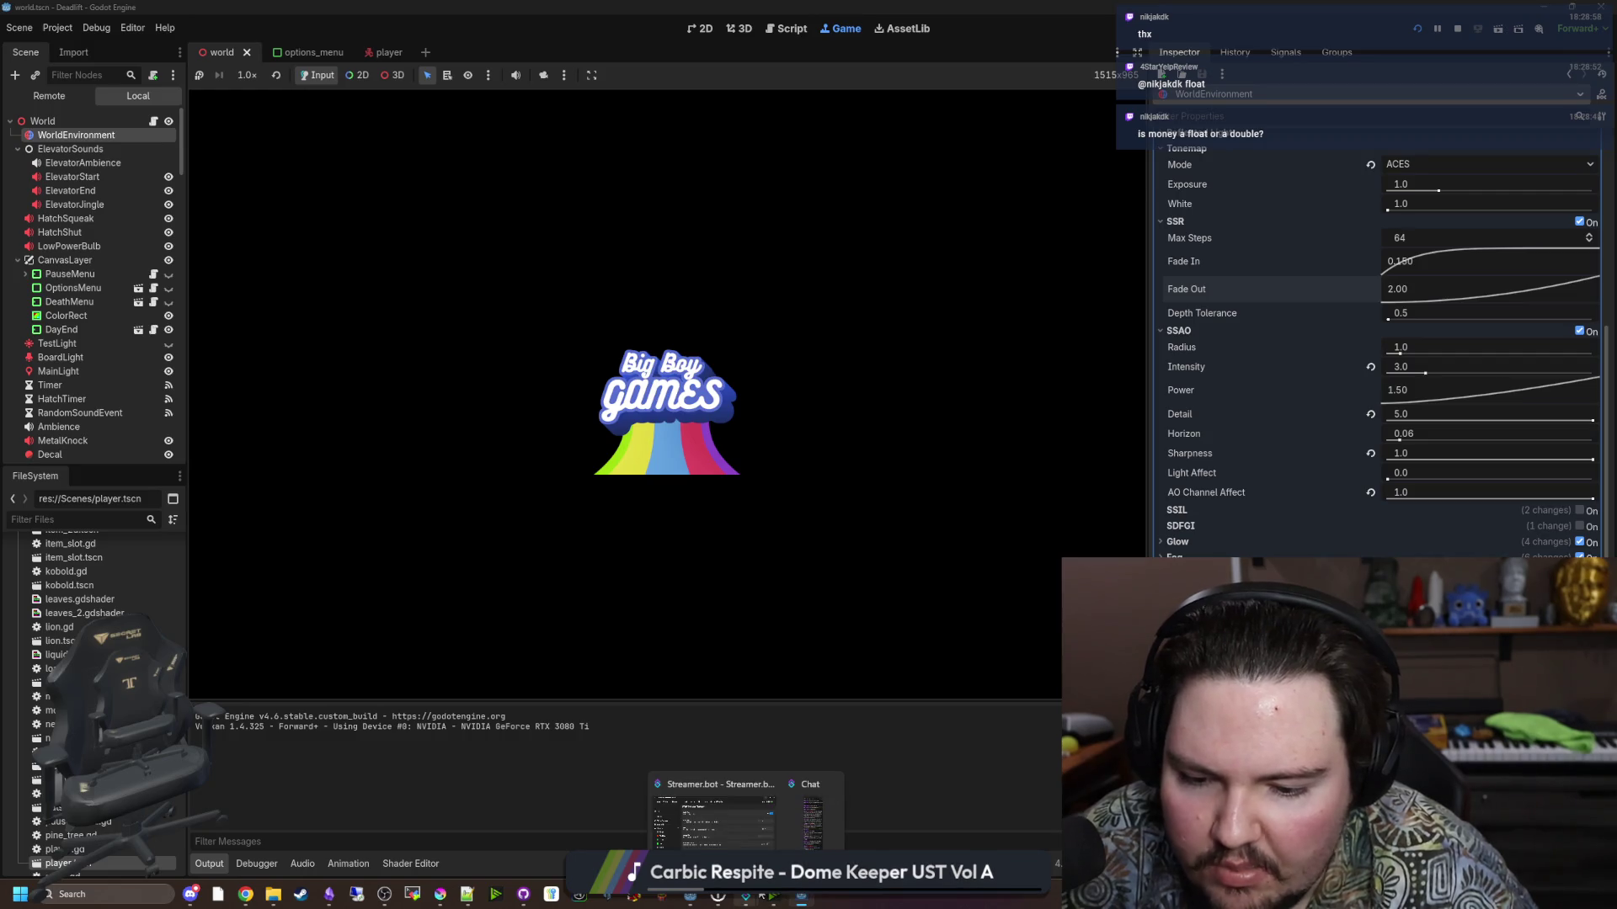
mouse_move(699, 900)
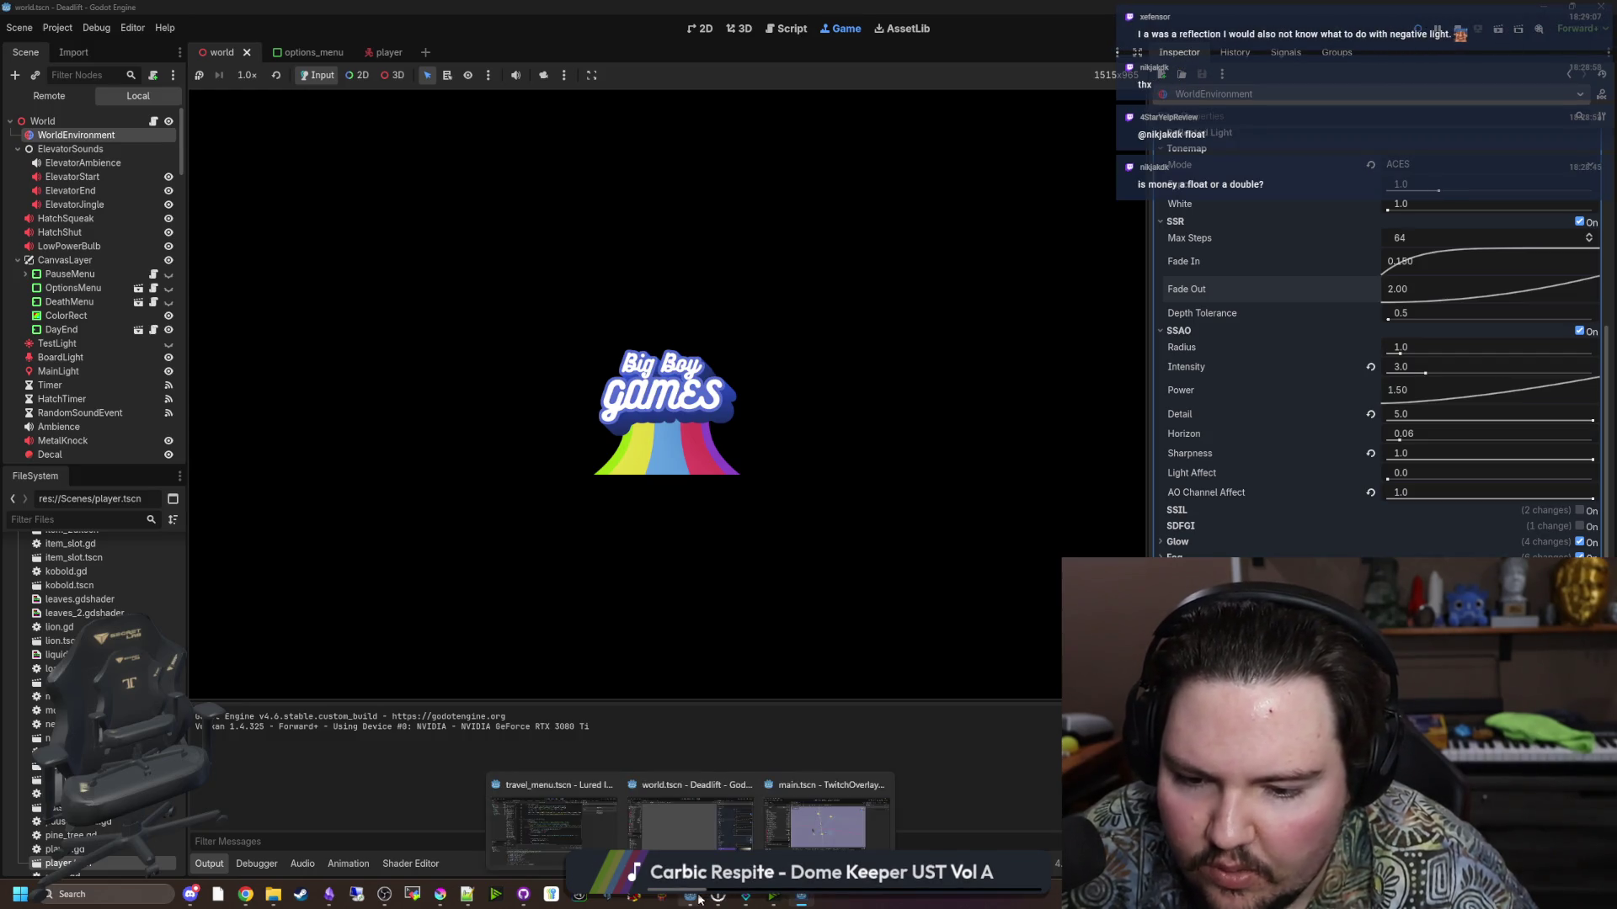
click(645, 792)
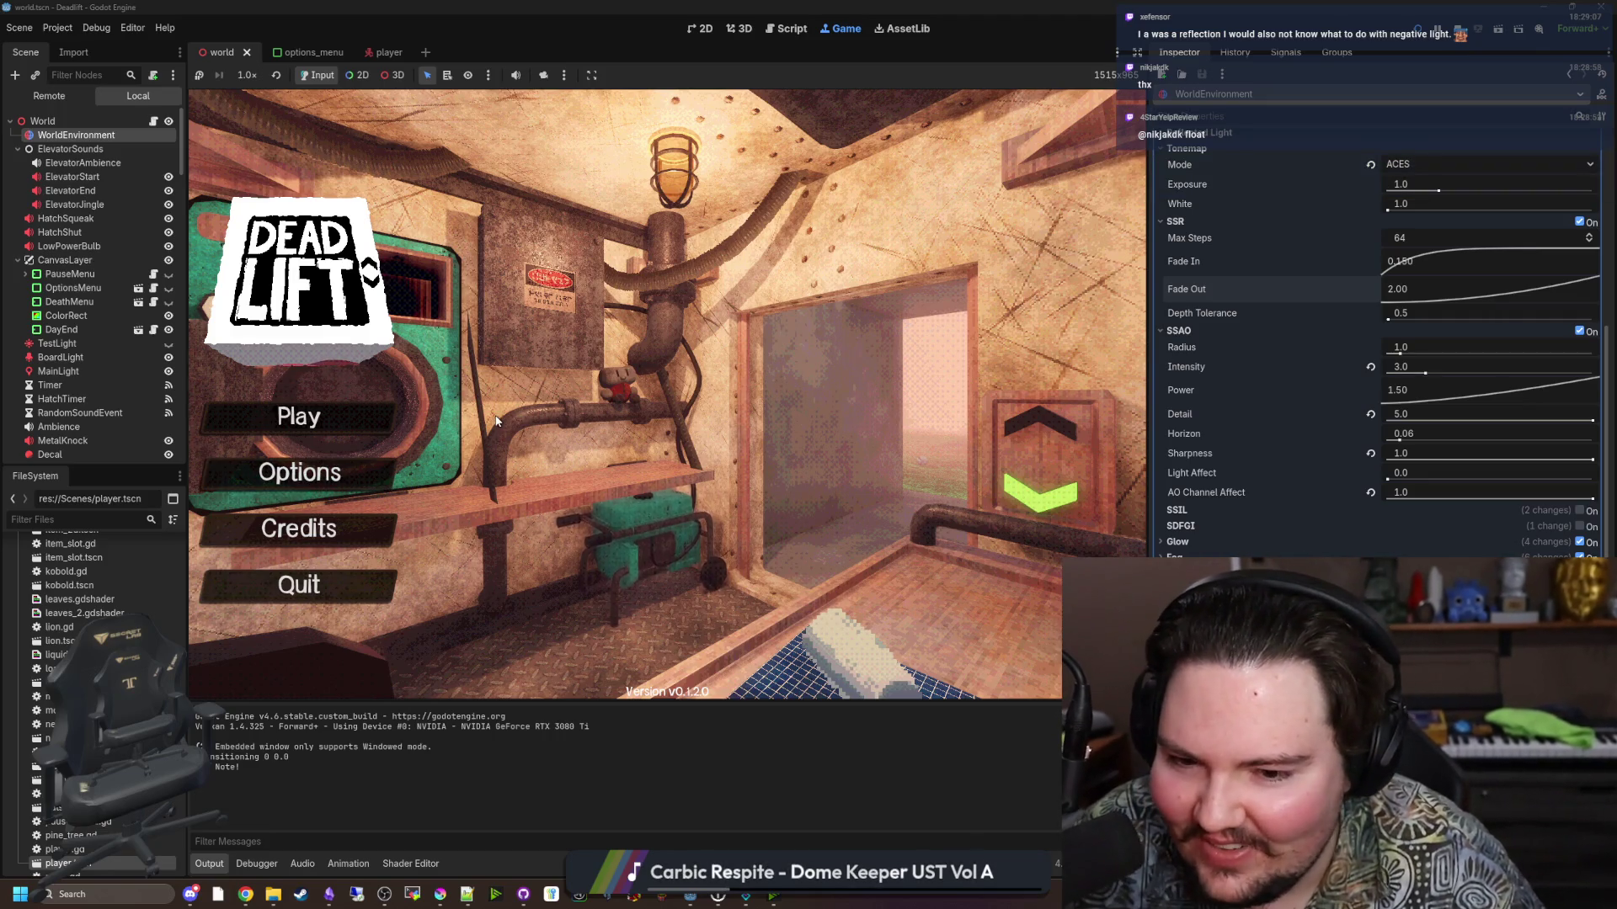
Start DeadLift from the main menu and walk into the elevator room, pausing and resuming along the way.
click(351, 409)
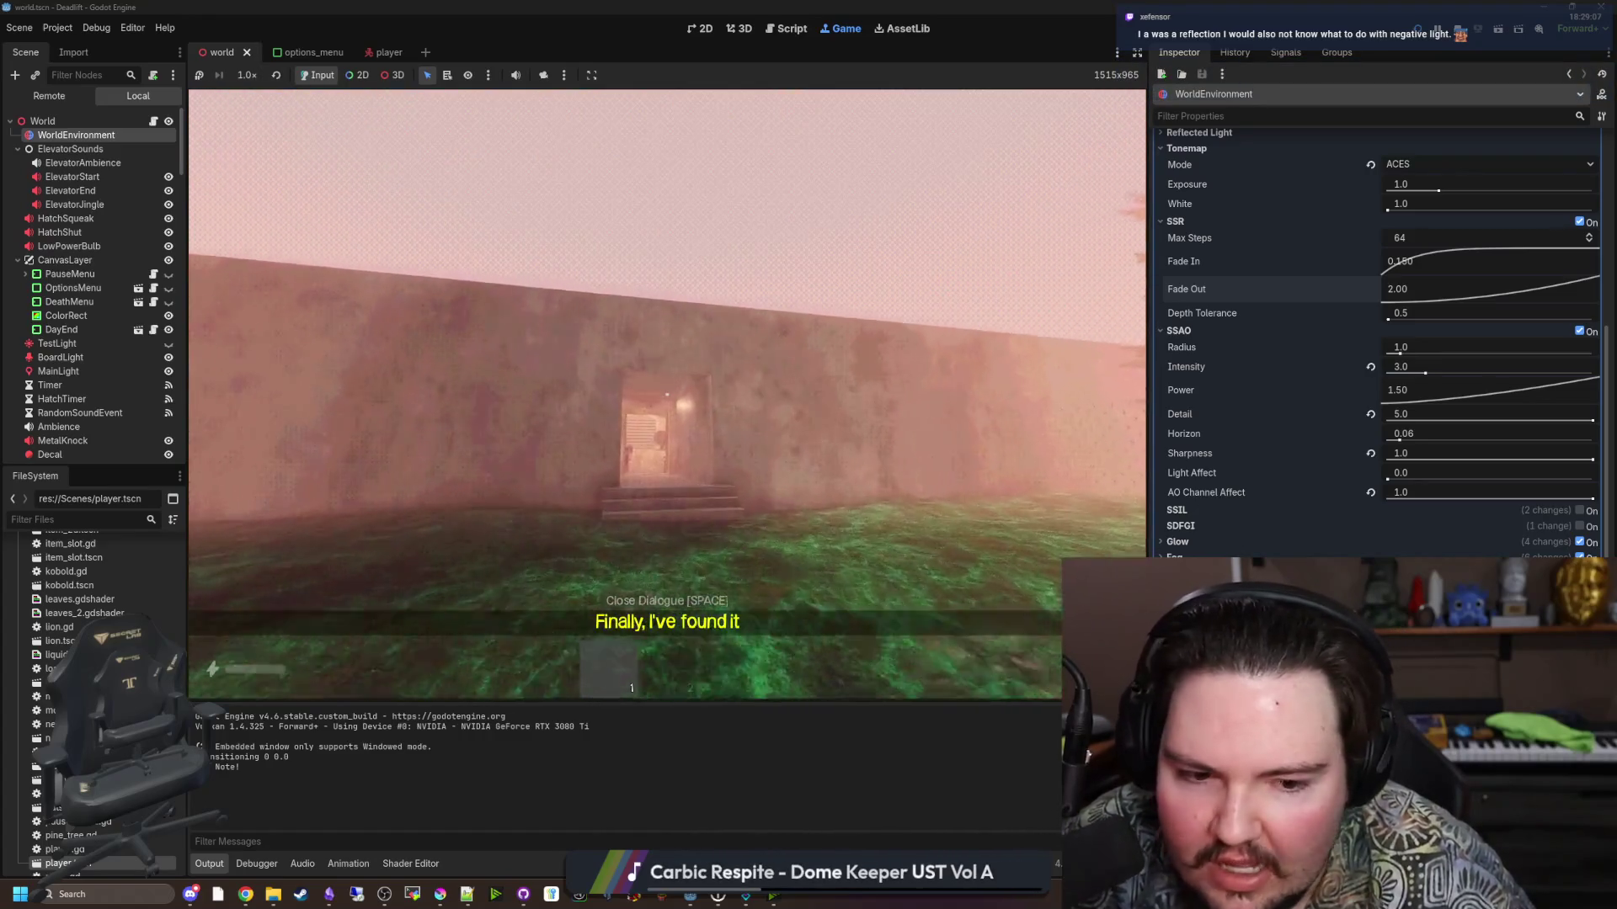
key(Escape)
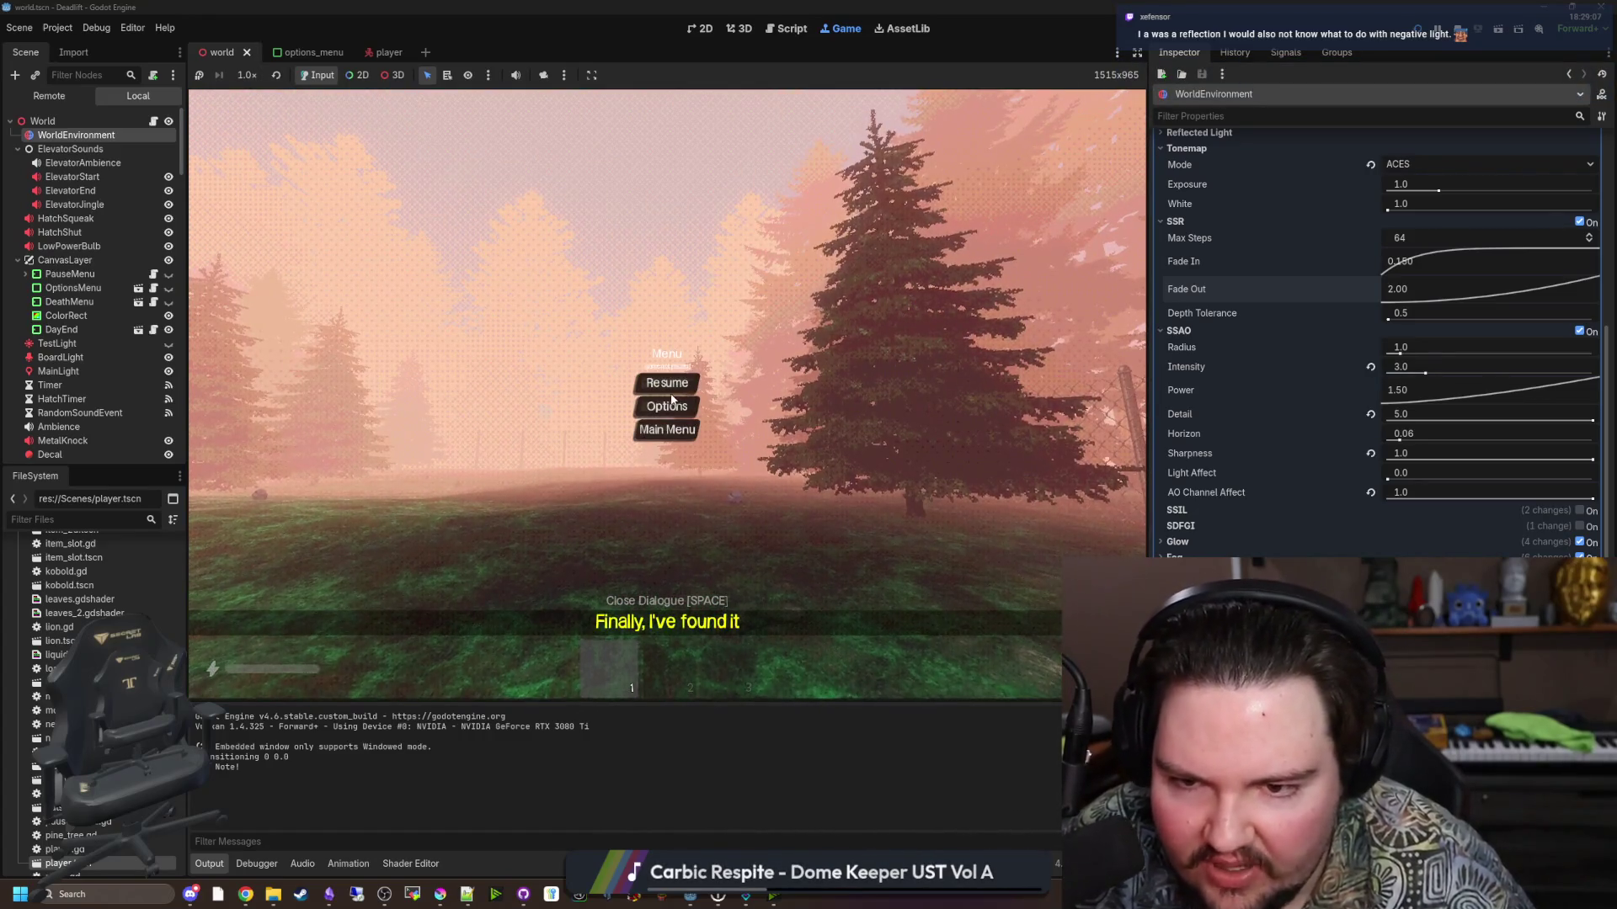
click(671, 392)
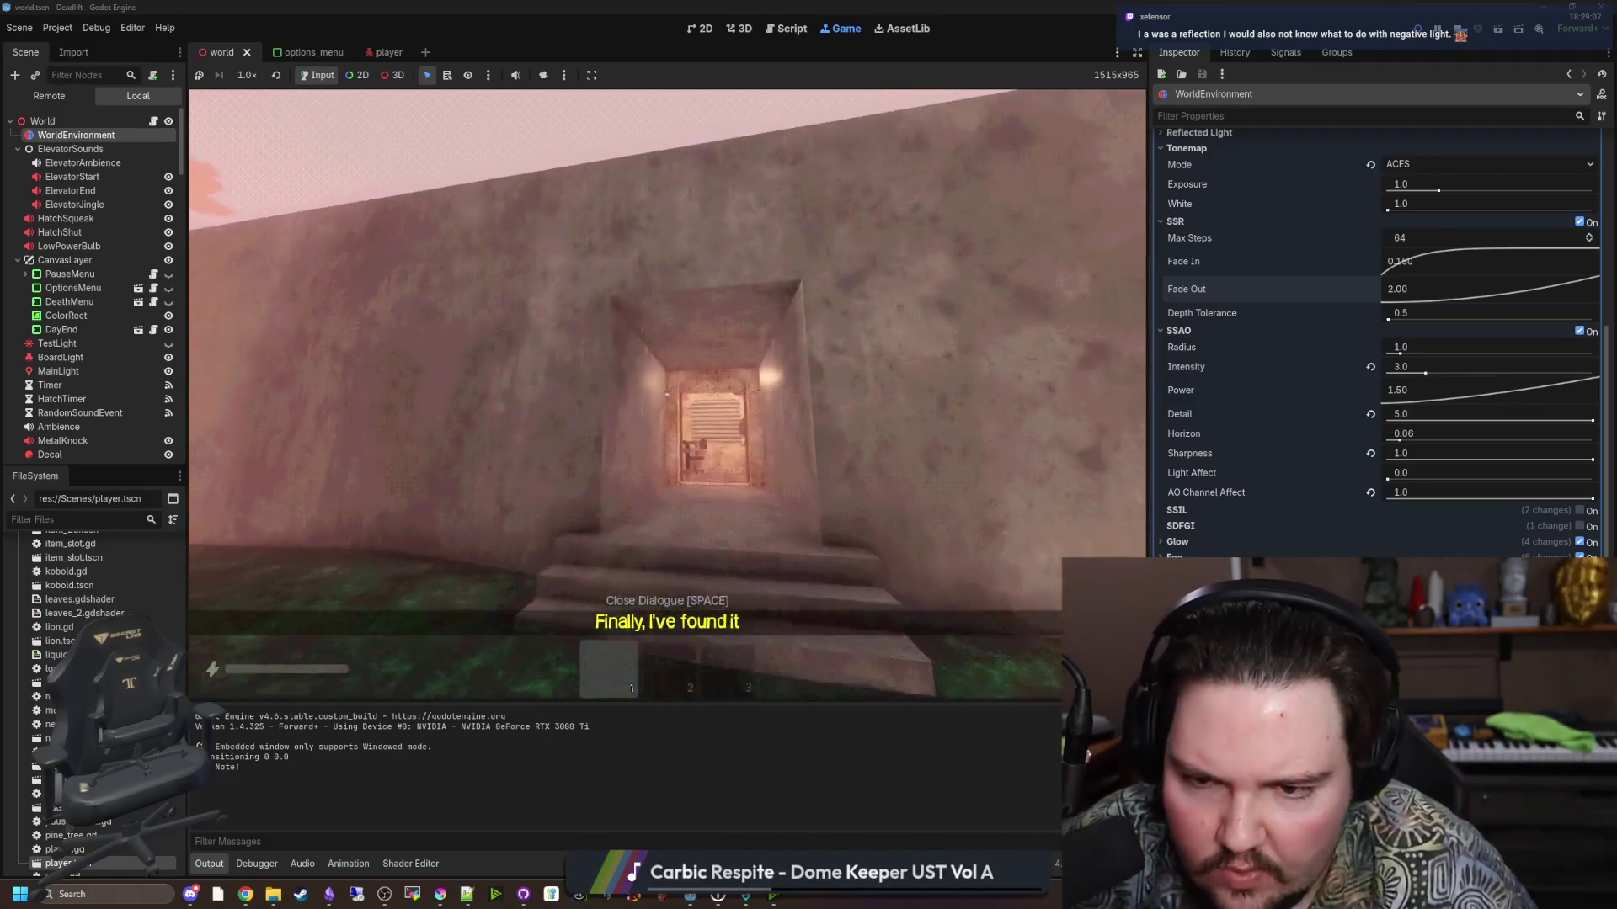
key(w)
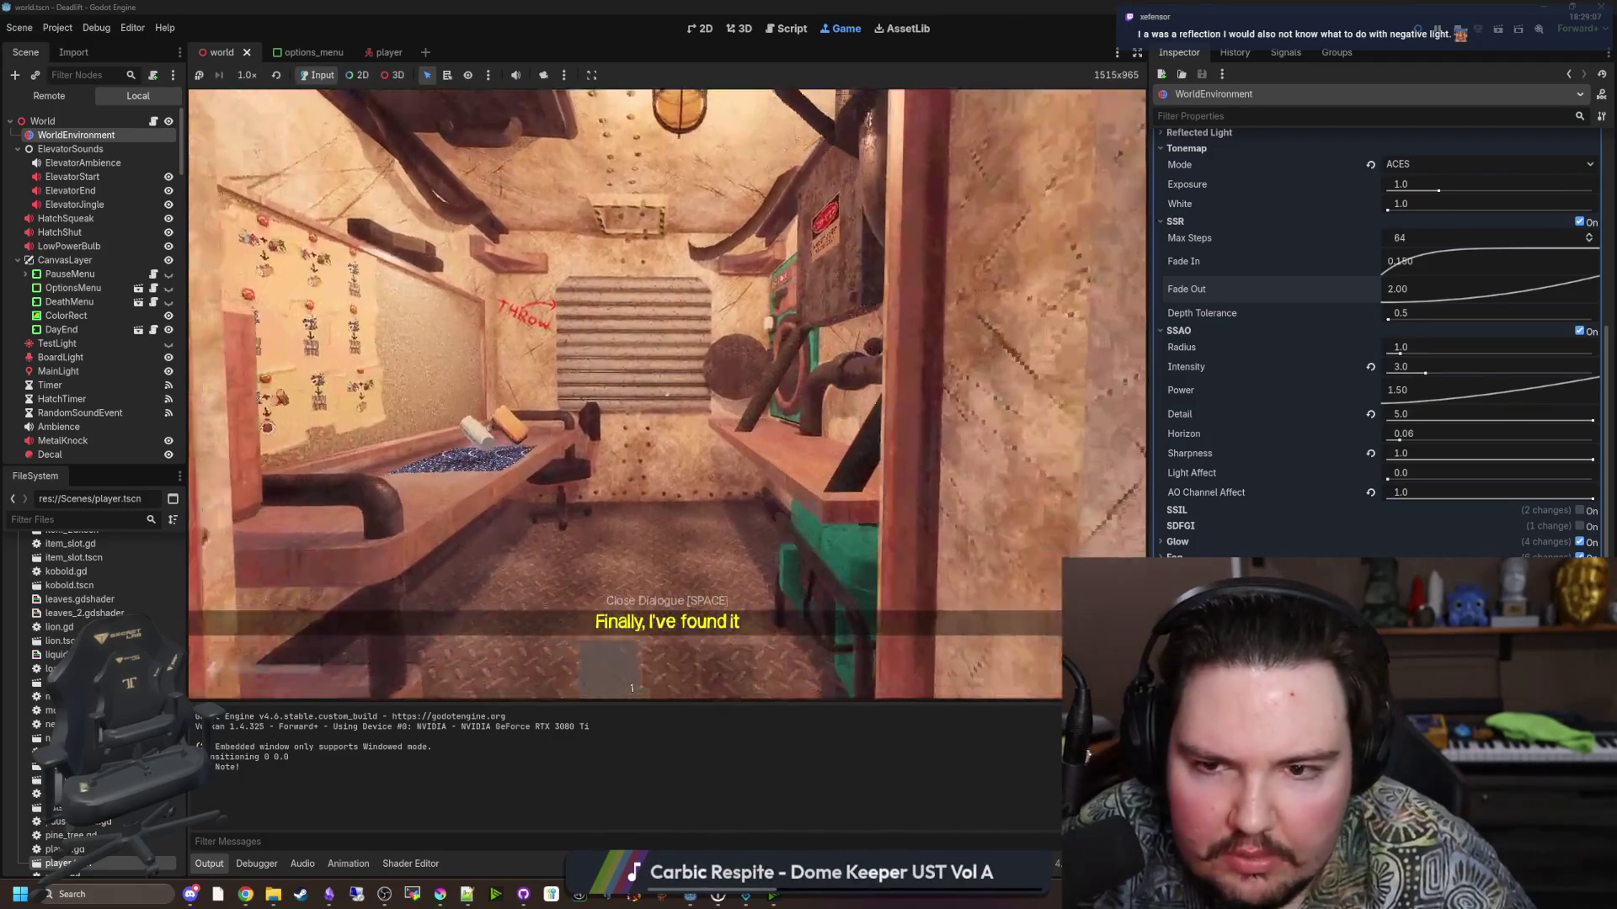
key(Escape)
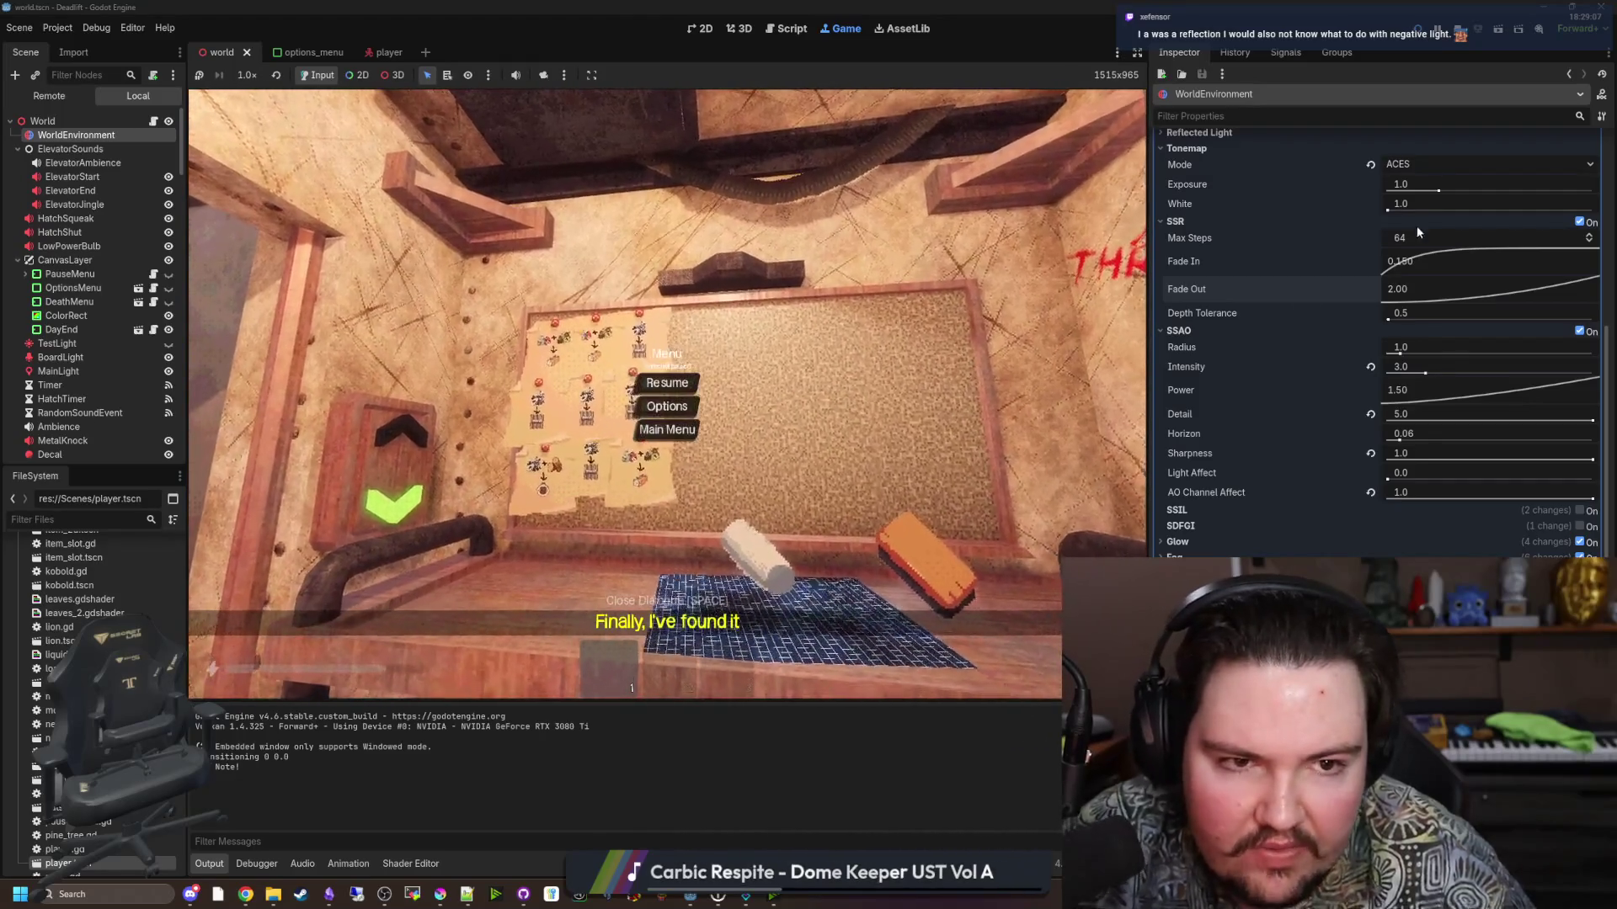
click(667, 383)
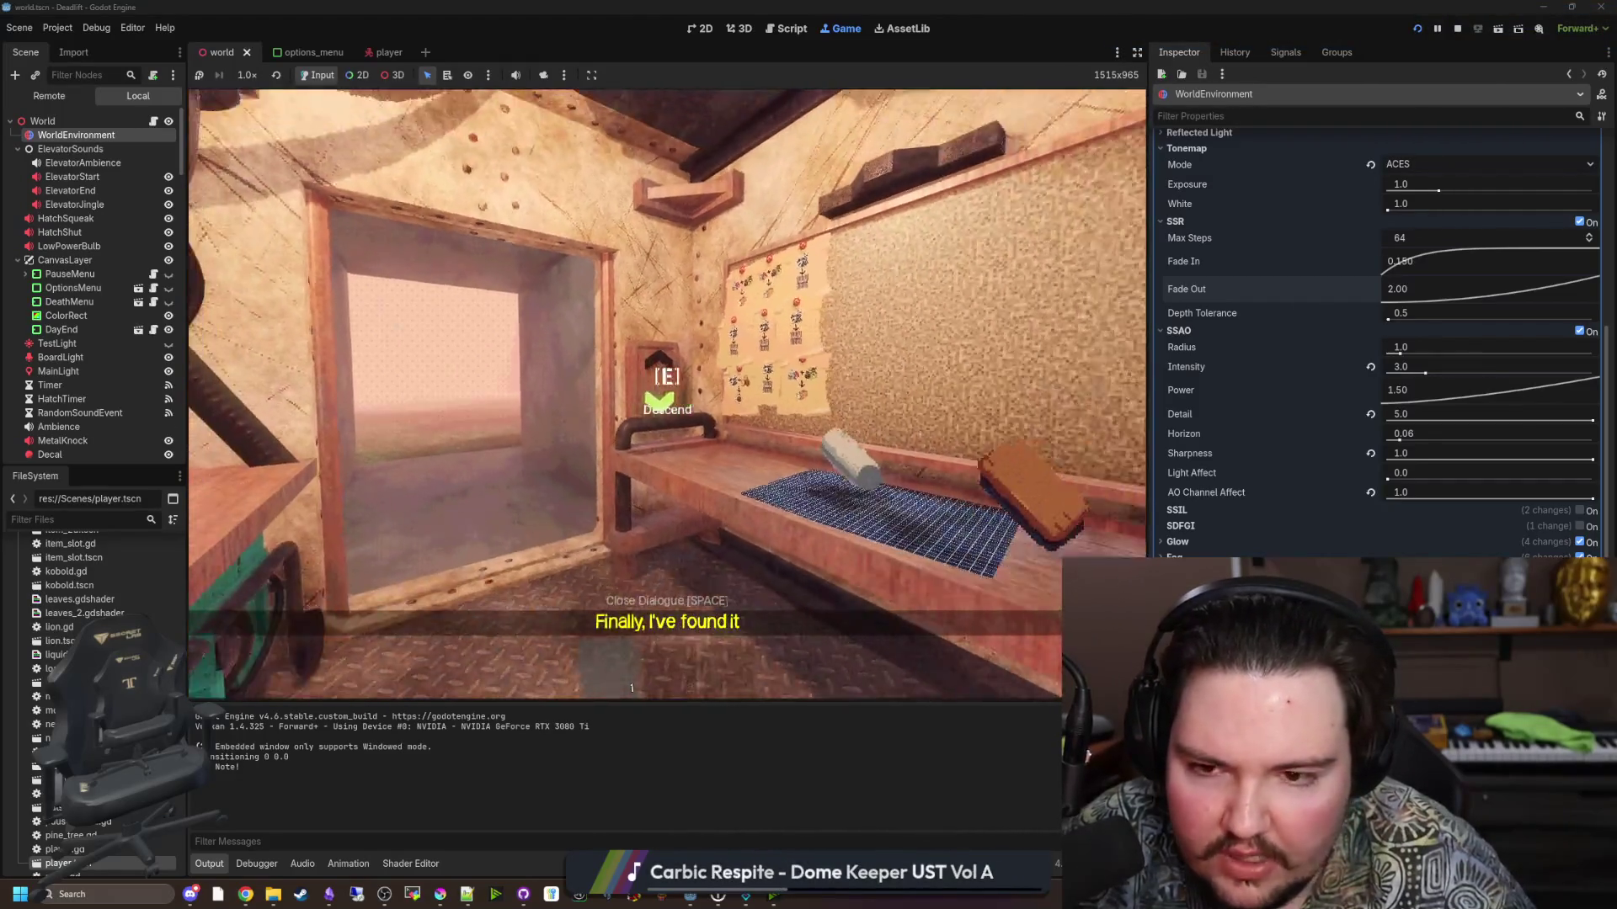
key(Escape)
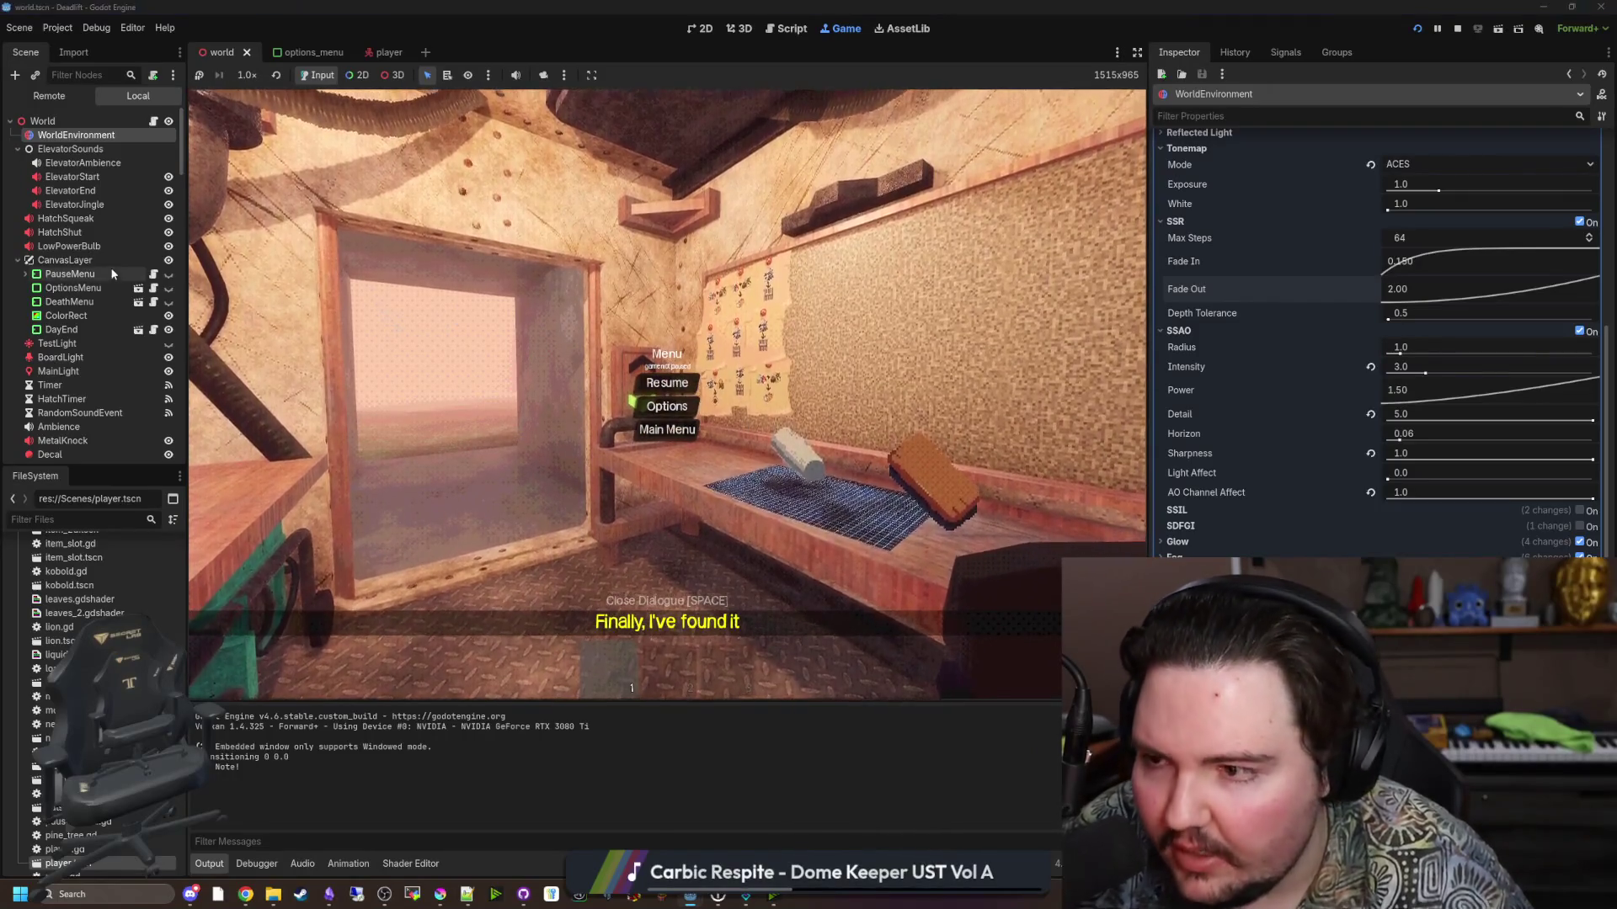
Switch to the world.gd script and scroll up through it.
key(ctrl+F3)
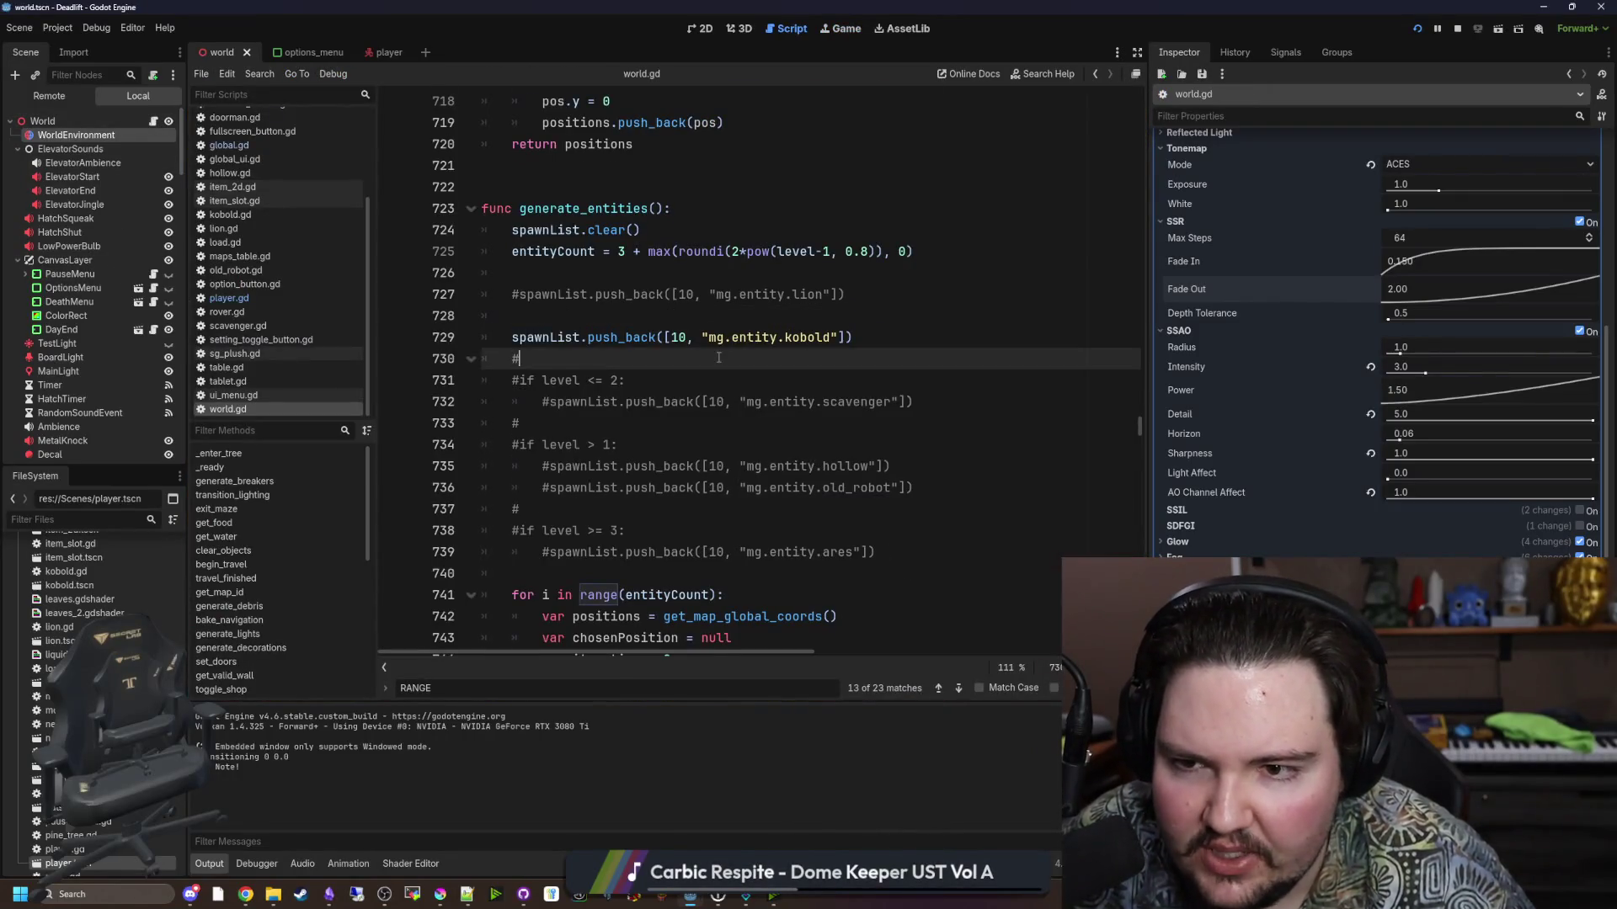
scroll(718, 358, up, 20)
scroll(789, 496, up, 9)
scroll(681, 427, up, 13)
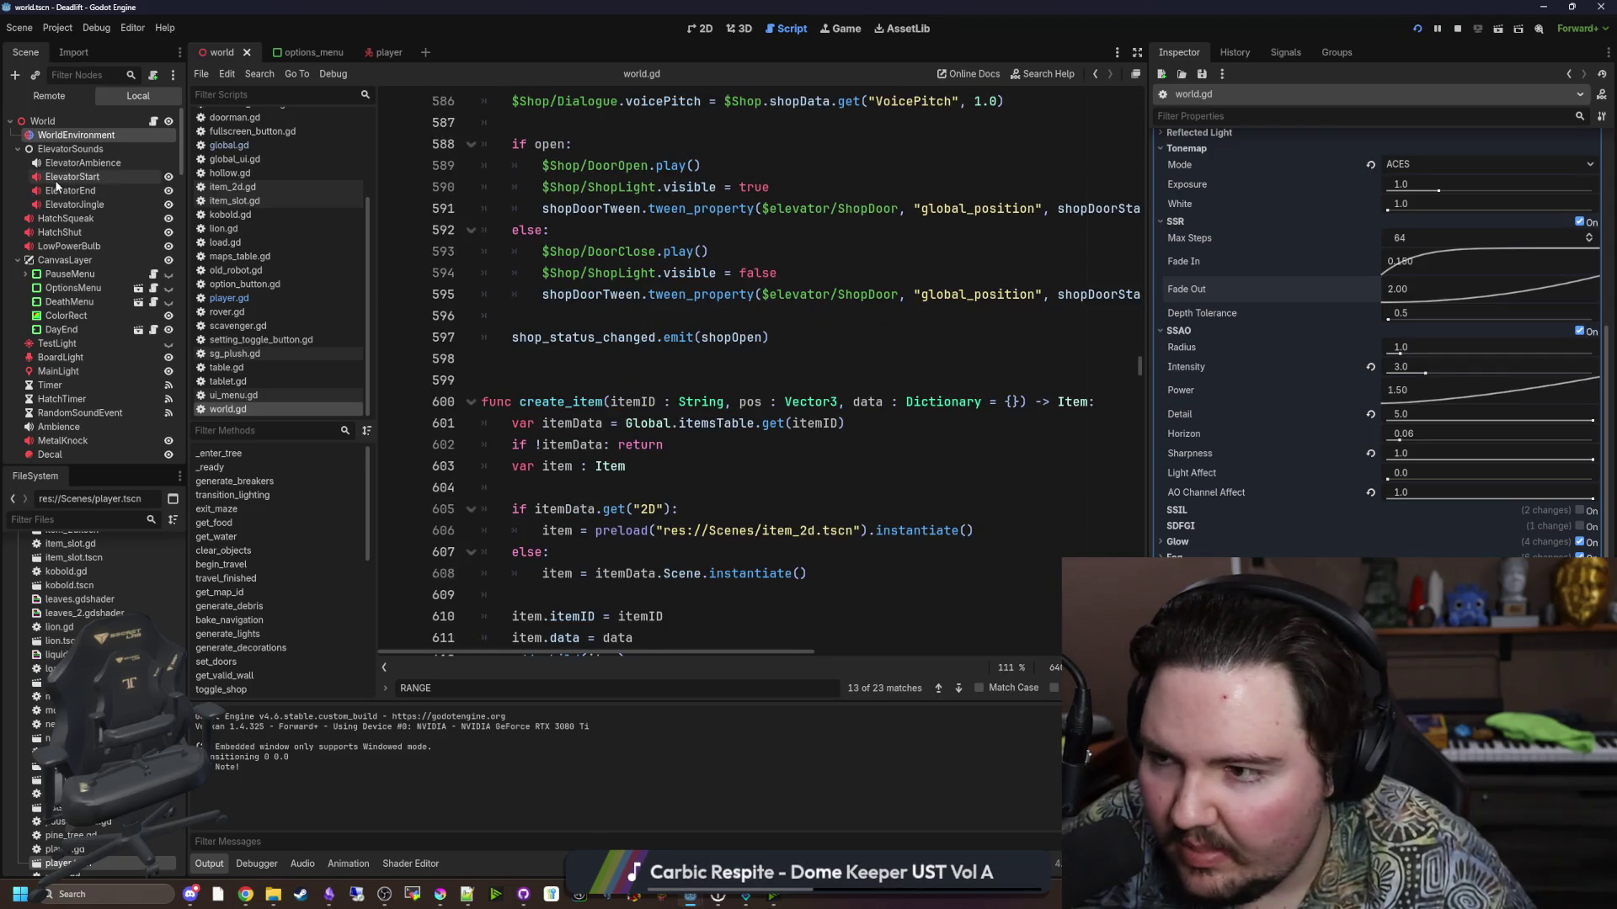
Cycle through the 3D and 2D views, then show and resume the running game inside the editor.
click(730, 28)
click(704, 29)
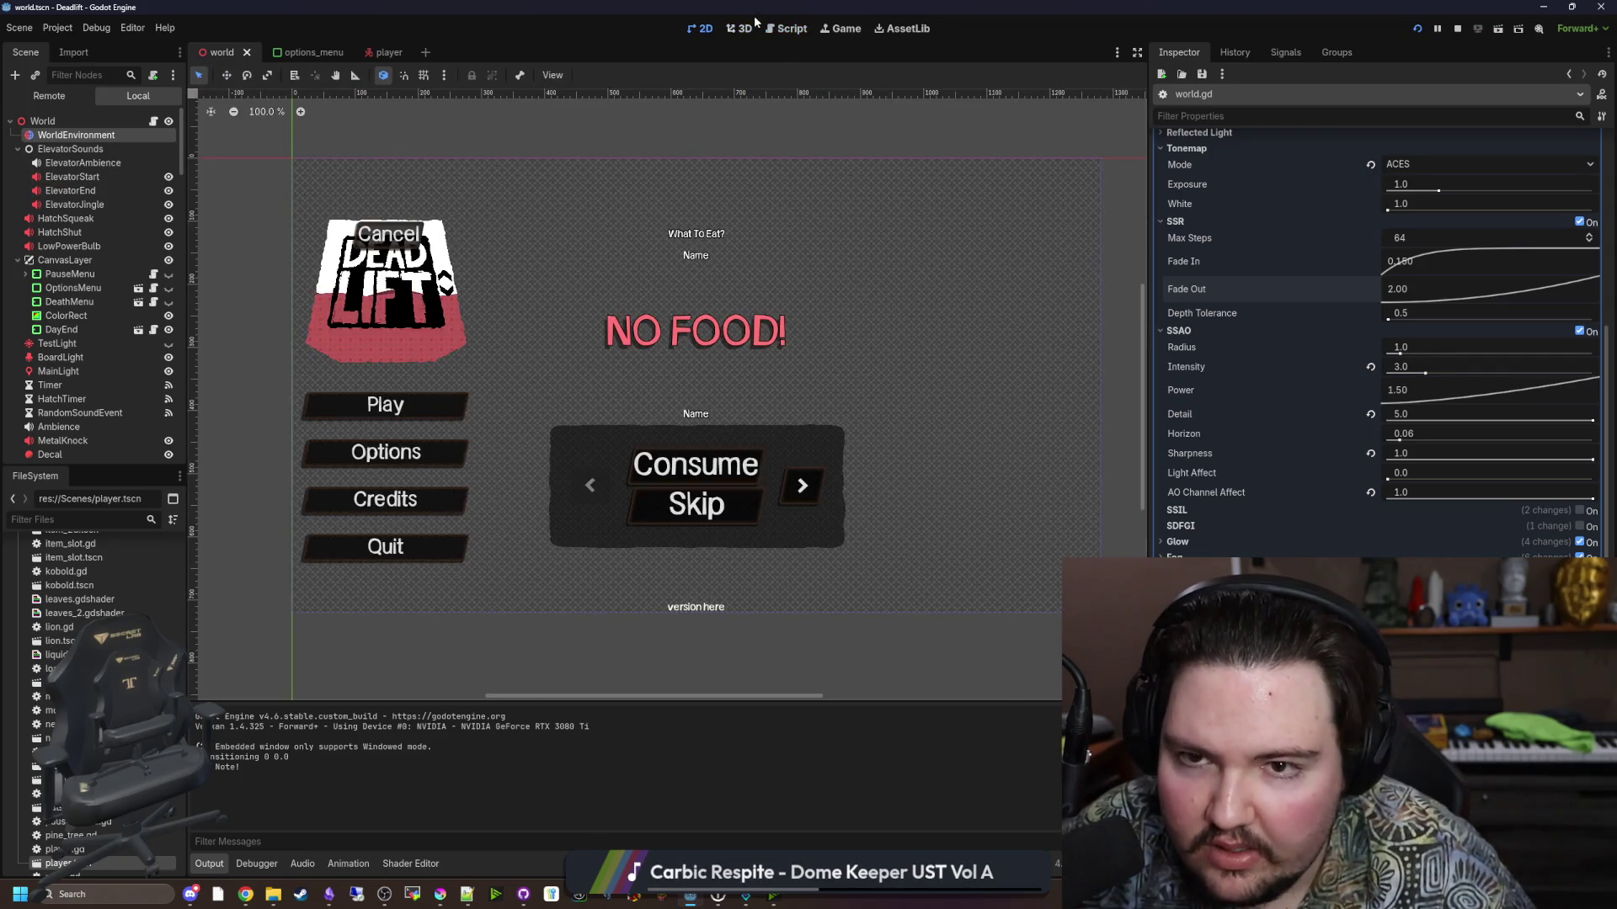
click(743, 29)
click(821, 29)
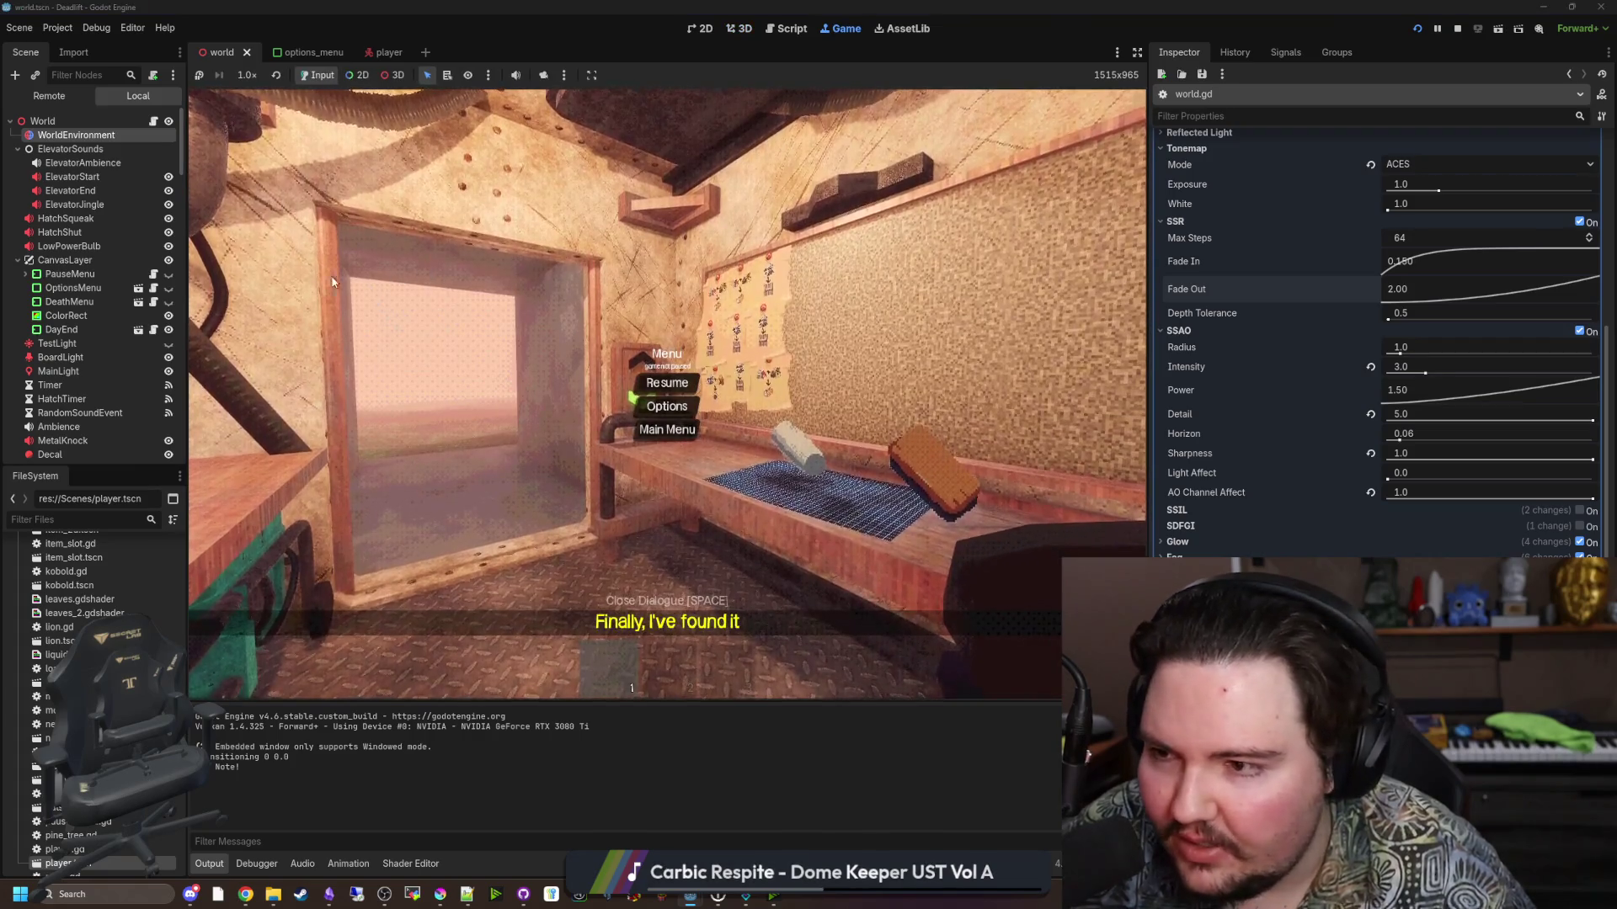
click(697, 384)
key(super)
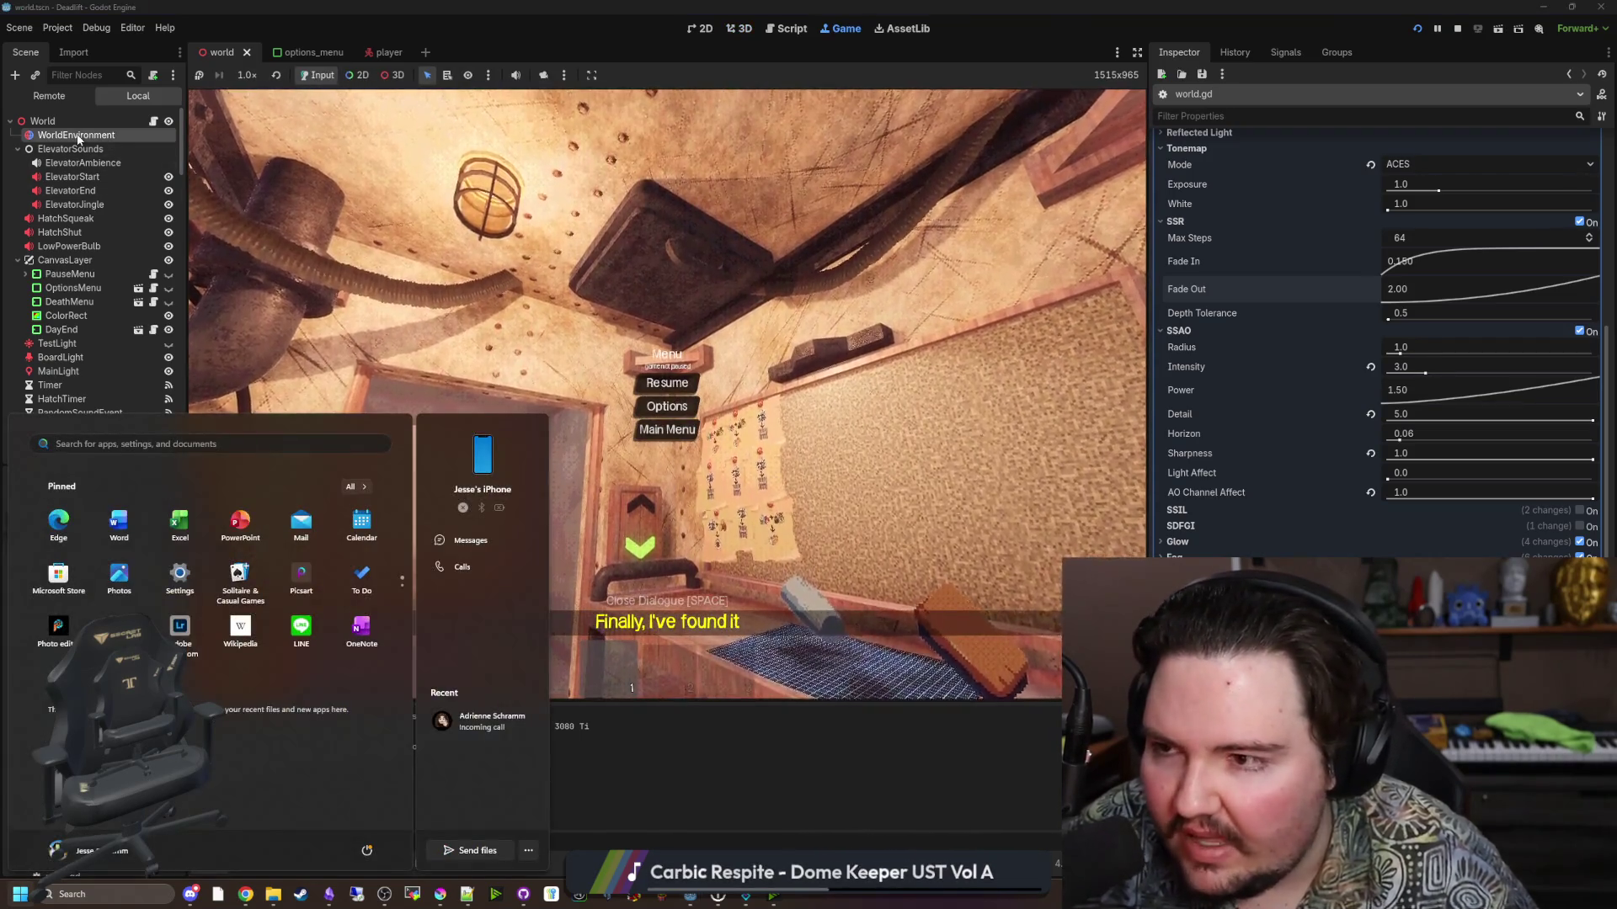
key(Escape)
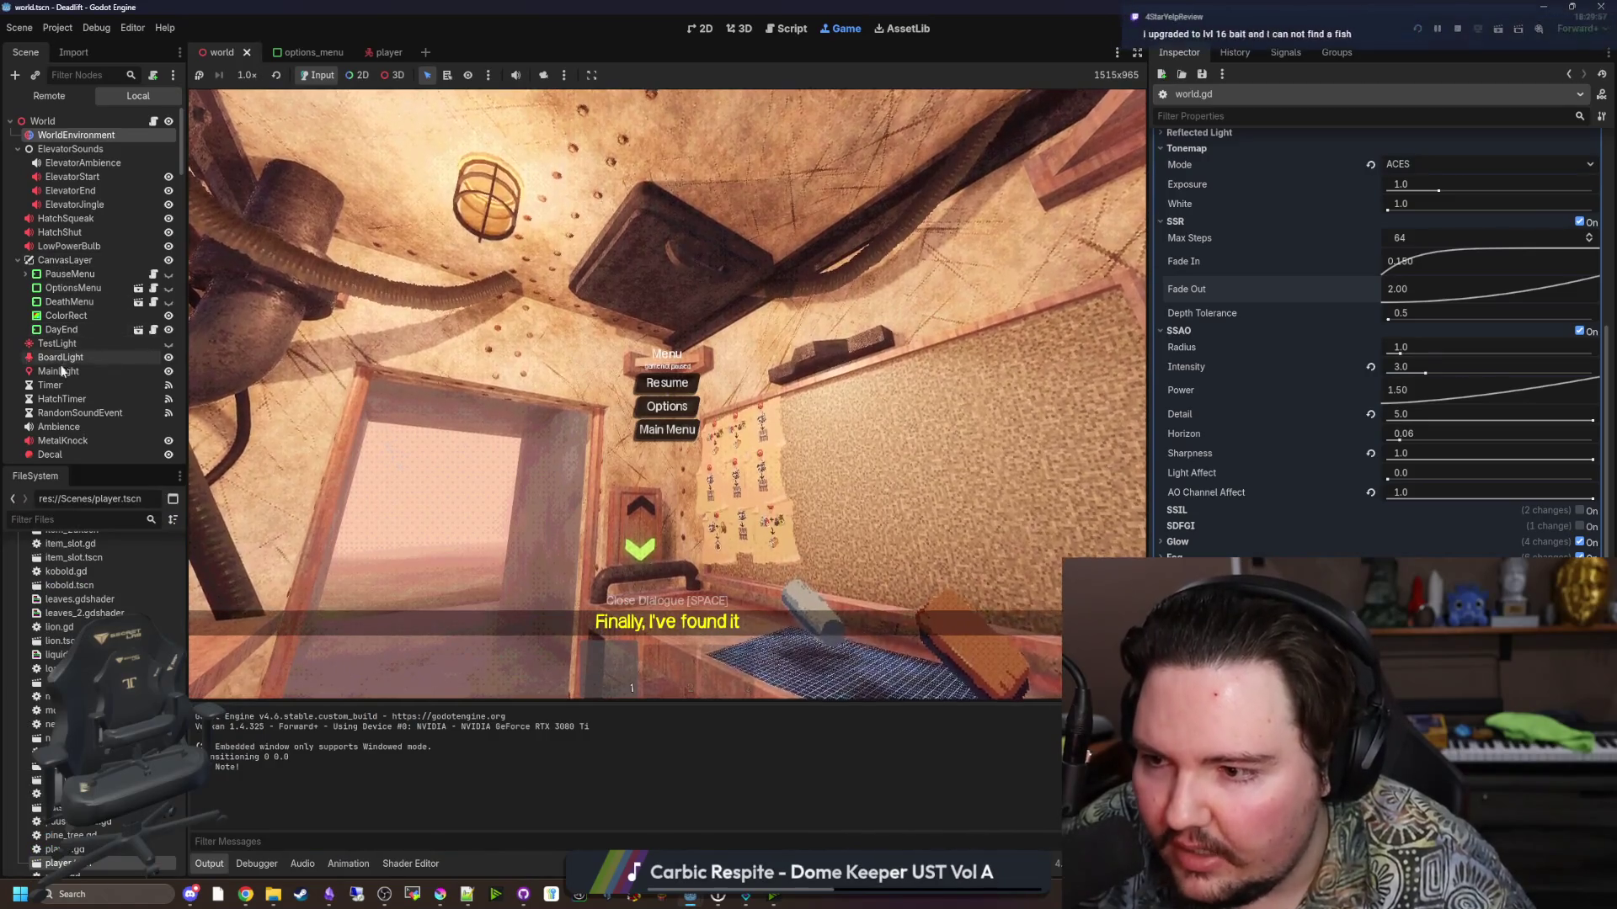
Raise MainLight's energy from 0 to 1.0, then pause the game after looking around the room.
click(58, 371)
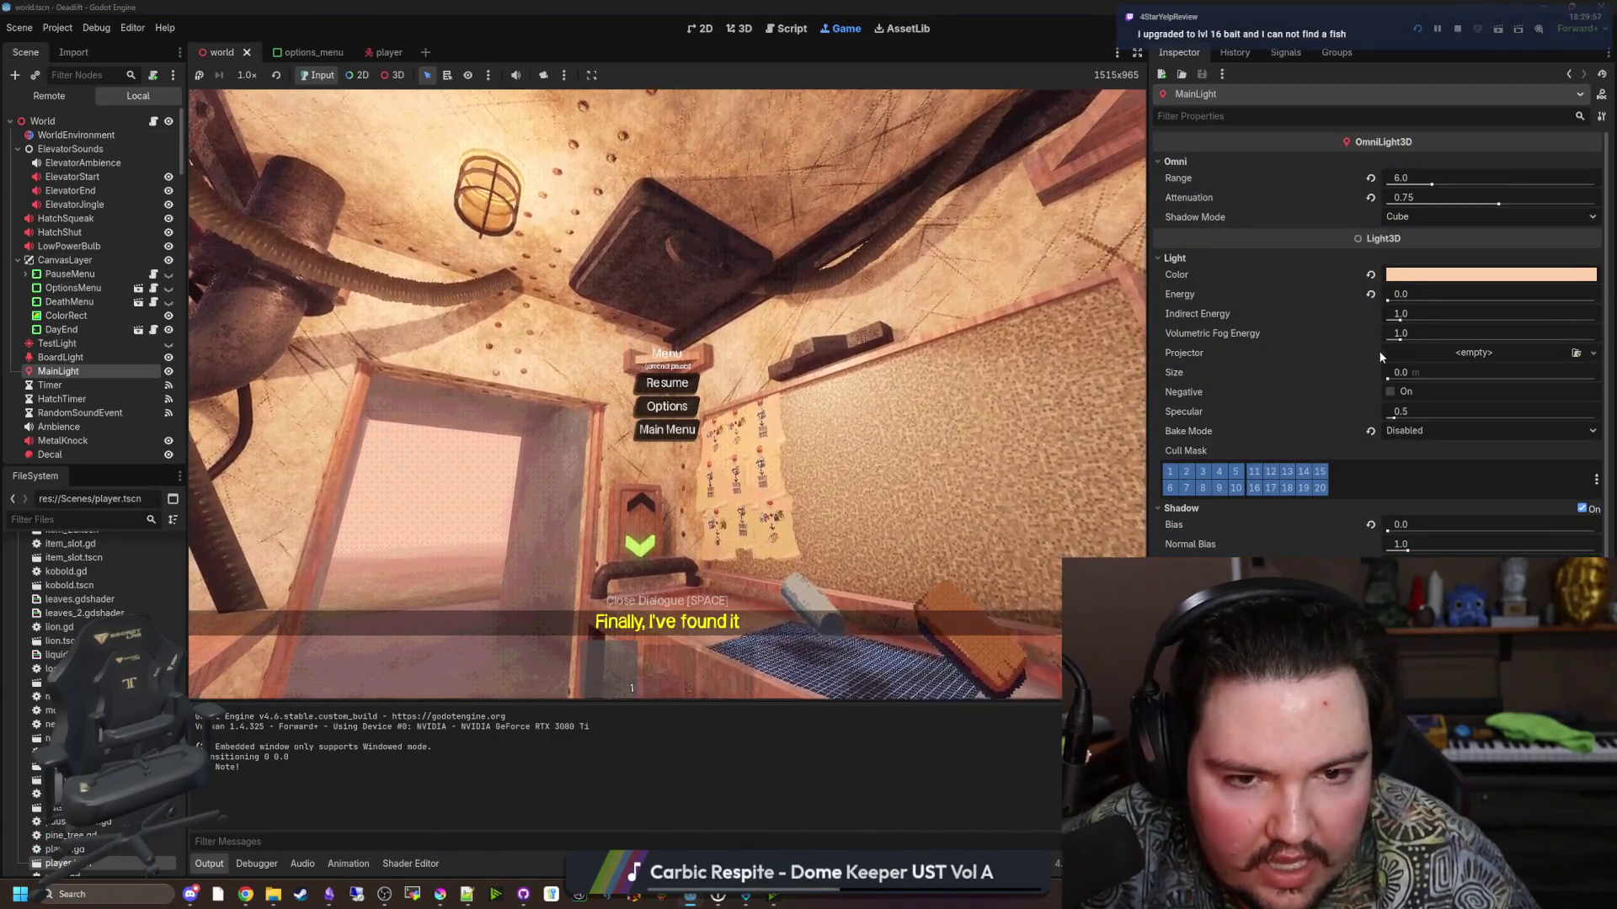
drag(1387, 301, 1389, 302)
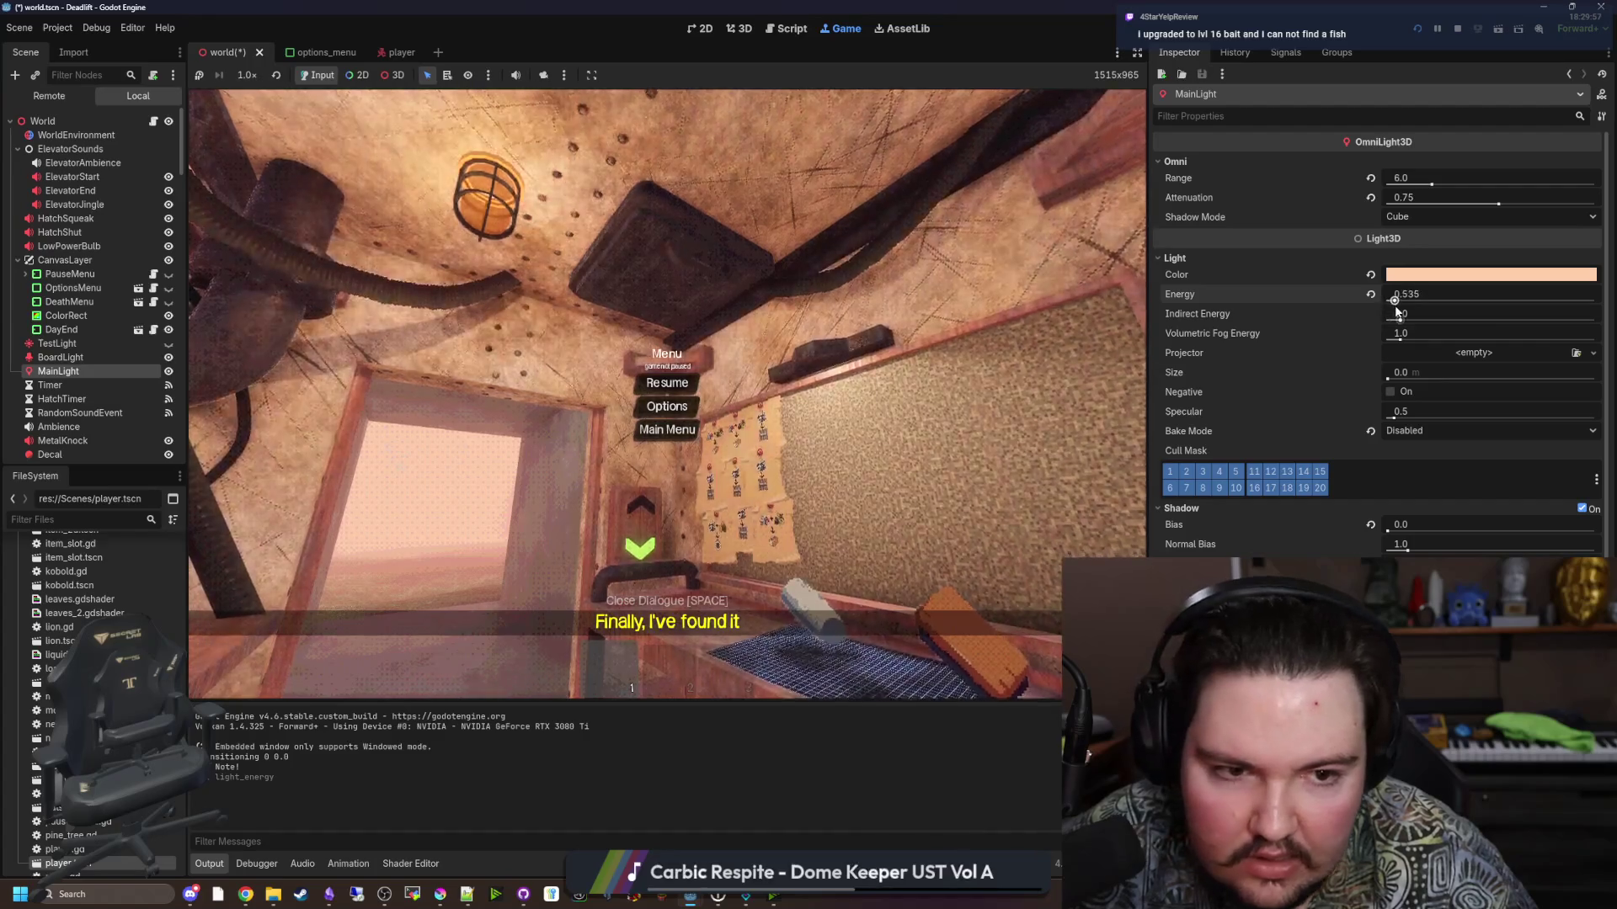
click(1415, 300)
text(1)
key(Return)
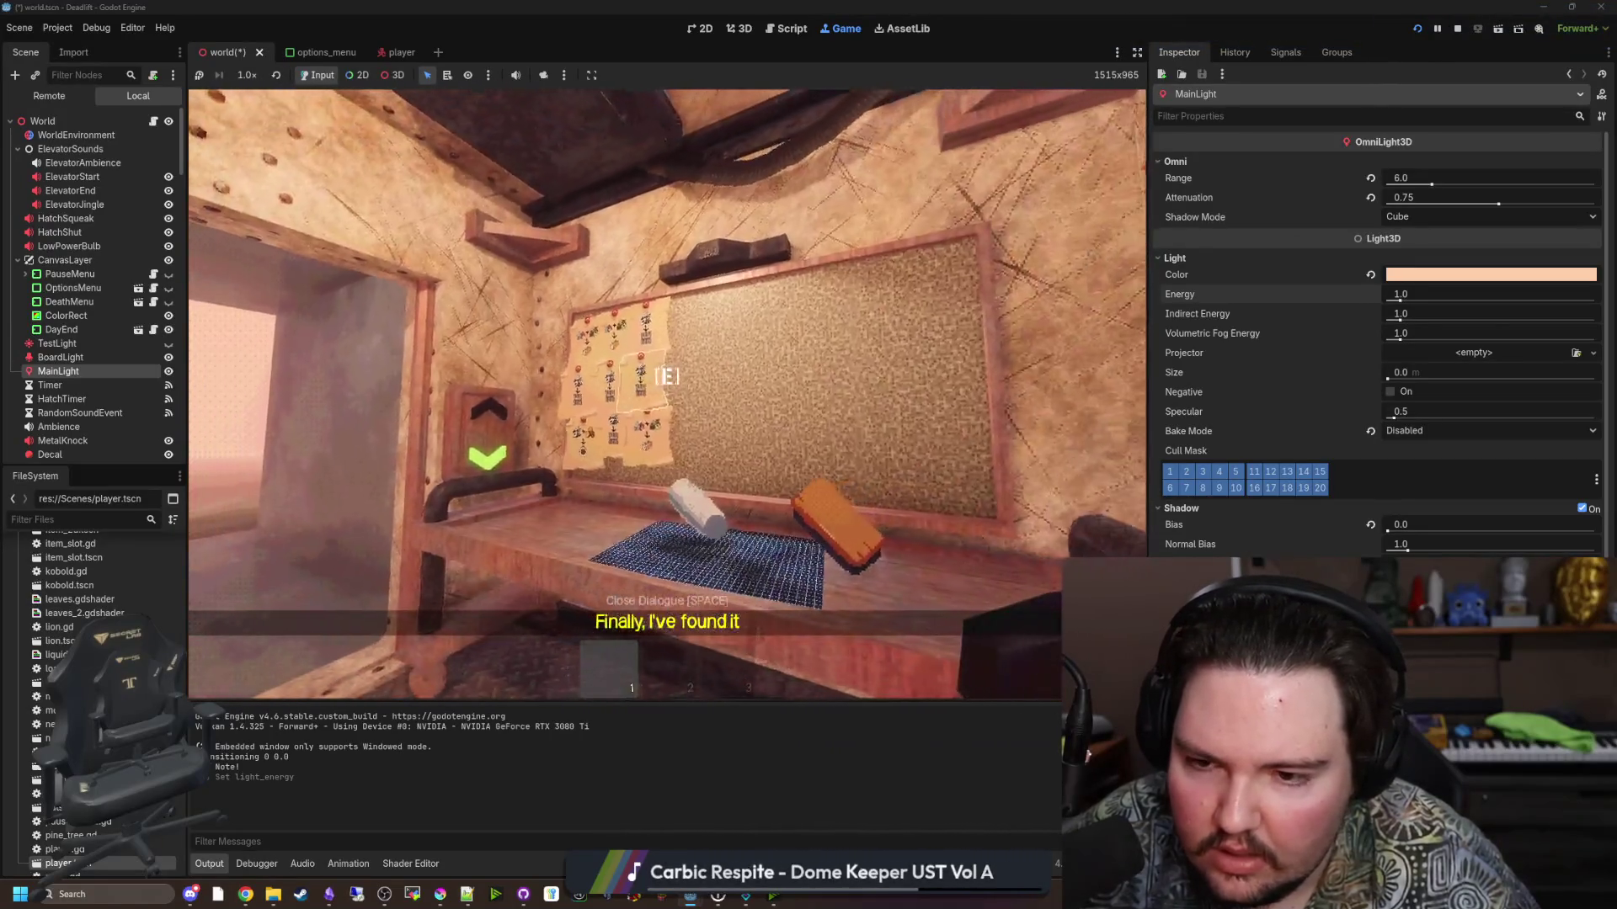
key(Escape)
In the Lured In project, filter files for 'fishing' and open fishing_region.gd at the bite timer function.
mouse_move(693, 903)
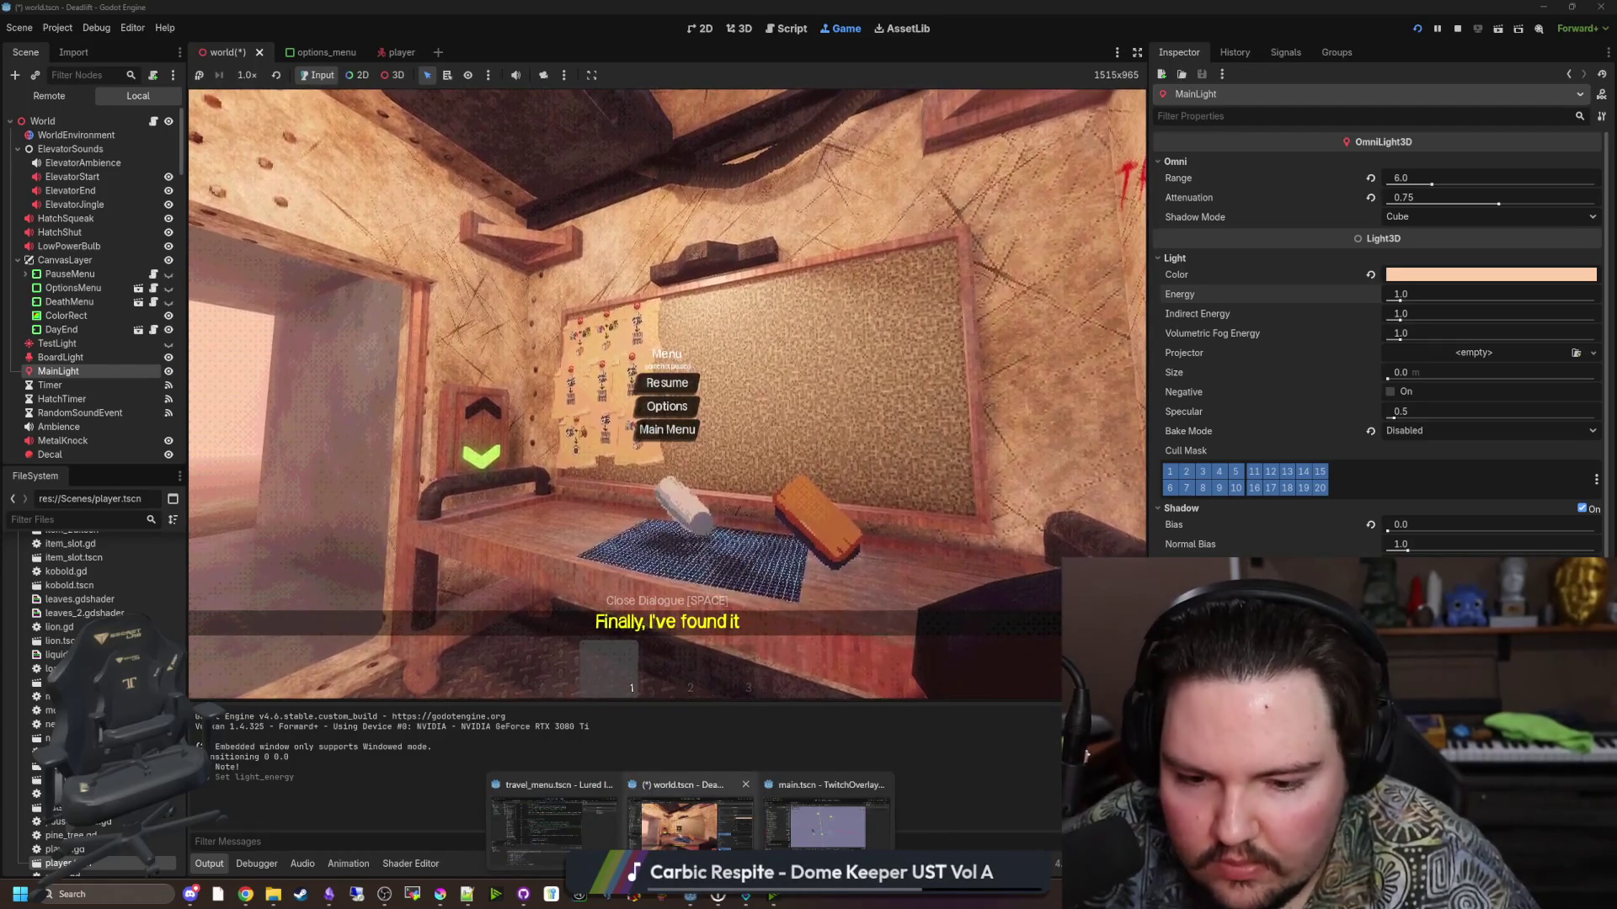
click(568, 829)
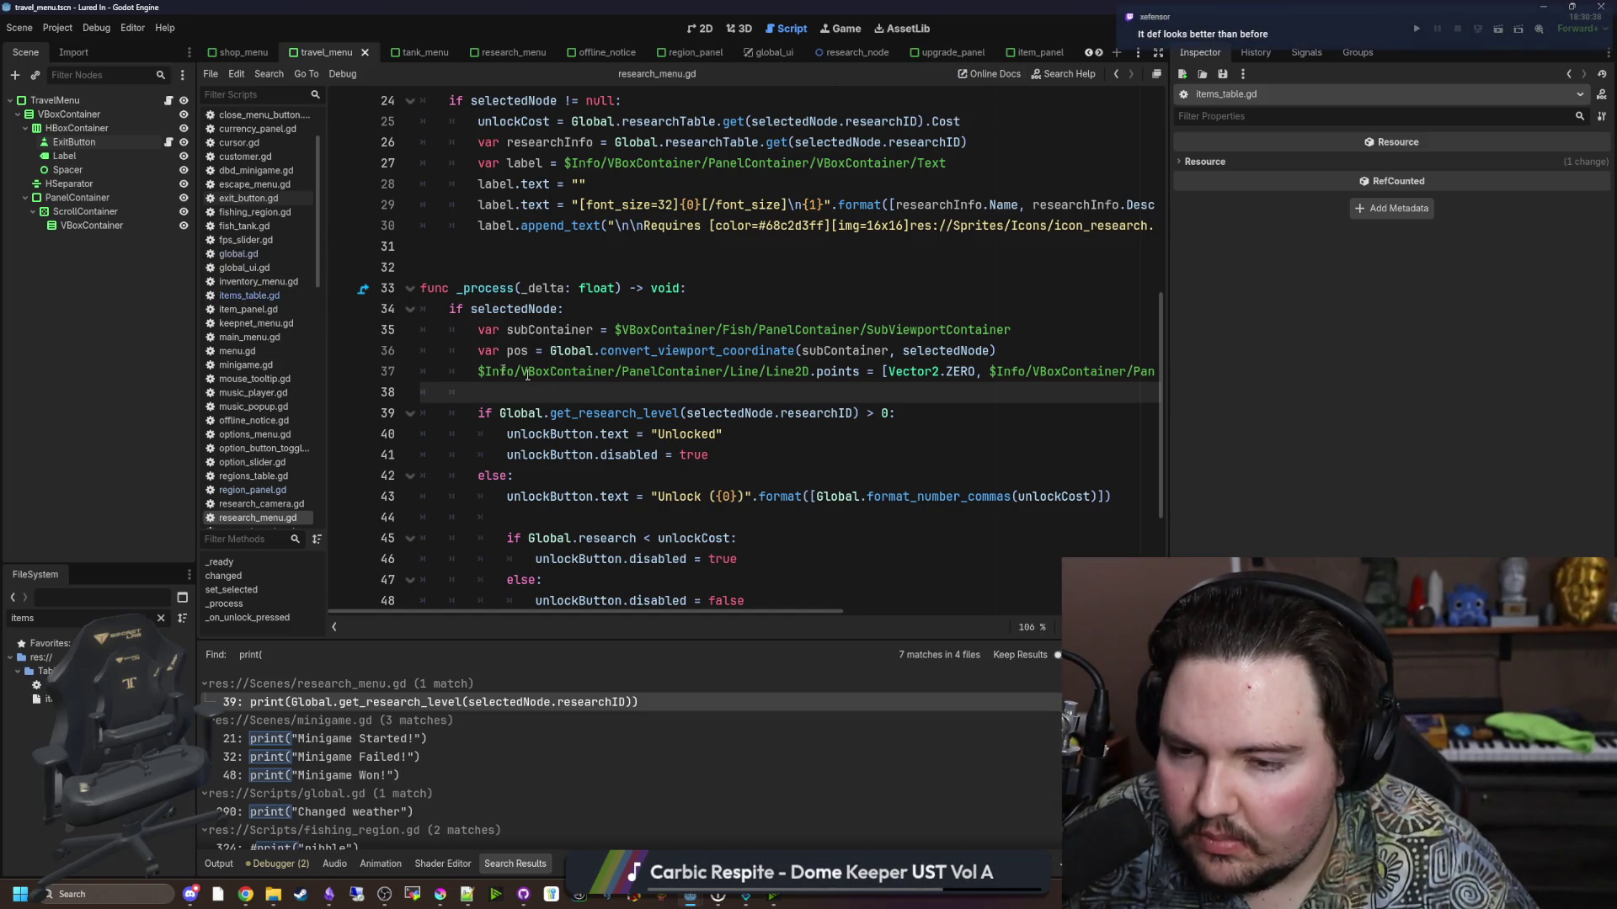
click(544, 267)
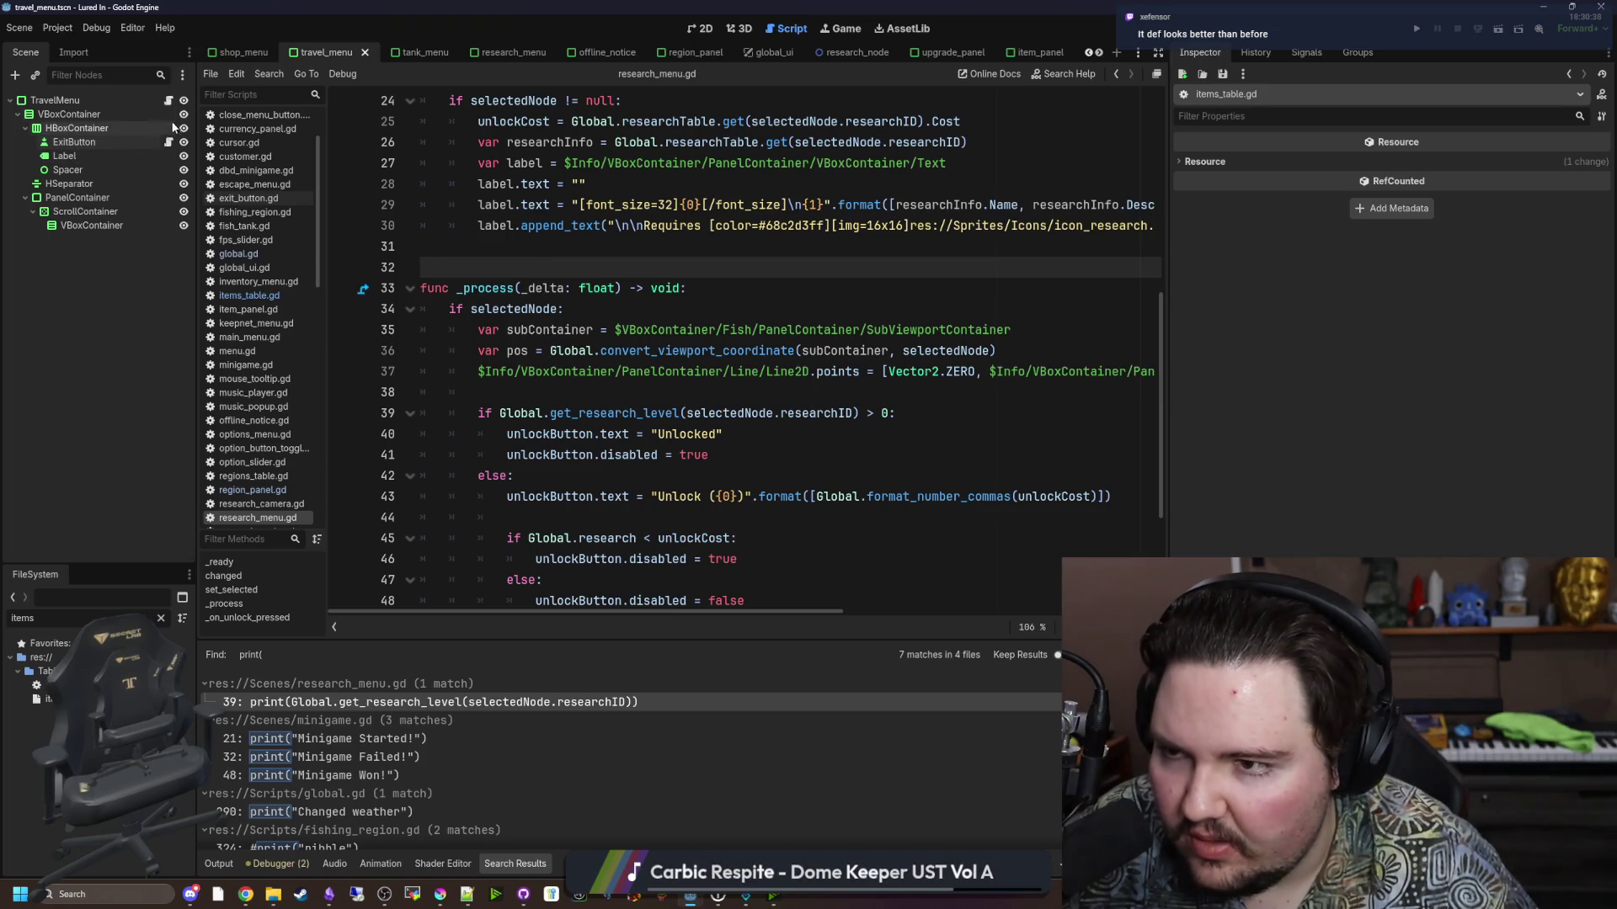
click(161, 618)
text(fishing)
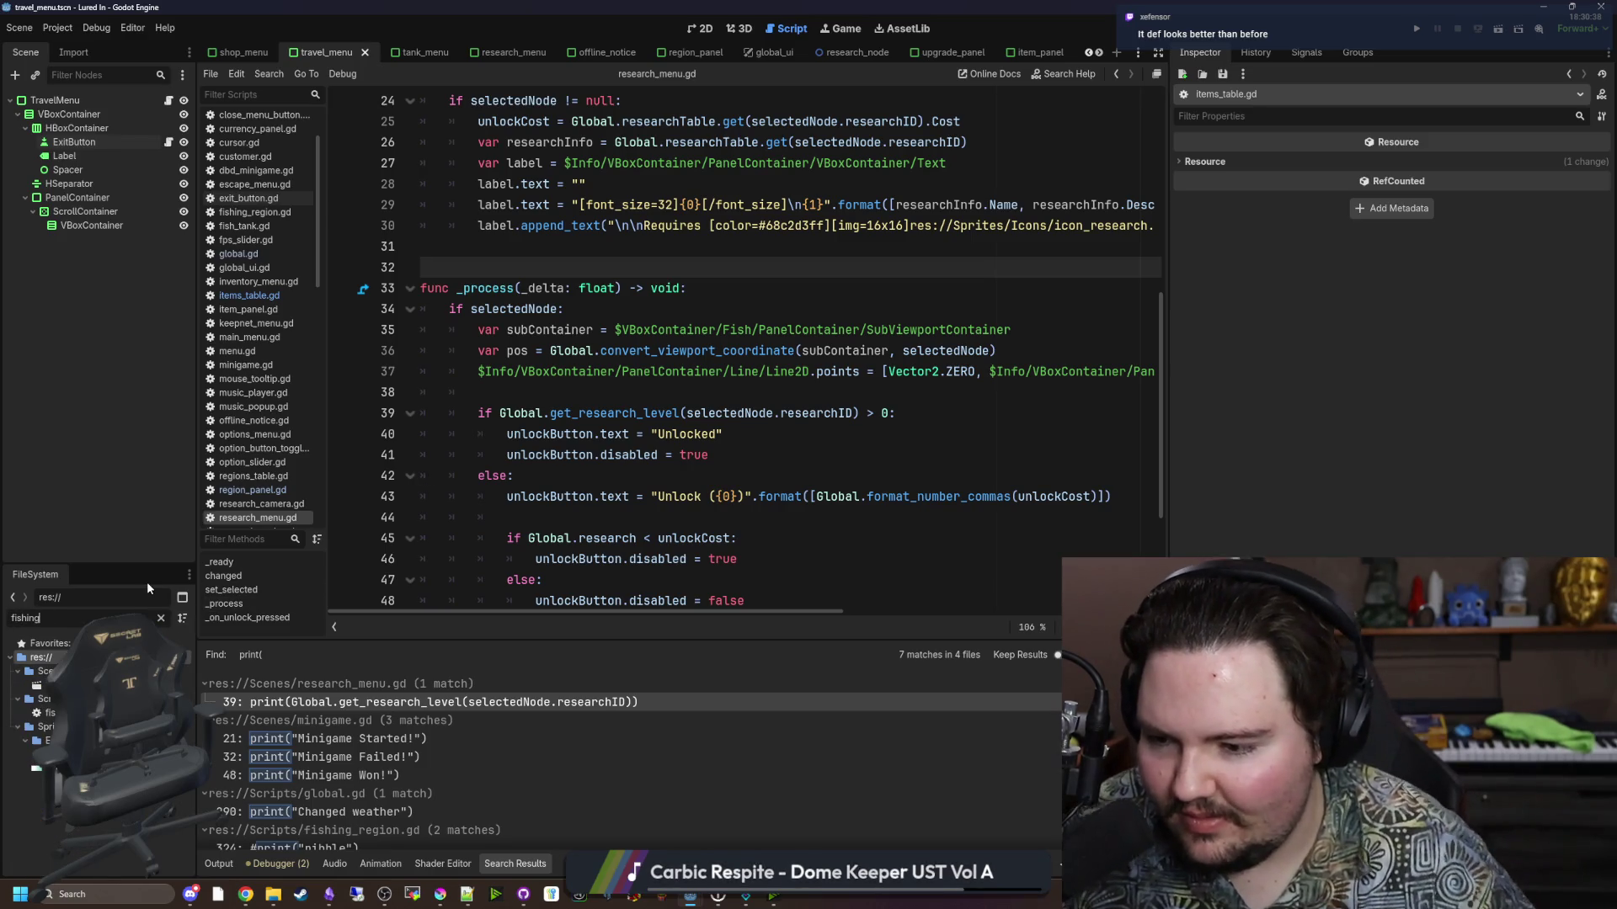
double_click(49, 712)
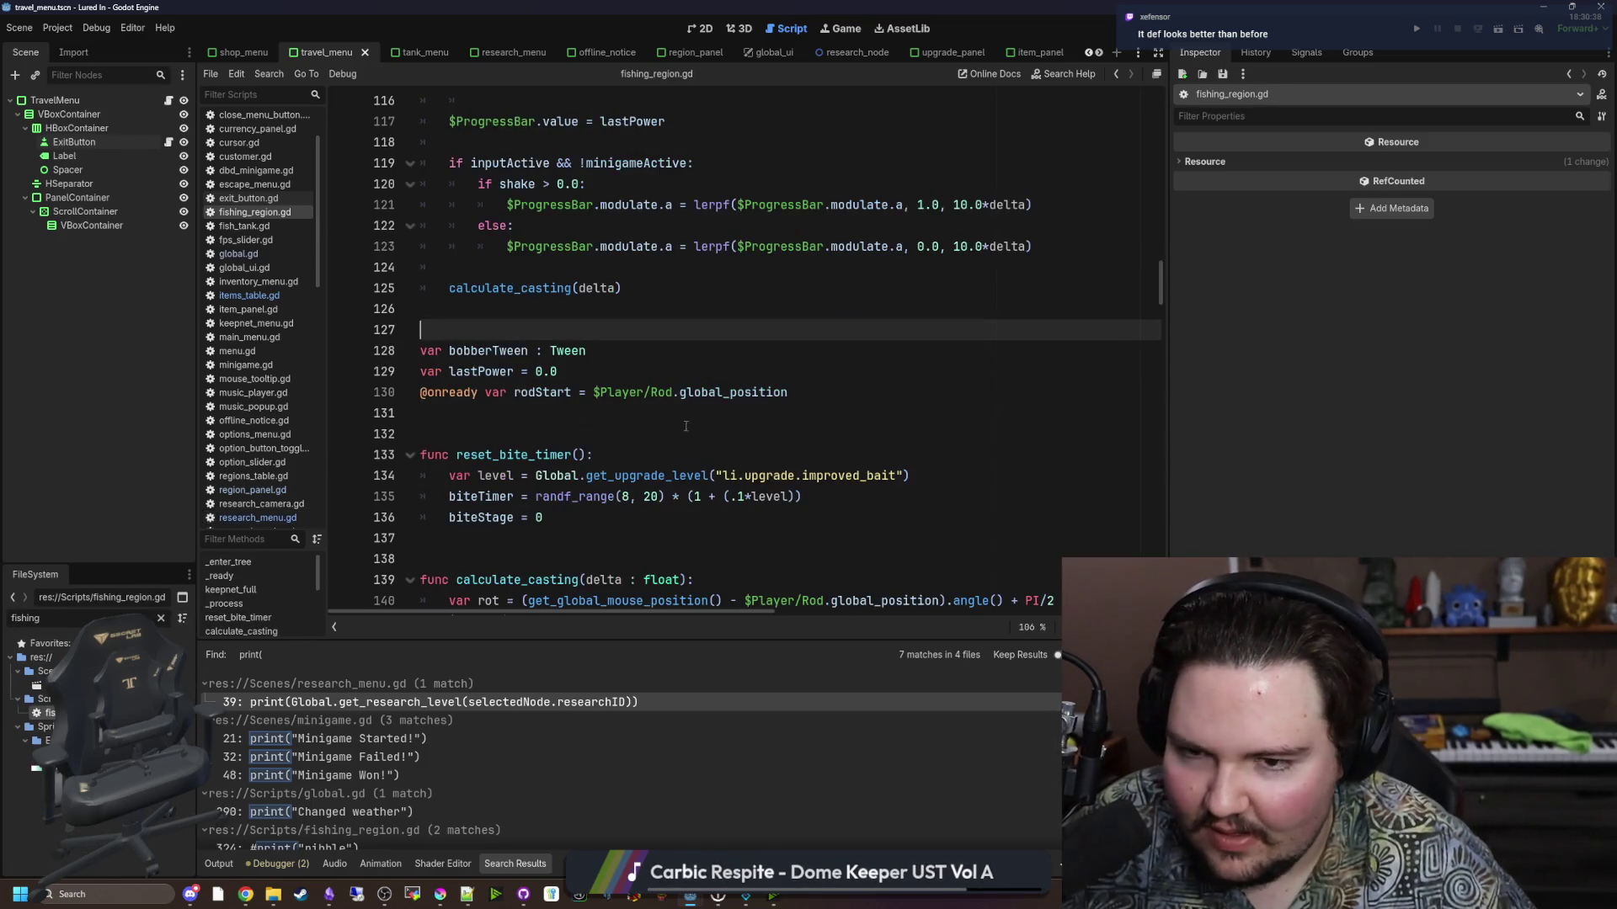
click(645, 466)
scroll(653, 438, down, 2)
key(Down)
key(Down)
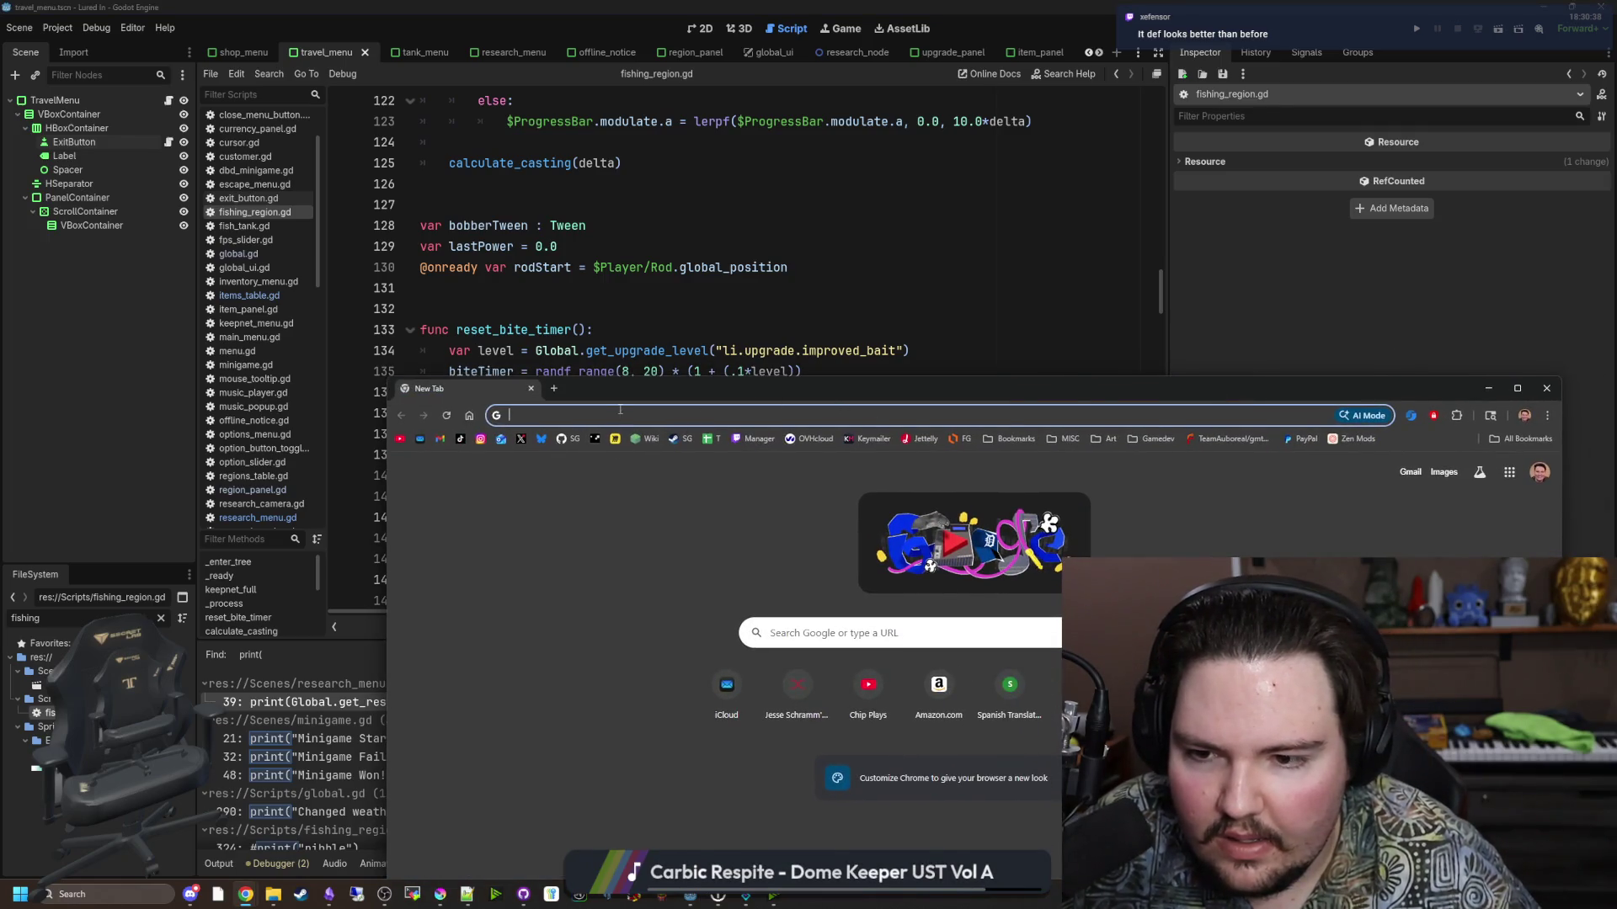
Load the Desmos graphing calculator in the browser beside the script.
text(desmos)
key(Return)
mouse_move(624, 396)
mouse_down()
mouse_move(885, 360)
mouse_move(1148, 148)
mouse_move(1170, 82)
mouse_up()
click(1257, 422)
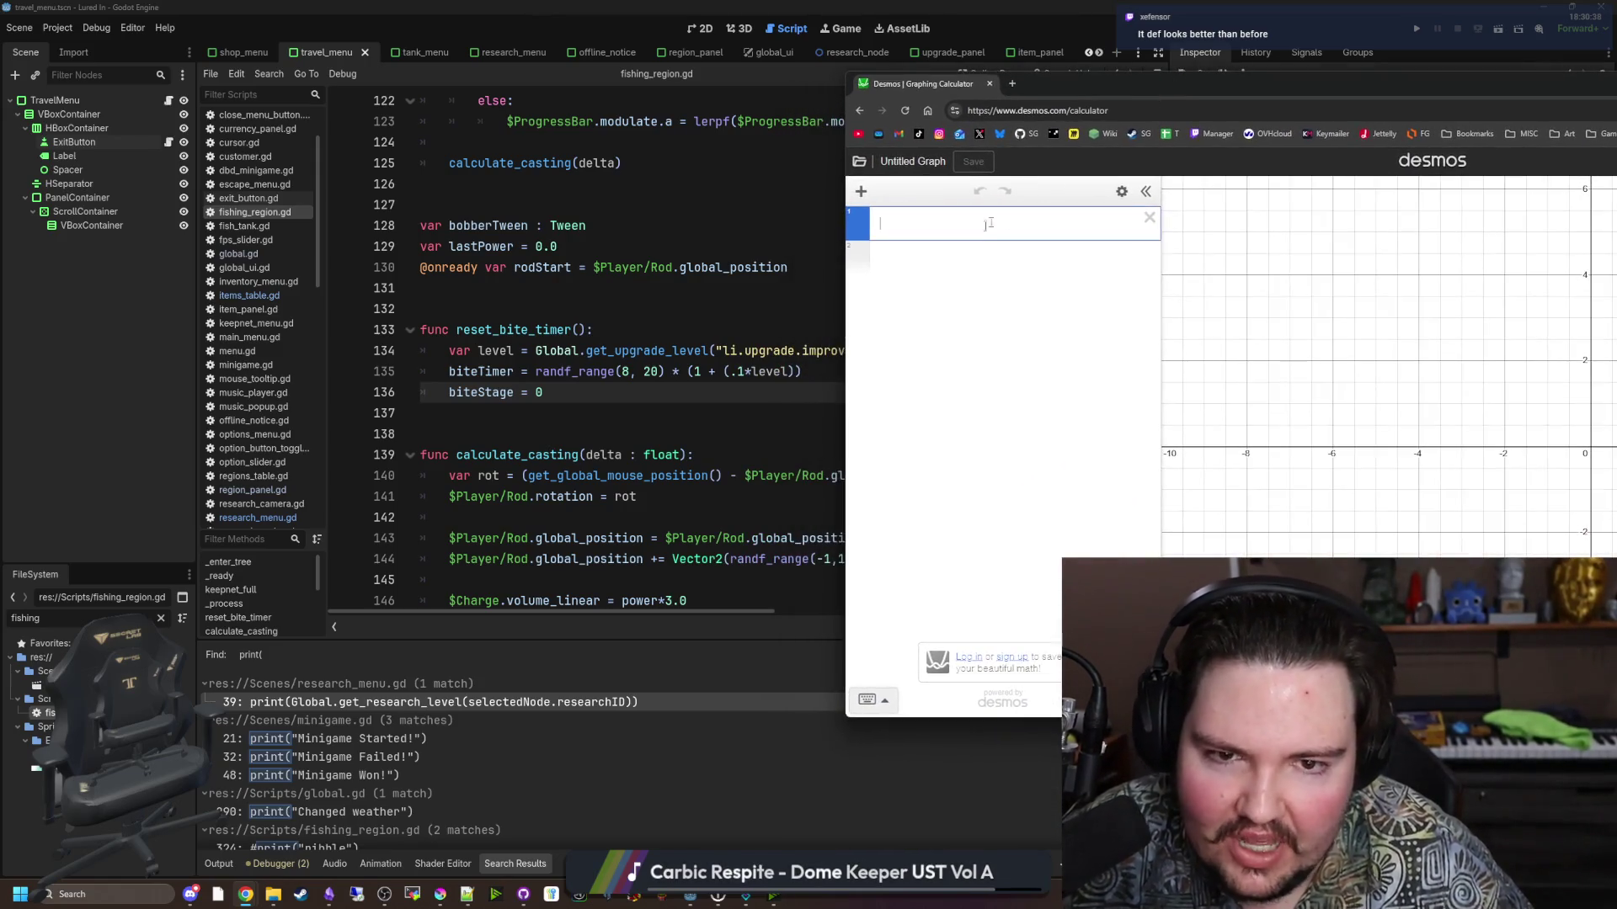
Graph 1 + 0.1x in Desmos, trace along the line, then return to line 135 in Godot.
text((1)
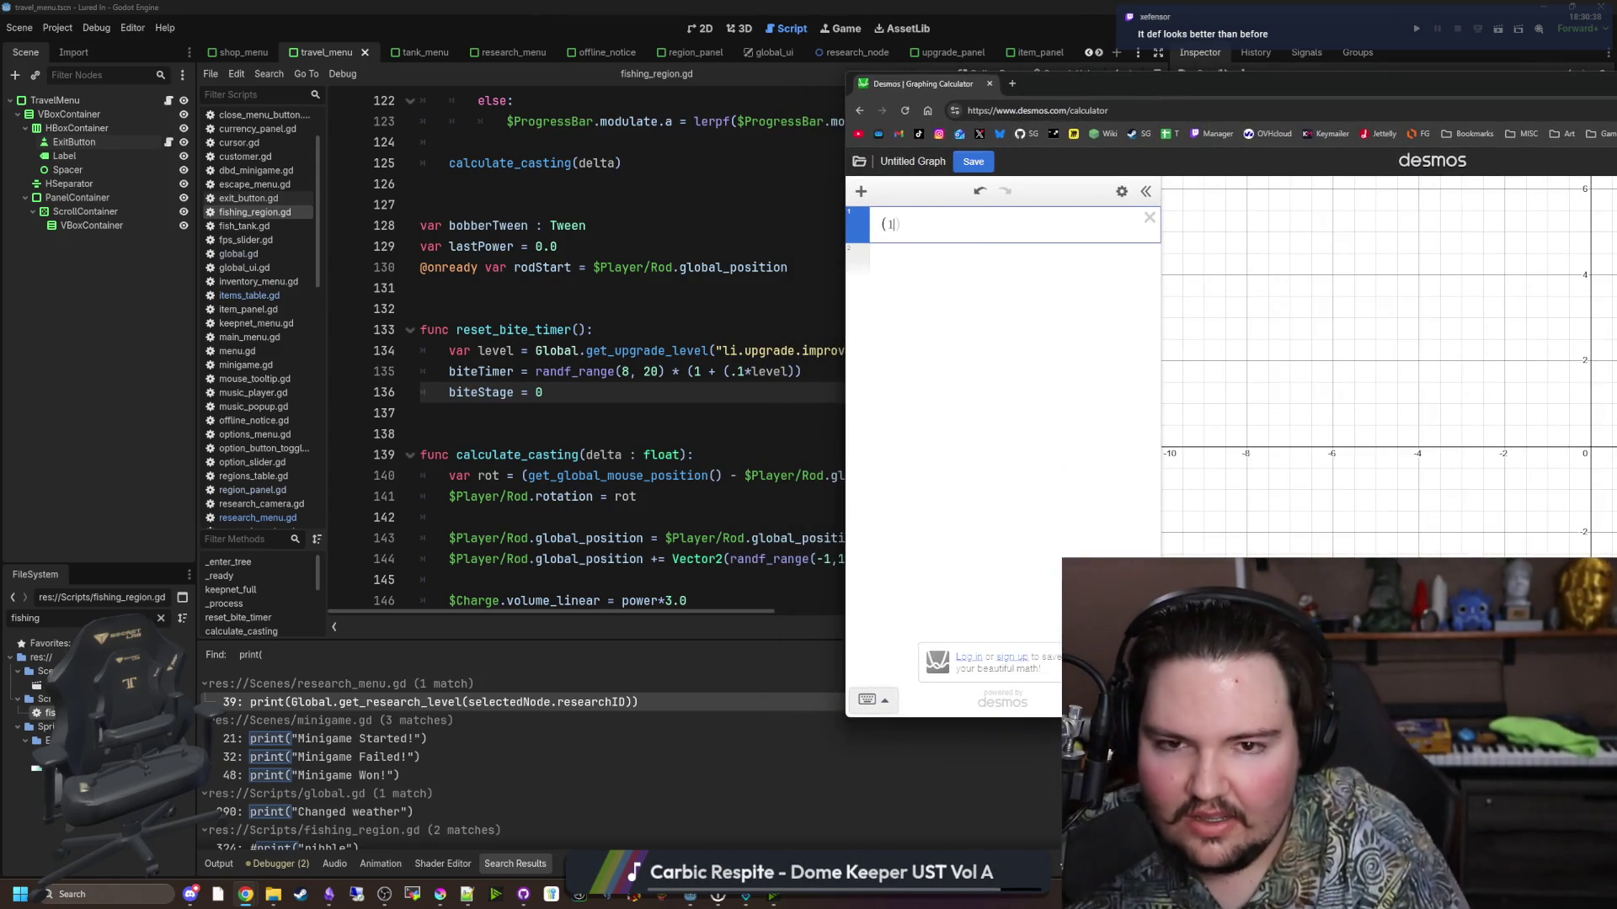
text(()
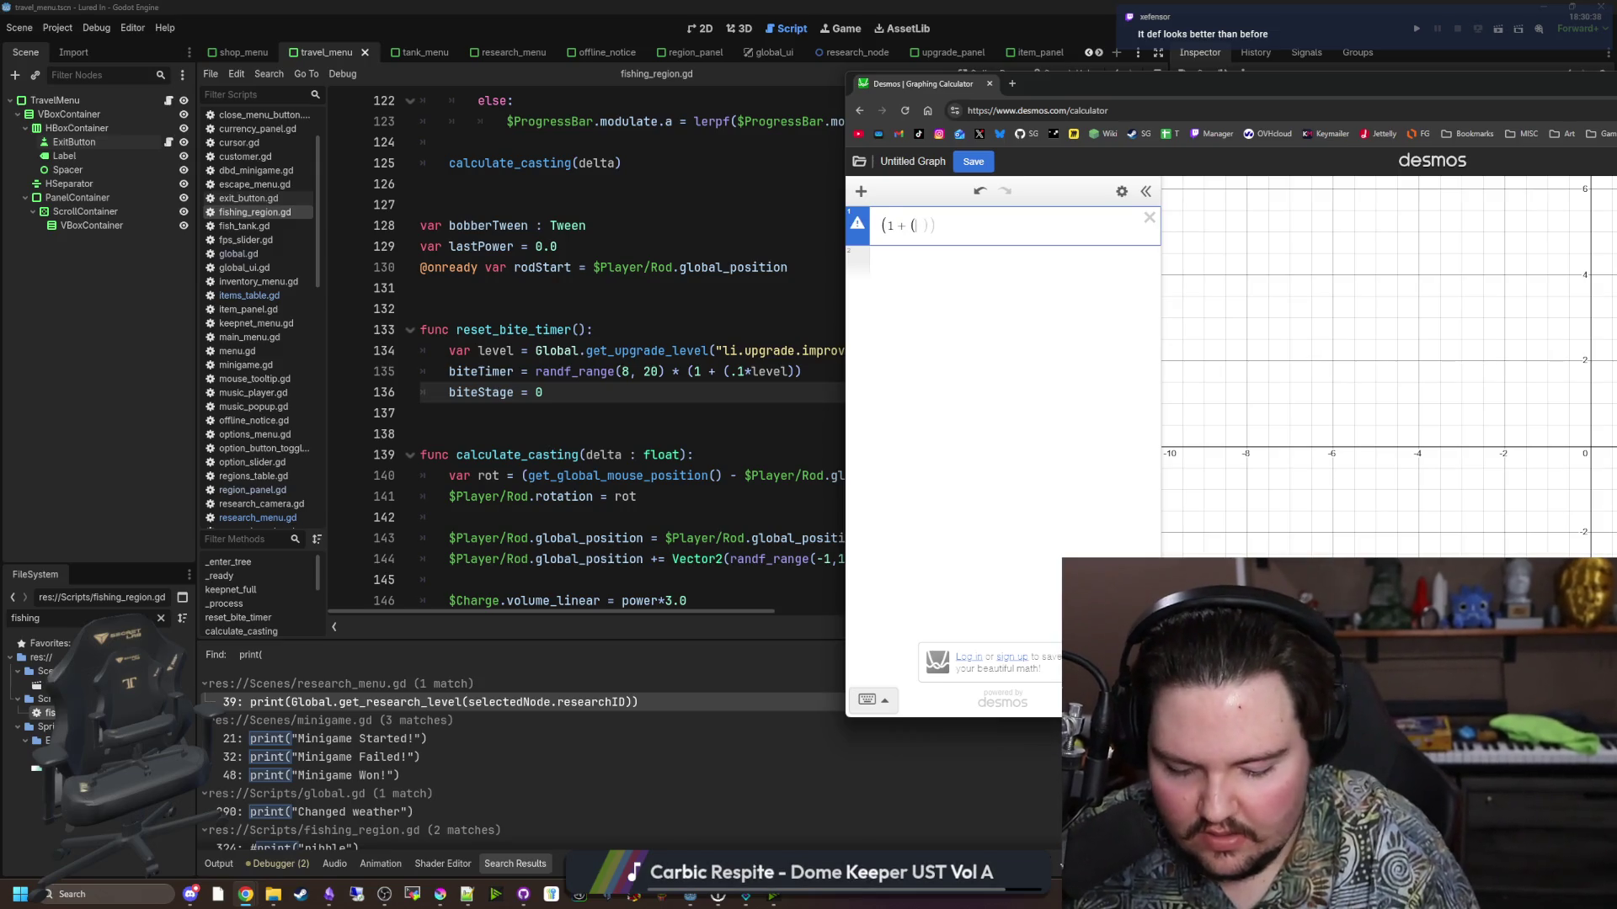
text(.1*x)
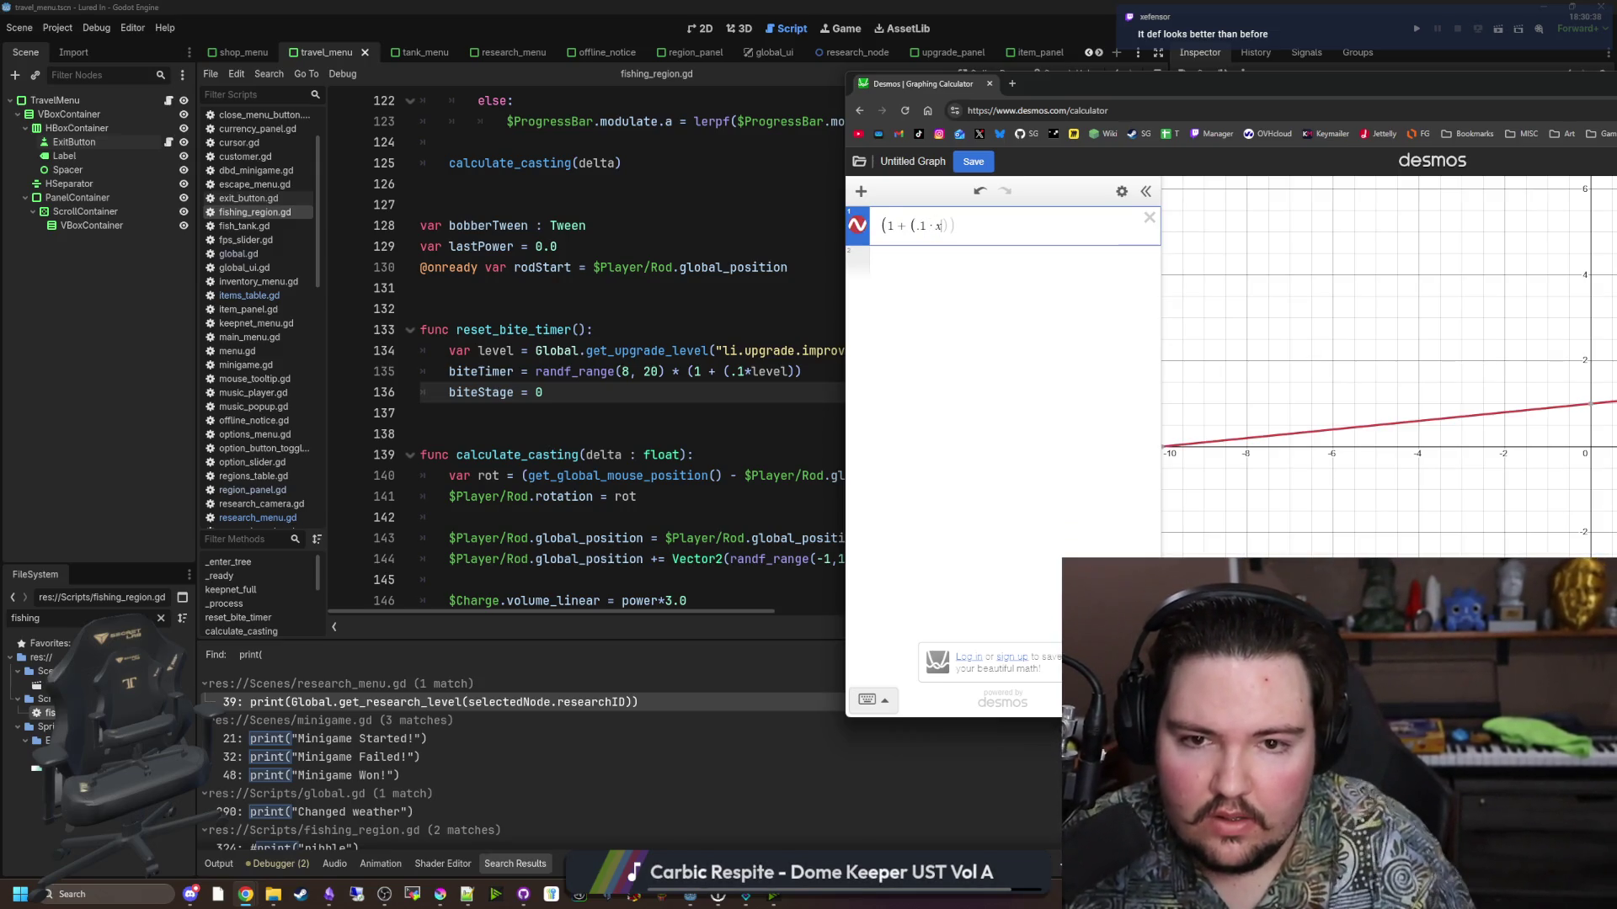
scroll(1366, 462, down, 3)
drag(1476, 389, 1206, 449)
click(1317, 473)
drag(1316, 473, 1486, 457)
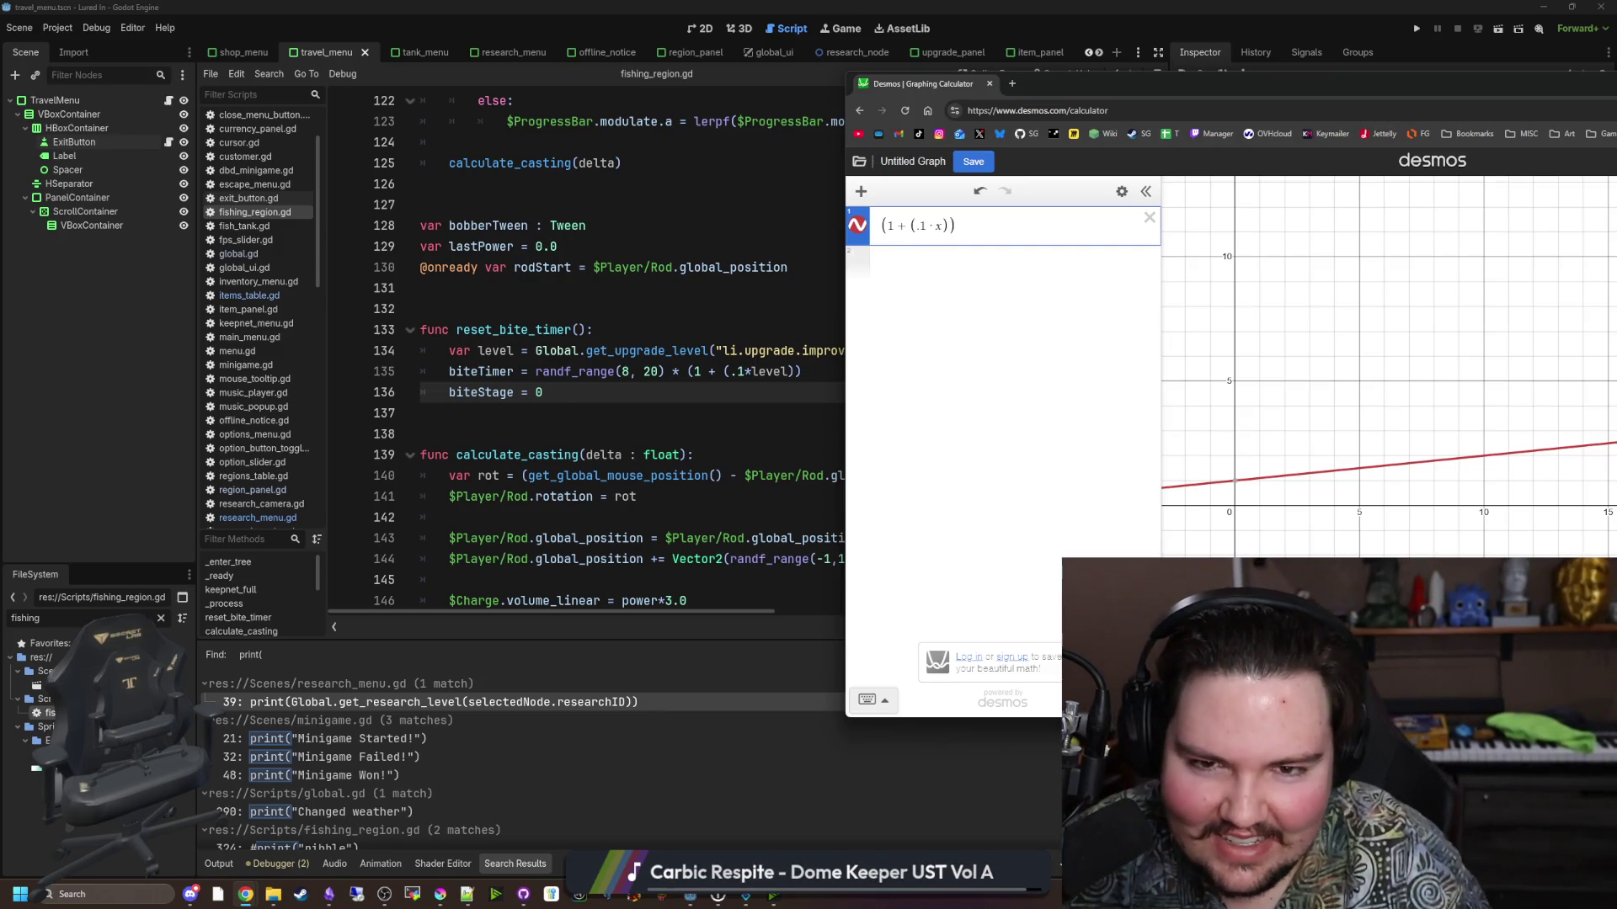
click(612, 380)
click(680, 372)
Change '*' to '/' on line 135 so the bite time is divided by (1 + .1*level).
key(BackSpace)
text(/)
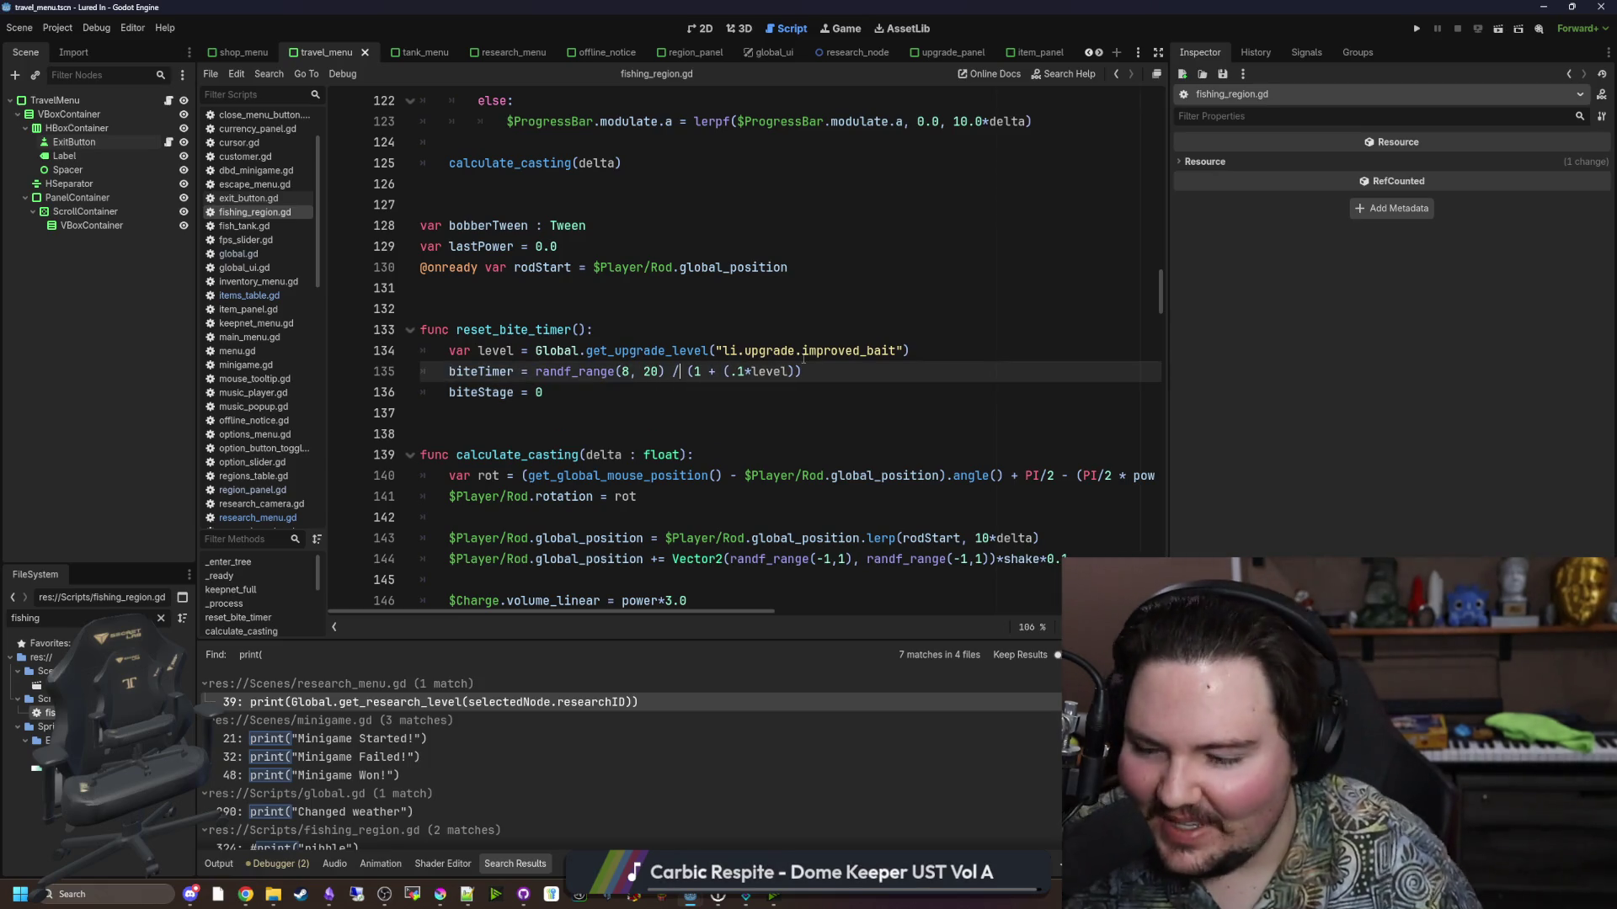
click(593, 309)
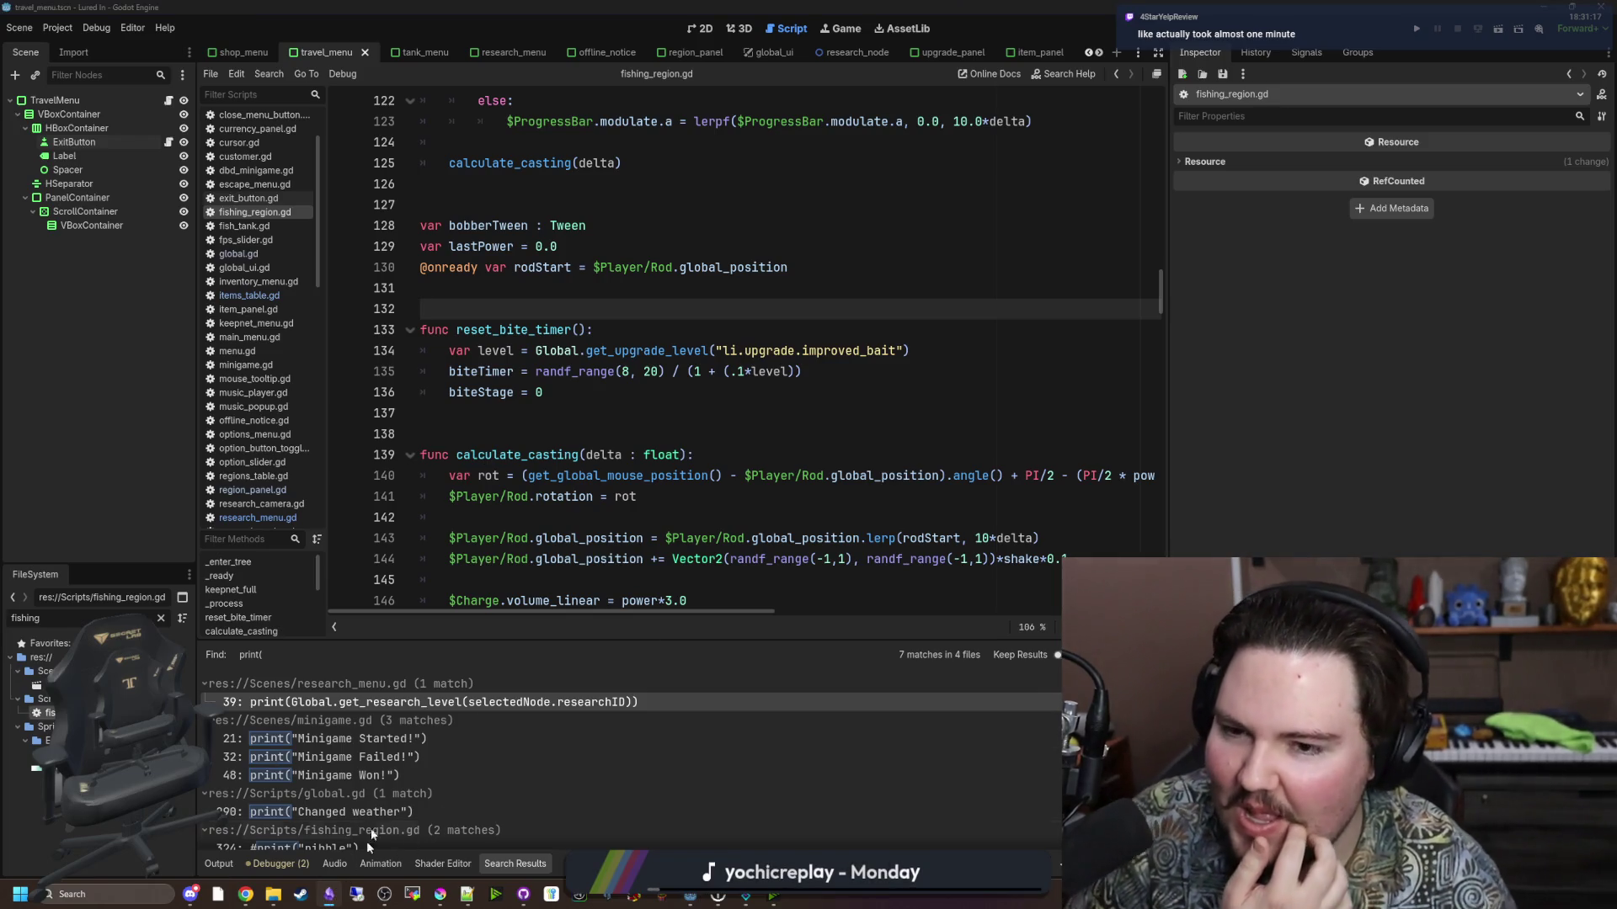
key(alt+Tab)
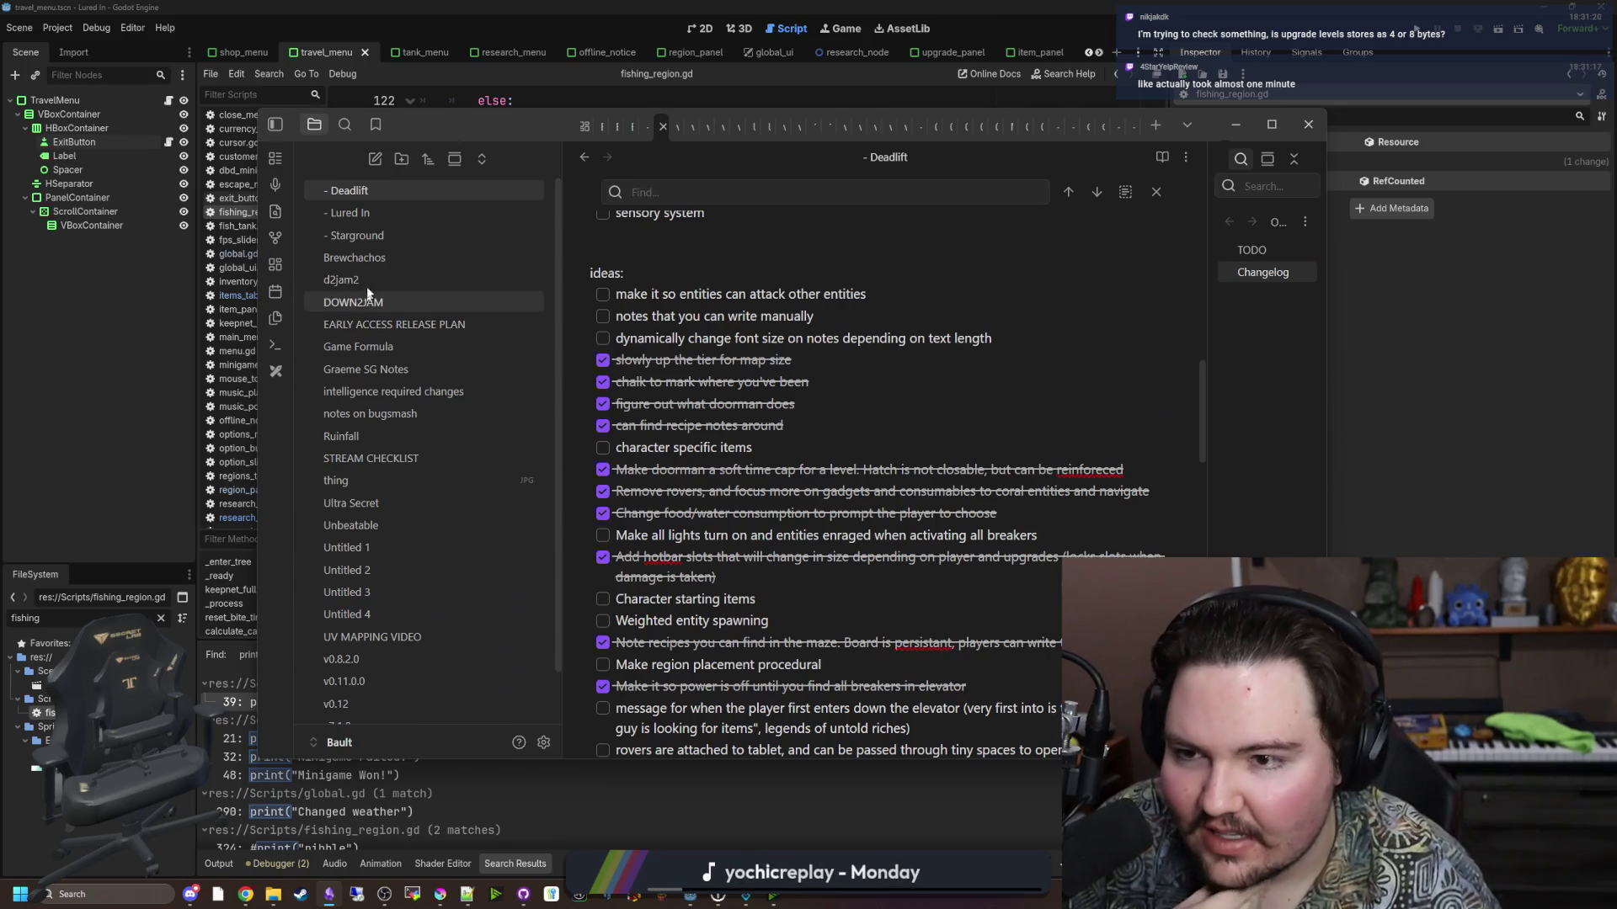
Add a Lured In Changelog bullet about fixing improved bait increasing the bite time, then return to Godot.
click(376, 220)
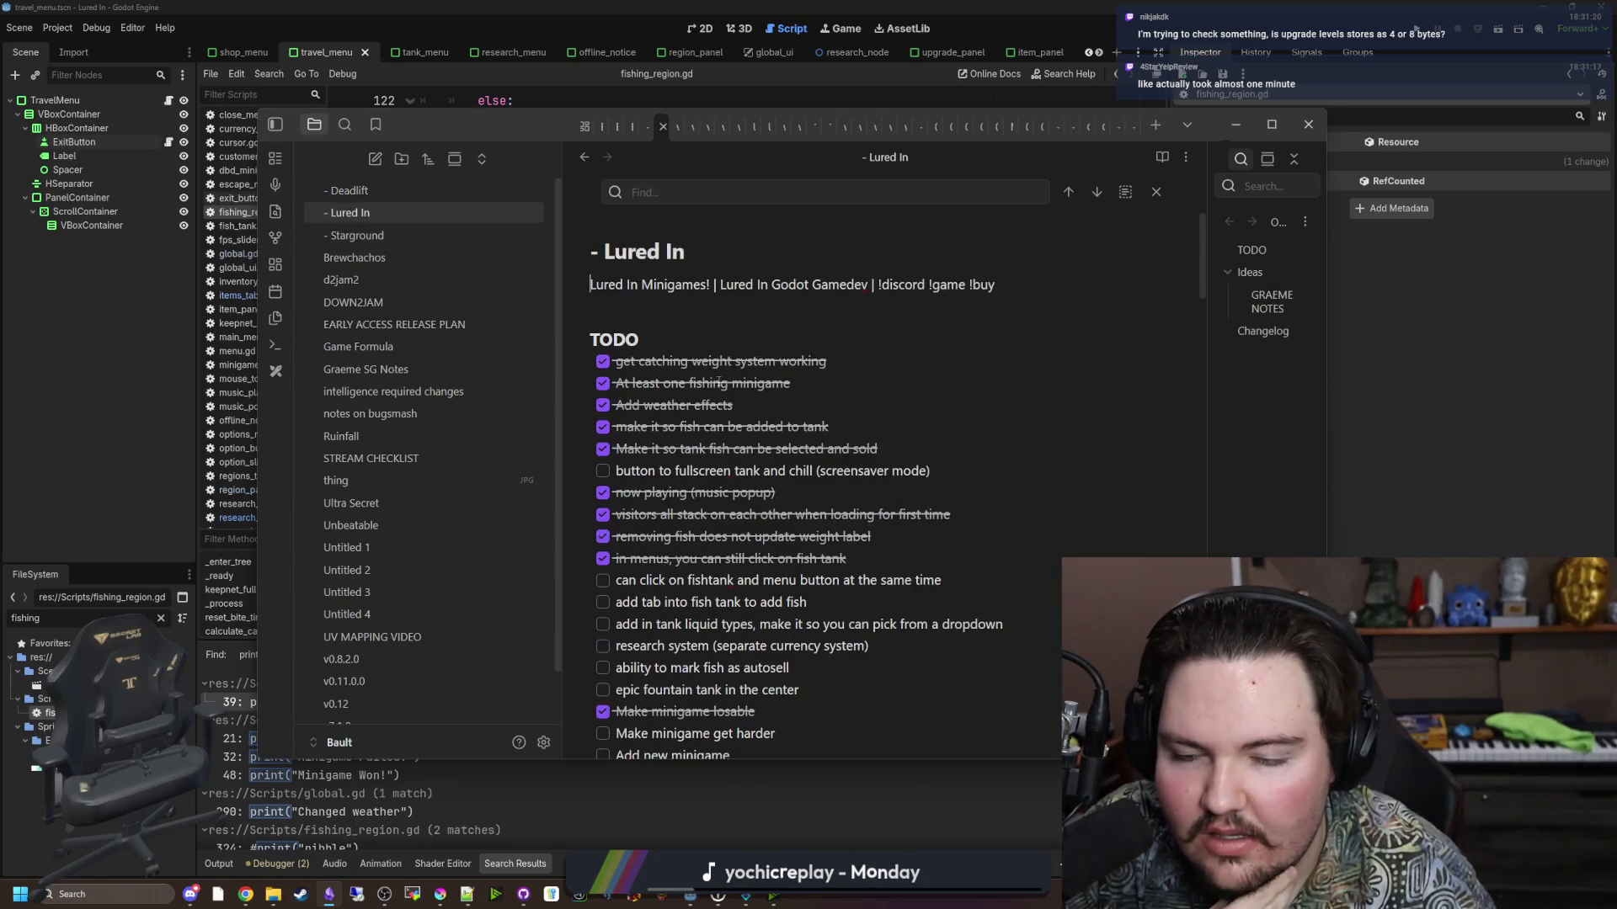
scroll(719, 383, down, 20)
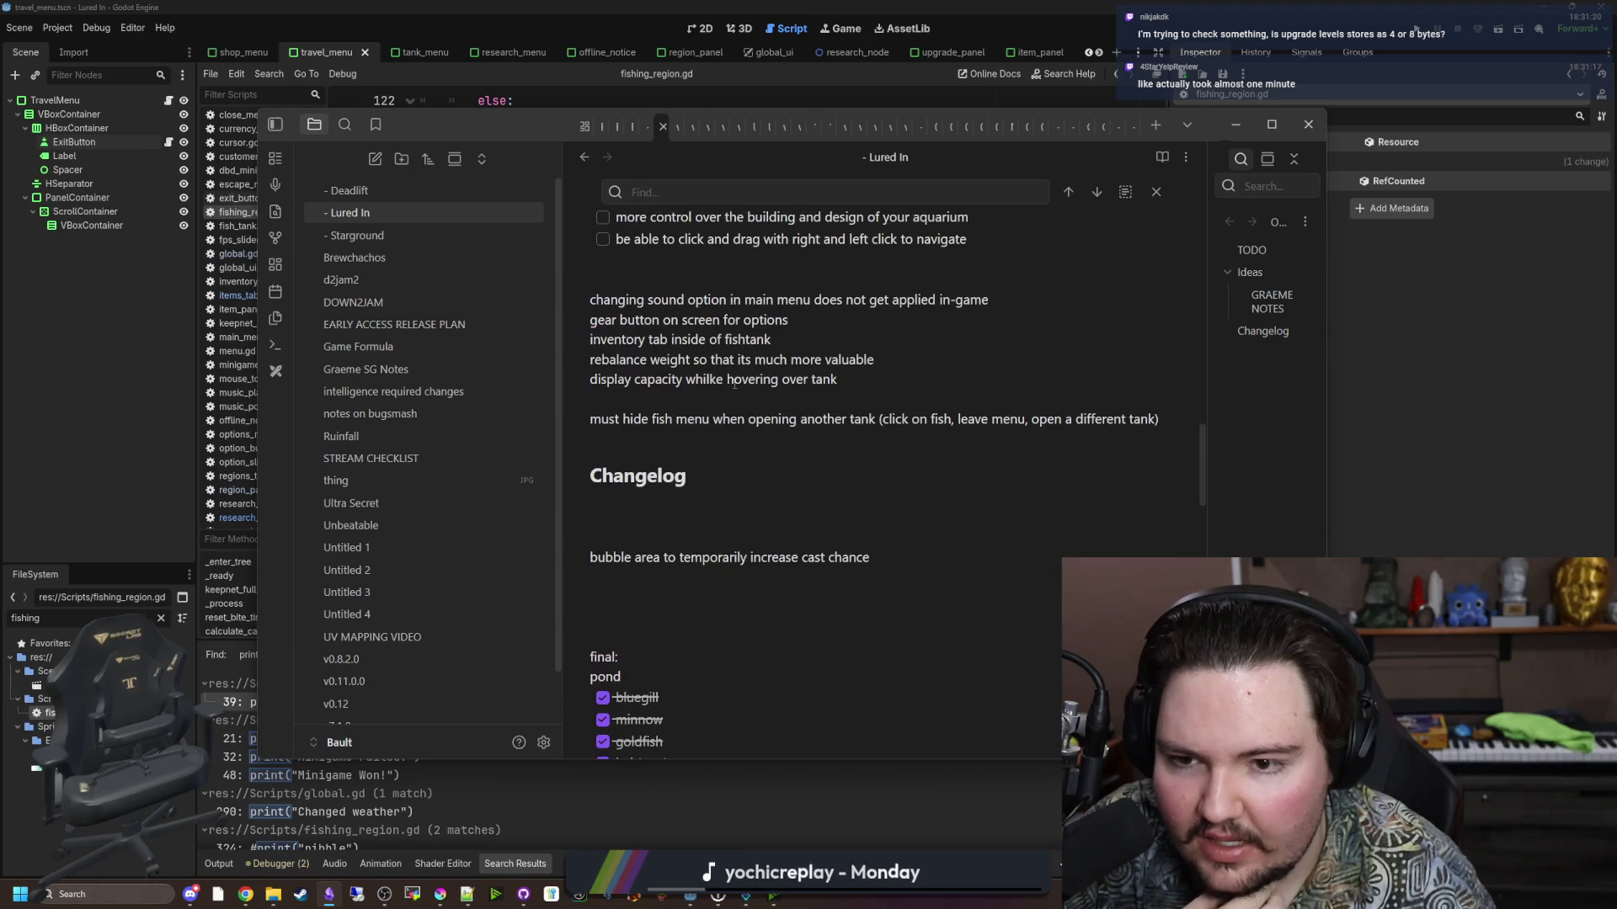
click(635, 502)
text(- F)
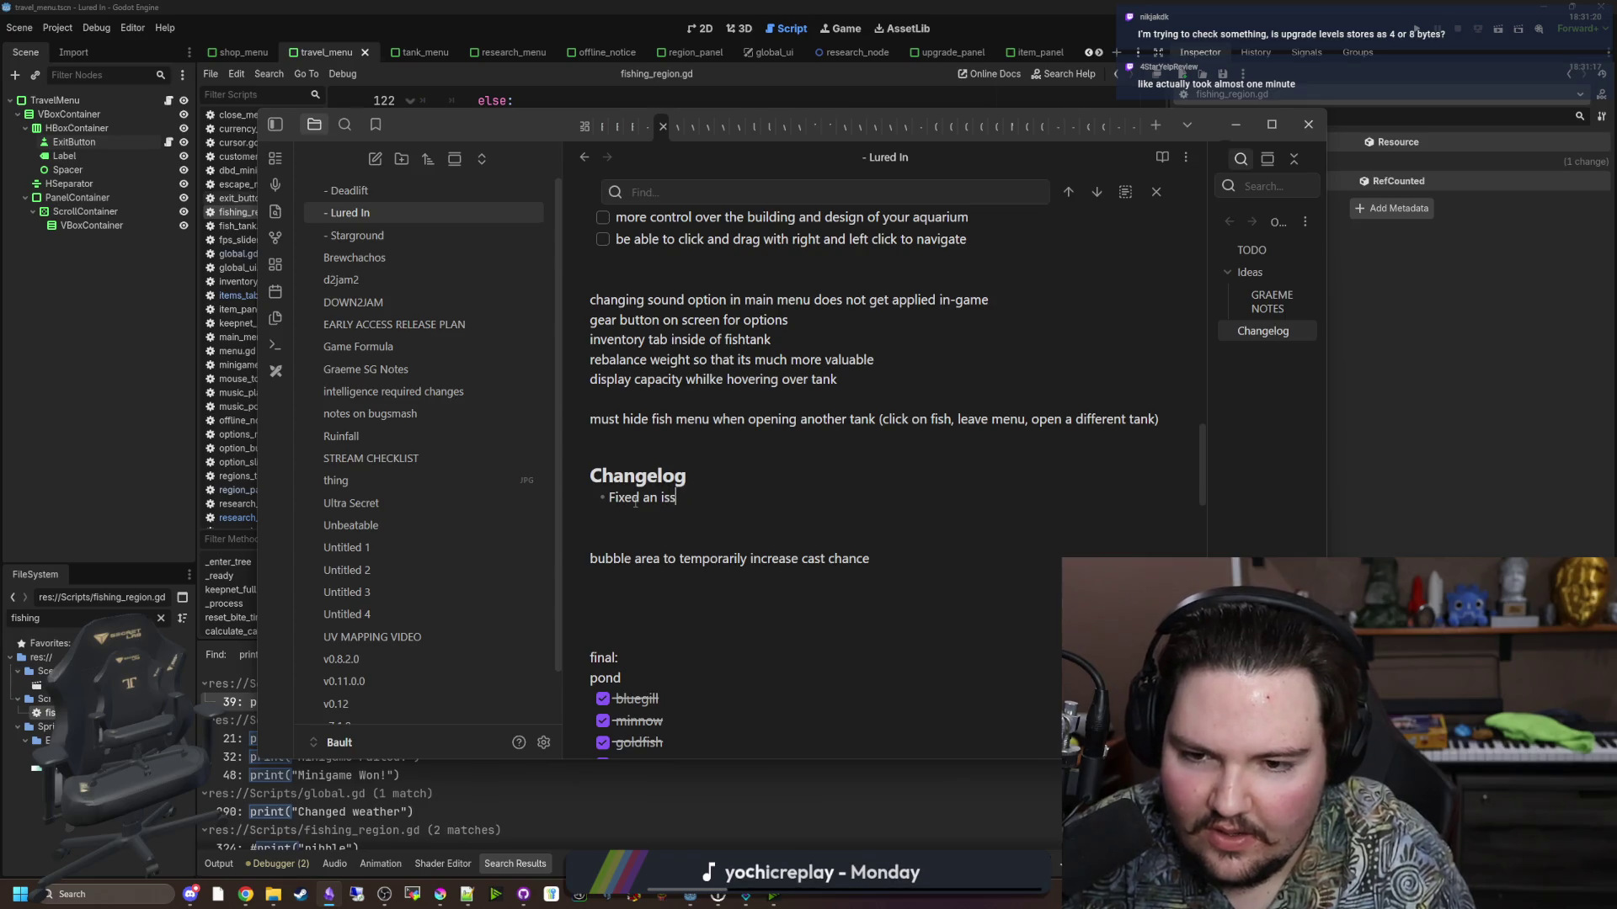
text(ere improved bait increased time between bites)
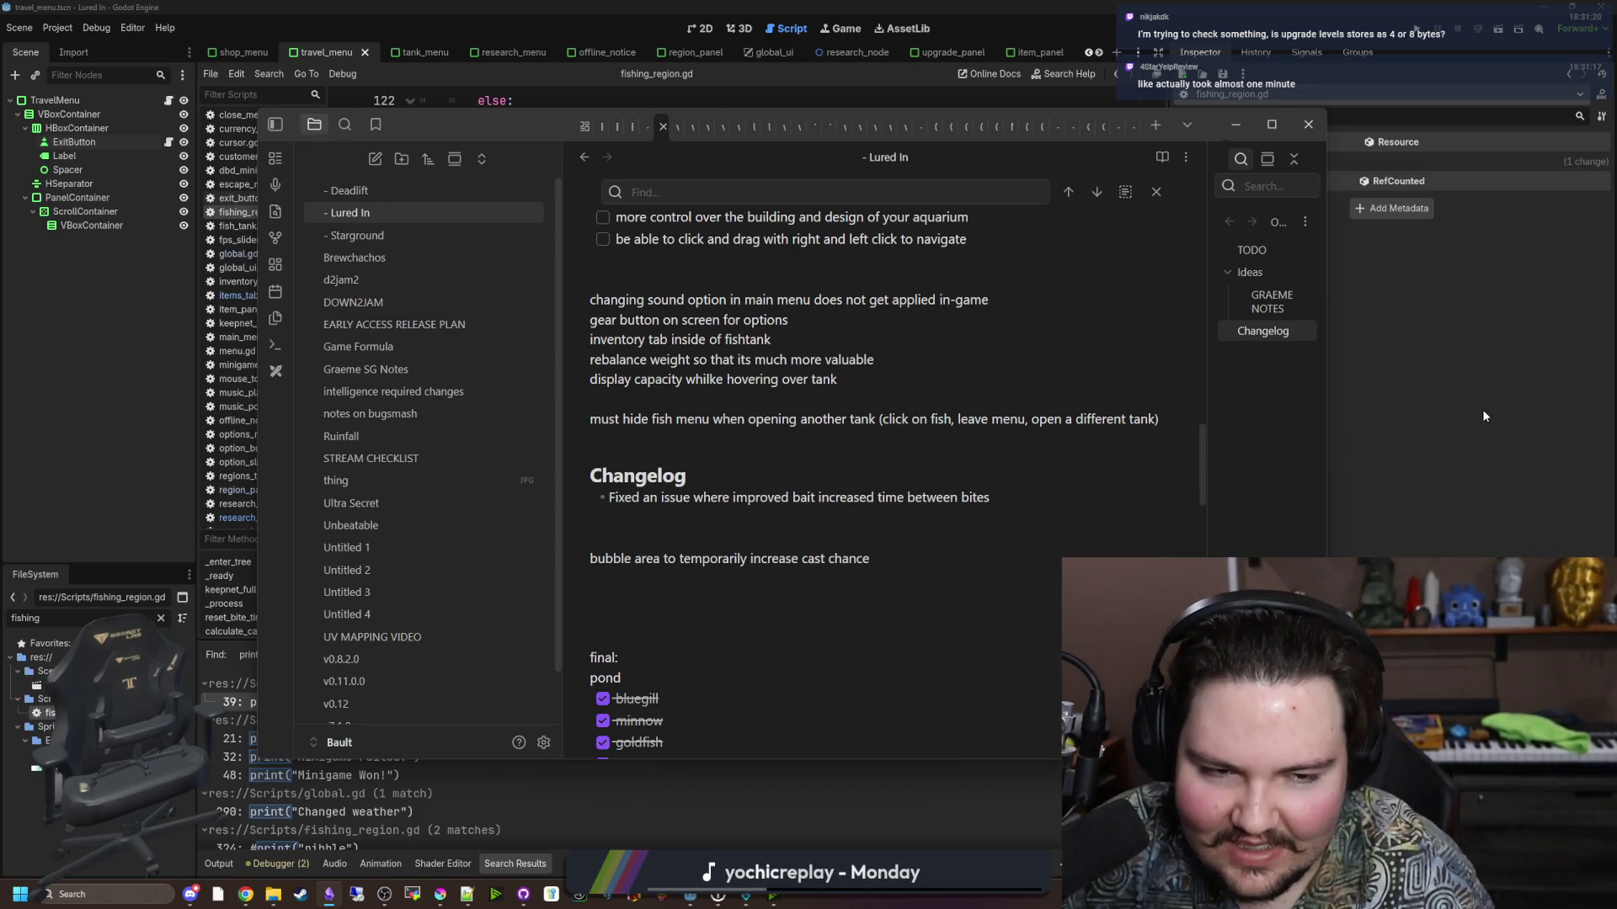
key(alt+Tab)
click(786, 437)
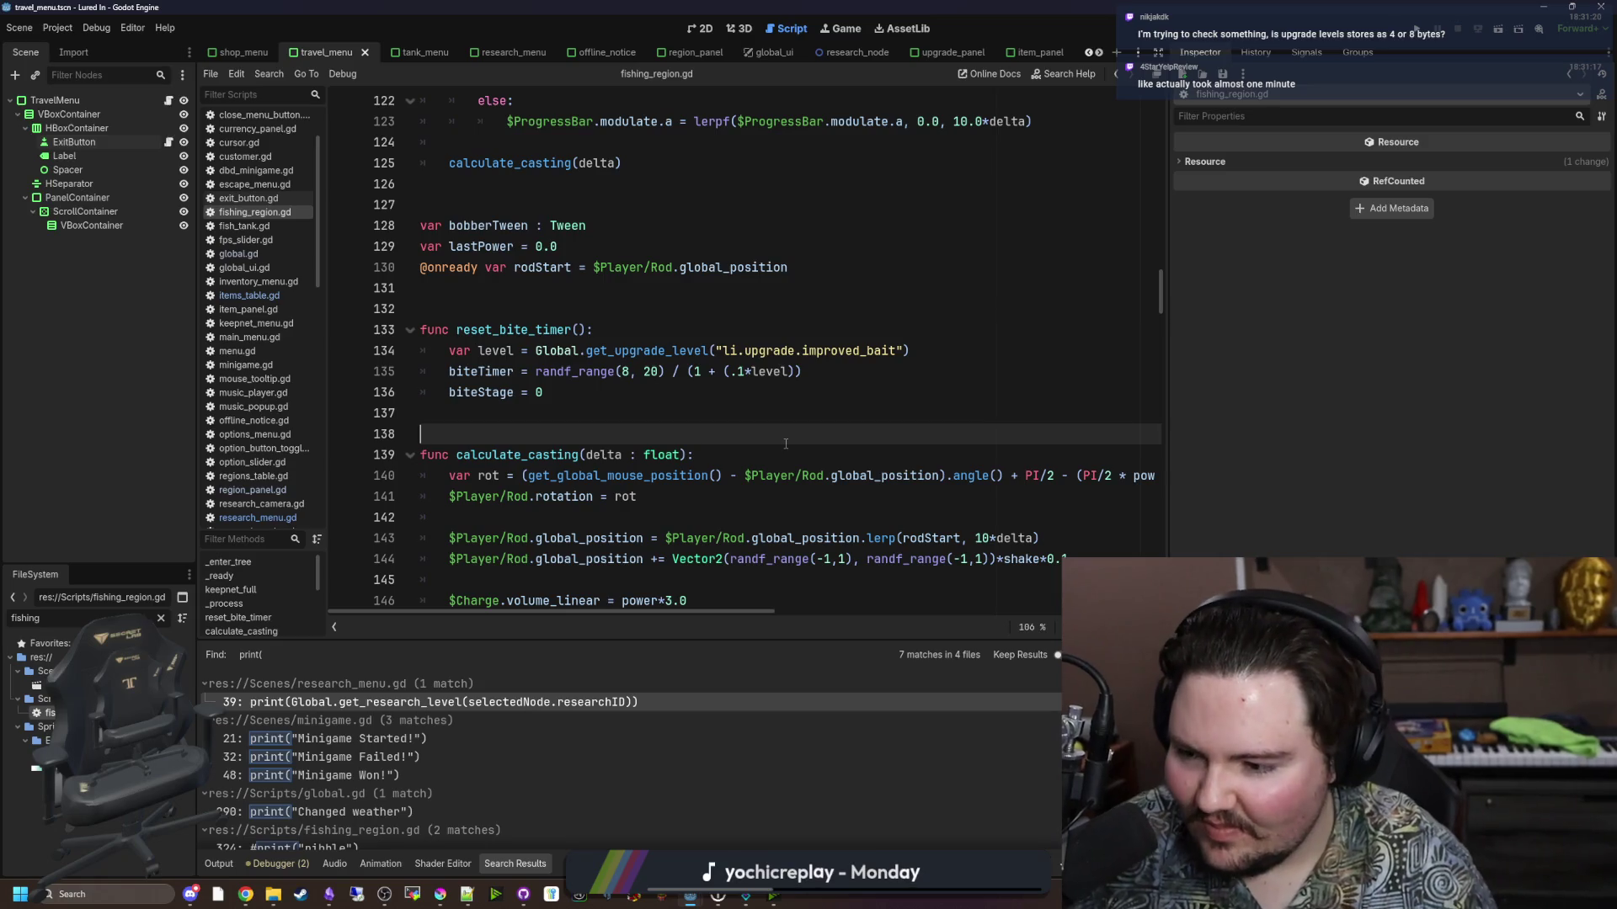